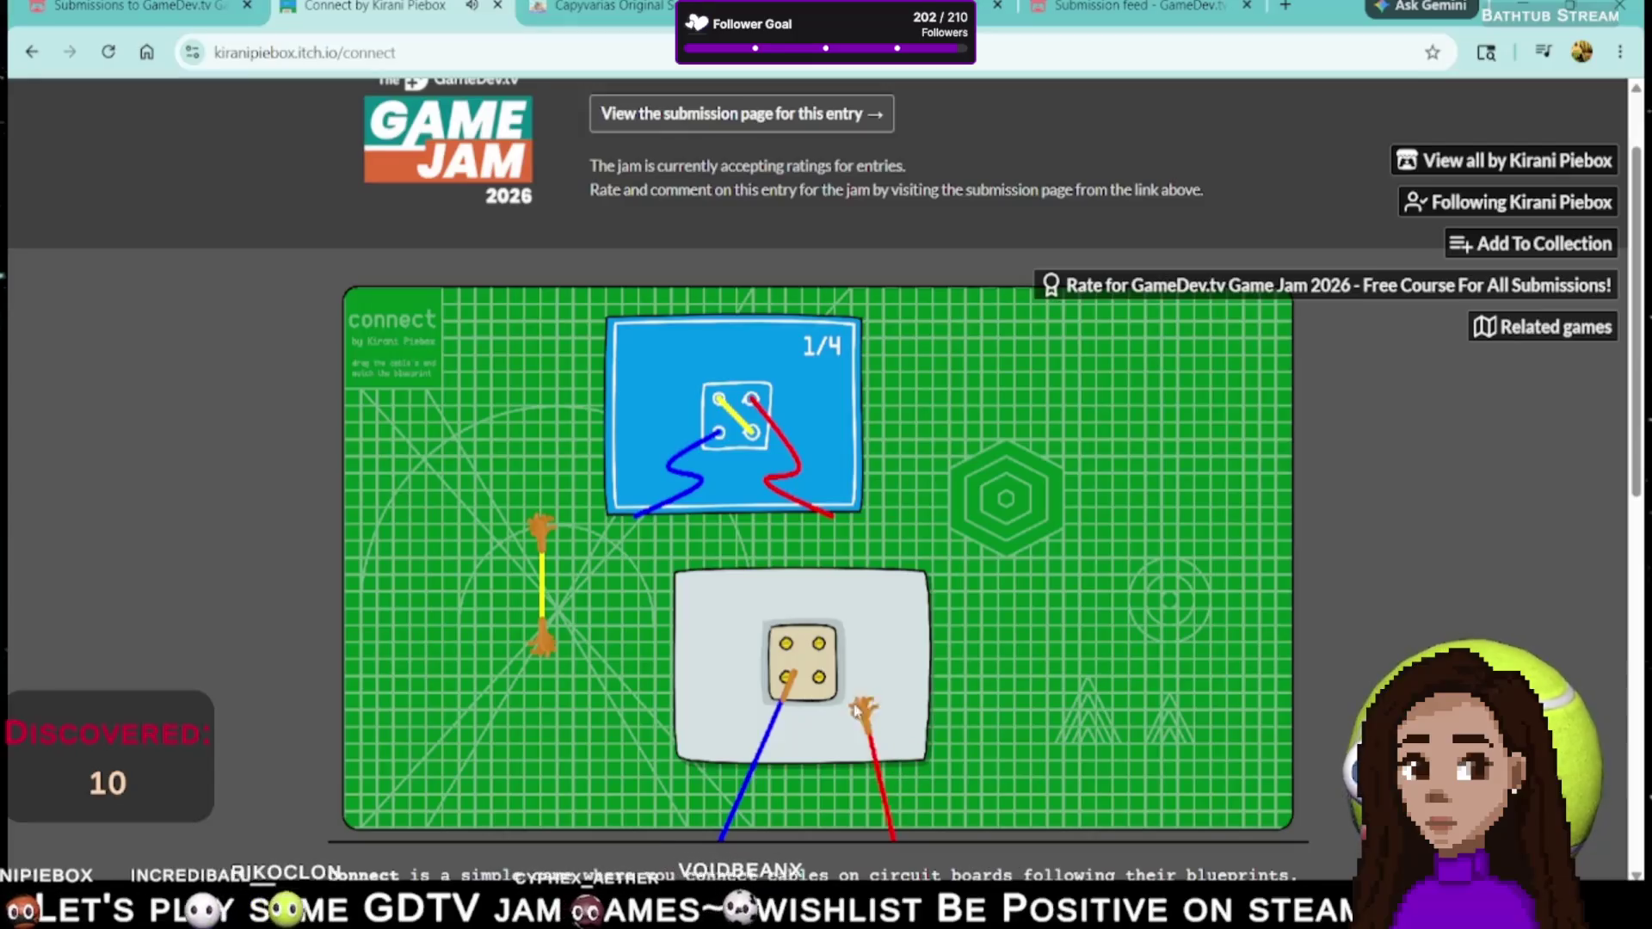
- Plug the red and yellow cables and the last red cable into the single-block board
mouse_move(542, 641)
left_mouse_down()
mouse_move(798, 644)
mouse_move(777, 701)
mouse_move(807, 664)
mouse_move(789, 647)
left_mouse_up()
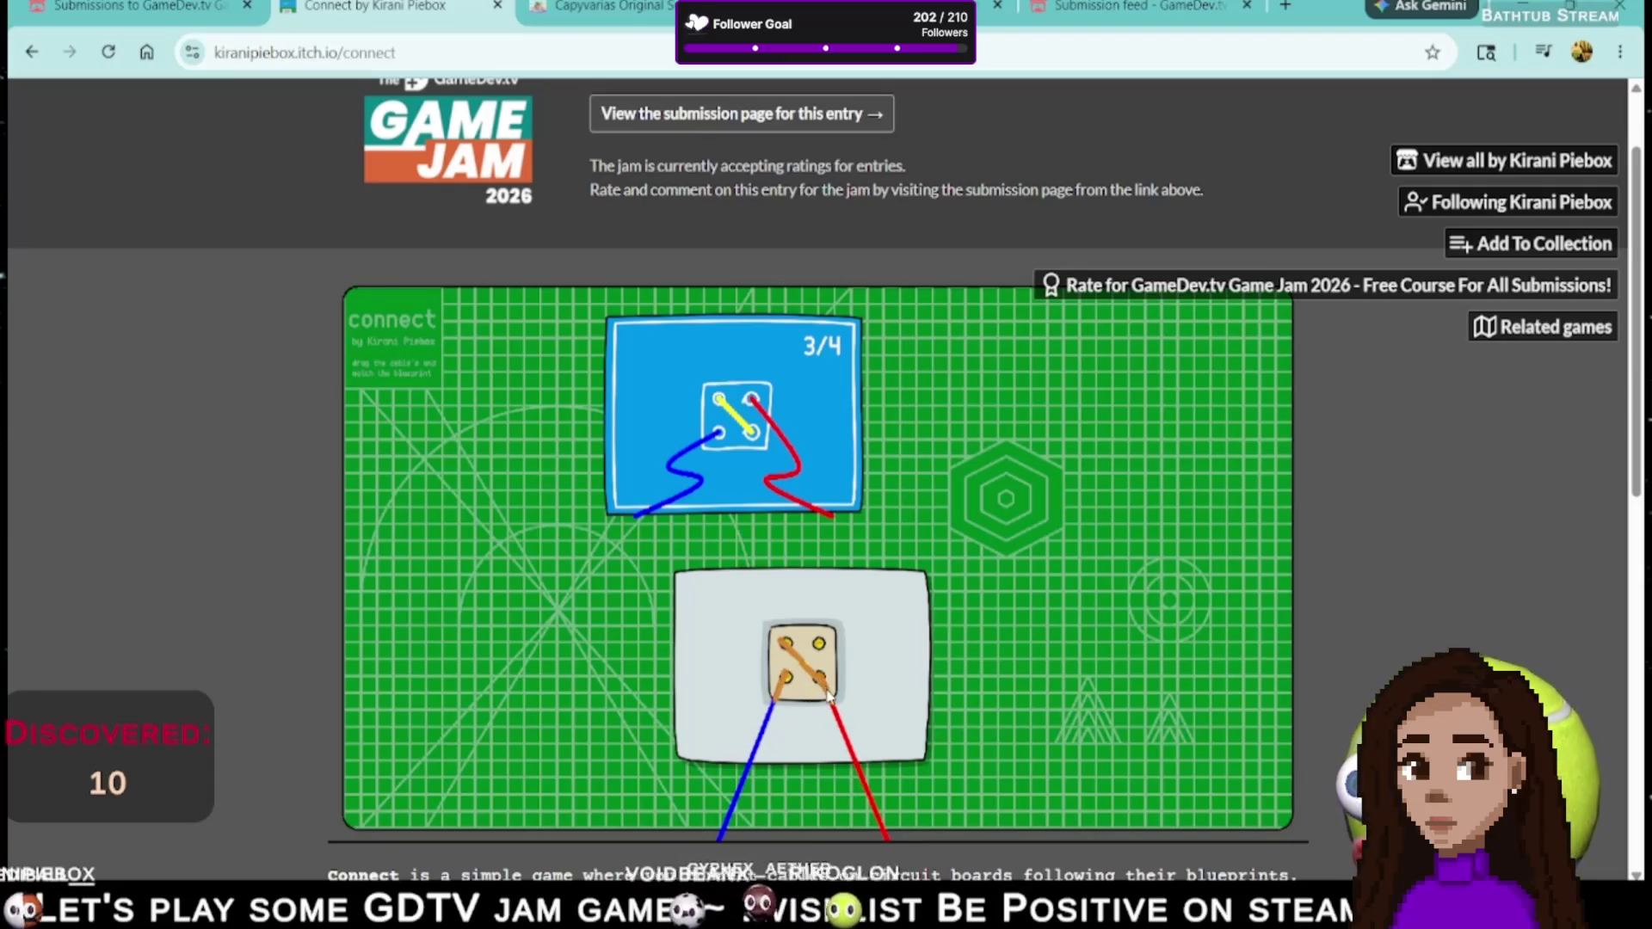
left_click_drag(829, 695, 819, 645)
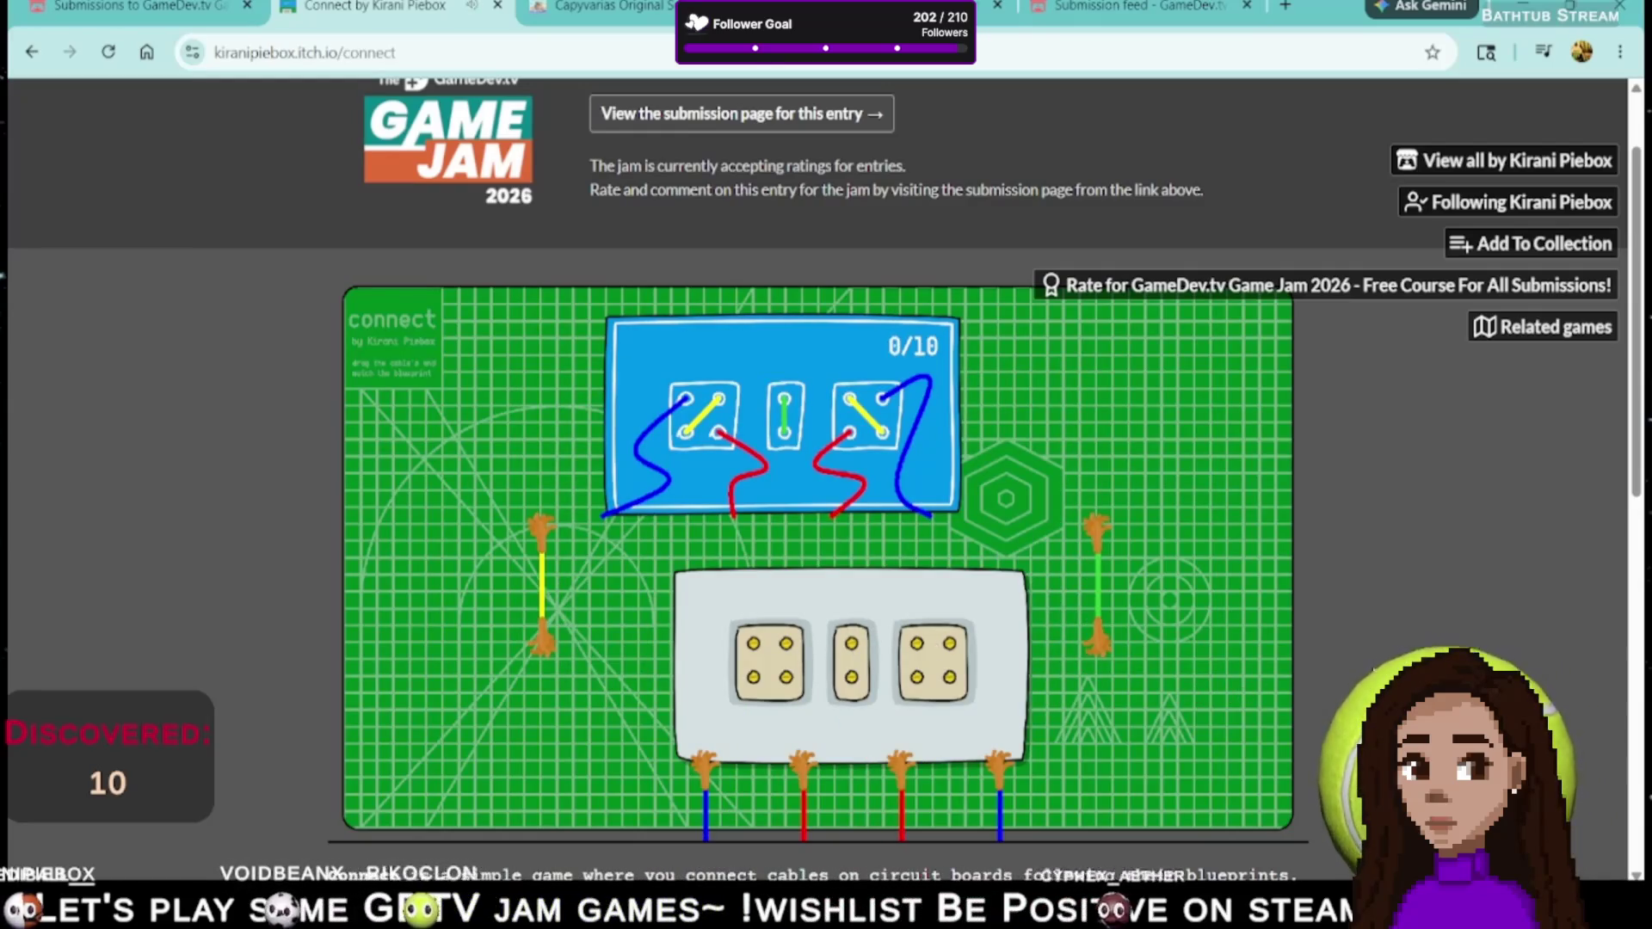
- Plug both red cables and the yellow cable ends into the left and right blocks
left_click_drag(893, 771, 916, 677)
left_click_drag(803, 757, 786, 677)
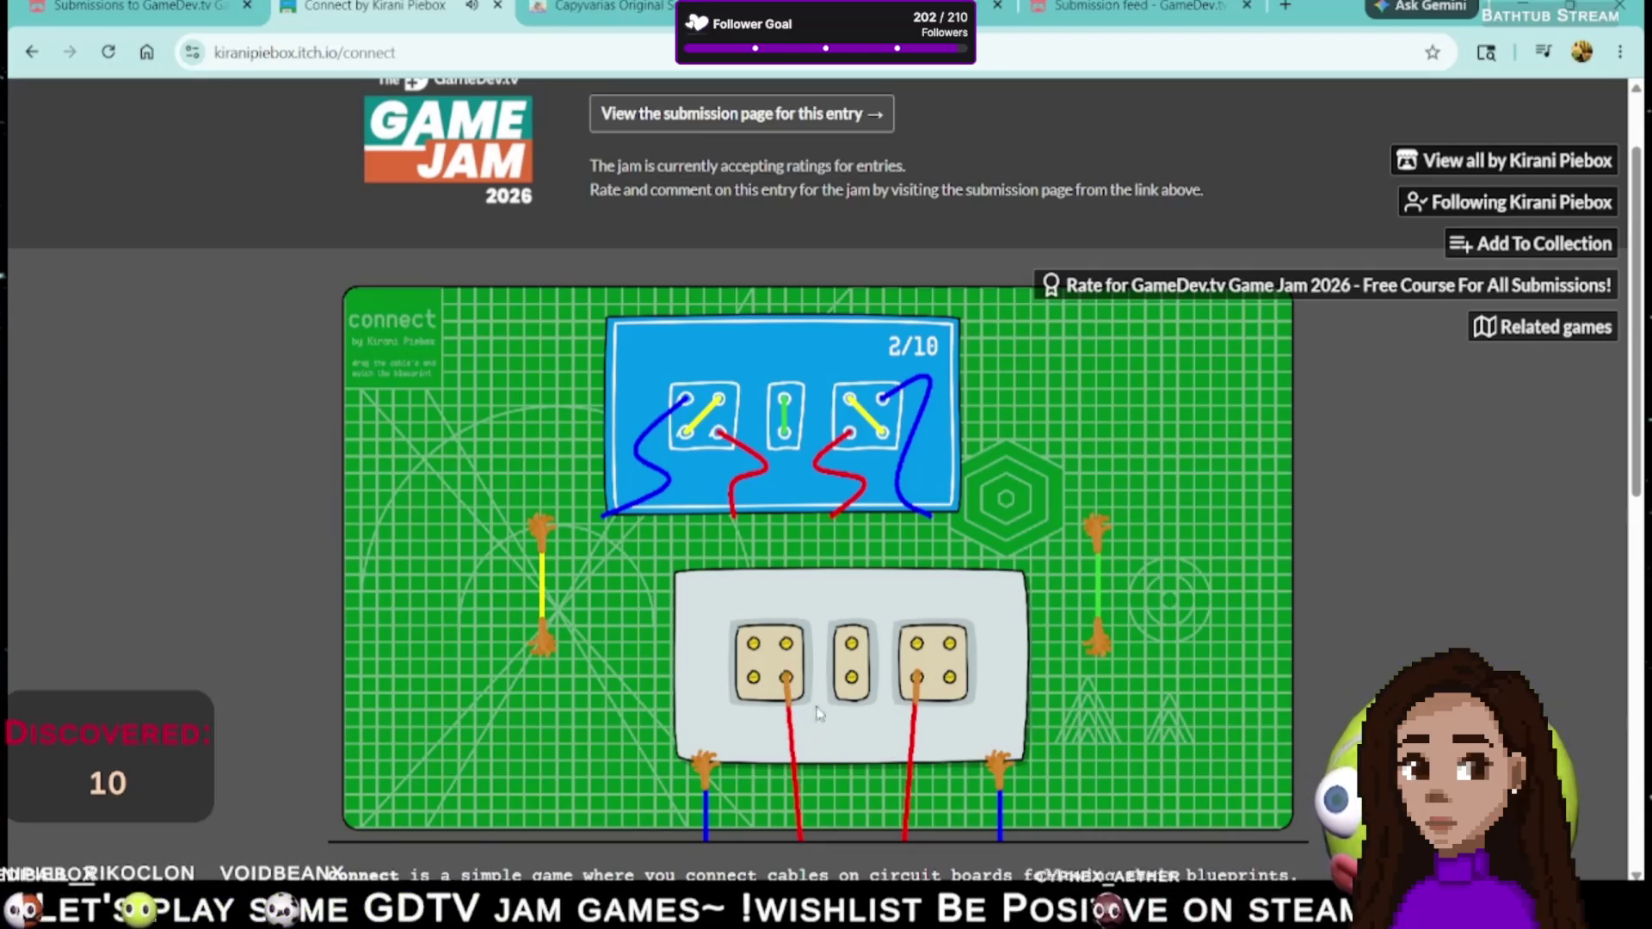
mouse_move(543, 647)
left_mouse_down()
mouse_move(750, 667)
mouse_move(754, 683)
left_mouse_up()
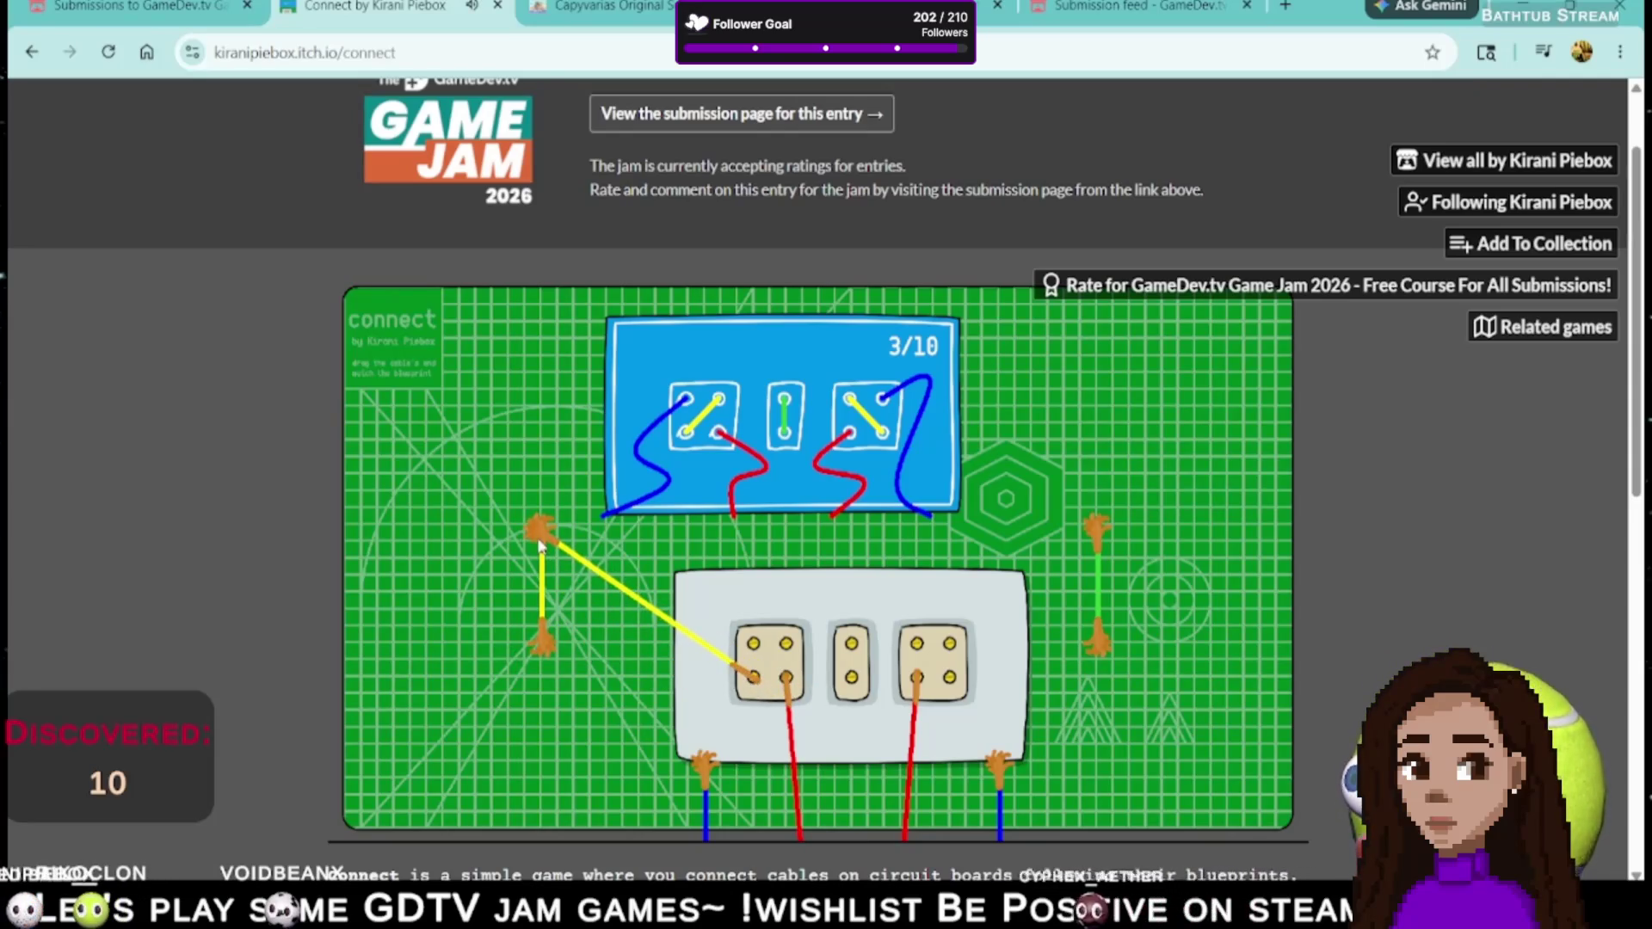
left_click_drag(562, 544, 637, 546)
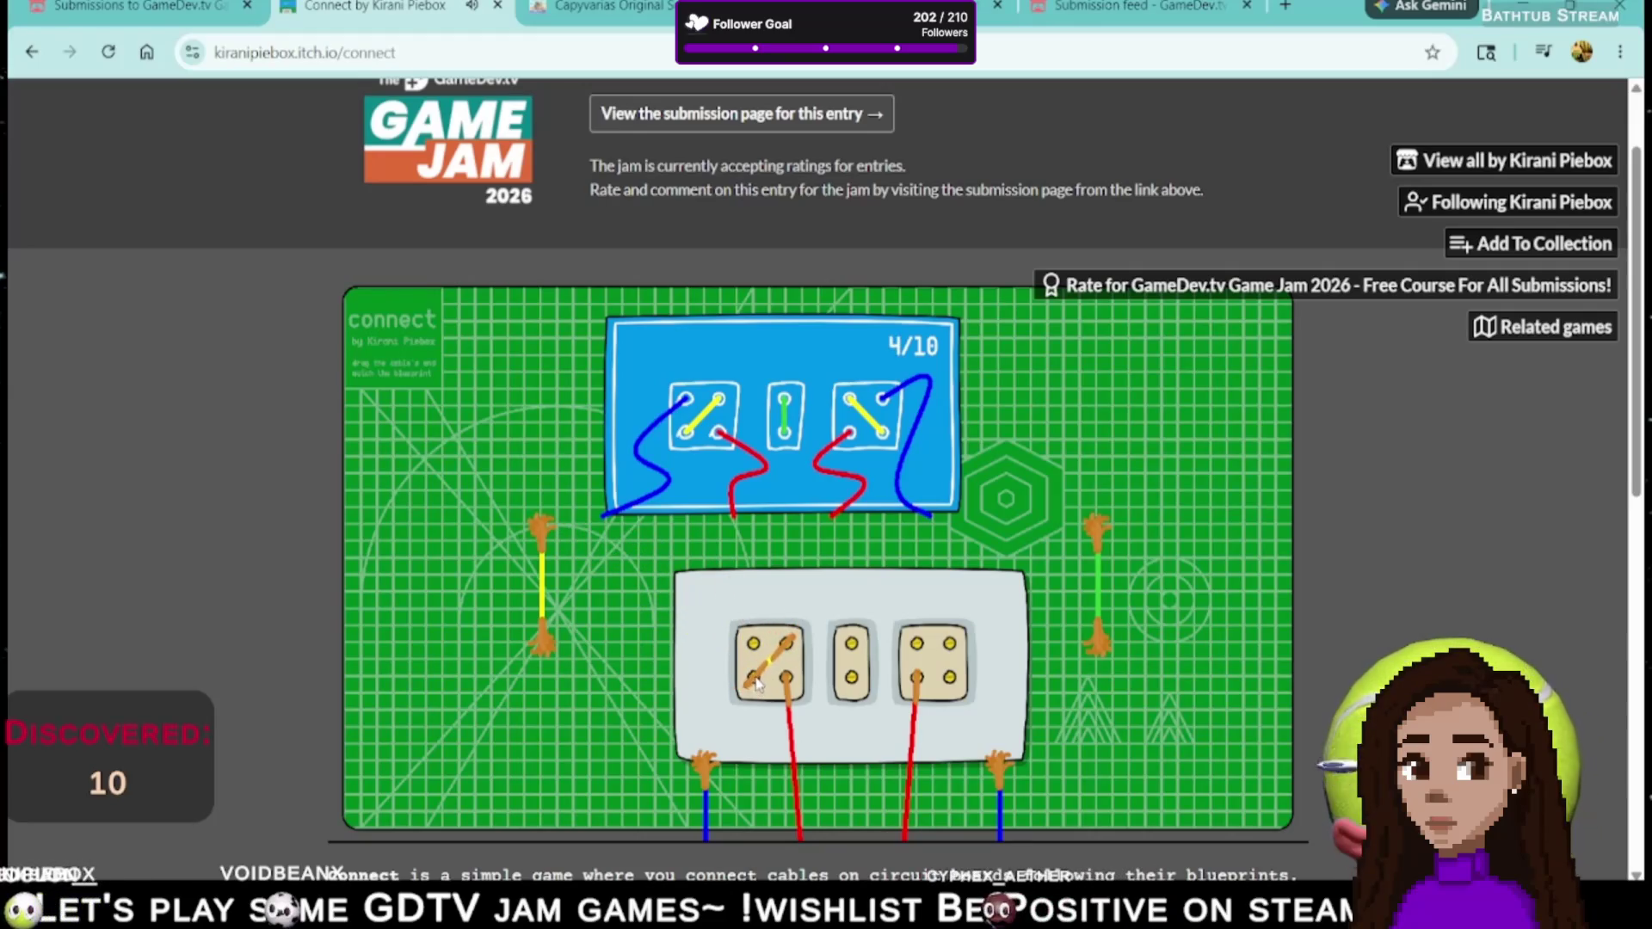
left_click_drag(540, 637, 947, 680)
left_click_drag(592, 551, 928, 652)
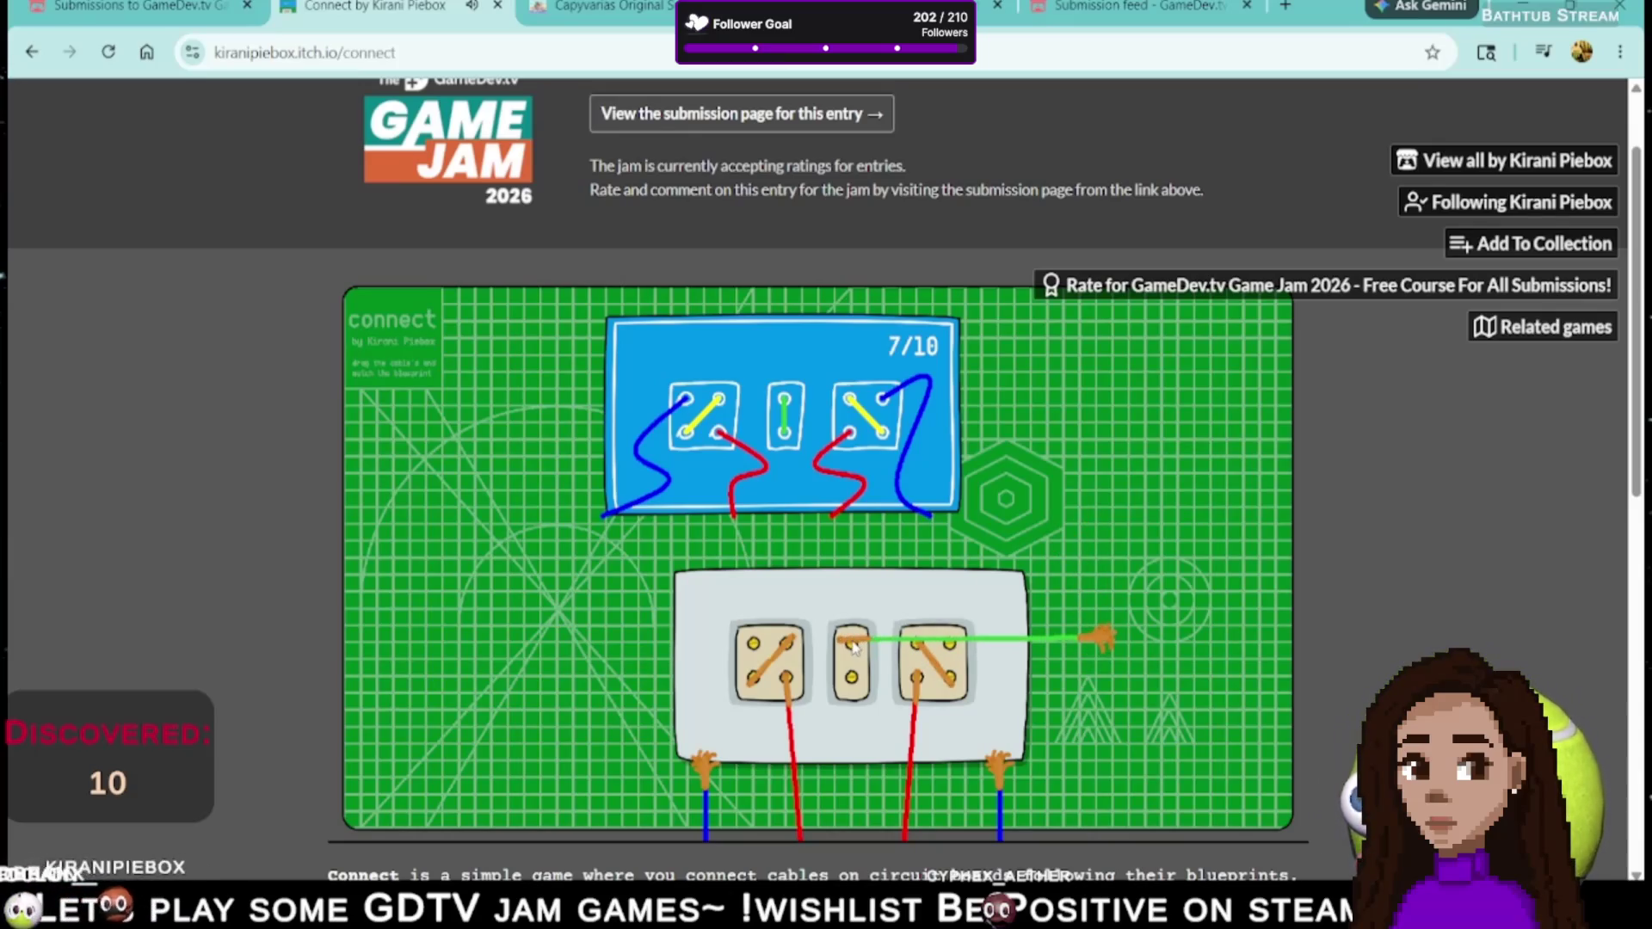
- Run the green cable onto the middle block and plug in both blue cables
left_click_drag(1104, 644, 877, 689)
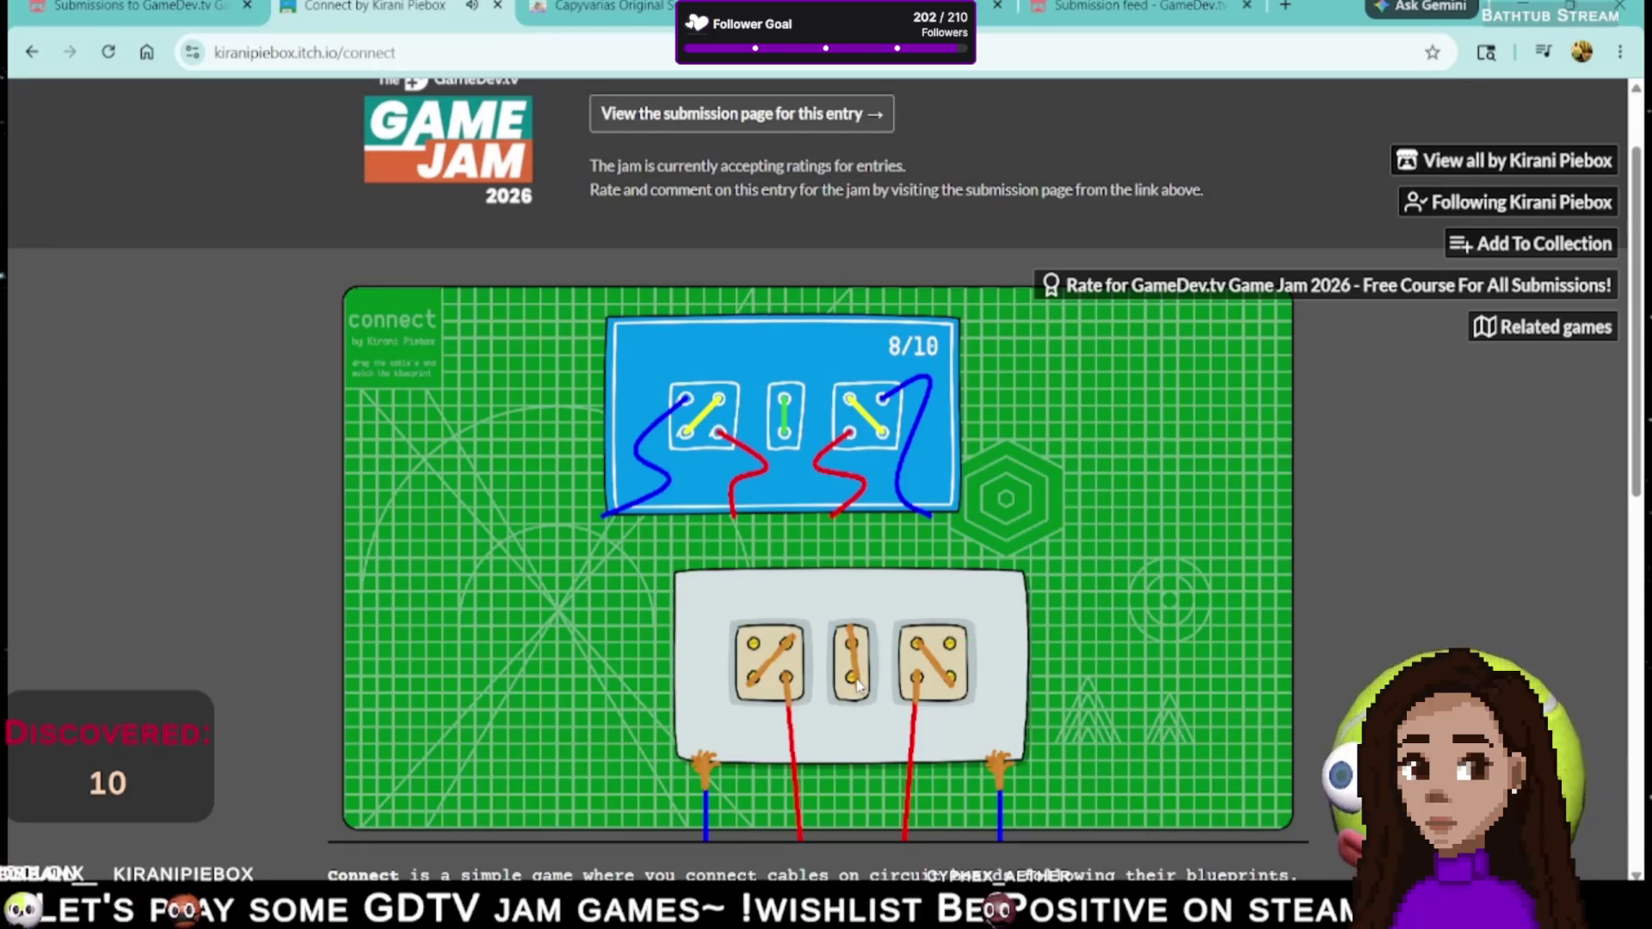
mouse_move(704, 762)
left_mouse_down()
mouse_move(719, 684)
mouse_move(745, 658)
left_mouse_up()
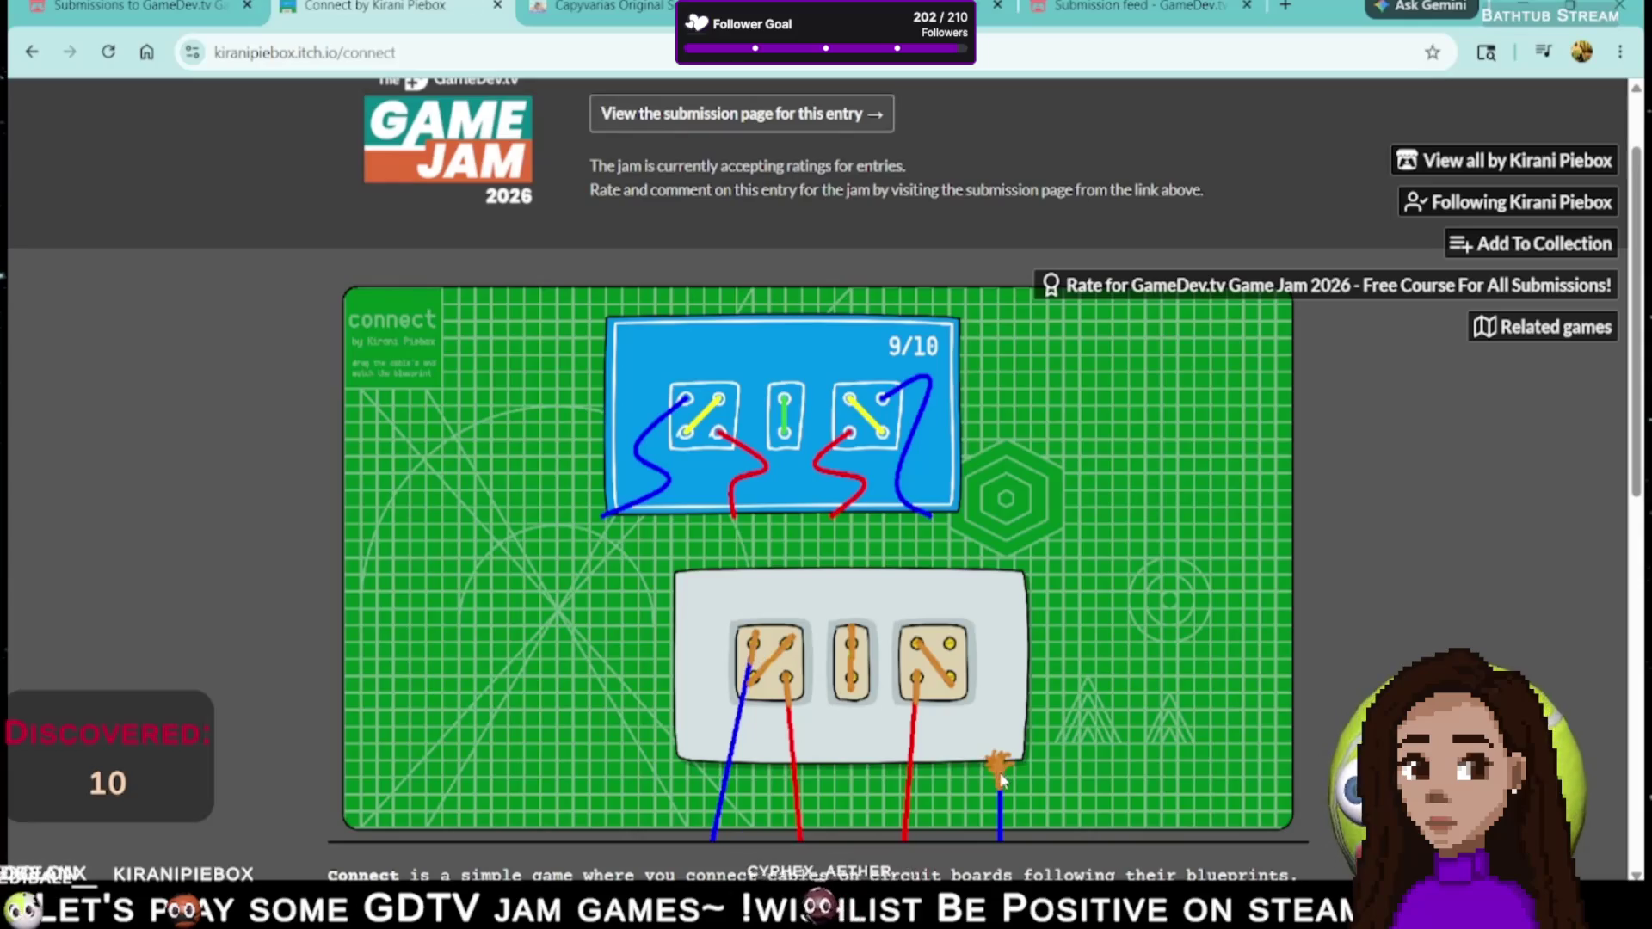
left_click_drag(1000, 779, 975, 682)
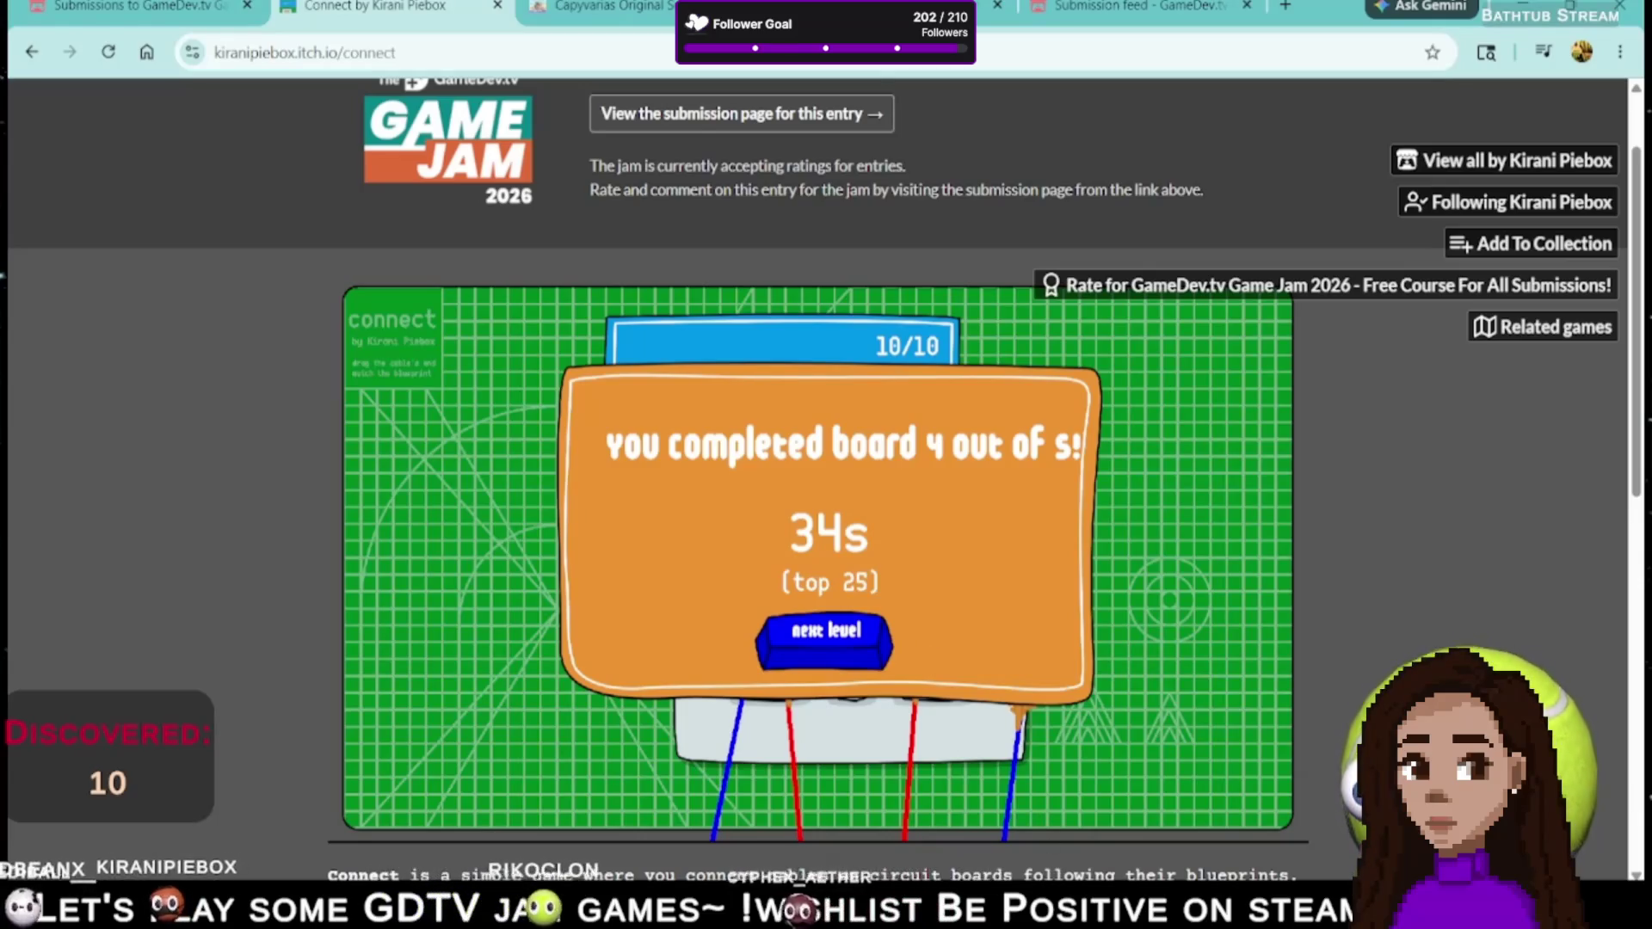
- Continue from the completion popup to the seven-dice CONNECT board
left_click(848, 660)
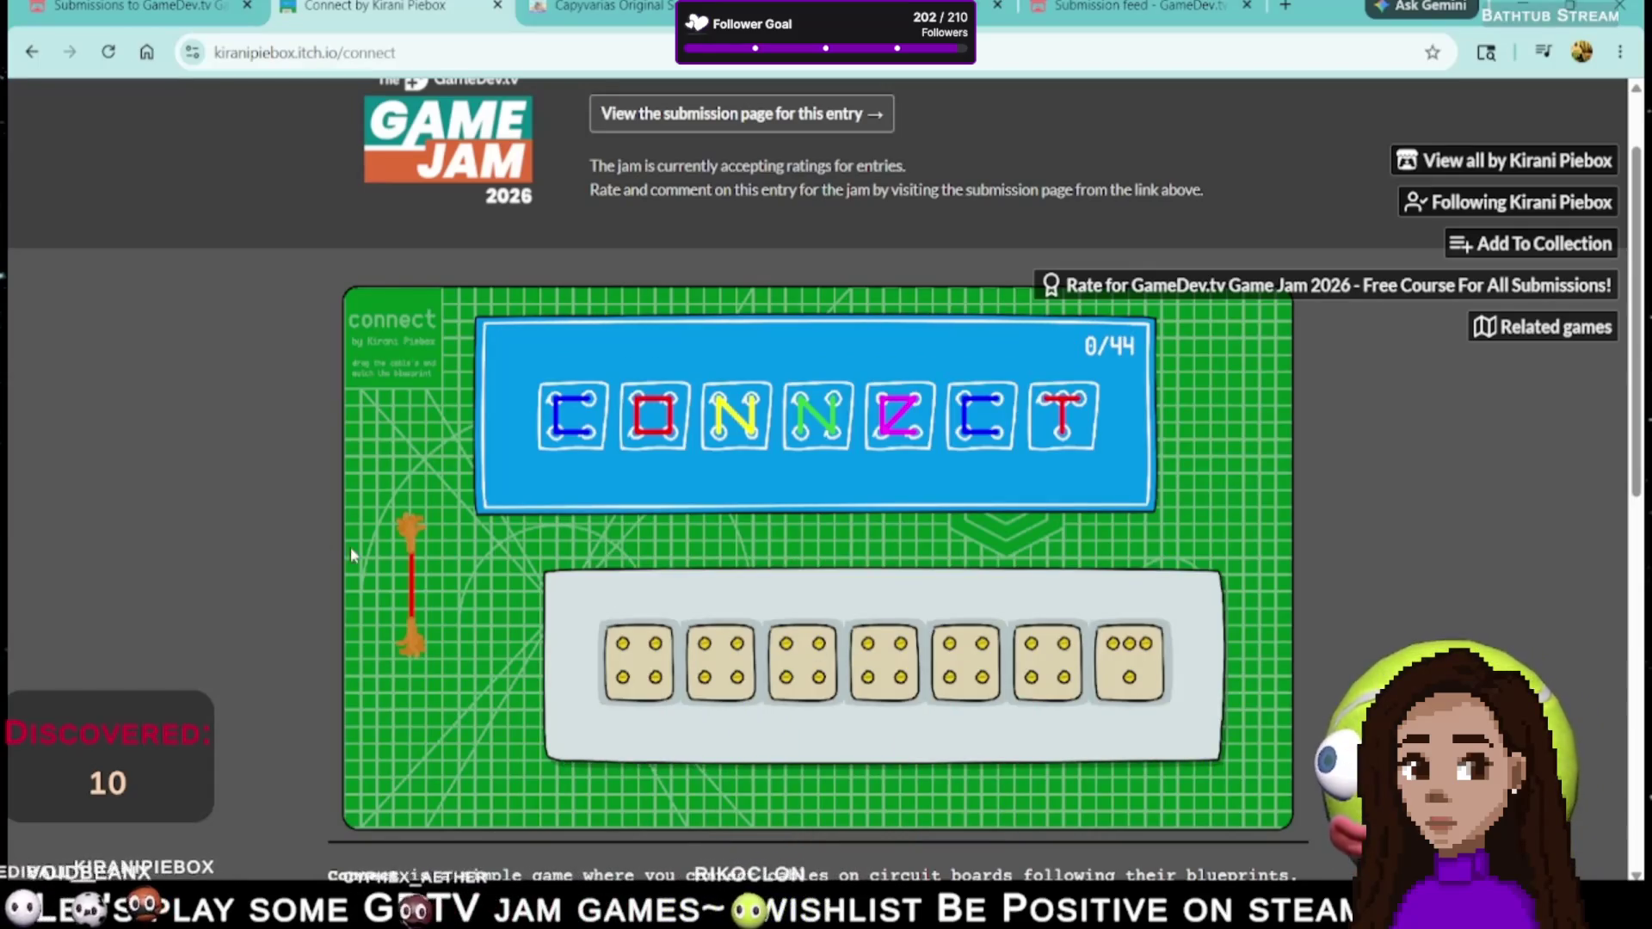
- Plug the orange cable into die 1 and stretch red cables to dice 2 and 3
mouse_move(411, 533)
left_mouse_down()
mouse_move(701, 673)
mouse_move(661, 647)
left_mouse_up()
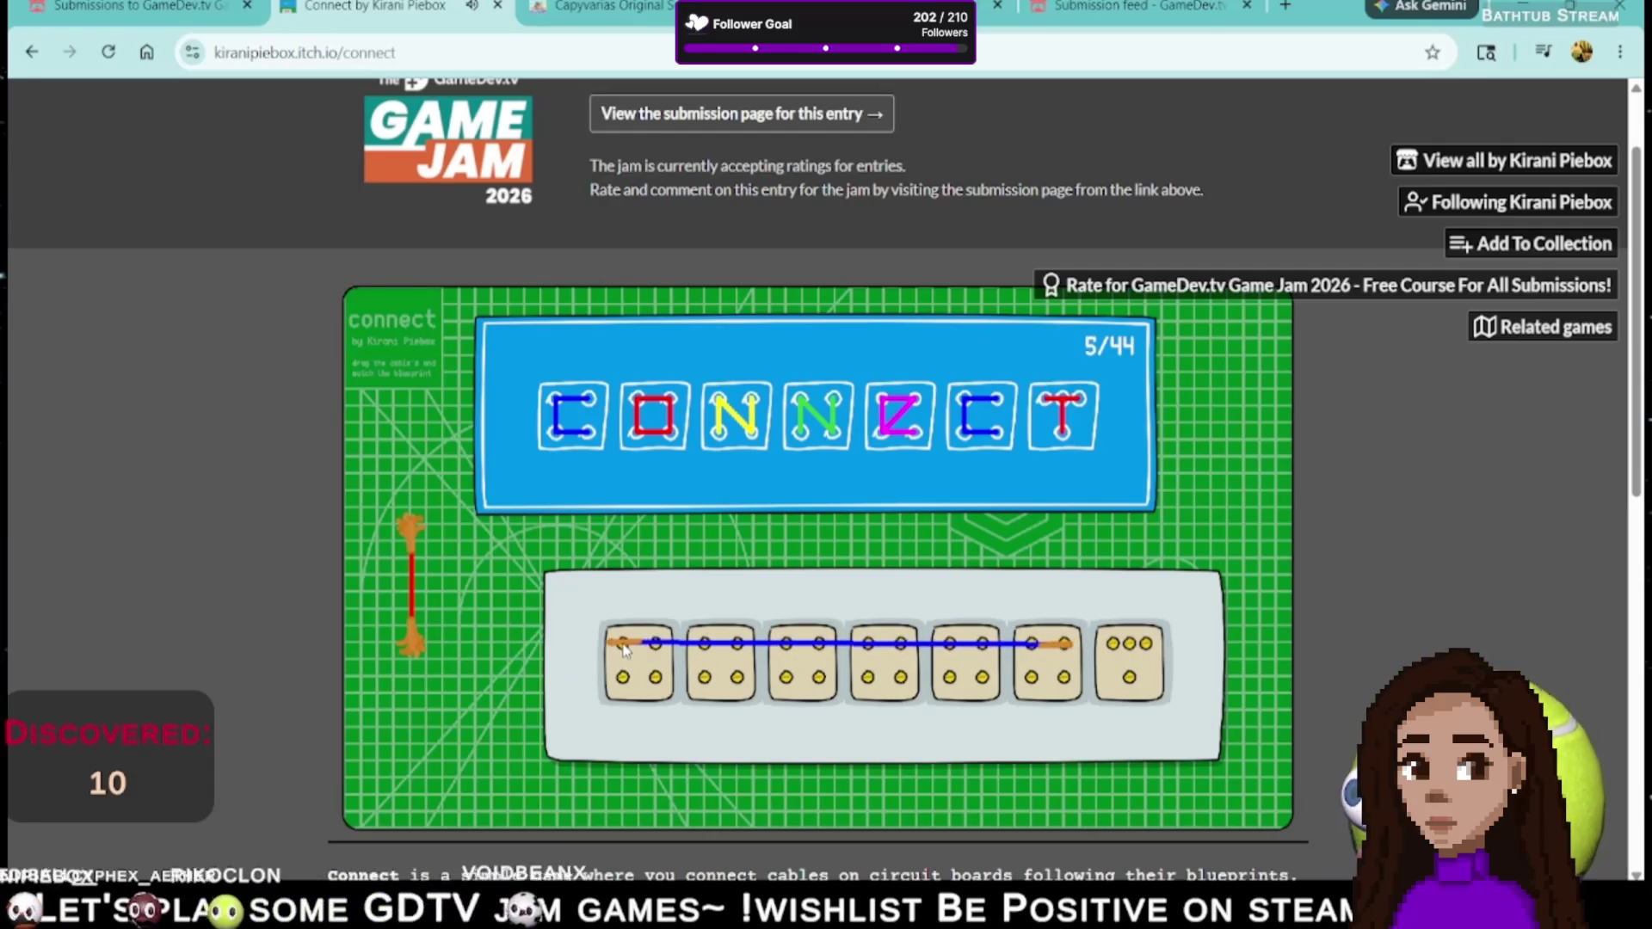
left_click_drag(415, 543, 720, 654)
left_click_drag(427, 638, 813, 646)
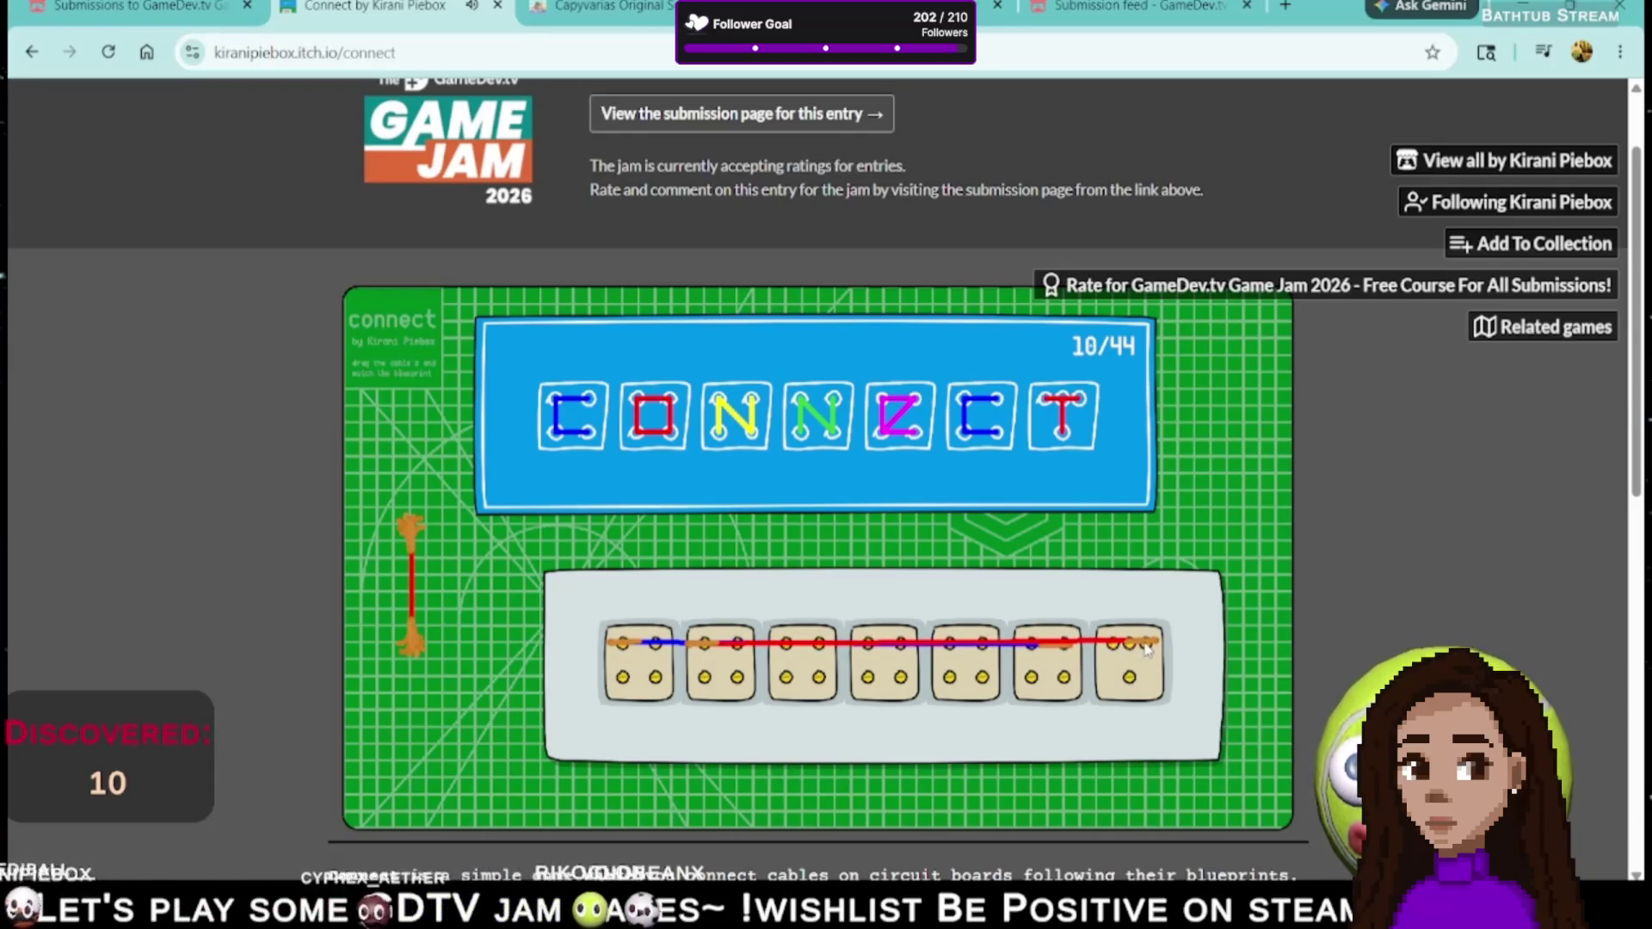
mouse_move(551, 629)
left_mouse_down()
mouse_move(656, 708)
mouse_move(620, 736)
left_mouse_up()
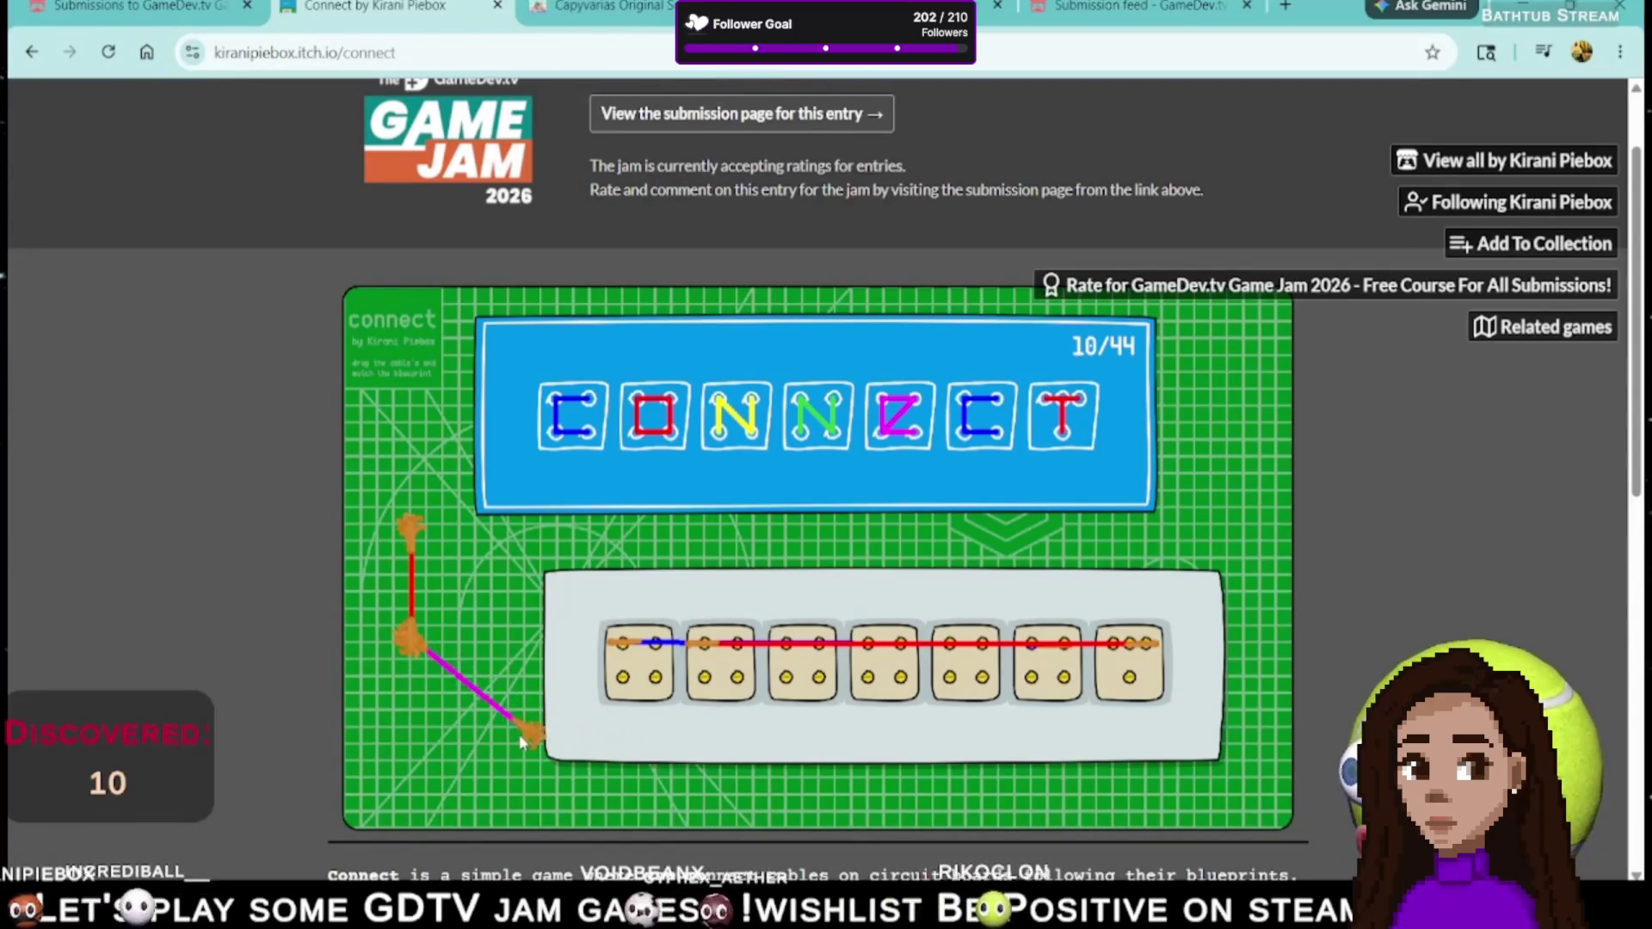
- Rework dice 1 and 2, moving the red, blue and orange cable ends to the correct dots
mouse_move(710, 644)
left_mouse_down()
mouse_move(725, 706)
mouse_move(706, 685)
left_mouse_up()
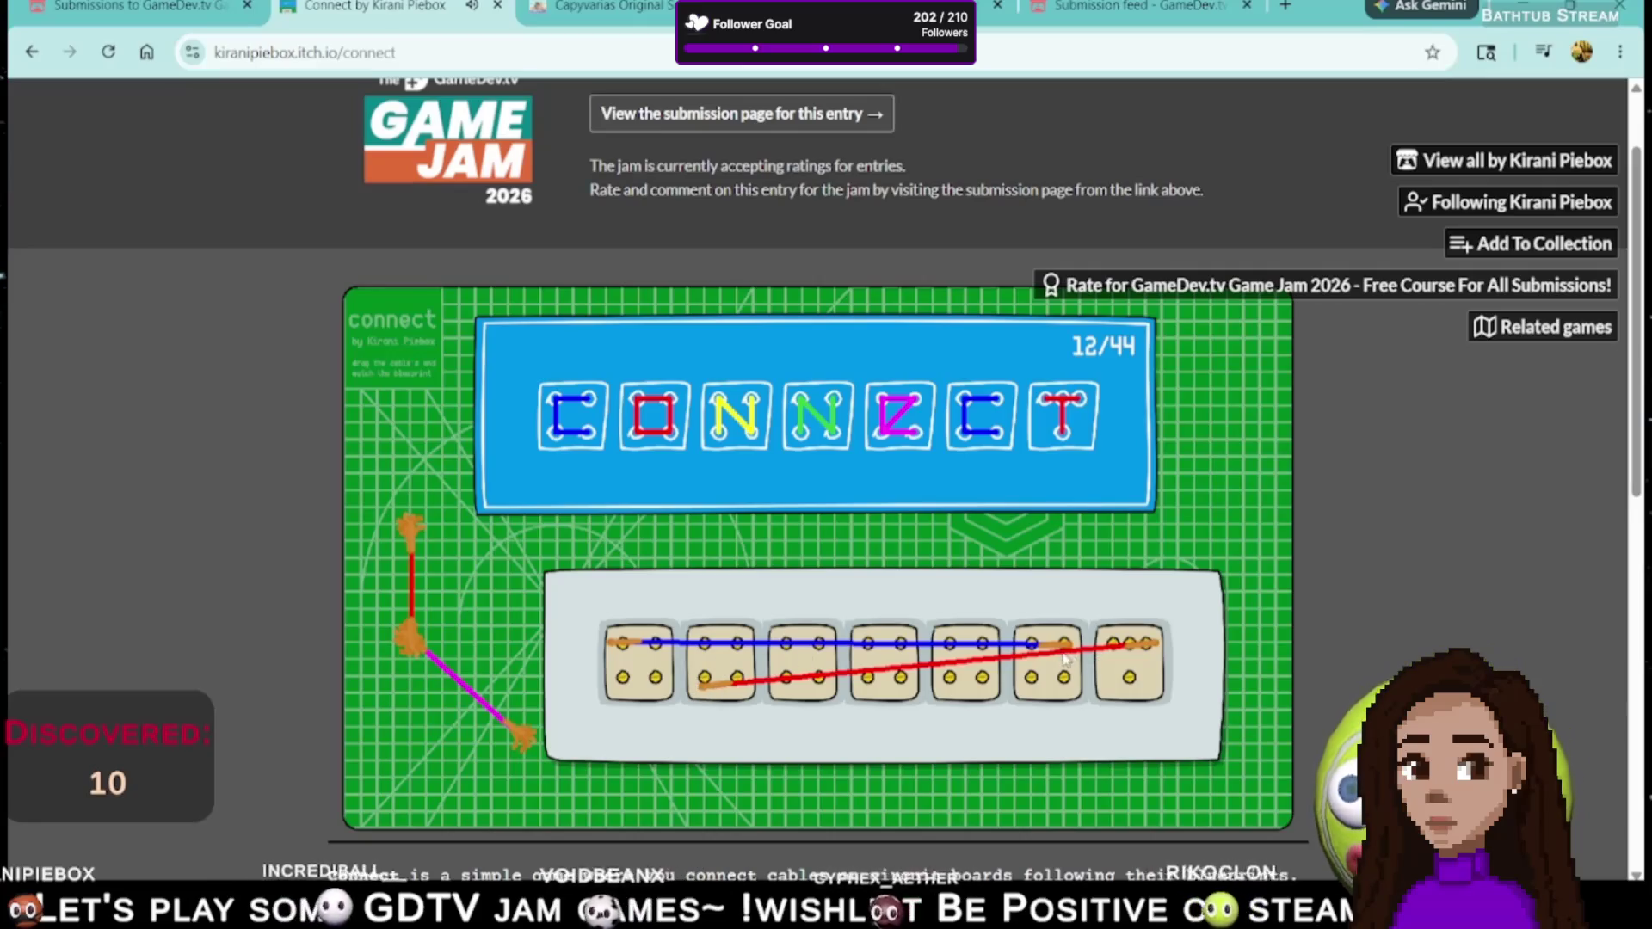
left_click_drag(1059, 652, 713, 694)
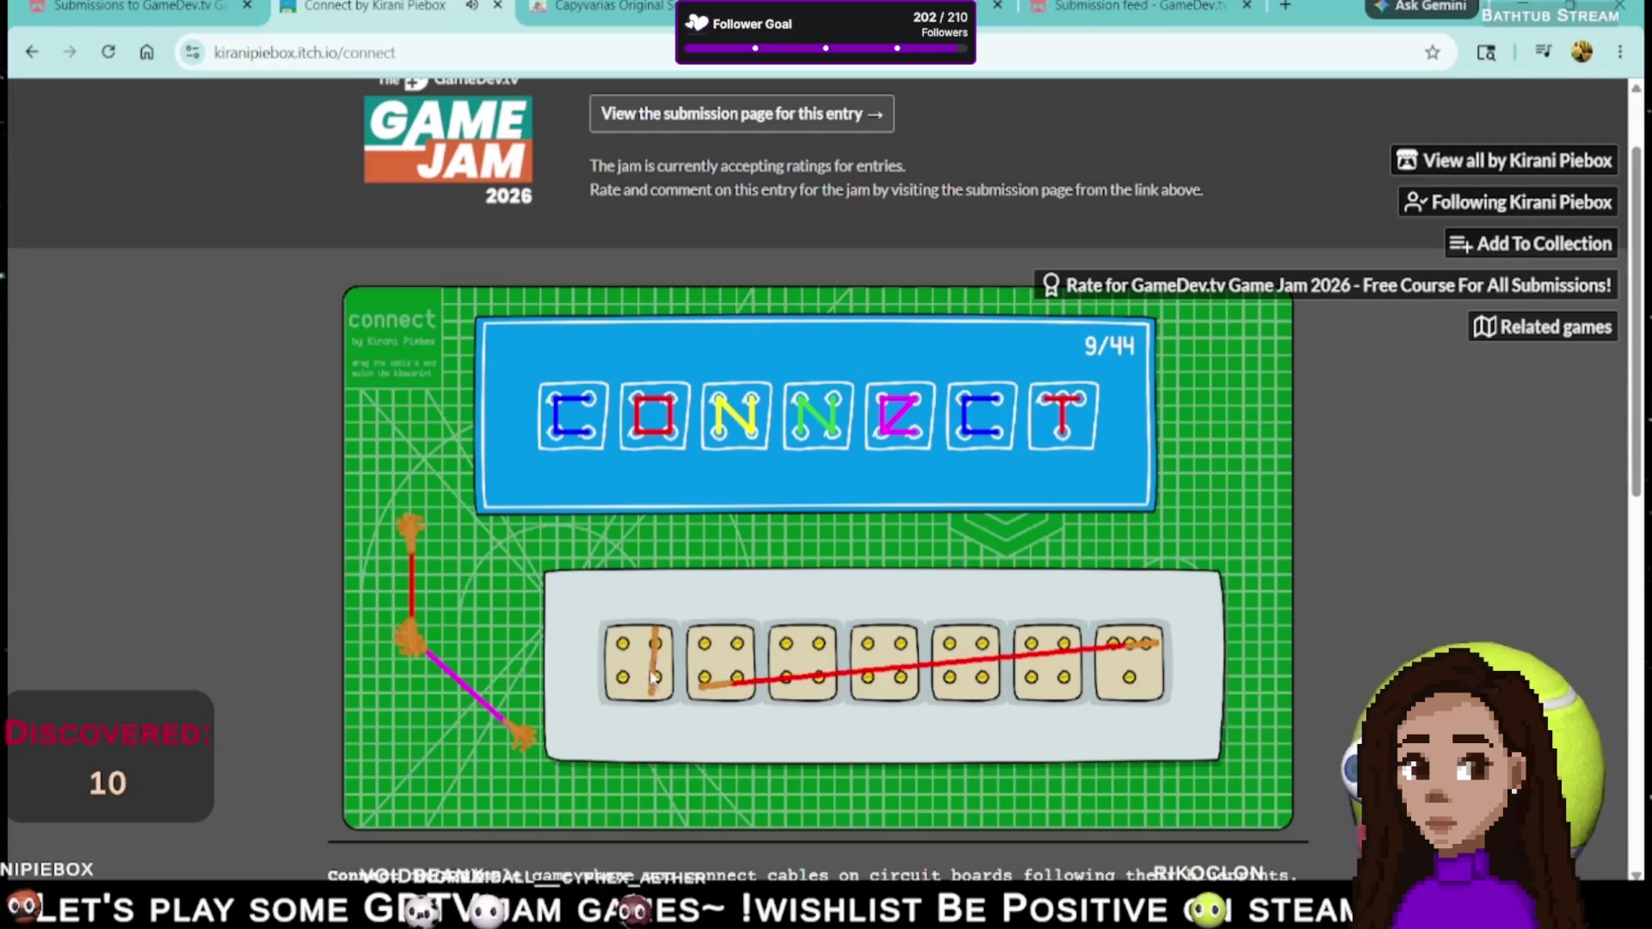
left_click_drag(624, 654, 656, 643)
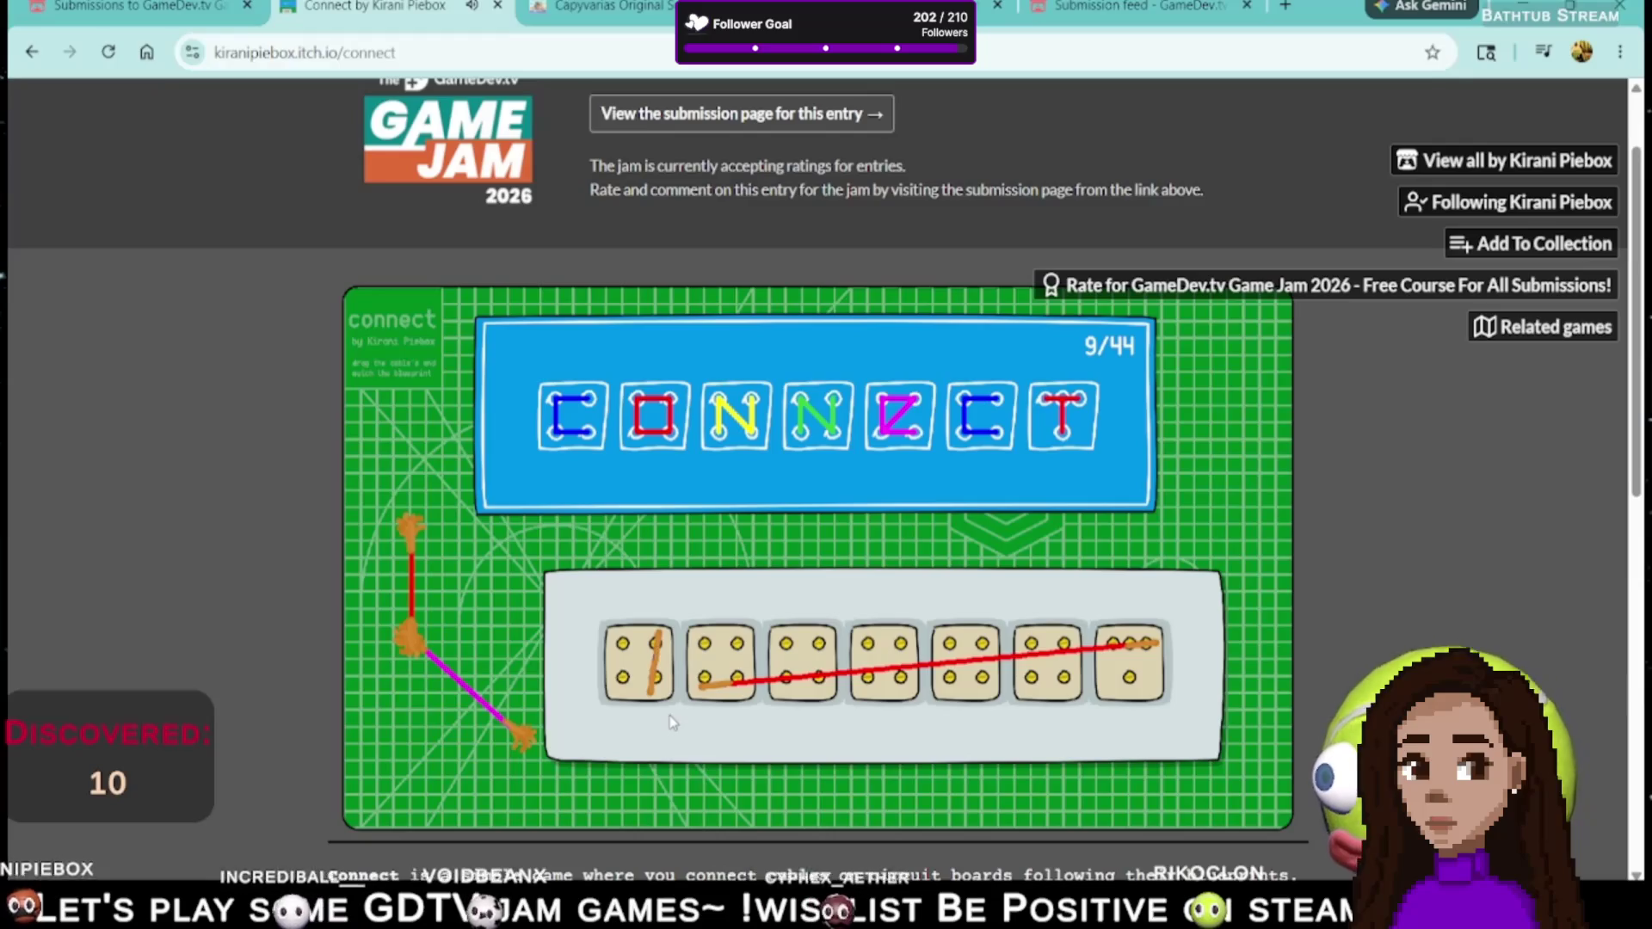
left_click_drag(656, 647, 663, 680)
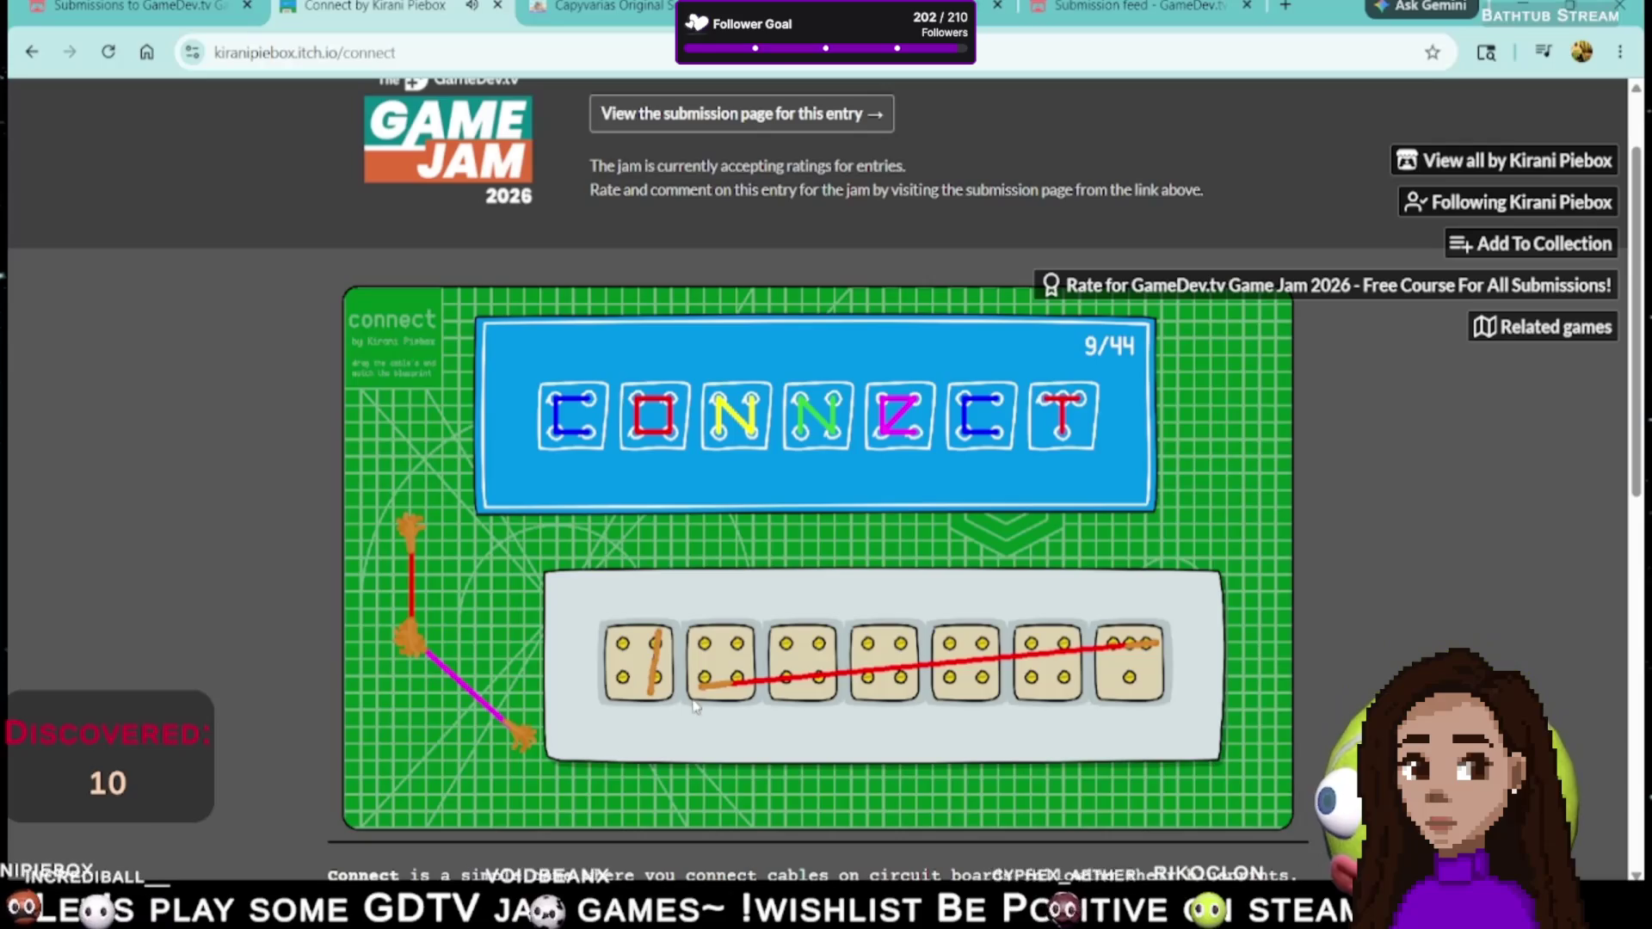
mouse_move(952, 690)
left_mouse_down()
mouse_move(739, 688)
mouse_move(747, 644)
left_mouse_up()
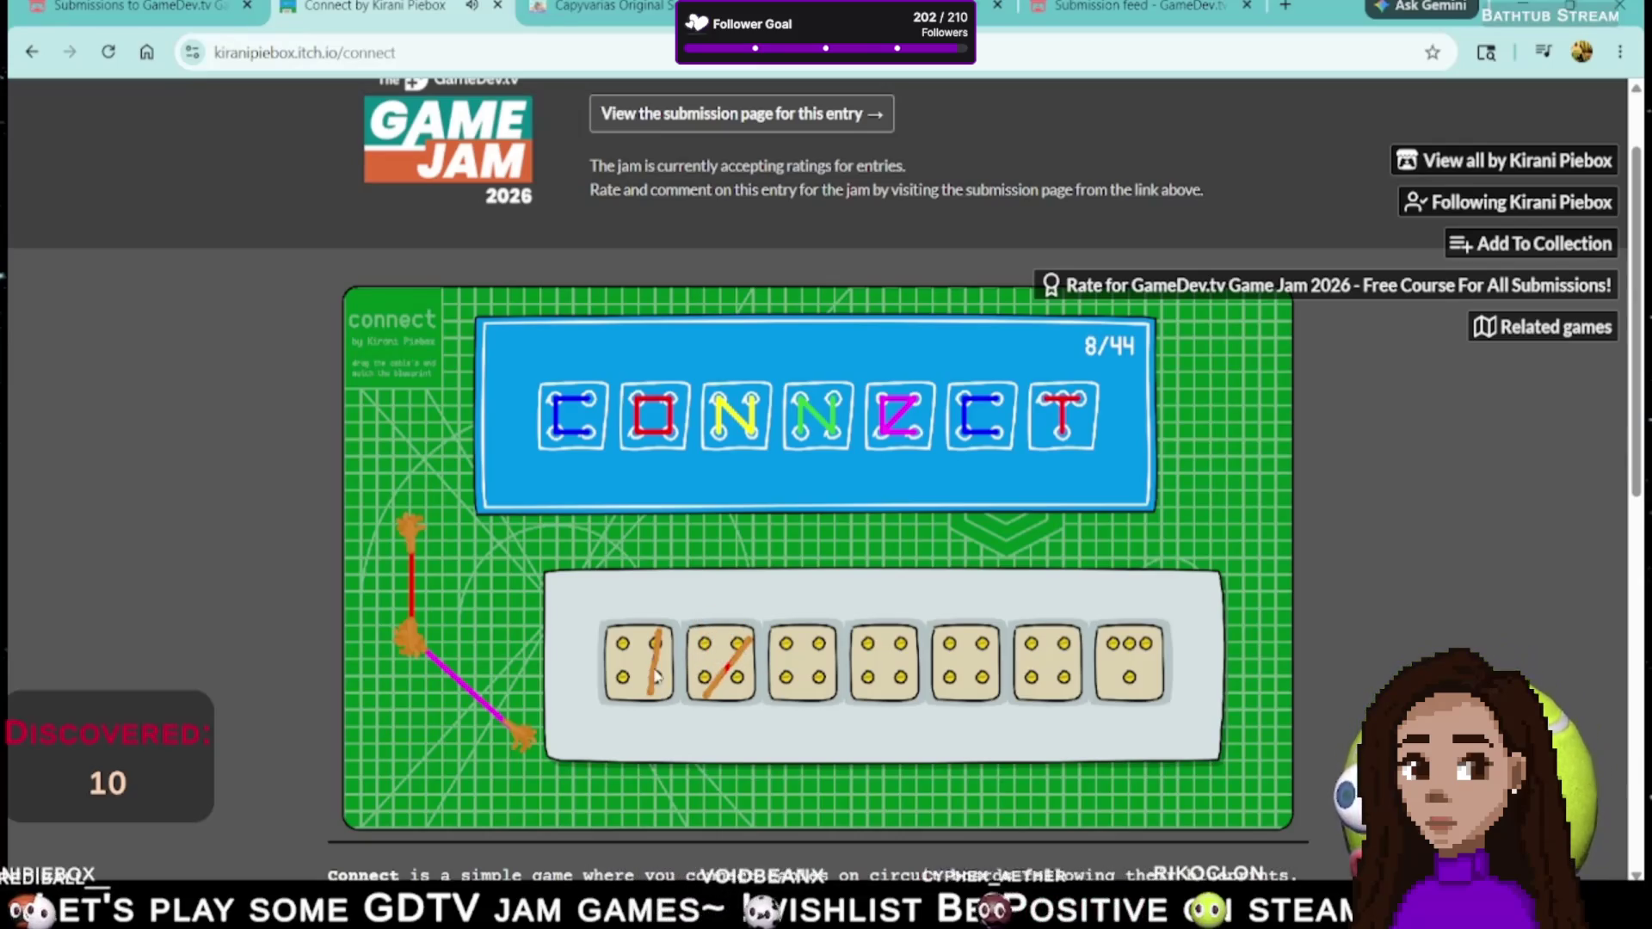
left_click_drag(656, 643, 641, 684)
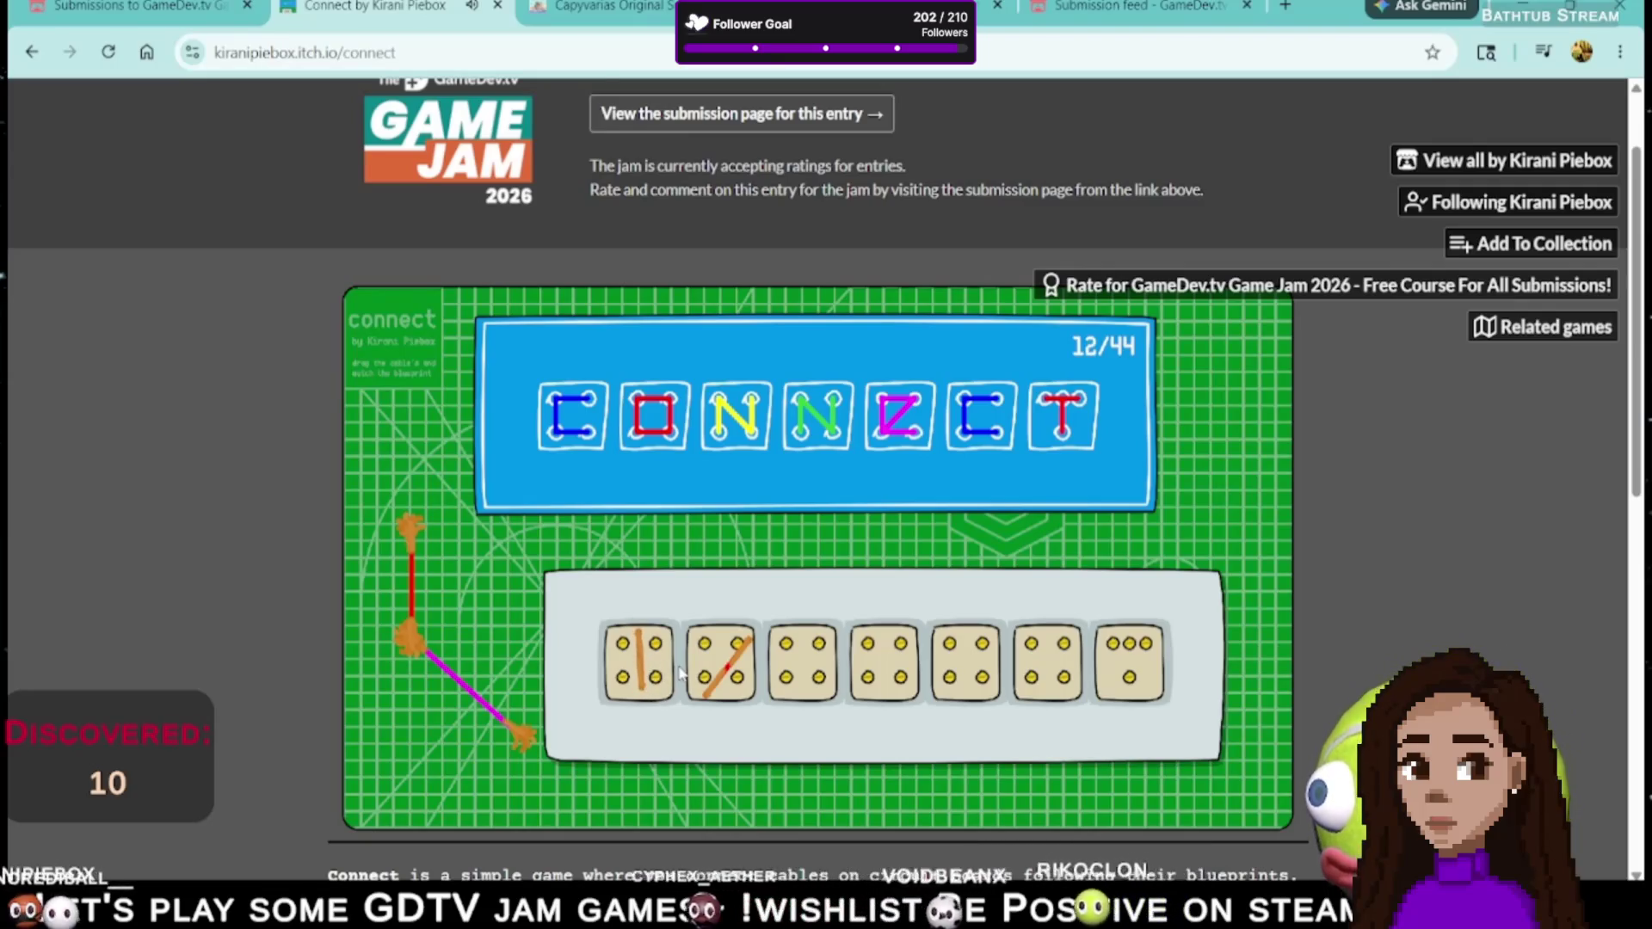
- Adjust the orange cable on die 2 to the correct angle
left_click_drag(744, 659, 723, 656)
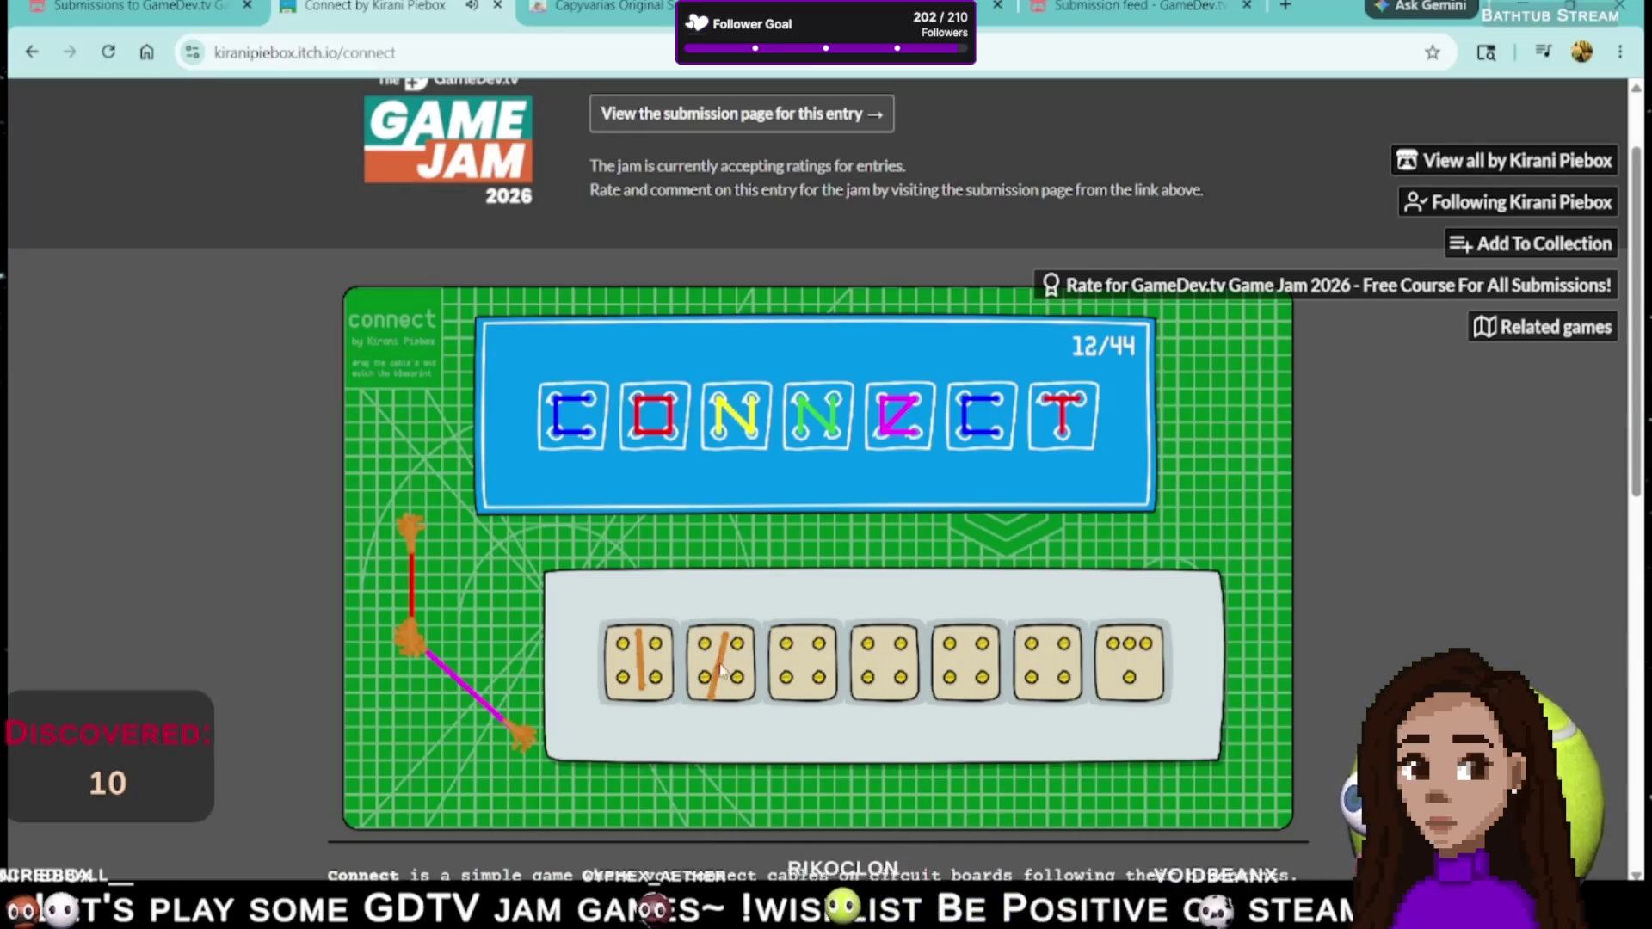
left_click_drag(715, 688, 721, 687)
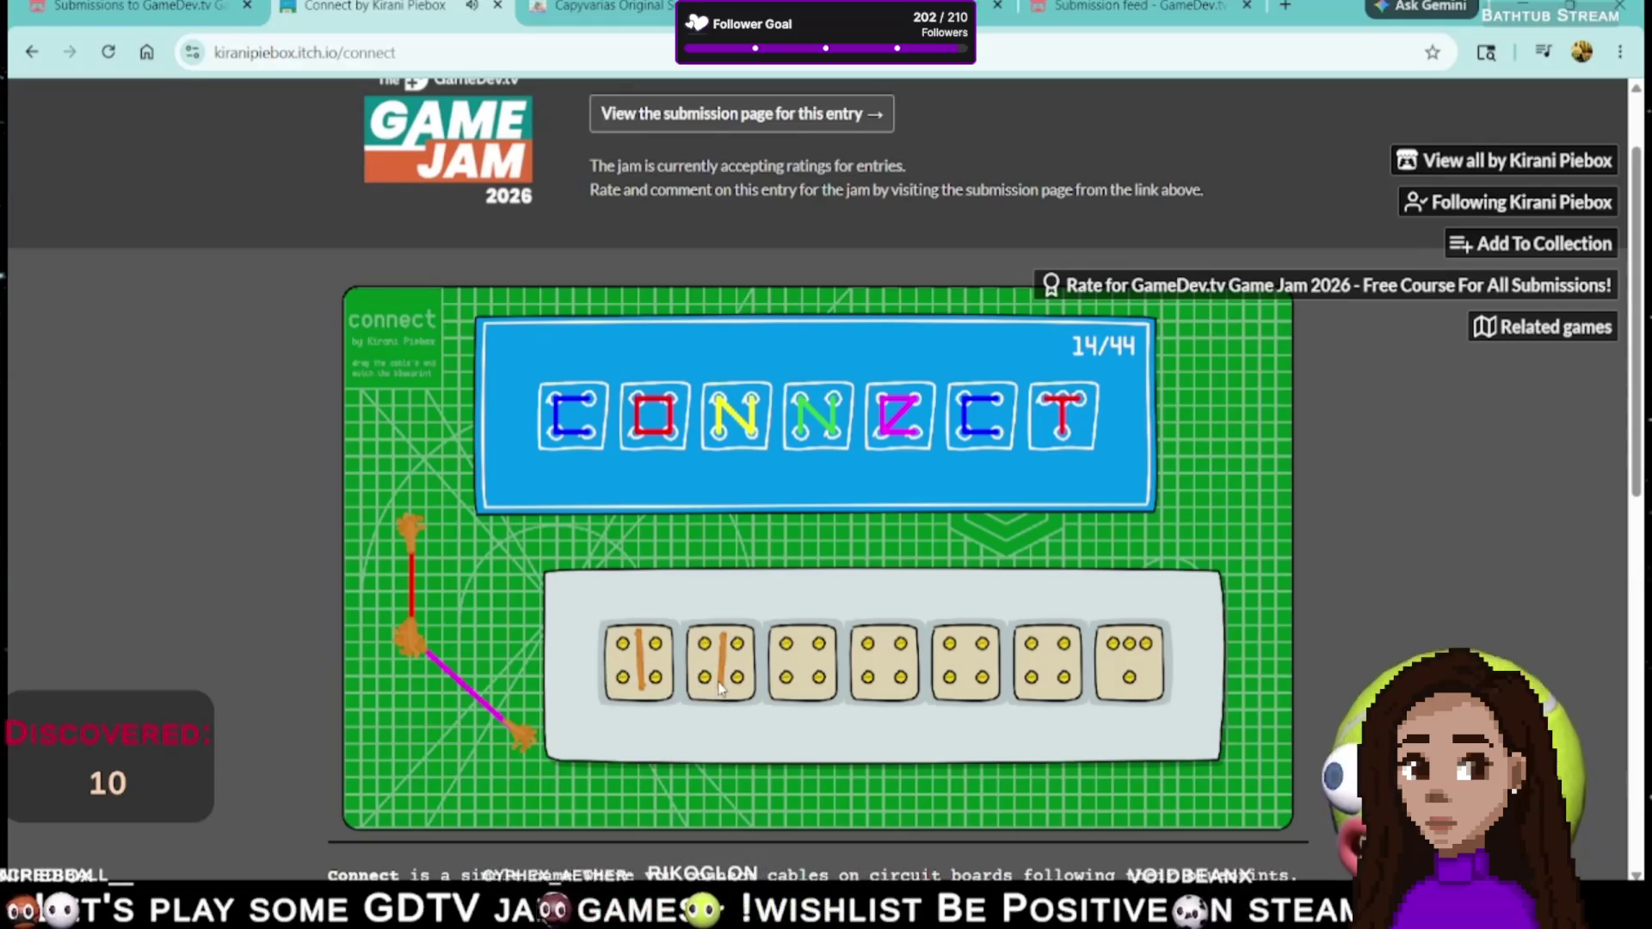
left_click_drag(721, 687, 719, 701)
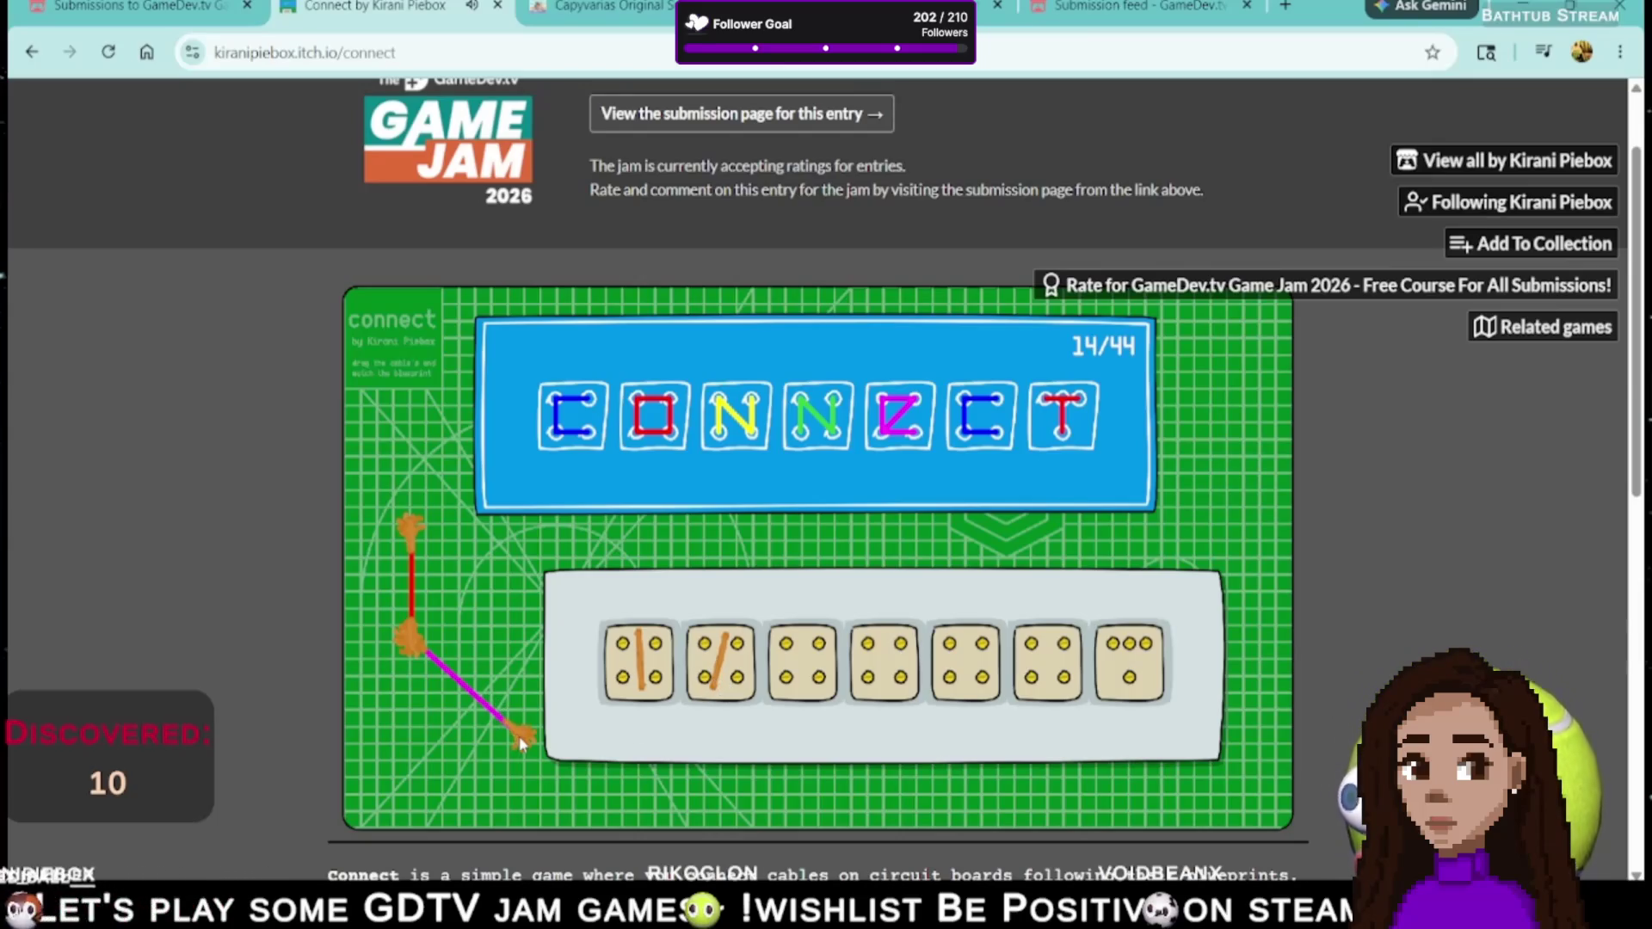
- Lay the magenta cable across the dice row and stretch it onto die 5
mouse_move(522, 735)
left_mouse_down()
mouse_move(461, 689)
mouse_move(973, 652)
left_mouse_up()
left_click_drag(435, 645, 772, 670)
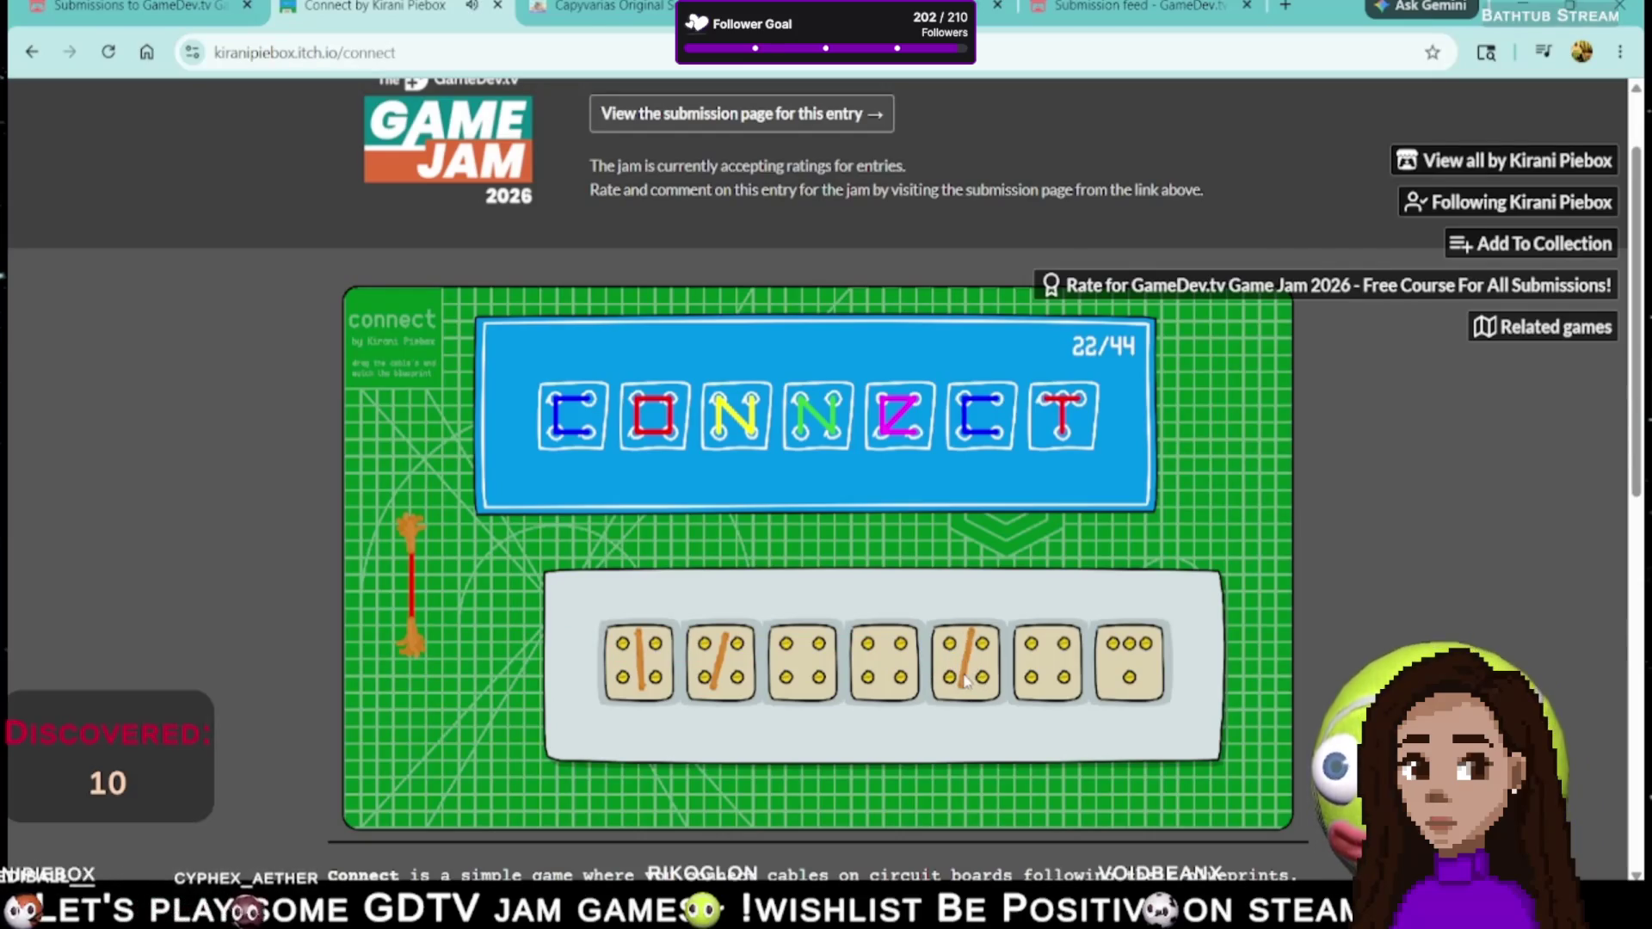
mouse_move(457, 579)
left_mouse_down()
mouse_move(1079, 605)
mouse_move(922, 634)
mouse_move(963, 647)
mouse_move(951, 636)
mouse_move(951, 654)
mouse_move(987, 643)
mouse_move(963, 660)
mouse_move(877, 550)
left_mouse_up()
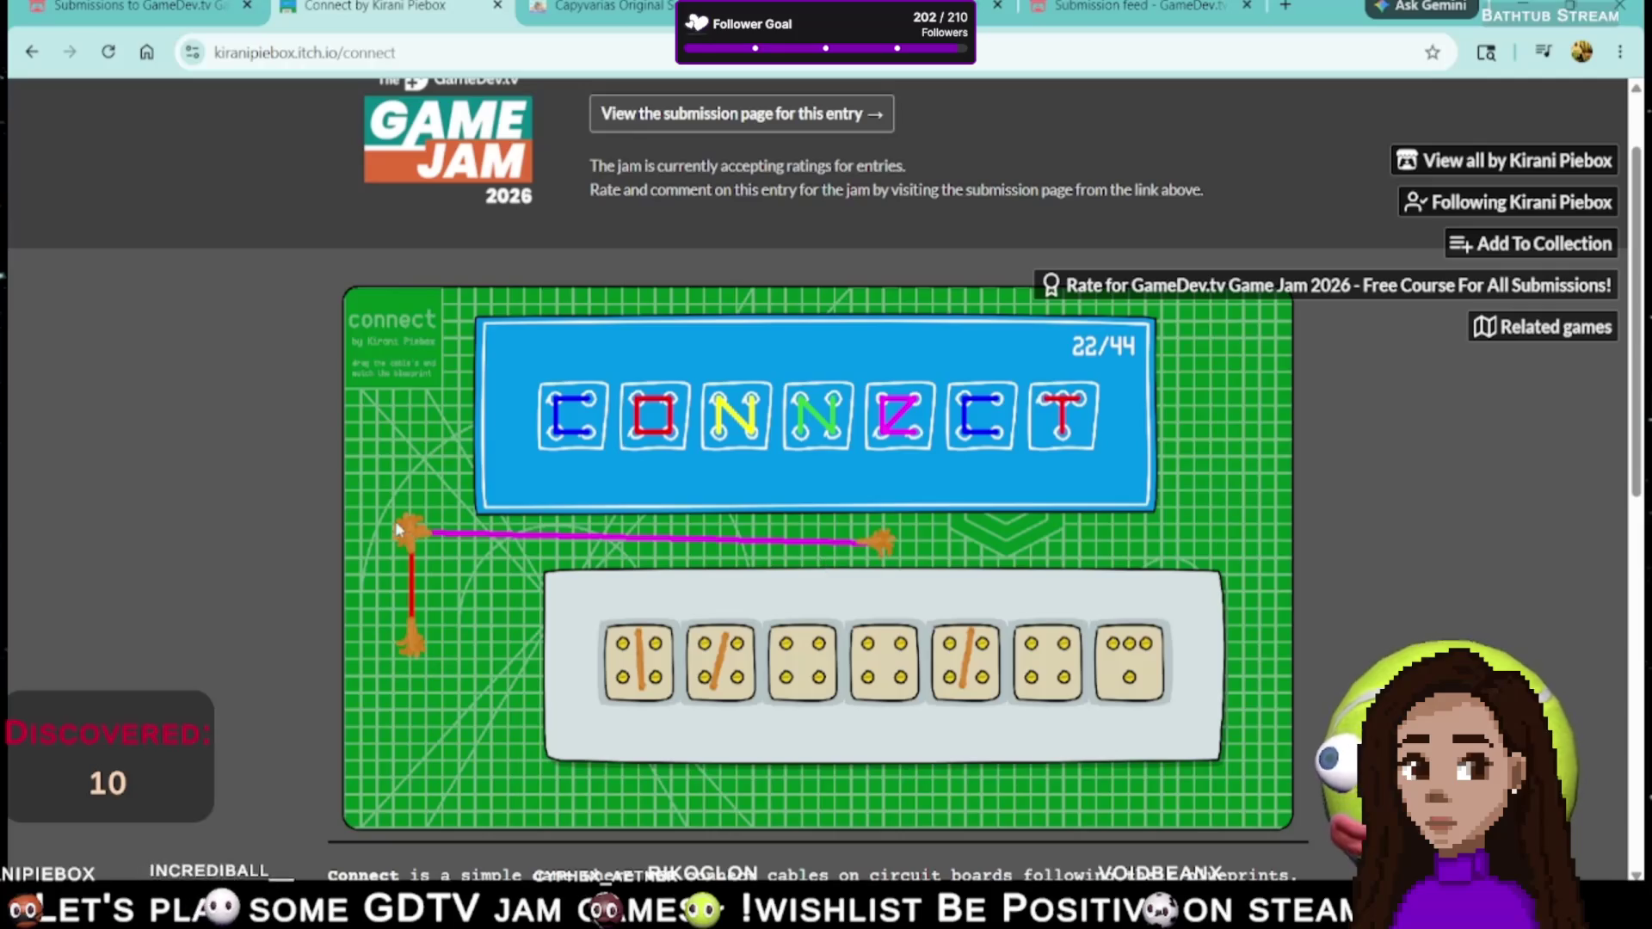
- Place the yellow cable on die 3, reposition the magenta cable, and plug red into the last die
left_click_drag(520, 613, 798, 642)
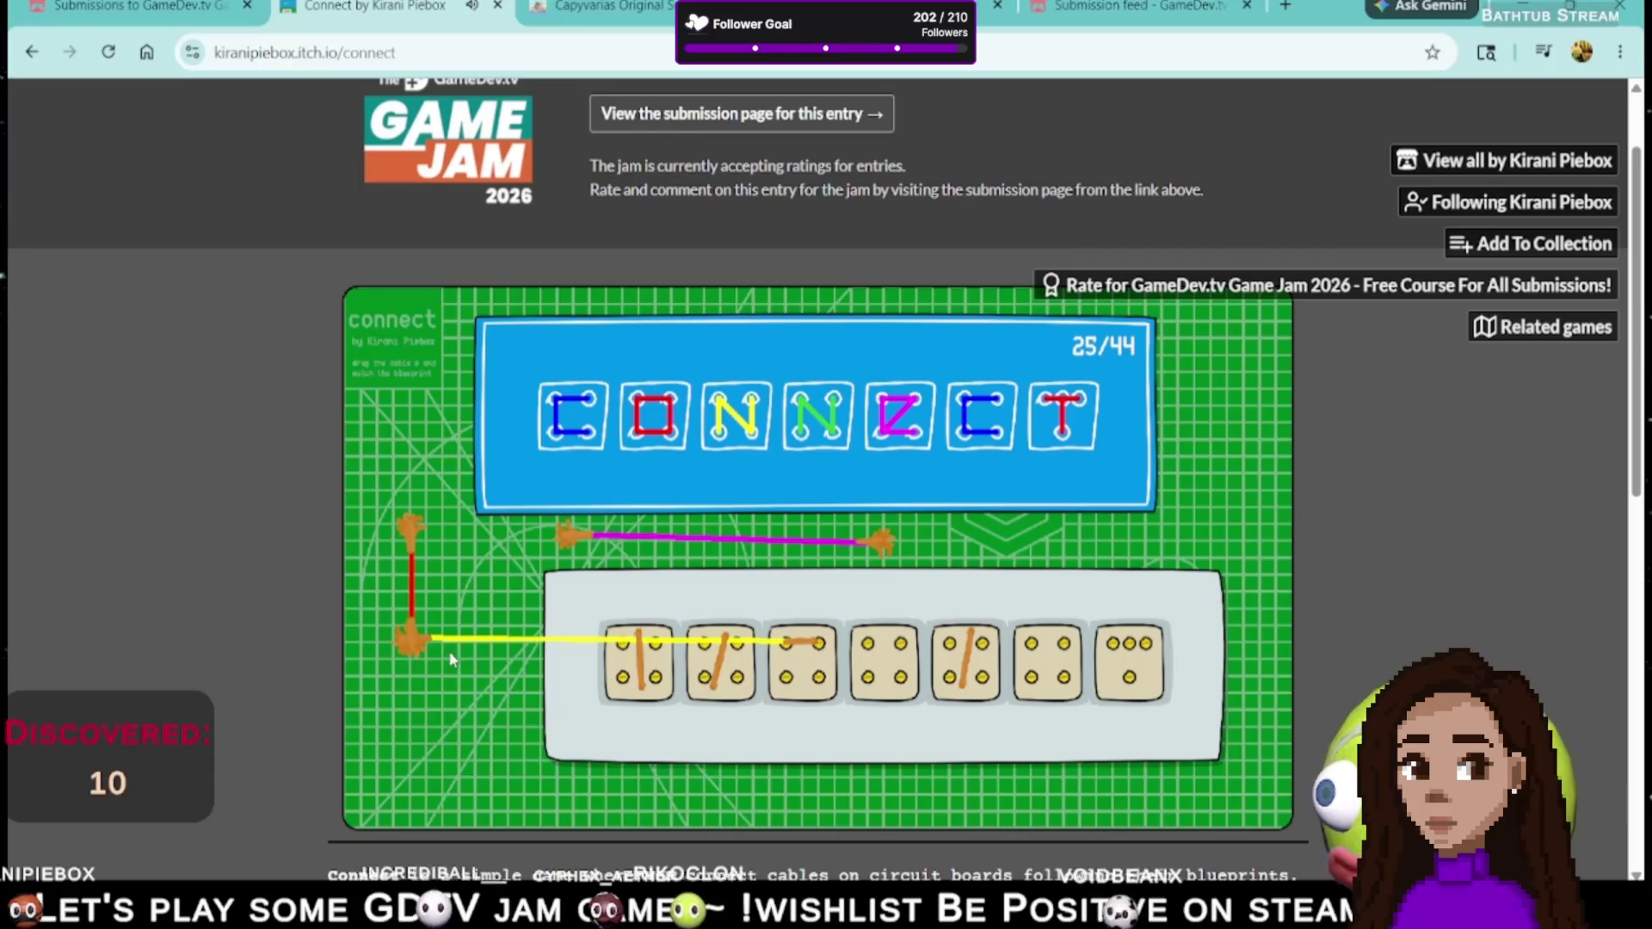
left_click_drag(427, 635, 805, 683)
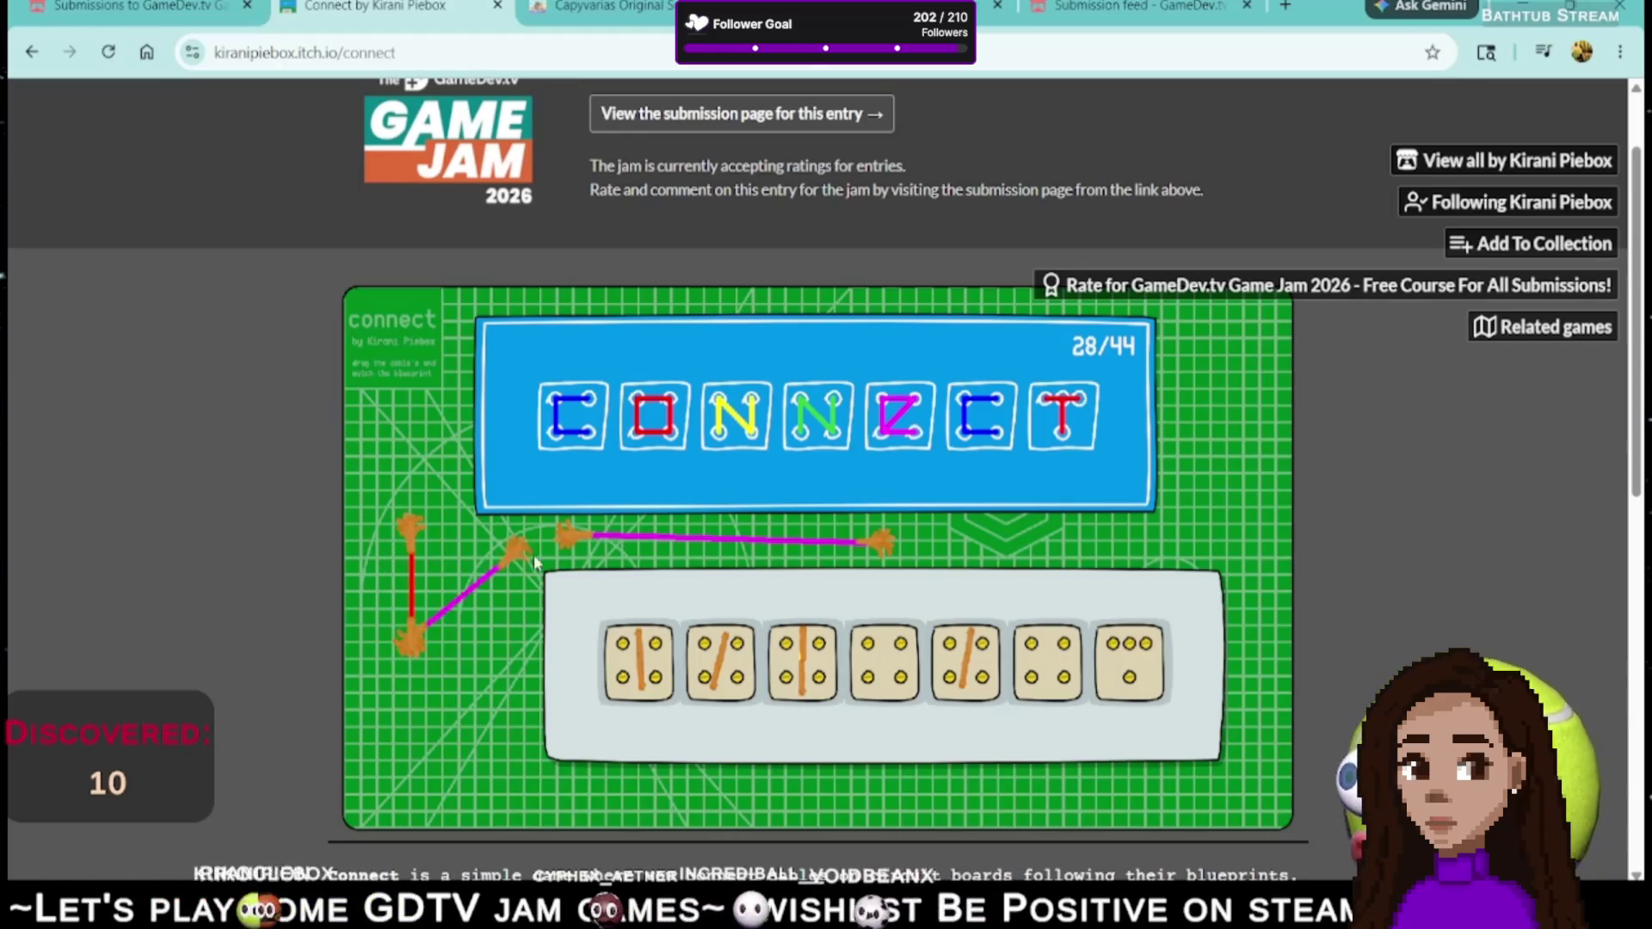
left_click_drag(502, 561, 886, 560)
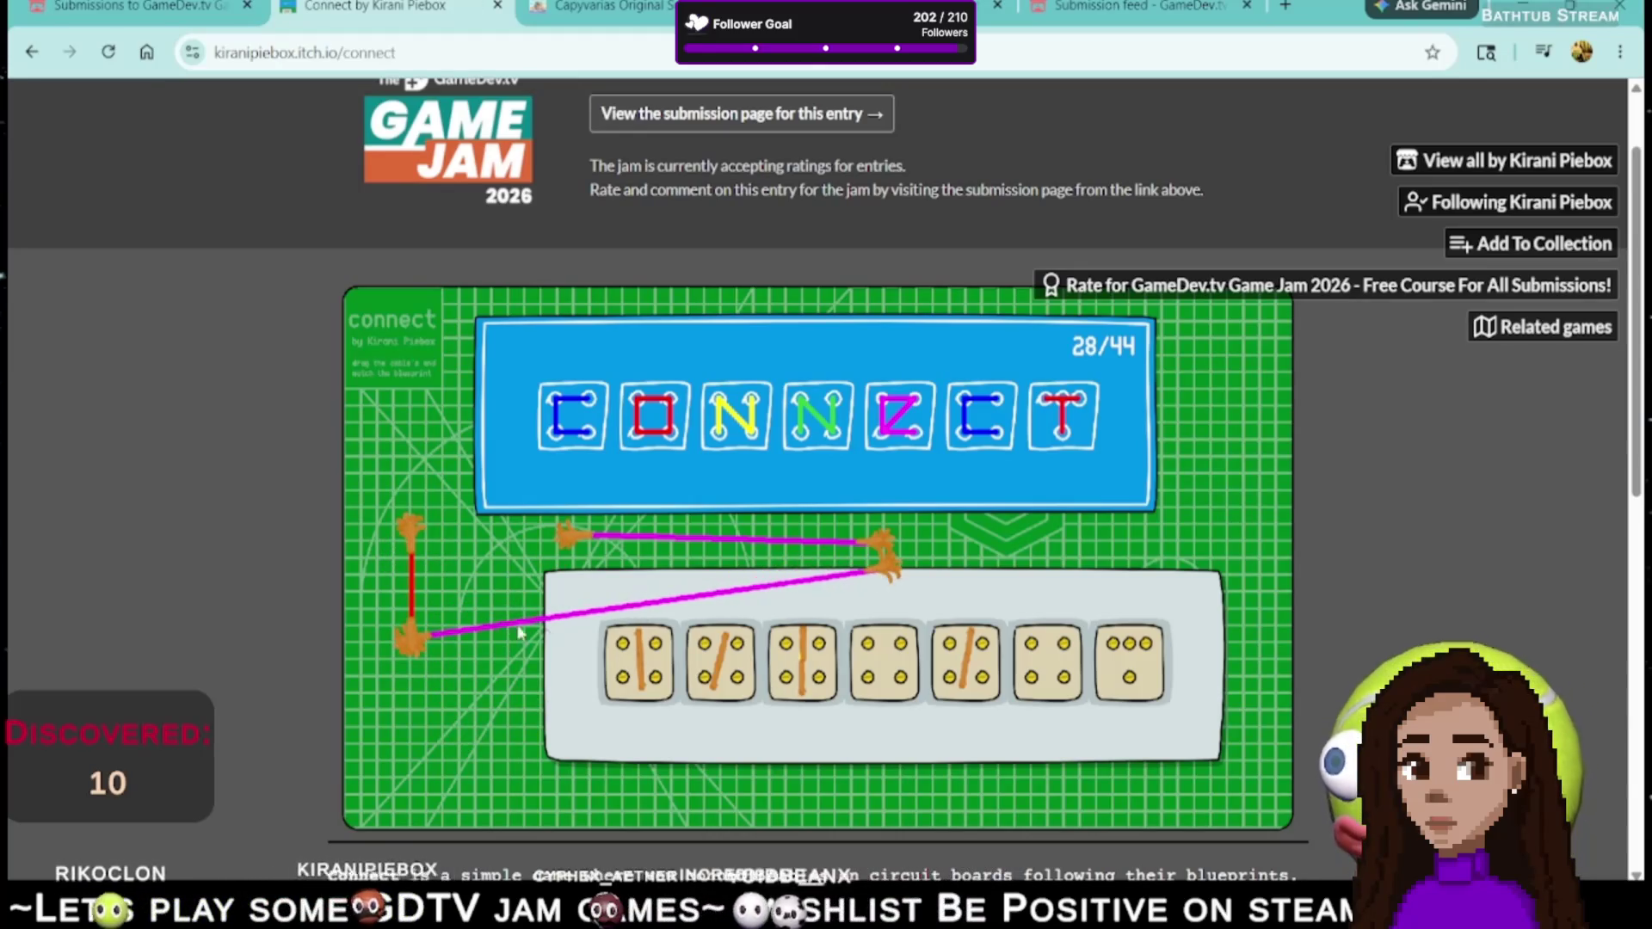
left_click_drag(413, 637, 566, 566)
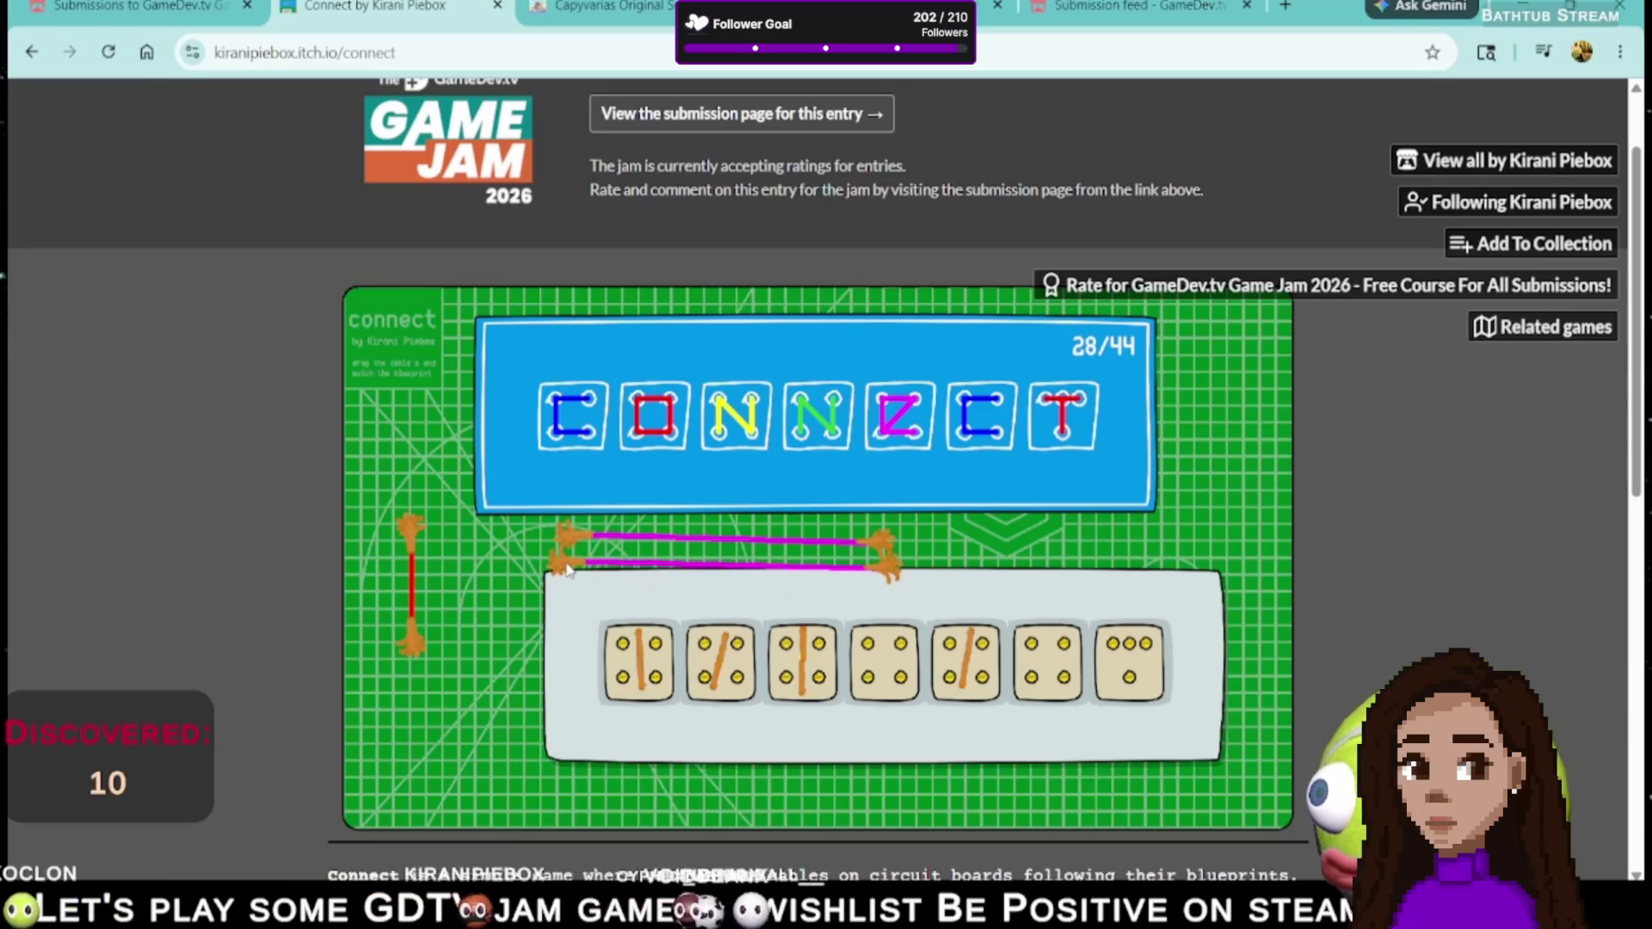
mouse_move(412, 635)
left_mouse_down()
mouse_move(554, 503)
mouse_move(1148, 598)
left_mouse_up()
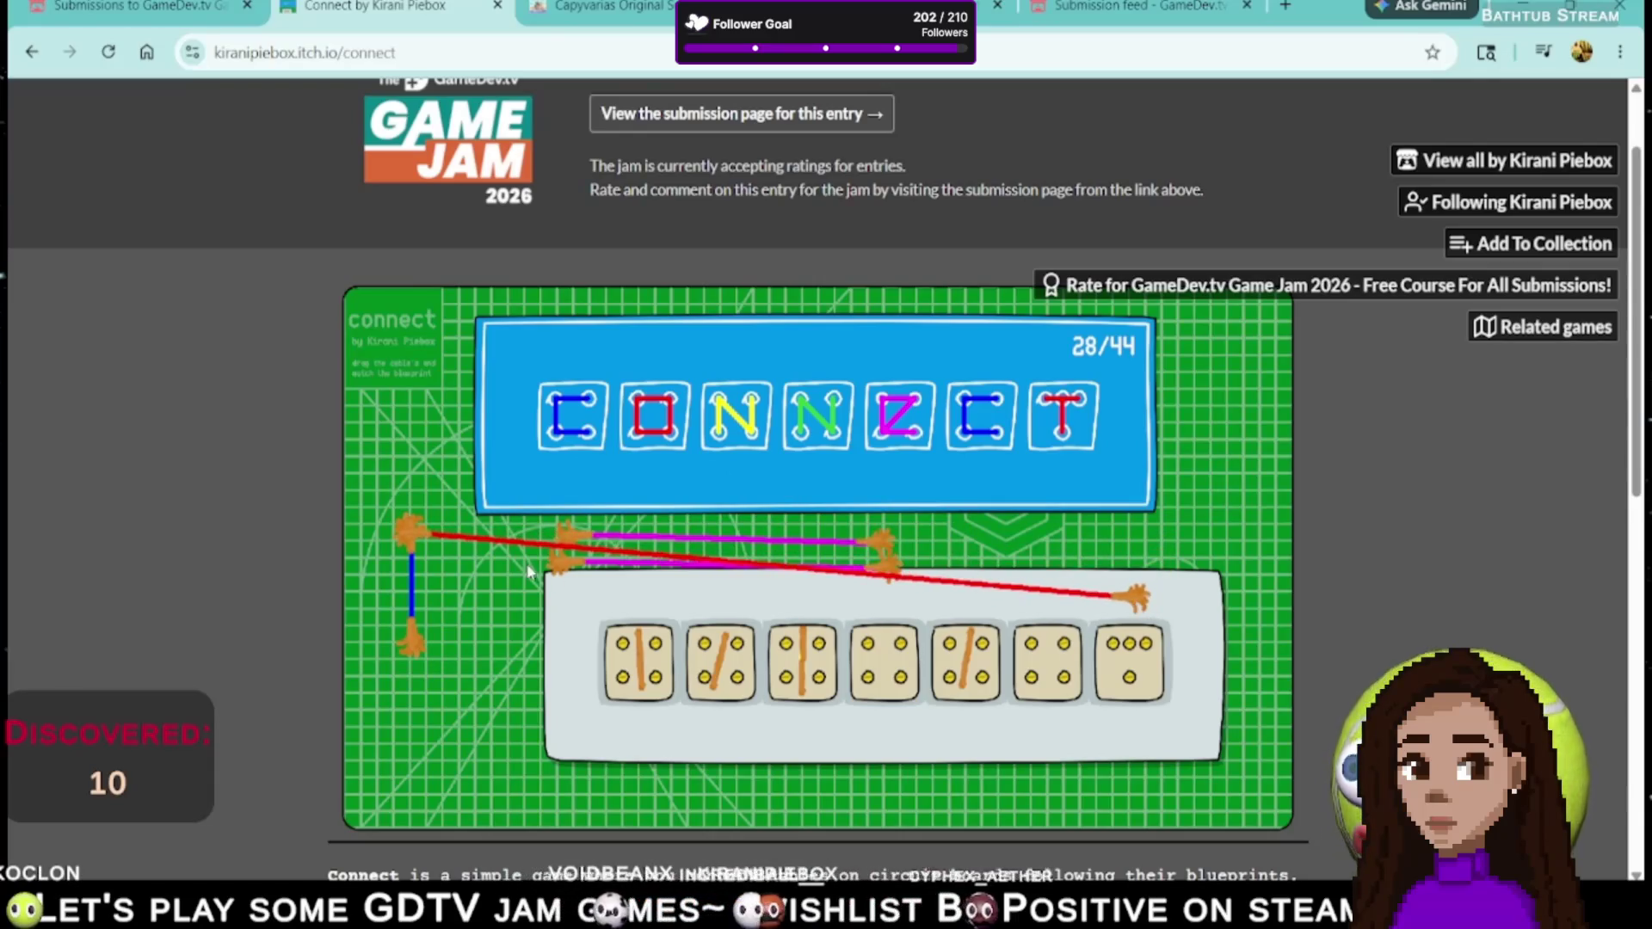
left_click_drag(427, 544, 1110, 685)
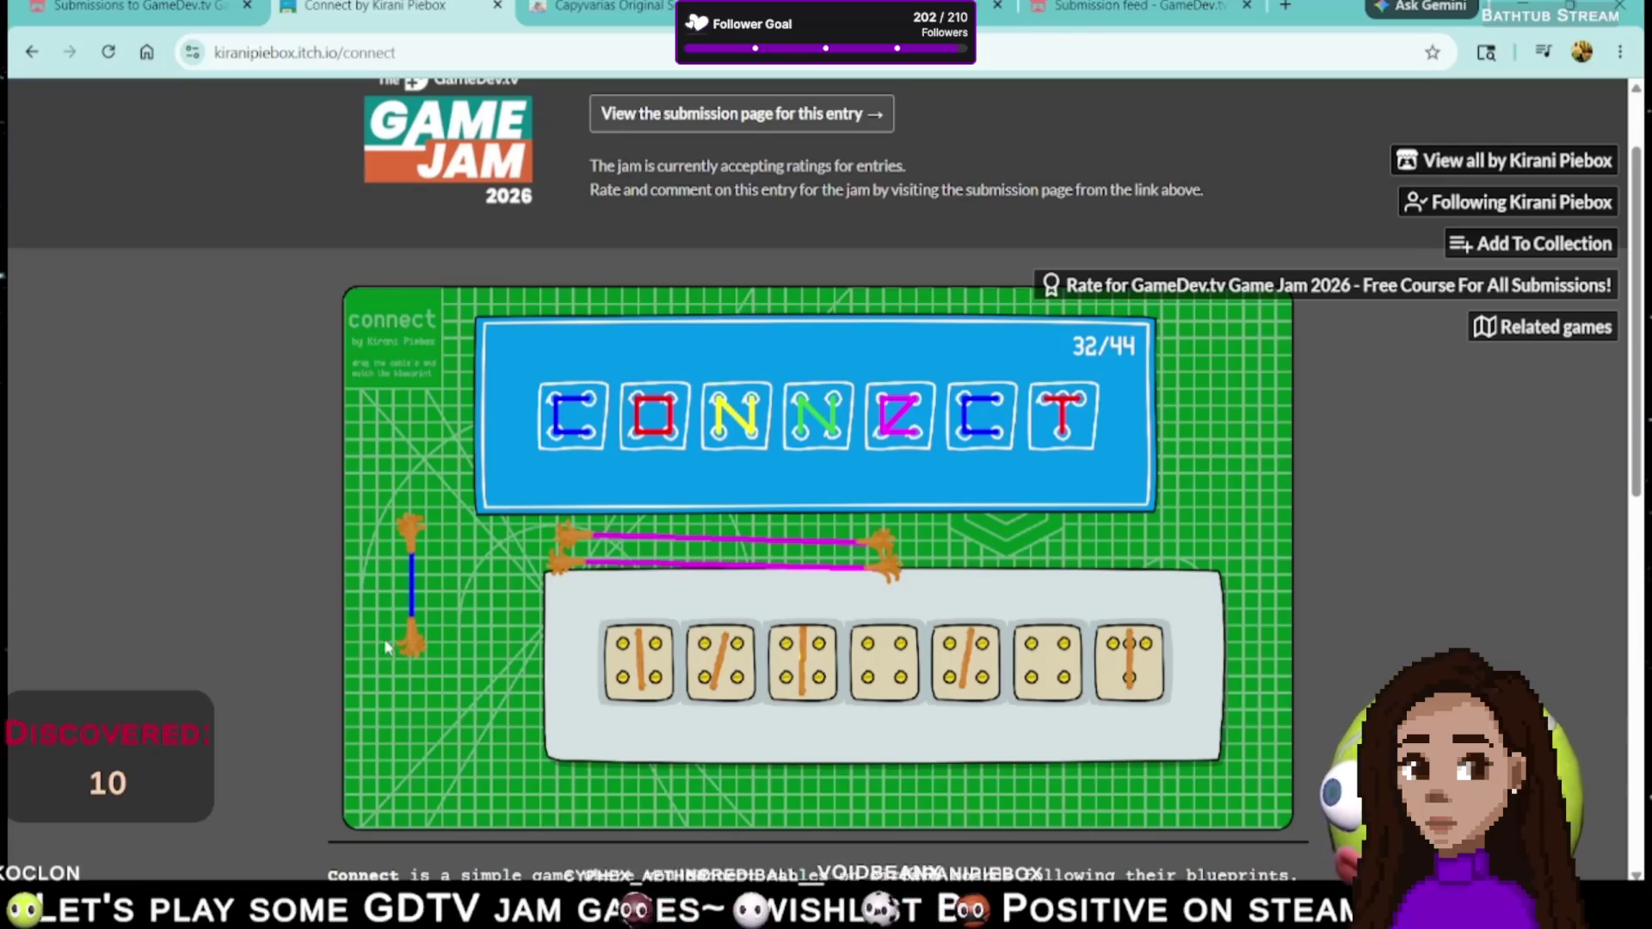
- Plug the blue cables into the sixth die and the green cables into the fourth, reaching 44/44
mouse_move(415, 638)
left_mouse_down()
mouse_move(1069, 663)
mouse_move(1029, 643)
left_mouse_up()
mouse_move(546, 540)
left_mouse_down()
mouse_move(998, 671)
mouse_move(1050, 663)
mouse_move(1050, 684)
left_mouse_up()
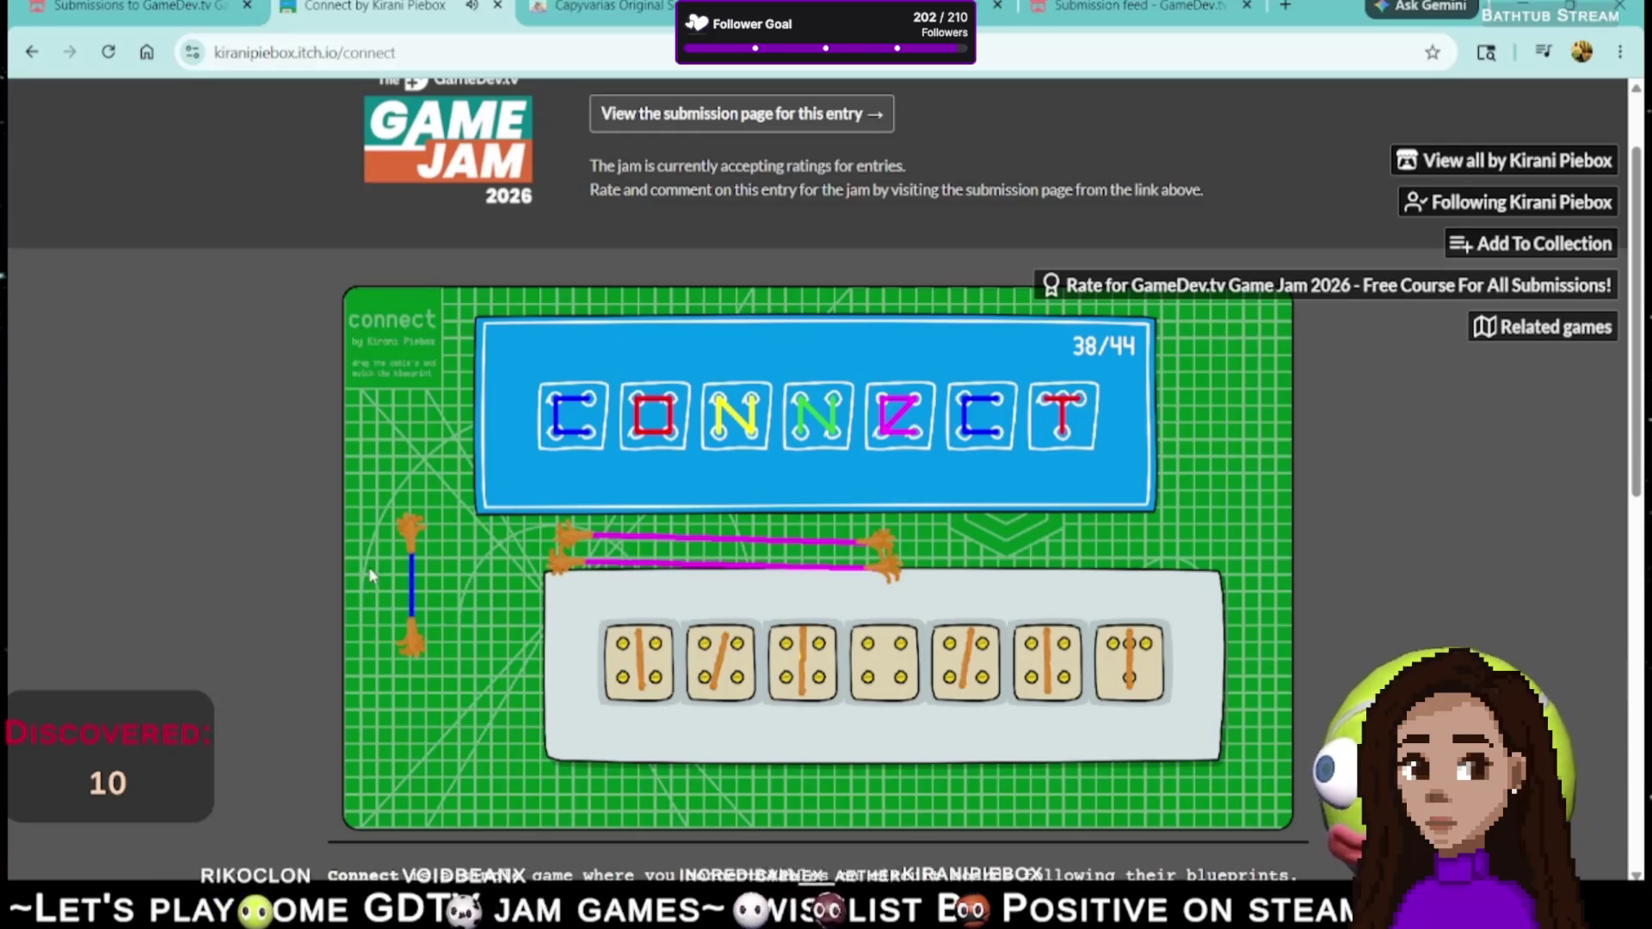
mouse_move(412, 641)
left_mouse_down()
mouse_move(495, 524)
mouse_move(465, 593)
mouse_move(484, 616)
mouse_move(476, 636)
left_mouse_up()
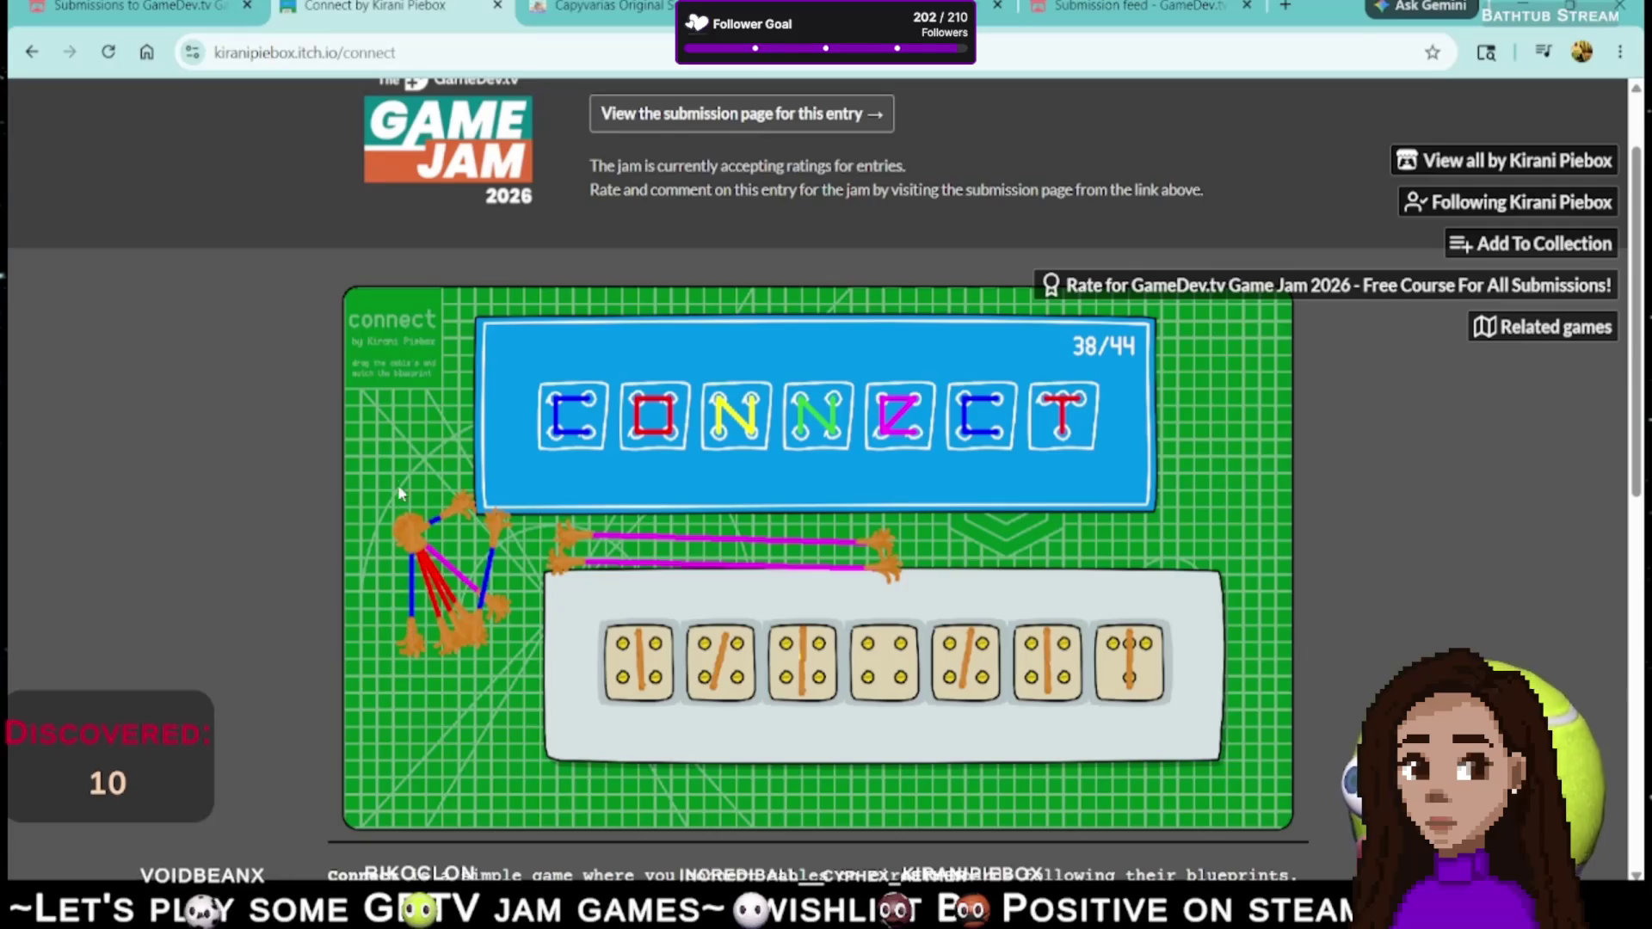
mouse_move(386, 461)
left_mouse_down()
mouse_move(740, 576)
mouse_move(888, 688)
left_mouse_up()
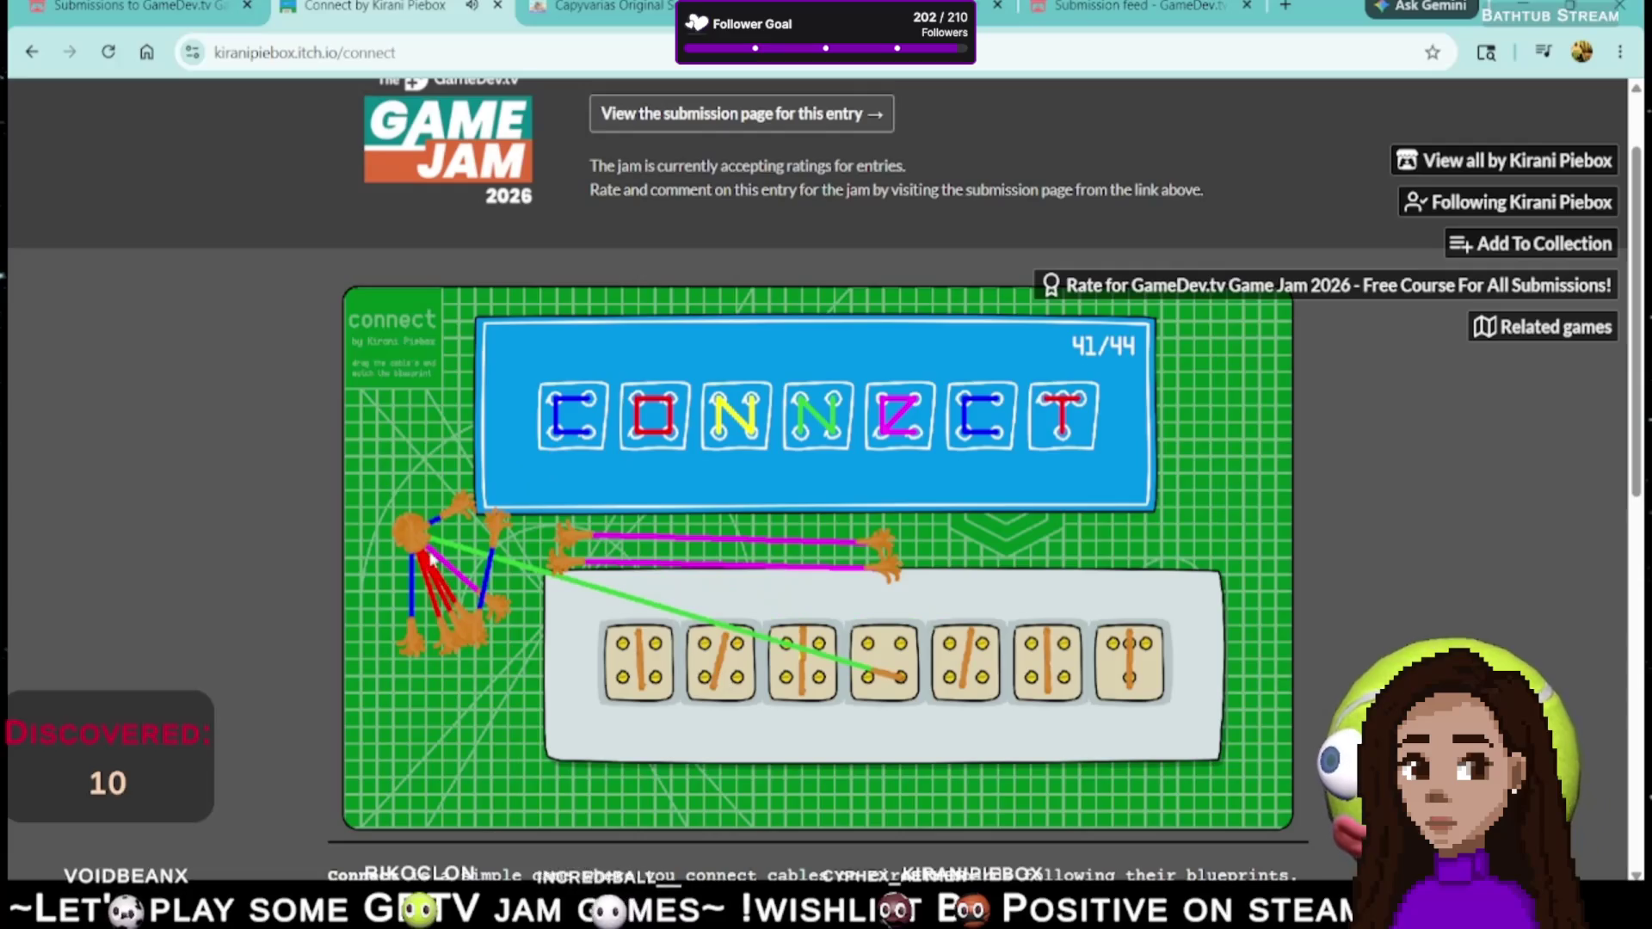
mouse_move(430, 546)
left_mouse_down()
mouse_move(749, 594)
mouse_move(901, 659)
left_mouse_up()
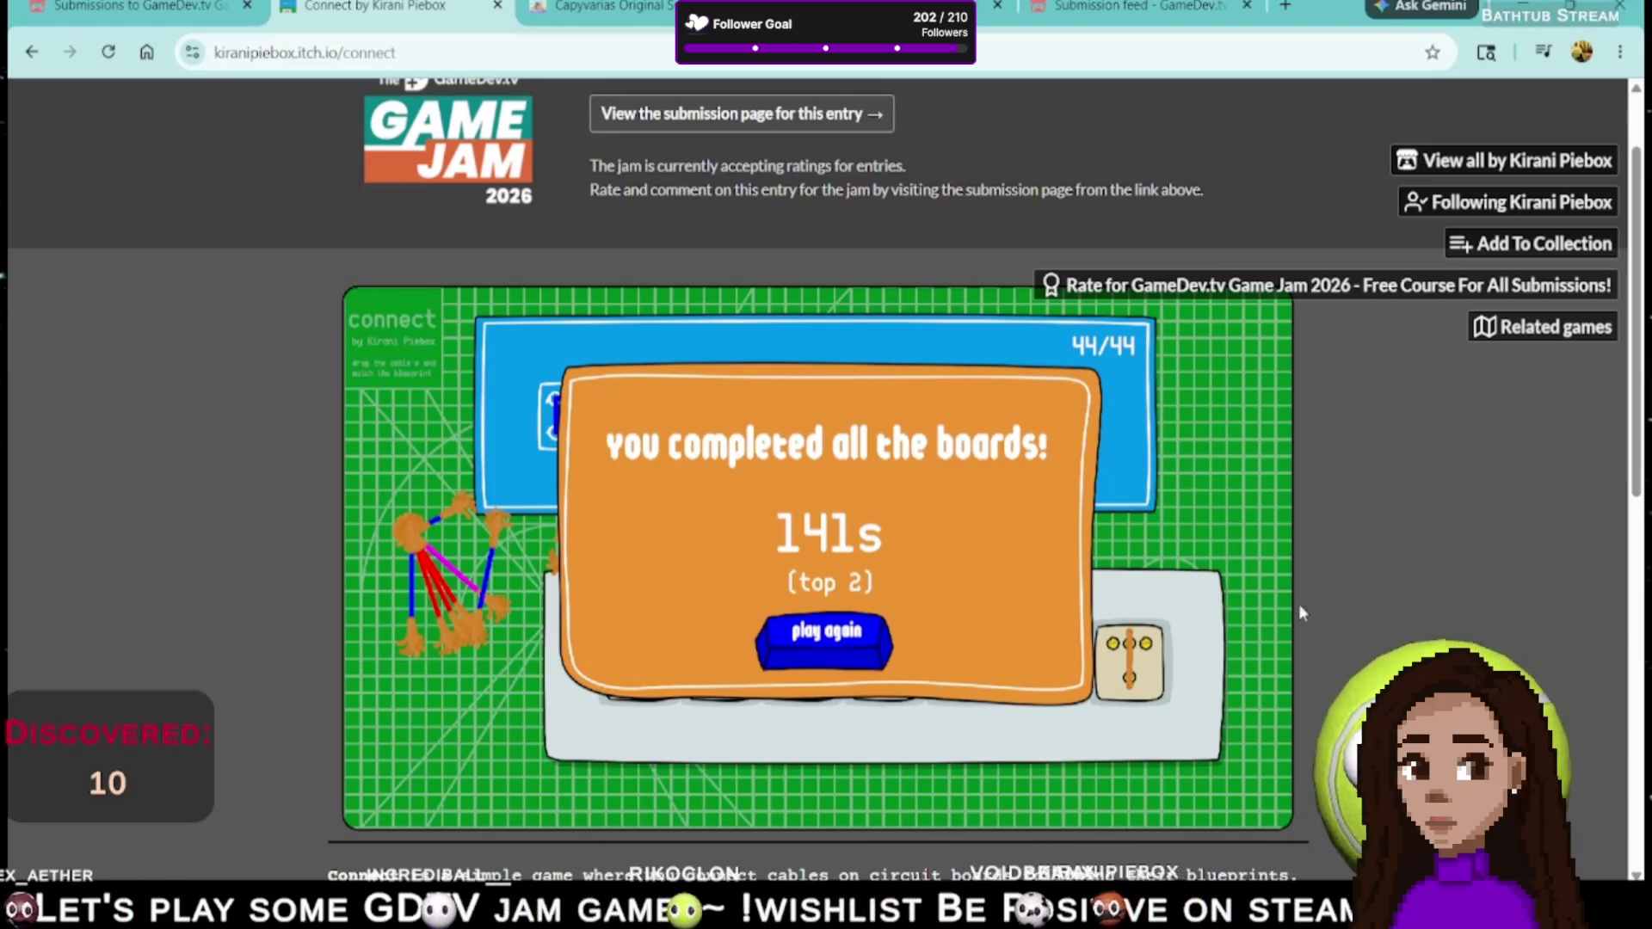
- Play Connect again from the opening 0/1 board, scrolling the itch.io page
left_click(860, 644)
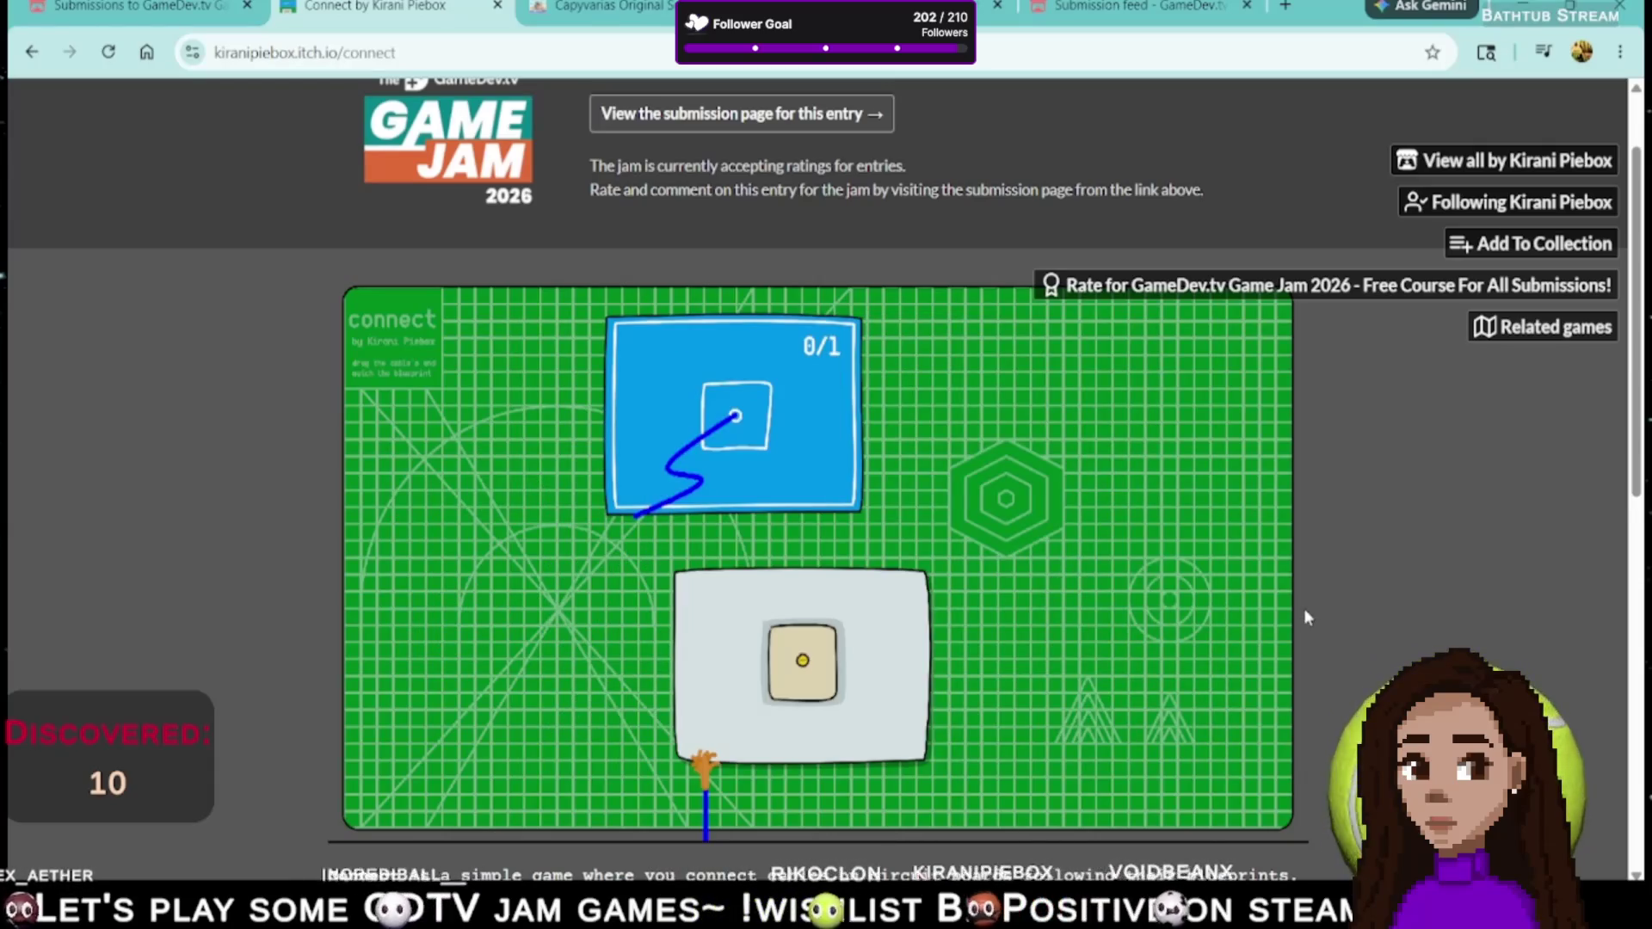
scroll(1304, 616, "down", 5)
scroll(1395, 670, "up", 6)
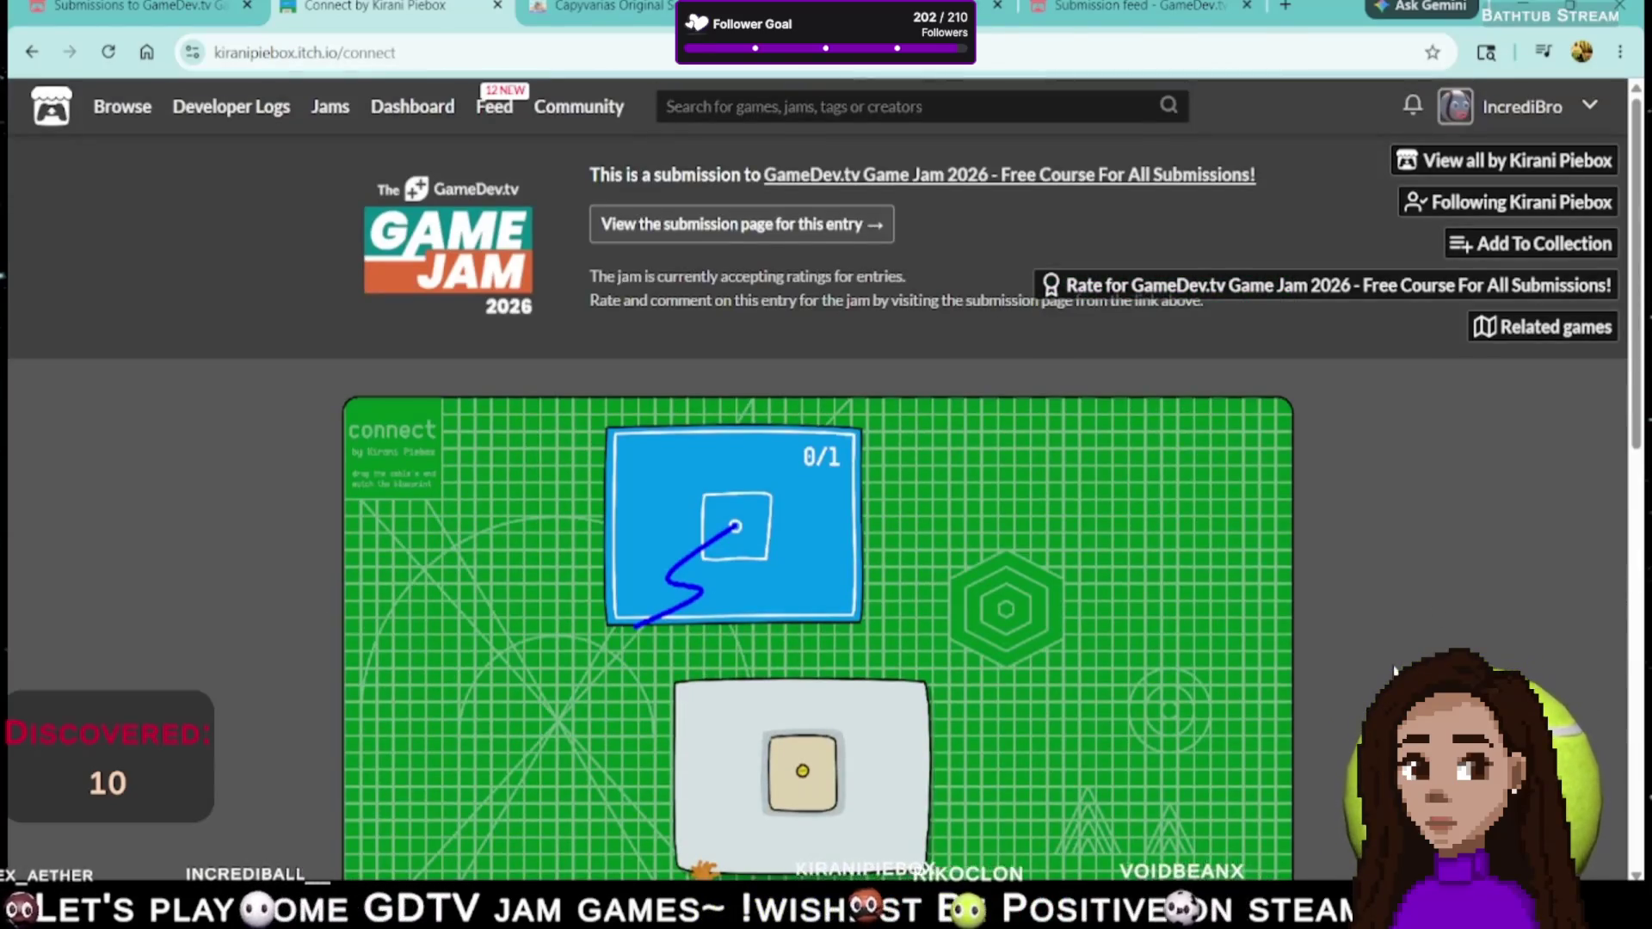
scroll(1395, 670, "down", 5)
scroll(1077, 673, "down", 4)
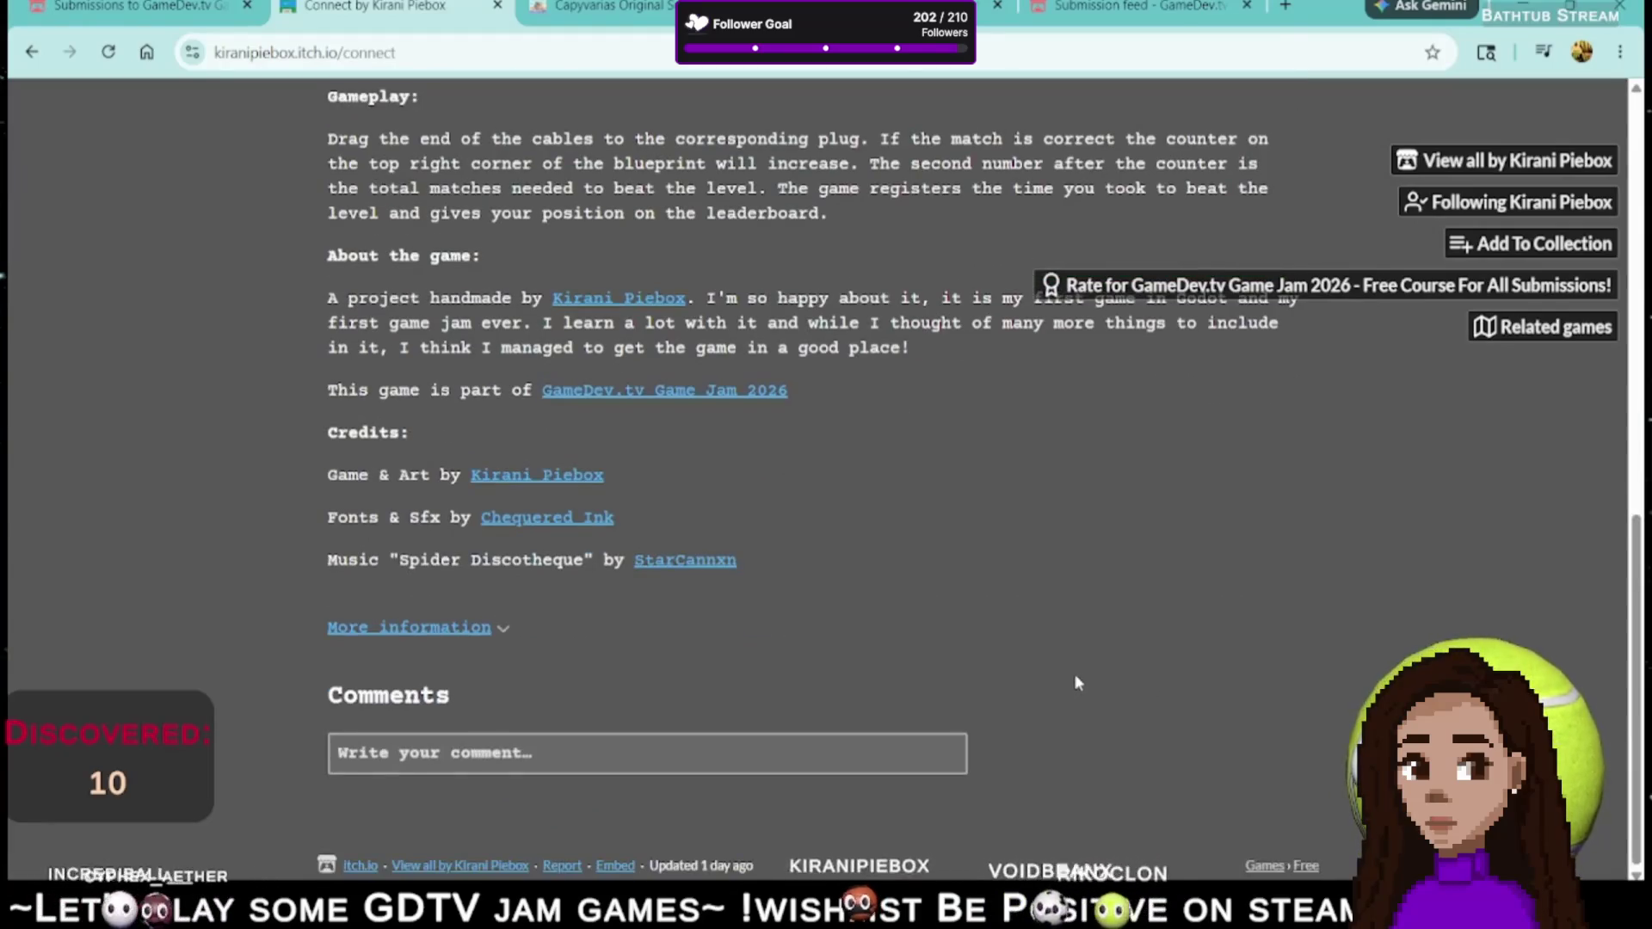
scroll(1076, 678, "up", 8)
scroll(1263, 722, "down", 6)
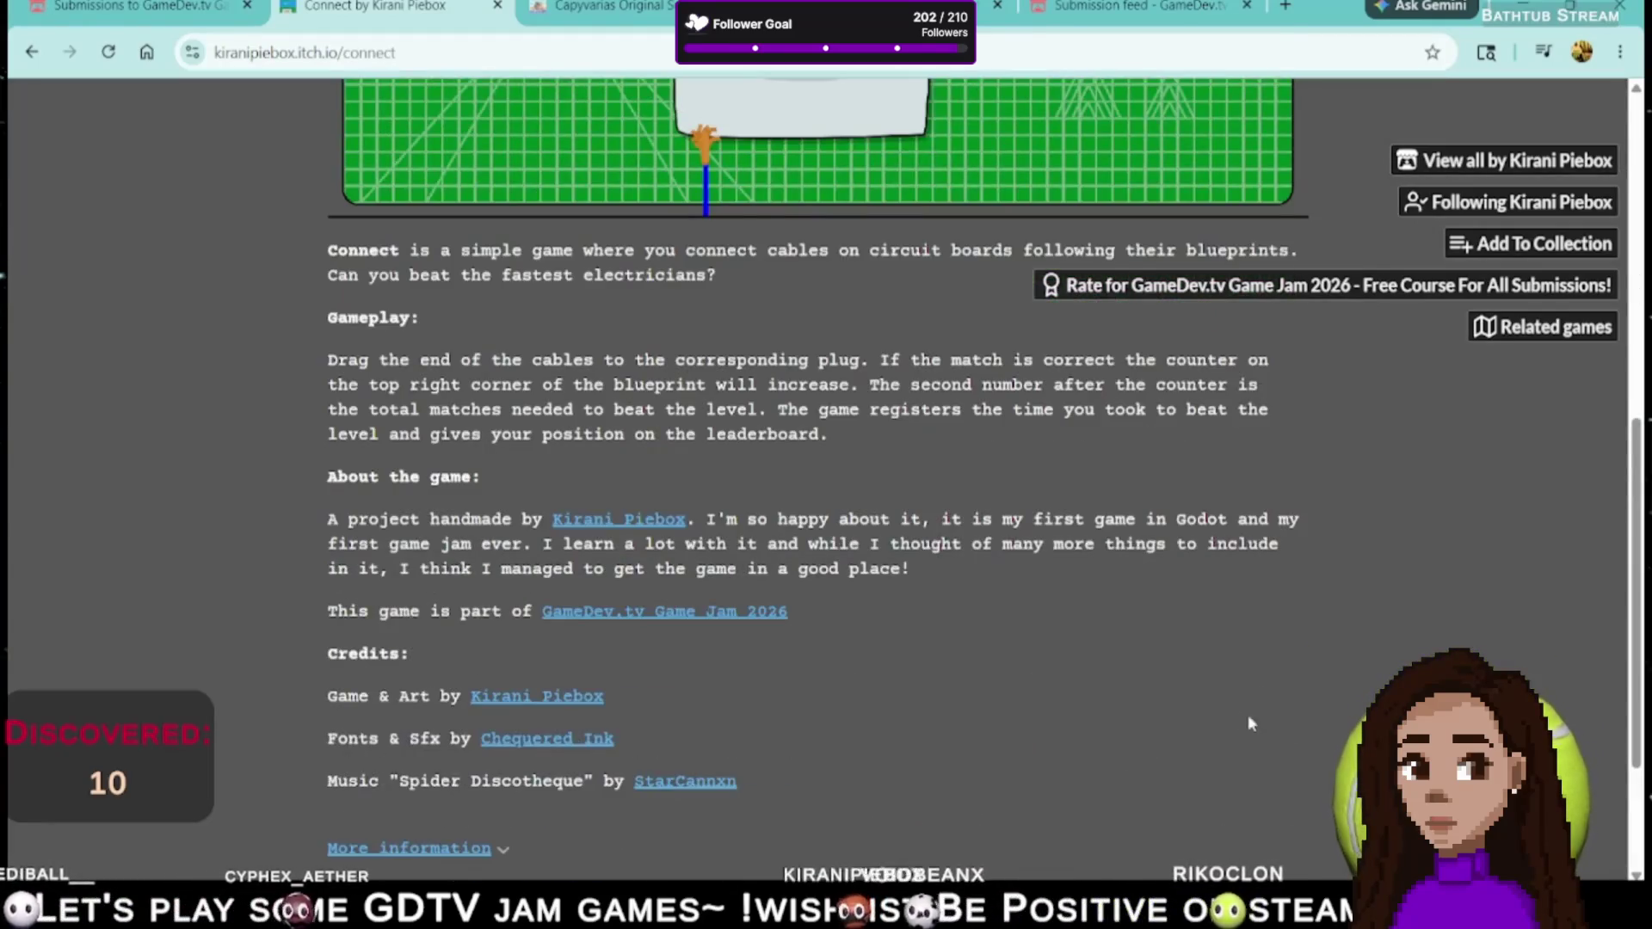
scroll(1195, 695, "down", 3)
scroll(1091, 656, "up", 10)
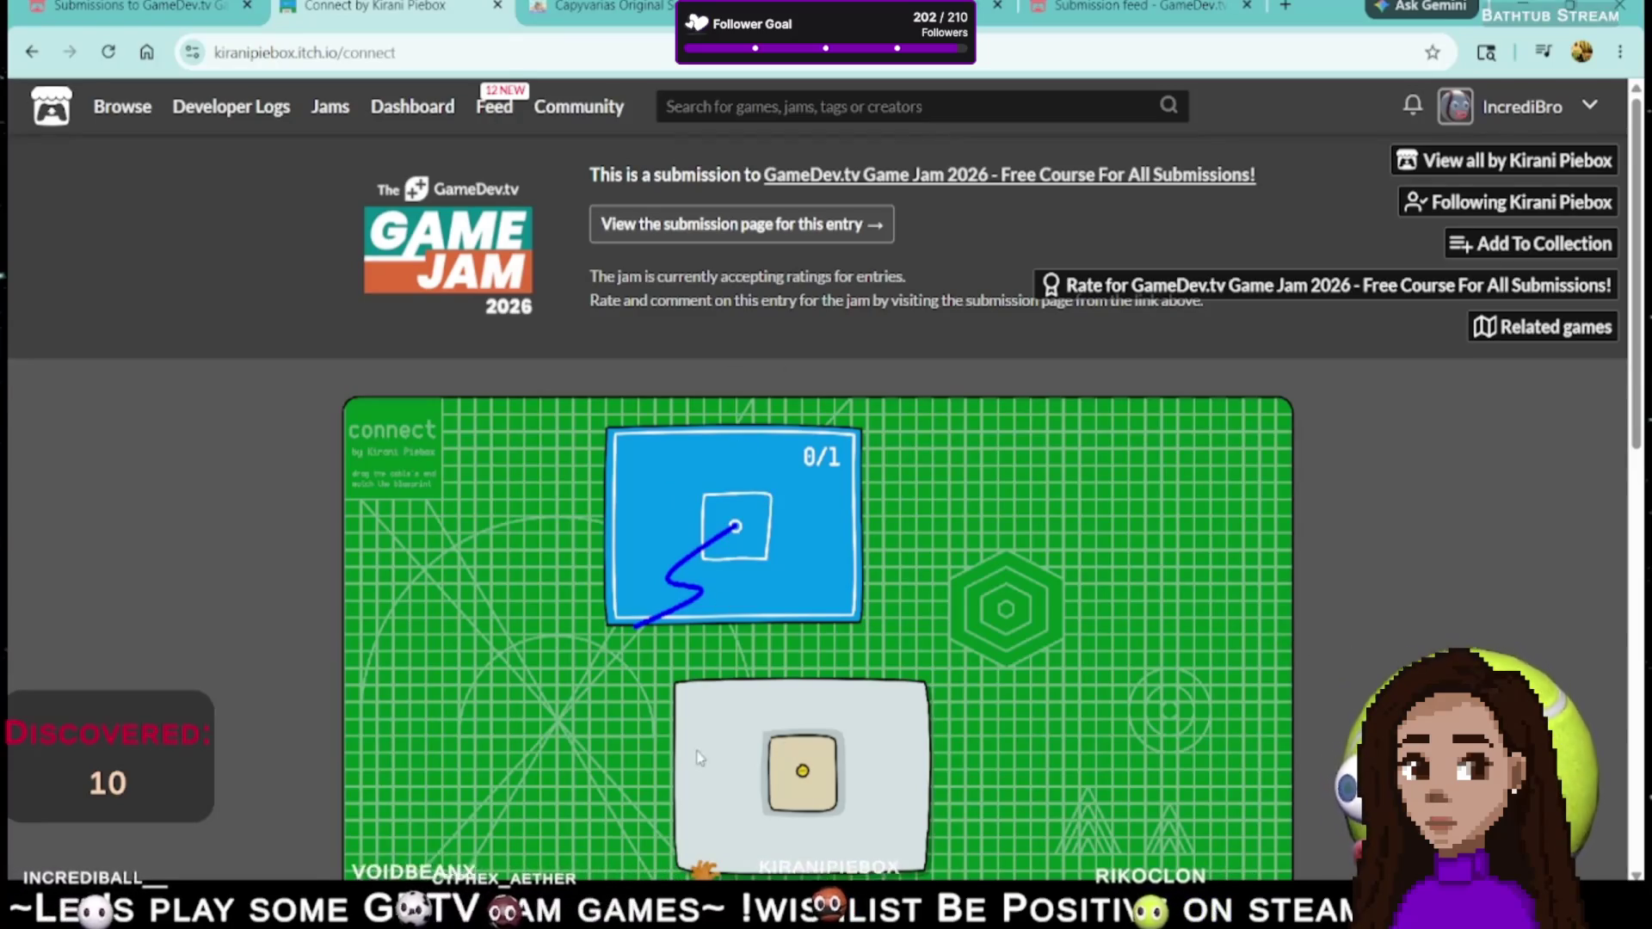
scroll(1394, 594, "down", 5)
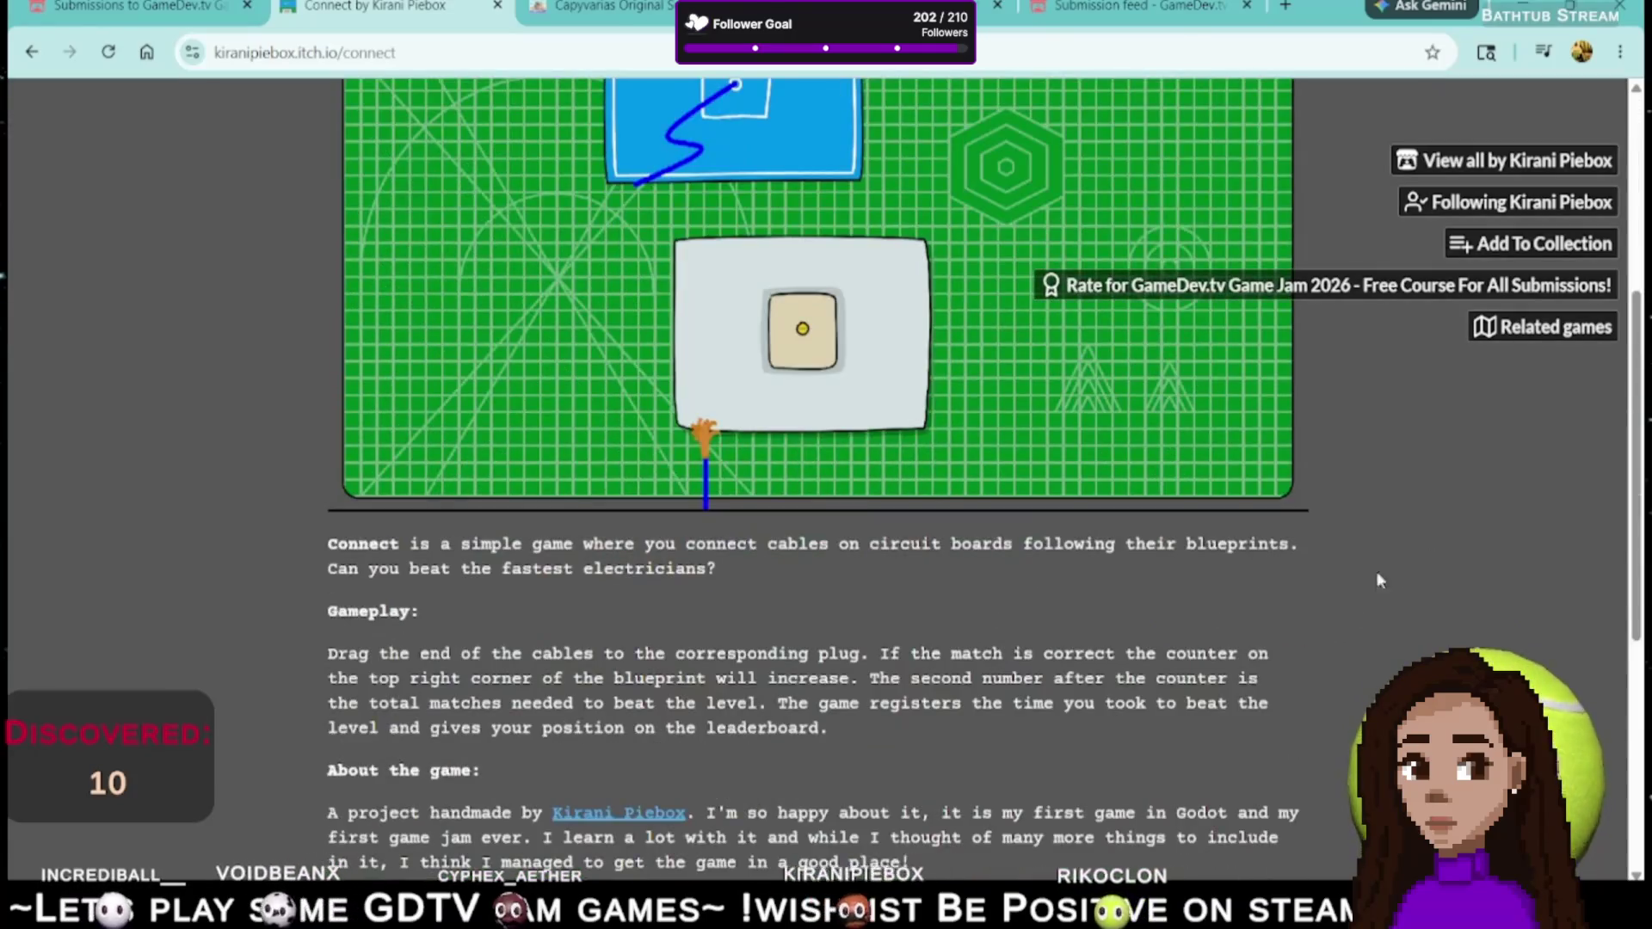
scroll(1413, 567, "up", 3)
- Solve the single-cable first board and start the next with the blue and red cables
mouse_move(698, 659)
left_mouse_down()
mouse_move(700, 553)
mouse_move(982, 413)
mouse_move(612, 539)
mouse_move(675, 482)
mouse_move(802, 550)
left_mouse_up()
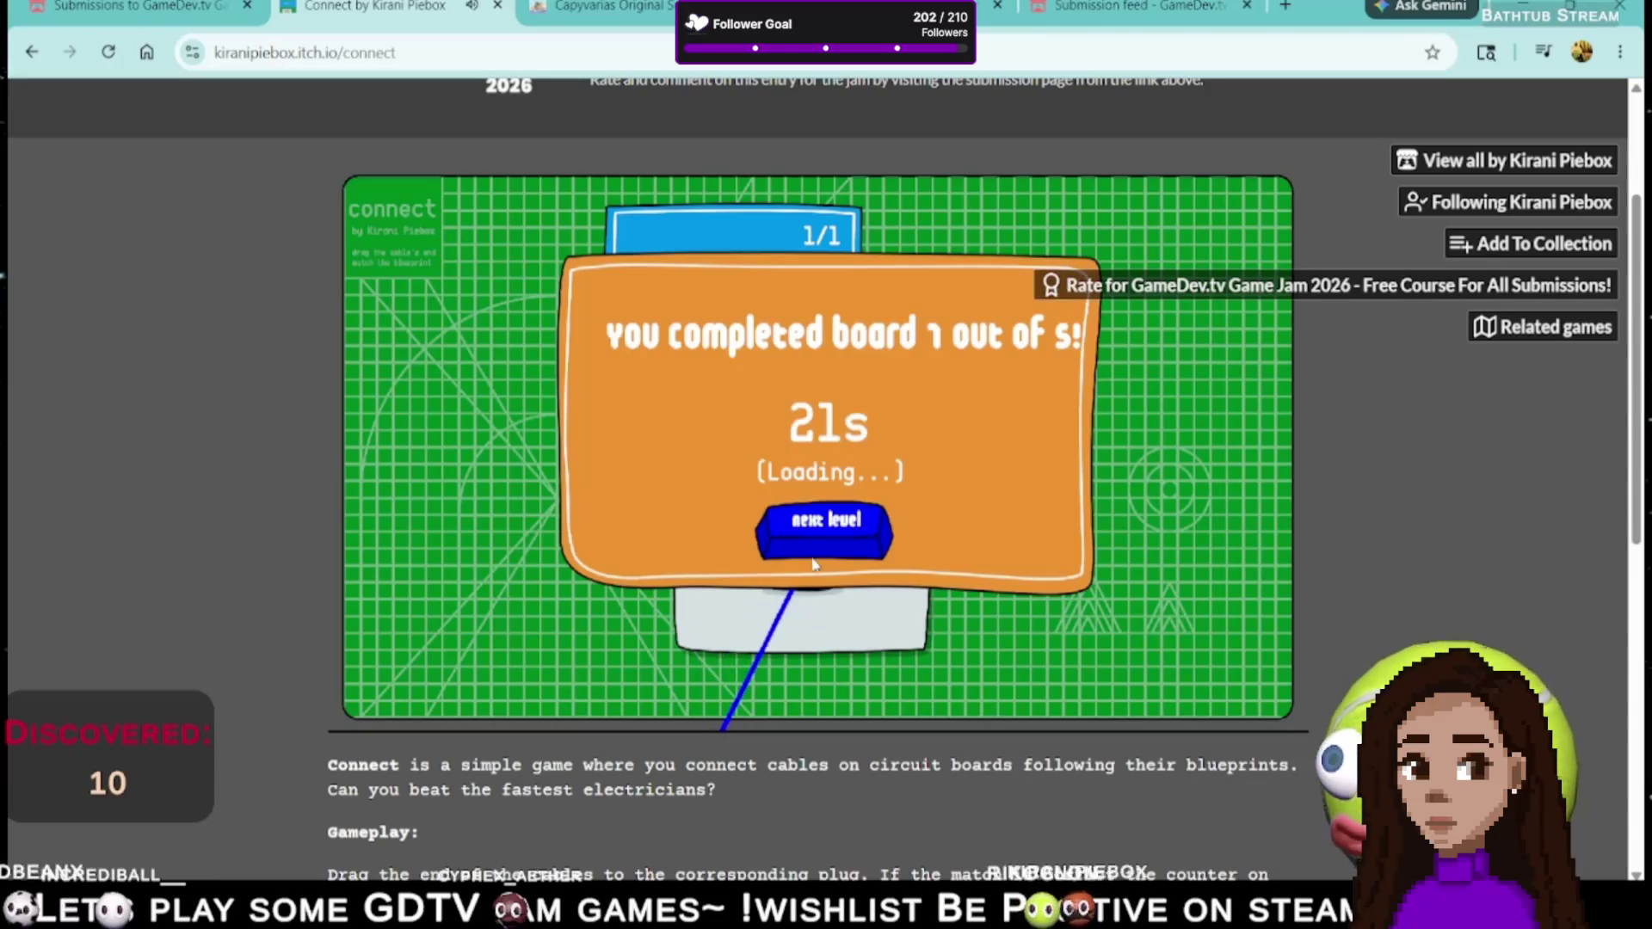
left_click(818, 537)
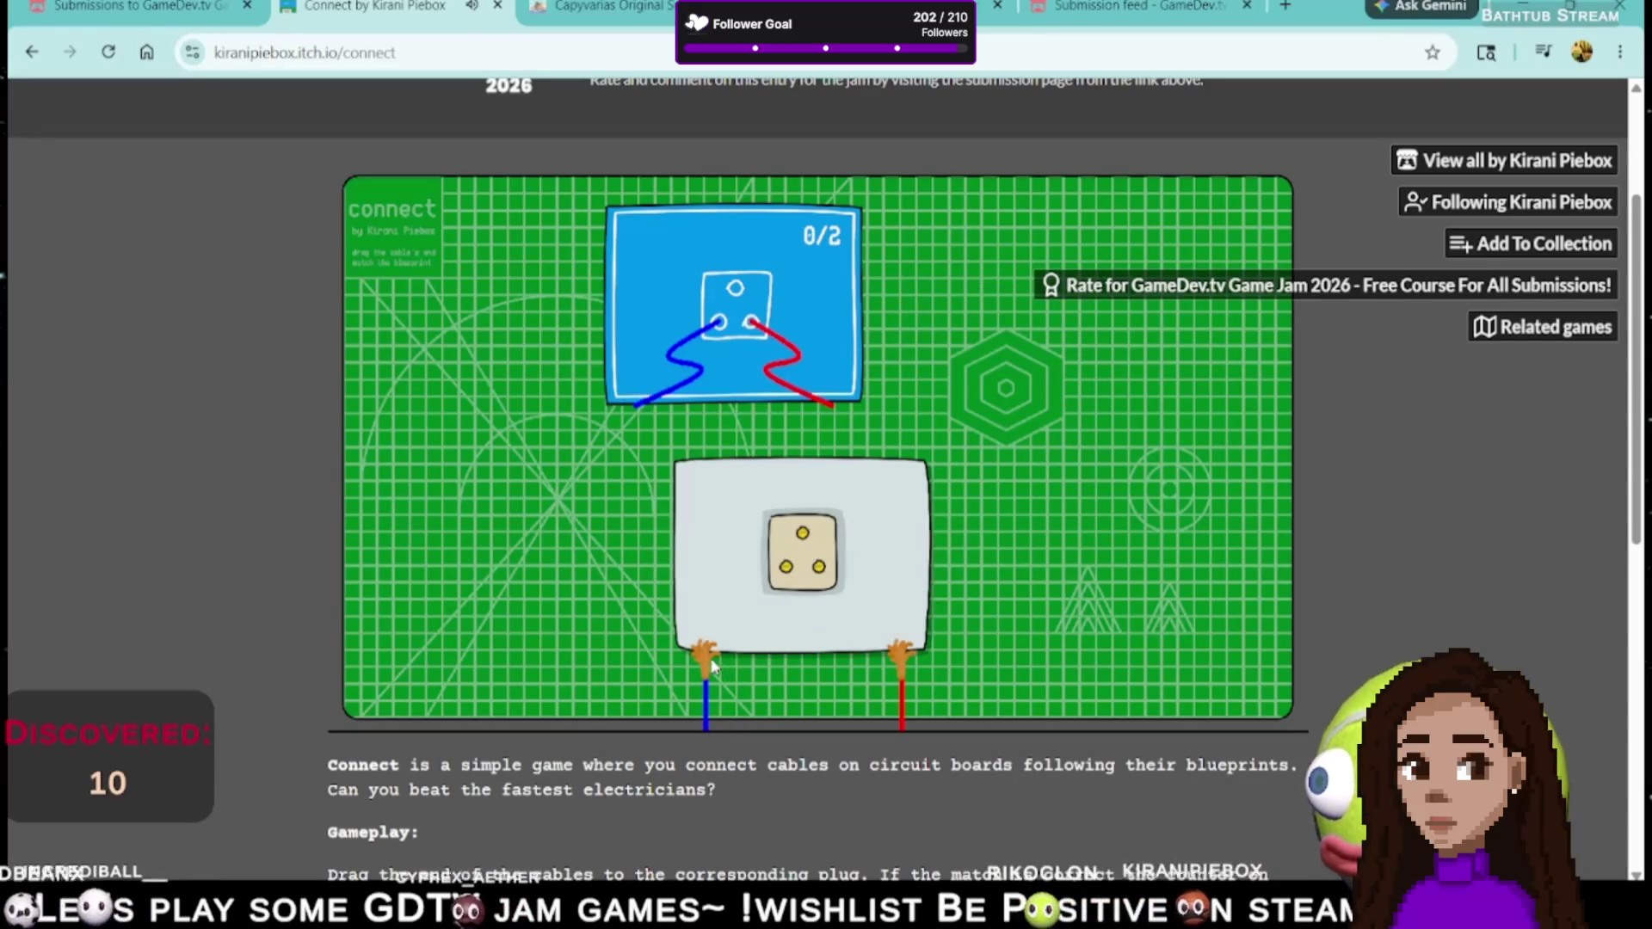
left_click_drag(714, 666, 803, 534)
mouse_move(897, 656)
left_mouse_down()
mouse_move(771, 541)
mouse_move(785, 563)
left_mouse_up()
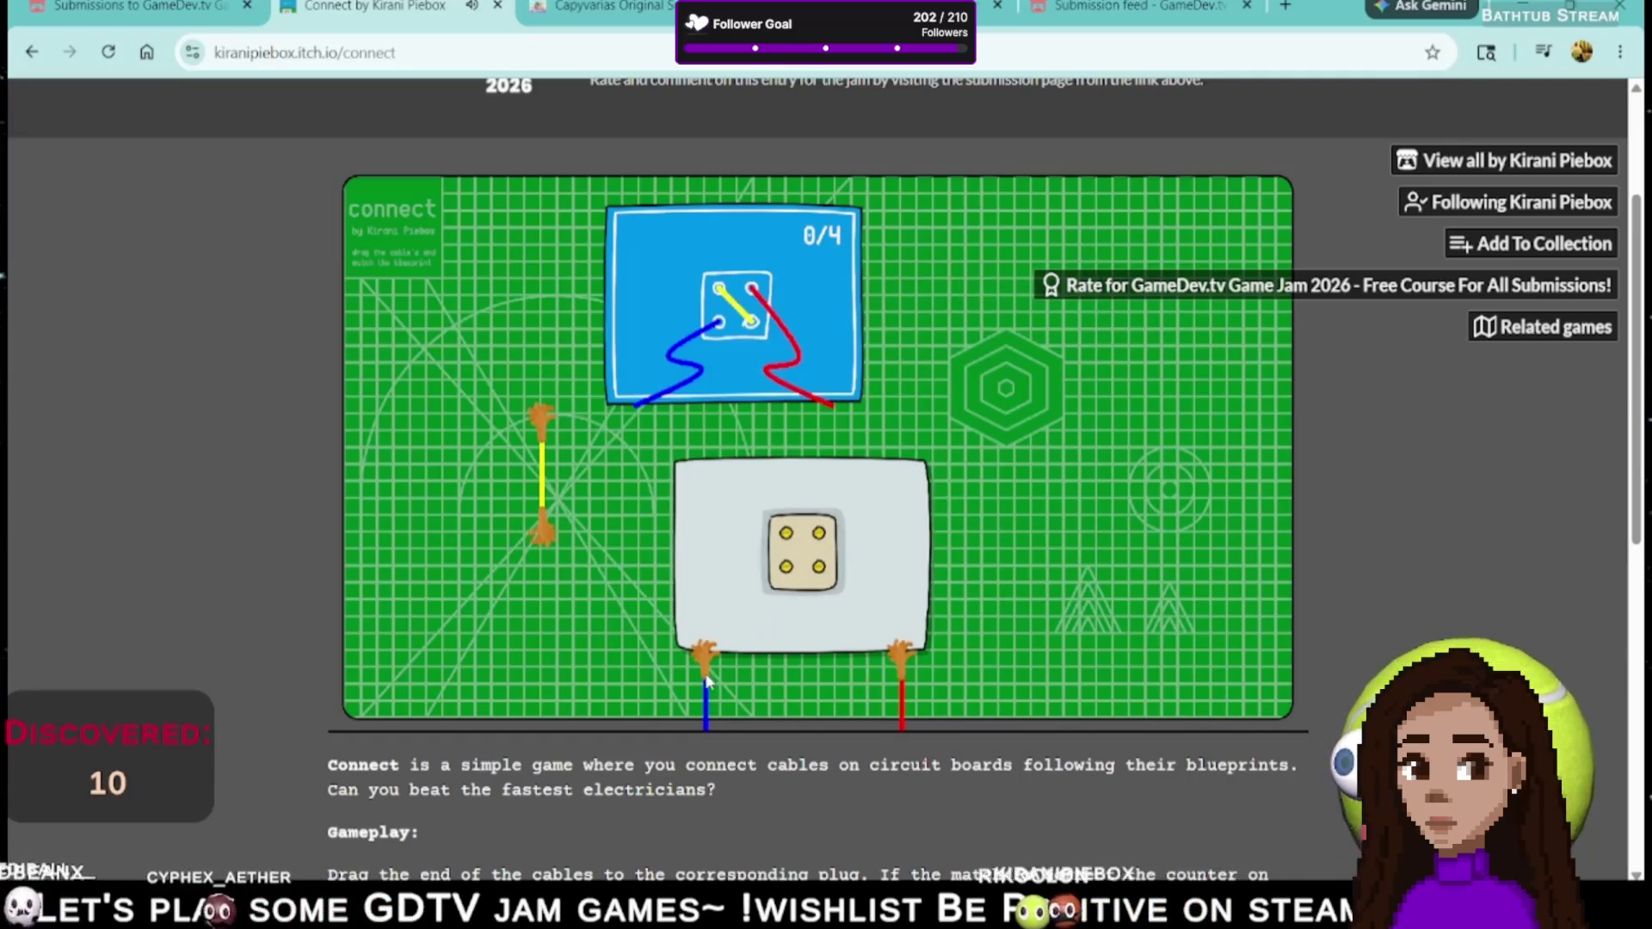
- Finish the board's blue, red and yellow connections and move to the next board
left_click_drag(707, 680, 786, 566)
left_click_drag(902, 659, 819, 534)
mouse_move(542, 529)
left_mouse_down()
mouse_move(629, 560)
mouse_move(819, 566)
left_mouse_up()
mouse_move(538, 417)
left_mouse_down()
mouse_move(783, 516)
mouse_move(786, 534)
left_mouse_up()
left_click(804, 538)
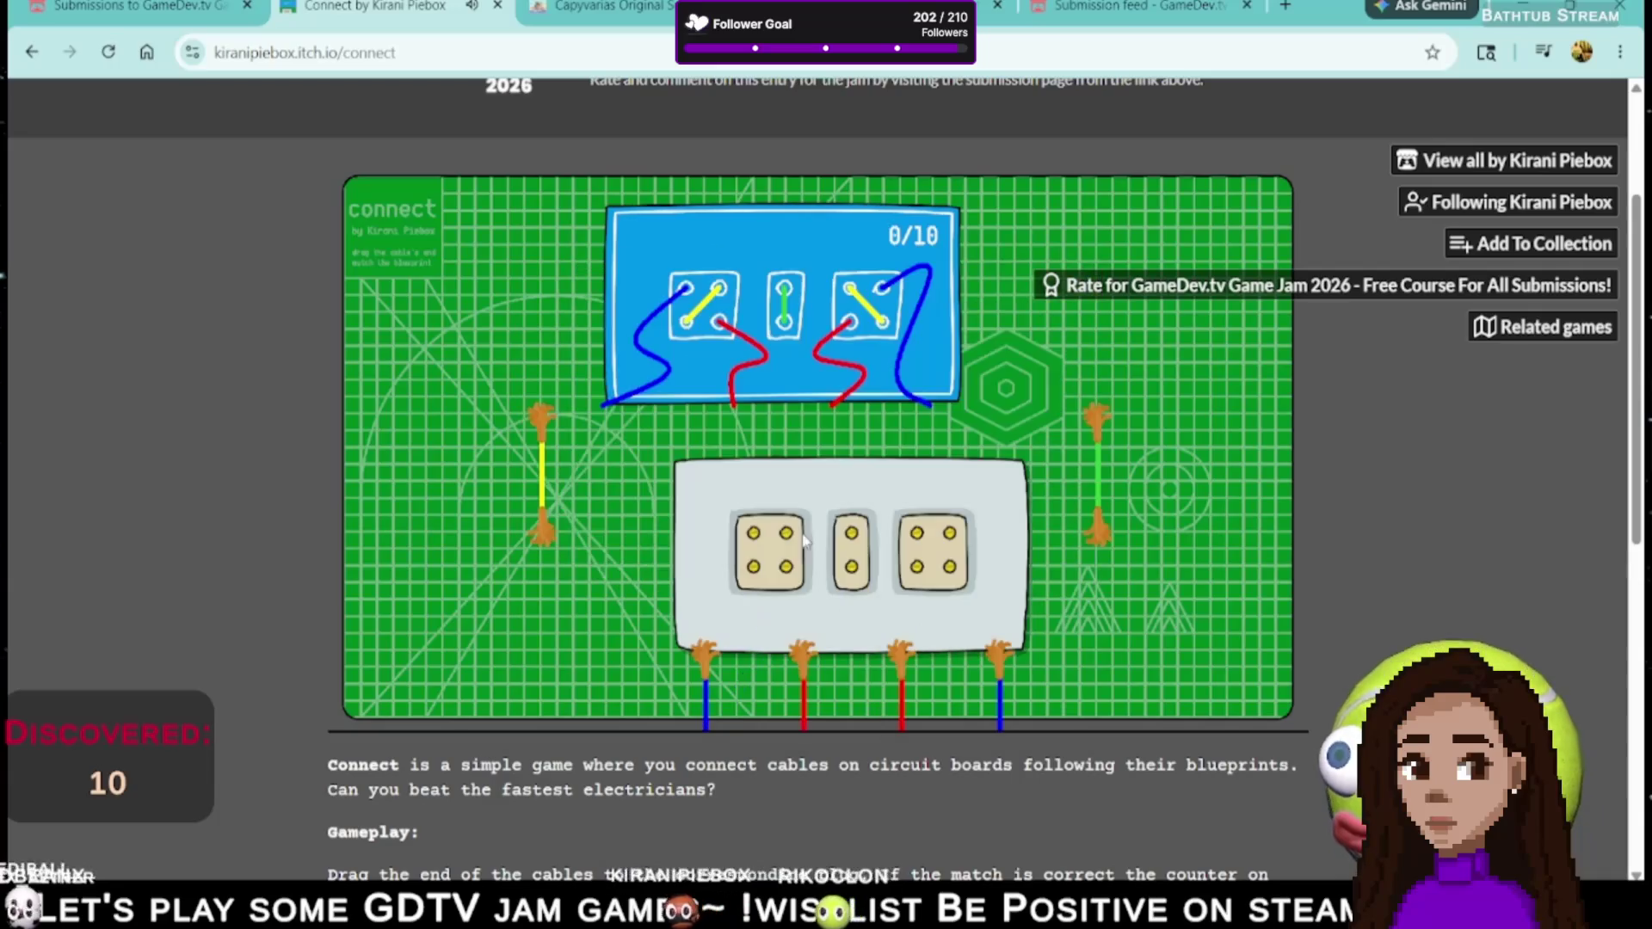
- Wire the yellow and blue cables to complete board 4 at 10/10, continuing to the final board
left_click_drag(549, 527, 785, 533)
left_click_drag(701, 585, 722, 578)
left_click_drag(540, 415, 929, 529)
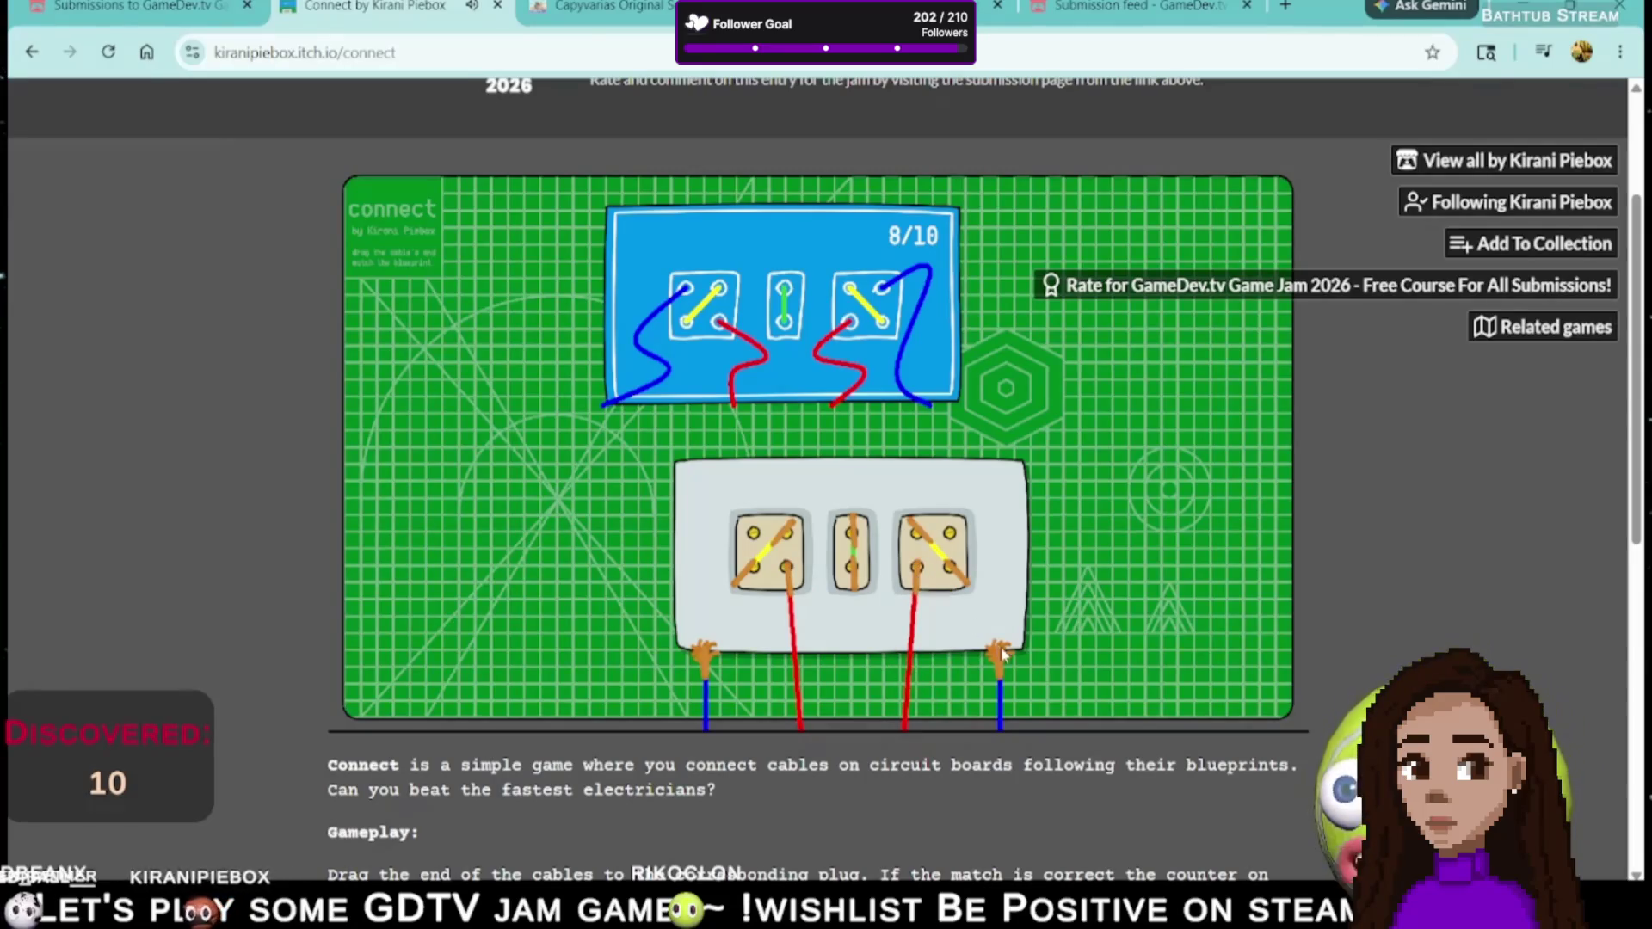
left_click_drag(690, 656, 750, 529)
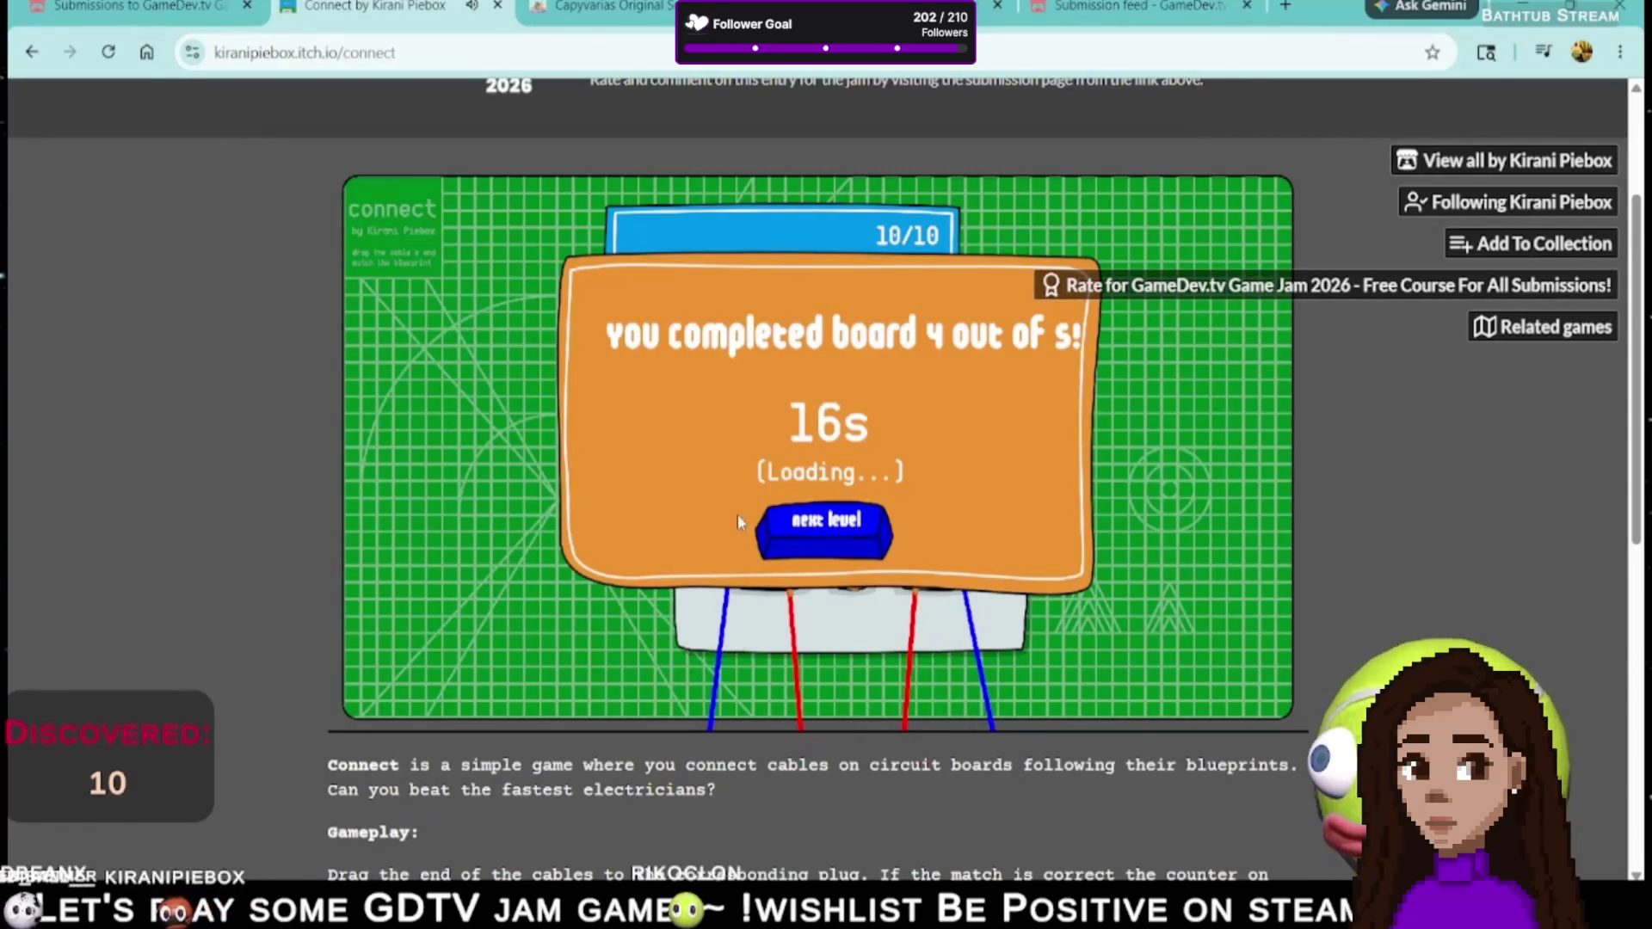
left_click(822, 532)
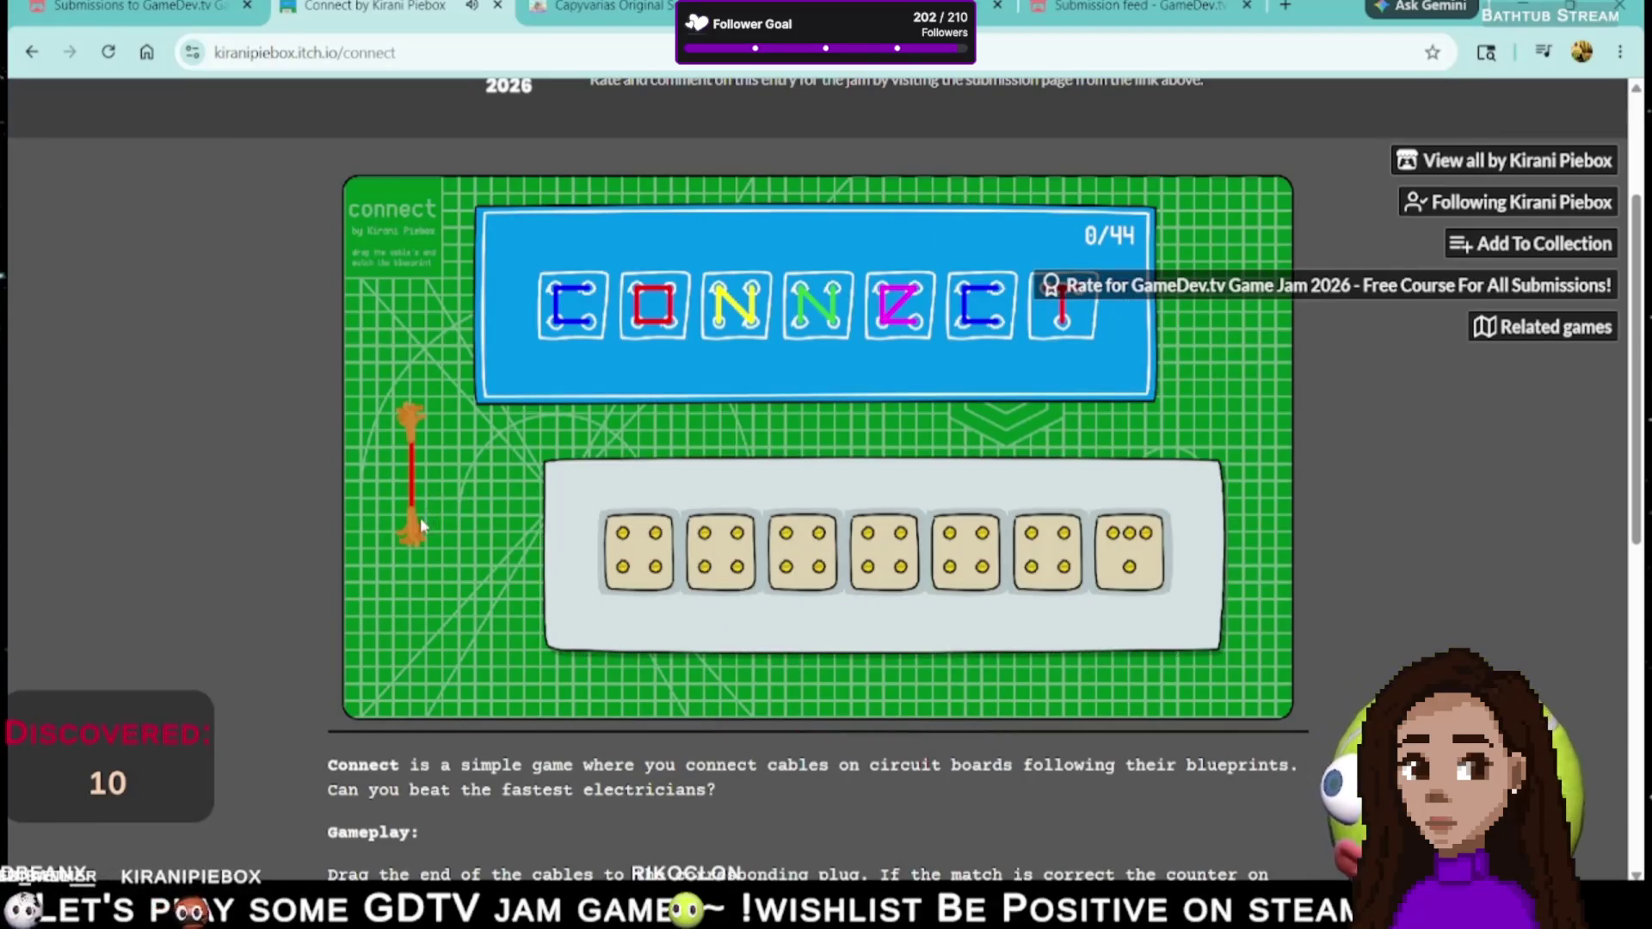
- Plug magenta into the fourth die, red into the second, and blue across the sixth
left_click_drag(658, 565, 886, 578)
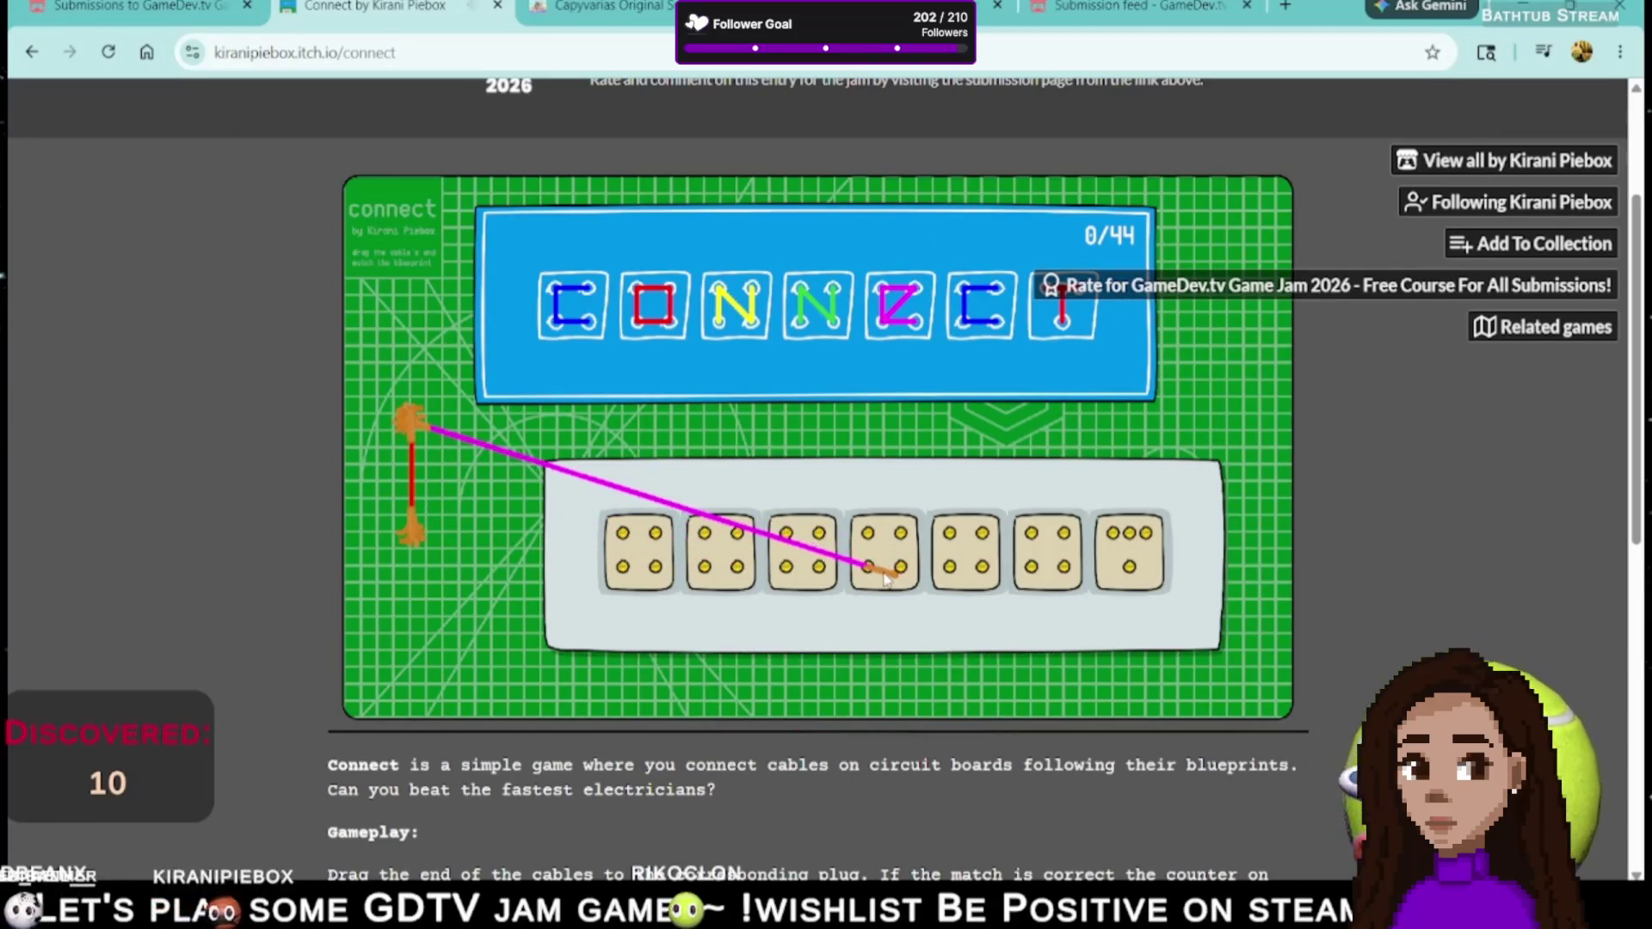
left_click_drag(428, 433, 871, 516)
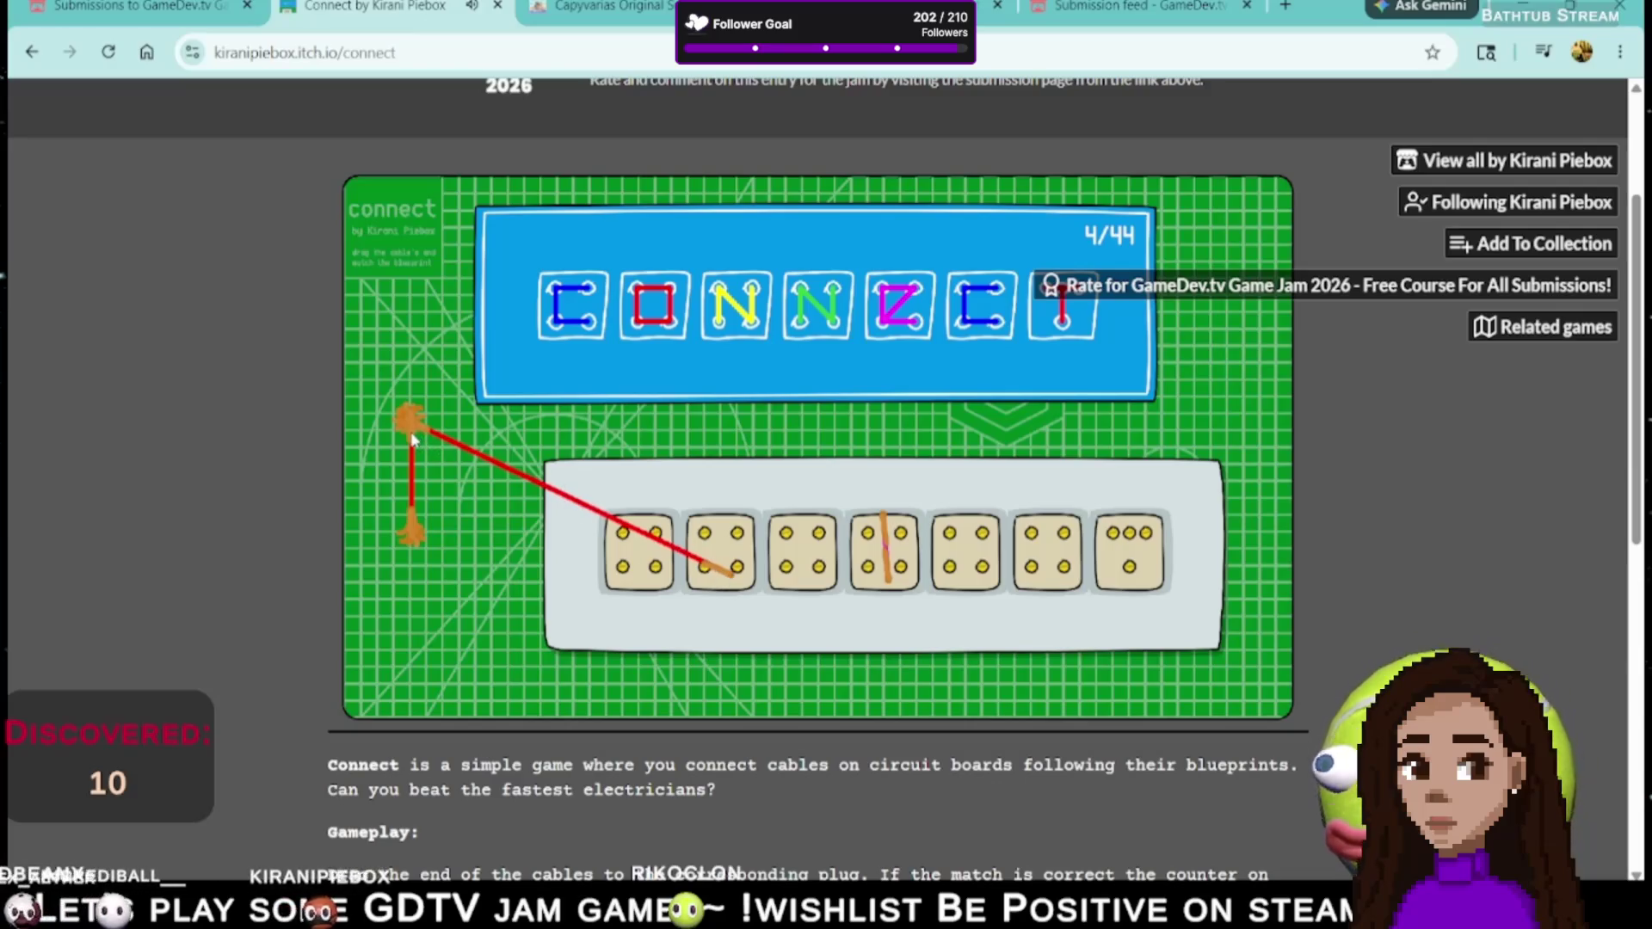
left_click_drag(416, 431, 712, 530)
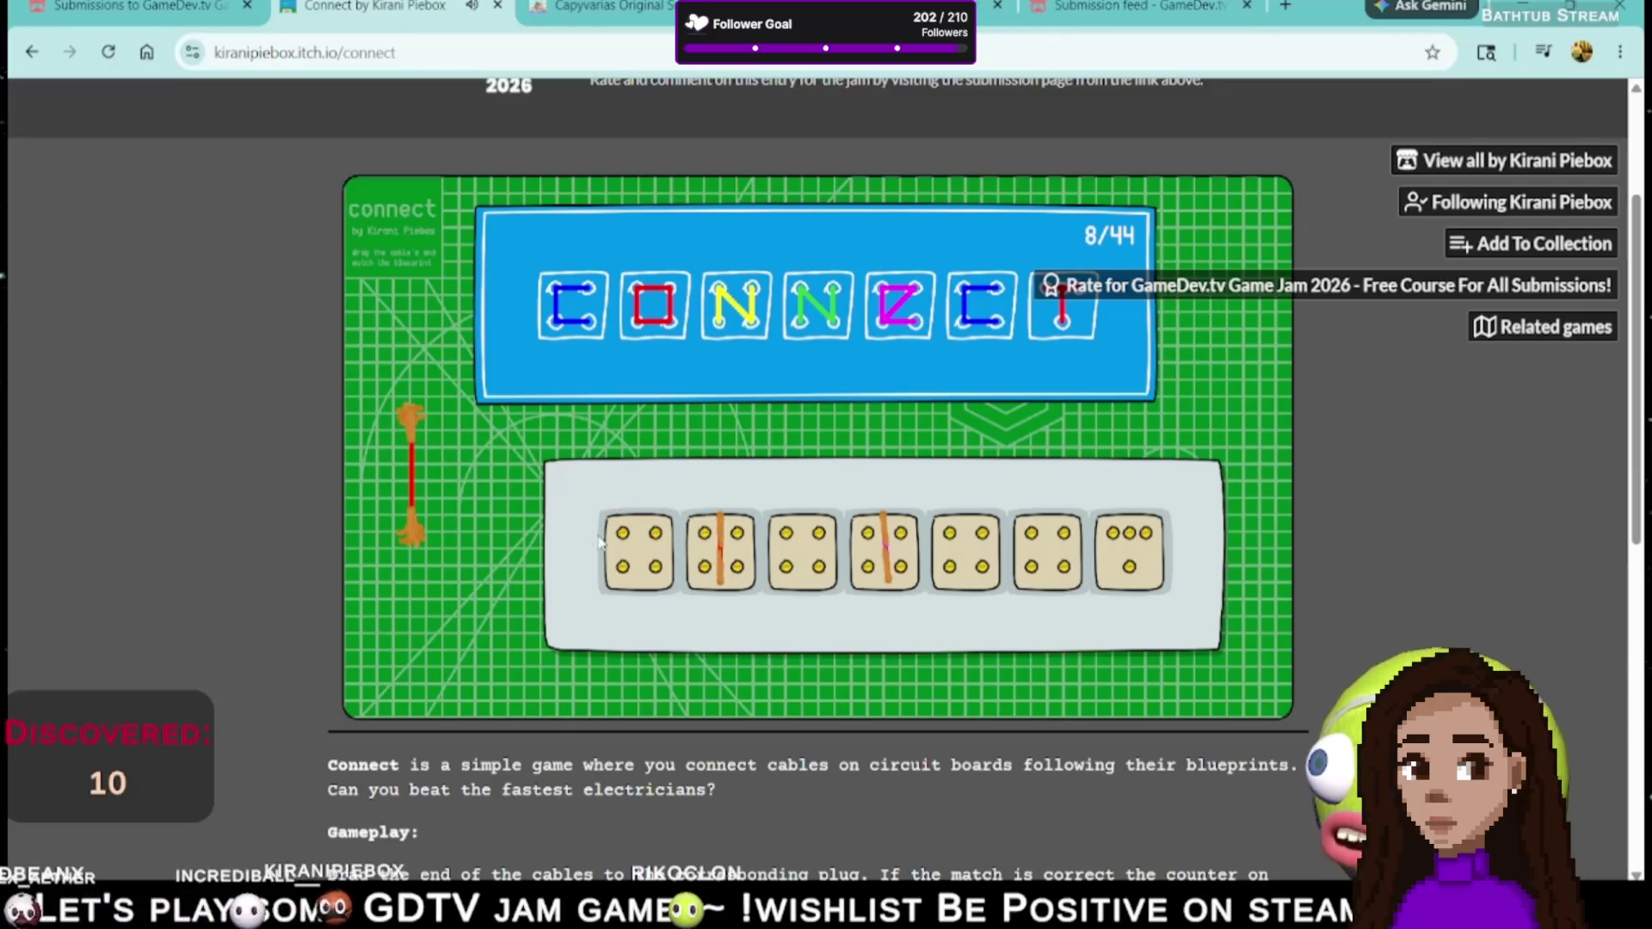
mouse_move(413, 422)
left_mouse_down()
mouse_move(434, 482)
mouse_move(1069, 508)
mouse_move(1107, 572)
mouse_move(1044, 525)
mouse_move(1051, 540)
left_mouse_up()
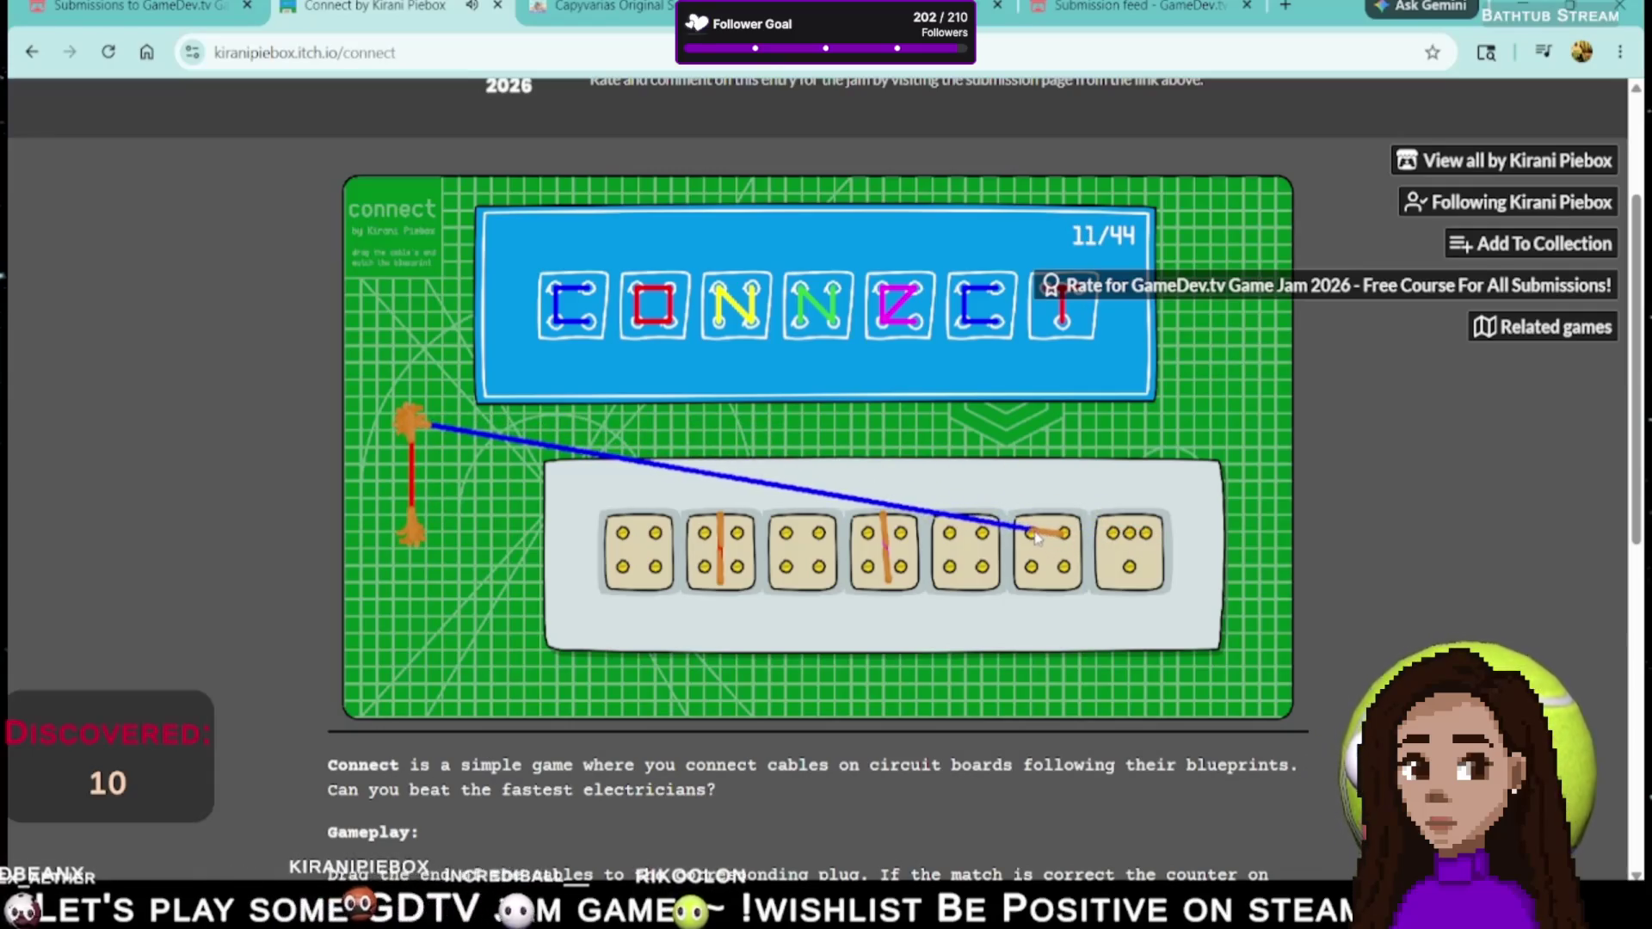
left_click_drag(421, 431, 1022, 614)
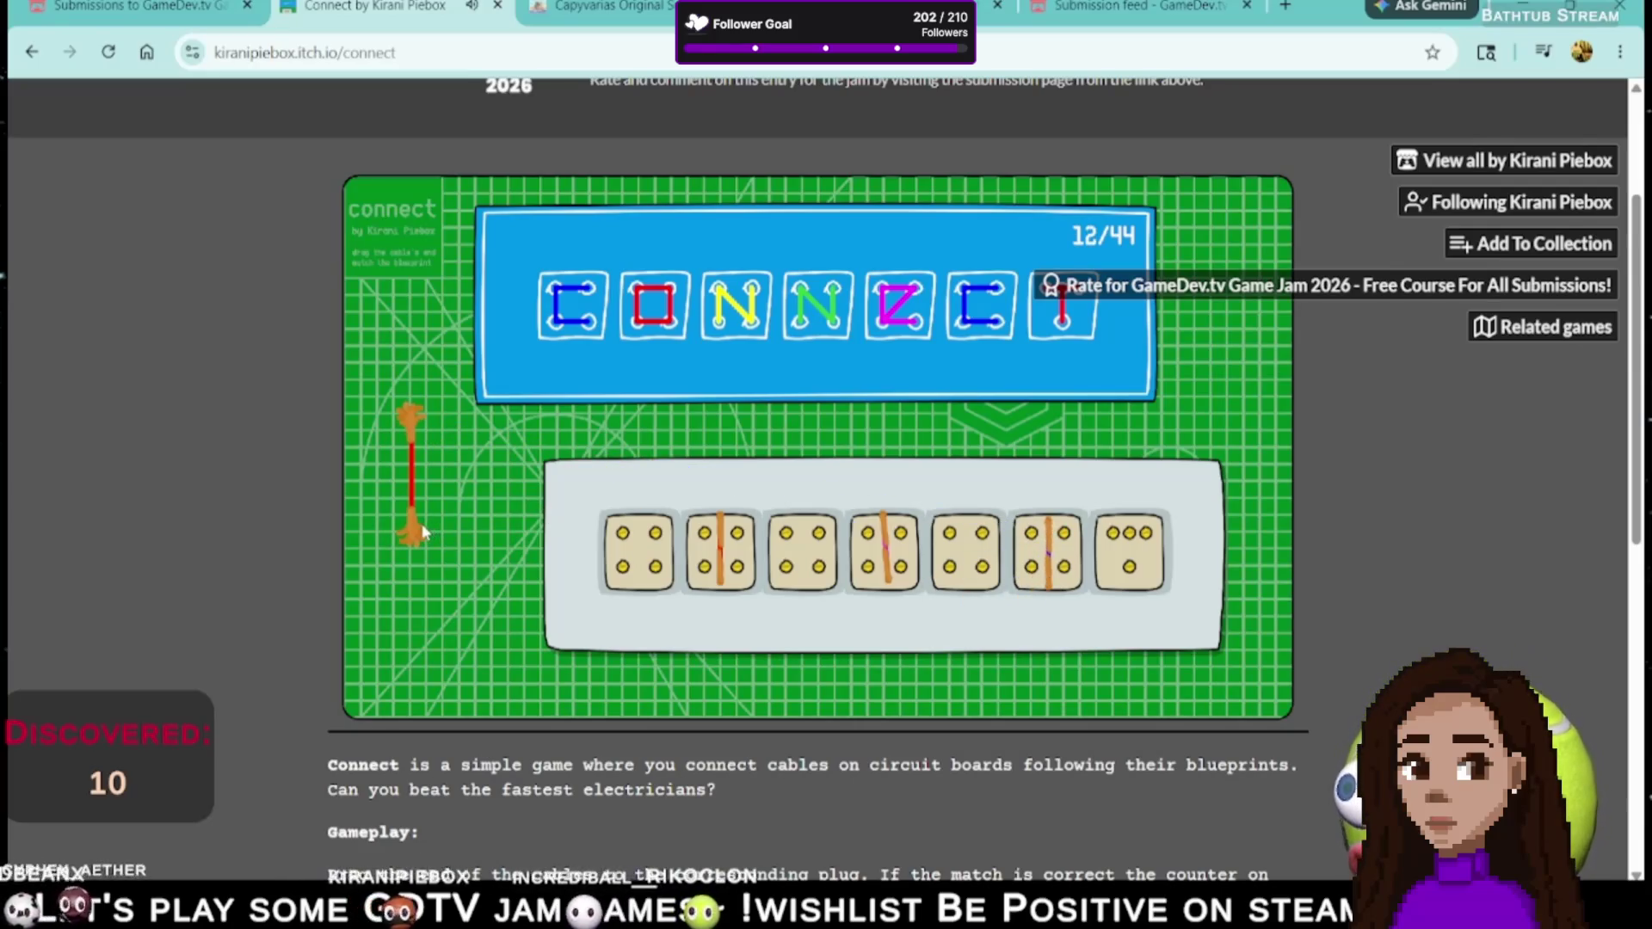
- Add blue cables to the first and rightmost dice and green into the fourth, reaching 33/44
mouse_move(413, 423)
left_mouse_down()
mouse_move(627, 482)
mouse_move(721, 467)
left_mouse_up()
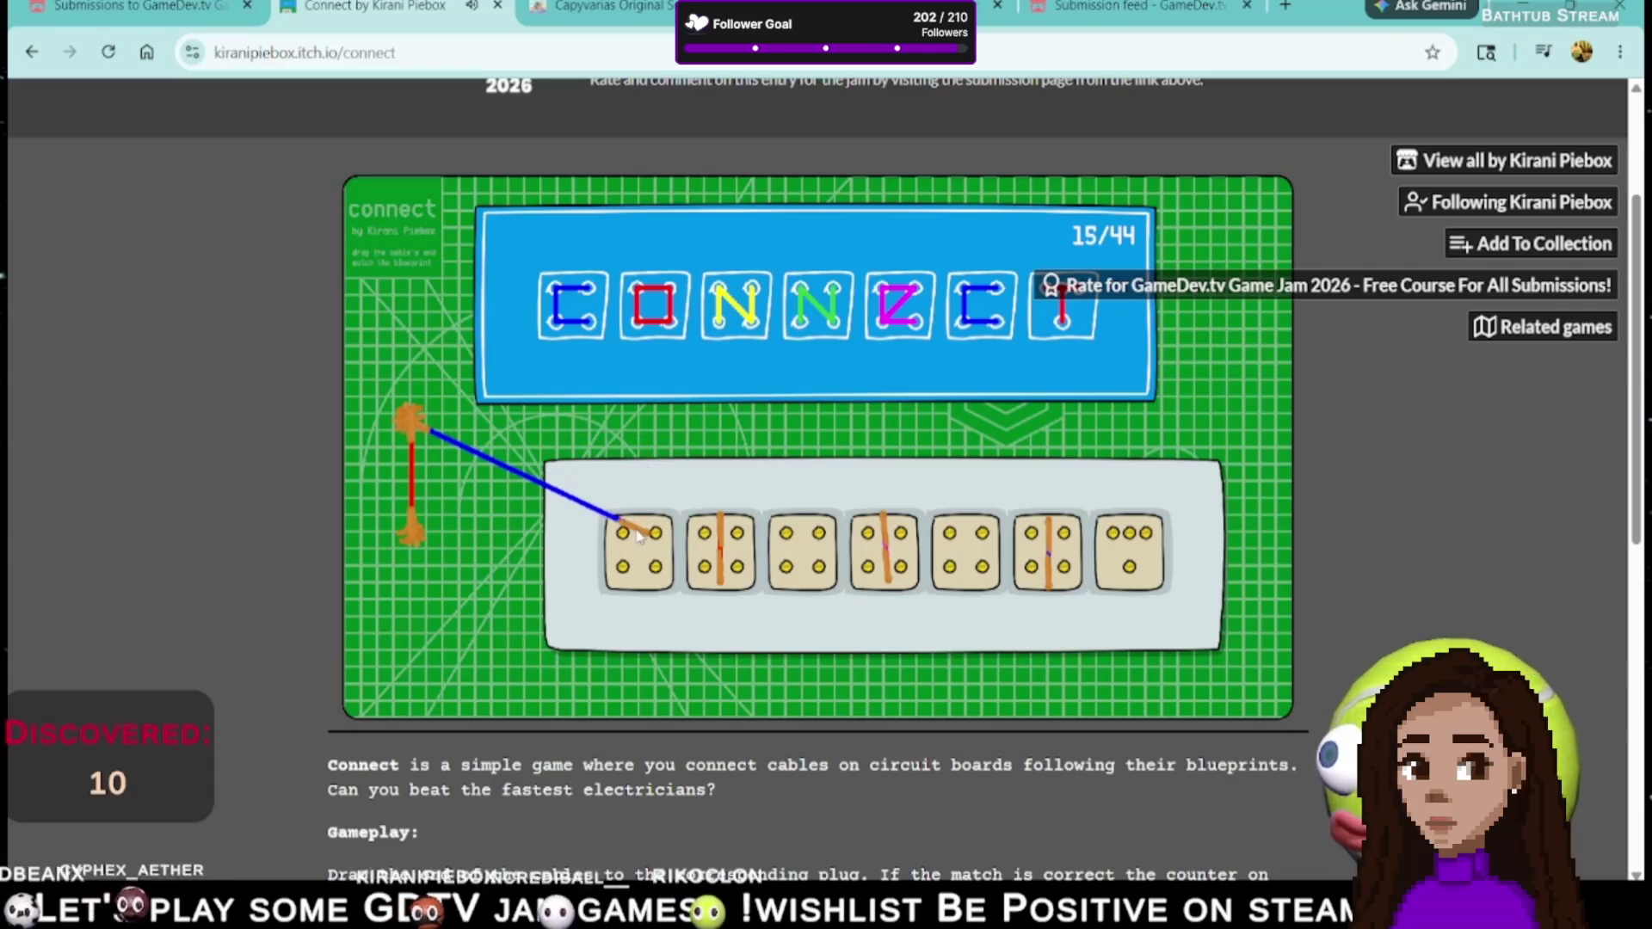
left_click_drag(429, 437, 426, 430)
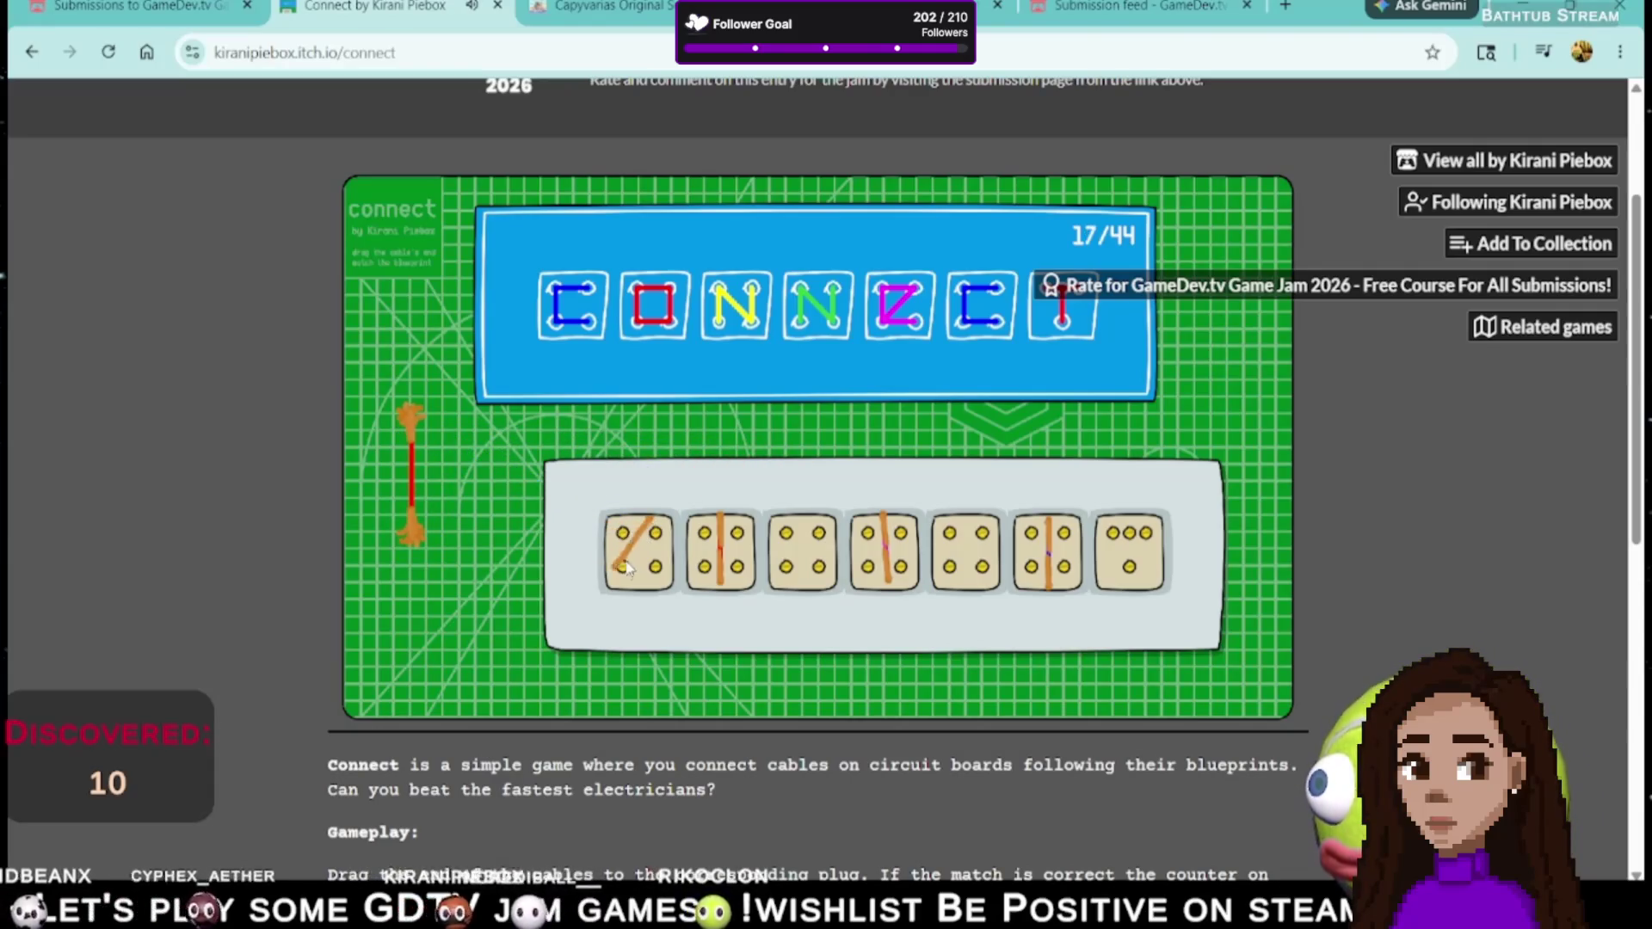
mouse_move(516, 476)
left_mouse_down()
mouse_move(792, 426)
mouse_move(839, 478)
mouse_move(1055, 482)
left_mouse_up()
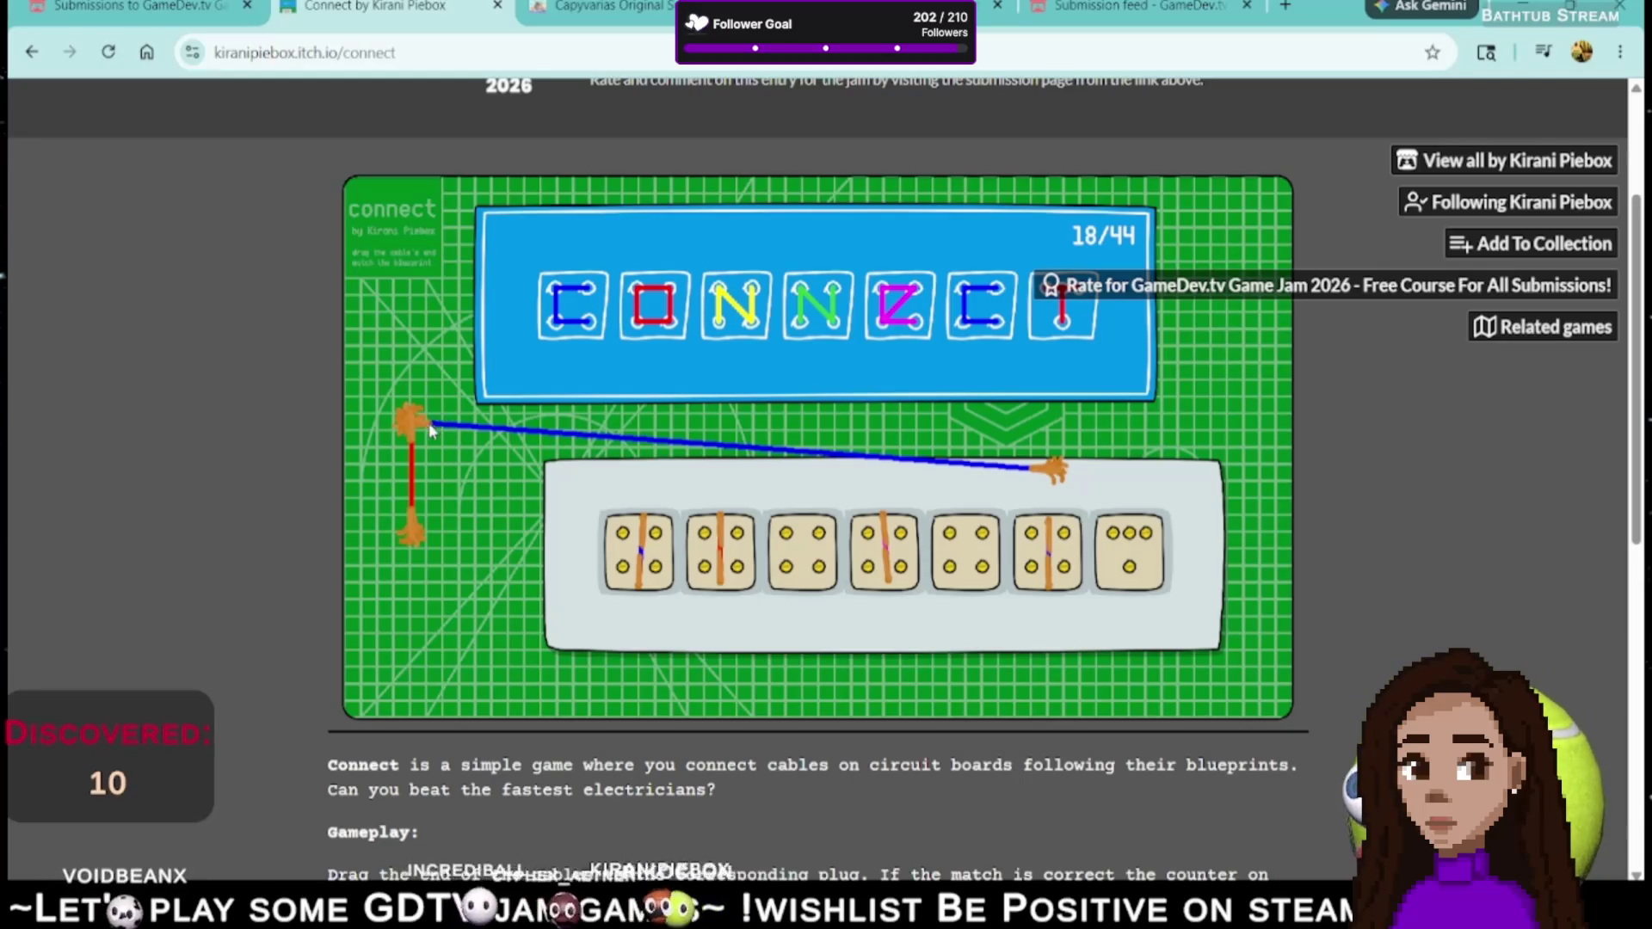
left_click_drag(428, 428, 418, 441)
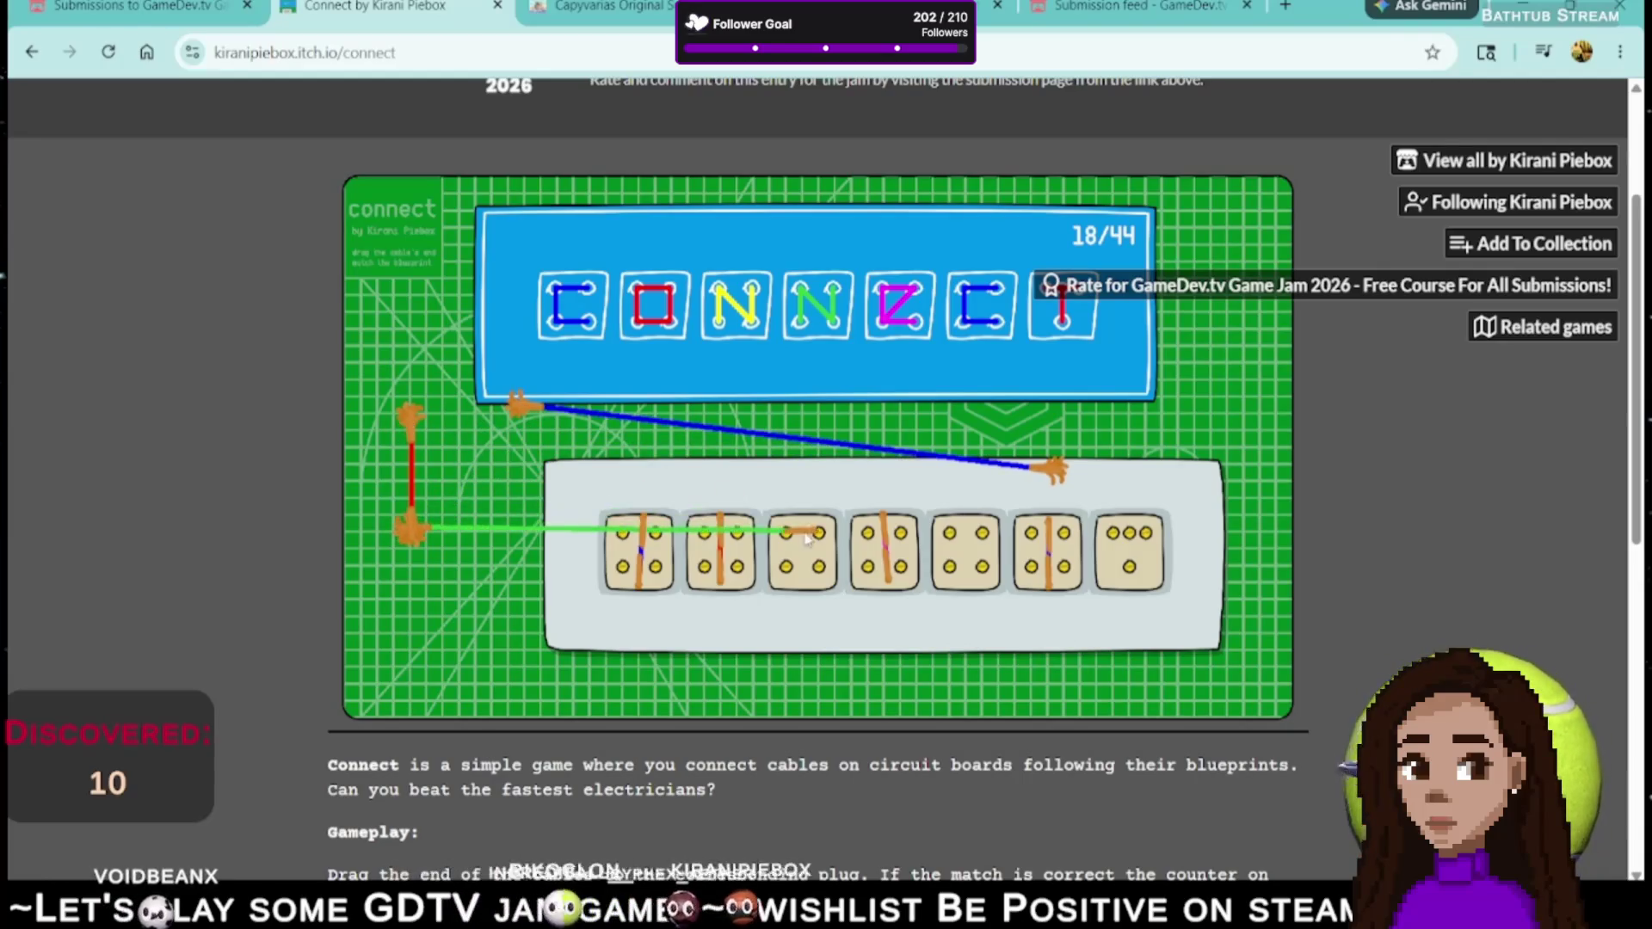
mouse_move(900, 531)
left_mouse_down()
mouse_move(887, 527)
mouse_move(976, 544)
mouse_move(884, 535)
left_mouse_up()
mouse_move(432, 524)
left_mouse_down()
mouse_move(417, 520)
mouse_move(555, 473)
mouse_move(697, 482)
mouse_move(703, 502)
mouse_move(606, 448)
left_mouse_up()
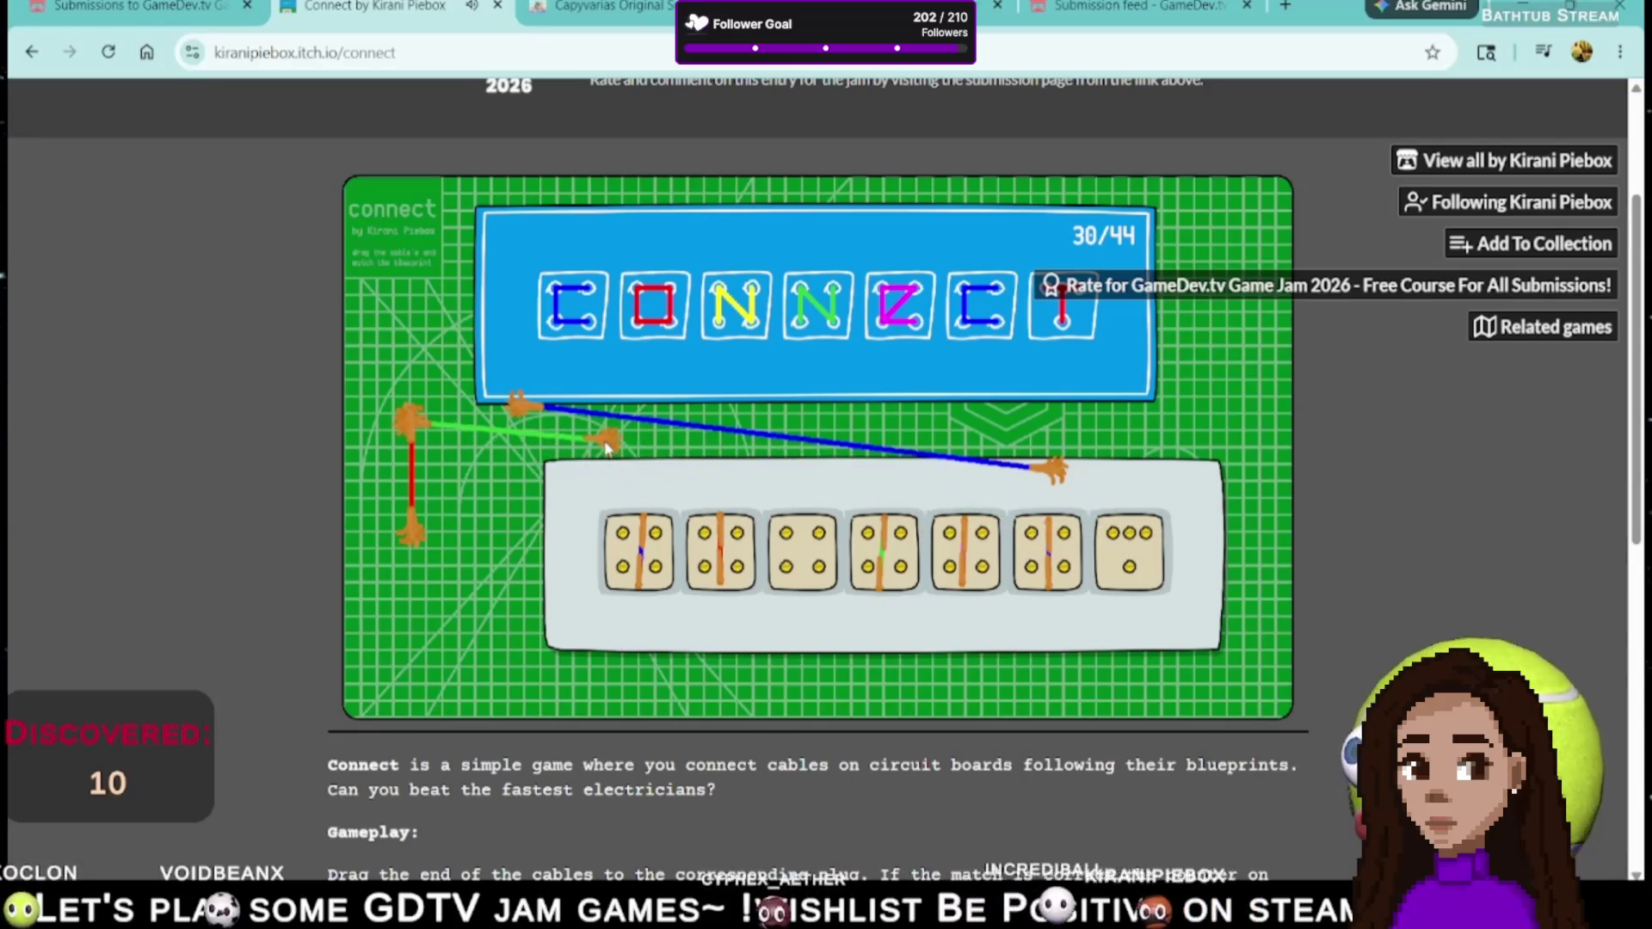
mouse_move(718, 507)
left_mouse_down()
mouse_move(1045, 473)
mouse_move(998, 521)
mouse_move(1037, 475)
mouse_move(1006, 490)
mouse_move(704, 484)
left_mouse_up()
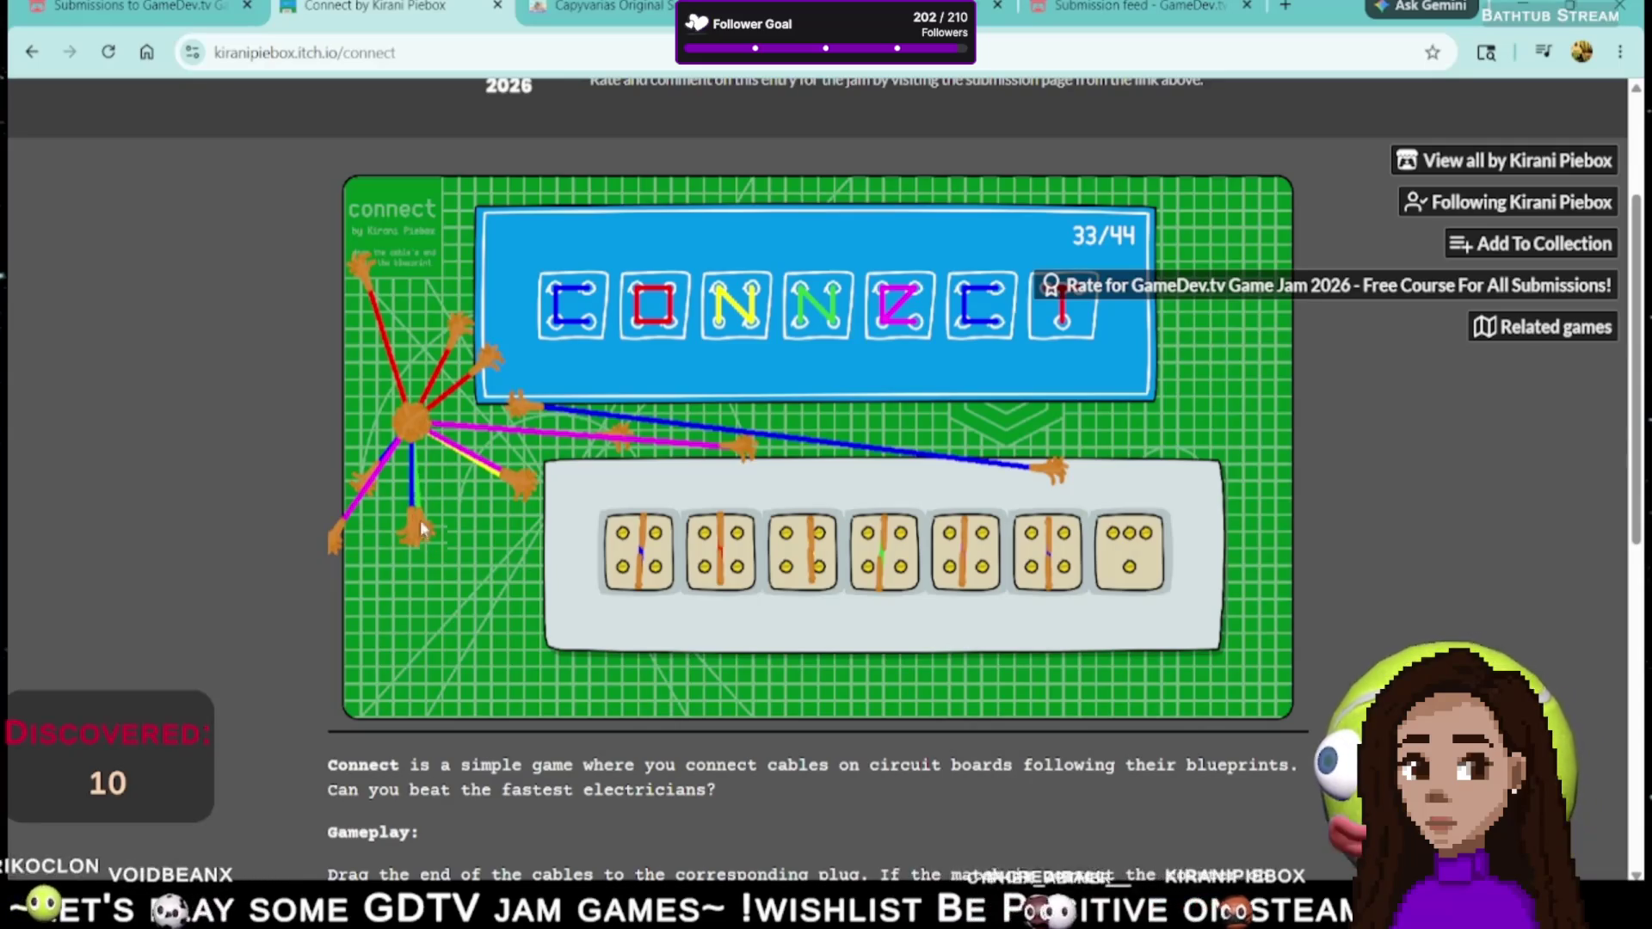
- Route red cables onto the last plug and seat the orange cables to finish at 44/44
mouse_move(361, 265)
left_mouse_down()
mouse_move(1323, 583)
mouse_move(1149, 547)
left_mouse_up()
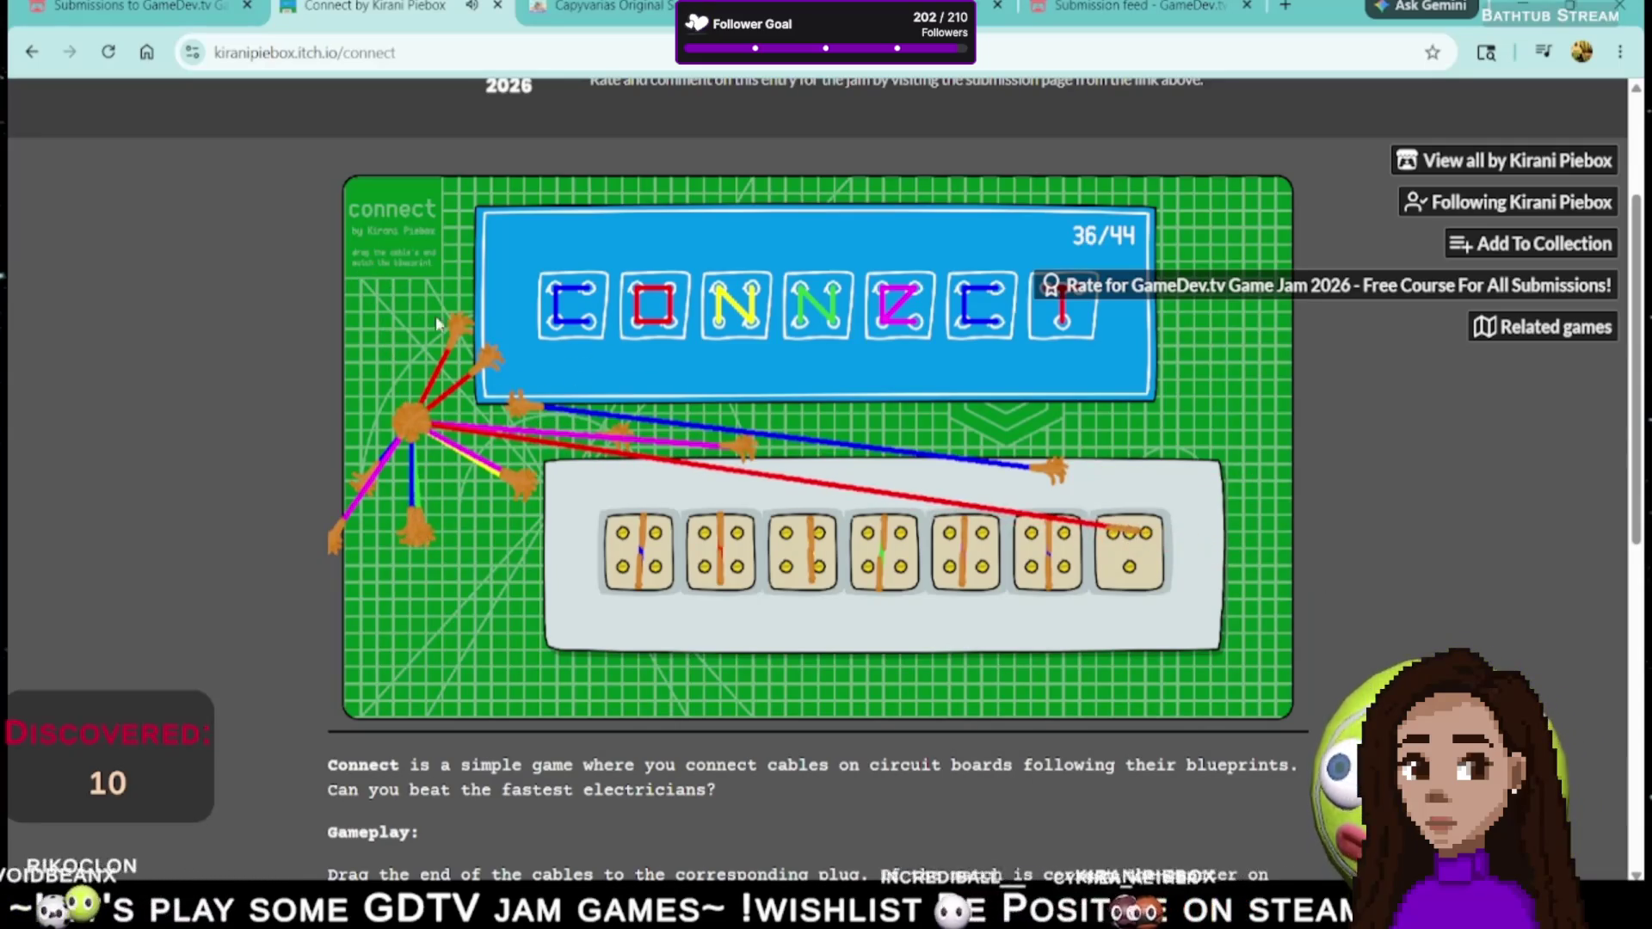
mouse_move(432, 433)
left_mouse_down()
mouse_move(1132, 572)
mouse_move(1130, 538)
left_mouse_up()
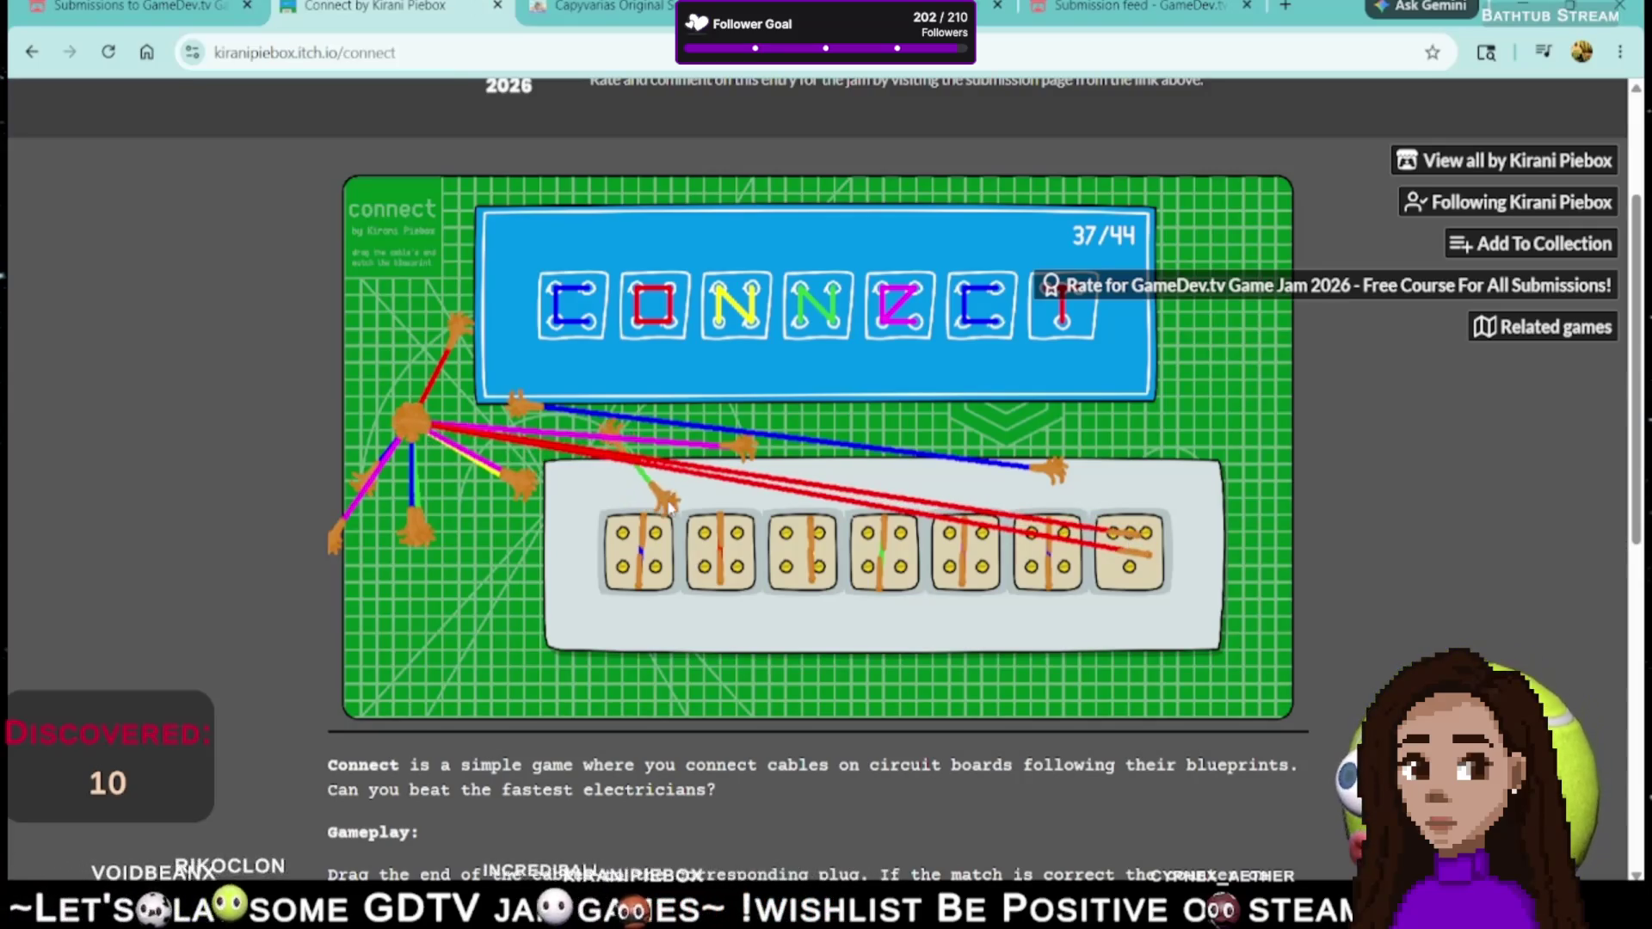
left_click_drag(415, 441, 1130, 546)
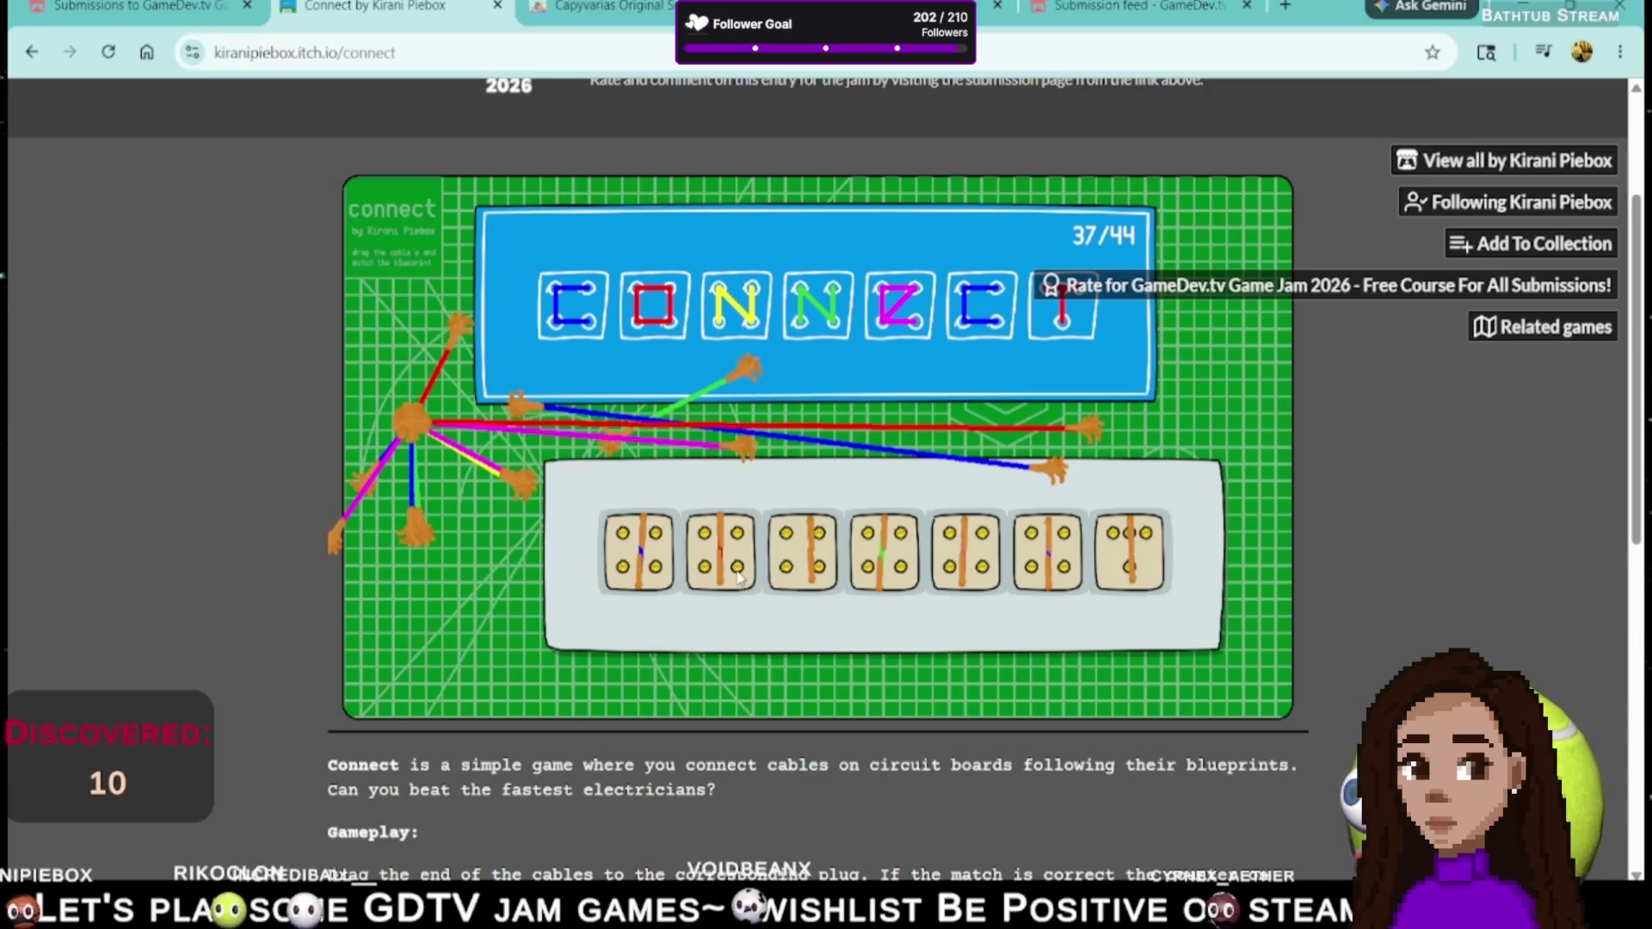
mouse_move(722, 559)
left_mouse_down()
mouse_move(721, 598)
mouse_move(723, 572)
left_mouse_up()
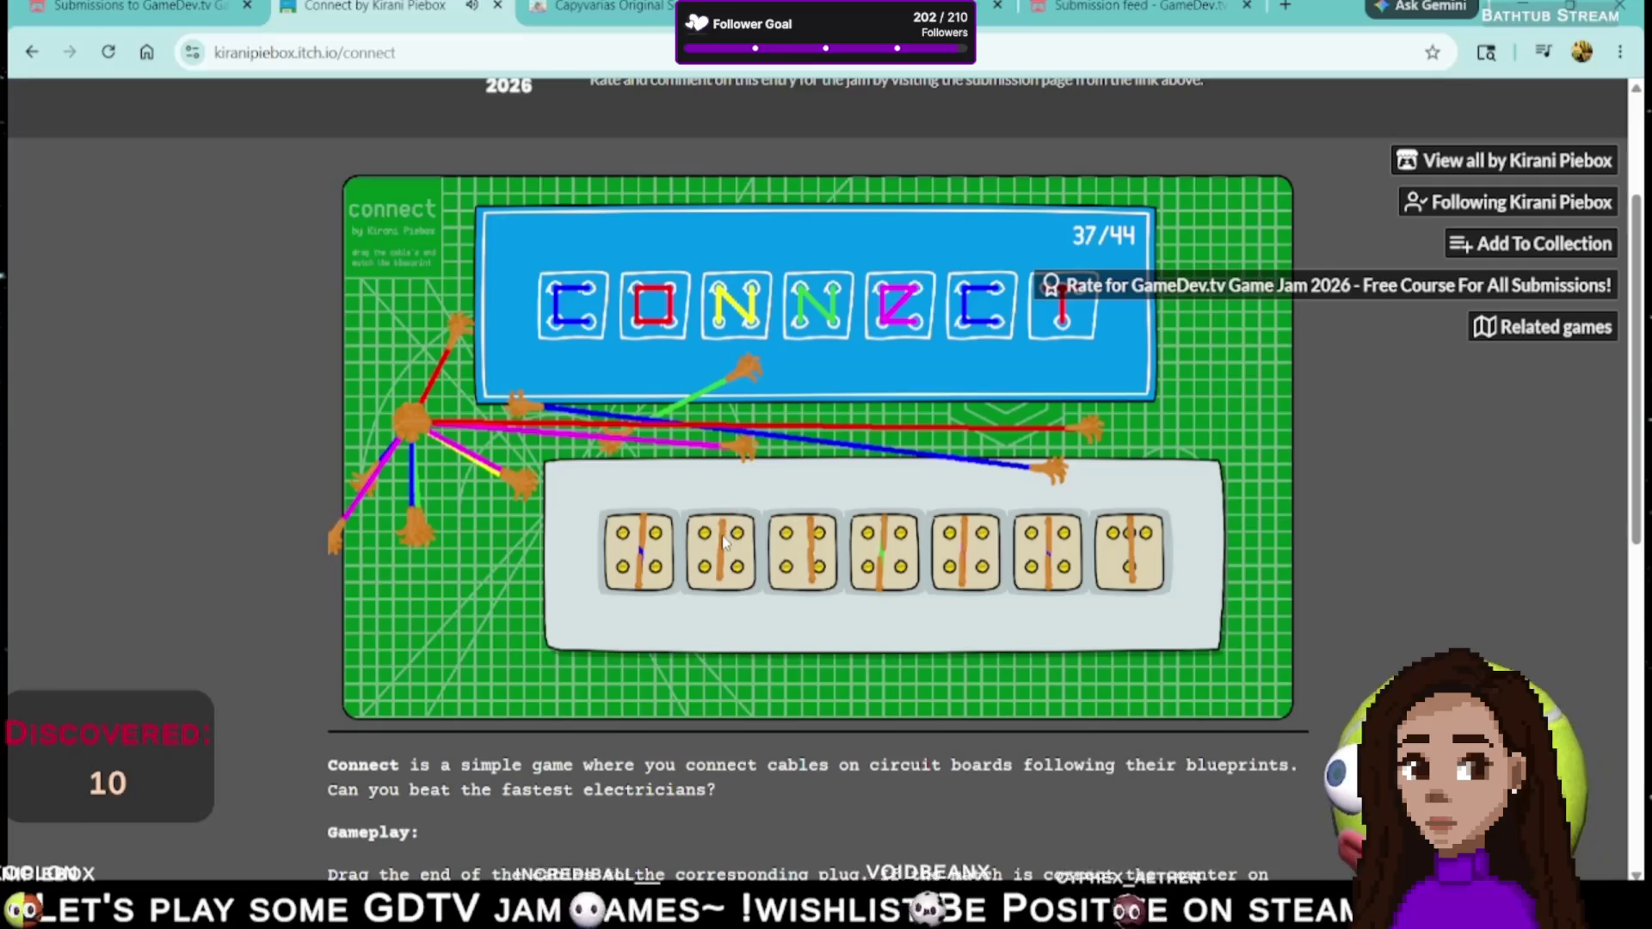
left_click_drag(813, 533, 807, 577)
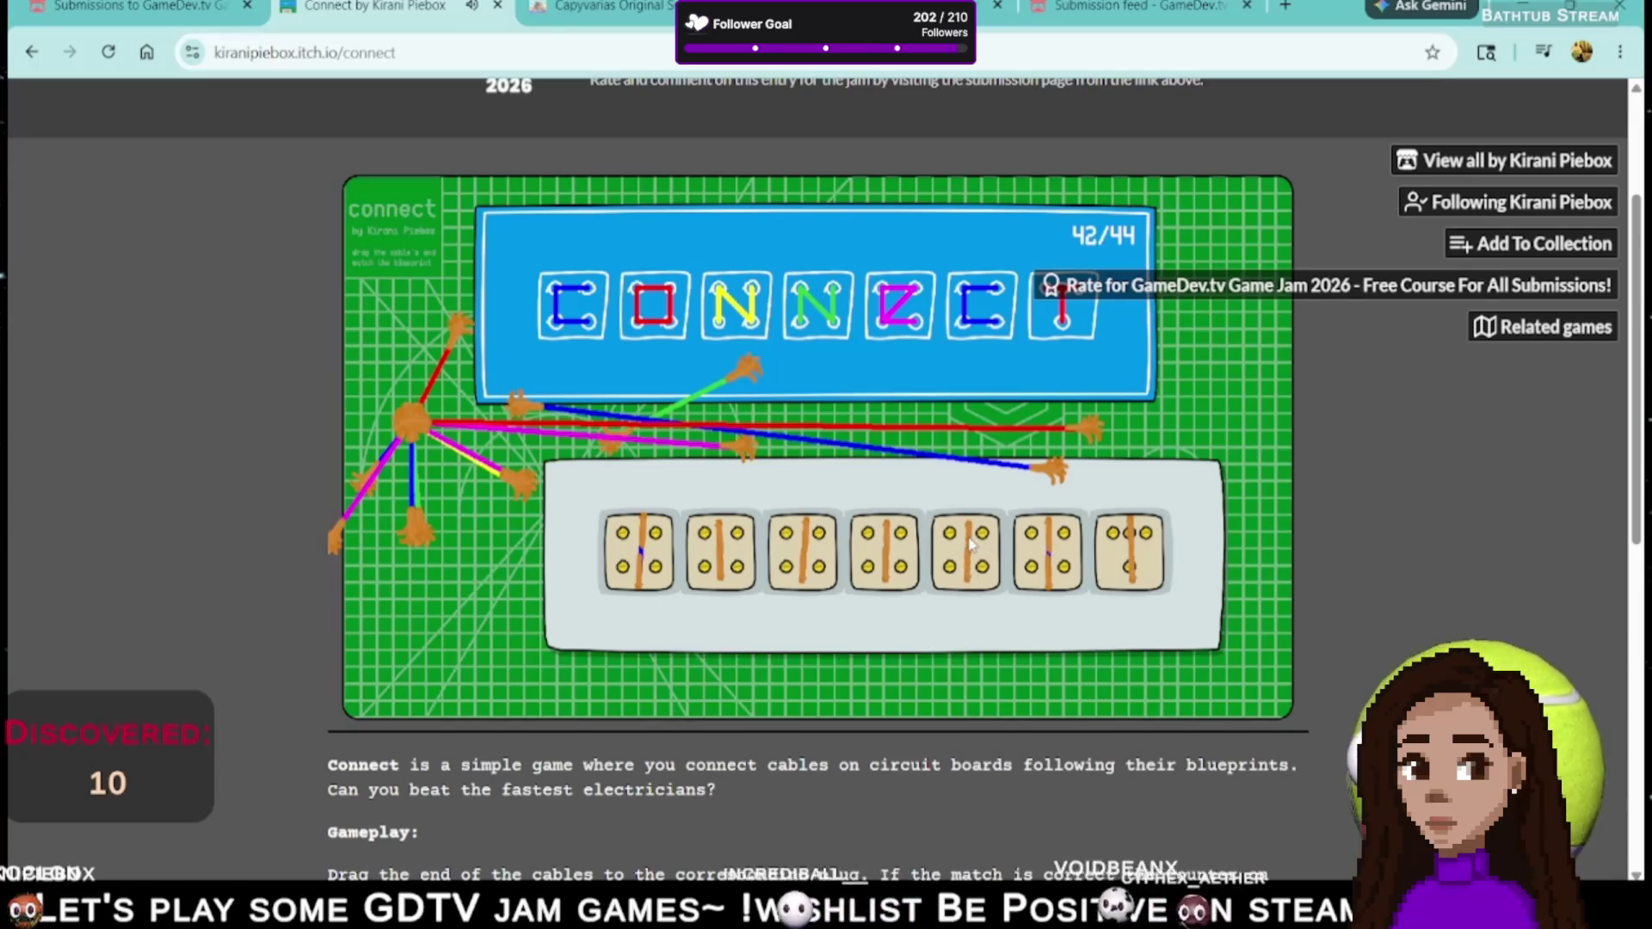
left_click_drag(1049, 582, 1053, 576)
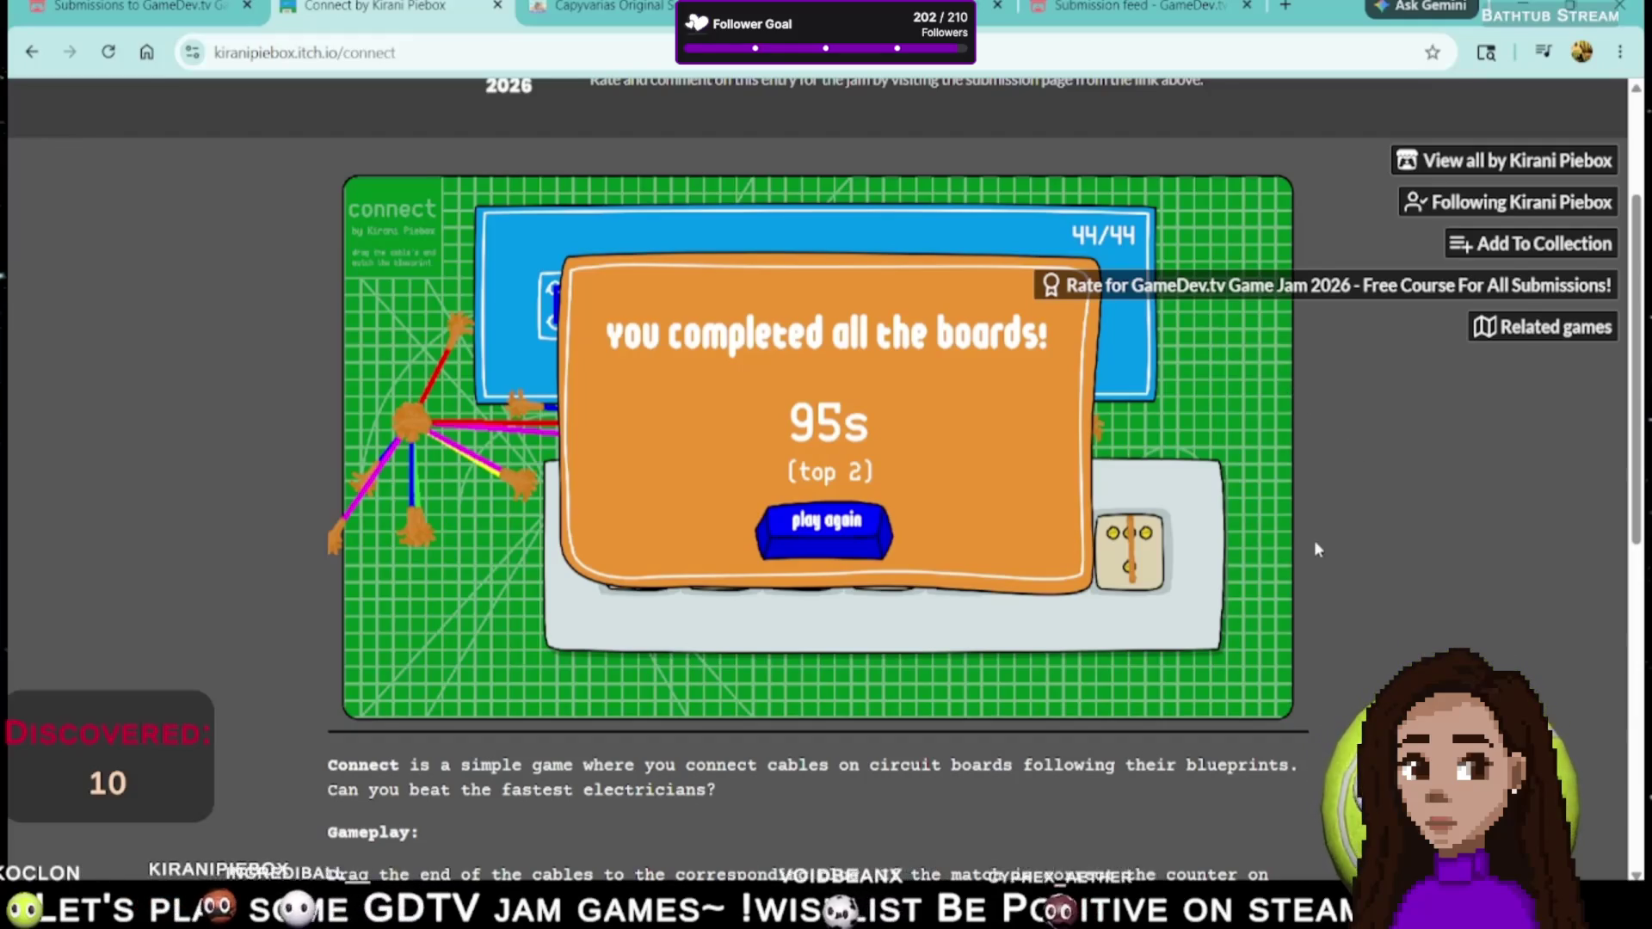
scroll(1329, 577, "down", 5)
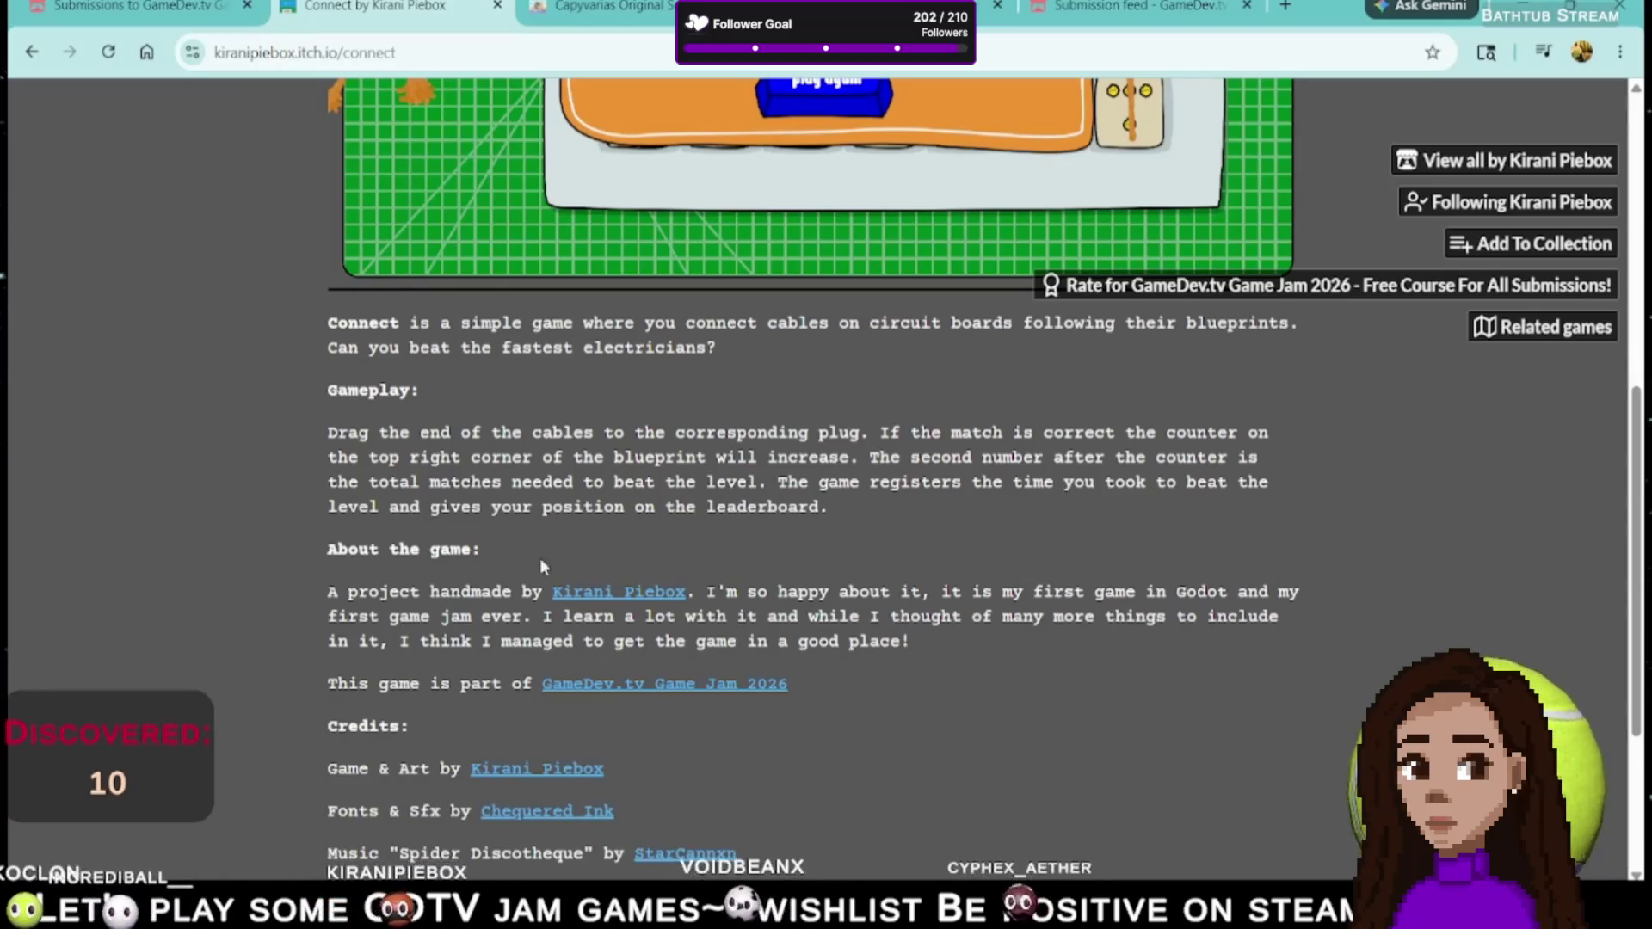
scroll(840, 673, "up", 6)
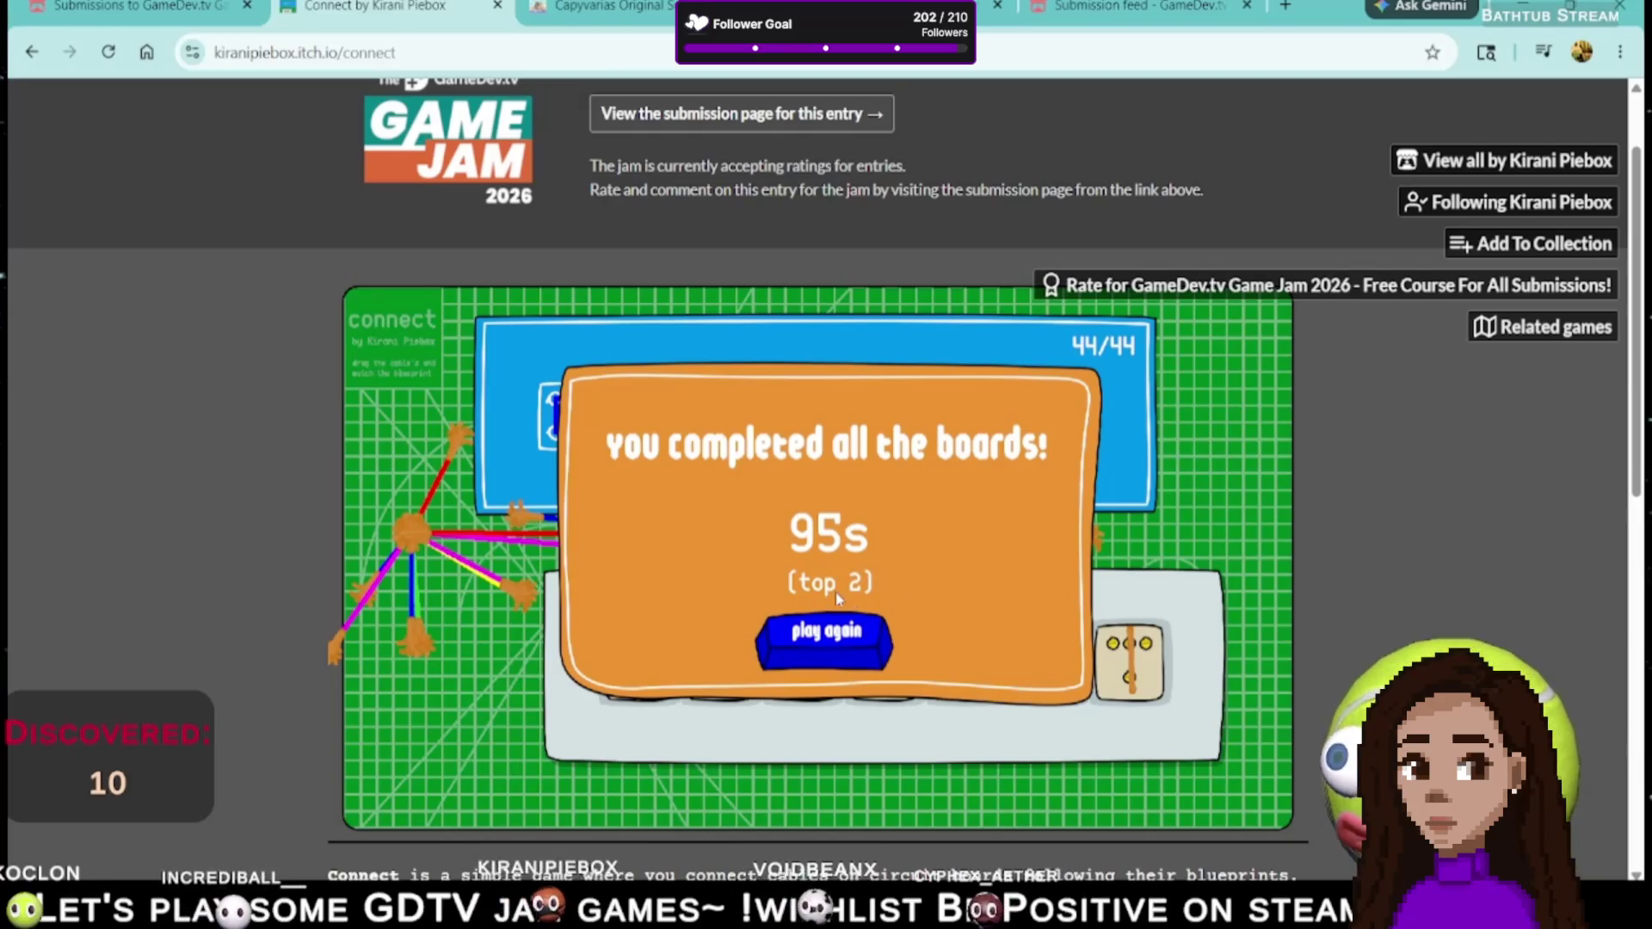
scroll(1350, 568, "down", 5)
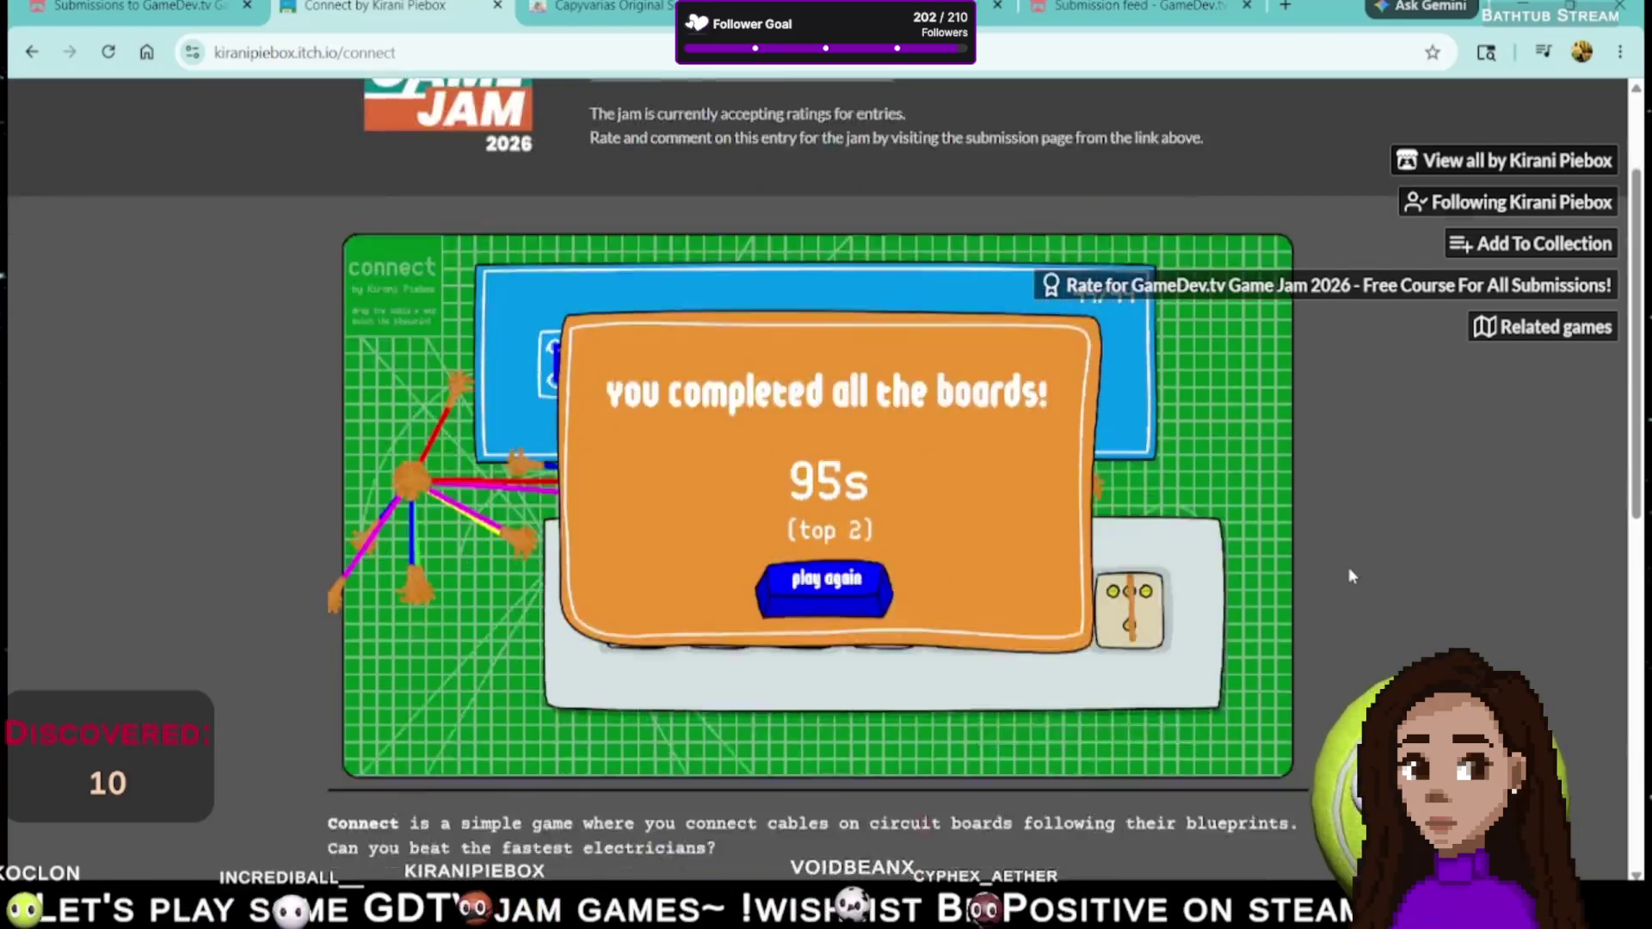
scroll(1357, 569, "down", 4)
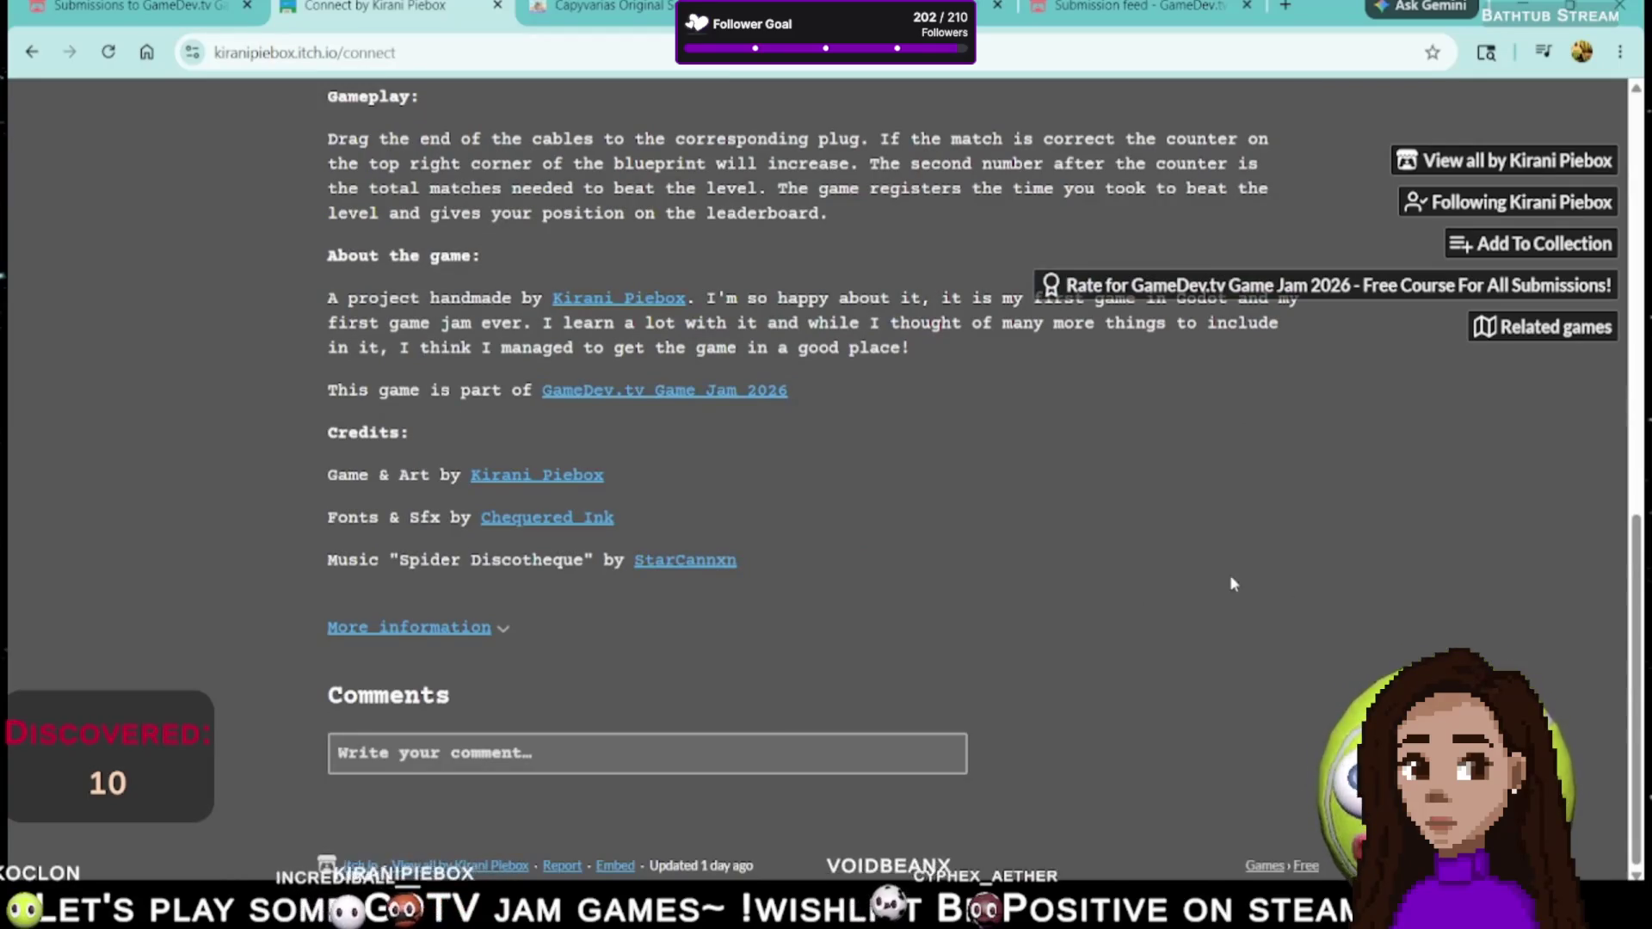
- Draft a comment on Connect's page saying the high score was 95s, 2nd place
scroll(881, 602, "up", 2)
scroll(881, 602, "down", 2)
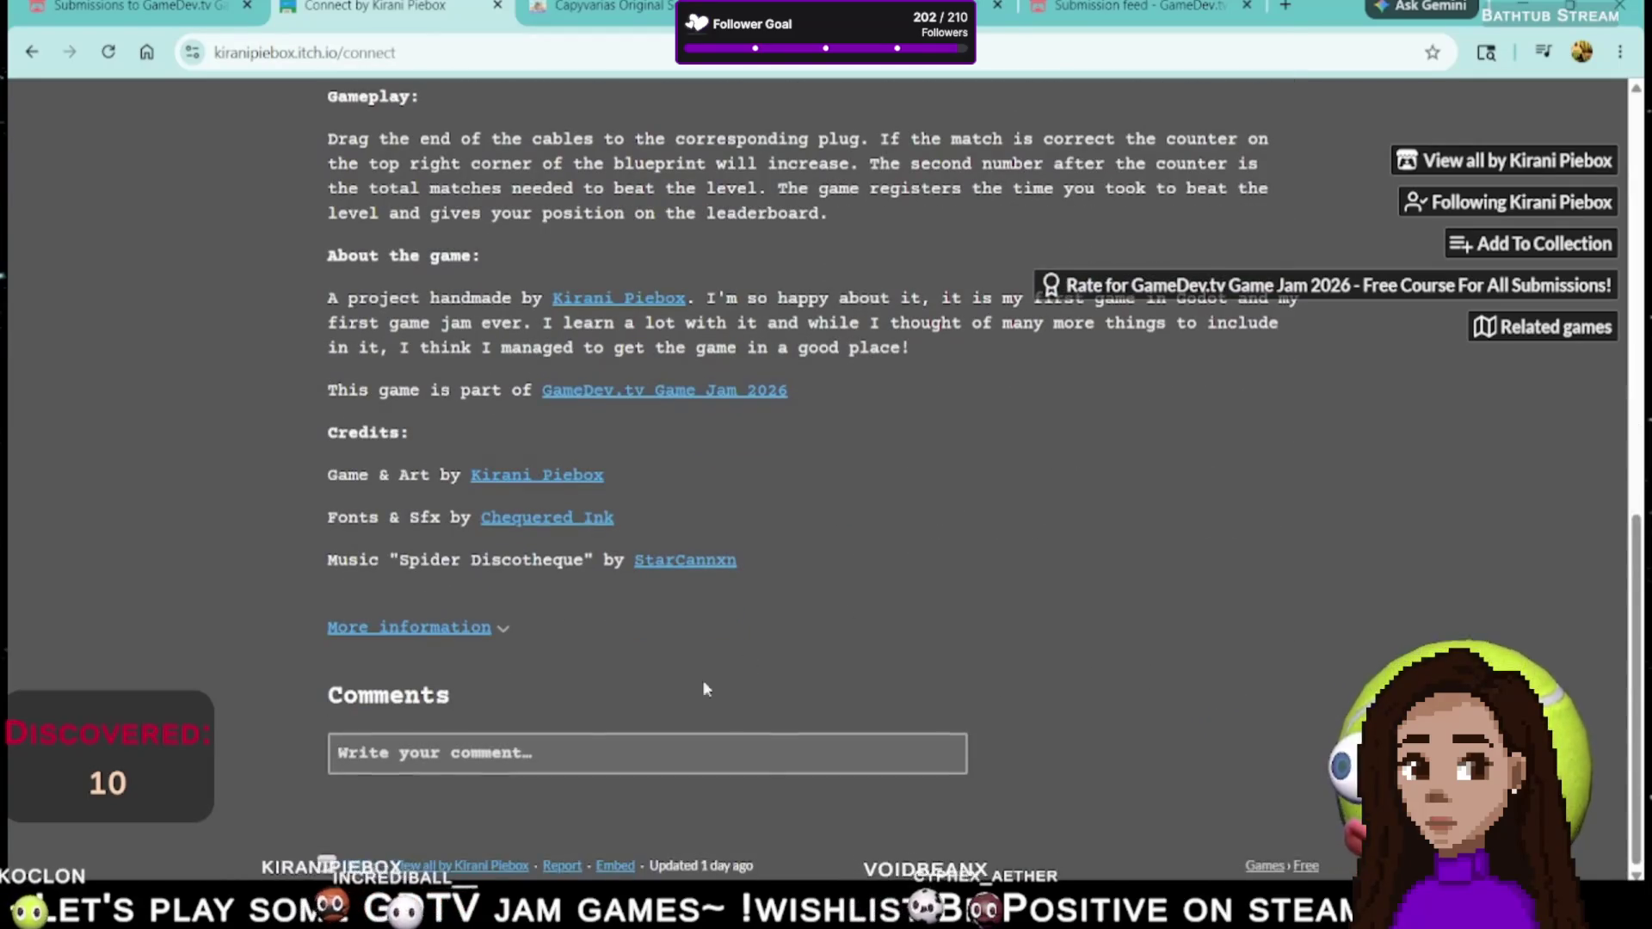
left_click(530, 762)
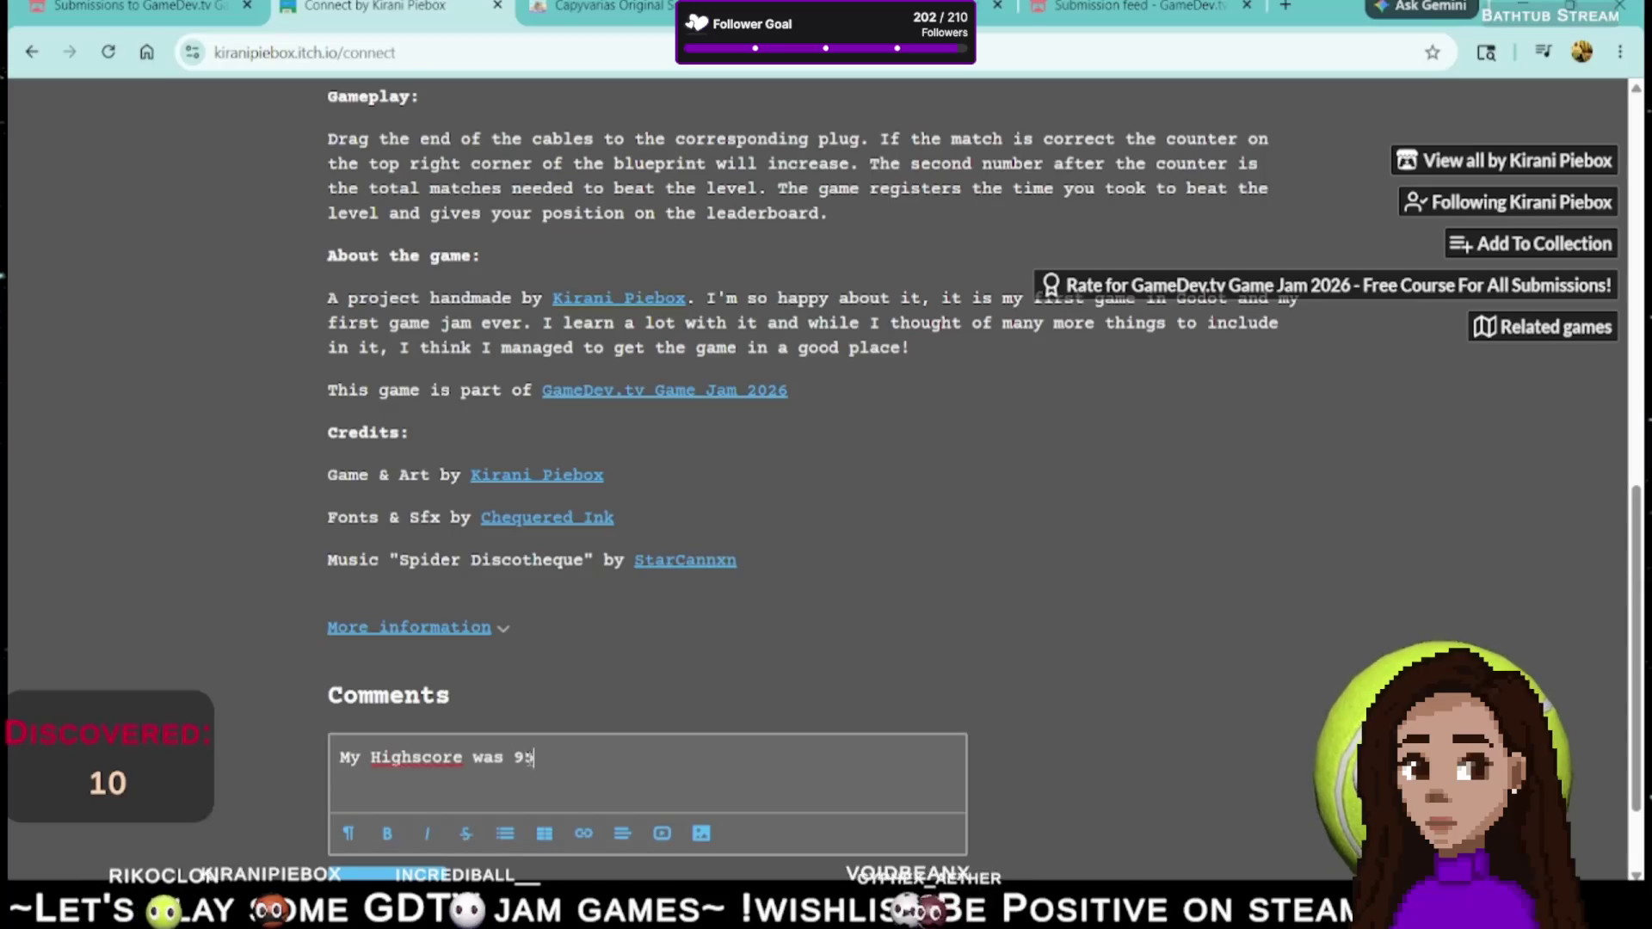
type("s,")
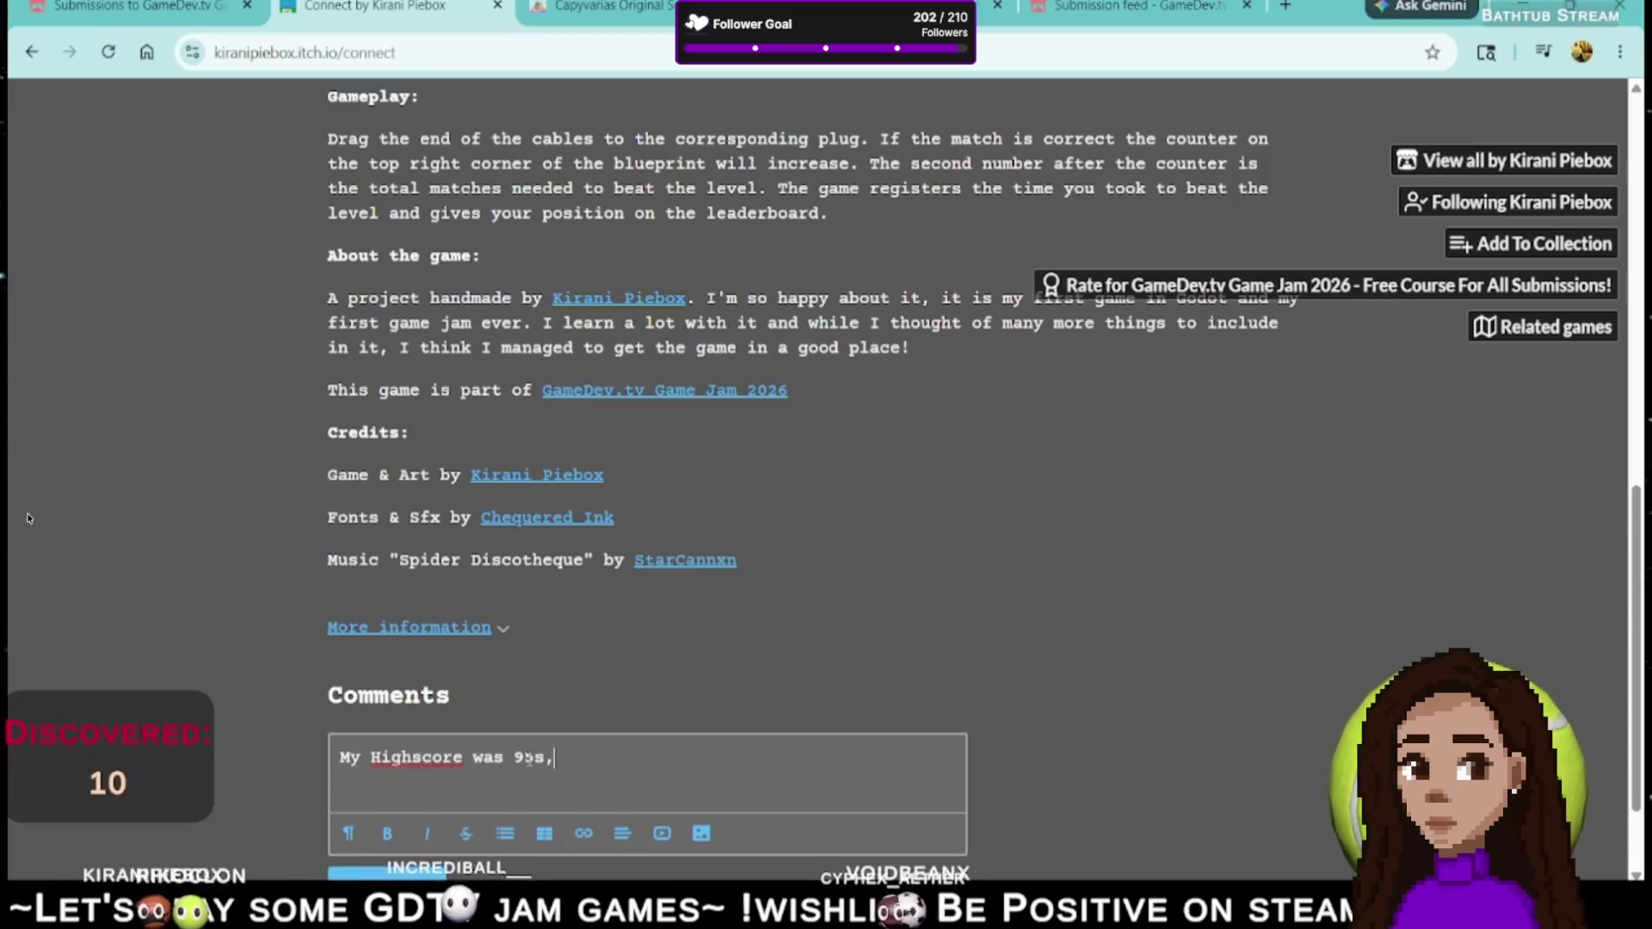
type(" 2")
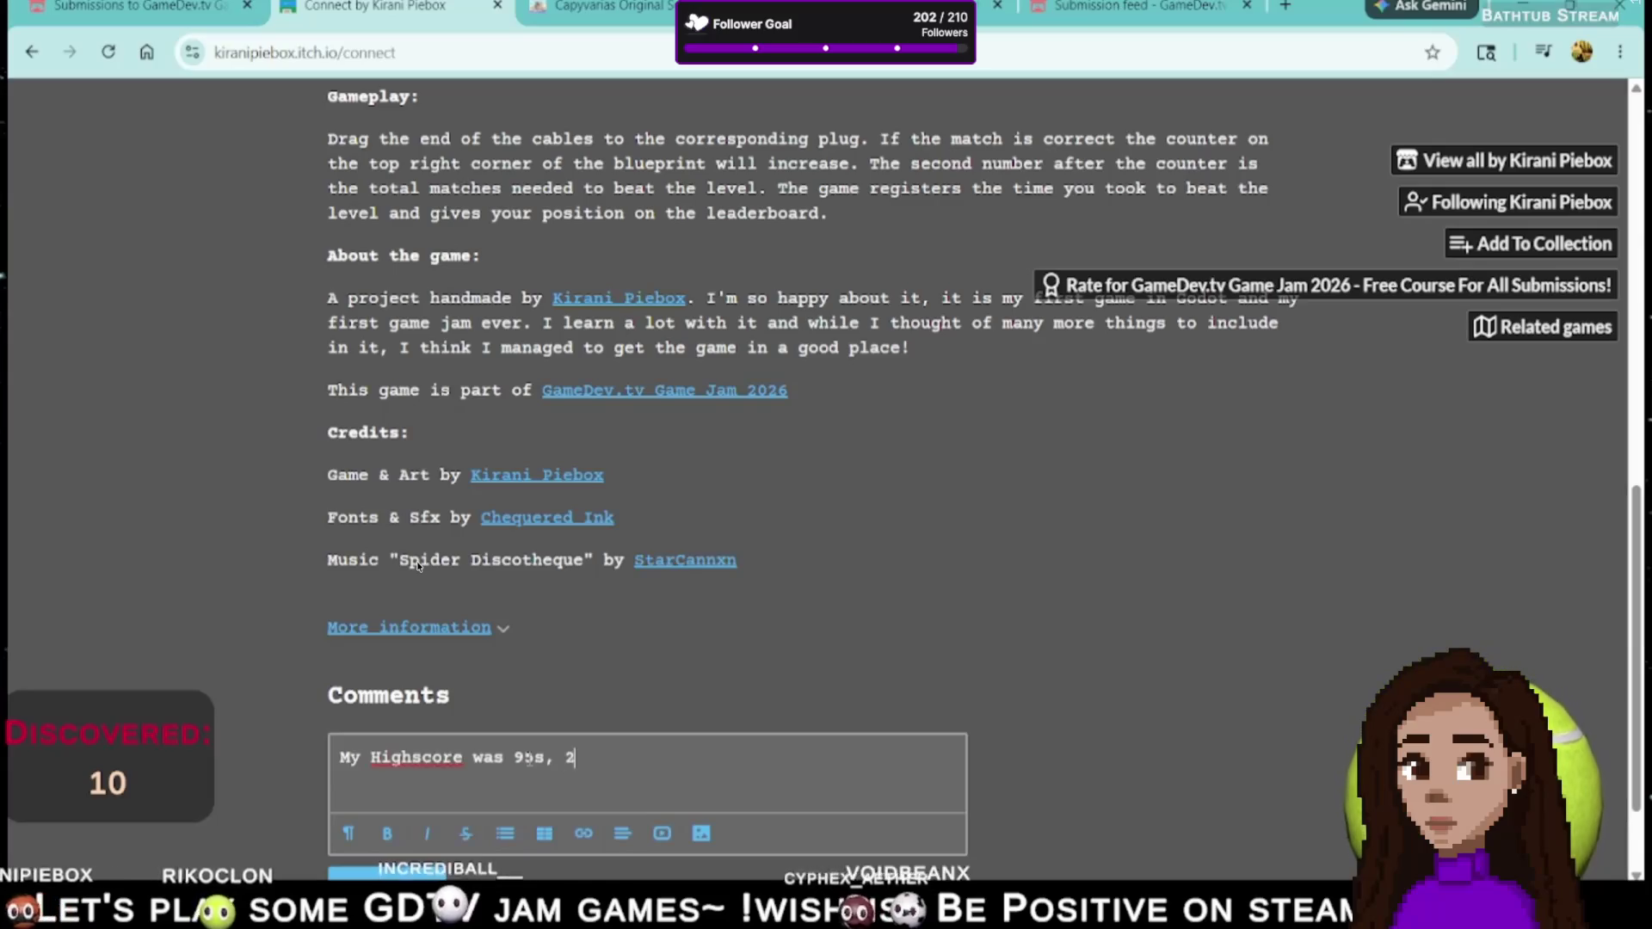
type("nd palce!! d")
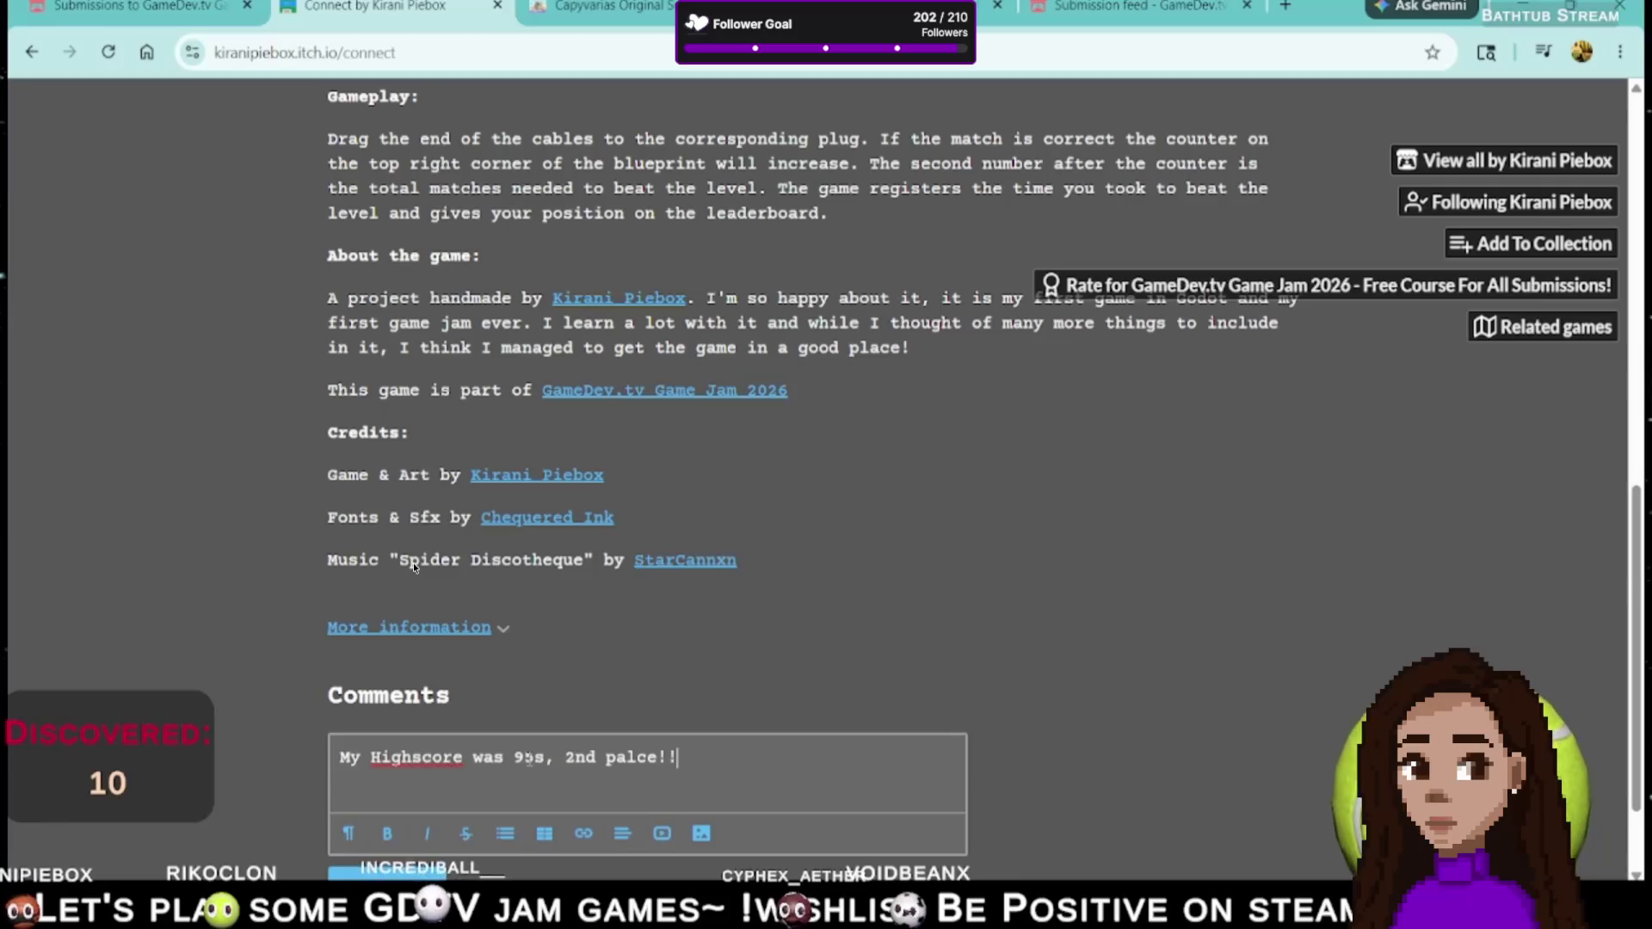
type("ang it!!")
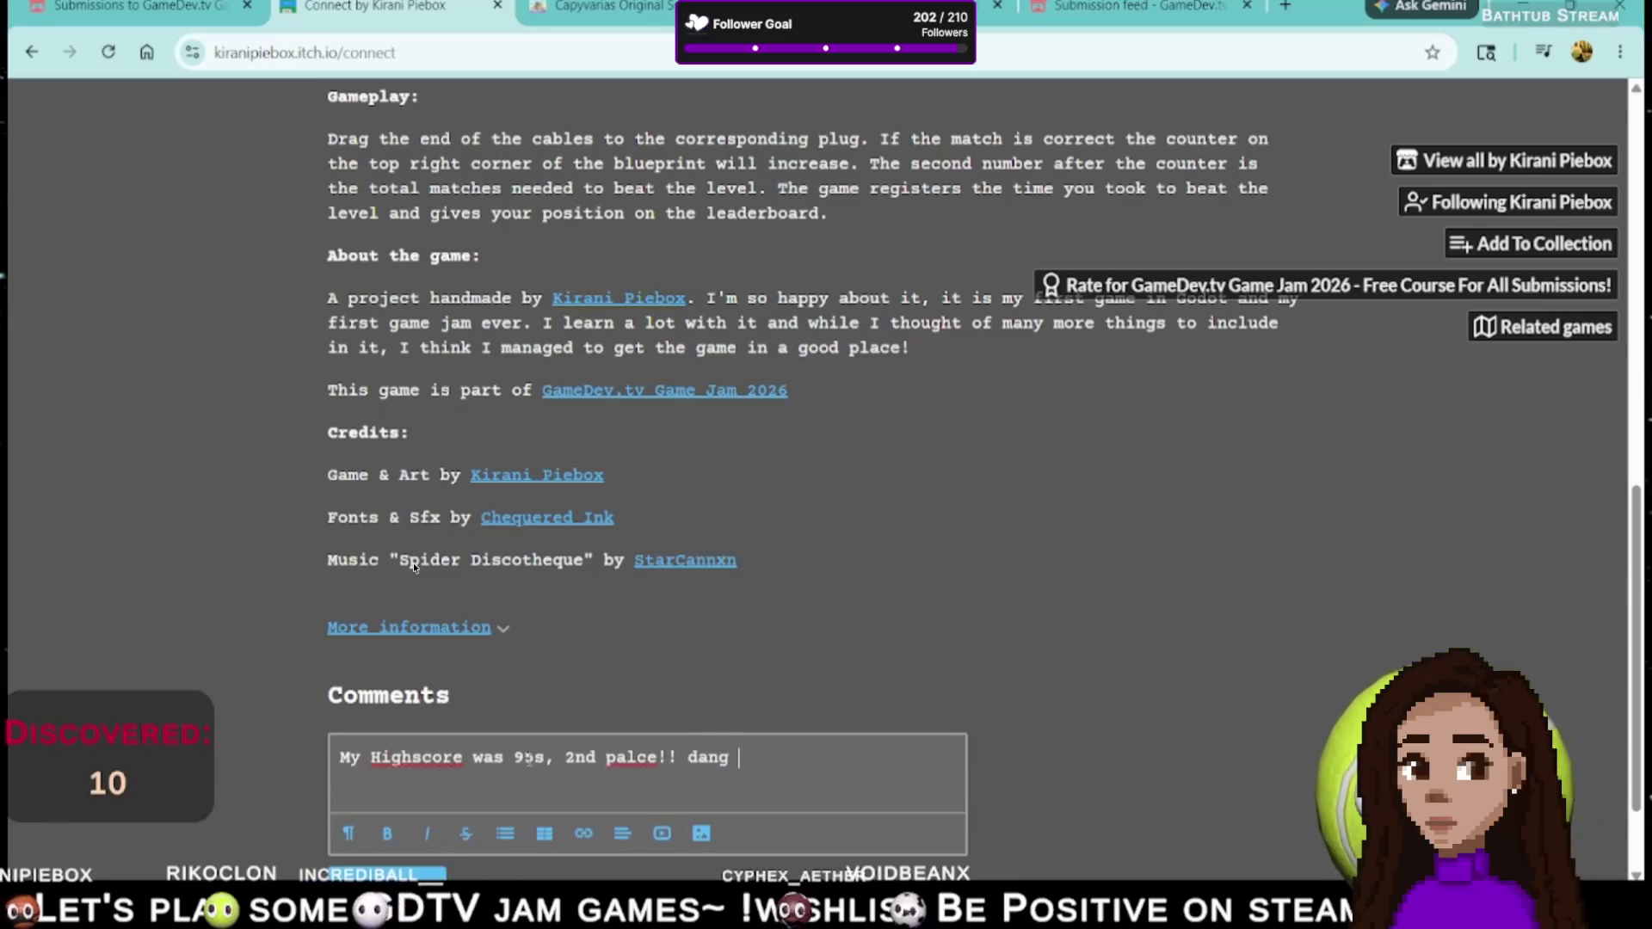
- Fix the typos to read 'My highscore was 95s, 2nd place!! dang it!!' and submit
left_click_drag(616, 757, 637, 757)
type("la")
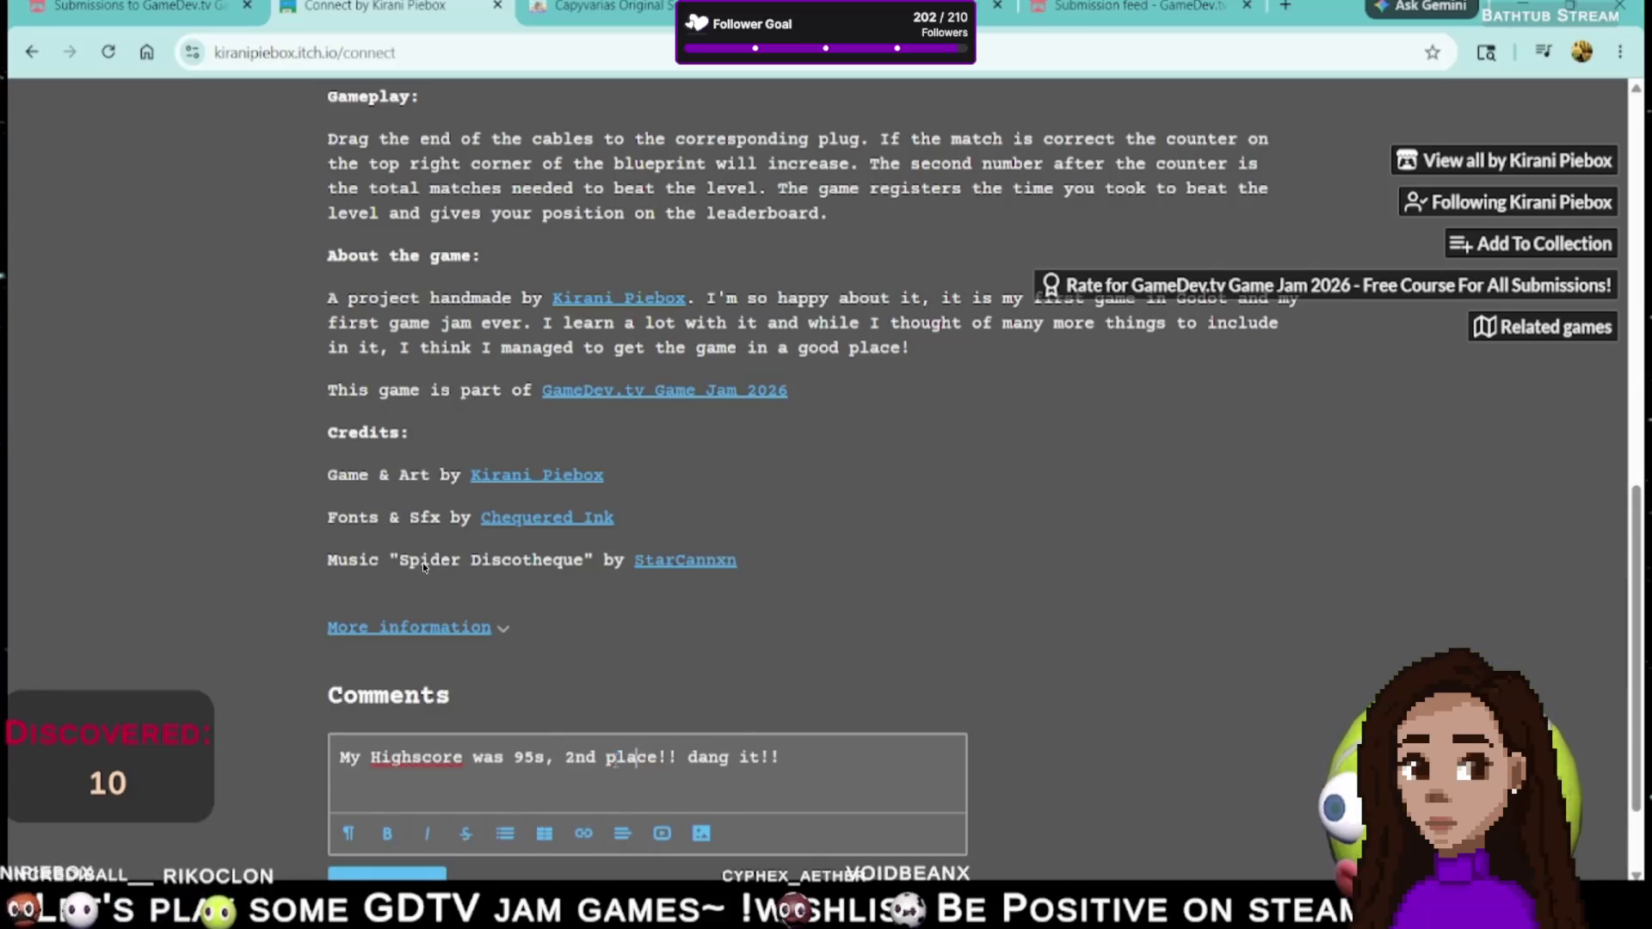
left_click_drag(382, 757, 371, 757)
type("h")
scroll(670, 751, "down", 2)
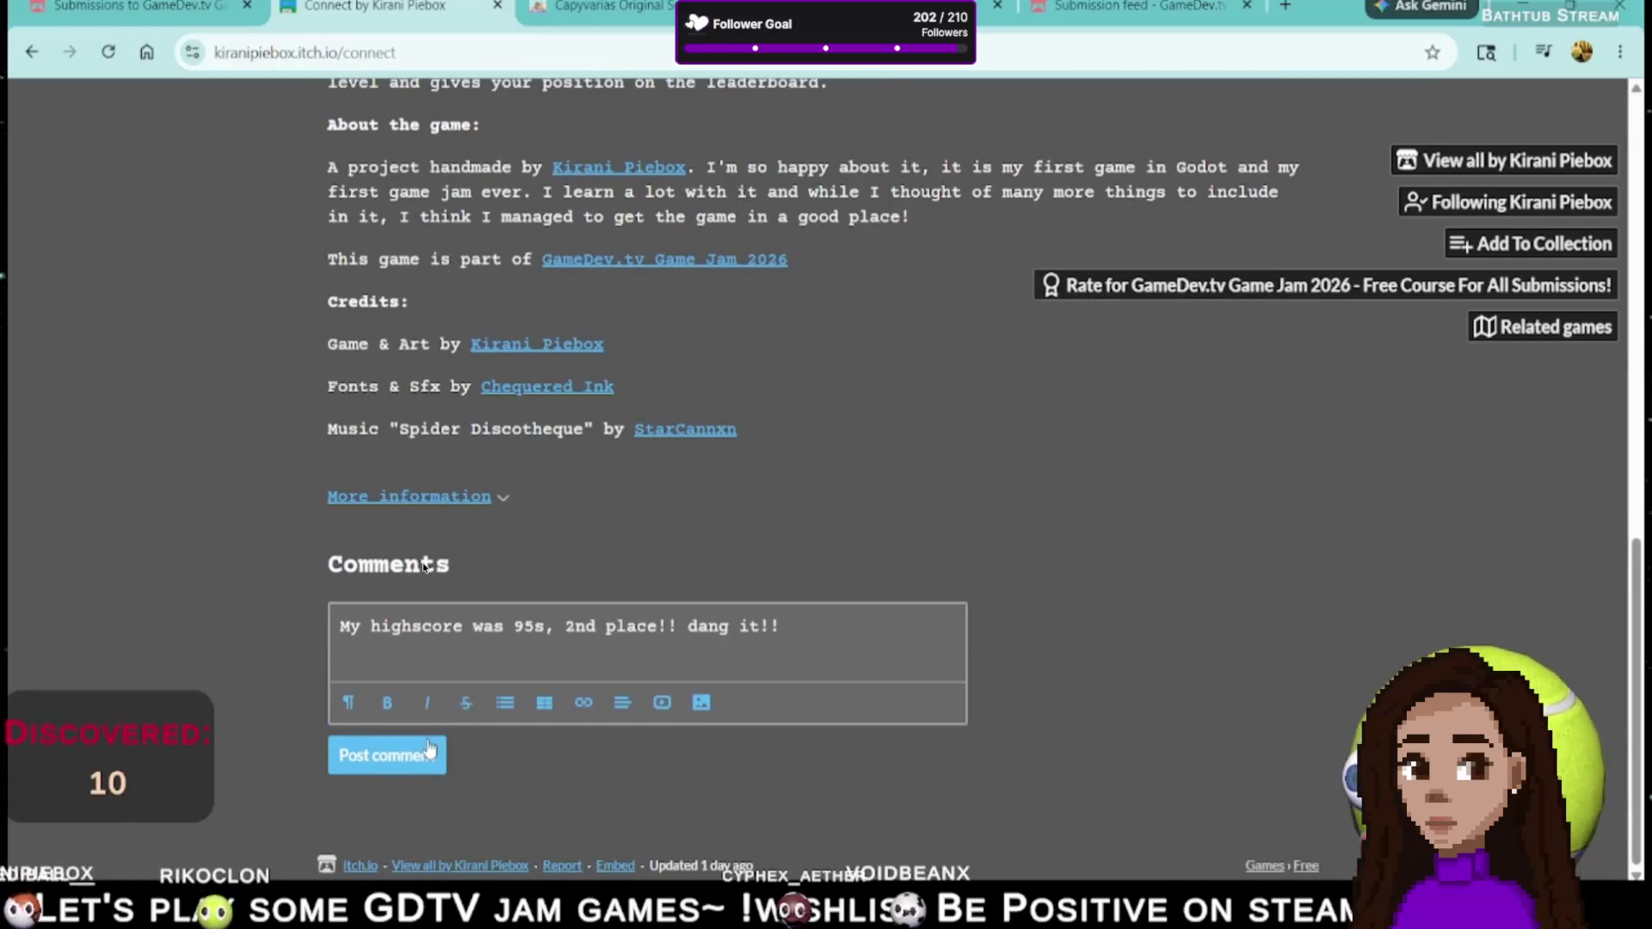
key("ctrl+Return")
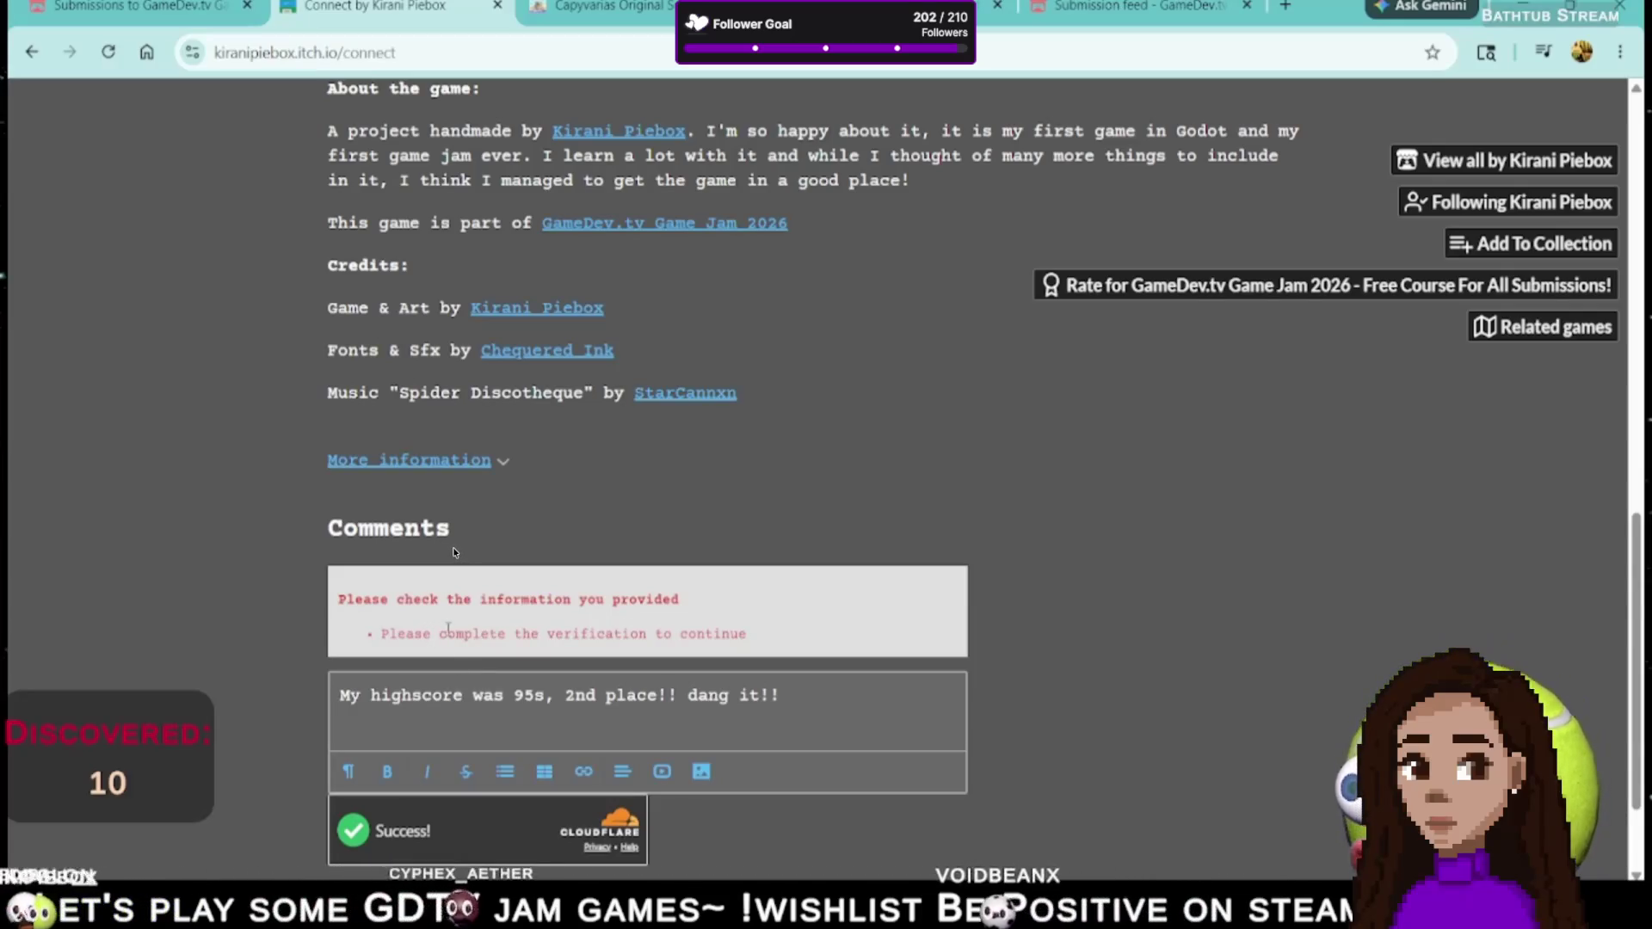
- Post the high-score comment, then open Connect's GameDev.tv Game Jam 2026 rating page
scroll(456, 545, "down", 3)
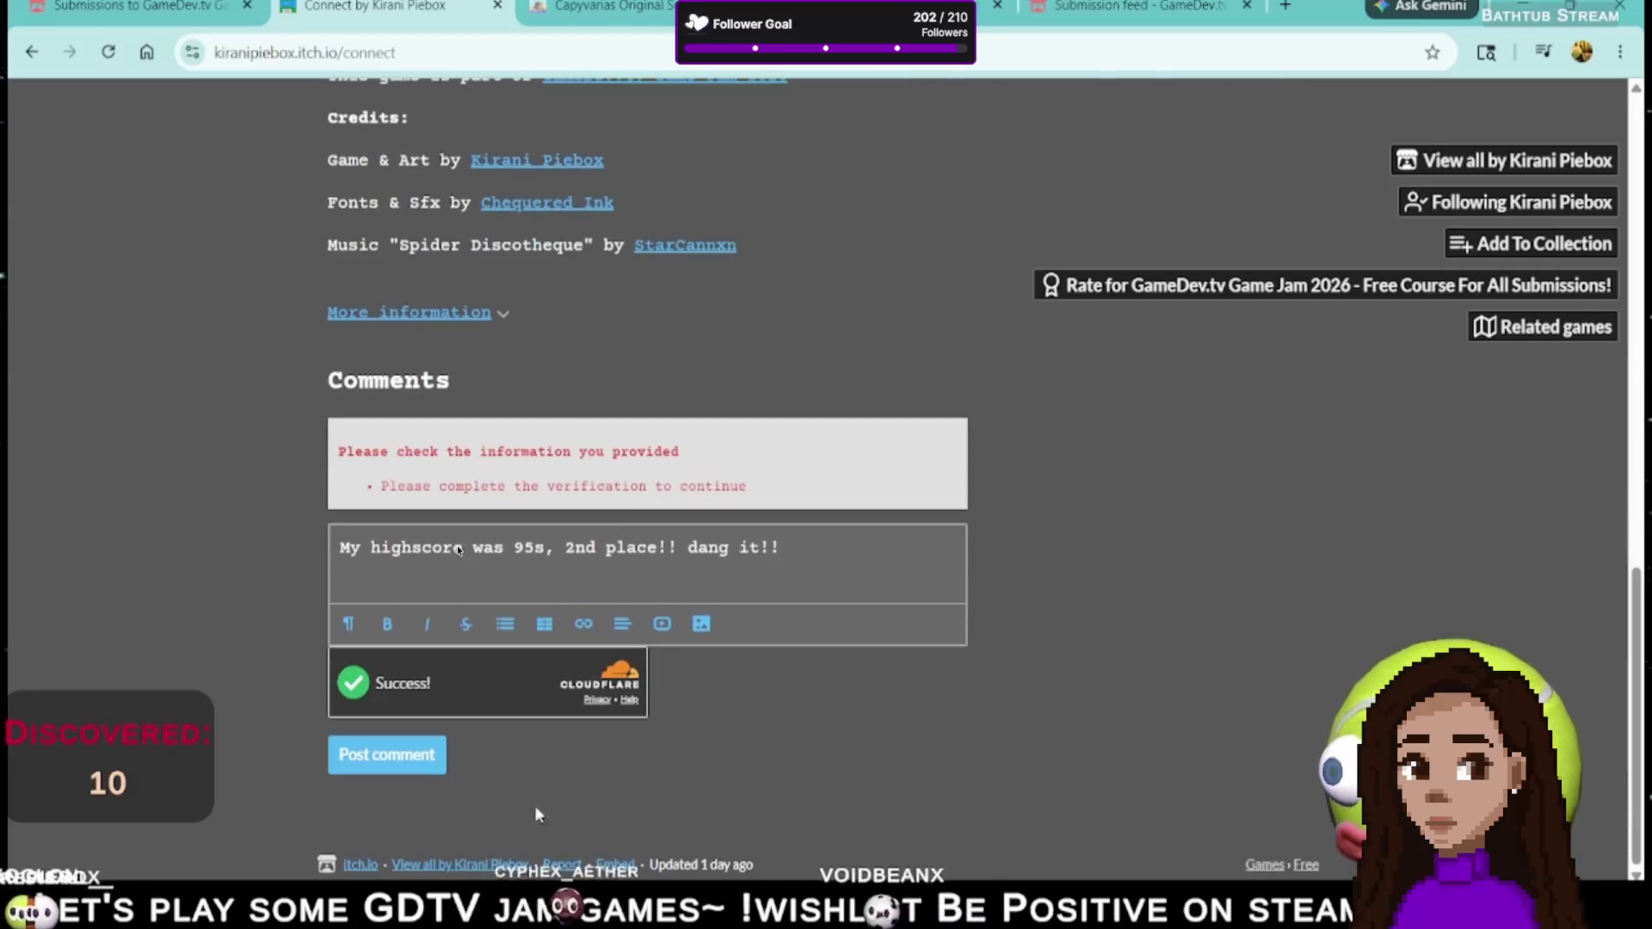
left_click(387, 754)
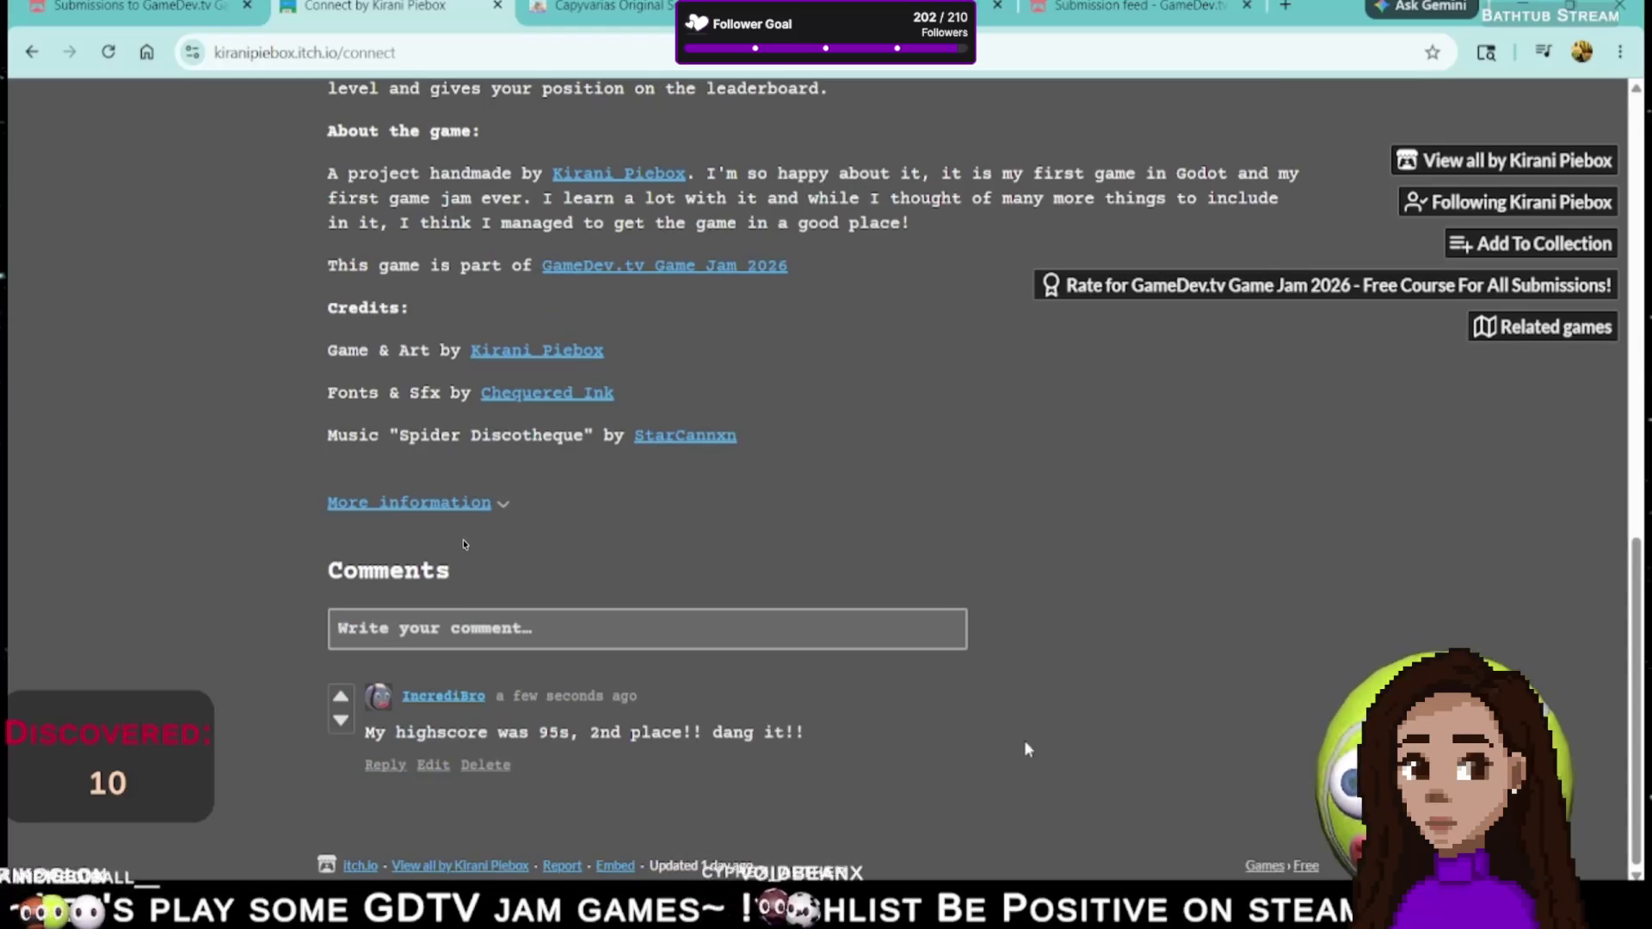
scroll(981, 749, "up", 5)
scroll(987, 750, "up", 7)
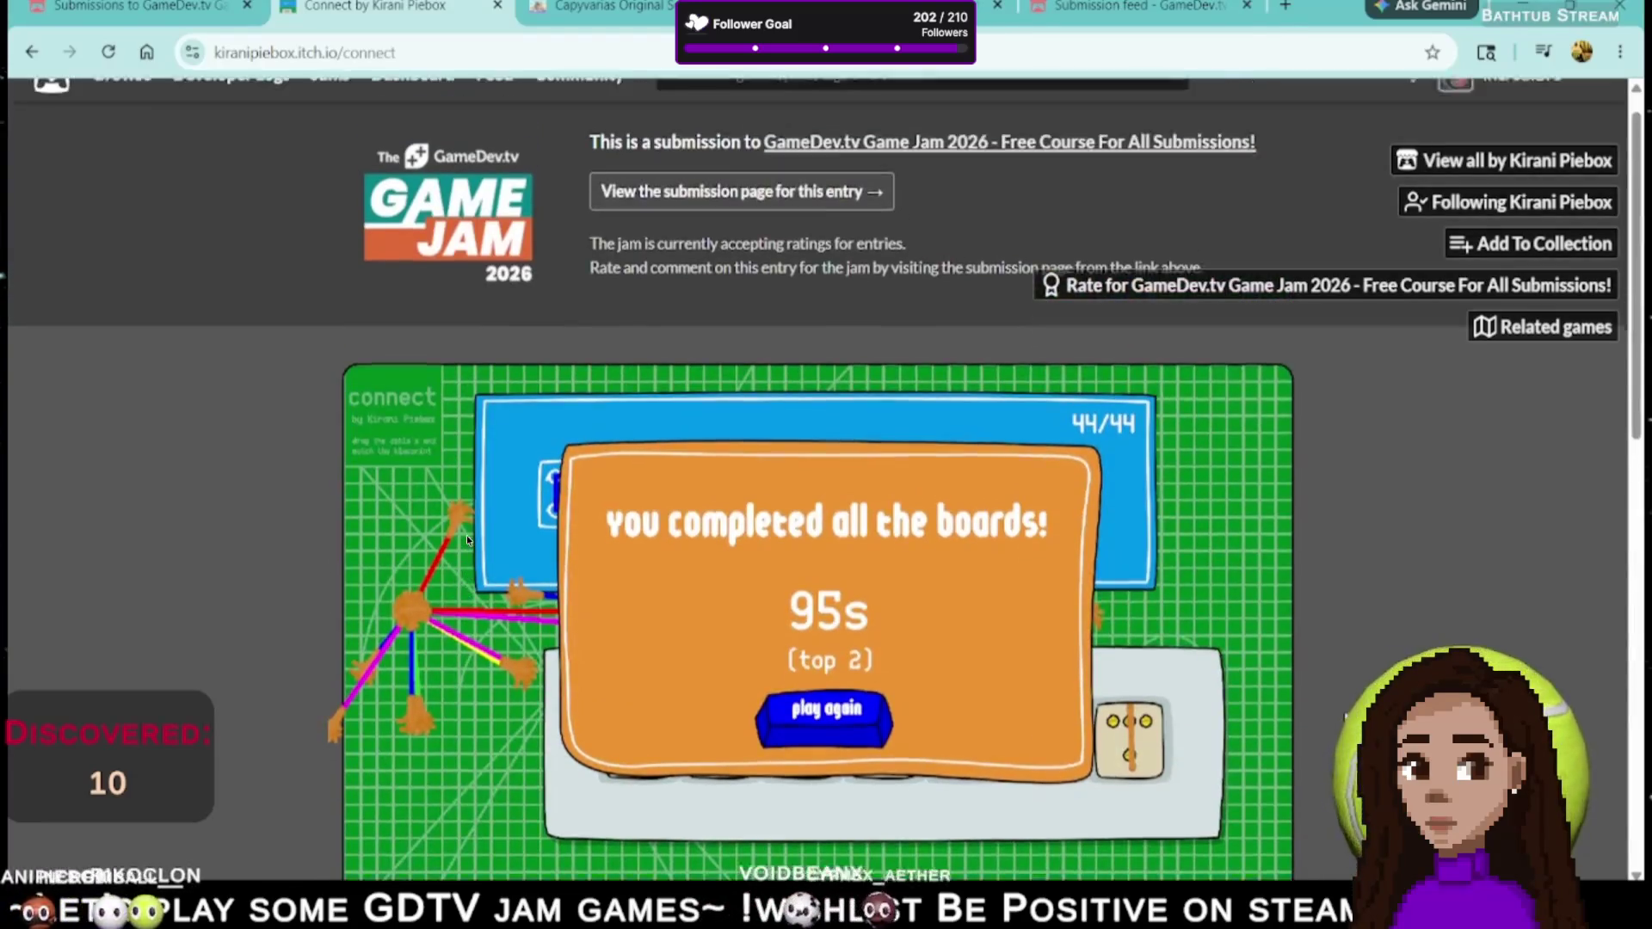
left_click(1283, 284)
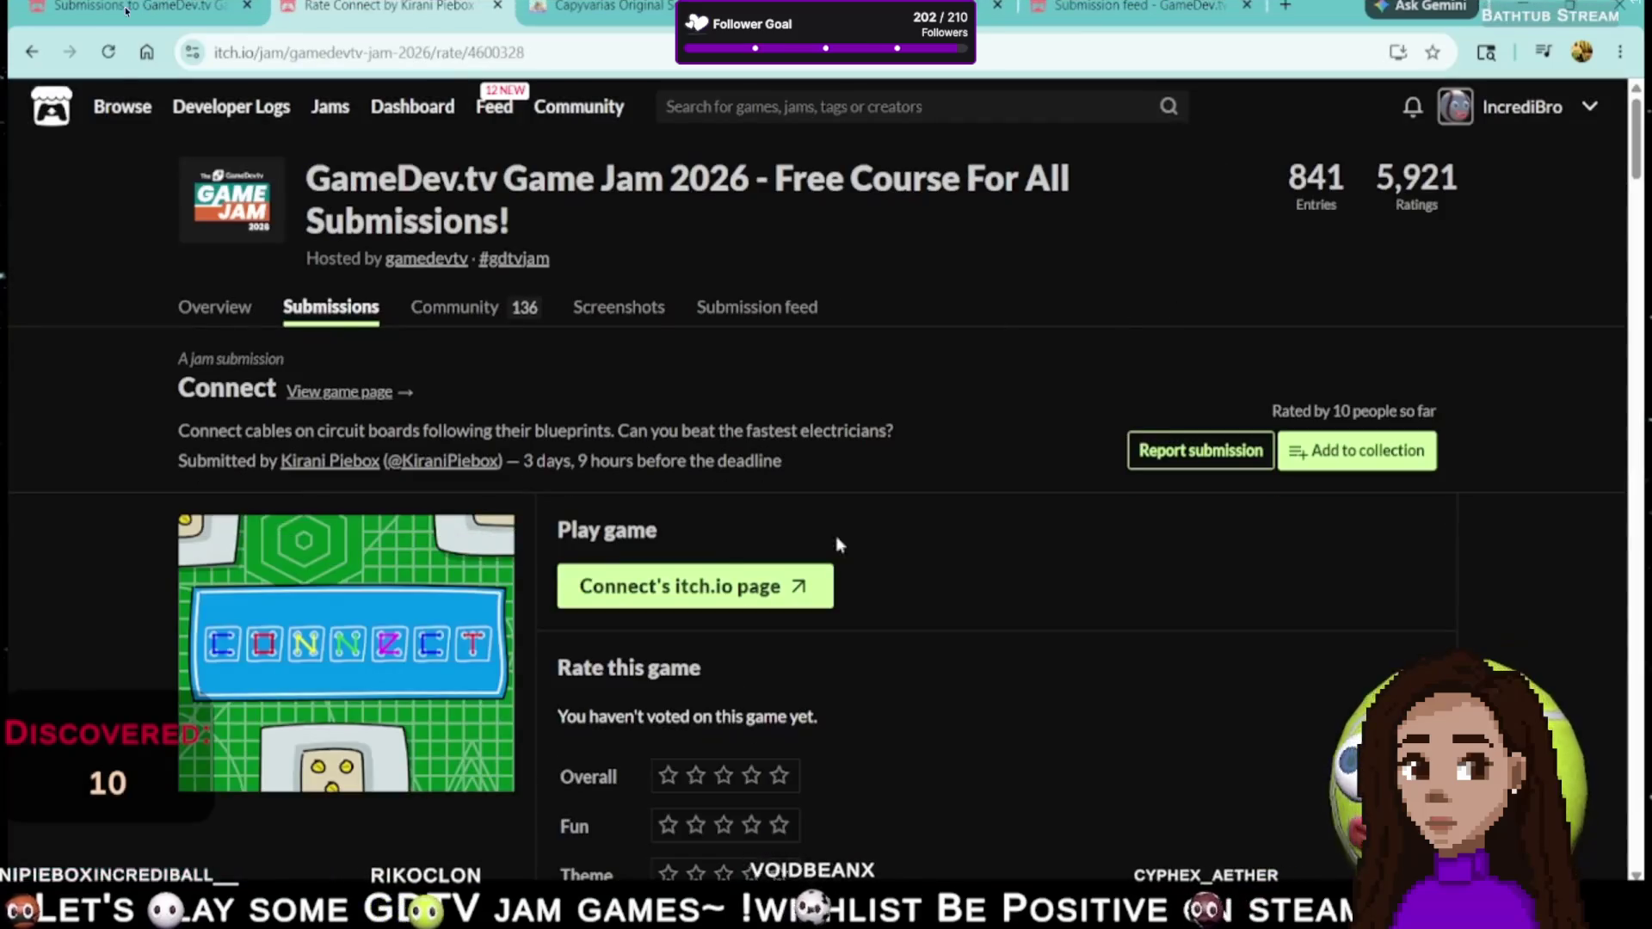
- Rate Connect four stars for Overall and Fun, and give it a Theme star rating
scroll(911, 693, "down", 4)
left_click(750, 446)
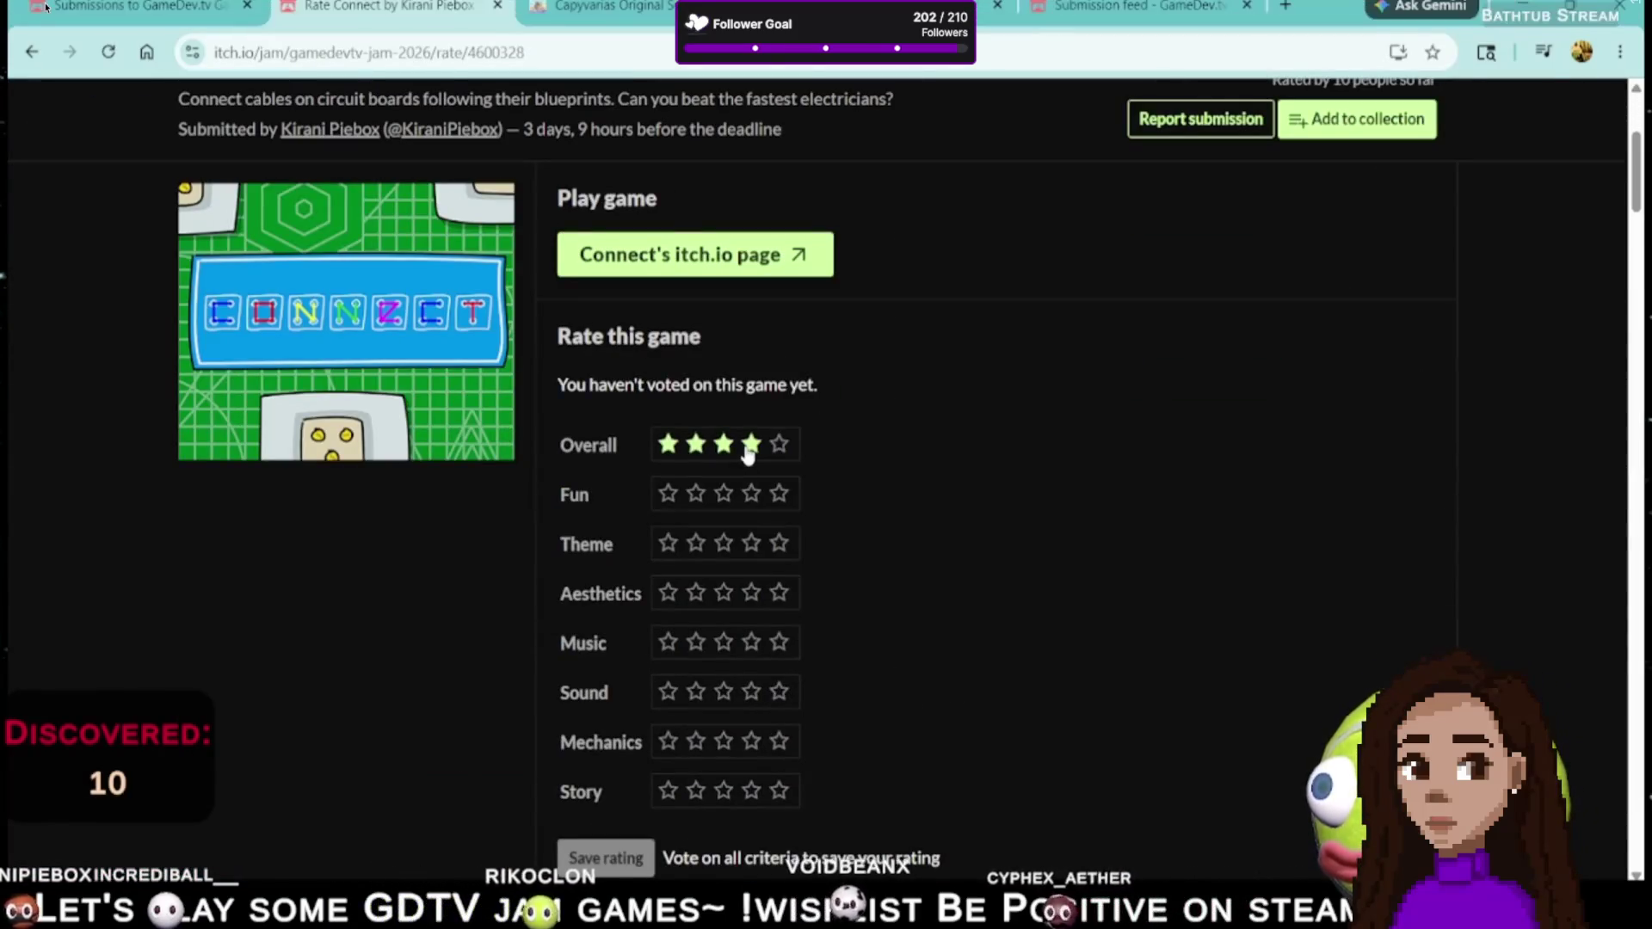
left_click(751, 494)
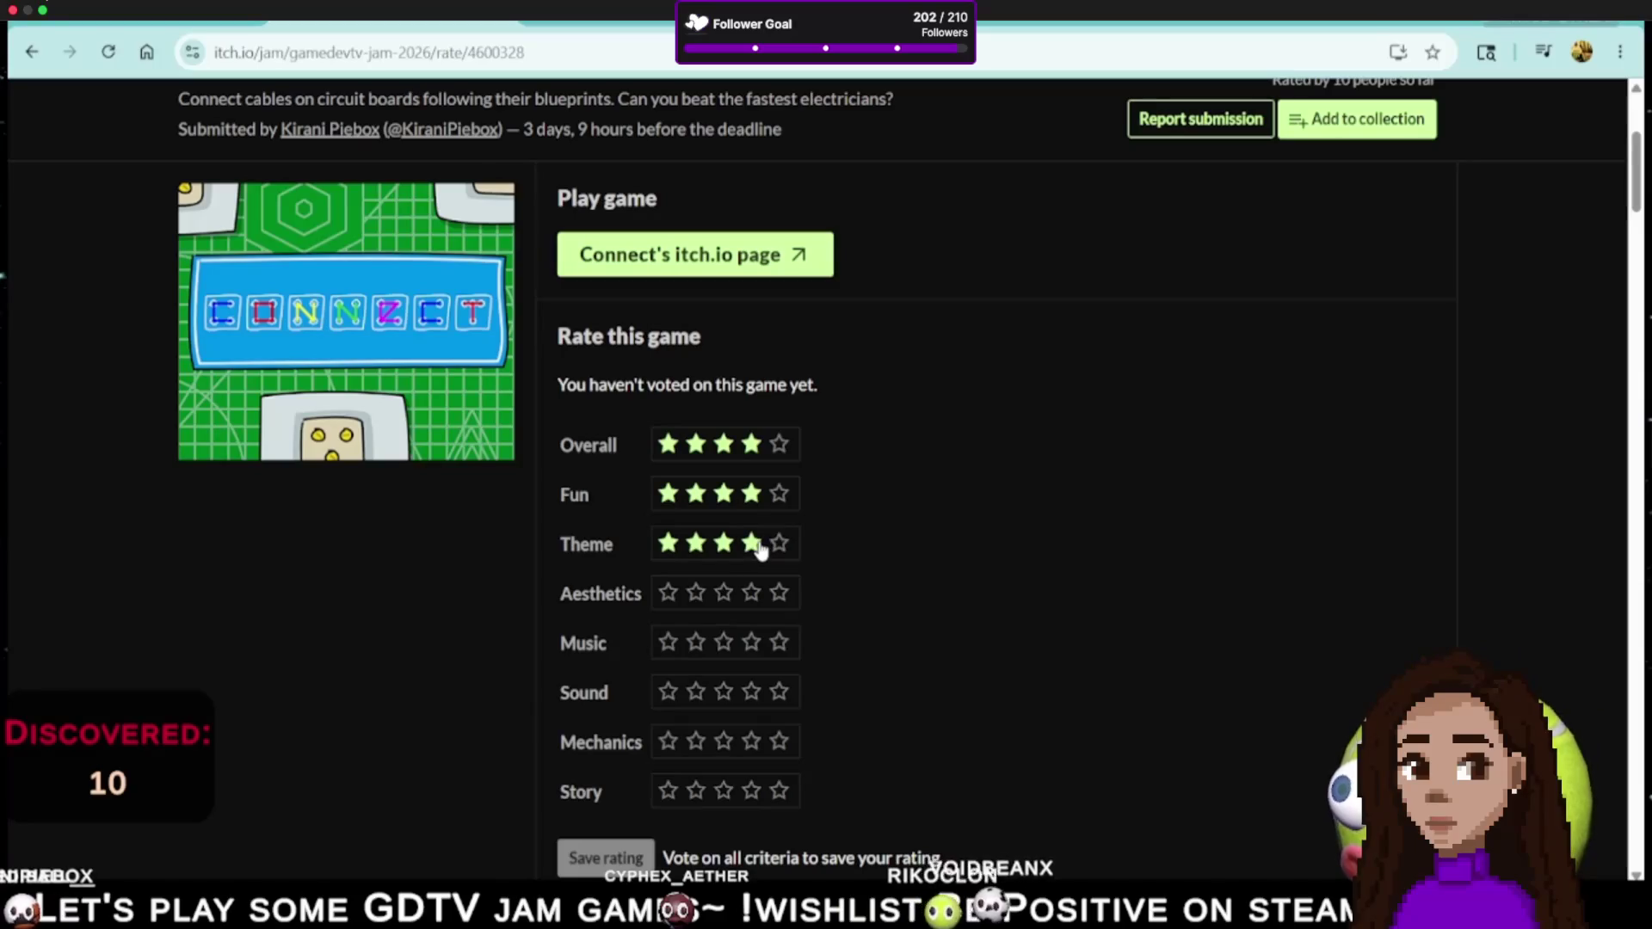
left_click(702, 554)
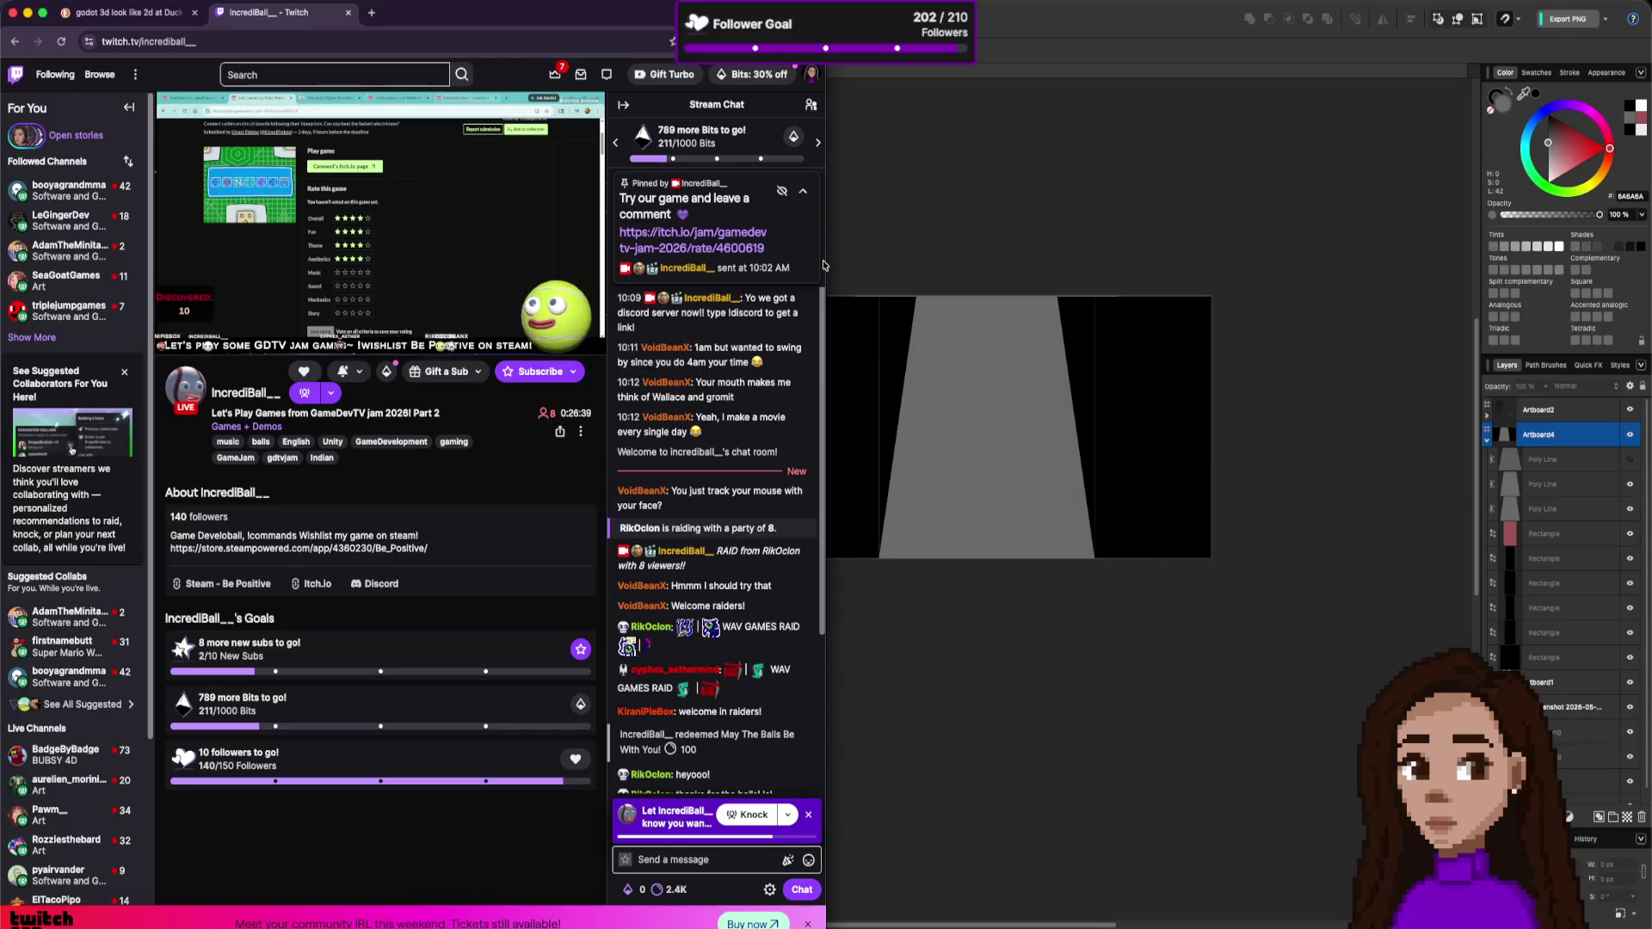
- Widen the browser window so the Twitch channel page displays larger
left_click_drag(826, 266, 1448, 222)
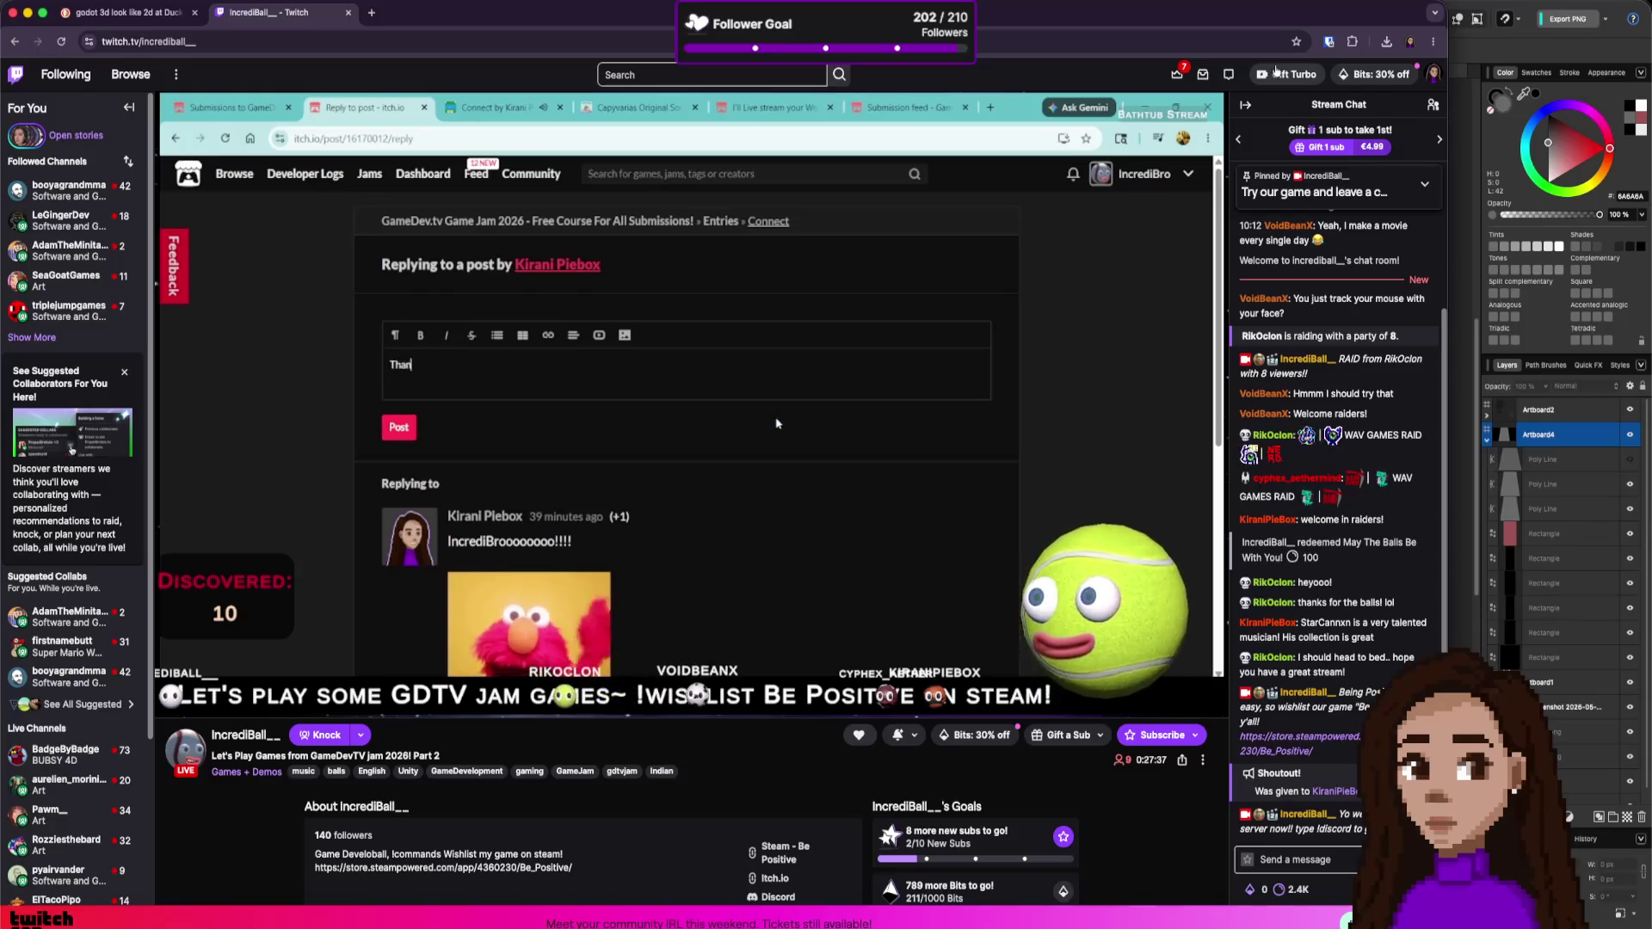
- Dismiss the stream rewind notice, finish the reply praising the connection mechanic, and post it
mouse_move(1059, 161)
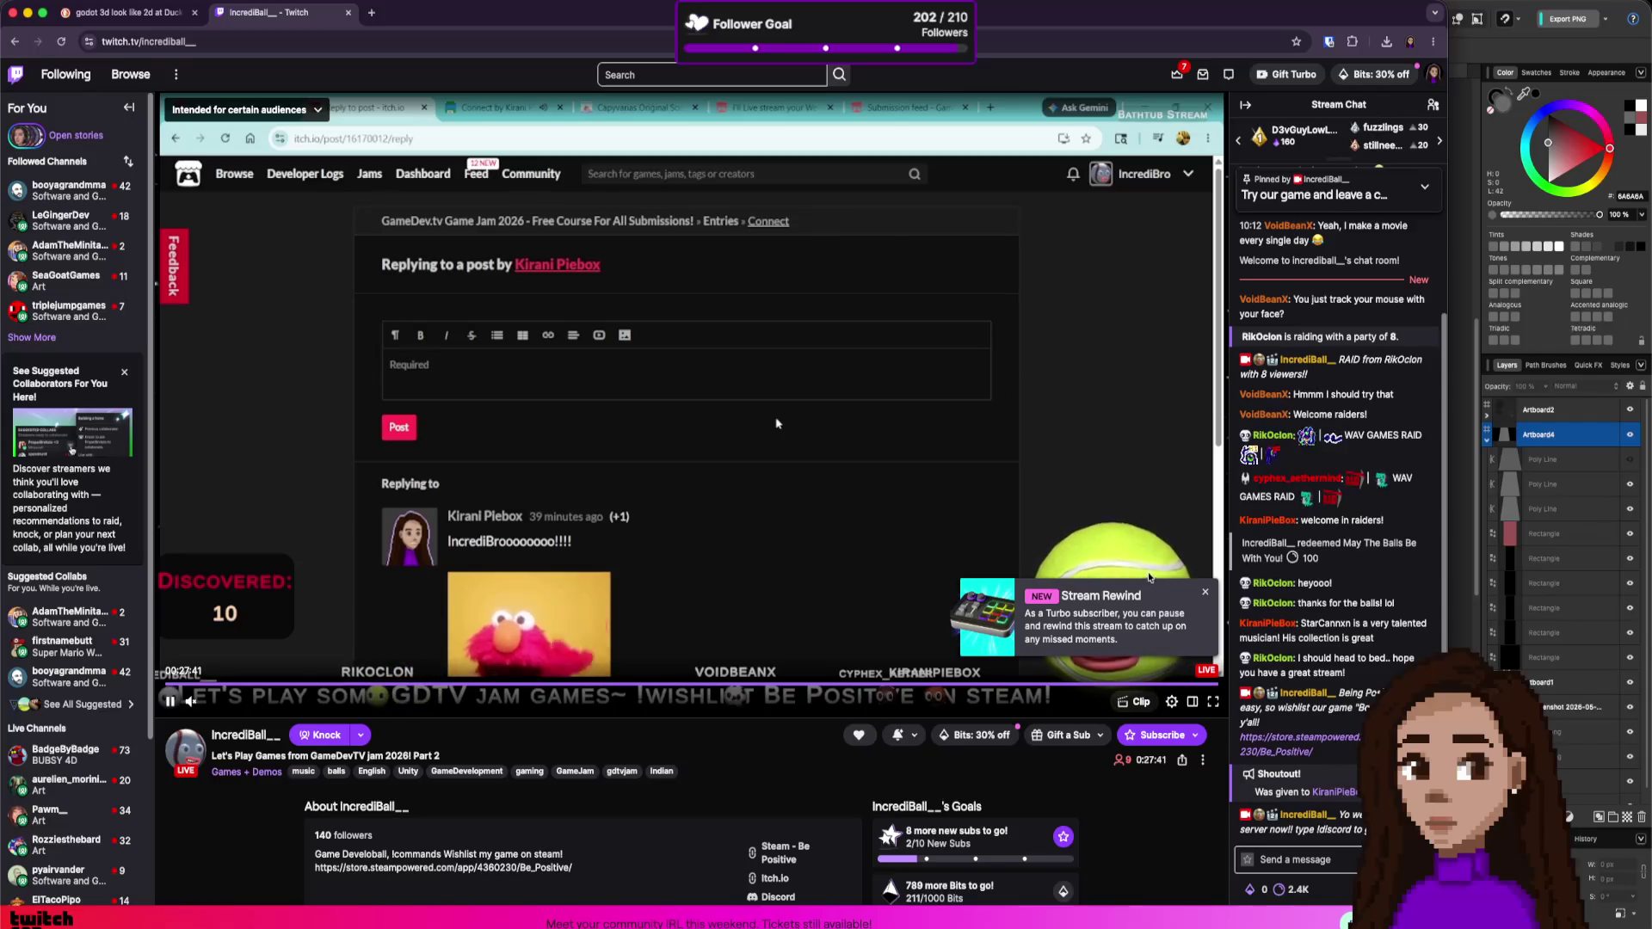
left_click(1205, 595)
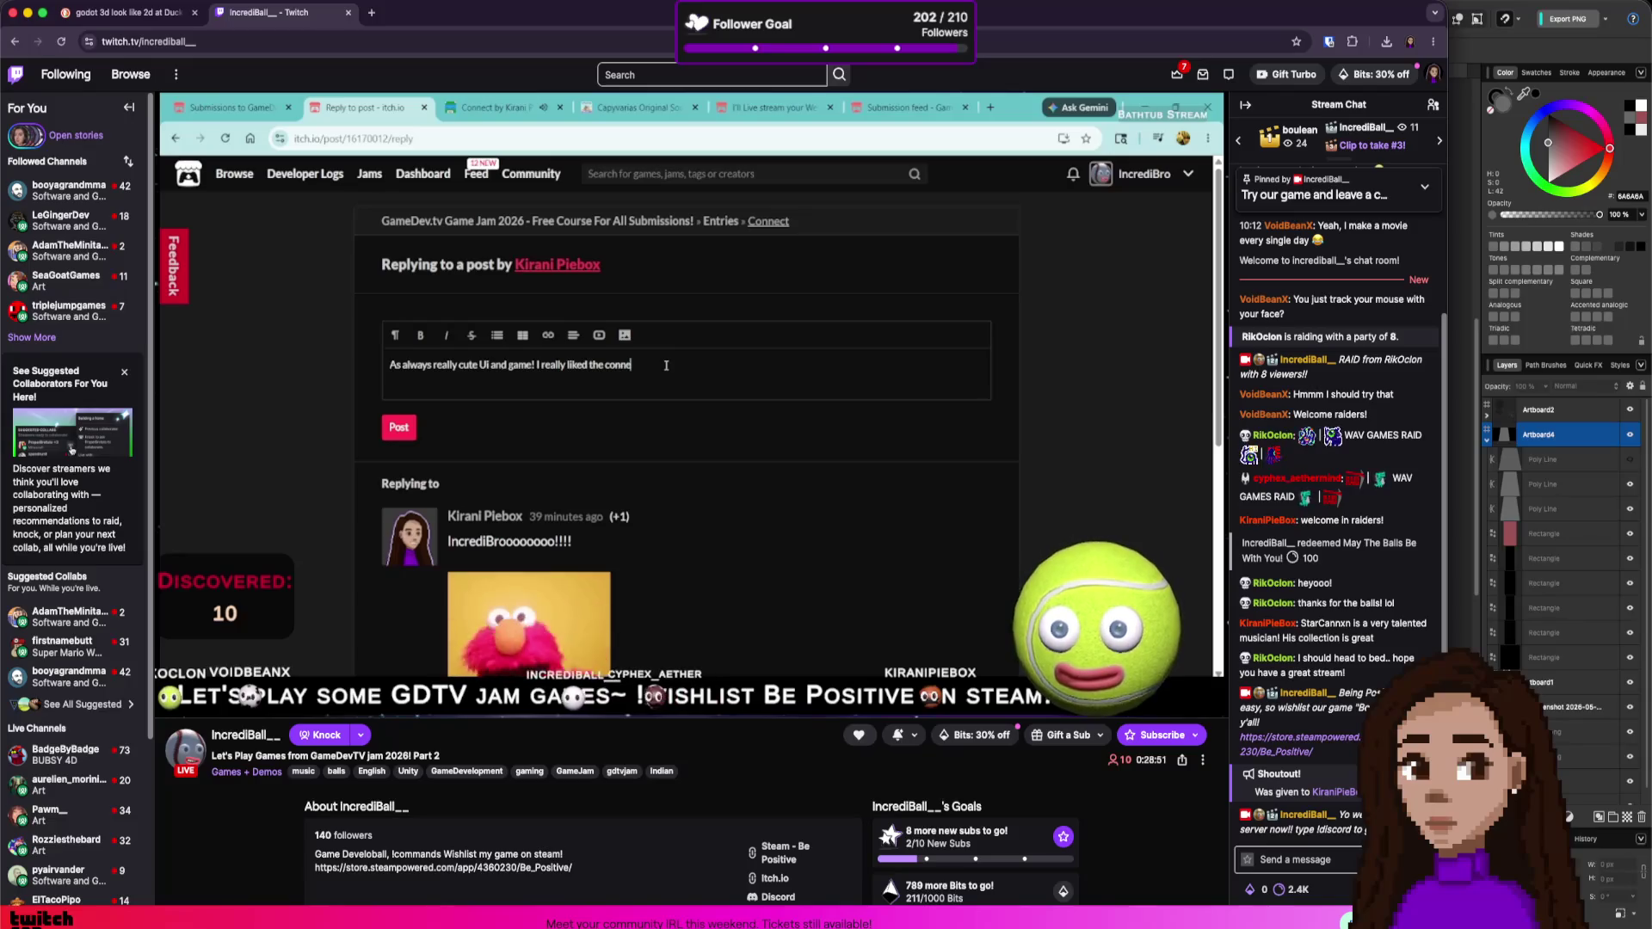
type("ction mech")
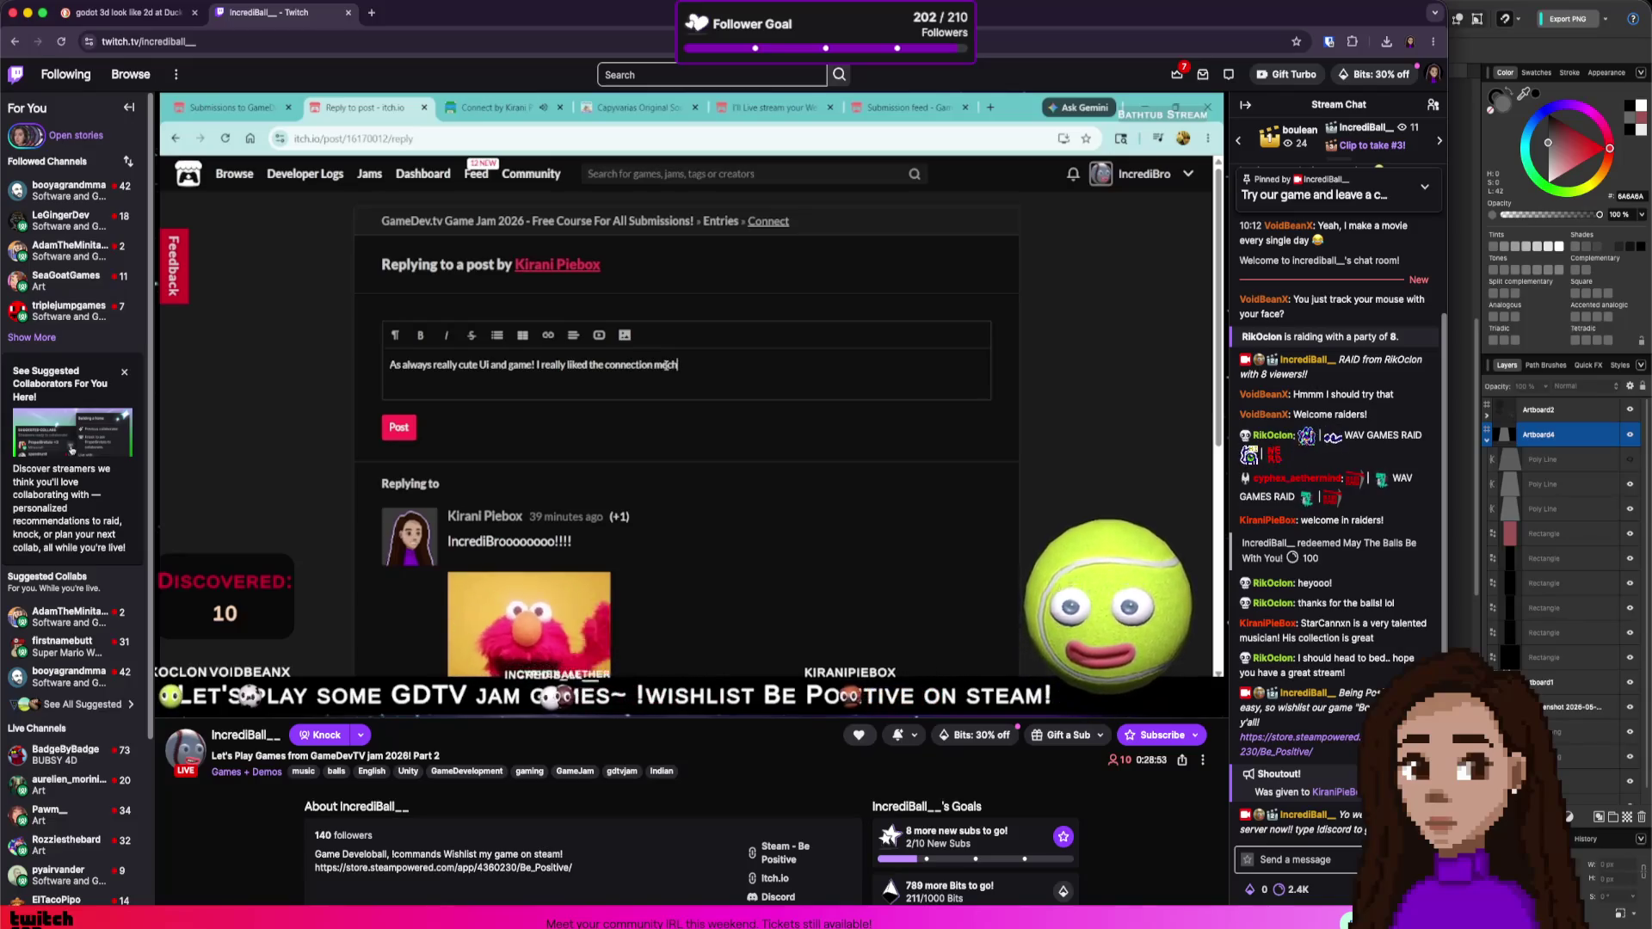
type("anic and thank you for the hint!")
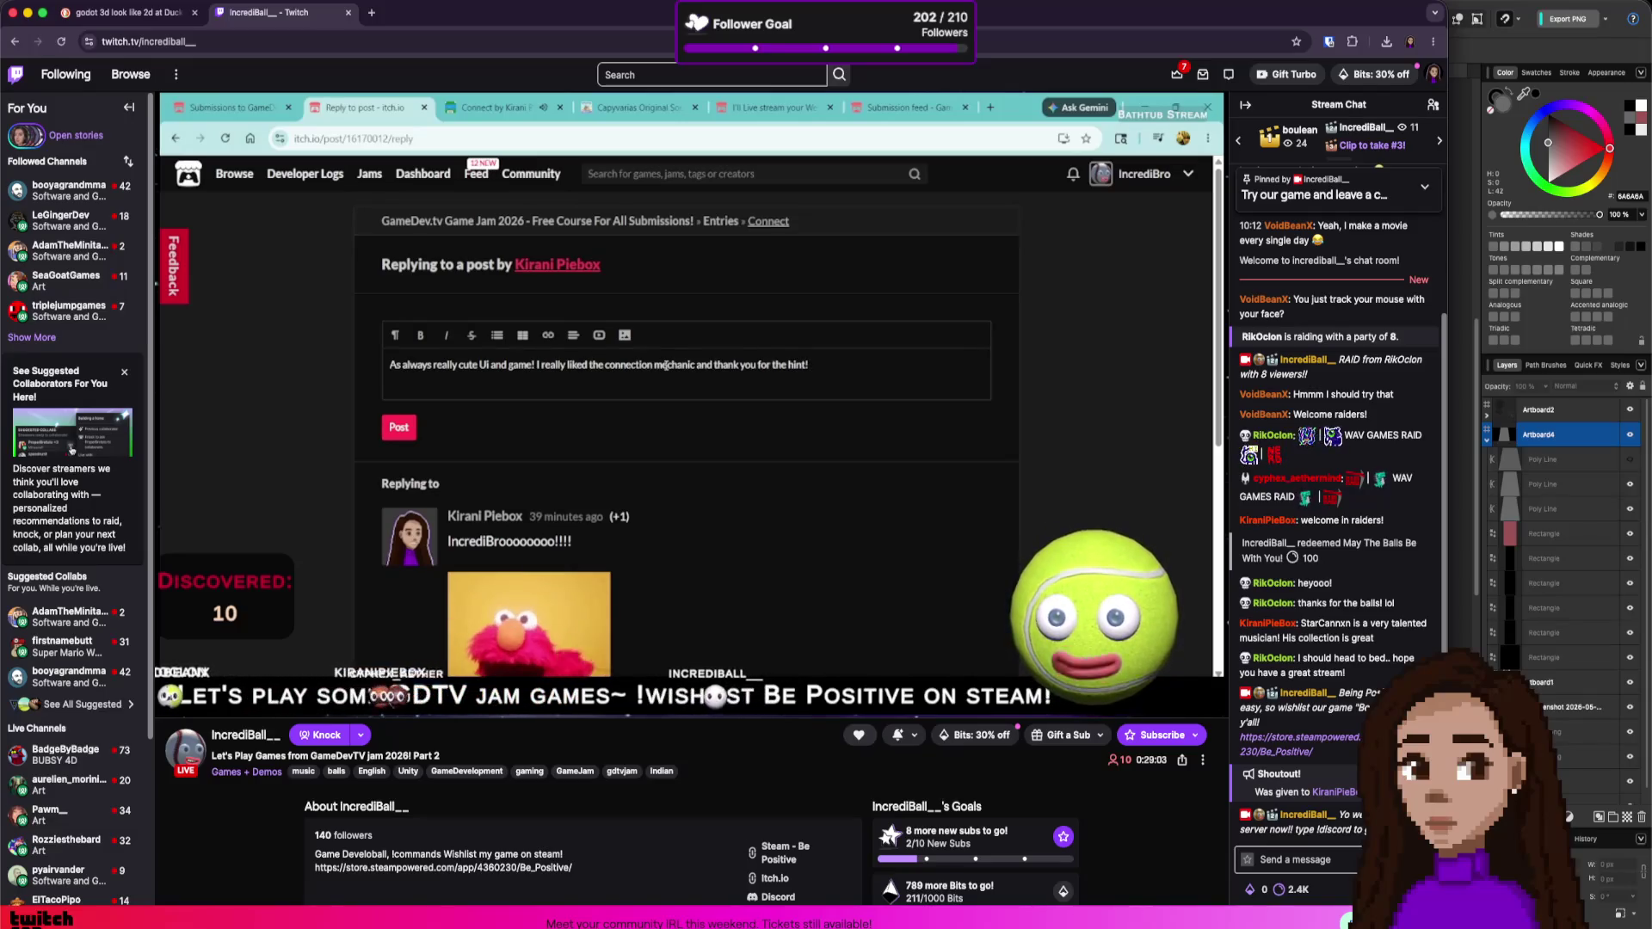
type(" *wink*")
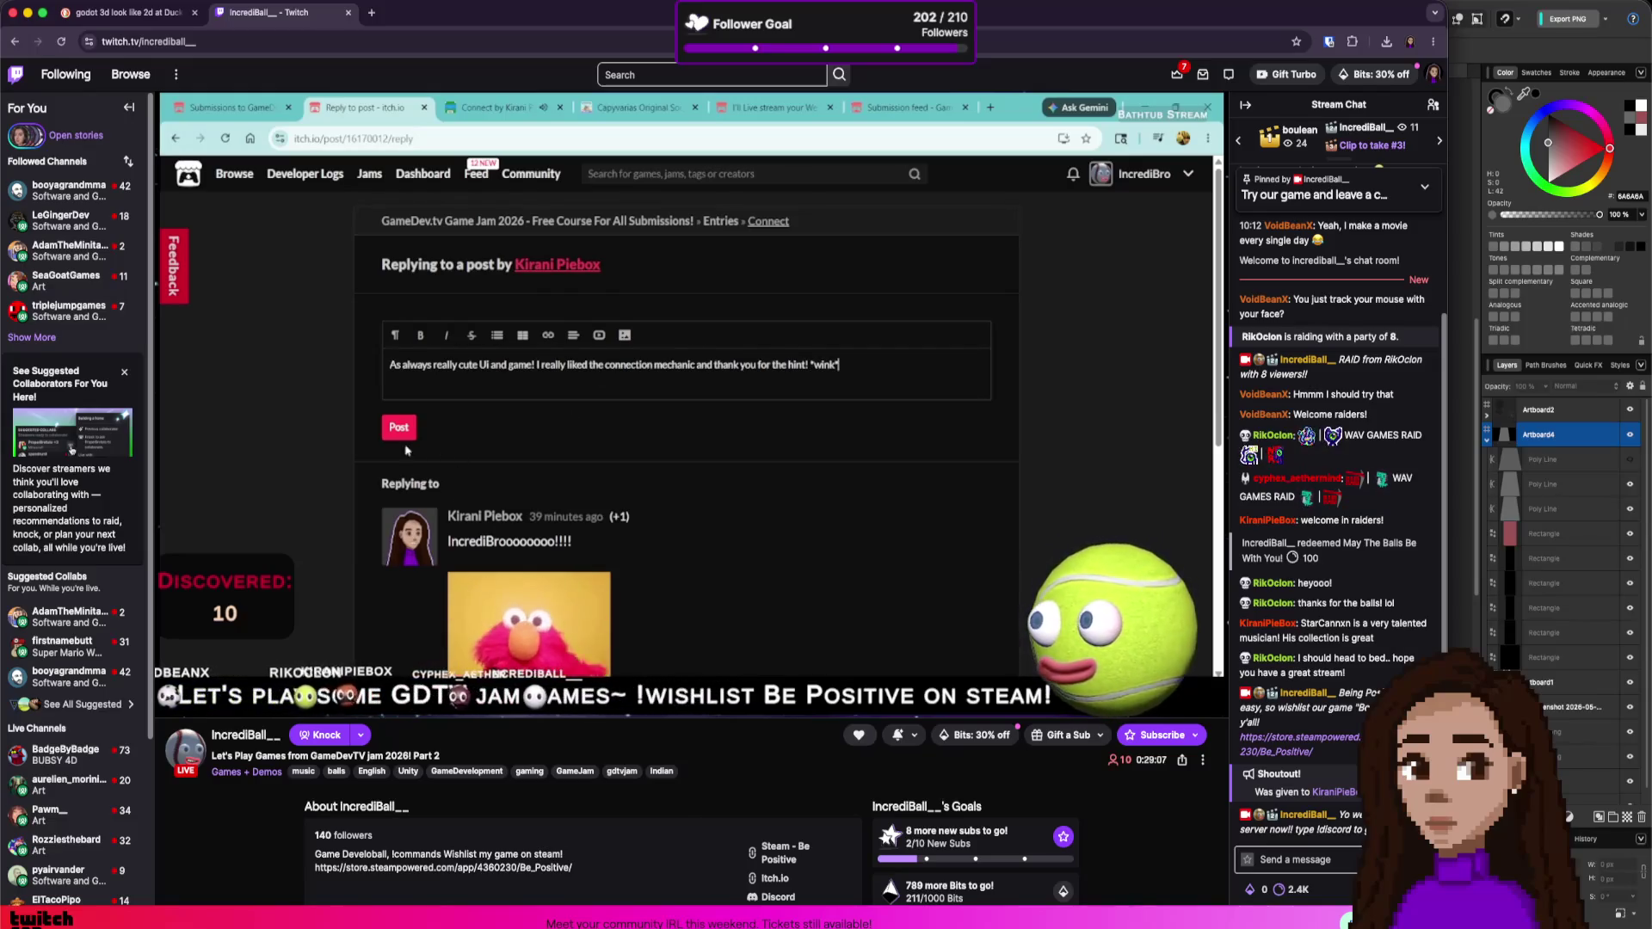
left_click(410, 425)
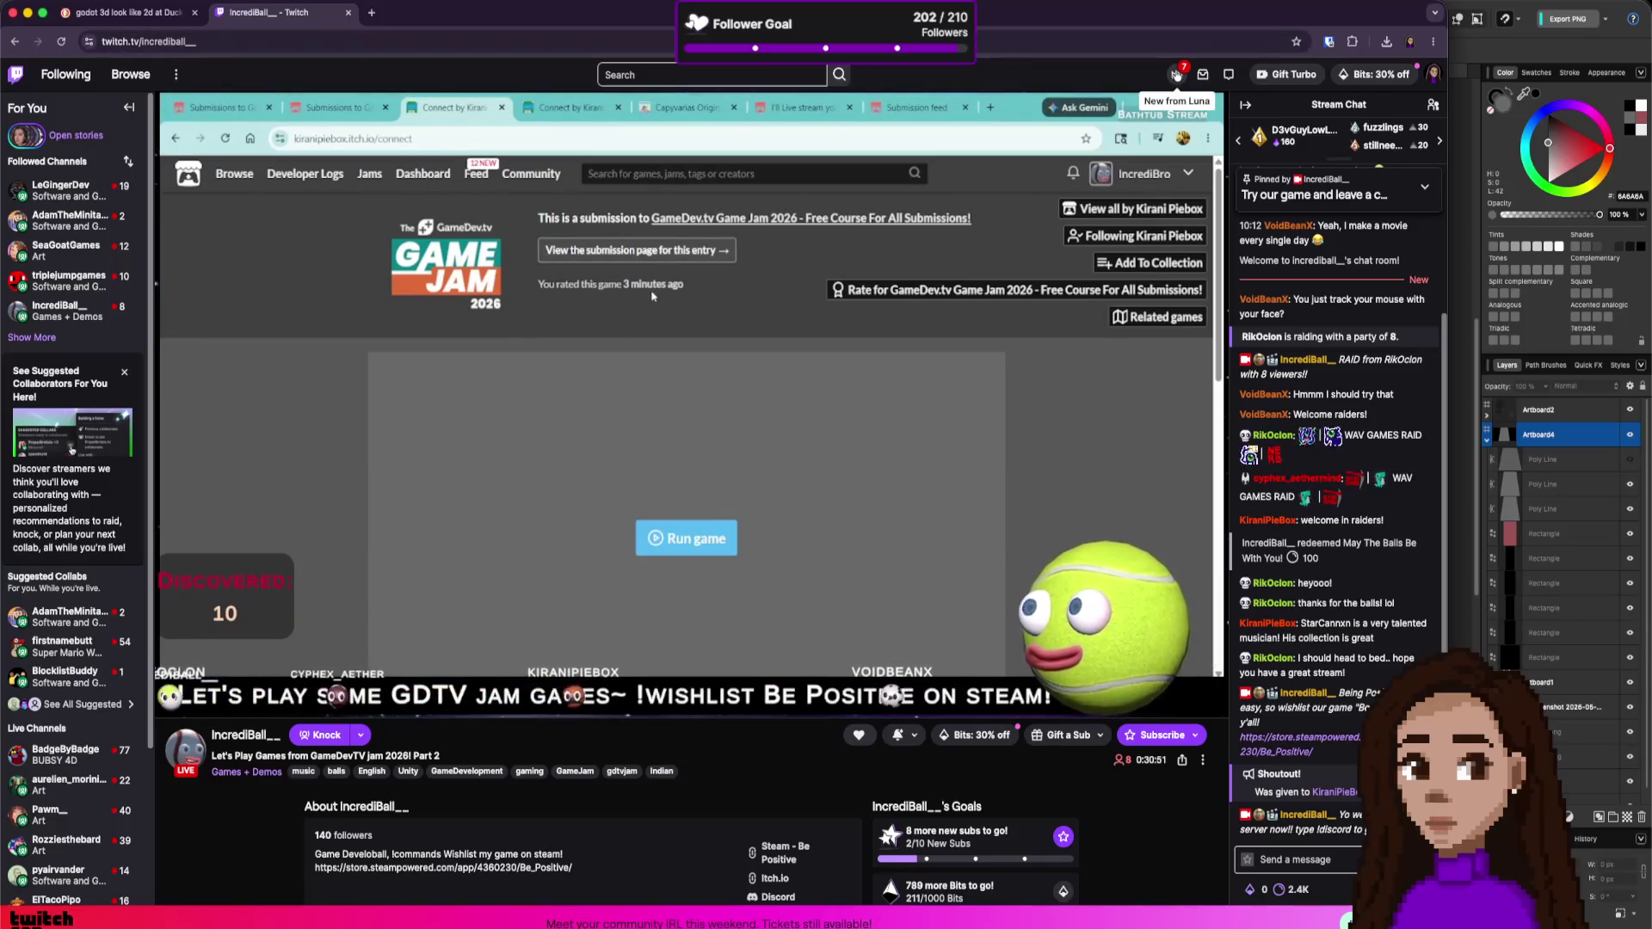
- Check notifications, dismiss the Stream Rewind announcement, and bring the Affinity pinball design forward
left_click(1176, 76)
left_click(1176, 76)
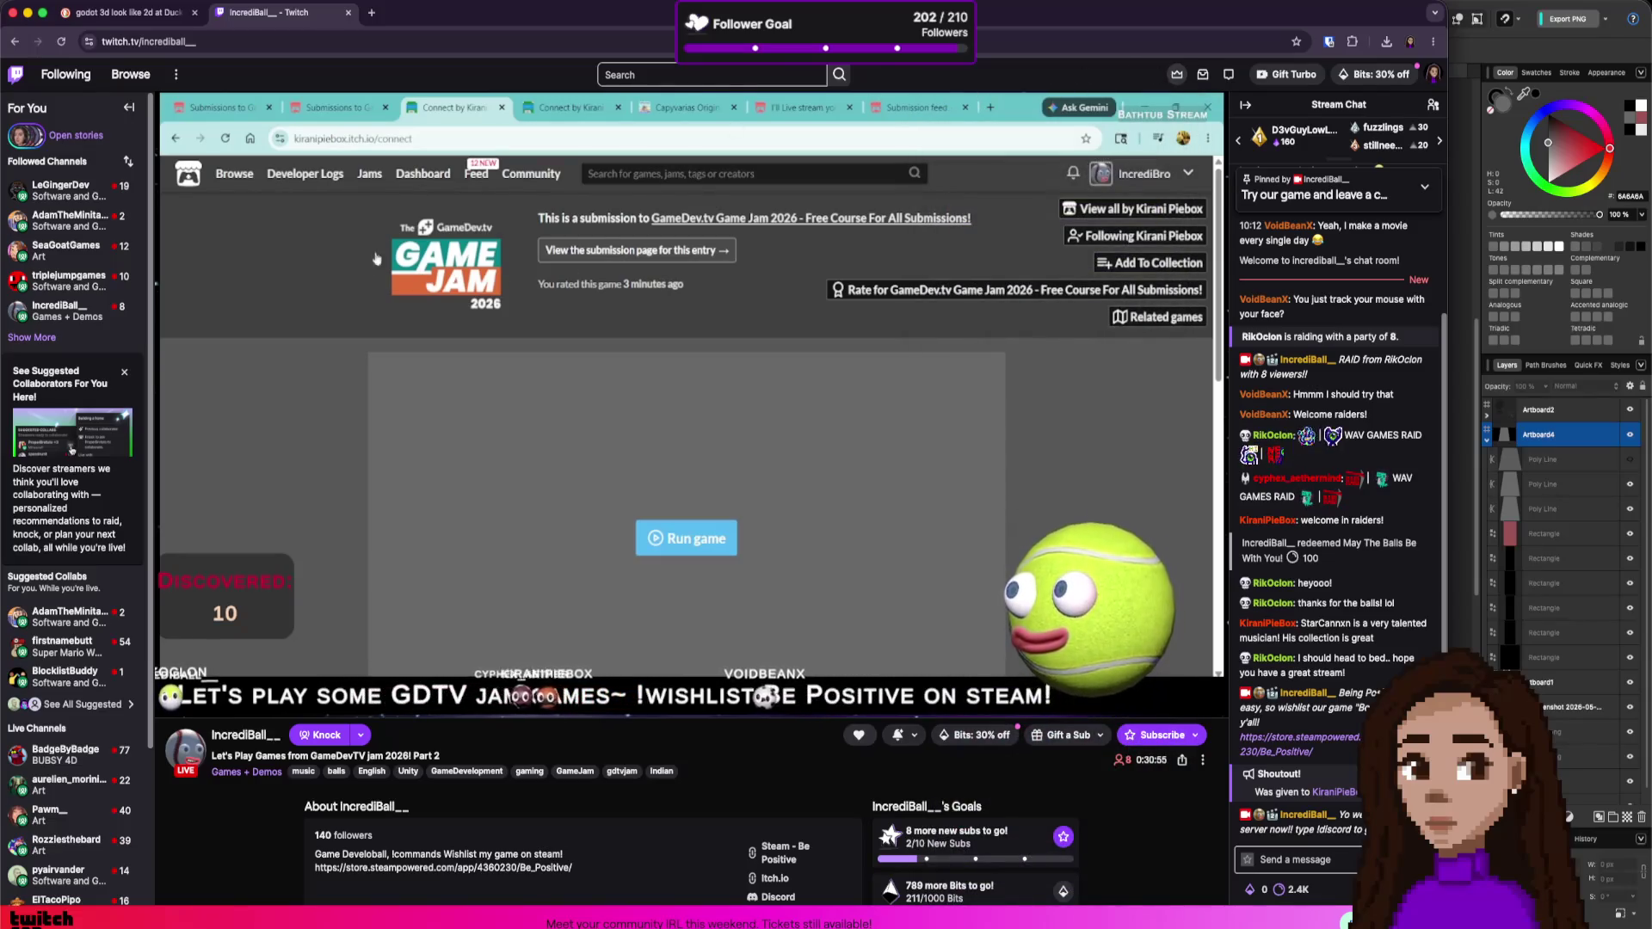
mouse_move(230, 317)
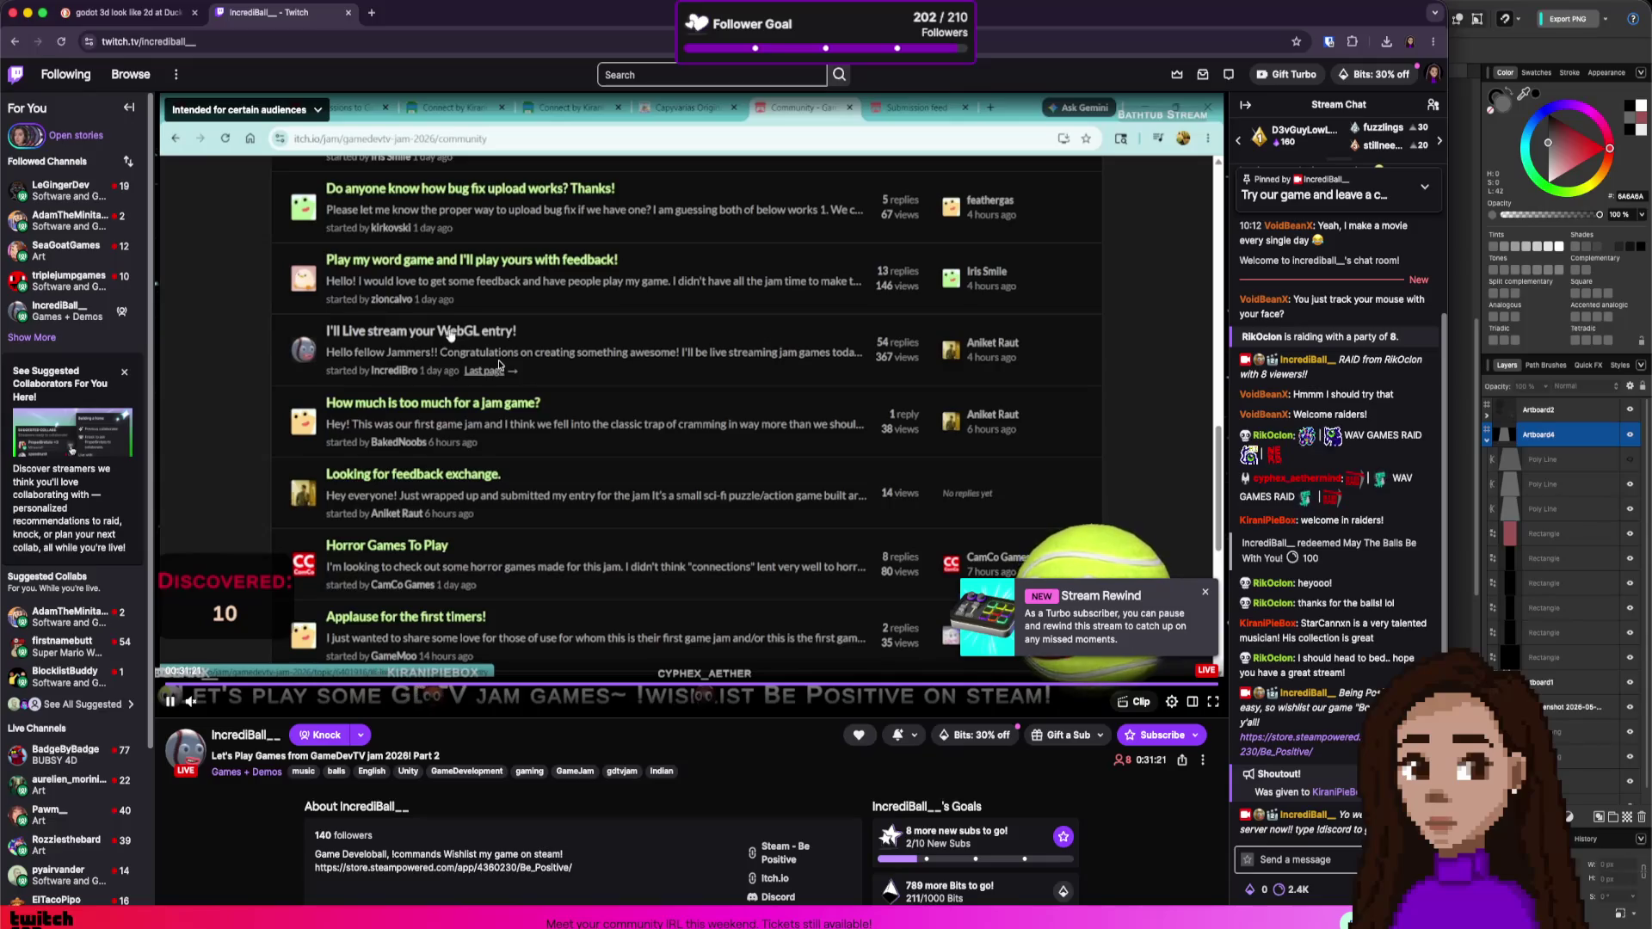
left_click(1202, 592)
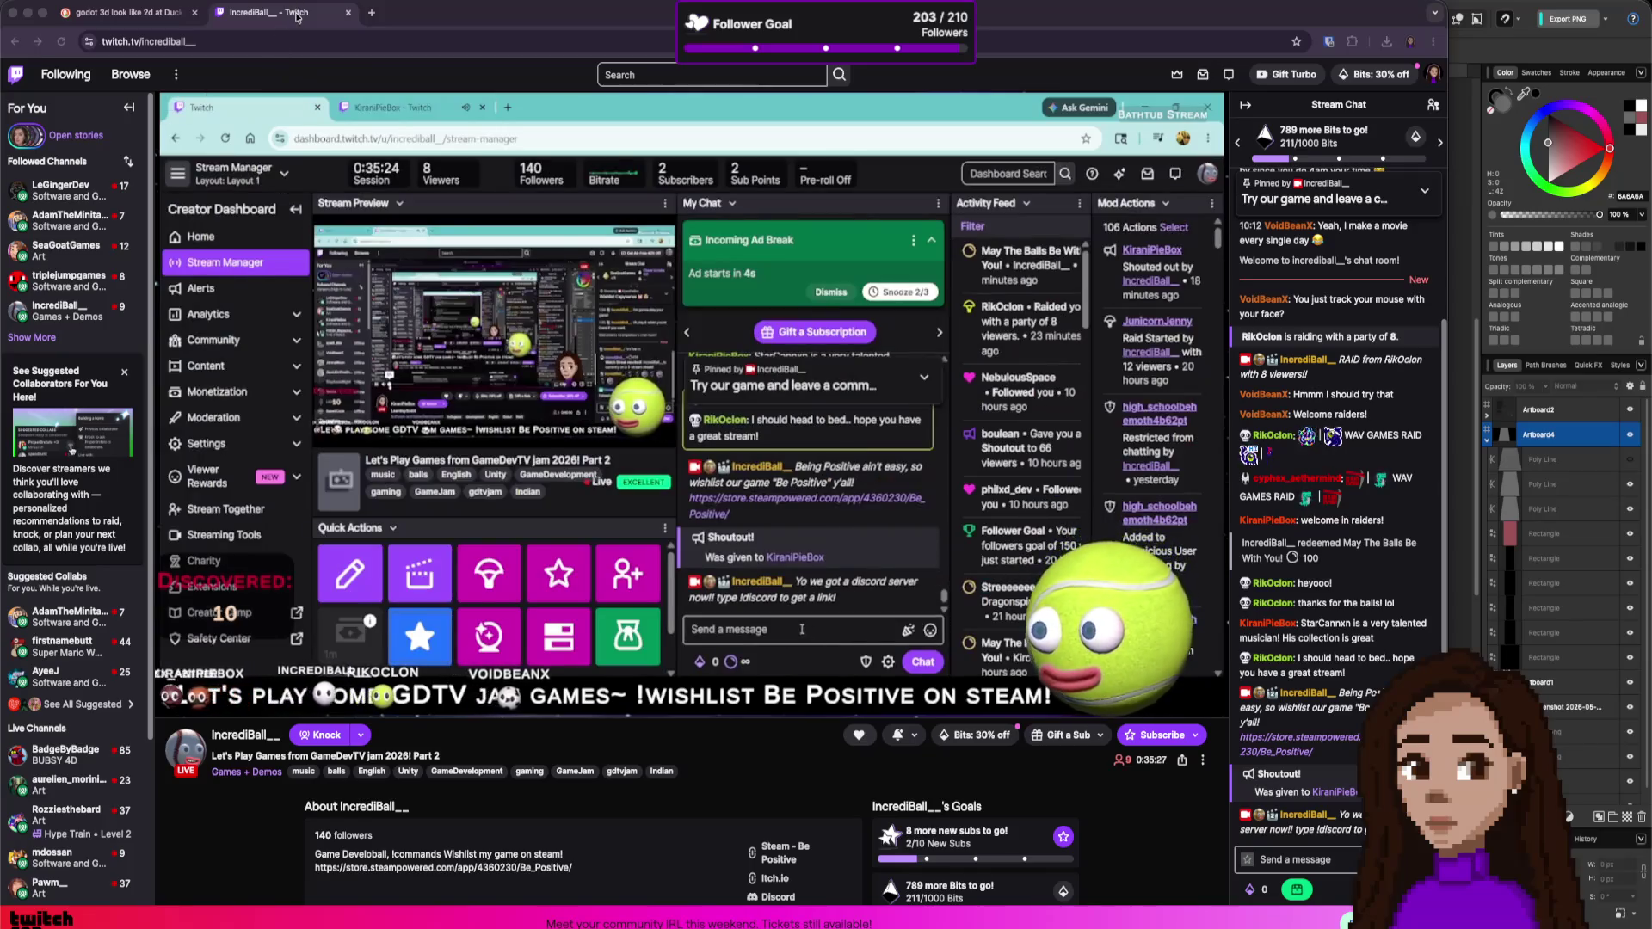
left_click(1461, 194)
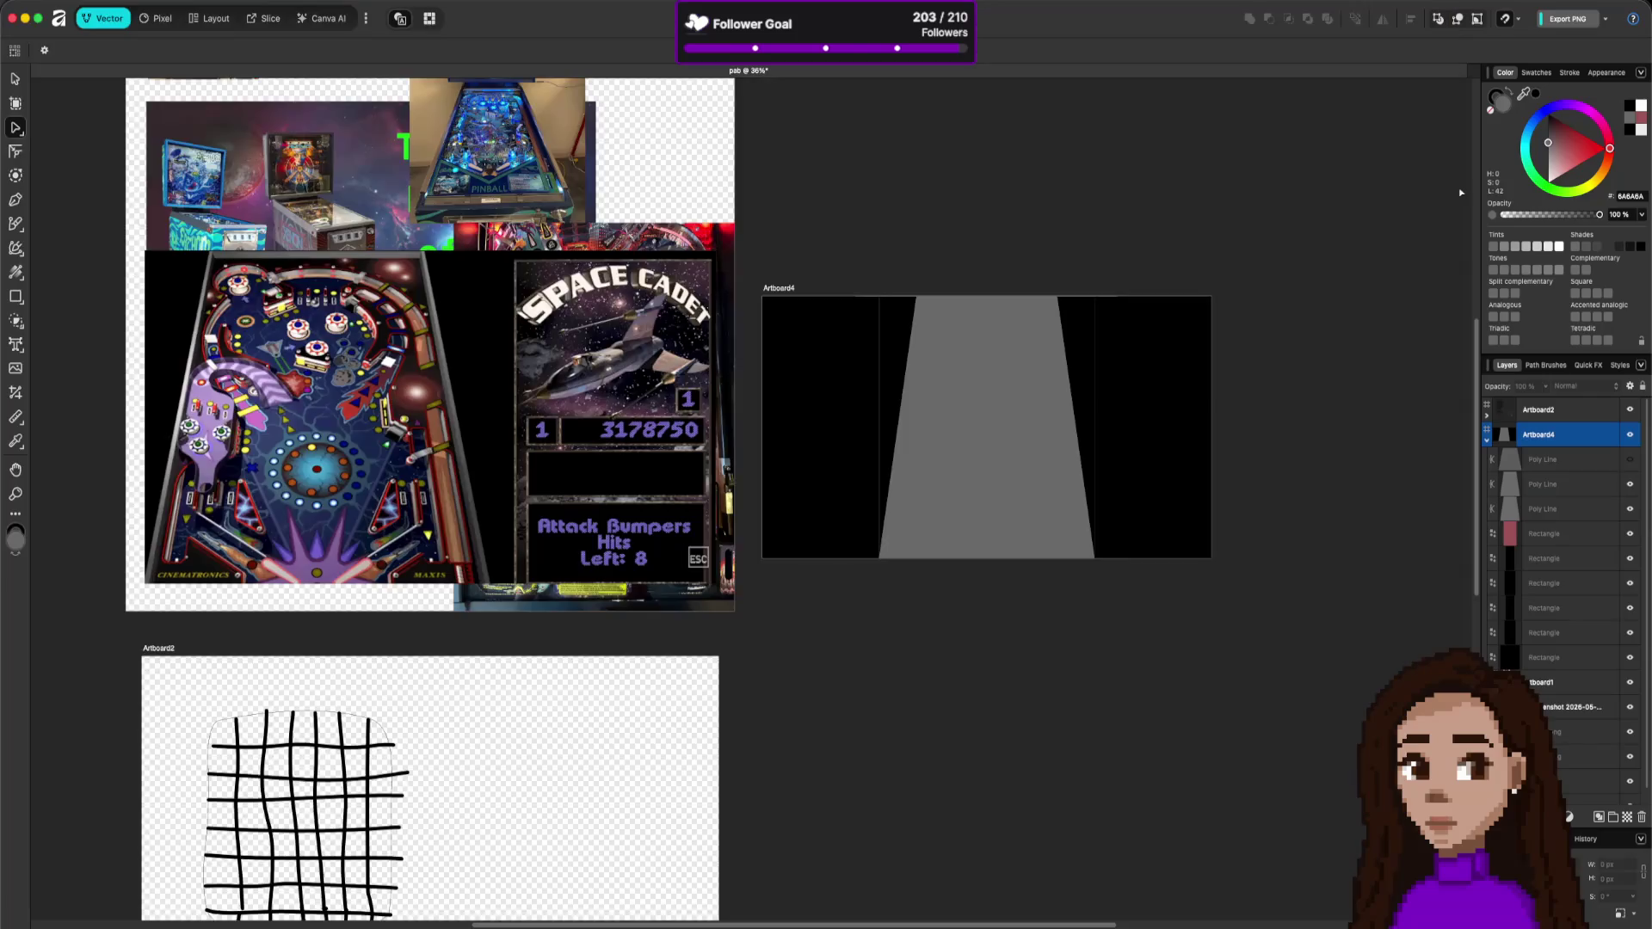
- Pan across the pinball artboards, switch back to the browser, and close the Twitch tab
left_click_drag(1253, 395, 956, 399)
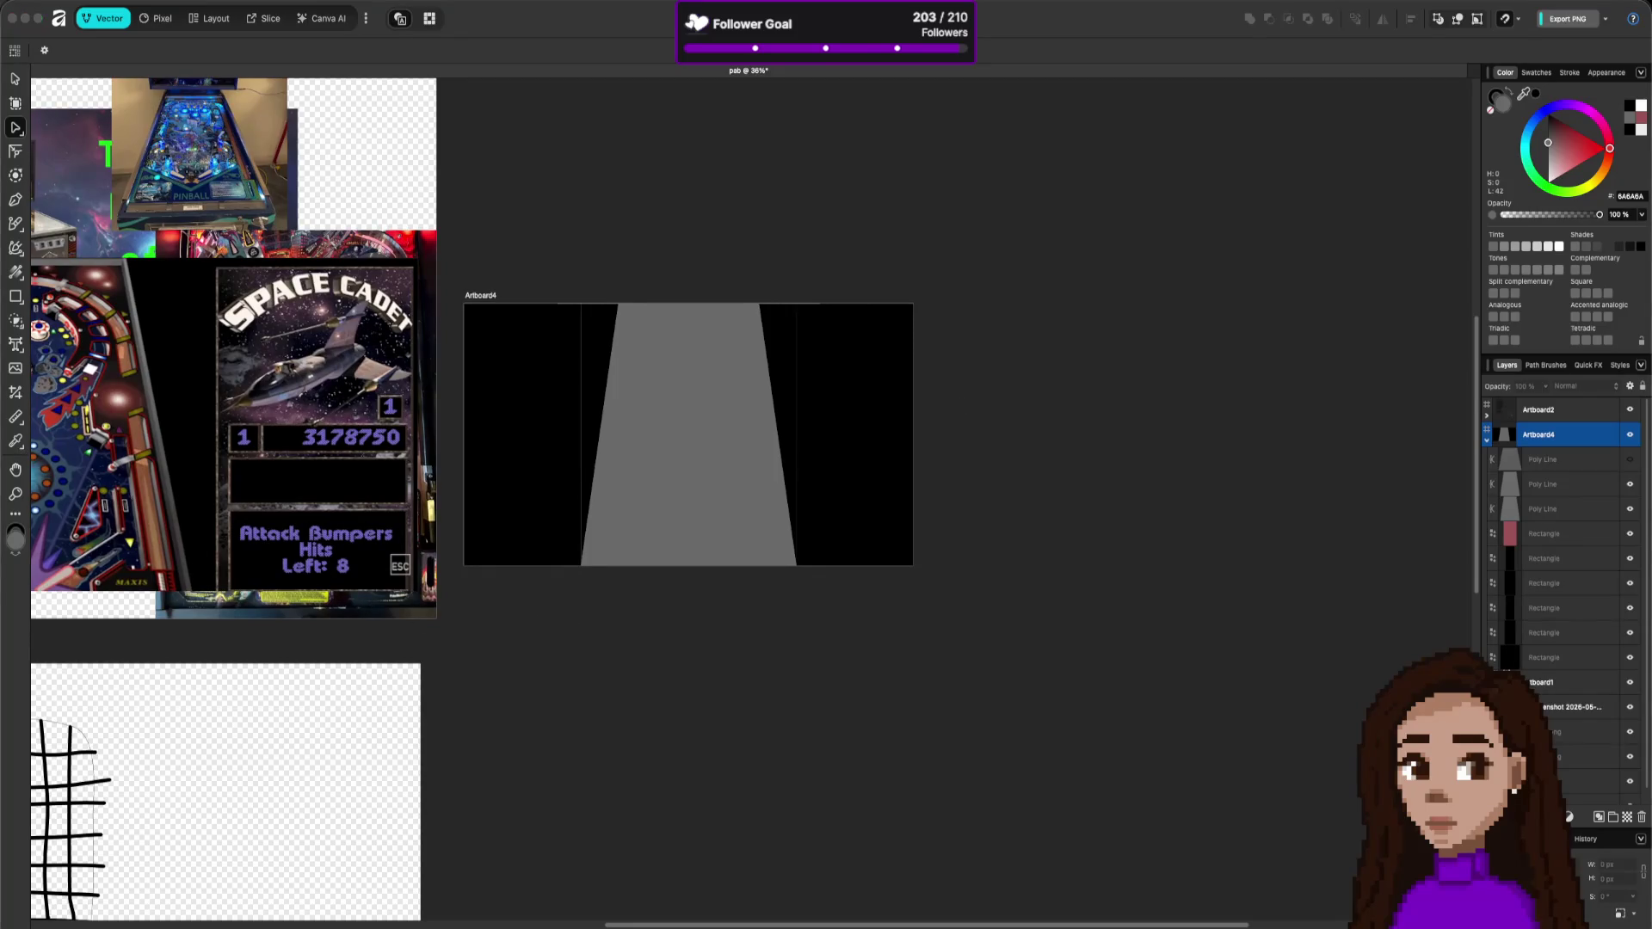
key("super+Tab")
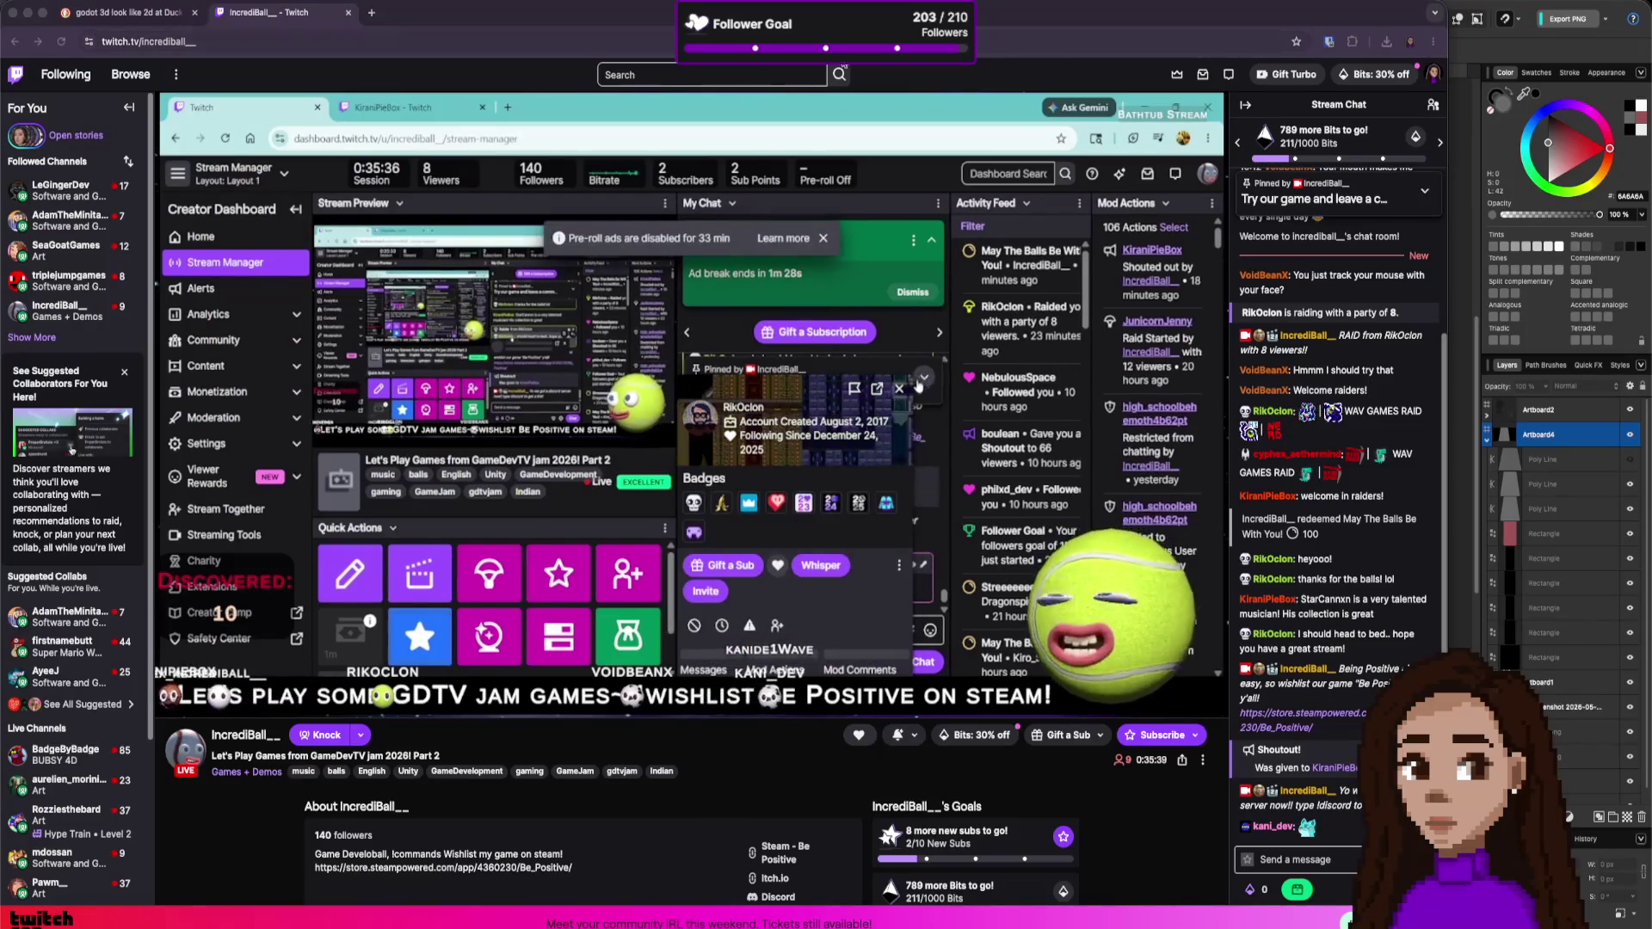
middle_click(265, 12)
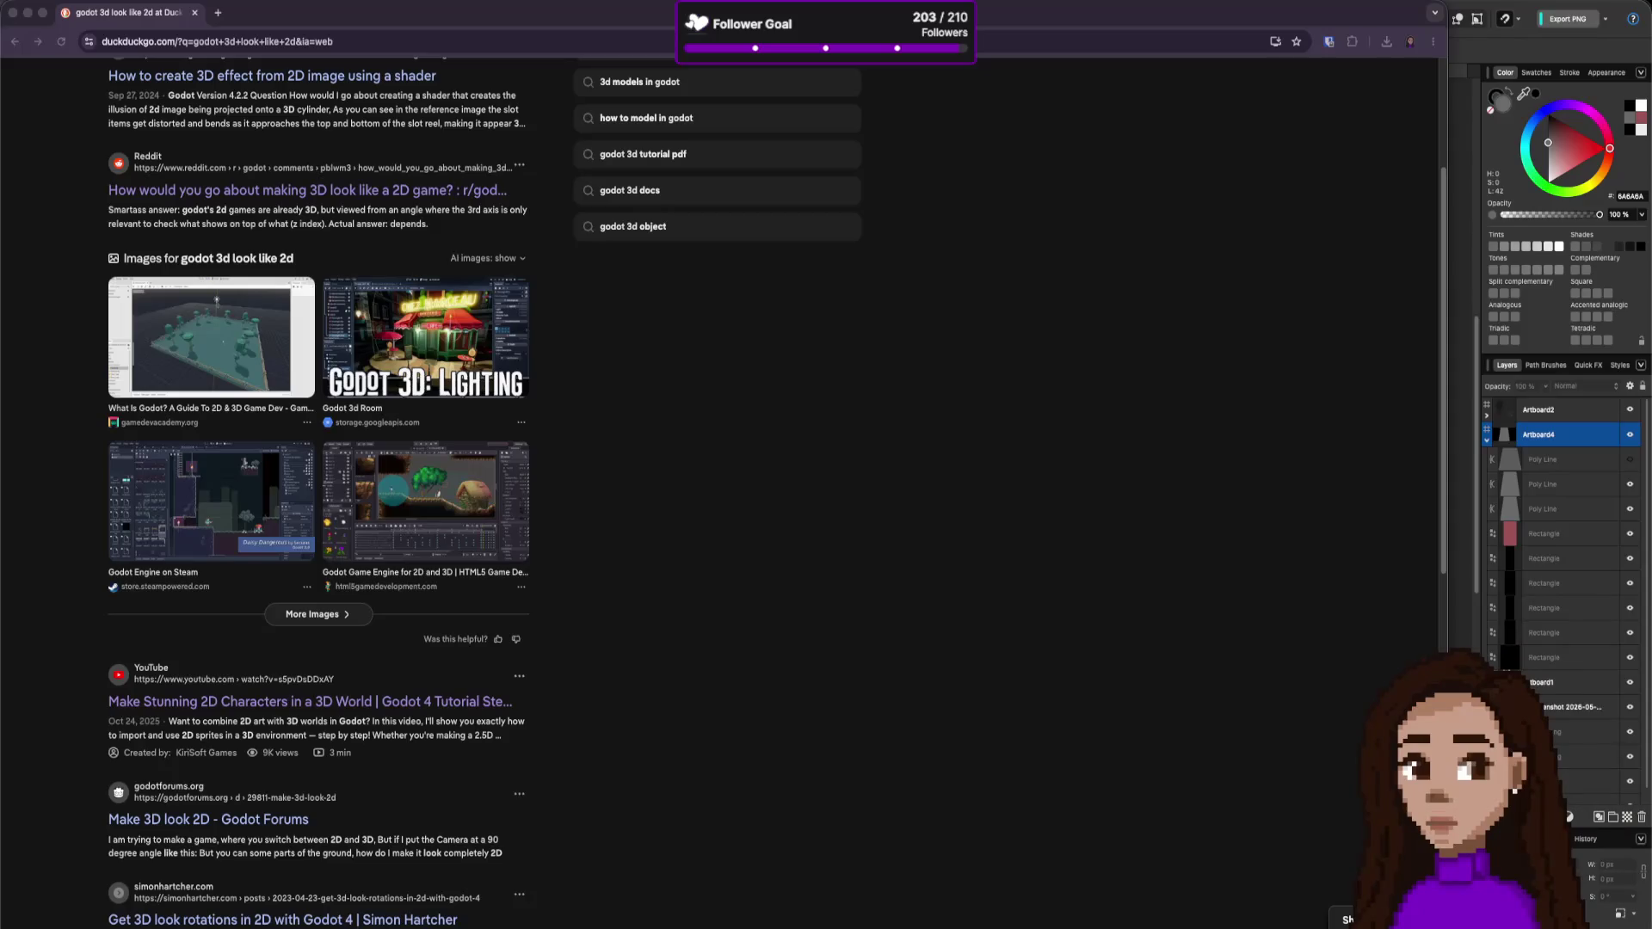
- Focus the browser window and close it to return to the Affinity design
left_click(806, 320)
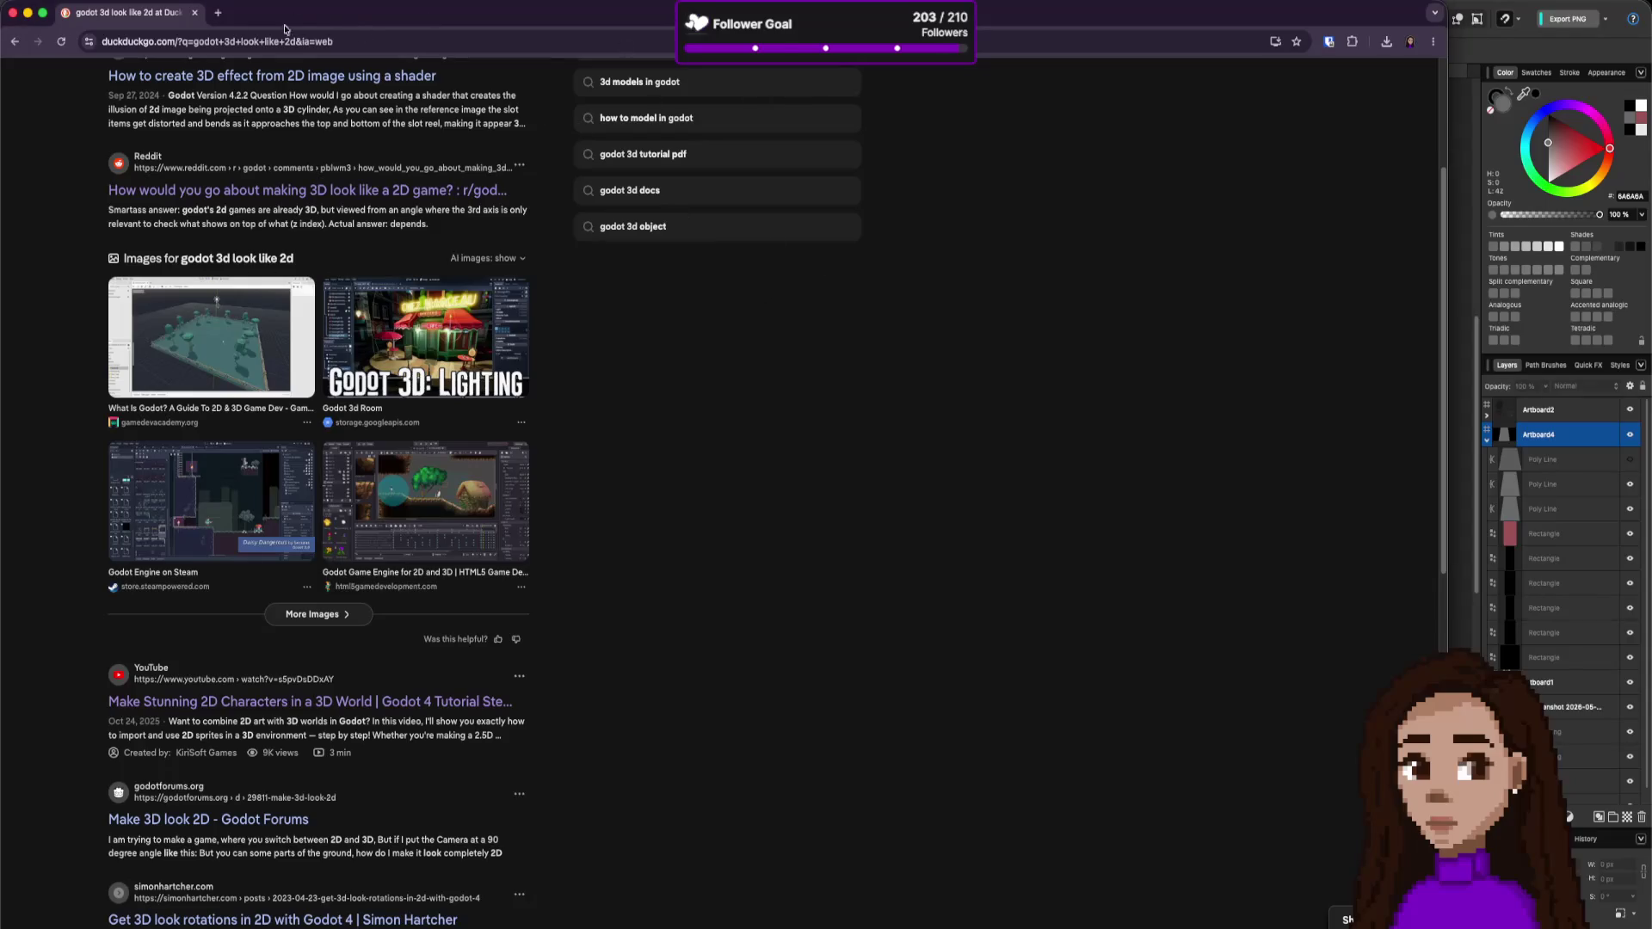
left_click(194, 13)
left_click(796, 229)
scroll(837, 229, "left", 10)
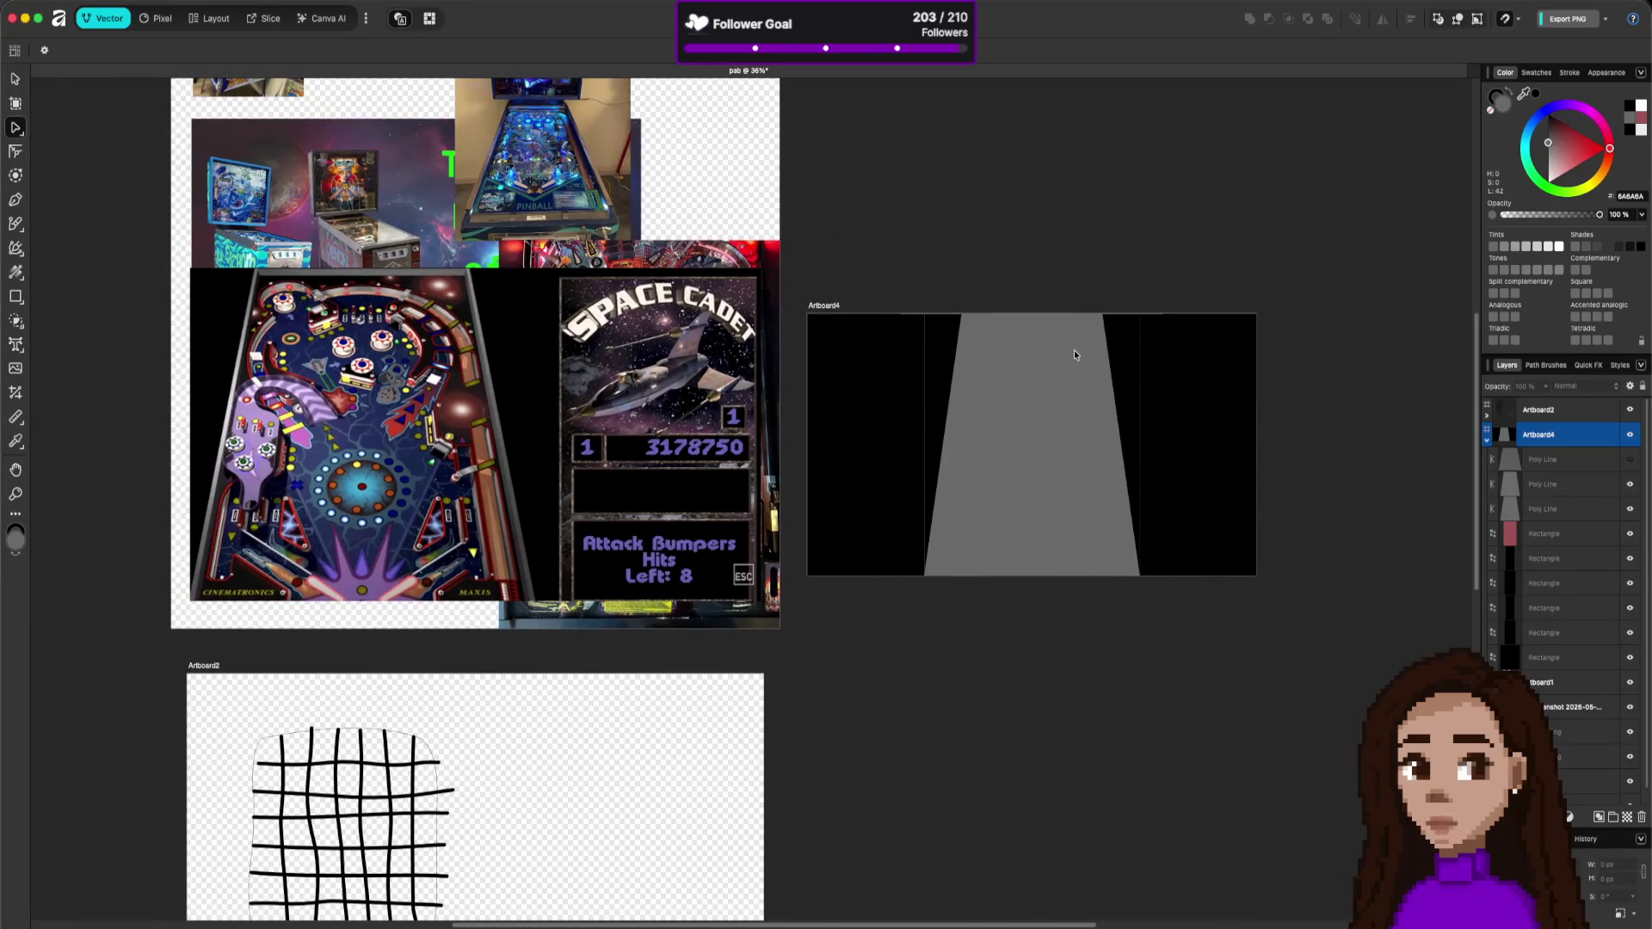
scroll(1096, 353, "up", 5)
scroll(1053, 350, "down", 10)
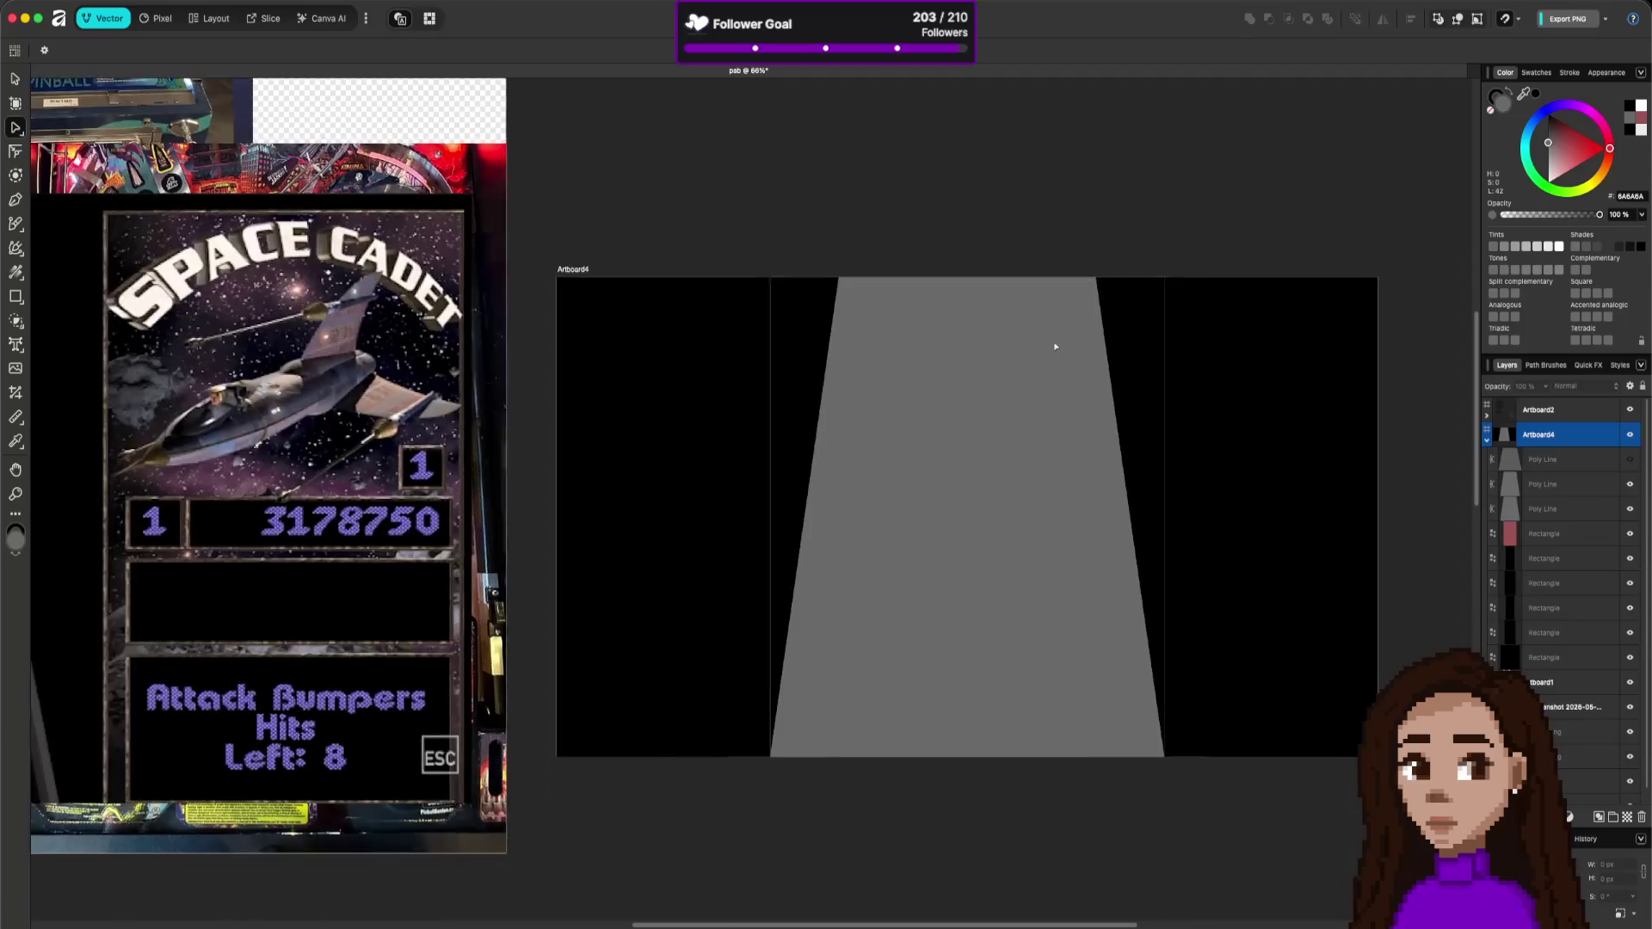
scroll(1061, 364, "up", 8)
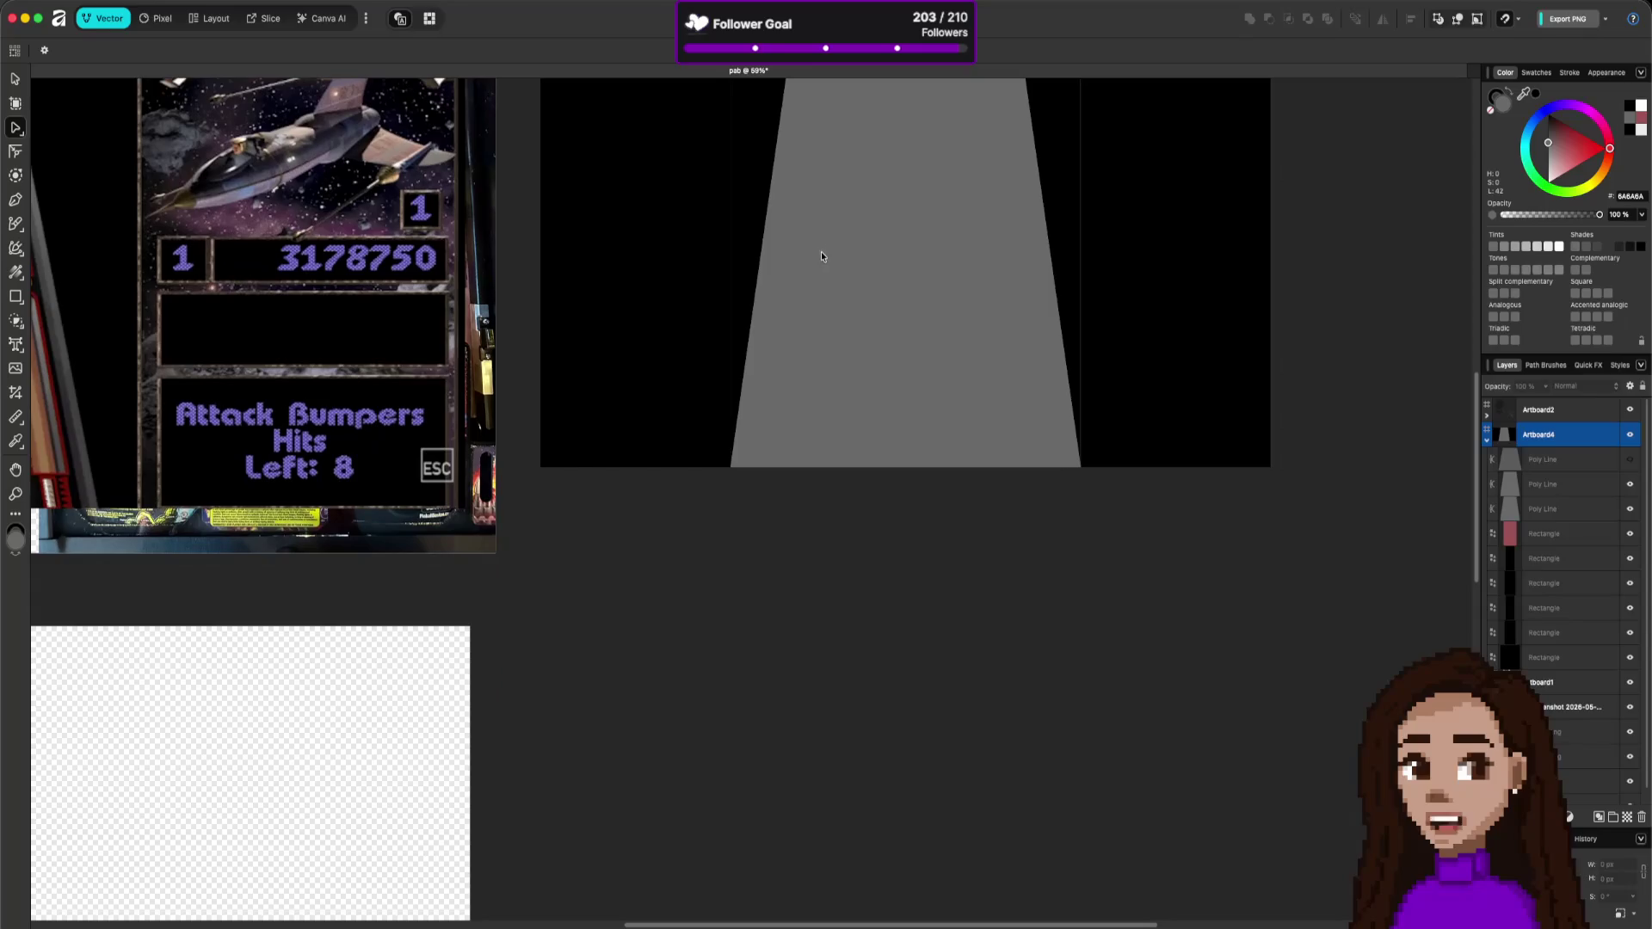
scroll(880, 384, "down", 3)
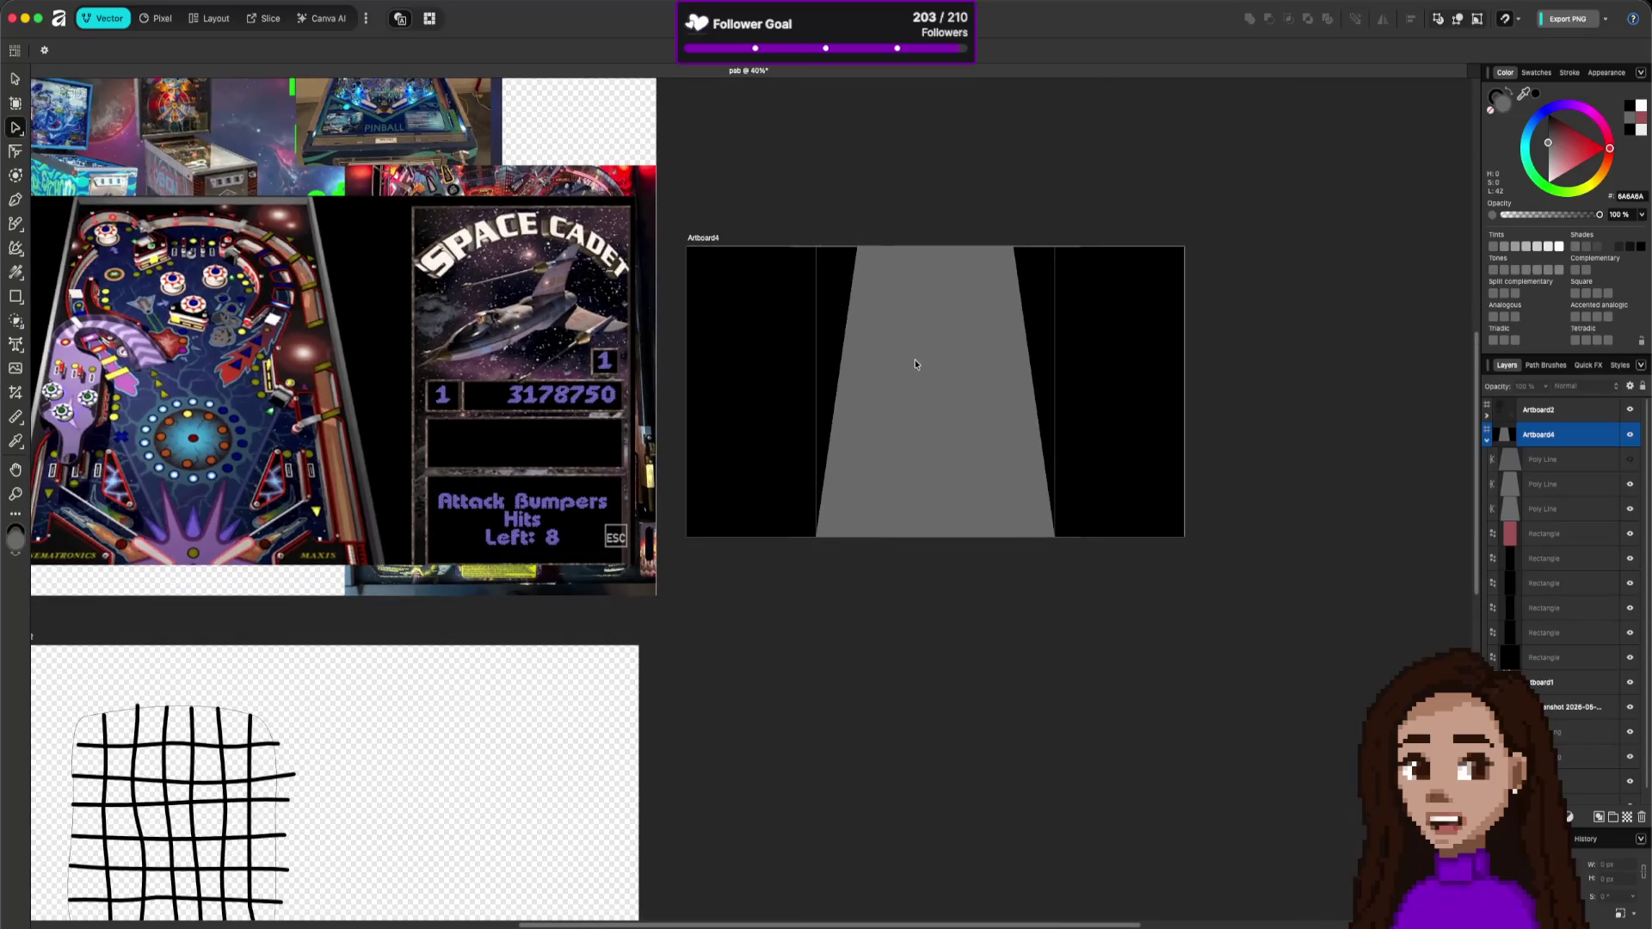
scroll(912, 378, "up", 2)
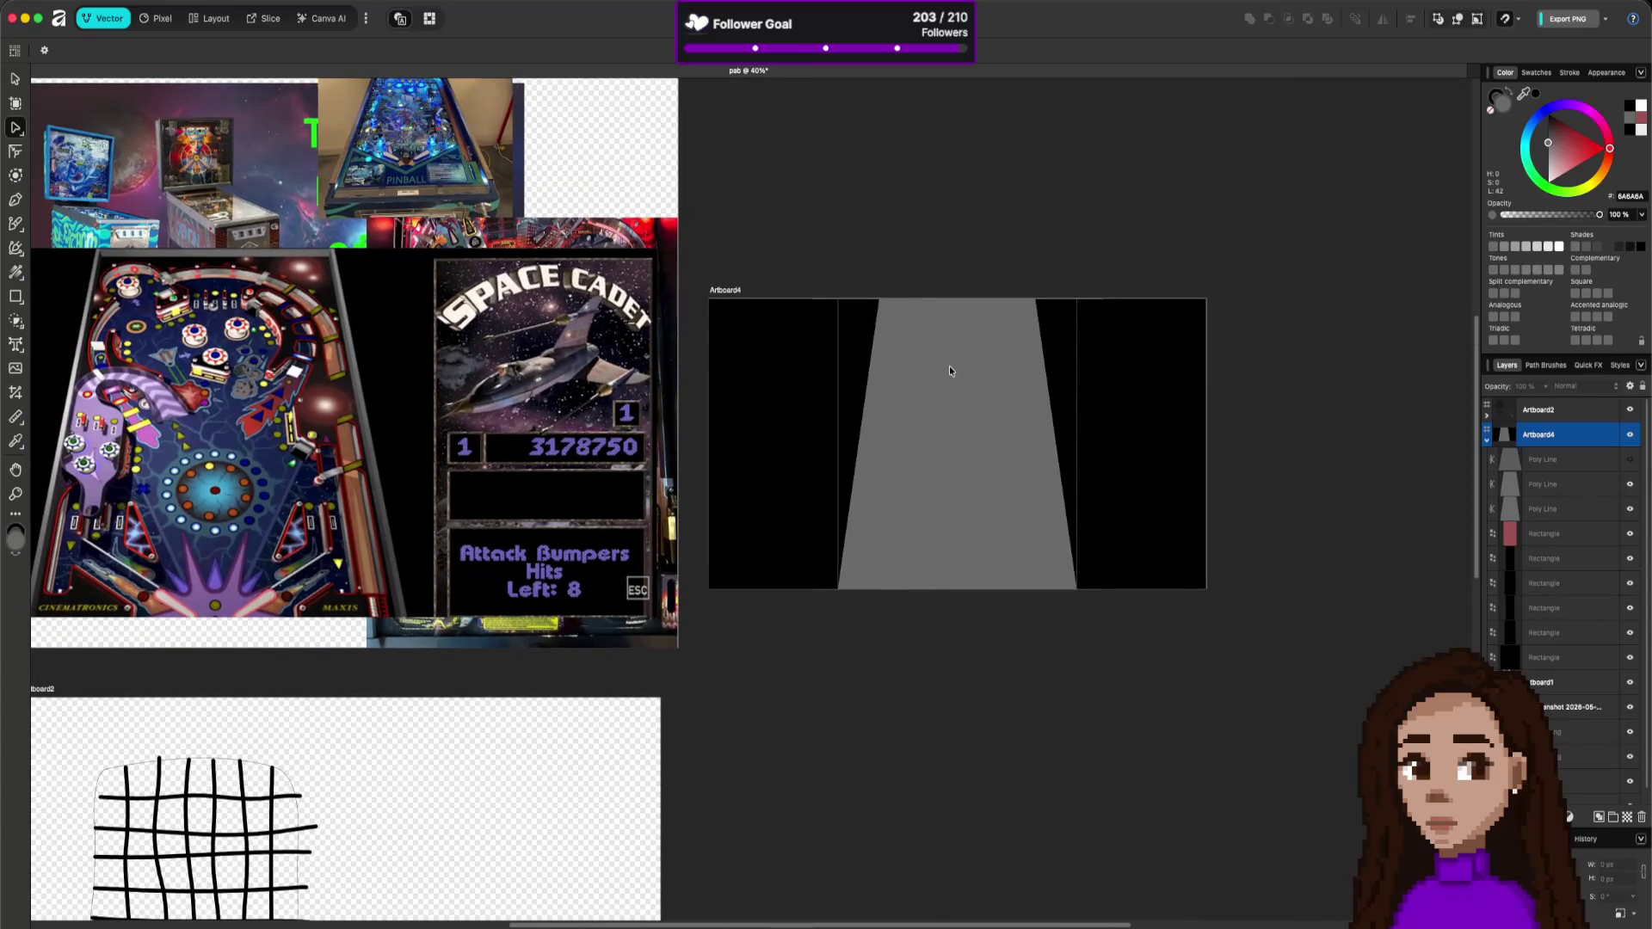
left_click(943, 379)
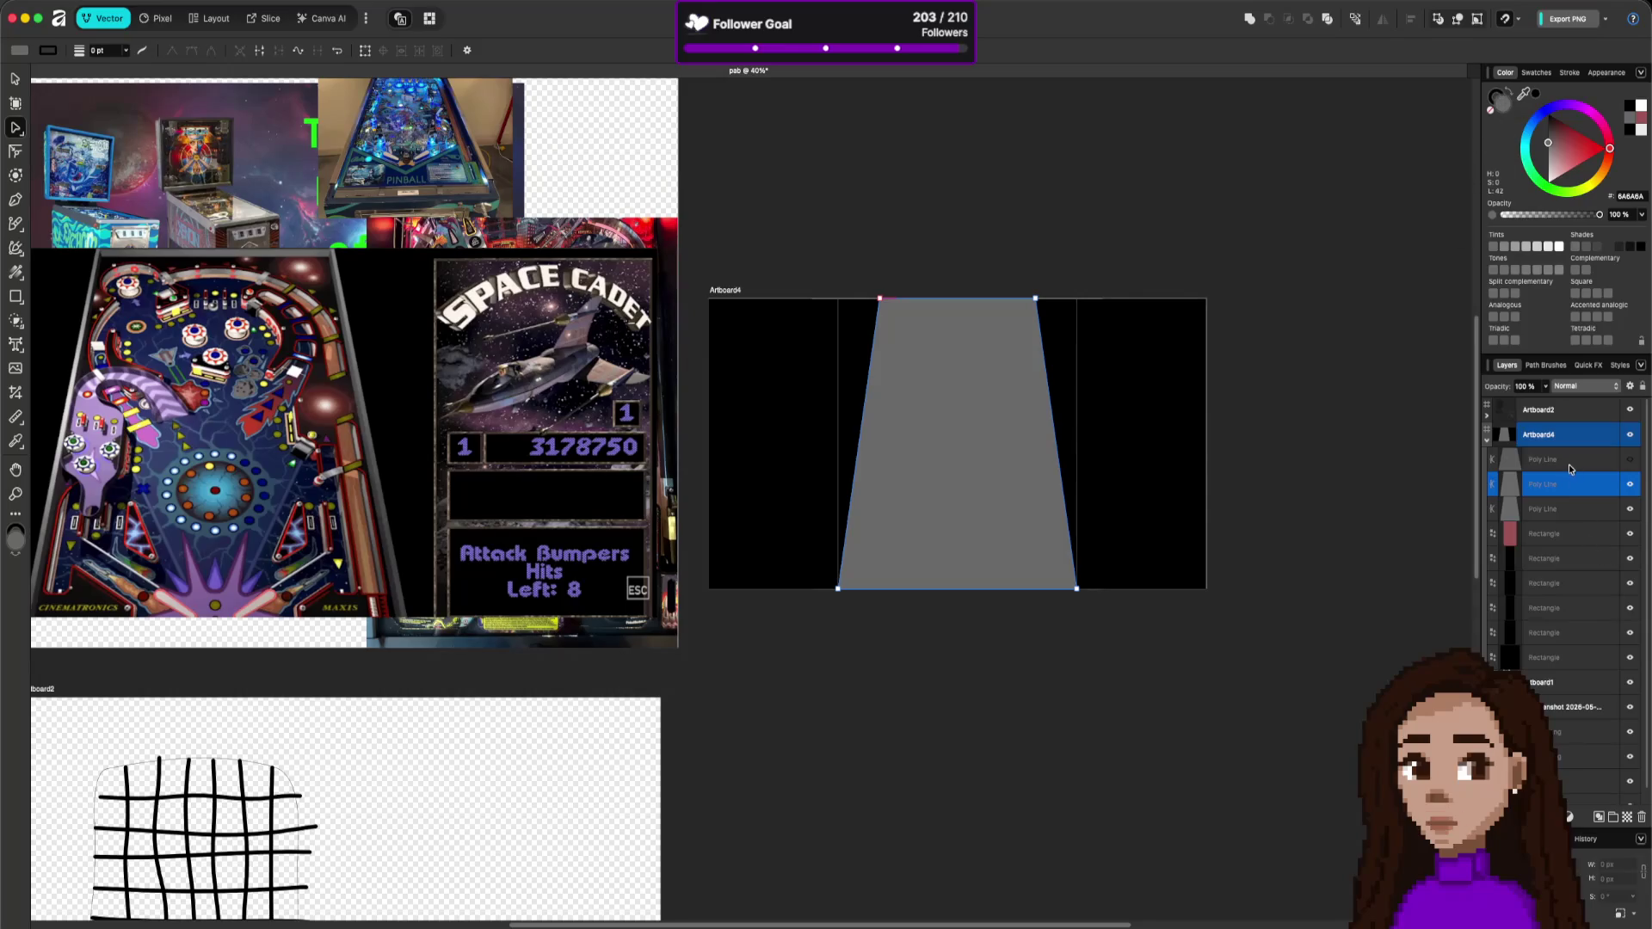
- Duplicate the trapezoid Poly Line layer and give the copy a 7 pt outline
left_click_drag(1564, 476, 1567, 446)
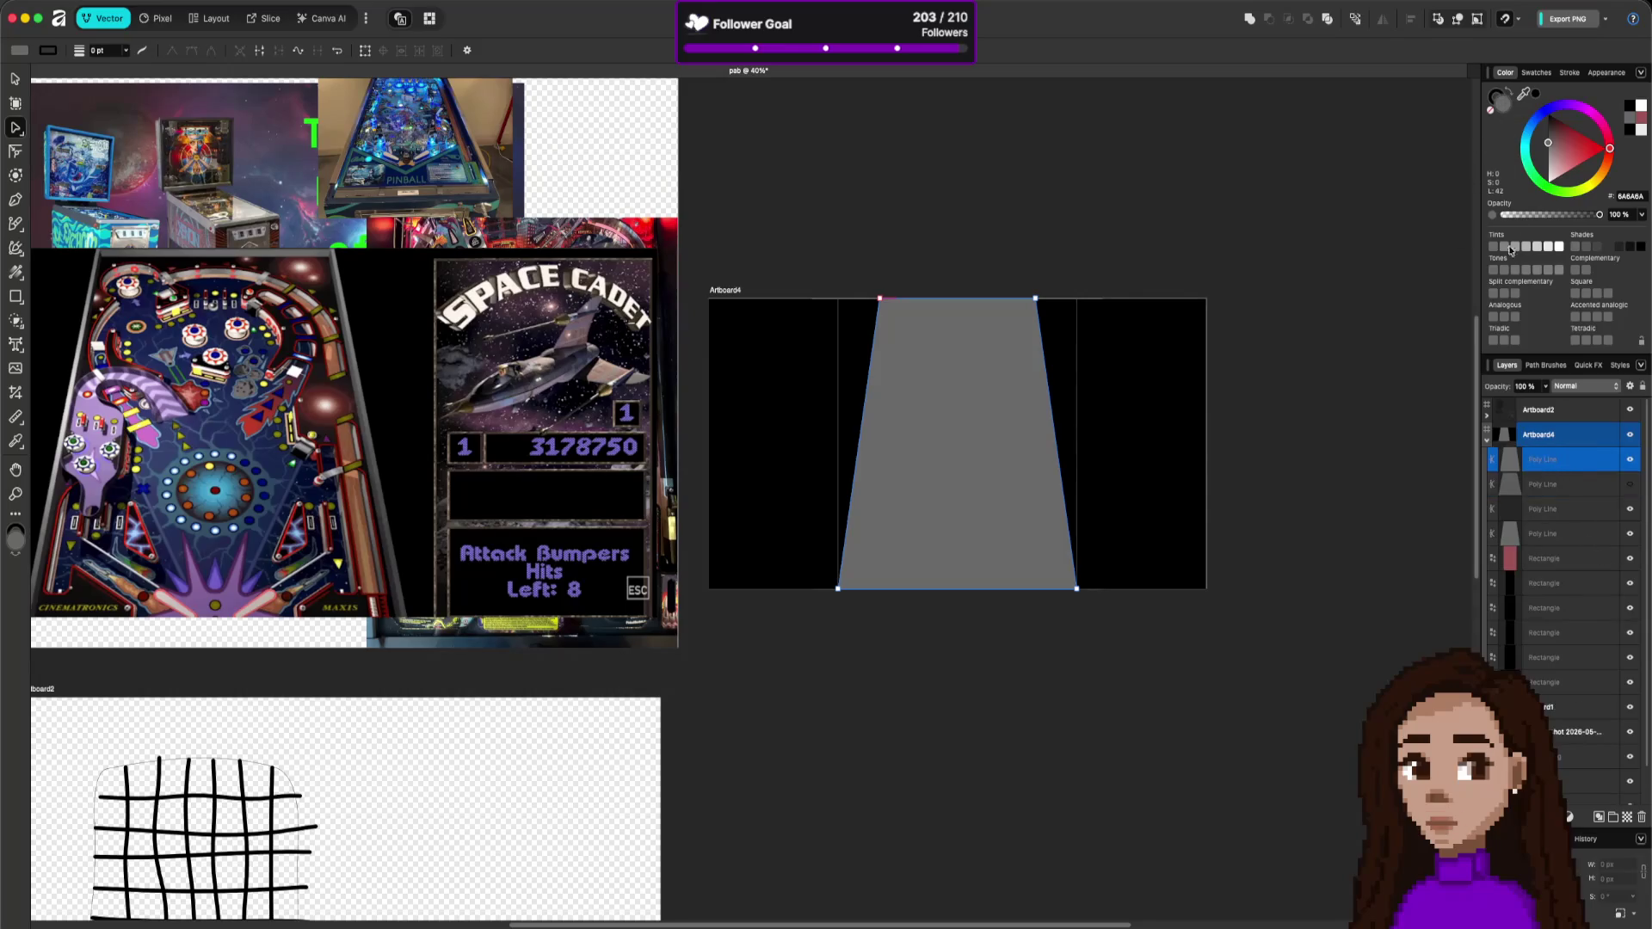
left_click(1507, 98)
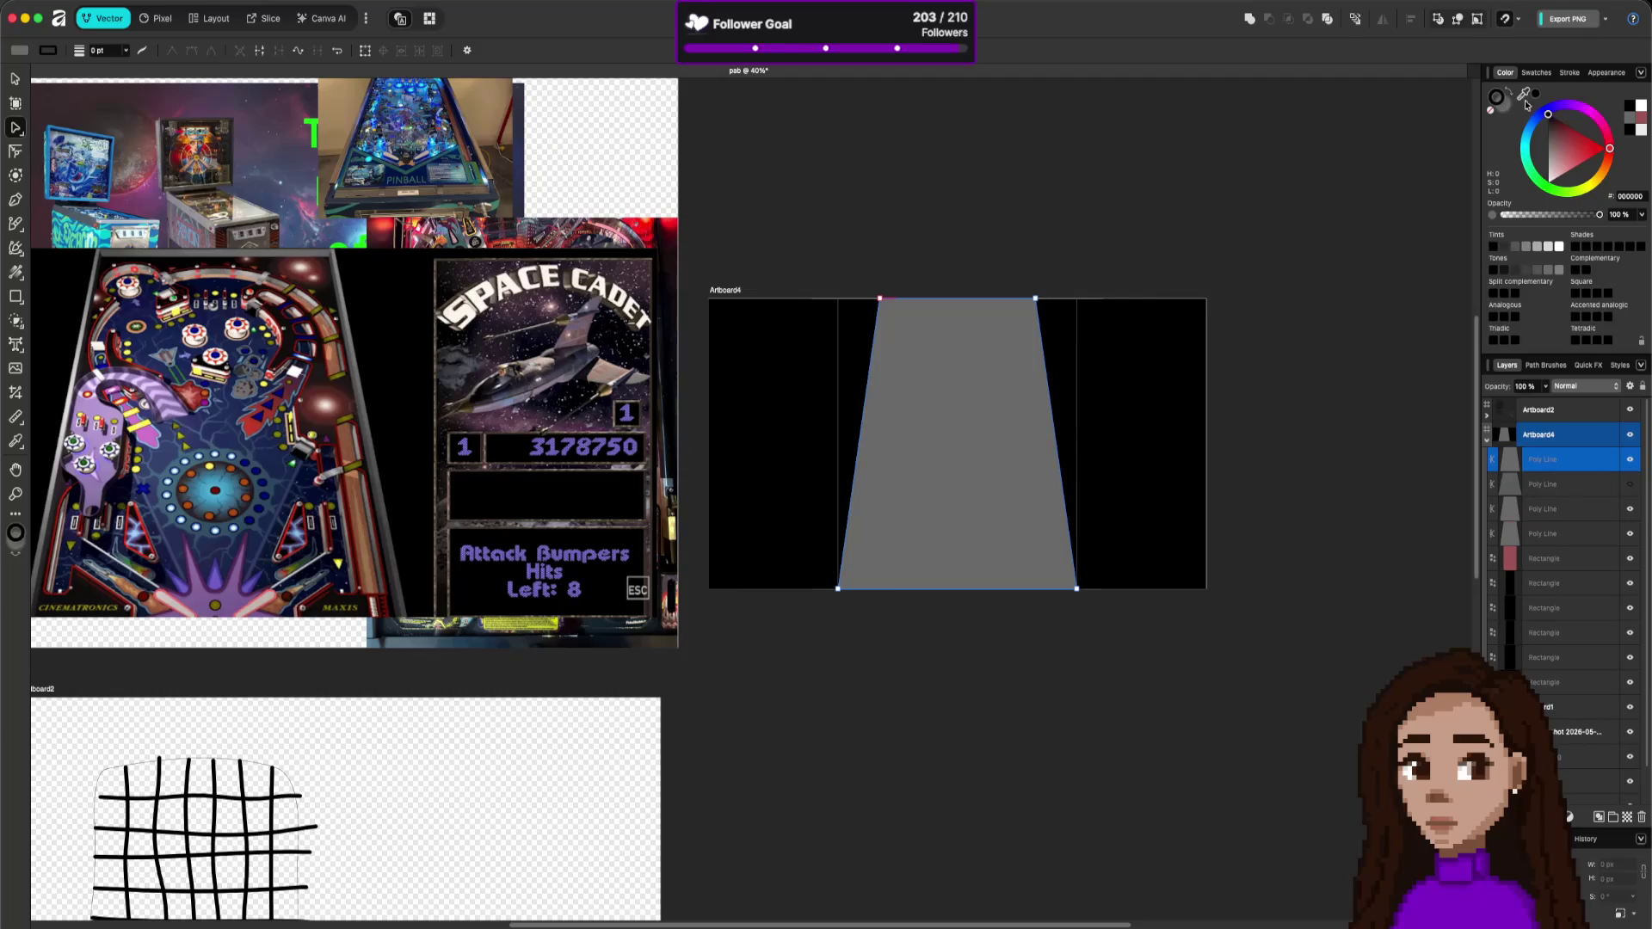
left_click(1571, 74)
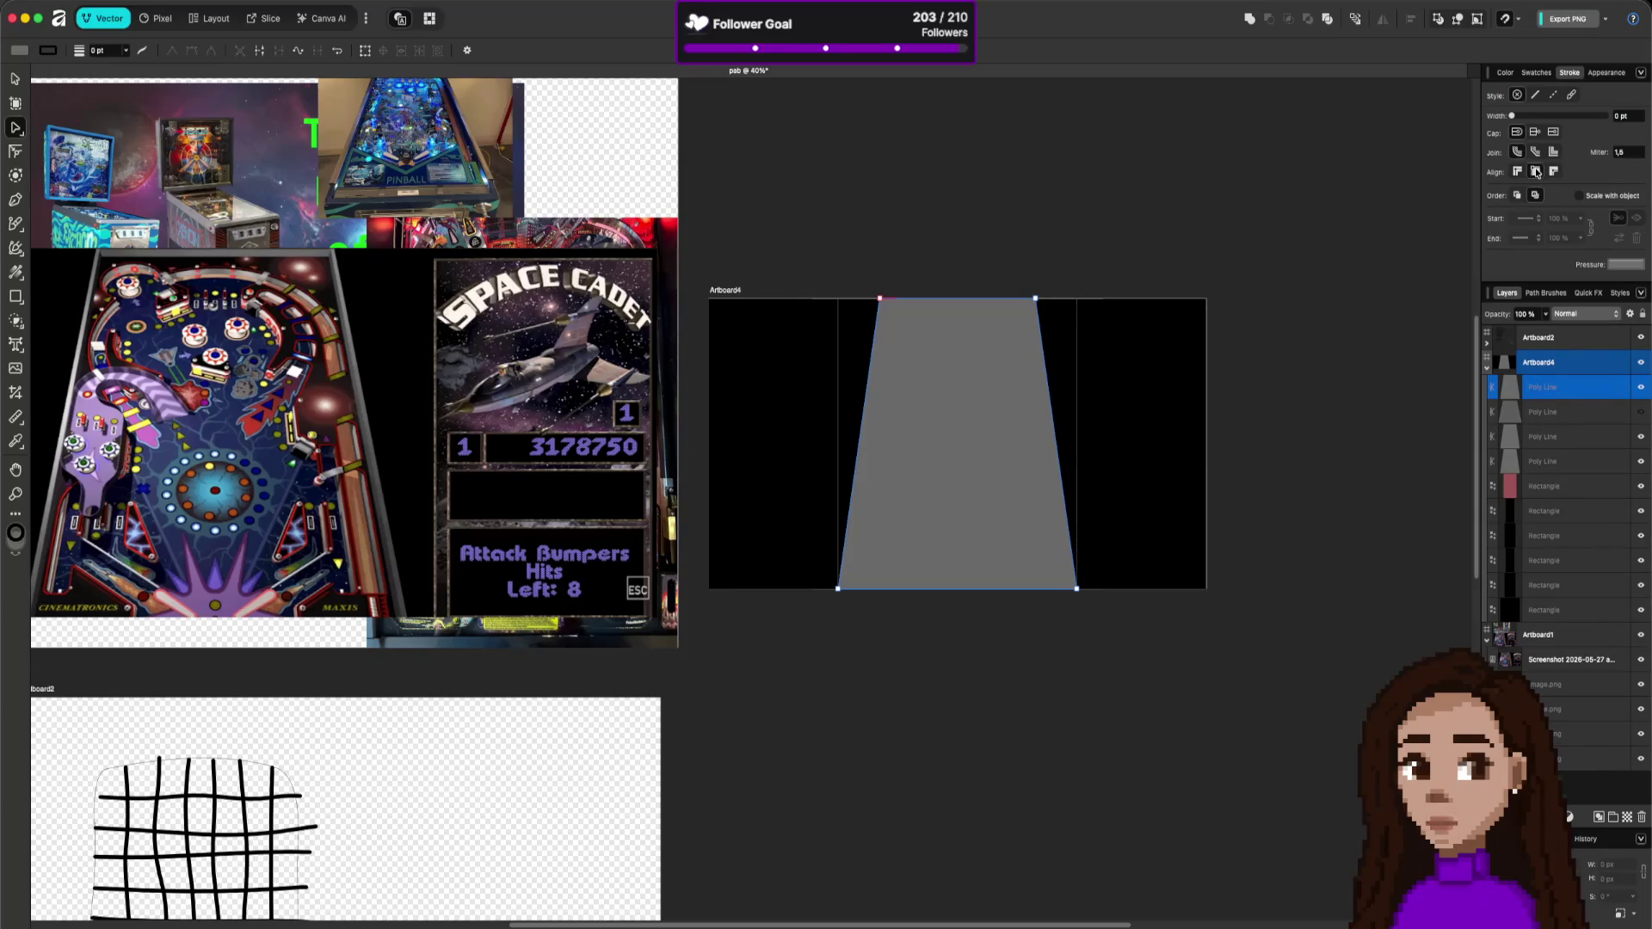
left_click(1553, 116)
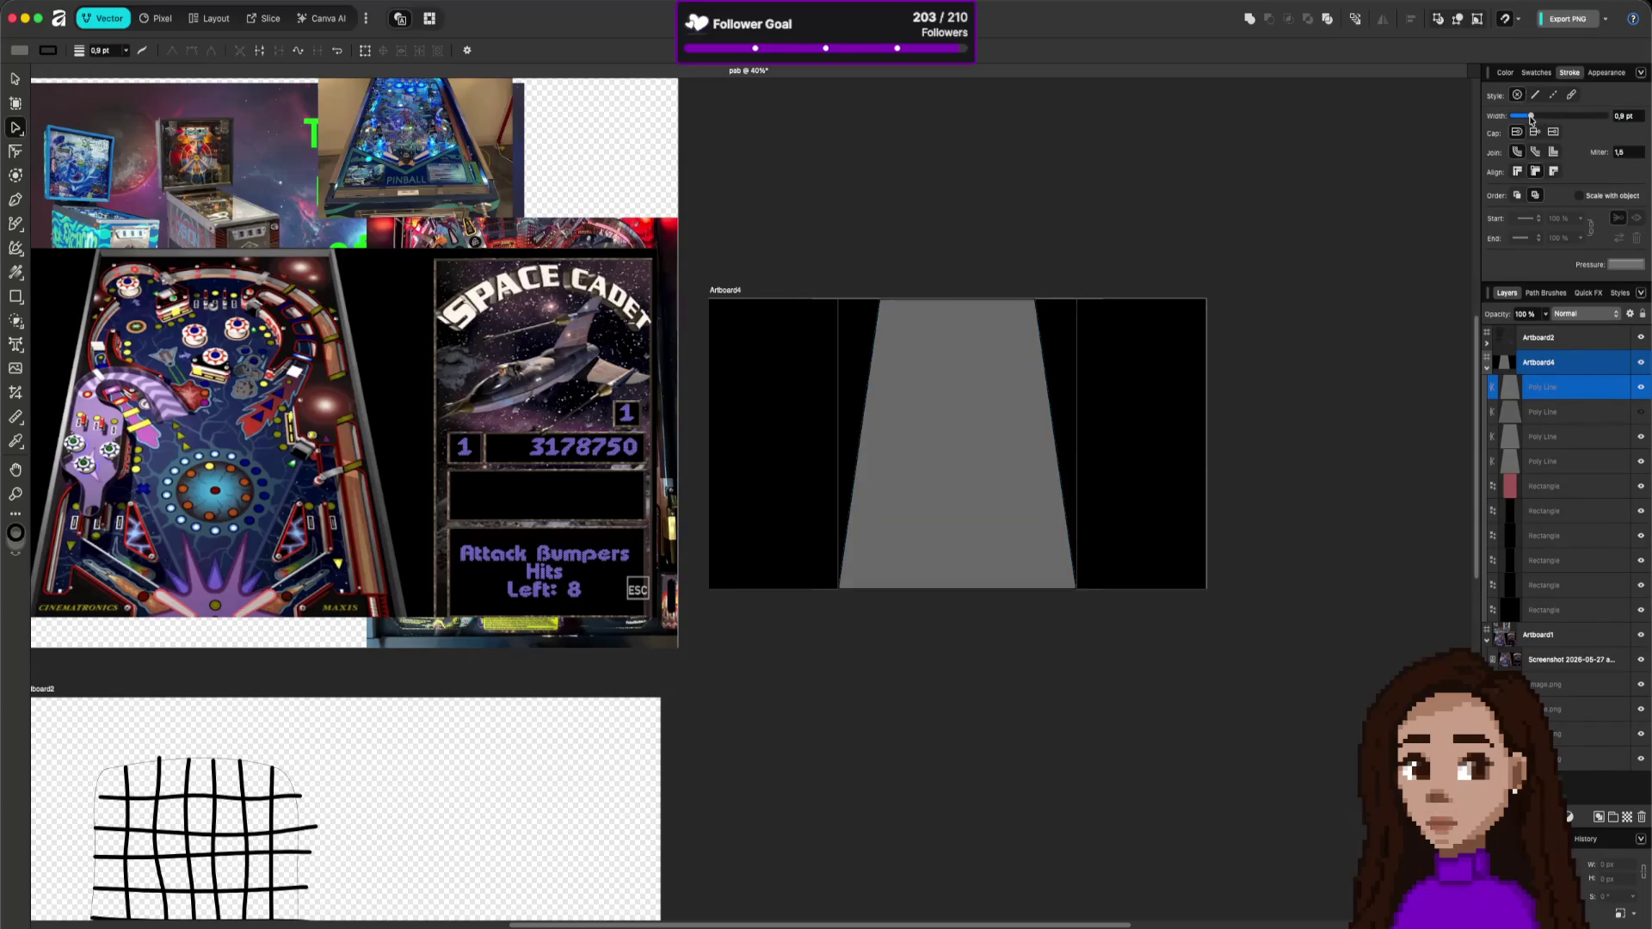
left_click_drag(1553, 117, 1545, 117)
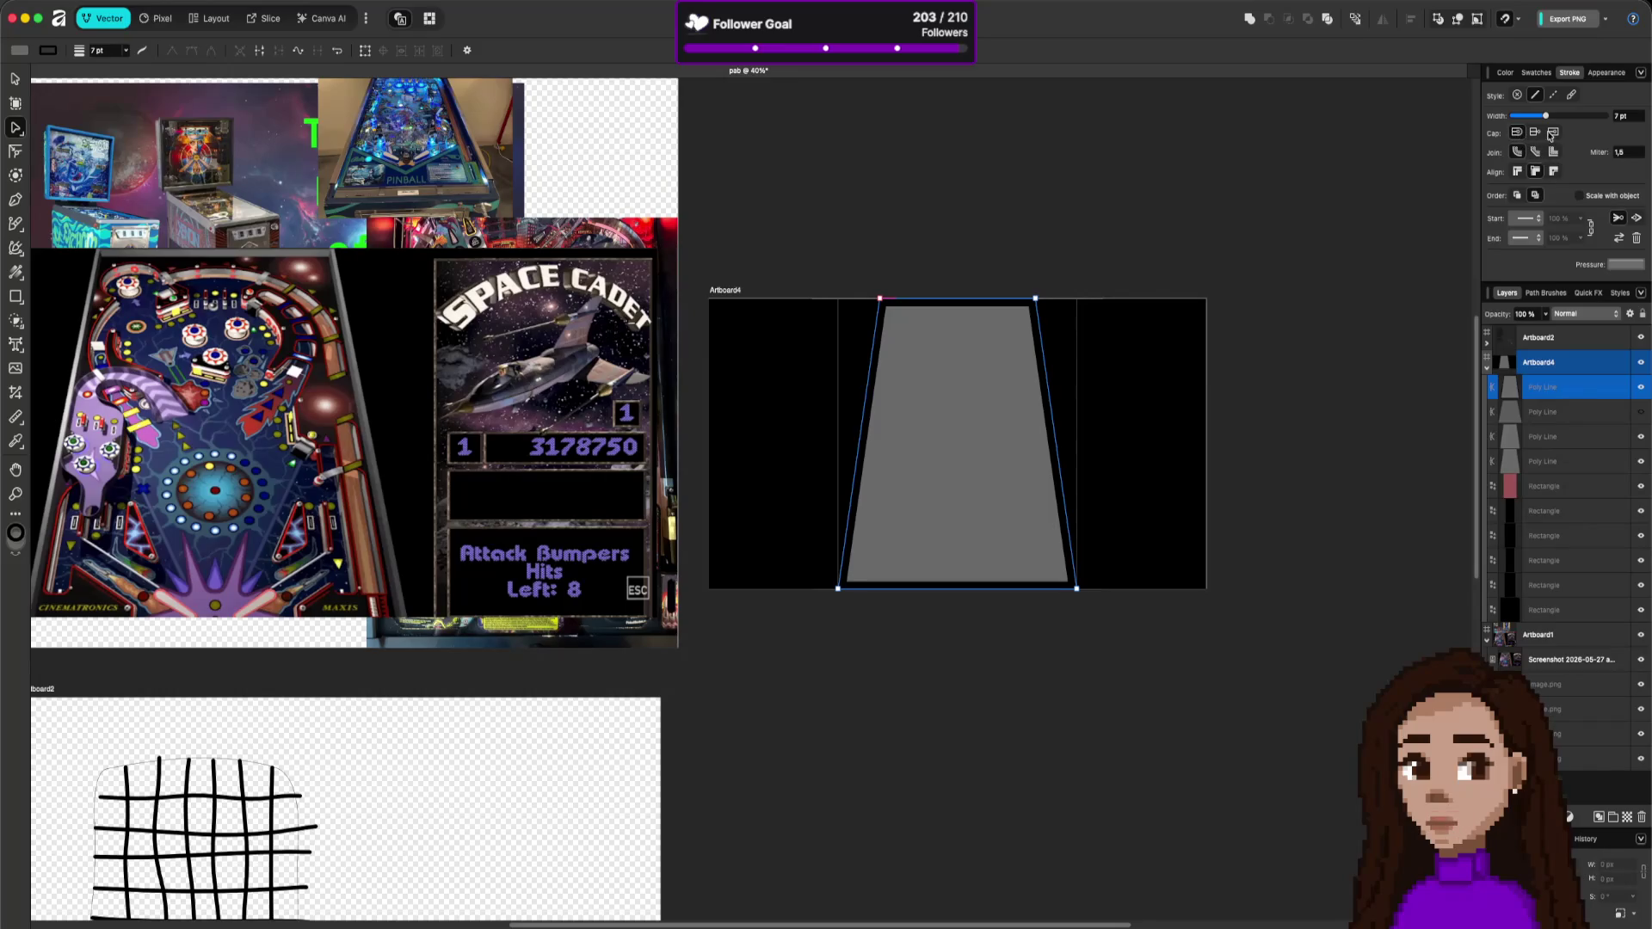
left_click(1505, 74)
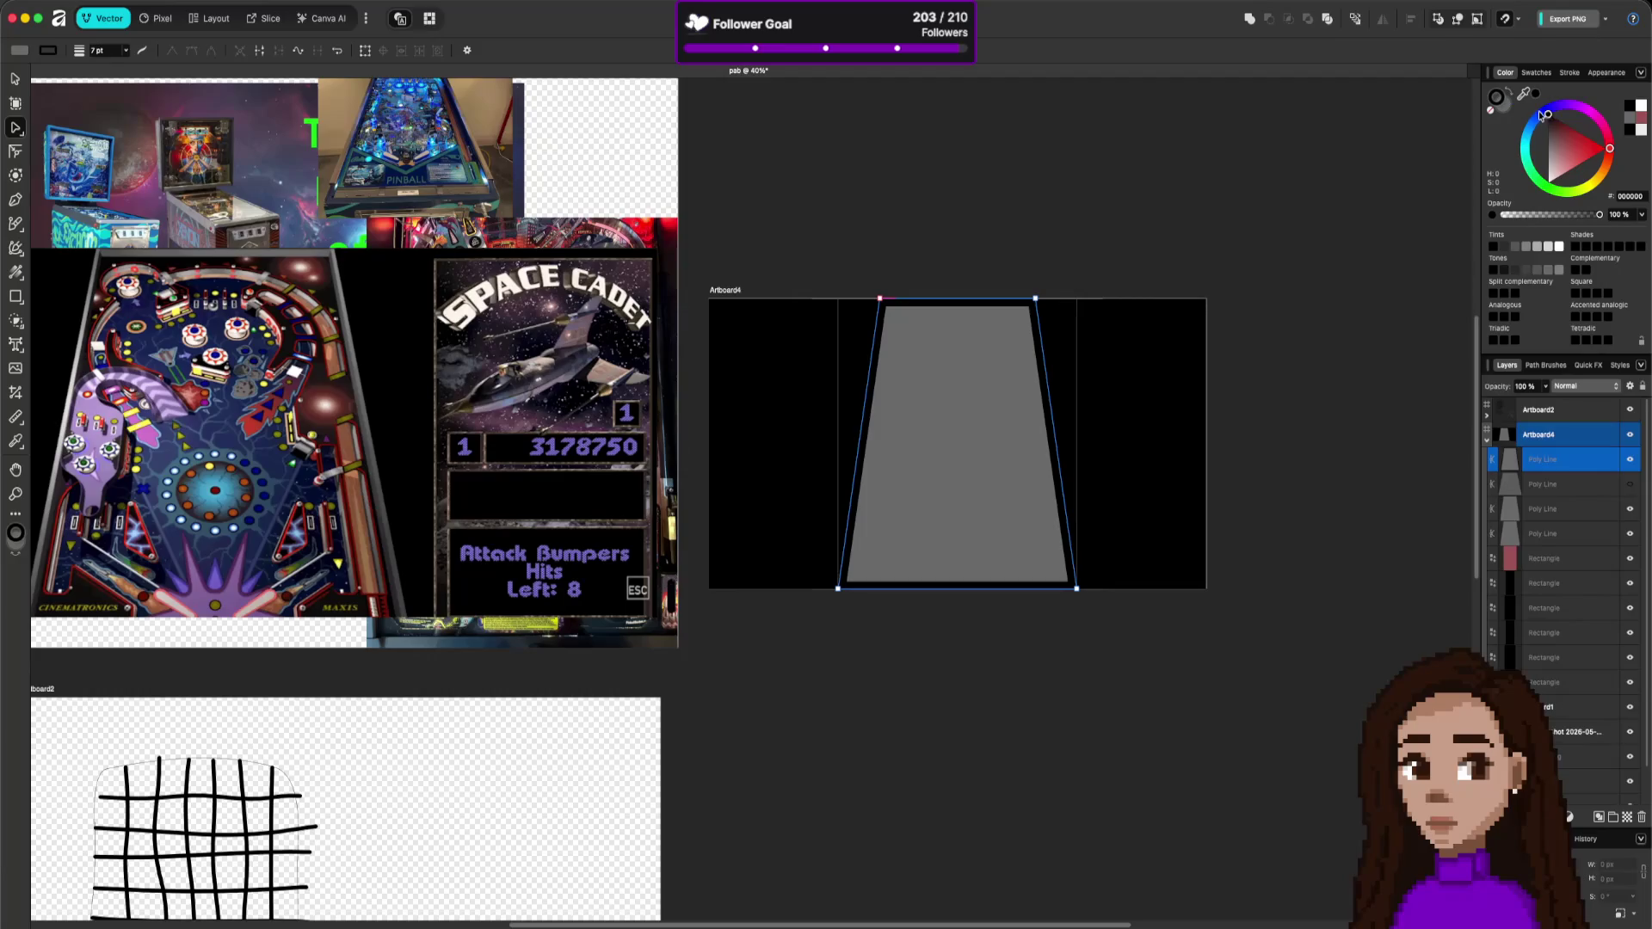
- Set the trapezoid's outline colour to grey #888888
left_click(1546, 144)
left_click_drag(1545, 143, 1548, 148)
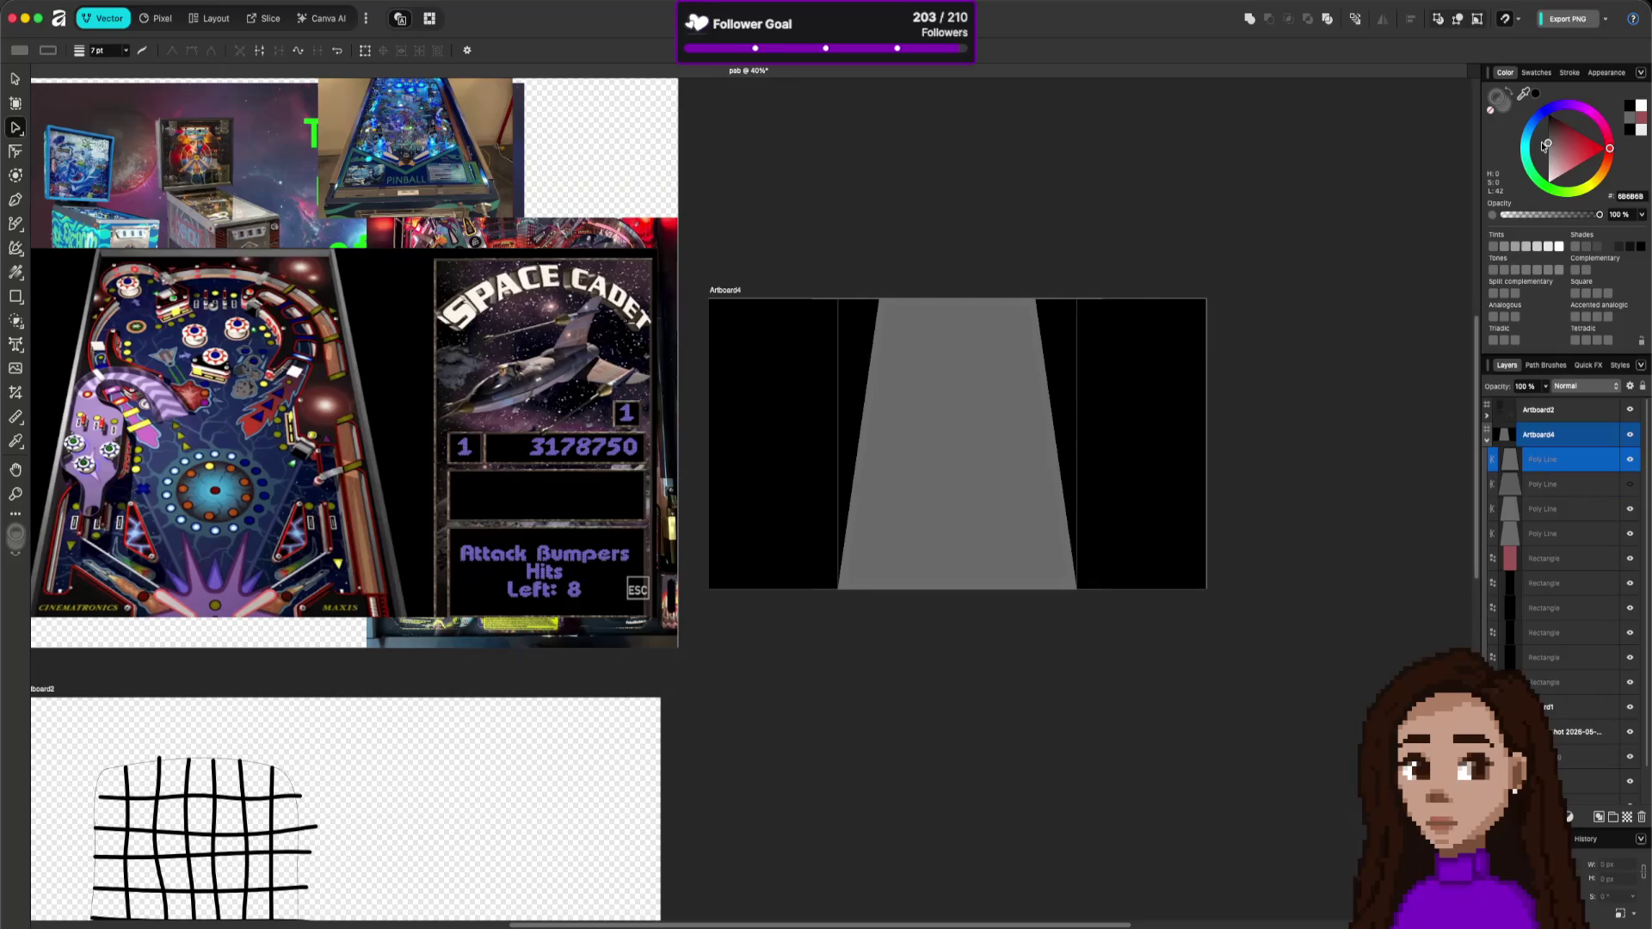
left_click(1627, 197)
type("88")
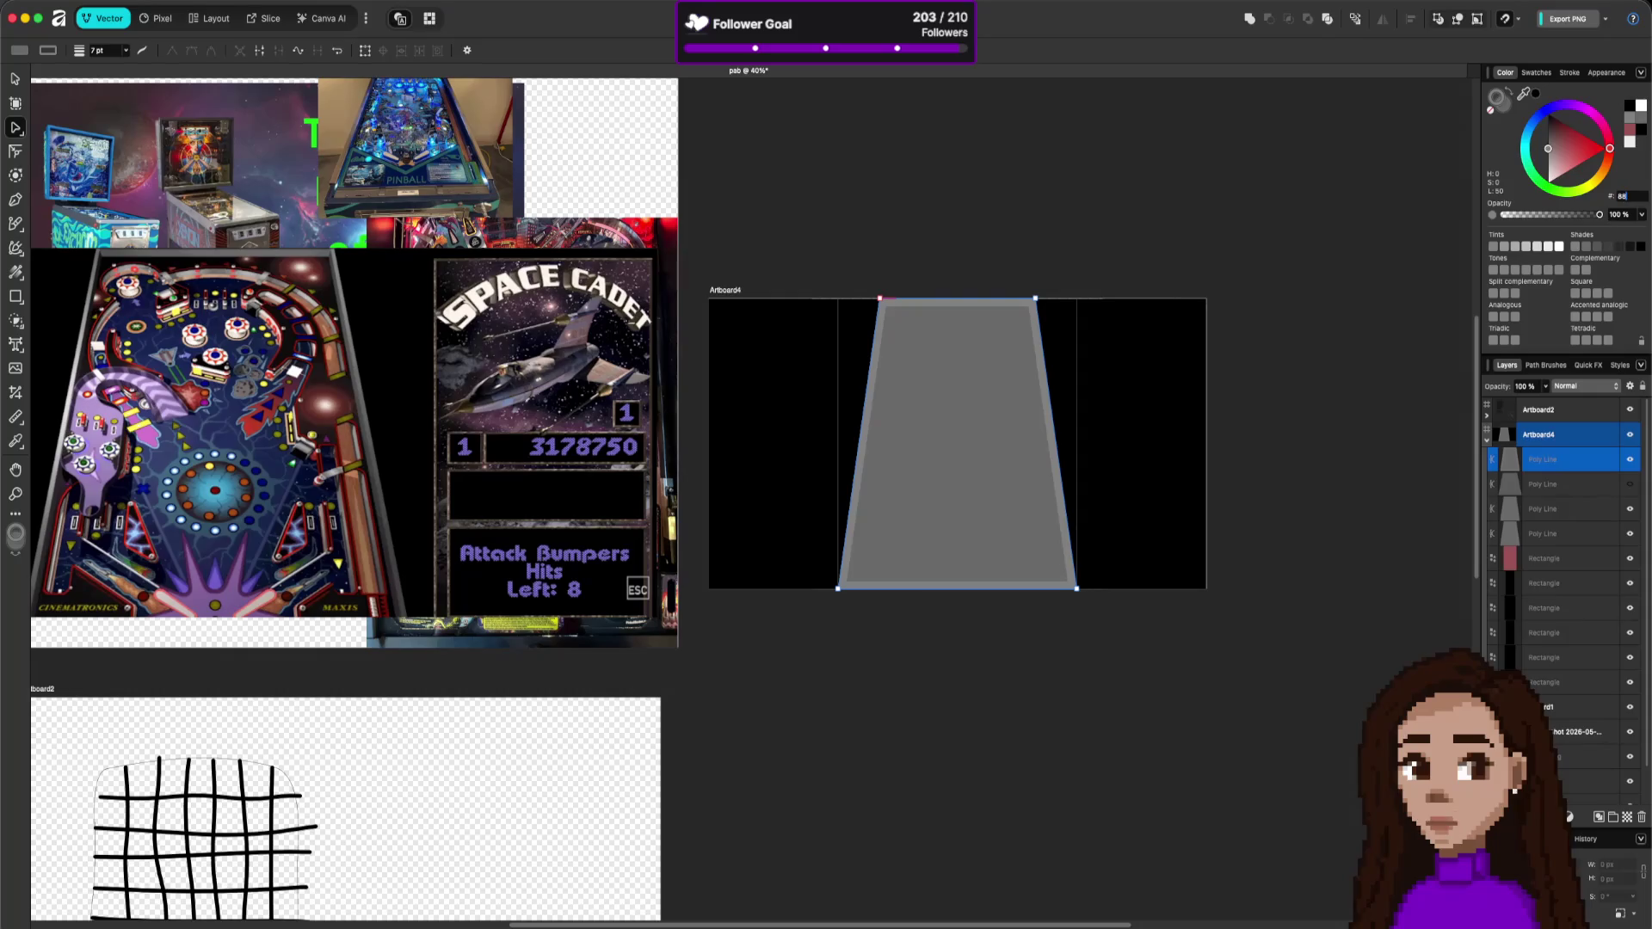
type("8888")
key("Return")
- Reselect the trapezoid and change its fill to dark navy blue
key("Escape")
left_click(1016, 465)
left_click(1554, 137)
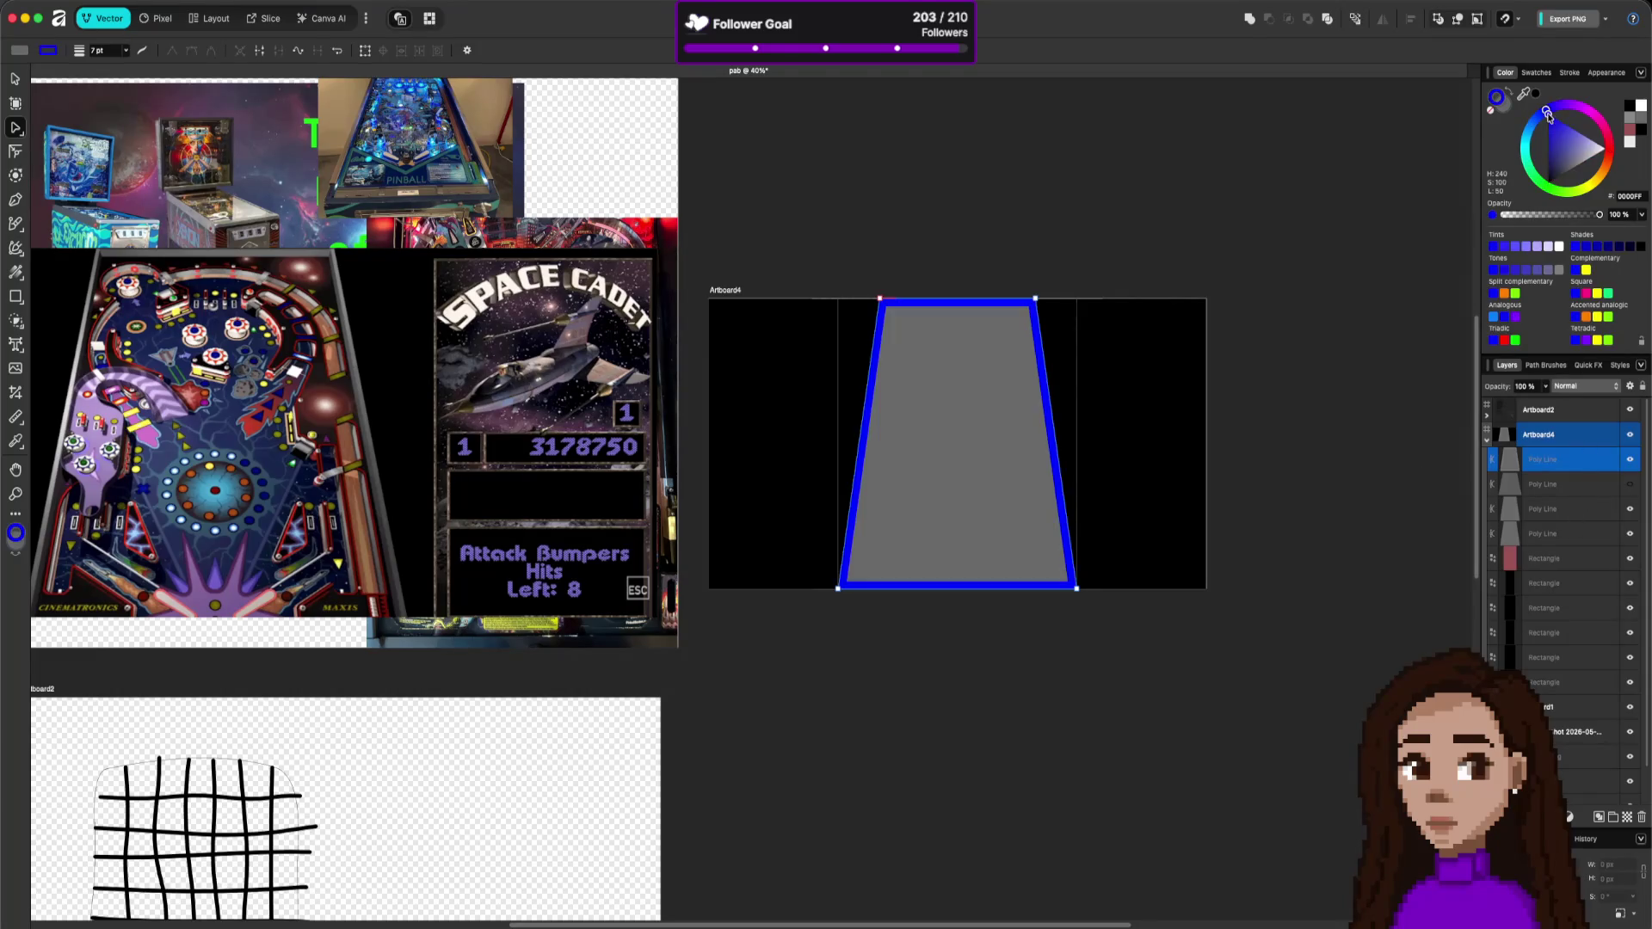
key("ctrl+z")
left_click(1504, 101)
left_click(1550, 111)
mouse_move(1553, 123)
left_mouse_down()
mouse_move(1573, 119)
mouse_move(1532, 171)
left_mouse_up()
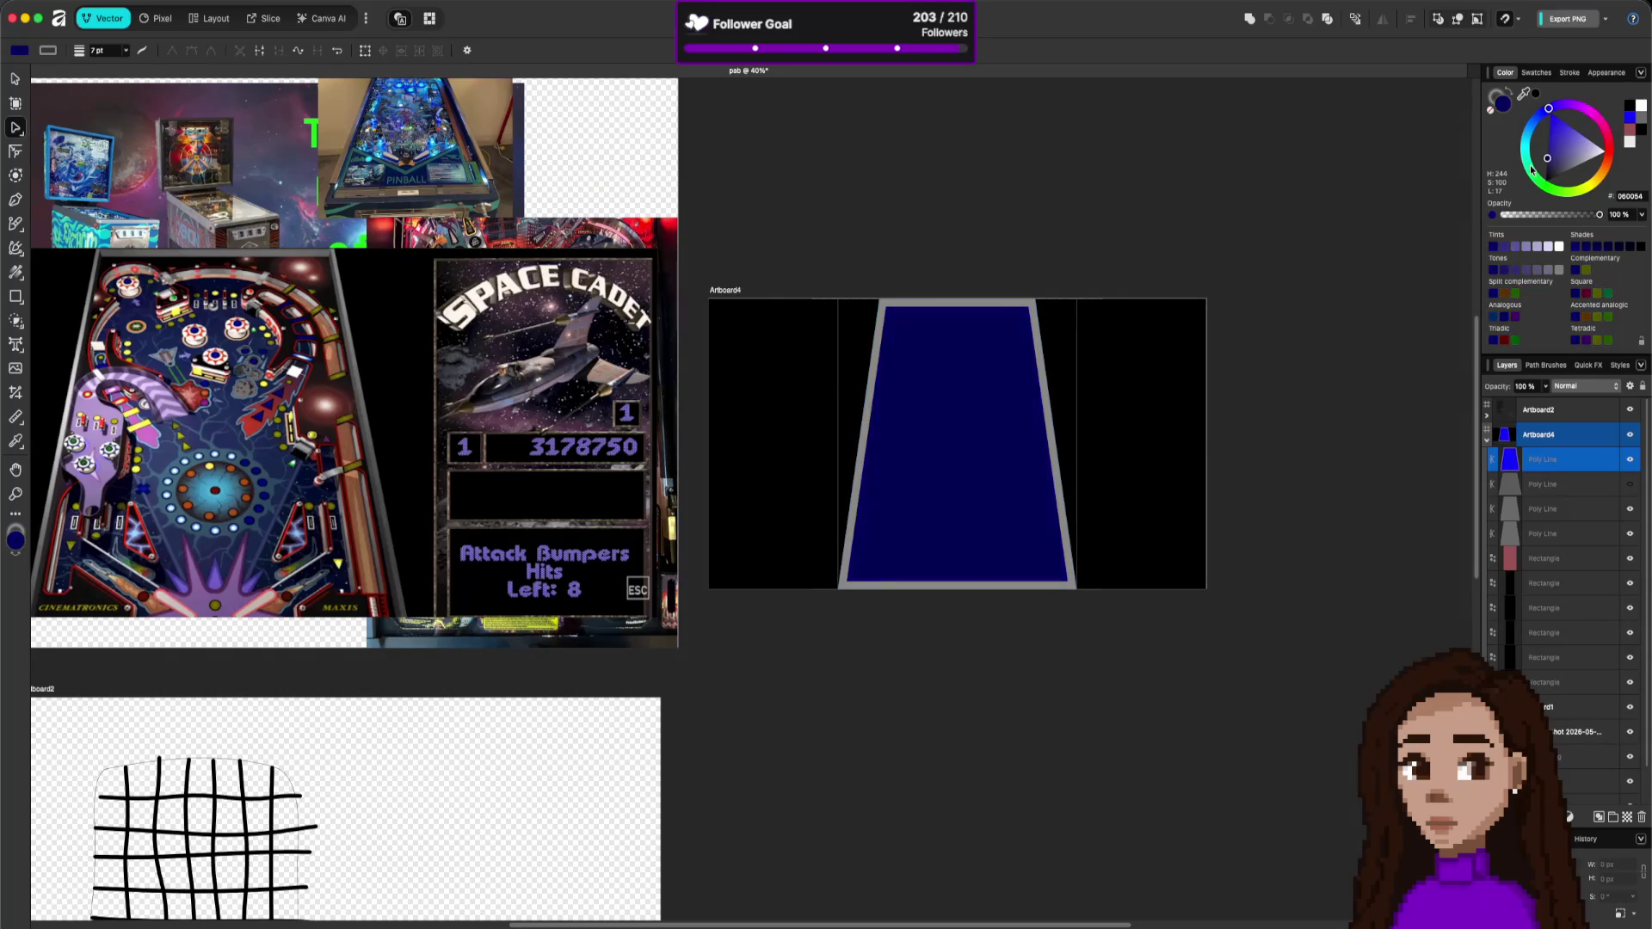
left_click(1319, 302)
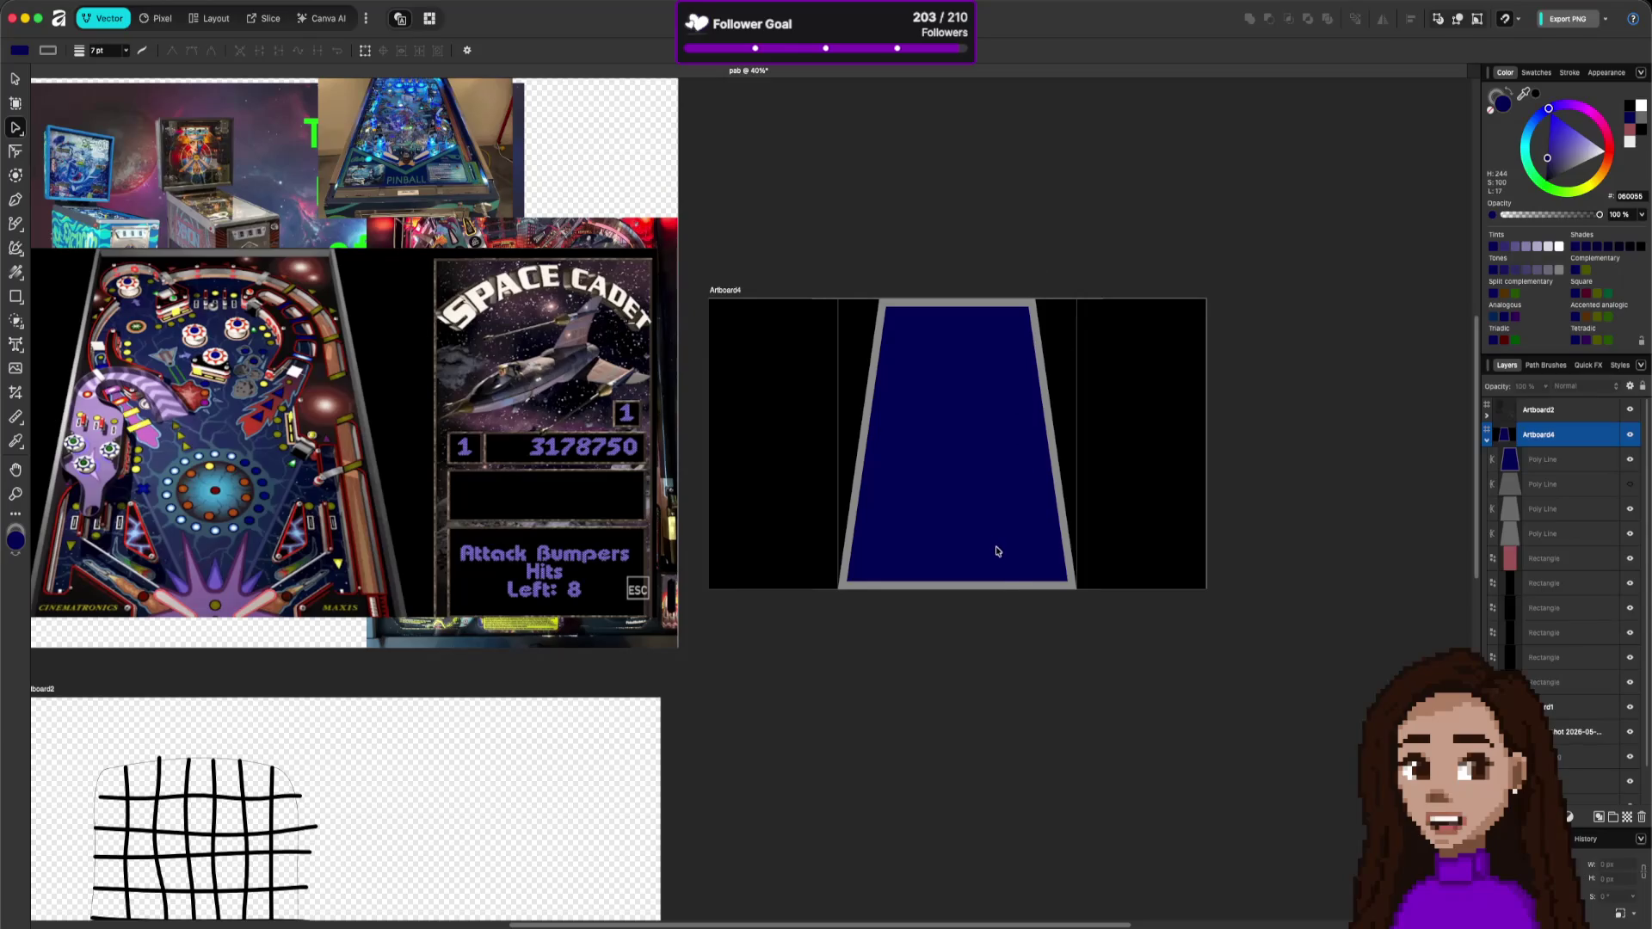
- Zoom in on the playfield on Artboard4
scroll(977, 511, "up", 5)
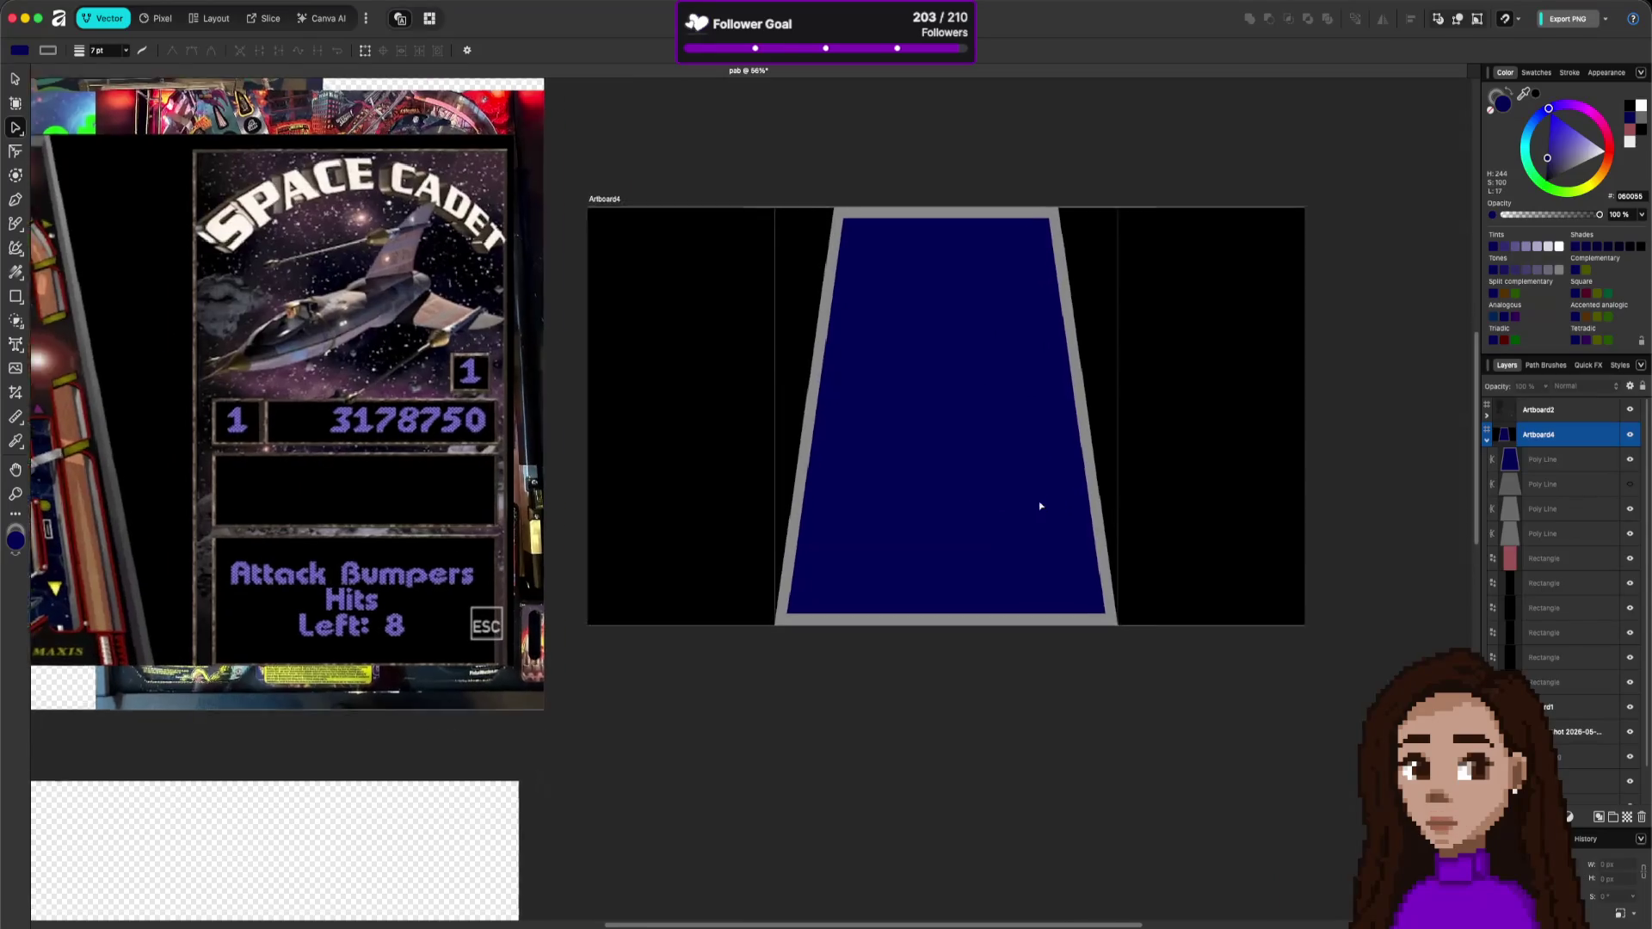
scroll(1113, 468, "down", 3)
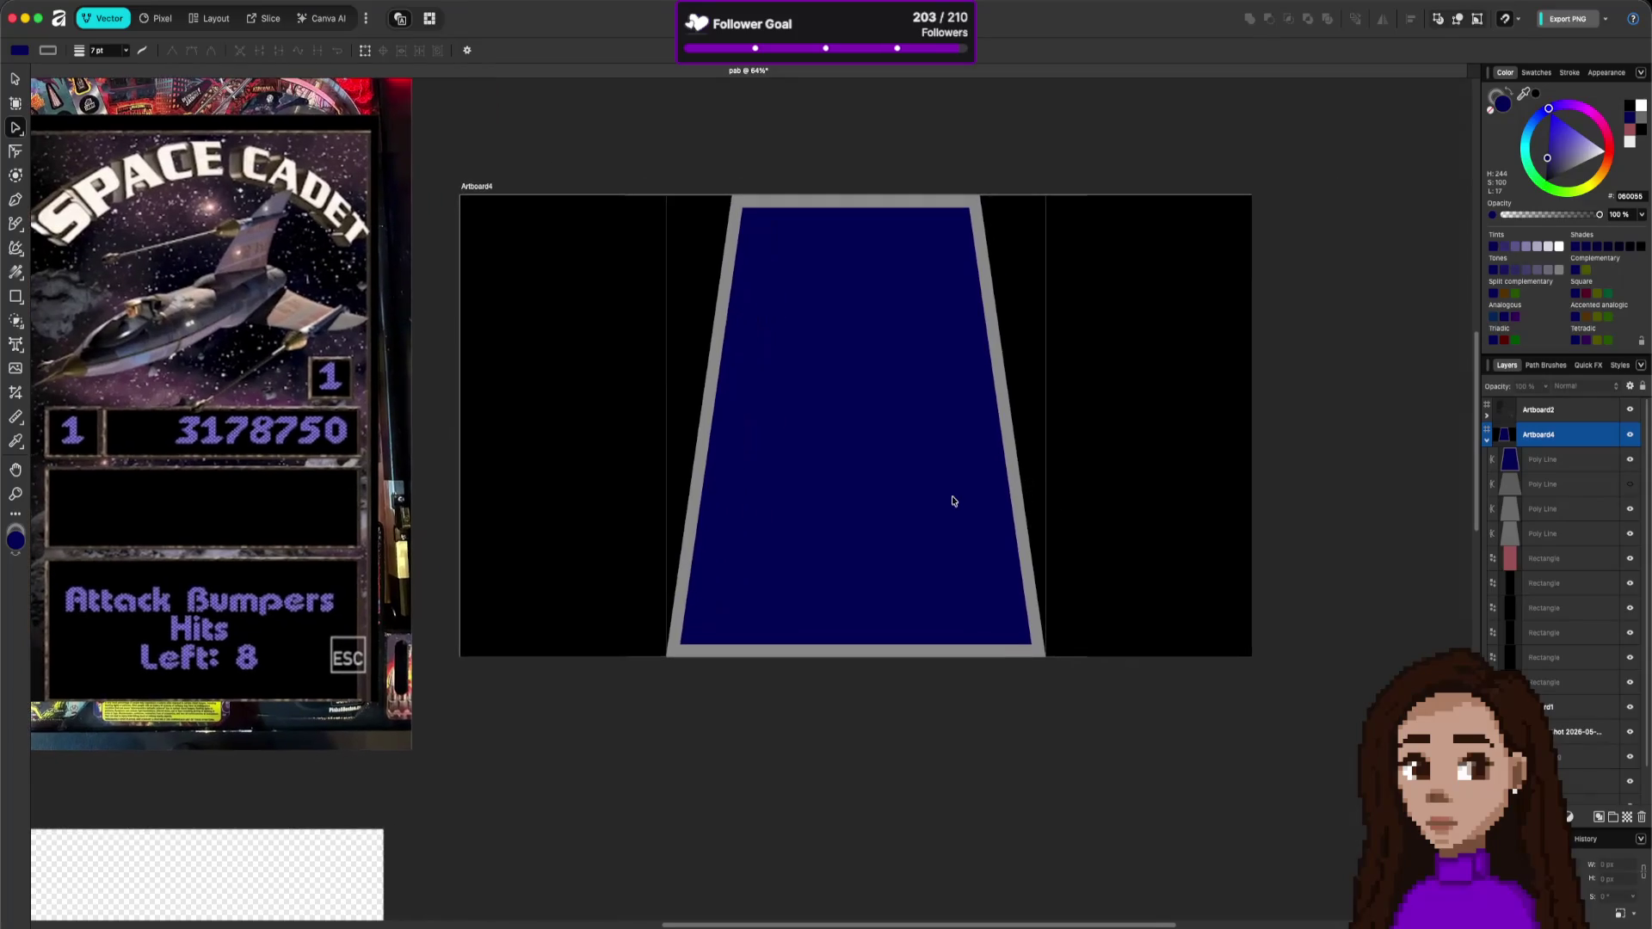
scroll(945, 500, "down", 2)
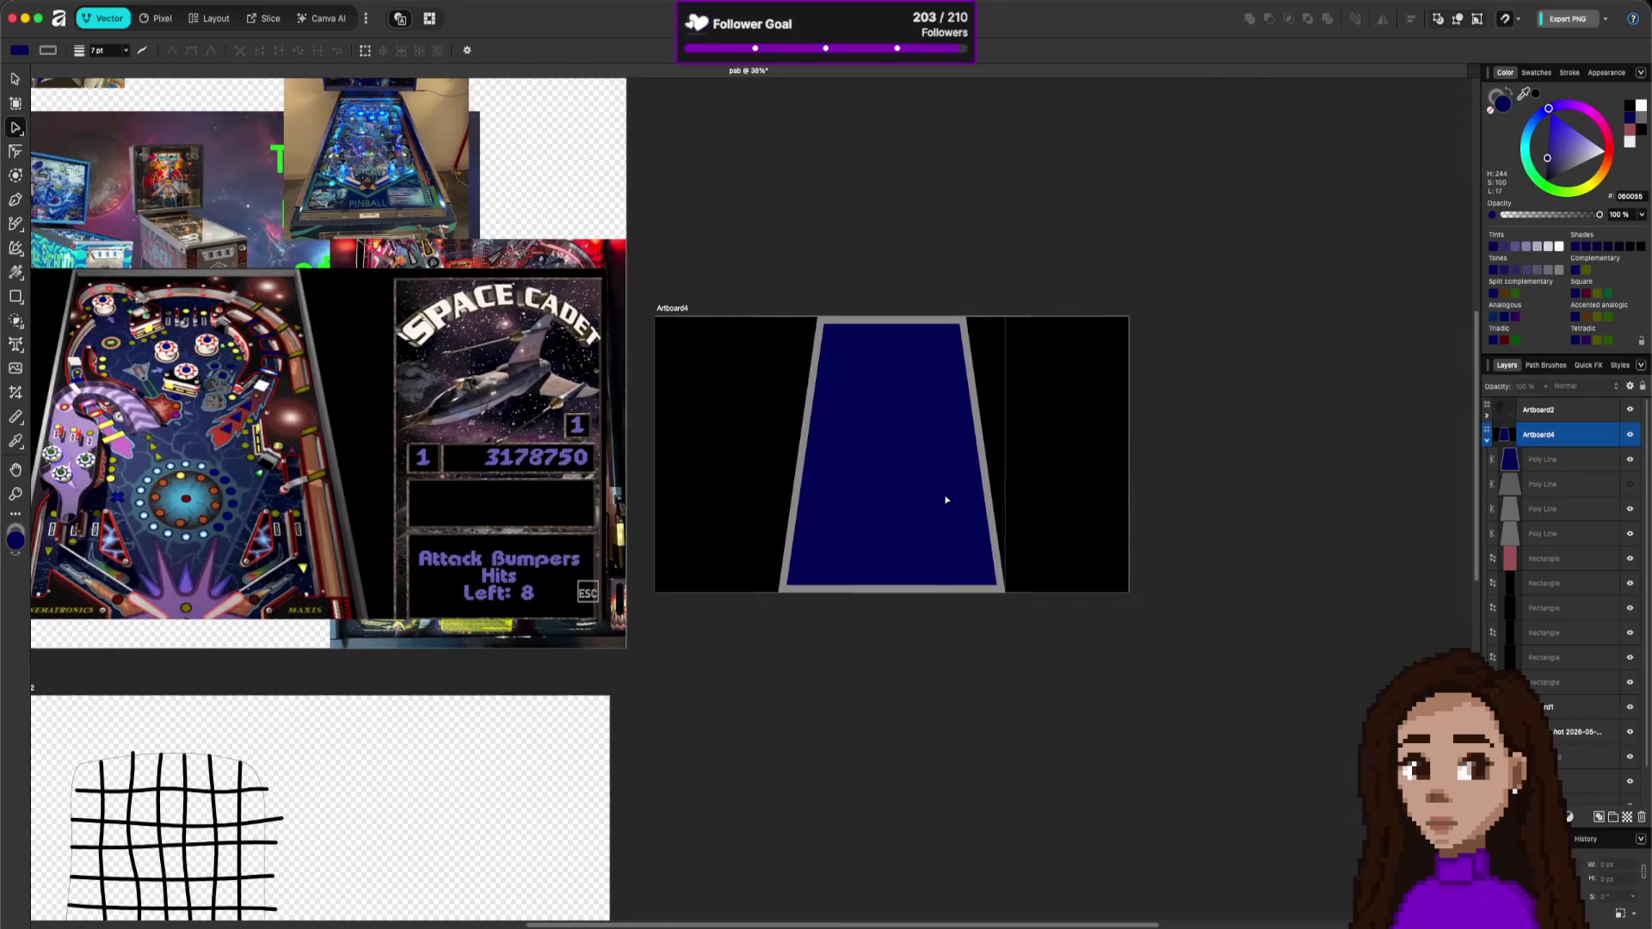
scroll(925, 497, "up", 3)
scroll(903, 525, "down", 4)
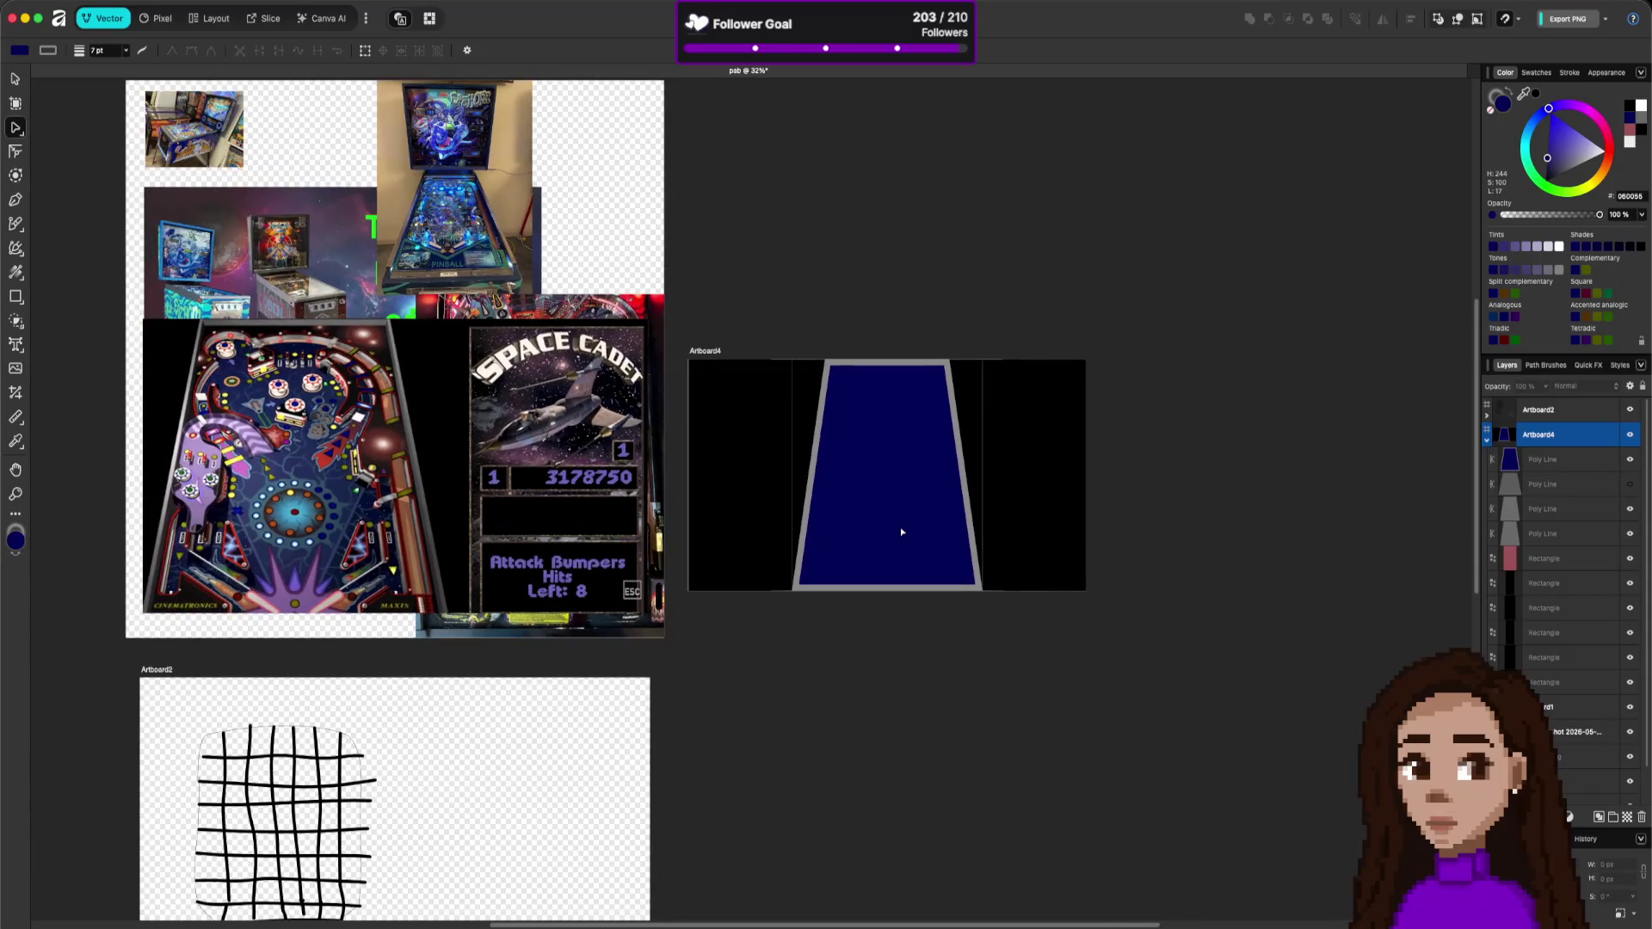
scroll(900, 528, "up", 2)
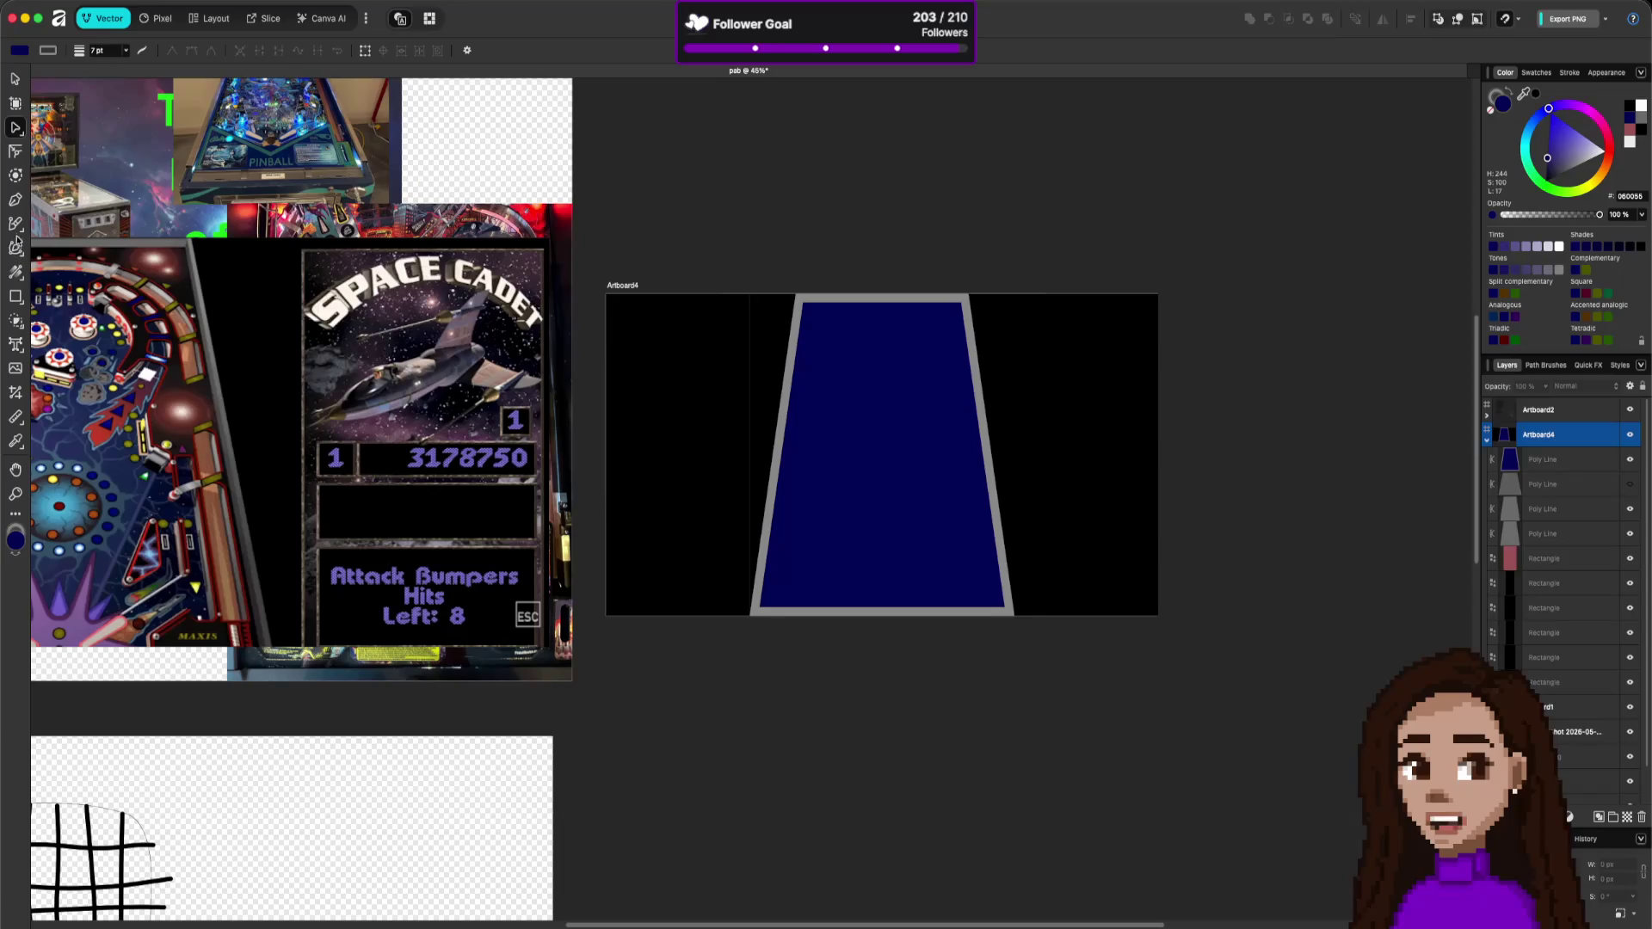
- Choose the Pencil Tool from the freehand flyout and sketch a short trial stroke on the playfield
left_click(17, 225)
left_click(65, 224)
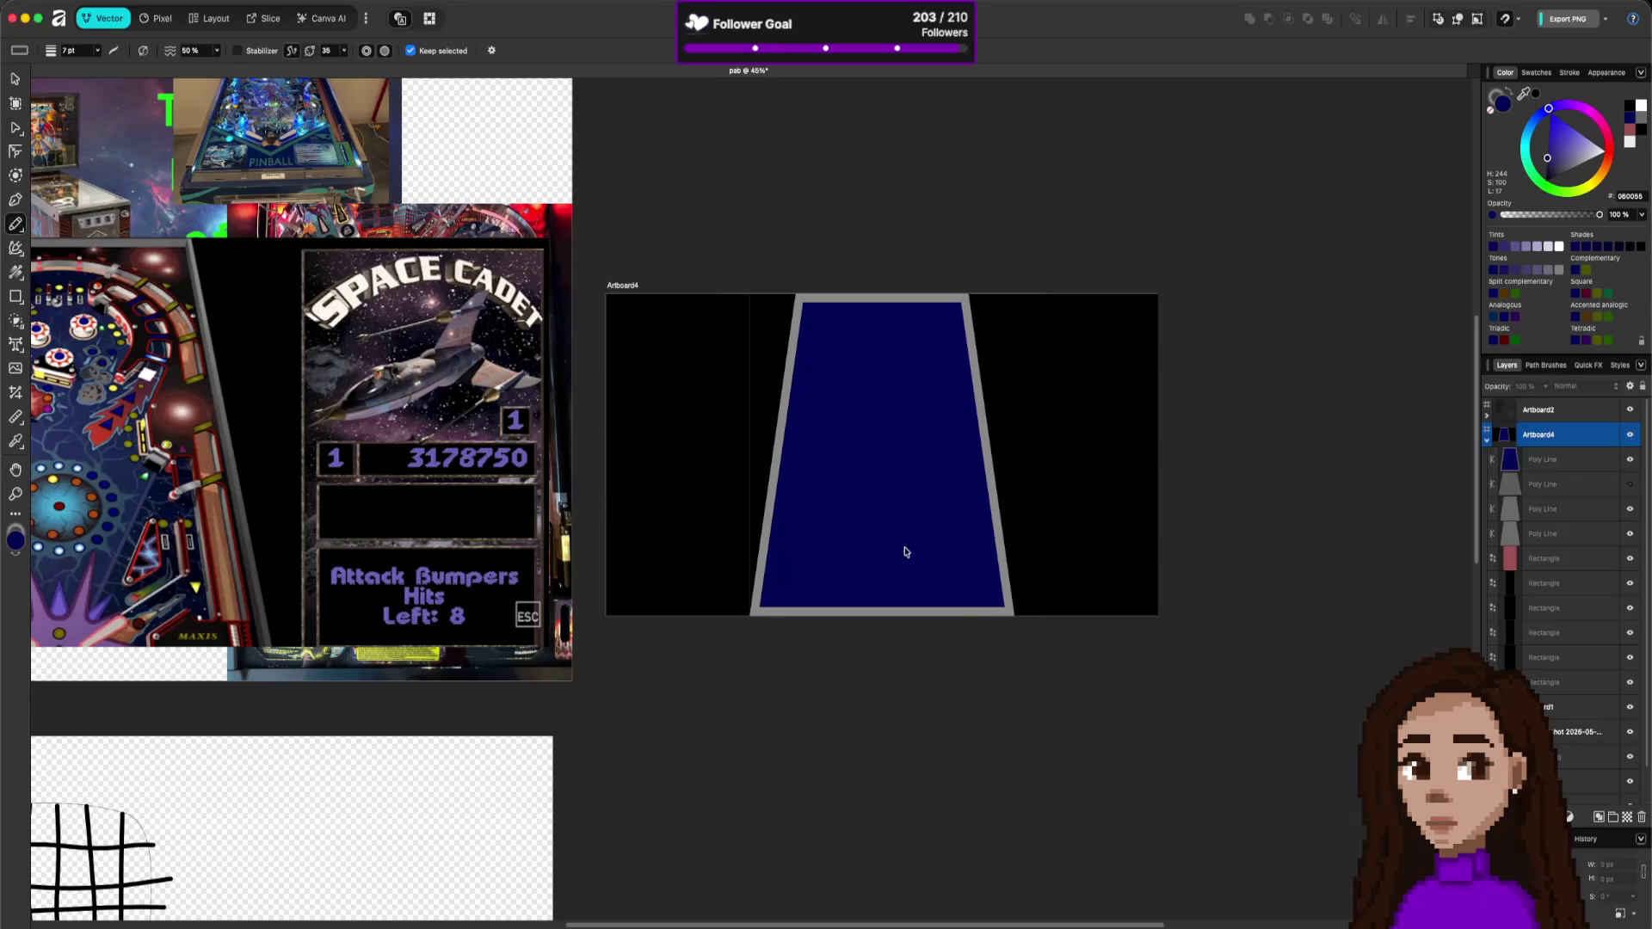
scroll(905, 581, "up", 3)
scroll(909, 579, "up", 1)
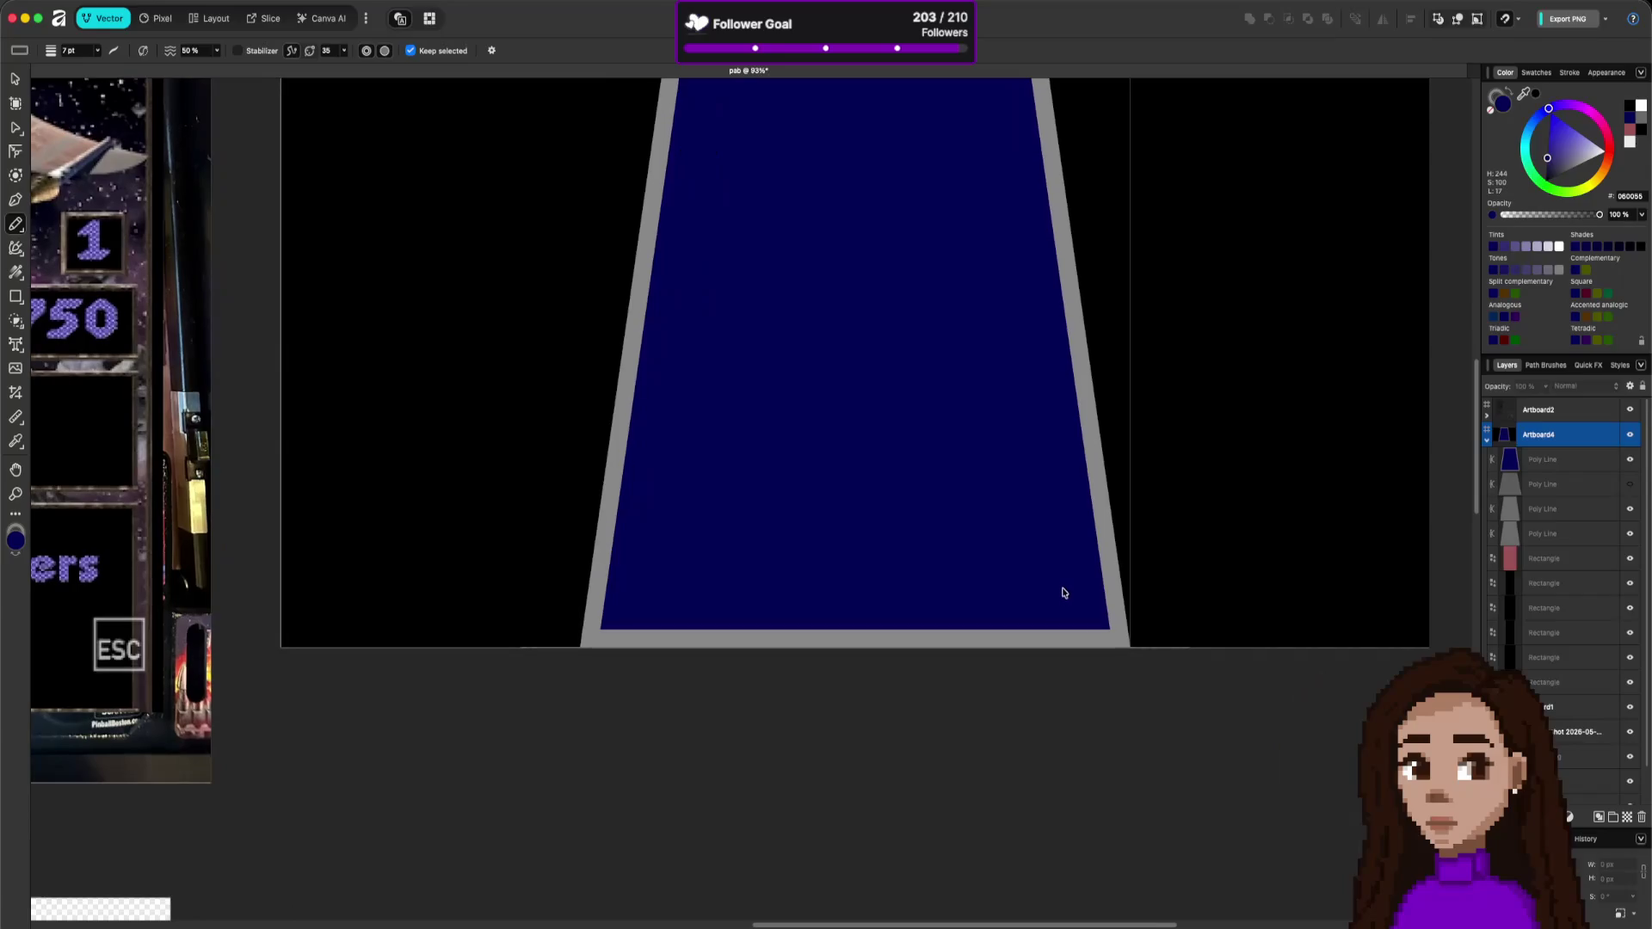
scroll(955, 524, "down", 4)
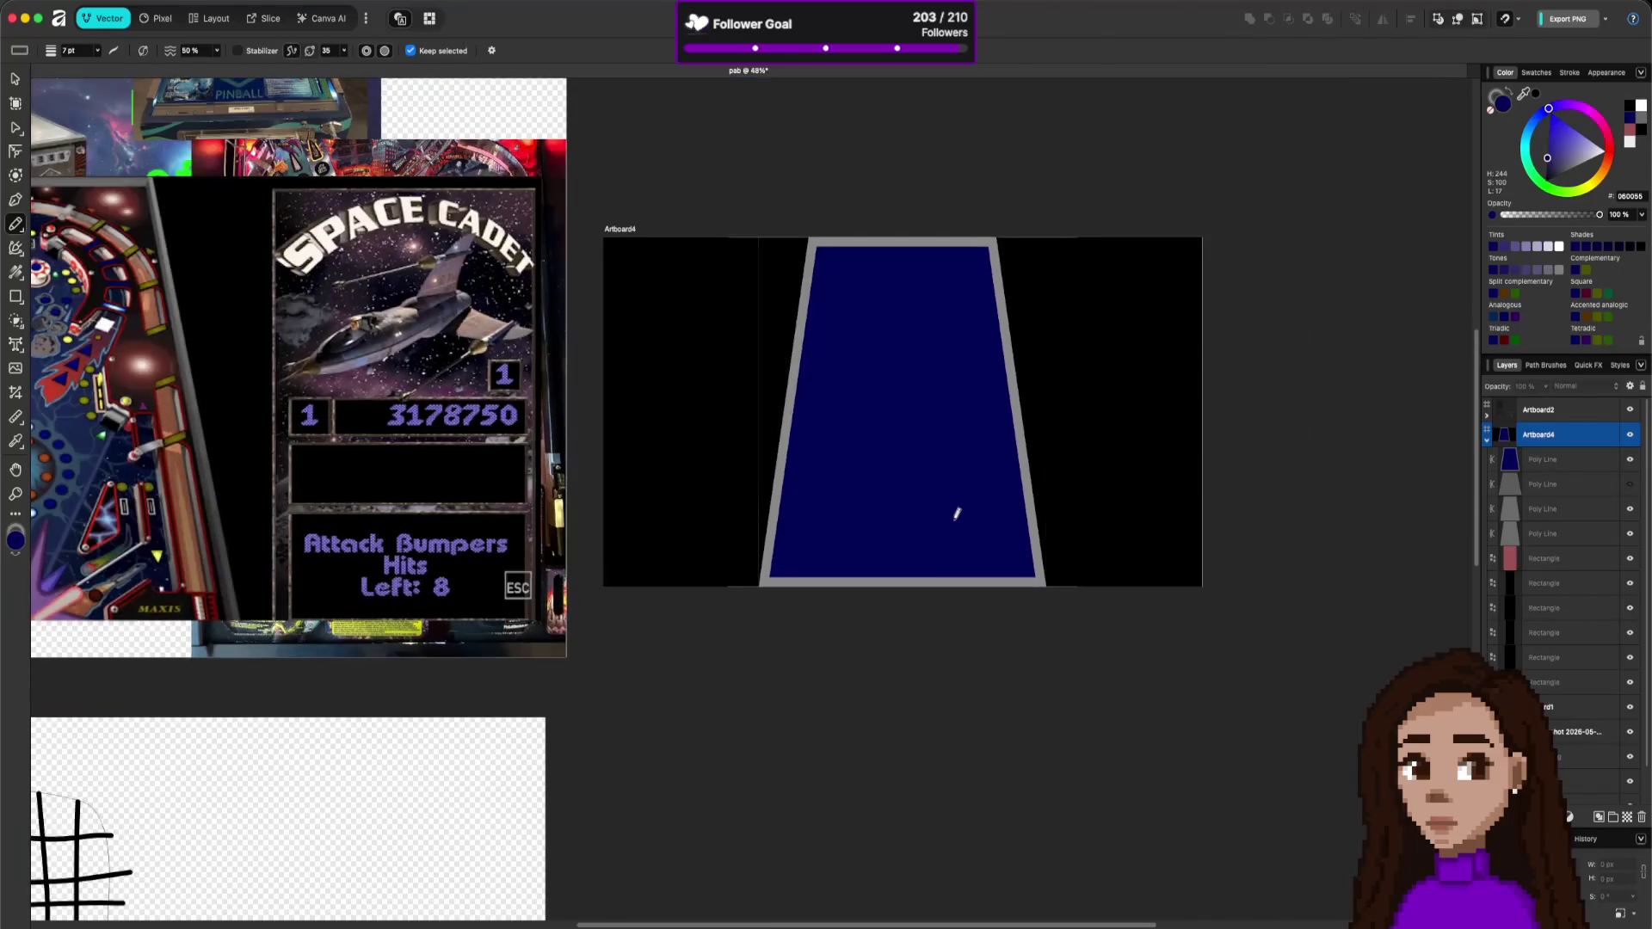
scroll(954, 523, "up", 5)
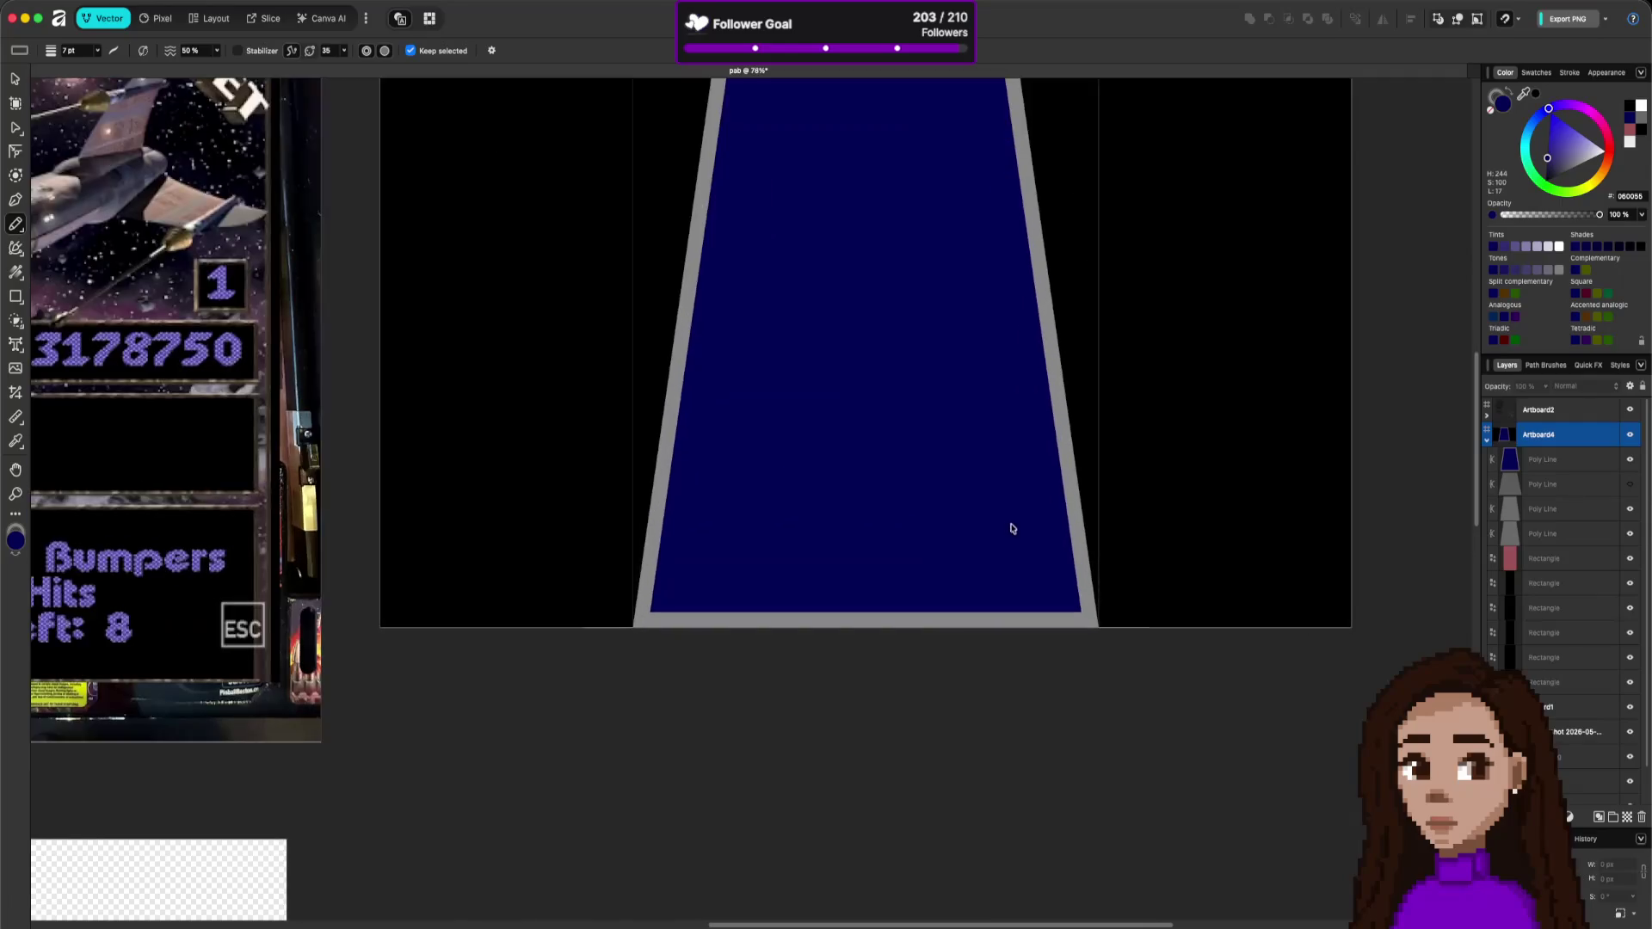
left_click_drag(1067, 604, 1071, 613)
- Undo the trial stroke and set the trapezoid's border Width to 4 pt
key("super+z")
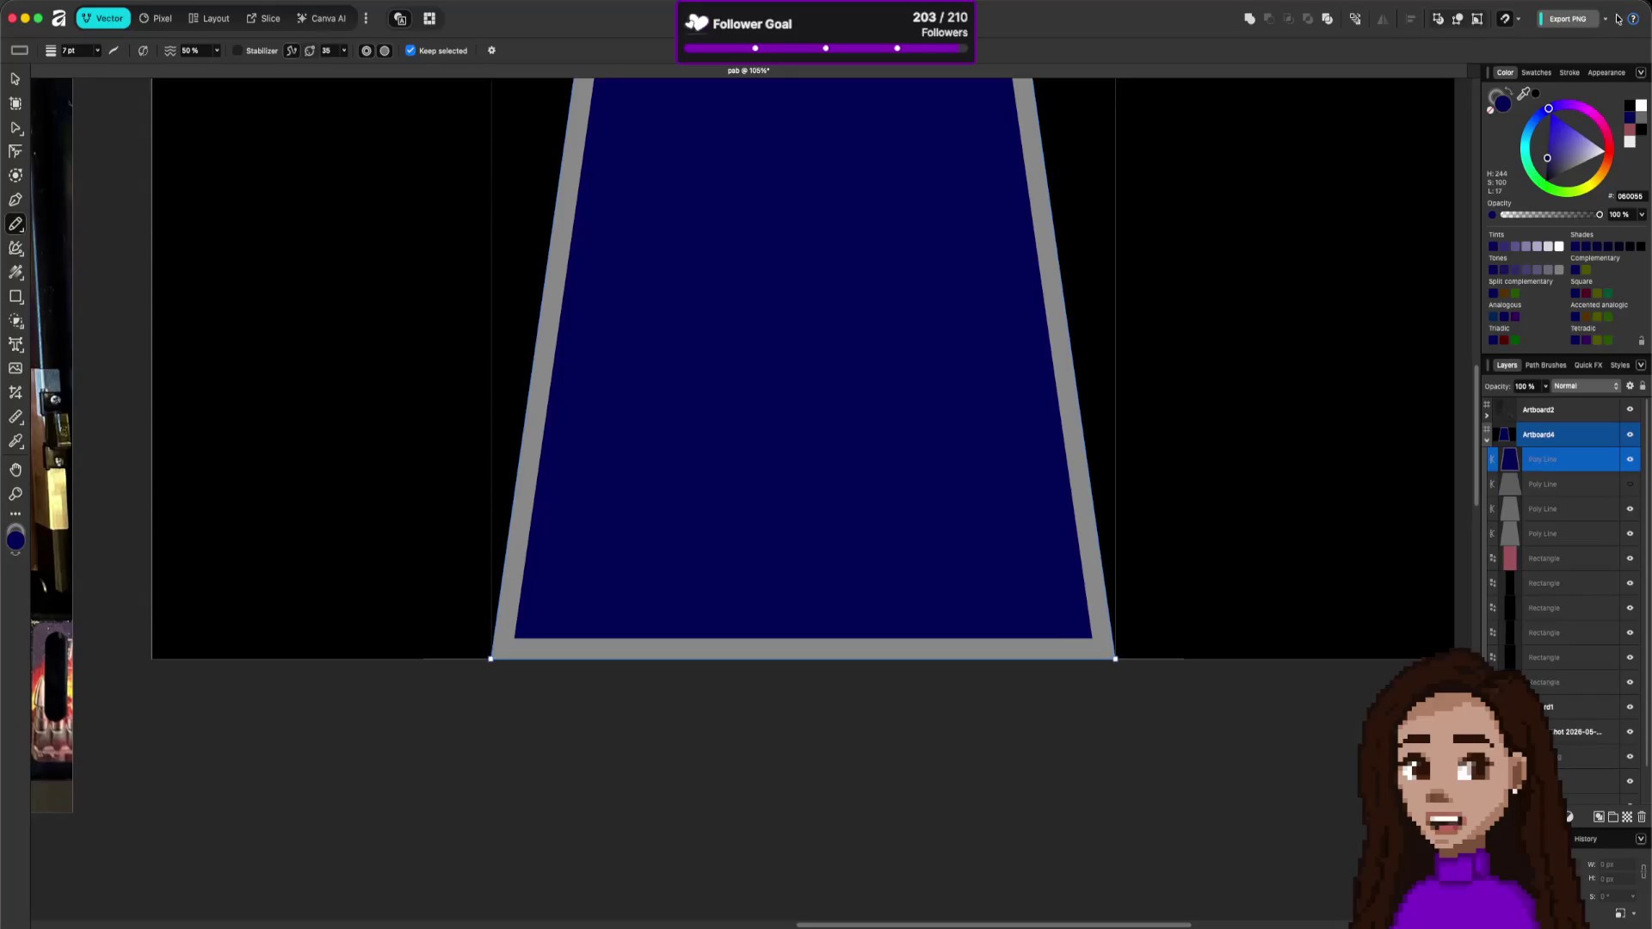
left_click(1570, 73)
left_click(1621, 118)
key("Return")
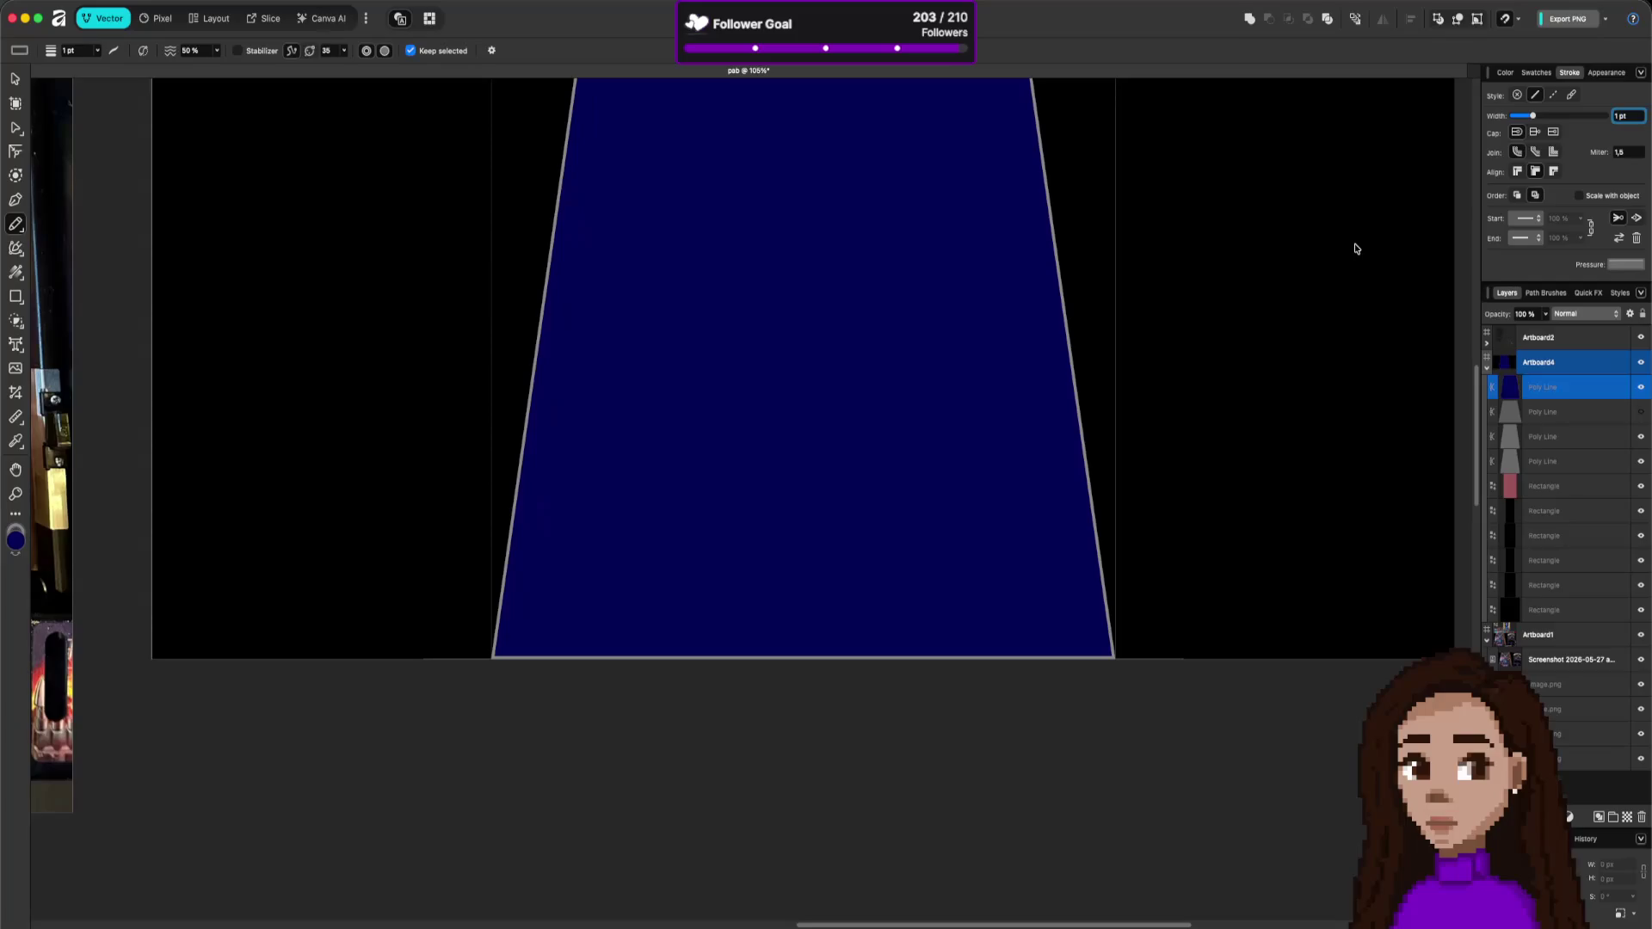
type("7")
left_click(1627, 114)
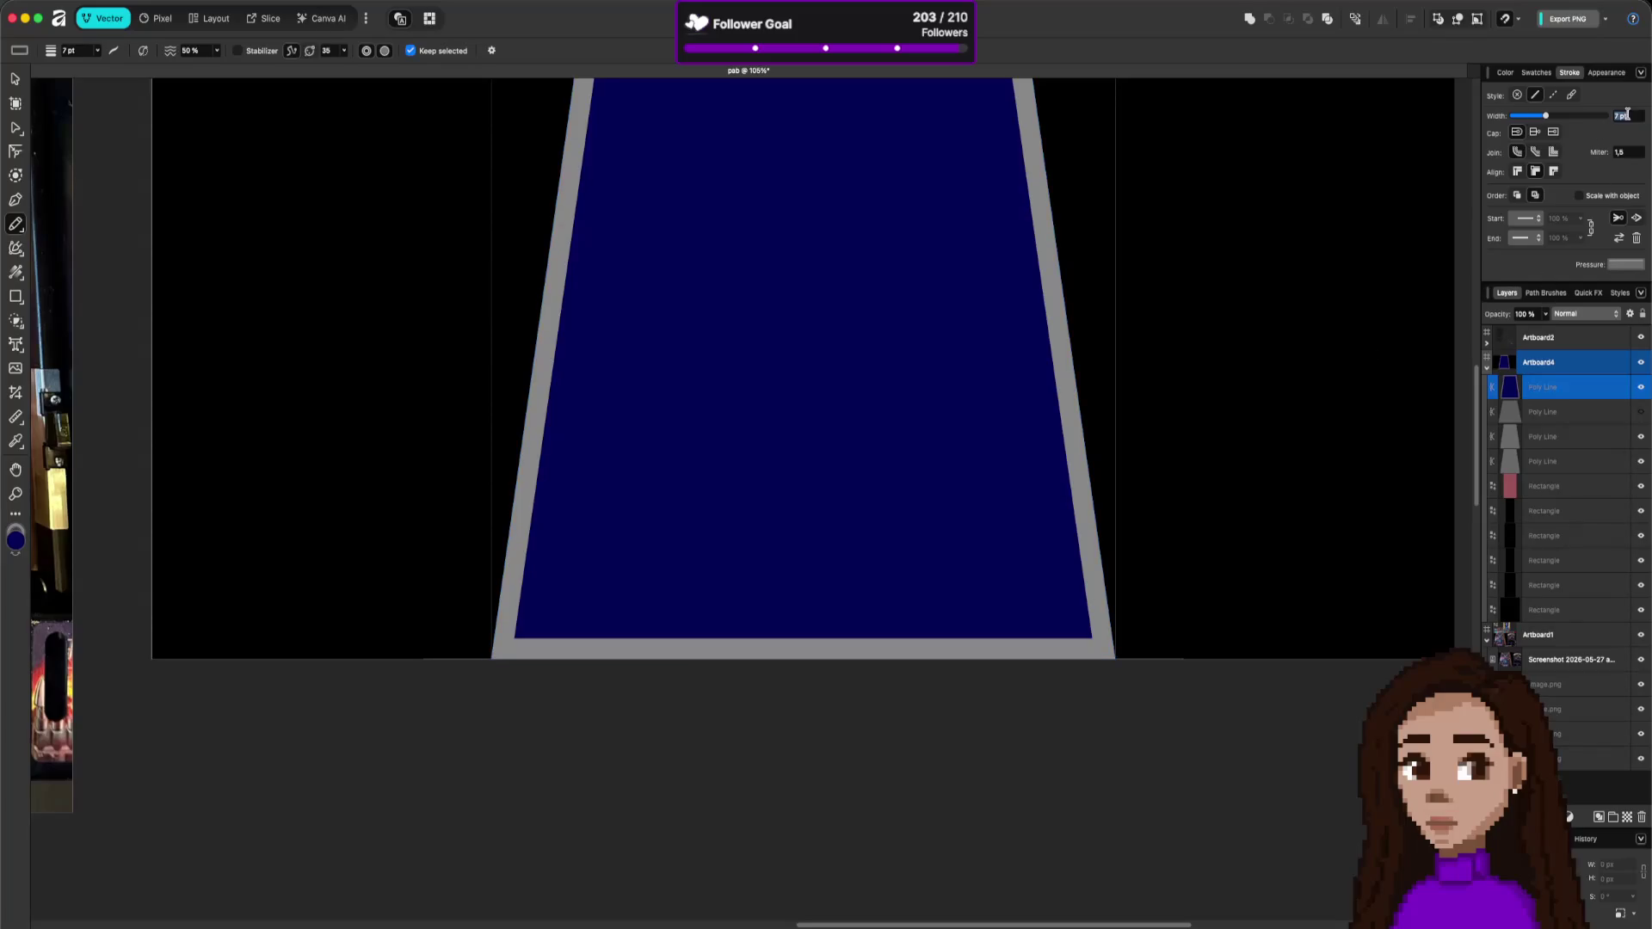
type("5")
key("Return")
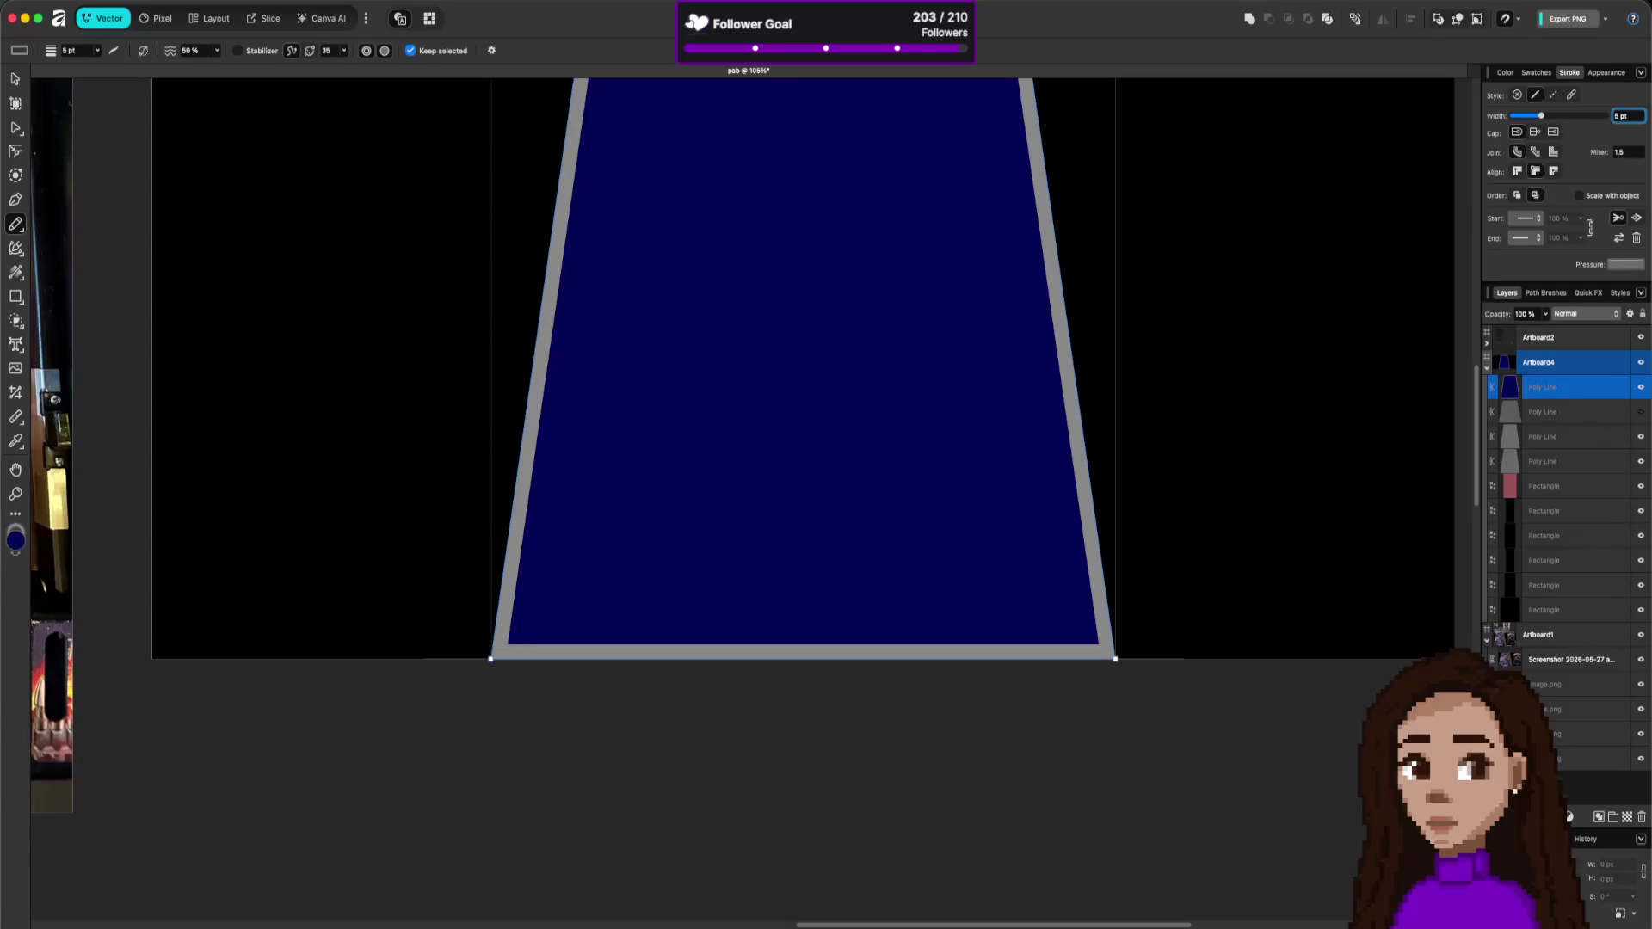
type("4")
key("Return")
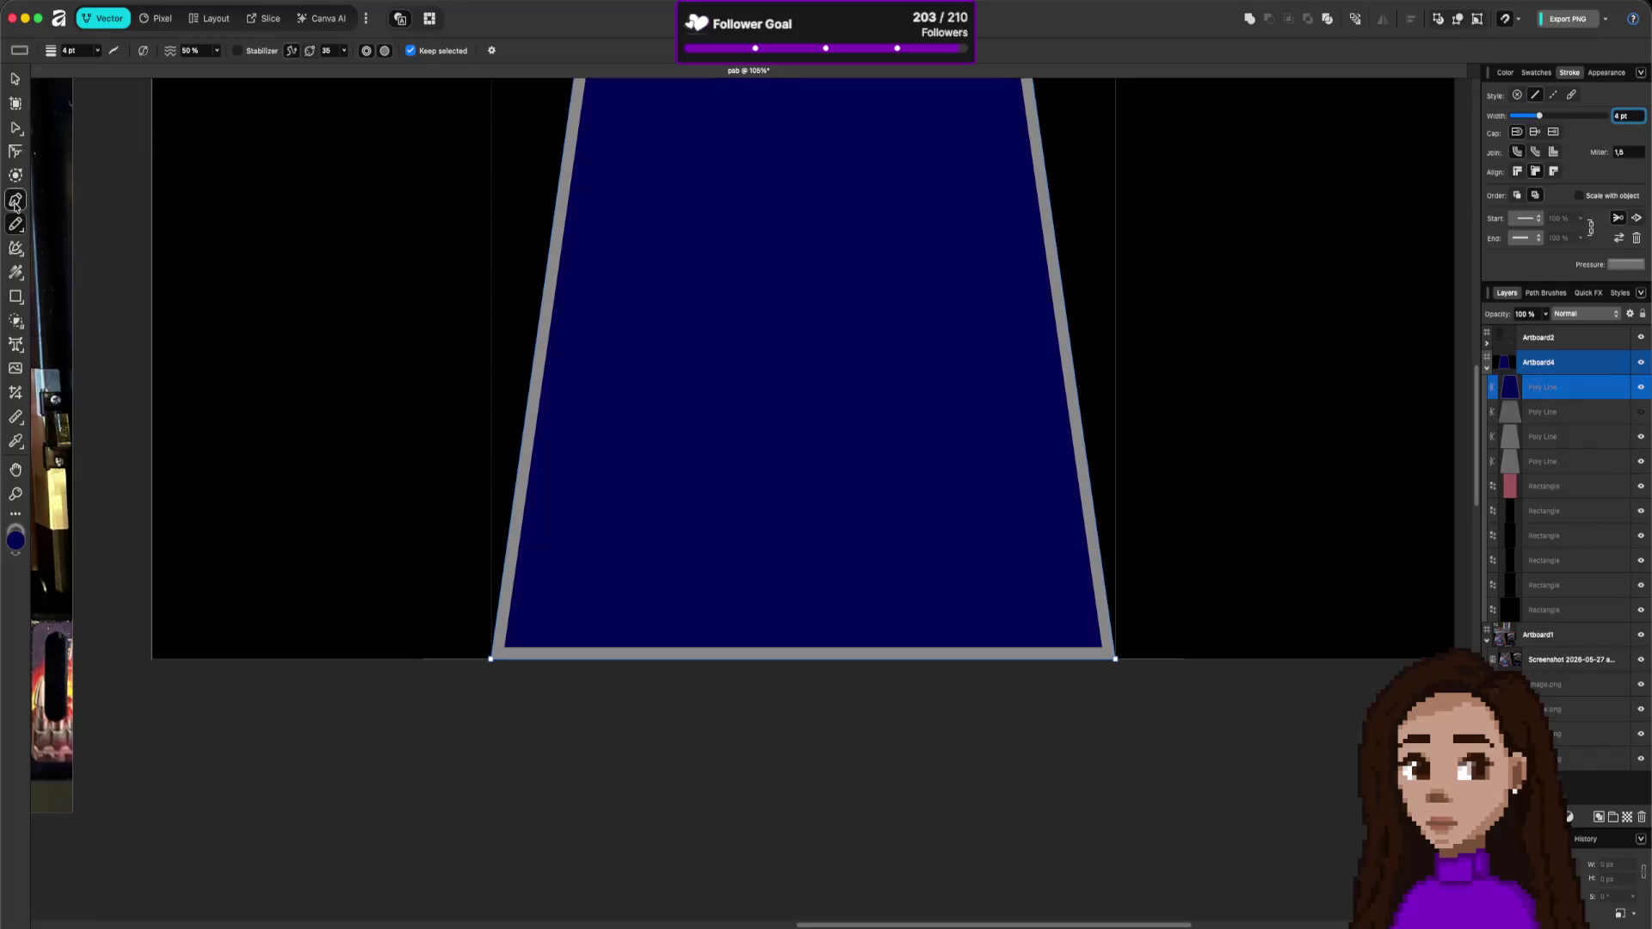
- Draw a freehand spiral in the middle of the playfield with a 2 pt stroke width
left_click_drag(759, 323, 786, 434)
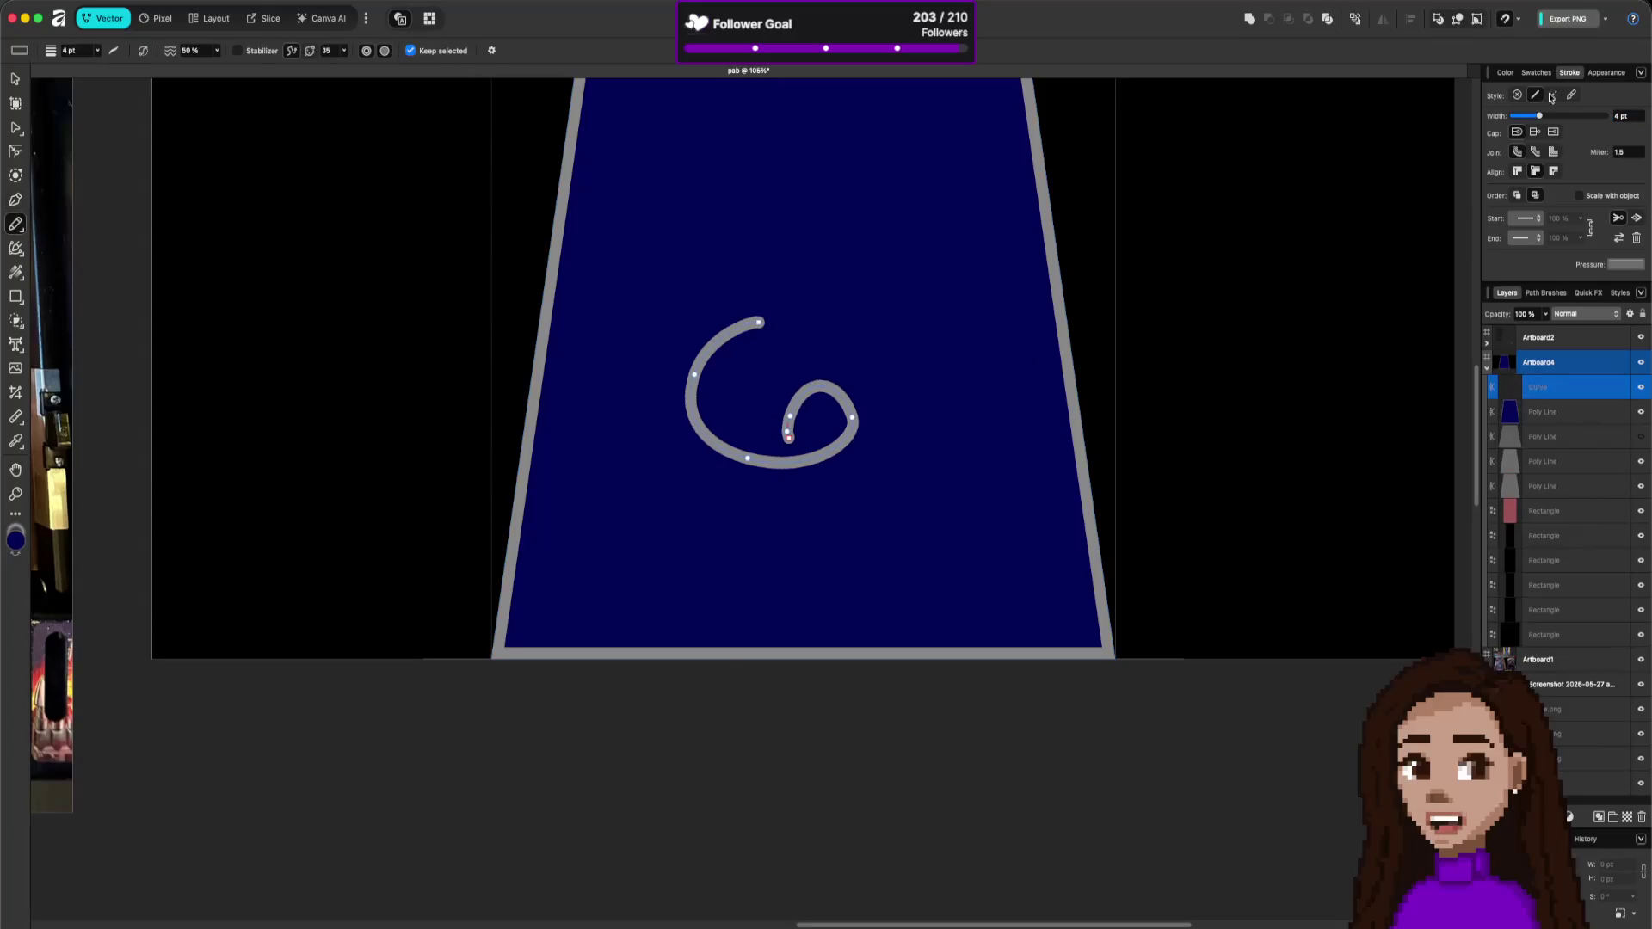
left_click(1624, 116)
type("1")
key("Return")
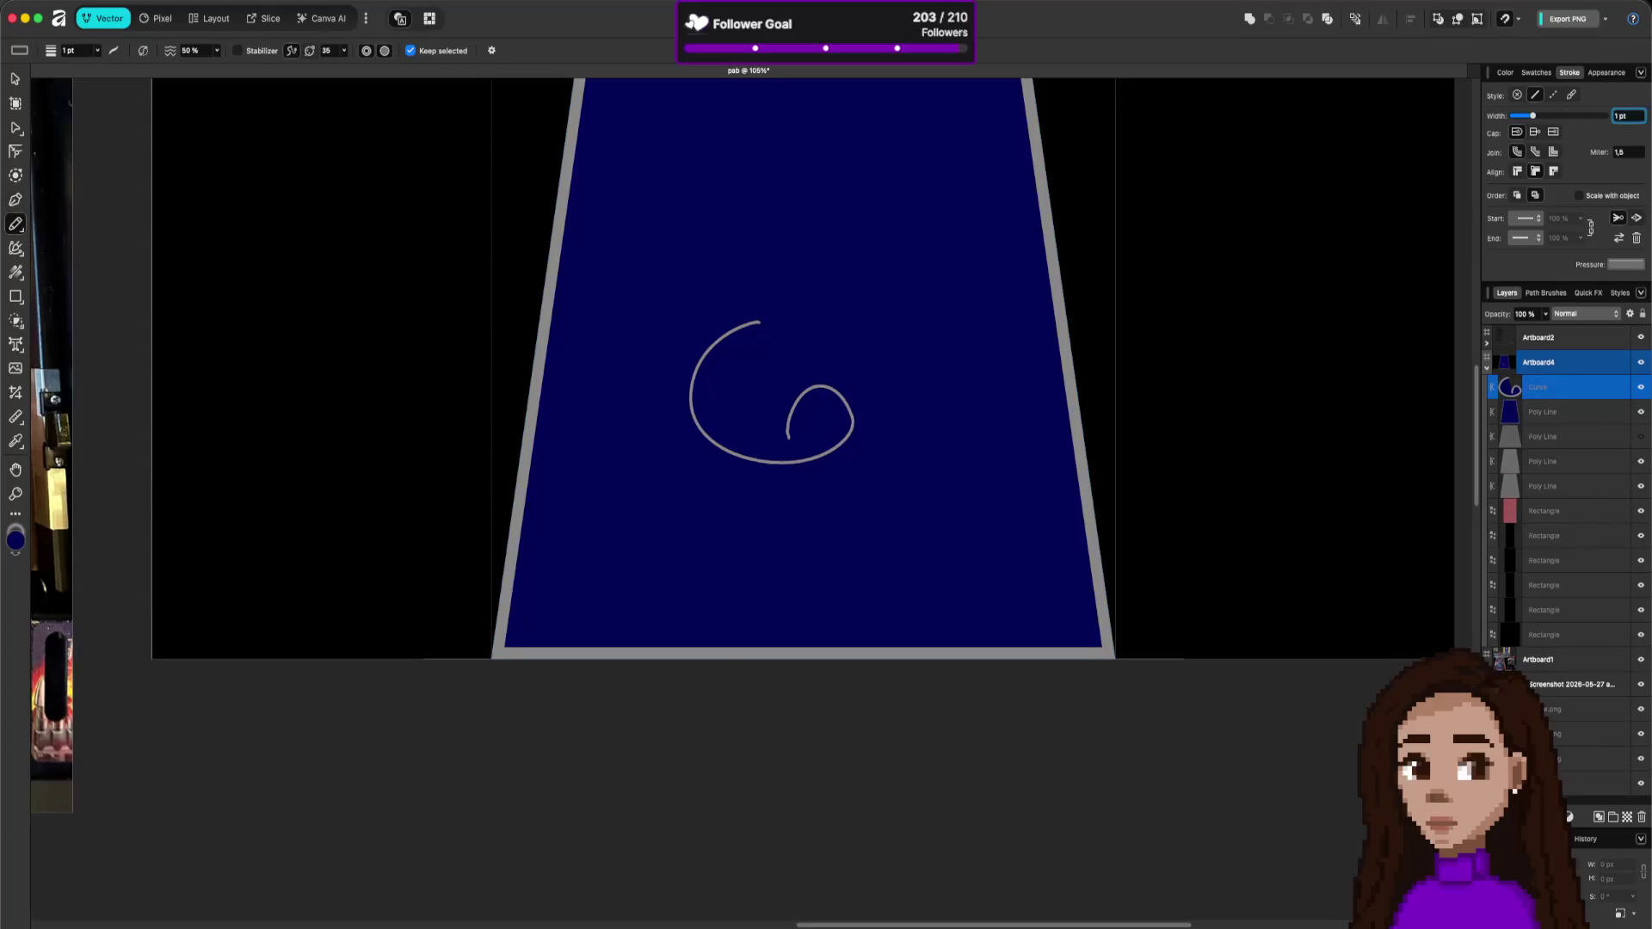
type("2")
key("Return")
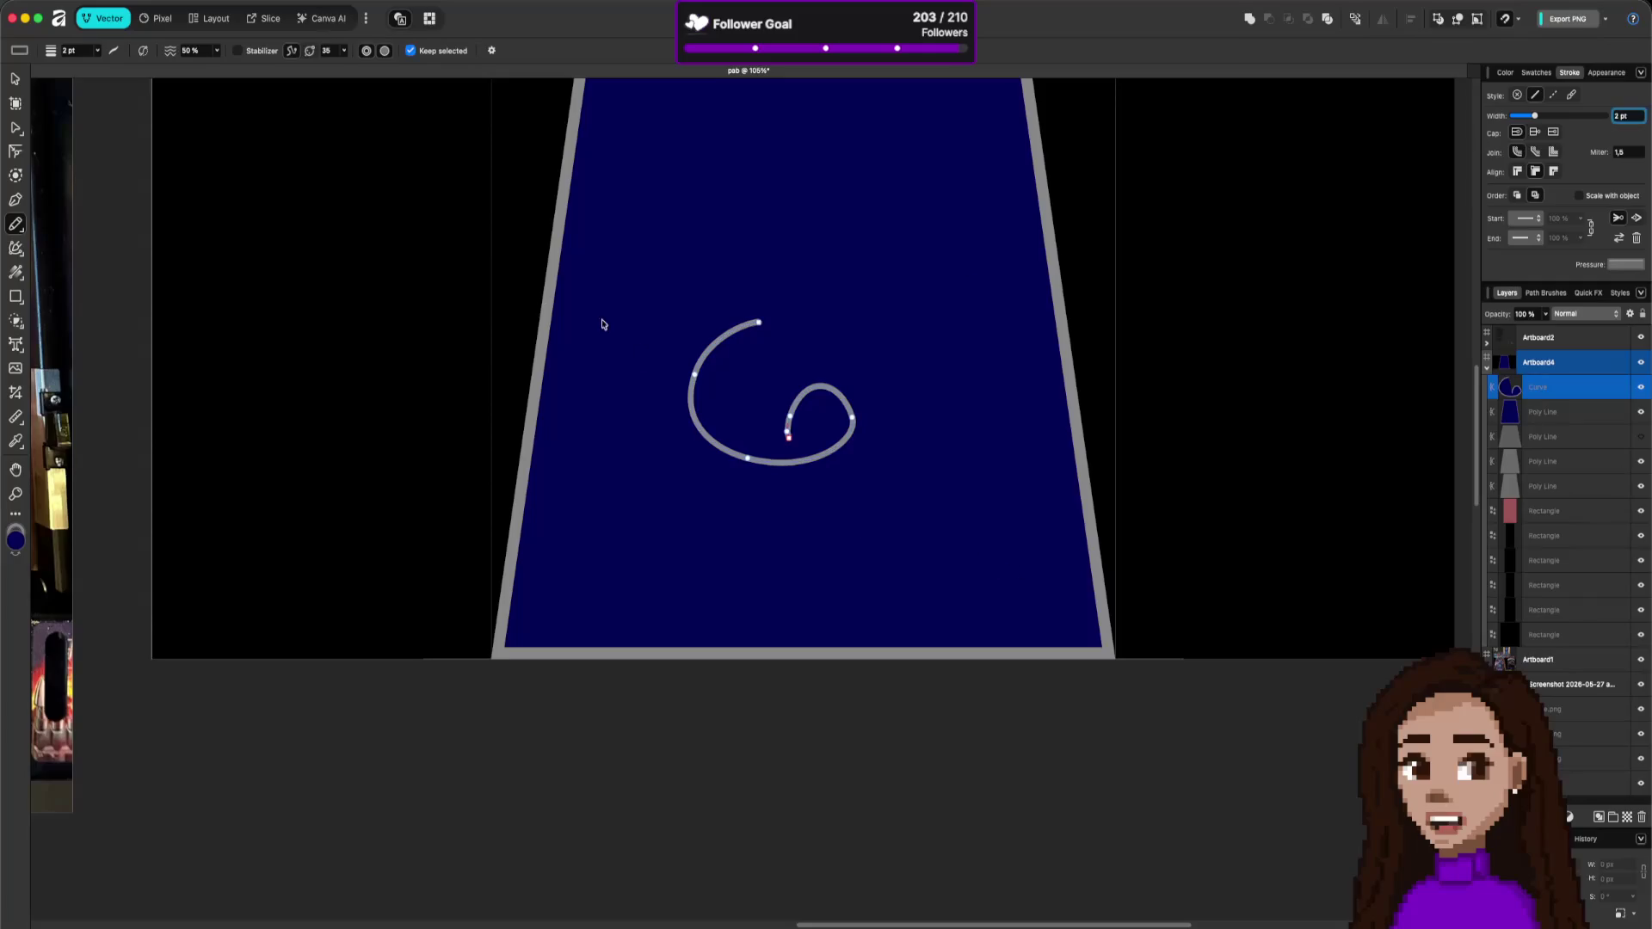
- Sketch a small teardrop loop near the playfield's bottom
left_click_drag(693, 542, 643, 547)
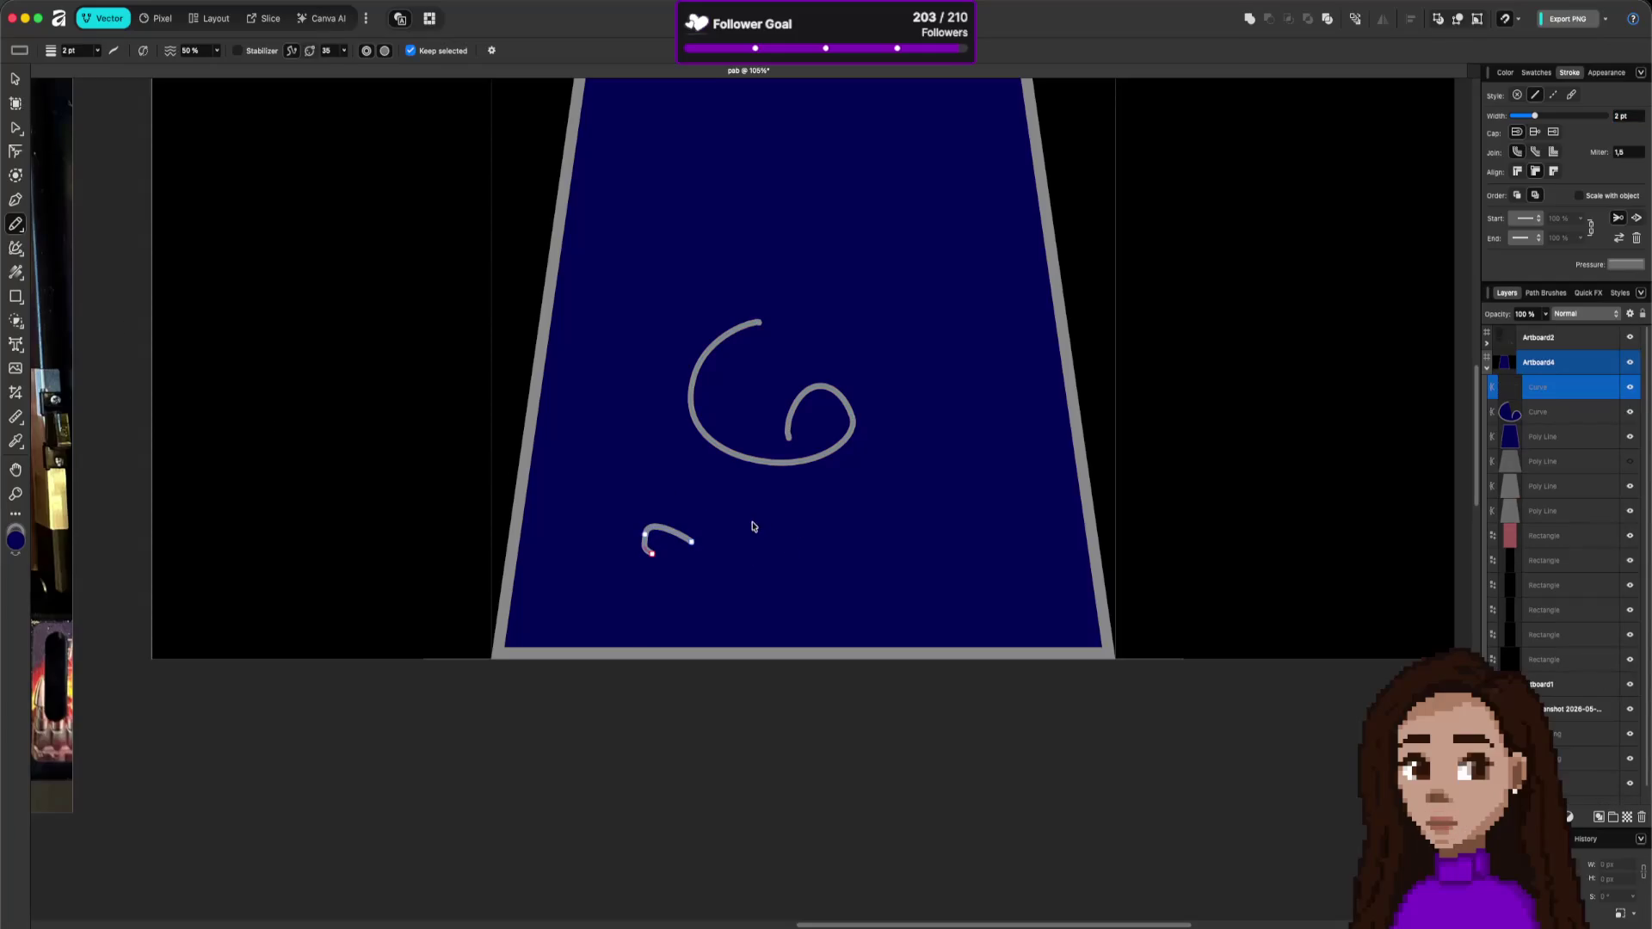
key("super+z")
mouse_move(742, 605)
left_mouse_down()
mouse_move(691, 600)
mouse_move(763, 635)
mouse_move(750, 613)
left_mouse_up()
left_click(10, 86)
scroll(792, 614, "down", 10)
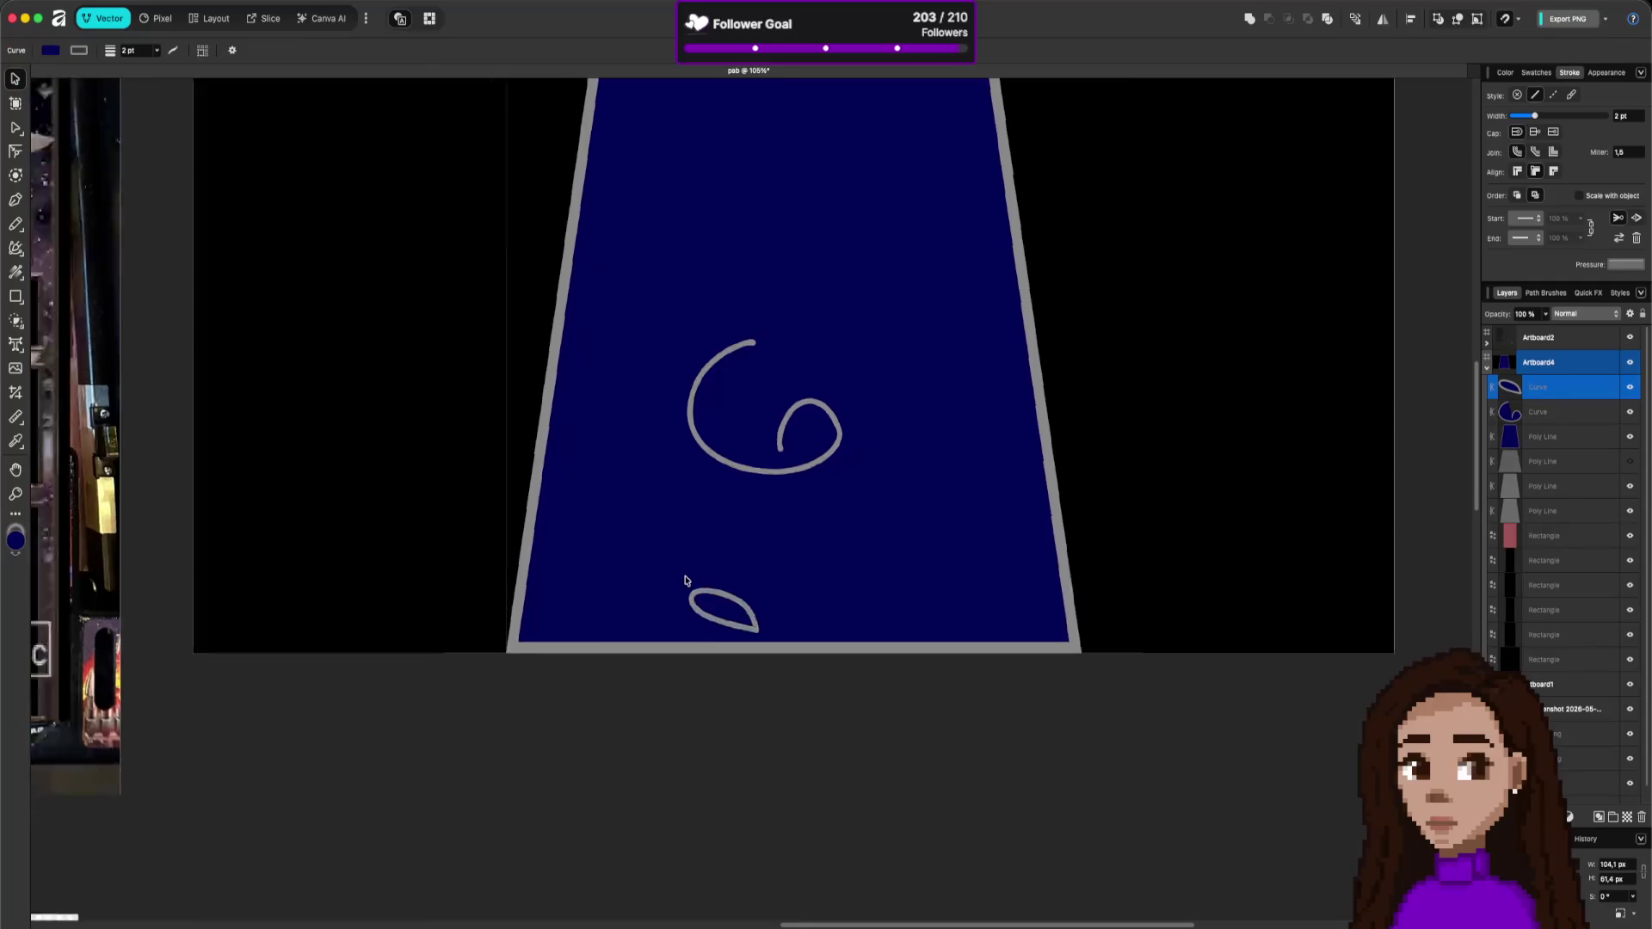
scroll(686, 575, "up", 10)
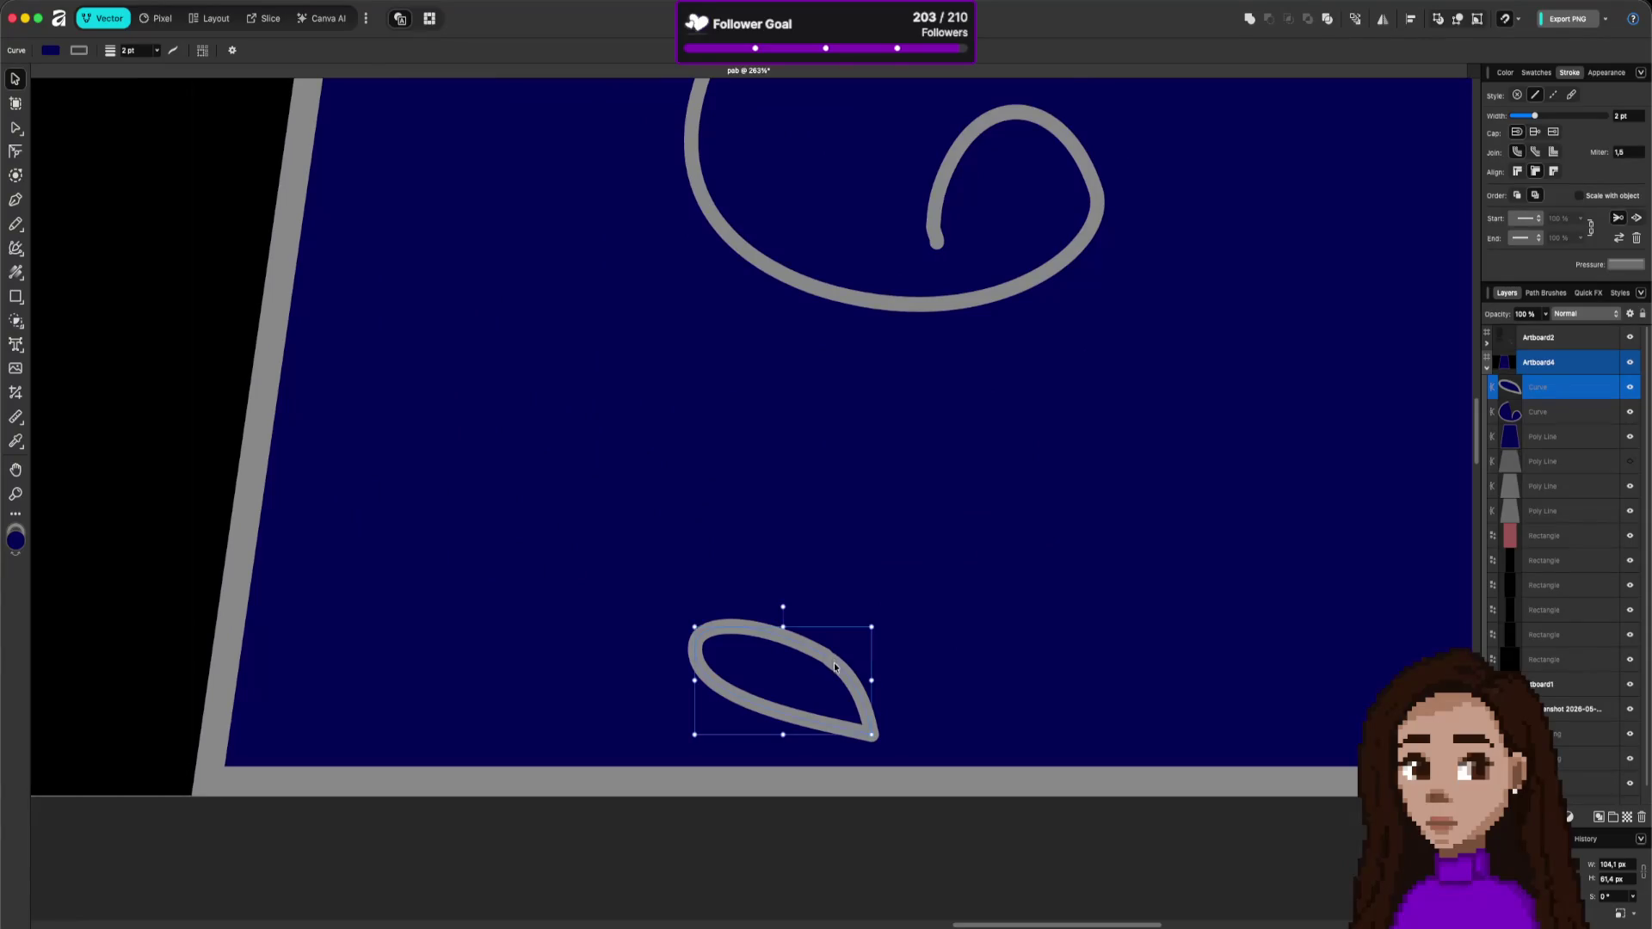
- With the Node tool, reshape the loop's end node and turn it into a sharp tip
key("a")
left_click_drag(832, 666, 825, 659)
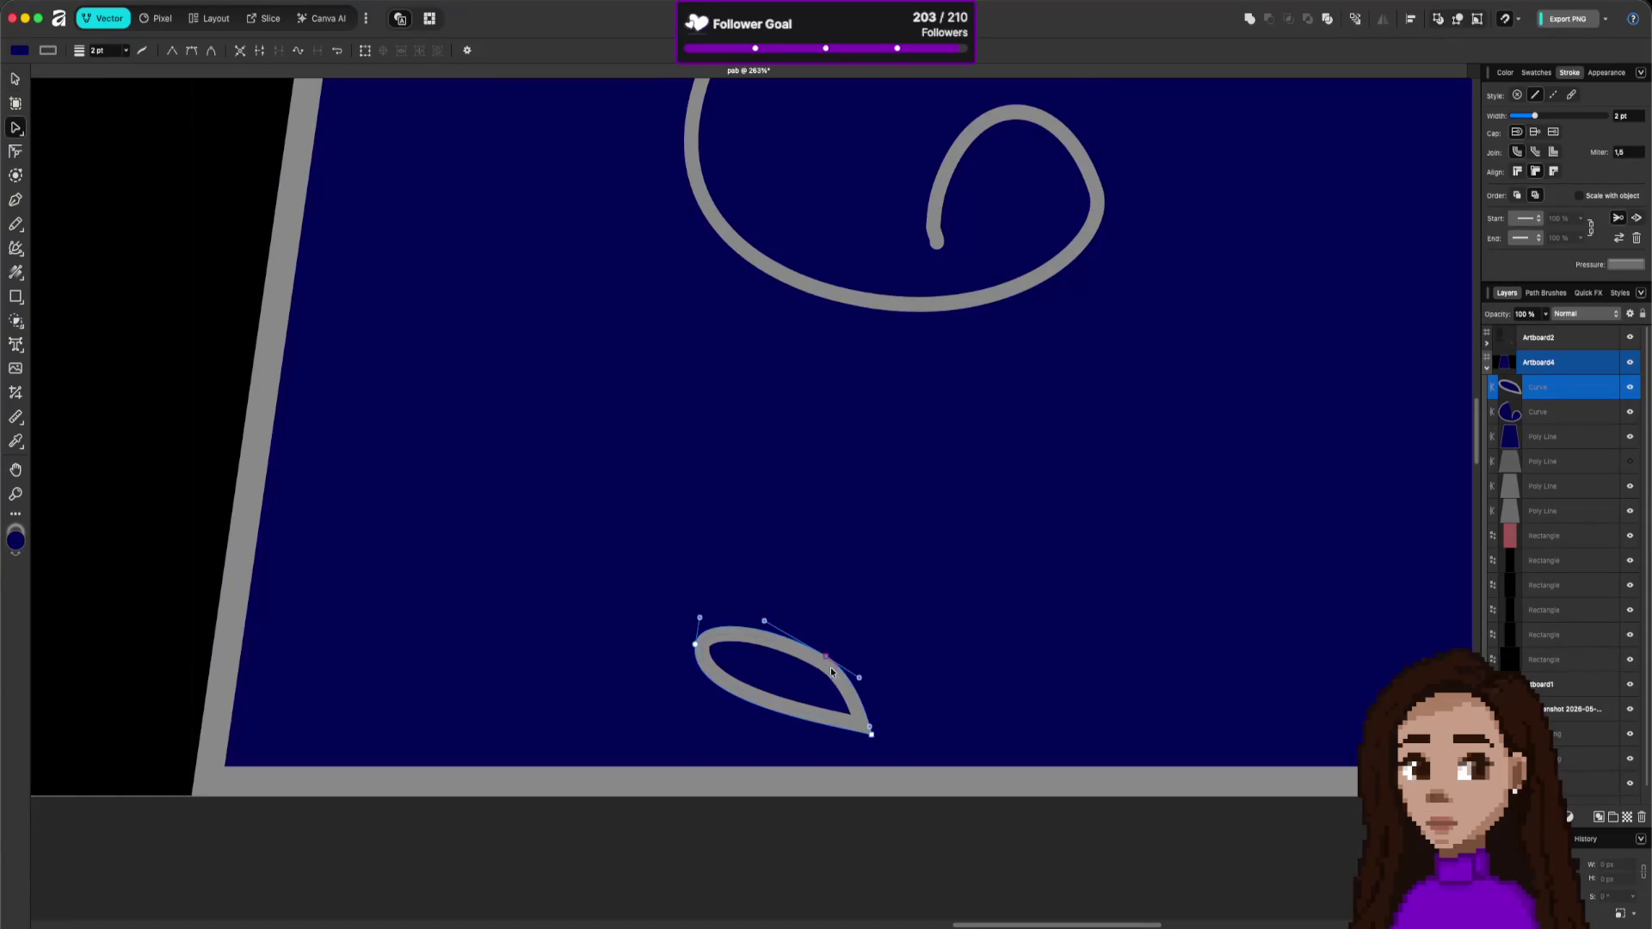
left_click(922, 689)
left_click(838, 680)
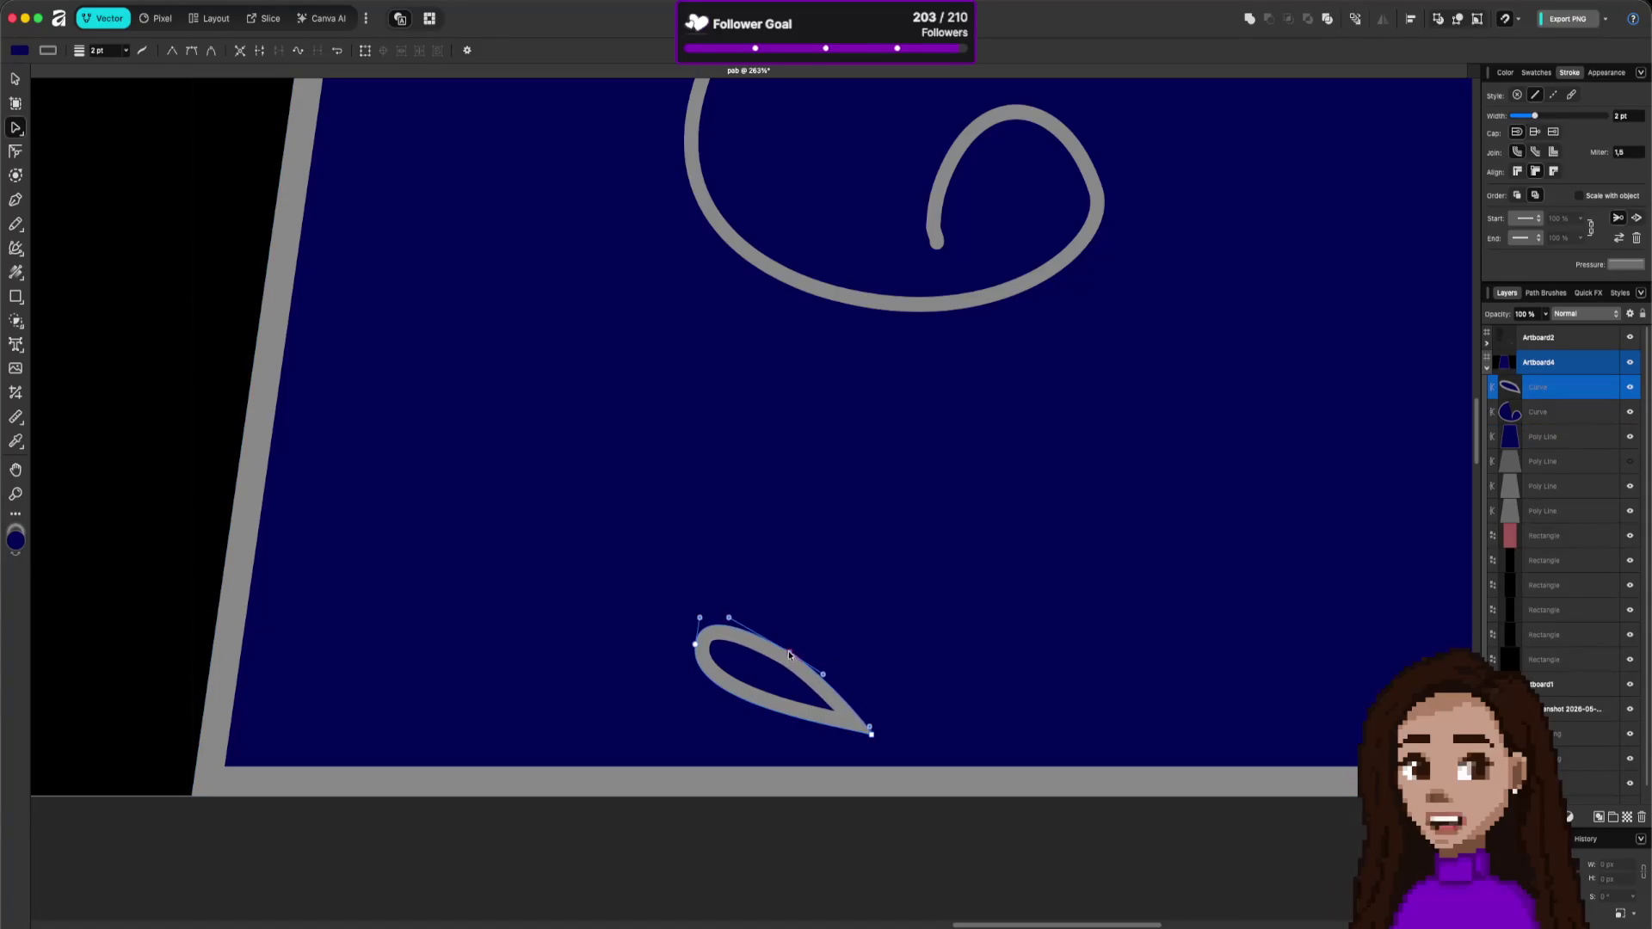
left_click_drag(800, 651, 795, 670)
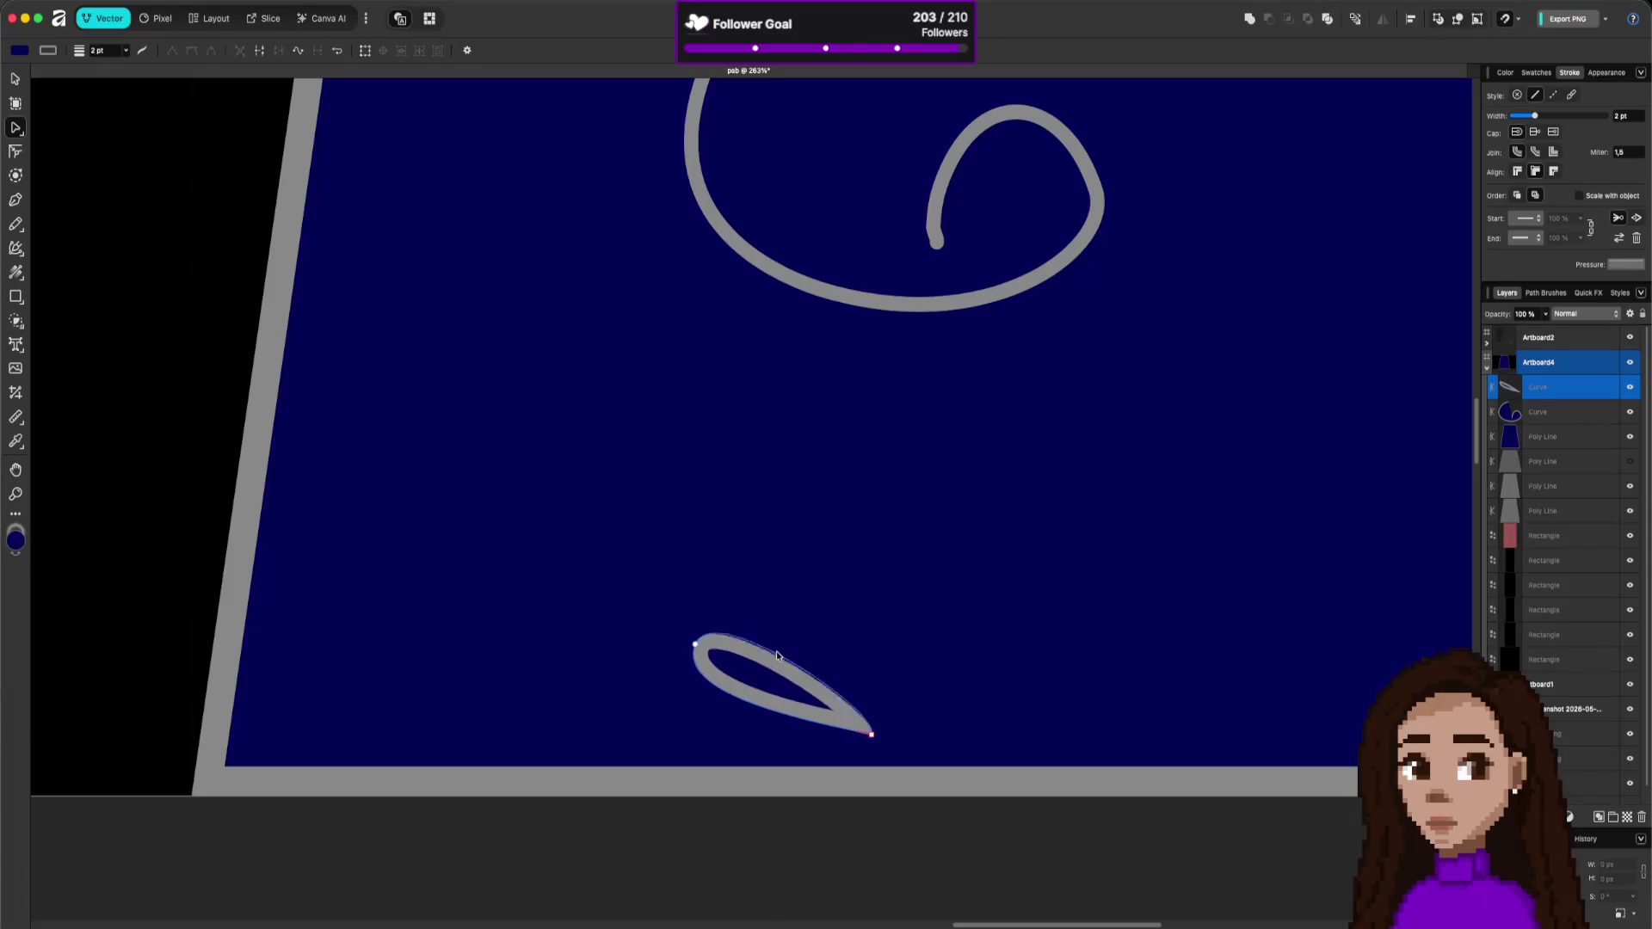
key("ctrl+z")
left_click(871, 738)
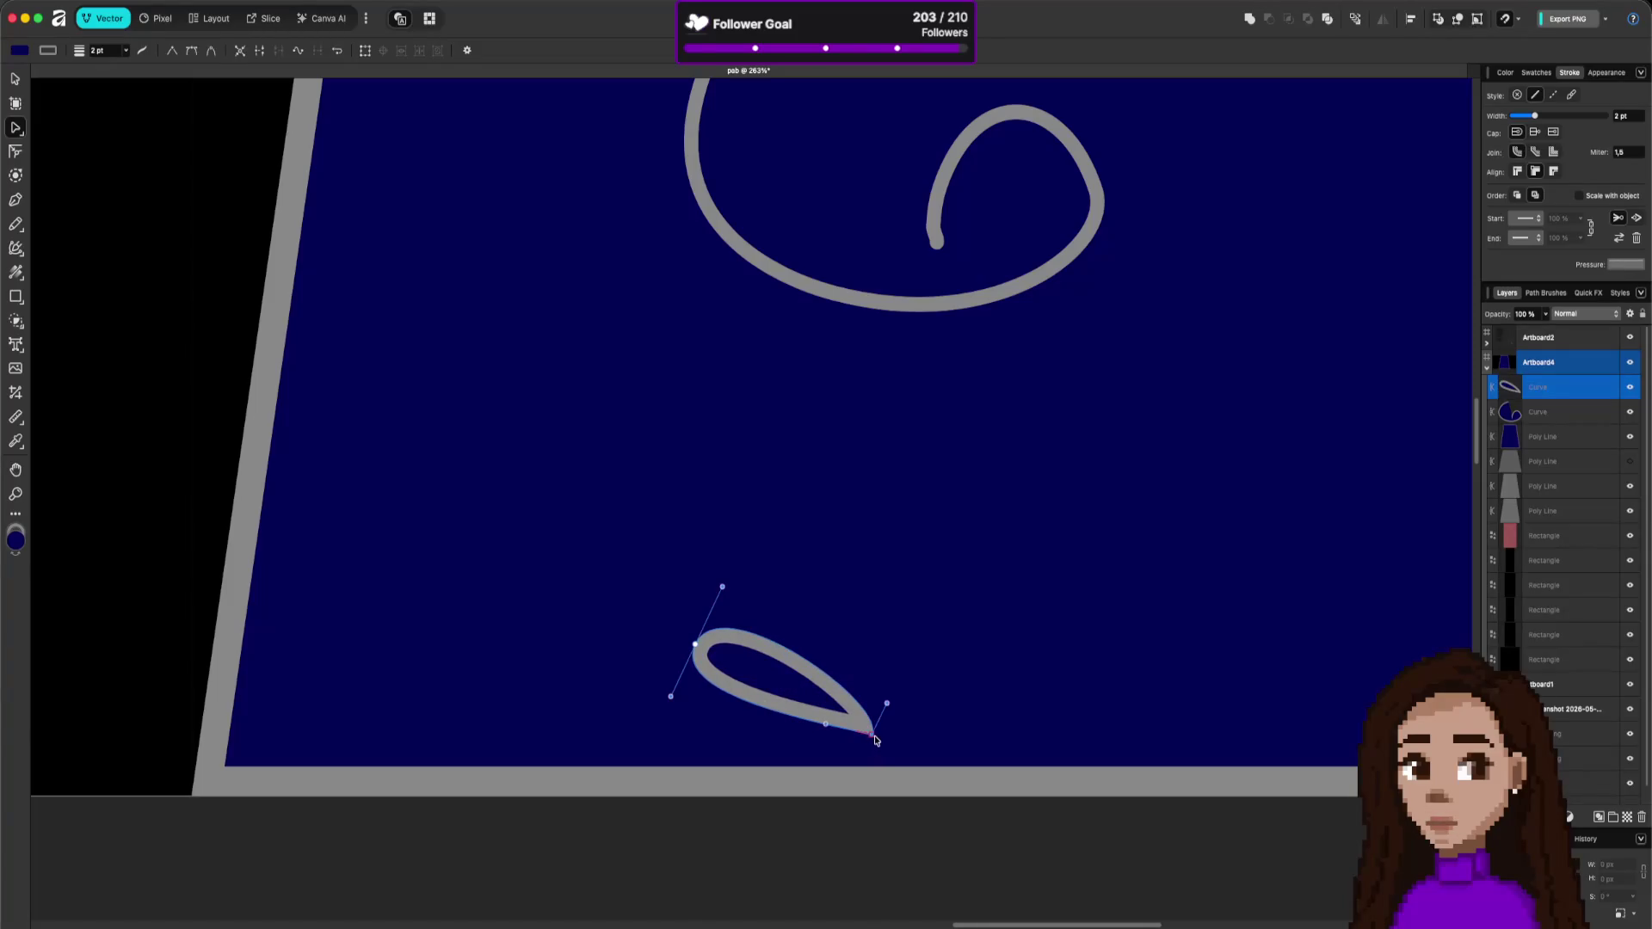
mouse_move(832, 732)
left_mouse_down()
mouse_move(850, 768)
mouse_move(825, 730)
mouse_move(854, 694)
mouse_move(888, 733)
left_mouse_up()
double_click(872, 735)
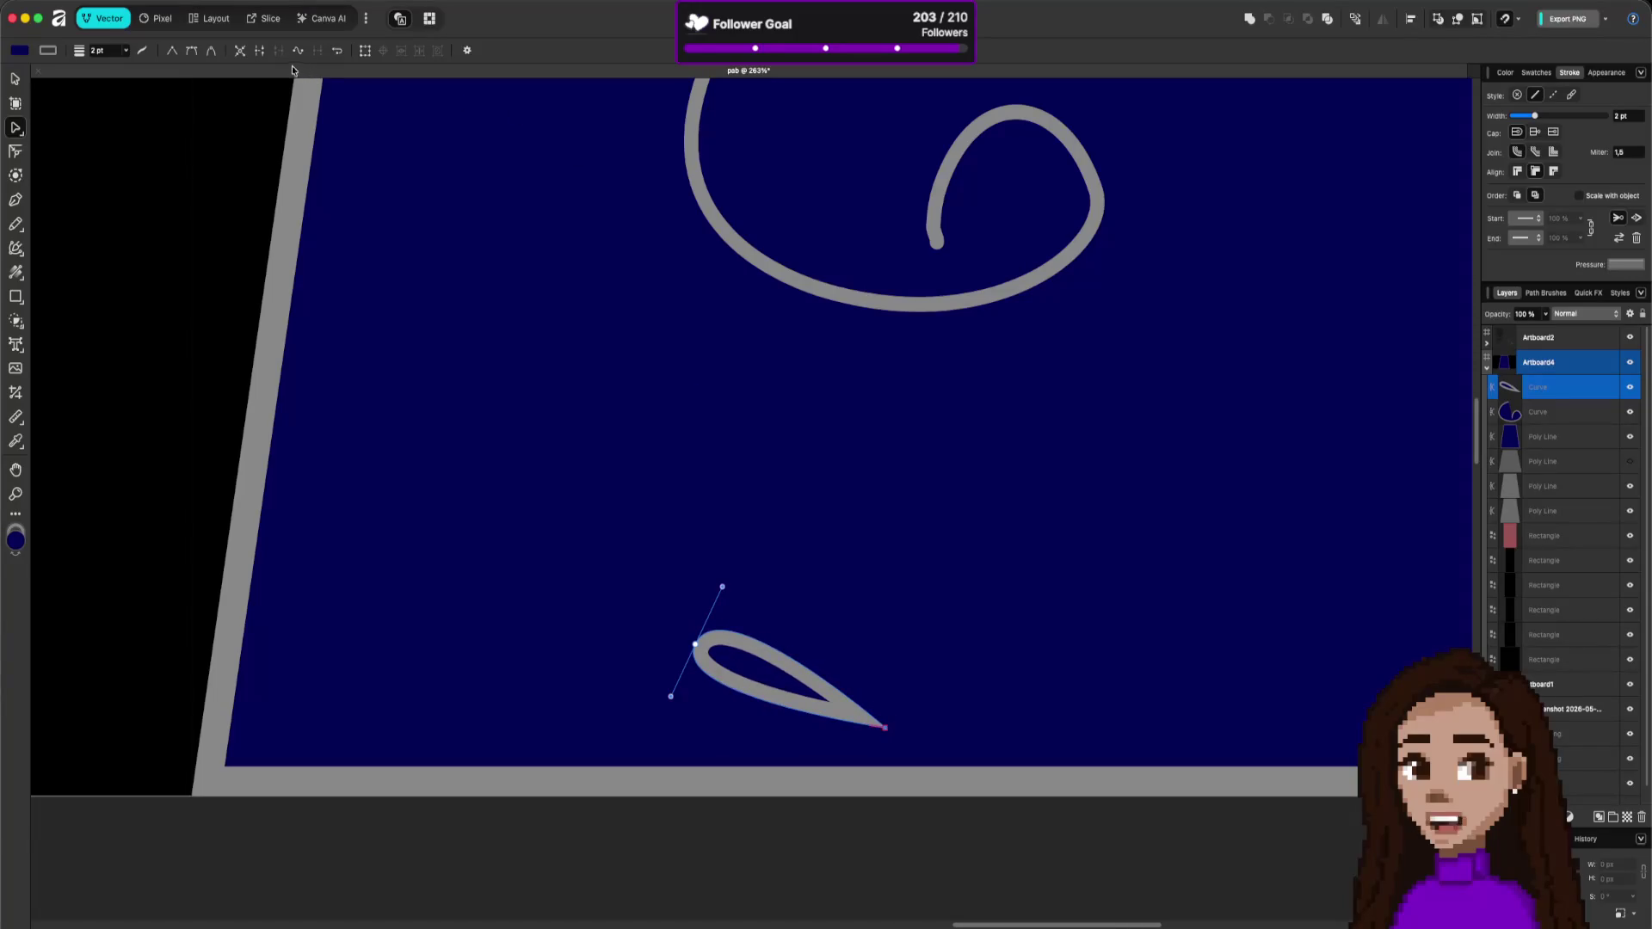
- Move the teardrop's tip up-right, bend its edges, and flatten its top into a flipper
mouse_move(885, 727)
left_mouse_down()
mouse_move(902, 693)
mouse_move(895, 712)
left_mouse_up()
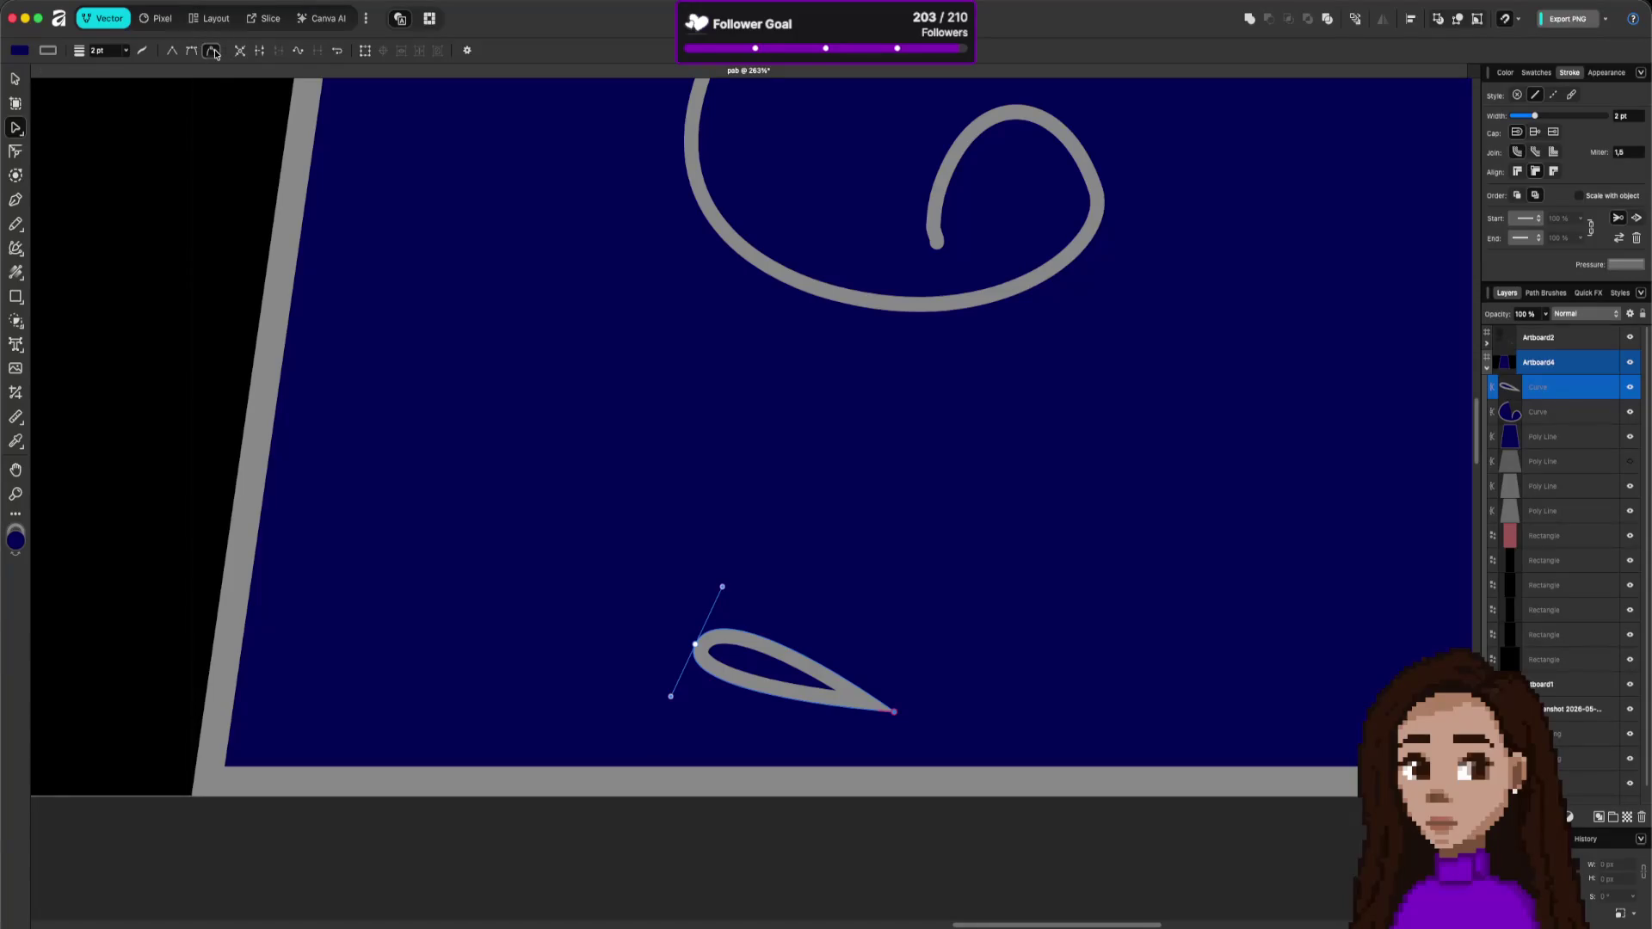
left_click_drag(785, 641, 793, 624)
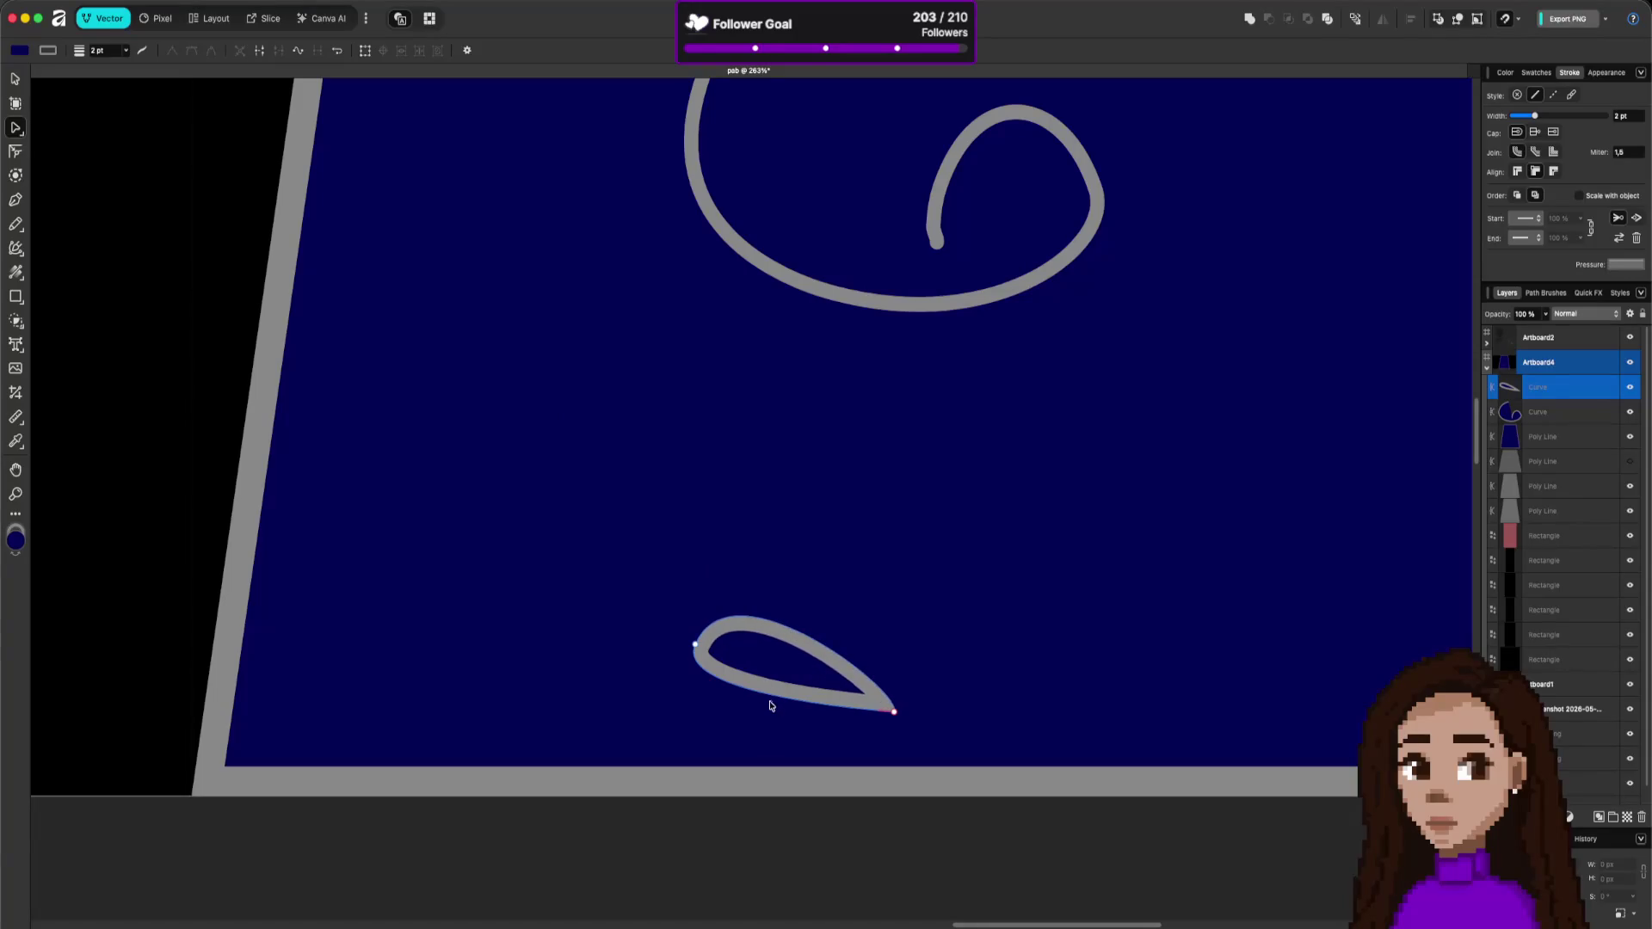
left_click_drag(774, 699, 773, 713)
left_click(895, 716)
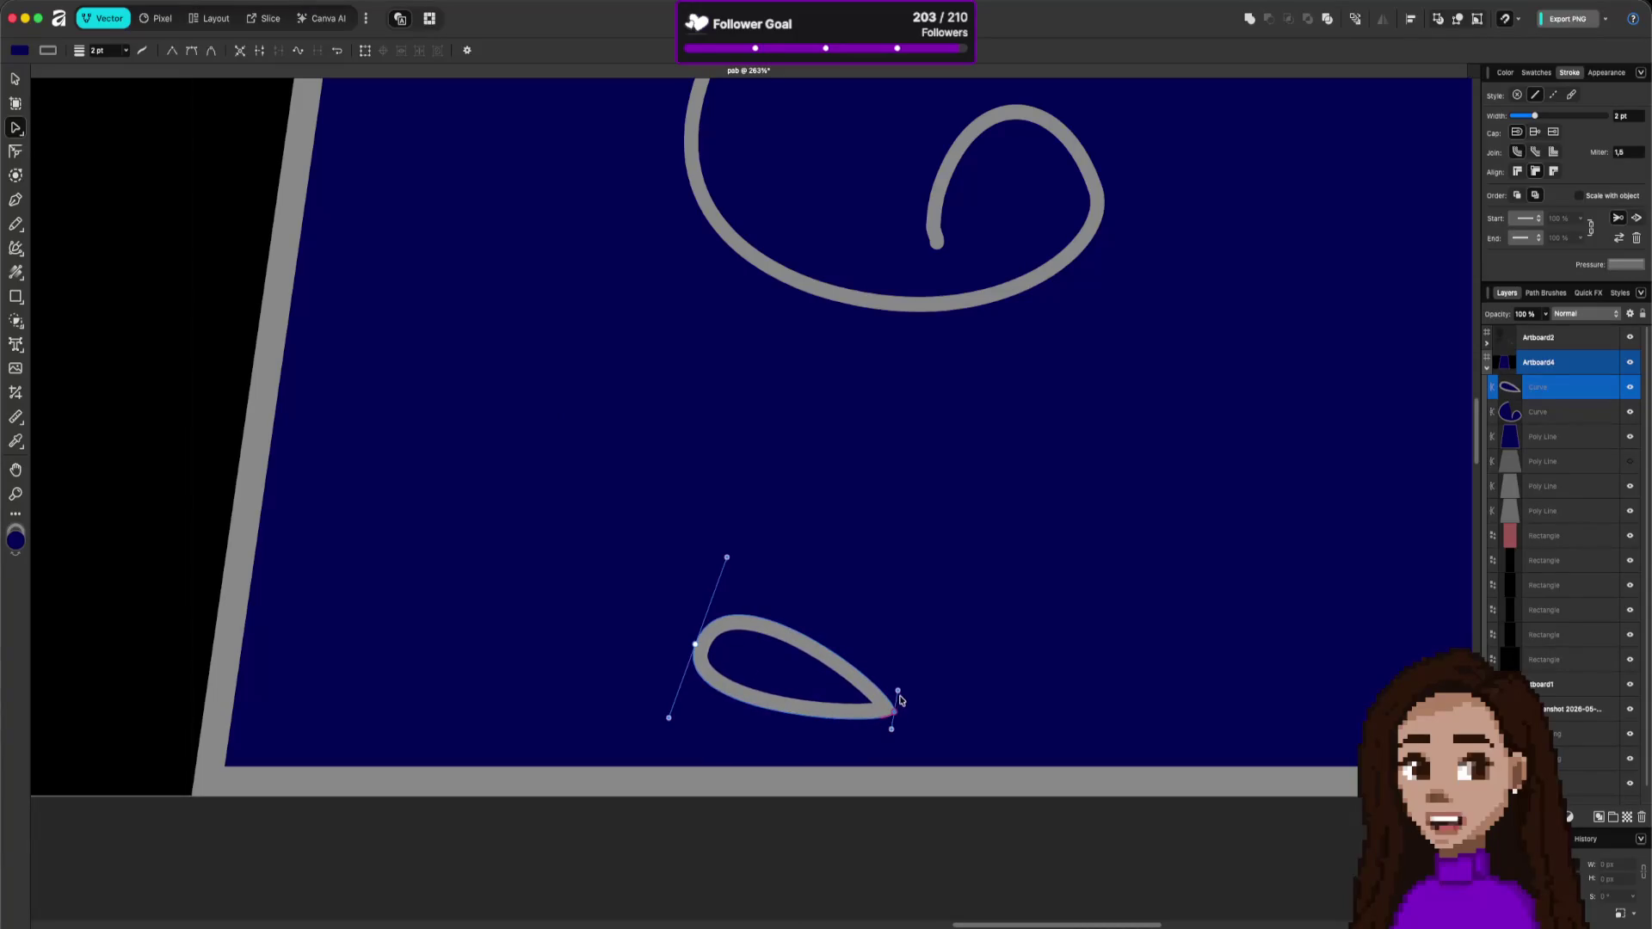
mouse_move(899, 693)
left_mouse_down()
mouse_move(880, 679)
mouse_move(863, 730)
left_mouse_up()
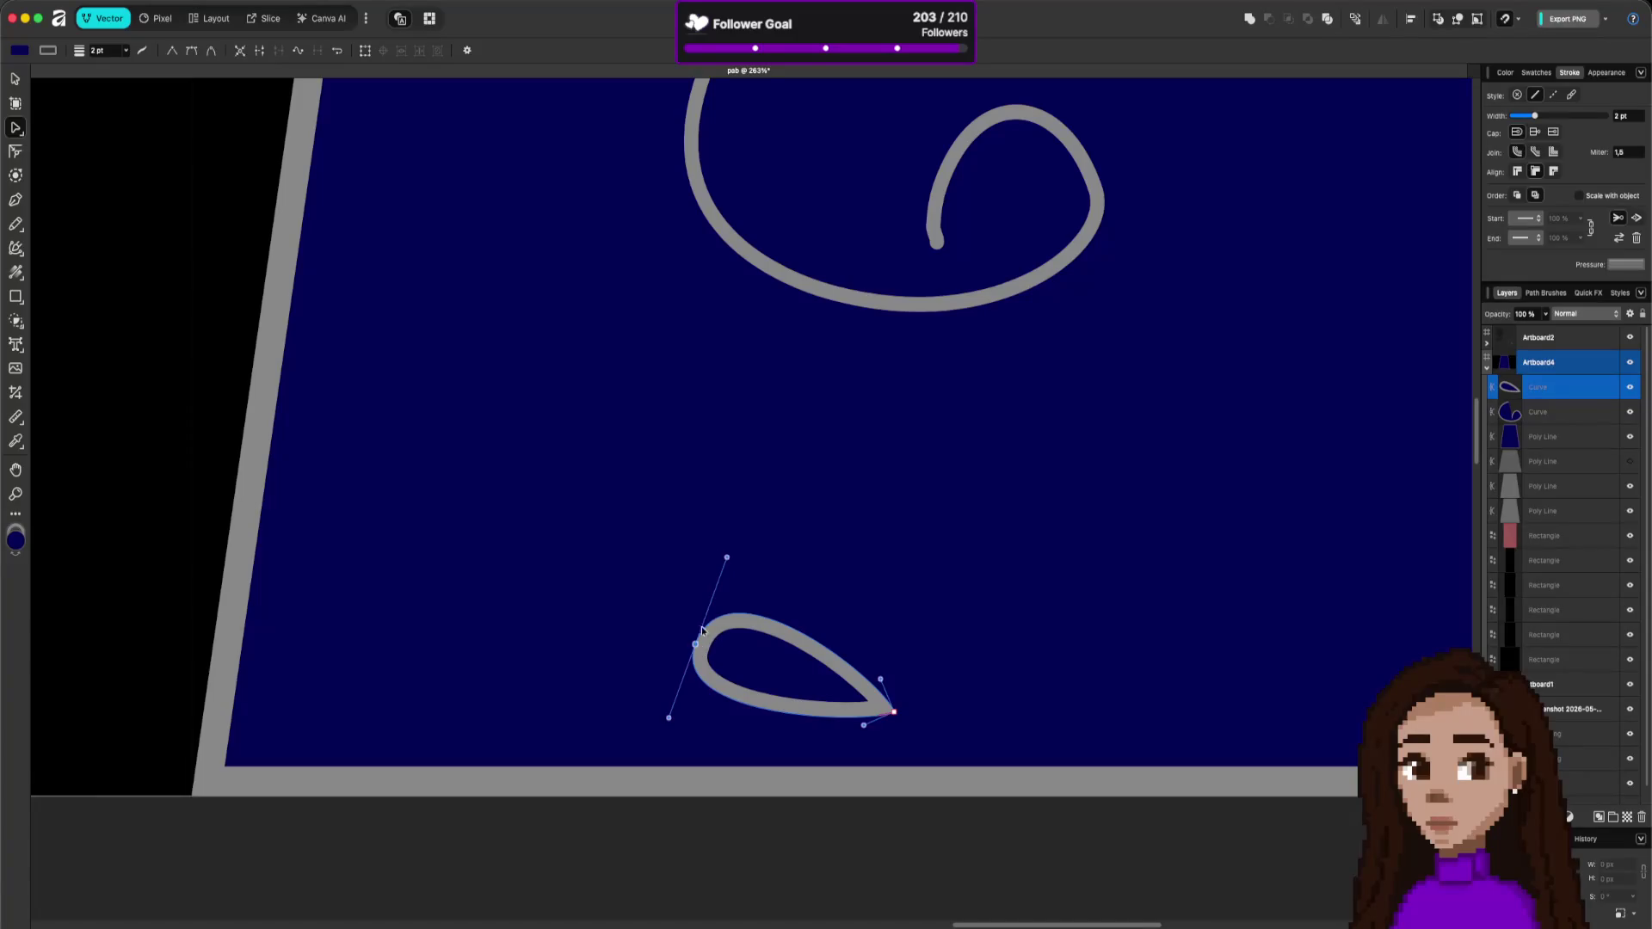
mouse_move(727, 561)
left_mouse_down()
mouse_move(708, 575)
mouse_move(722, 579)
left_mouse_up()
scroll(1055, 600, "down", 5)
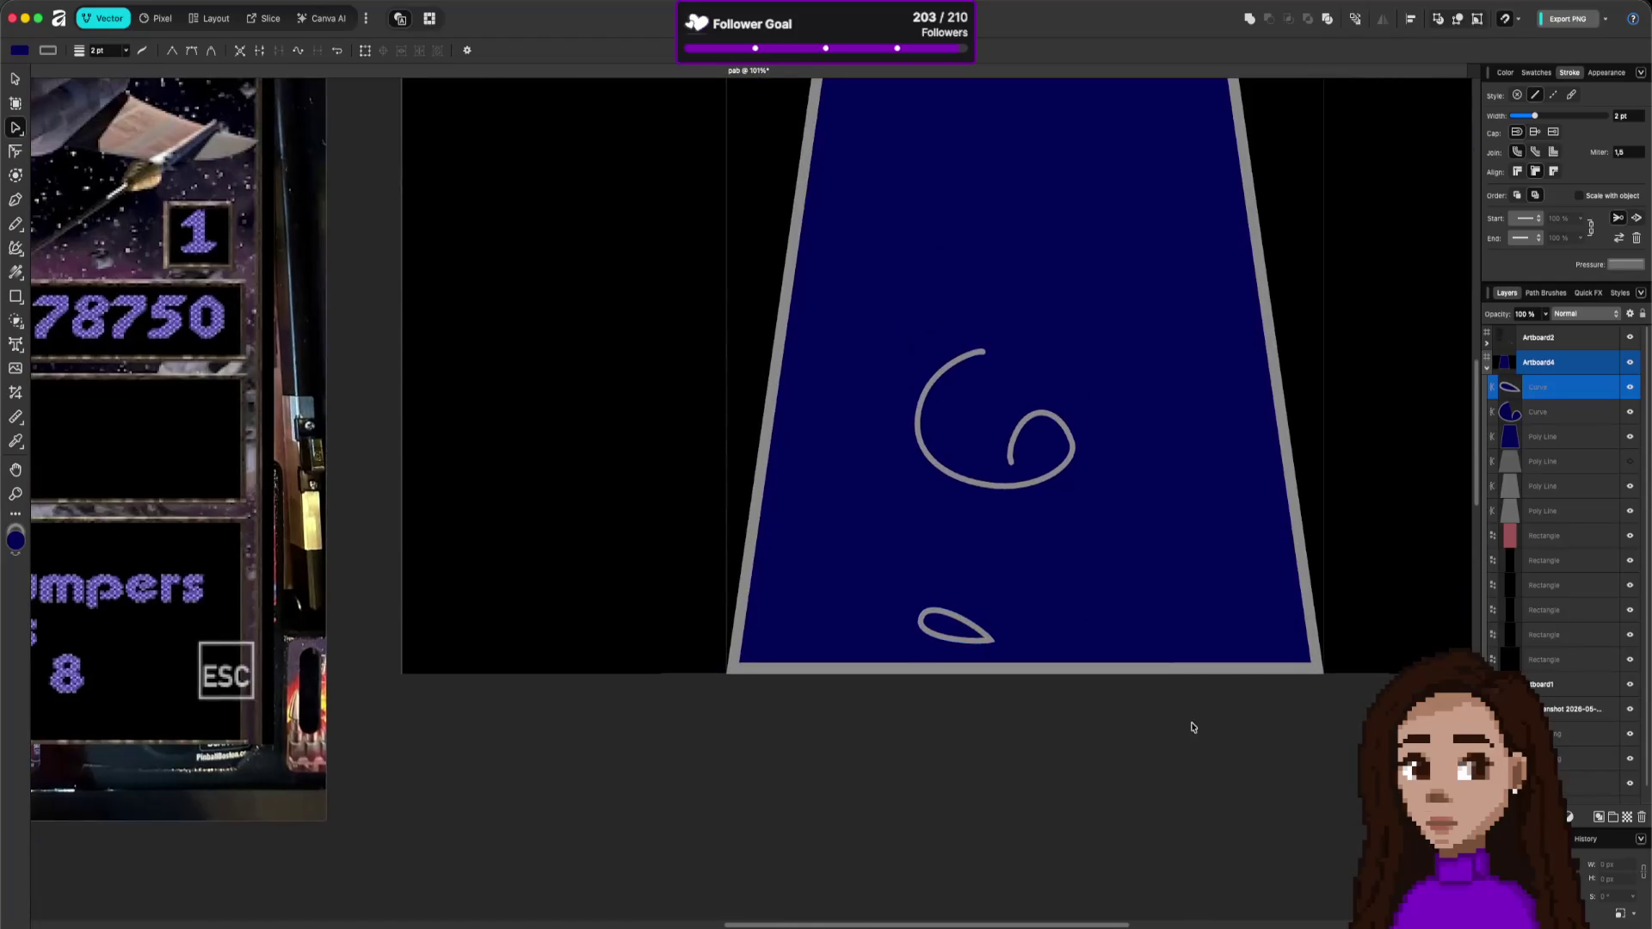
- Zoom in and drag the tip node's handle to refine the flipper's pointed tip
scroll(1196, 725, "left", 5)
scroll(1205, 720, "down", 3)
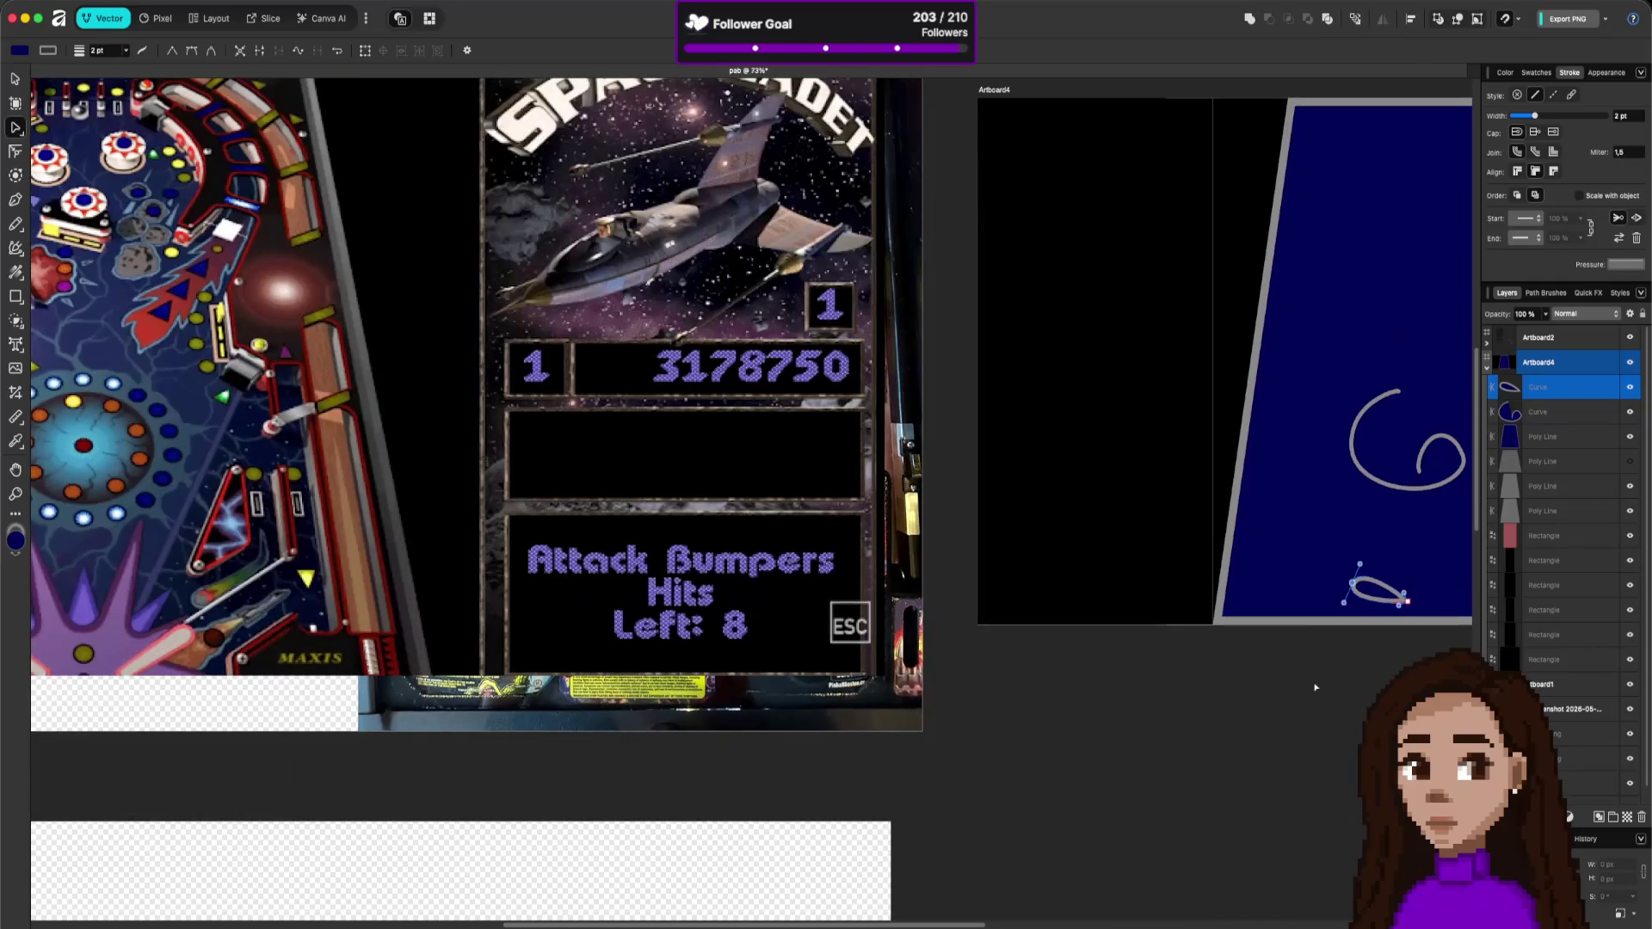
scroll(1350, 668, "right", 10)
scroll(1010, 571, "up", 1)
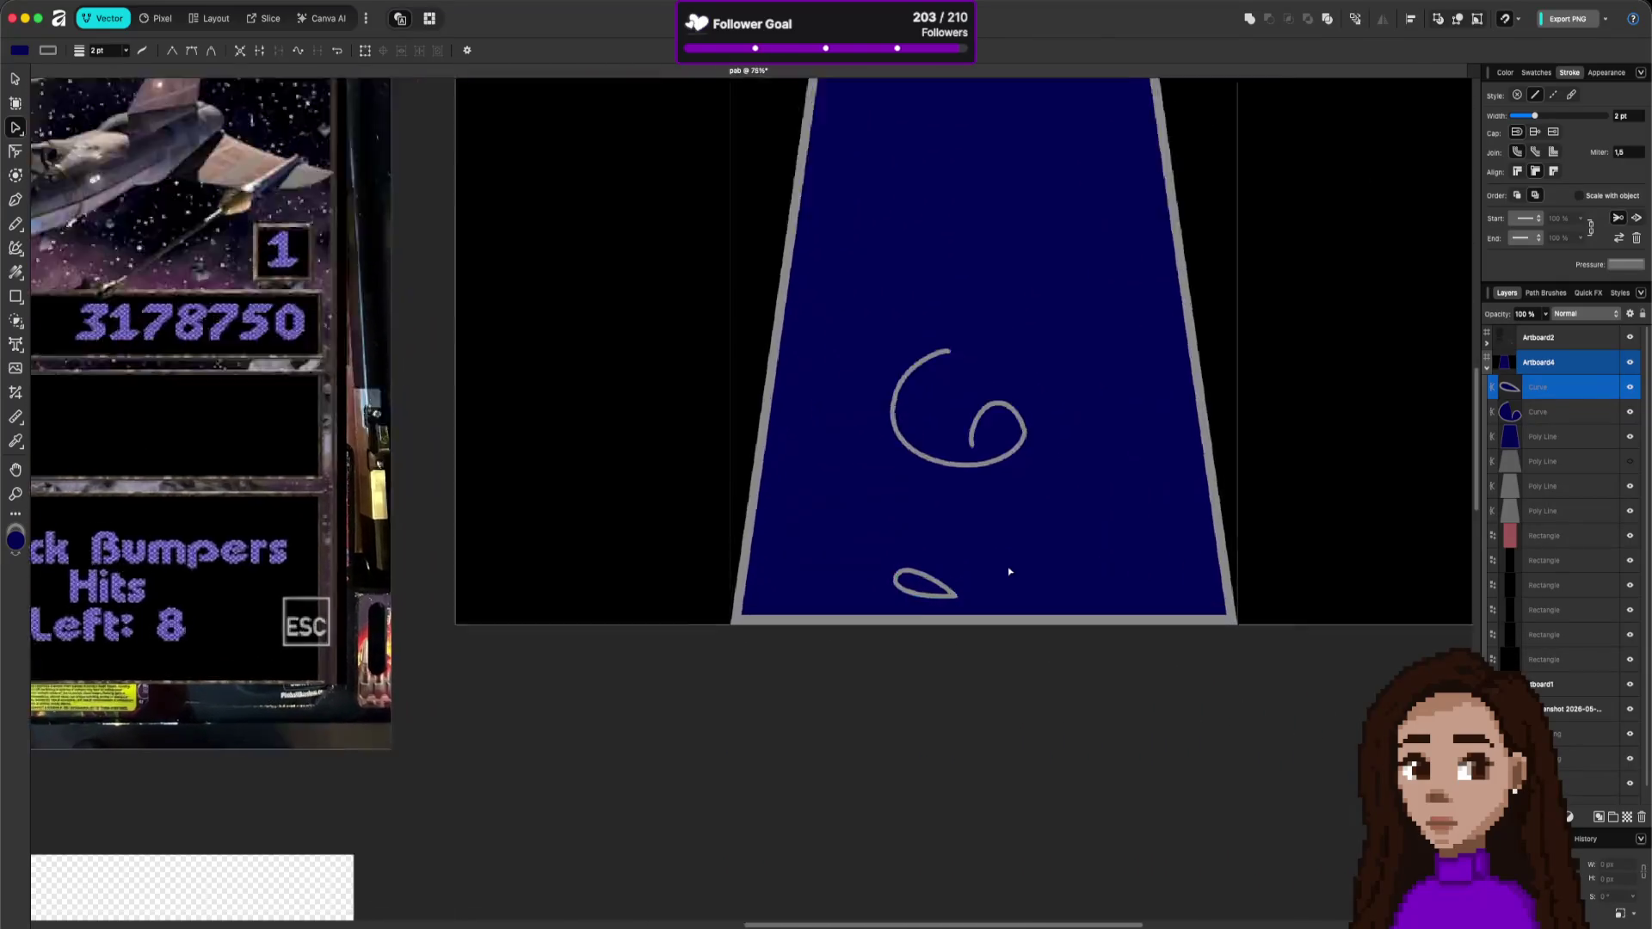
scroll(1011, 571, "up", 4)
left_click(926, 614)
scroll(932, 619, "up", 4)
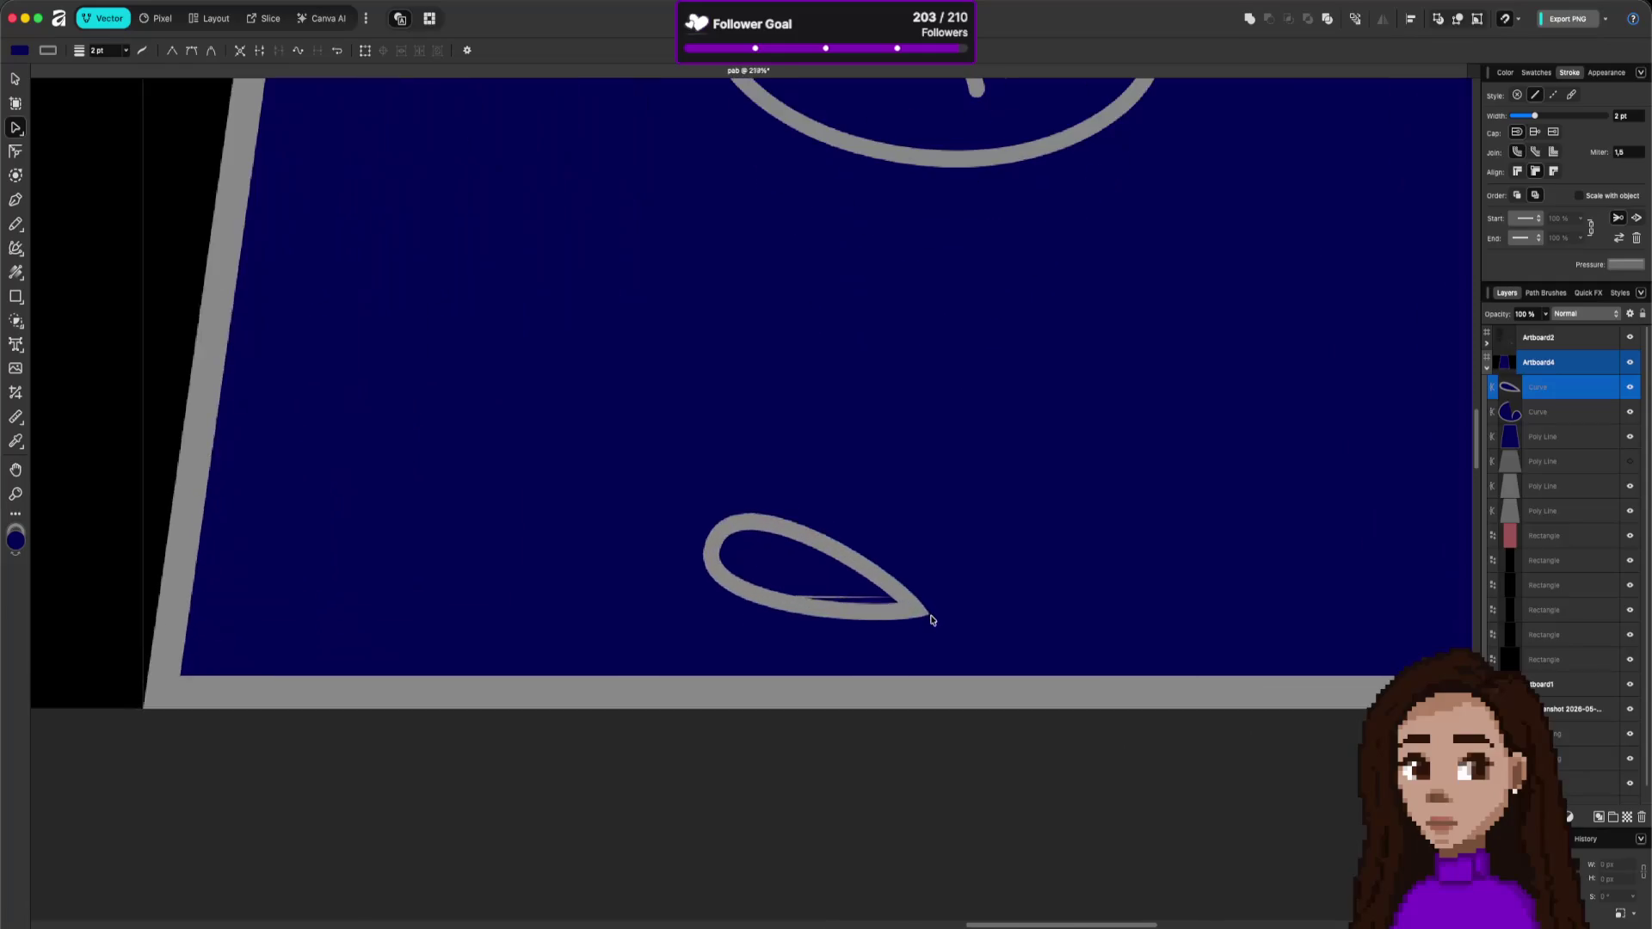
mouse_move(914, 582)
left_mouse_down()
mouse_move(940, 596)
mouse_move(912, 646)
left_mouse_up()
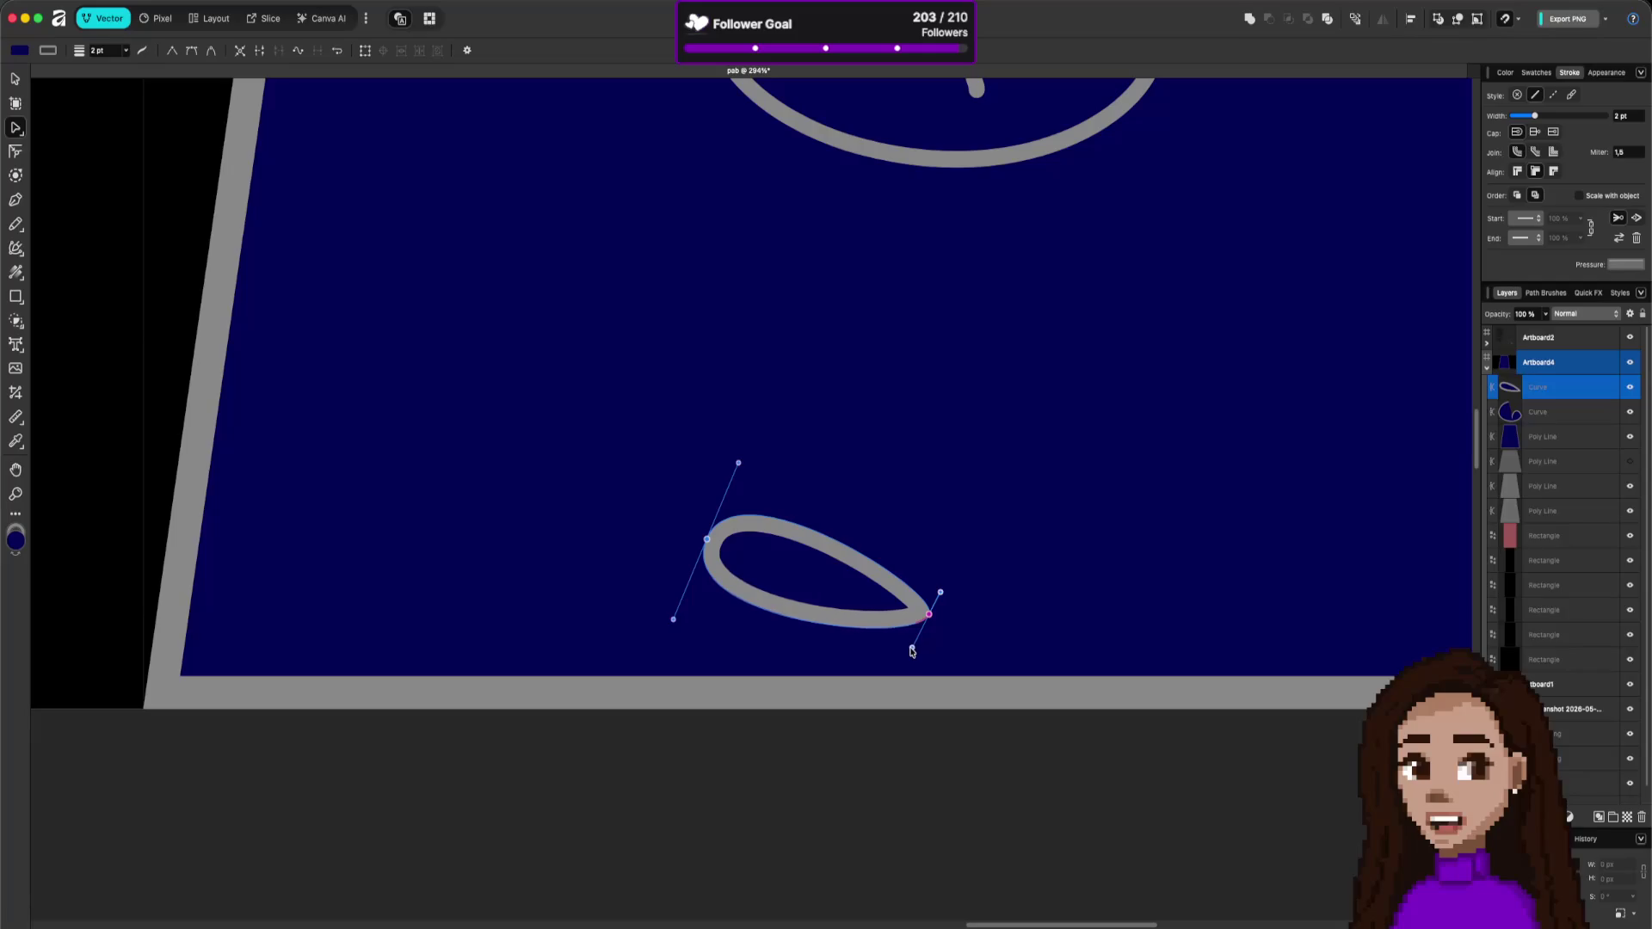
- Select the flipper curve and duplicate it with Cmd+J
left_click(909, 752)
scroll(943, 627, "down", 1)
scroll(944, 628, "down", 2)
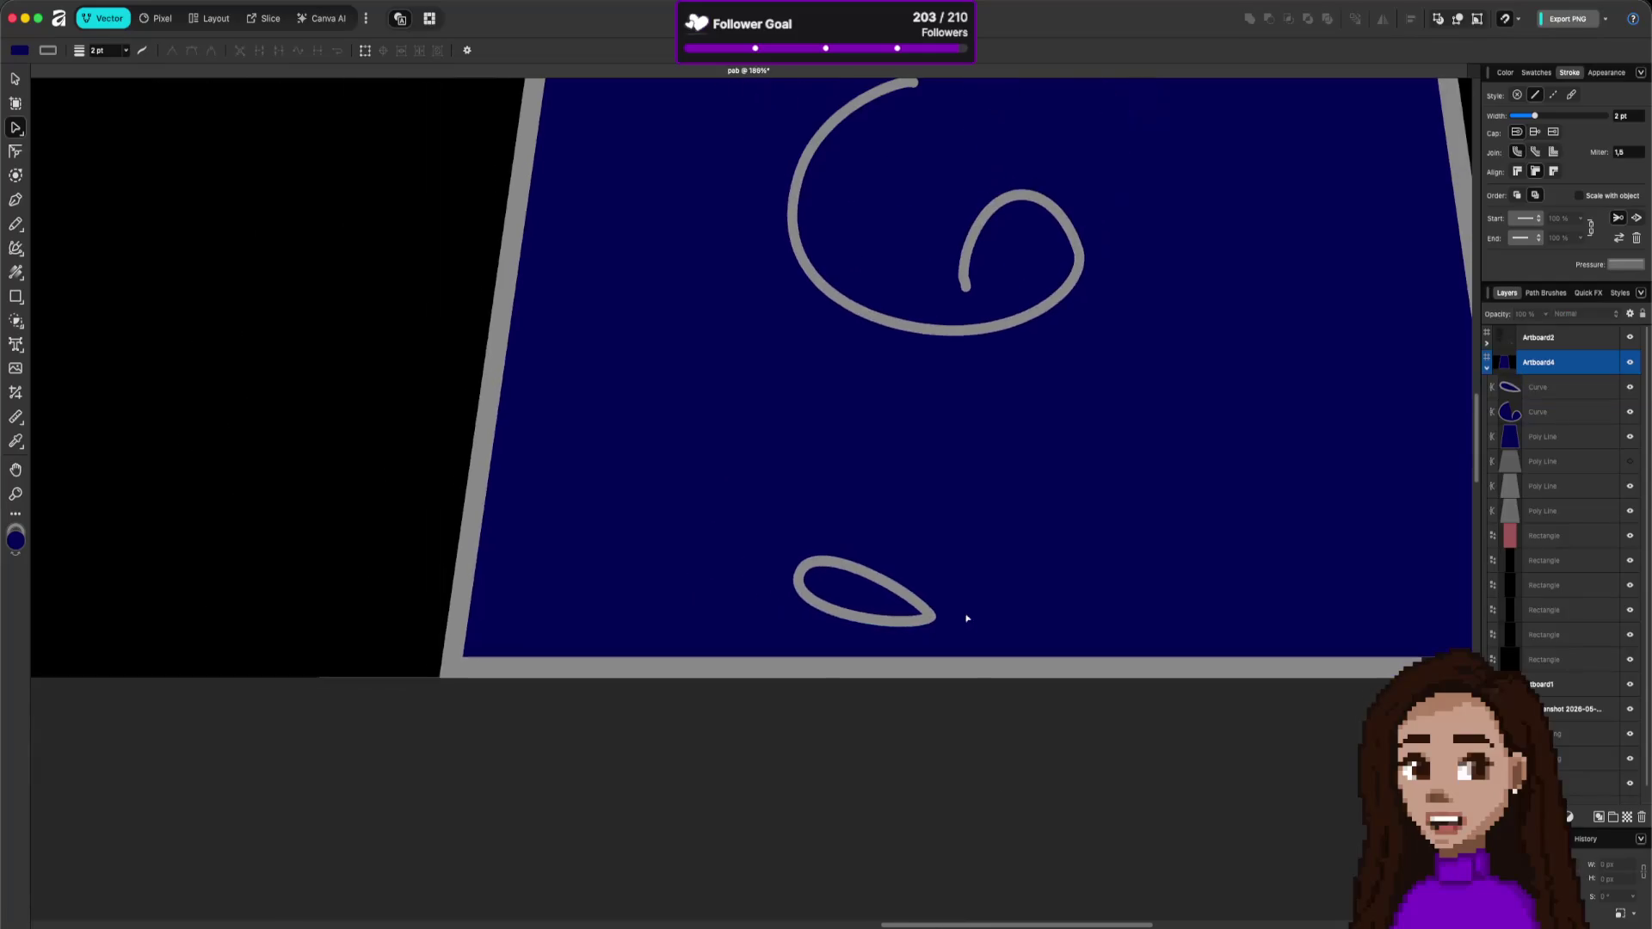
left_click(894, 592)
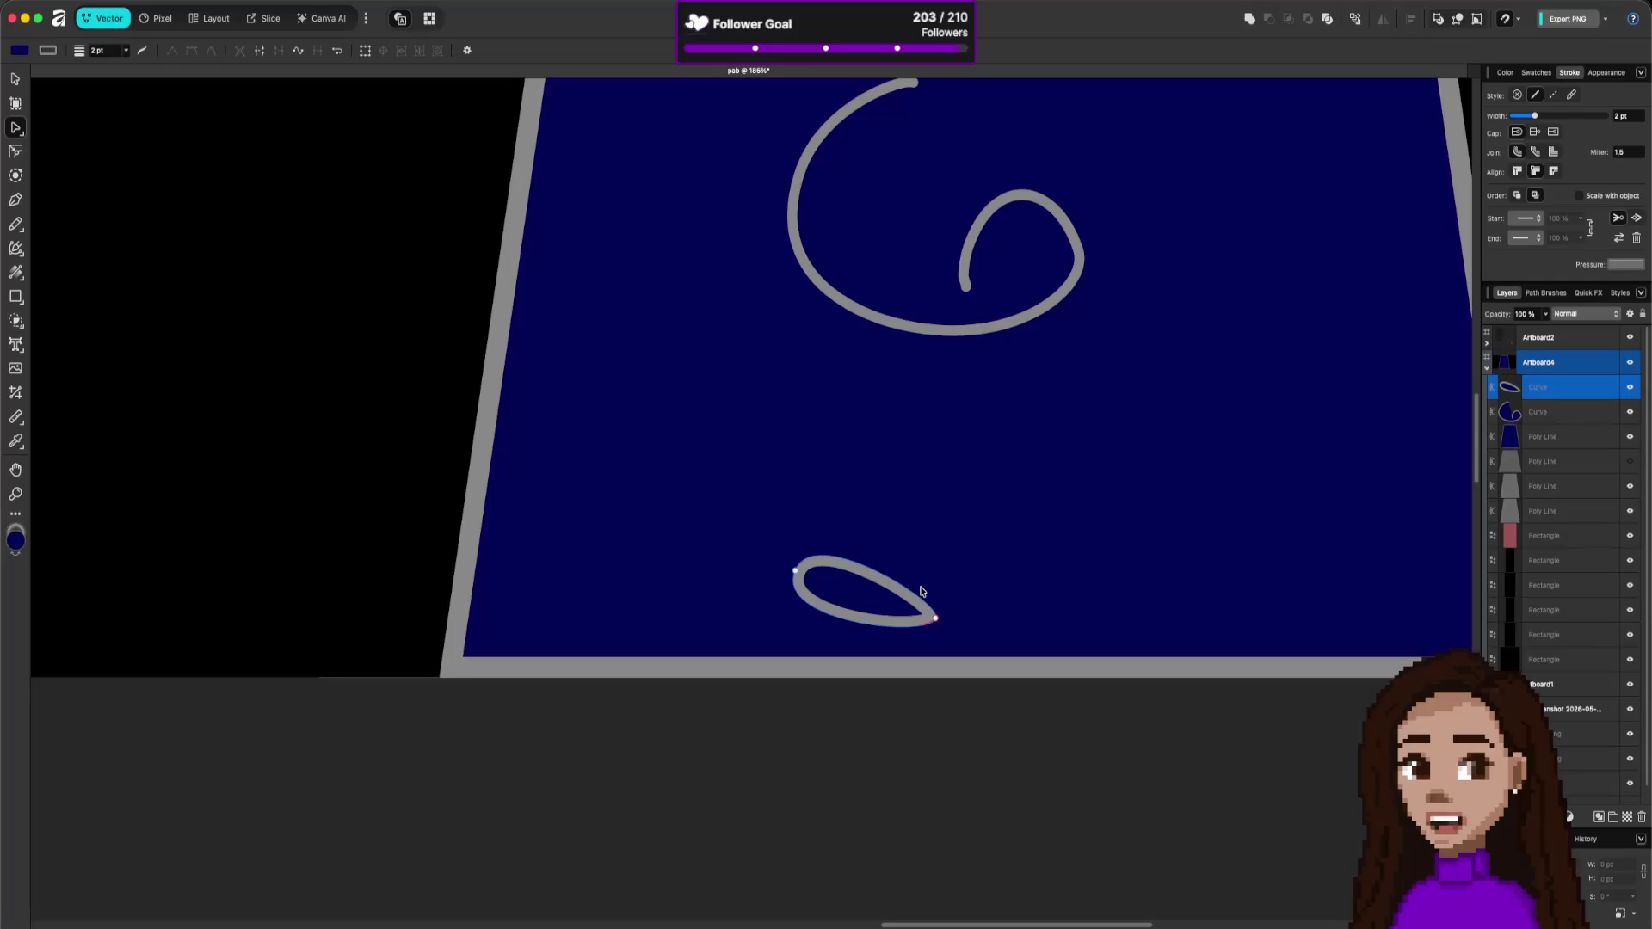
key("super+j")
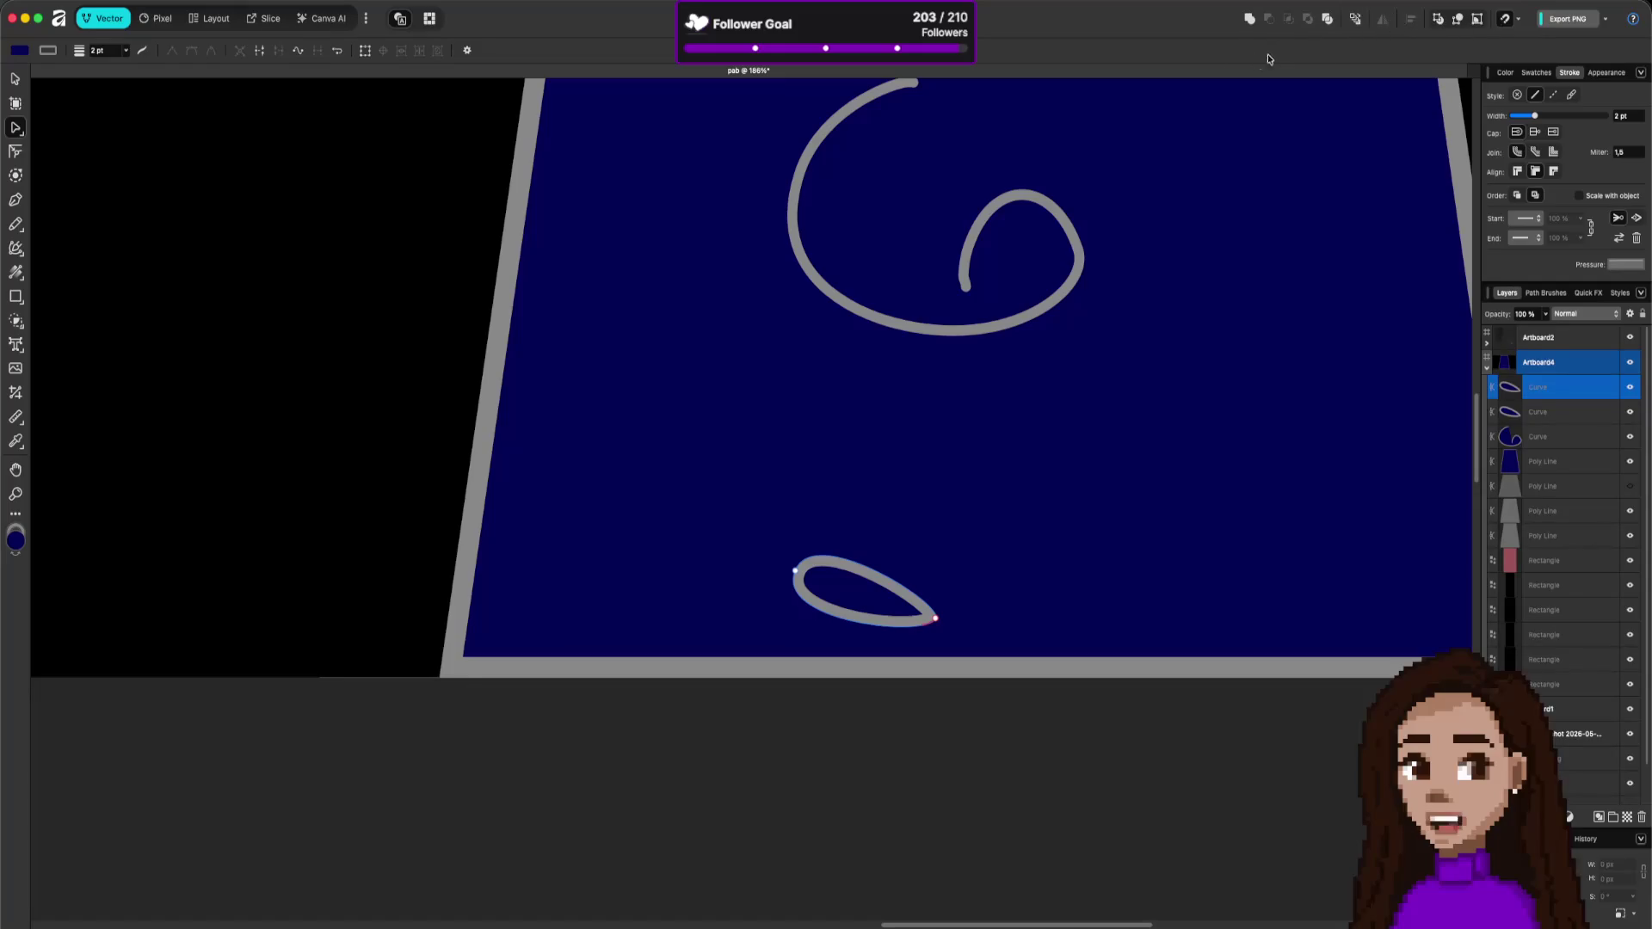
- Flip the copied flipper horizontally and drag it to the right of the first
key("v")
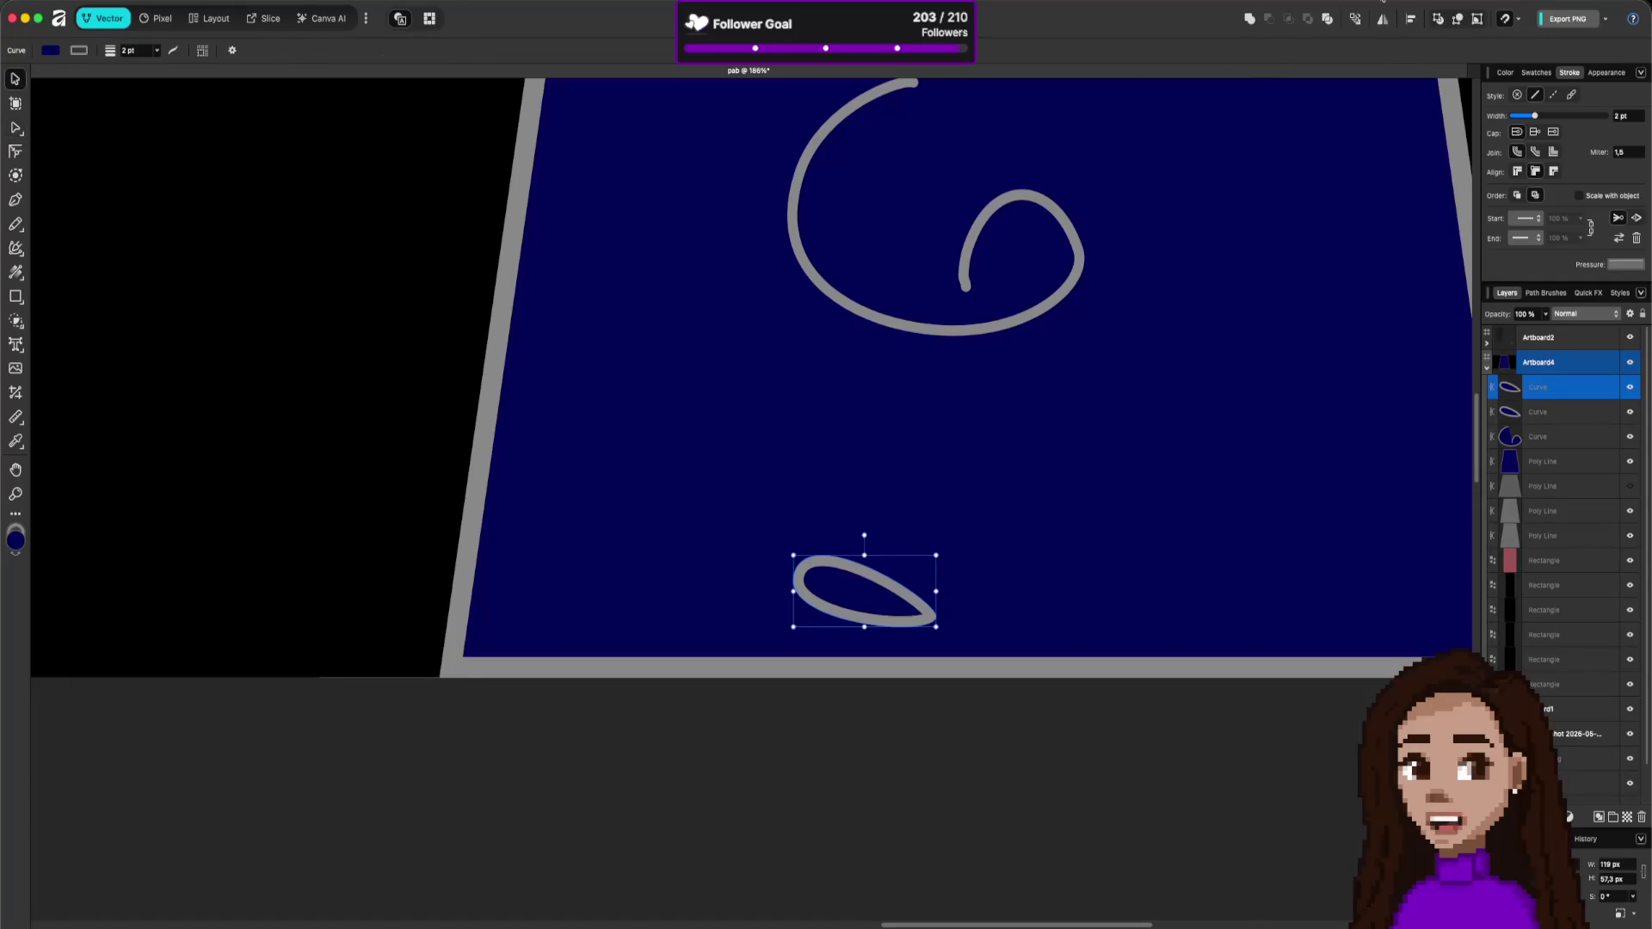
left_click(1382, 18)
left_click(1406, 41)
mouse_move(945, 581)
left_mouse_down()
mouse_move(967, 568)
mouse_move(962, 587)
mouse_move(1121, 583)
mouse_move(1098, 576)
left_mouse_up()
key("ctrl+z")
- Delete the large G-shaped scribble from the playfield
scroll(1206, 410, "down", 2)
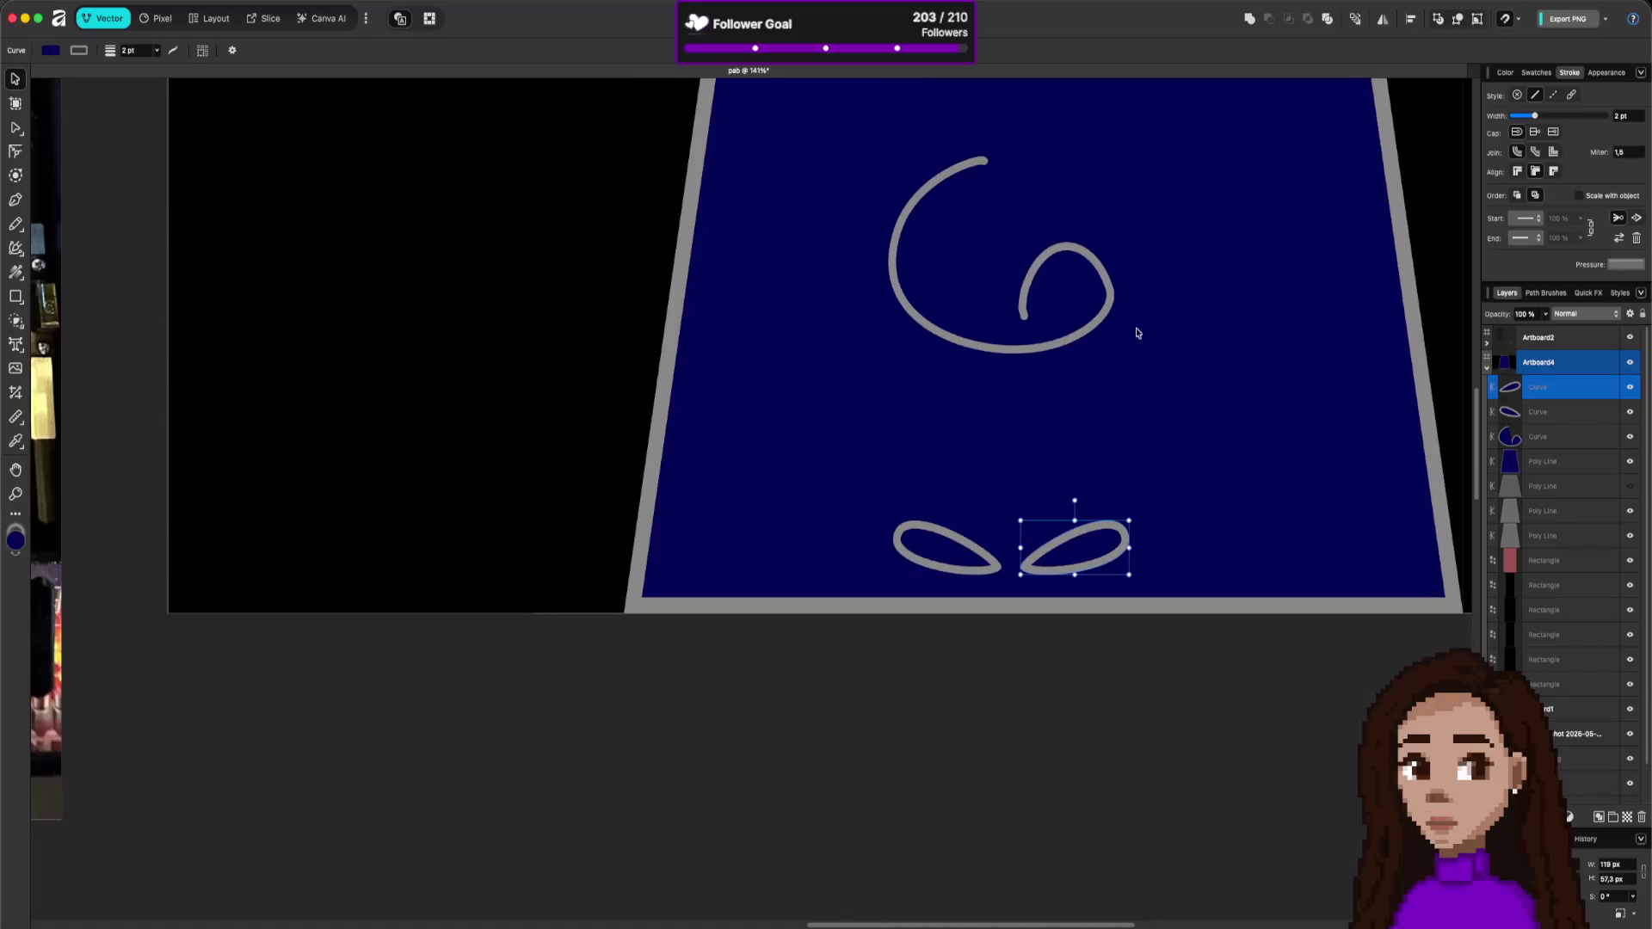
left_click(1091, 312)
key("Delete")
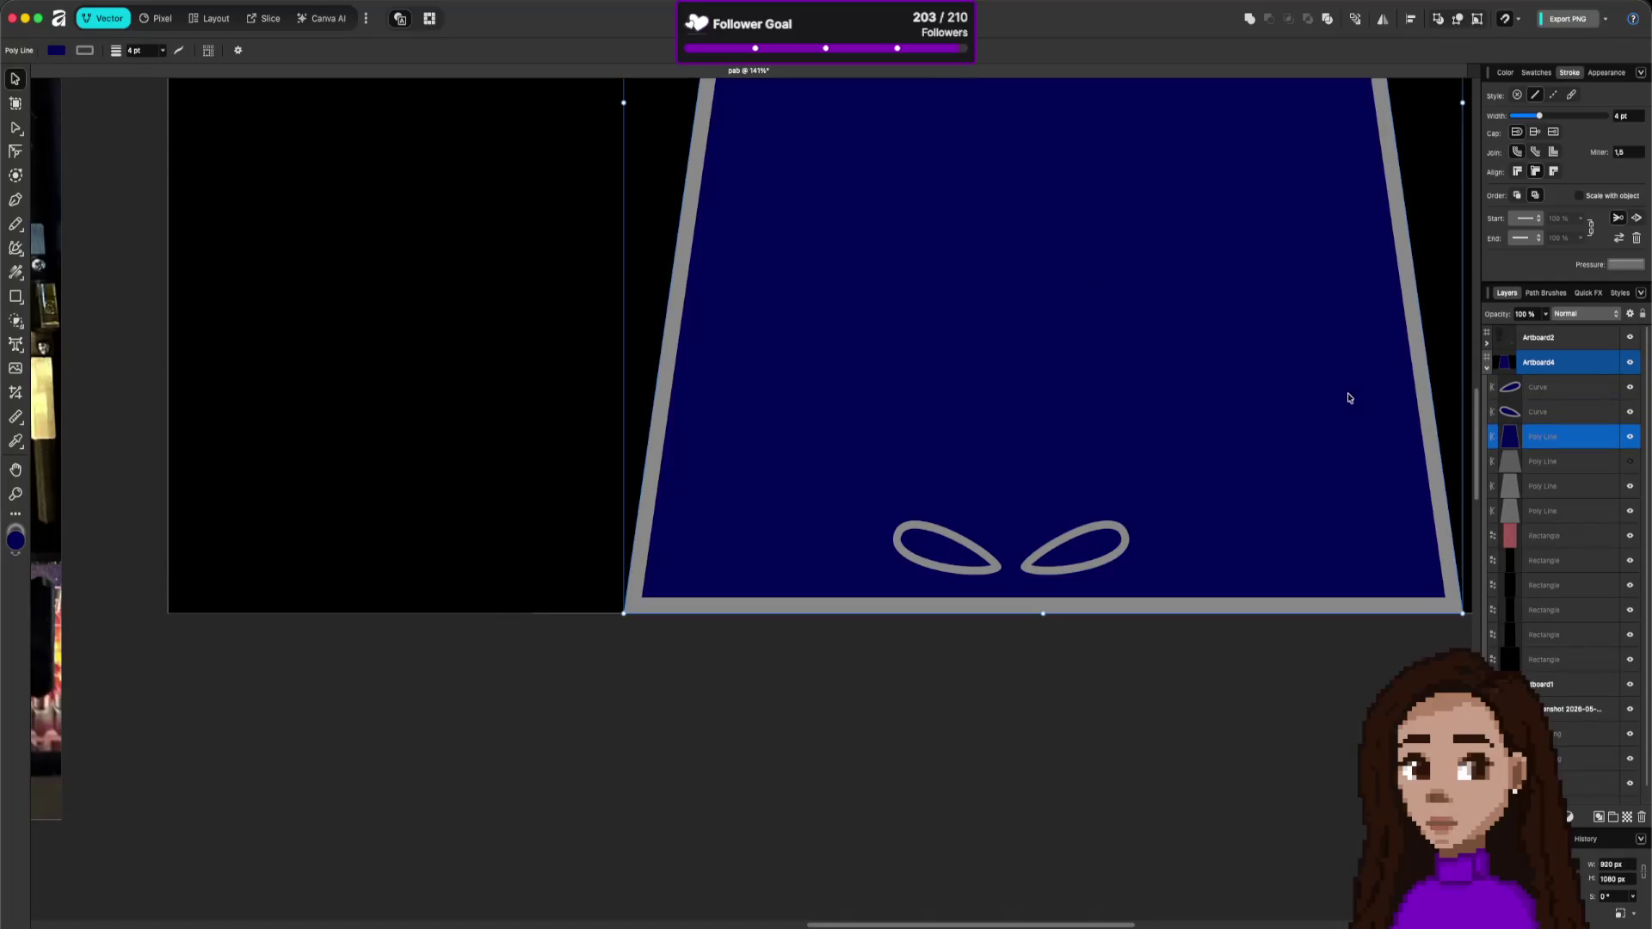
scroll(1204, 405, "right", 5)
scroll(1118, 465, "up", 2)
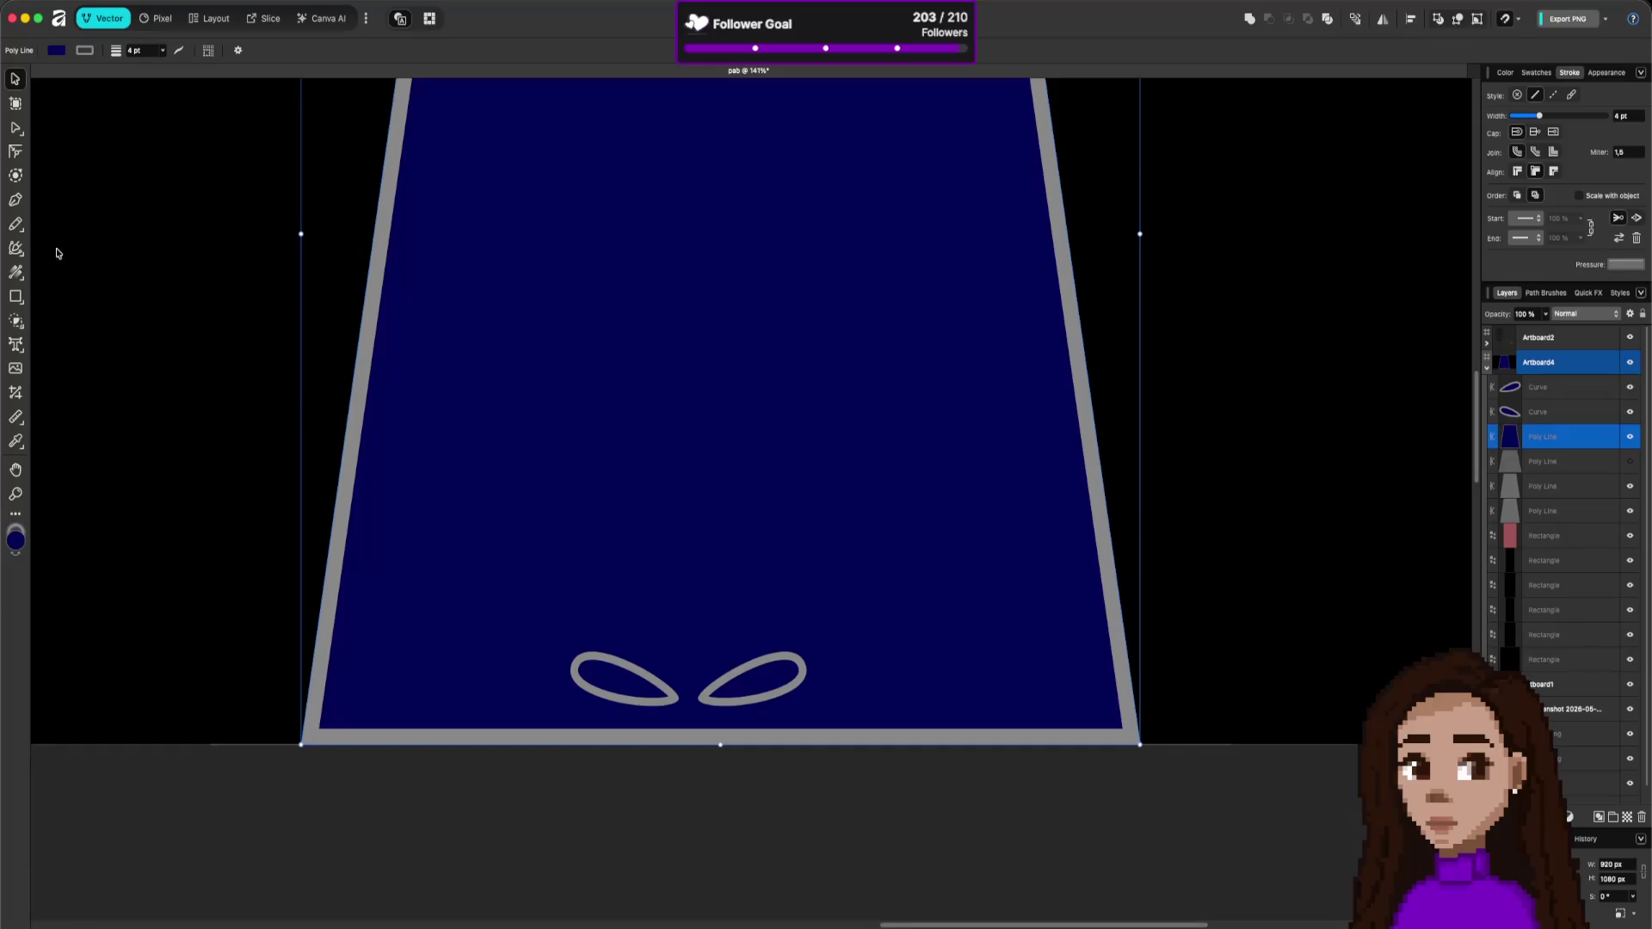
left_click(23, 229)
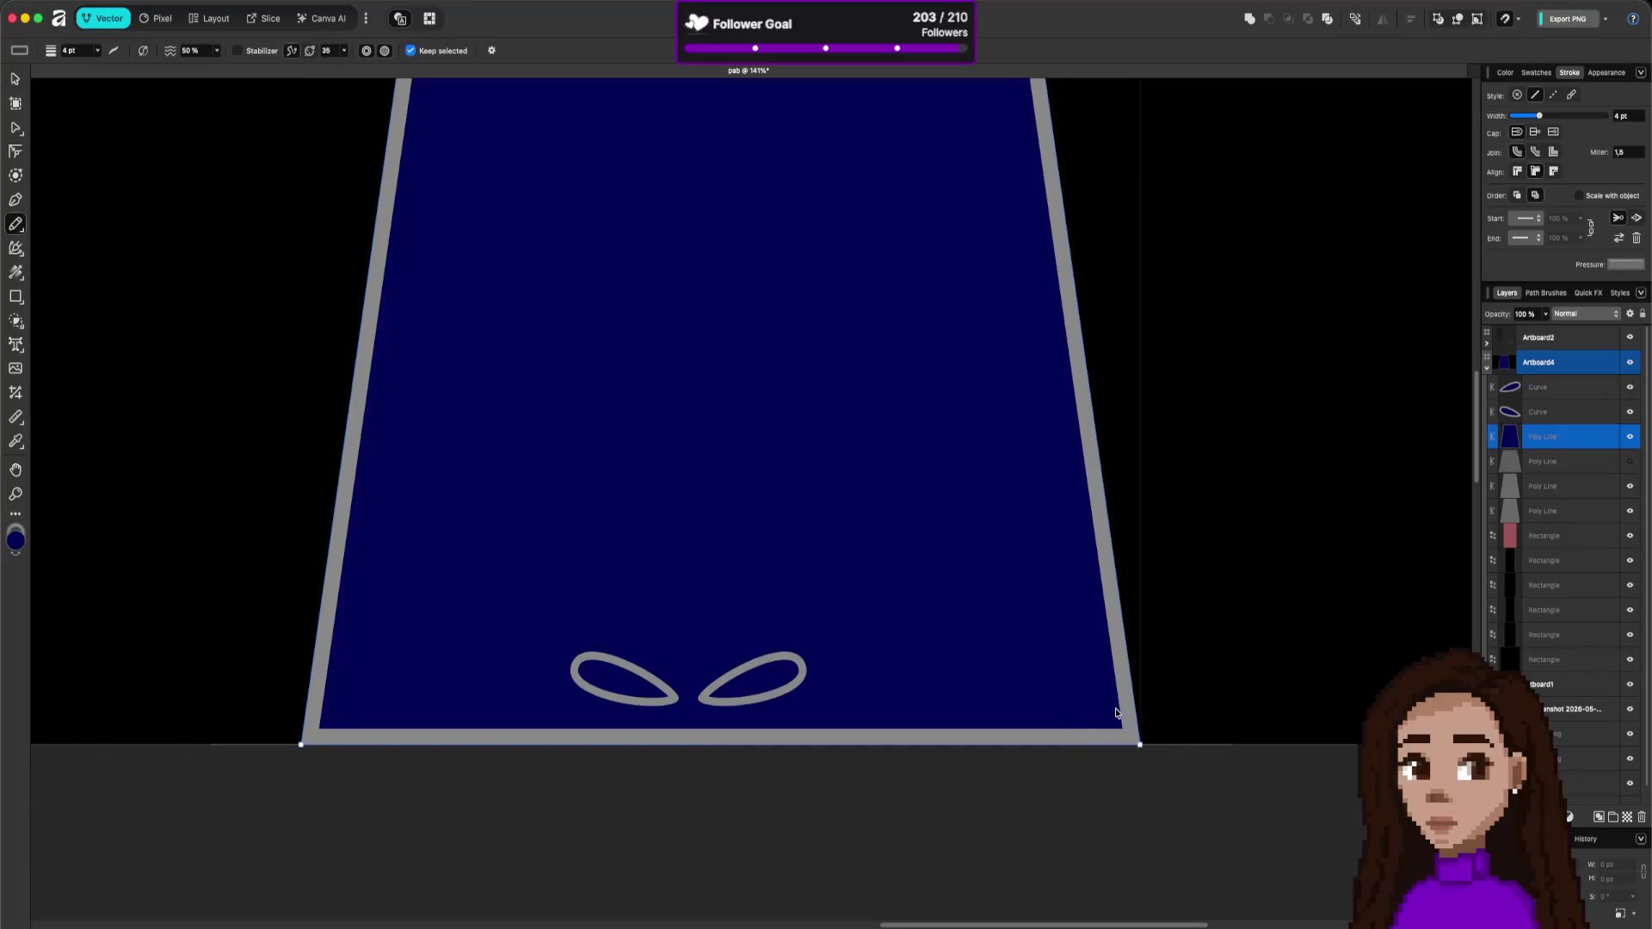
- Sketch a small grey blob near the bottom-right with the Pencil tool
key("b")
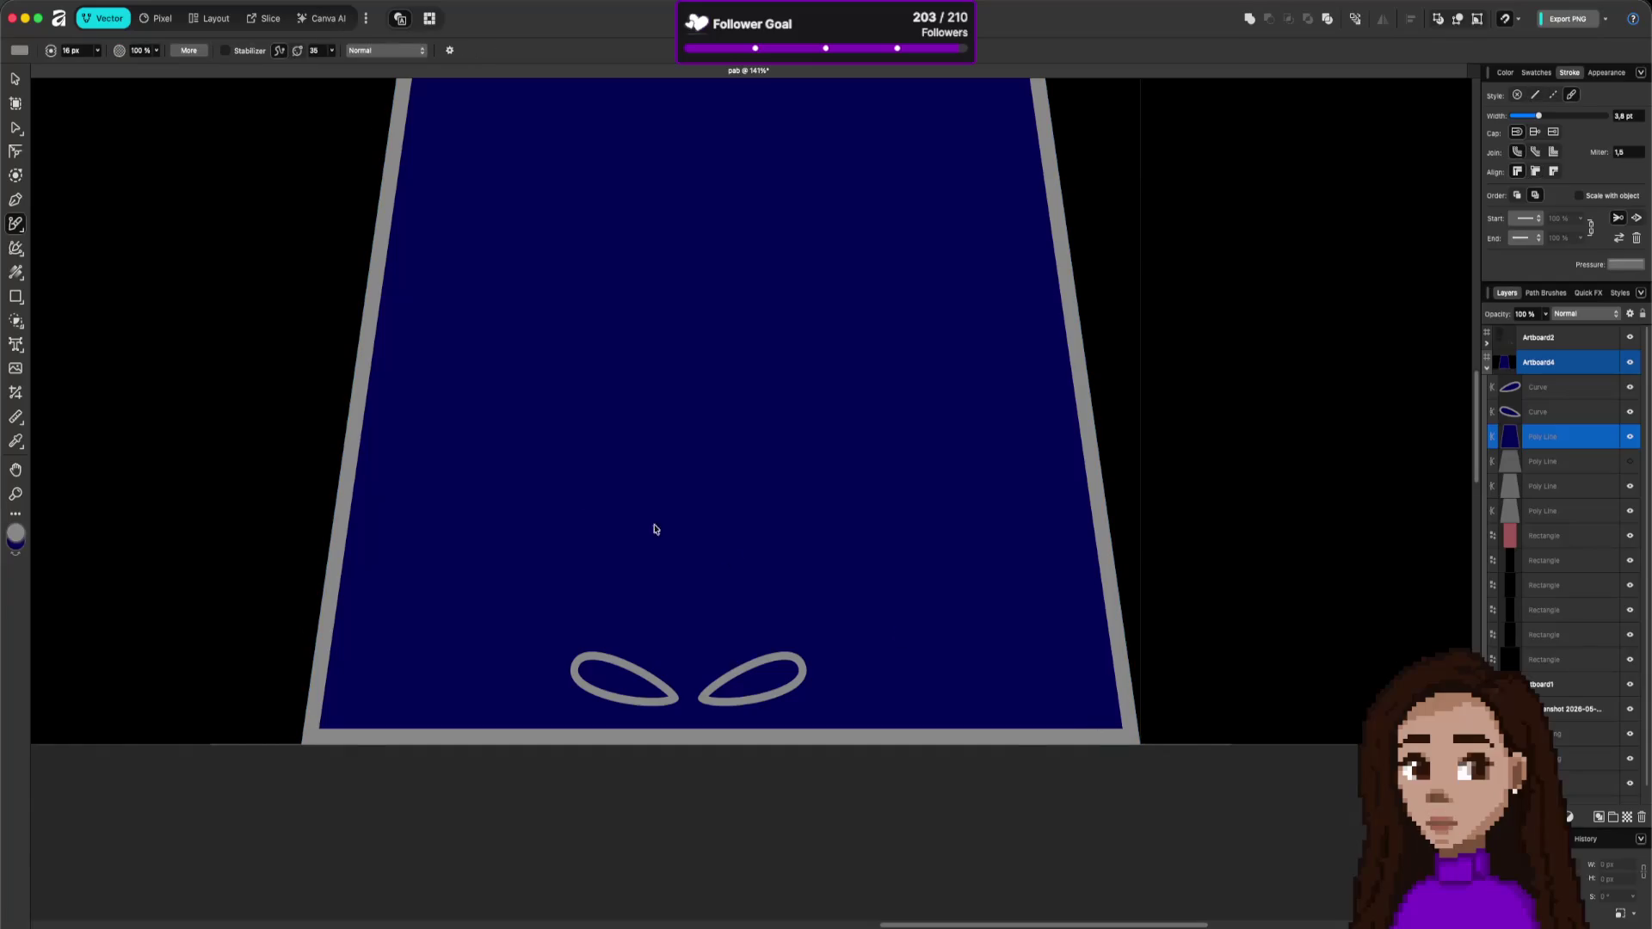
key("n")
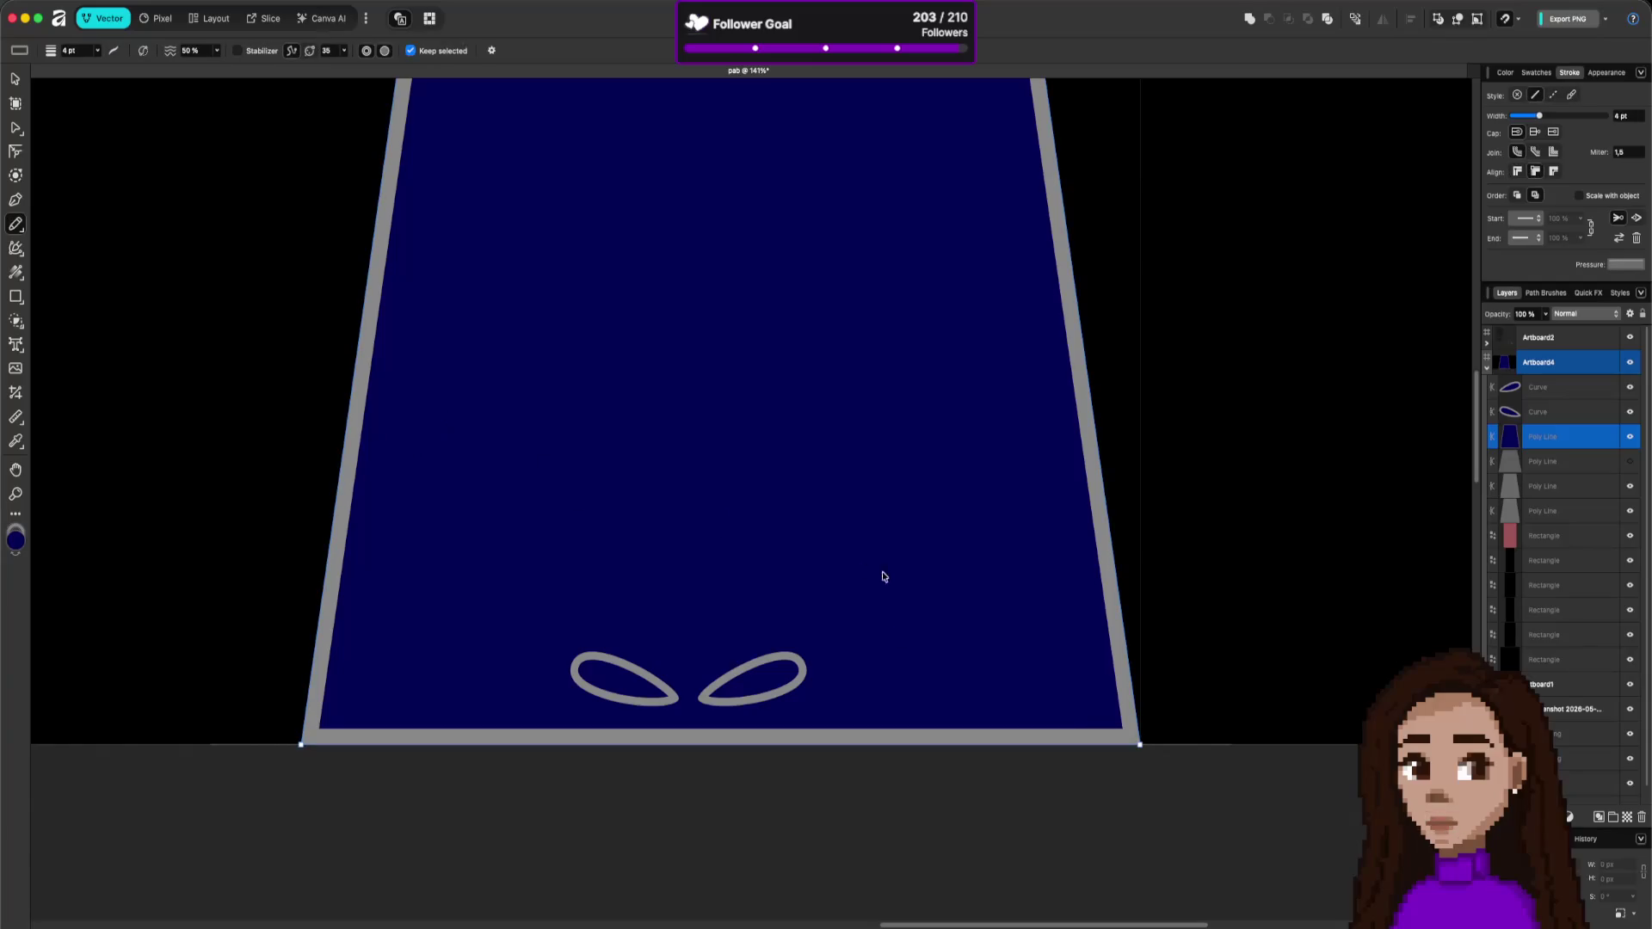
left_click_drag(1098, 722, 1080, 721)
left_click_drag(1080, 693, 1093, 687)
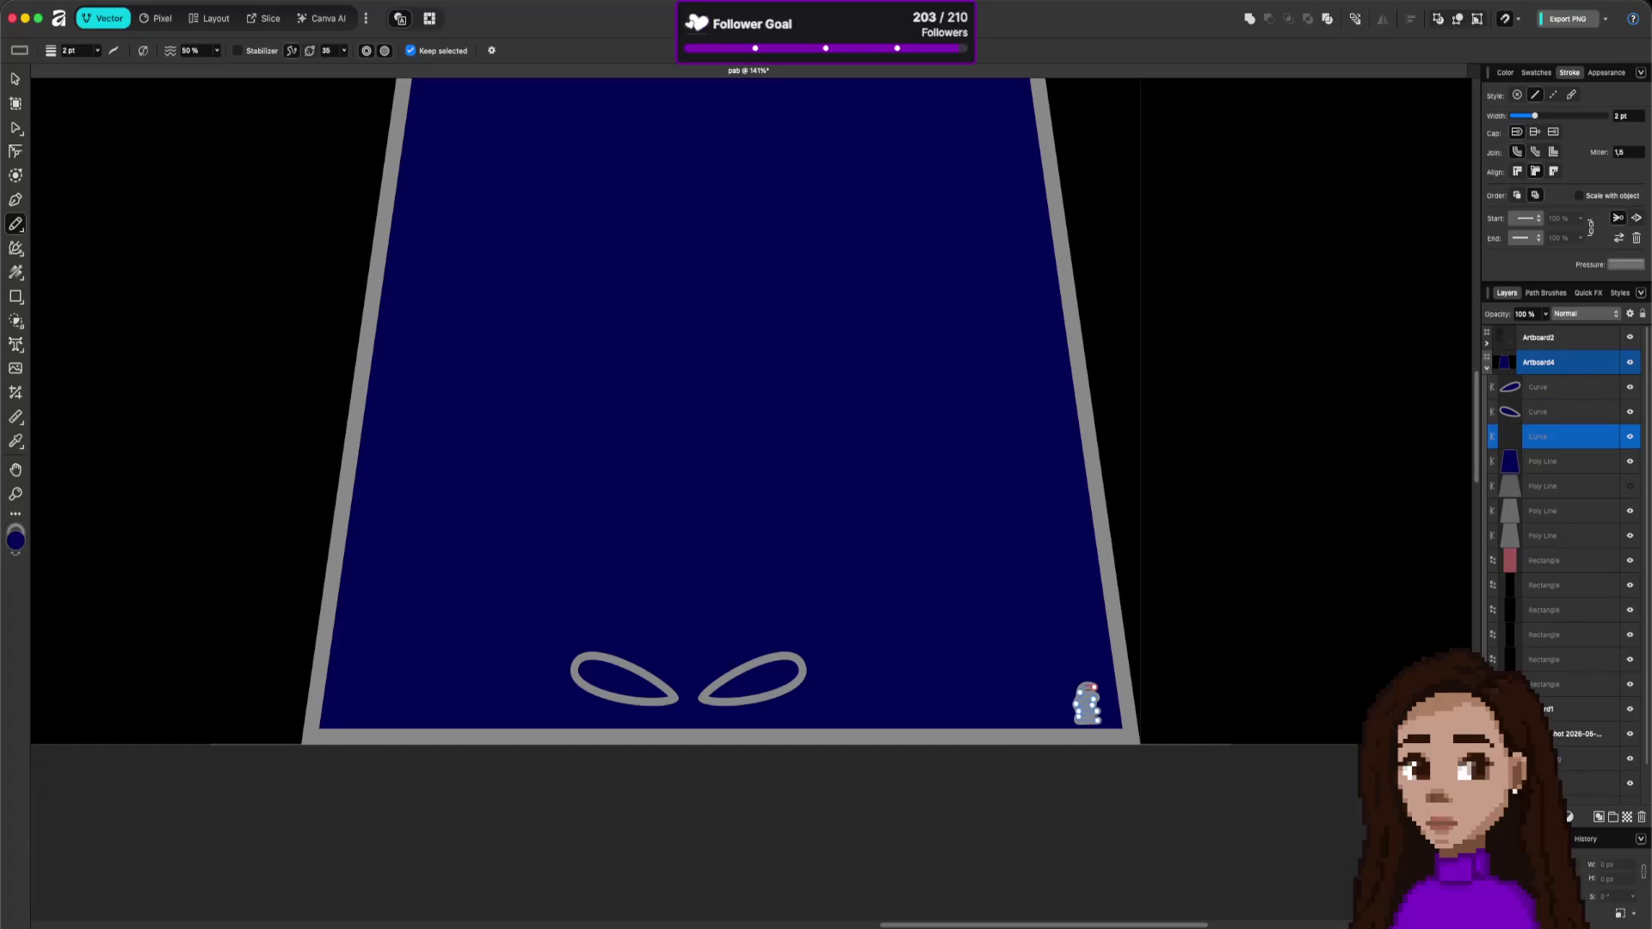
key("v")
left_click_drag(1091, 716, 1103, 716)
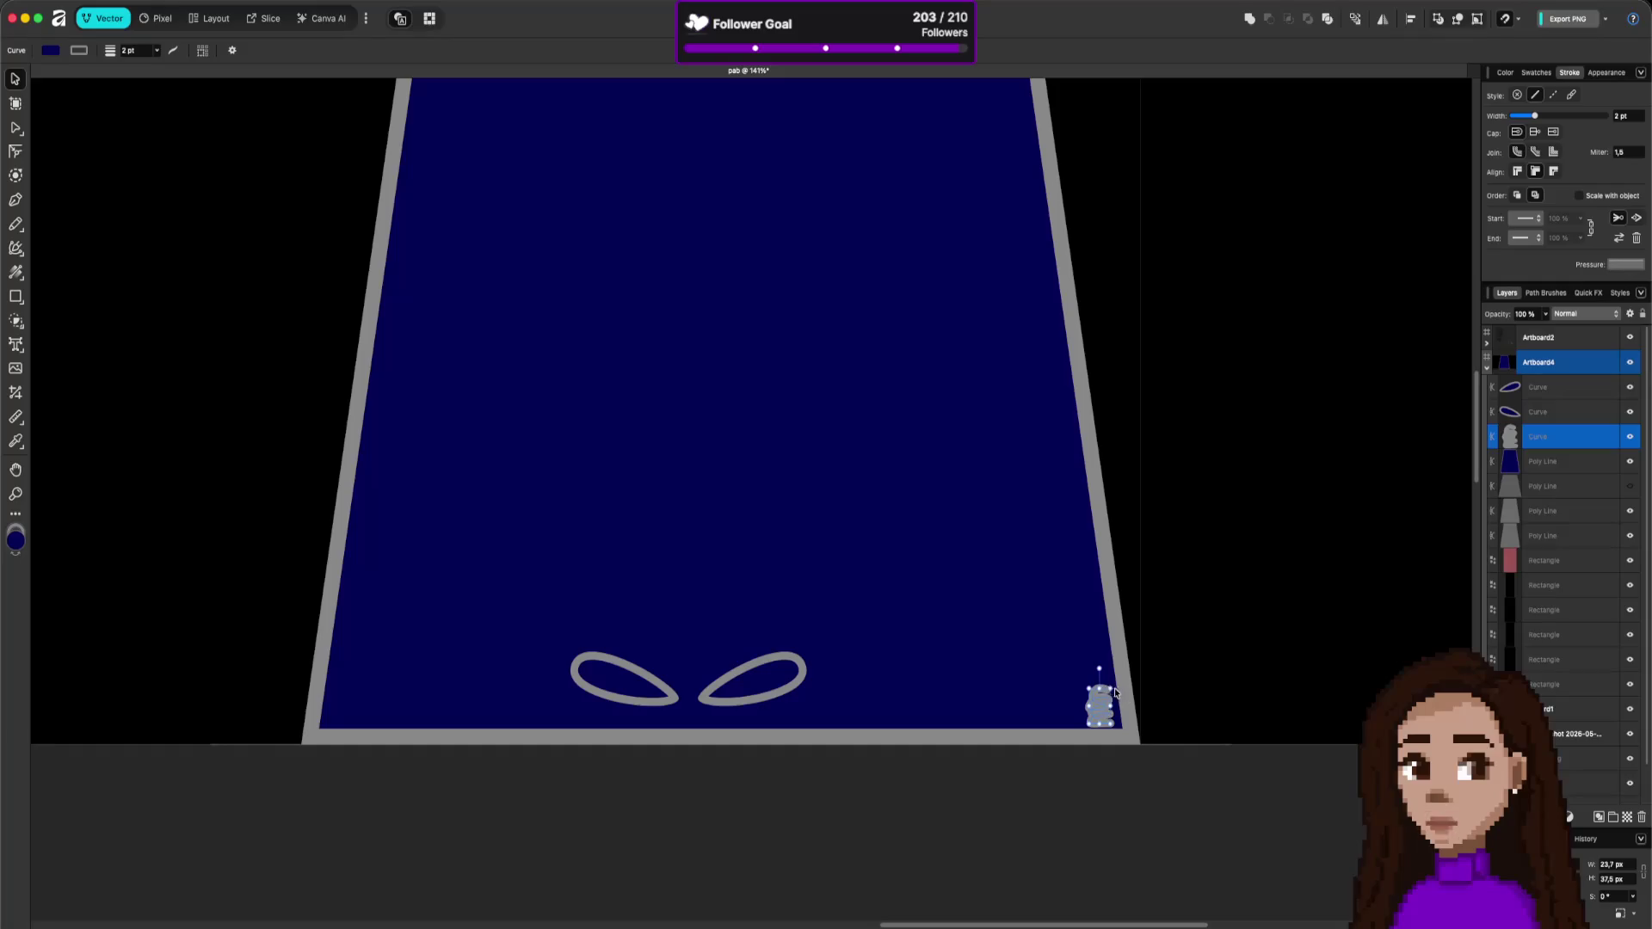
- Move the grey blob up into the right side of the playfield
left_click(1180, 698)
scroll(1136, 693, "down", 5)
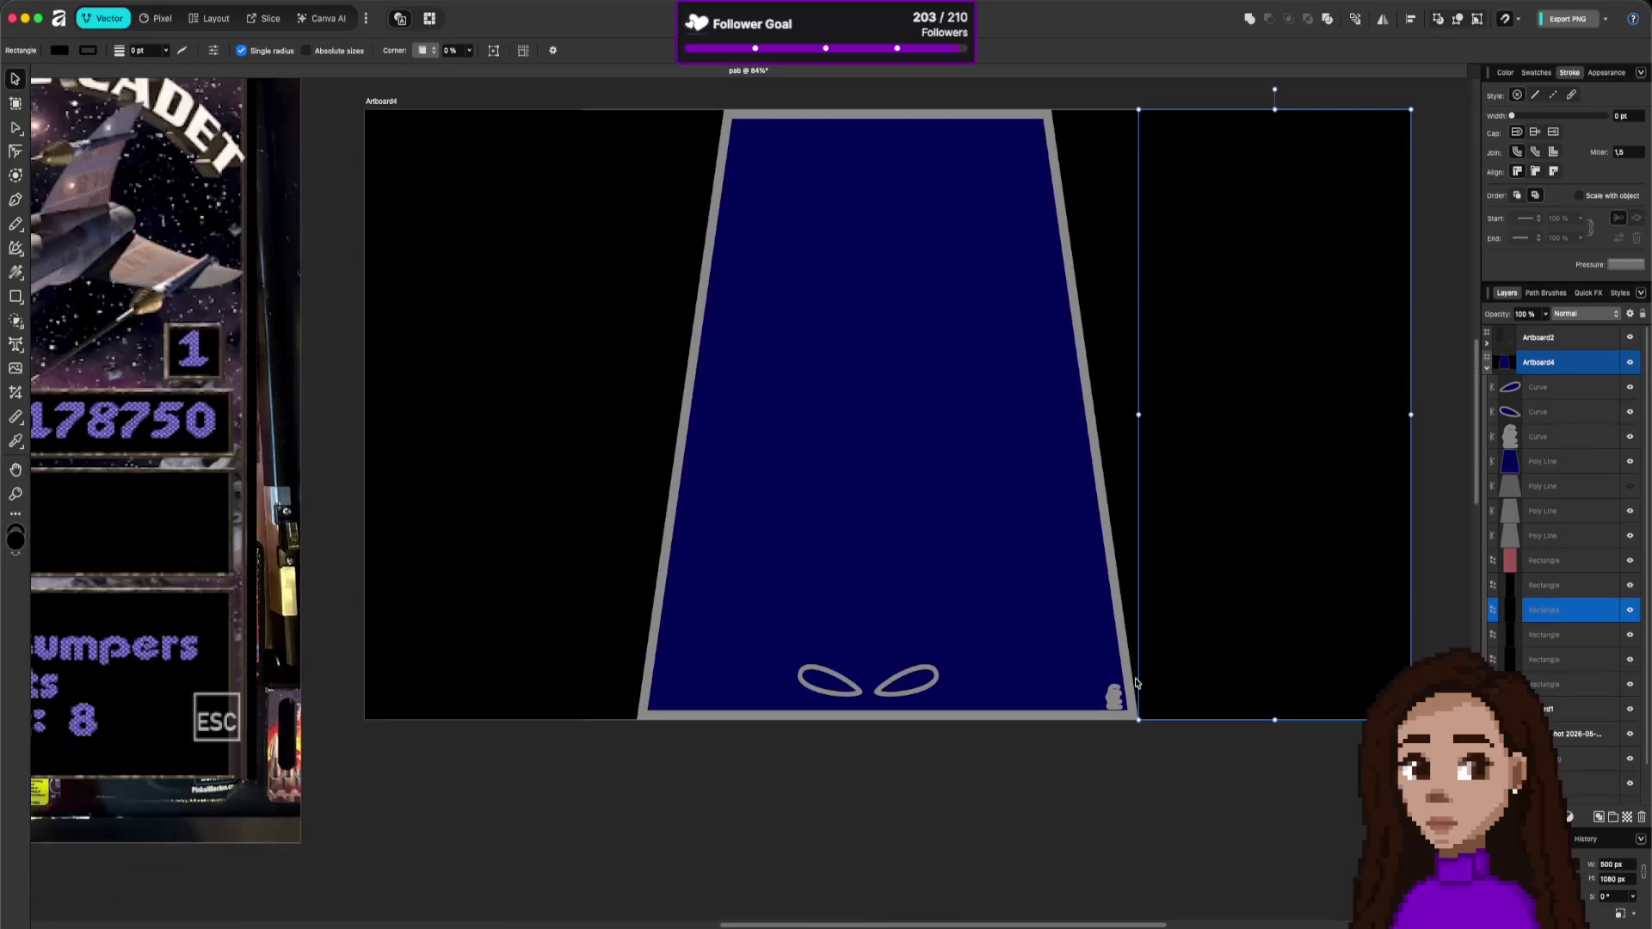
scroll(1136, 684, "down", 3)
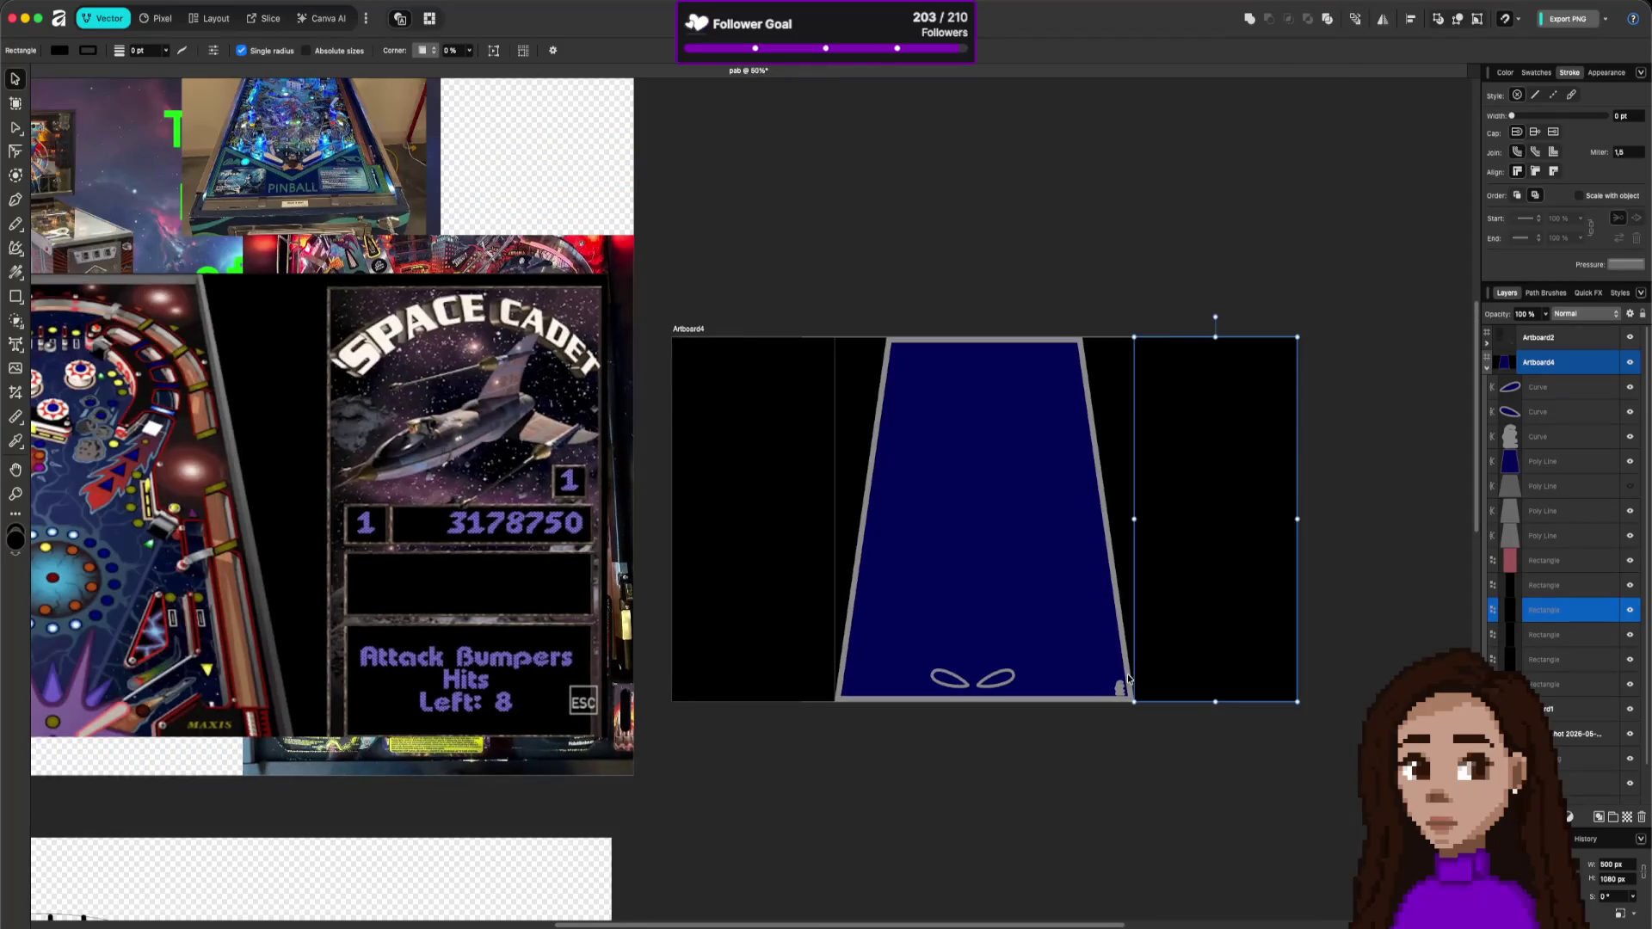
scroll(1129, 680, "up", 7)
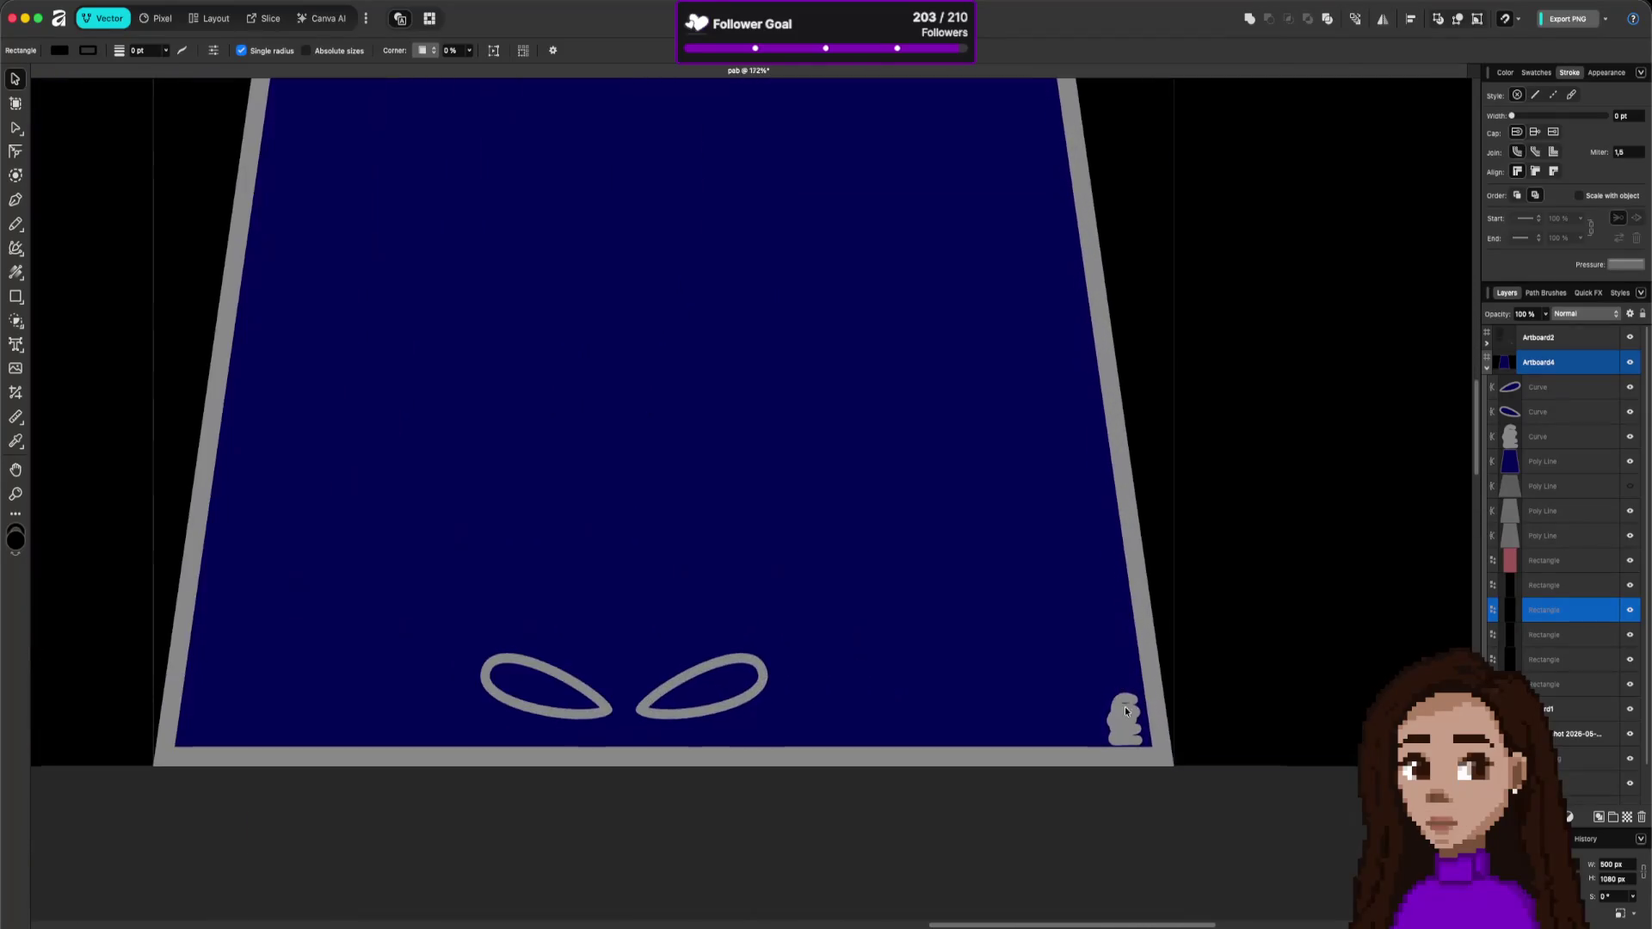
left_click(1123, 709)
left_click_drag(1123, 709, 1112, 699)
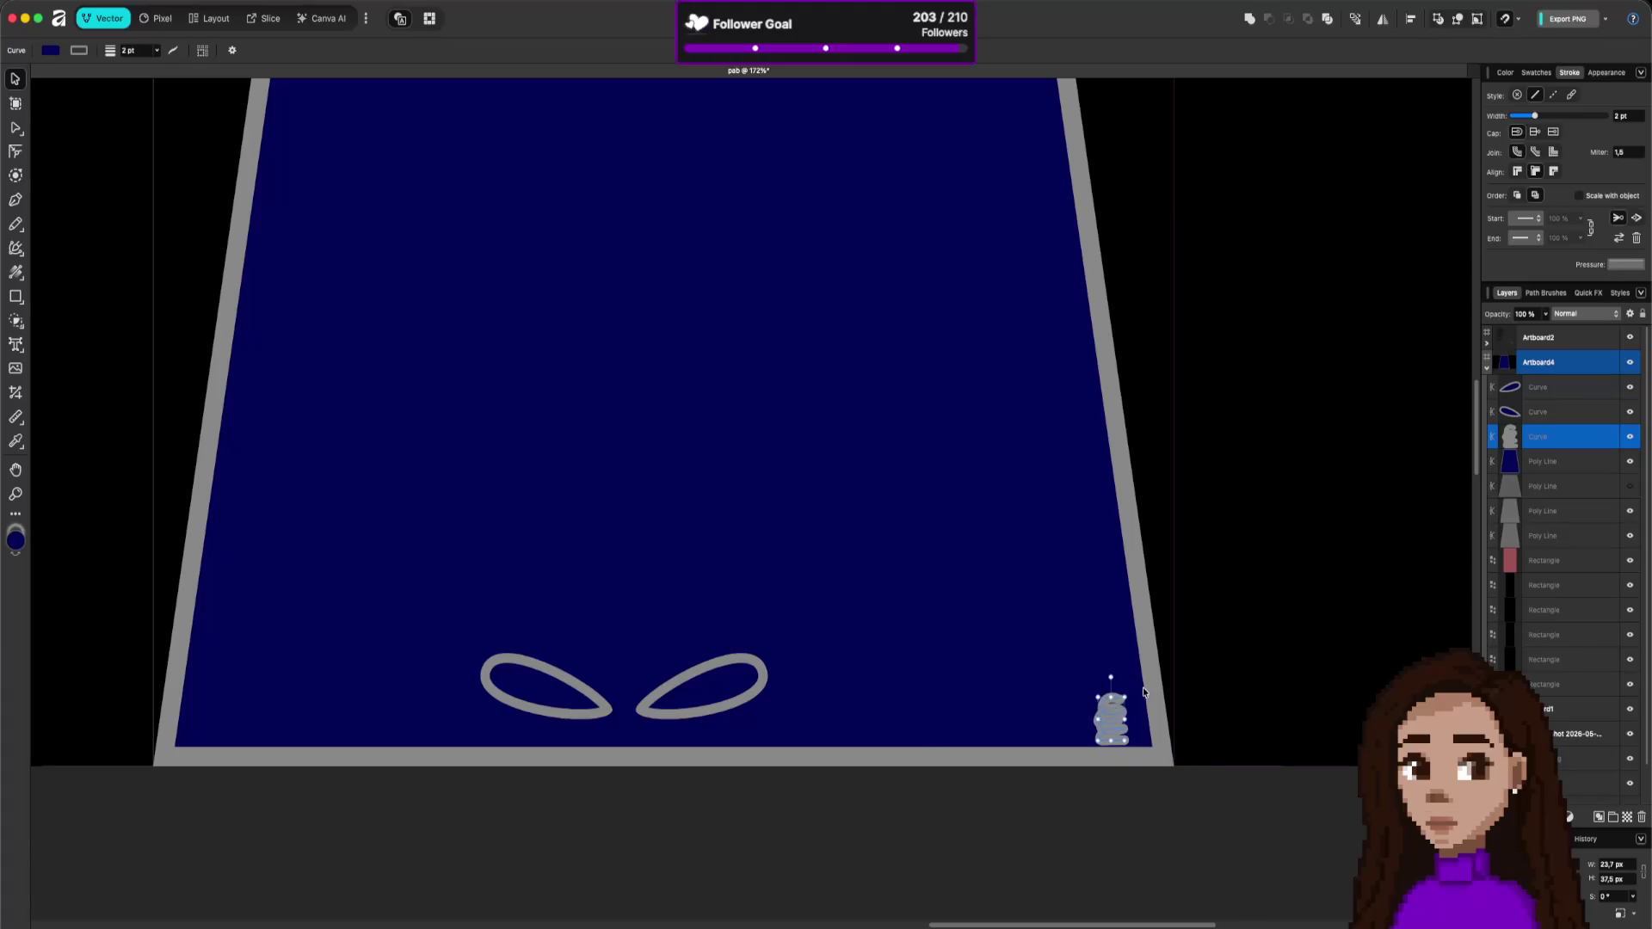
left_click(1138, 690)
scroll(1137, 689, "down", 3)
scroll(1134, 688, "up", 4)
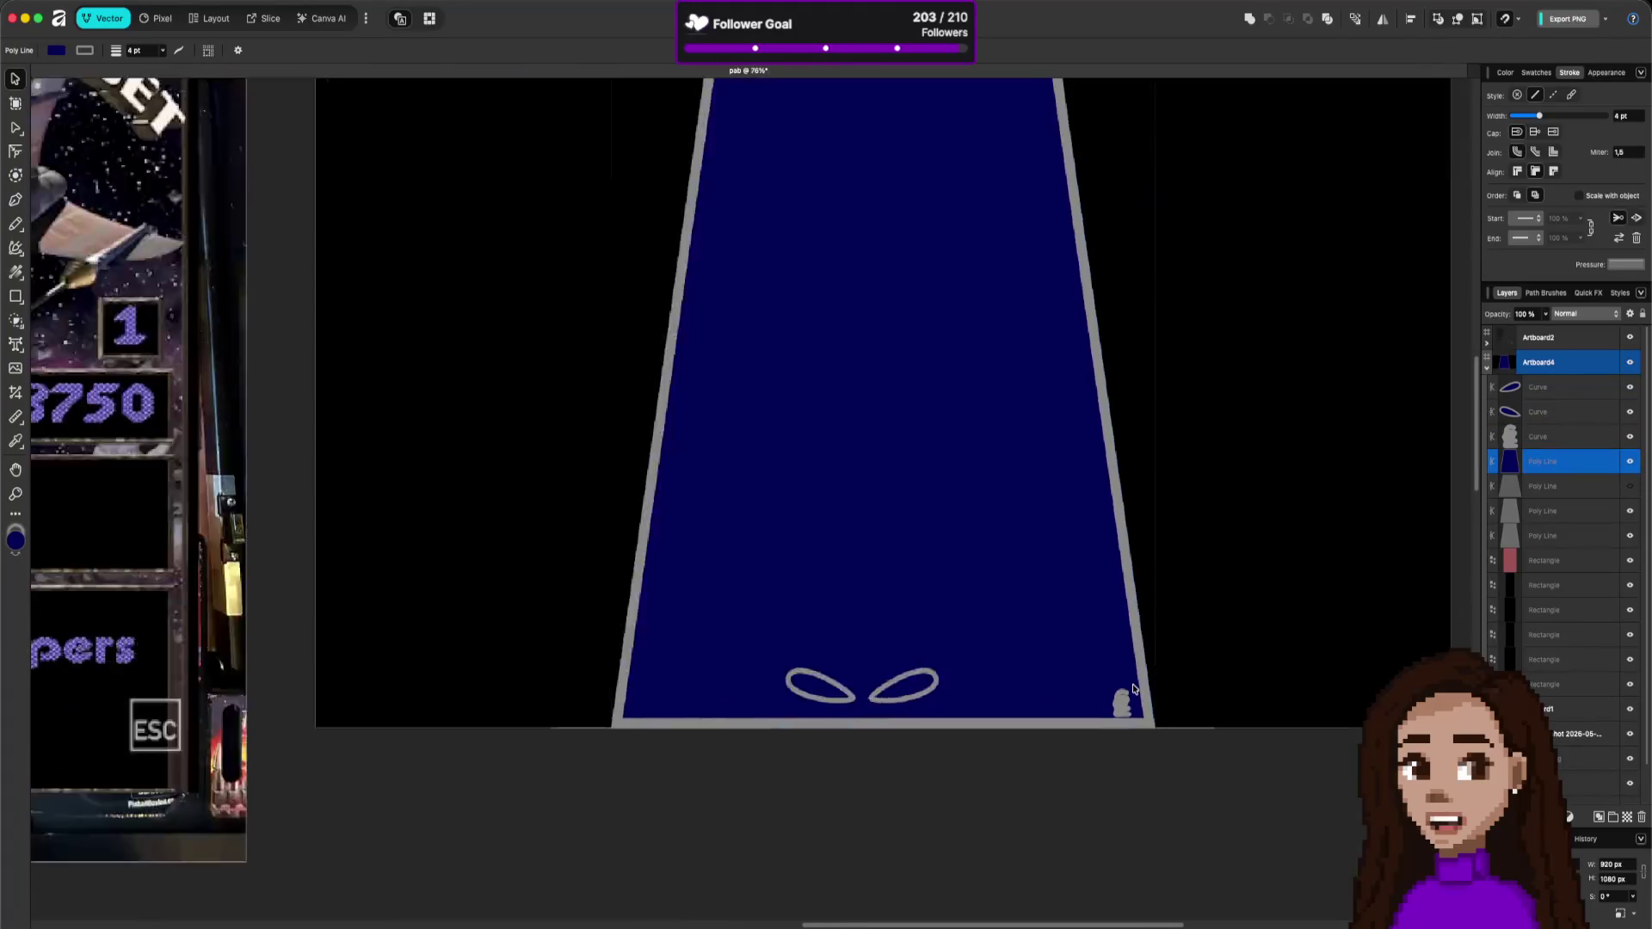
left_click_drag(1106, 724, 969, 573)
- Draw a Vector Brush stroke along the playfield's right border
left_click(16, 225)
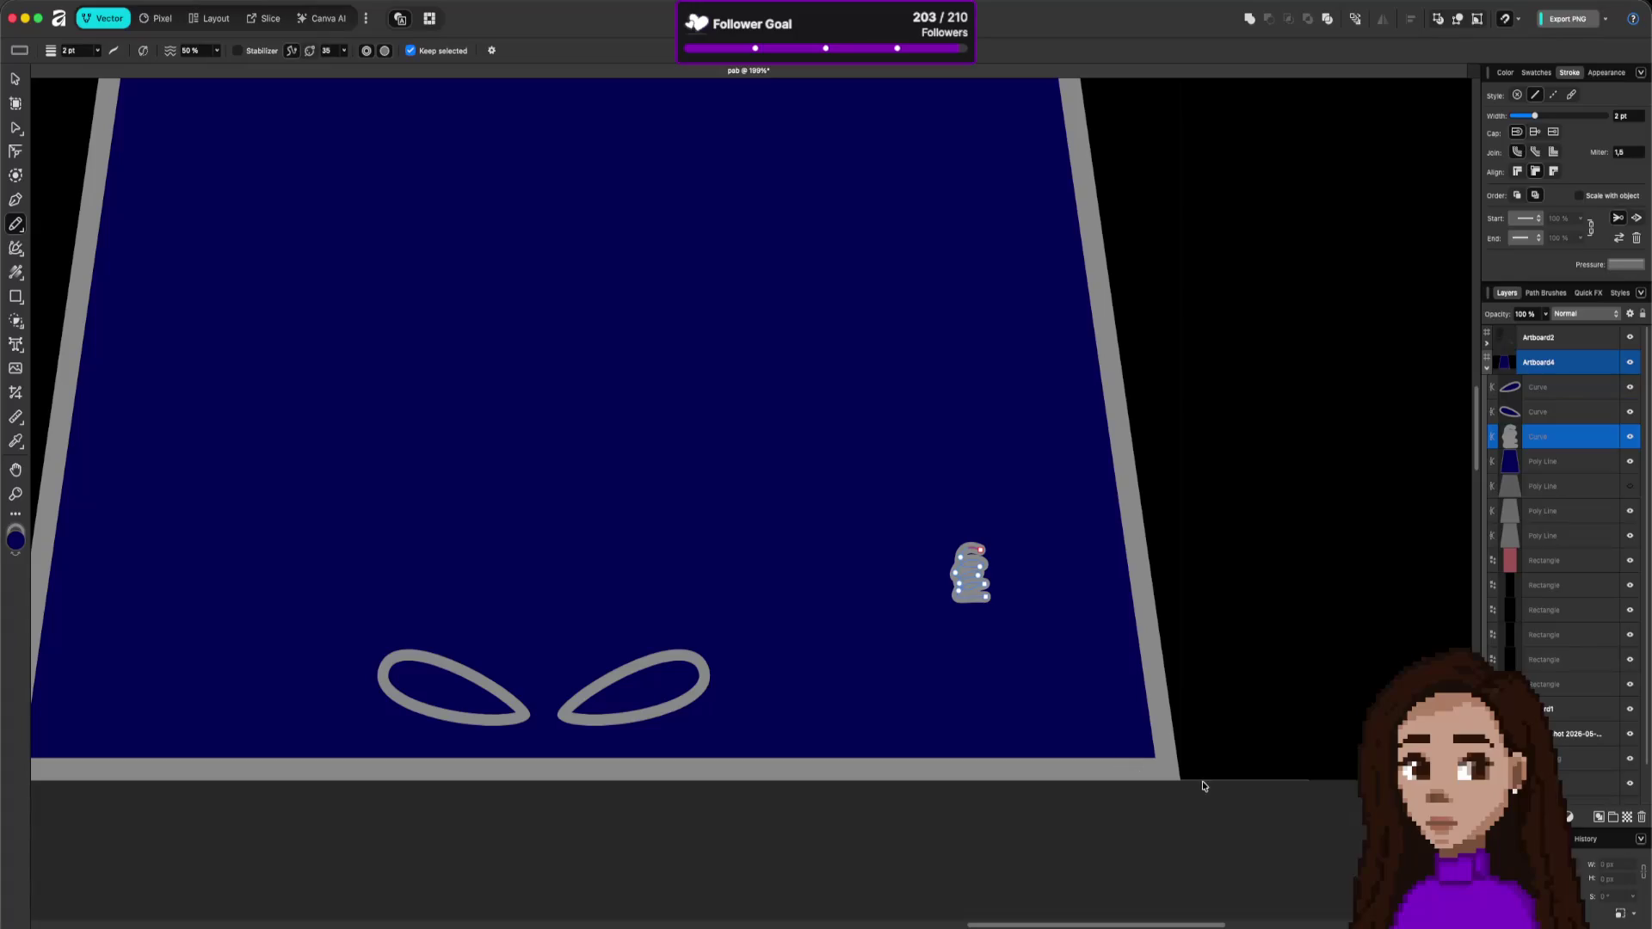
key("b")
mouse_move(1156, 699)
left_mouse_down()
mouse_move(1067, 701)
mouse_move(1102, 750)
mouse_move(1168, 768)
left_mouse_up()
- Stretch the border stroke into a tall straight rail and move it left to form the plunger lane
key("v")
key("a")
left_click_drag(1055, 689, 1153, 647)
left_click_drag(1163, 748, 1167, 754)
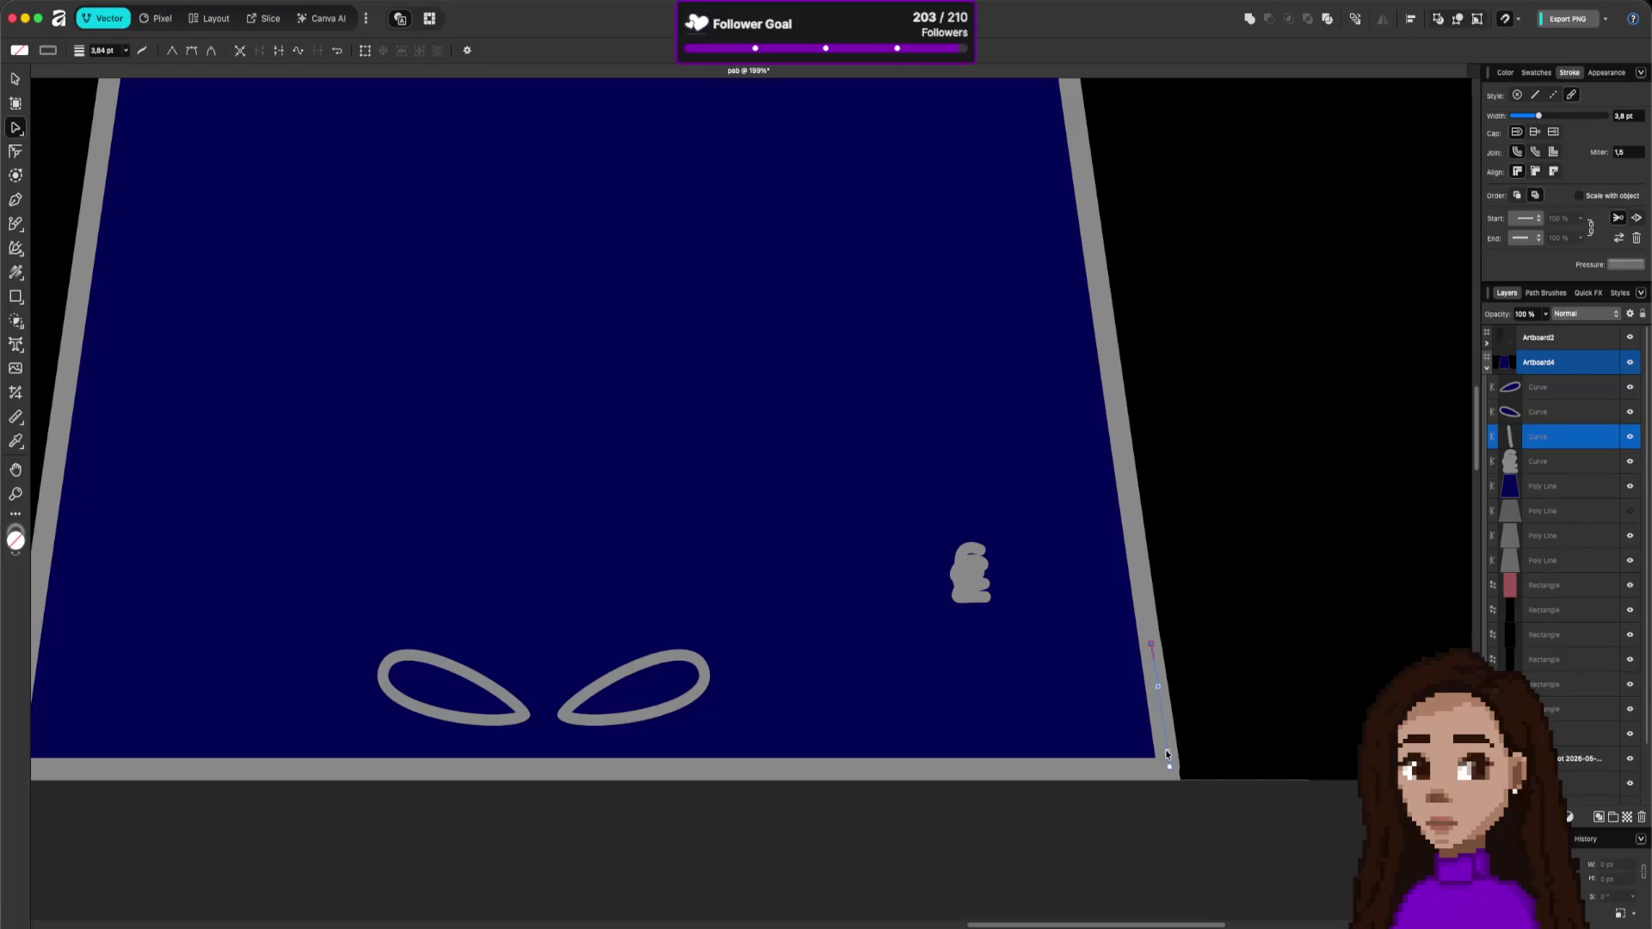
left_click(1151, 646)
left_click(1170, 766)
left_click_drag(1170, 767, 1168, 772)
key("v")
left_click_drag(1159, 706, 1096, 700)
- Move the grey blob to the lane's bottom corner and tilt it about 10°
left_click(974, 582)
left_click_drag(974, 582, 1128, 731)
left_click(1094, 727)
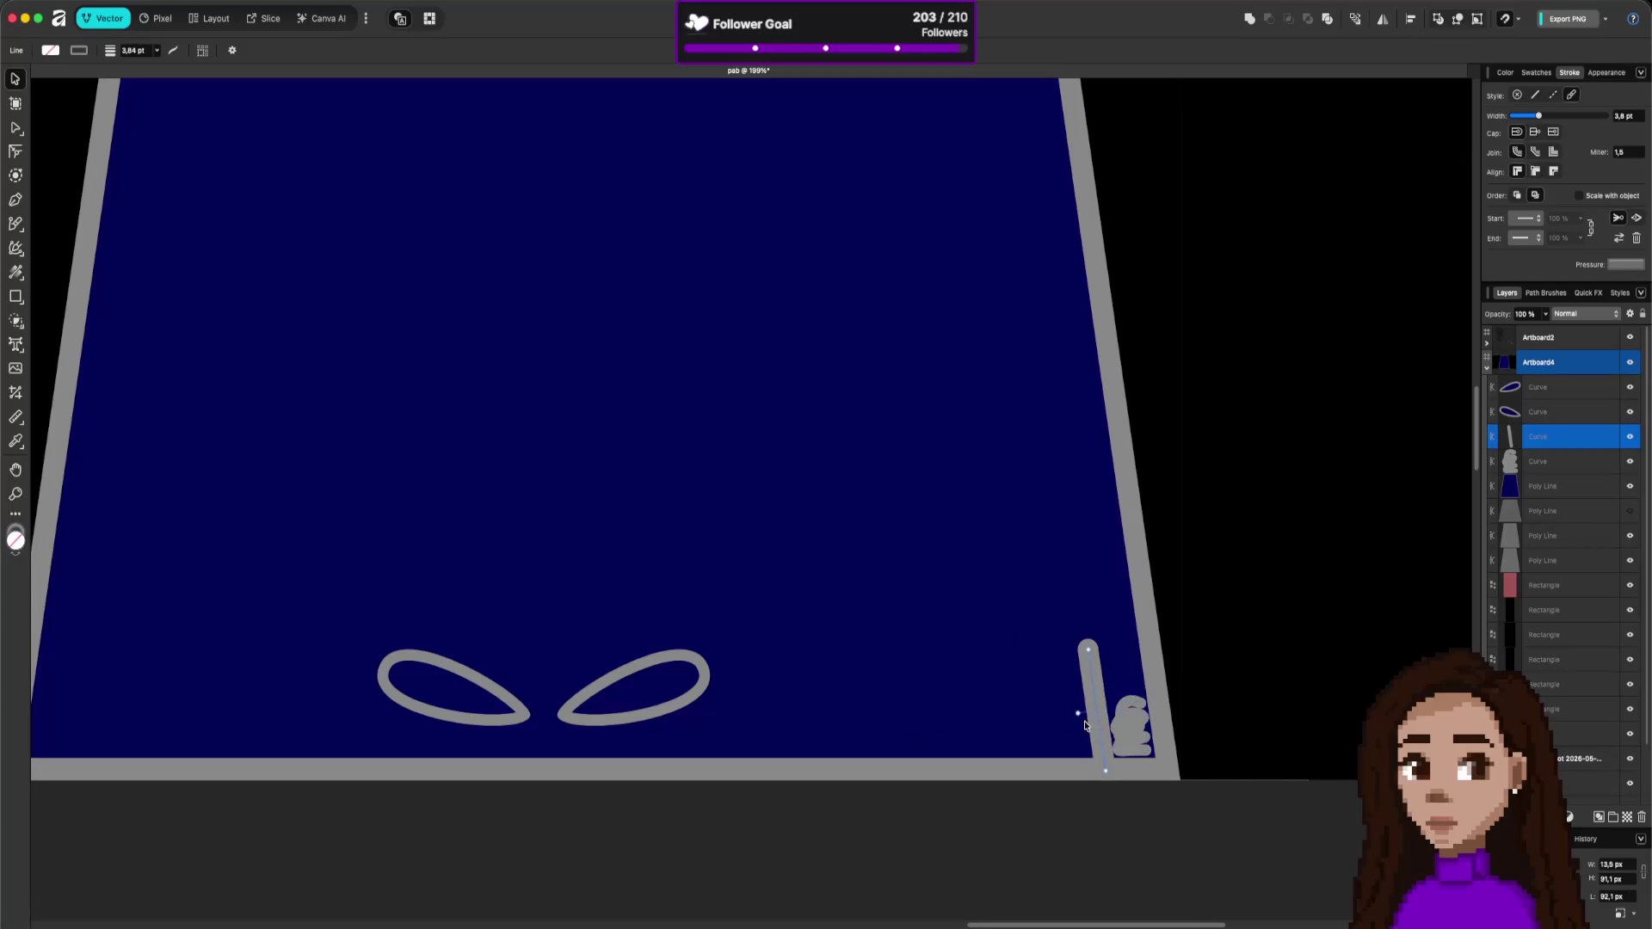
key("Escape")
key("a")
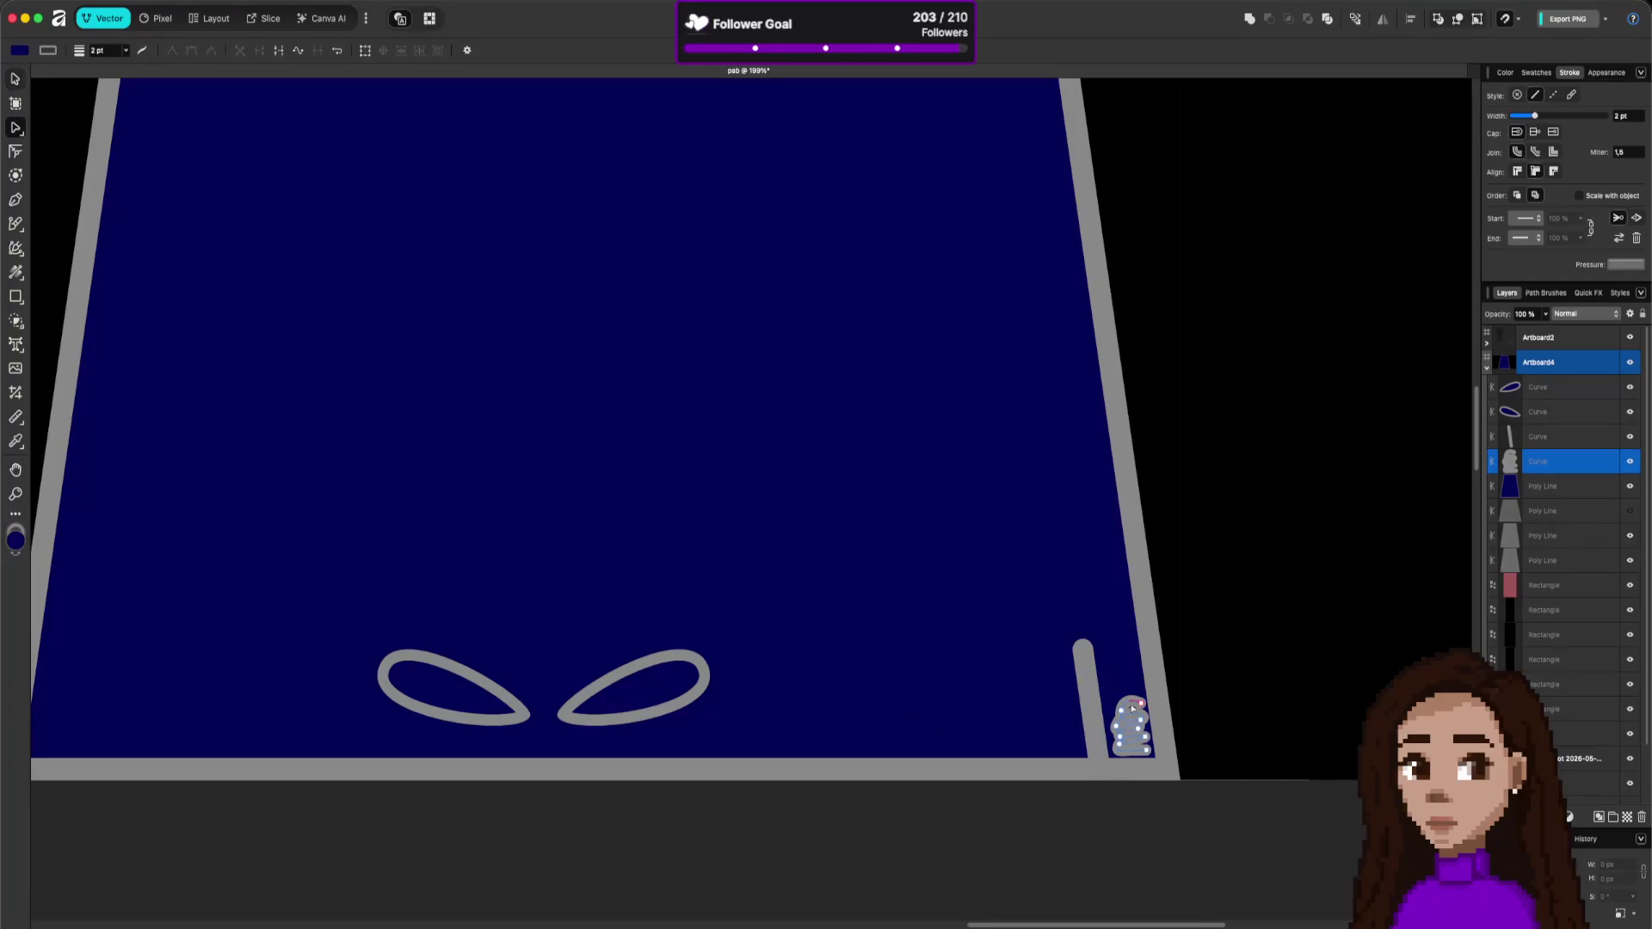
left_click(1133, 710)
key("v")
left_click_drag(1131, 684, 1124, 727)
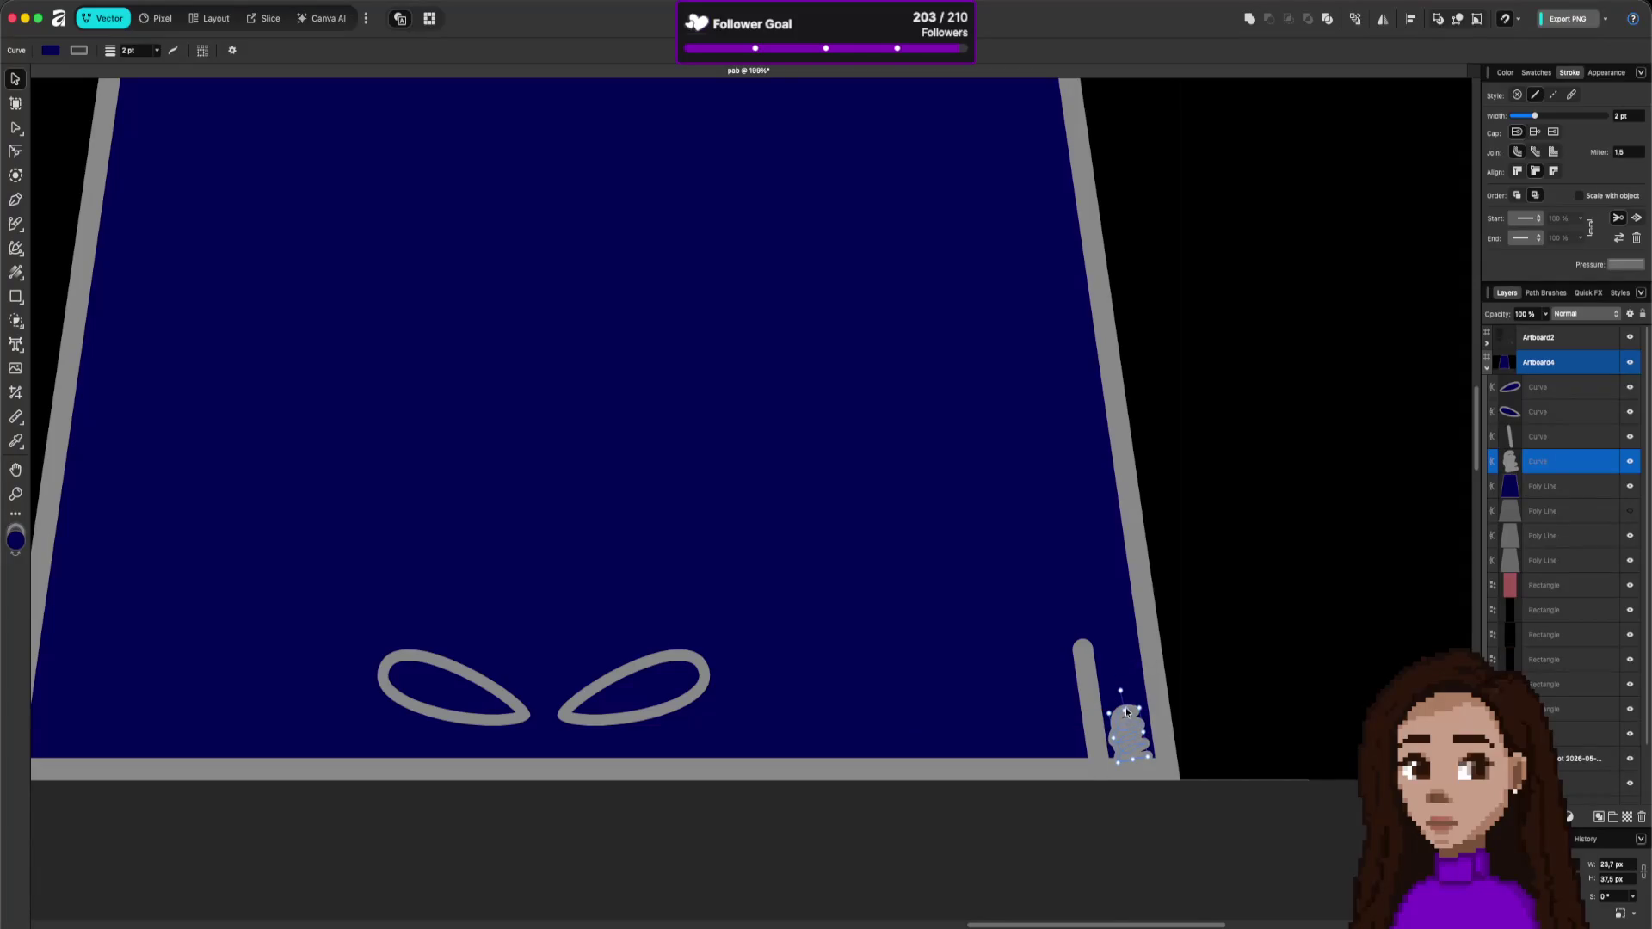
left_click(1223, 684)
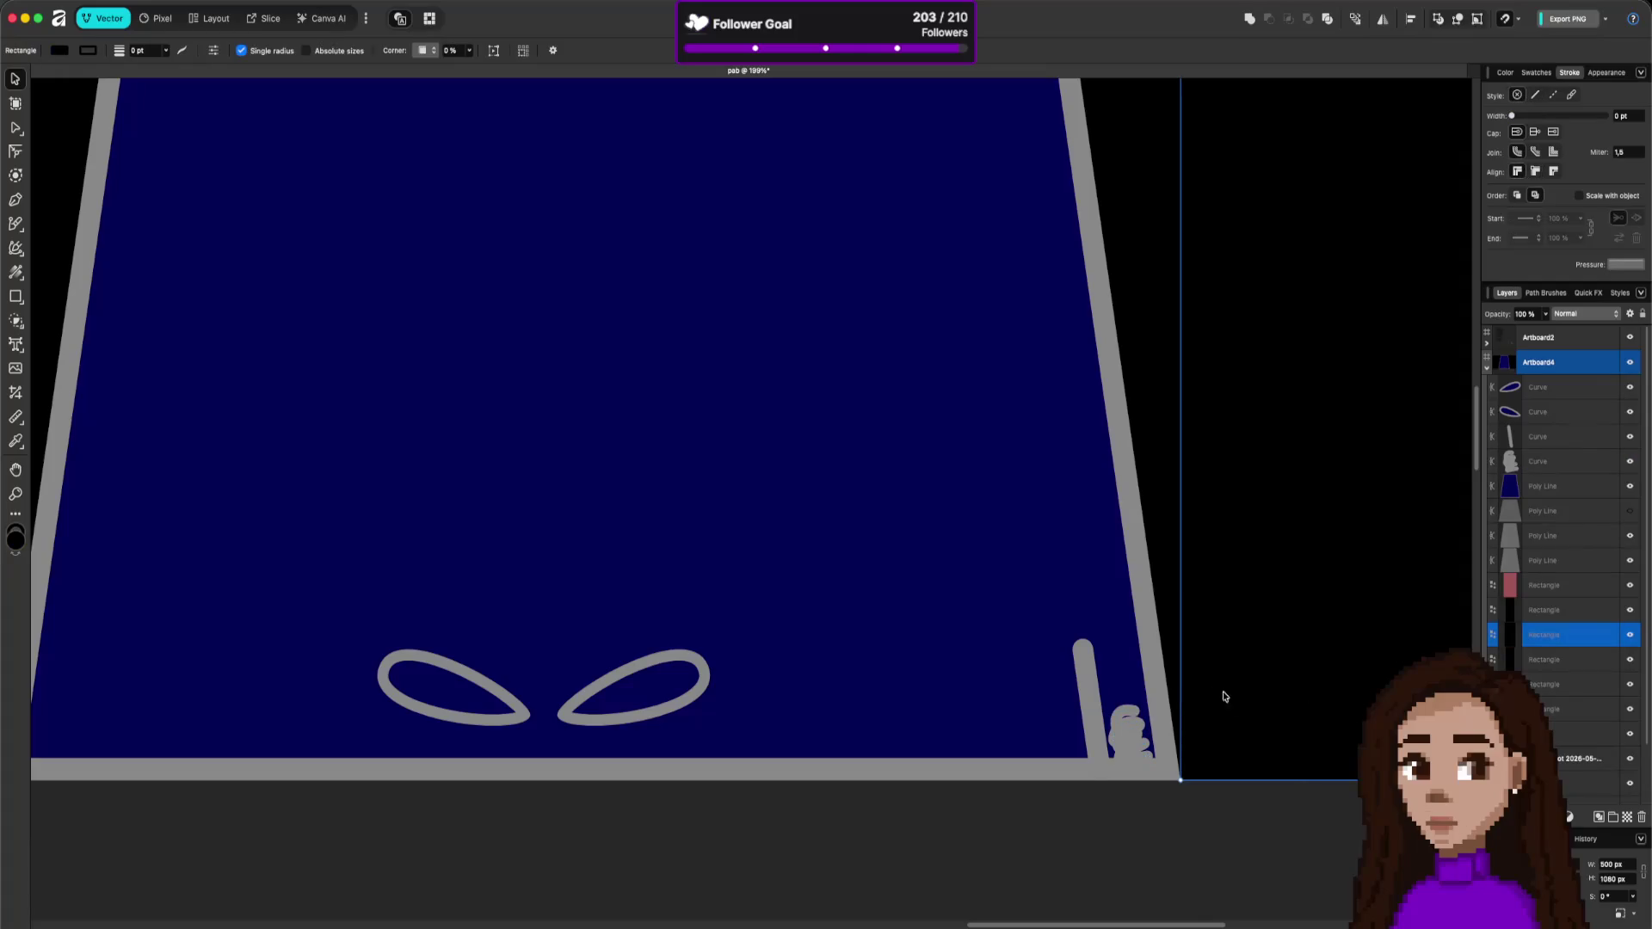
scroll(1135, 708, "down", 5)
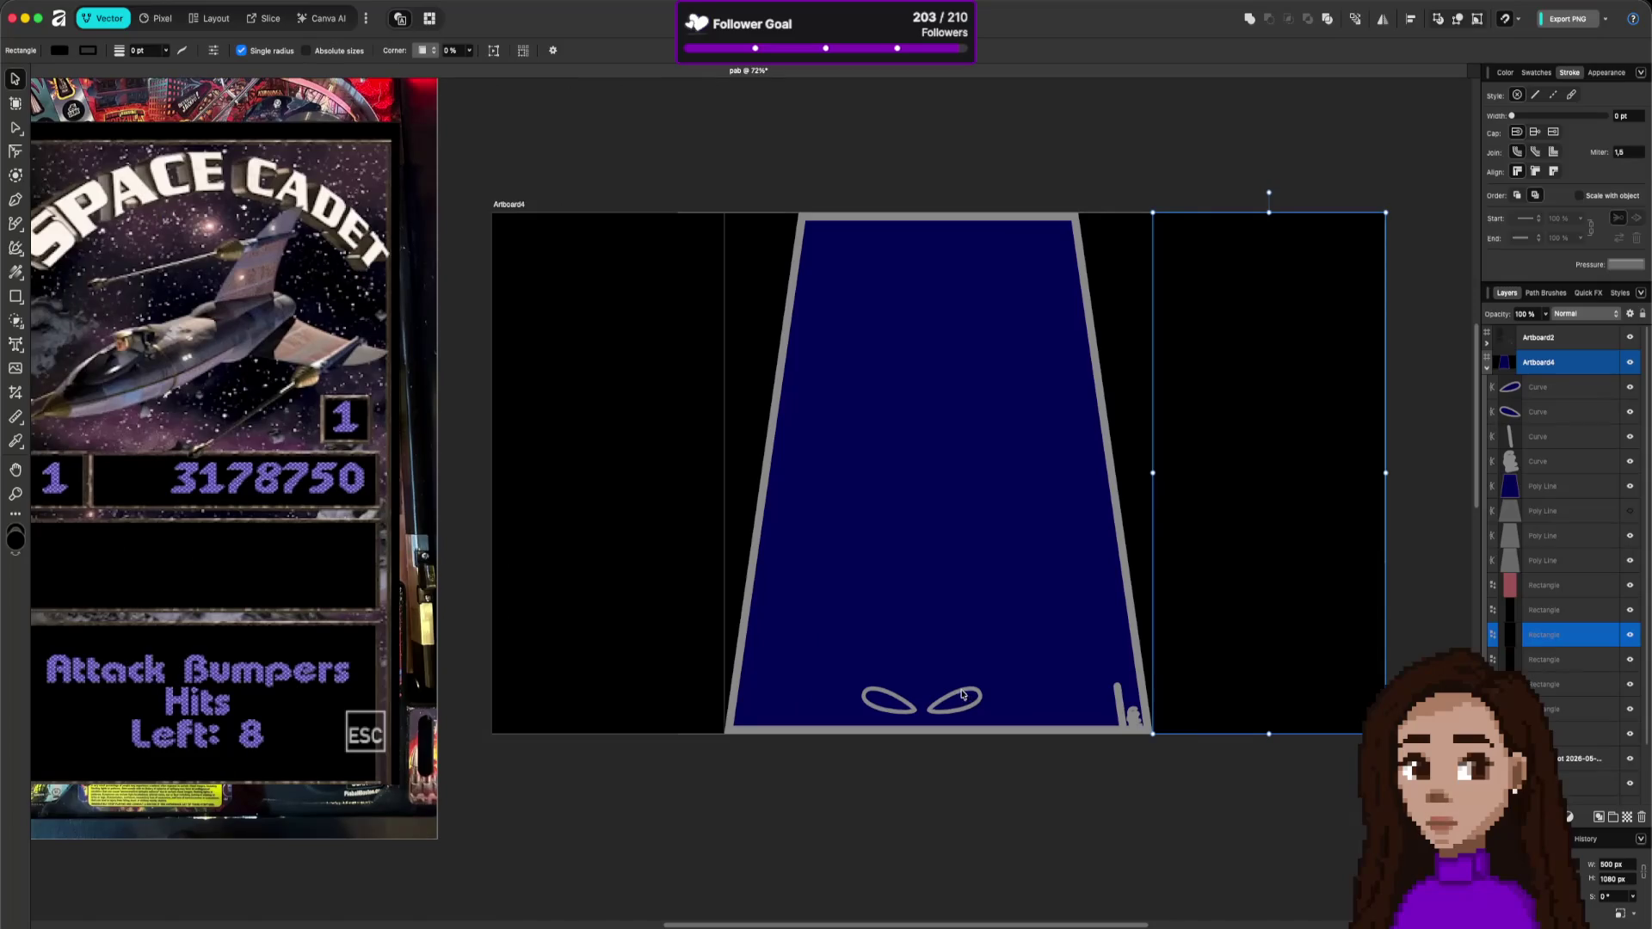
scroll(886, 664, "down", 2)
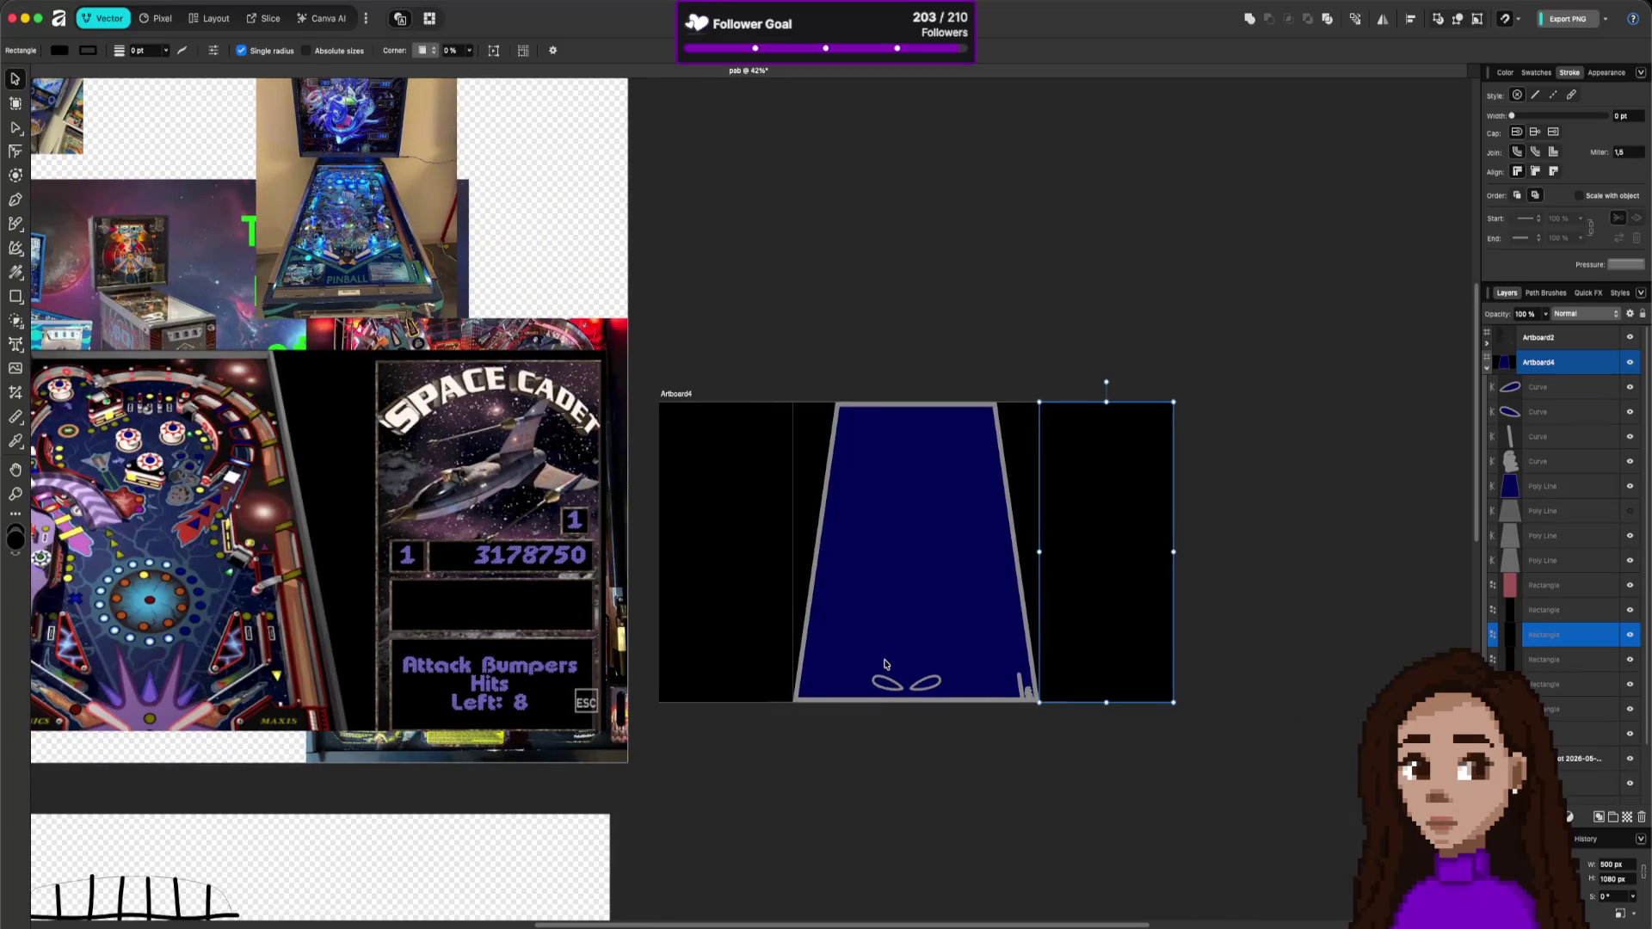
scroll(886, 663, "up", 2)
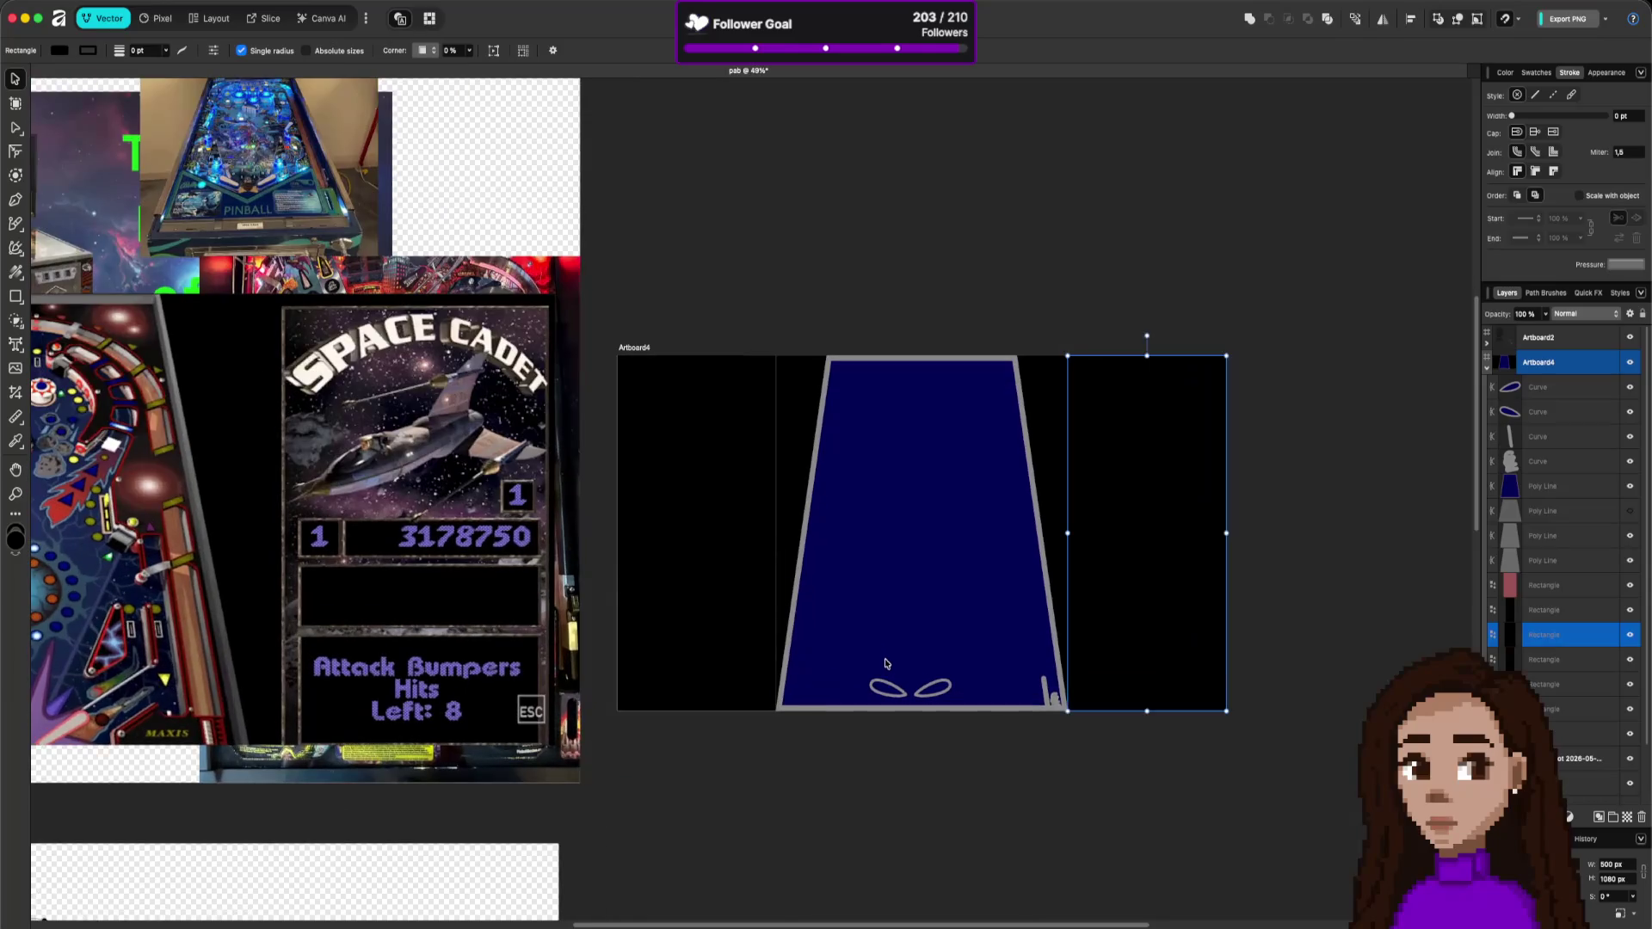
scroll(885, 663, "up", 3)
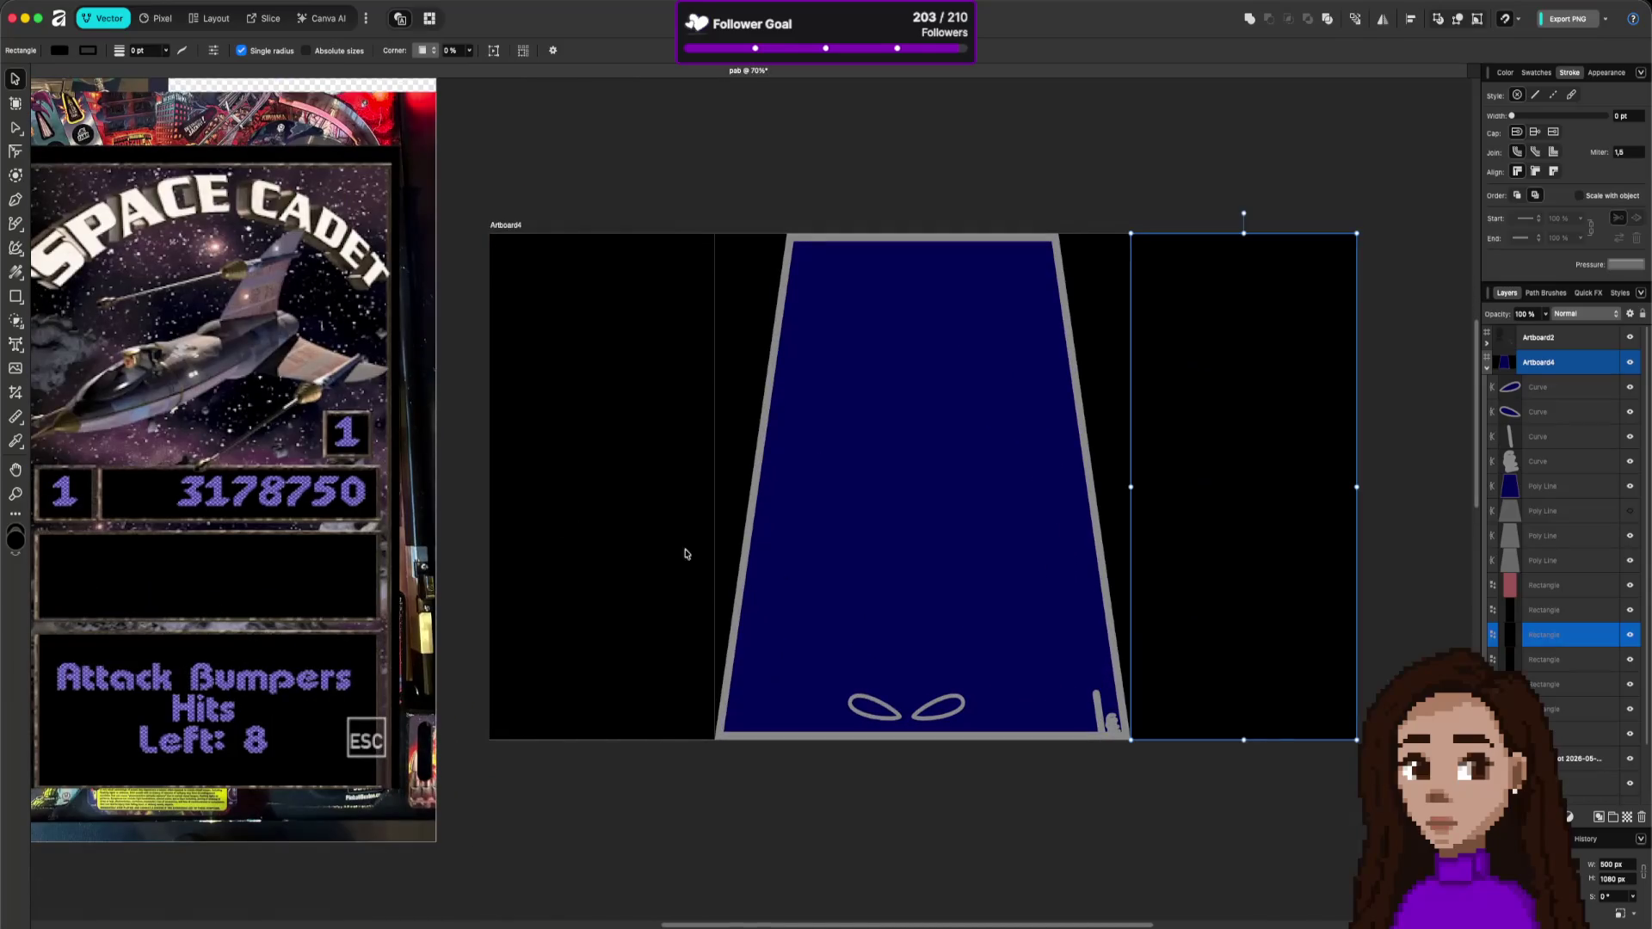
left_click(1097, 706)
- Extend the rail up the full lane, then duplicate it onto the playfield's left with 2 pt width
mouse_move(1099, 704)
left_mouse_down()
mouse_move(1084, 698)
mouse_move(1073, 391)
mouse_move(1064, 443)
mouse_move(1041, 307)
mouse_move(1046, 348)
left_mouse_up()
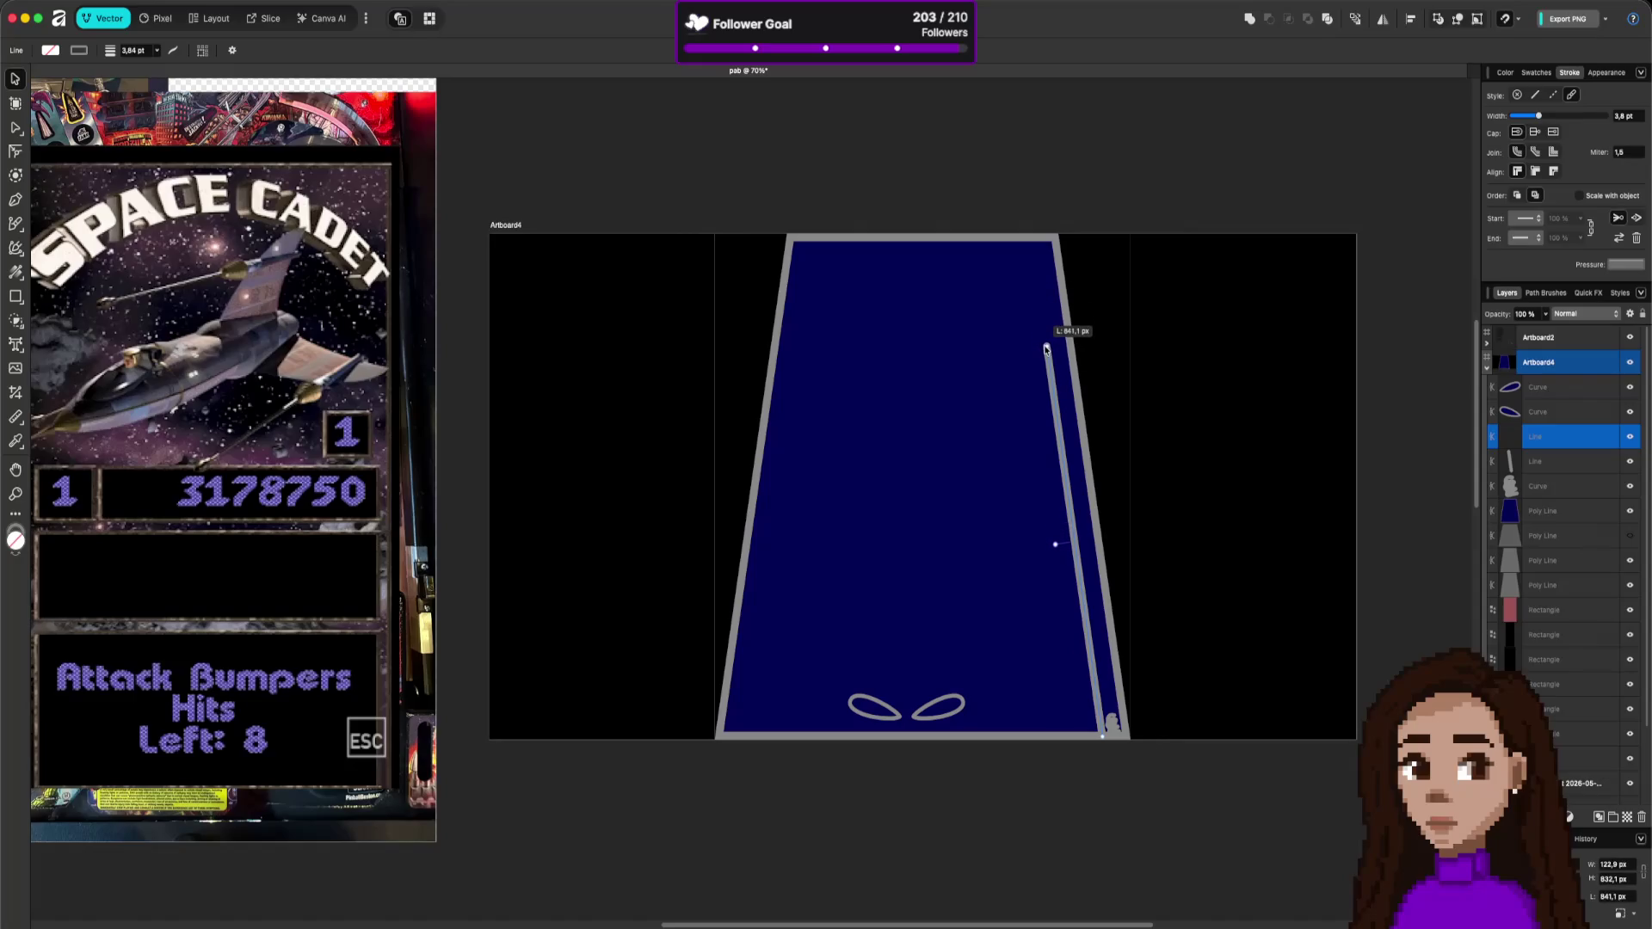
key("super+d")
left_click_drag(1080, 626, 927, 626)
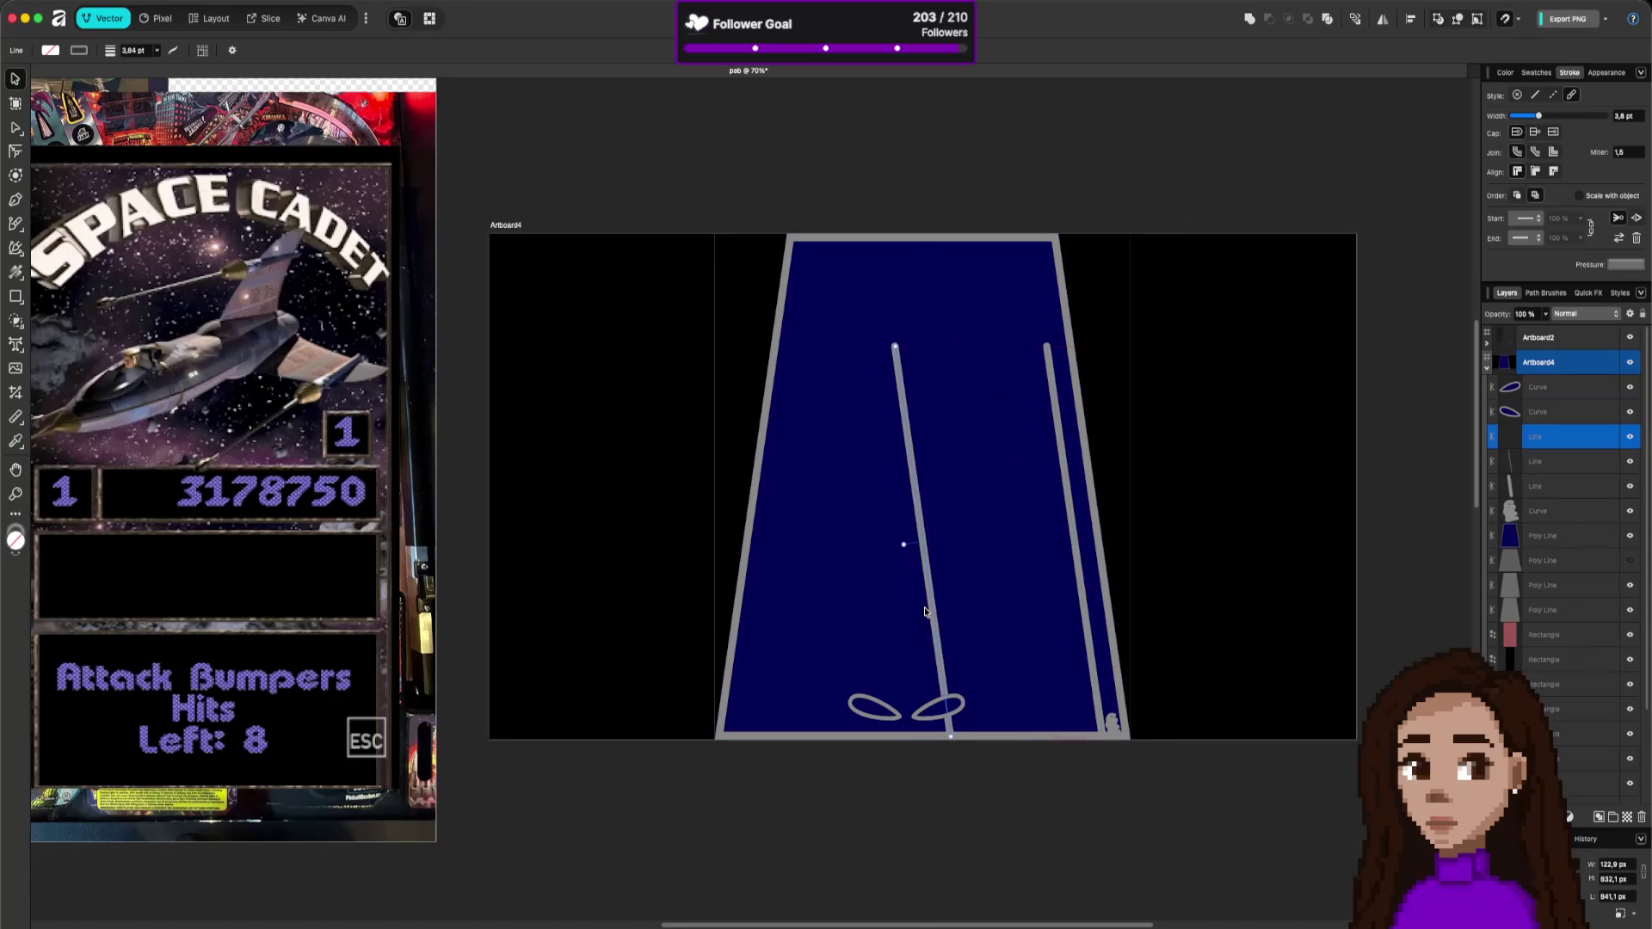
left_click(1621, 117)
type("2")
key("Return")
mouse_move(897, 351)
left_mouse_down()
mouse_move(773, 397)
mouse_move(763, 427)
left_mouse_up()
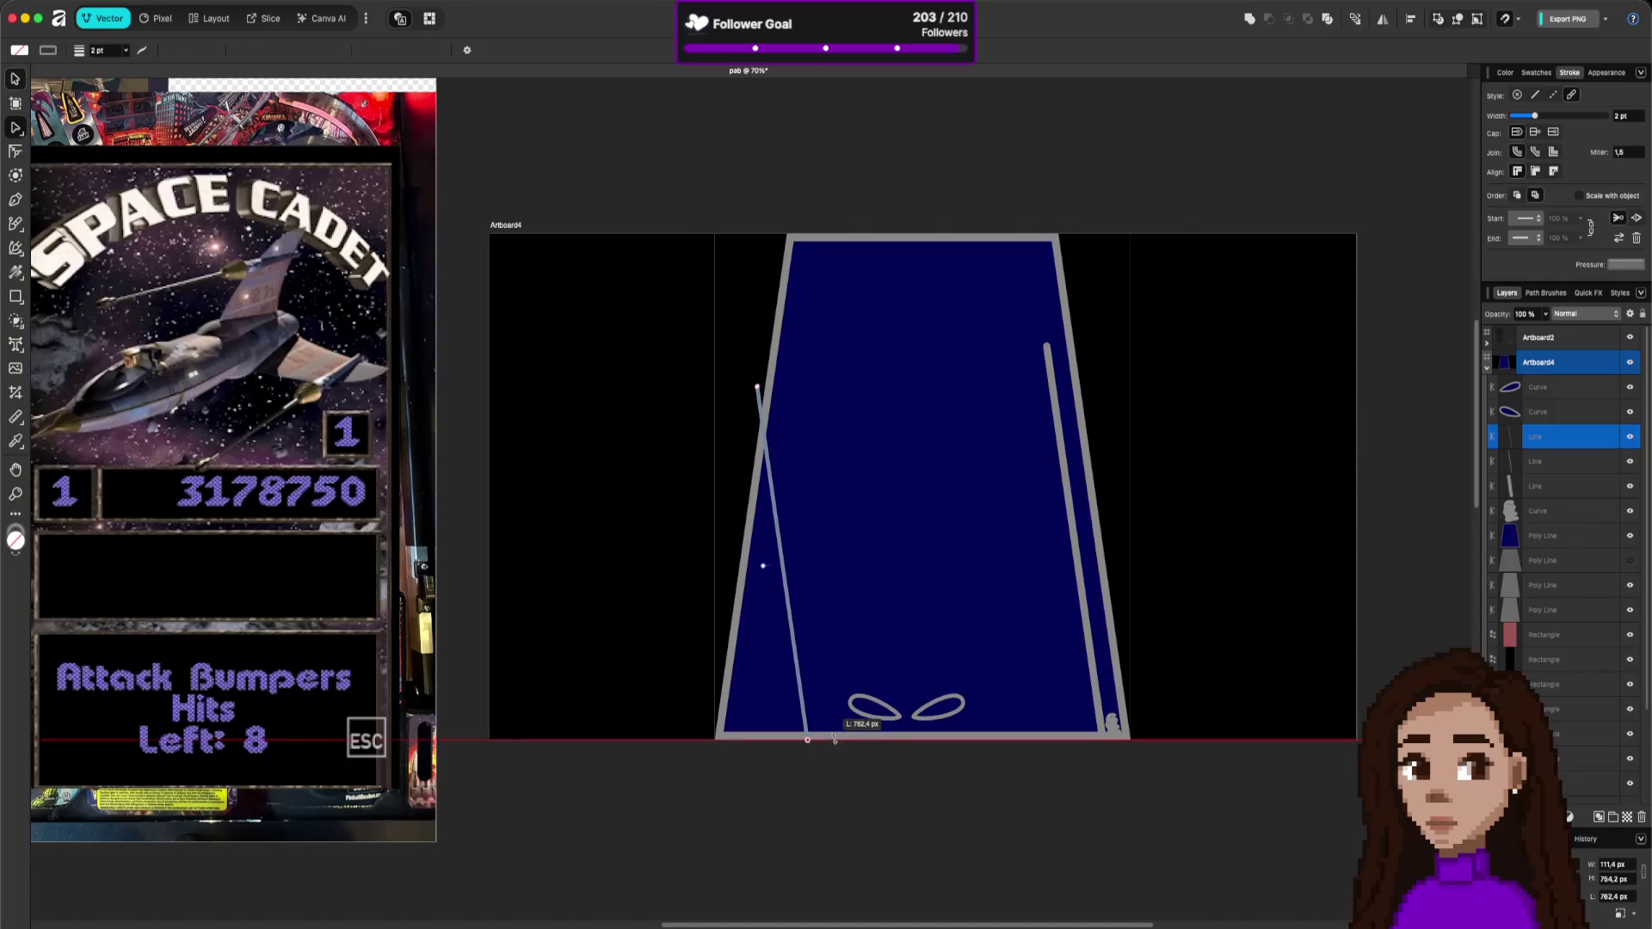
- Angle the thin line from the left wall down to the left flipper, then Alt-drag a copy right
left_click_drag(813, 768, 806, 716)
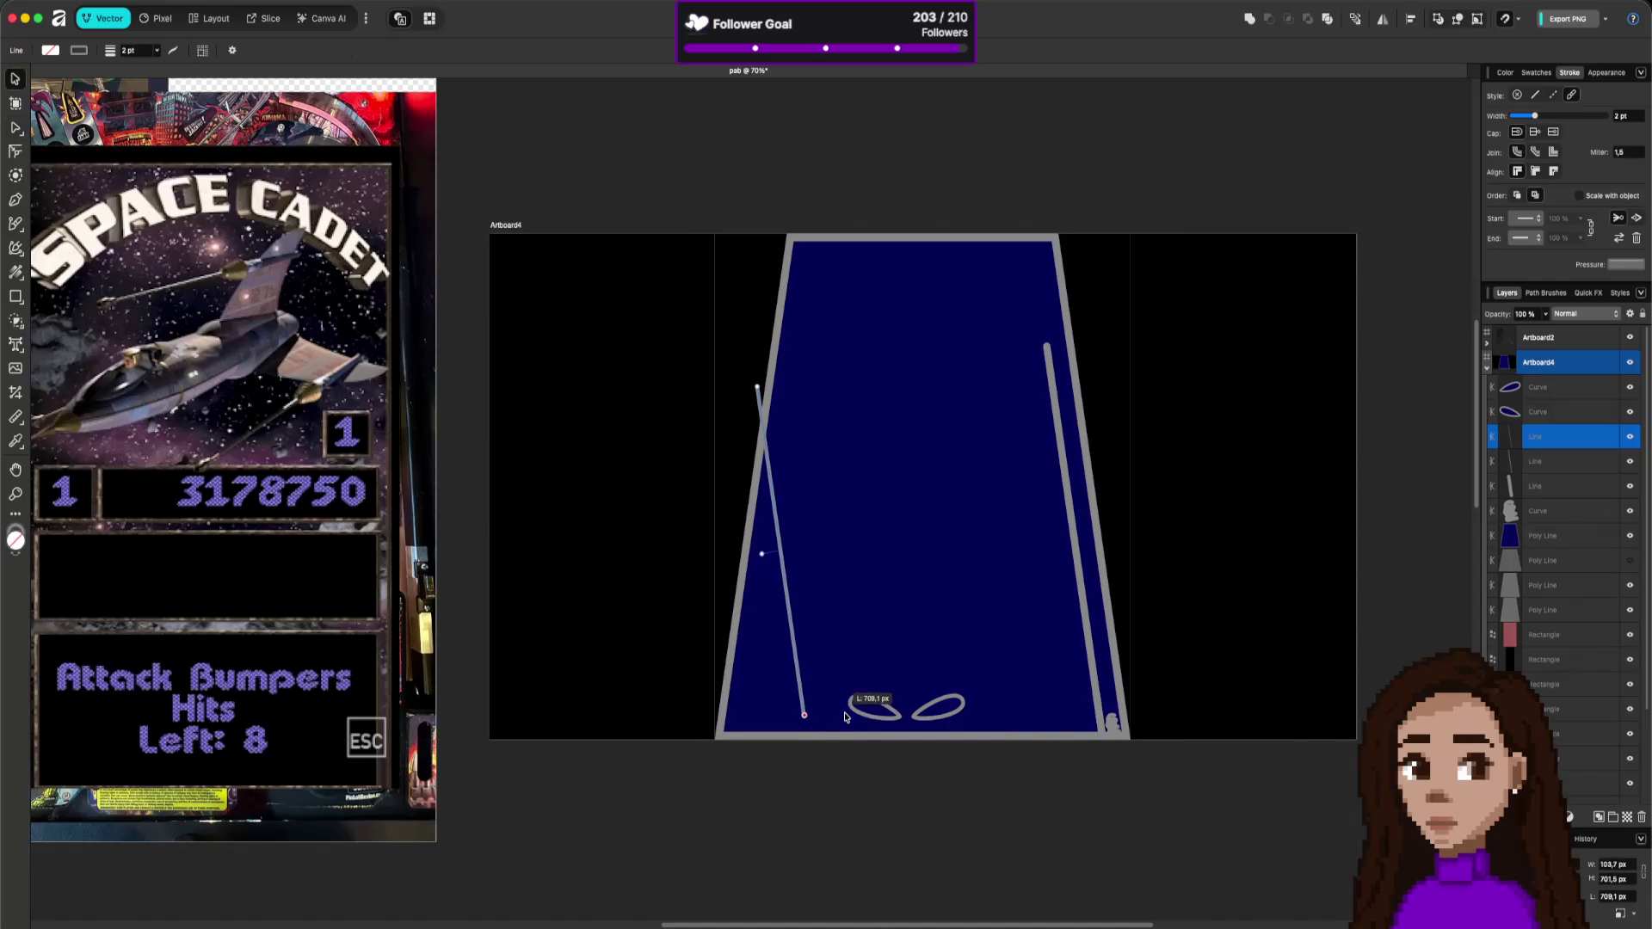
key("a")
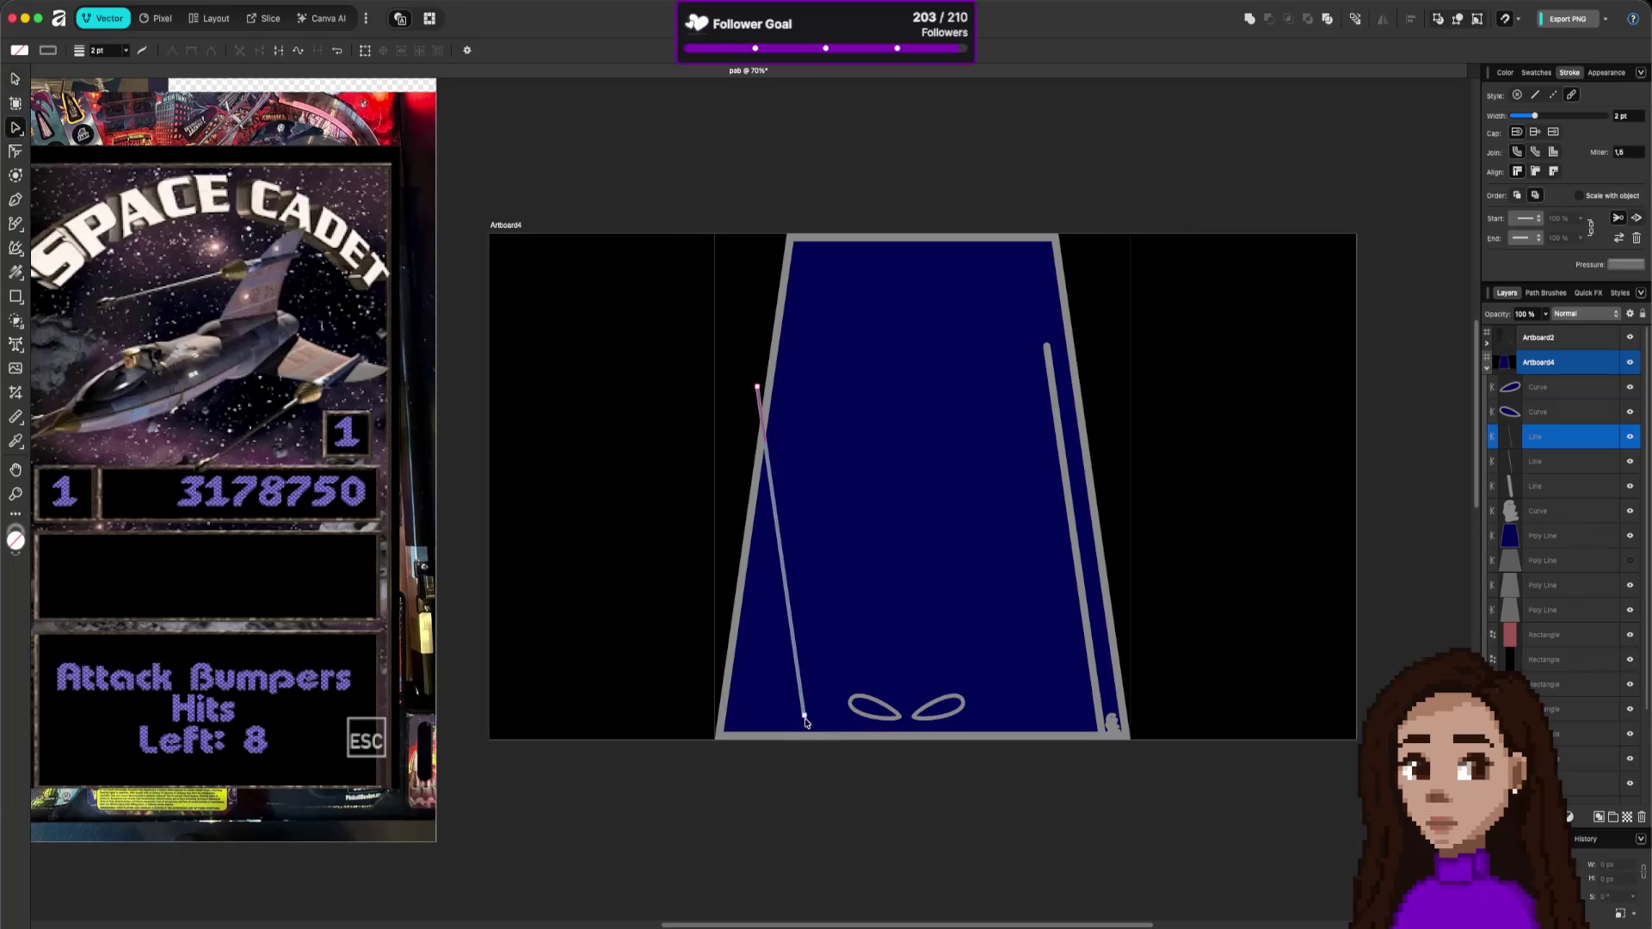
left_click_drag(806, 717, 848, 701)
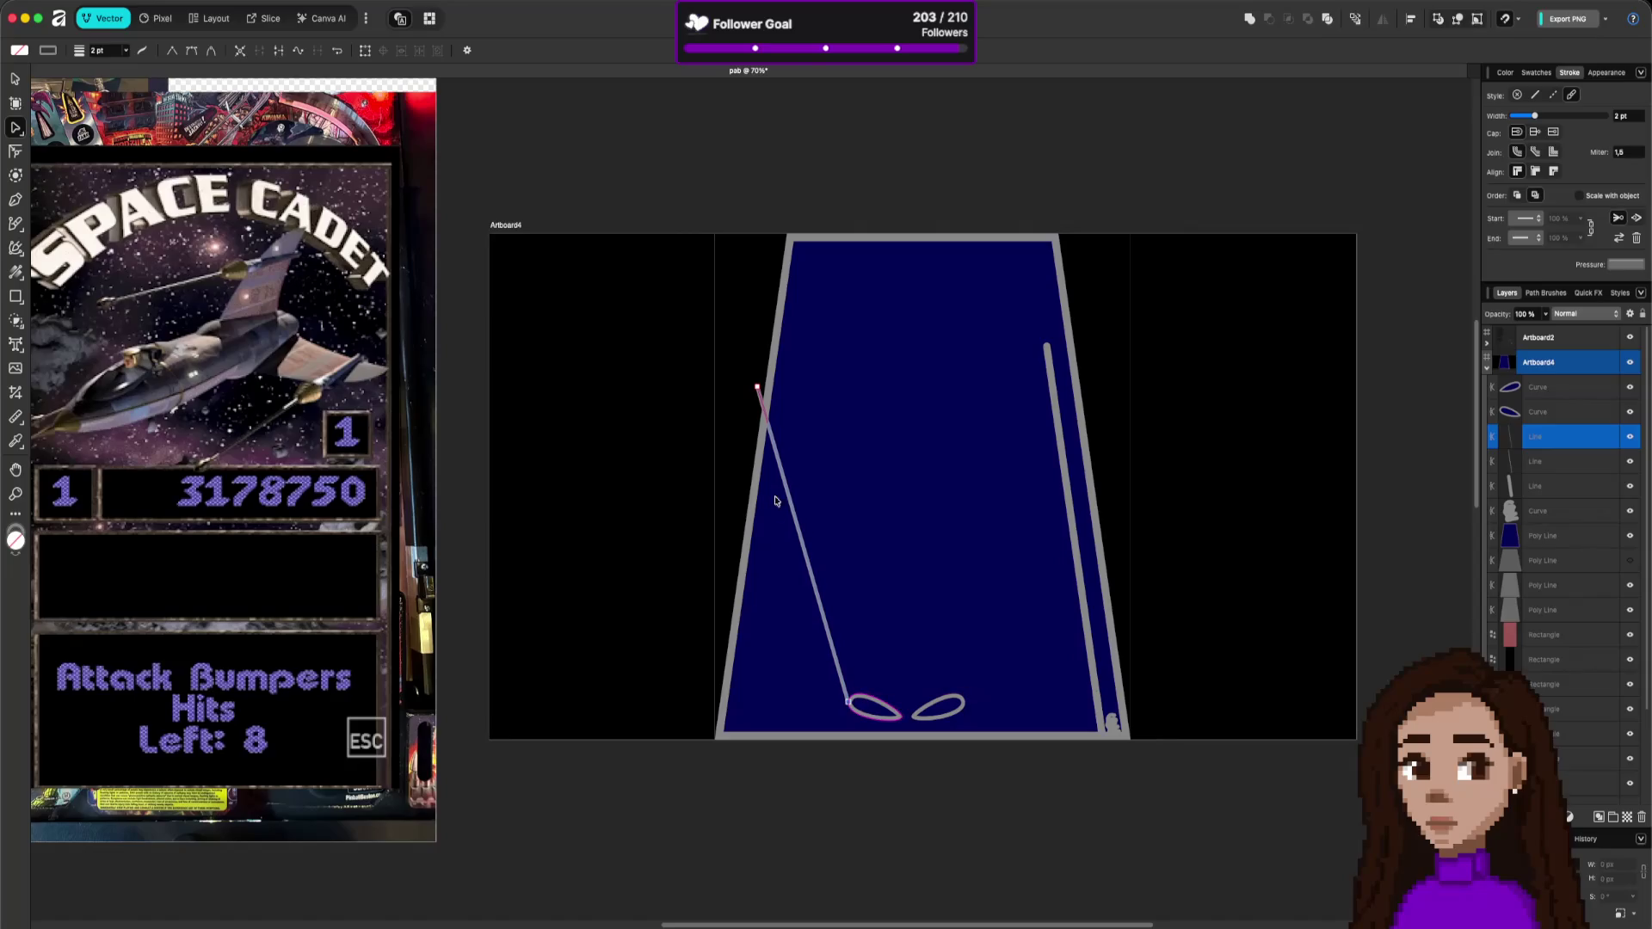
left_click_drag(757, 389, 744, 593)
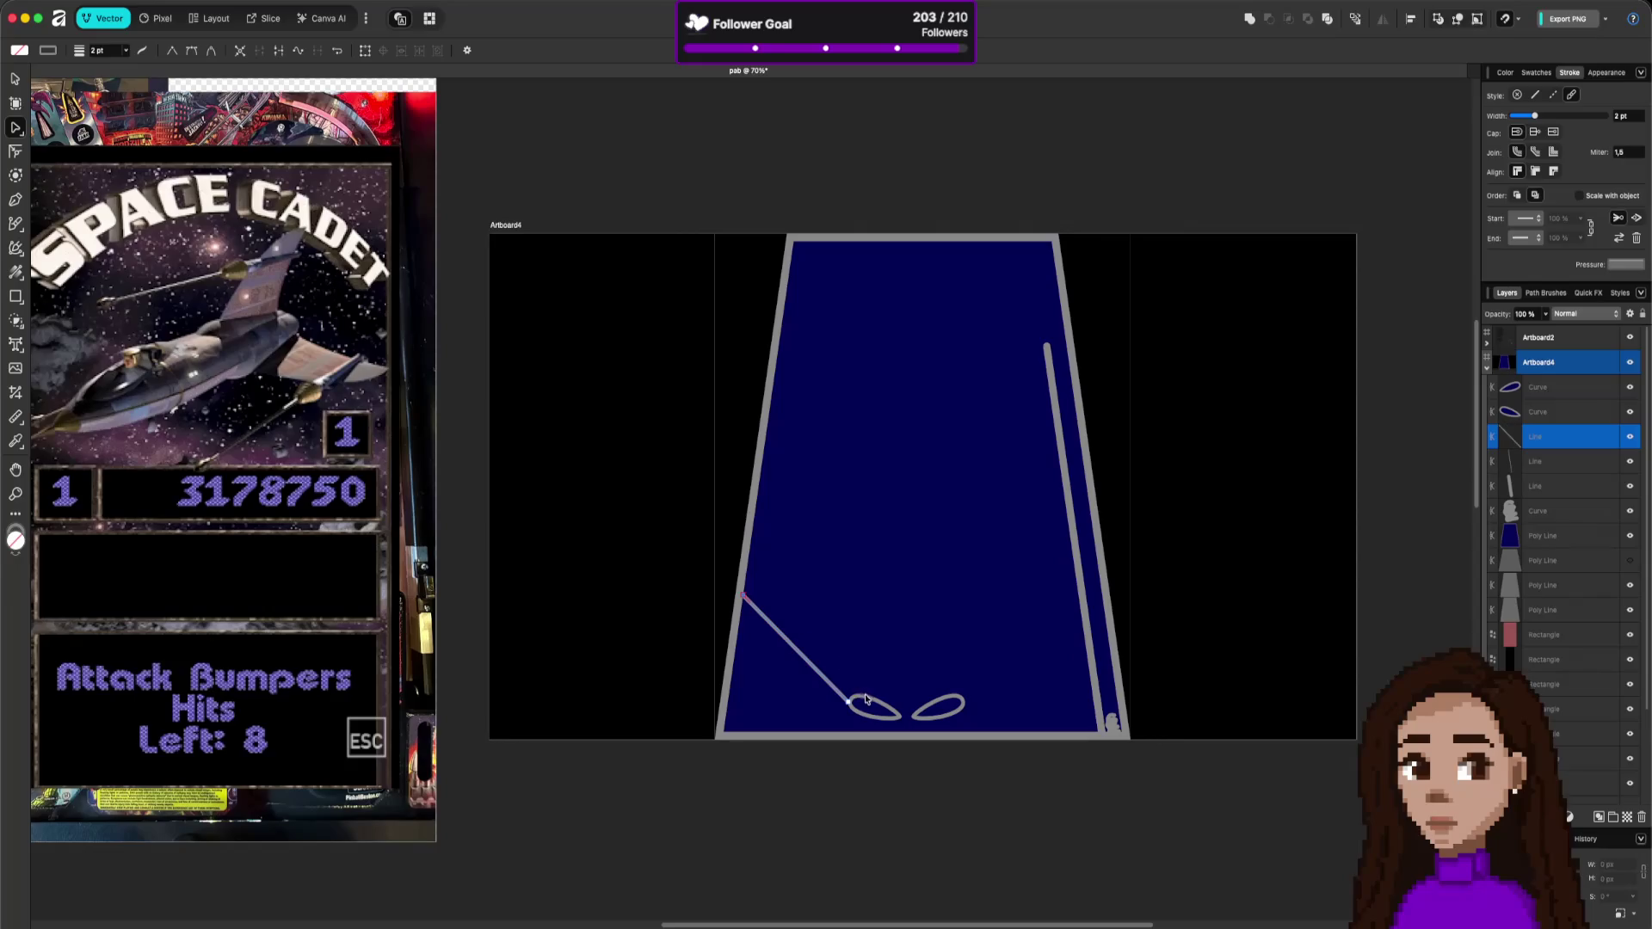
key("v")
mouse_move(820, 680)
left_mouse_down()
mouse_move(1061, 658)
mouse_move(1024, 654)
left_mouse_up()
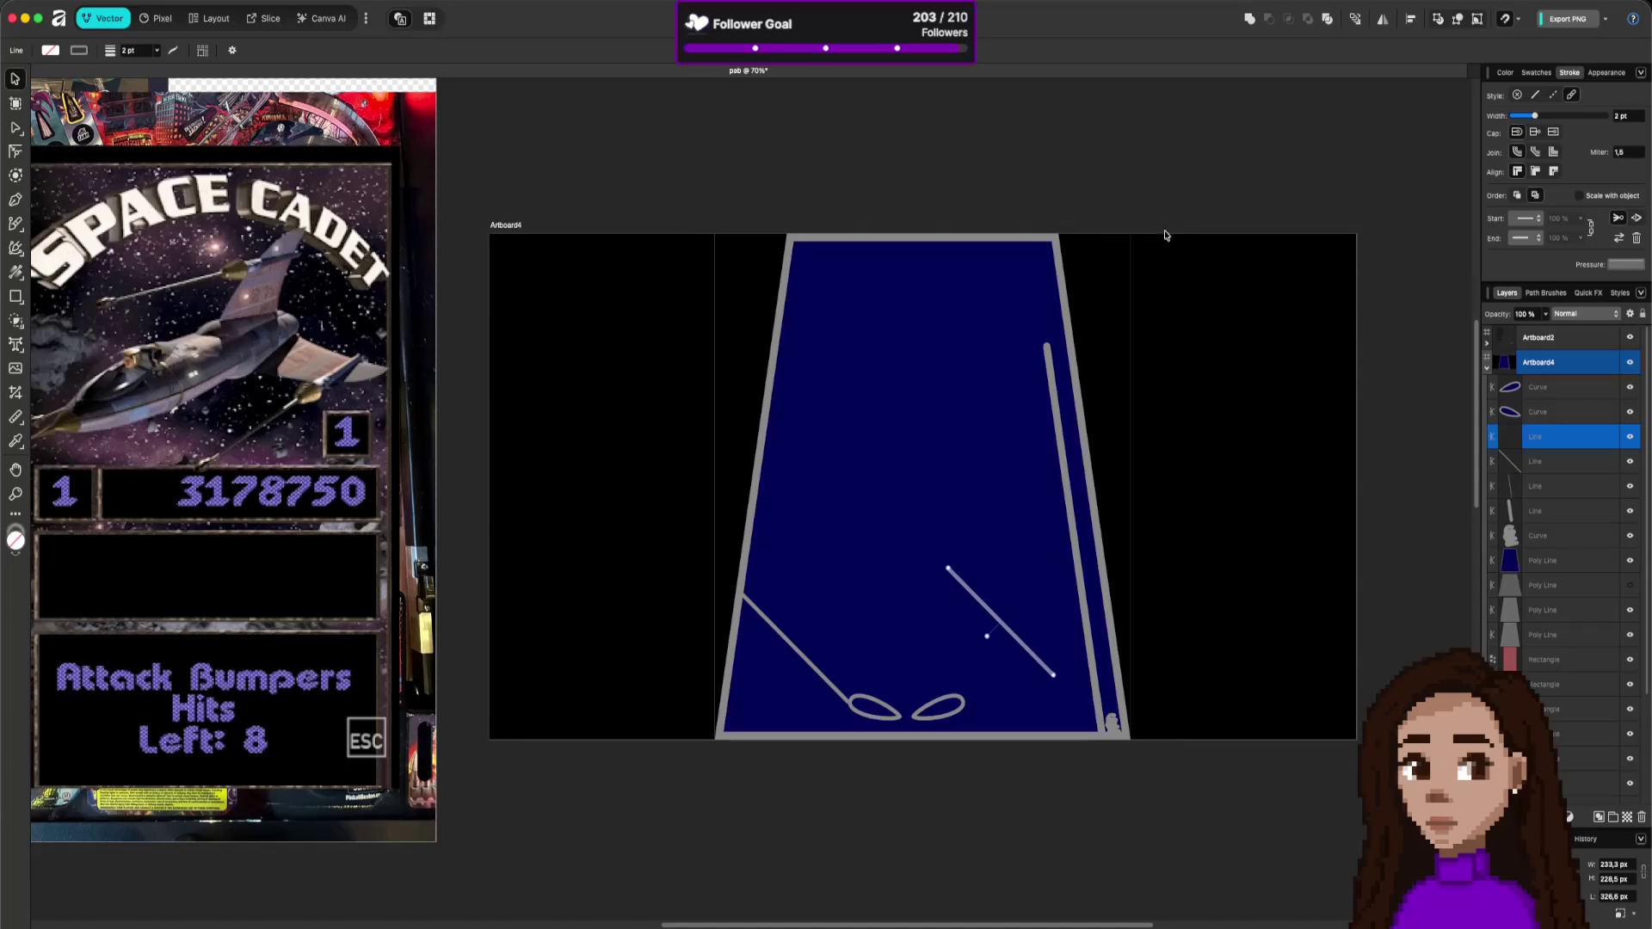
- Flip the guide copy horizontally and position it between the right wall and right flipper
left_click(1382, 17)
mouse_move(1016, 614)
left_mouse_down()
mouse_move(1007, 646)
mouse_move(1041, 639)
left_mouse_up()
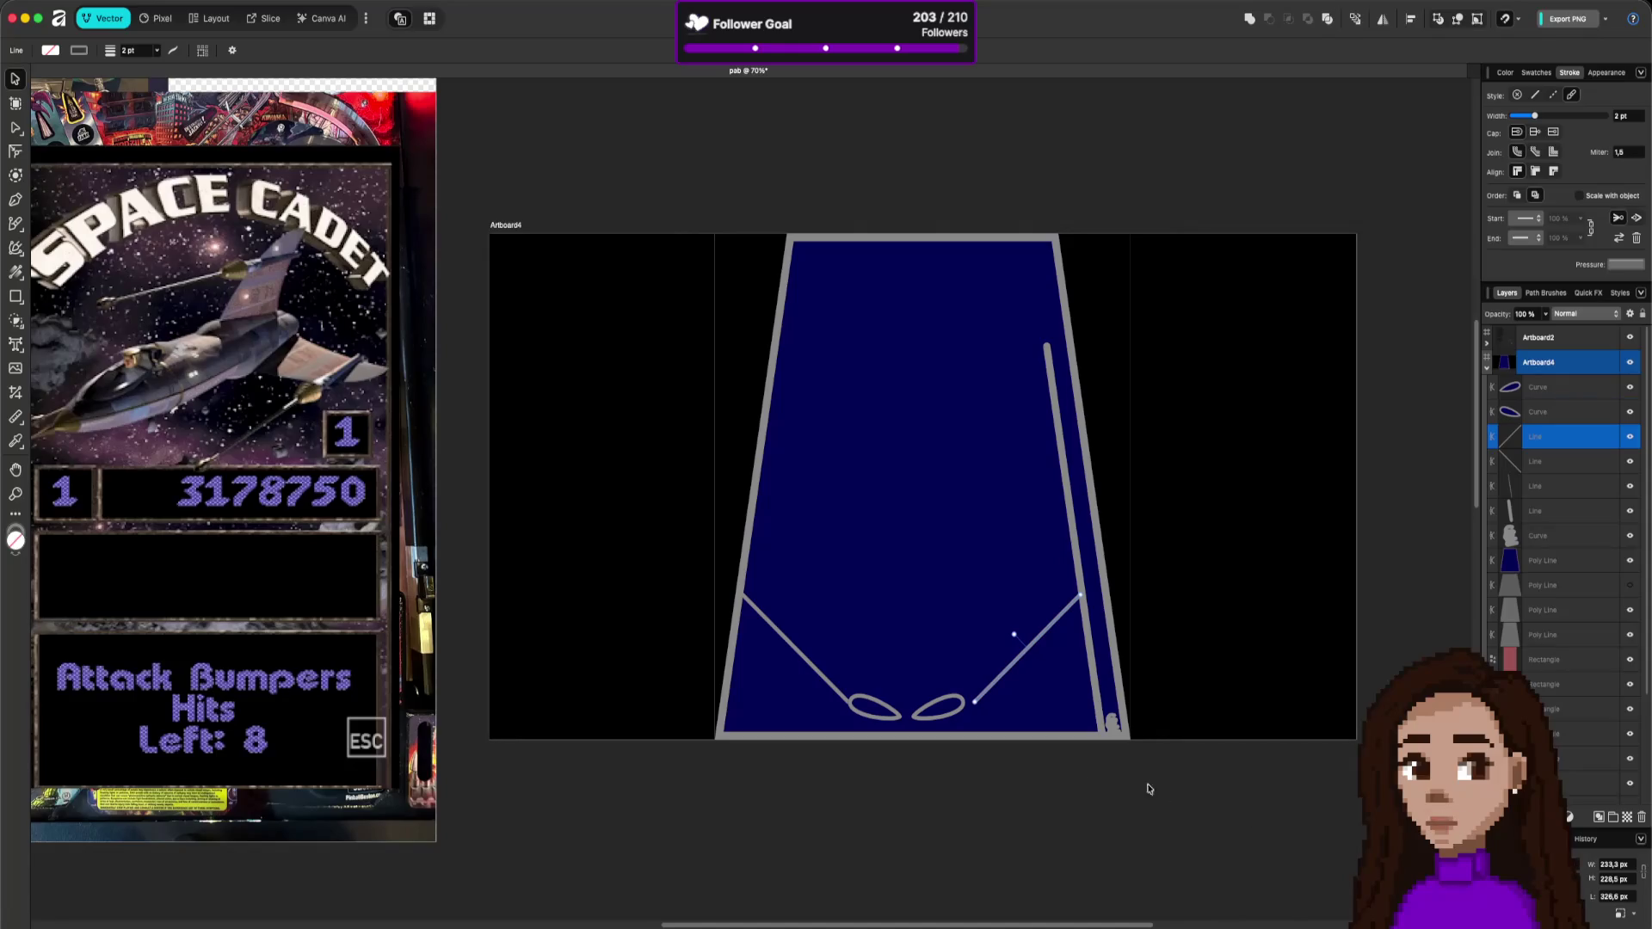
left_click(801, 652)
left_click(800, 654)
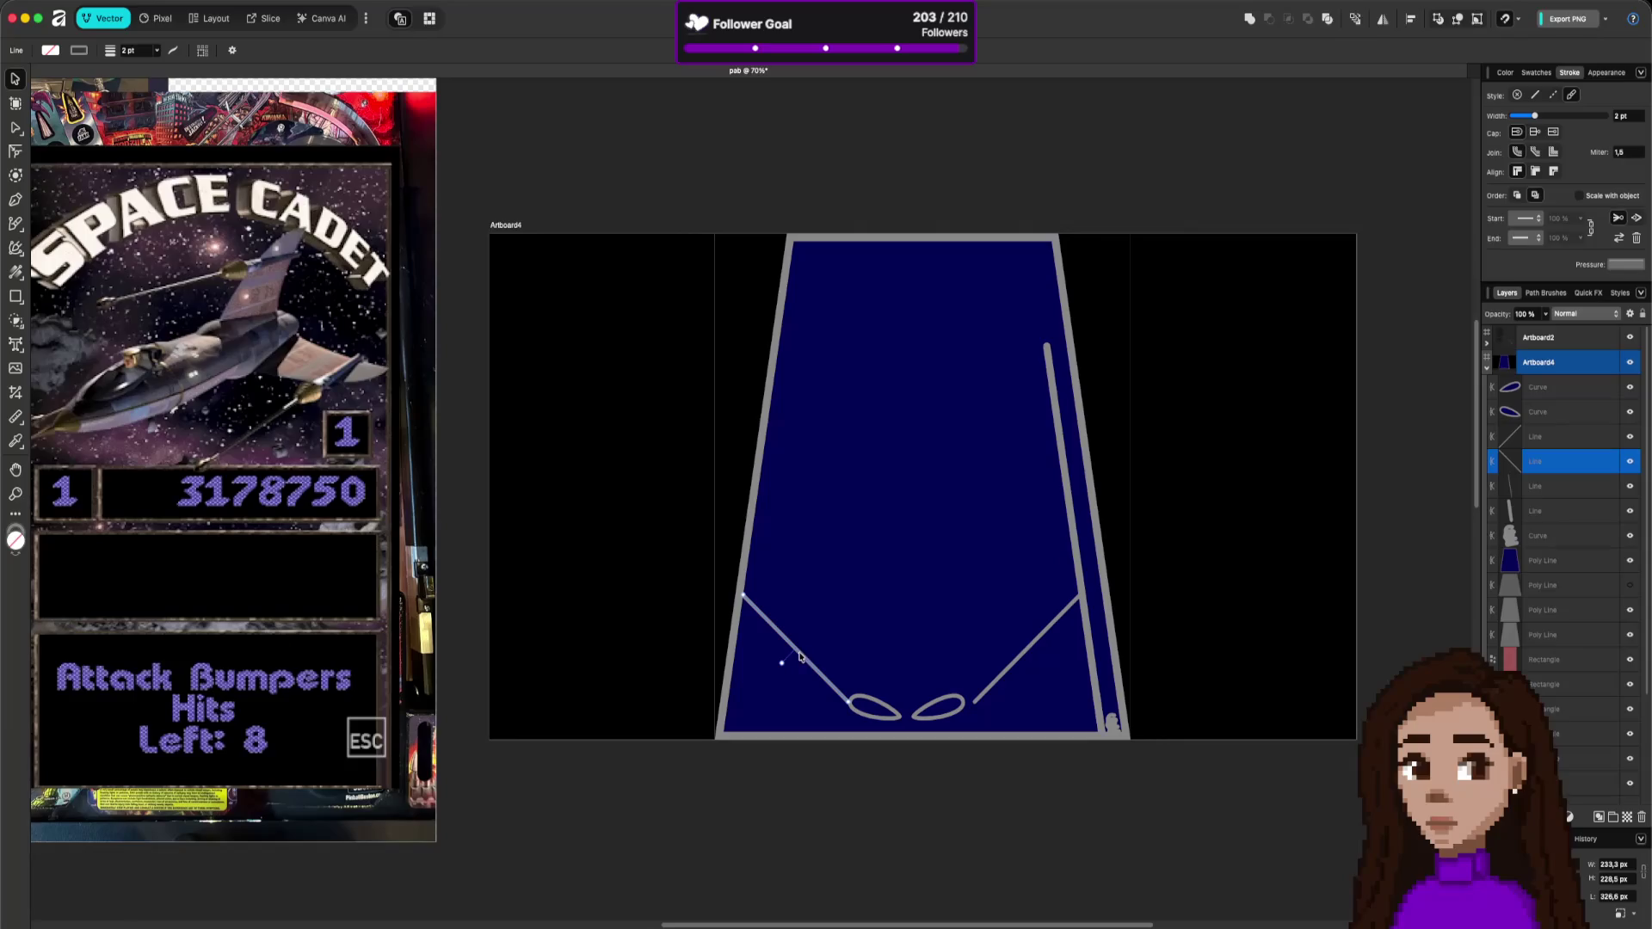
left_click(962, 702)
- Nudge the right flipper rightward in two arrow-key moves, comparing it against the left flipper
key("shift+Right")
key("shift+Right")
left_click(969, 809)
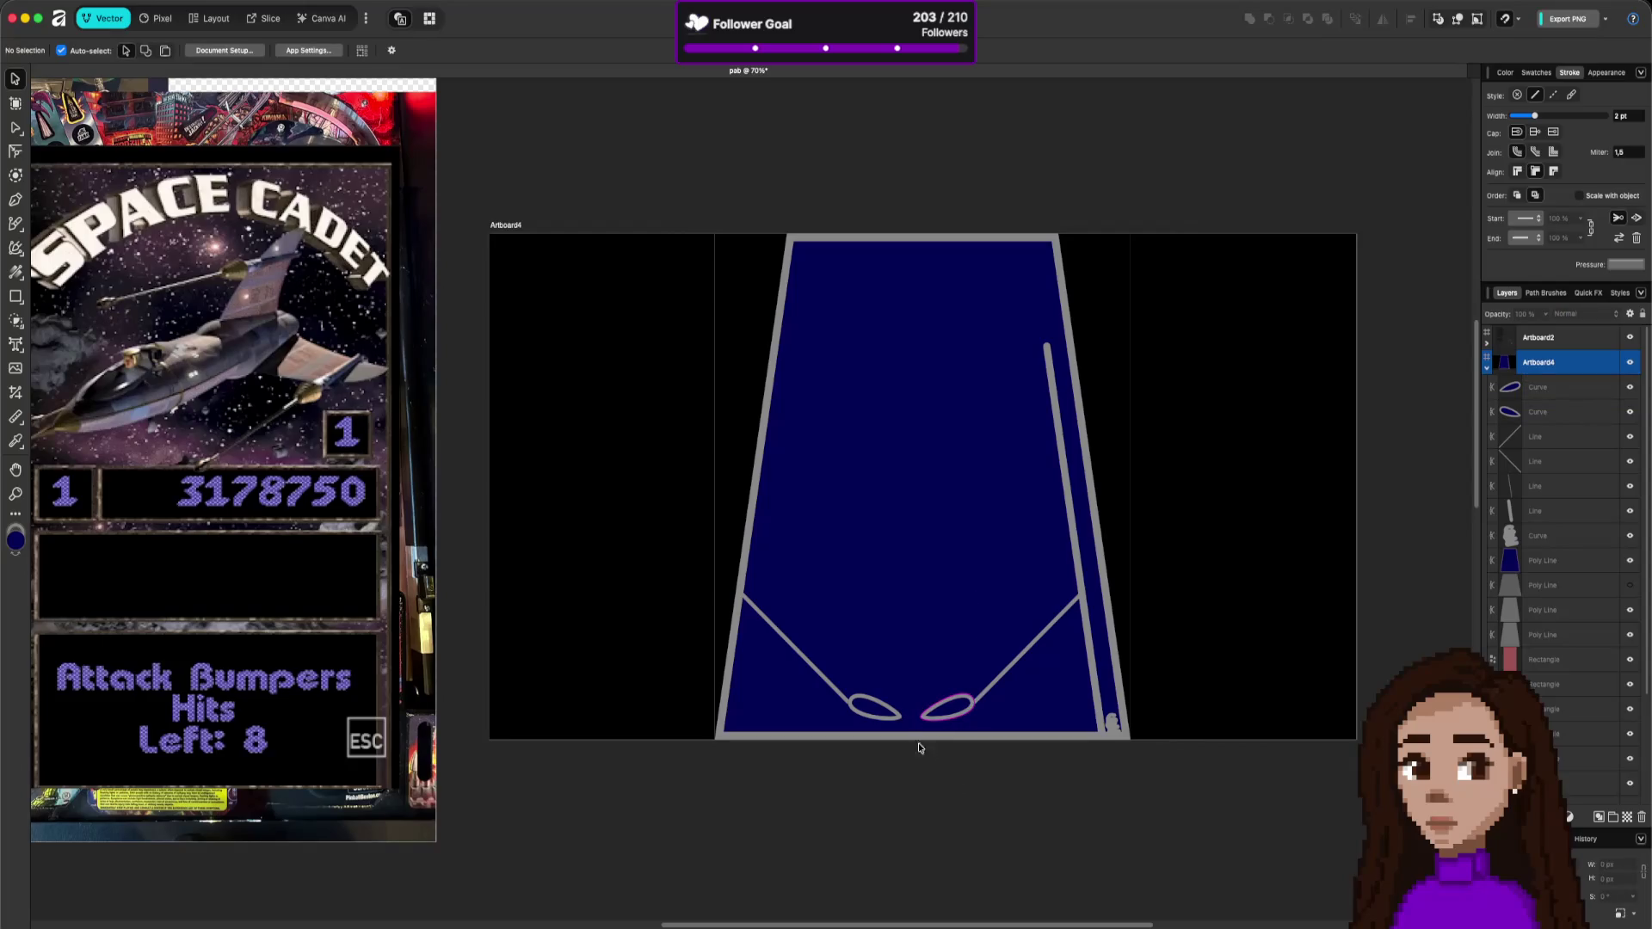
left_click(893, 714)
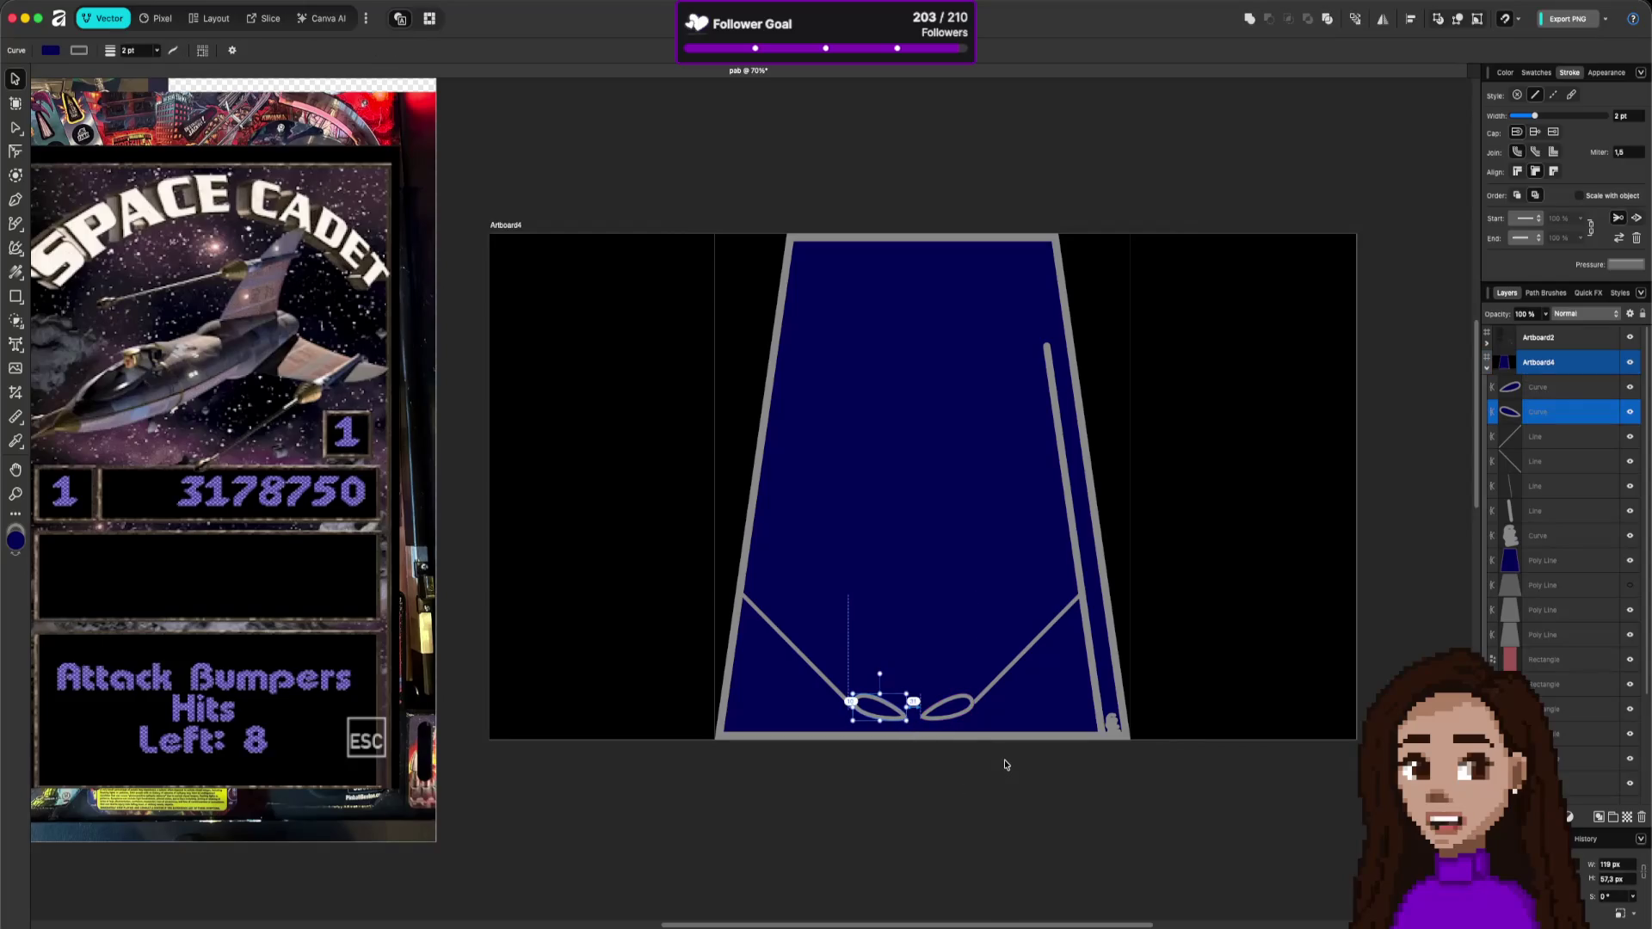
left_click(1002, 776)
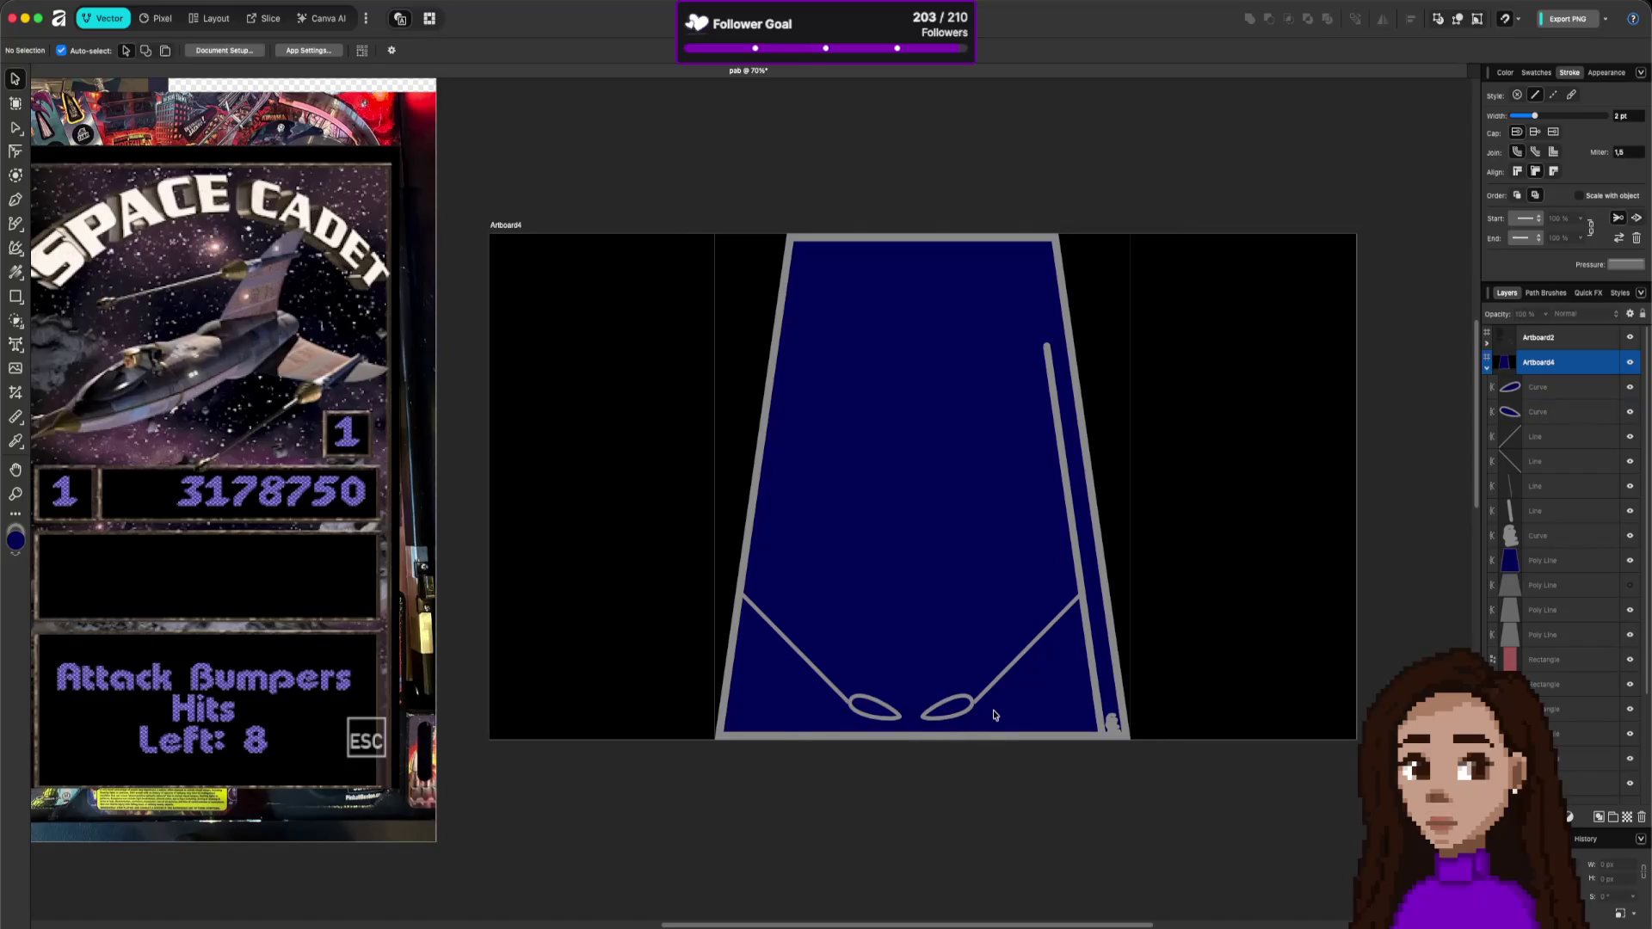
left_click(964, 704)
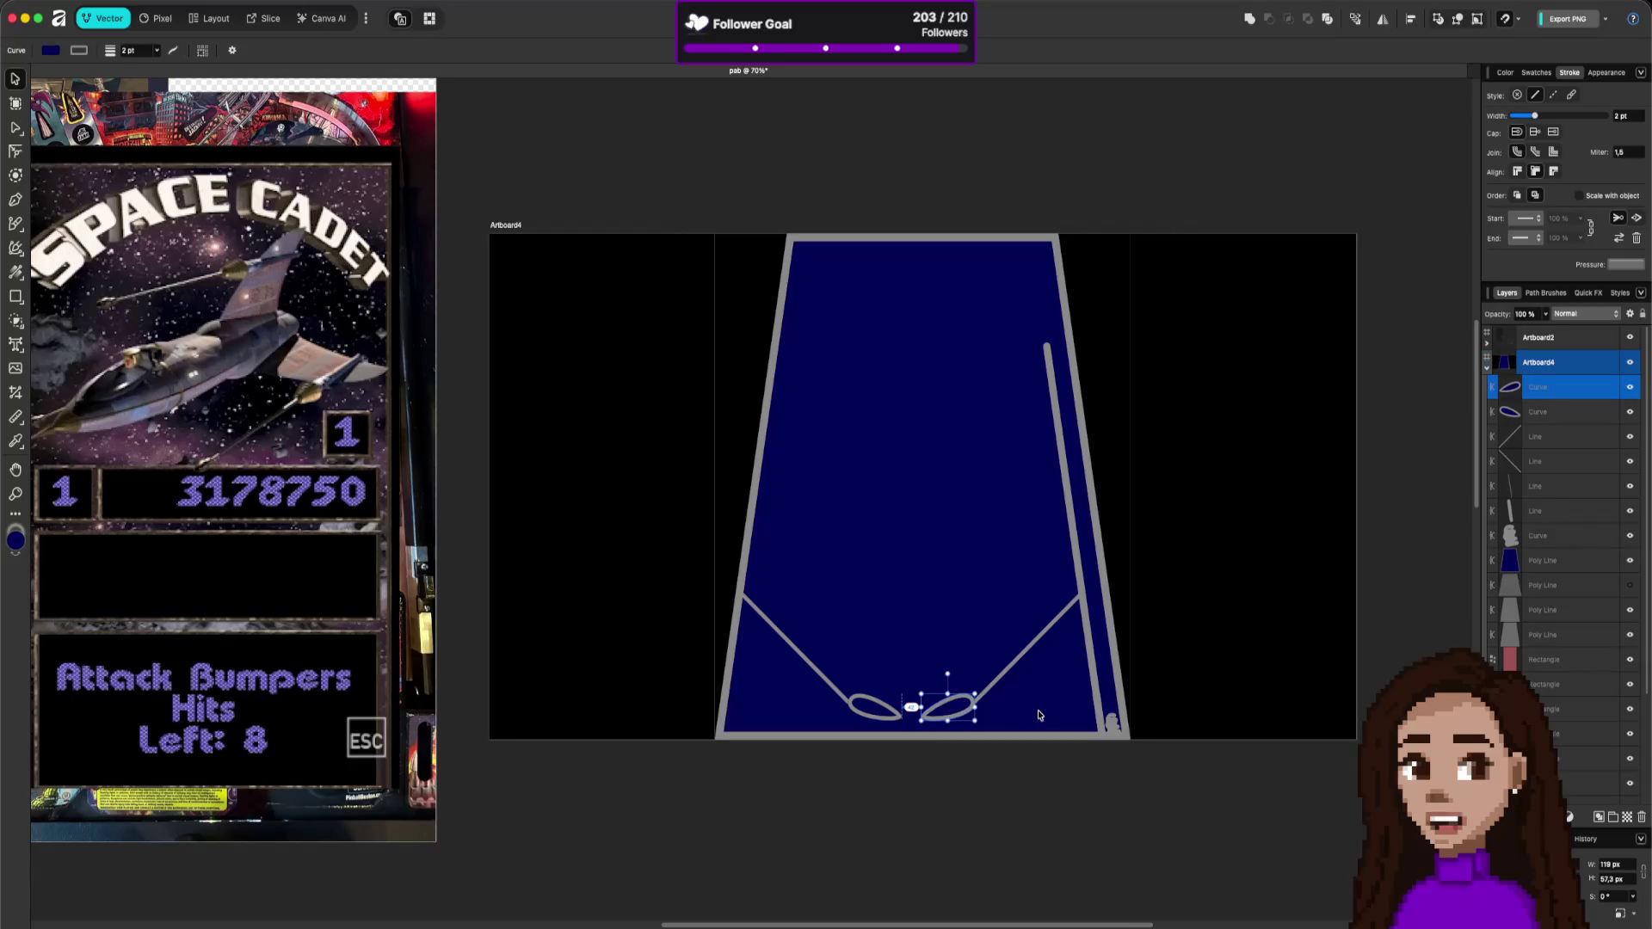
key("Right")
key("Right")
key("Right")
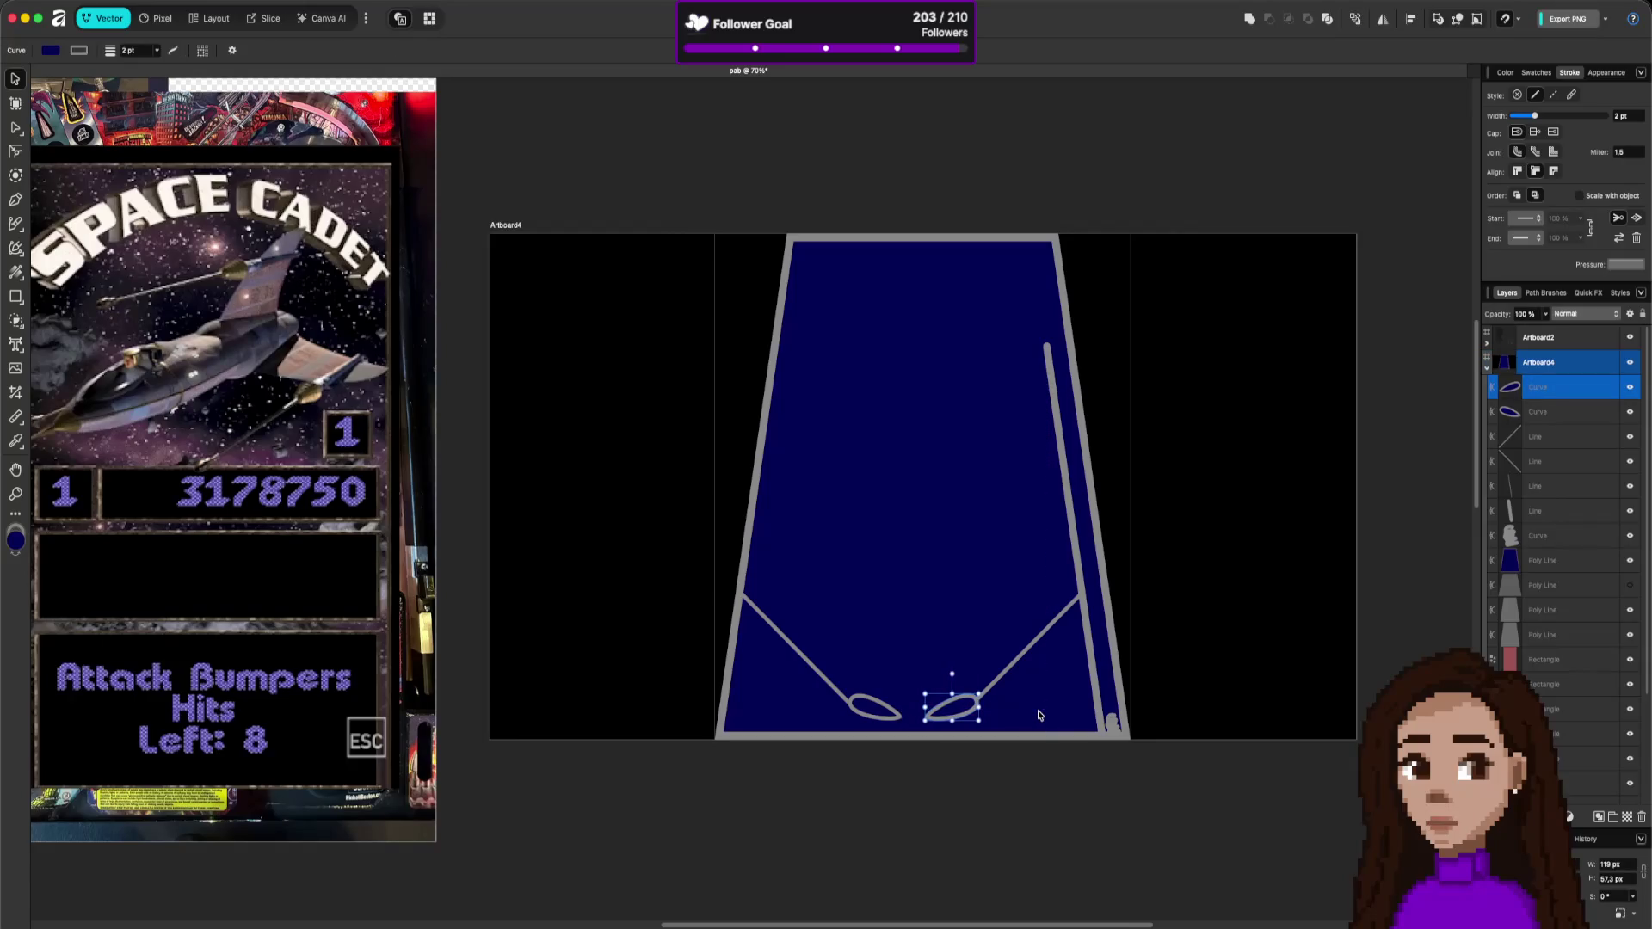
left_click(1042, 769)
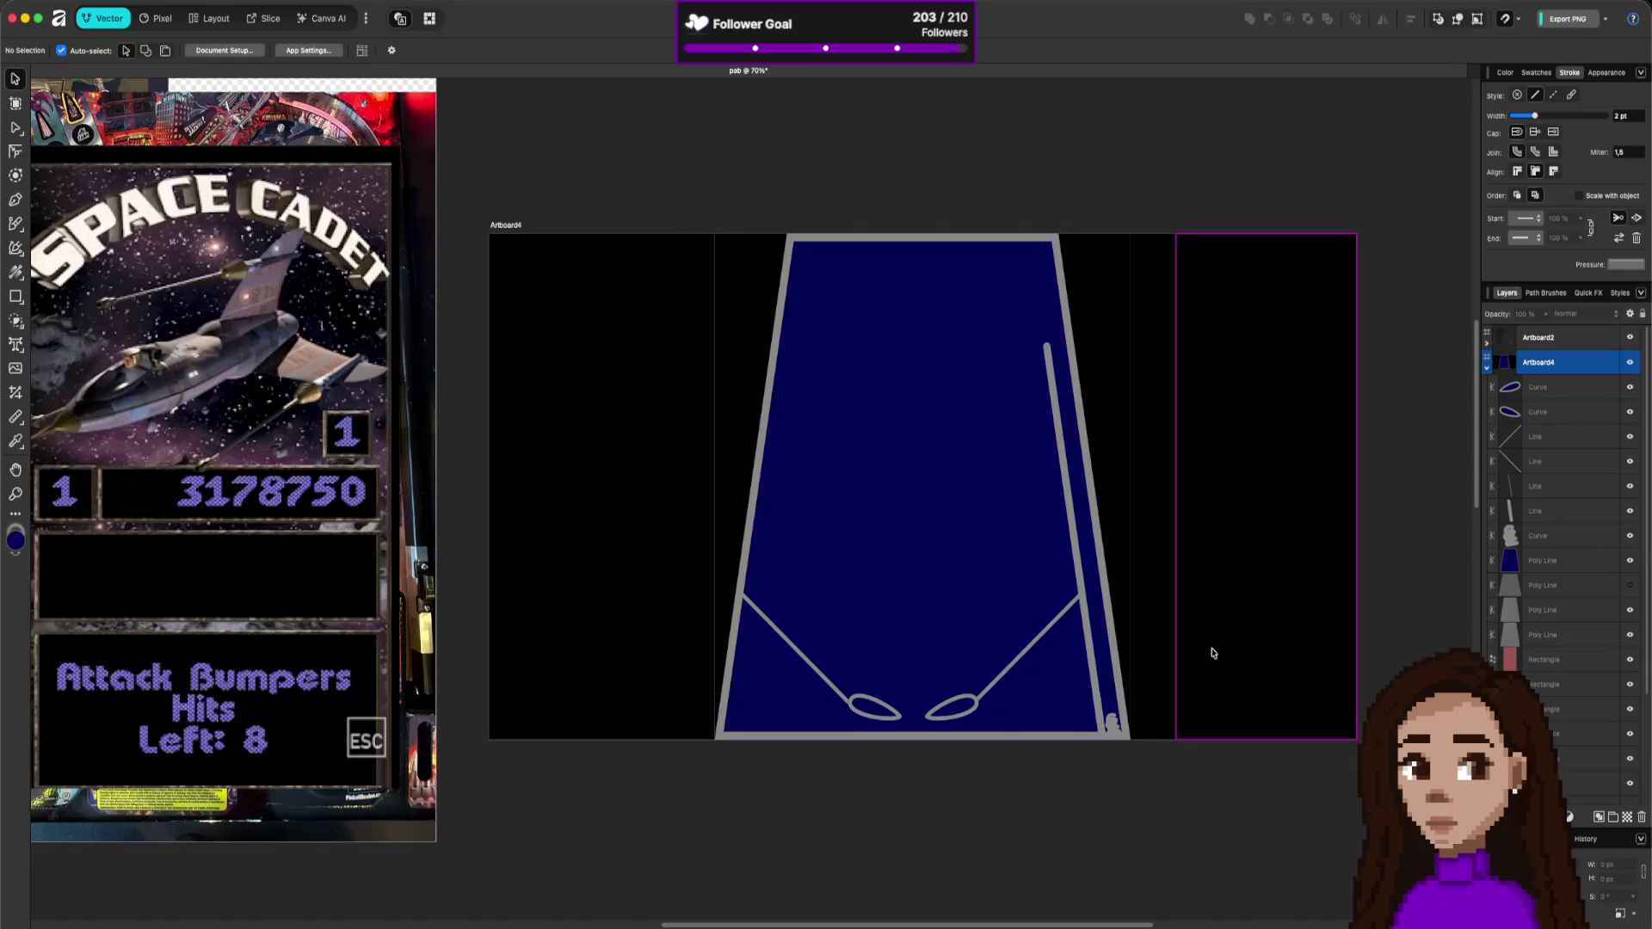
- Review the playfield artboard zoomed in and out, then save the document with Cmd+S
scroll(1212, 653, "down", 5)
scroll(1236, 649, "up", 3)
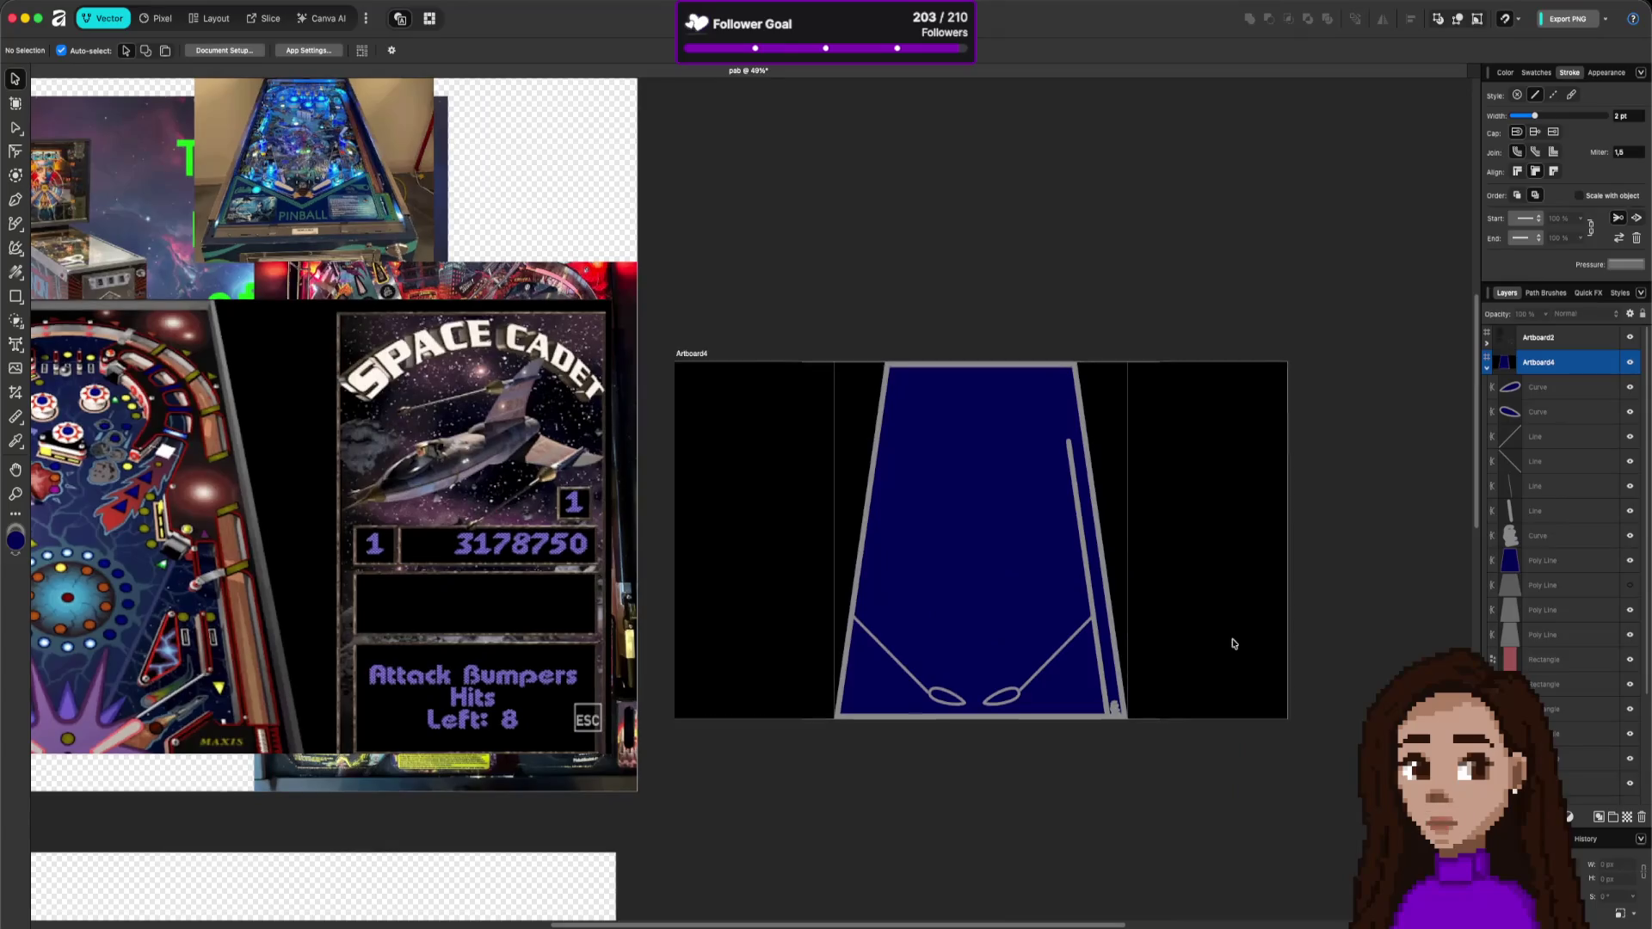
scroll(1111, 629, "down", 2)
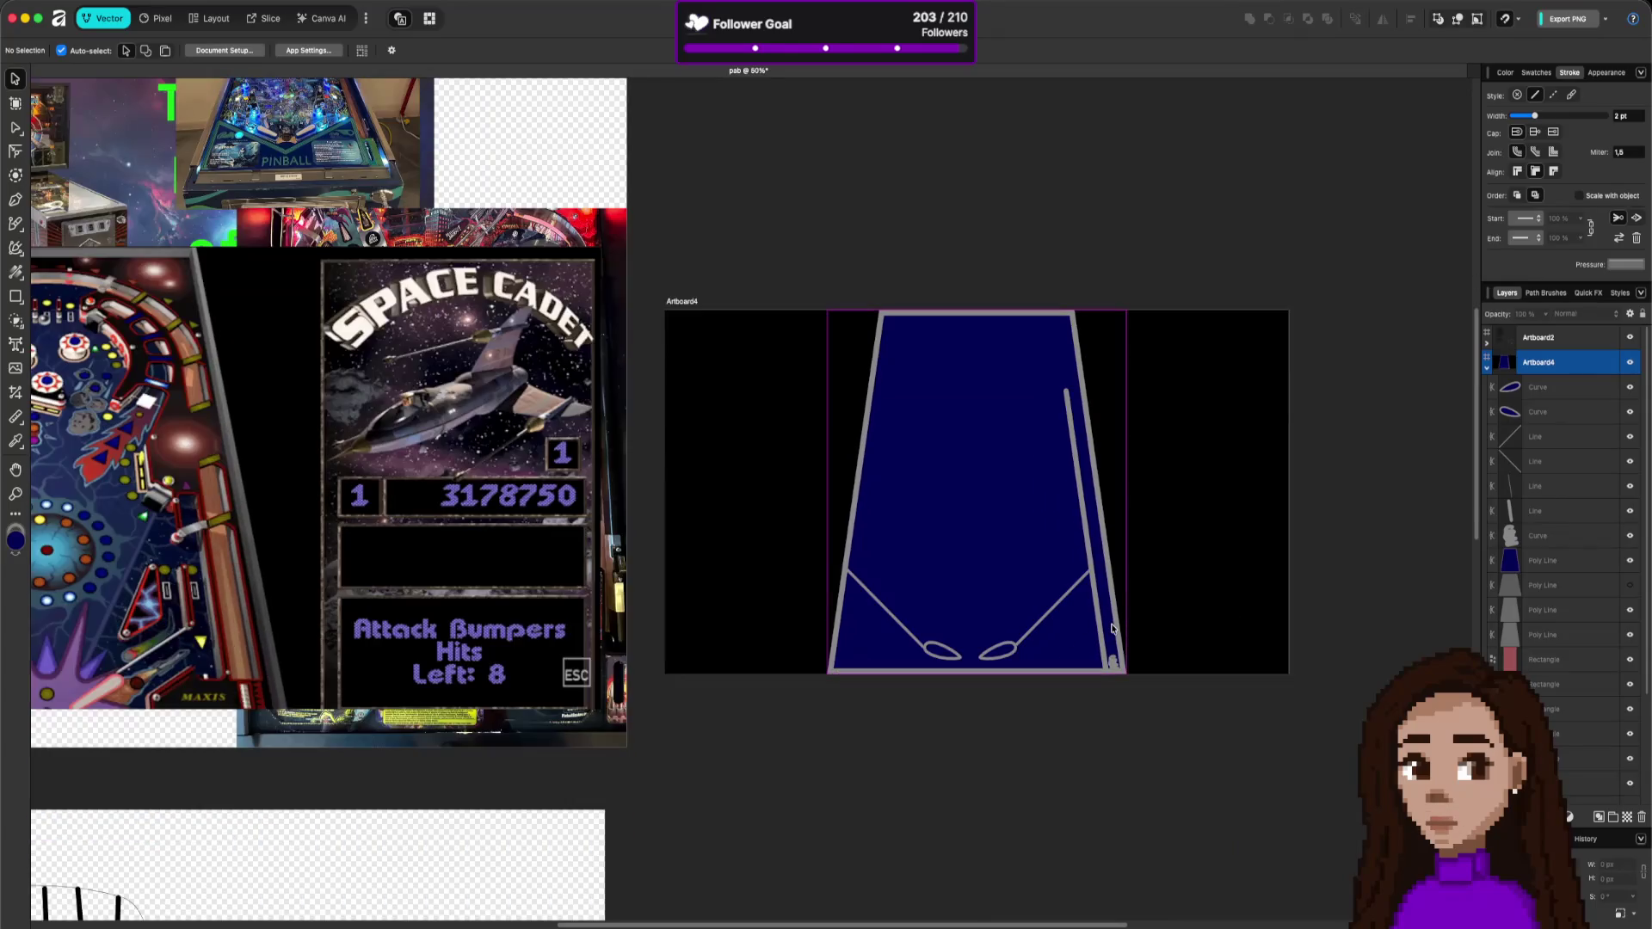
scroll(1096, 640, "up", 3)
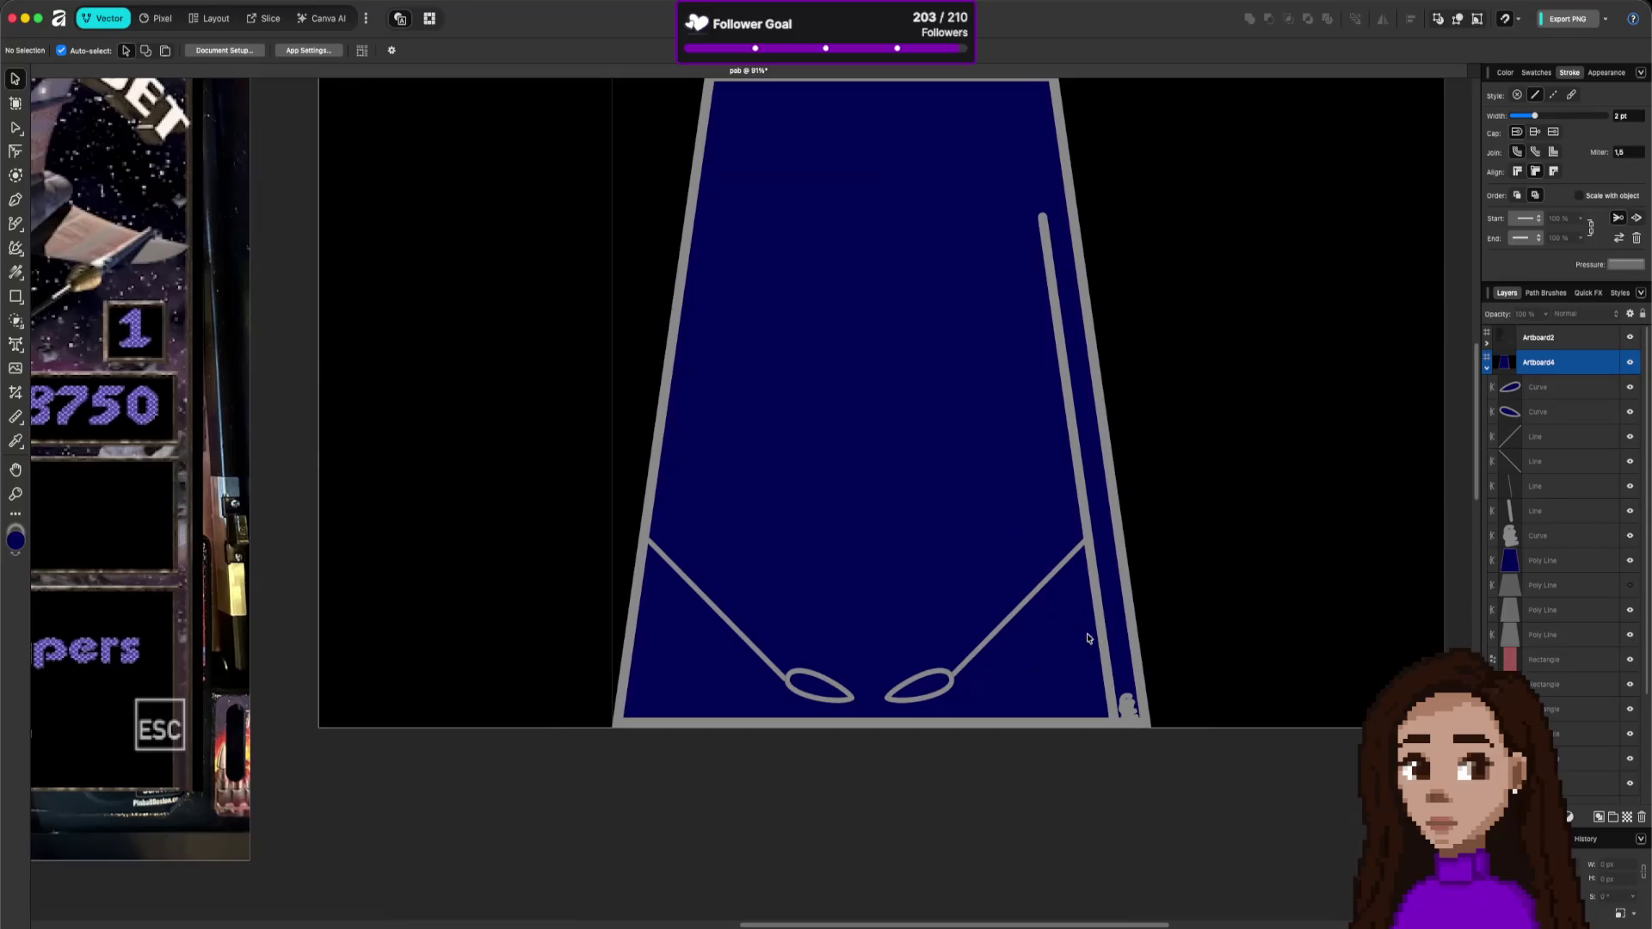
scroll(982, 593, "down", 3)
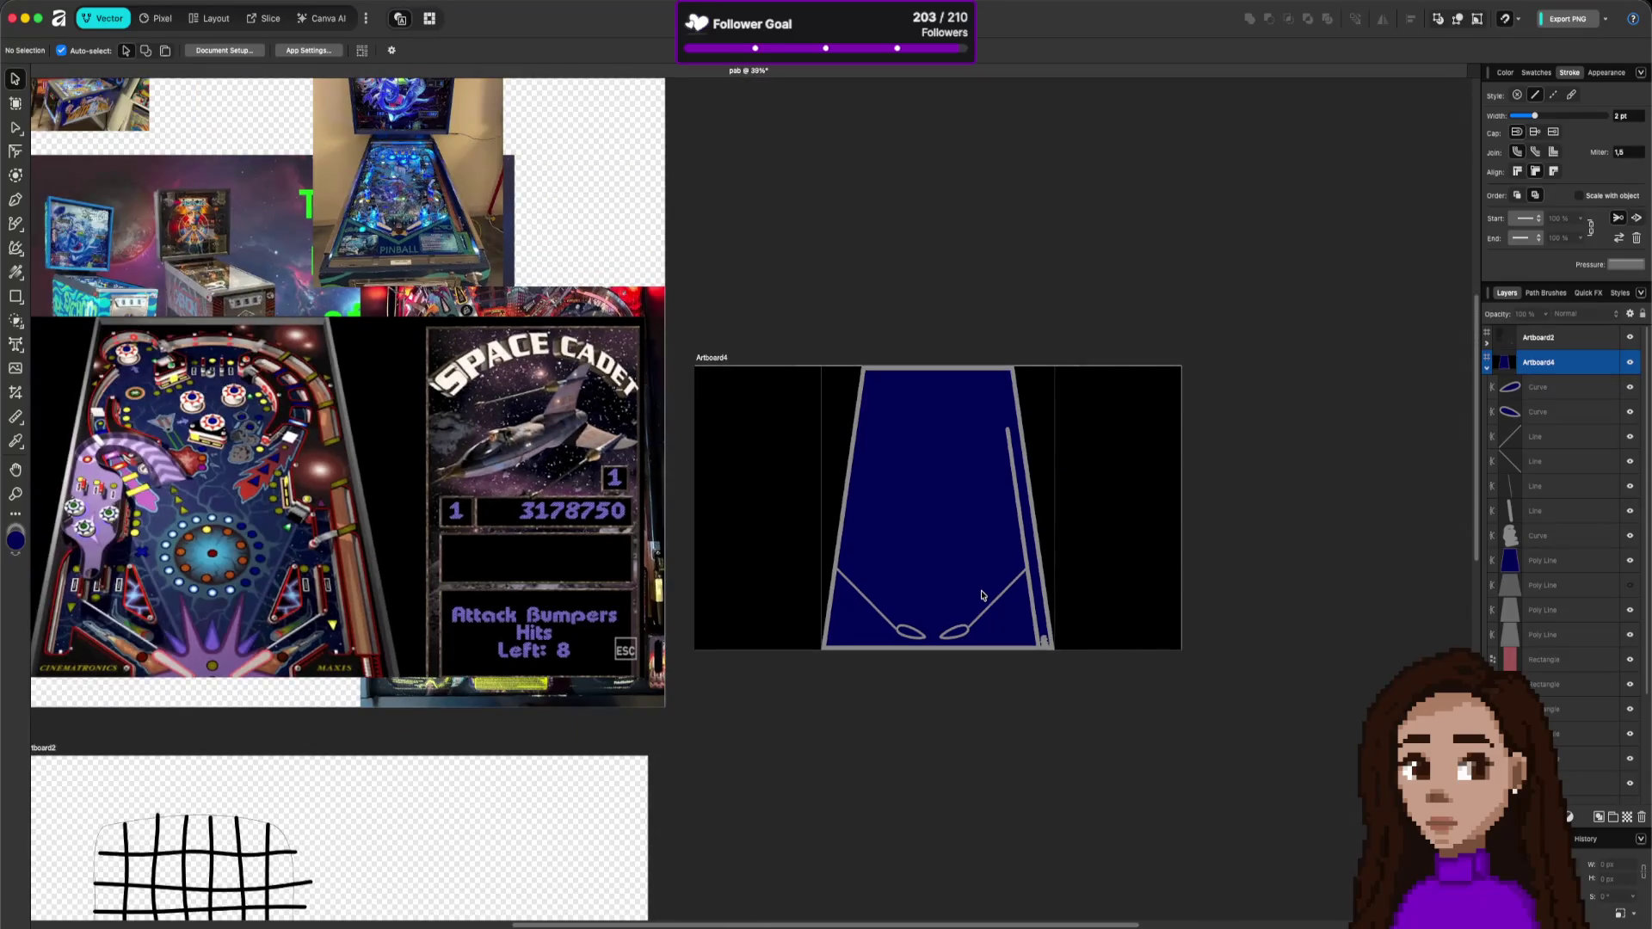
scroll(983, 594, "up", 2)
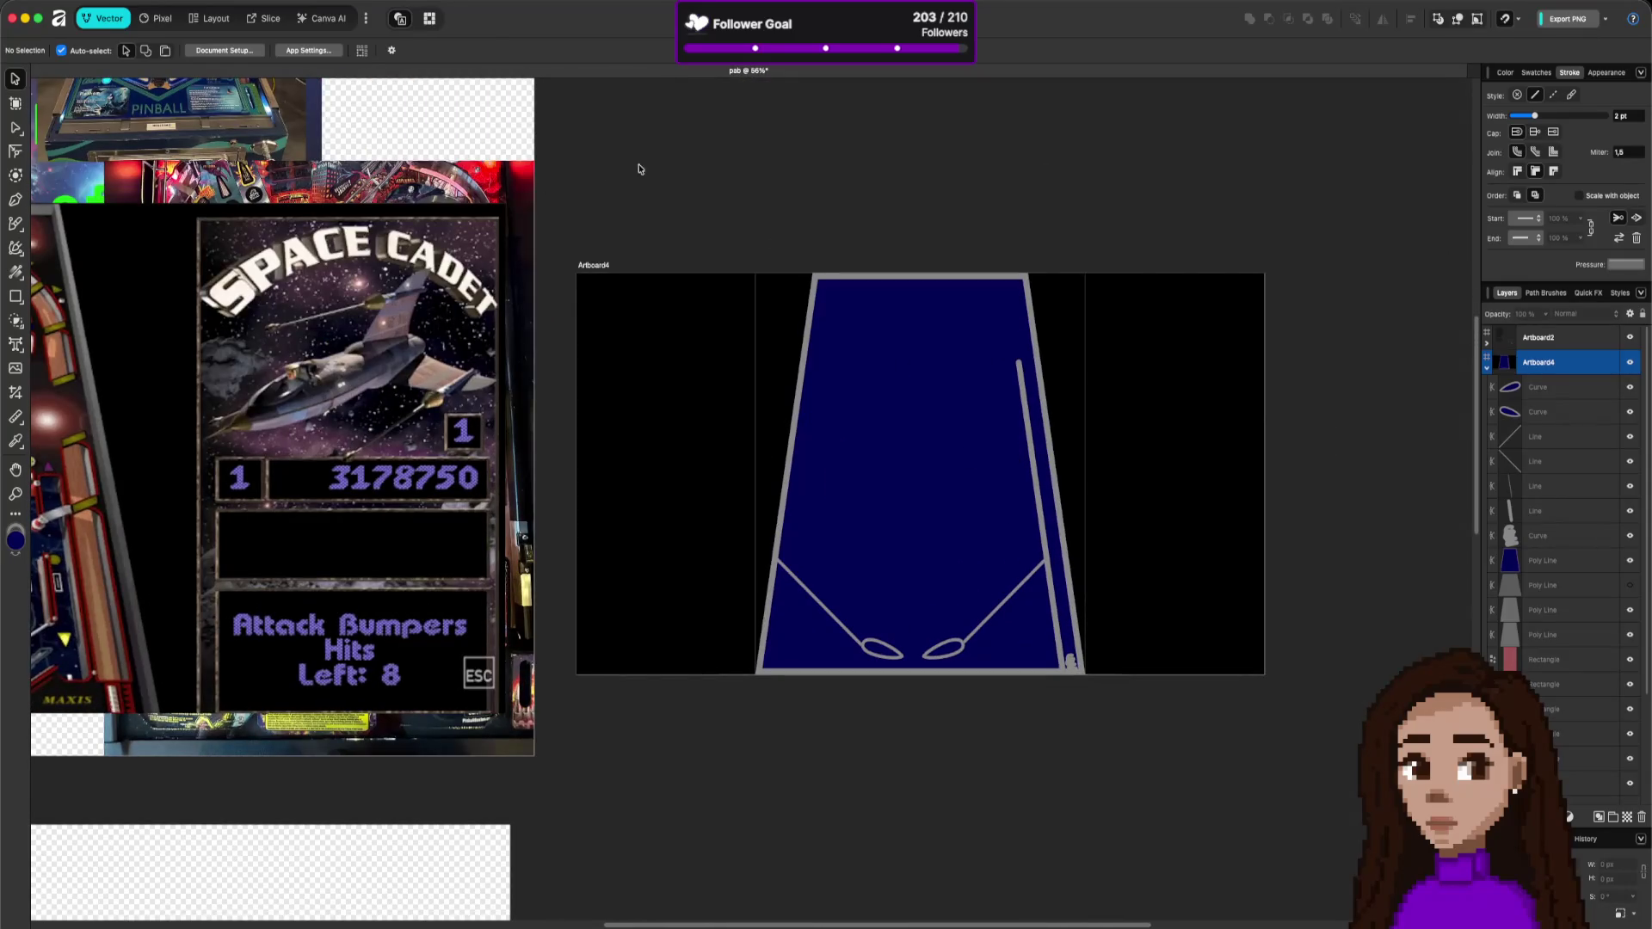
key("super+s")
left_click(596, 267)
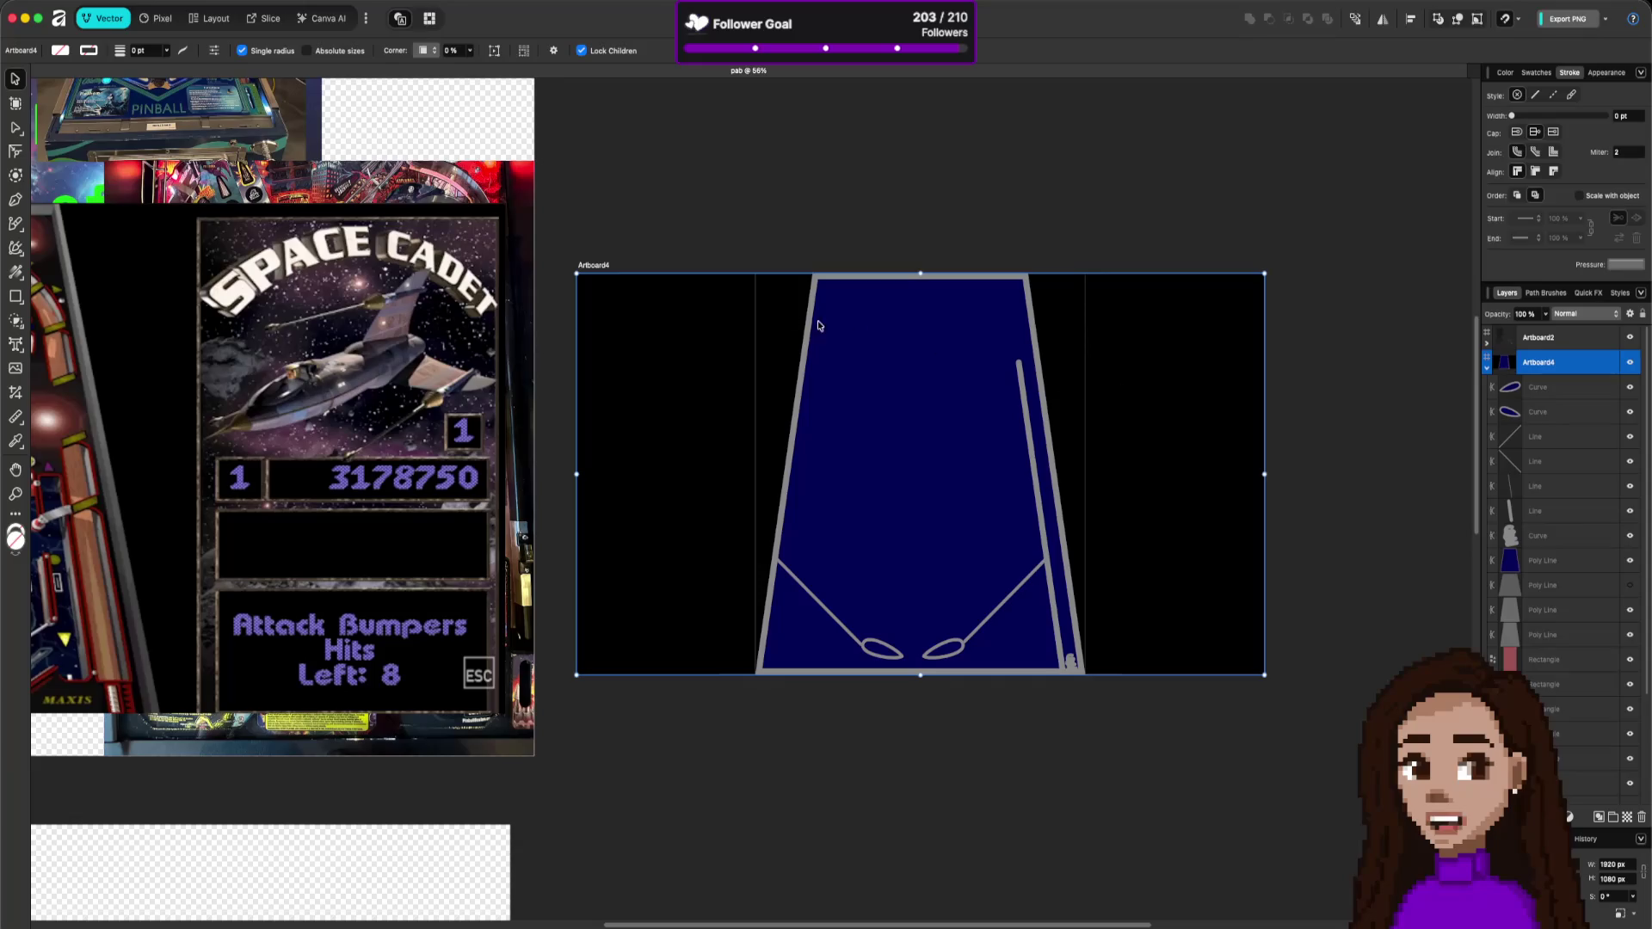
- Duplicate the angled table artboard by dragging a copy below the original
left_click_drag(593, 268, 593, 707)
scroll(920, 629, "down", 1)
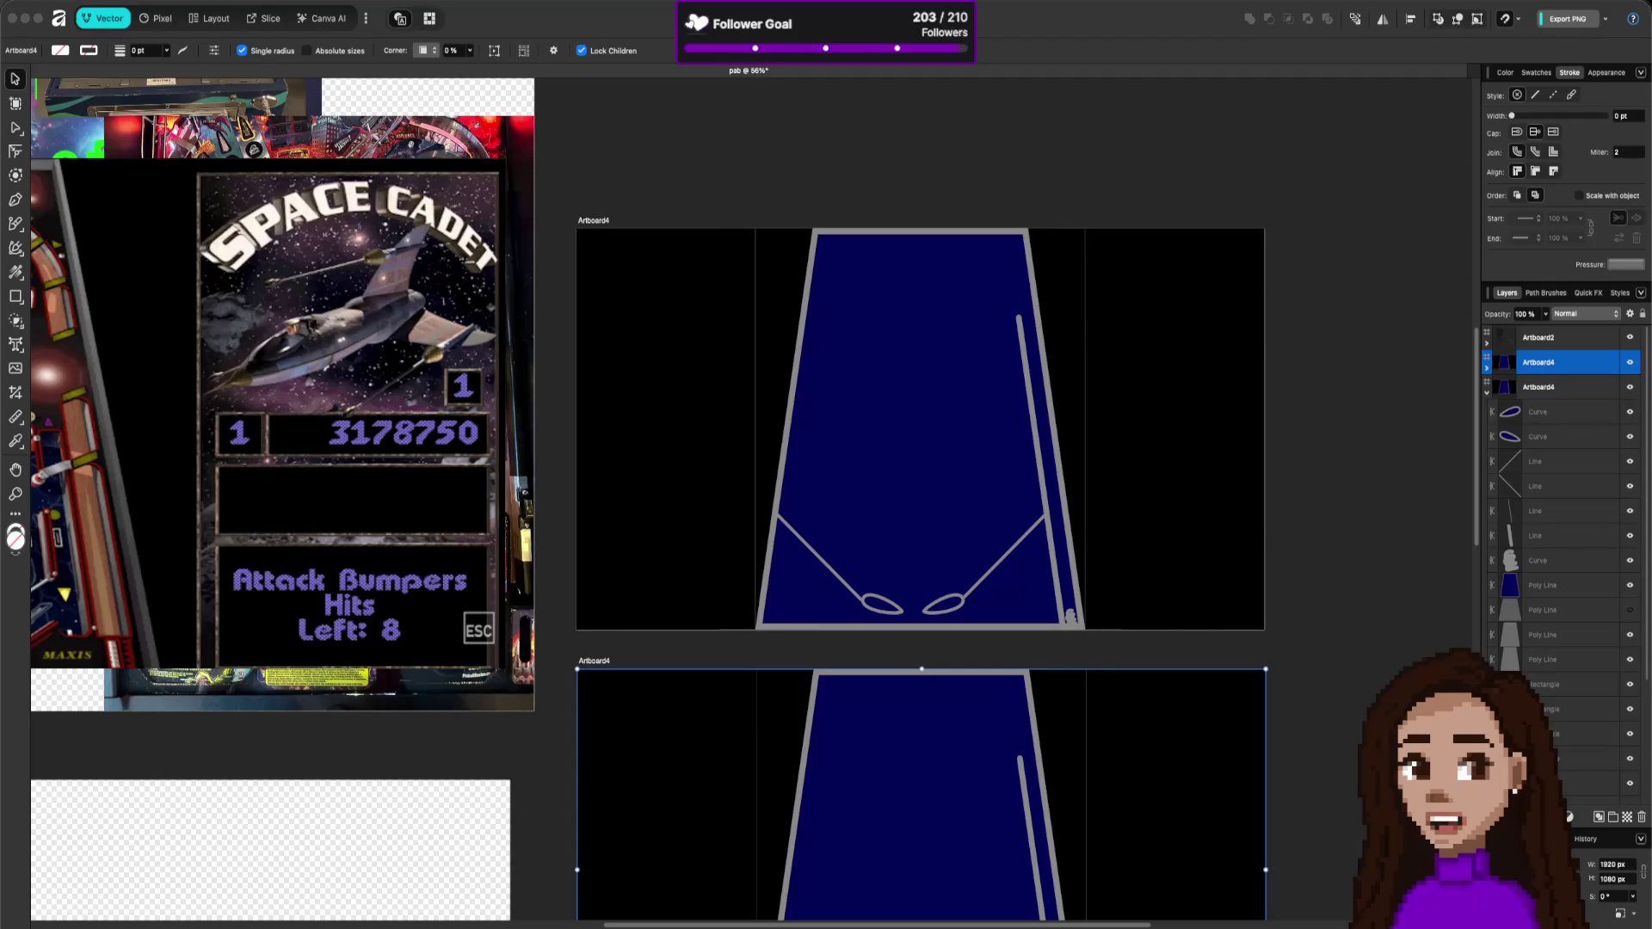
scroll(680, 439, "down", 5)
- Pull the blue playfield's top corners out to the artboard edges so its sides are vertical
key("a")
left_click(821, 480)
left_click_drag(814, 466, 756, 463)
left_click_drag(1028, 465, 1086, 464)
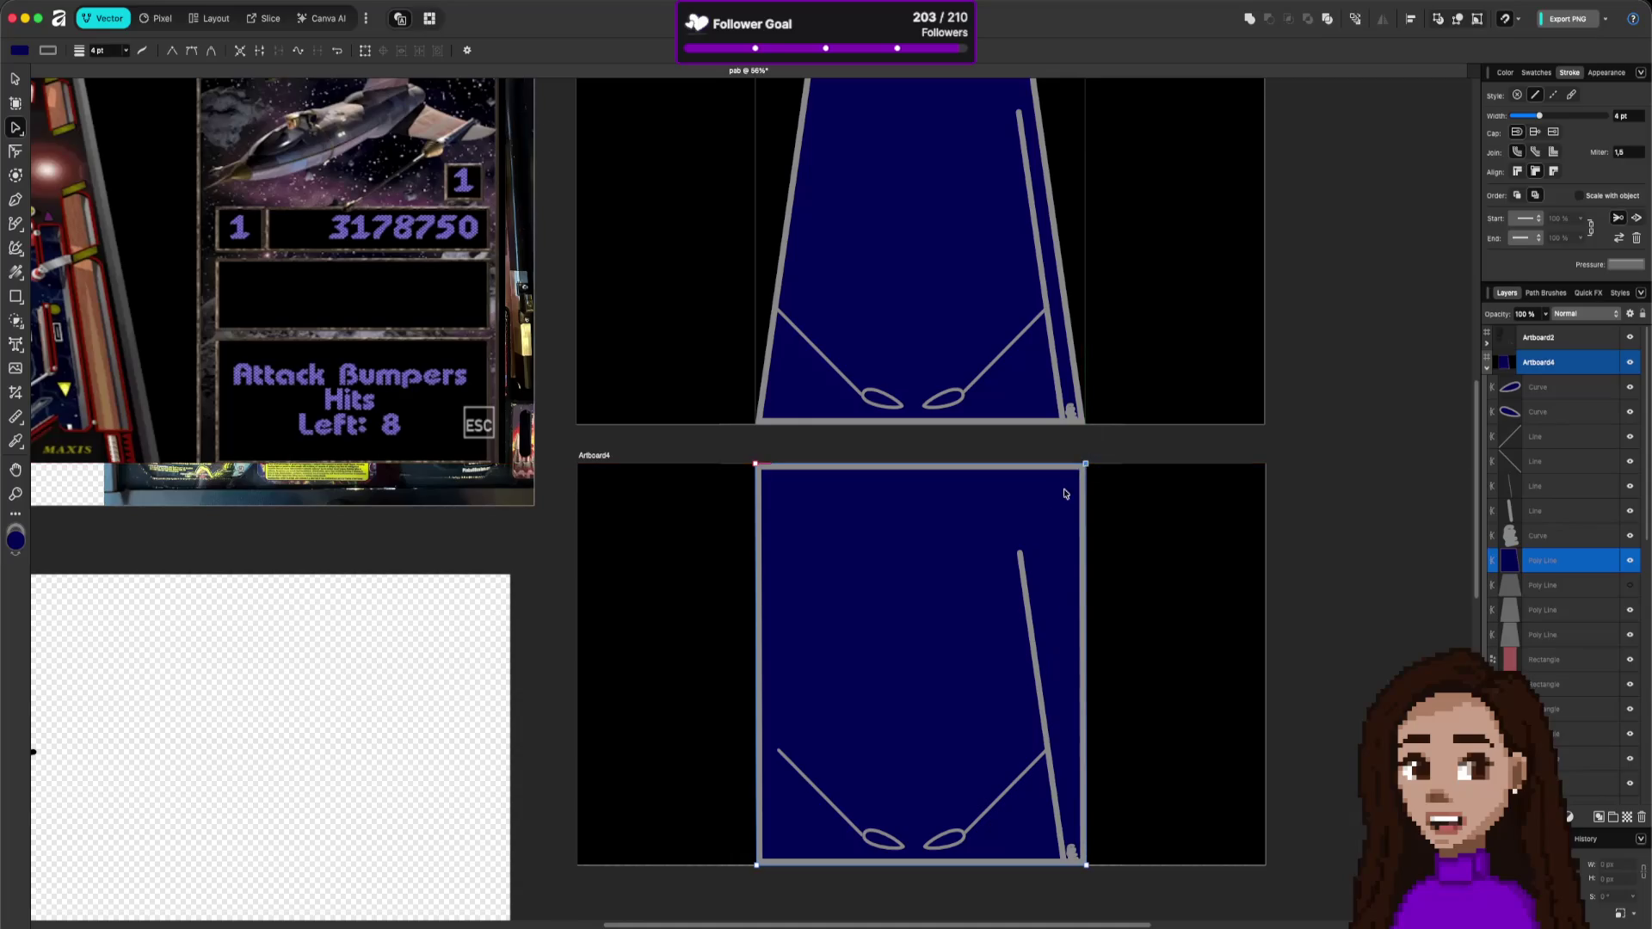
- Stand the plunger-lane wall line upright and delete the short stray bottom segment
left_click(1023, 561)
mouse_move(1022, 557)
left_mouse_down()
mouse_move(1066, 559)
mouse_move(1067, 739)
mouse_move(1045, 804)
mouse_move(1082, 736)
mouse_move(1067, 757)
mouse_move(1062, 563)
left_mouse_up()
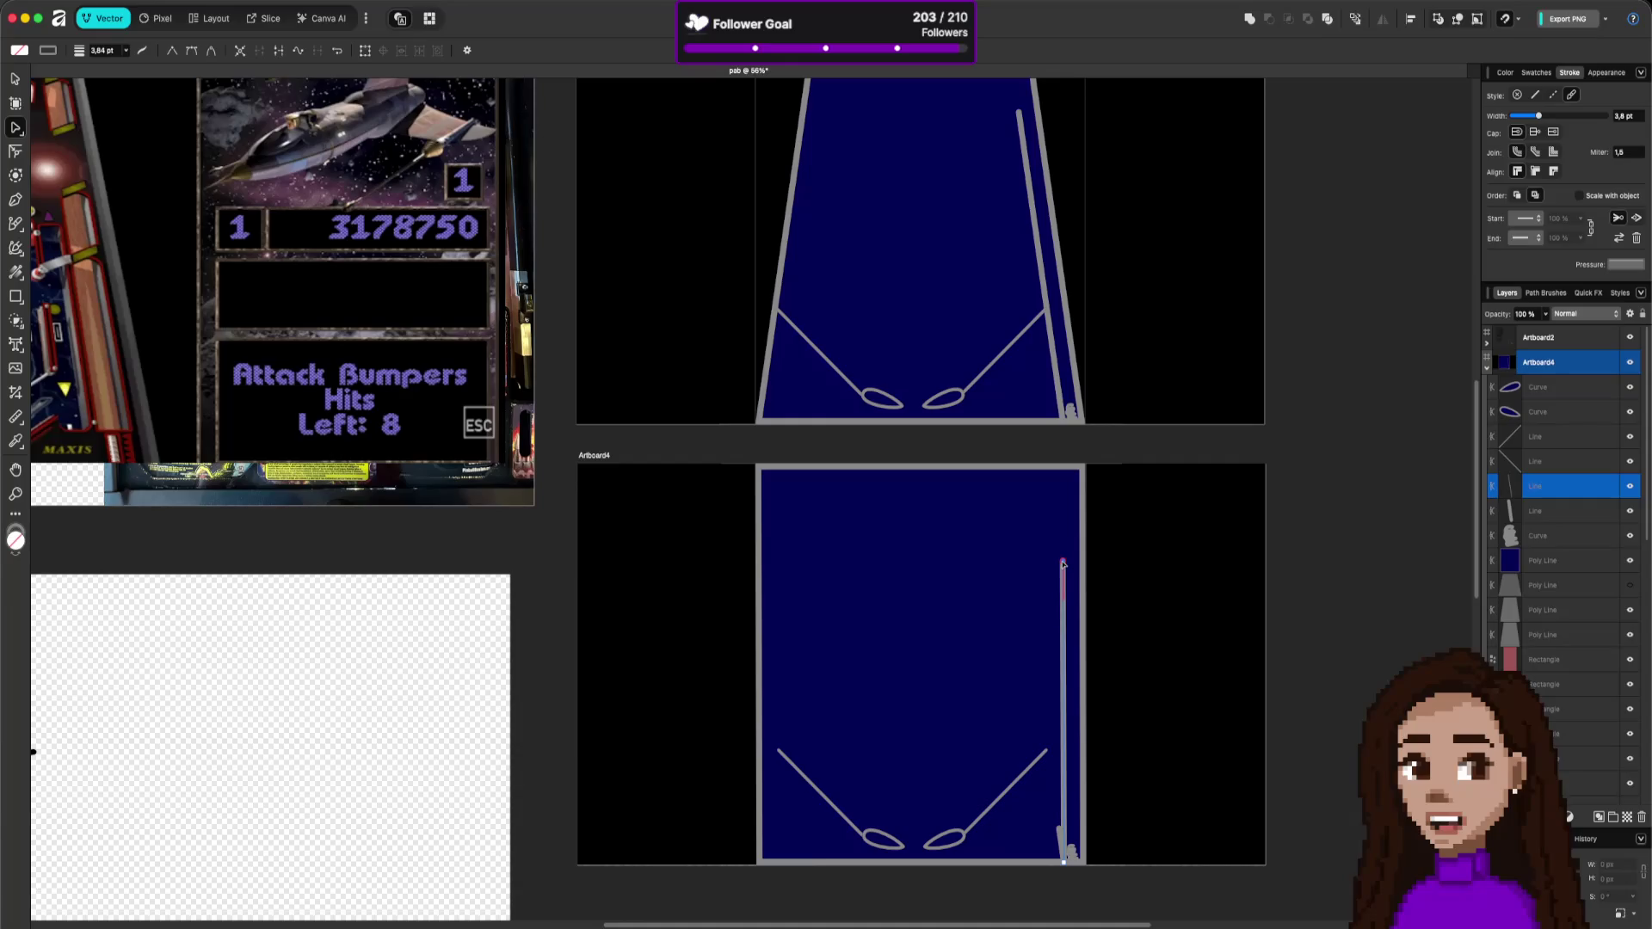
mouse_move(1060, 595)
left_mouse_down()
mouse_move(1032, 555)
mouse_move(1064, 560)
left_mouse_up()
left_click(1058, 841)
key("Delete")
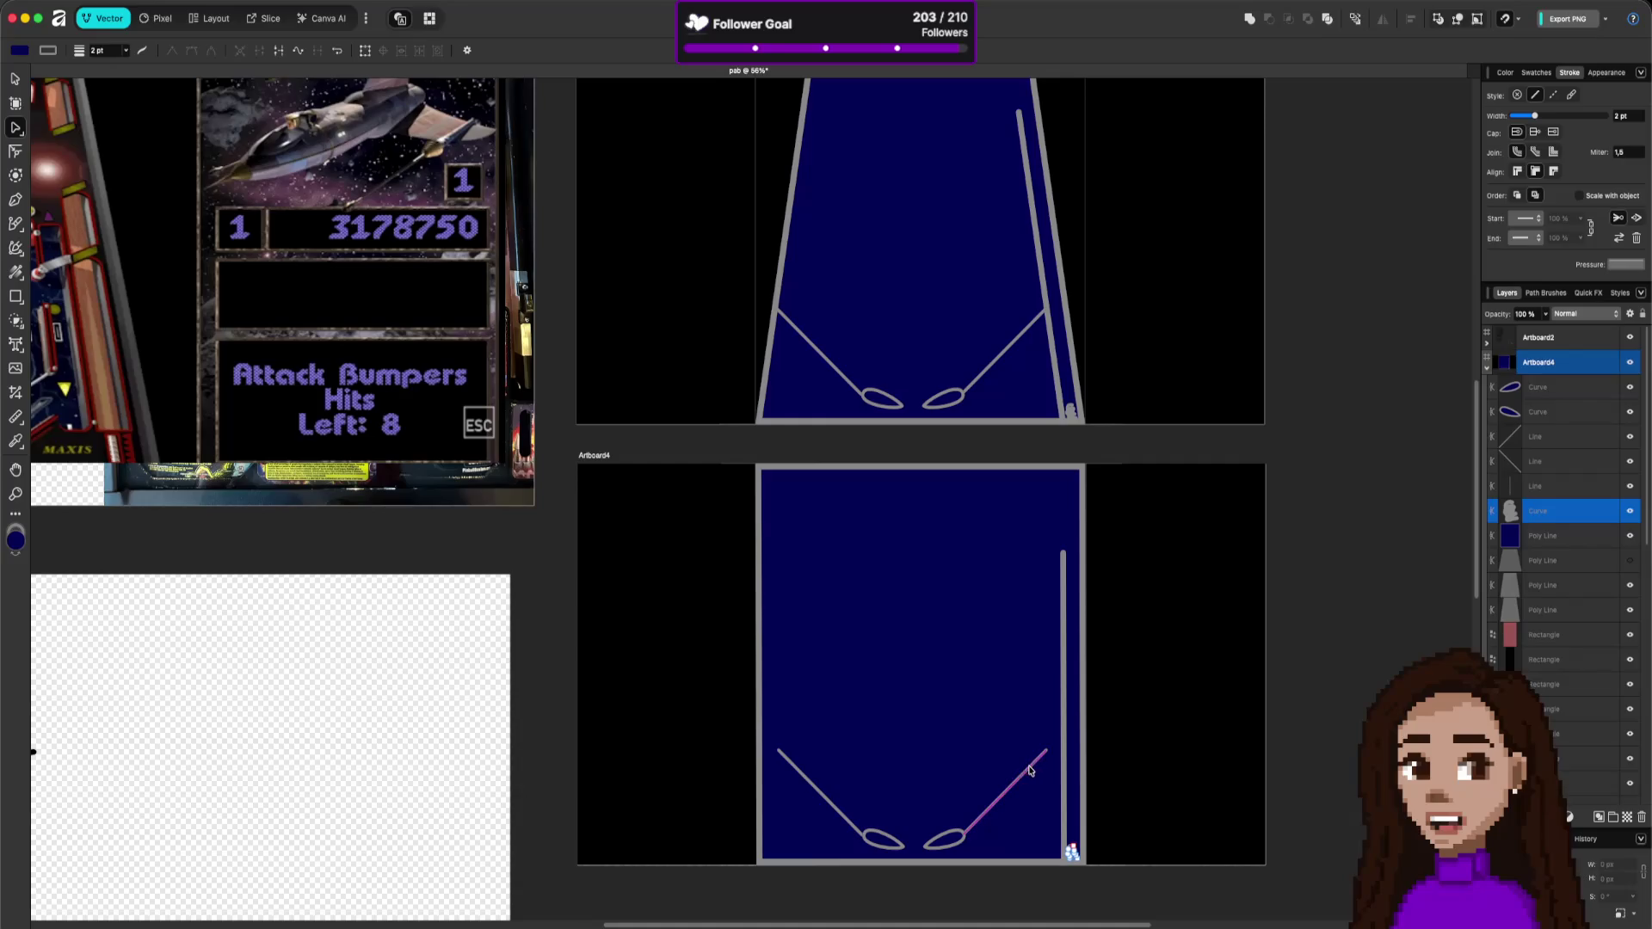
- Extend the right and left diagonal flipper guide lines out to the walls
left_click(1044, 754)
left_click_drag(1049, 752, 1063, 751)
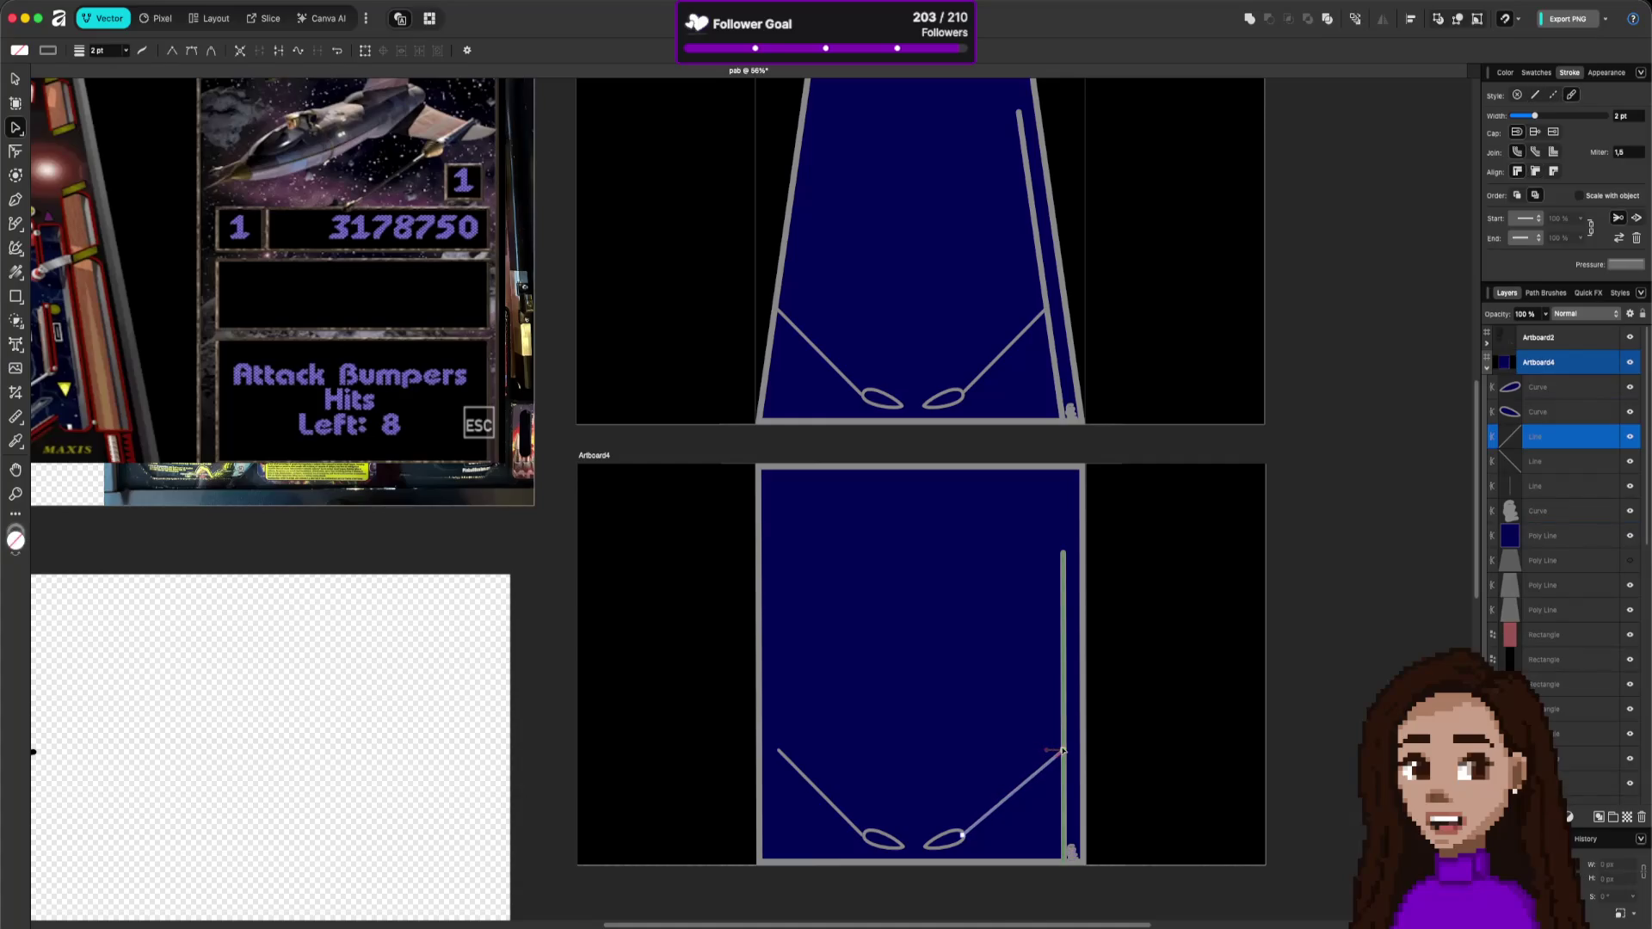
left_click(780, 755)
left_click_drag(779, 751, 756, 750)
left_click(1285, 838)
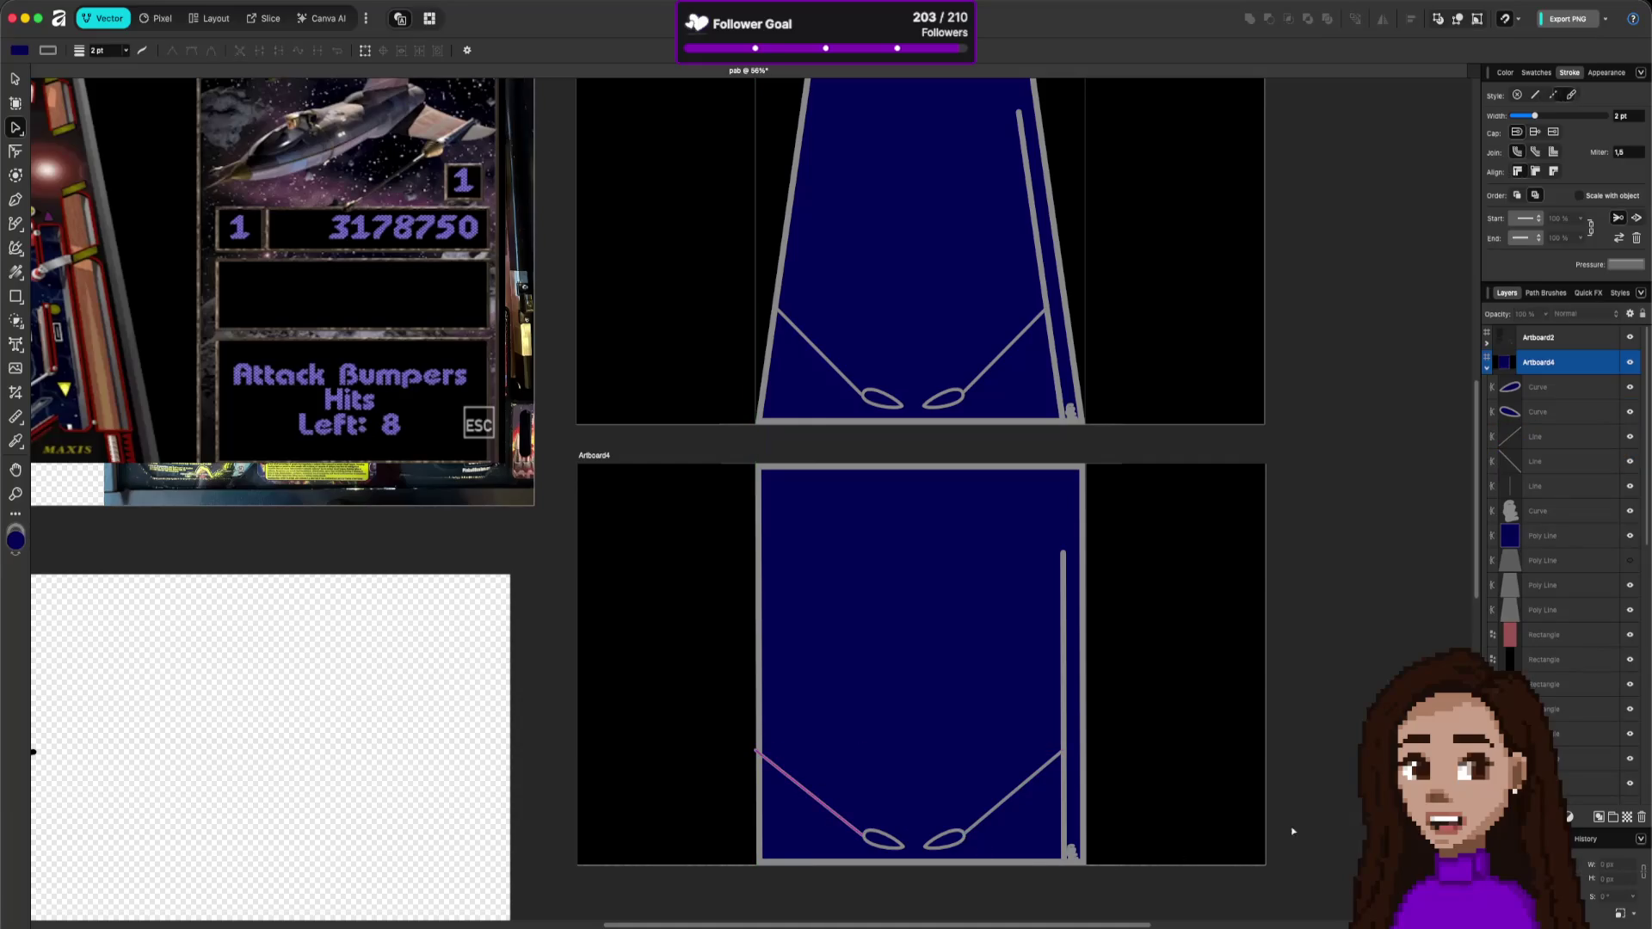
scroll(1116, 861, "down", 3)
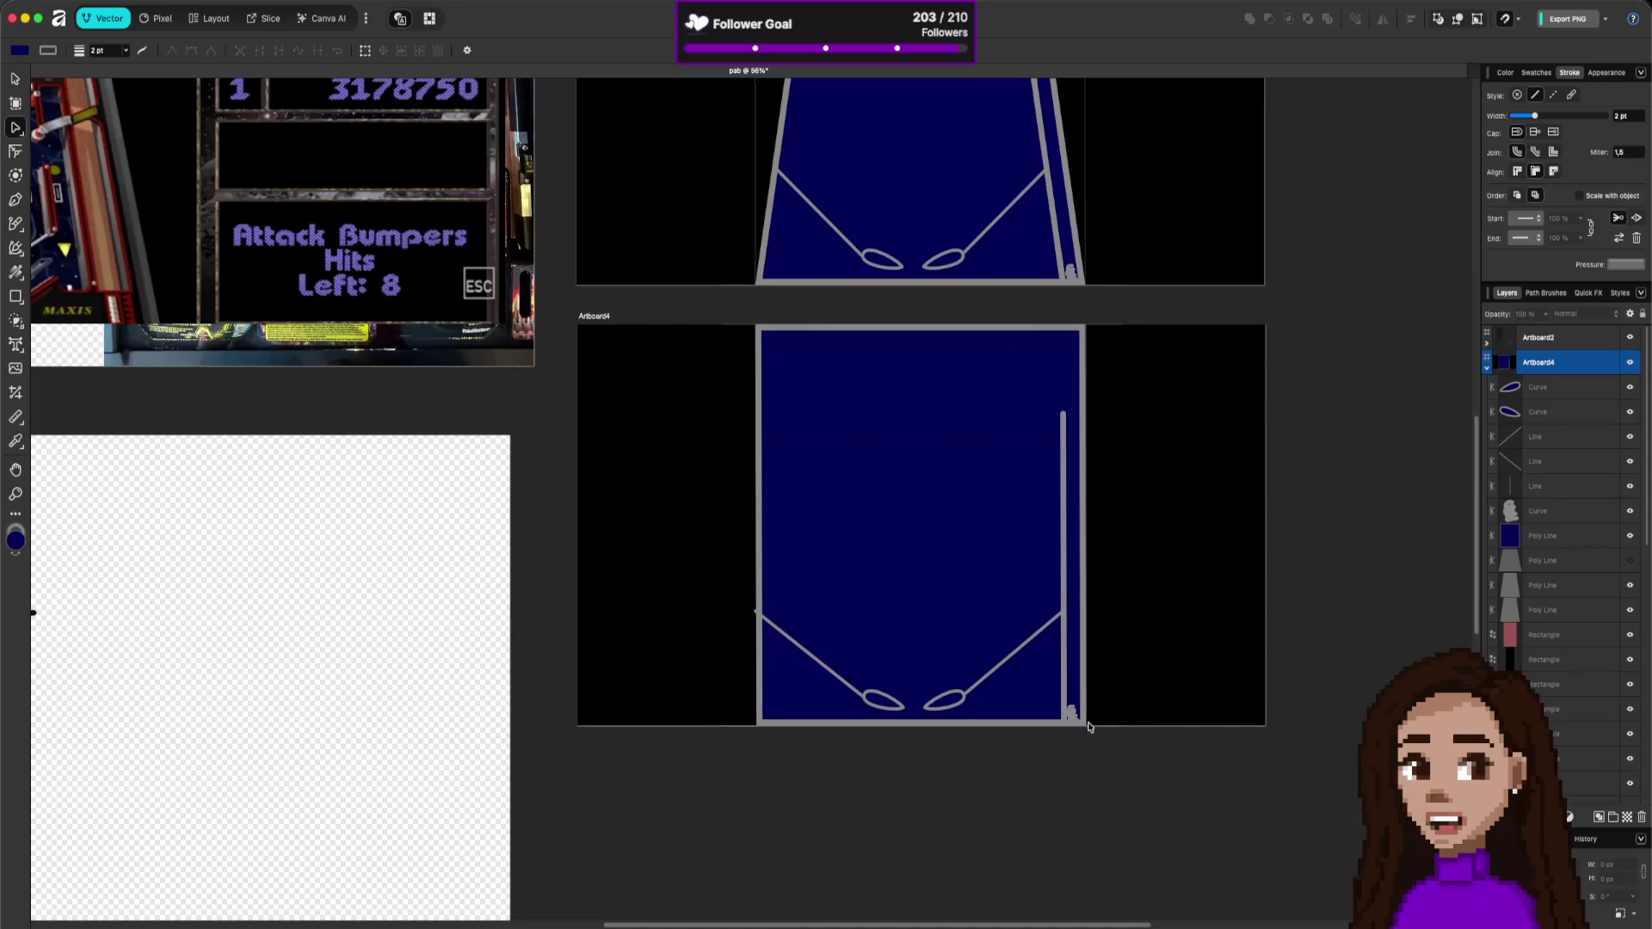
scroll(1088, 706, "up", 5)
left_click(1056, 705)
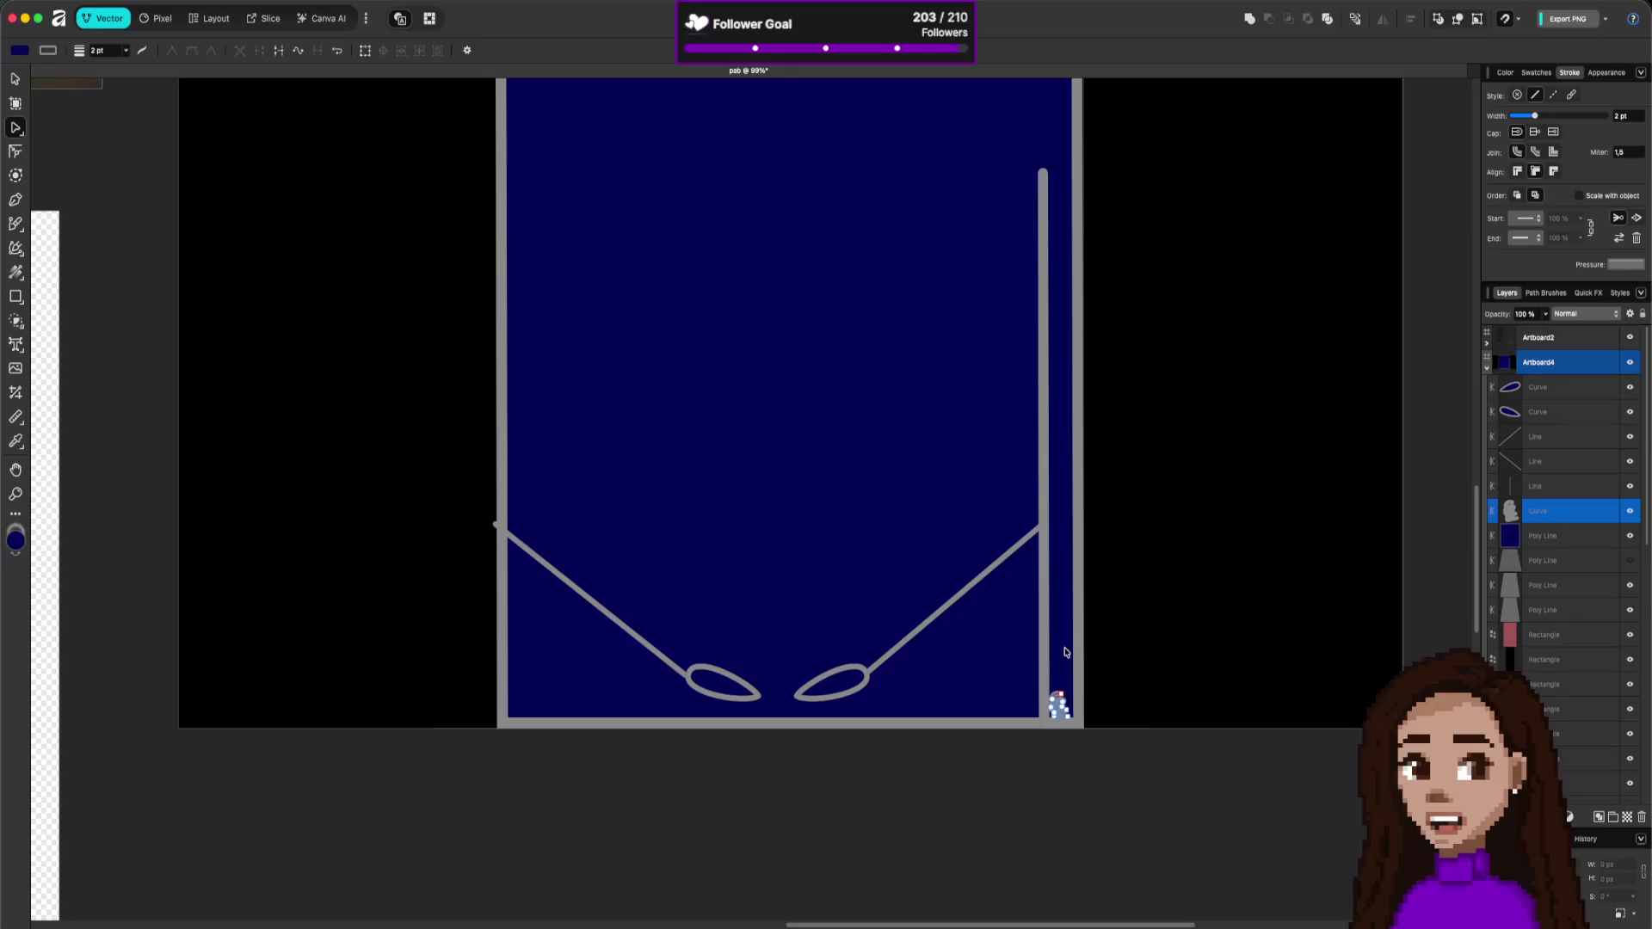
- Delete the stray brush marks left near the table's bottom-right and on the right side
key("b")
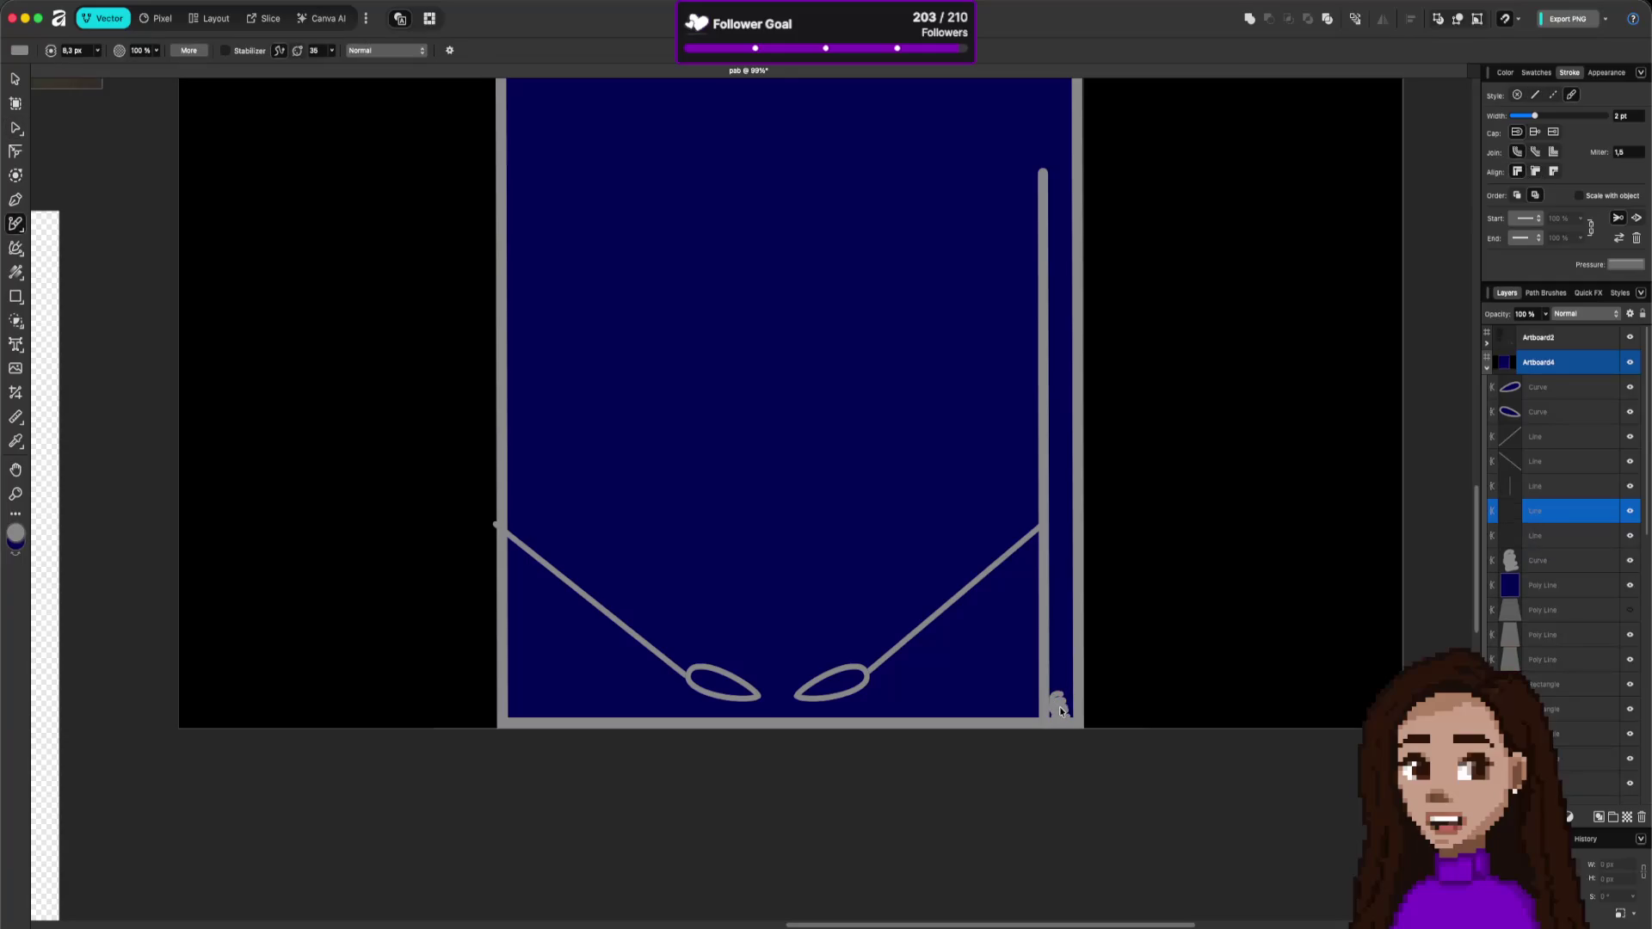
left_click(1064, 708)
key("v")
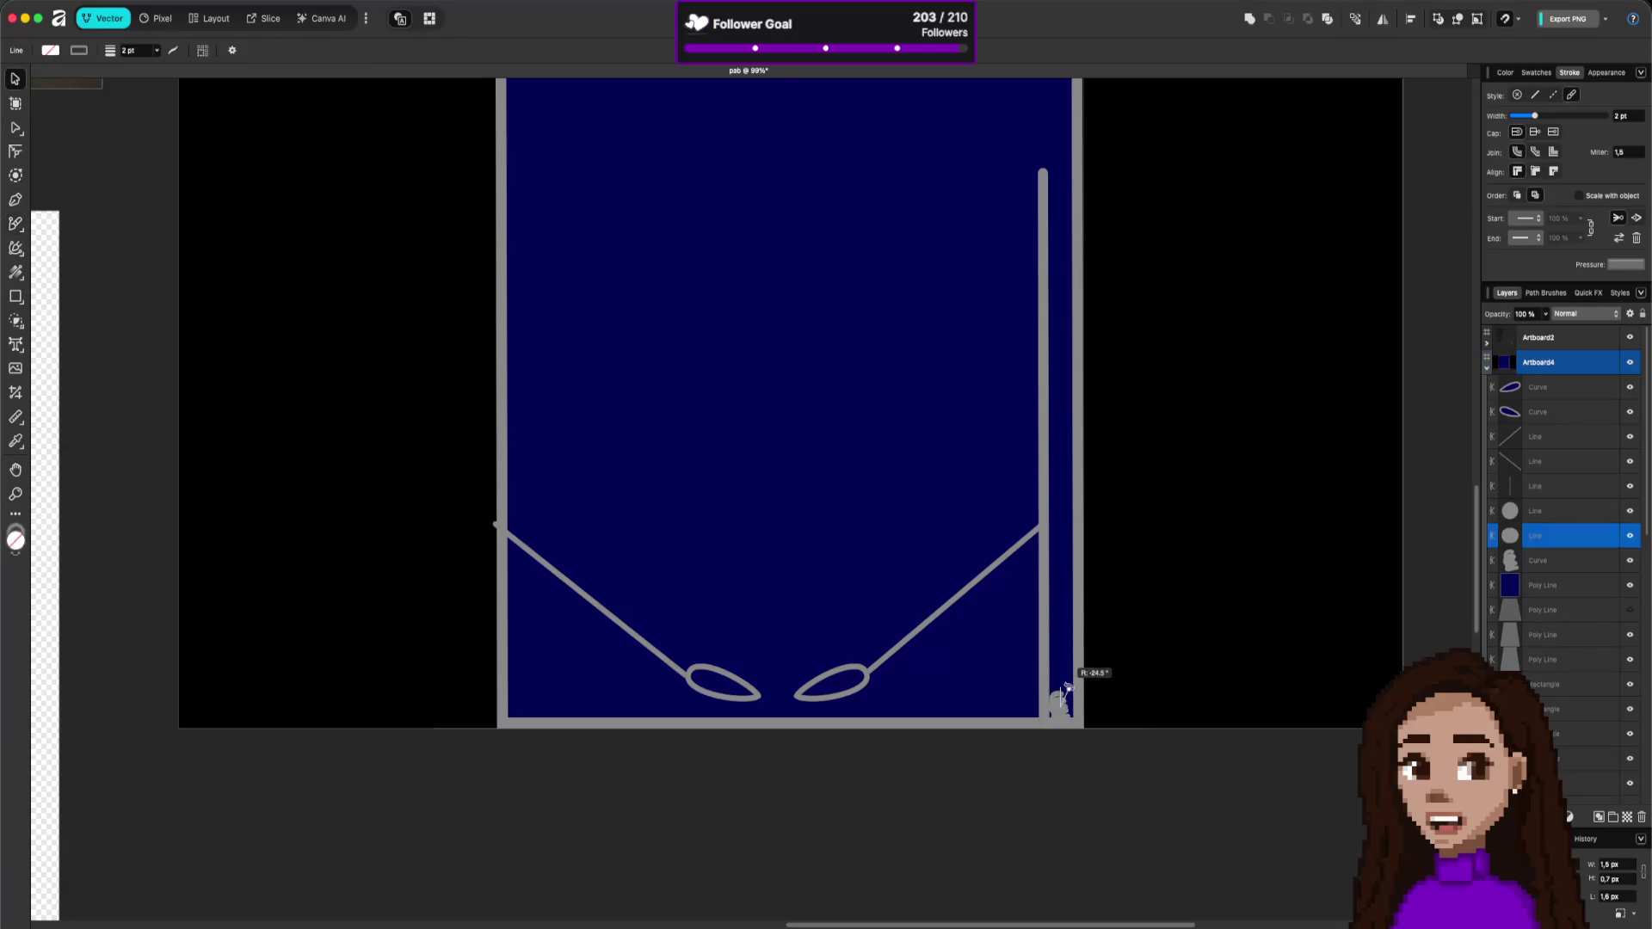
left_click(1059, 704)
left_click(1063, 711)
key("Delete")
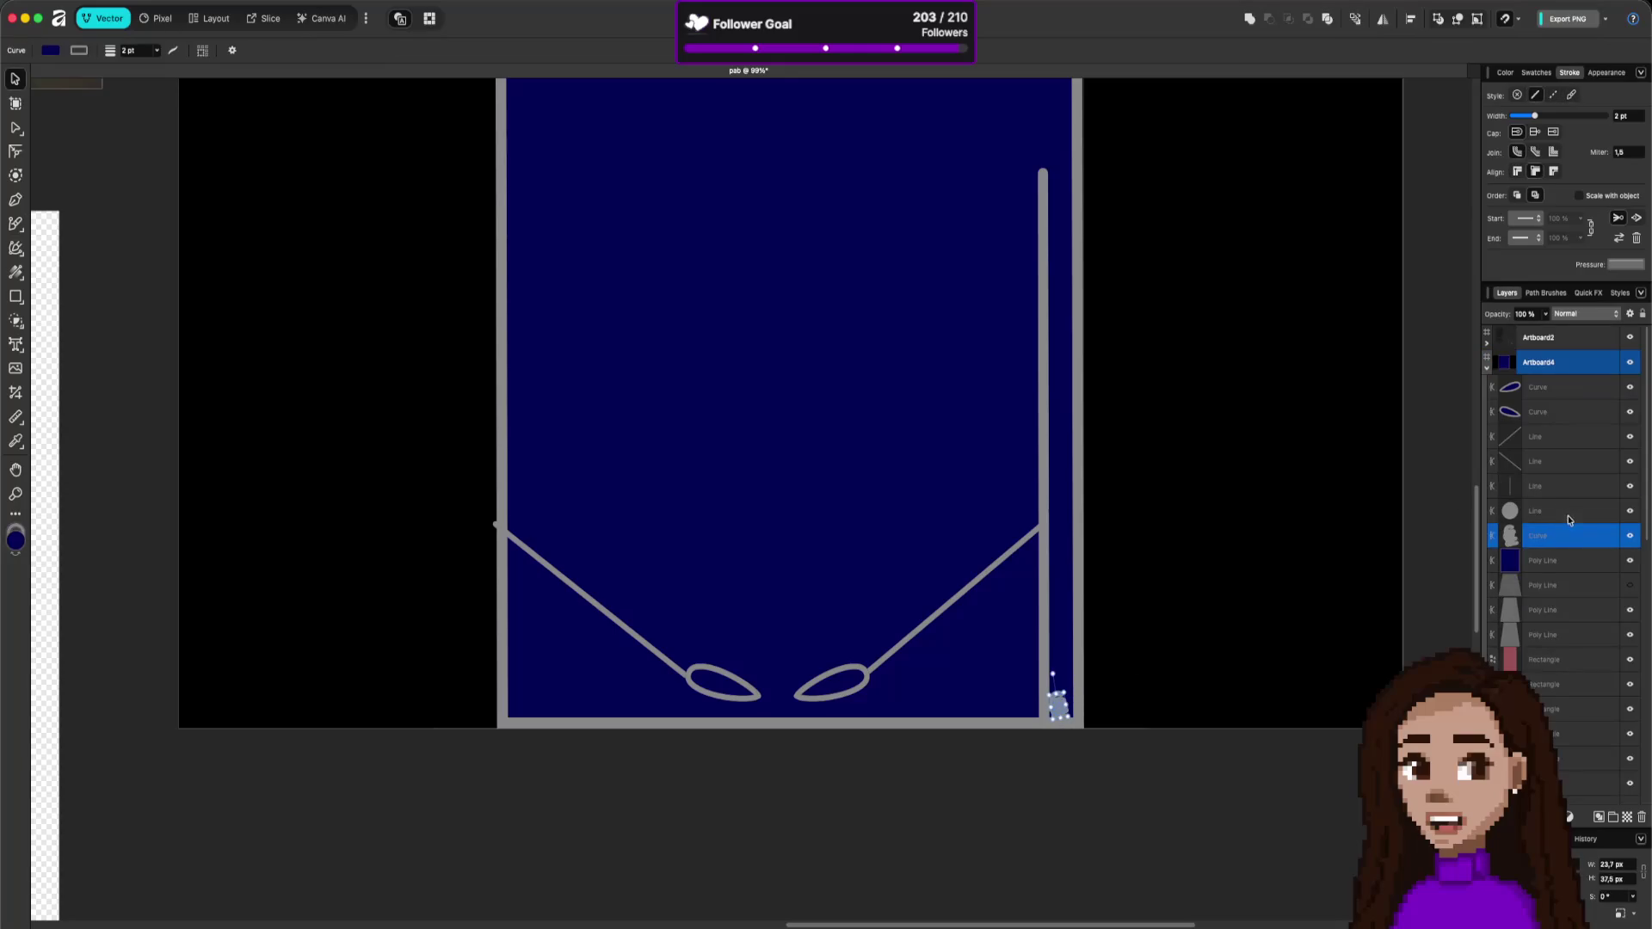
left_click(1569, 513)
key("Delete")
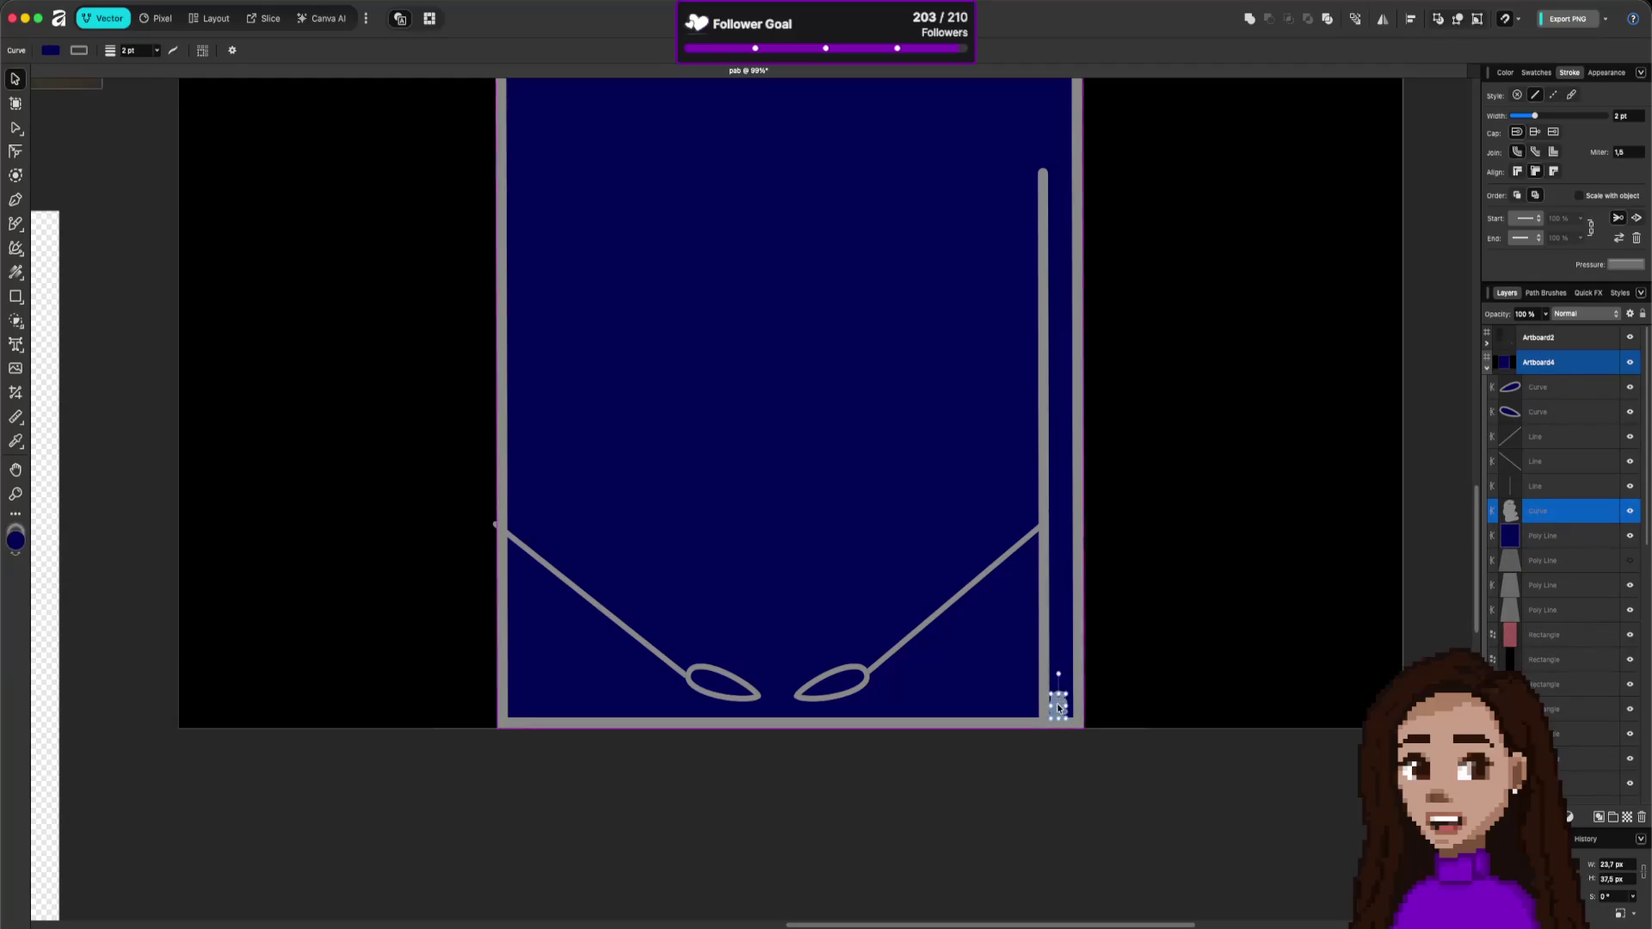
- Nudge the small grey plunger piece slightly right, then deselect it
key("Right")
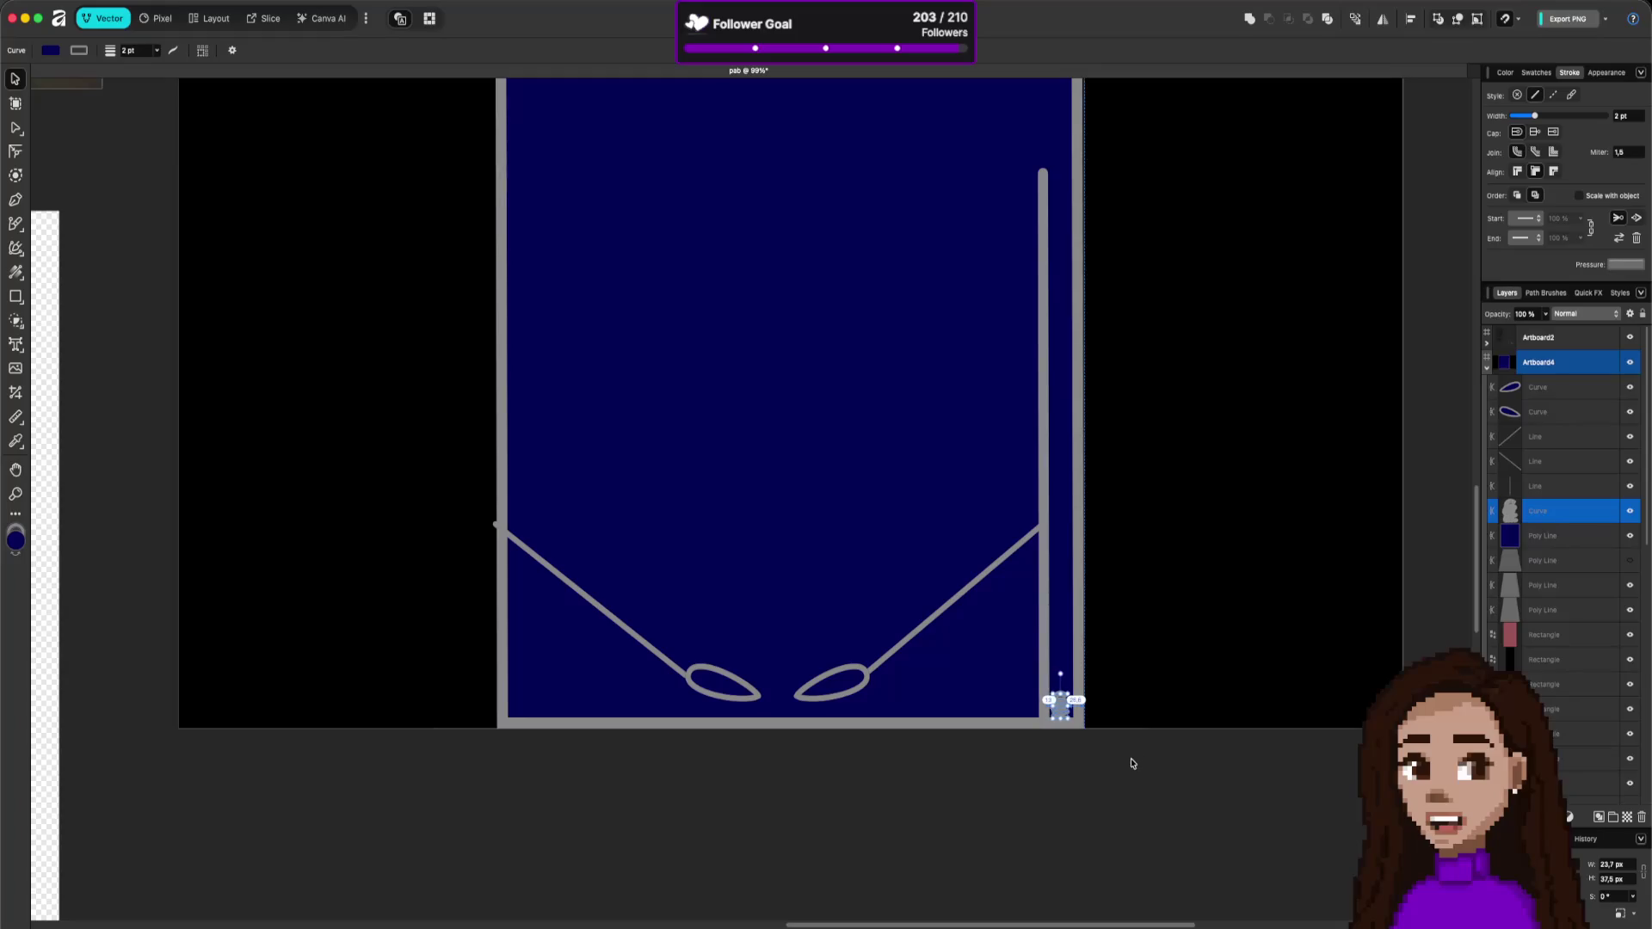
left_click(1132, 764)
scroll(1067, 704, "down", 6)
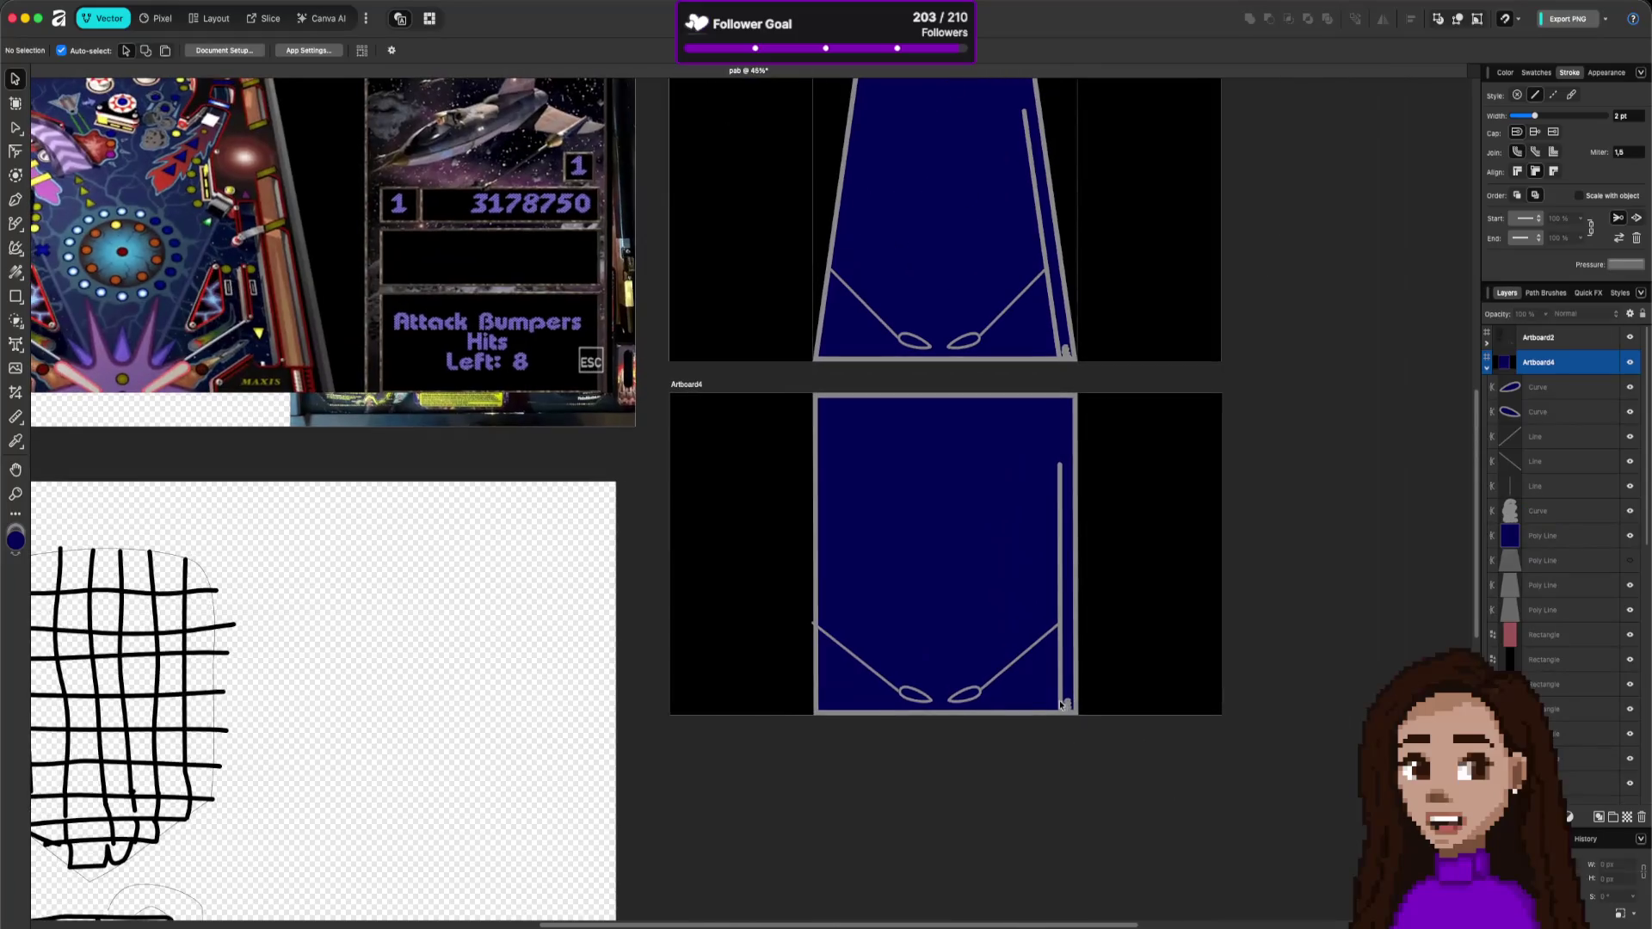
scroll(1050, 590, "up", 2)
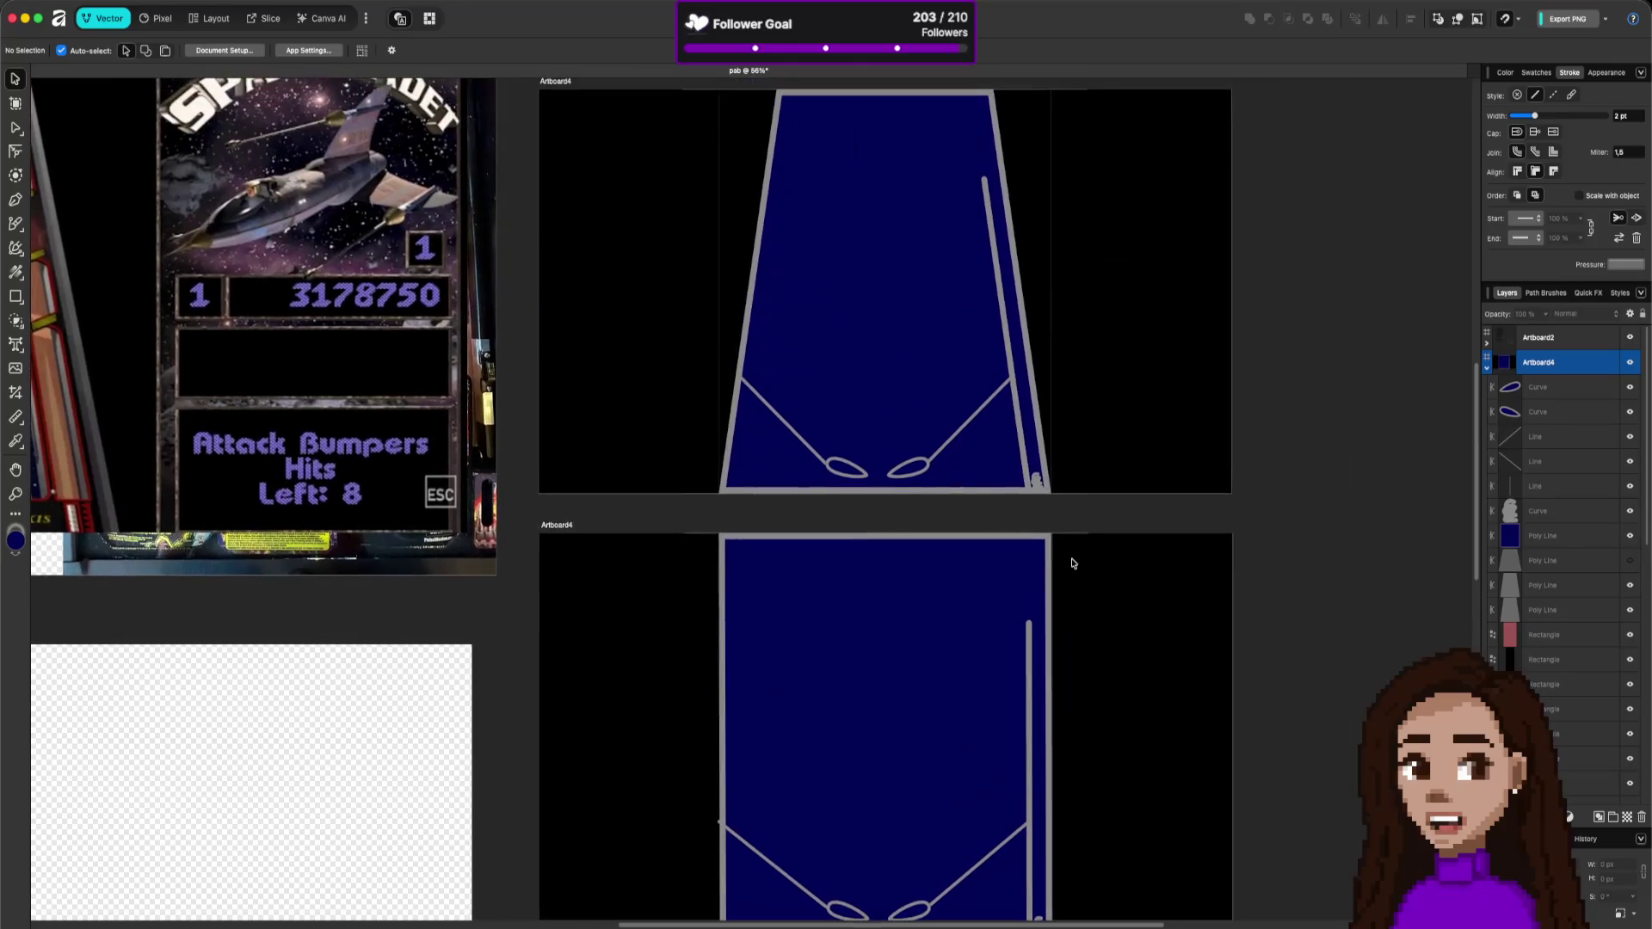
scroll(1074, 542, "down", 3)
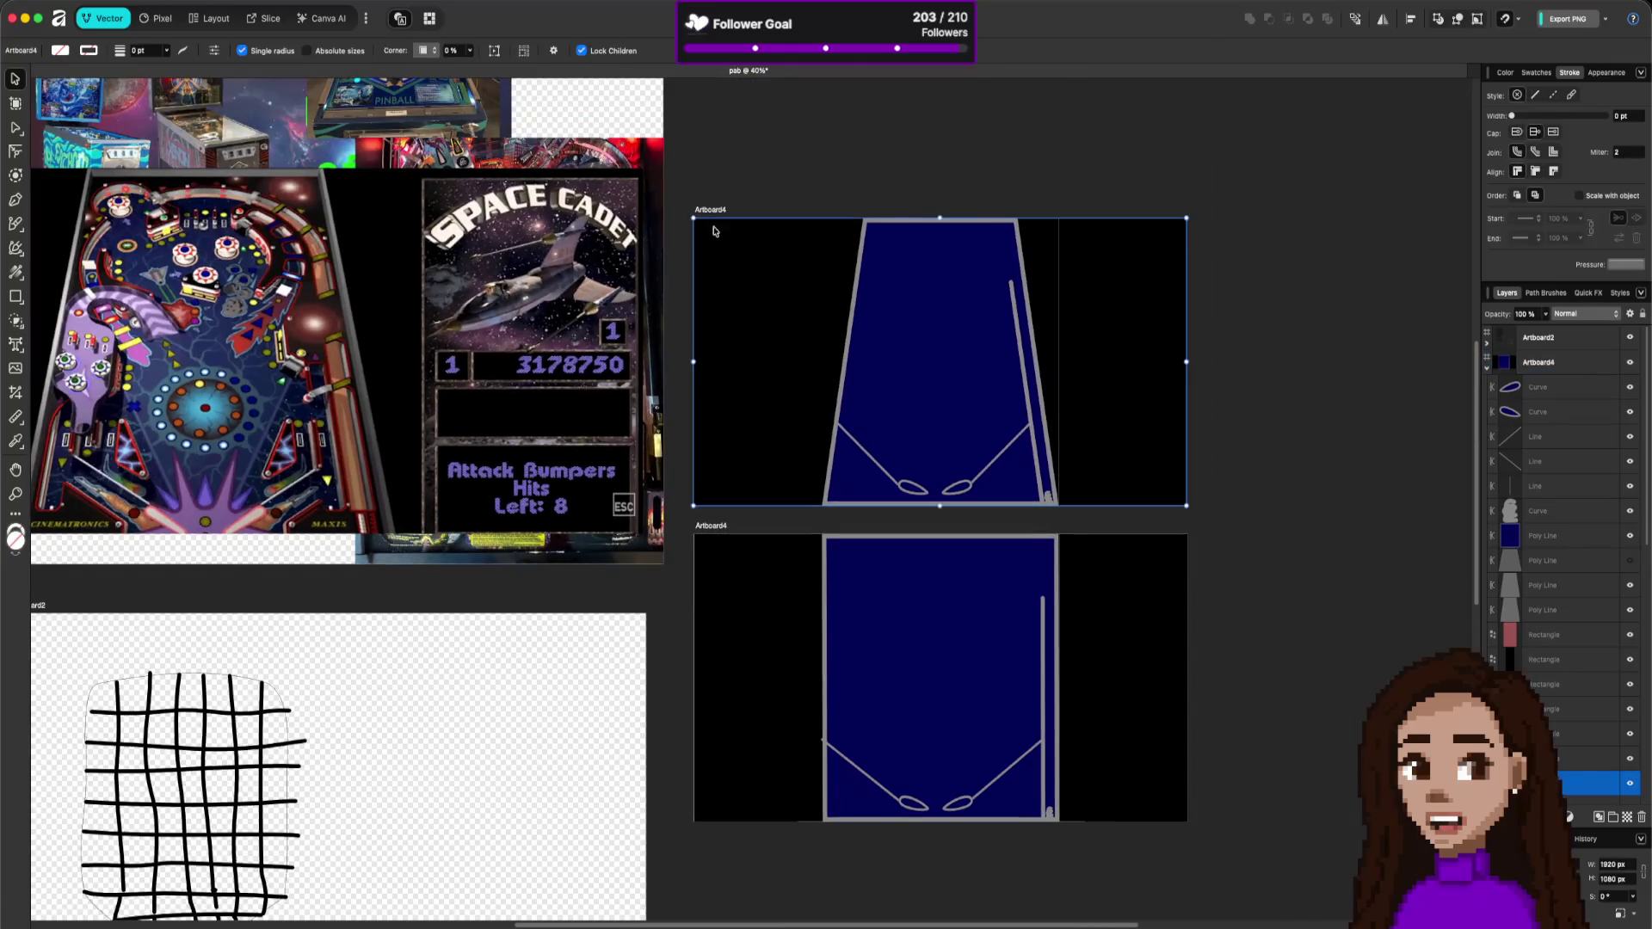
- Export the angled table artboard as ref-angled.png into pinball-arcade-builder/assets
scroll(725, 447, "down", 1)
left_click(778, 468)
left_click(86, 2)
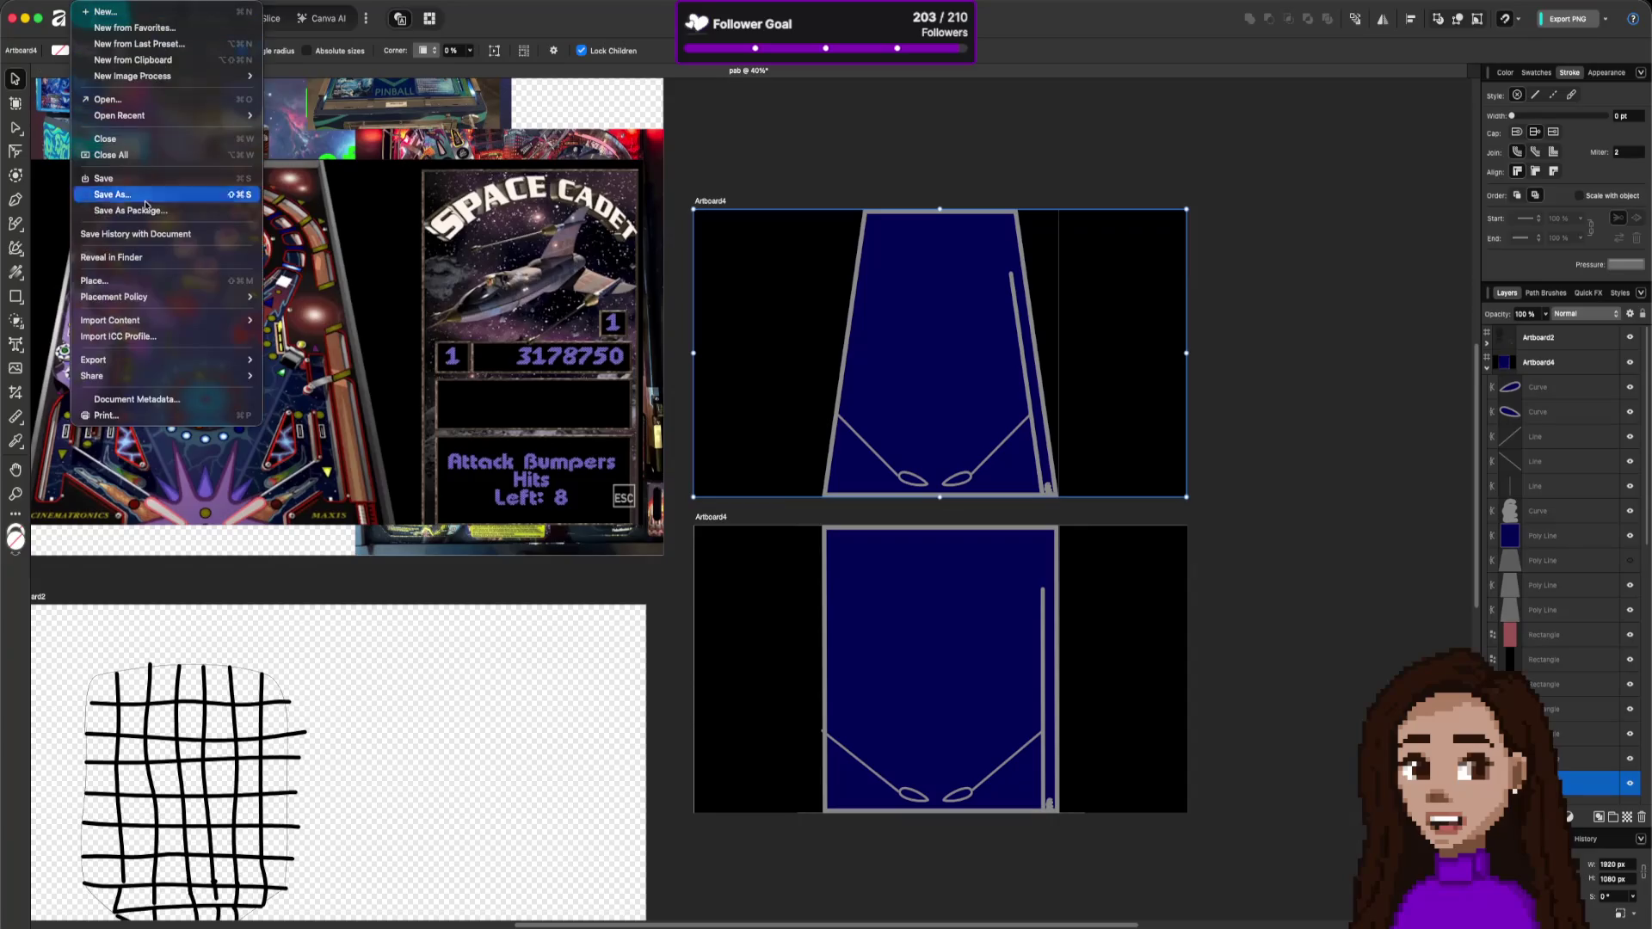
mouse_move(147, 361)
left_click(307, 359)
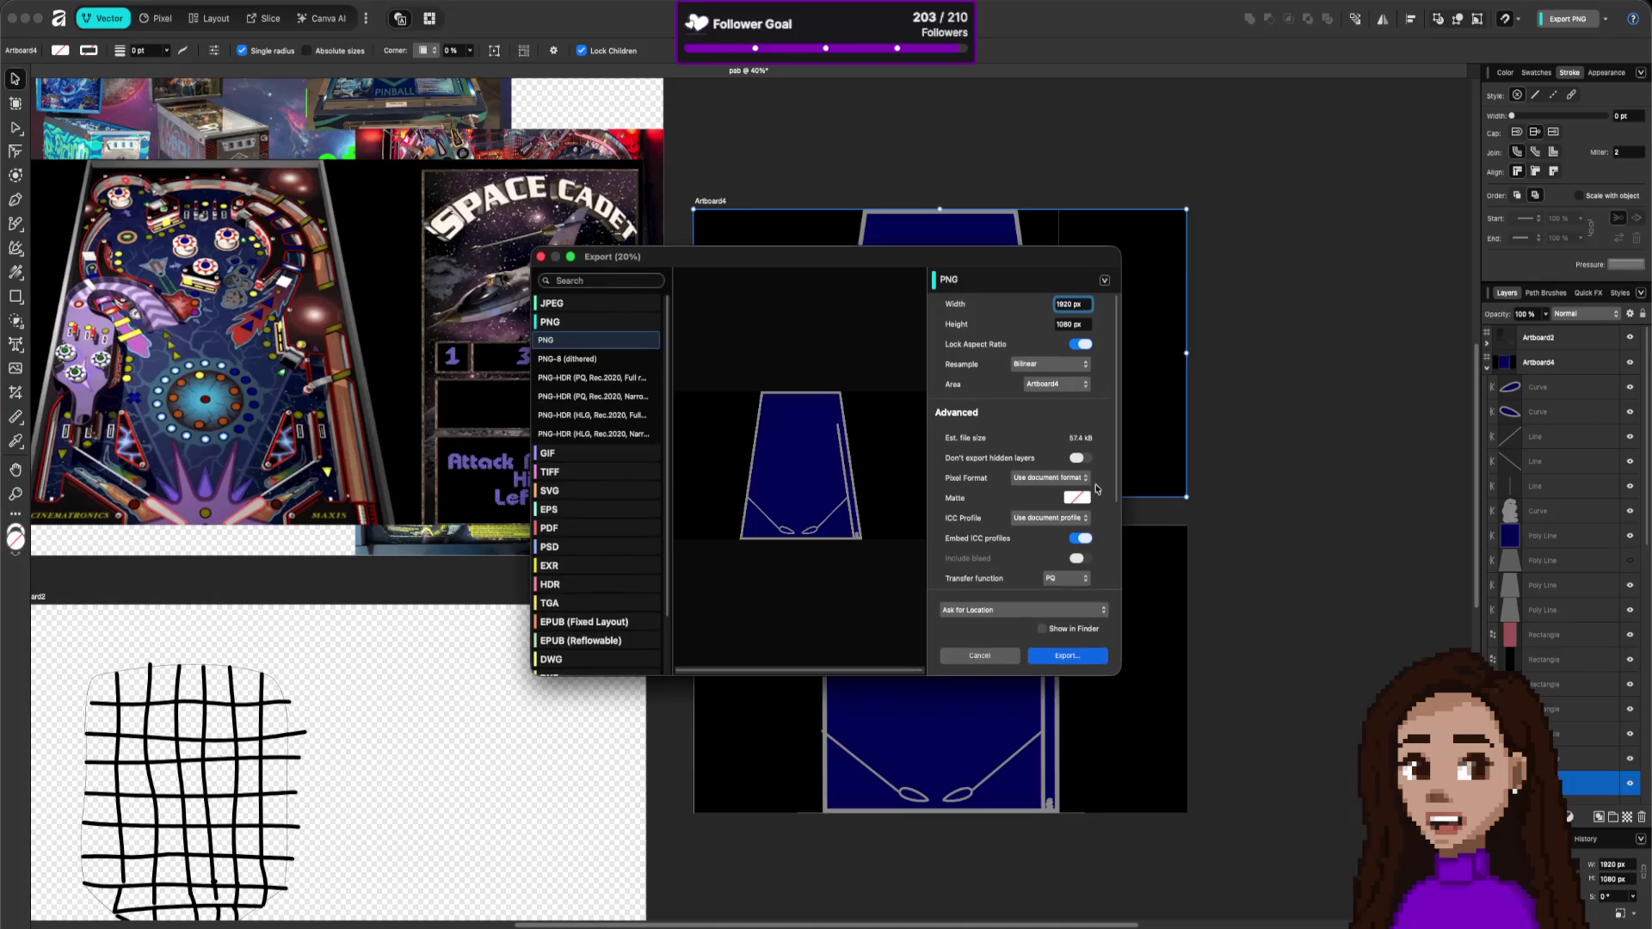
left_click(1070, 659)
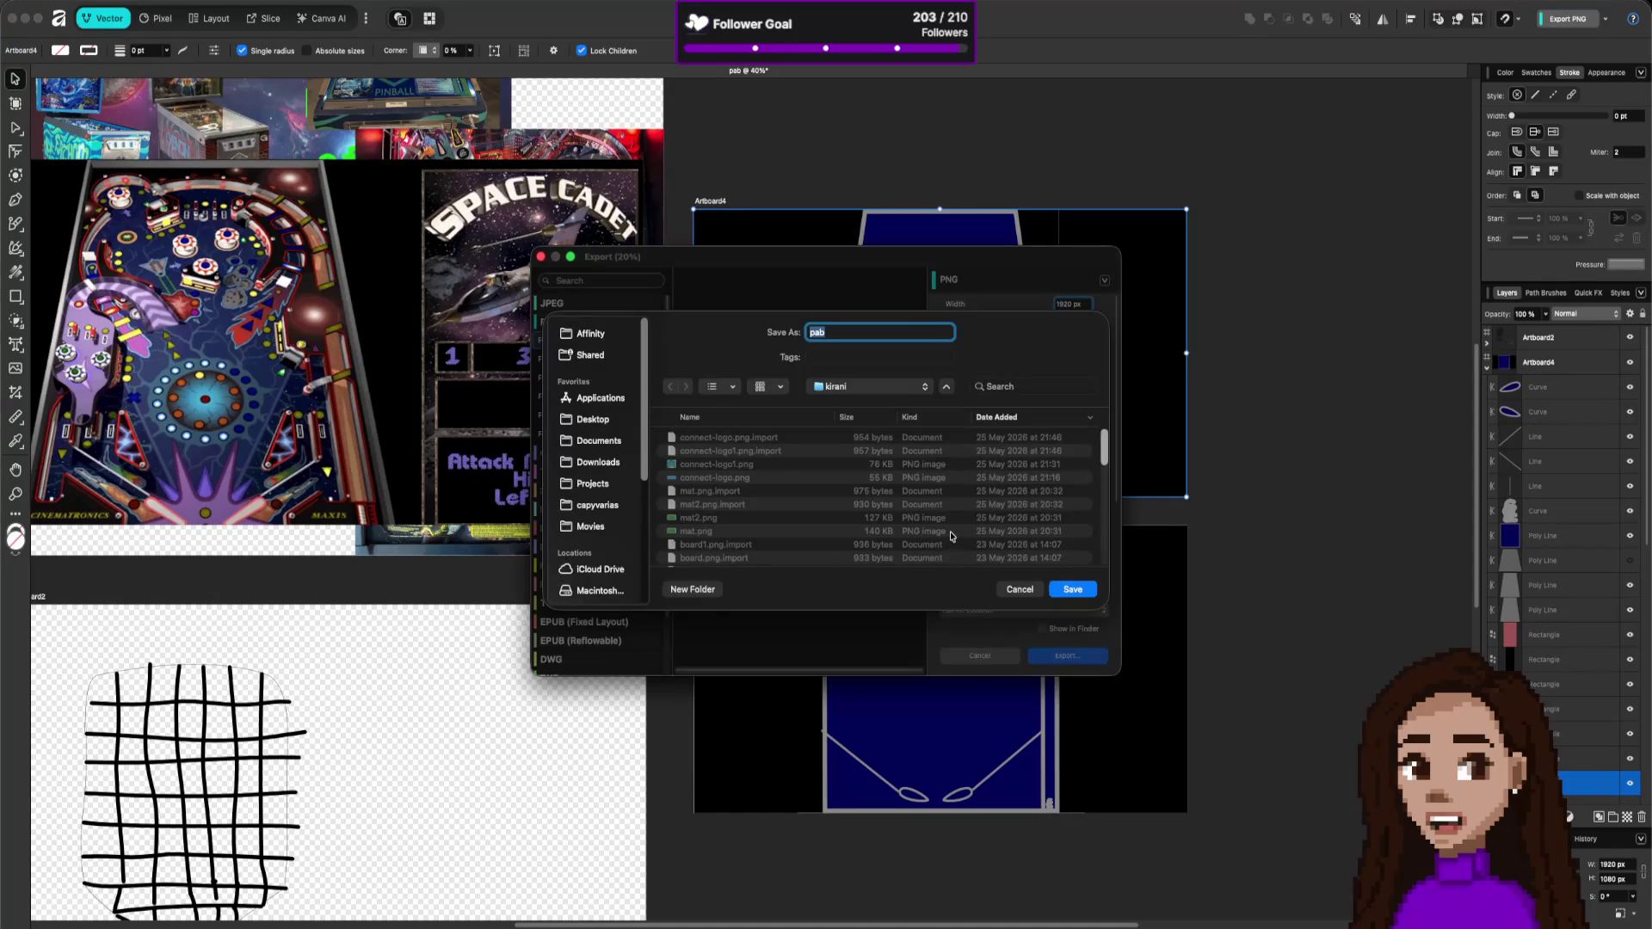
left_click(870, 388)
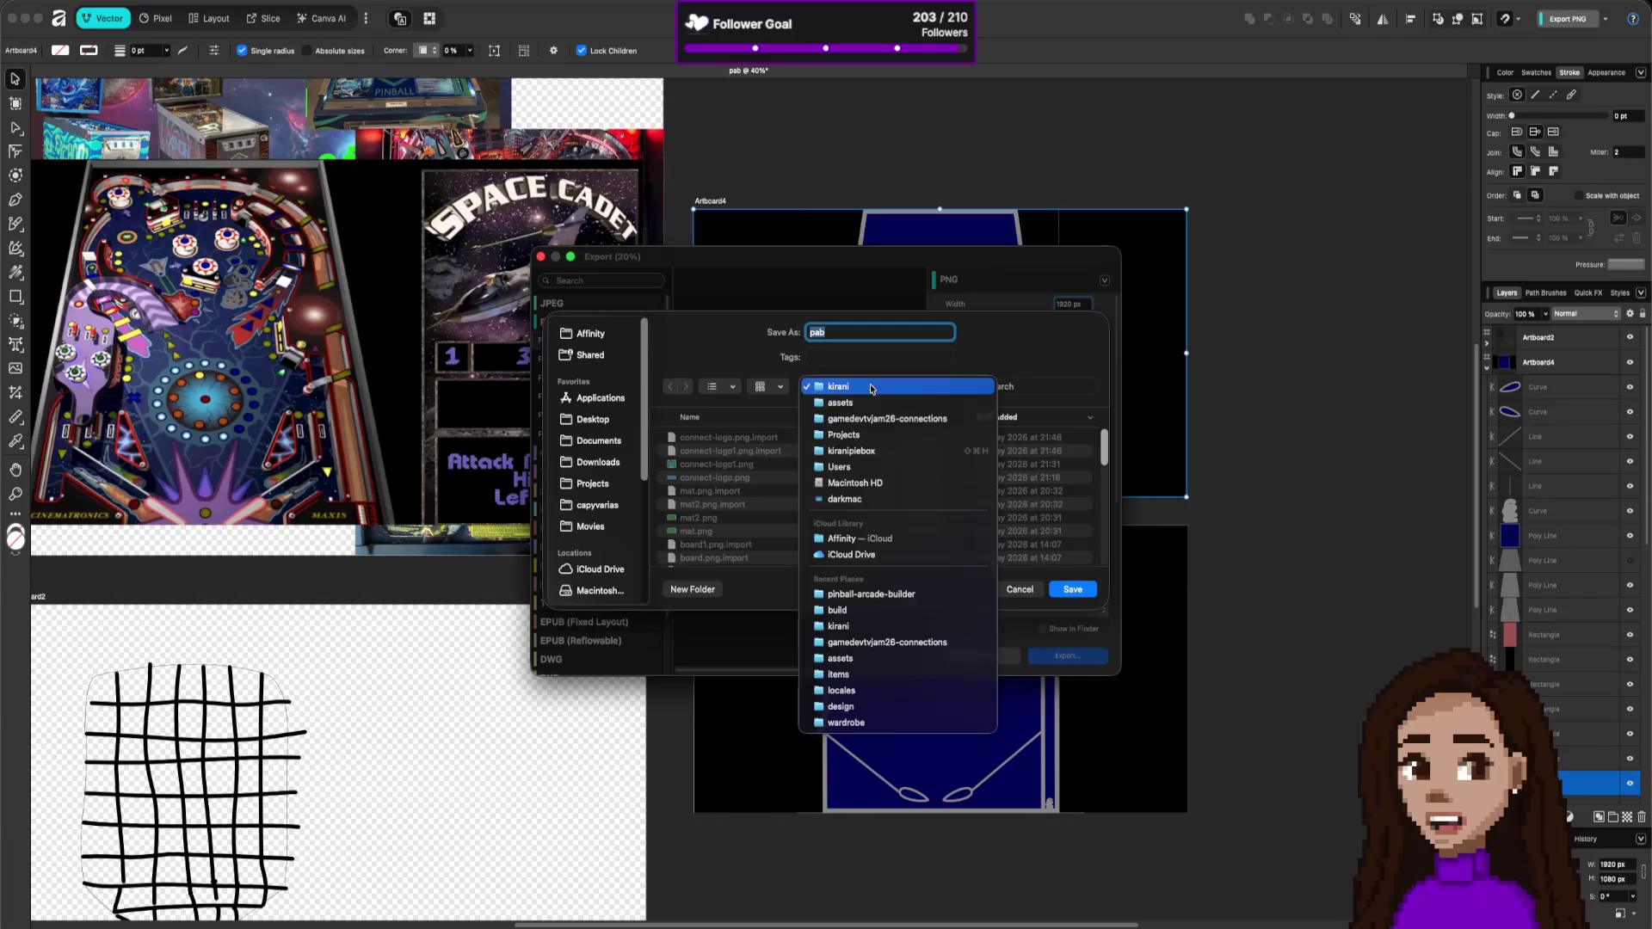
left_click(852, 435)
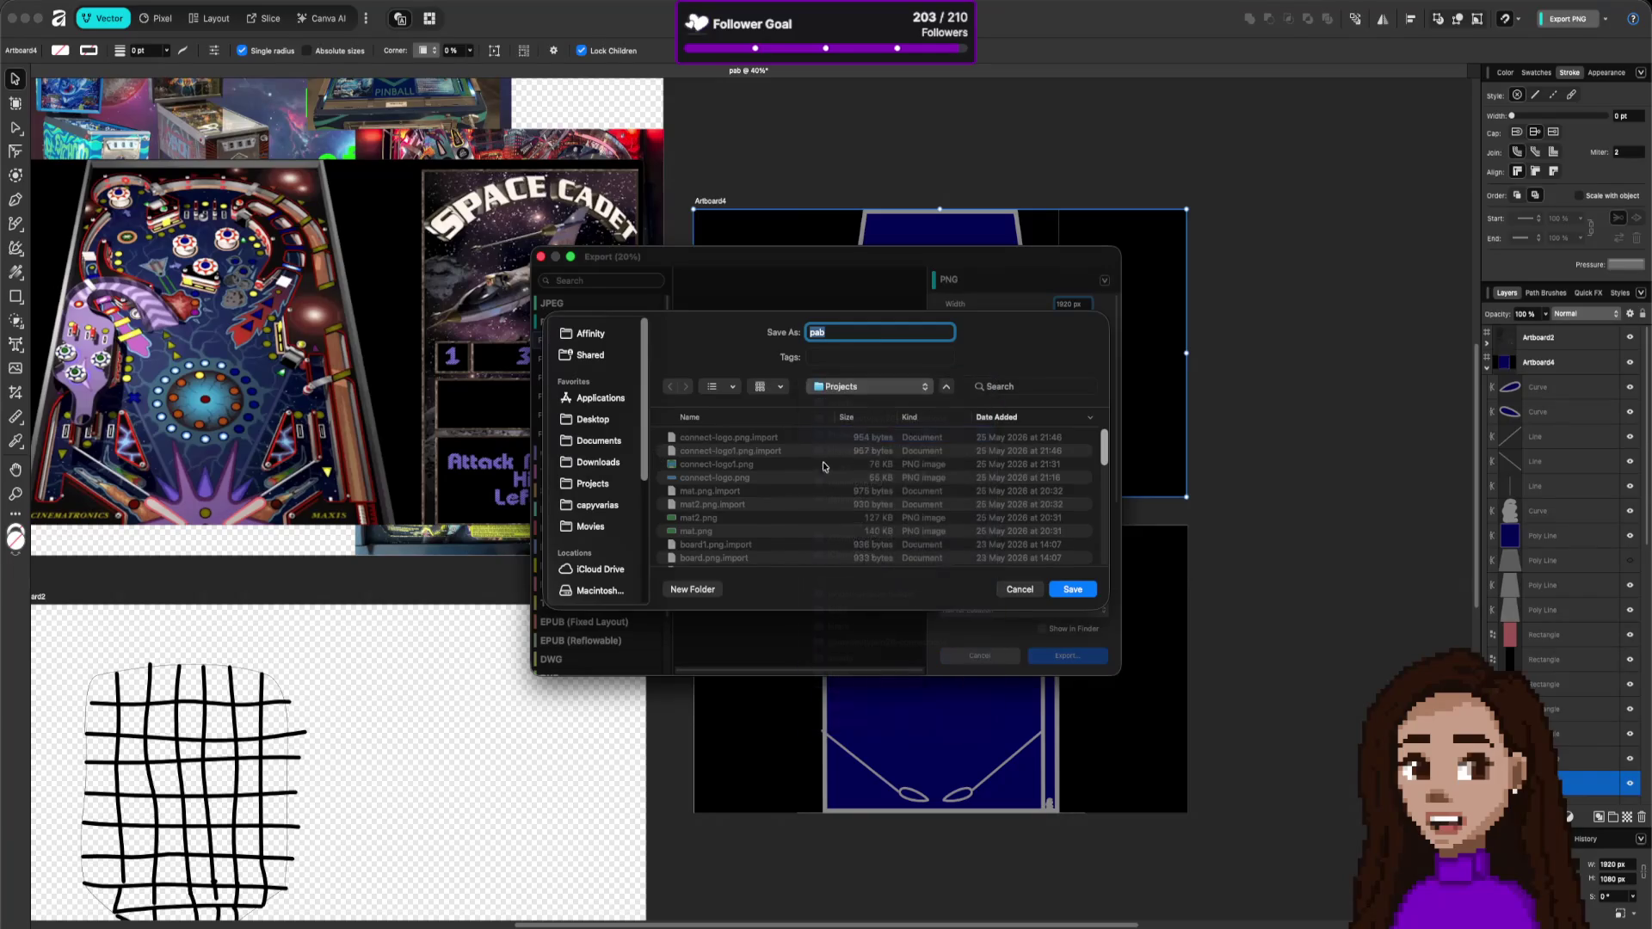
double_click(736, 439)
double_click(719, 452)
left_click(858, 336)
type("ref-angled")
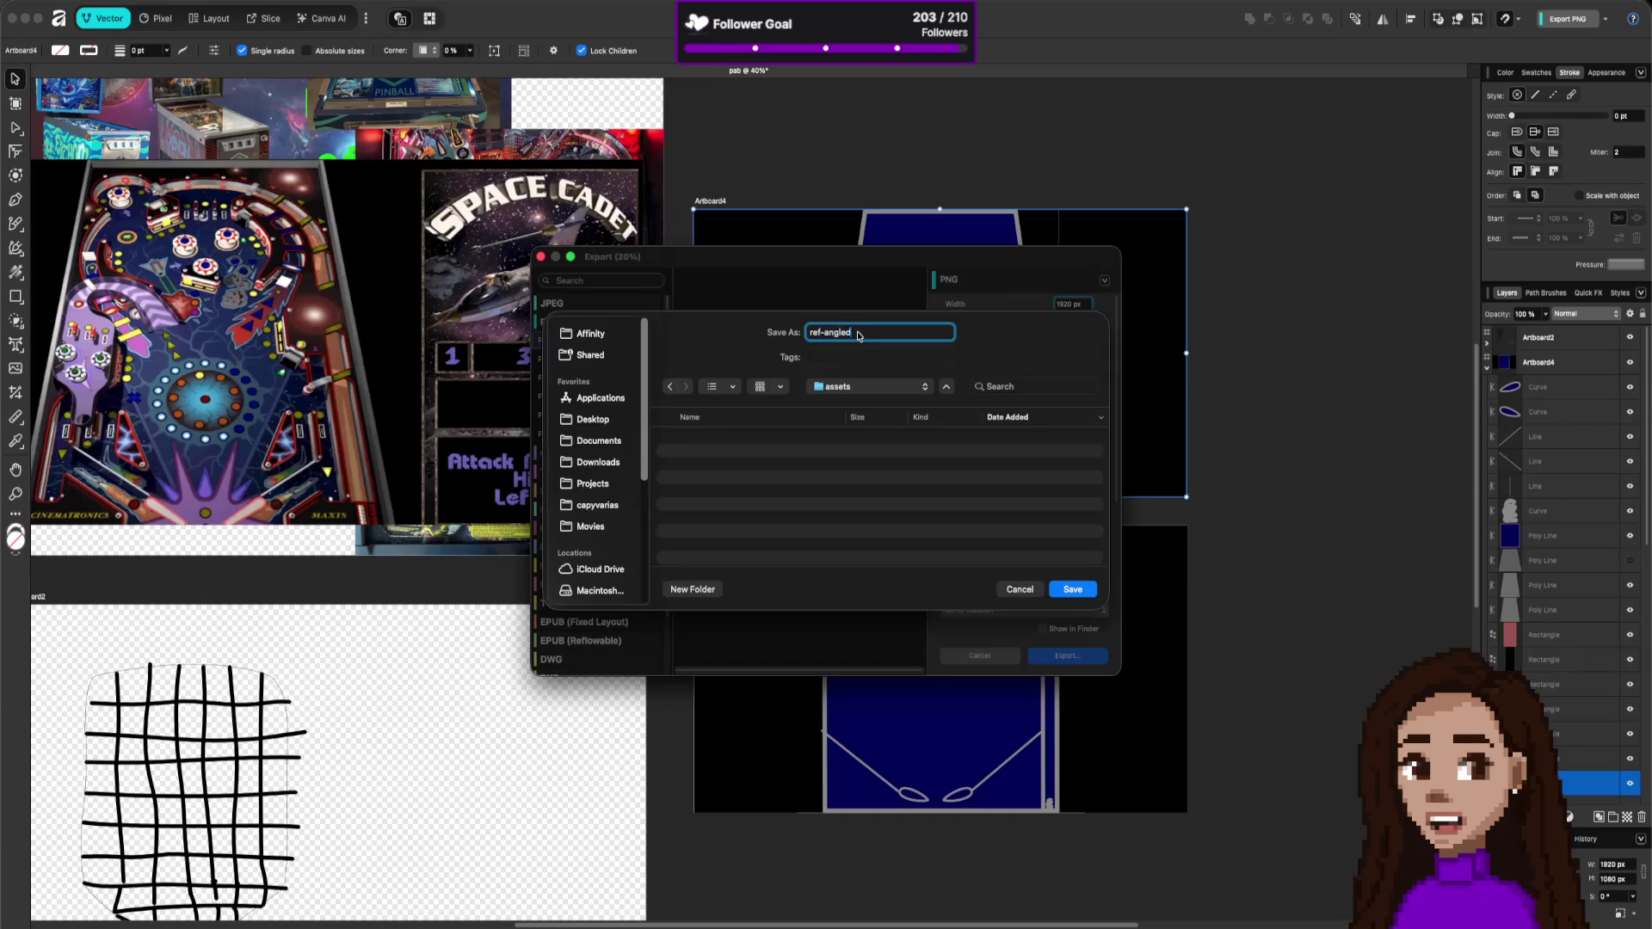
key("Return")
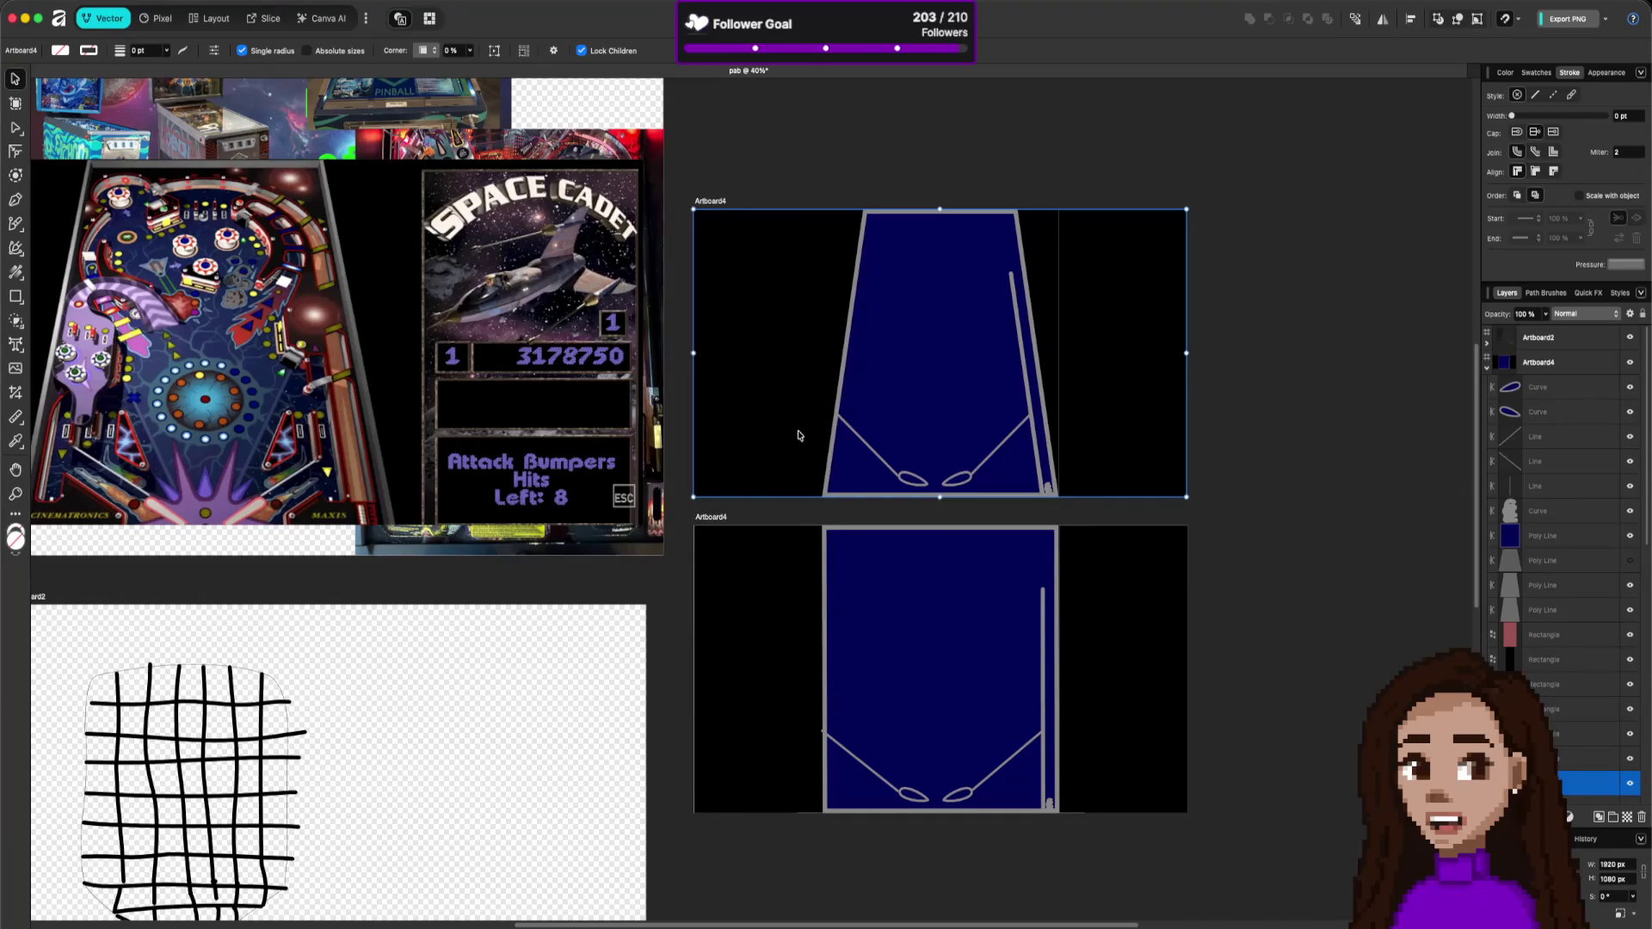
- Export the straight-sided copy as ref2d.png into the same assets folder
left_click(713, 517)
left_click(58, 18)
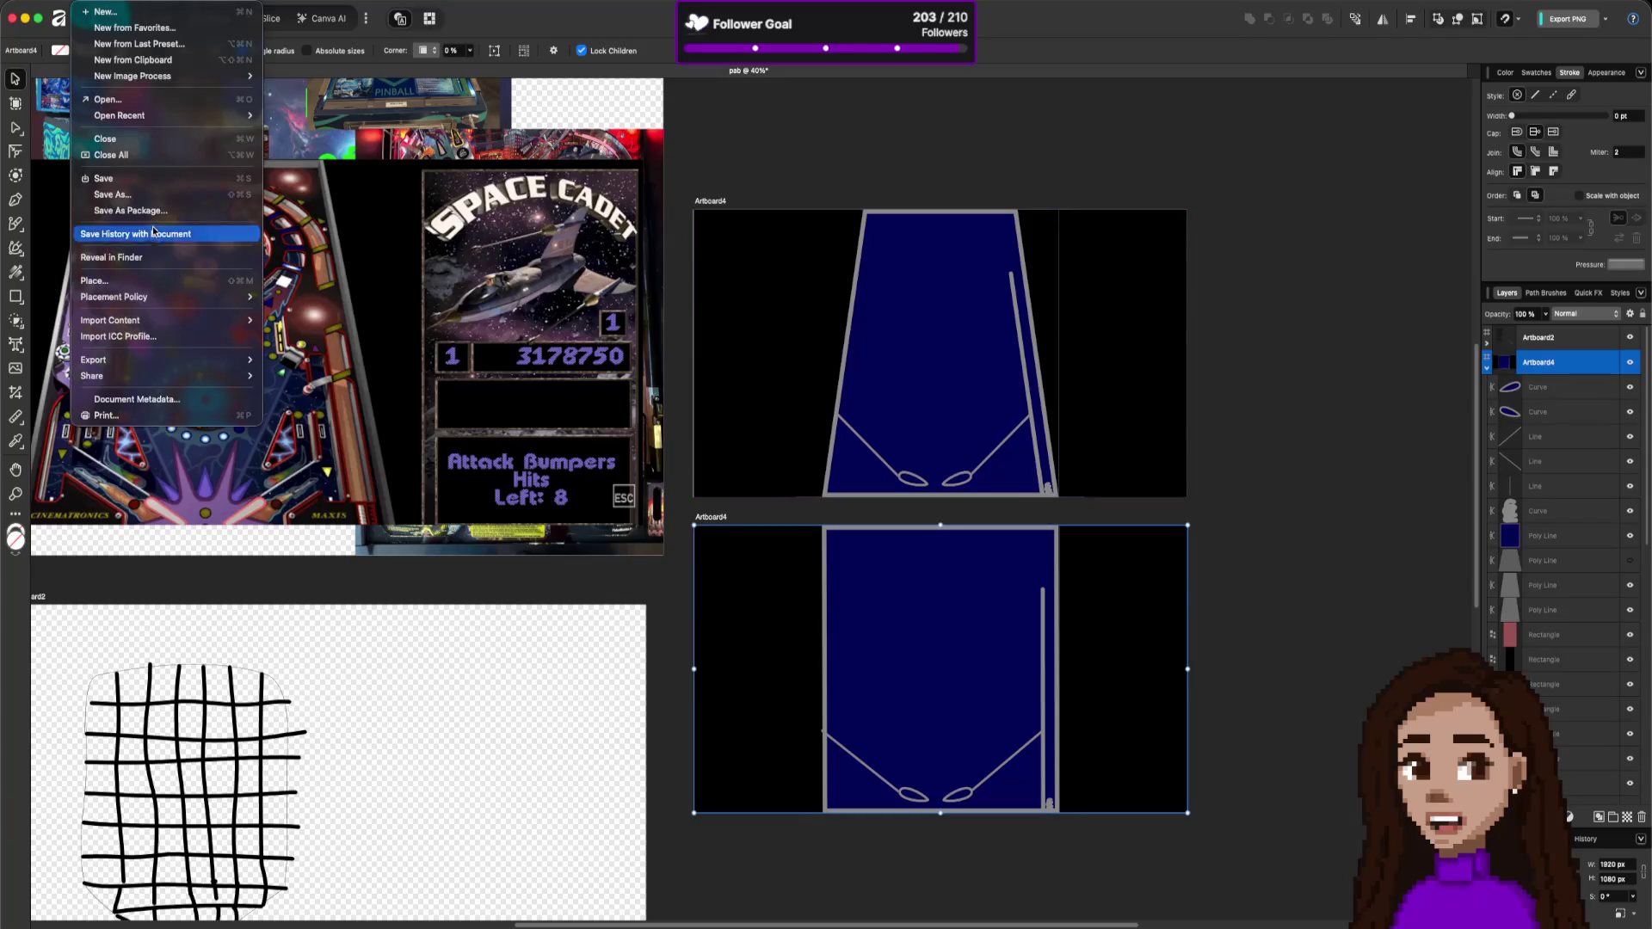
mouse_move(146, 359)
left_click(290, 361)
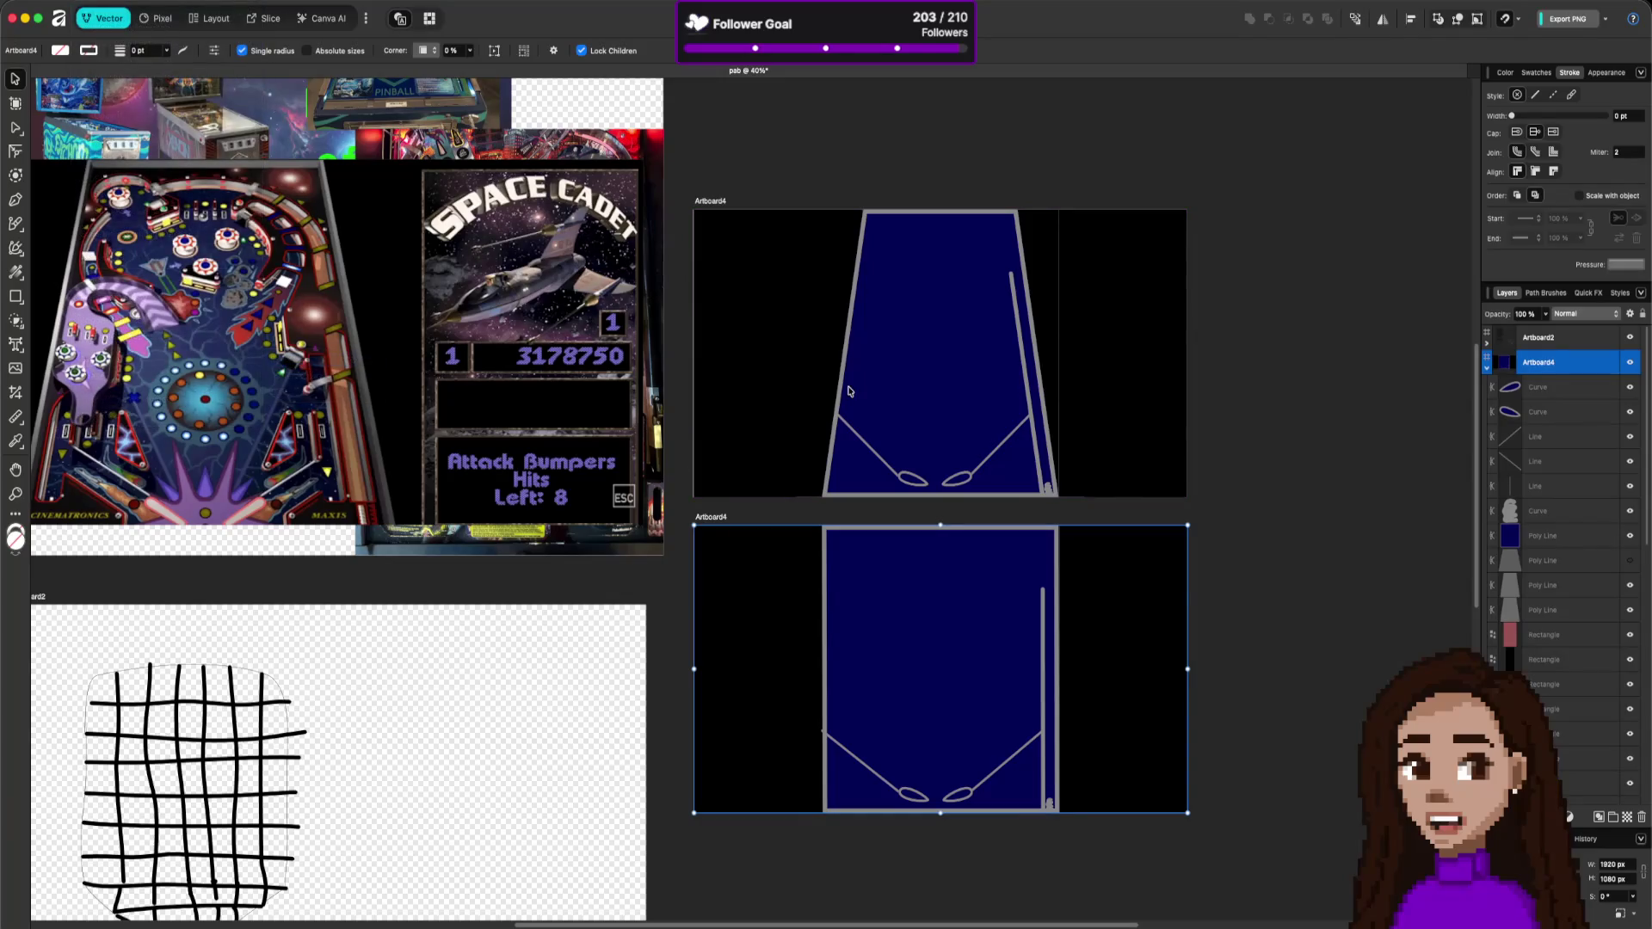
left_click(1067, 537)
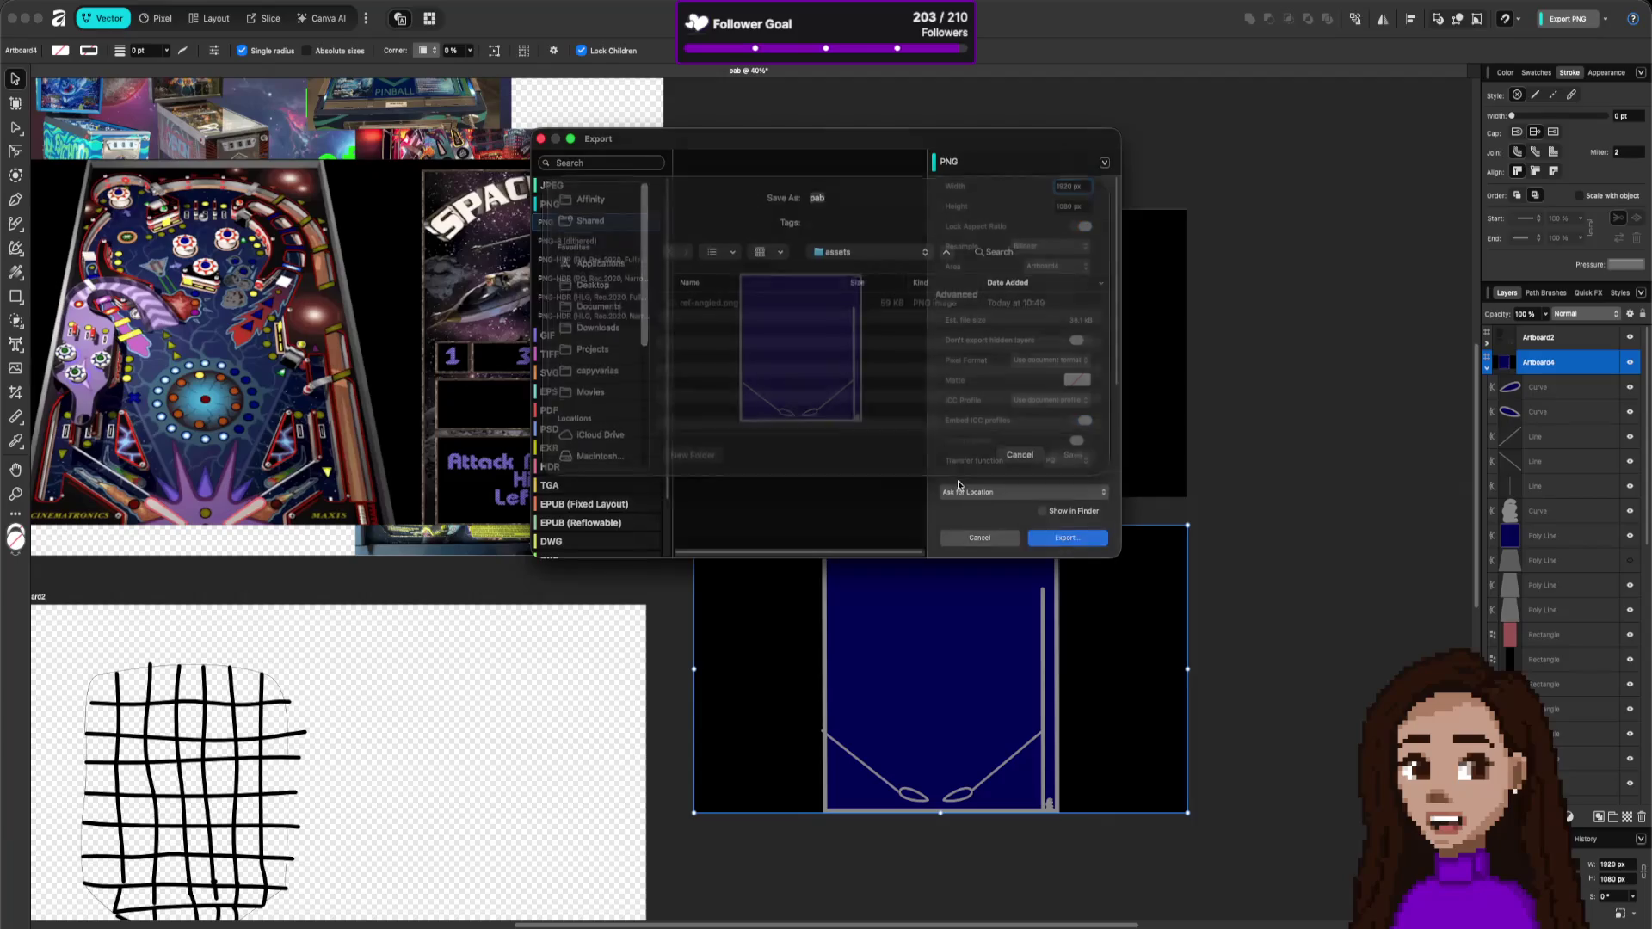
type("ref2d")
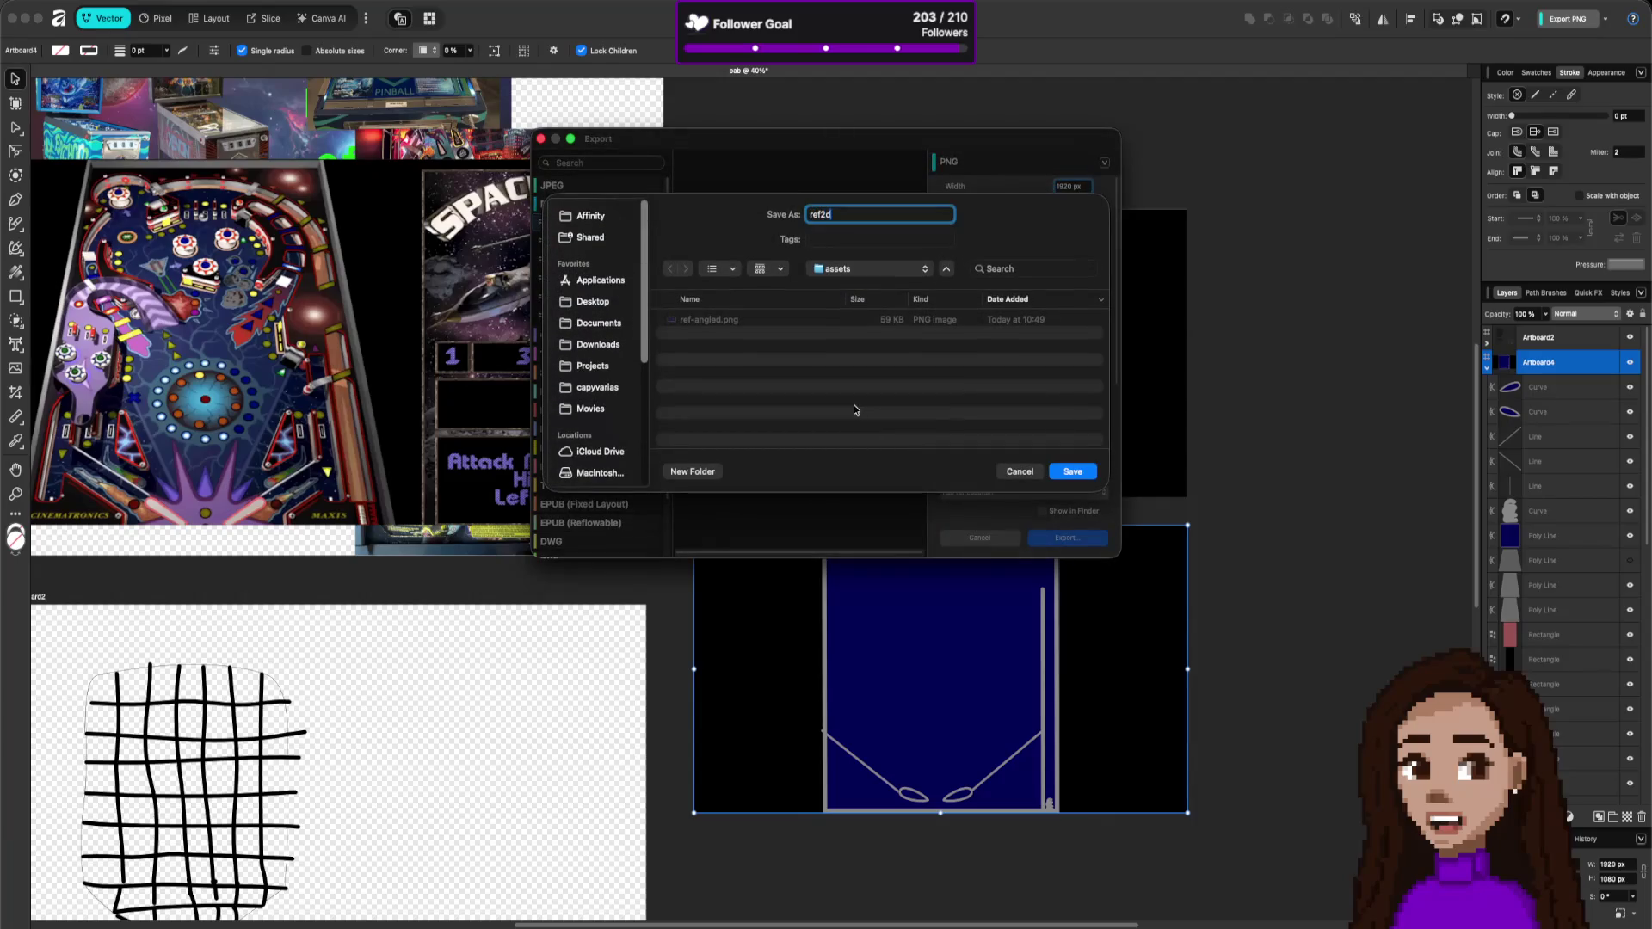
key("Return")
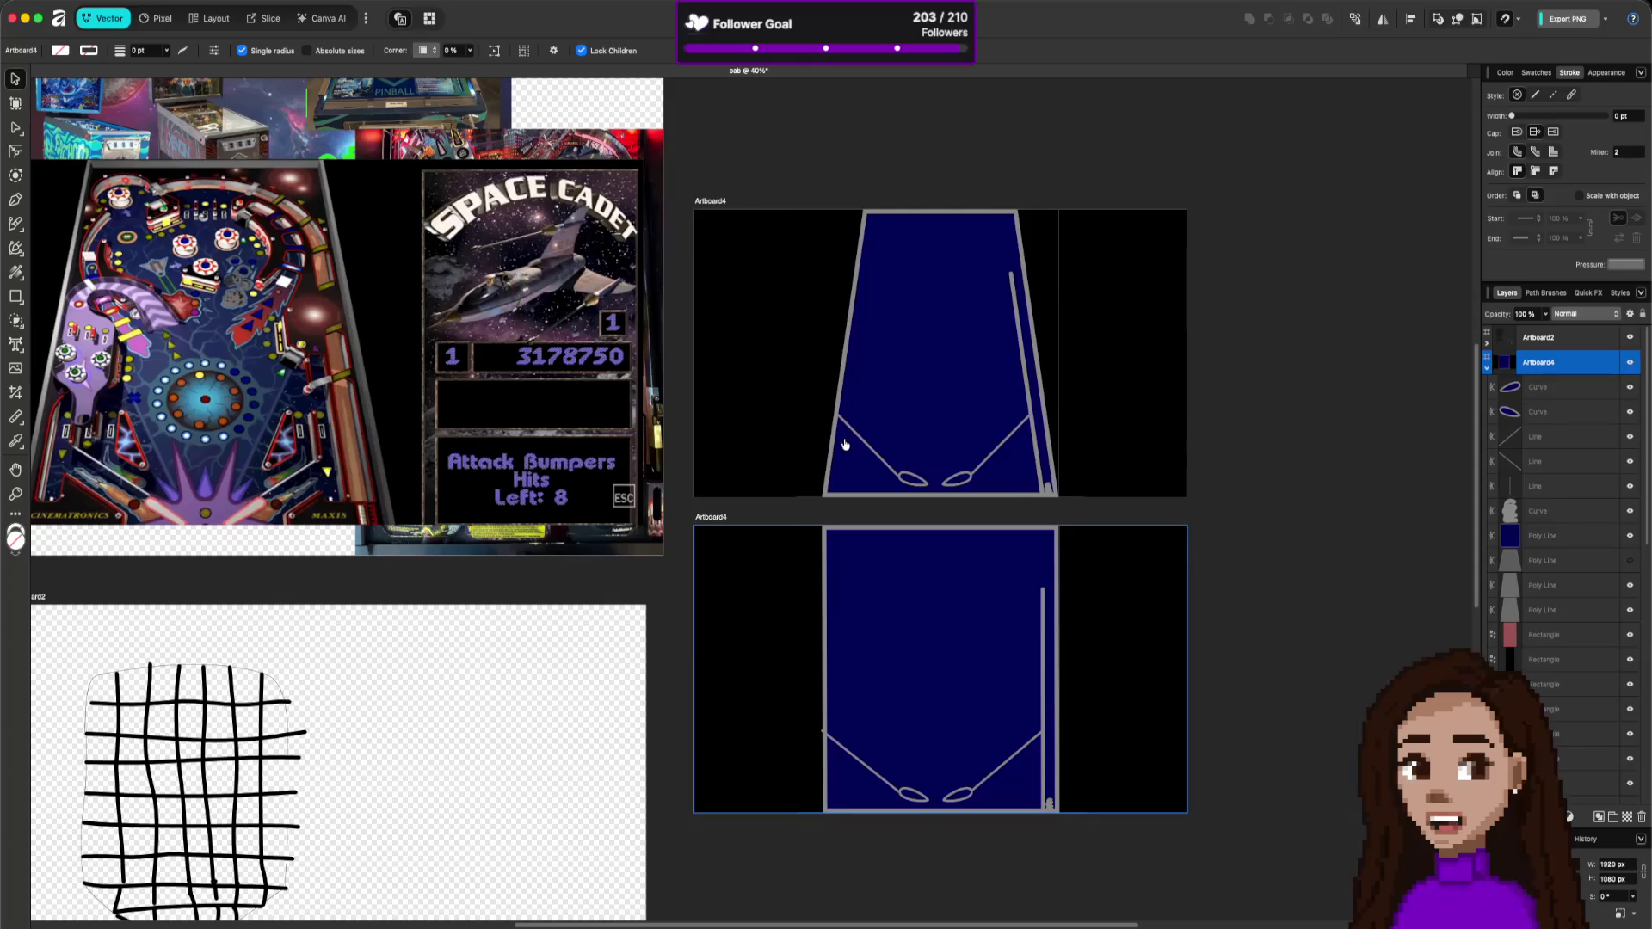
key("ctrl+Up")
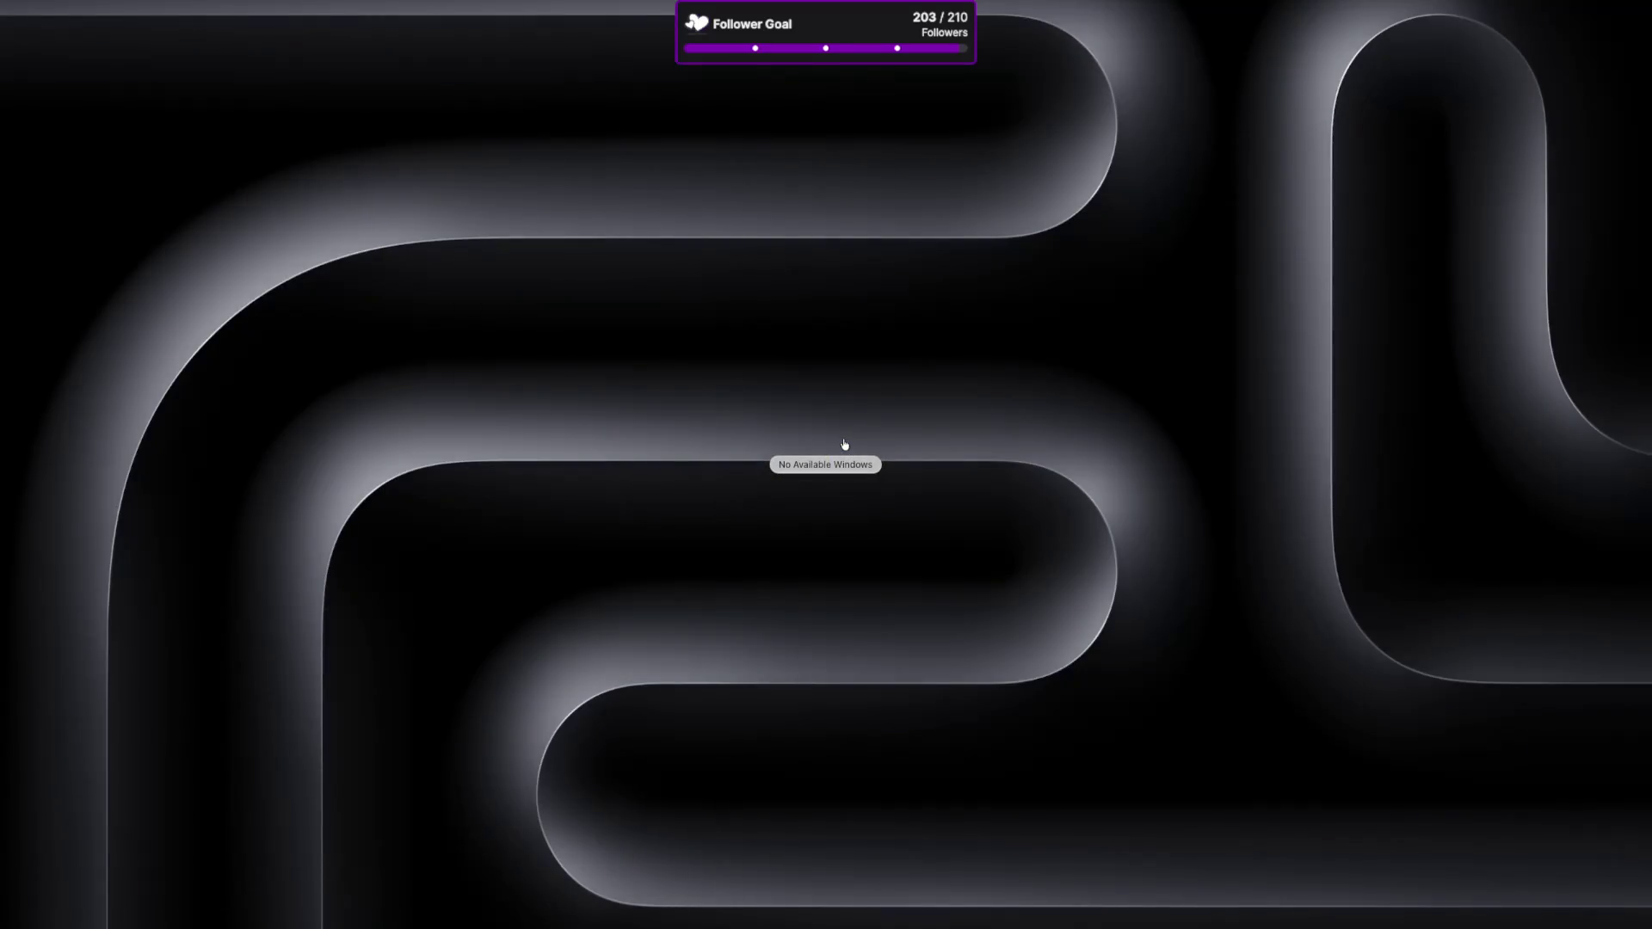
- Create a new 3D Scene with a Node3D root and expand the assets folder showing ref2d.png and ref-angled.png
key("Escape")
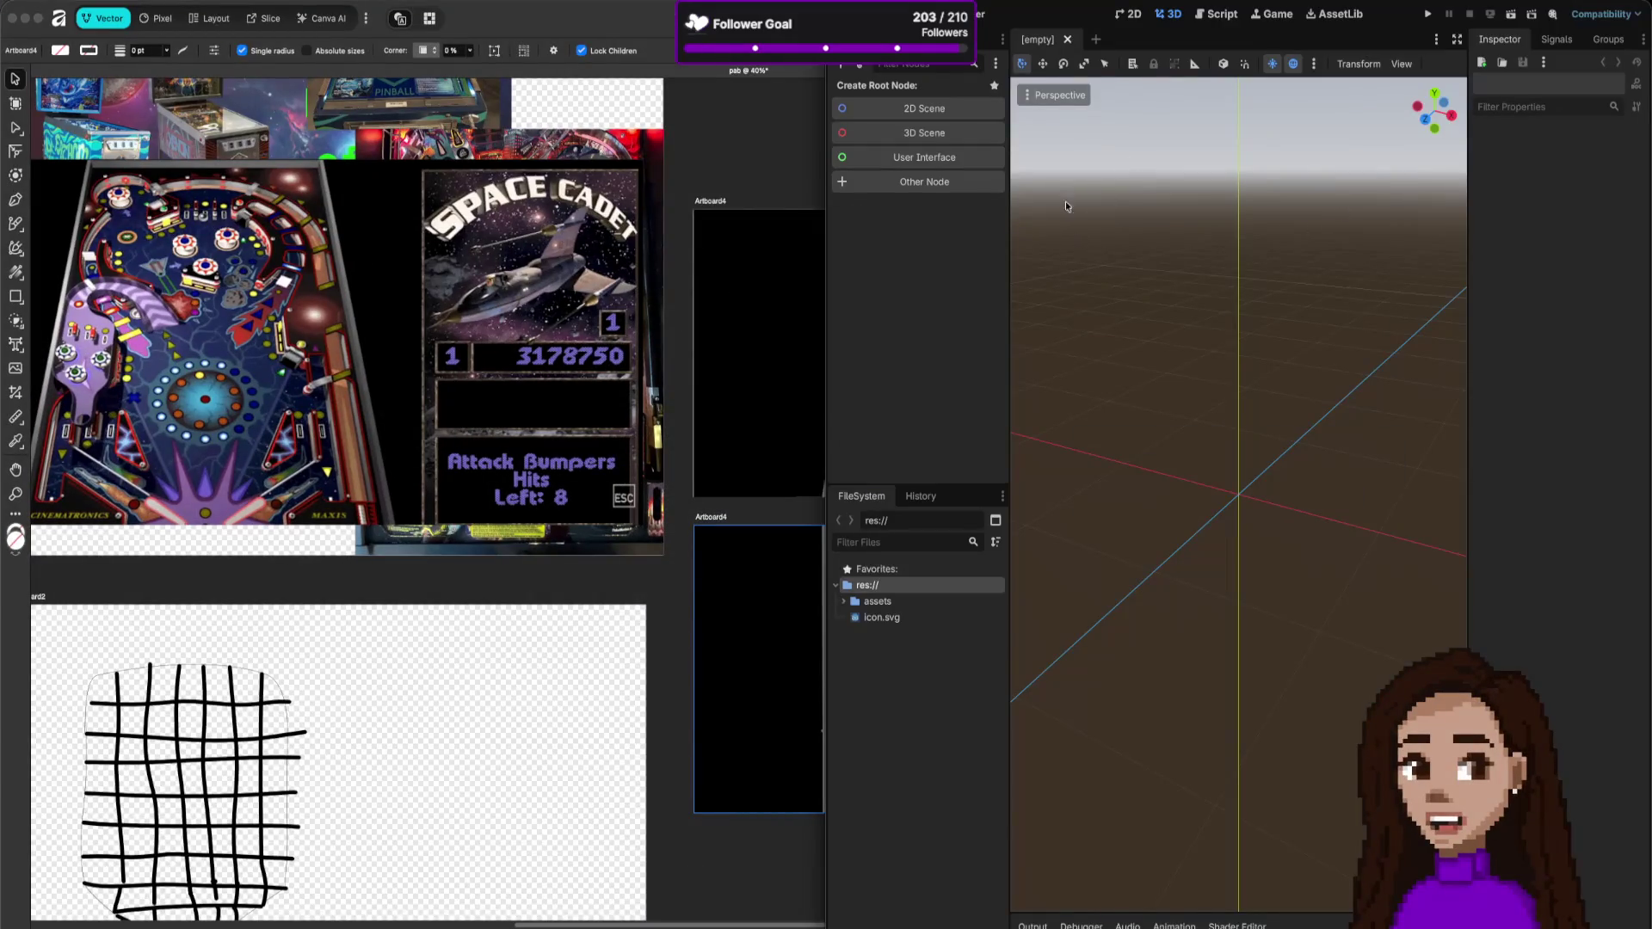
mouse_move(1000, 17)
left_mouse_down()
mouse_move(645, 17)
mouse_move(449, 64)
left_mouse_up()
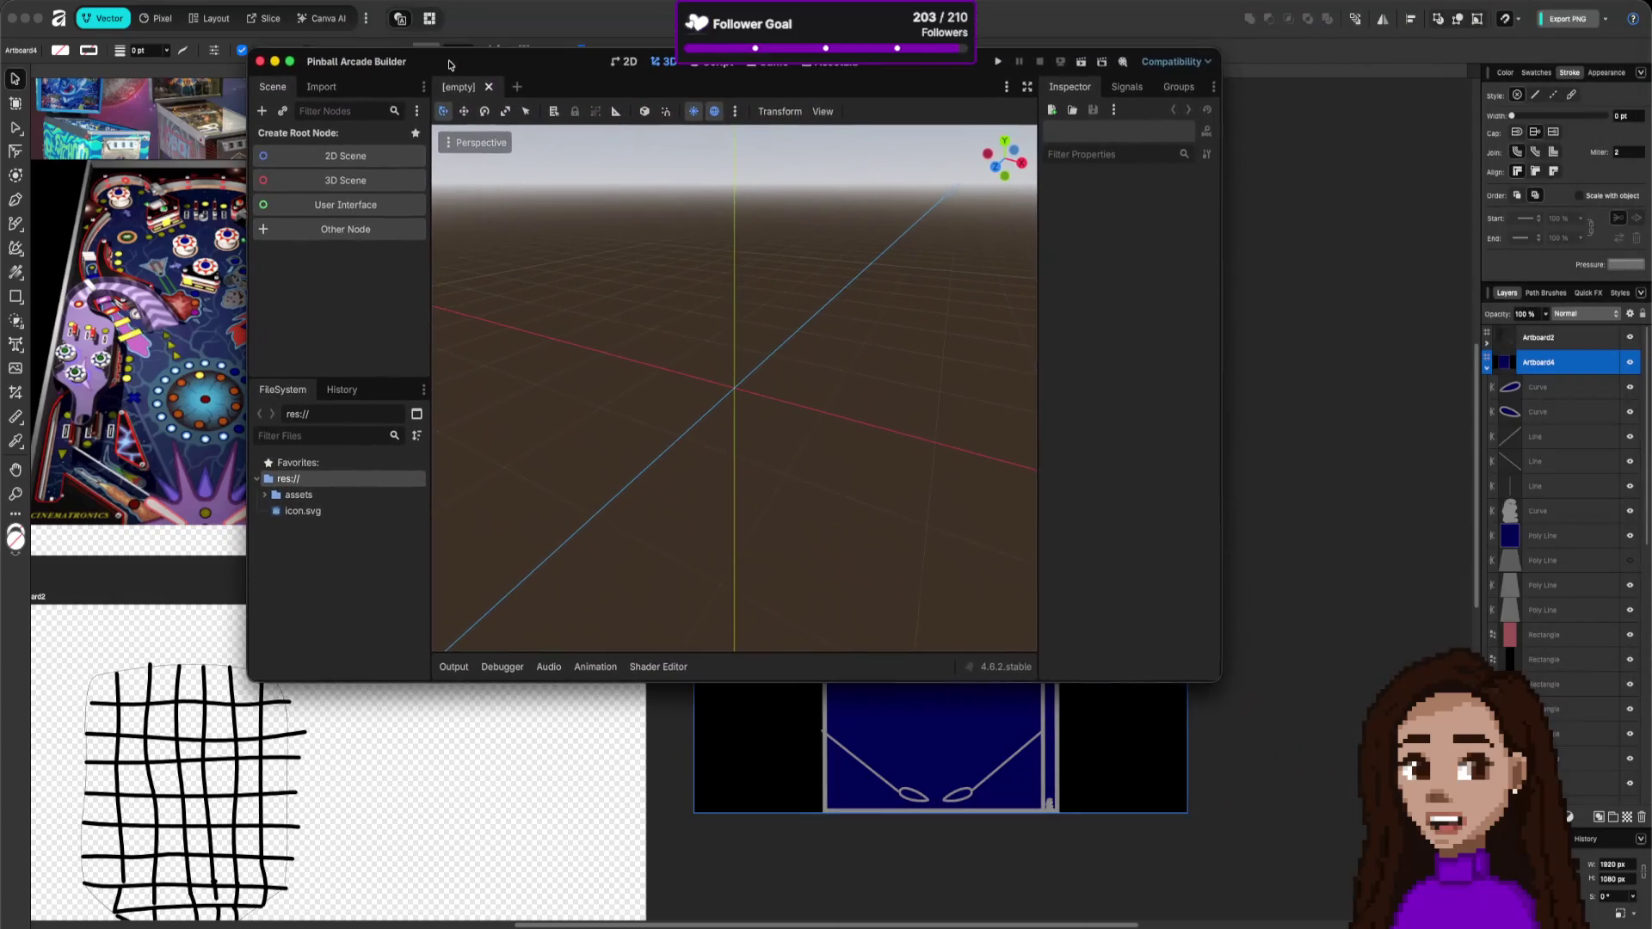
left_click(364, 188)
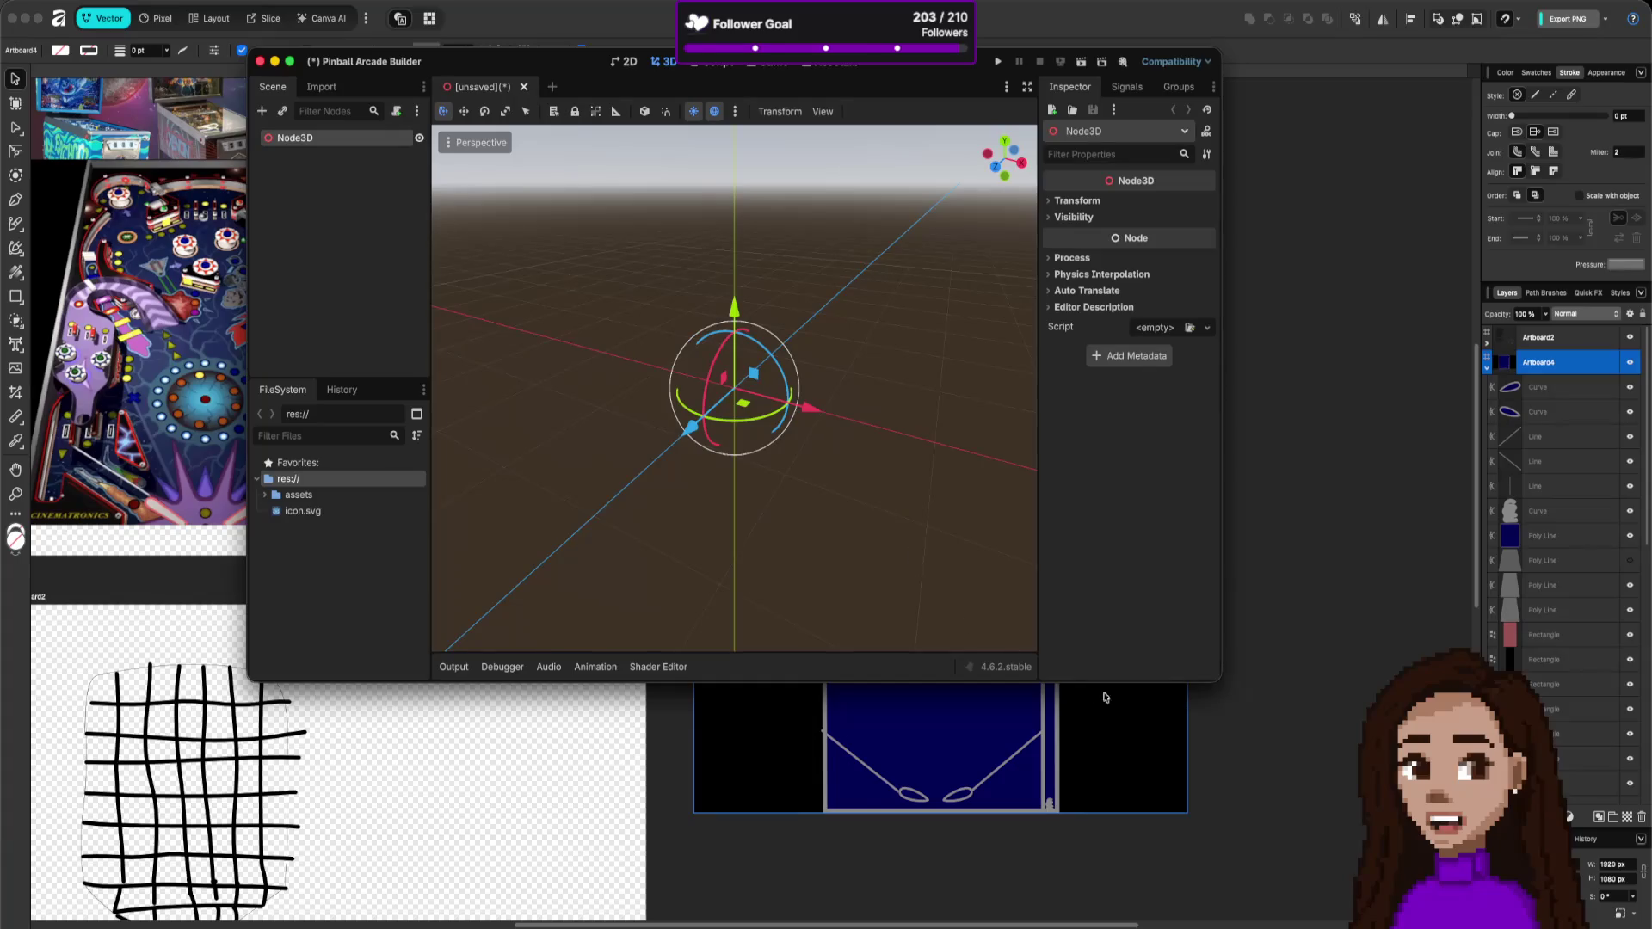
left_click_drag(1214, 684, 1285, 833)
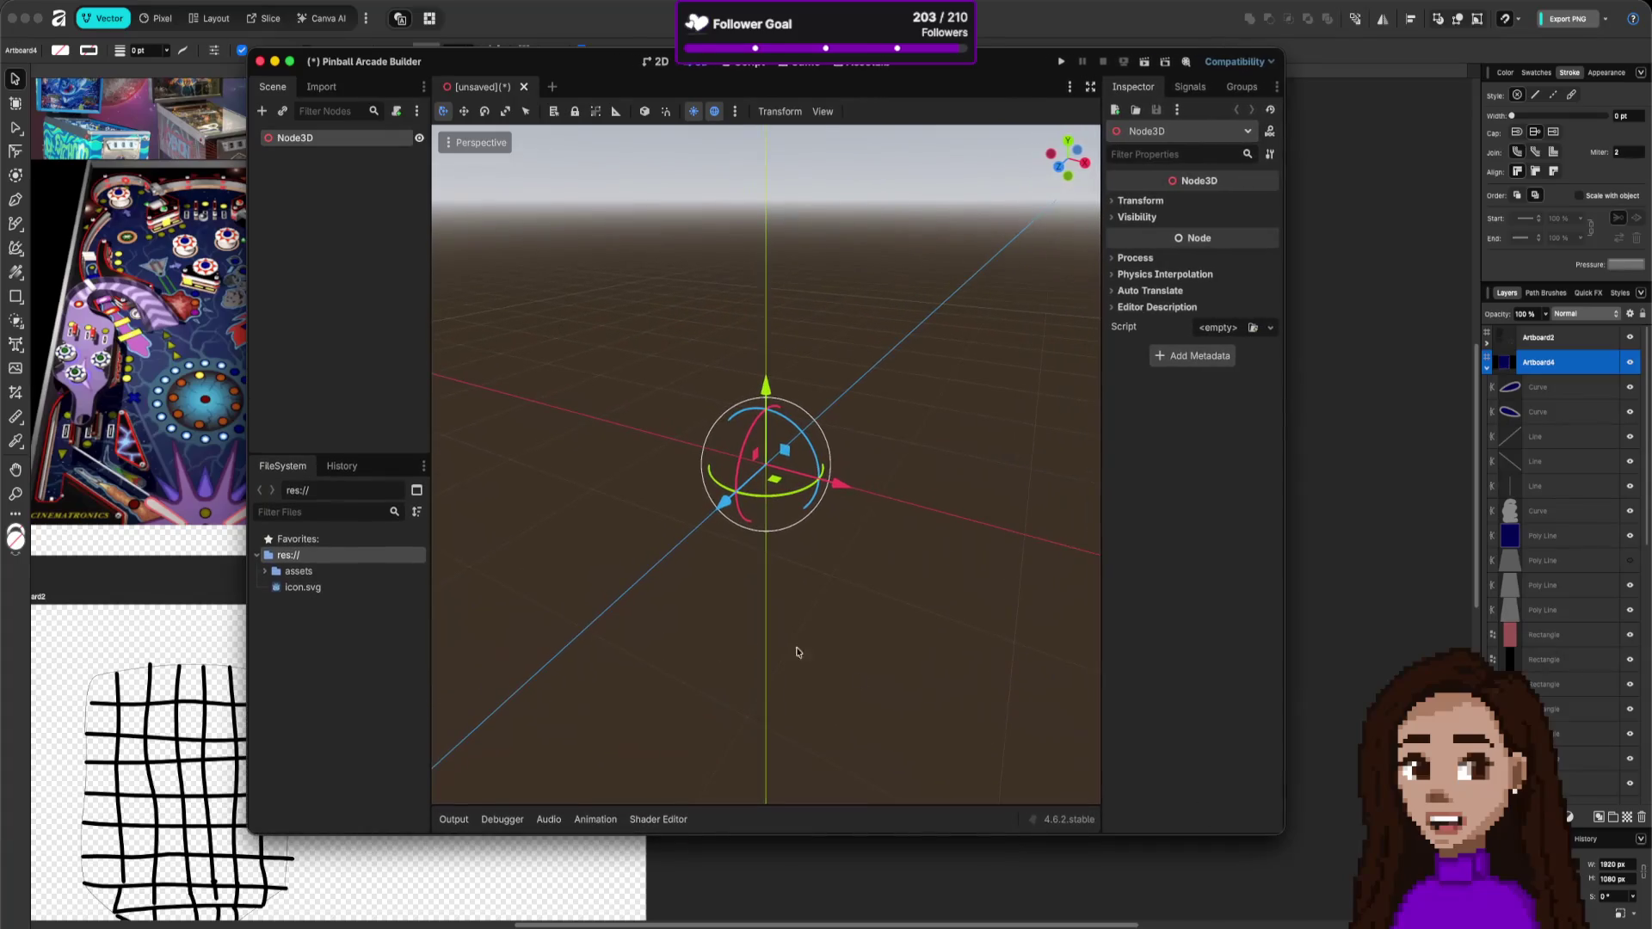
left_click(269, 576)
left_click_drag(314, 587, 551, 550)
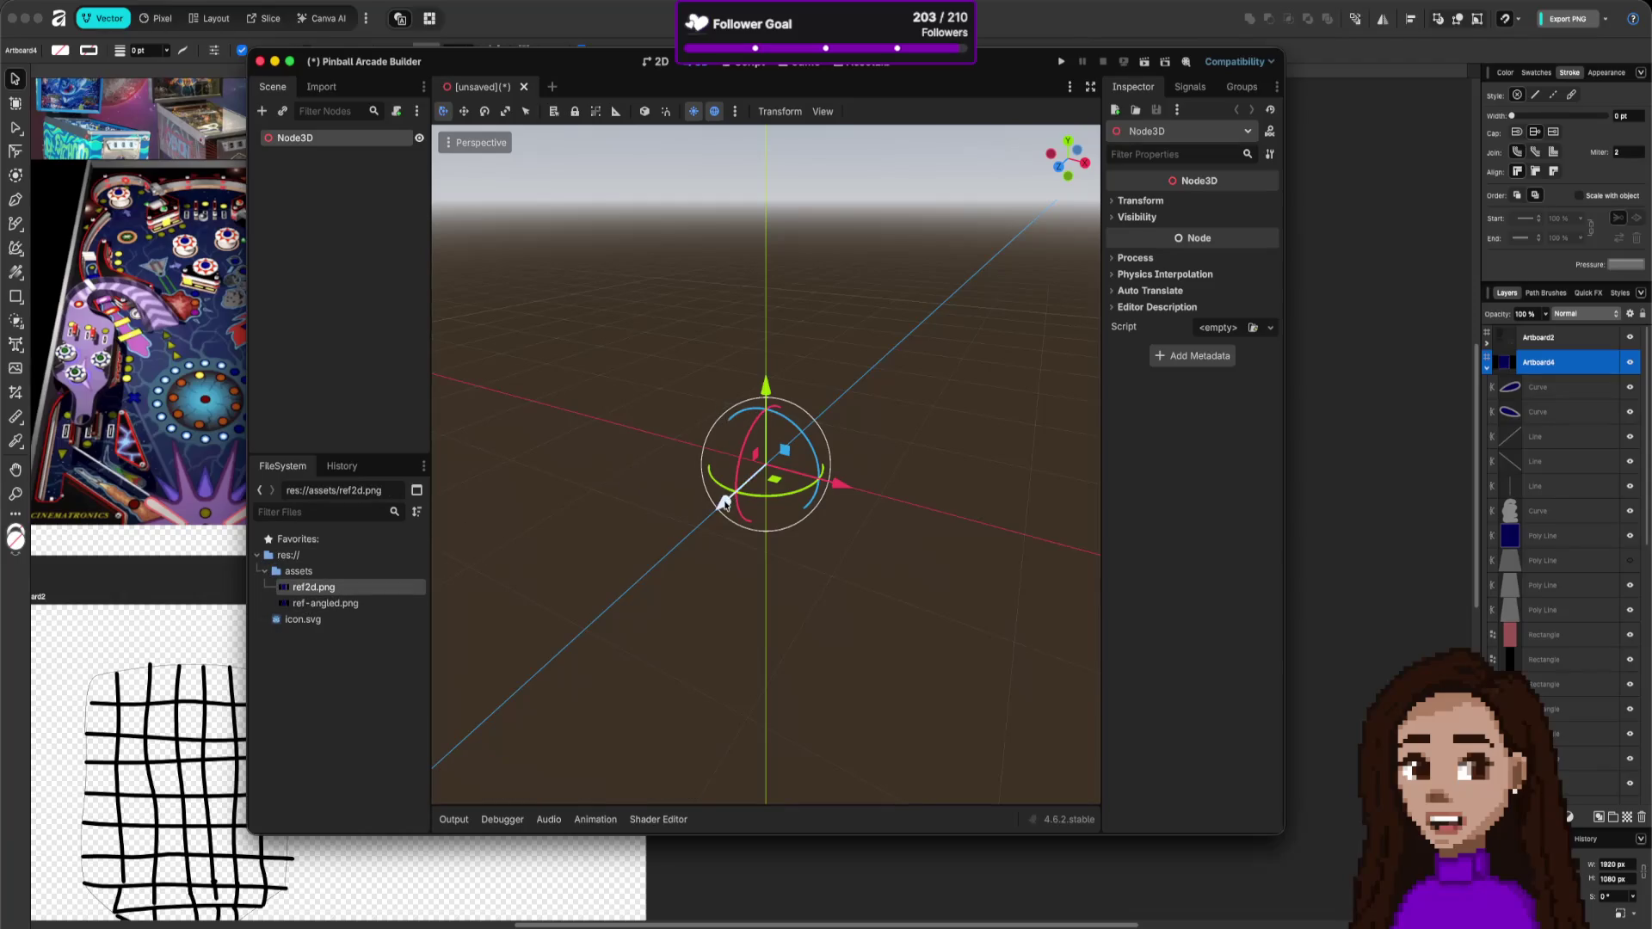
mouse_move(303, 594)
left_mouse_down()
mouse_move(383, 306)
mouse_move(601, 310)
mouse_move(527, 317)
left_mouse_up()
left_click(327, 170)
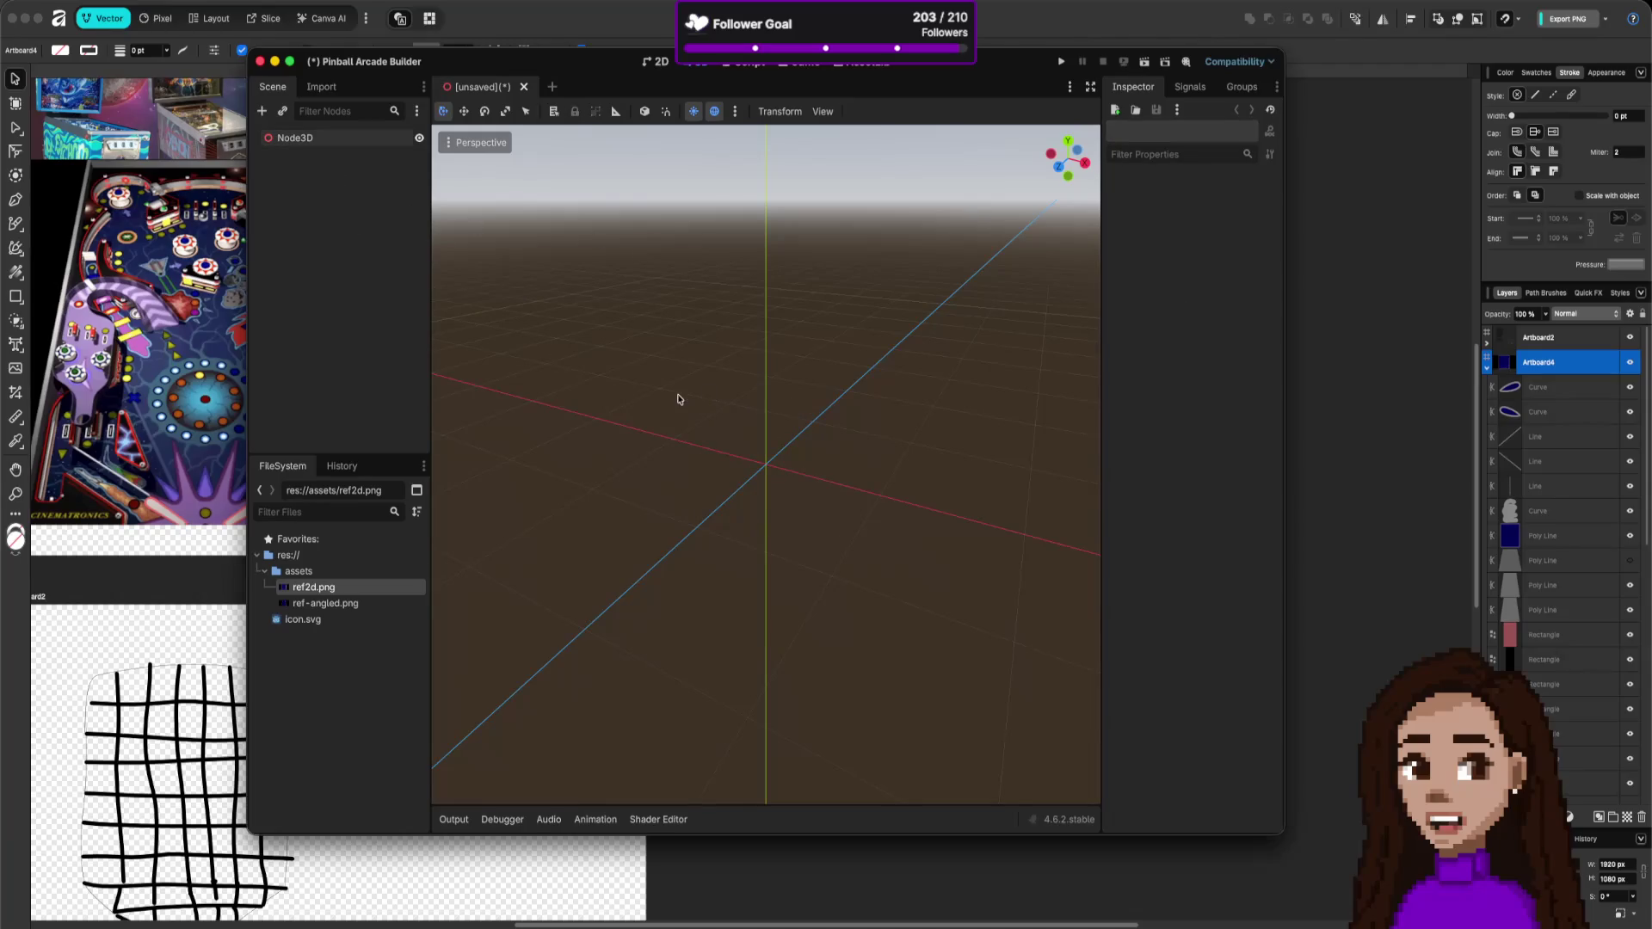
- Add a Sprite3D child to Node3D and assign ref2d.png as its texture, undoing a stray rotation
key("super+a")
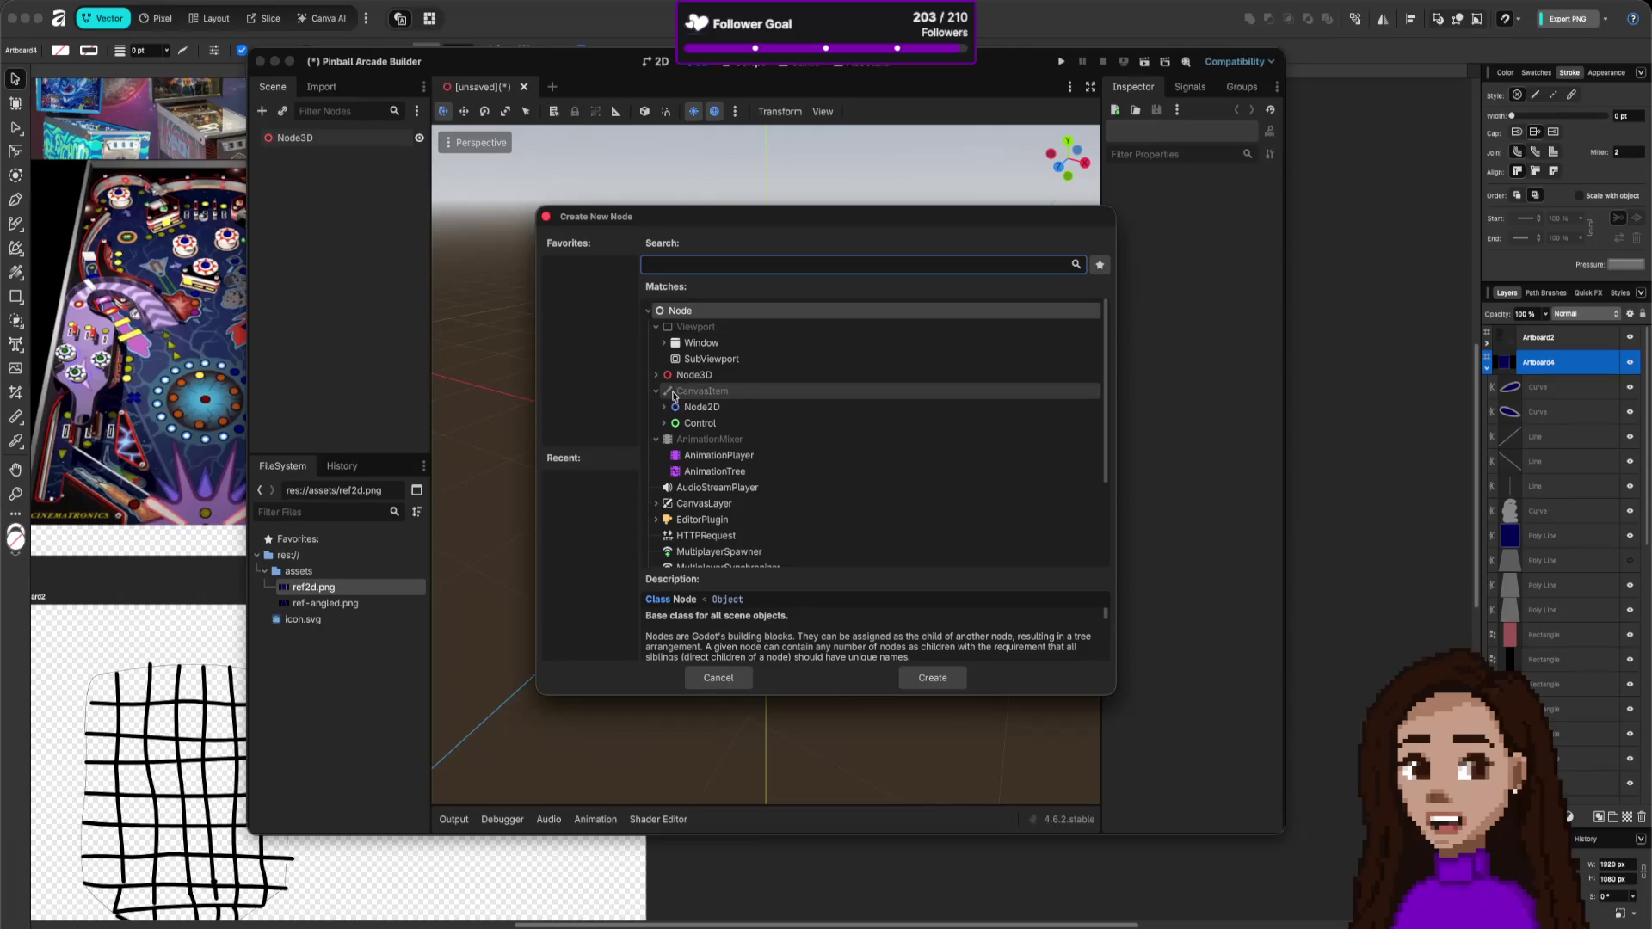
left_click(656, 375)
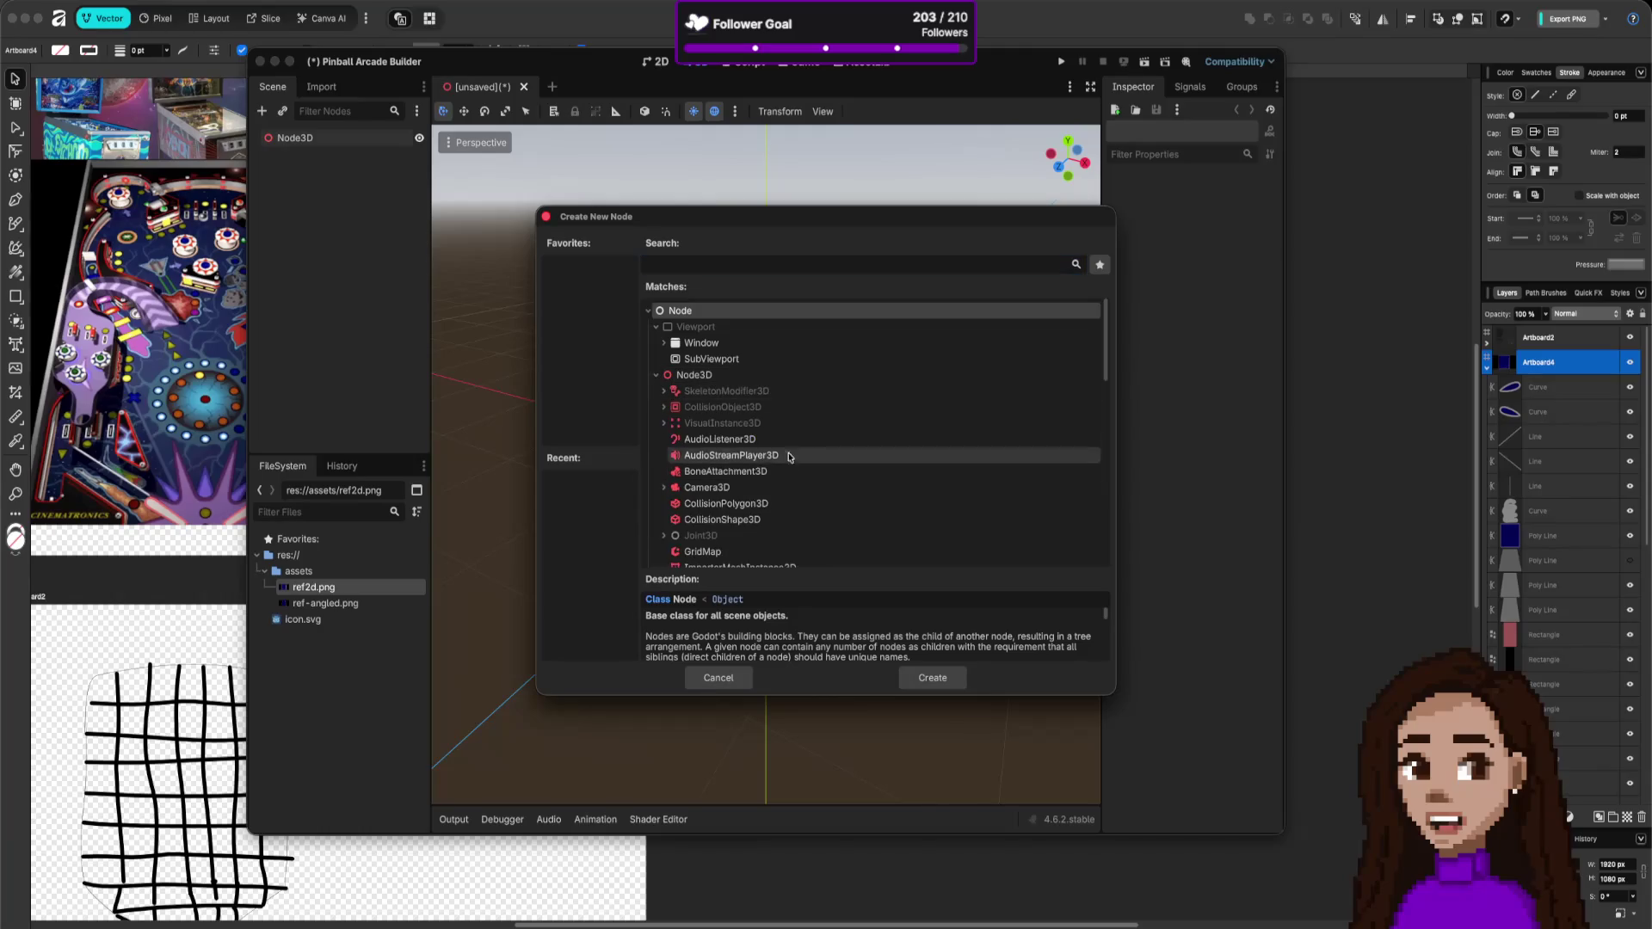
type("sprit")
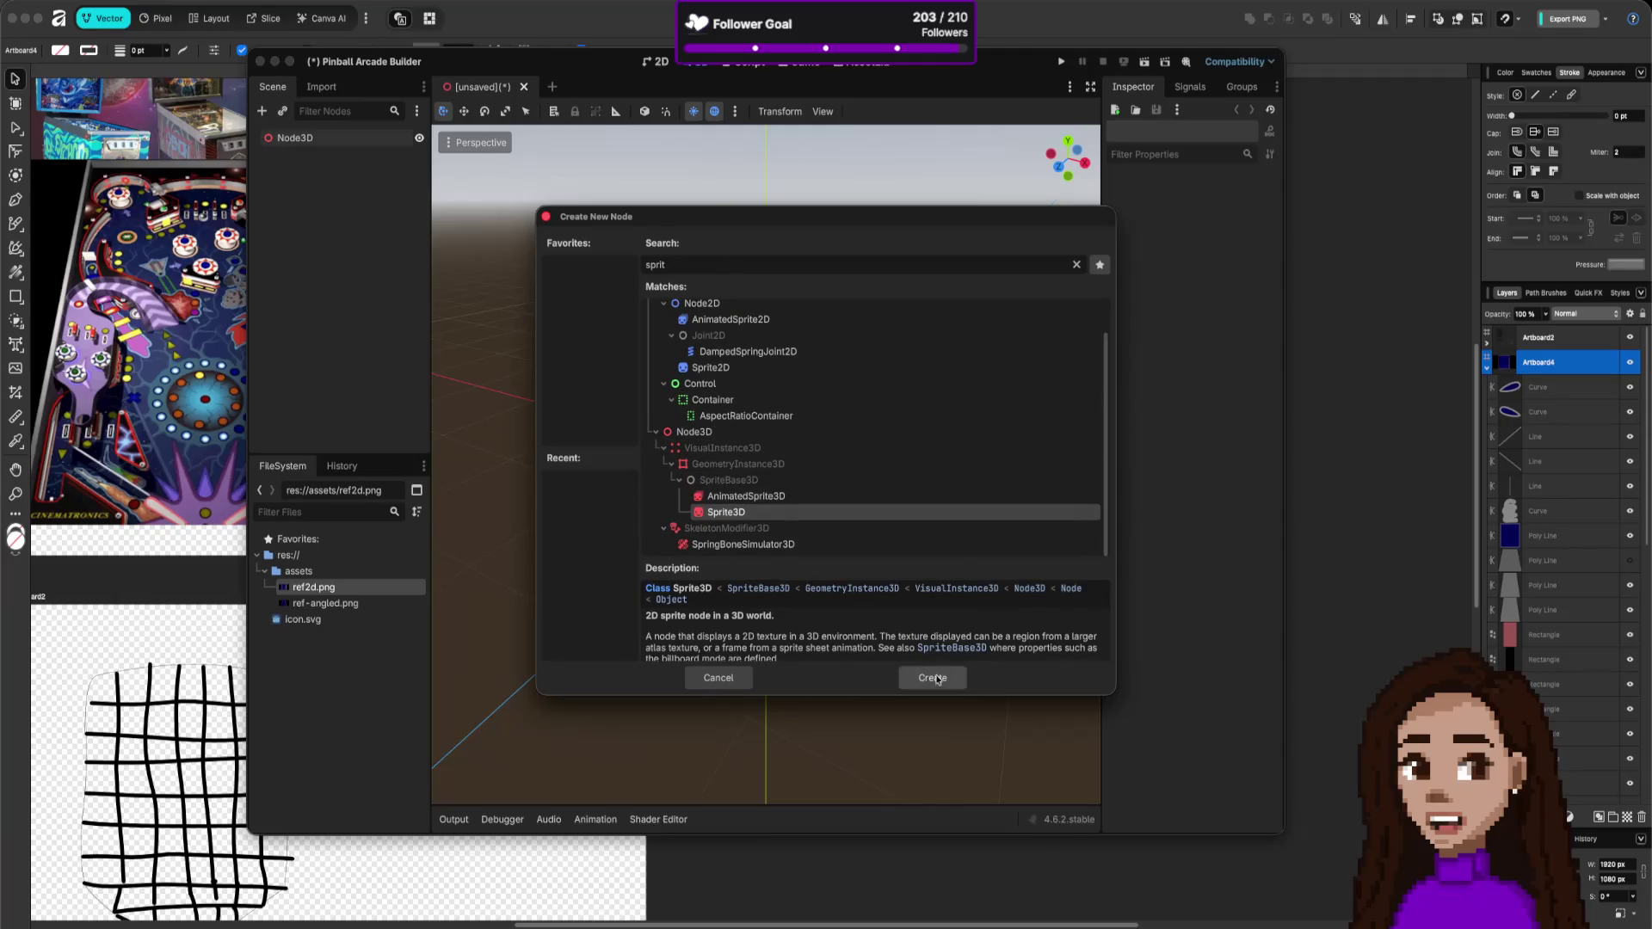
key("Return")
mouse_move(341, 592)
left_mouse_down()
mouse_move(350, 276)
mouse_move(322, 157)
left_mouse_up()
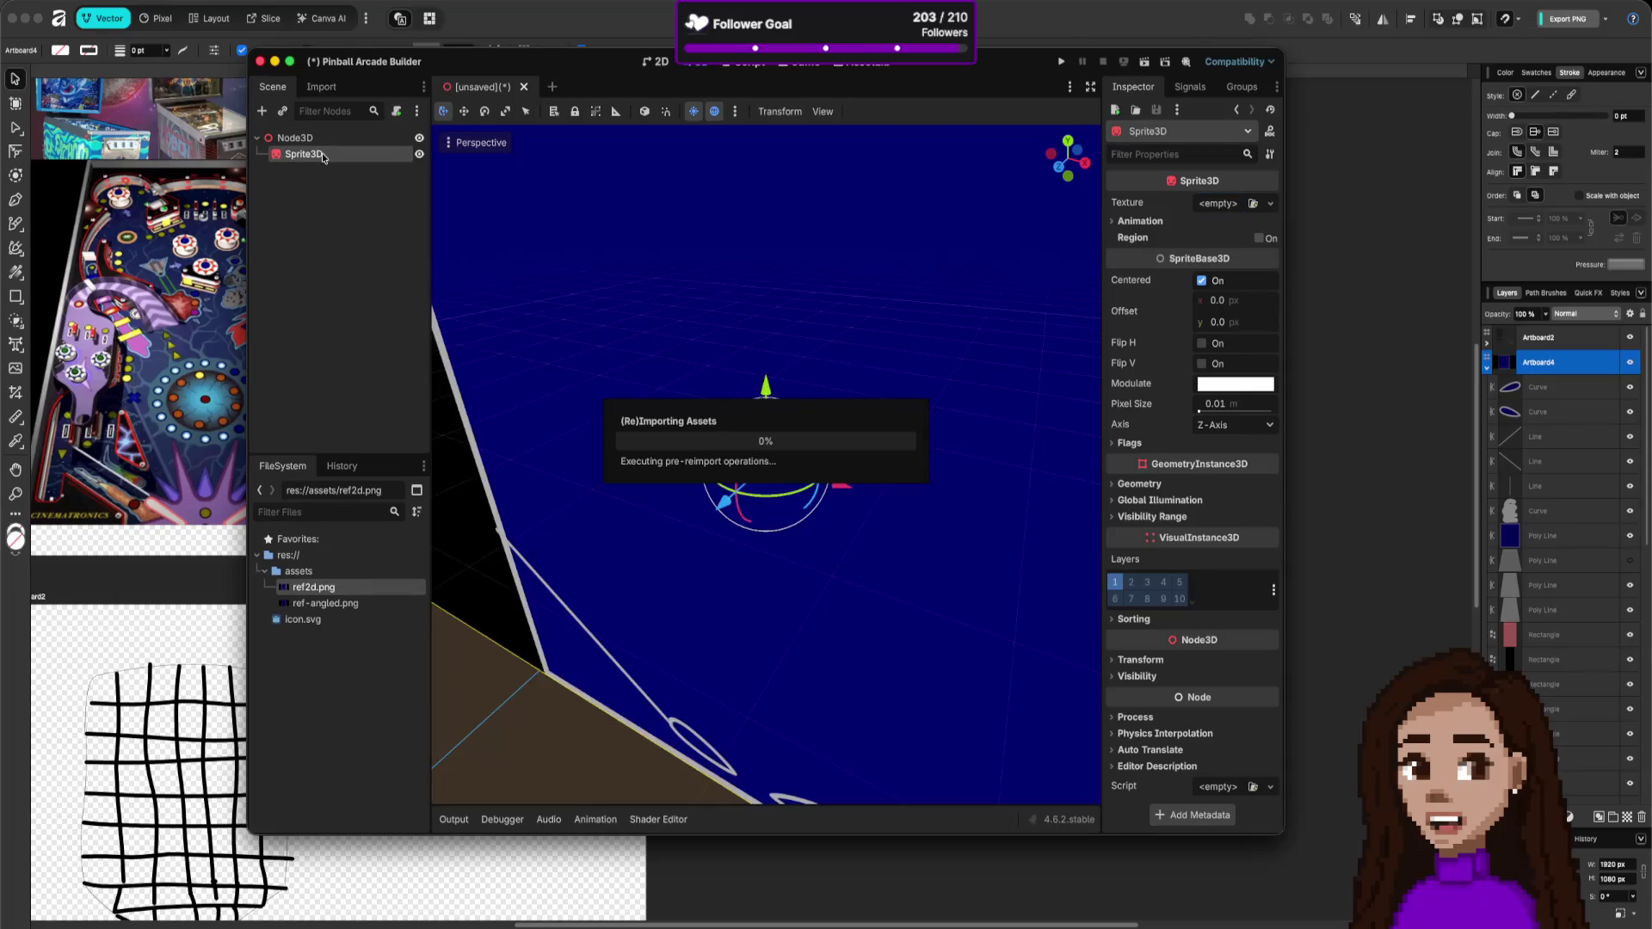
scroll(1003, 473, "down", 5)
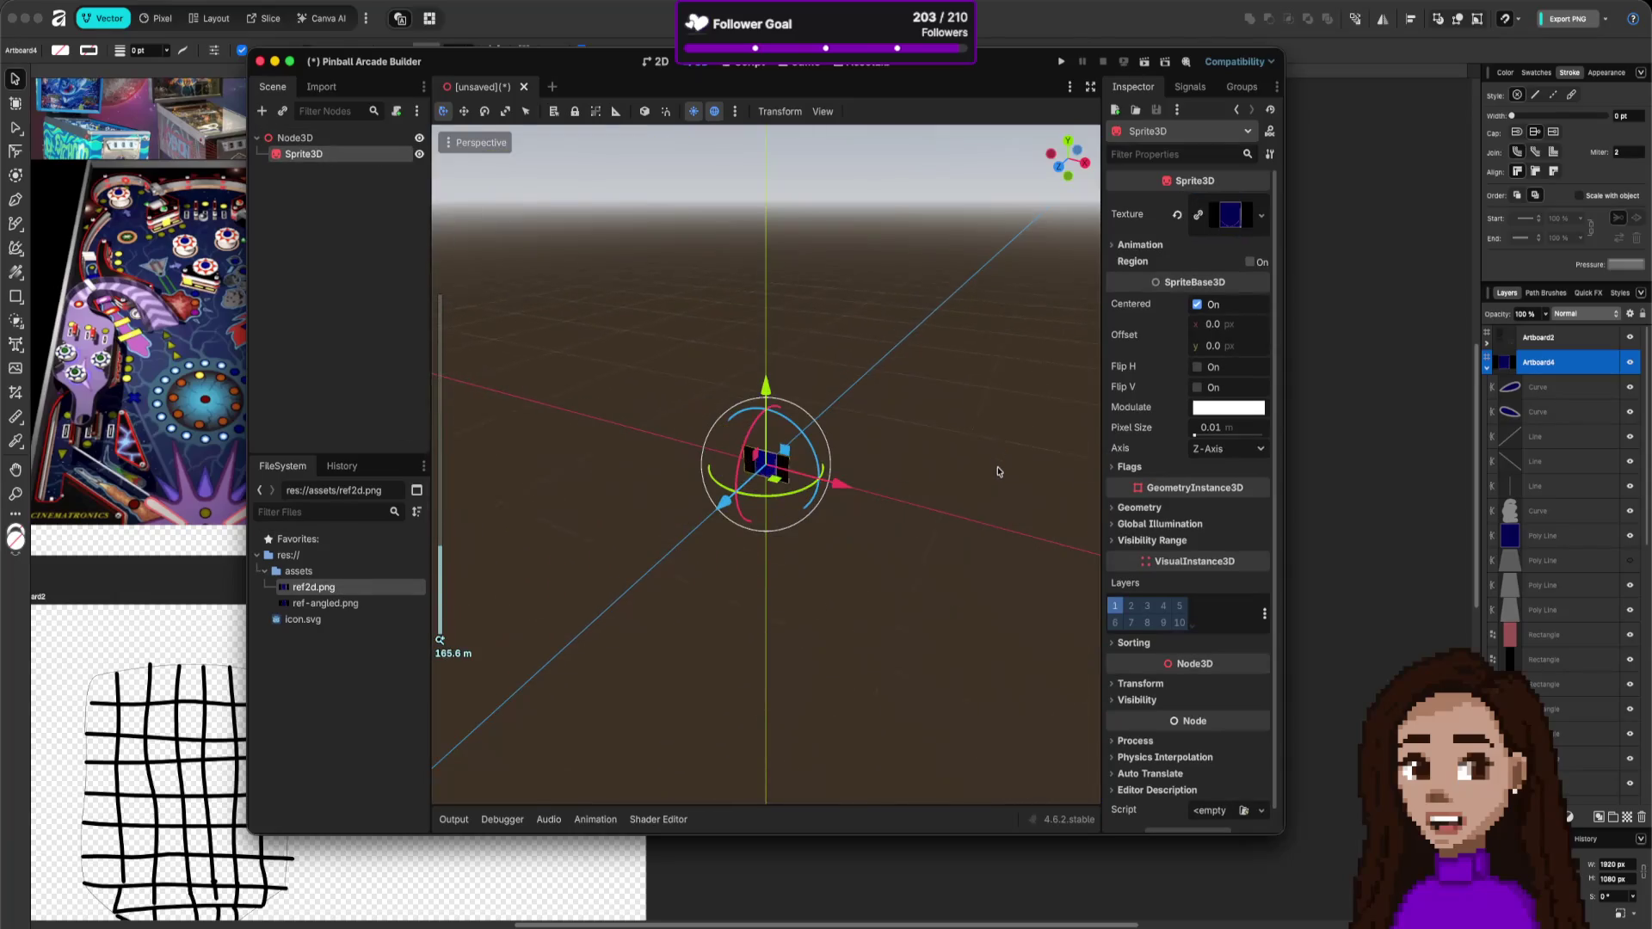
mouse_move(838, 462)
left_mouse_down()
mouse_move(876, 472)
mouse_move(878, 454)
left_mouse_up()
key("ctrl+z")
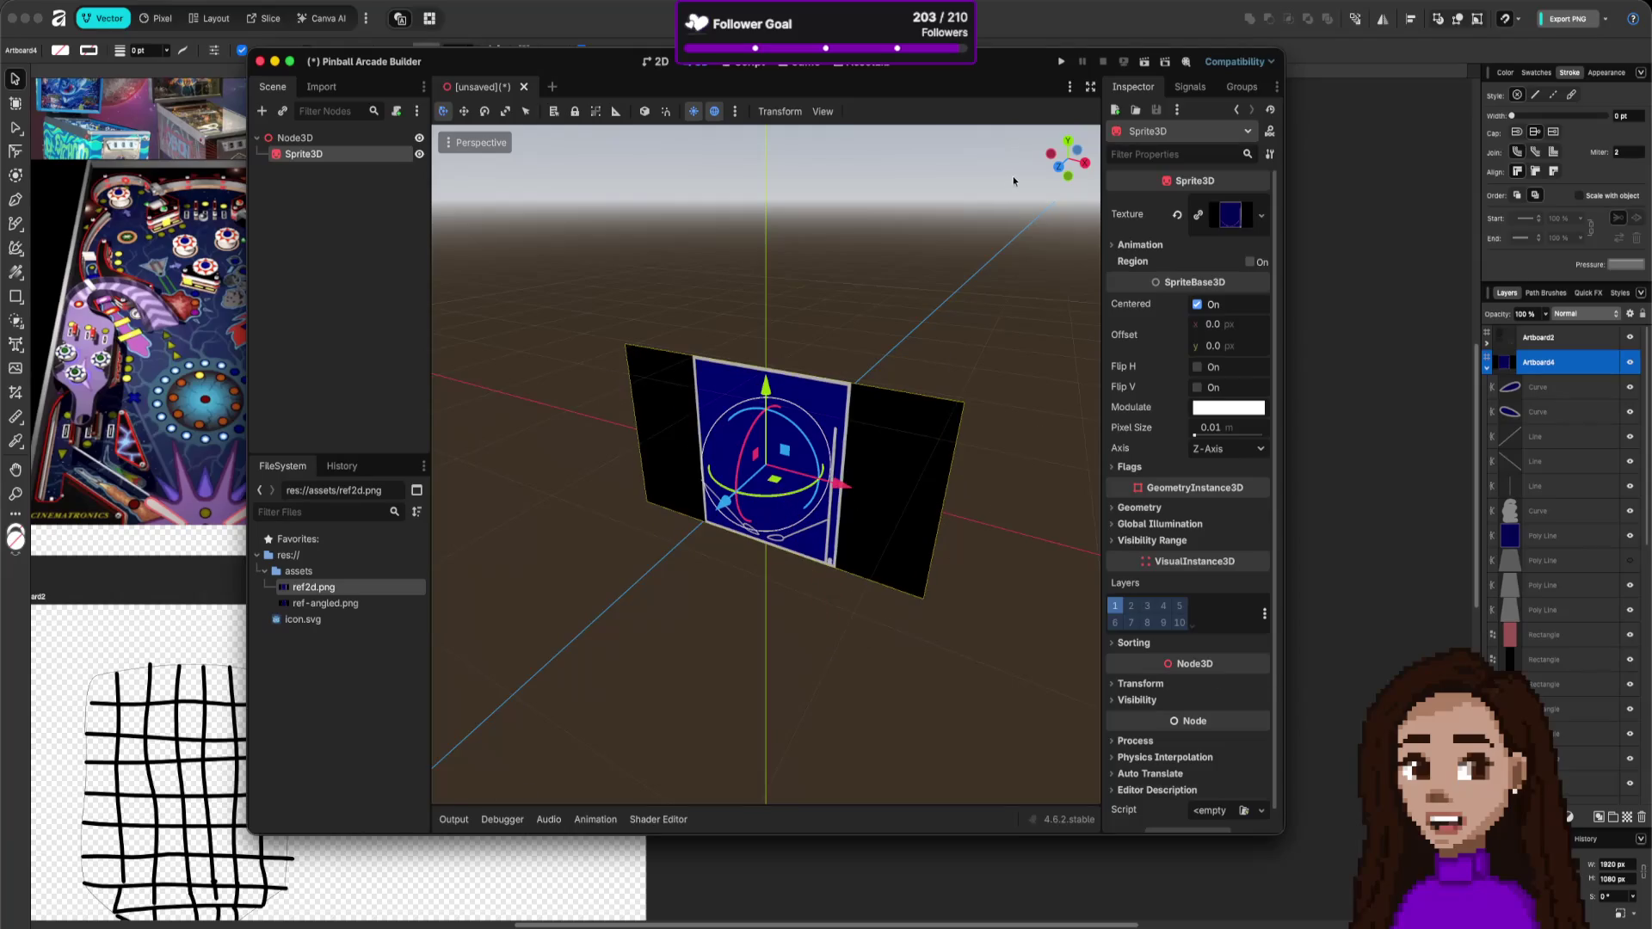
mouse_move(1081, 166)
left_mouse_down()
mouse_move(1075, 139)
mouse_move(1060, 153)
left_mouse_up()
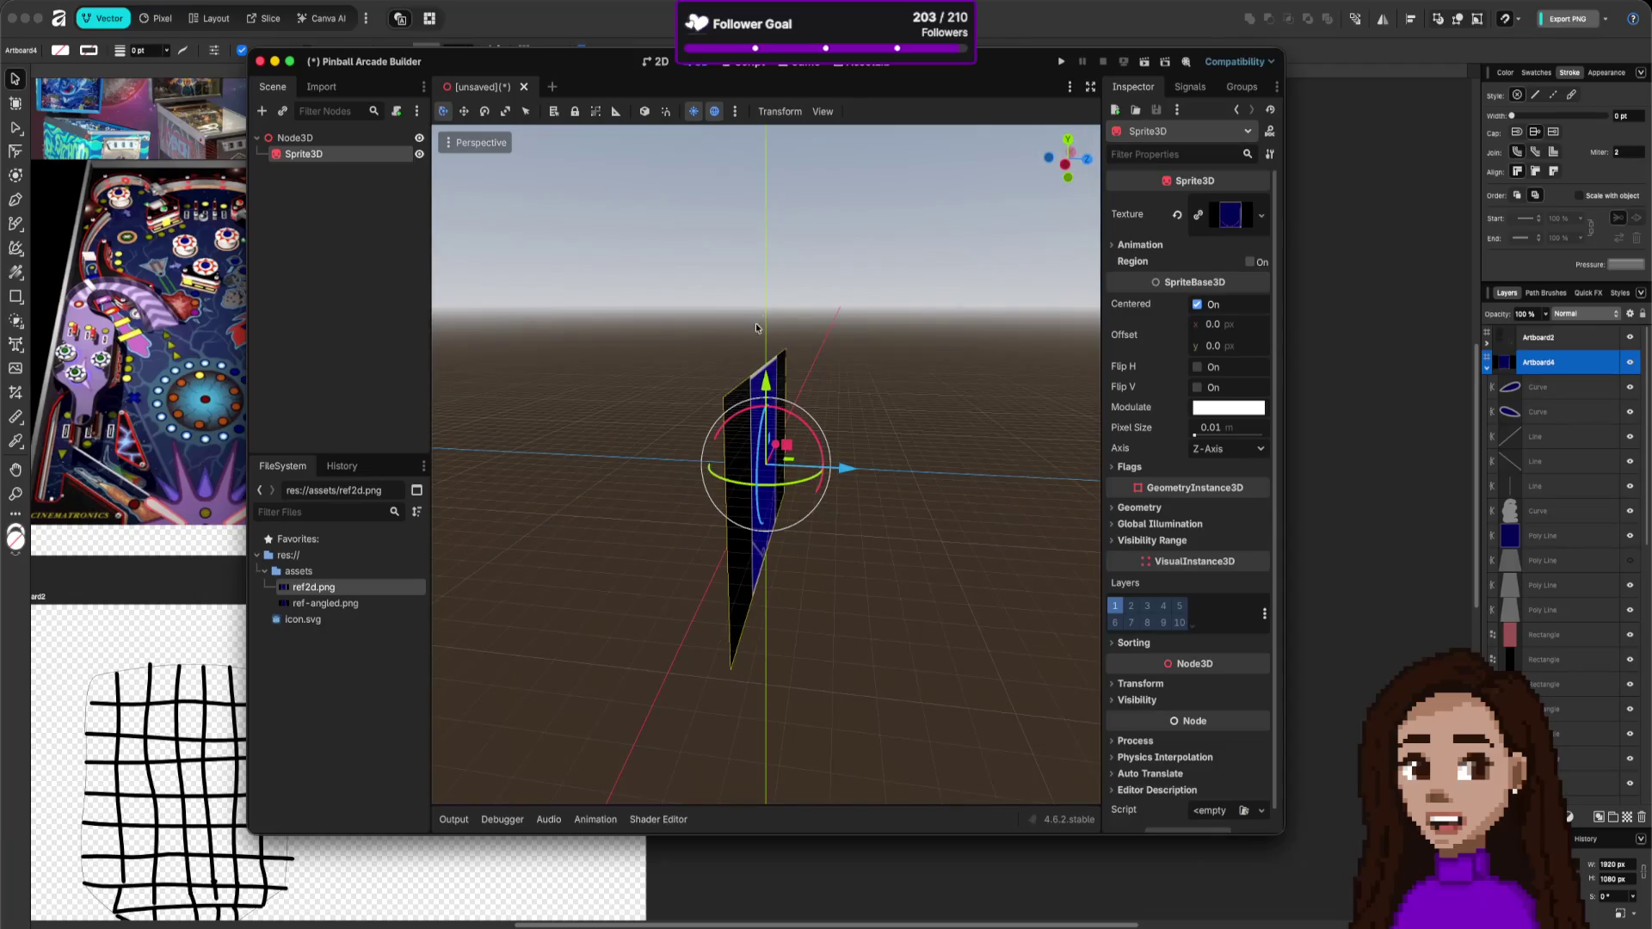
- Tilt the sprite back and set its Transform Rotation X to -90
left_click(731, 399)
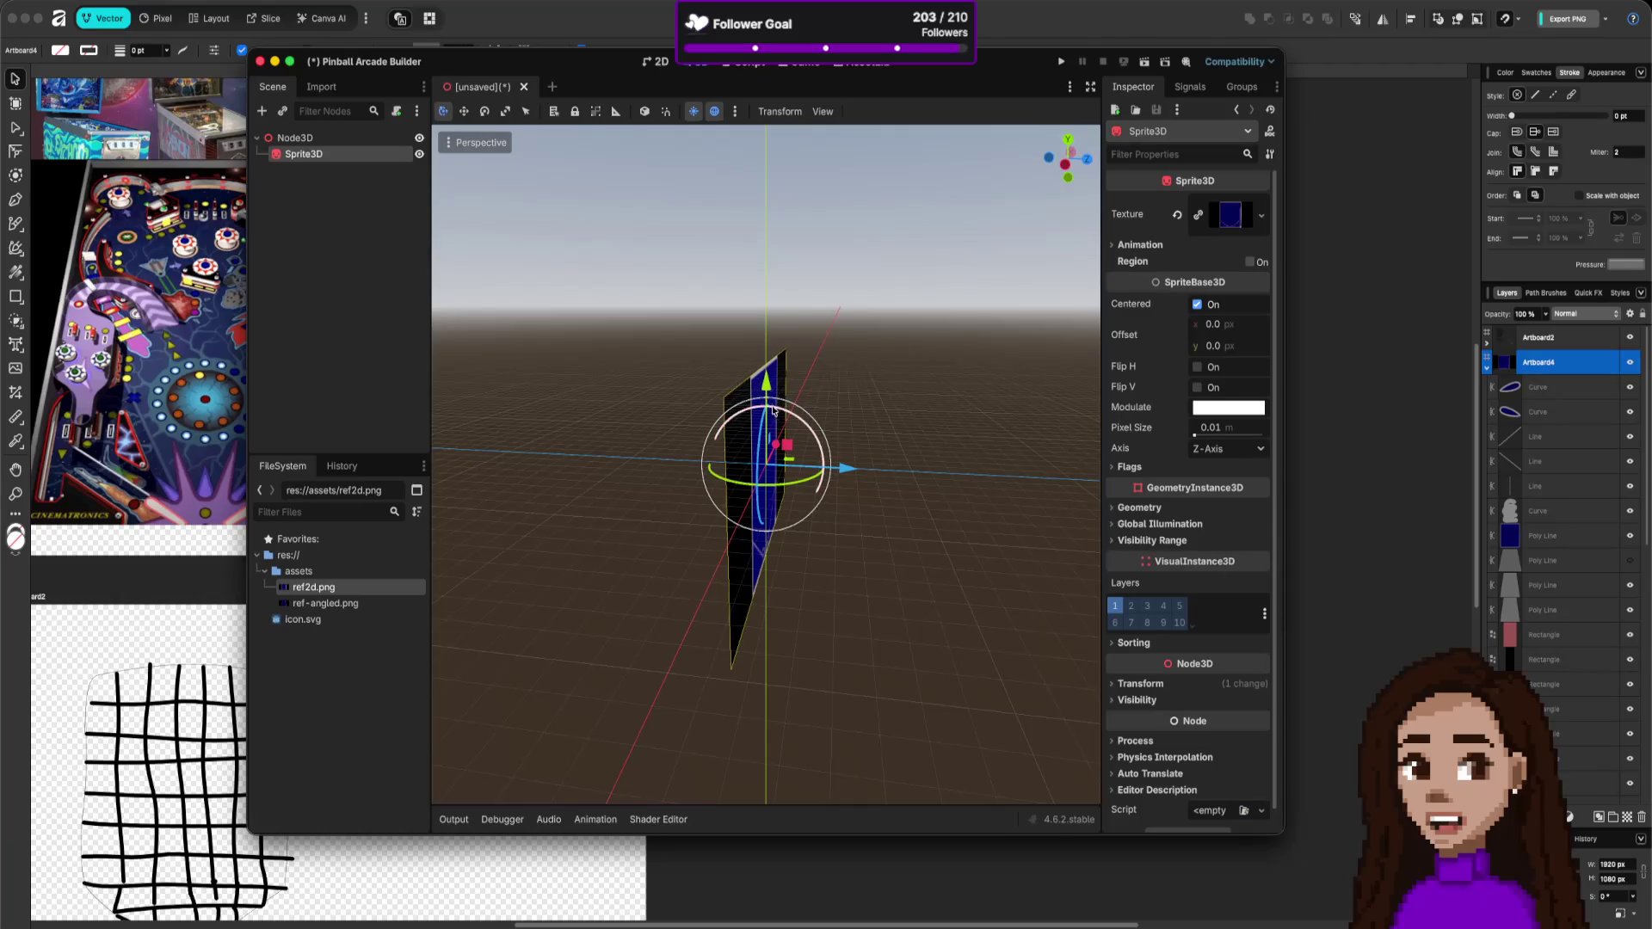
mouse_move(723, 395)
left_mouse_down()
mouse_move(722, 415)
mouse_move(642, 422)
mouse_move(620, 493)
left_mouse_up()
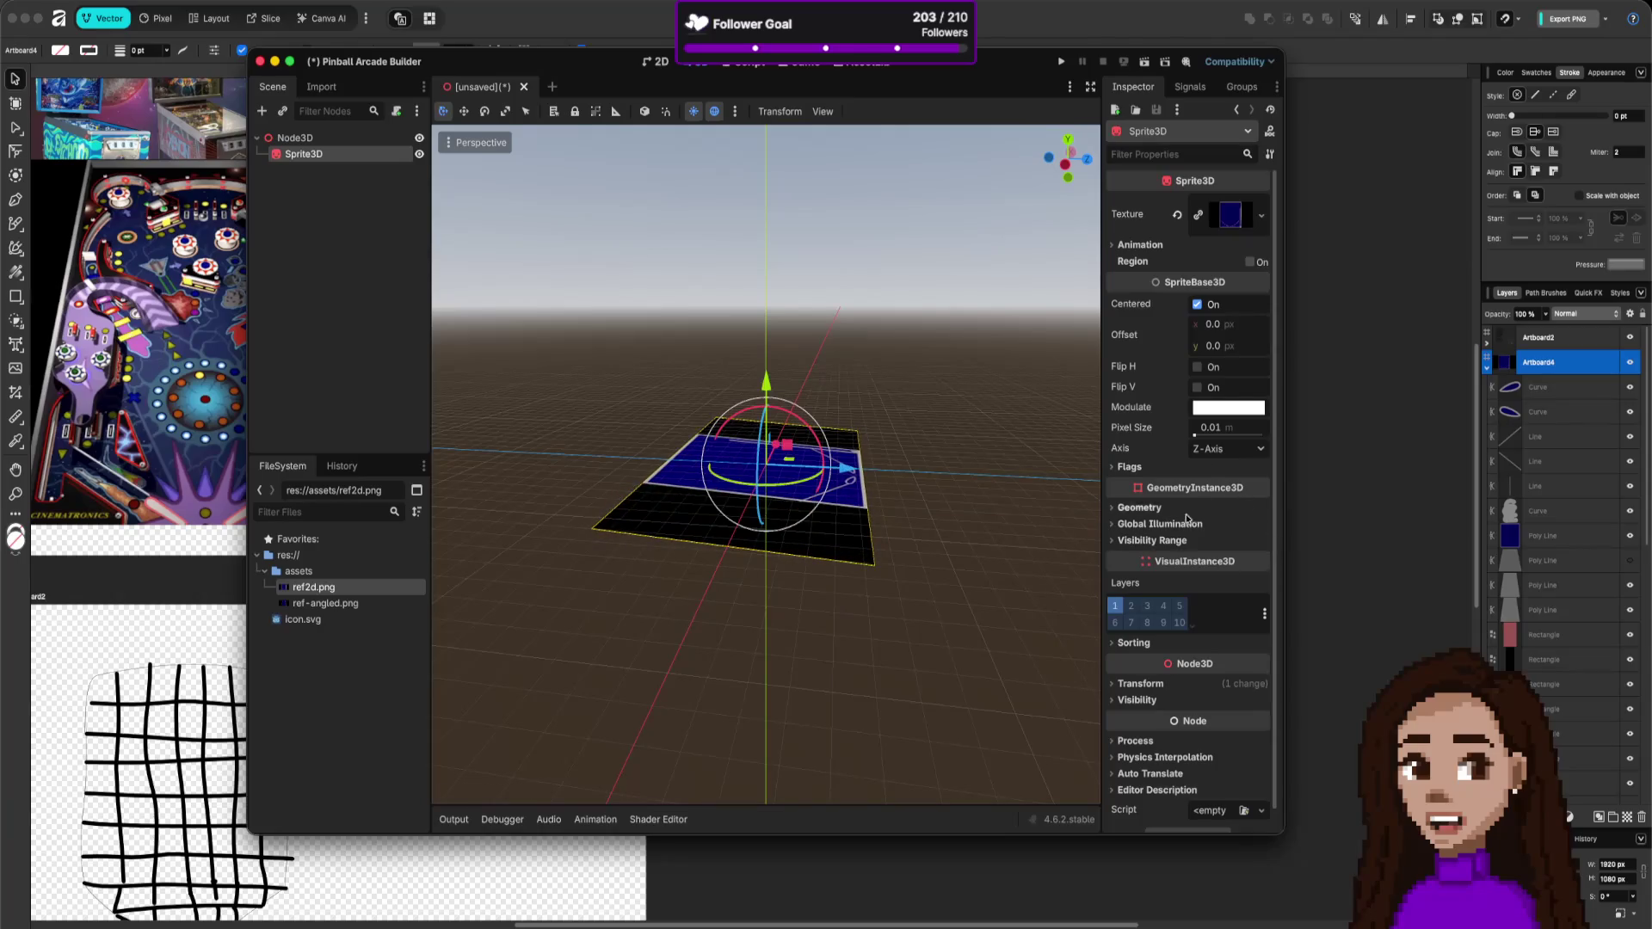
scroll(1206, 628, "down", 1)
left_click(1167, 665)
scroll(1170, 697, "down", 3)
left_click(1145, 661)
type("-90")
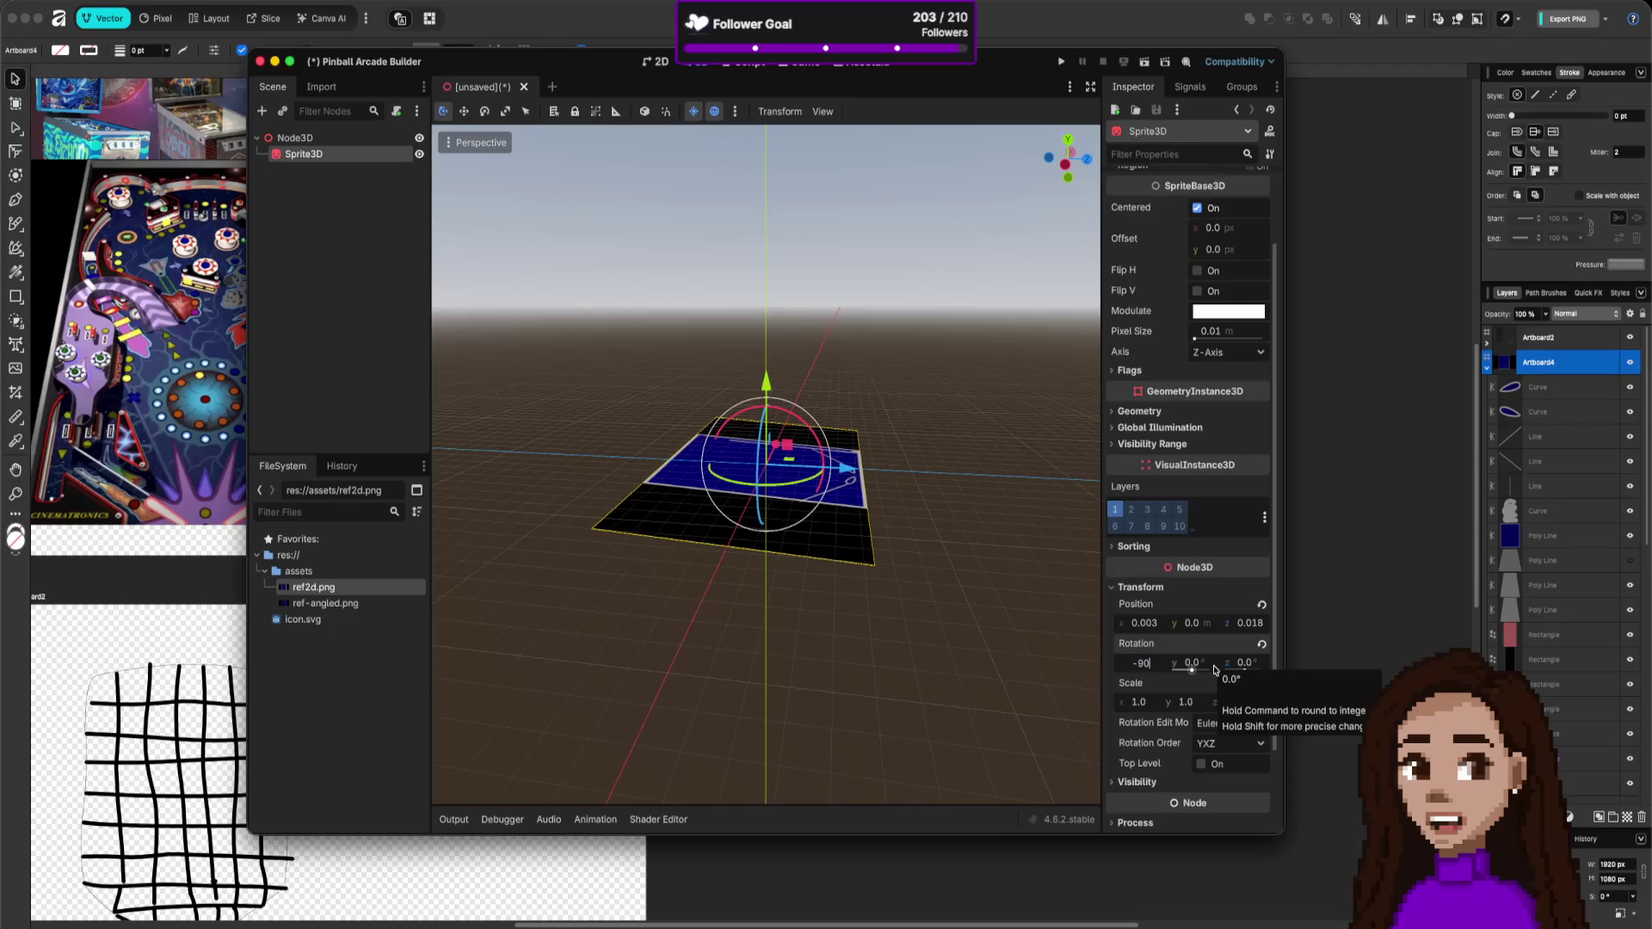
key("Return")
- Try Rotation X of -80 and -70, settle on -80, and orbit to check the flat table
left_click(1151, 668)
key("Return")
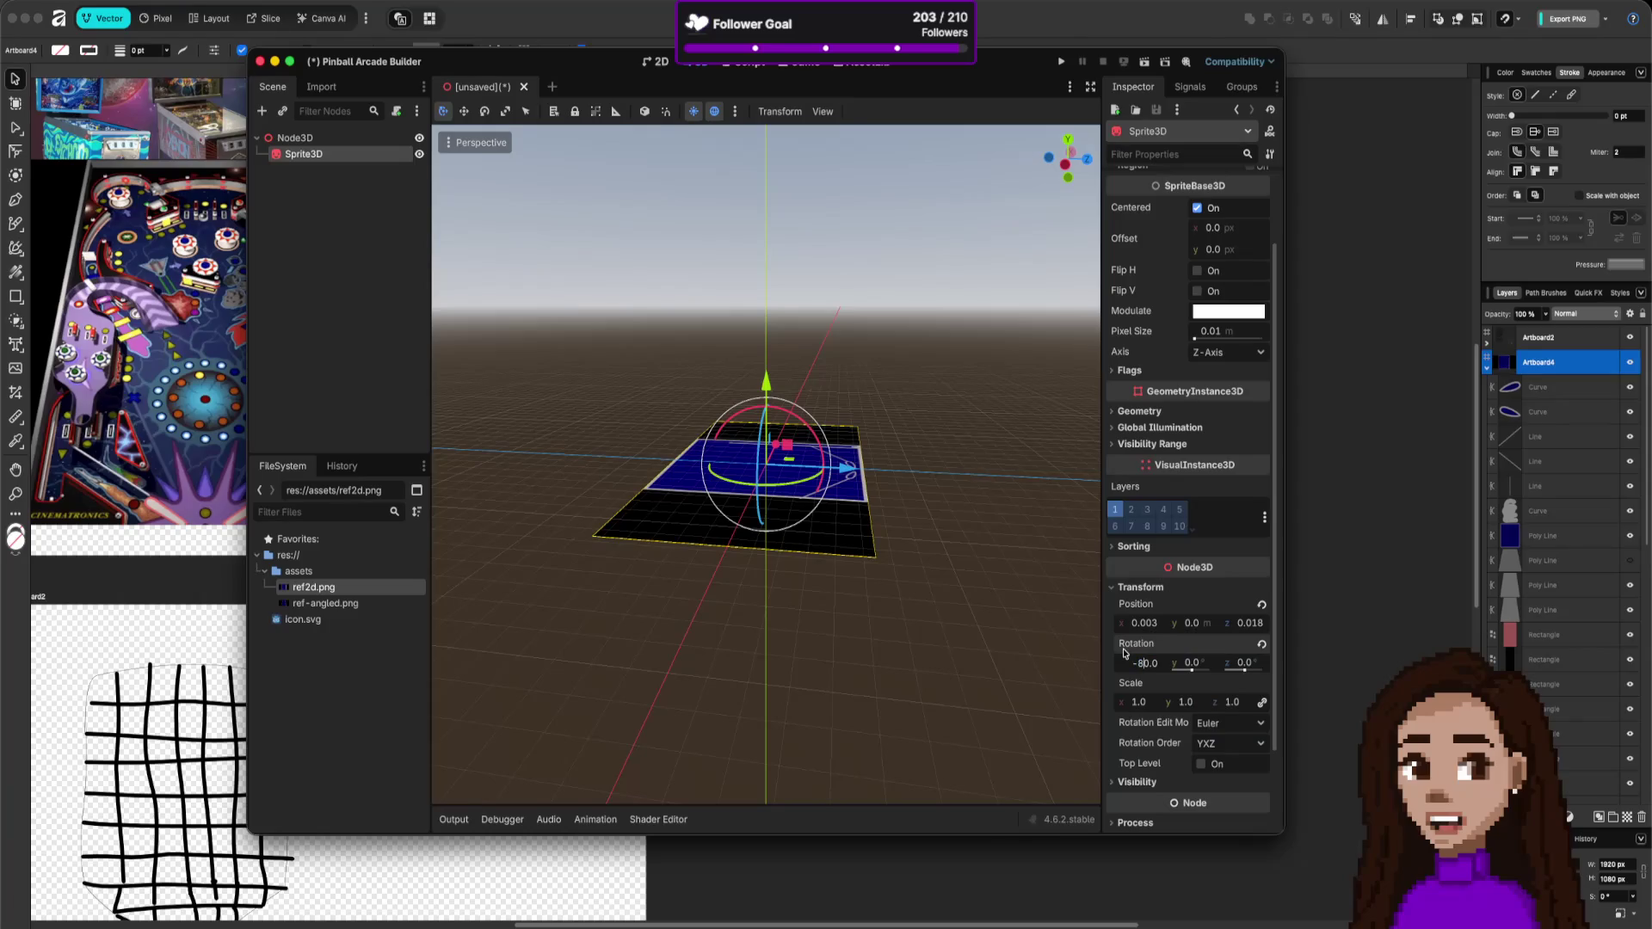
key("Return")
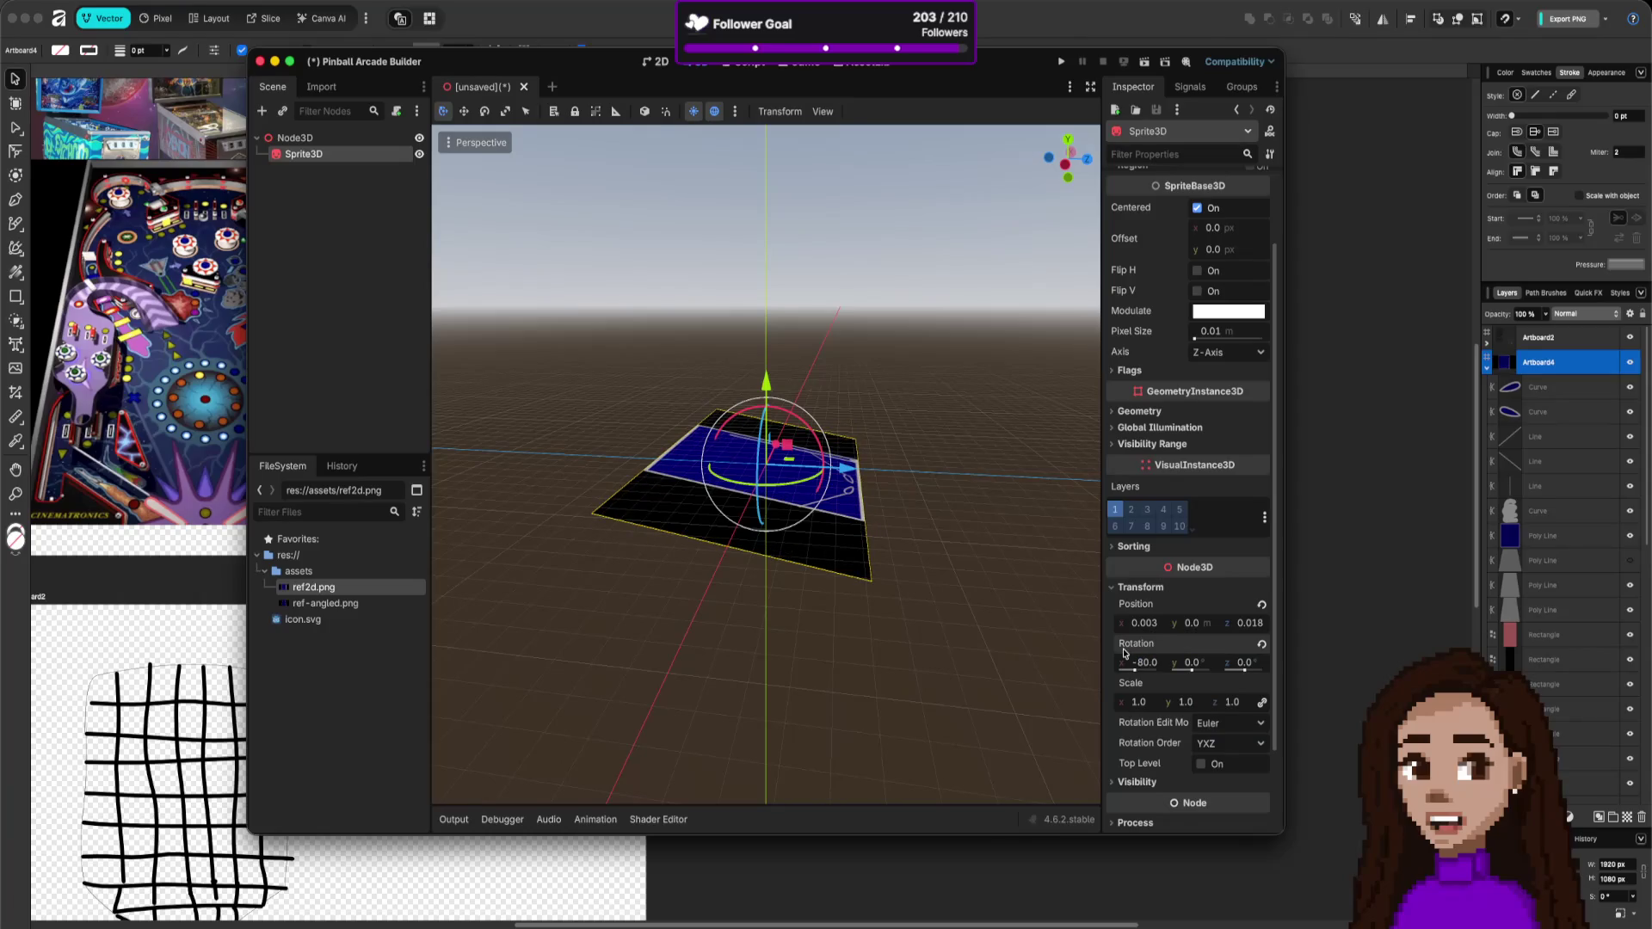
left_click(1141, 663)
left_click(1145, 665)
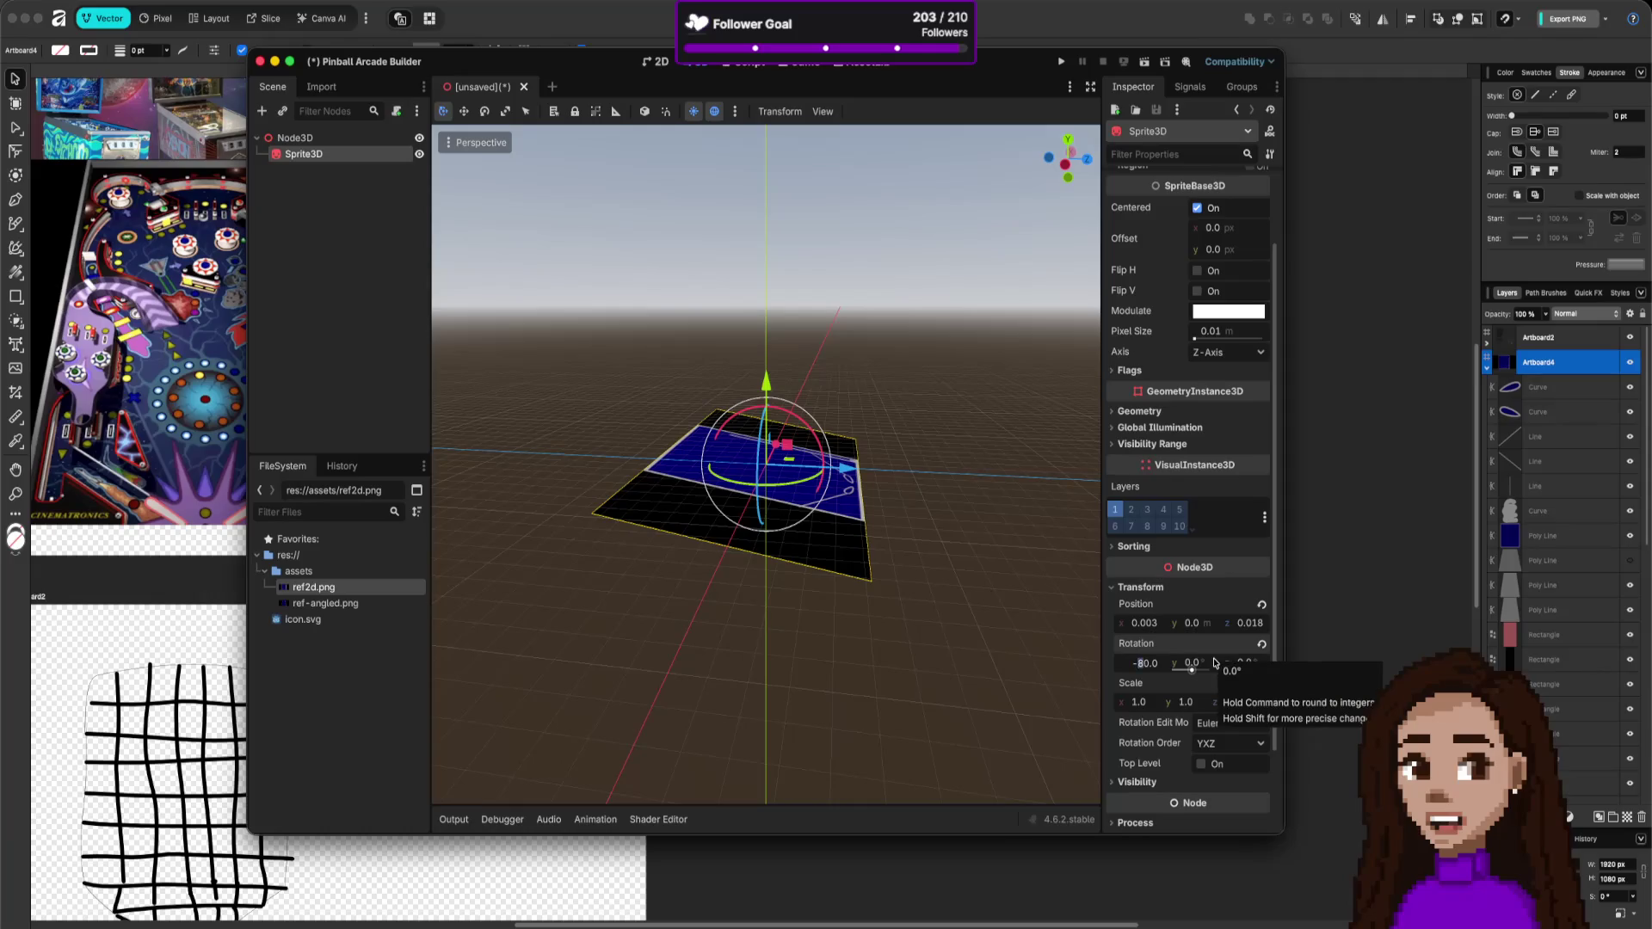
key("Delete")
type("7")
key("Return")
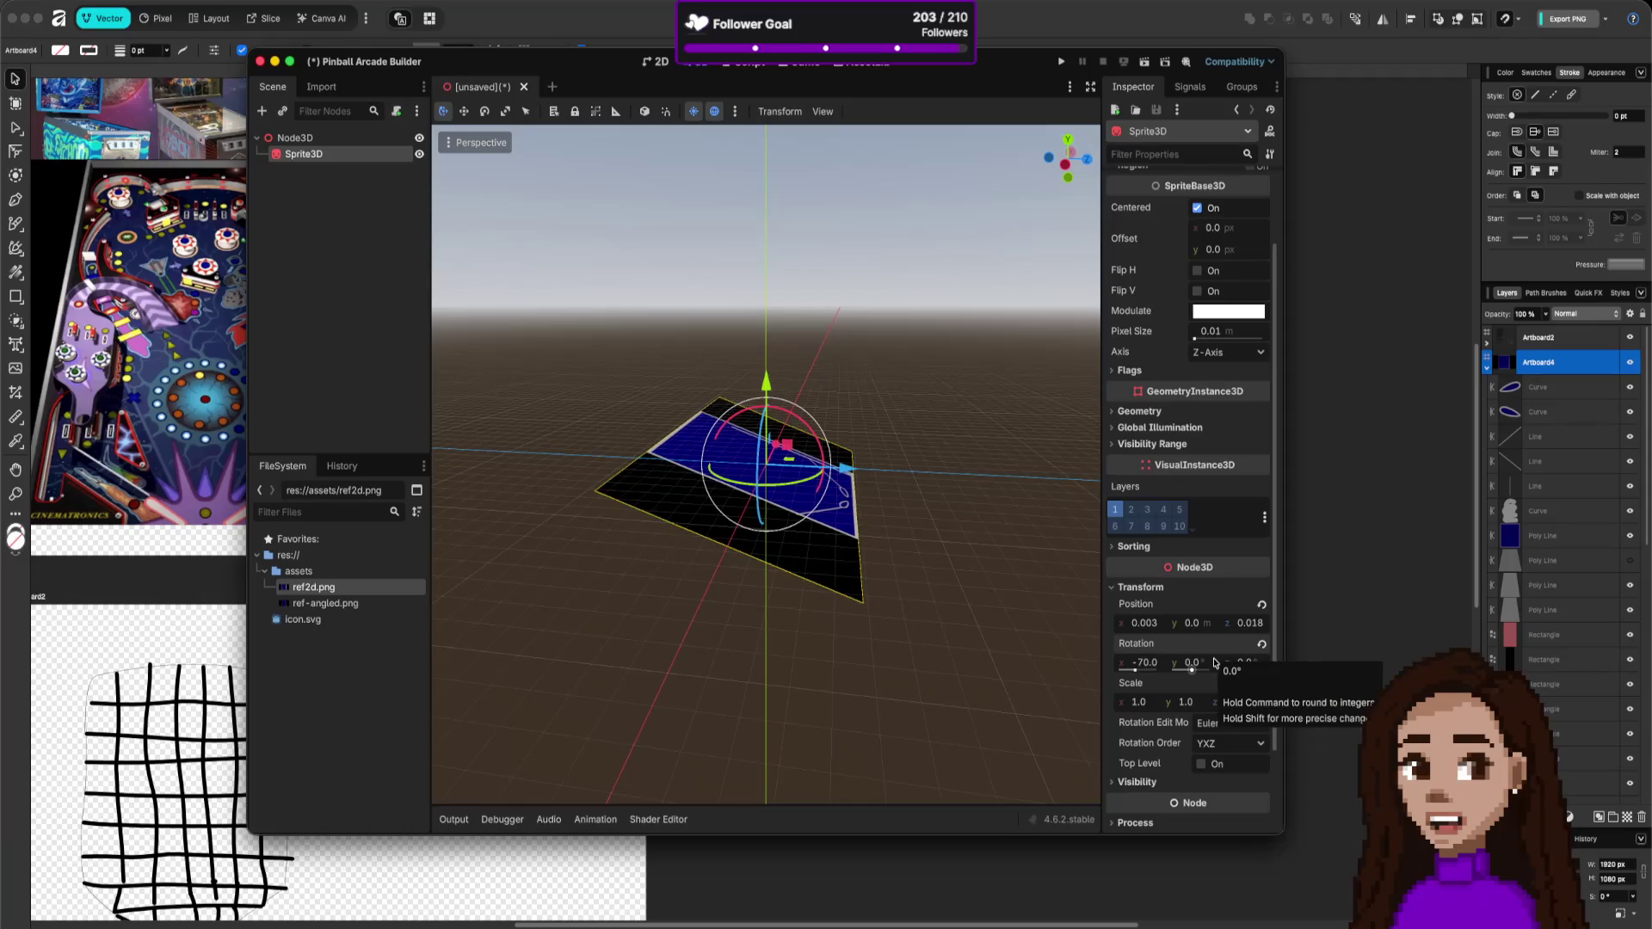
left_click(1145, 664)
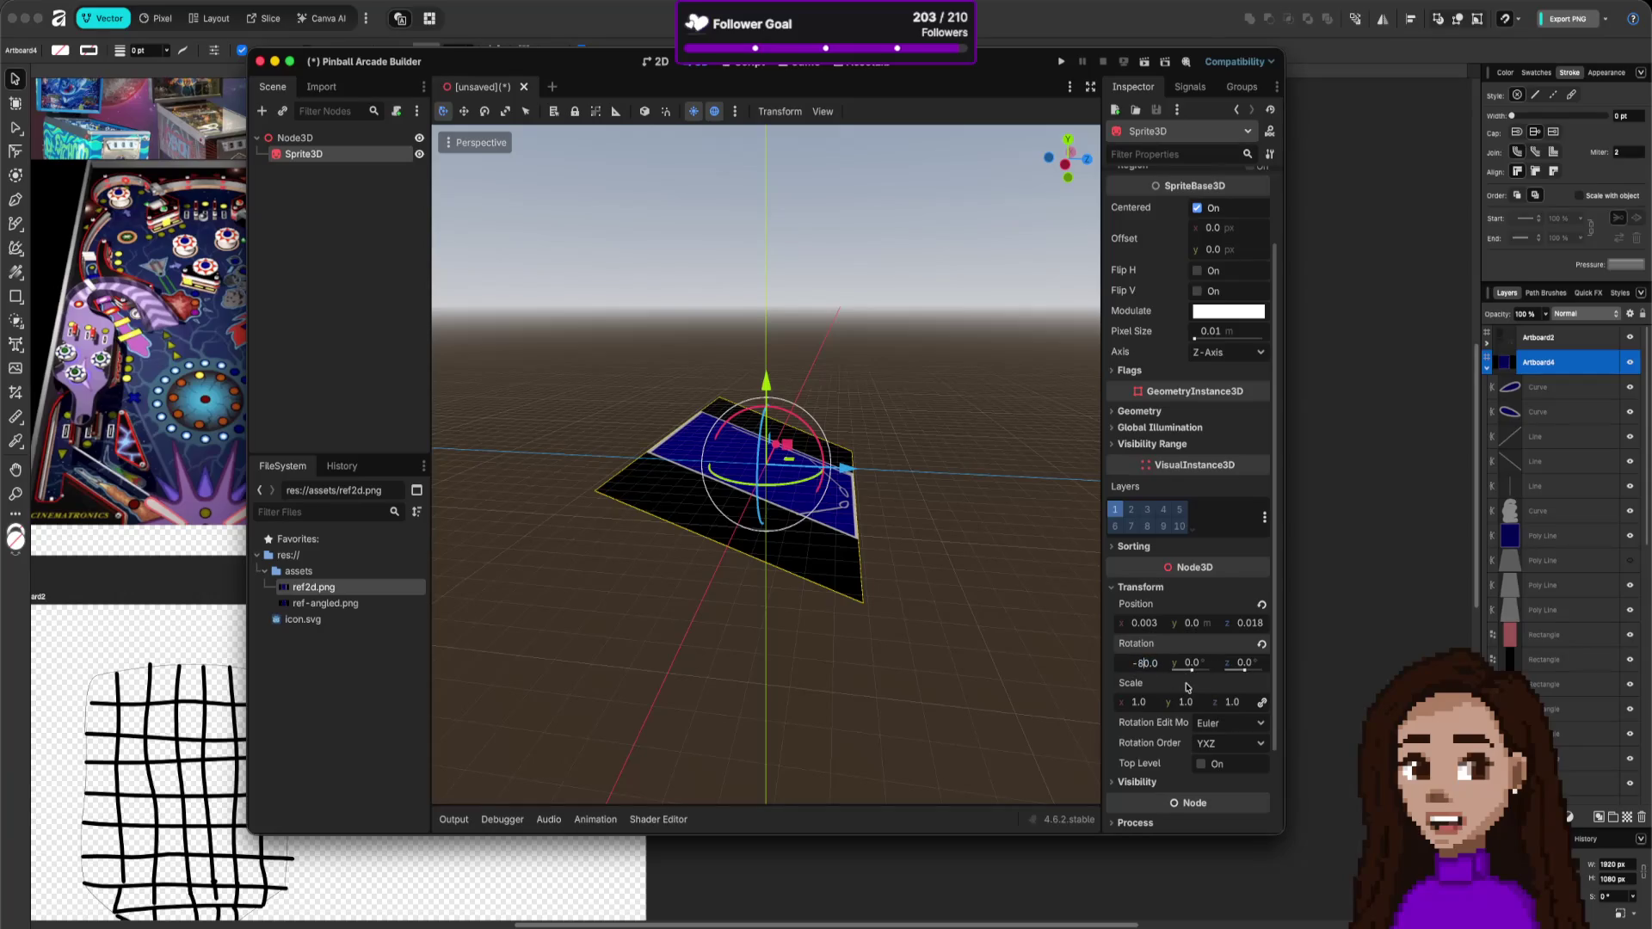
key("Return")
left_click(922, 581)
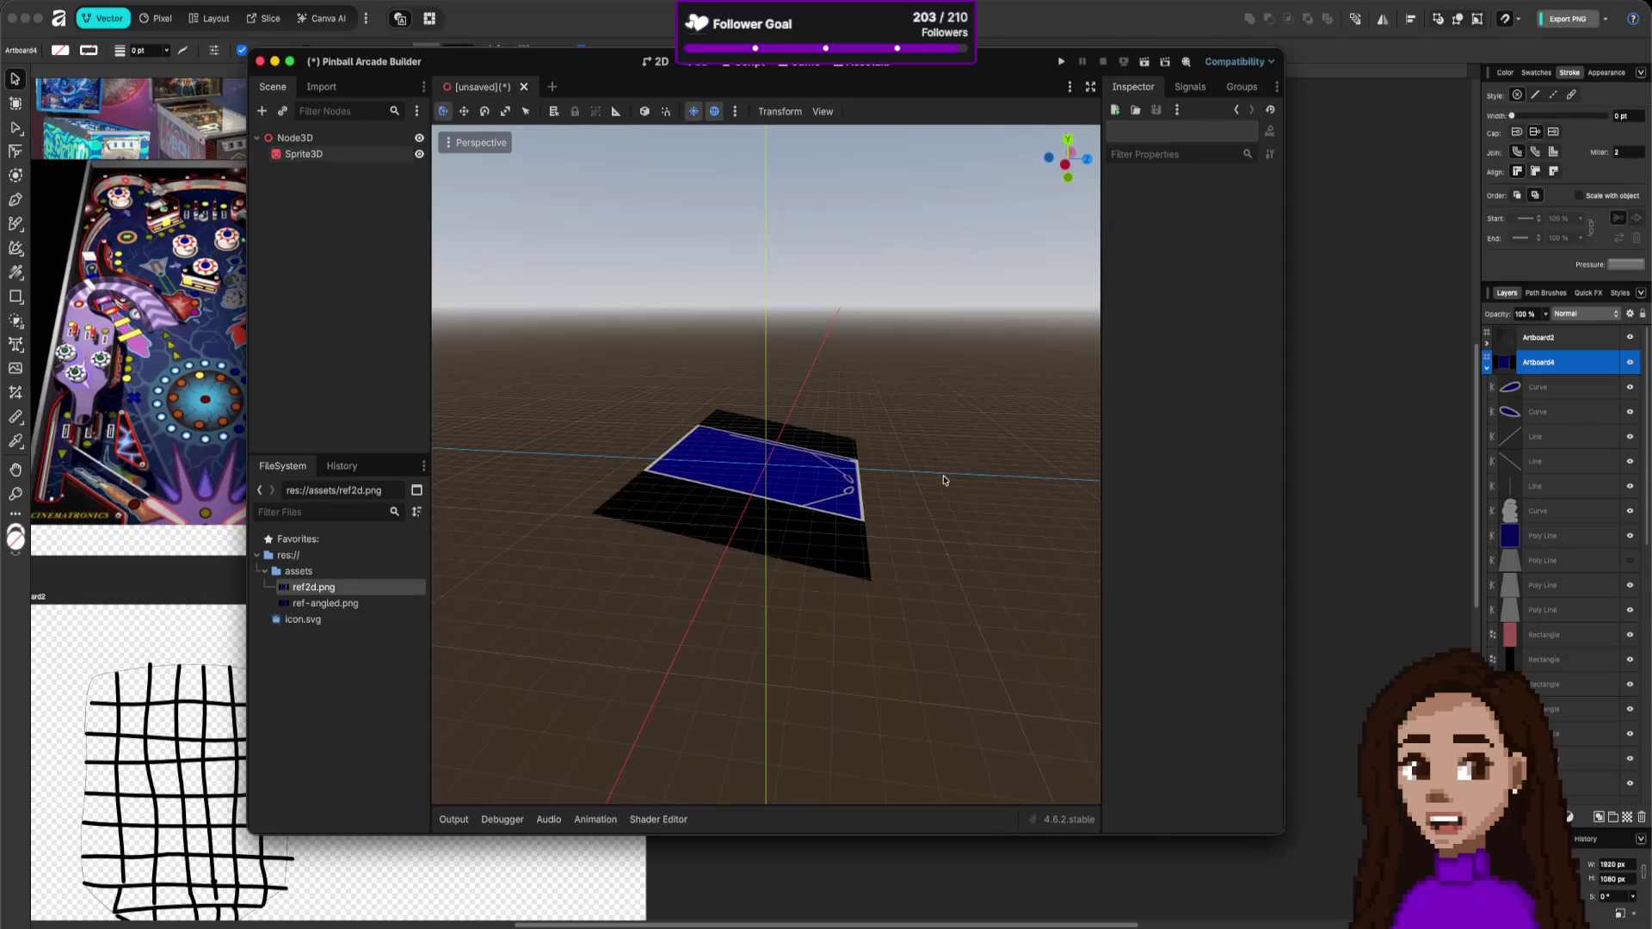
scroll(944, 480, "up", 3)
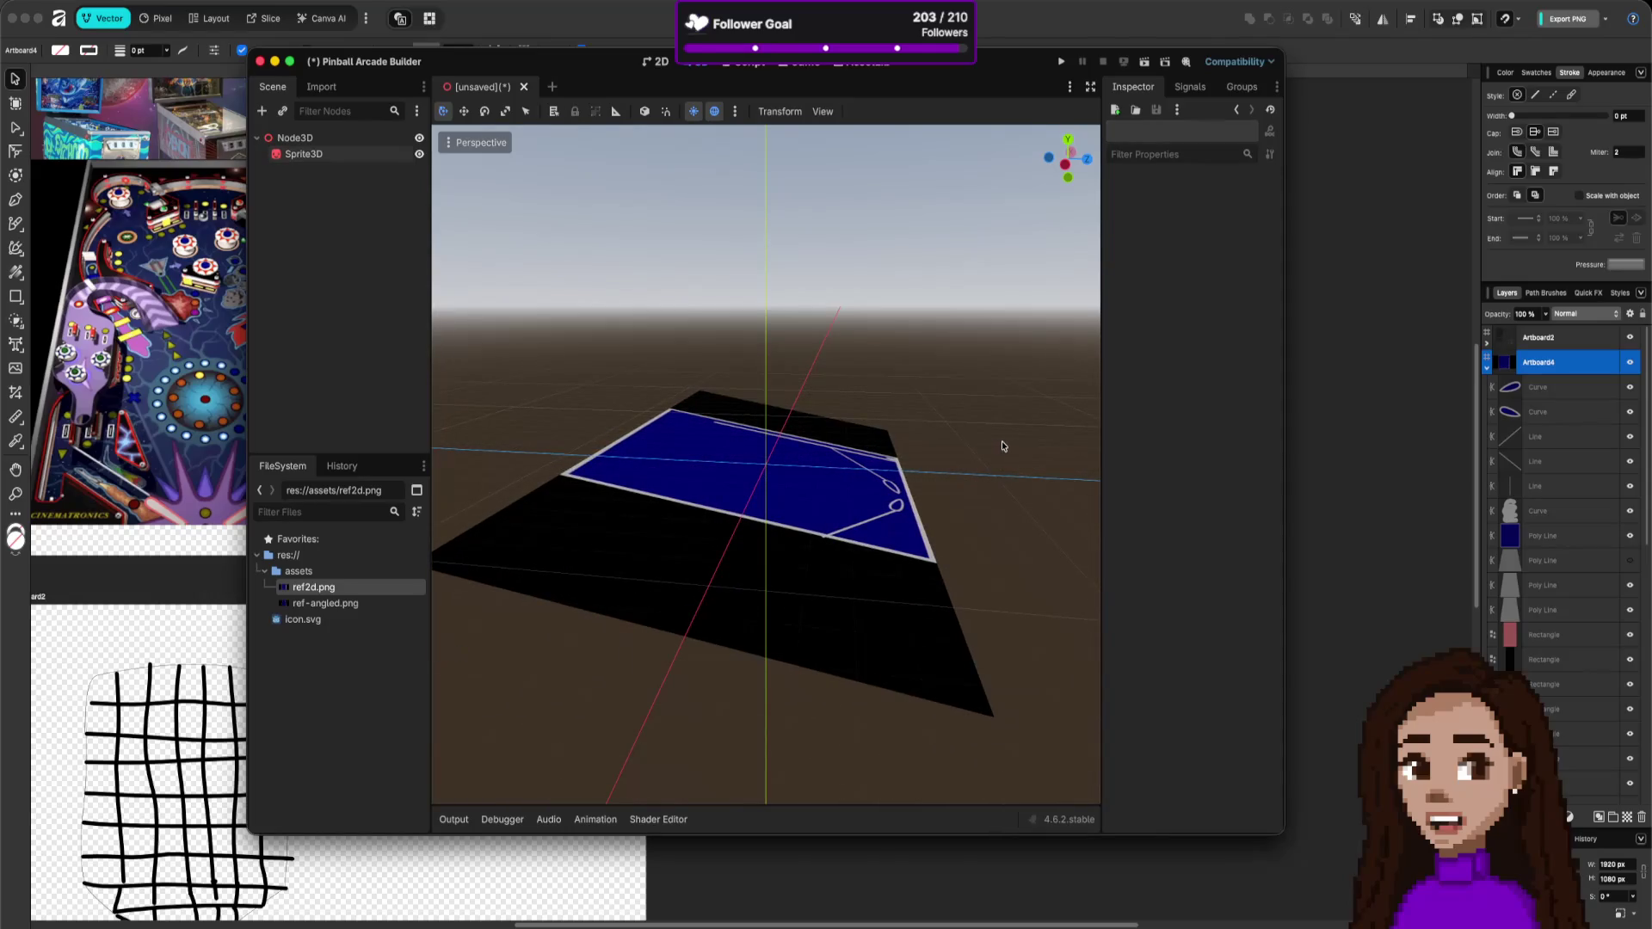
mouse_move(1068, 160)
left_mouse_down()
mouse_move(1039, 165)
mouse_move(1040, 193)
mouse_move(1043, 161)
mouse_move(1082, 178)
left_mouse_up()
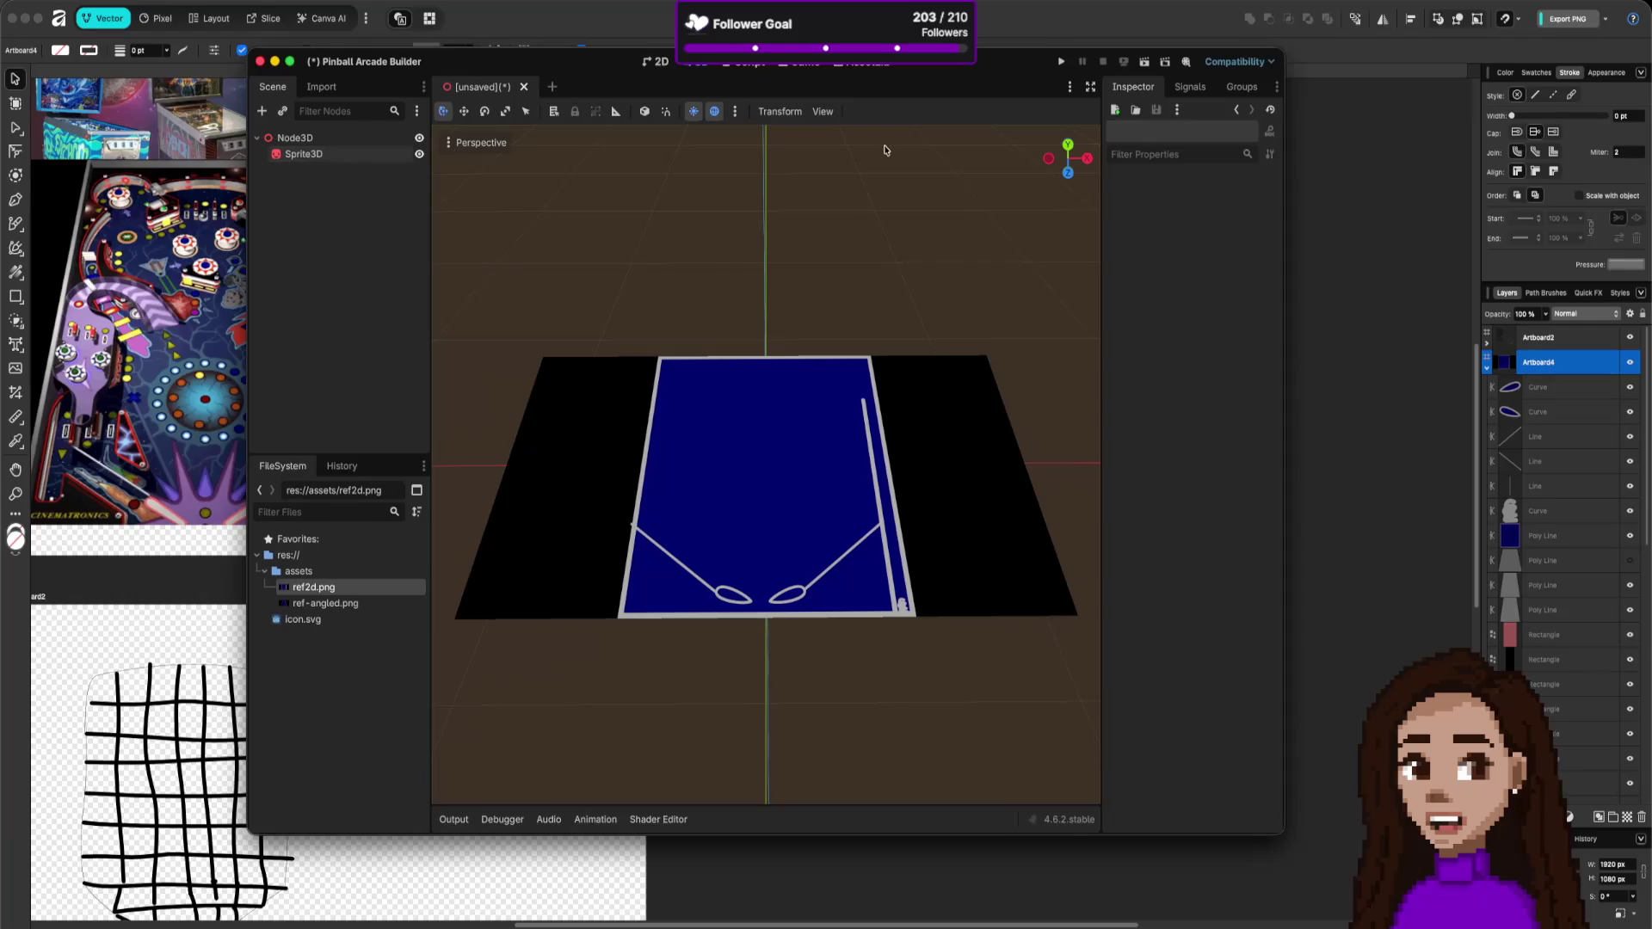
key("ctrl+a")
- Add a Camera3D under Node3D and orbit the view to look down on the table
type("ca")
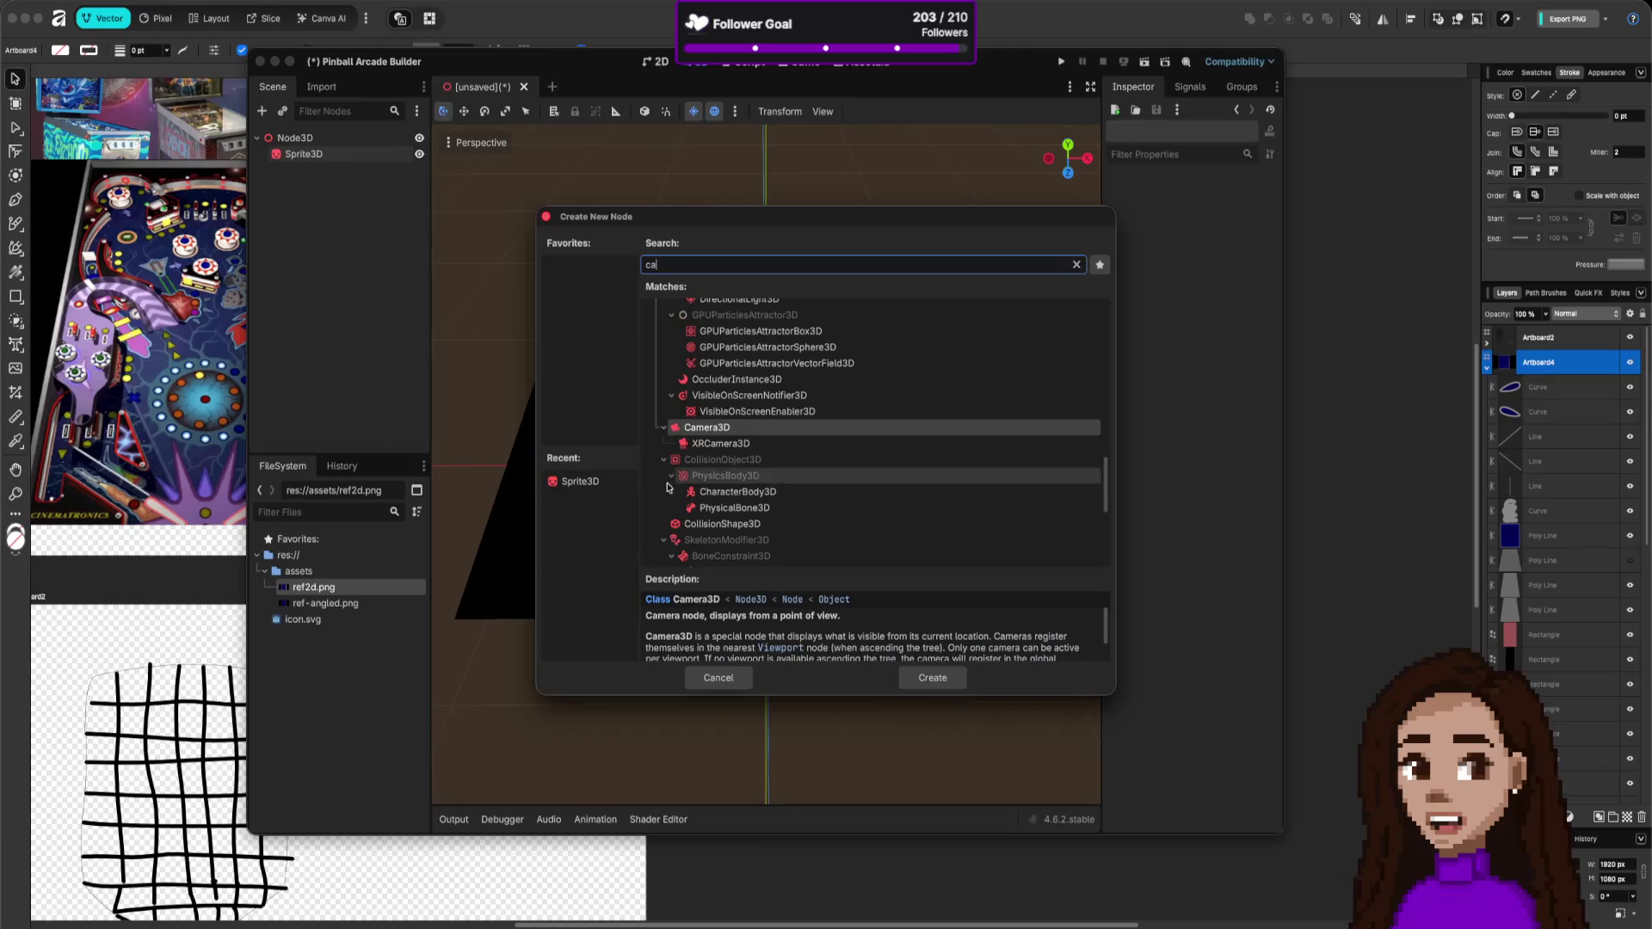
left_click(914, 677)
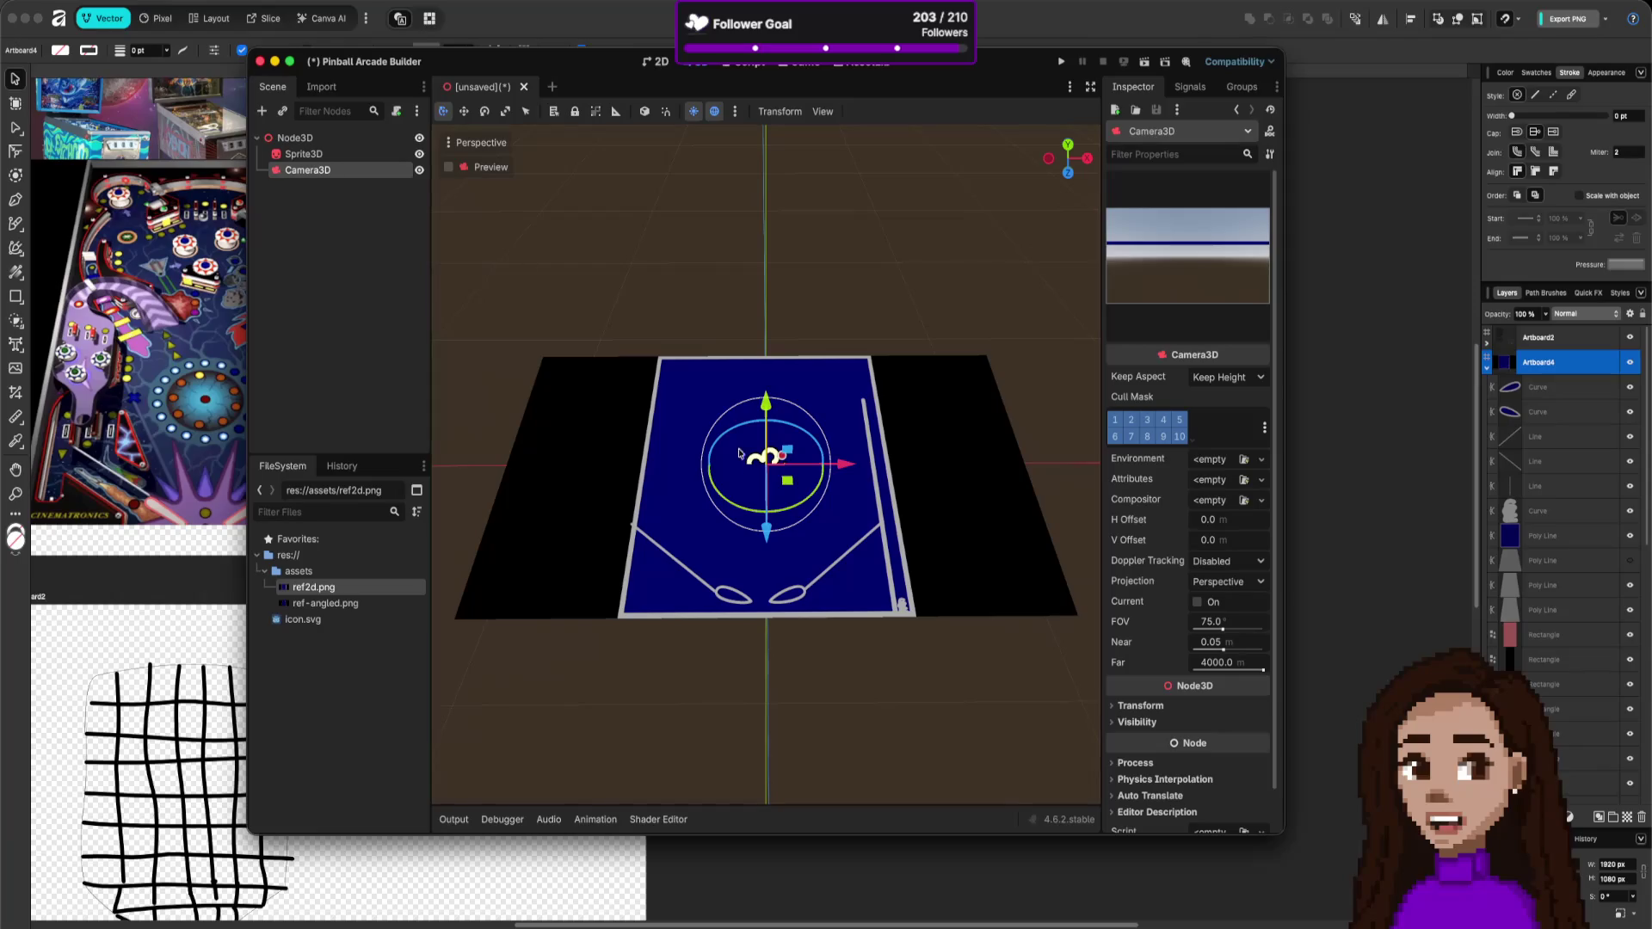
scroll(739, 454, "down", 4)
left_click_drag(770, 460, 852, 451)
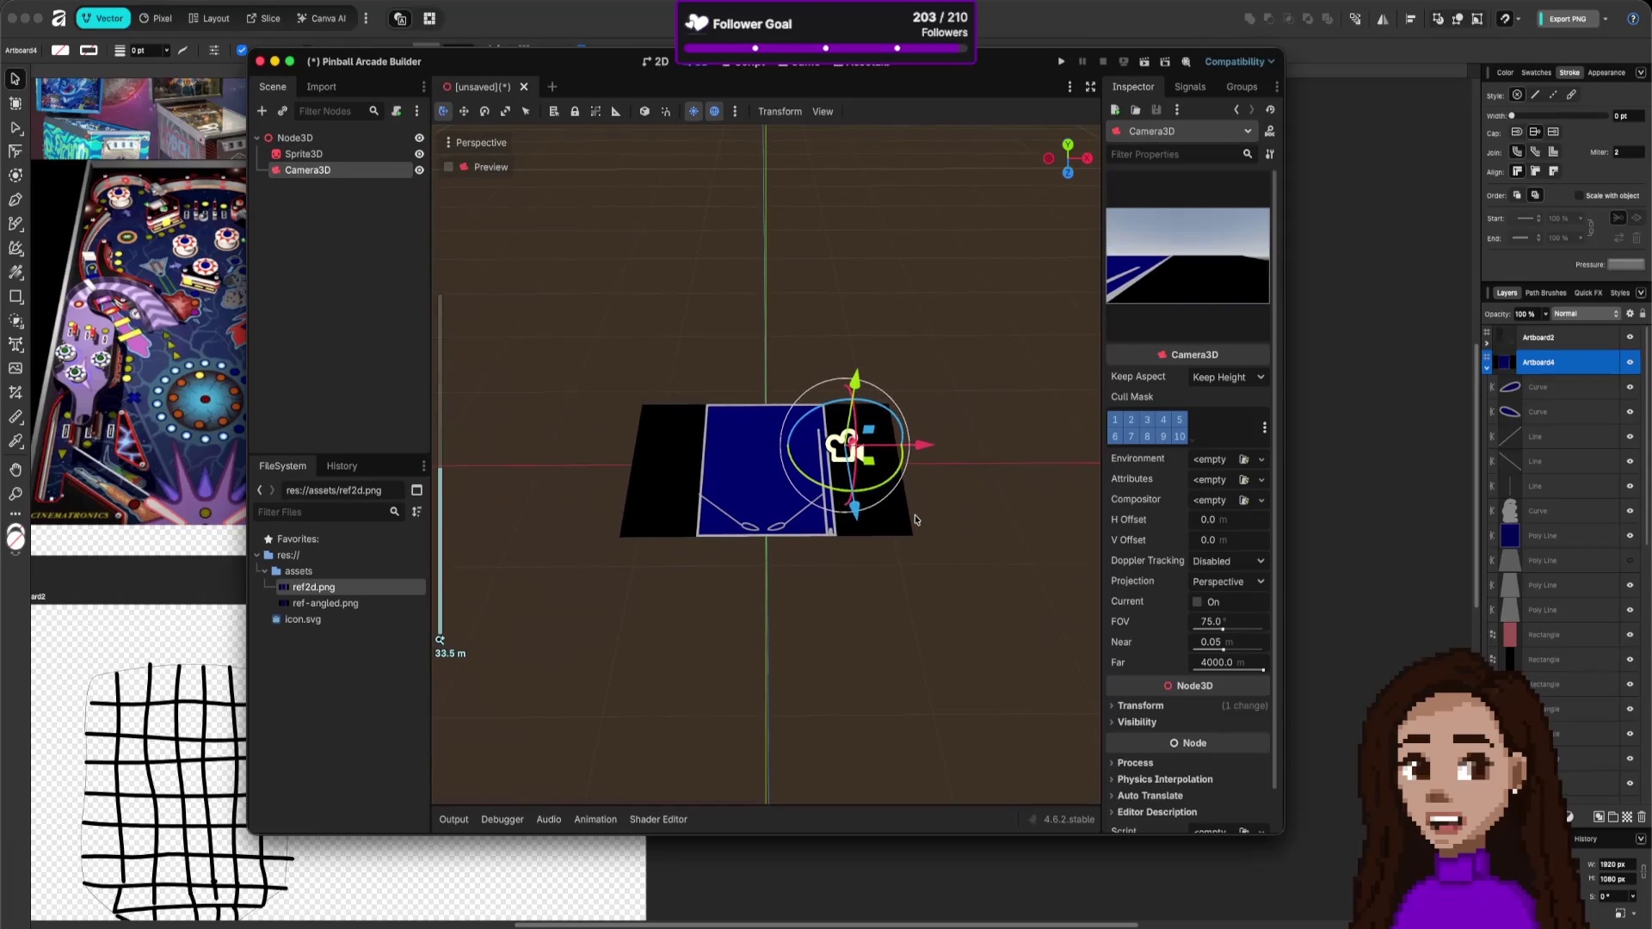
key("ctrl+z")
left_click_drag(866, 595, 1009, 355)
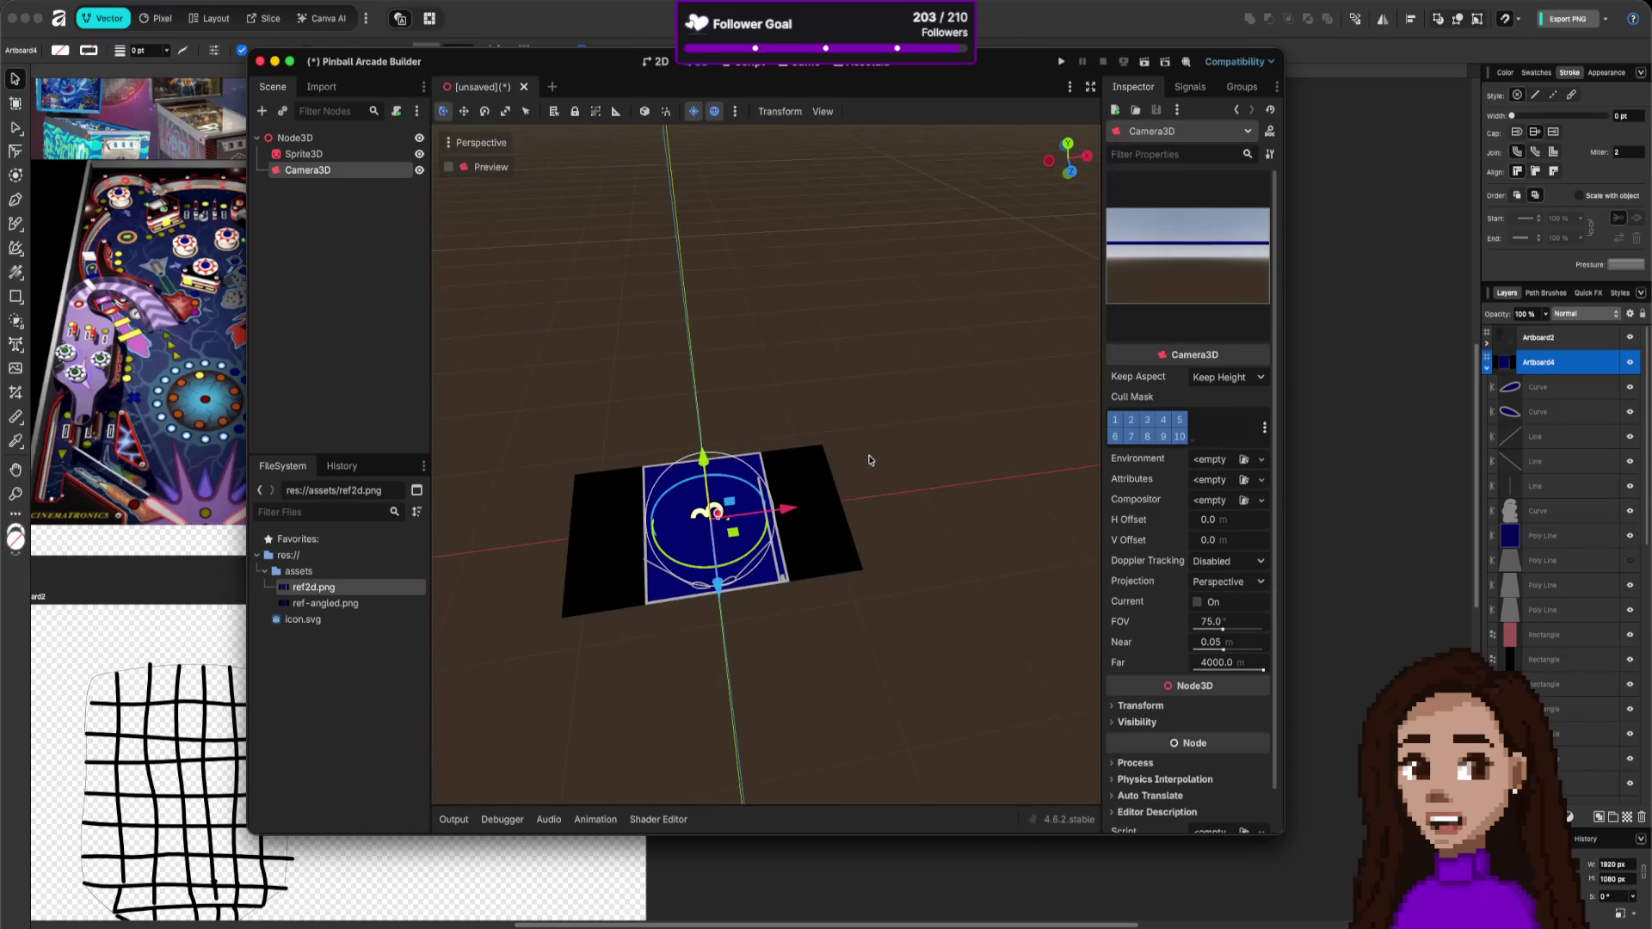
left_click(1017, 294)
left_click(1048, 160)
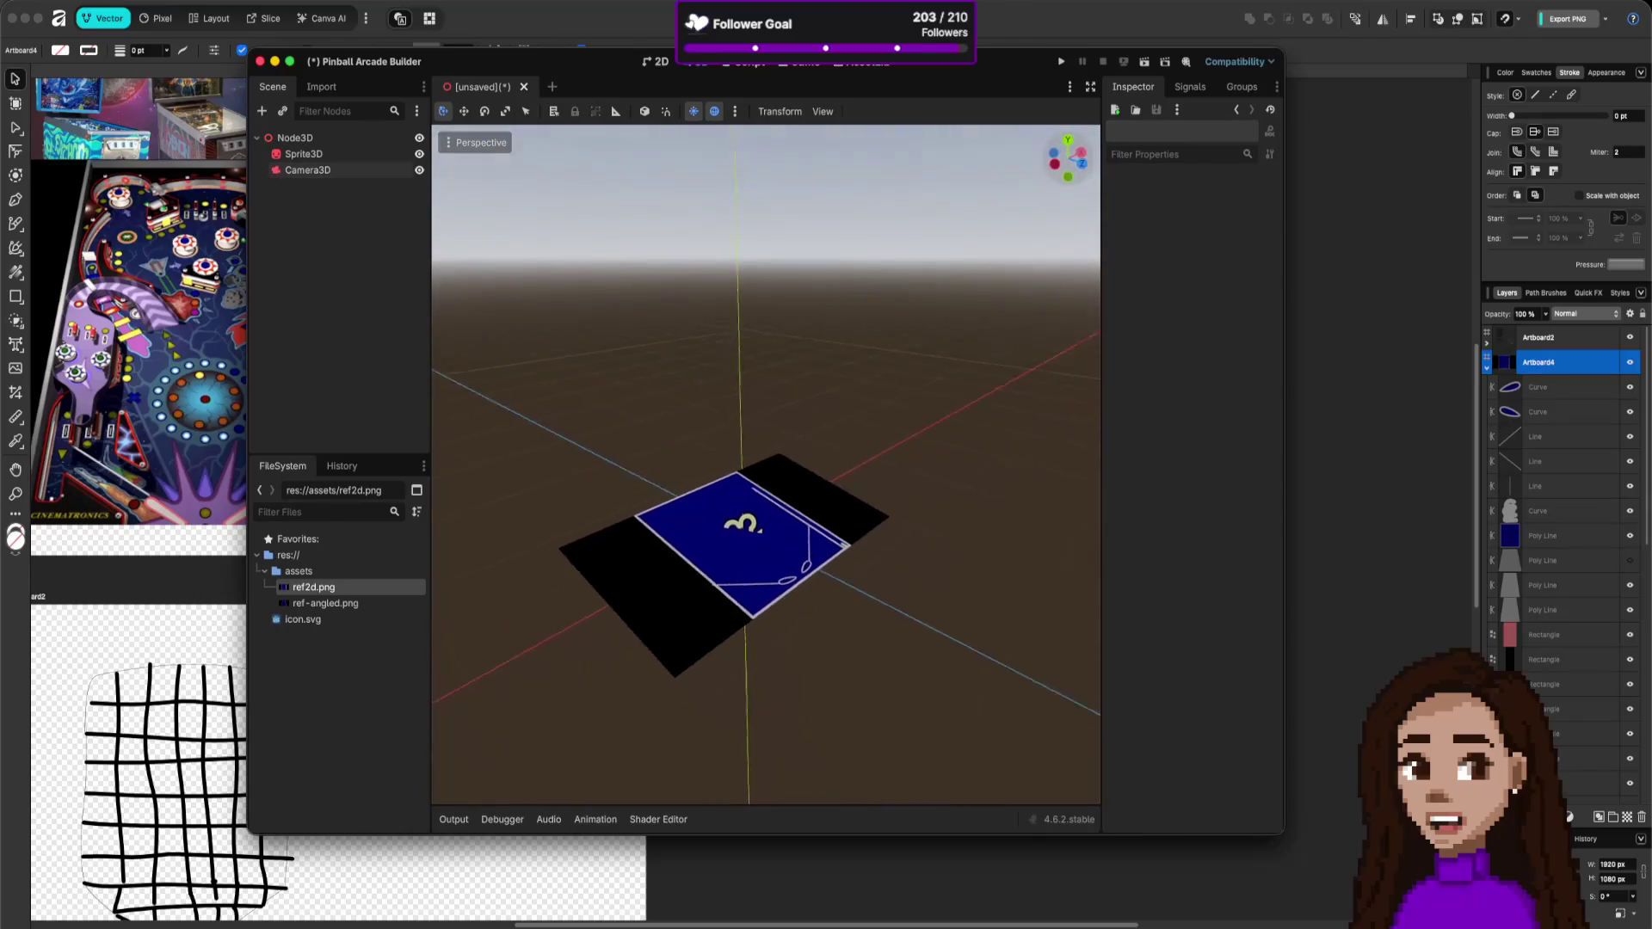
left_click_drag(1064, 159, 1060, 174)
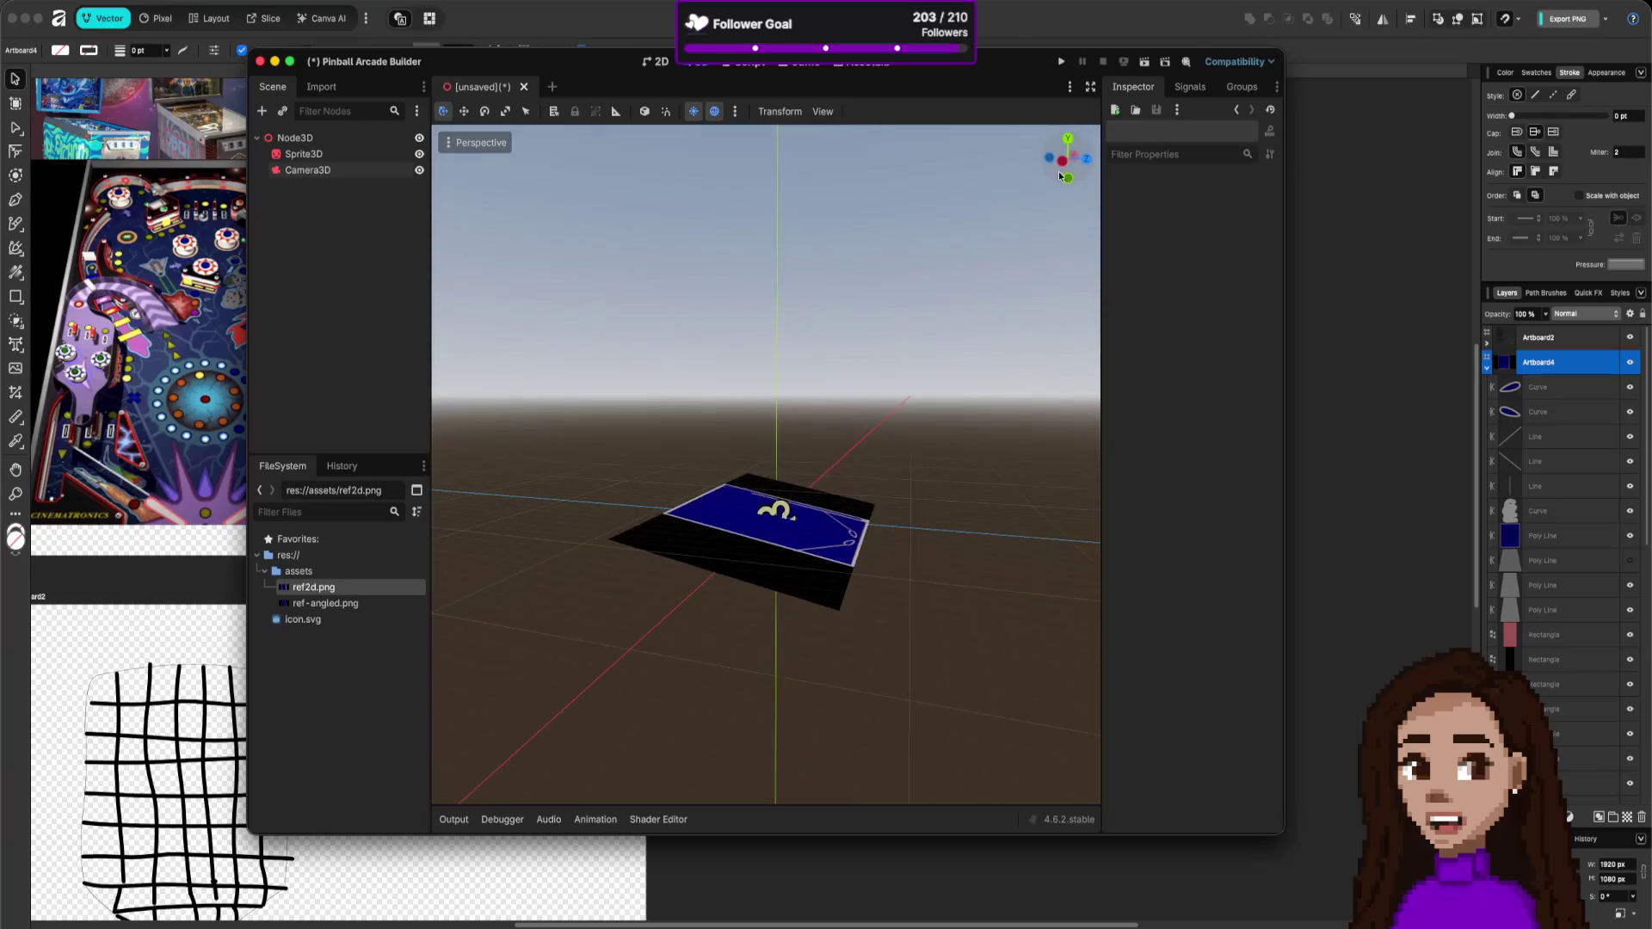
- Move and tilt the camera until its preview frames the whole blue board, then run the scene
left_click(375, 170)
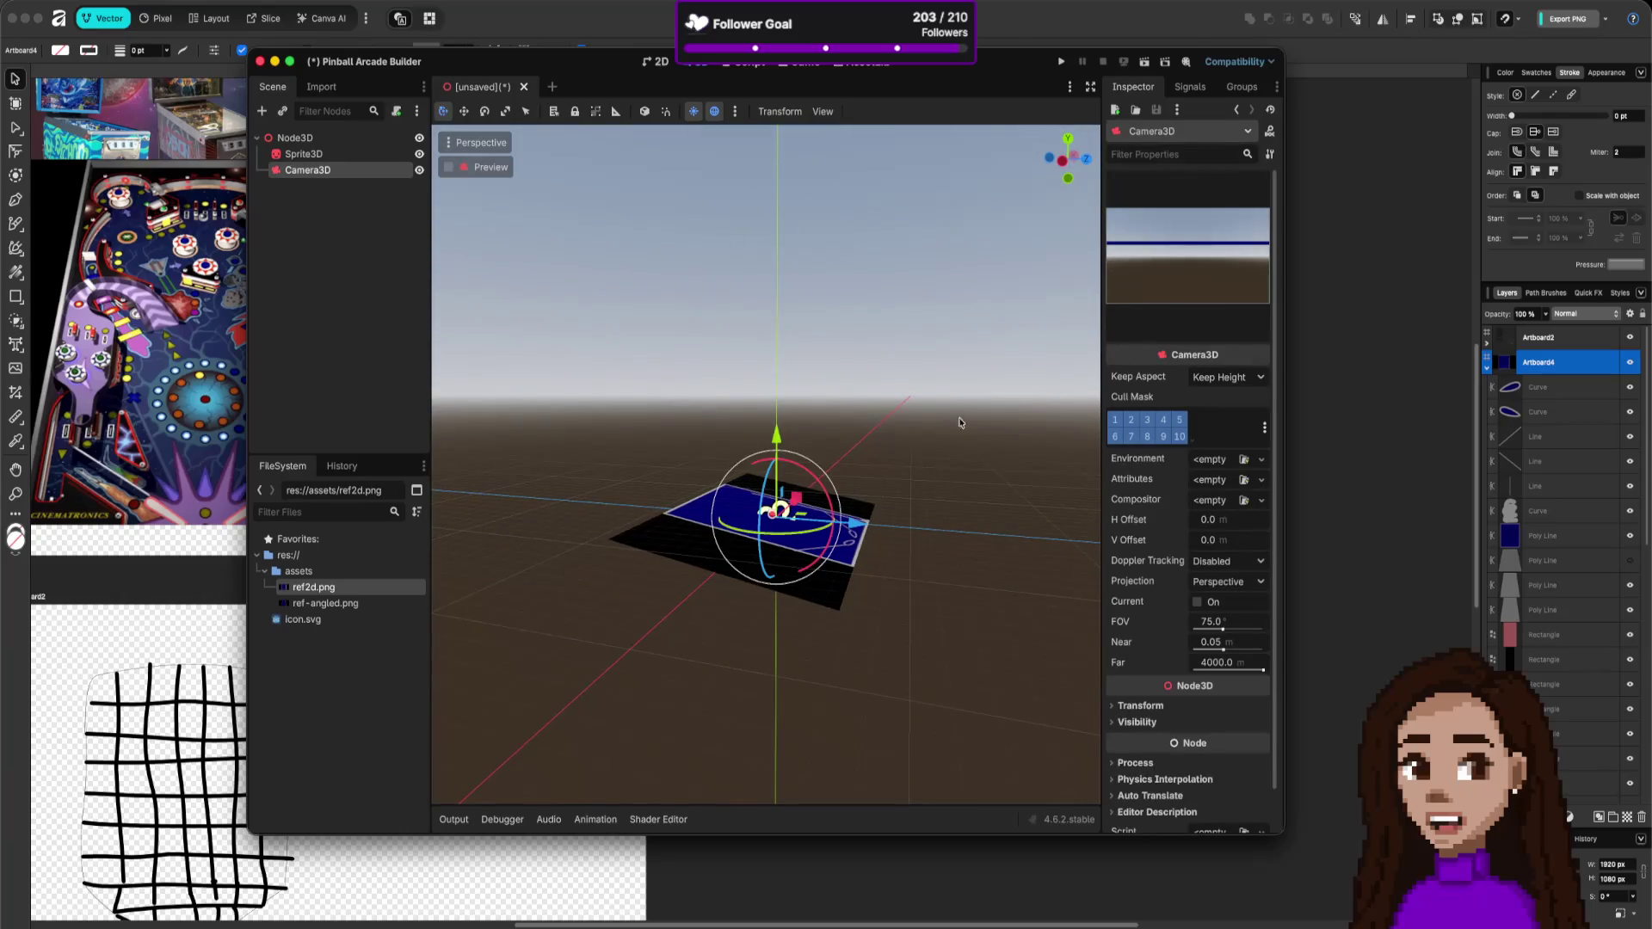
left_click_drag(858, 522, 928, 514)
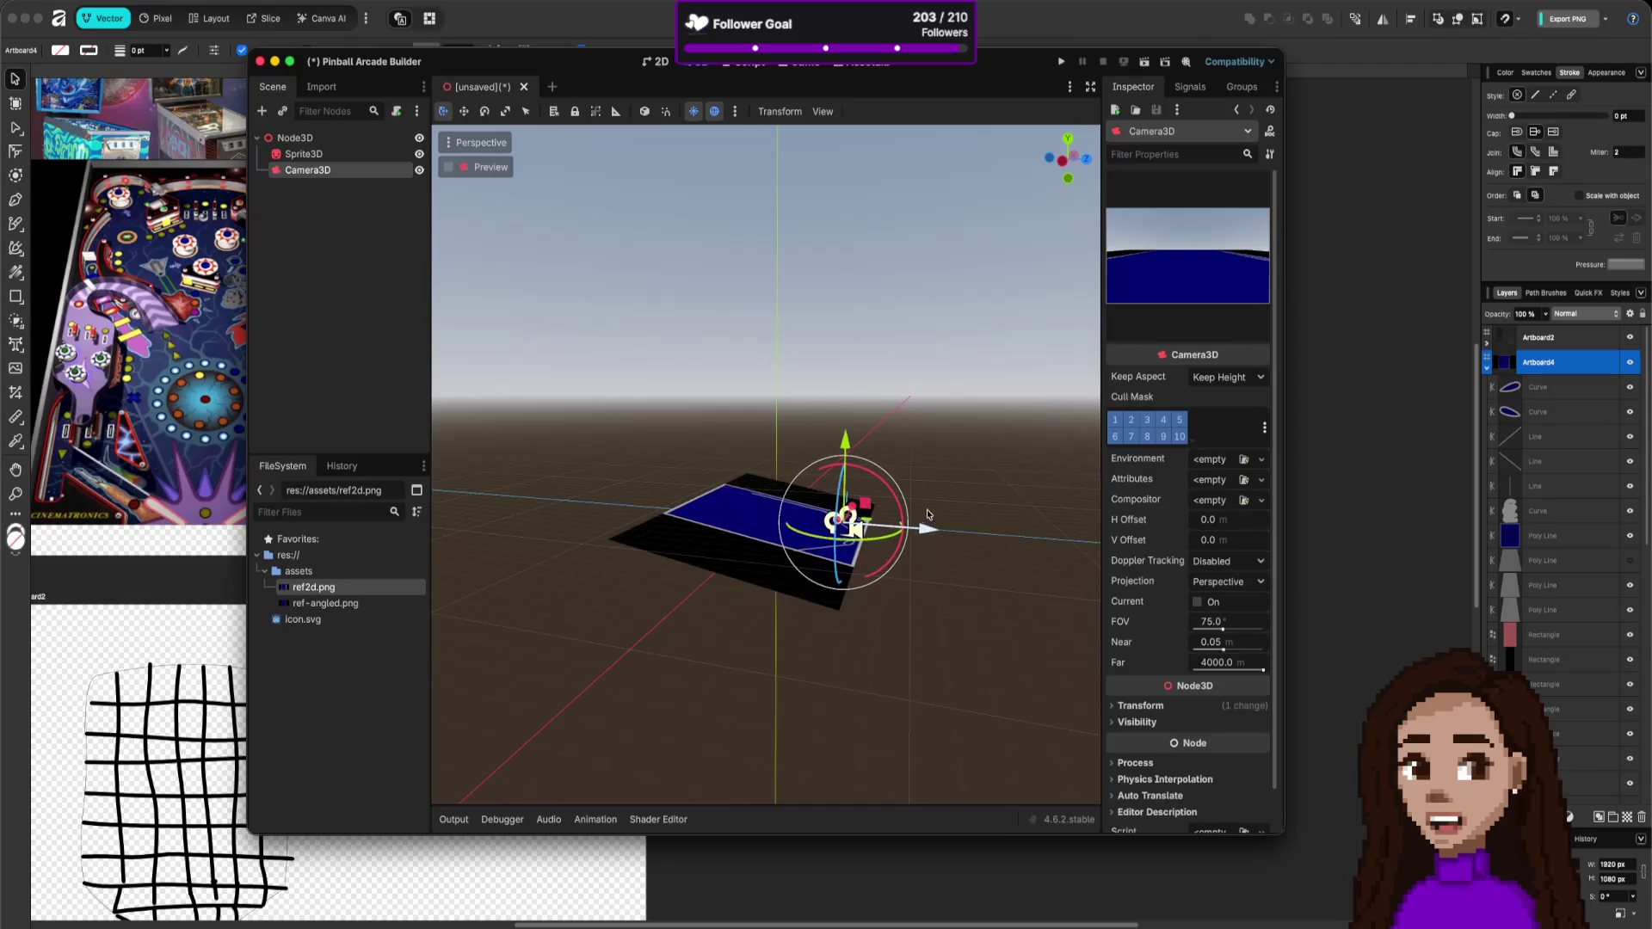
left_click_drag(846, 440, 861, 345)
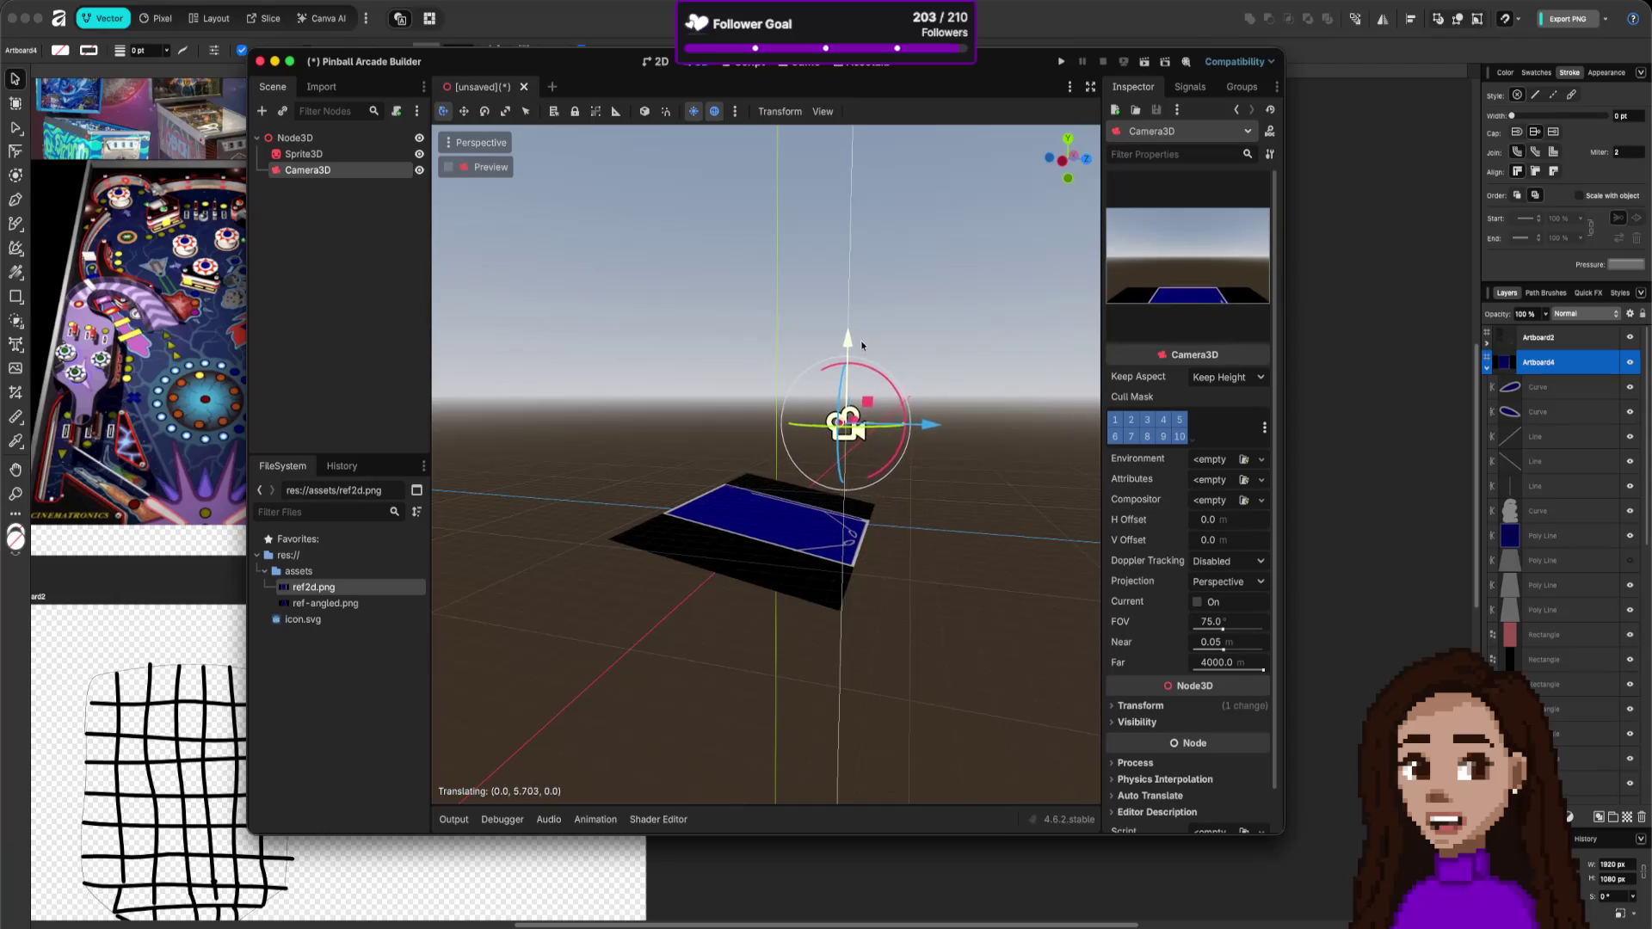
left_click_drag(929, 426, 1074, 454)
left_click_drag(986, 355, 985, 392)
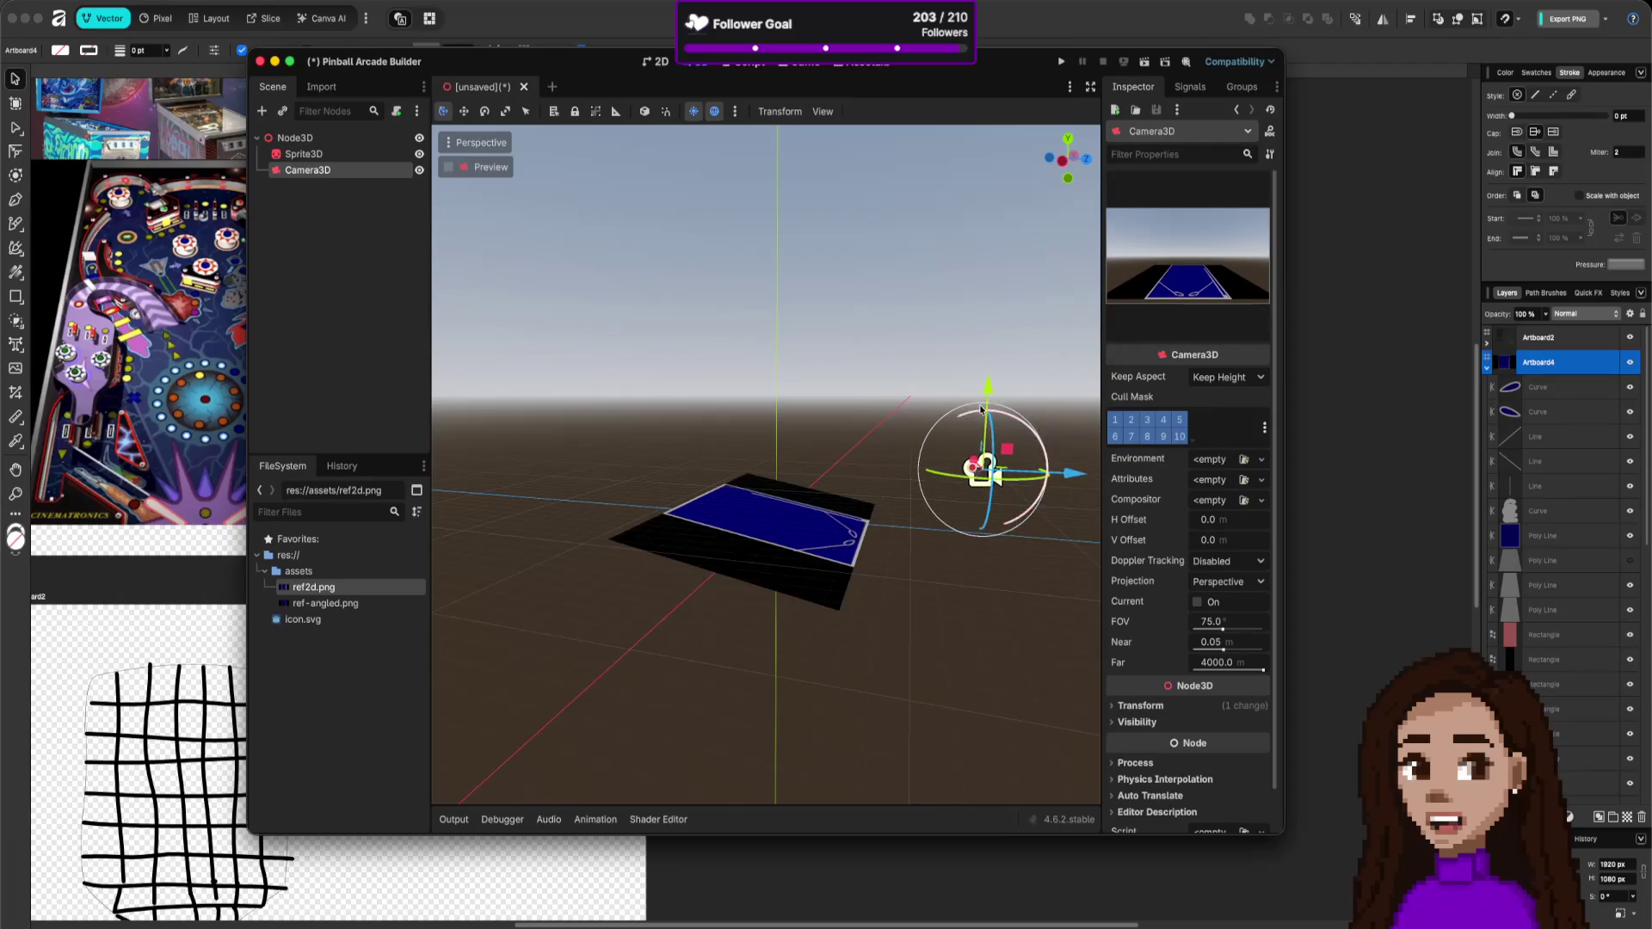
mouse_move(1047, 472)
left_mouse_down()
mouse_move(1036, 437)
mouse_move(1022, 430)
mouse_move(1033, 471)
mouse_move(995, 445)
left_mouse_up()
mouse_move(987, 430)
left_mouse_down()
mouse_move(938, 381)
mouse_move(944, 310)
left_mouse_up()
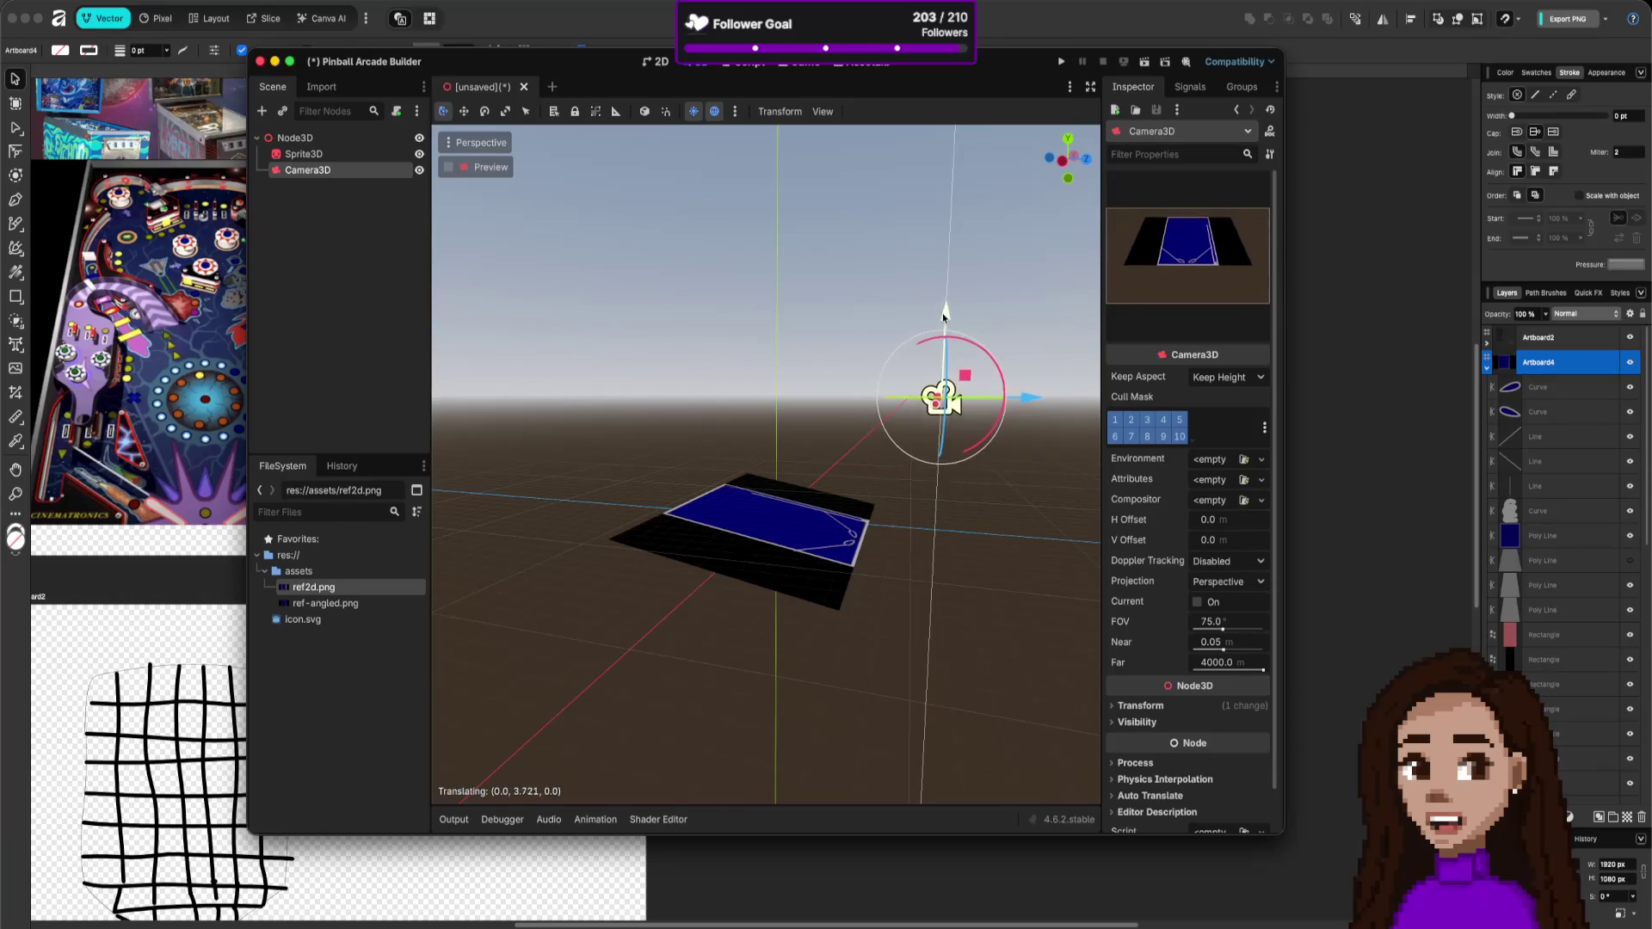
mouse_move(1003, 398)
left_mouse_down()
mouse_move(1037, 394)
mouse_move(941, 389)
left_mouse_up()
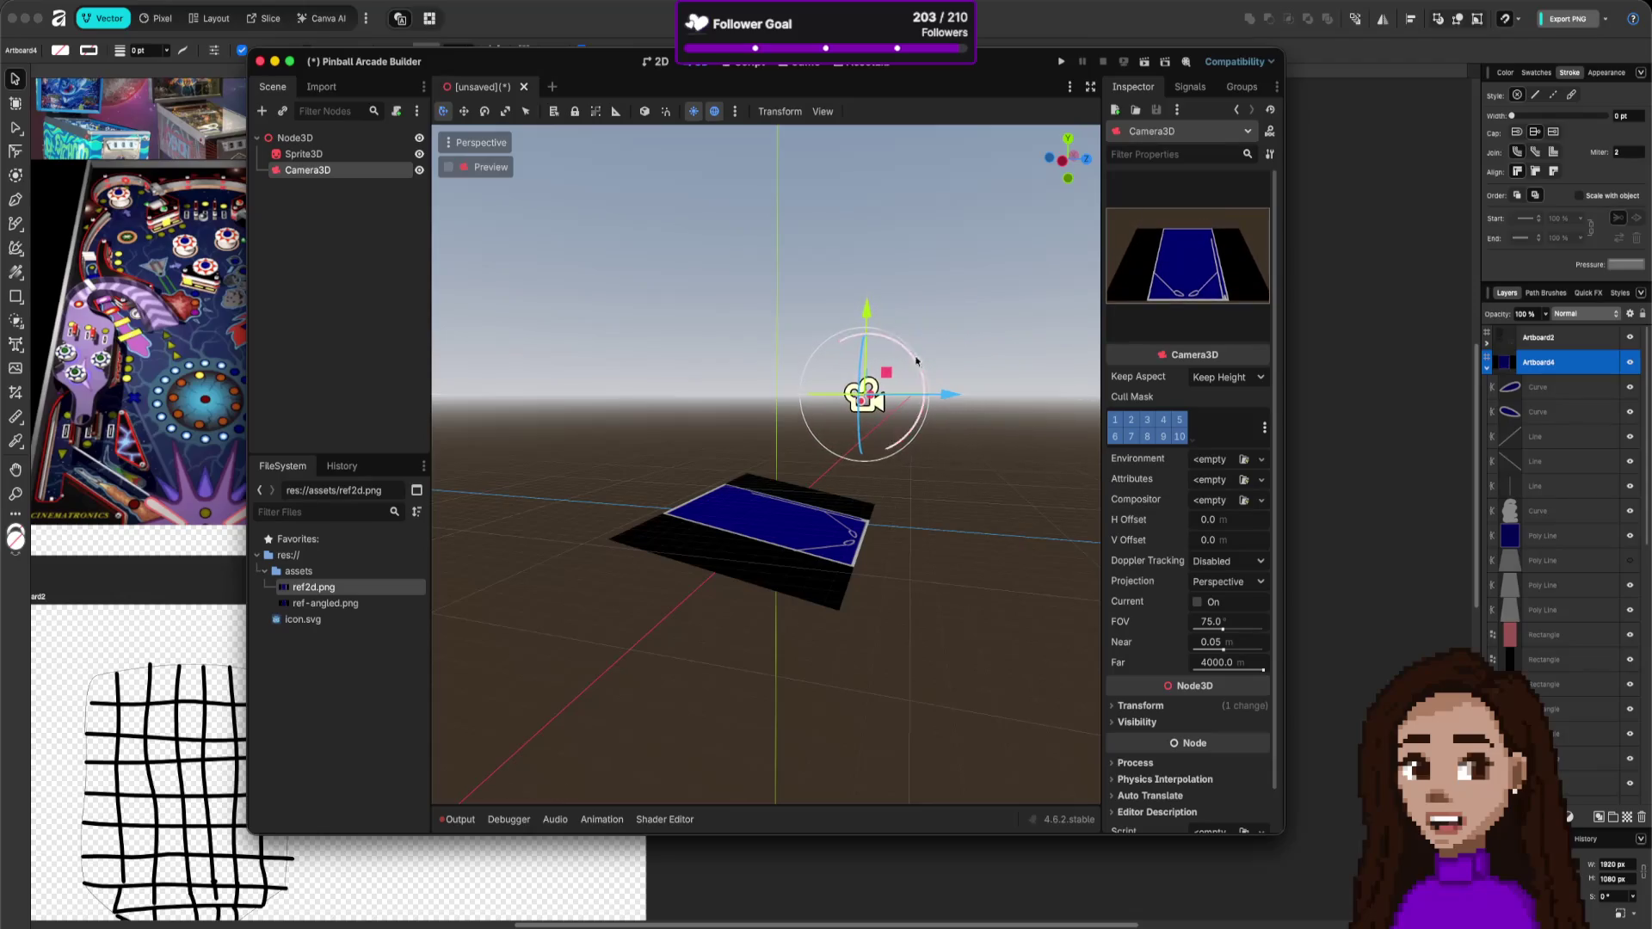
left_click_drag(865, 308, 864, 368)
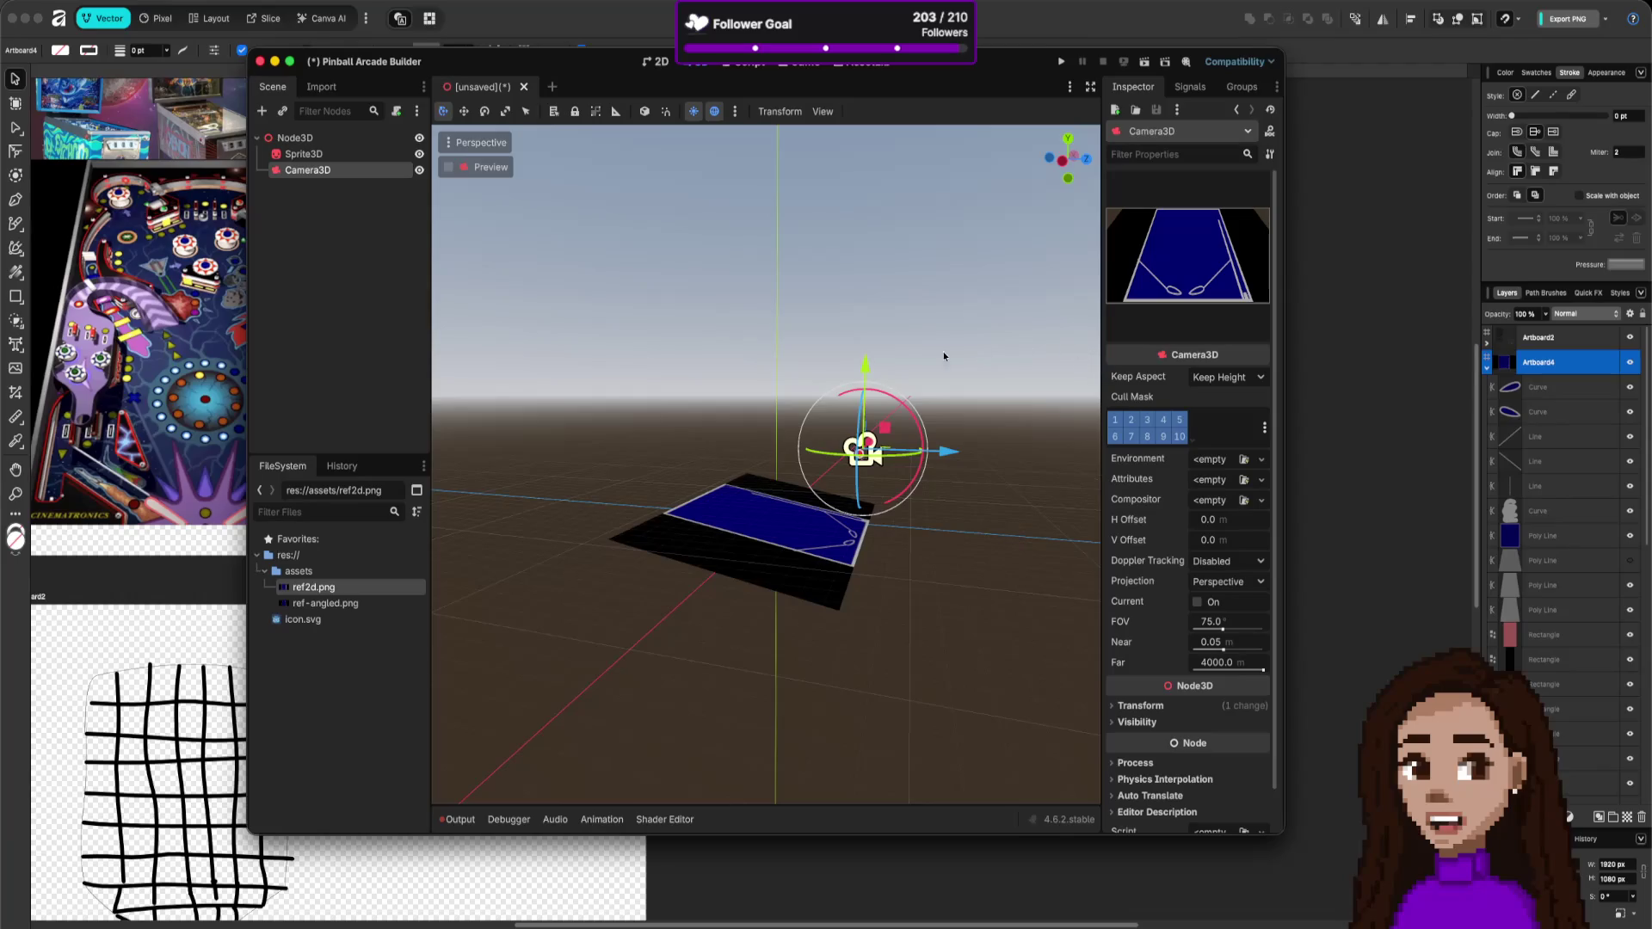
left_click_drag(866, 368, 866, 362)
left_click_drag(944, 447, 948, 448)
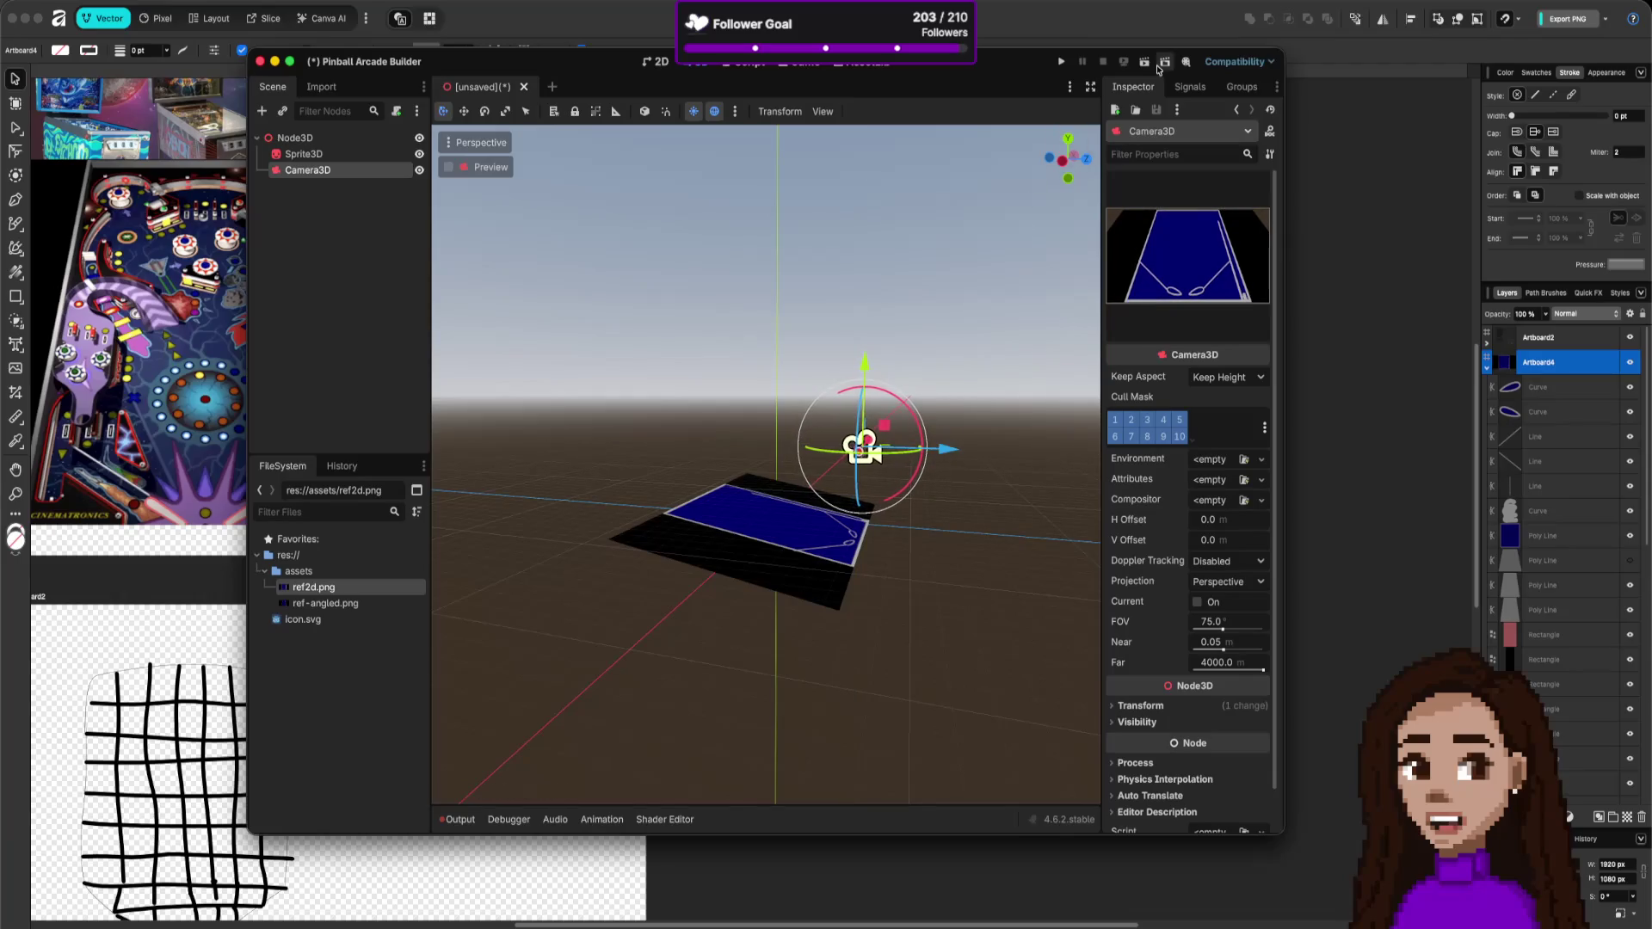
left_click(1159, 68)
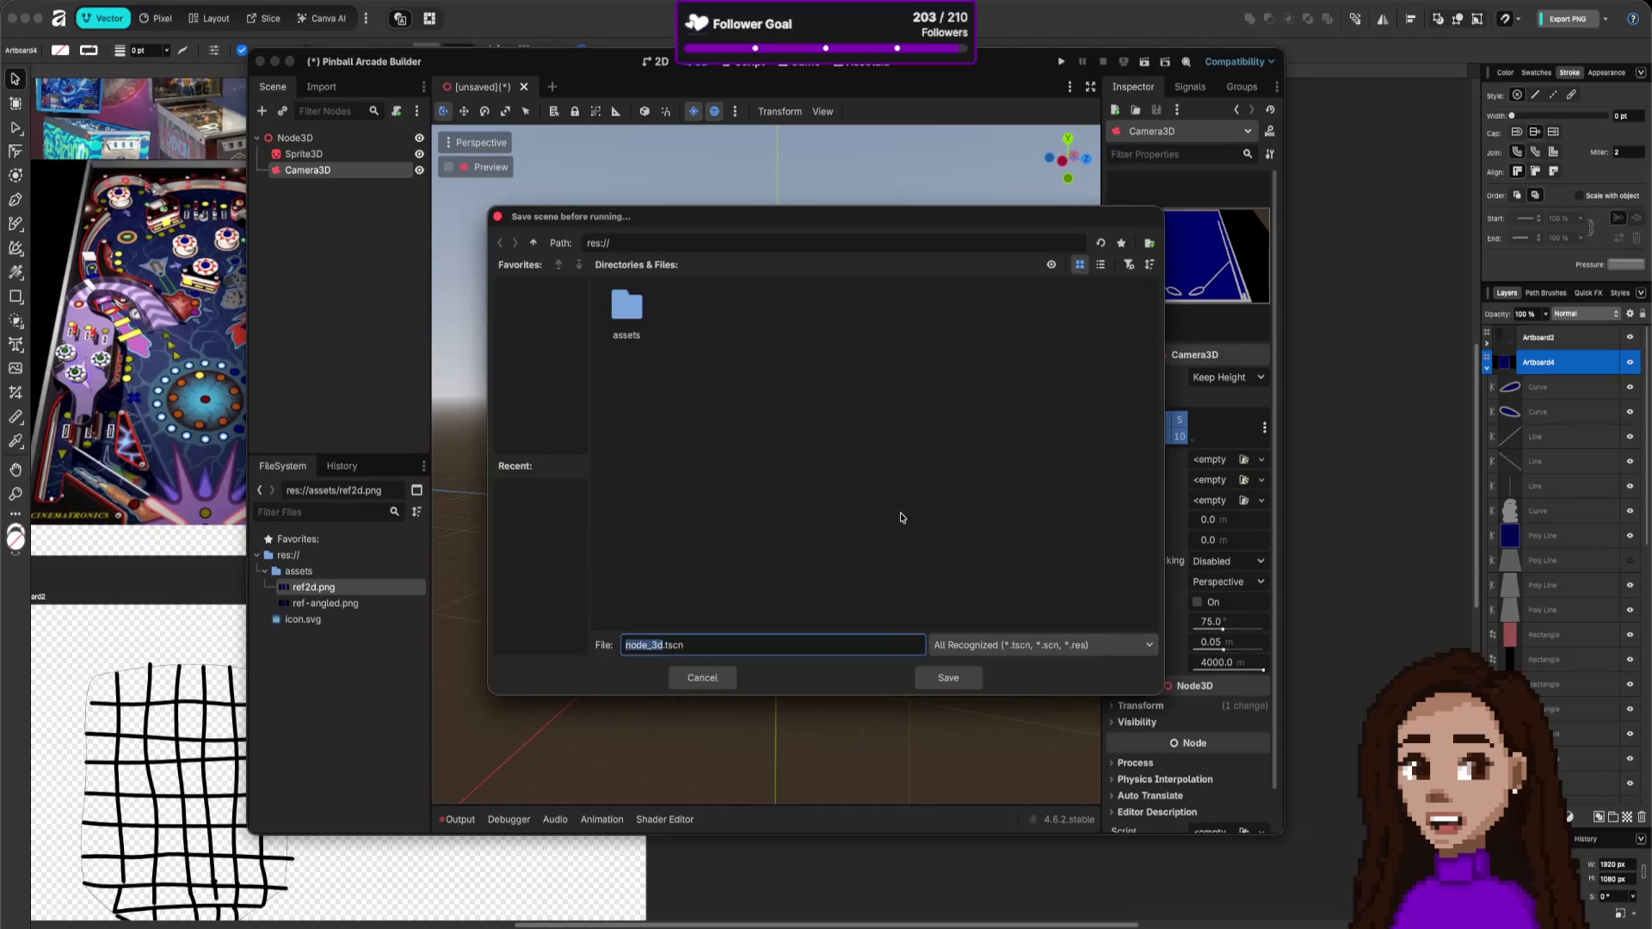
- Save the scene as boardScene.tscn, let it run, and close the game window
type("board")
type("_")
key("BackSpace")
type("Scene")
key("Delete")
type("B")
key("BackSpace")
type("b")
key("Return")
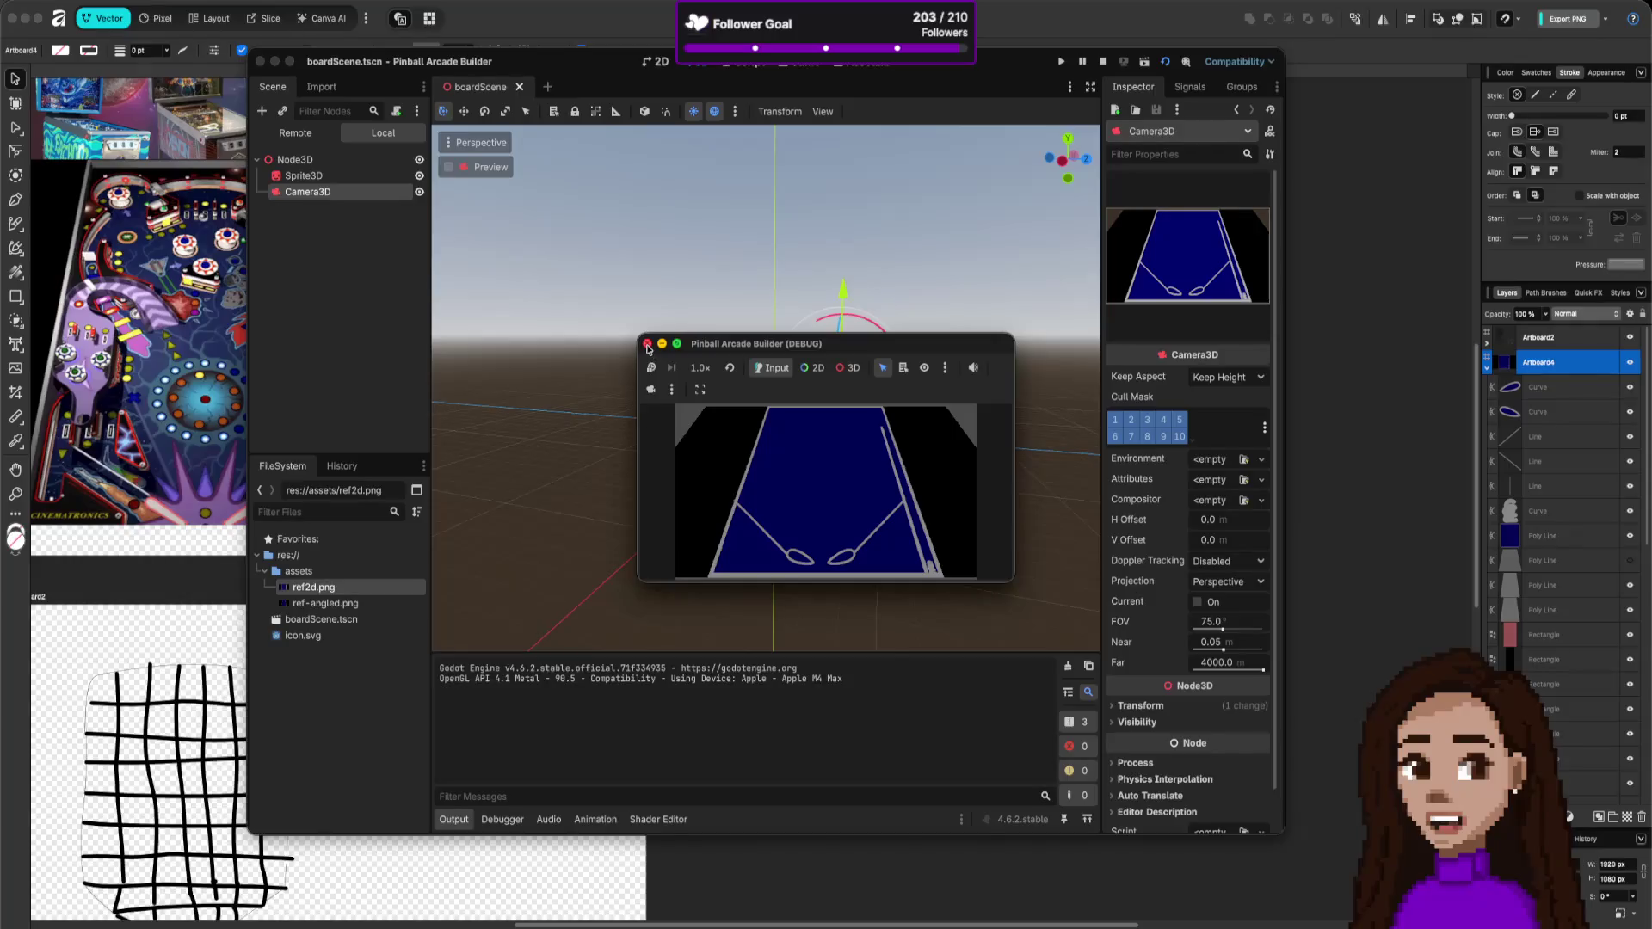
left_click(647, 345)
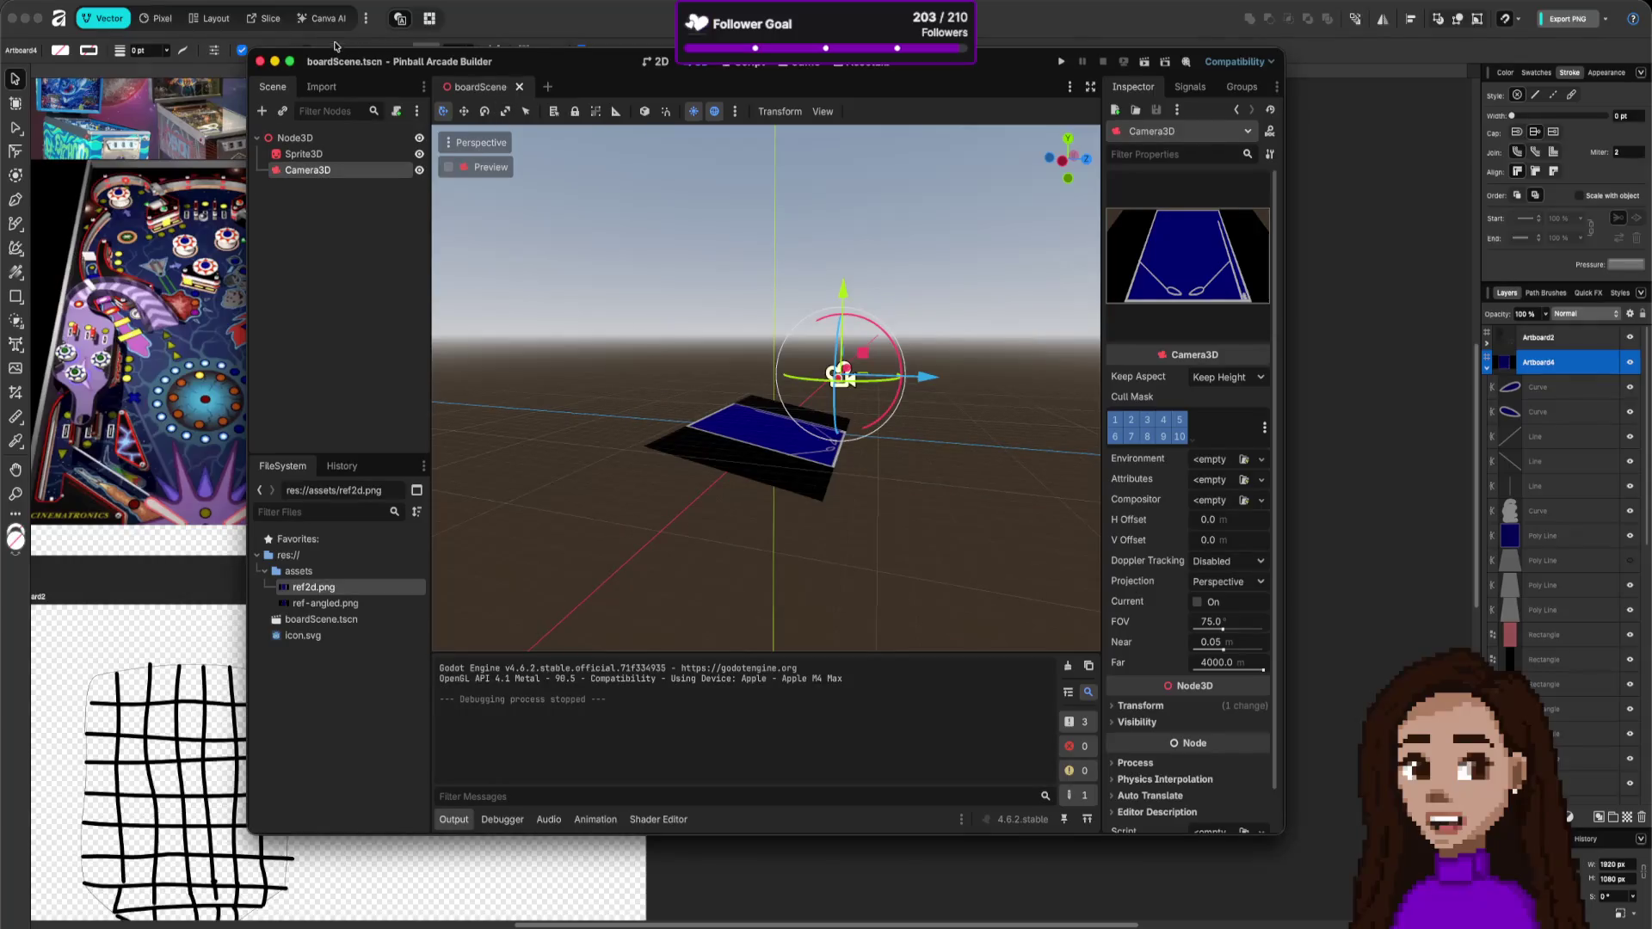
left_click(120, 7)
left_click(138, 12)
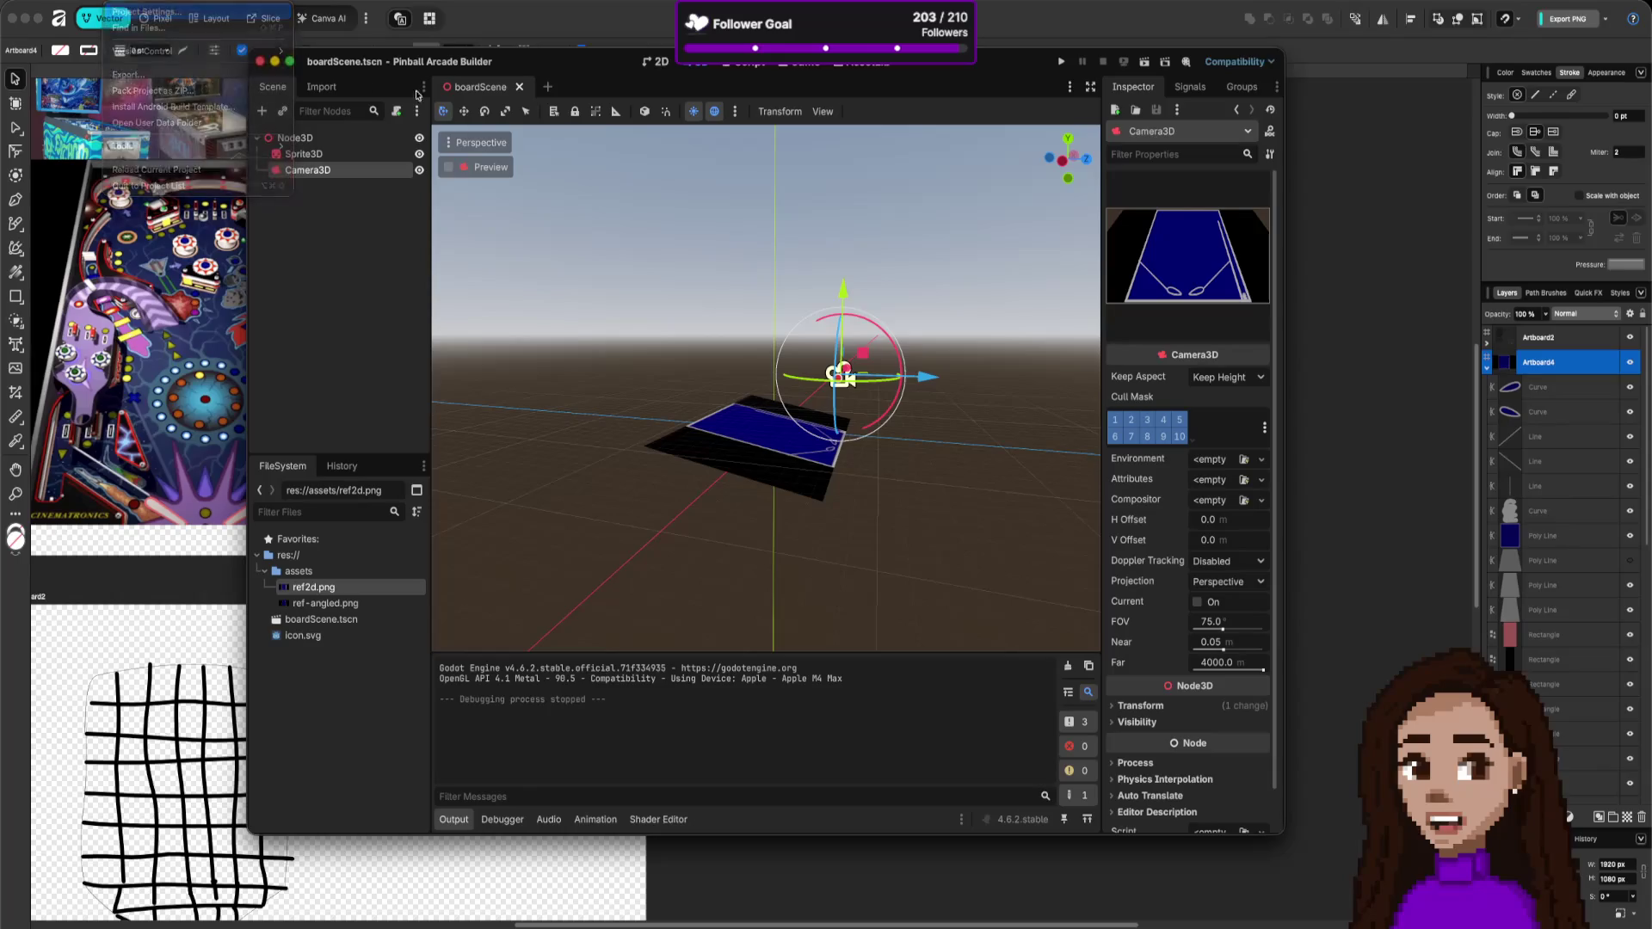
- Set the window viewport size to 1920×1080 with stretch mode viewport
left_click(488, 405)
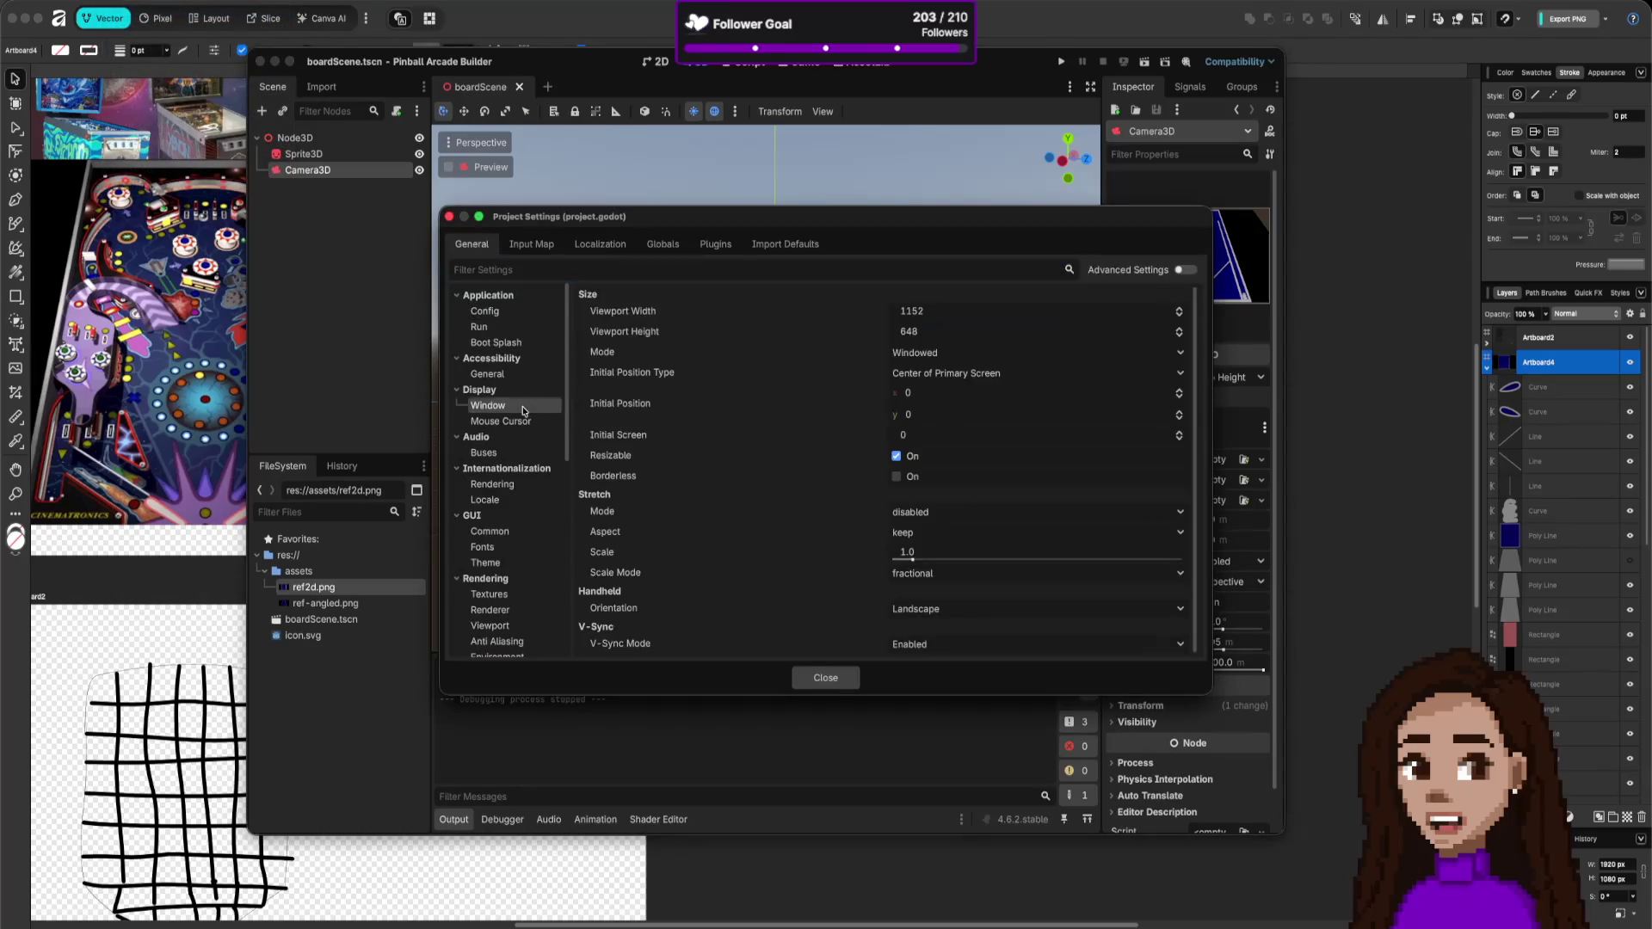
left_click(942, 312)
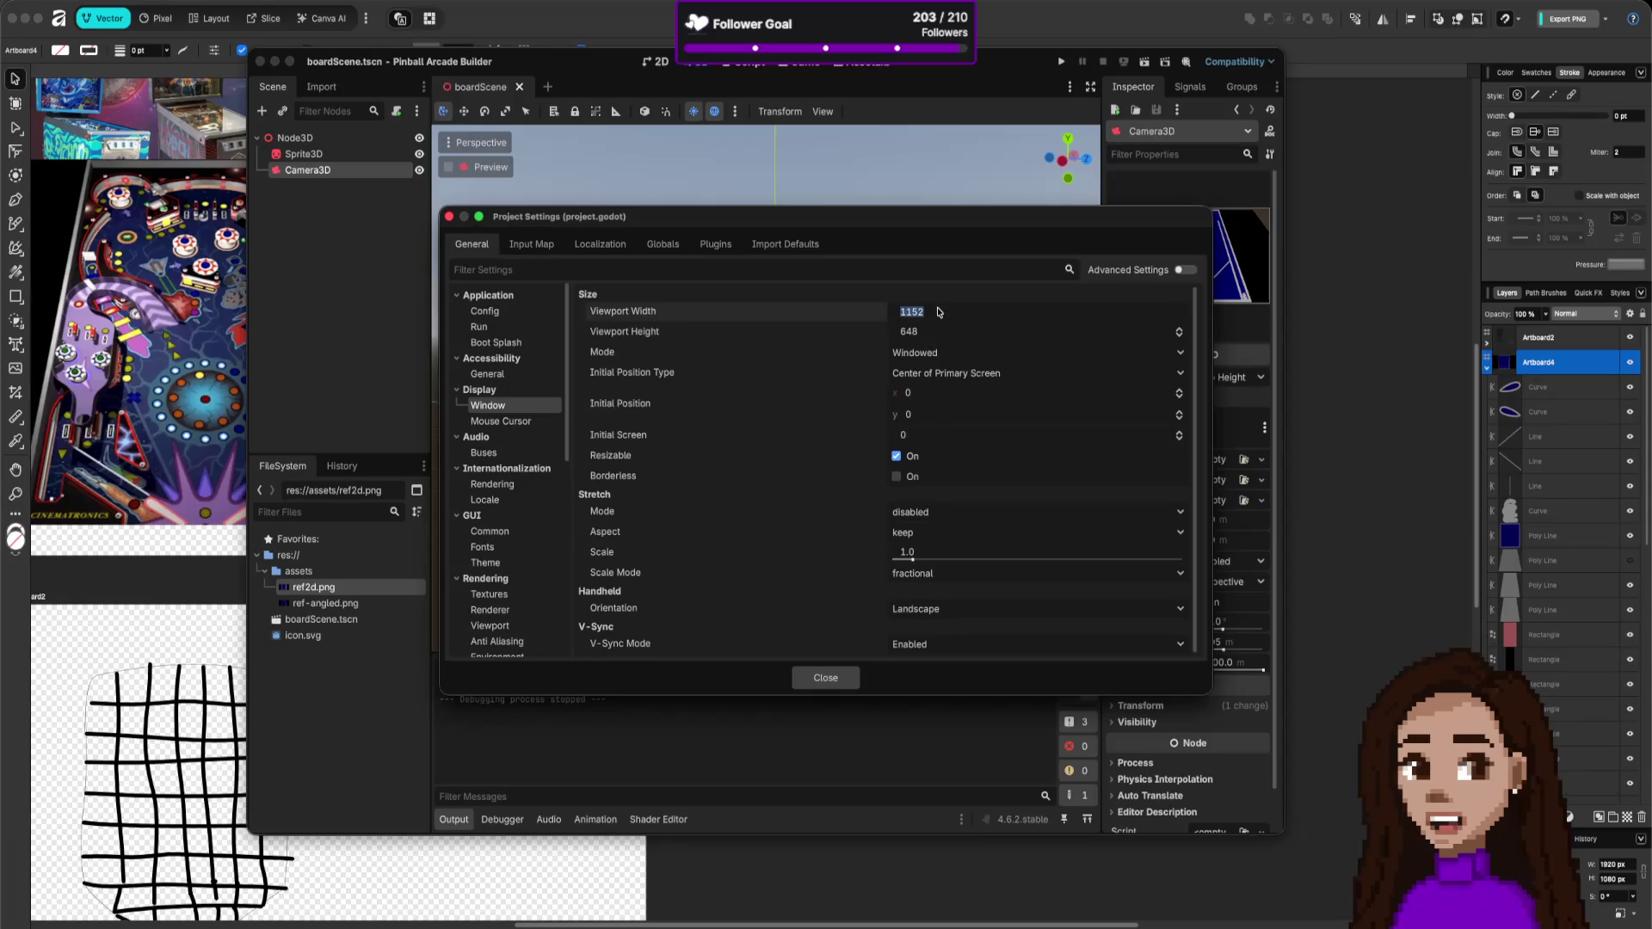
type("10")
type("20")
key("Tab")
type("1080")
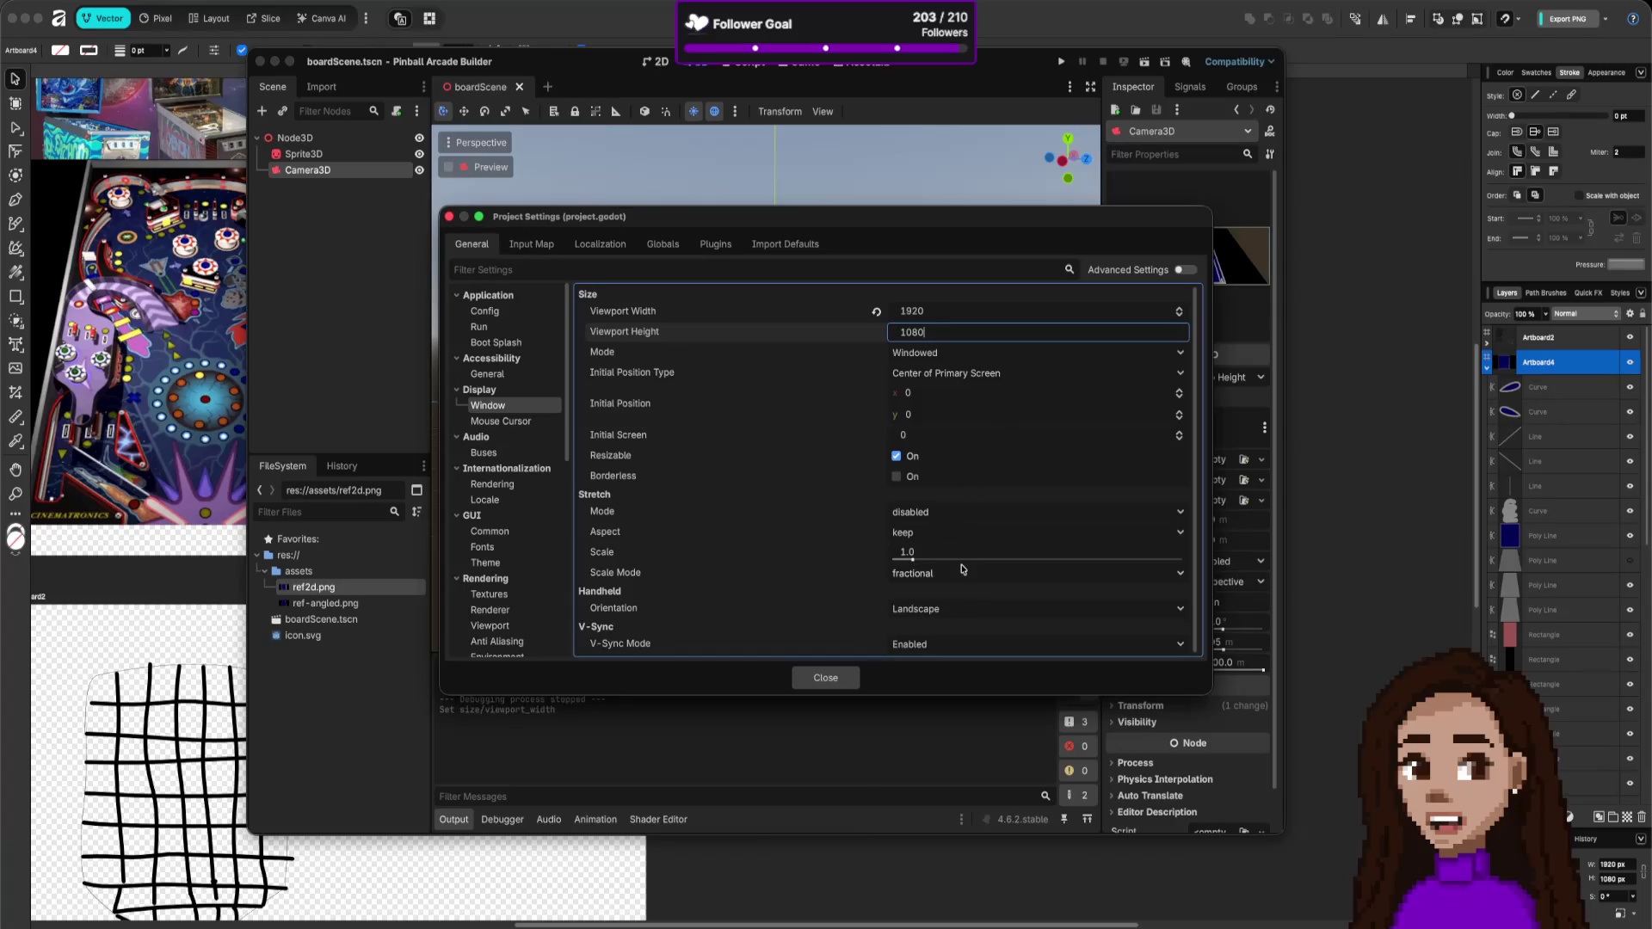
left_click(914, 514)
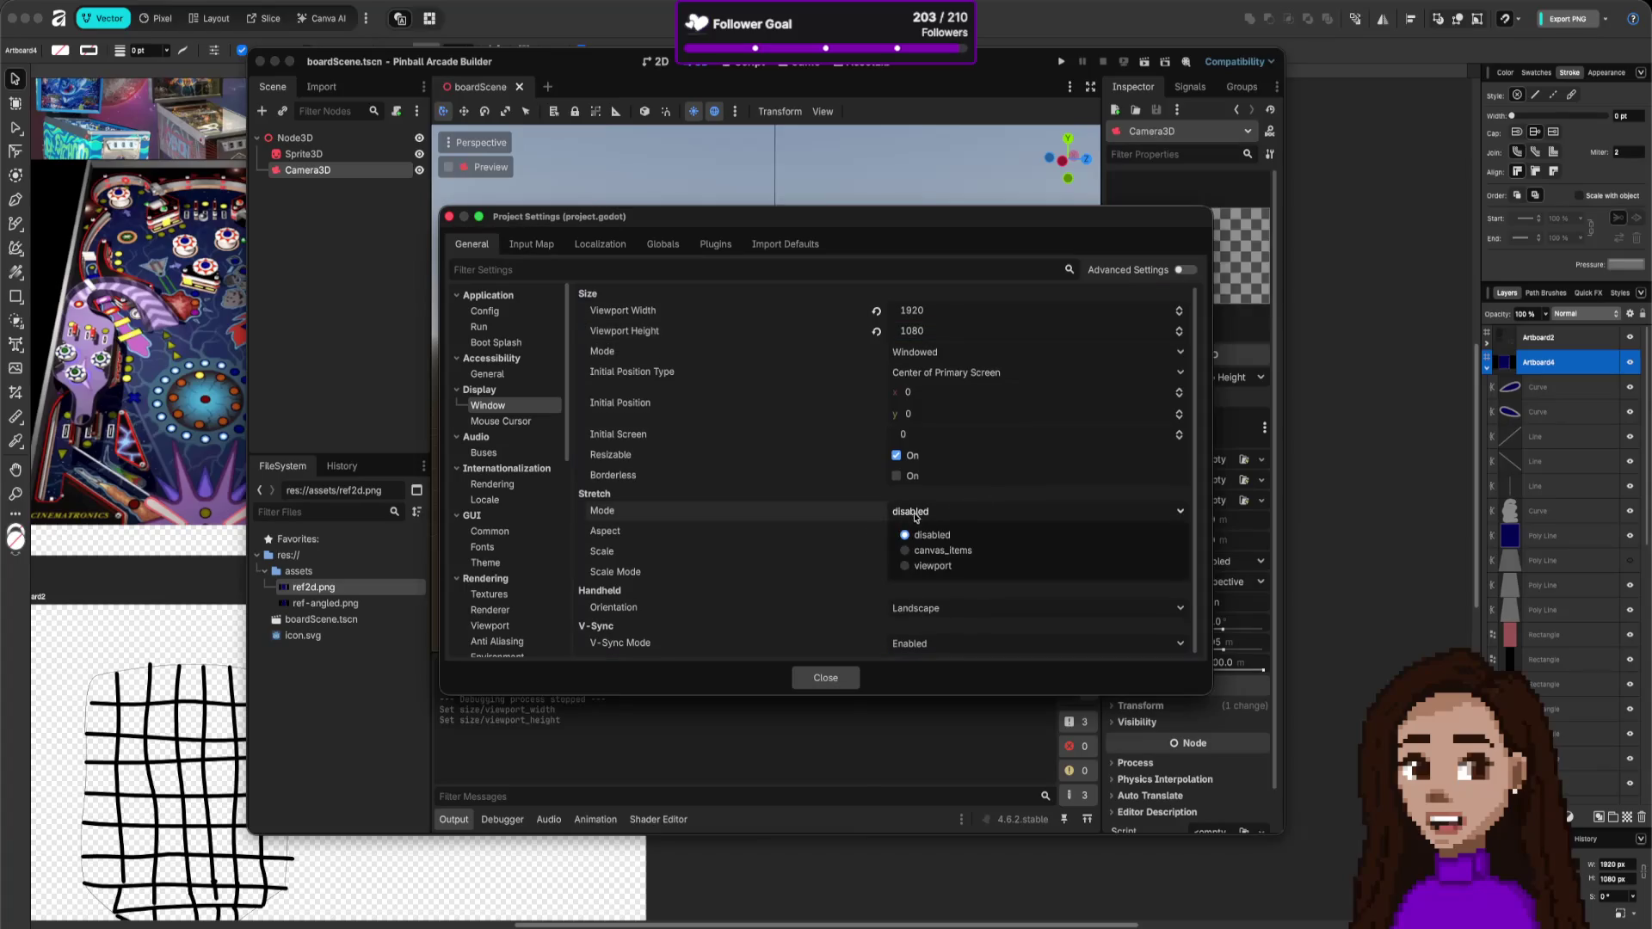
left_click(913, 567)
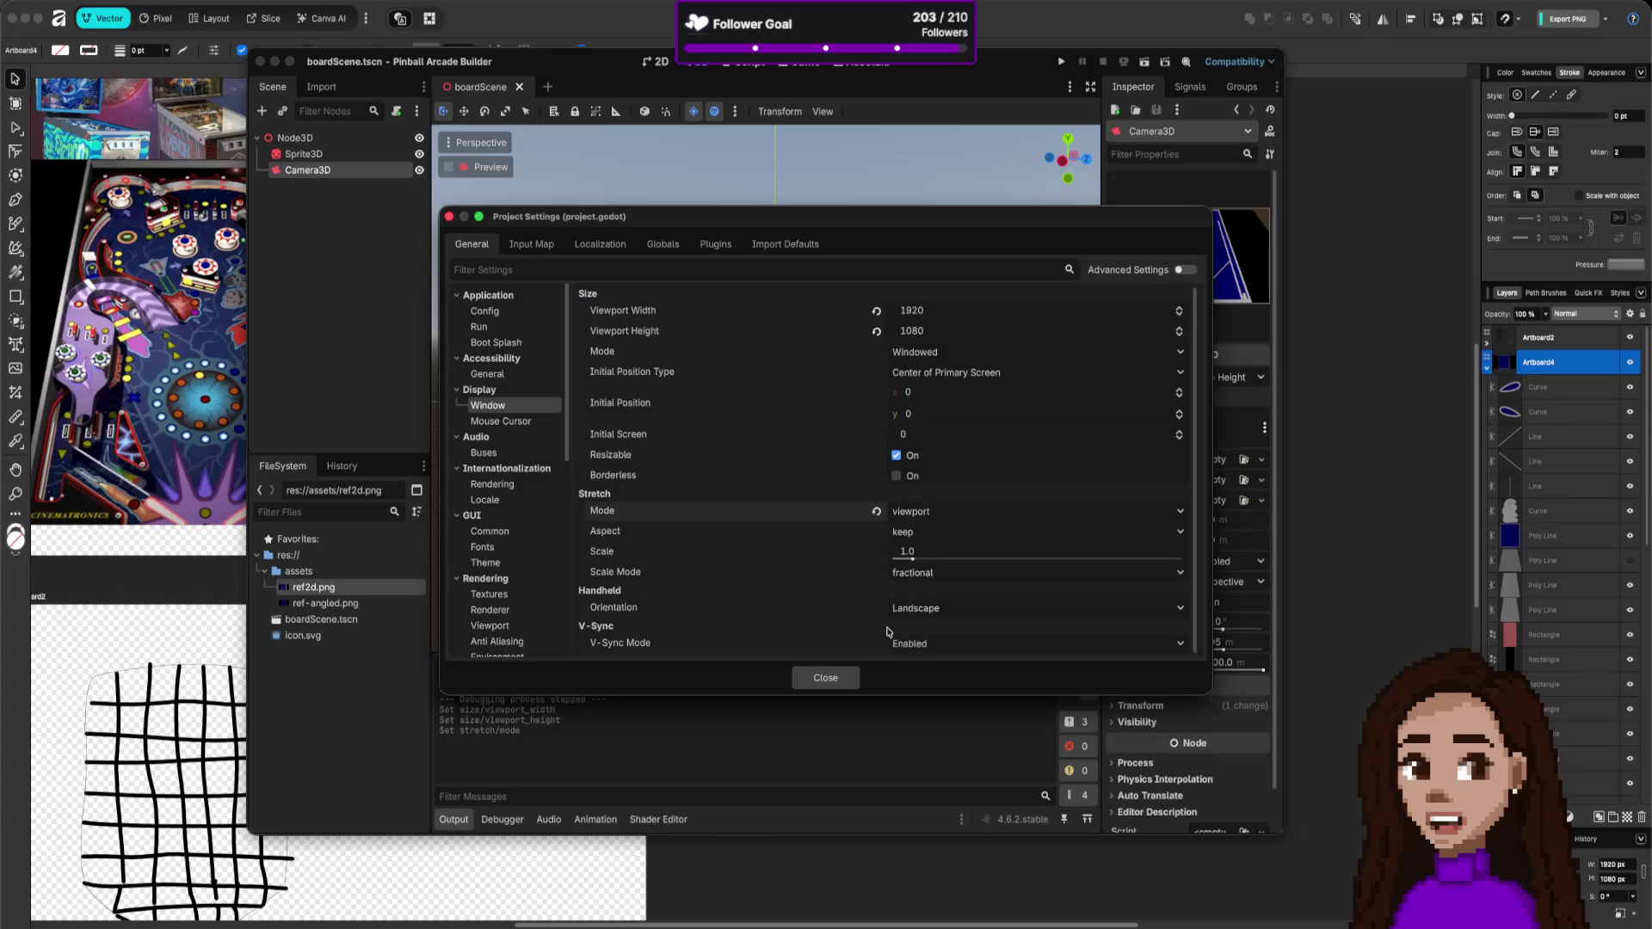
left_click(824, 678)
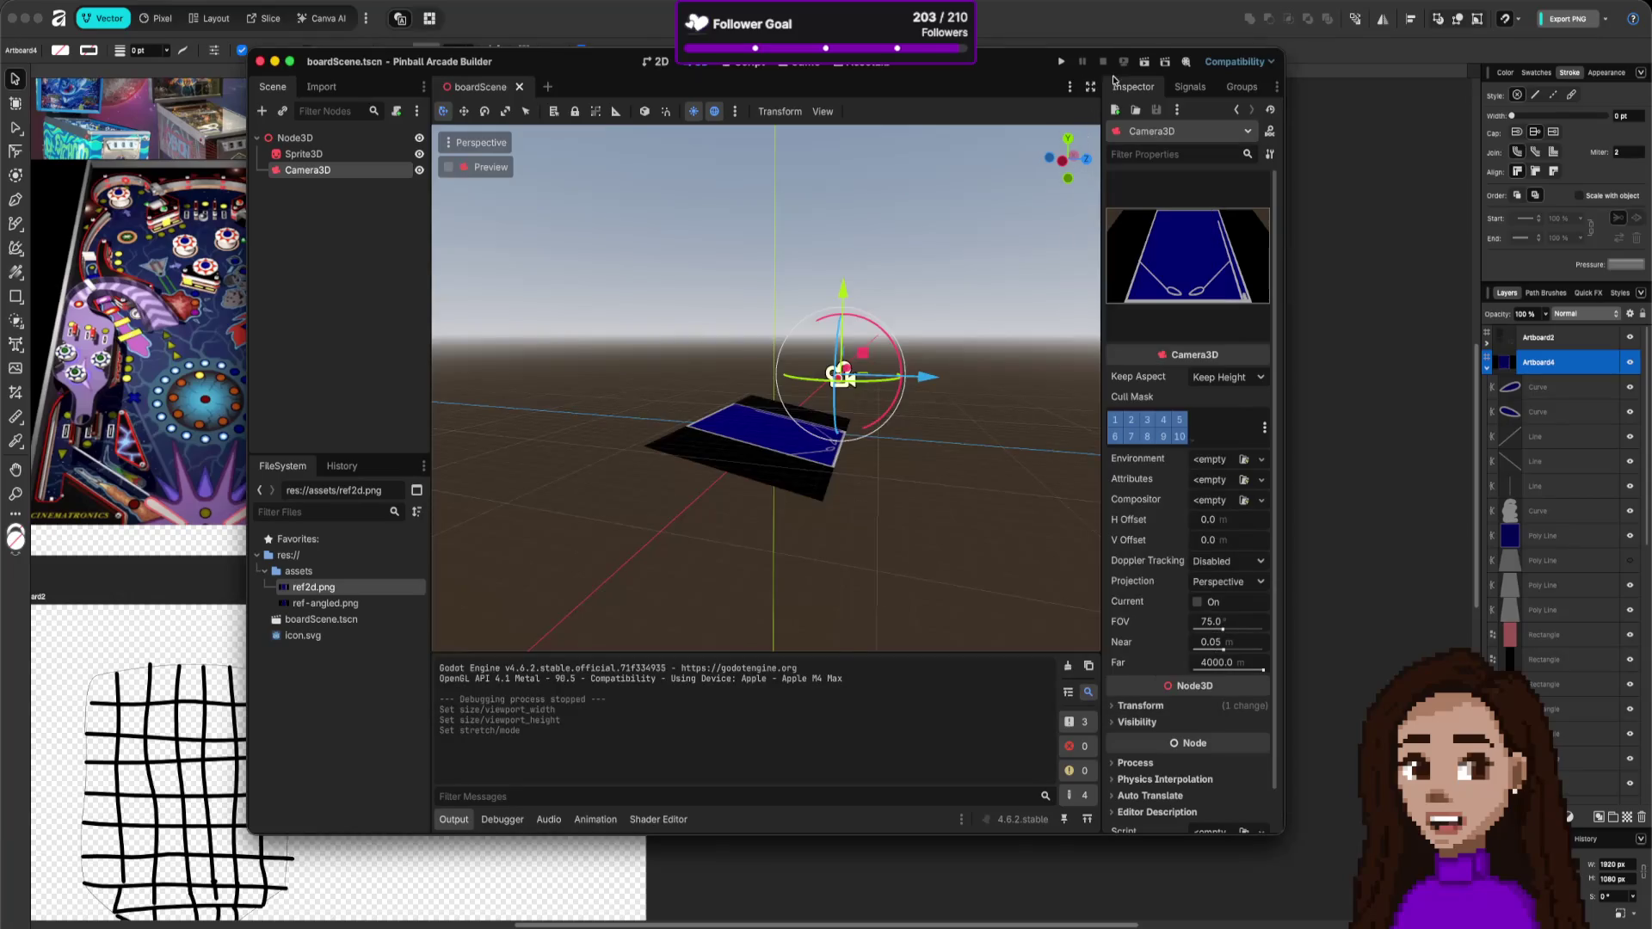
- Run the board scene again to check it, then close the game window
left_click(1144, 62)
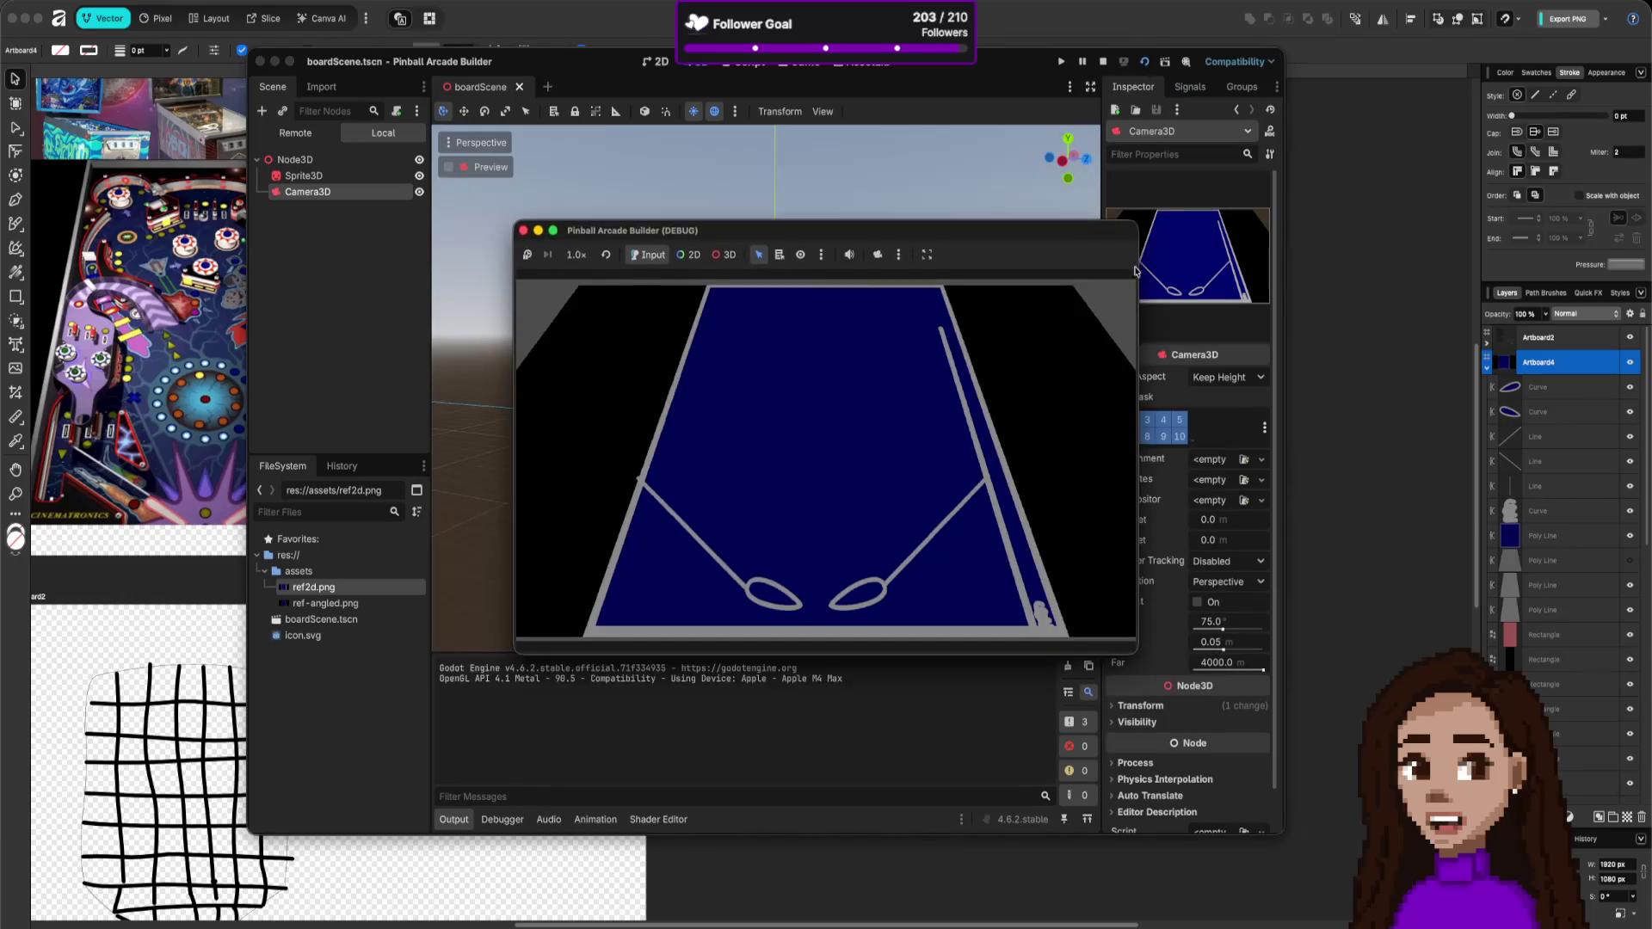
left_click_drag(1073, 236, 999, 221)
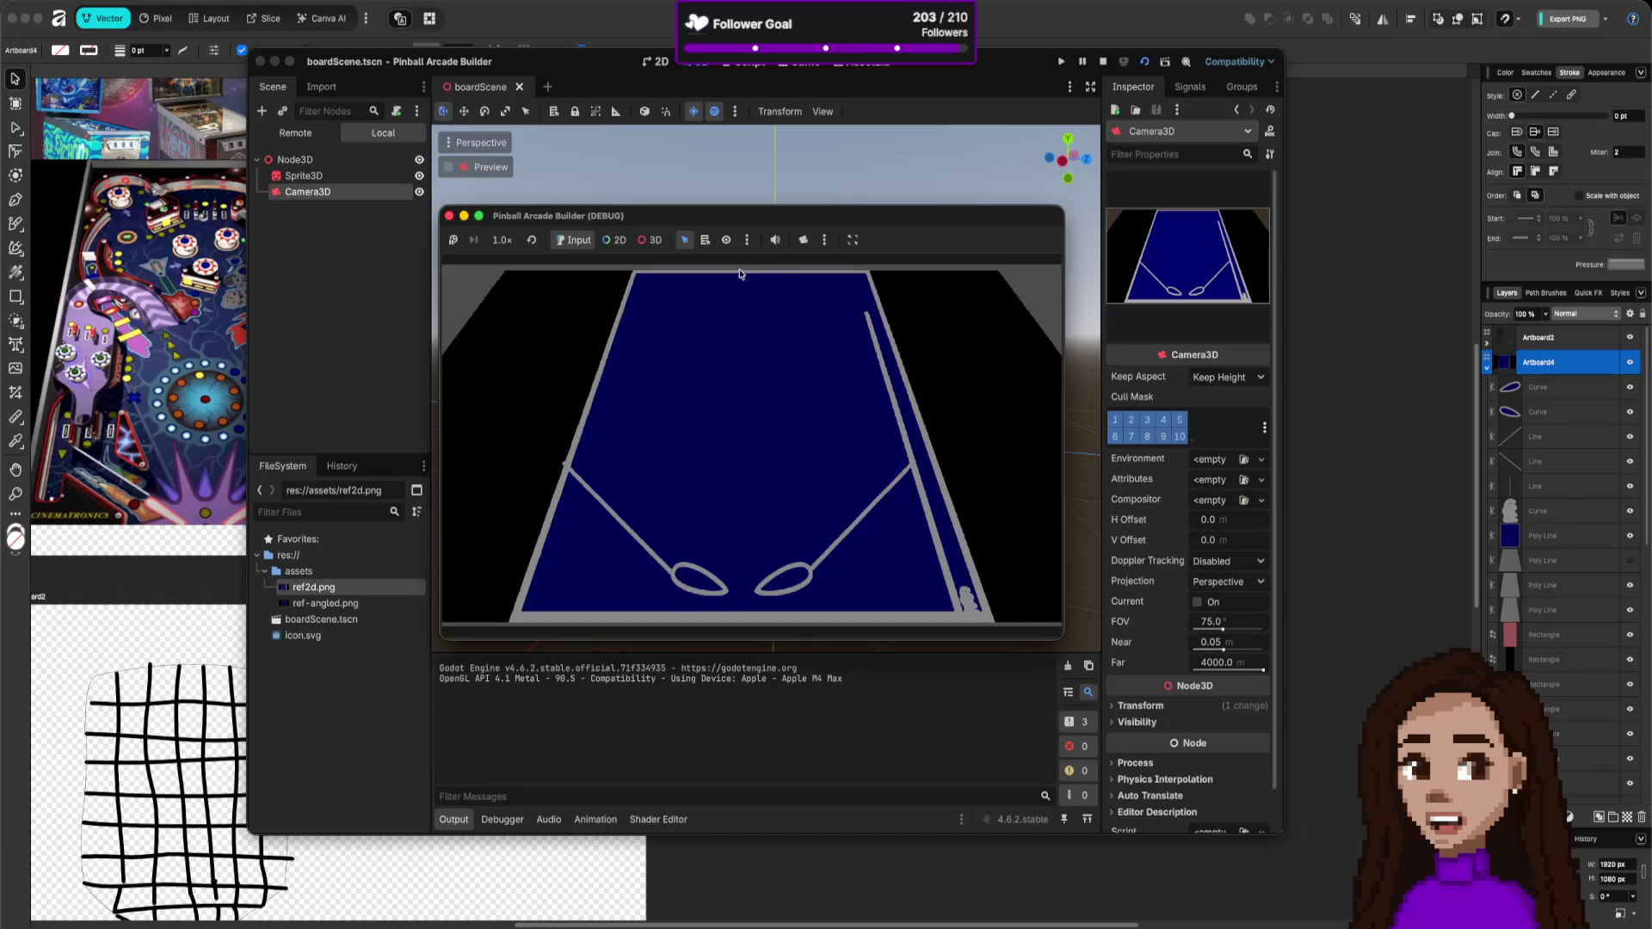
left_click(450, 218)
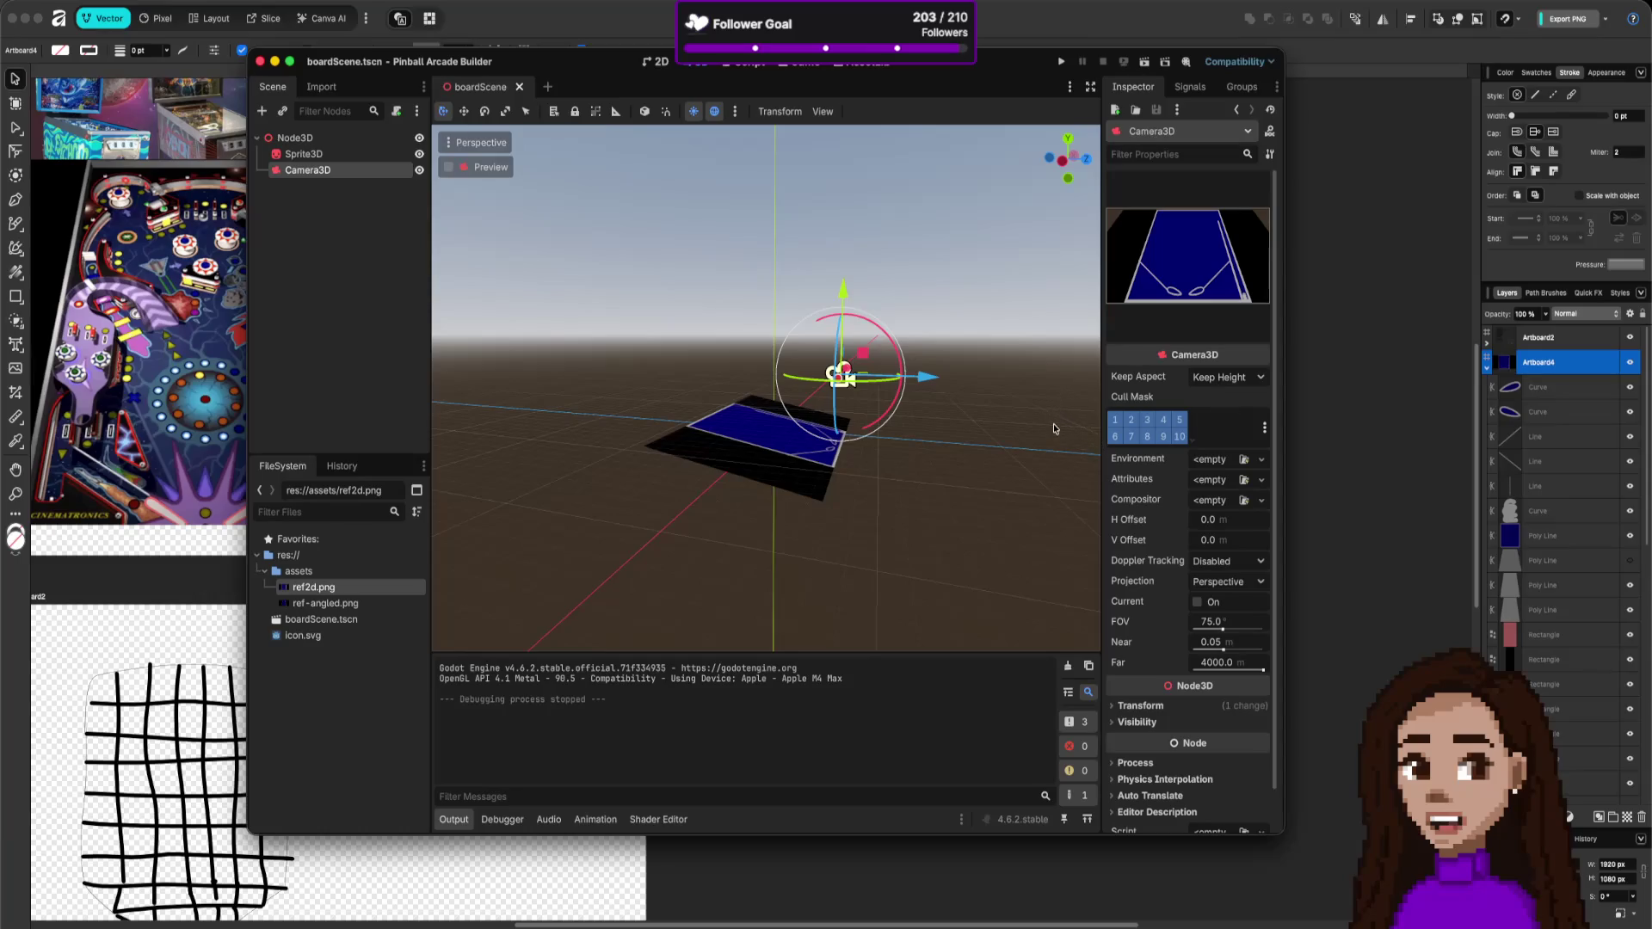
scroll(1046, 425, "down", 10)
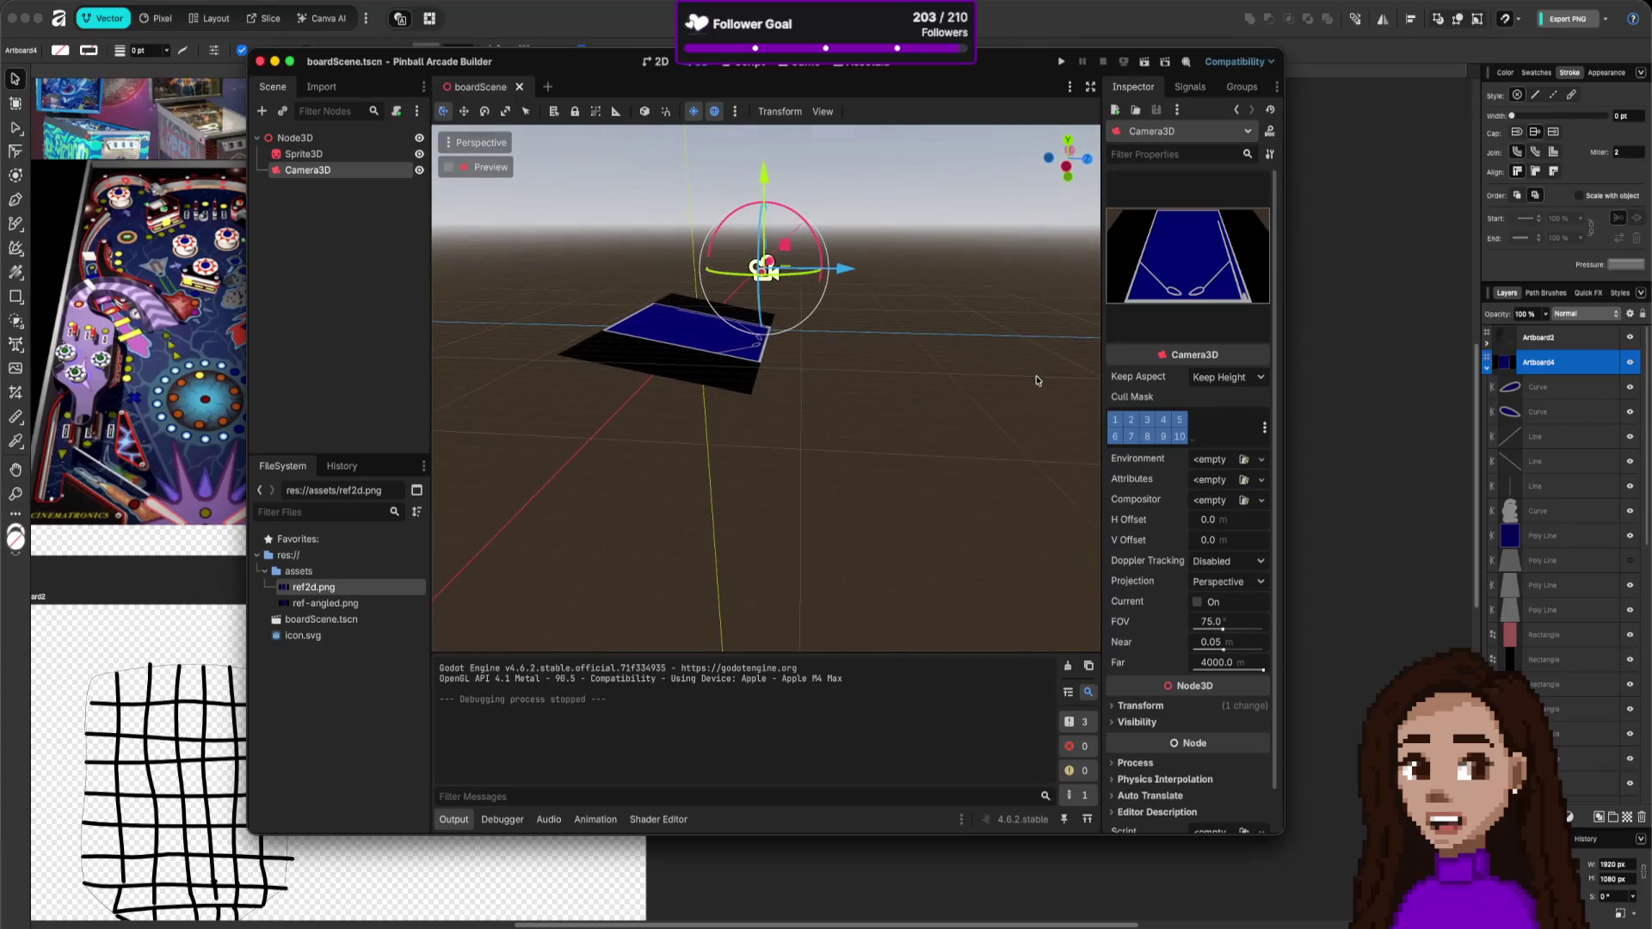
- Undo the accidental 64-degree camera rotation and deselect the camera
scroll(1031, 330, "down", 5)
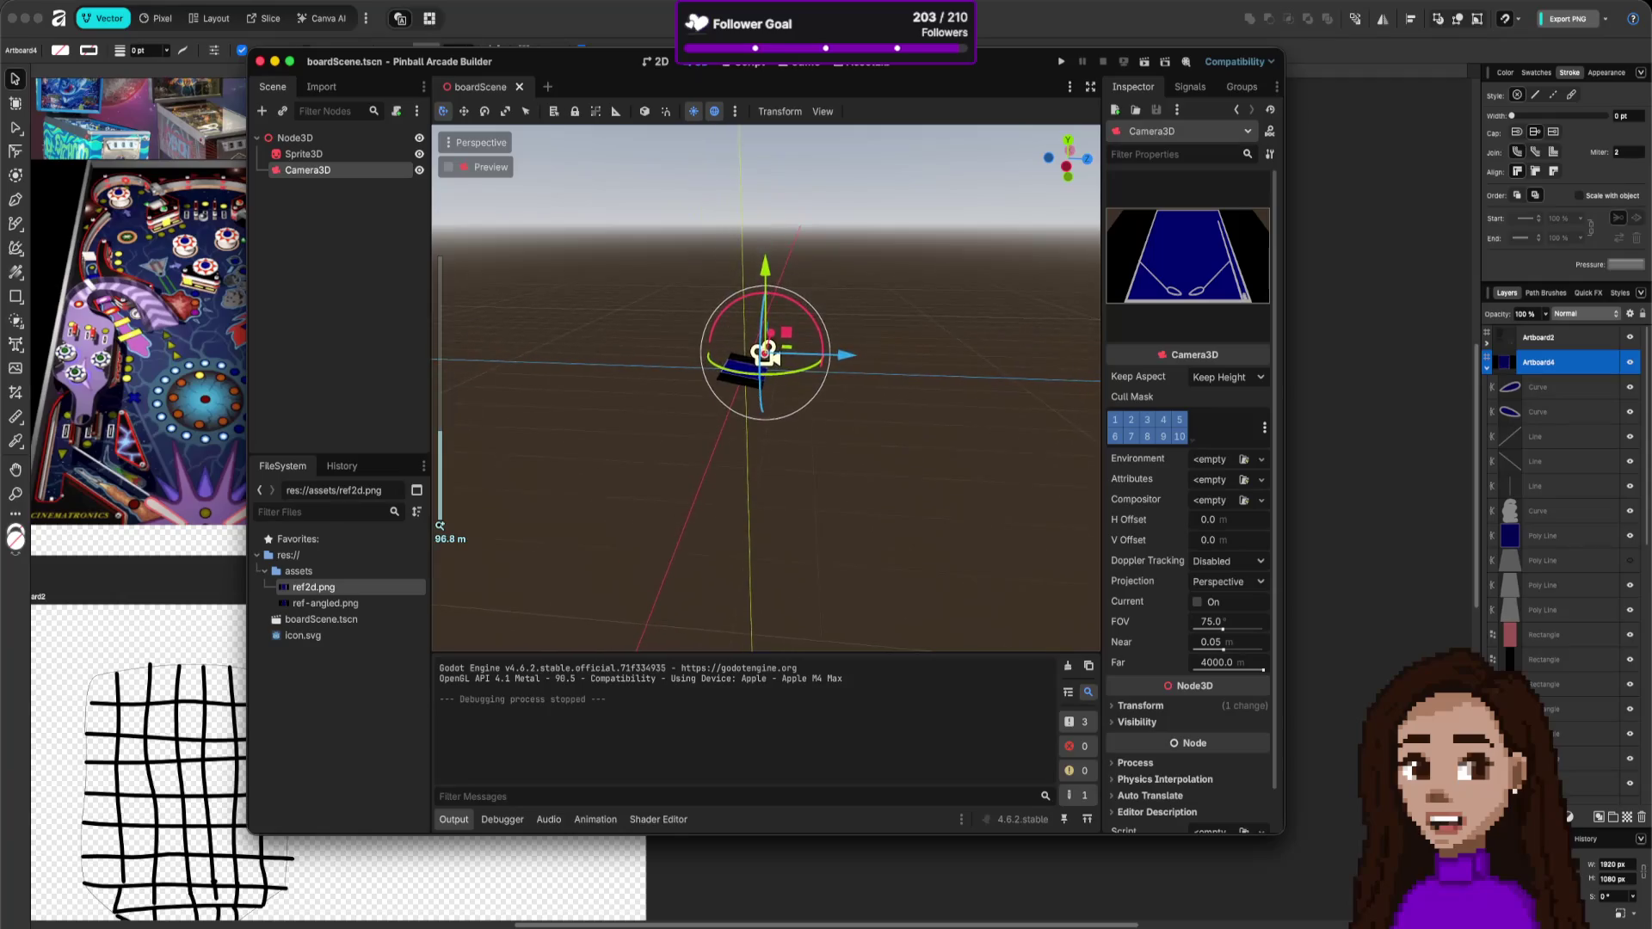
scroll(1031, 329, "down", 5)
mouse_move(1060, 272)
left_mouse_down()
mouse_move(953, 314)
mouse_move(966, 309)
mouse_move(942, 363)
mouse_move(920, 348)
left_mouse_up()
key("ctrl+z")
left_click_drag(773, 205, 658, 275)
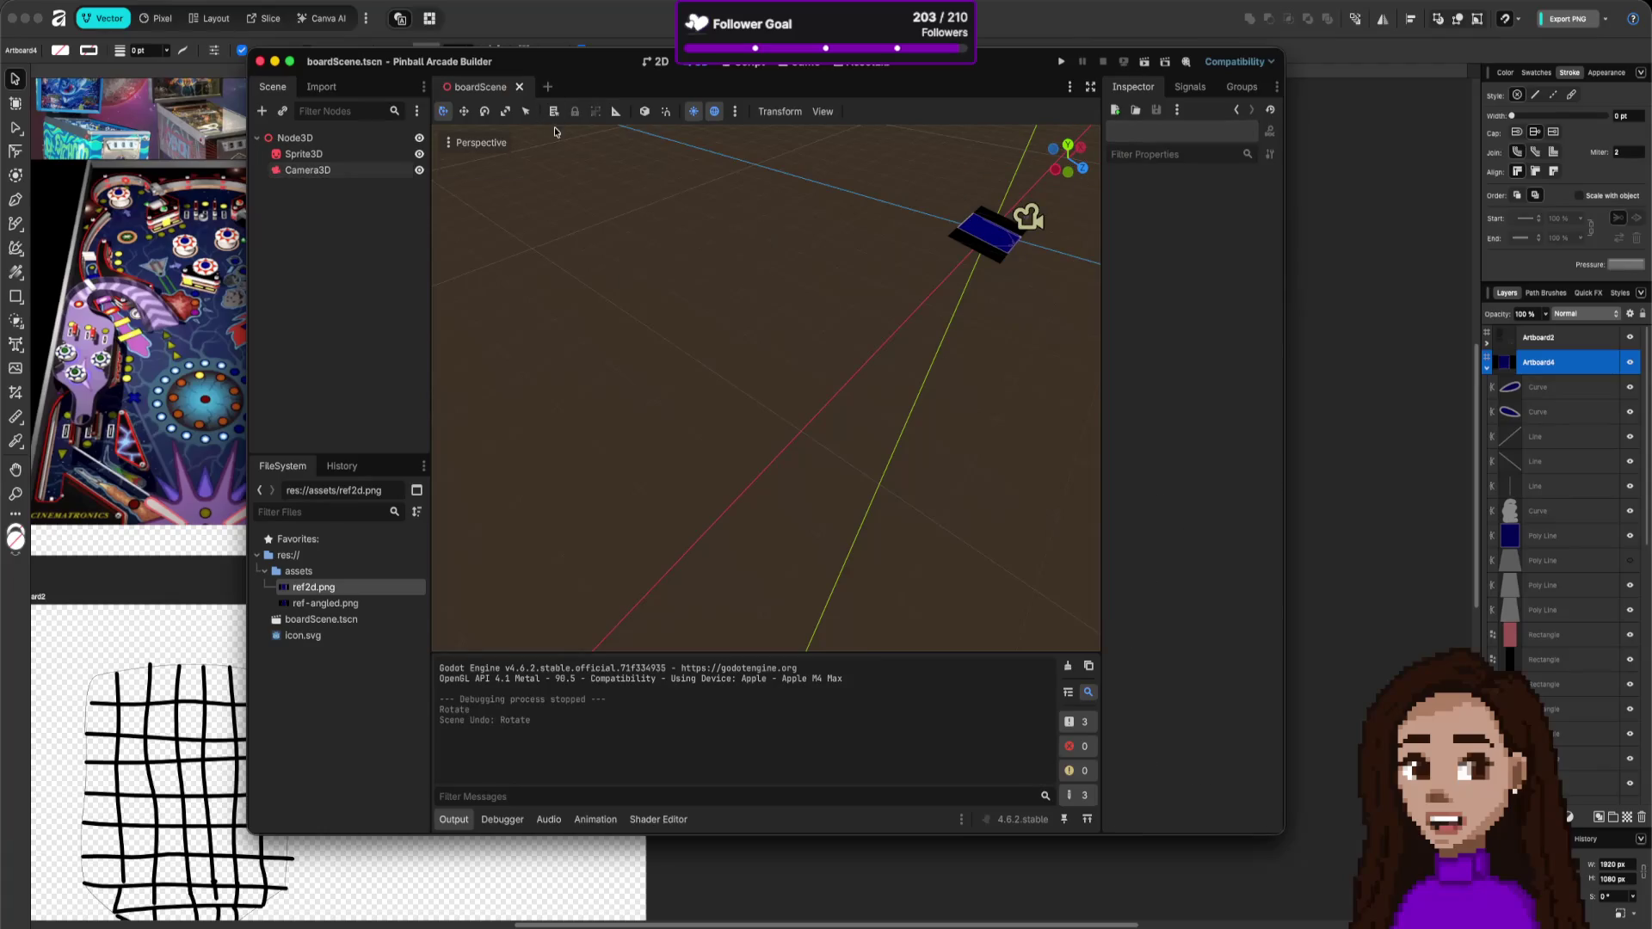
- Check the viewport view options, select the Node3D root, and toggle the side docks off and on
scroll(960, 315, "down", 5)
scroll(1048, 410, "down", 3)
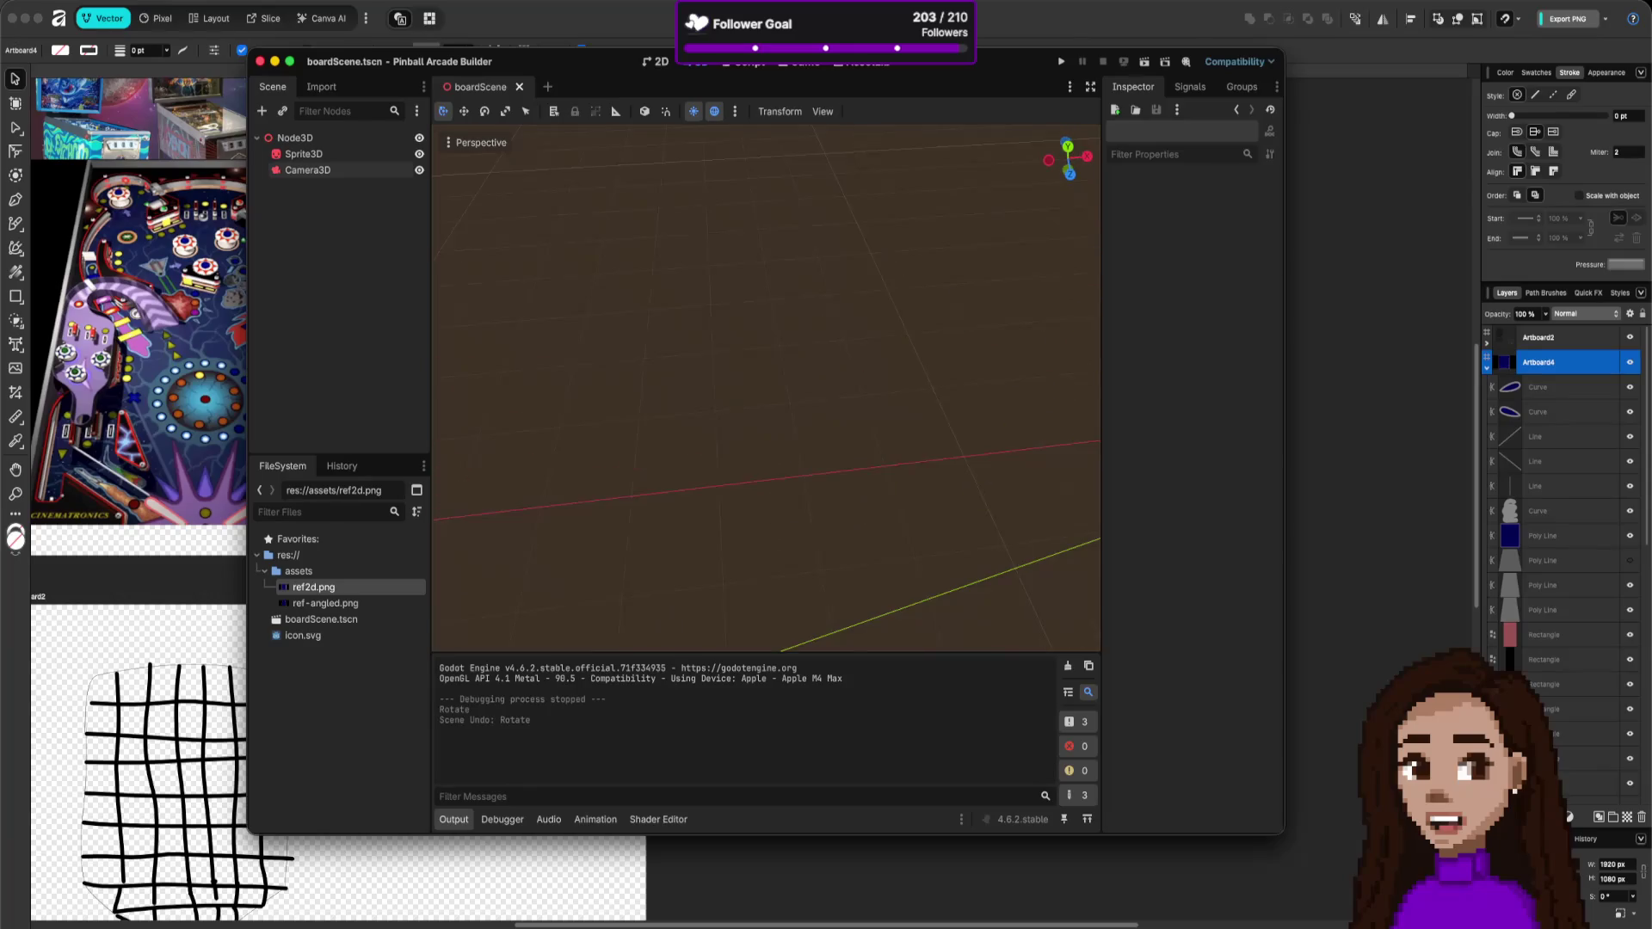
scroll(1048, 410, "up", 3)
scroll(1048, 411, "left", 2)
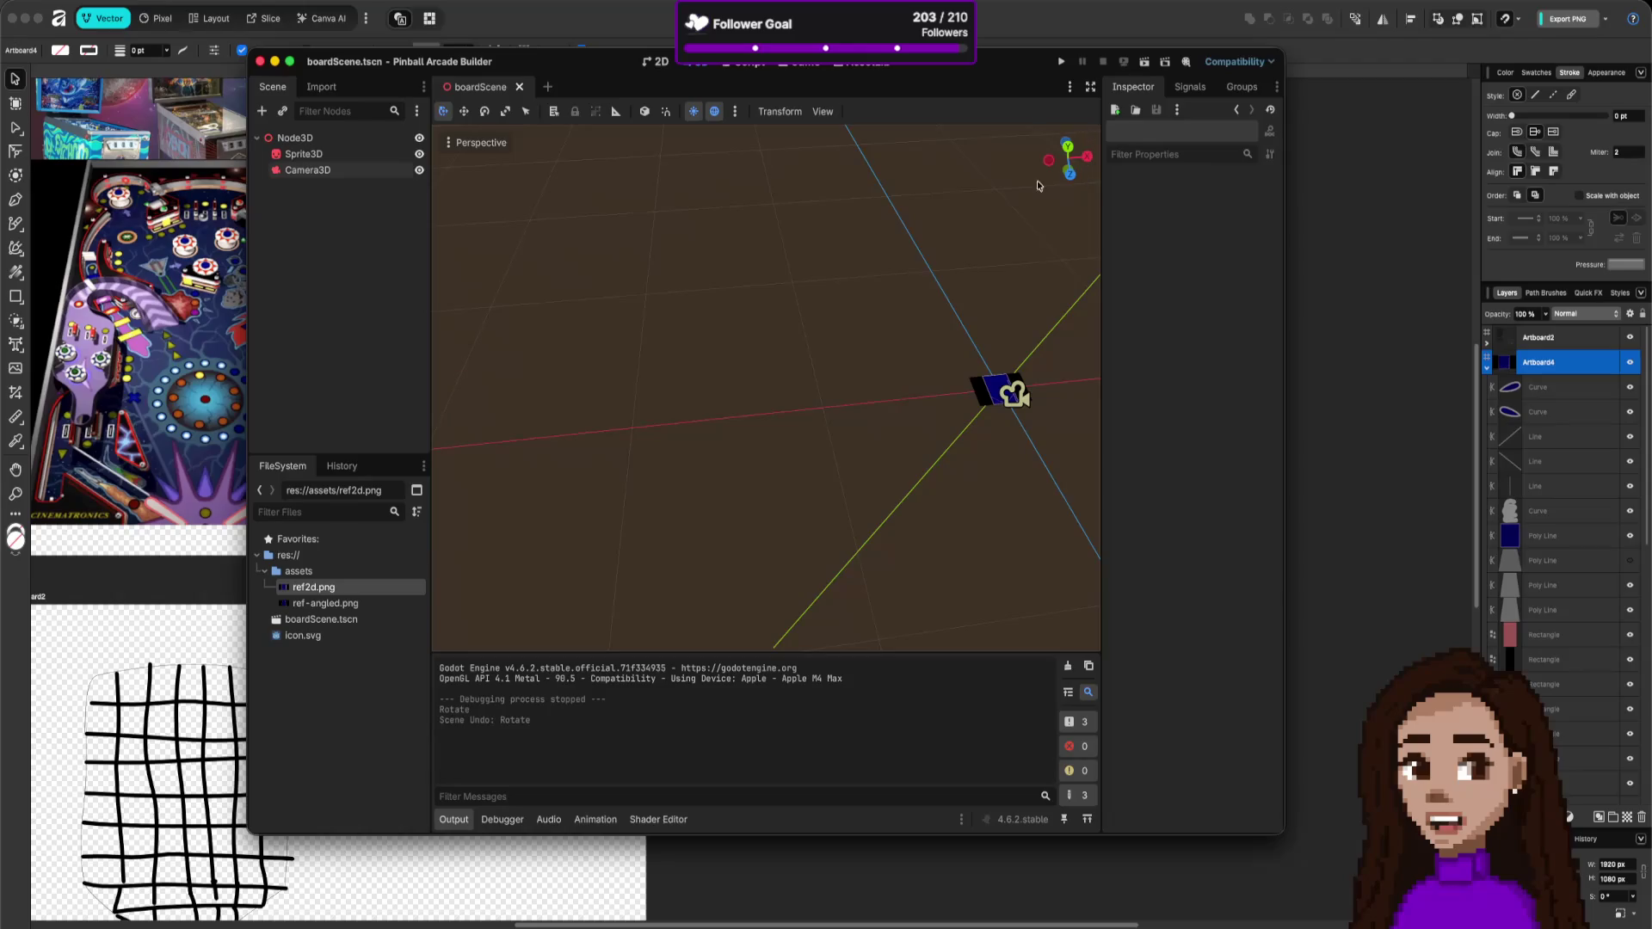
left_click(487, 148)
left_click(487, 148)
double_click(337, 140)
left_click(989, 469)
left_click(1037, 551)
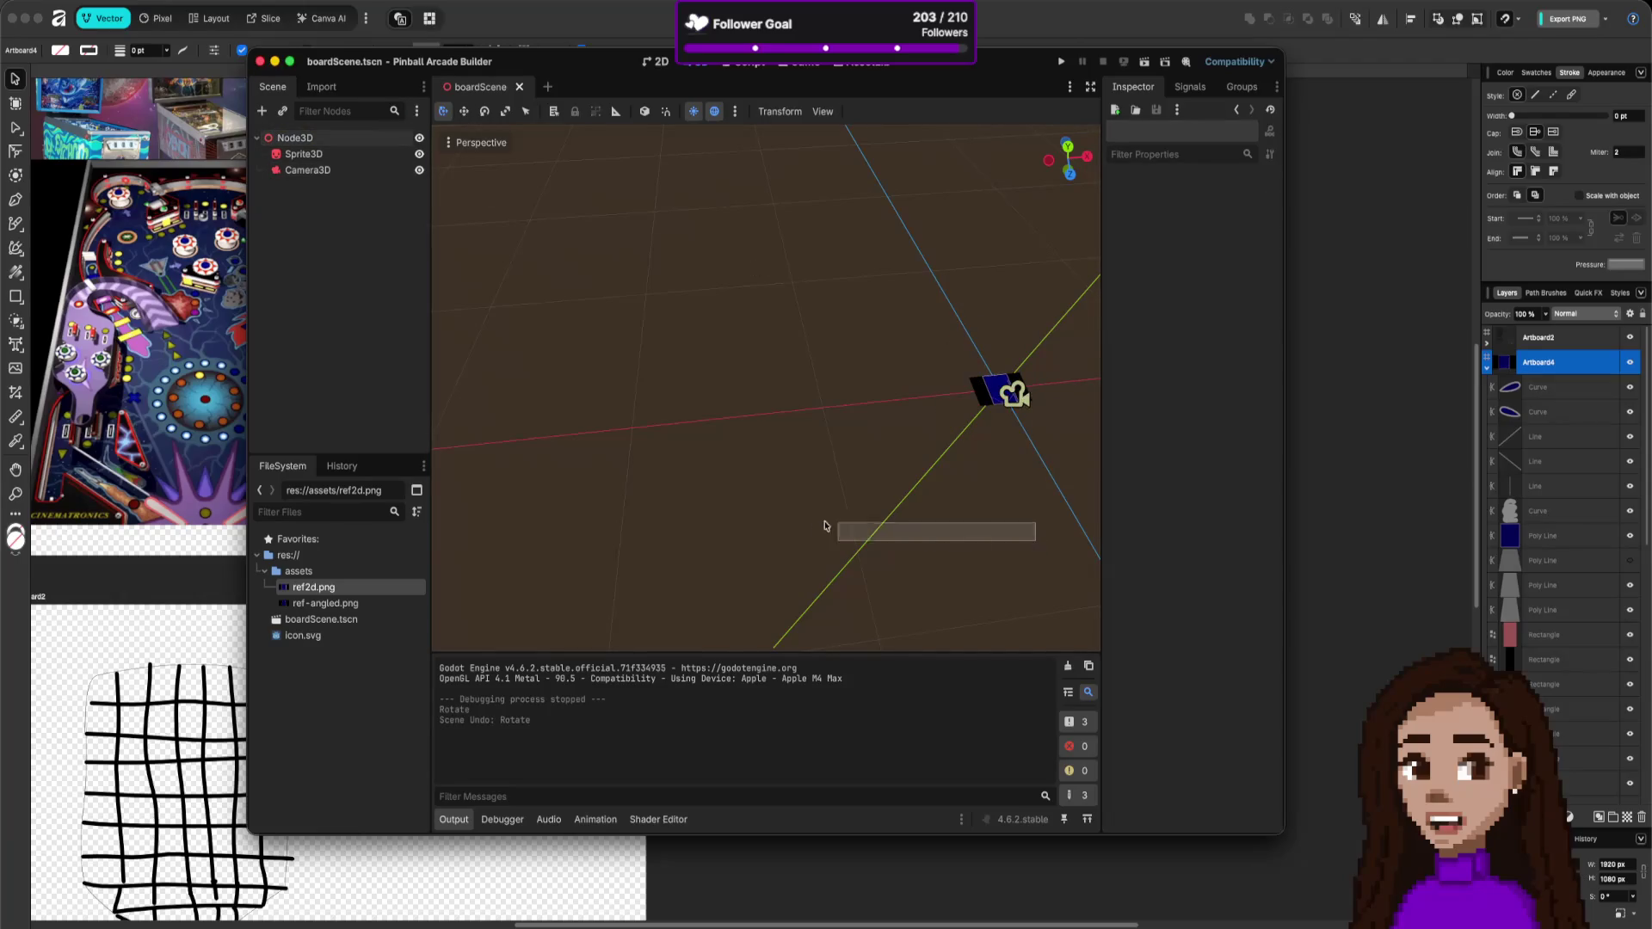
left_click(1089, 86)
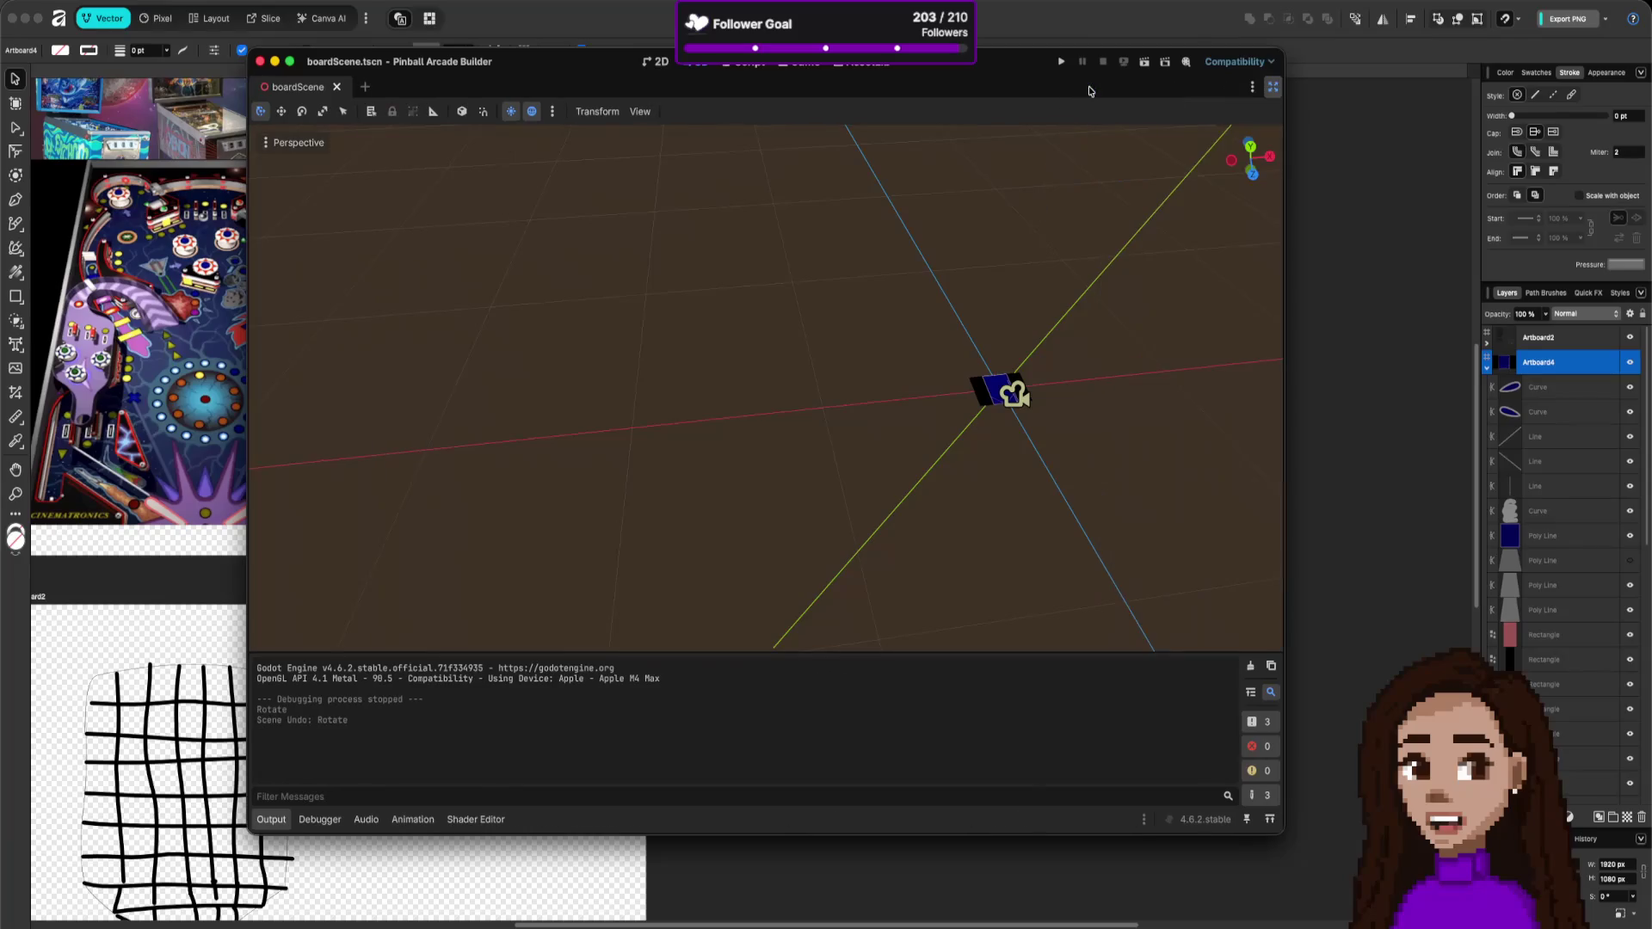
left_click(1274, 87)
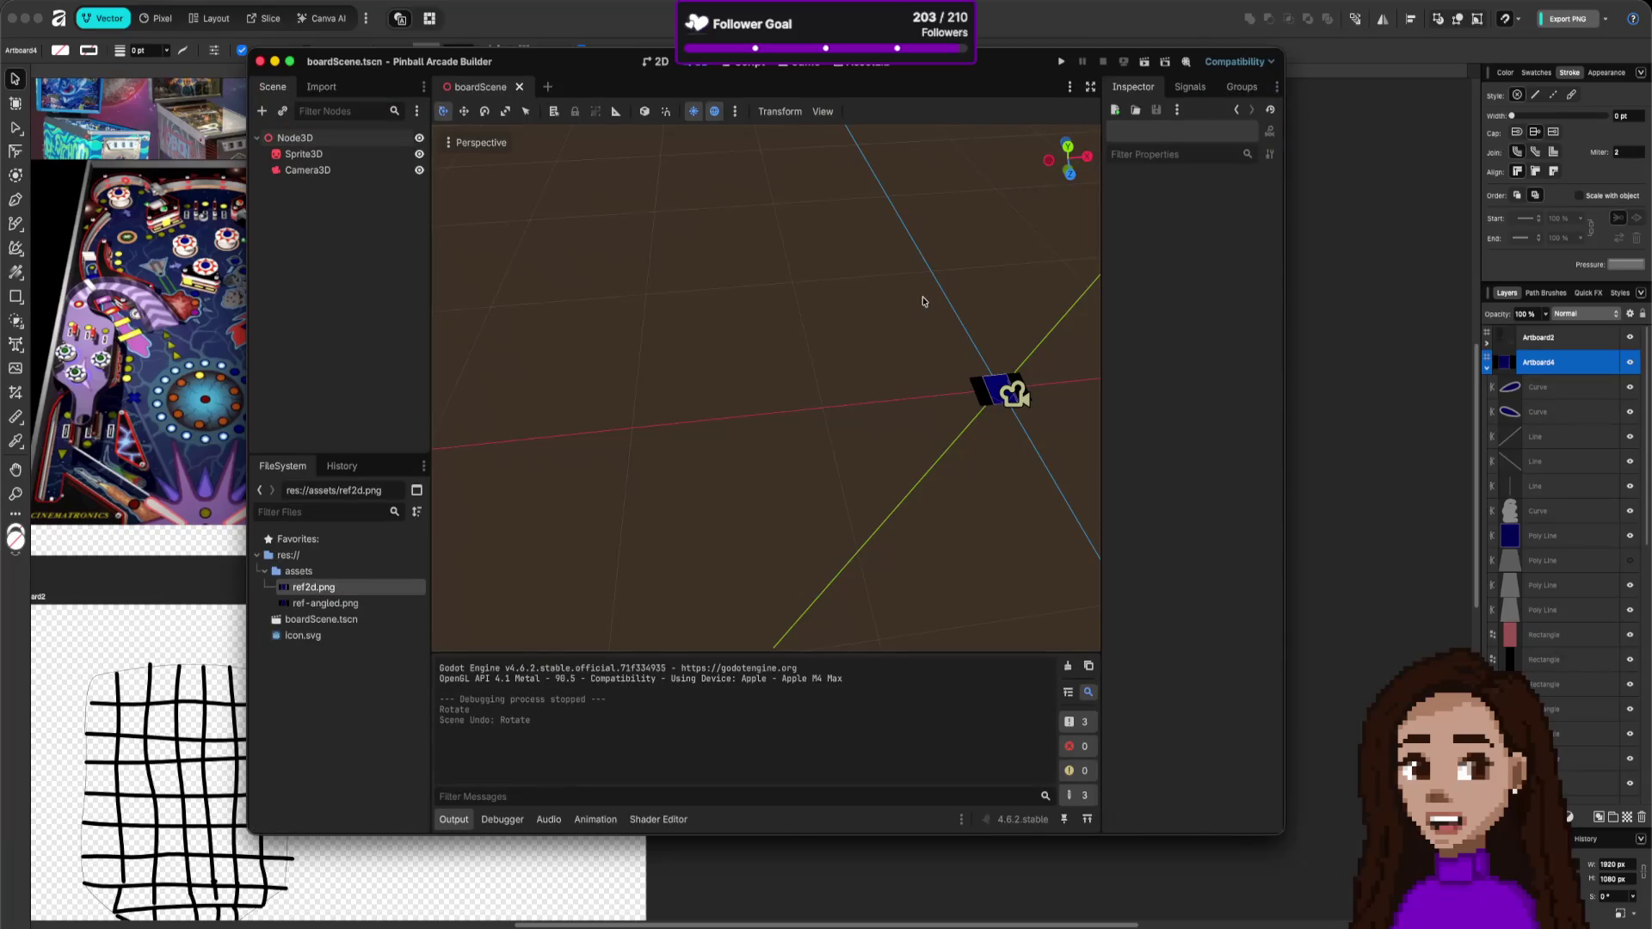
- Orbit and zoom the 3D view to a higher, straighter, closer view of the board
mouse_move(881, 350)
left_mouse_down()
mouse_move(873, 276)
mouse_move(881, 387)
mouse_move(869, 344)
mouse_move(1018, 254)
mouse_move(958, 276)
left_mouse_up()
scroll(873, 396, "down", 3)
scroll(818, 376, "down", 2)
scroll(1018, 255, "up", 3)
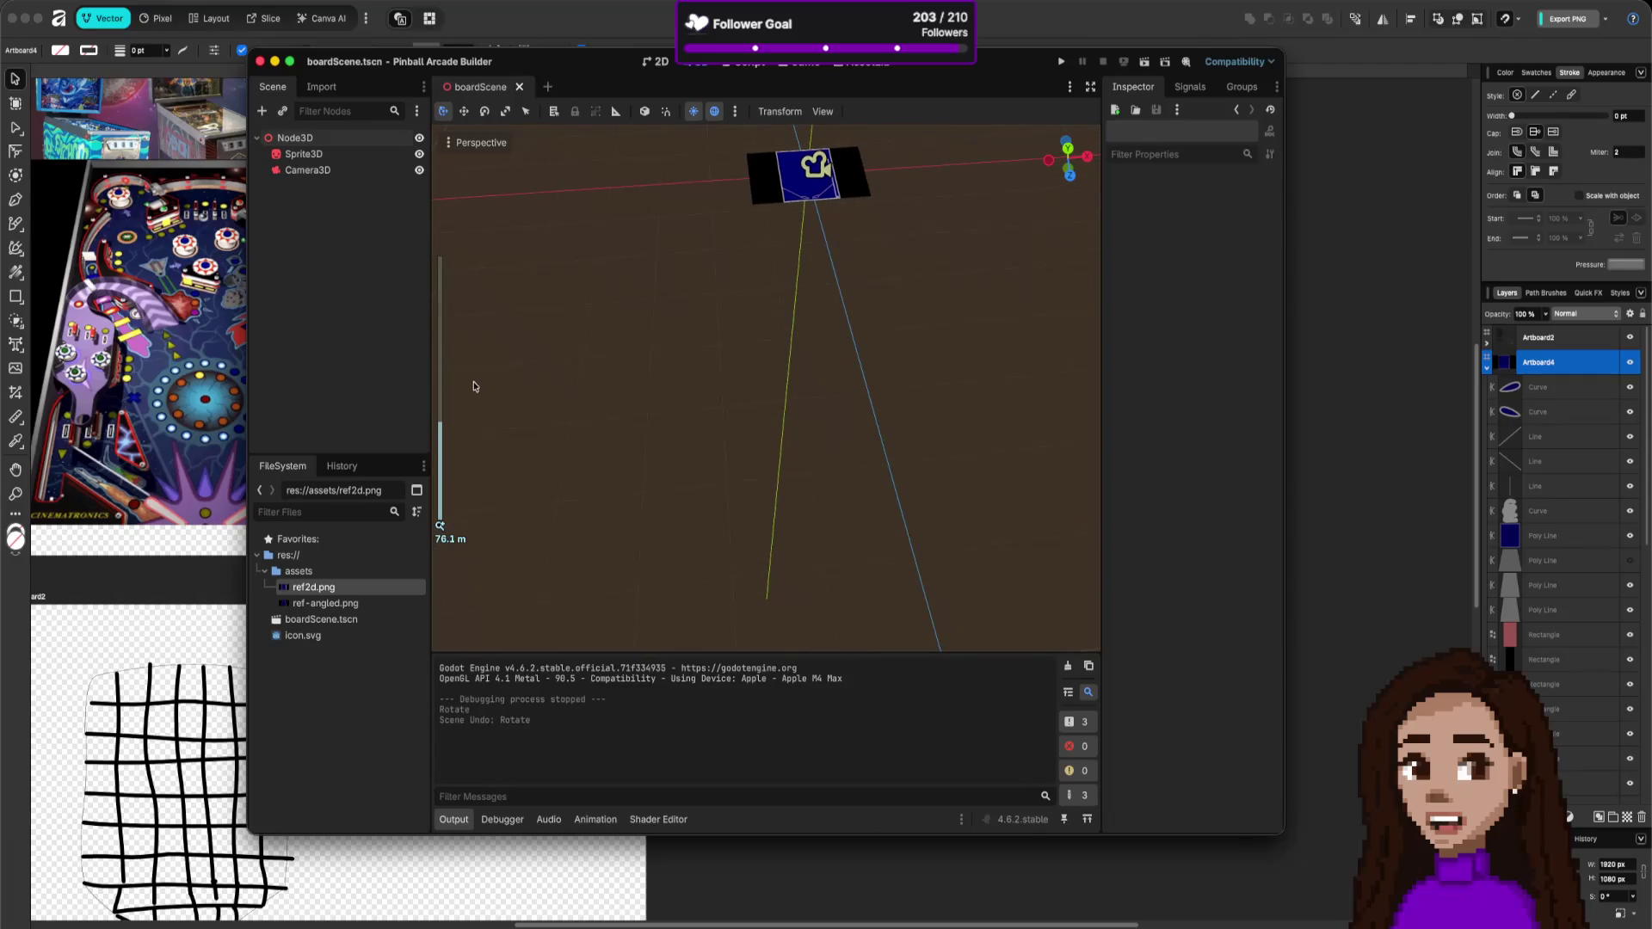
scroll(958, 152, "up", 2)
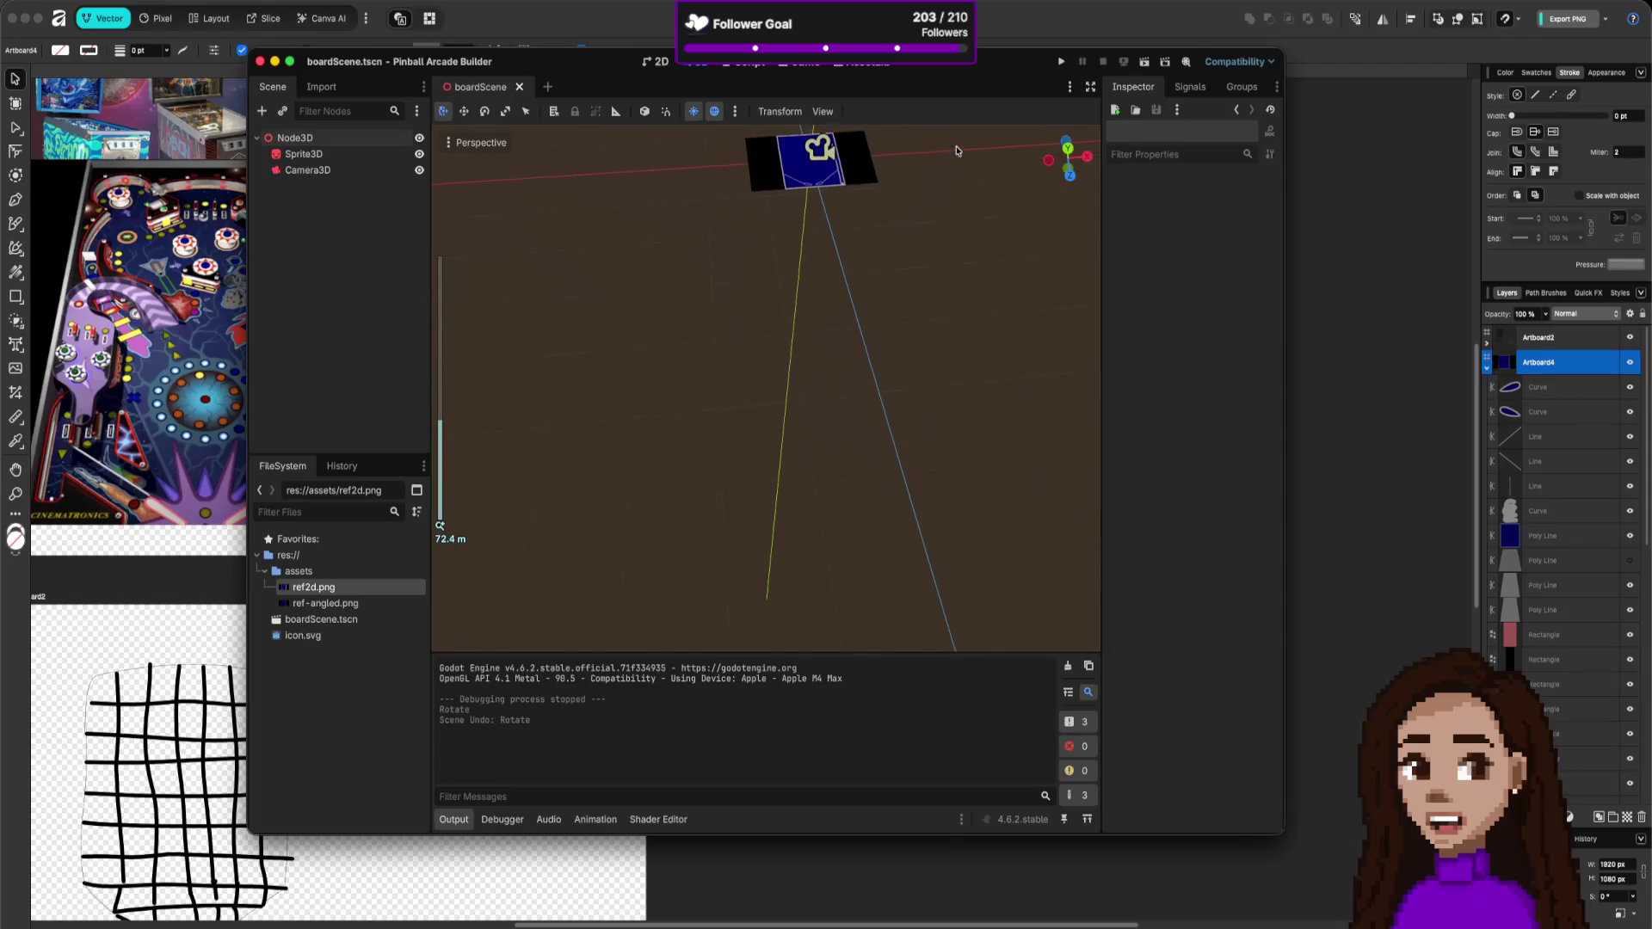
left_click_drag(950, 186, 946, 339)
scroll(947, 341, "up", 10)
left_click_drag(1003, 416, 942, 370)
scroll(1017, 419, "up", 2)
scroll(1017, 419, "down", 5)
left_click_drag(982, 207, 952, 229)
scroll(1008, 369, "down", 5)
left_click_drag(1052, 368, 1073, 376)
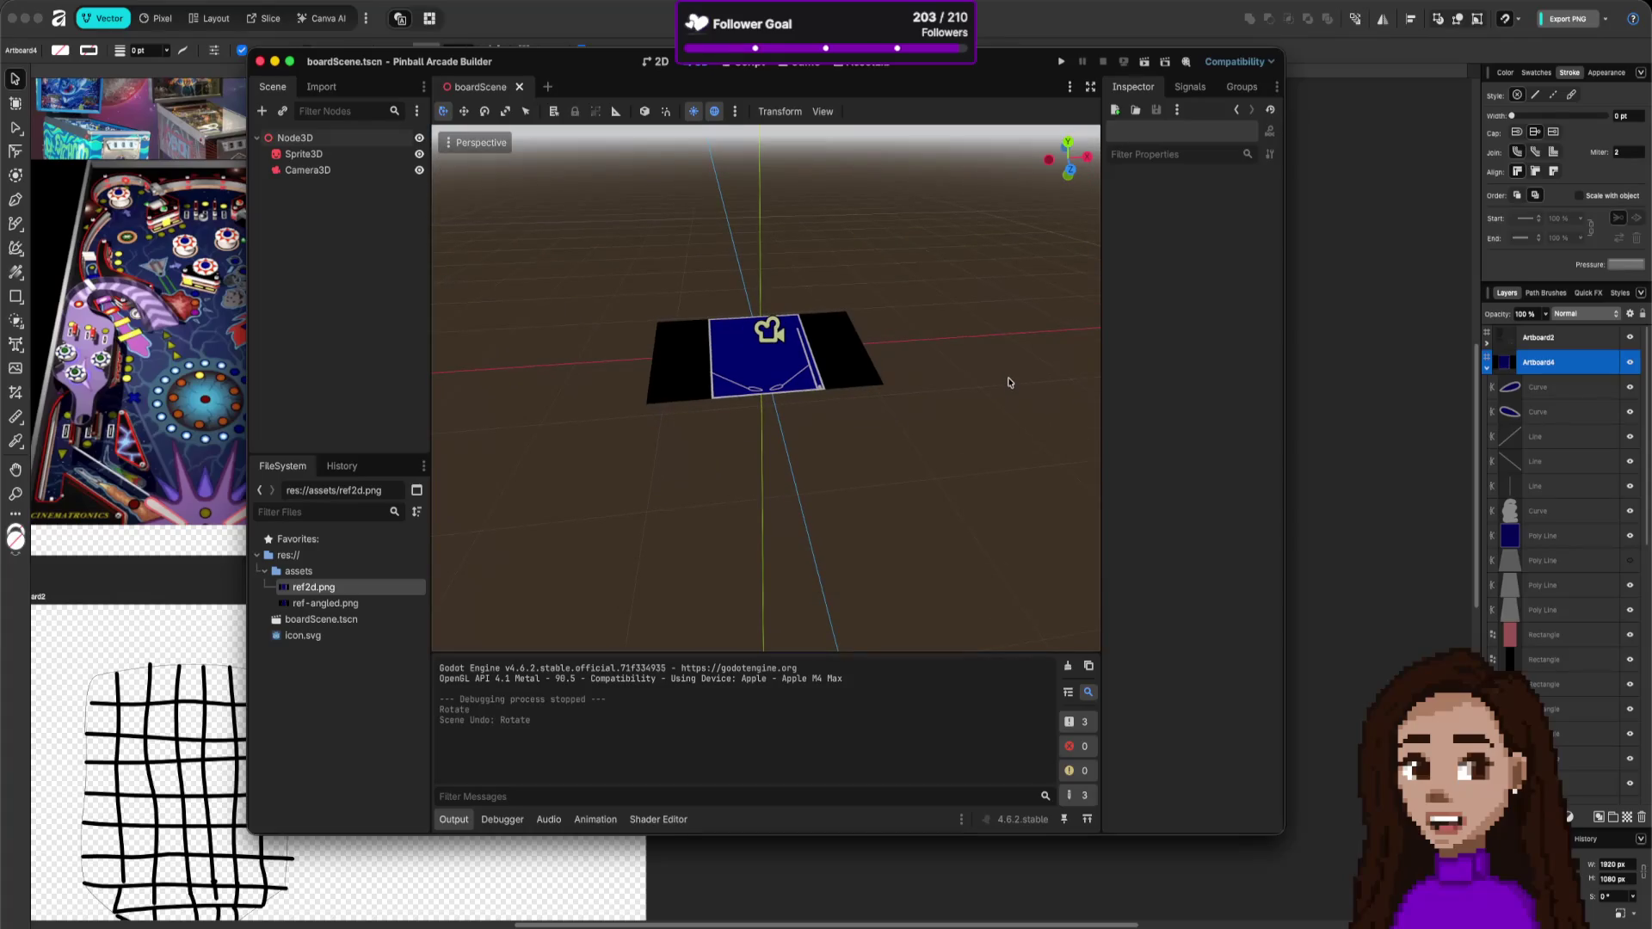
- Switch to Move mode and bring up the pinball image in the design app
key("w")
scroll(964, 381, "up", 5)
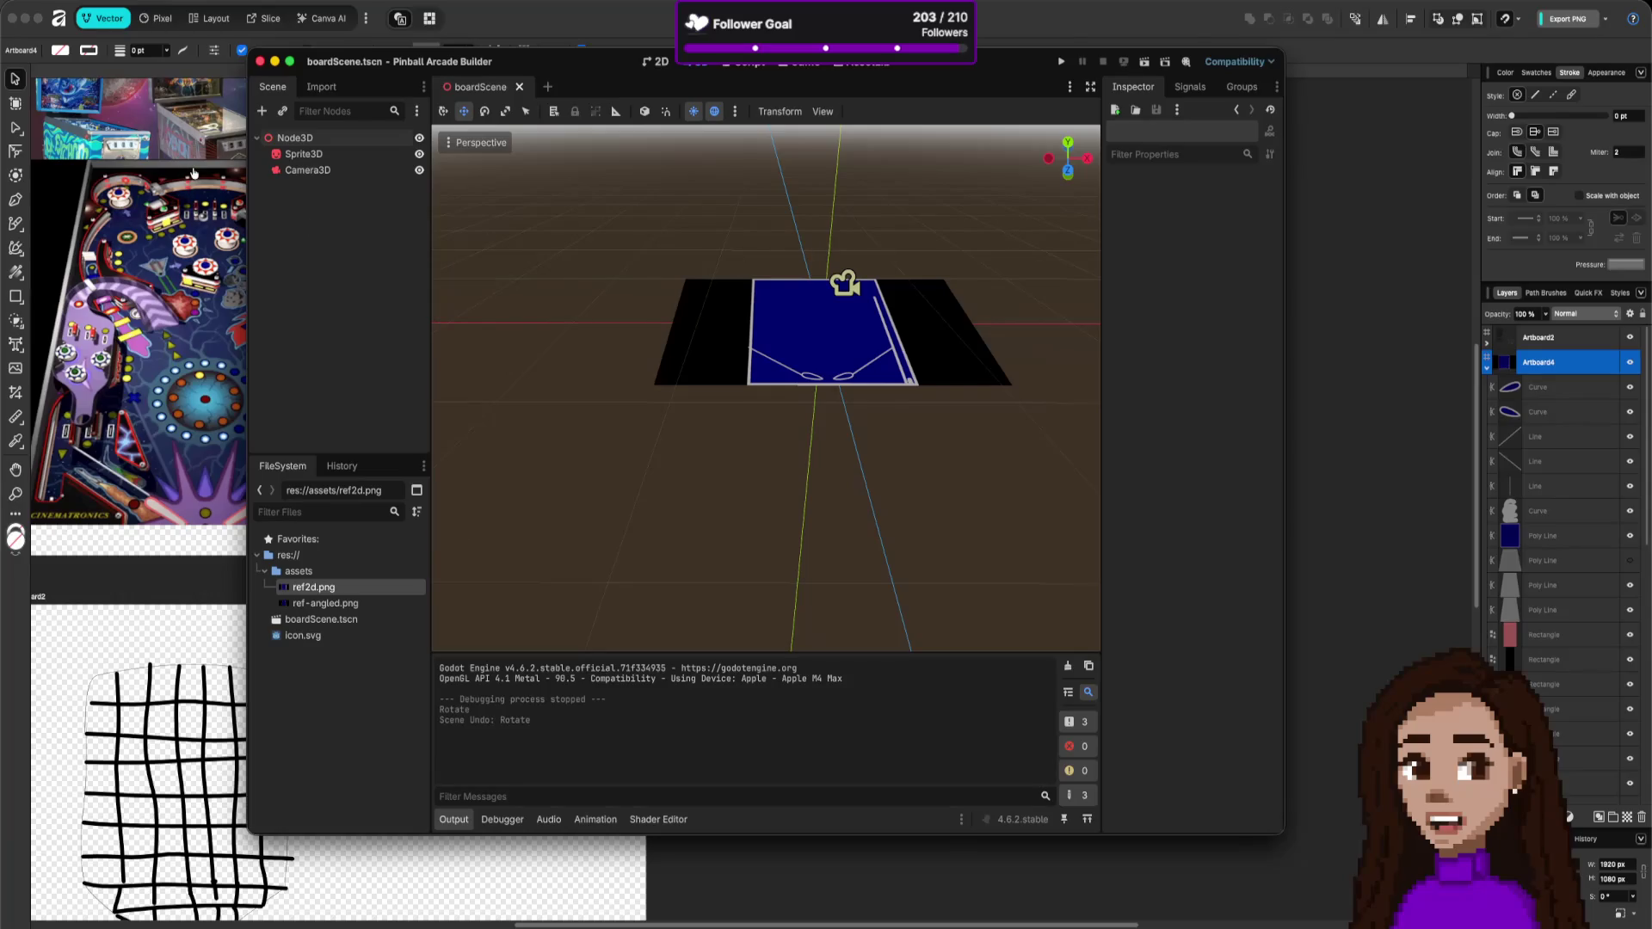
left_click(193, 173)
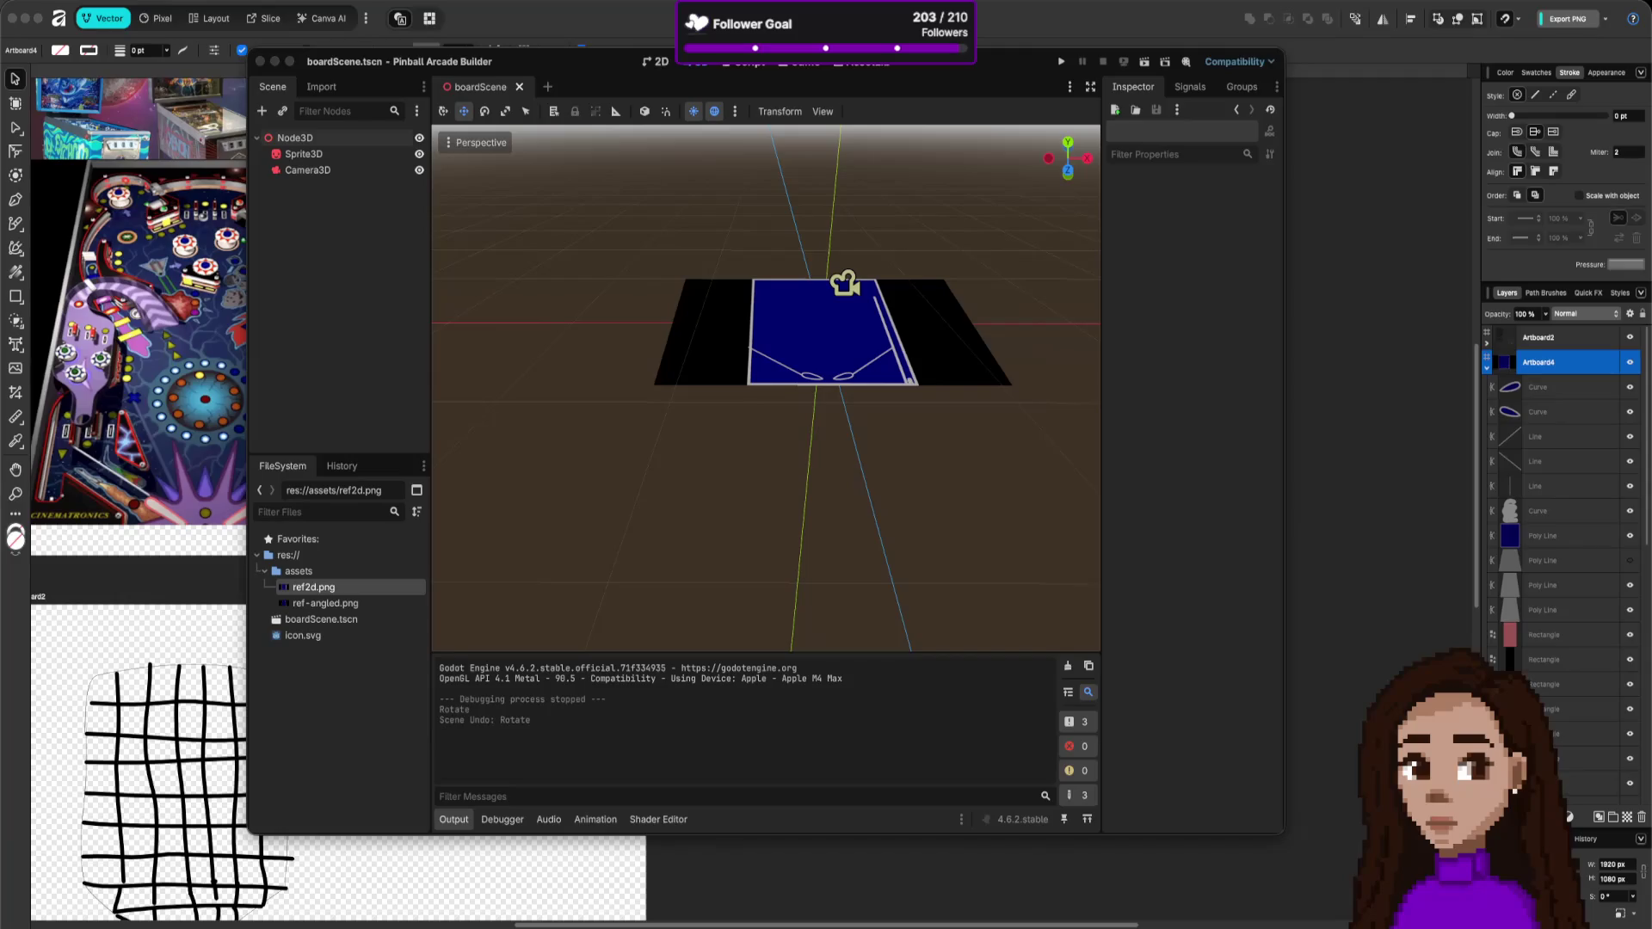
- Search the web for 'godot move inside 3d scene editor' in a new browser window
key("super+Tab")
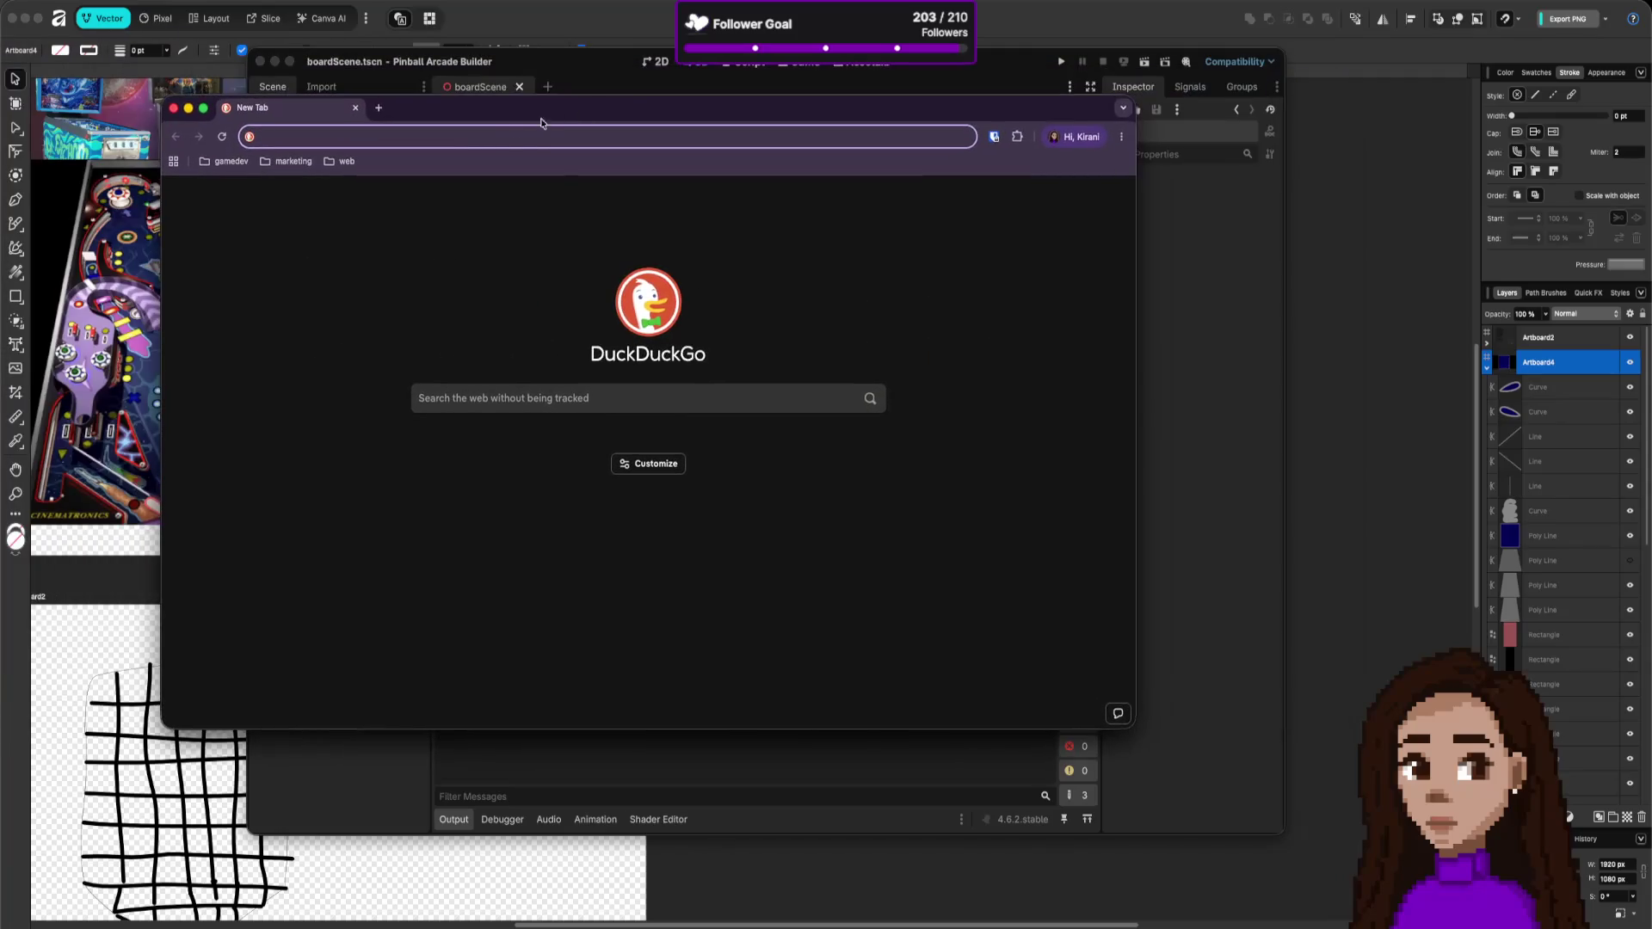
type("godo")
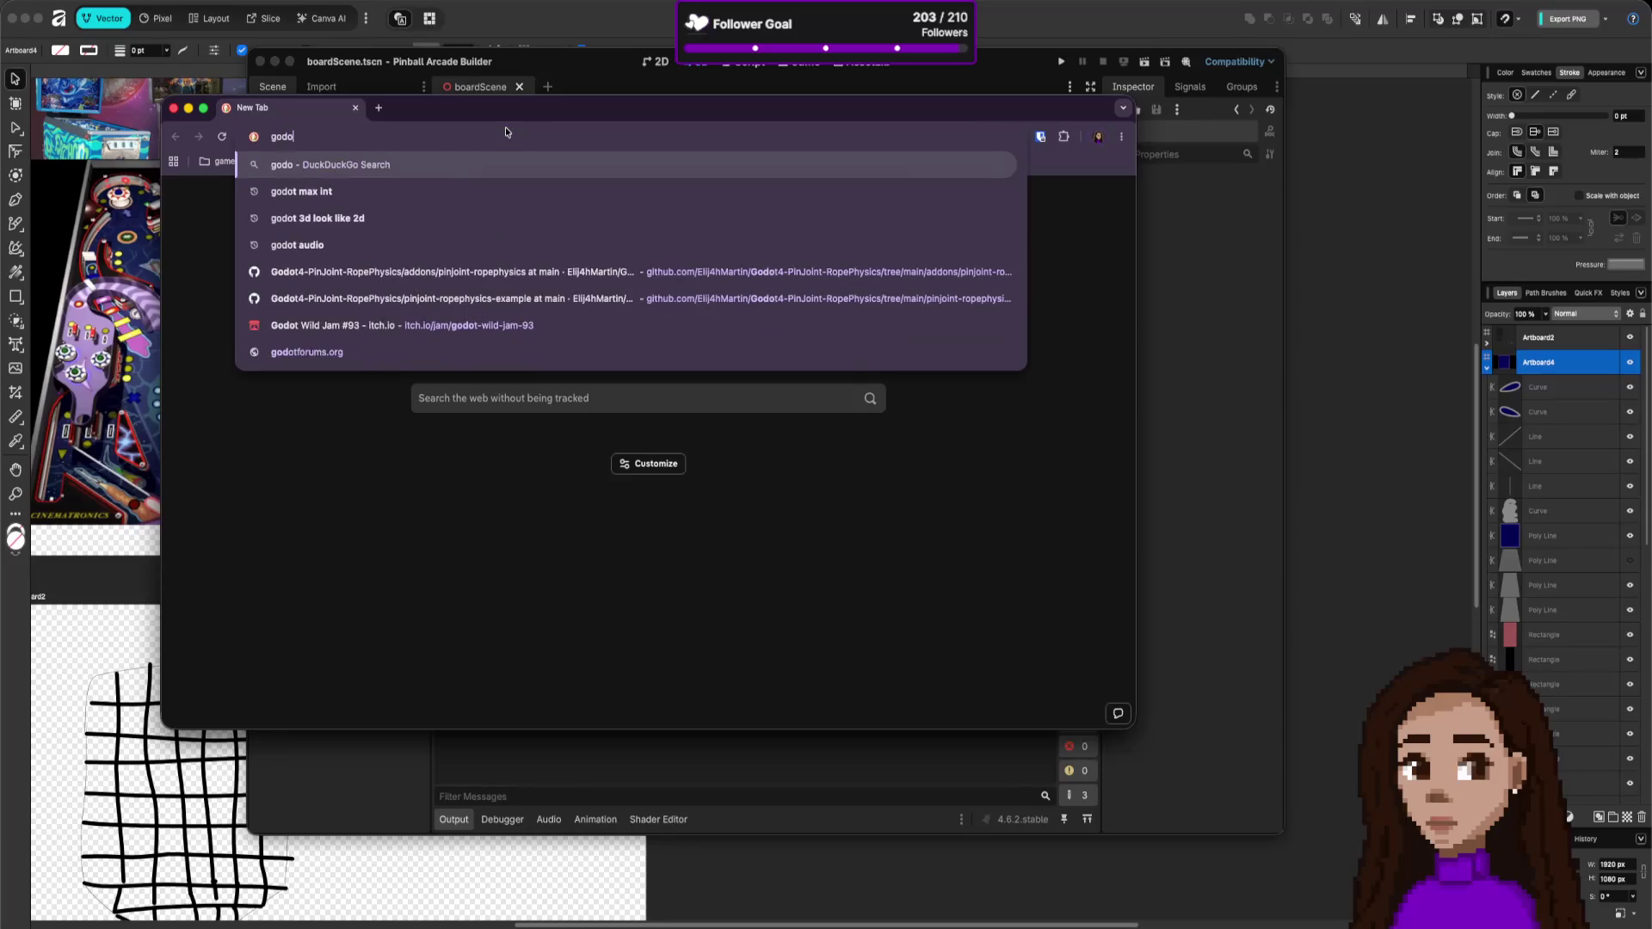
type("t move insi")
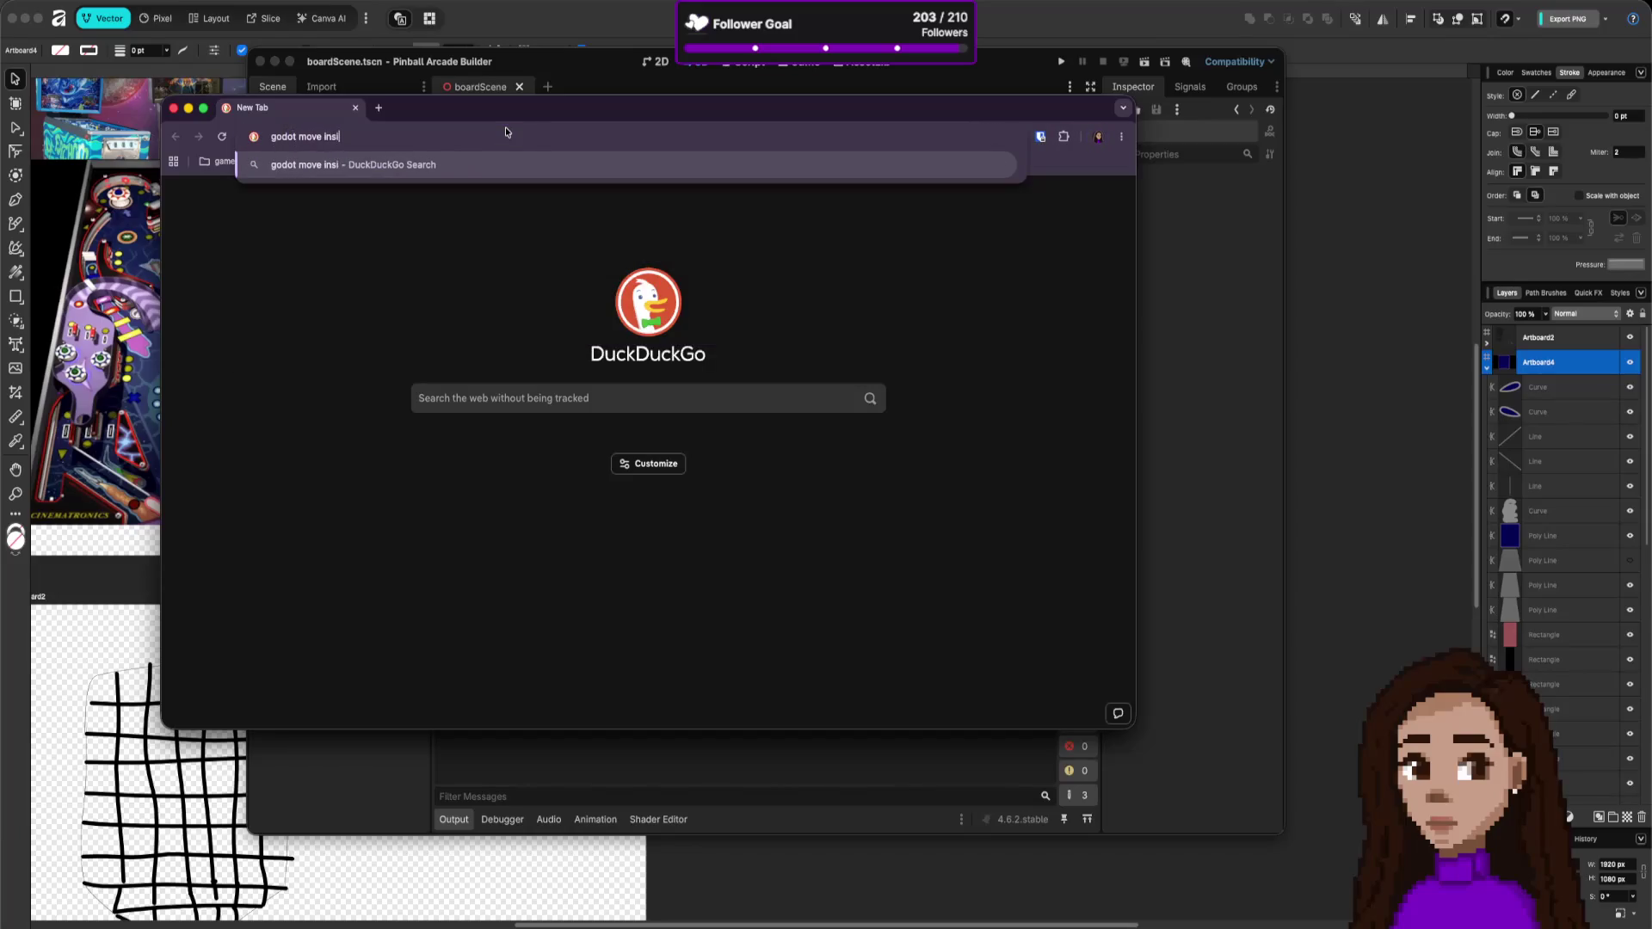
type("de 3d ")
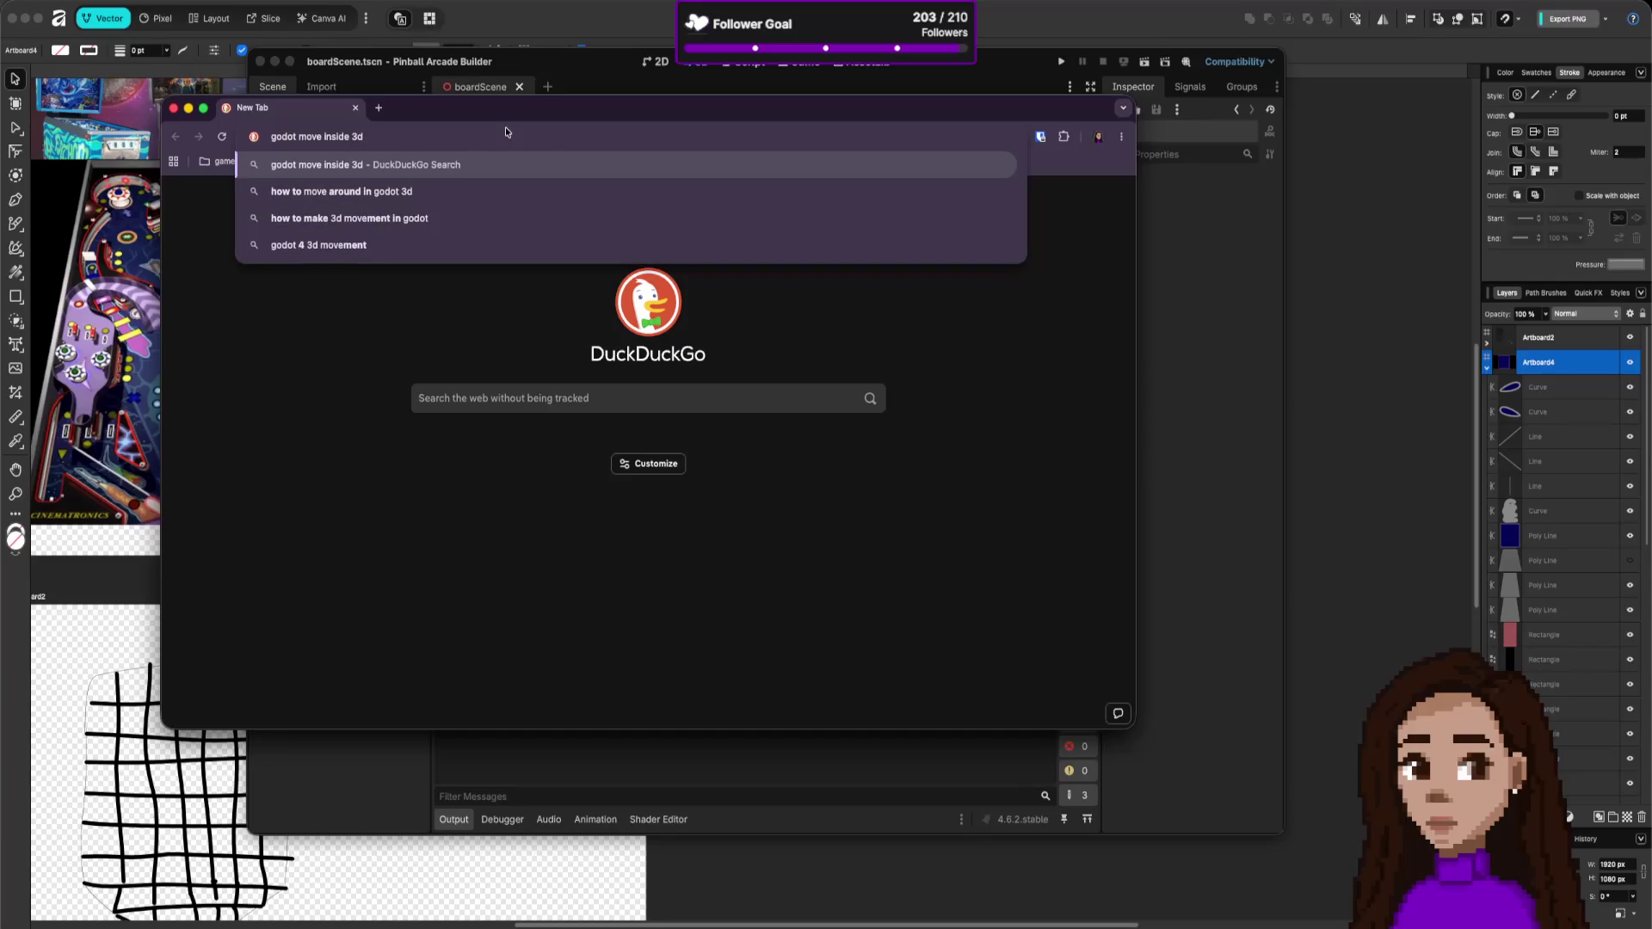
type("sce")
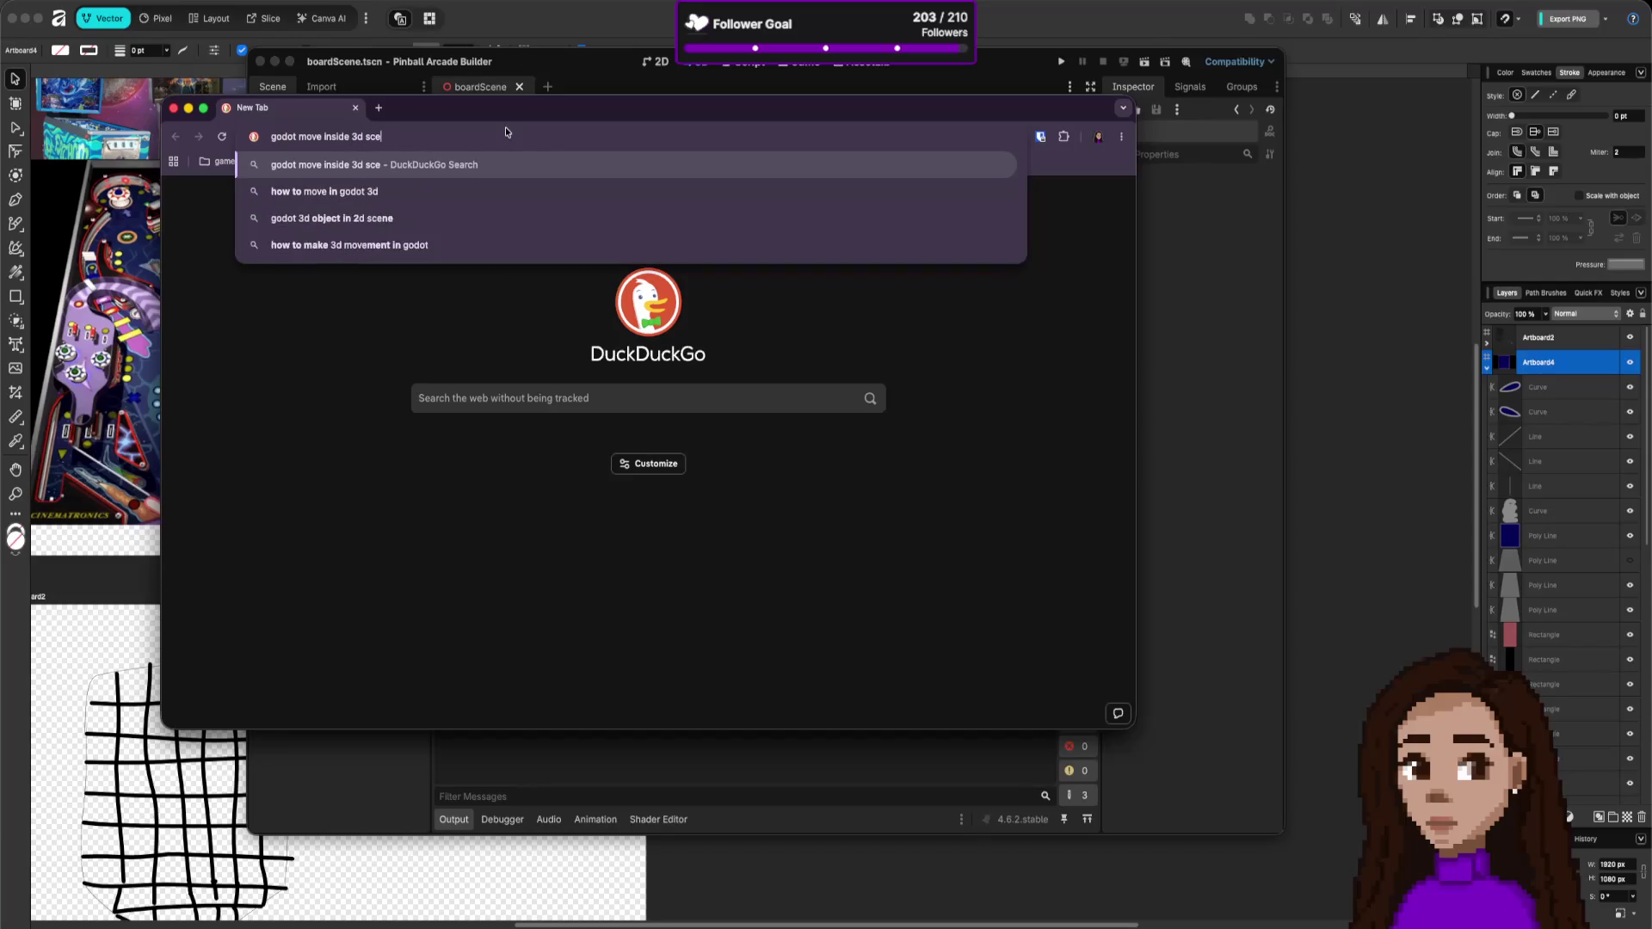
type("ne editor")
key("Return")
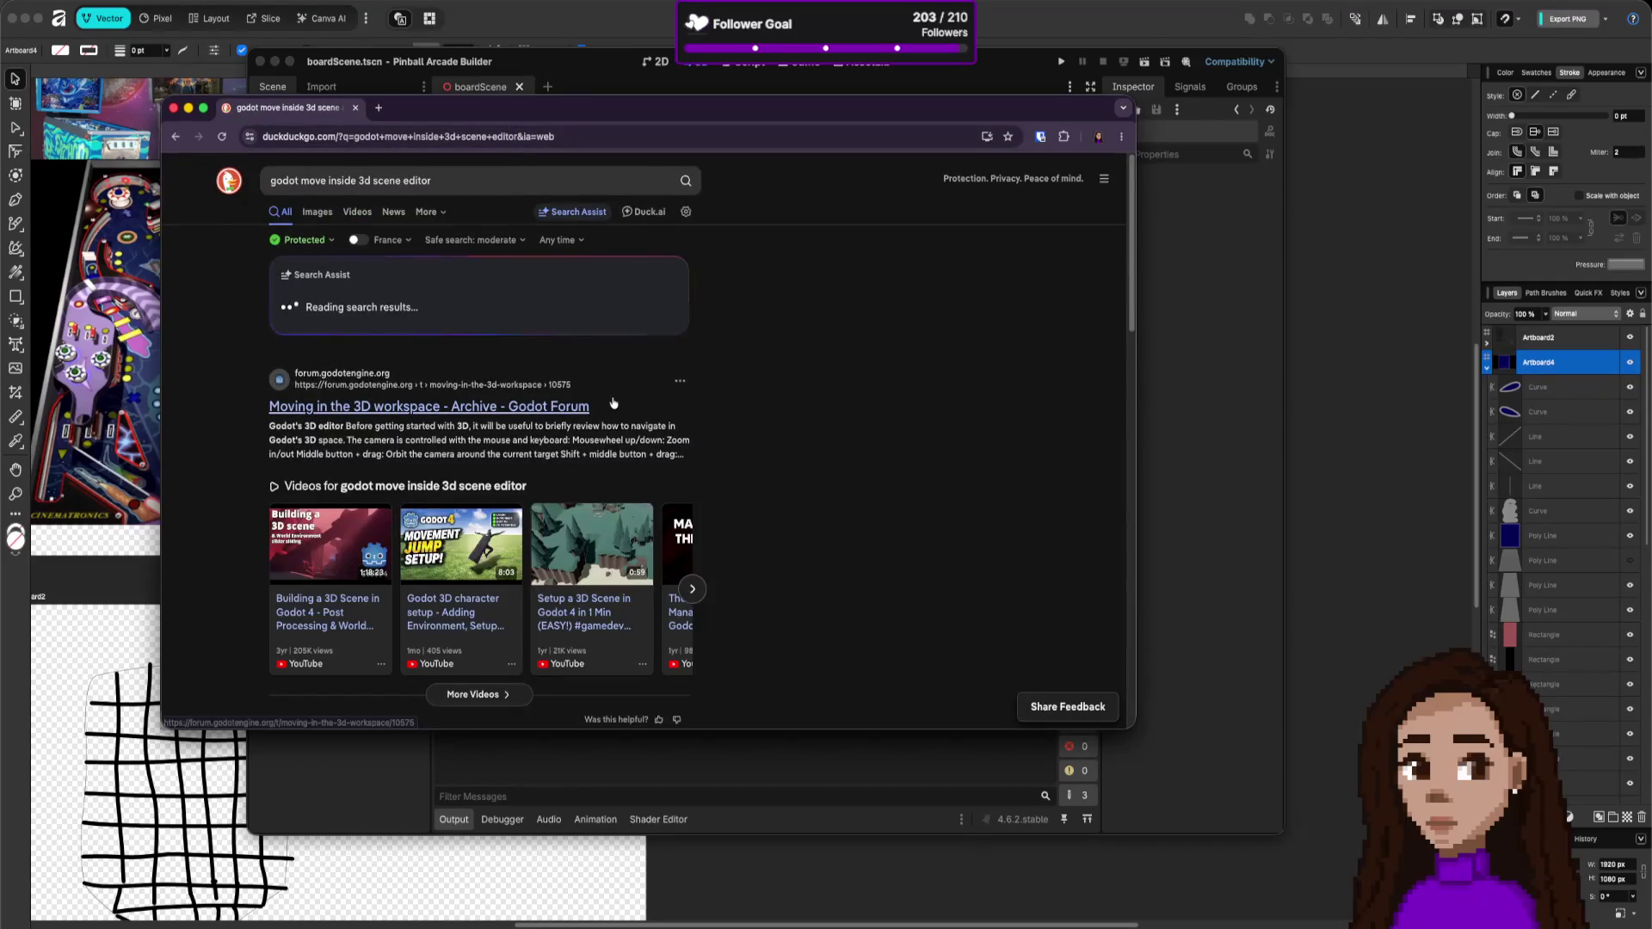
- Read the forum thread and follow its link to O'Reilly's Godot 3D editor camera-controls page
left_click(543, 406)
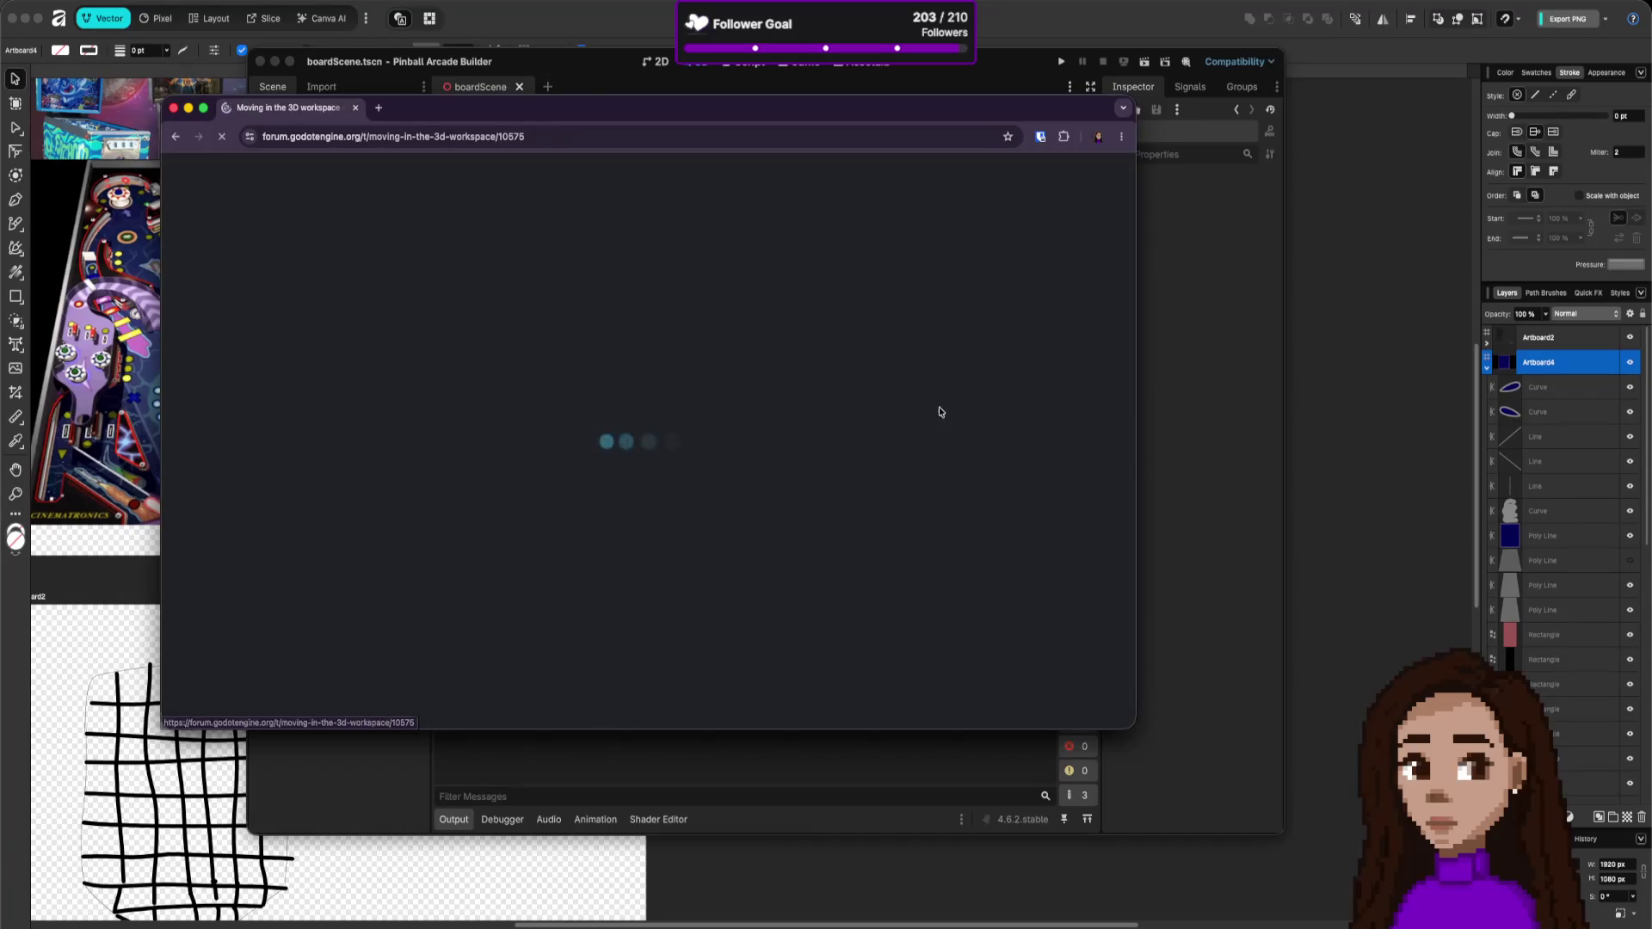
scroll(842, 428, "down", 5)
scroll(842, 428, "down", 3)
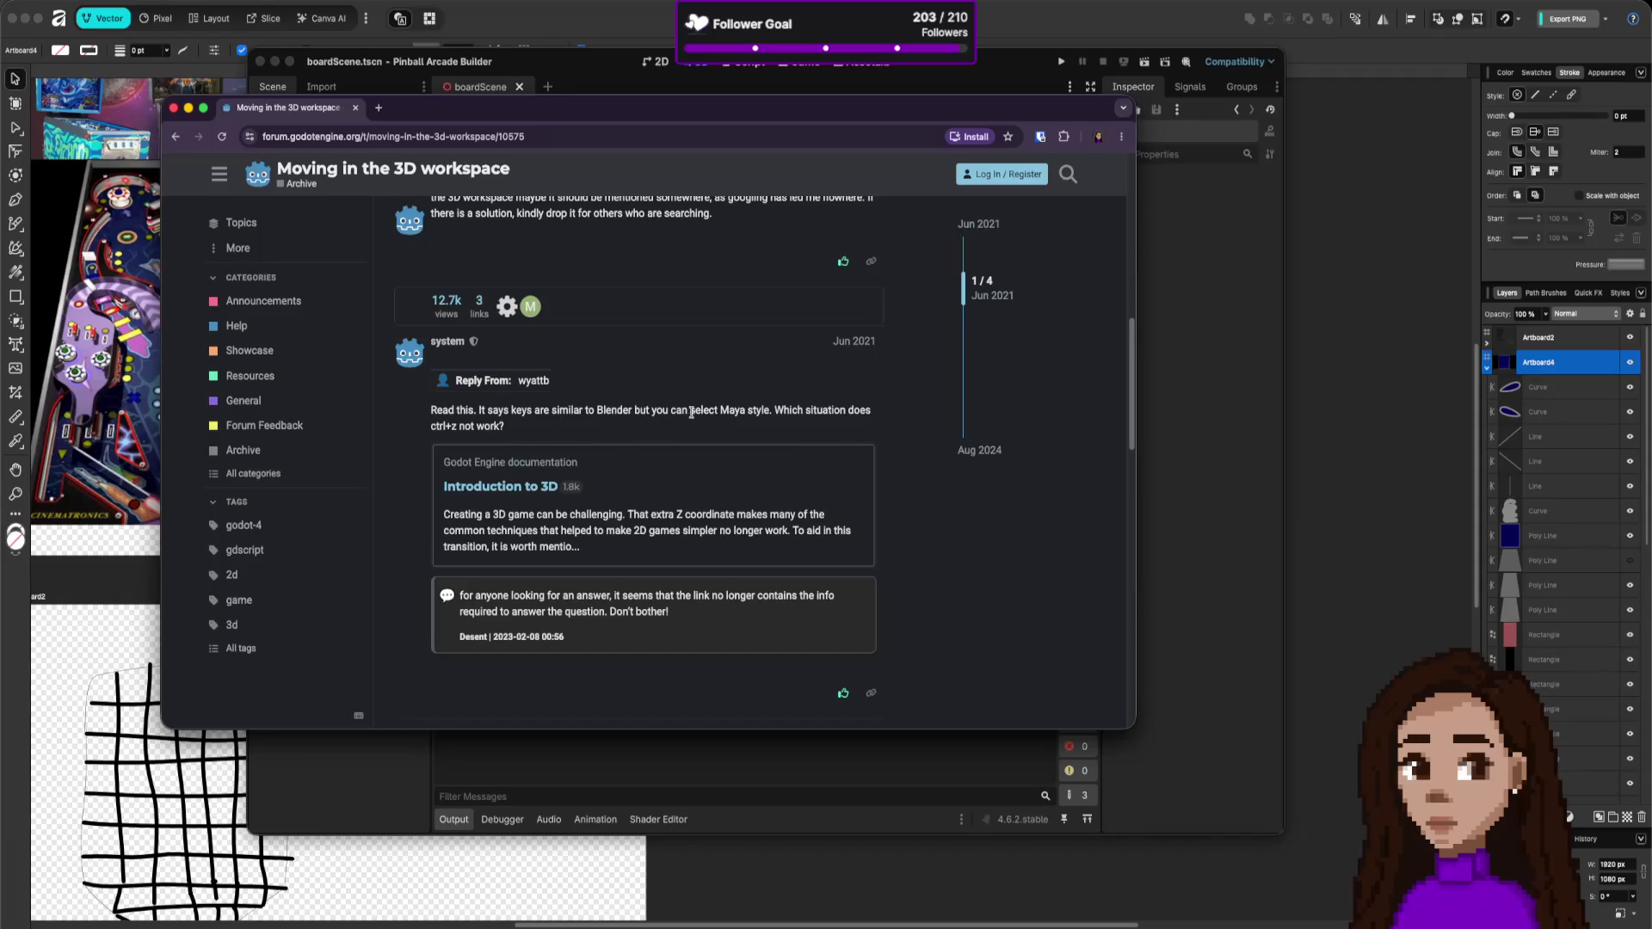
scroll(804, 424, "down", 6)
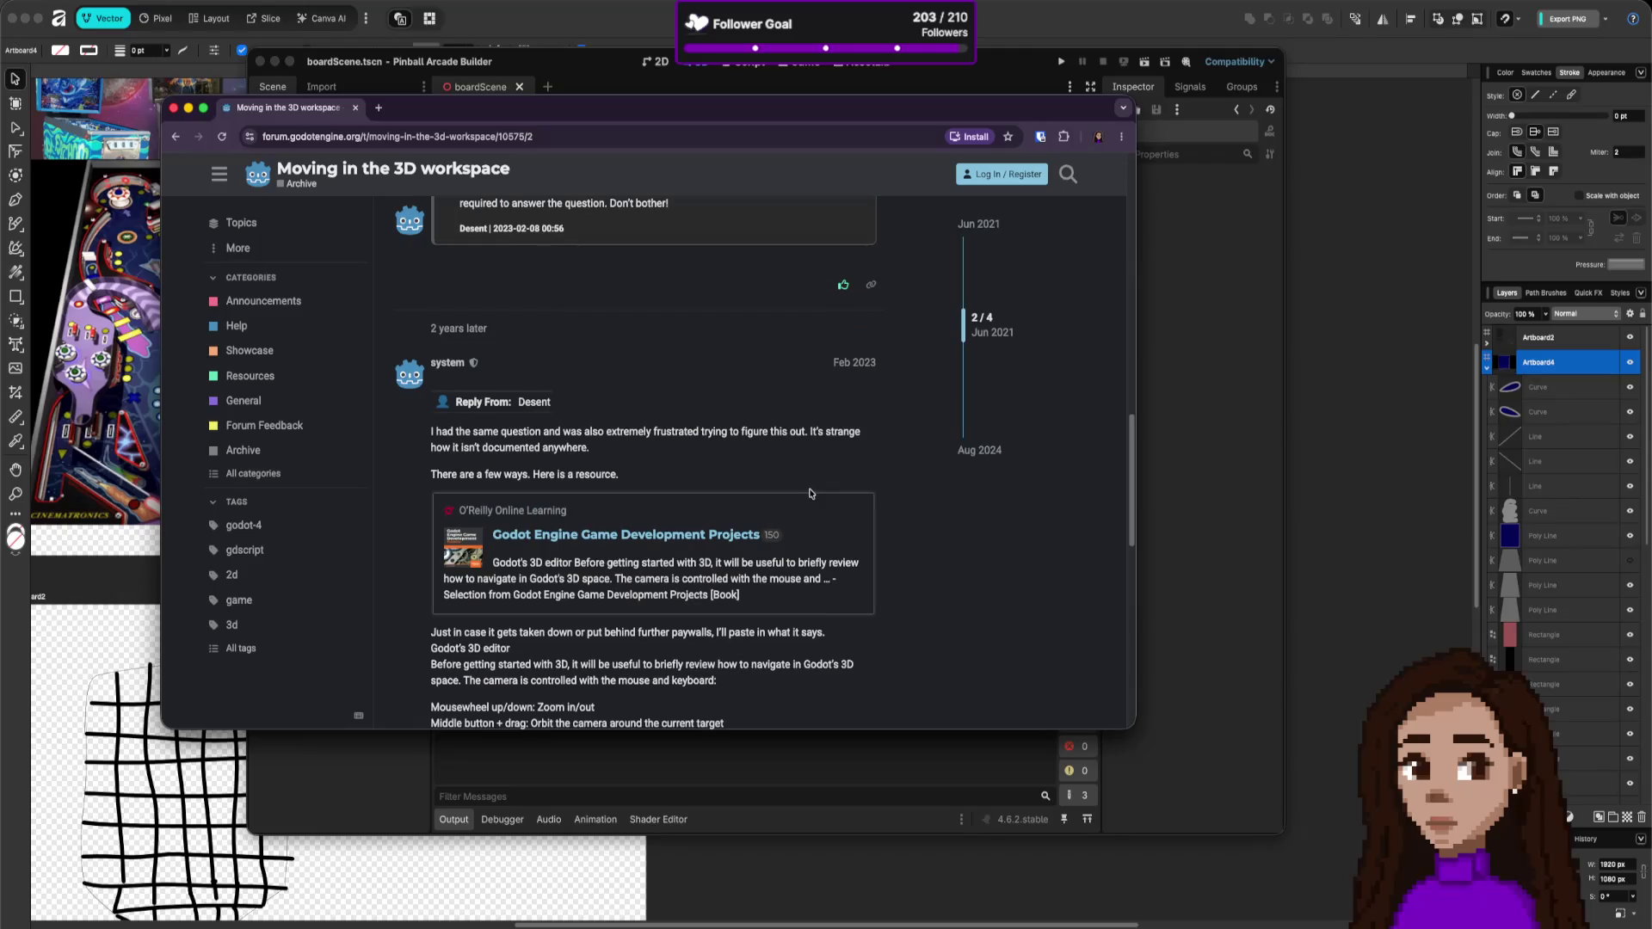
scroll(809, 493, "down", 1)
scroll(808, 493, "down", 2)
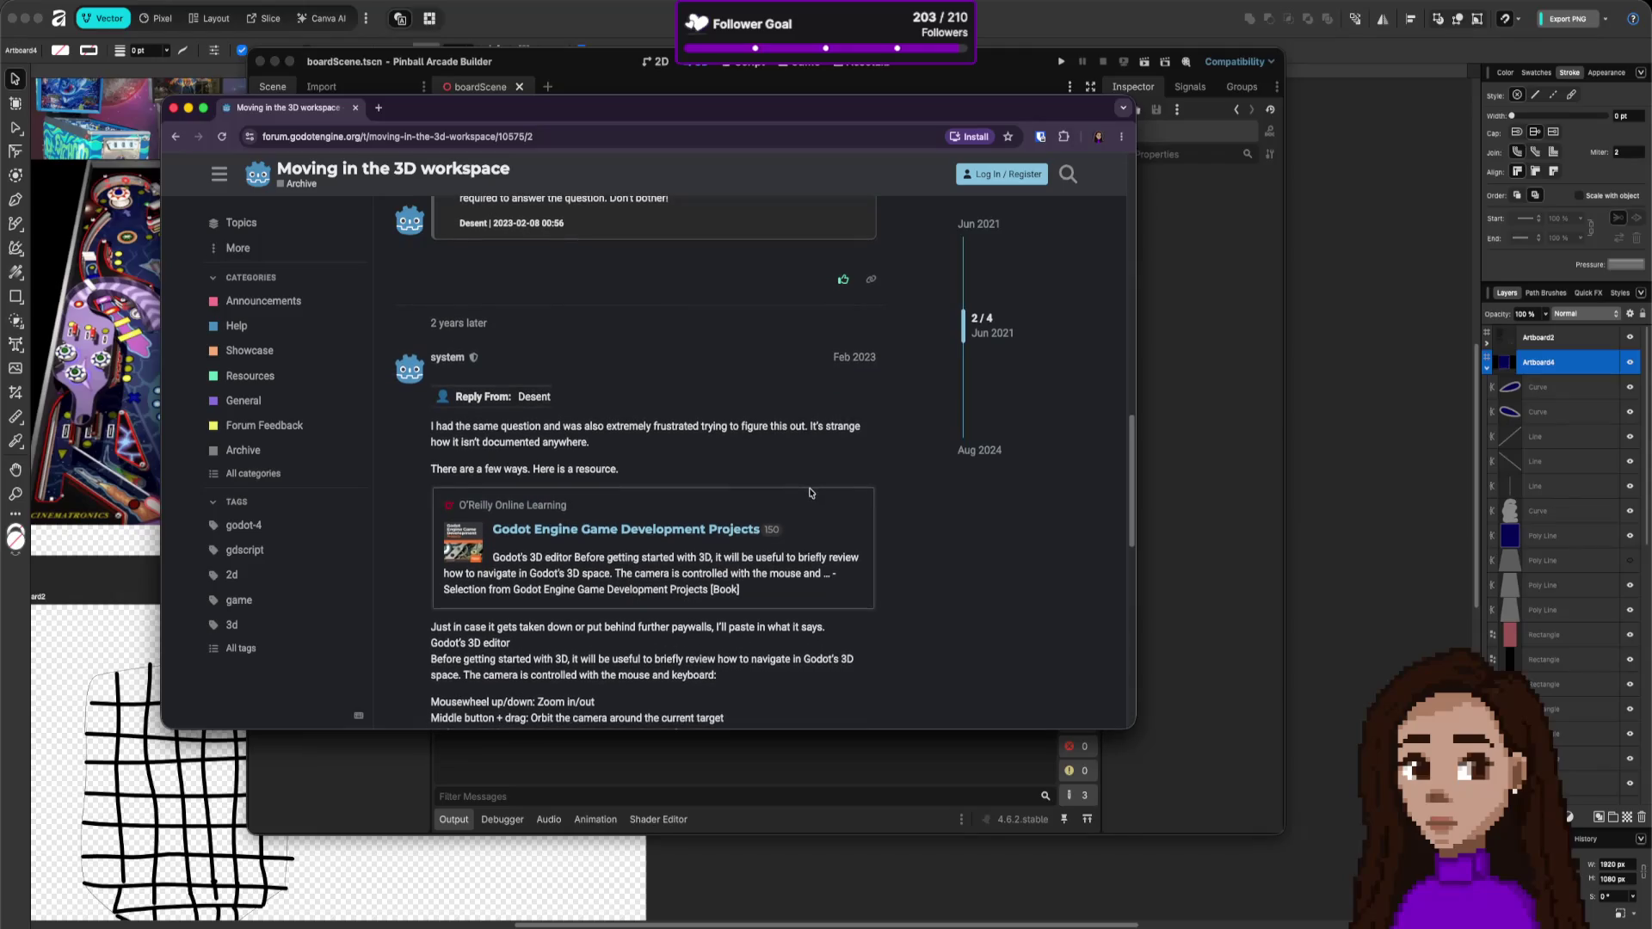
scroll(735, 520, "down", 1)
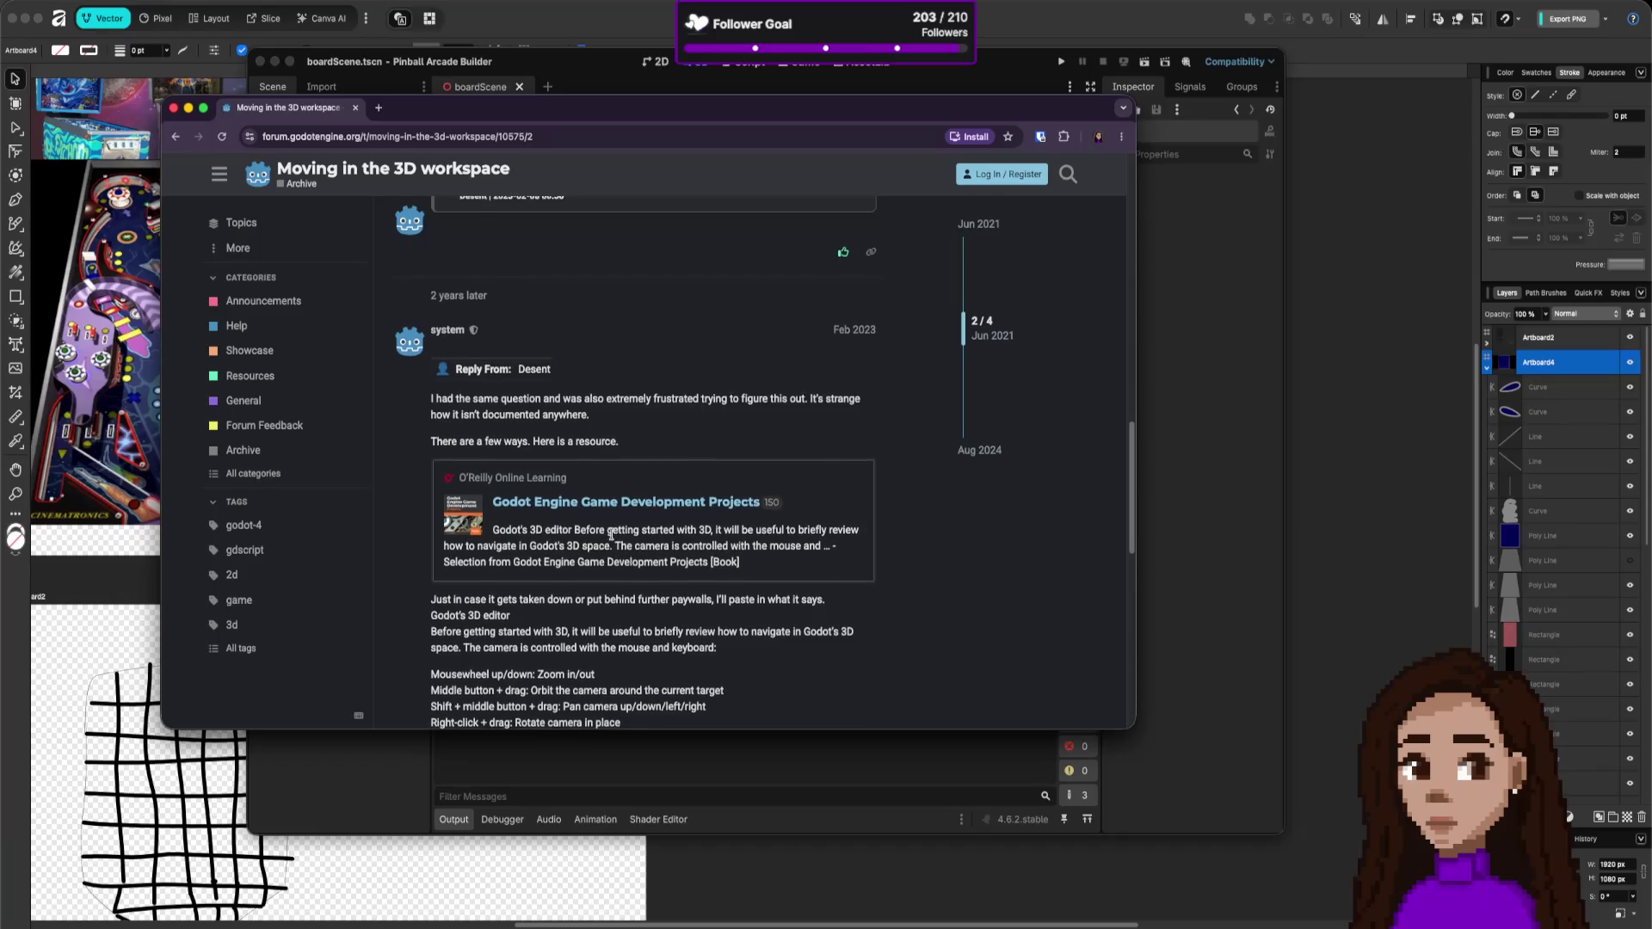
scroll(686, 541, "down", 2)
left_click(665, 492, "super")
left_click(480, 104)
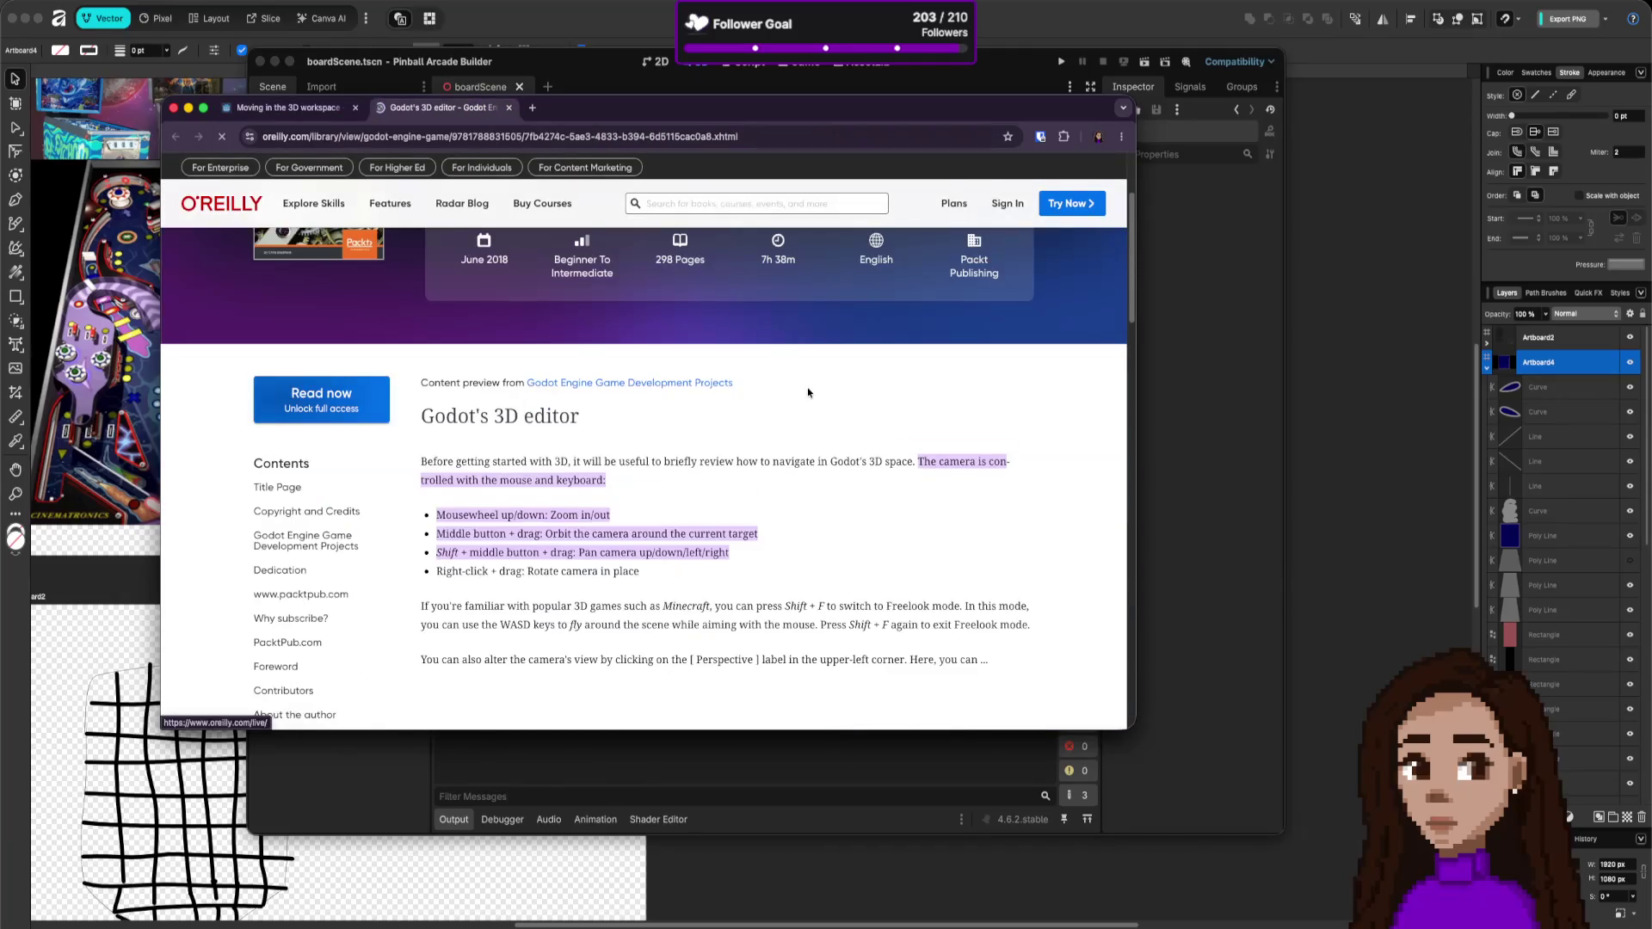
scroll(807, 393, "down", 2)
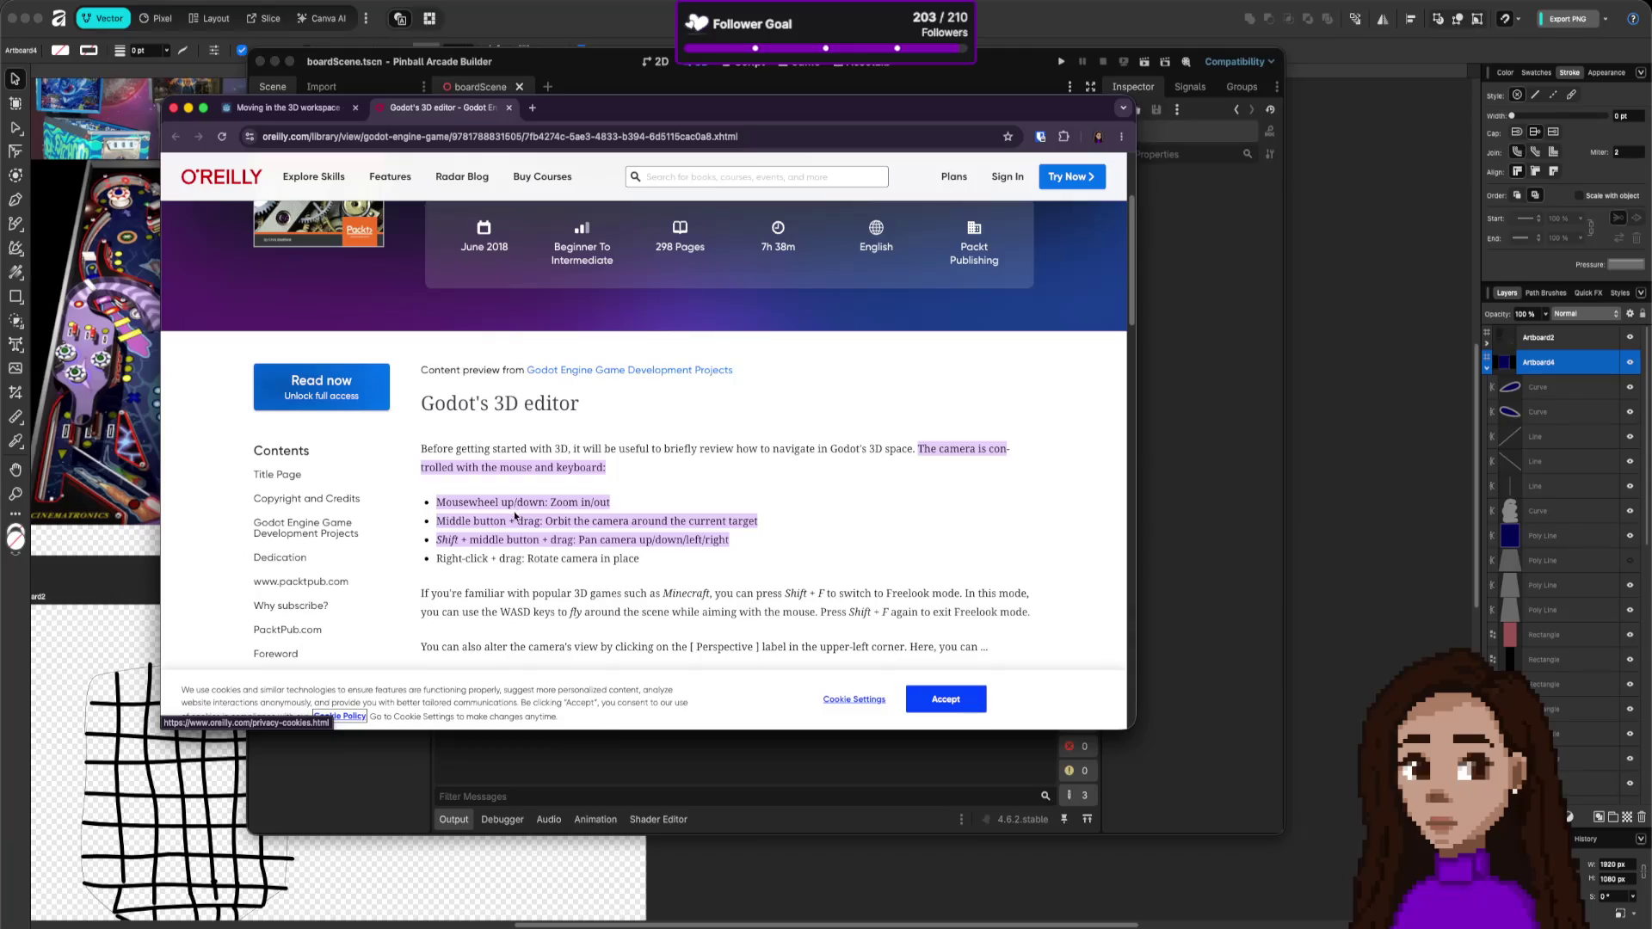
left_click(741, 741)
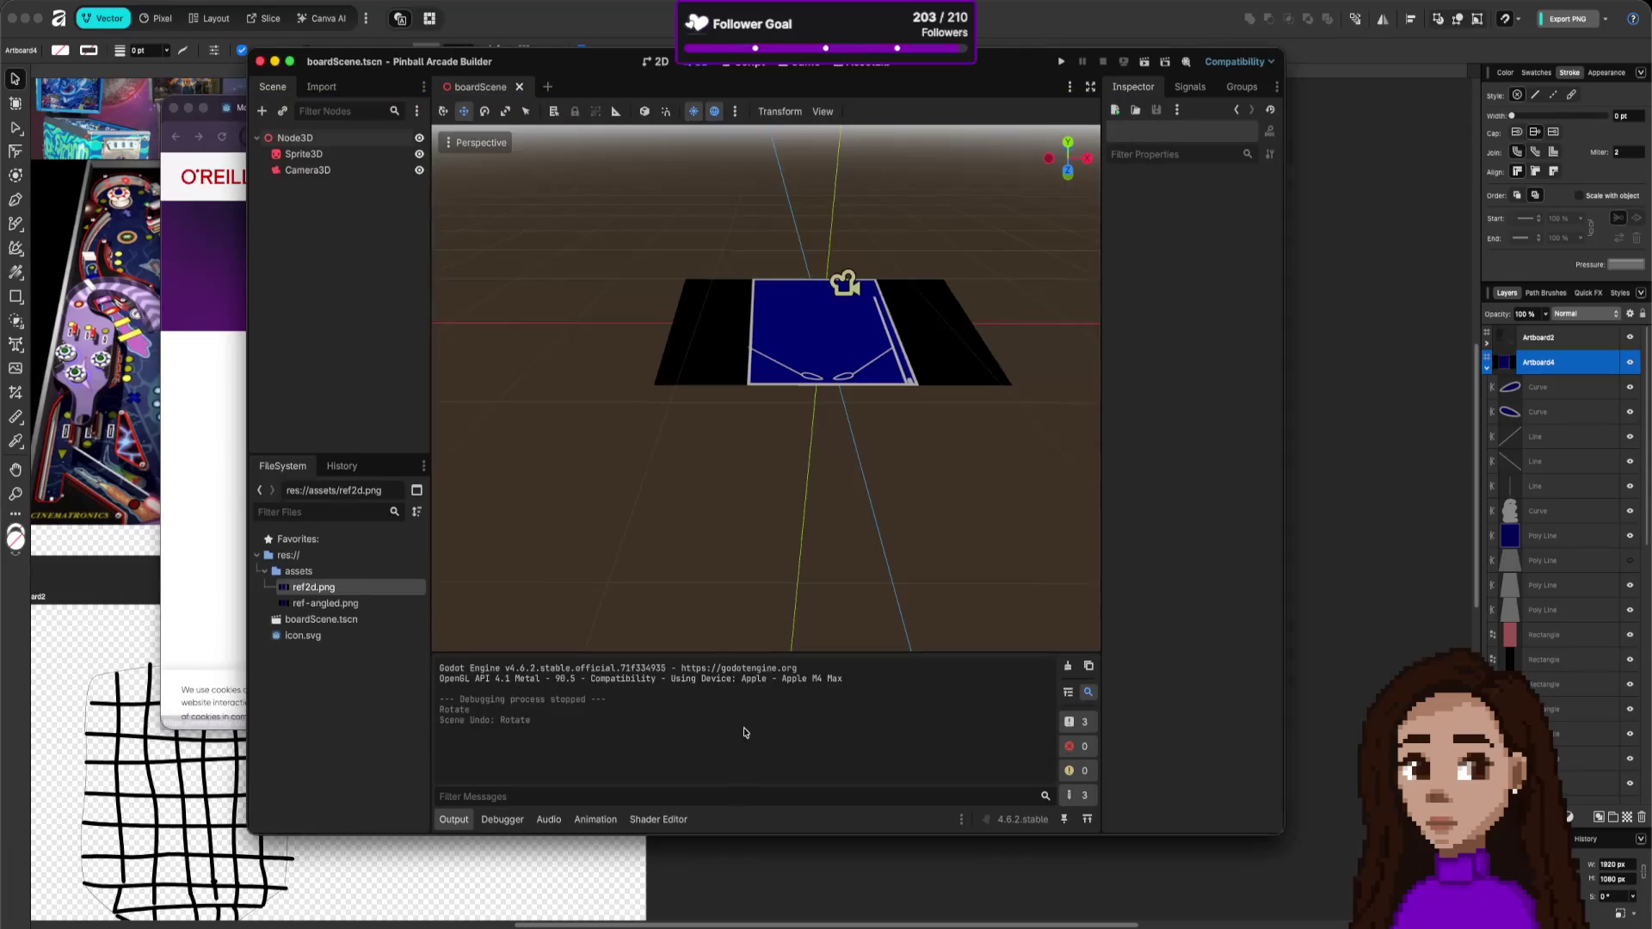
- Orbit the view around the pinball board, glancing back at the controls page
mouse_move(747, 559)
left_mouse_down()
mouse_move(764, 449)
mouse_move(799, 456)
left_mouse_up()
key("super+Tab")
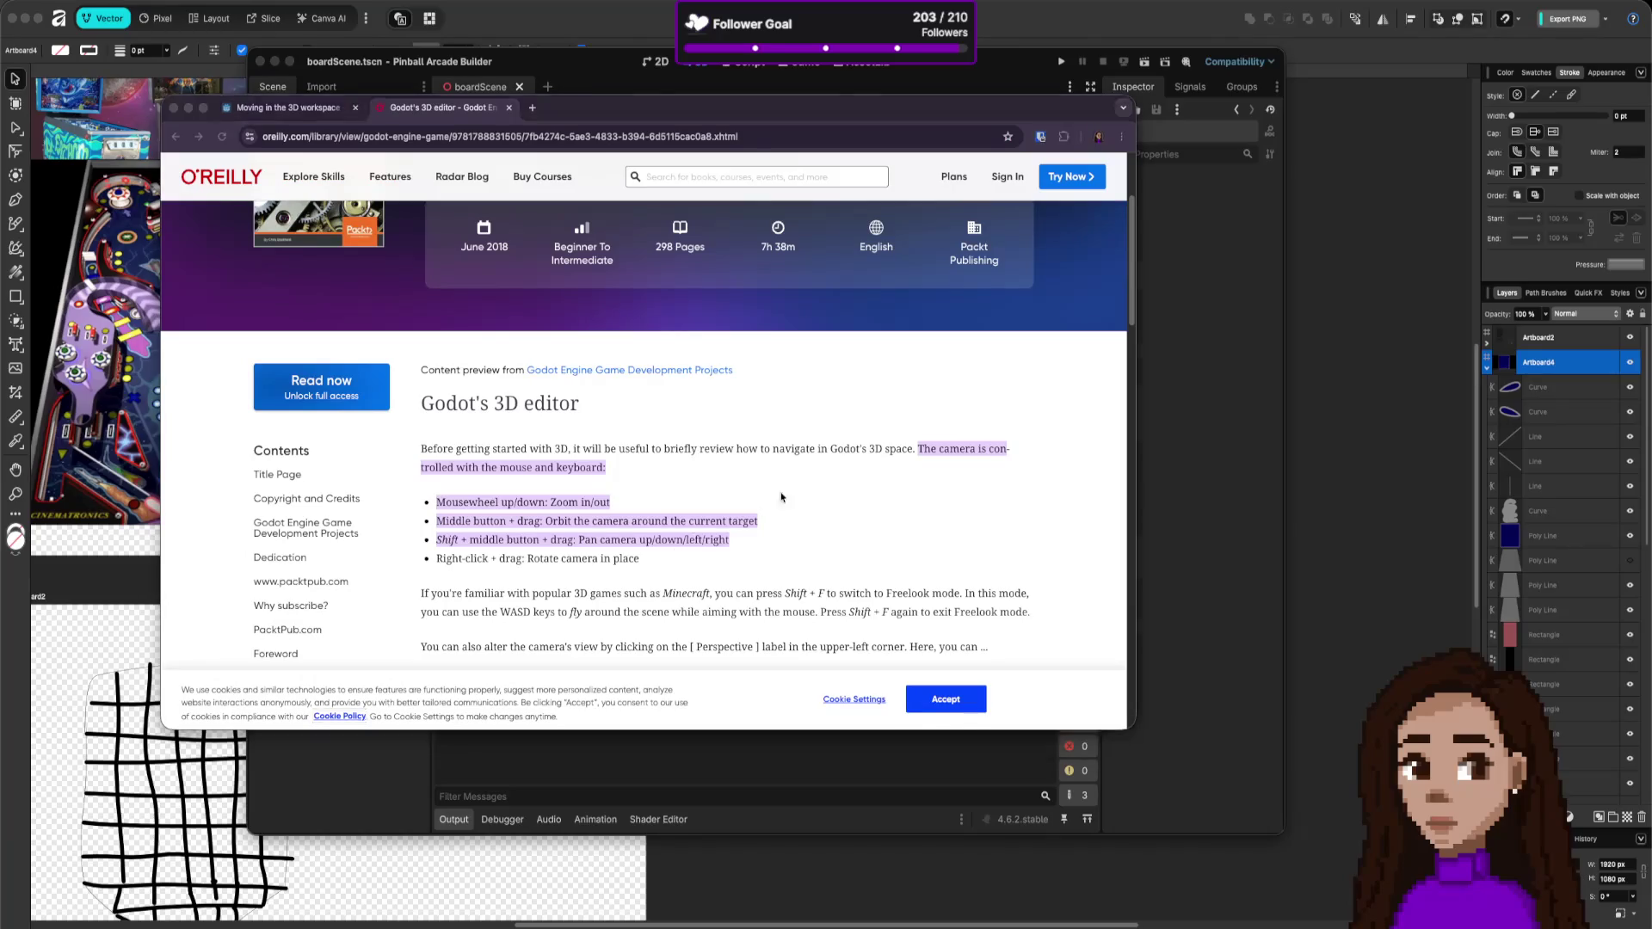
key("super+Tab")
mouse_move(675, 554)
left_mouse_down()
mouse_move(689, 533)
mouse_move(692, 551)
left_mouse_up()
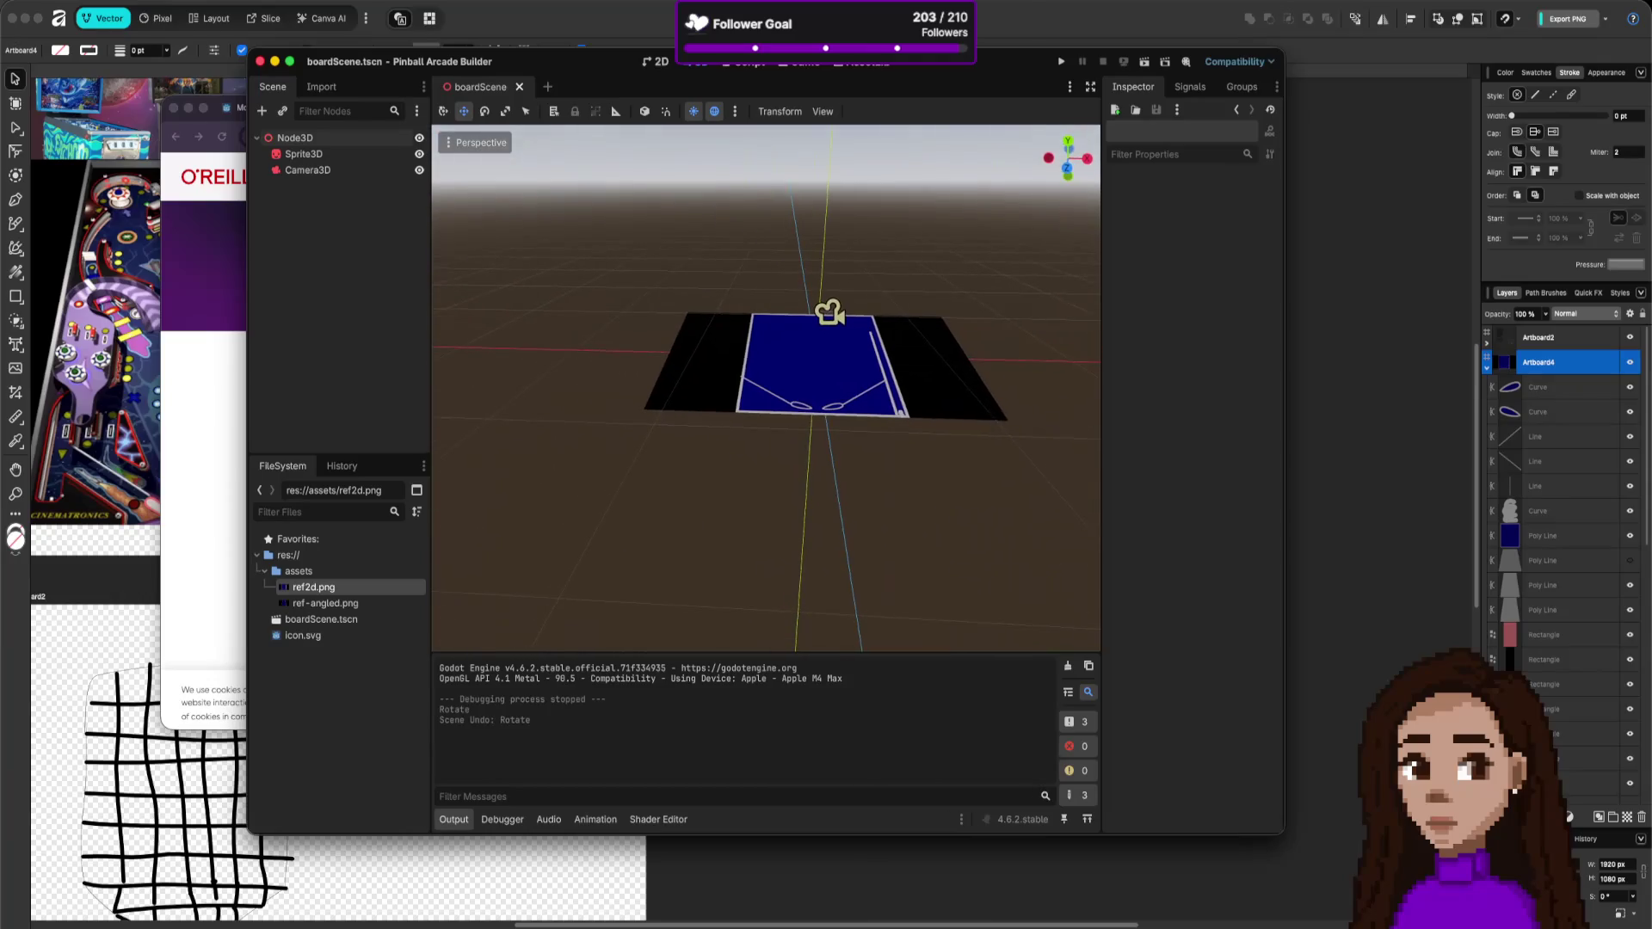
- Zoom the 3D view in and out on the board with the mouse wheel
scroll(893, 470, "down", 10)
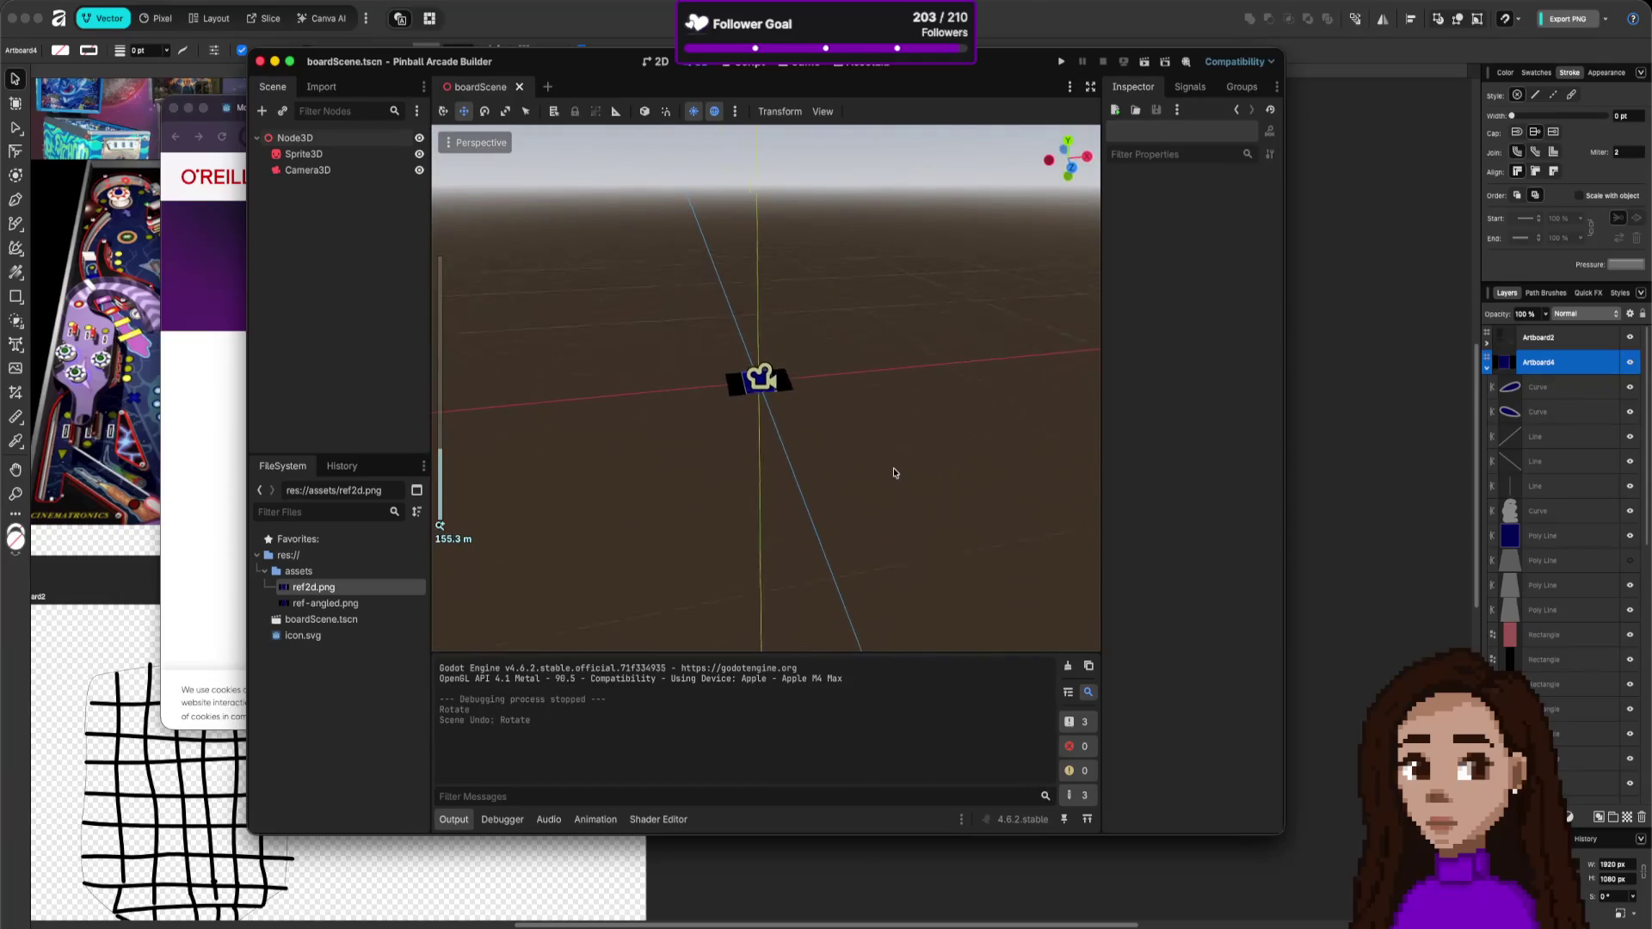
scroll(1003, 460, "up", 10)
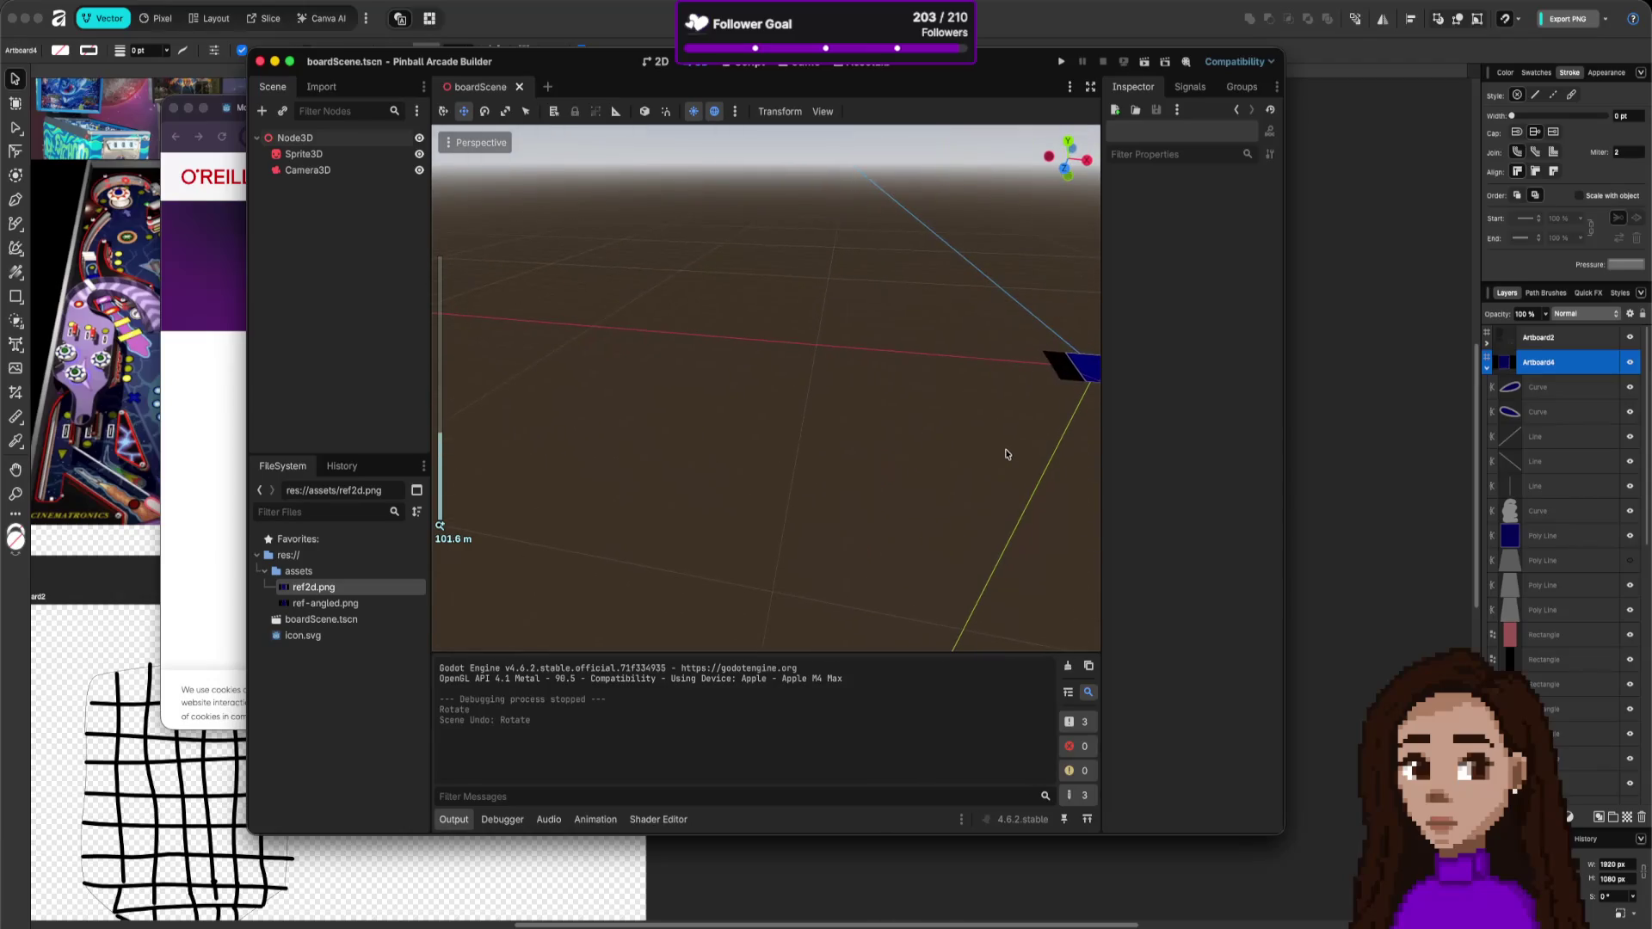
scroll(1008, 454, "down", 15)
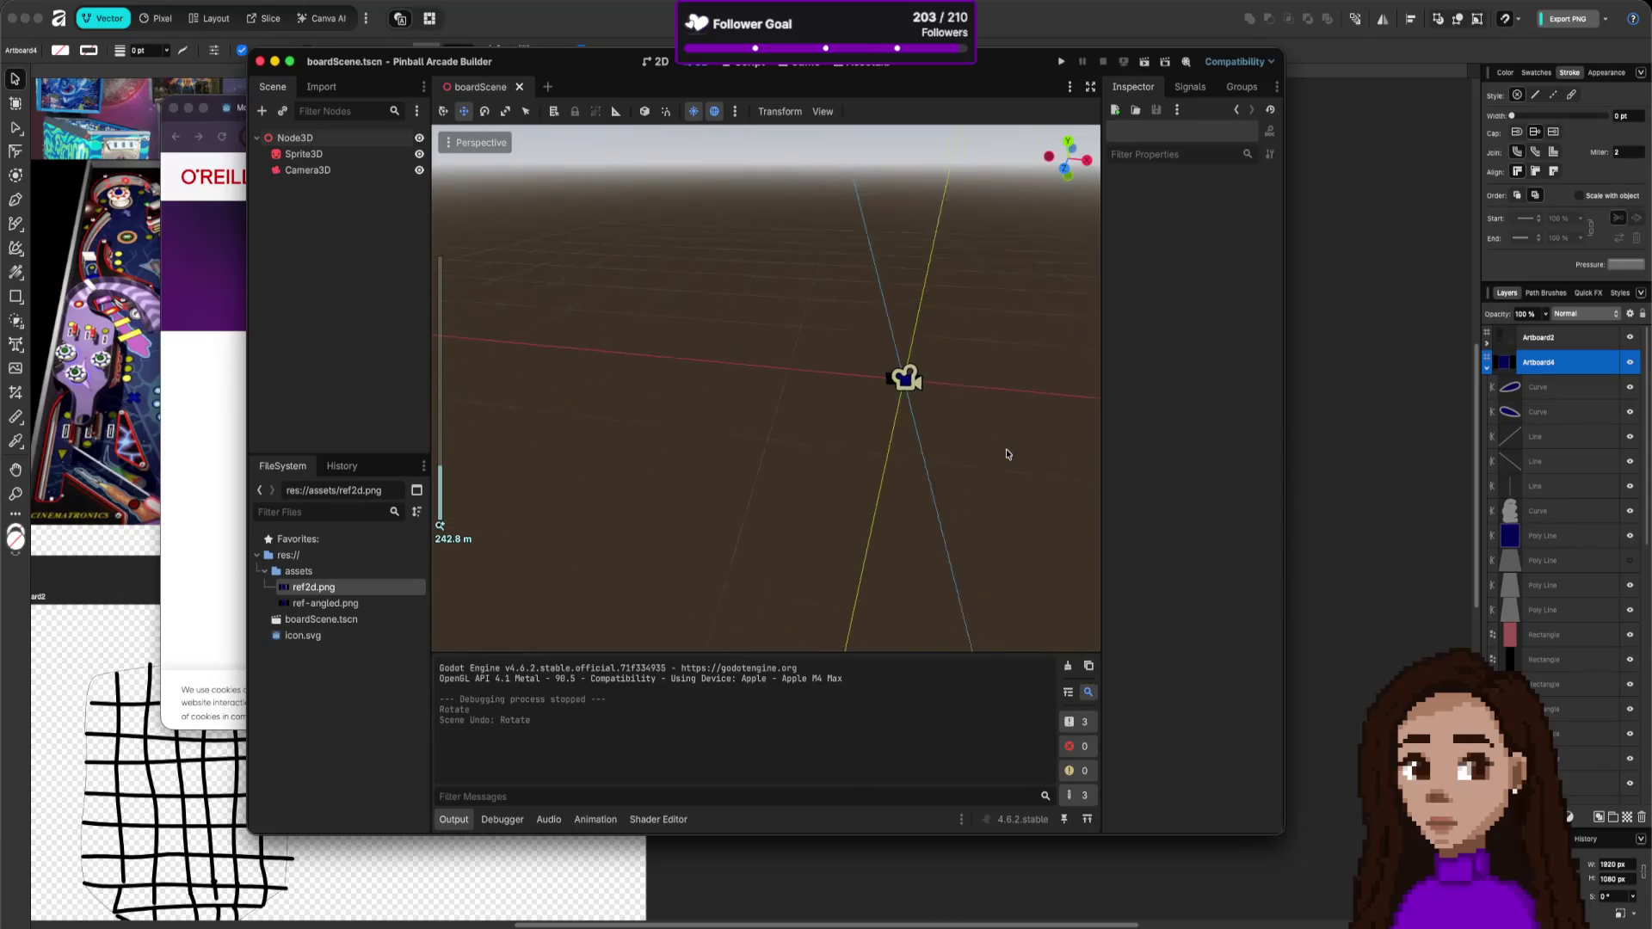
scroll(1008, 453, "up", 5)
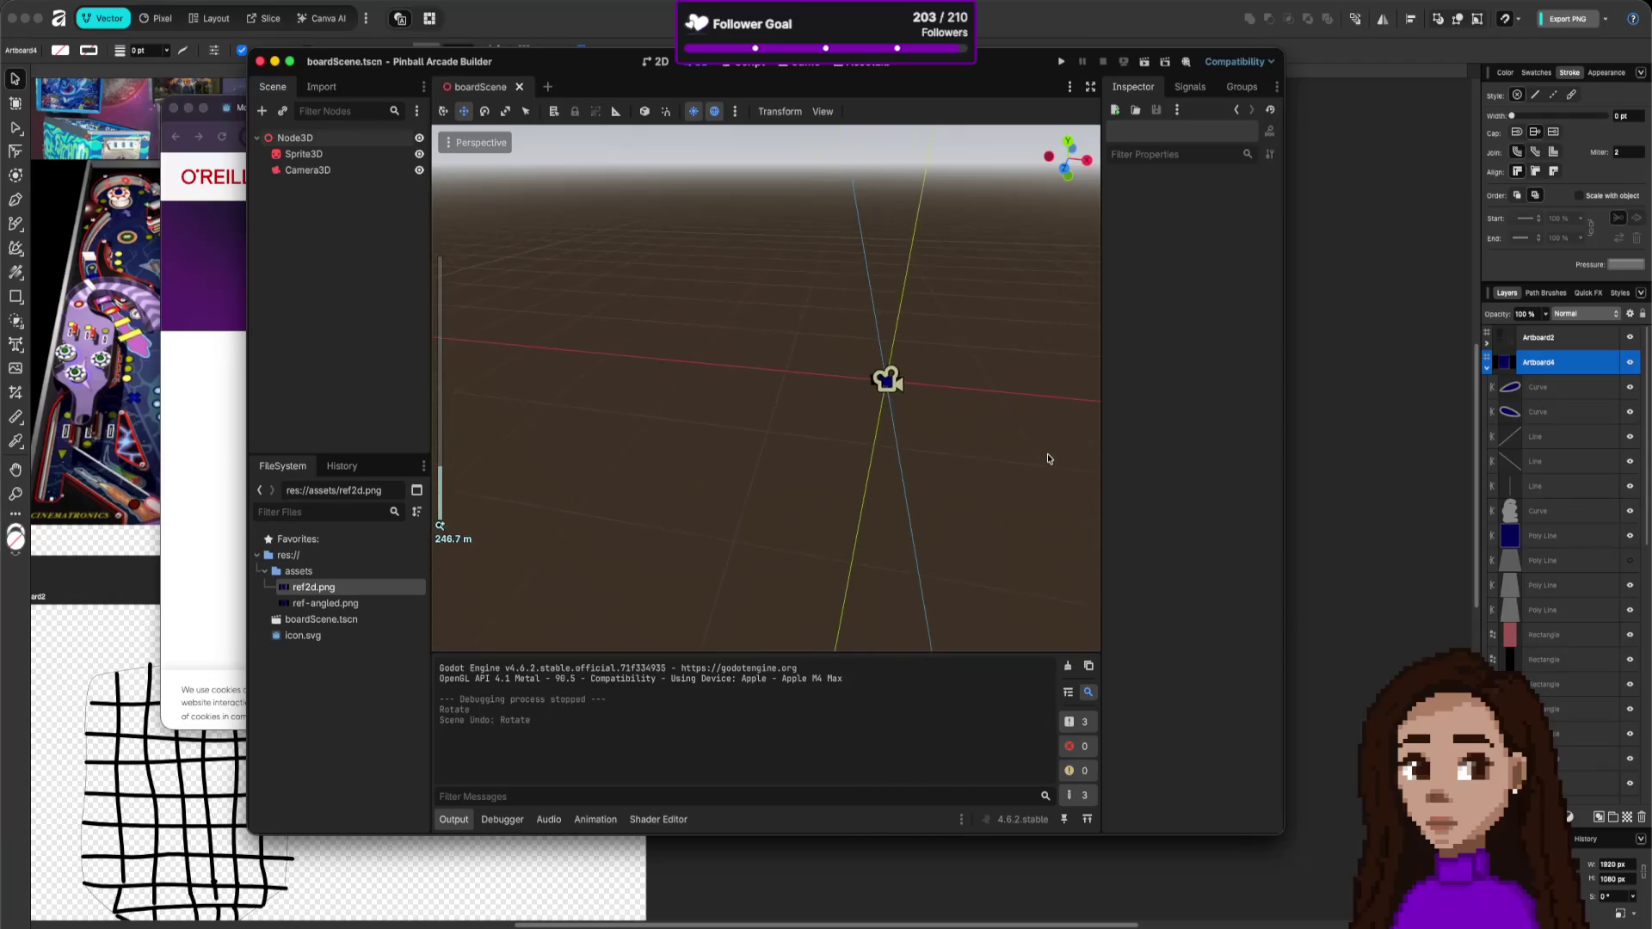
scroll(1050, 462, "up", 10)
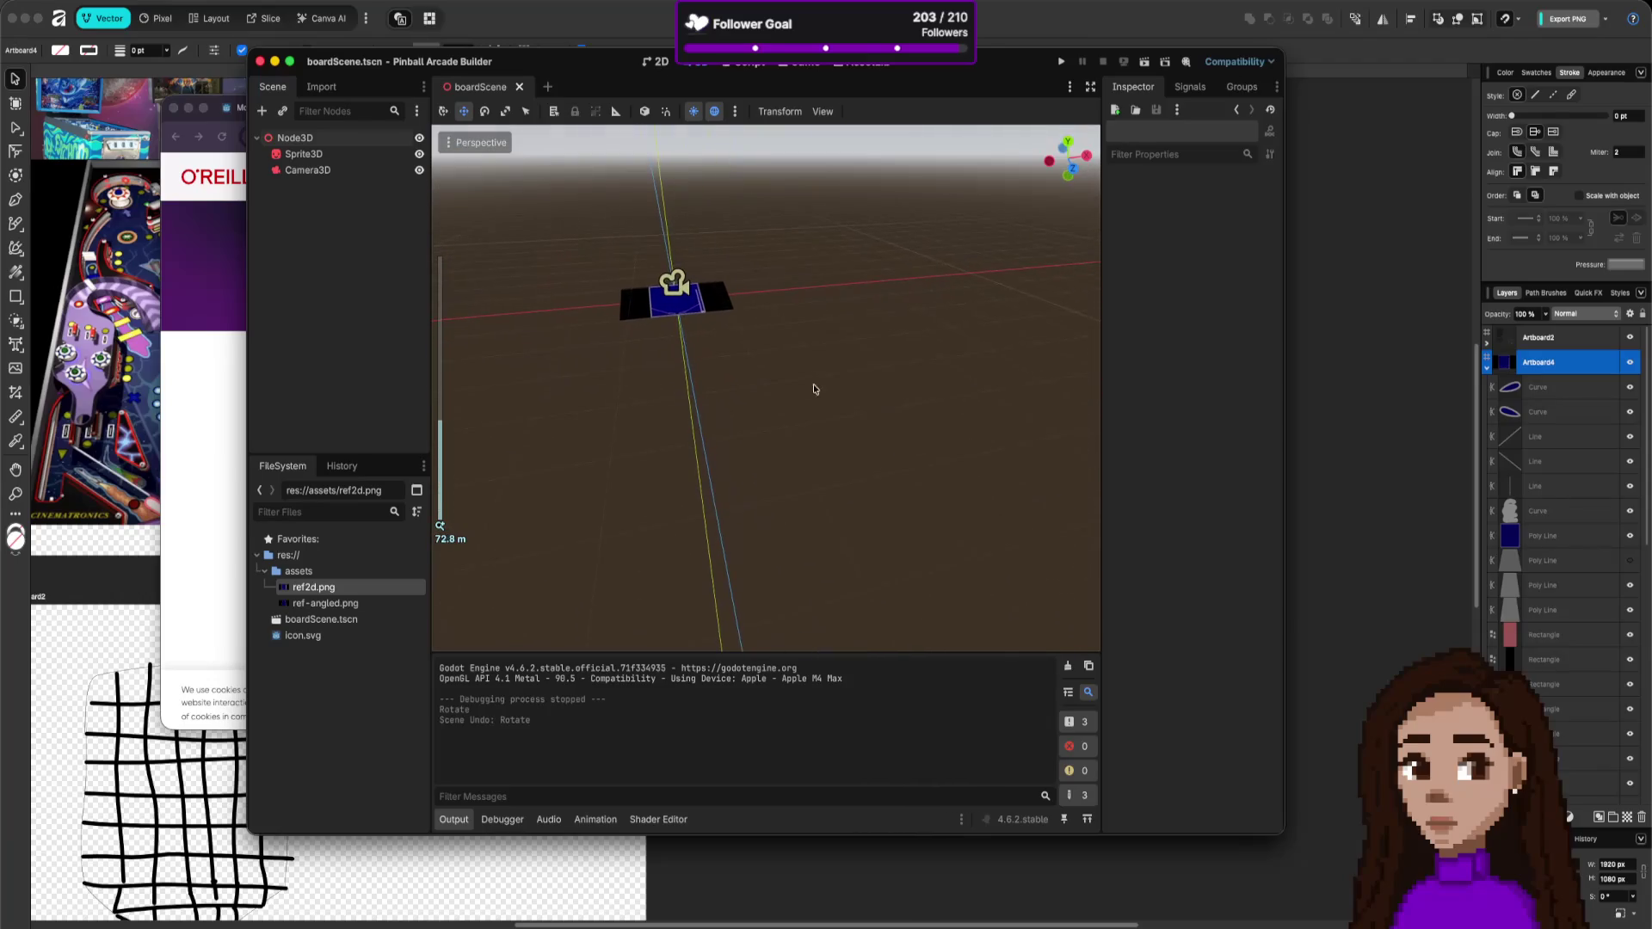
scroll(802, 371, "up", 5)
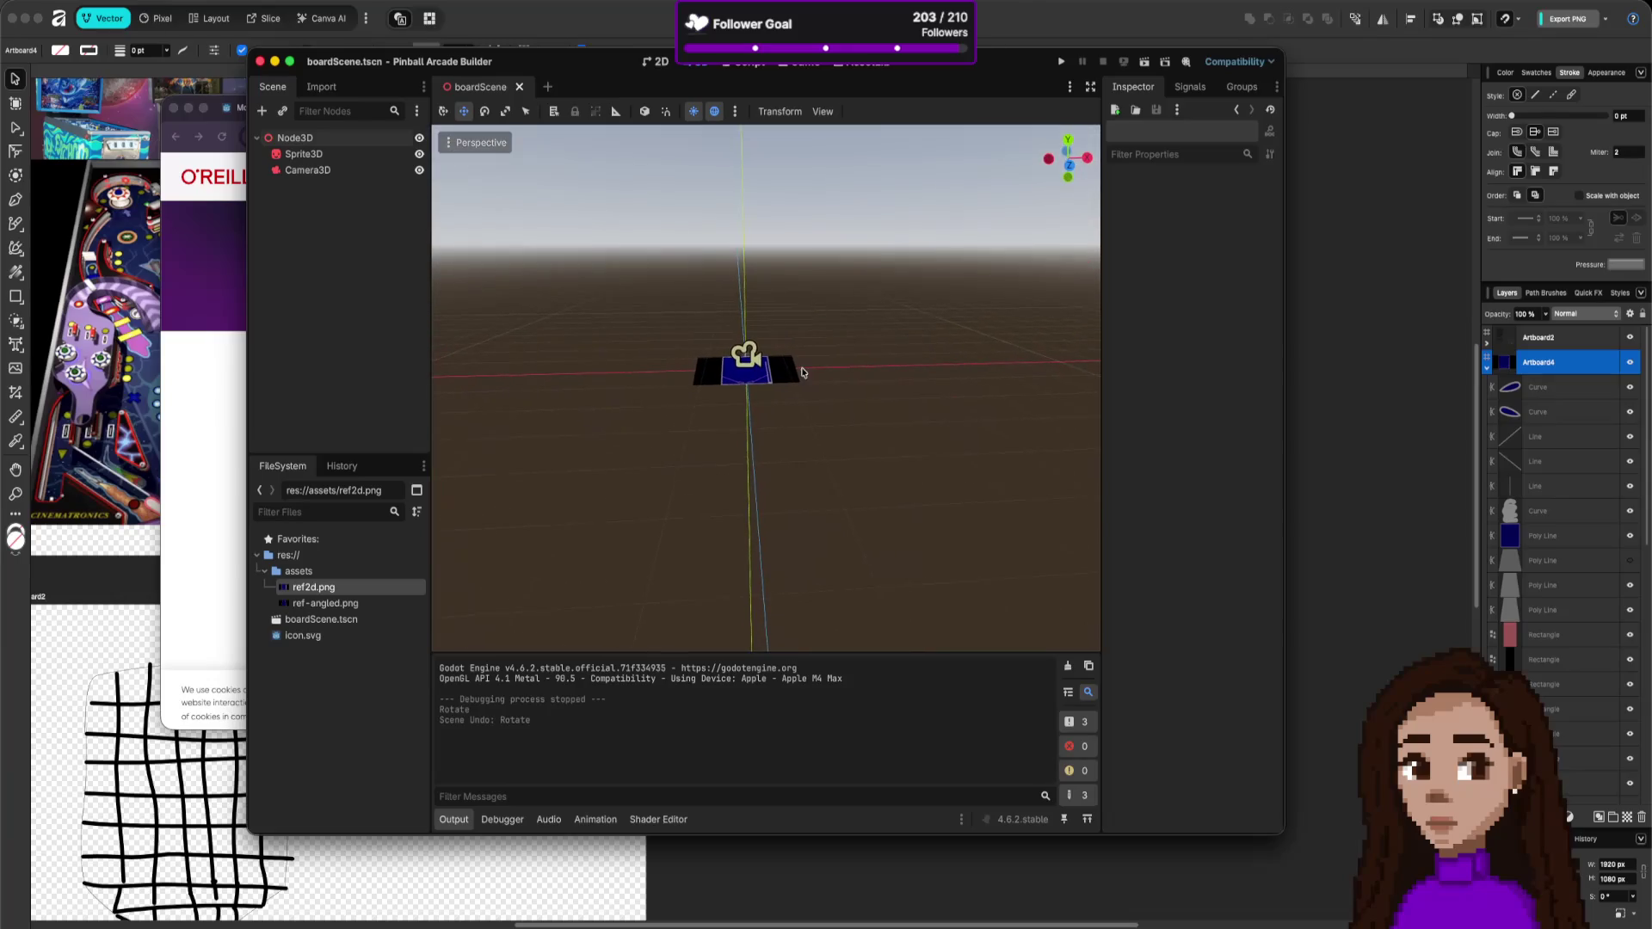
scroll(779, 378, "down", 5)
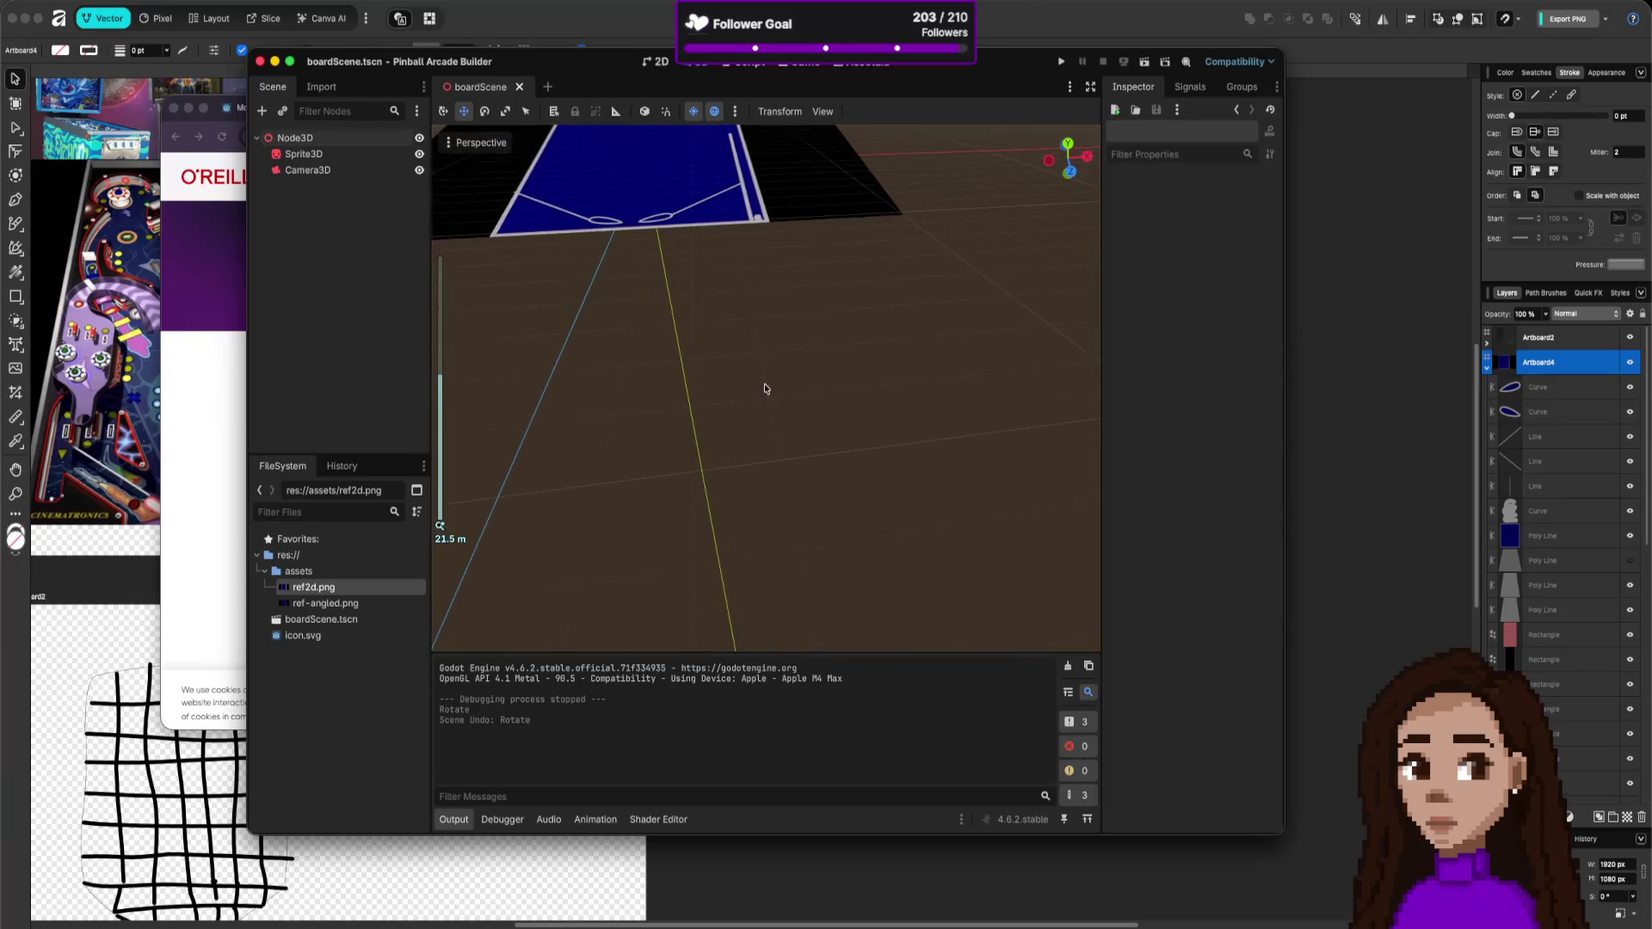
scroll(748, 178, "up", 5)
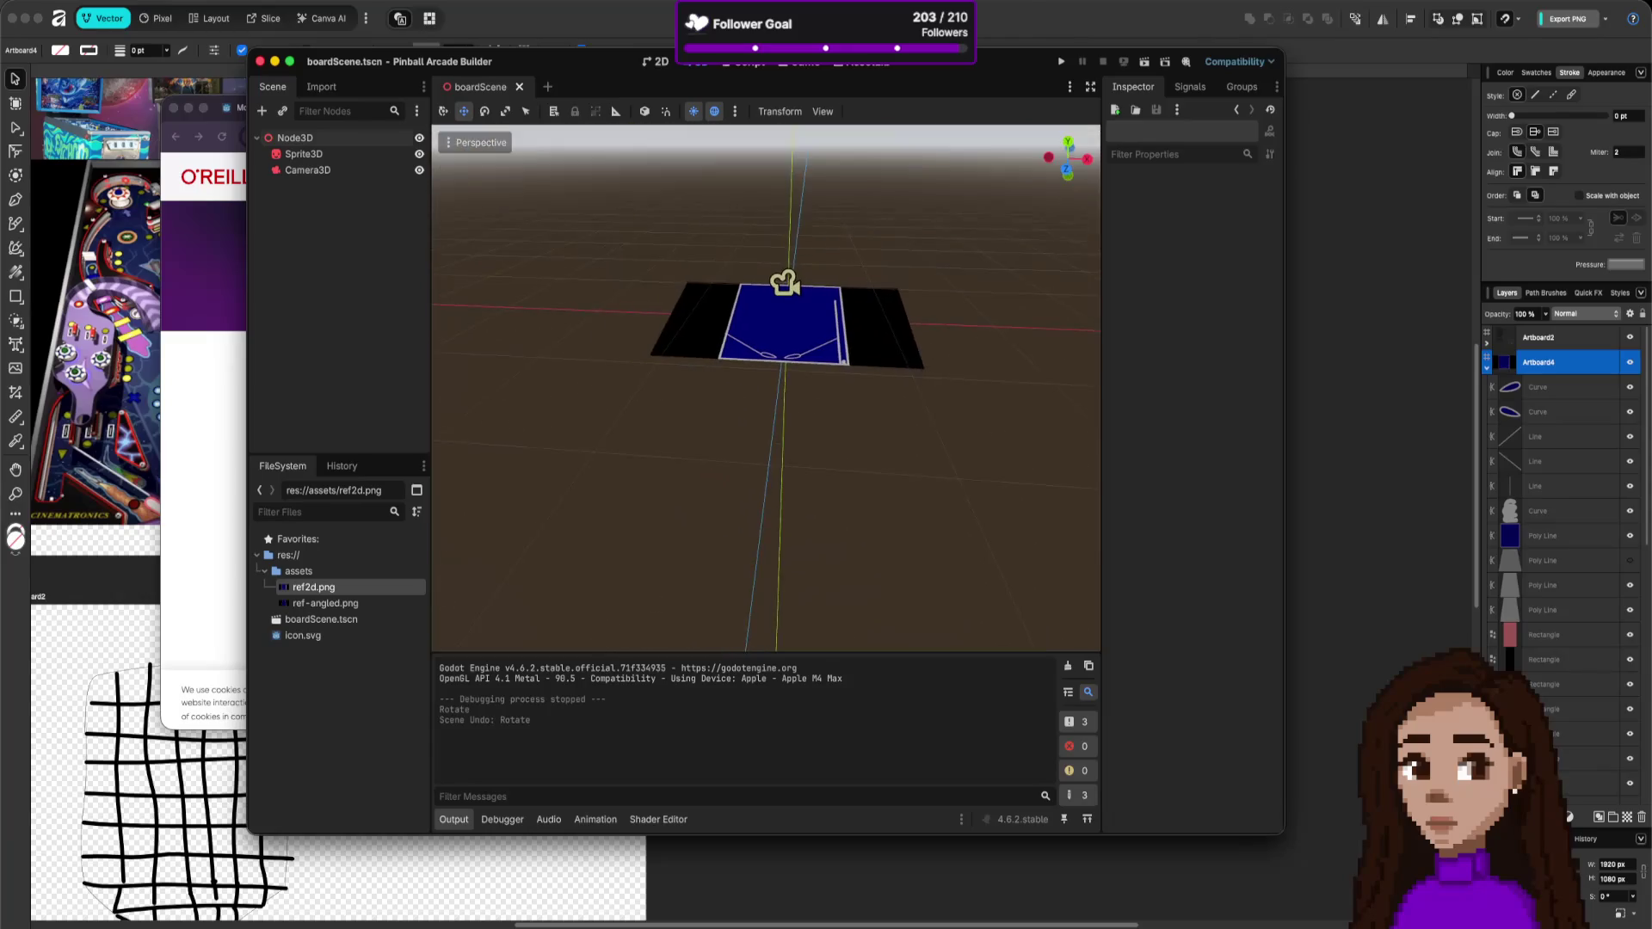
scroll(779, 209, "down", 5)
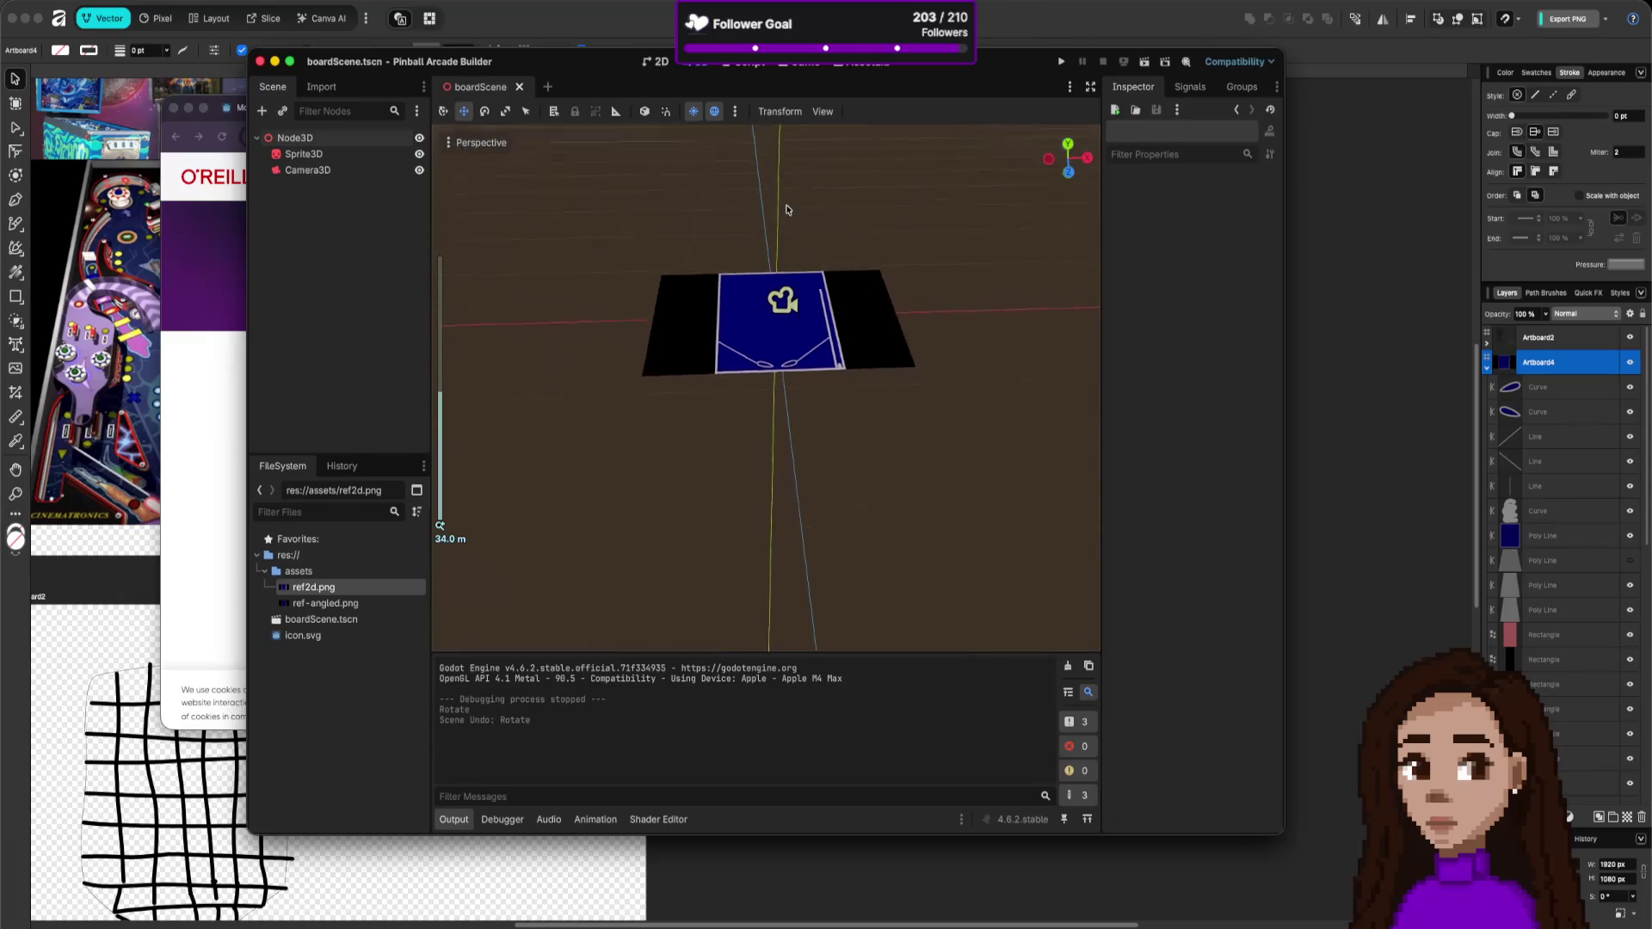
key("super+Tab")
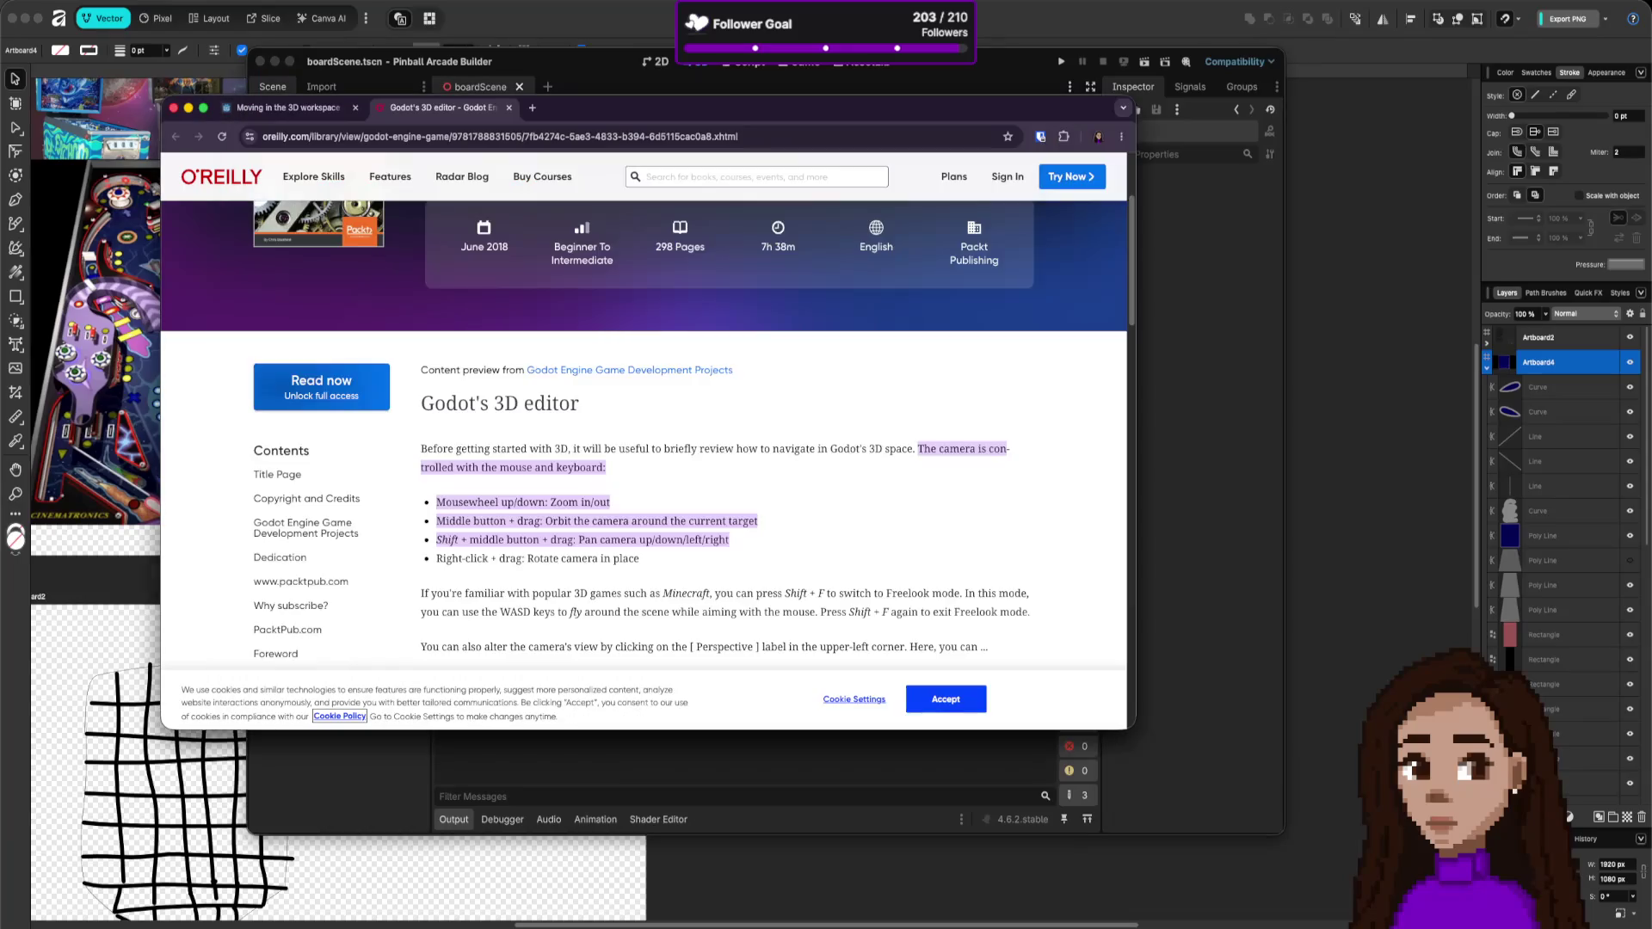
- Return to the O'Reilly page and scroll down to the Freelook mode paragraph
key("super+Tab")
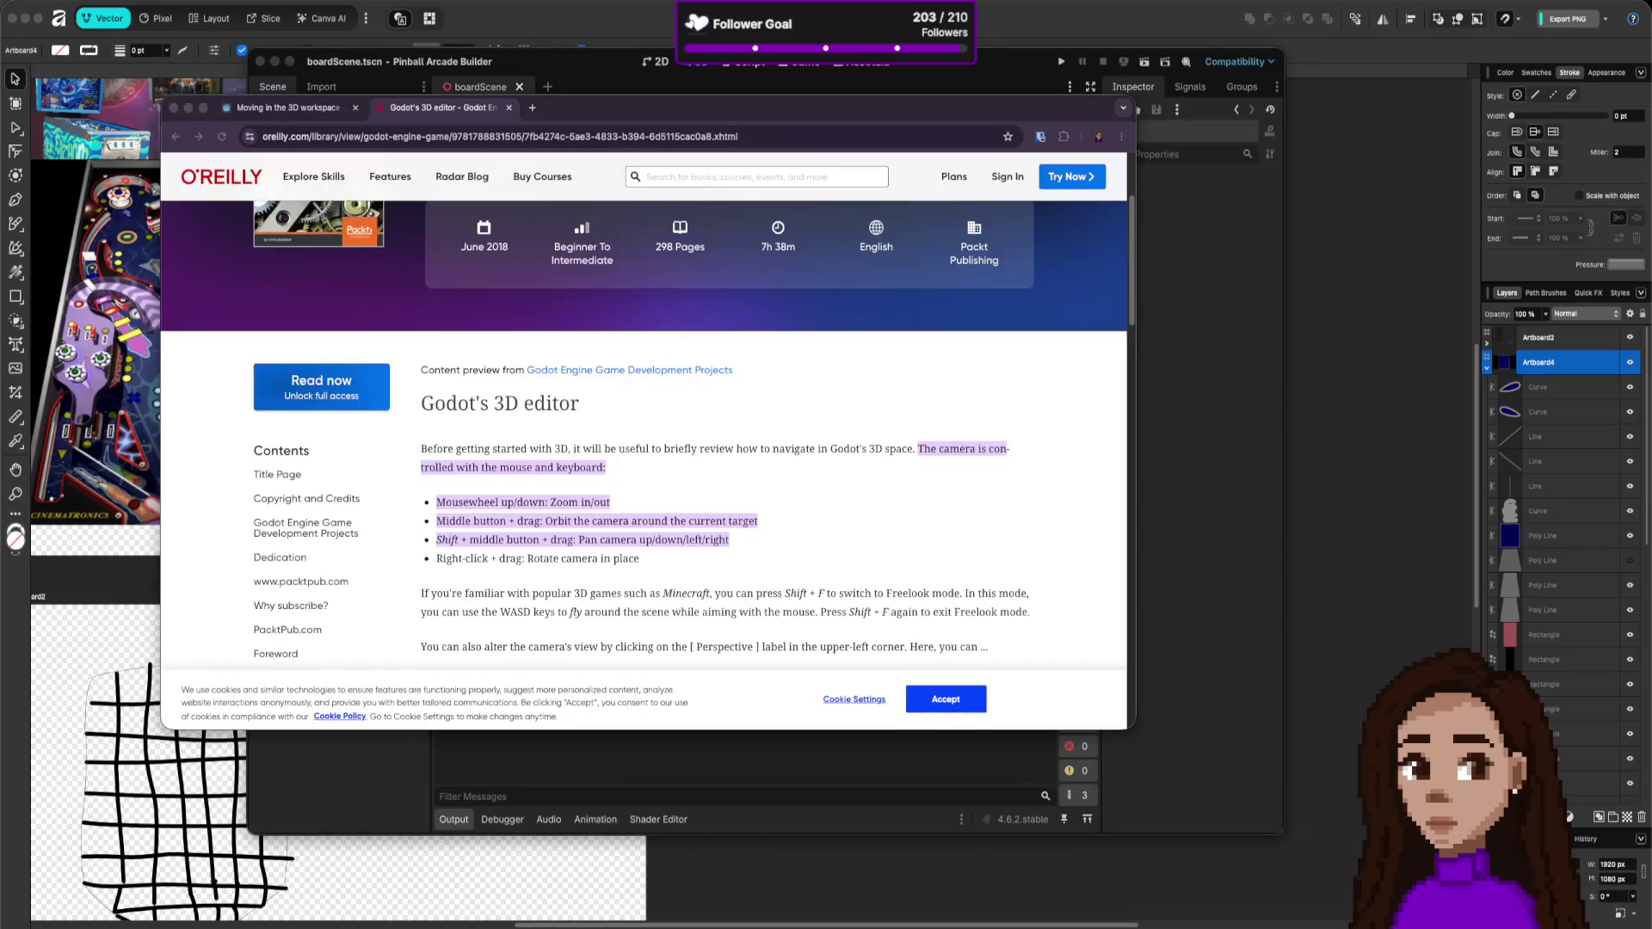
scroll(720, 448, "down", 3)
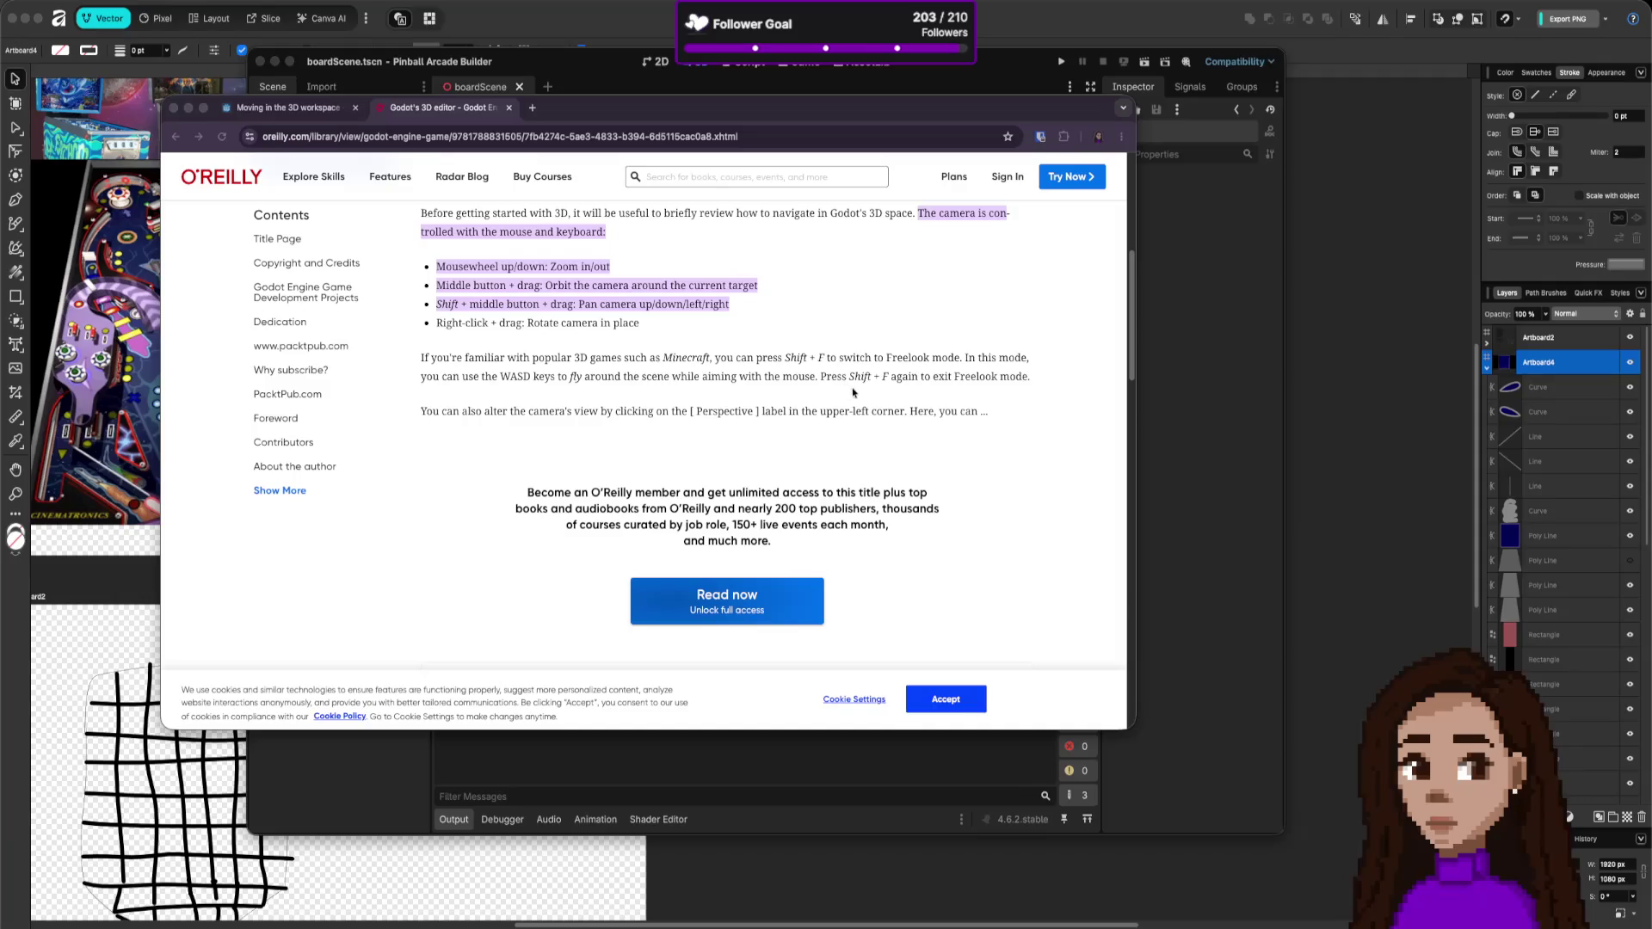
- Orbit, pan sideways and zoom the 3D view toward the blue board
left_click(776, 755)
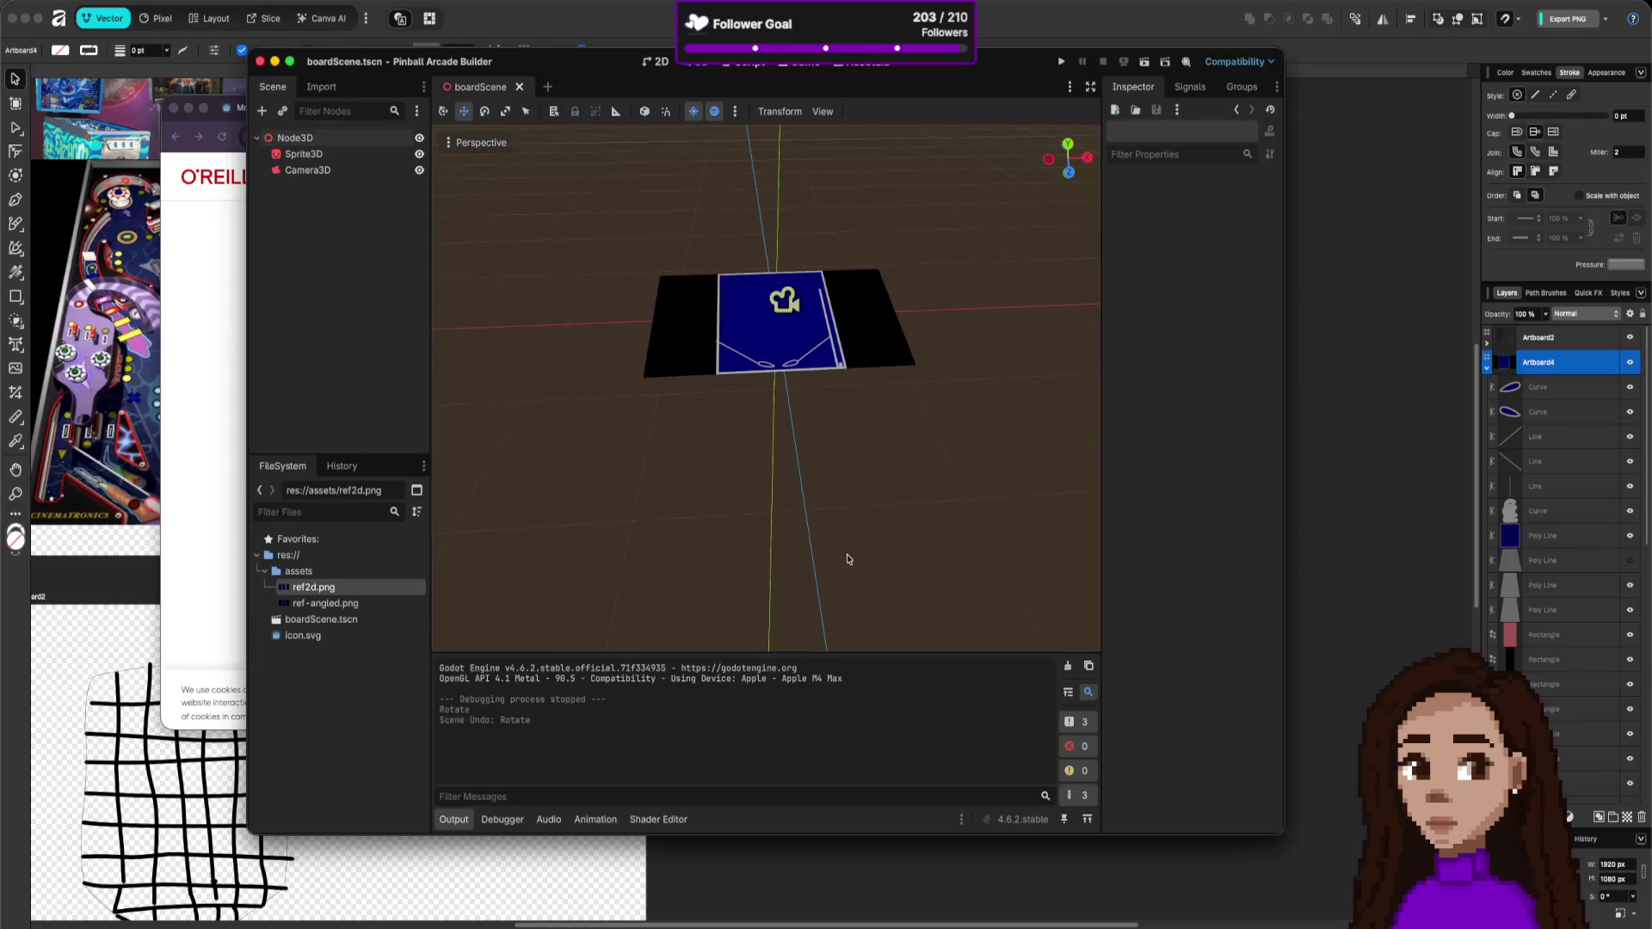
mouse_move(766, 387)
left_mouse_down()
mouse_move(766, 481)
mouse_move(766, 370)
mouse_move(761, 383)
left_mouse_up()
scroll(766, 387, "right", 5)
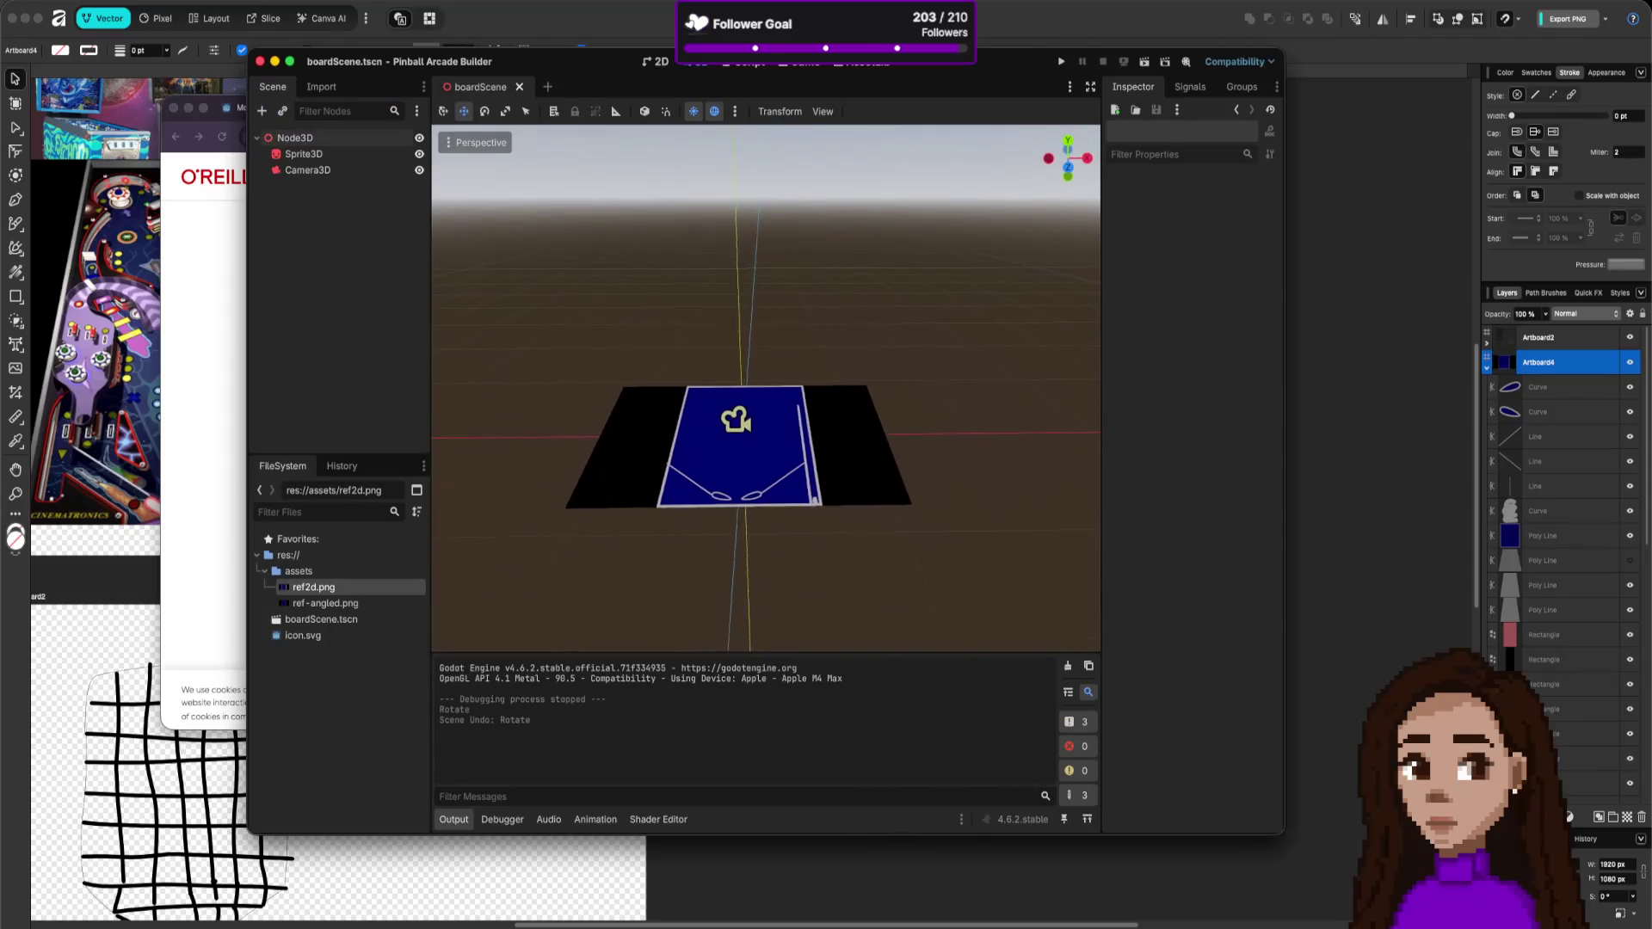
scroll(766, 387, "right", 10)
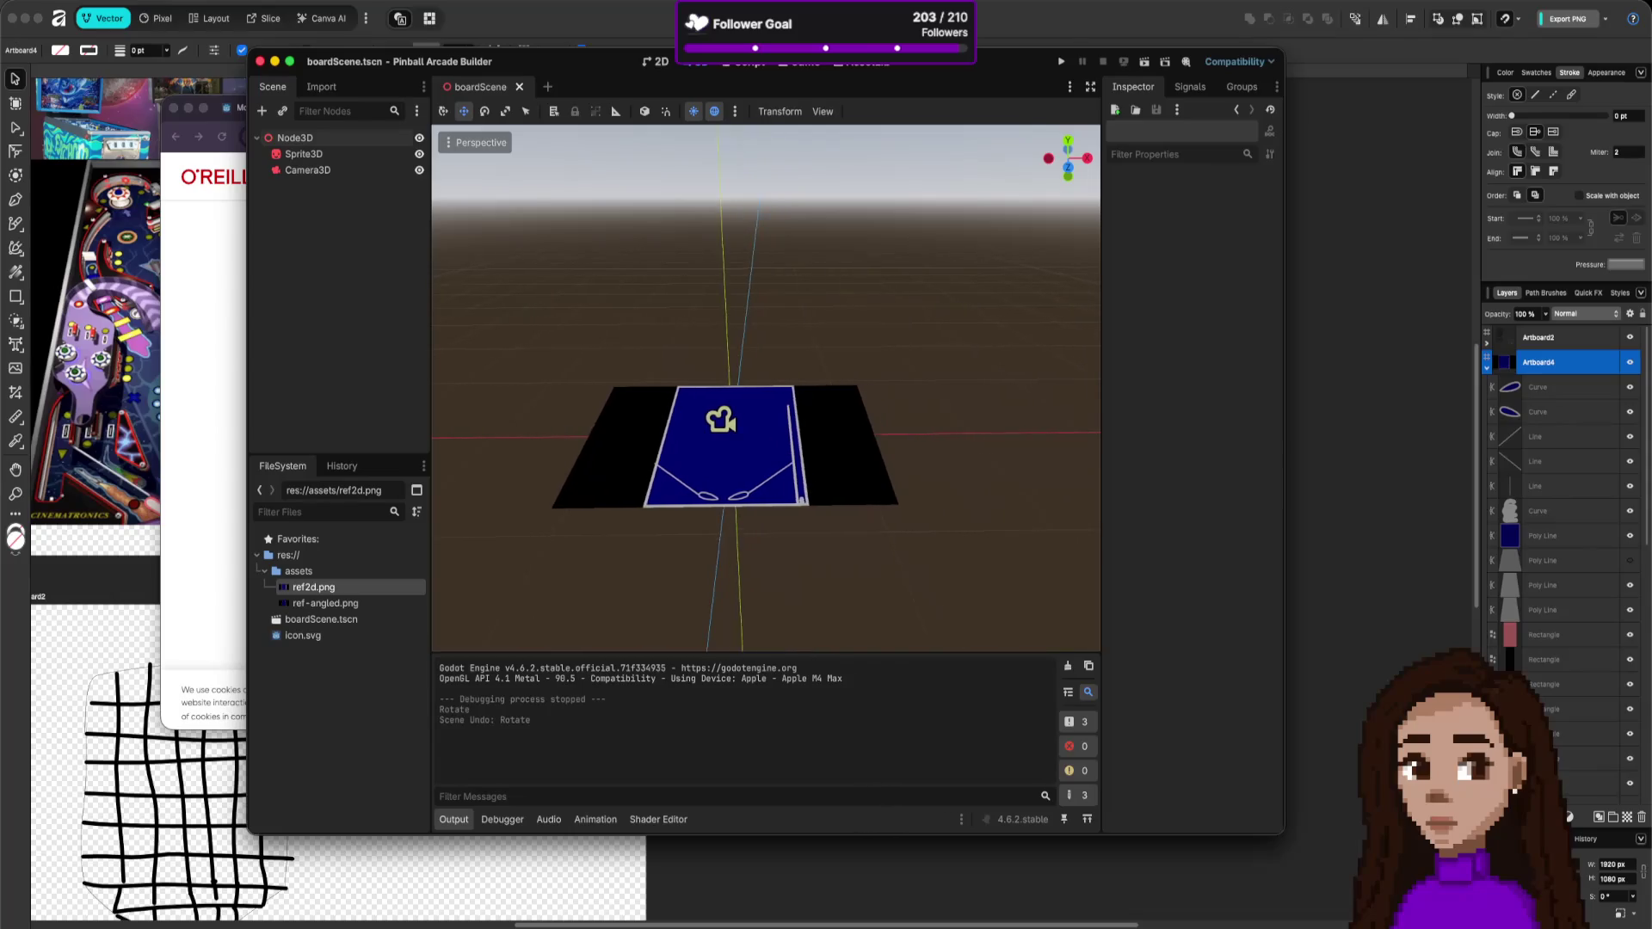
scroll(766, 387, "right", 5)
scroll(766, 388, "left", 8)
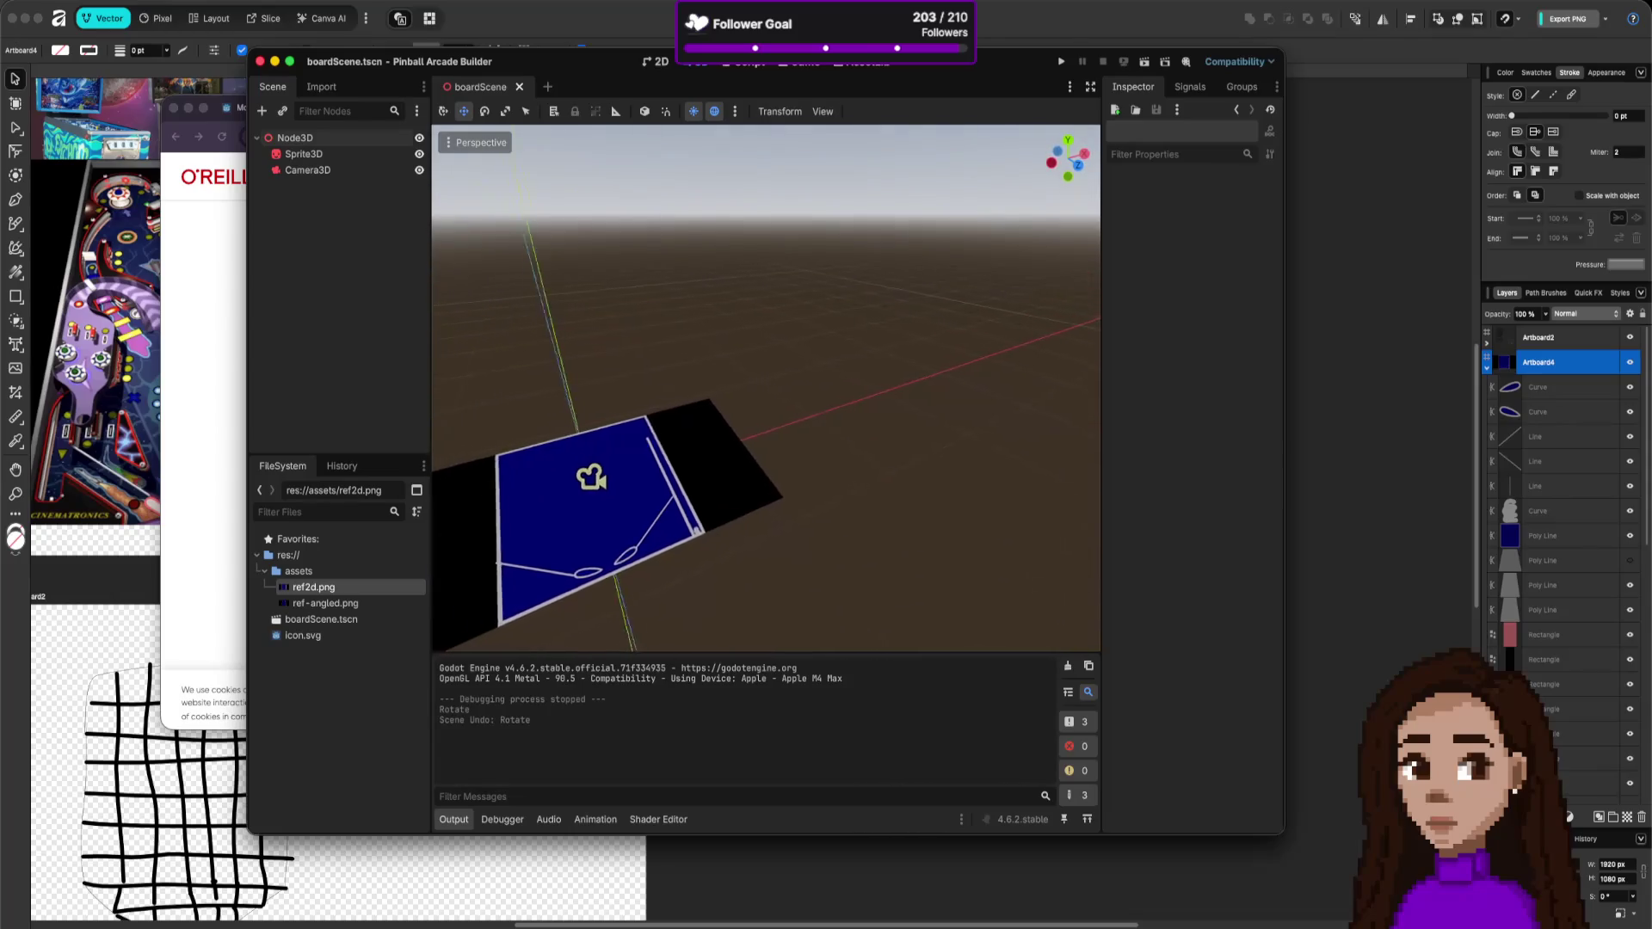
scroll(846, 559, "right", 6)
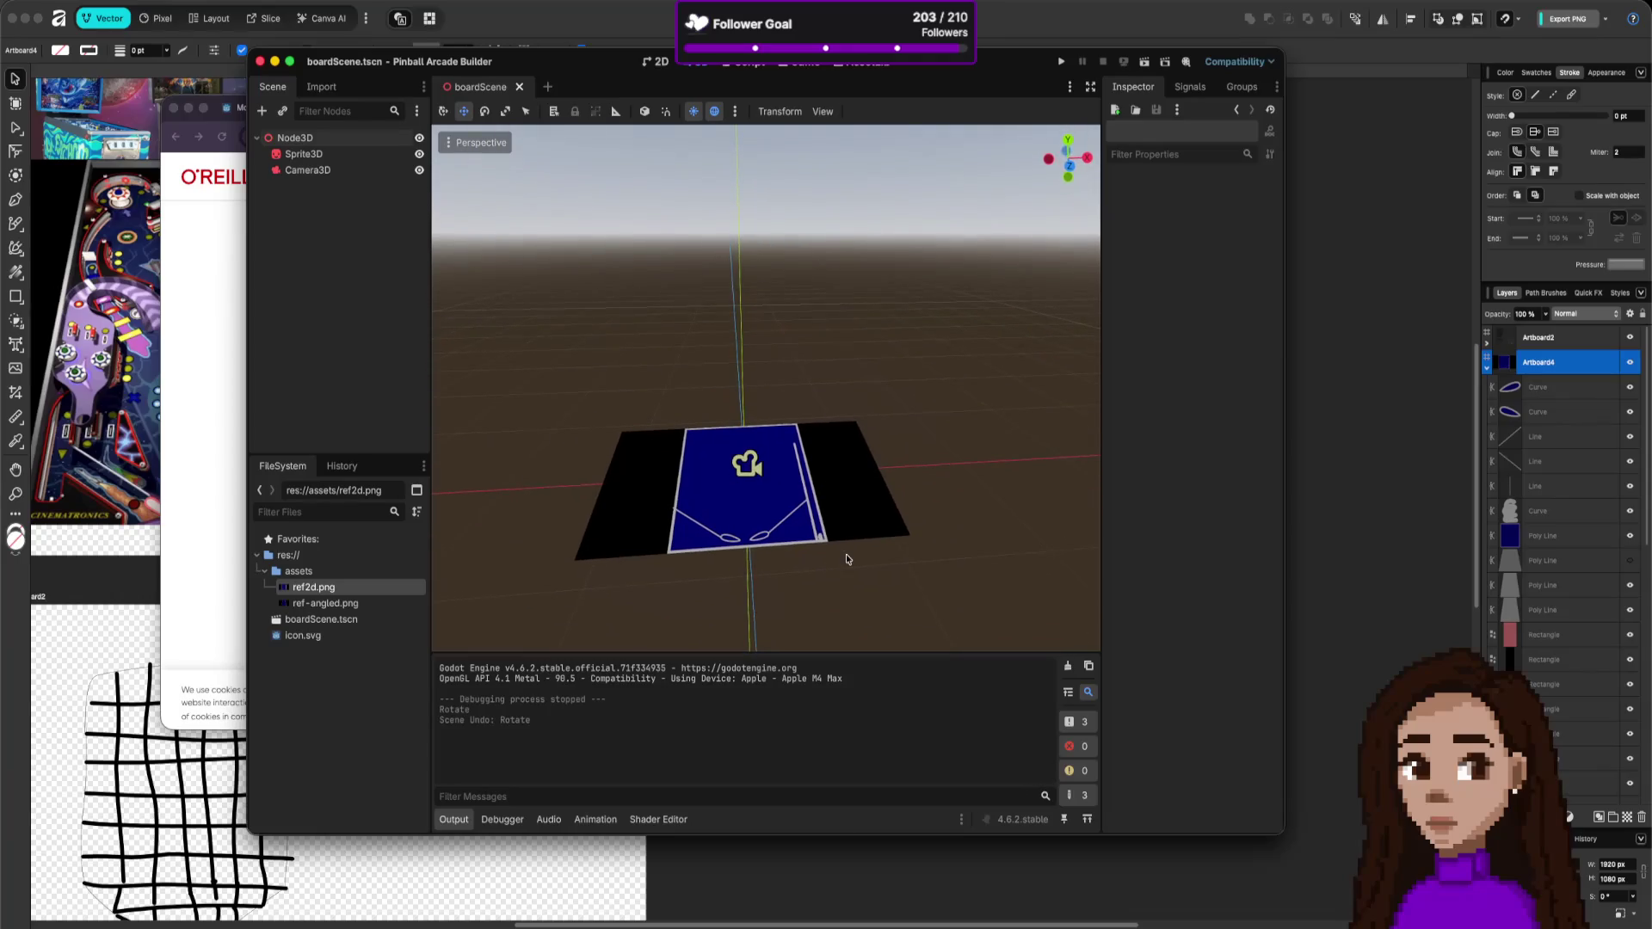
scroll(790, 566, "left", 5)
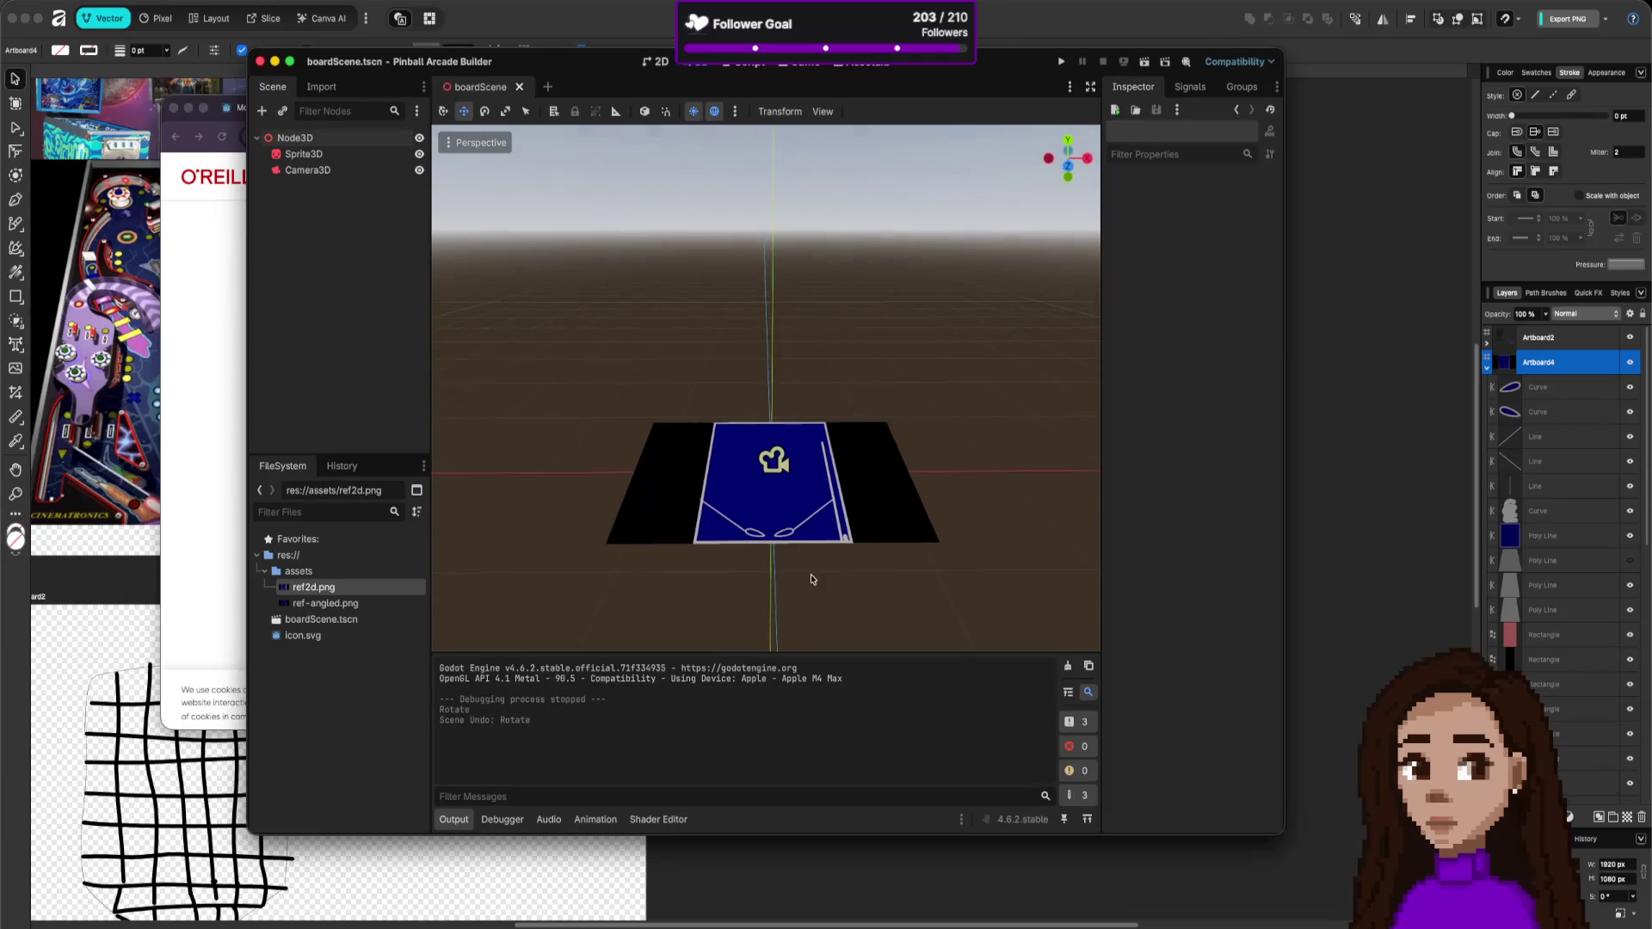
scroll(850, 561, "down", 2)
scroll(972, 417, "down", 1)
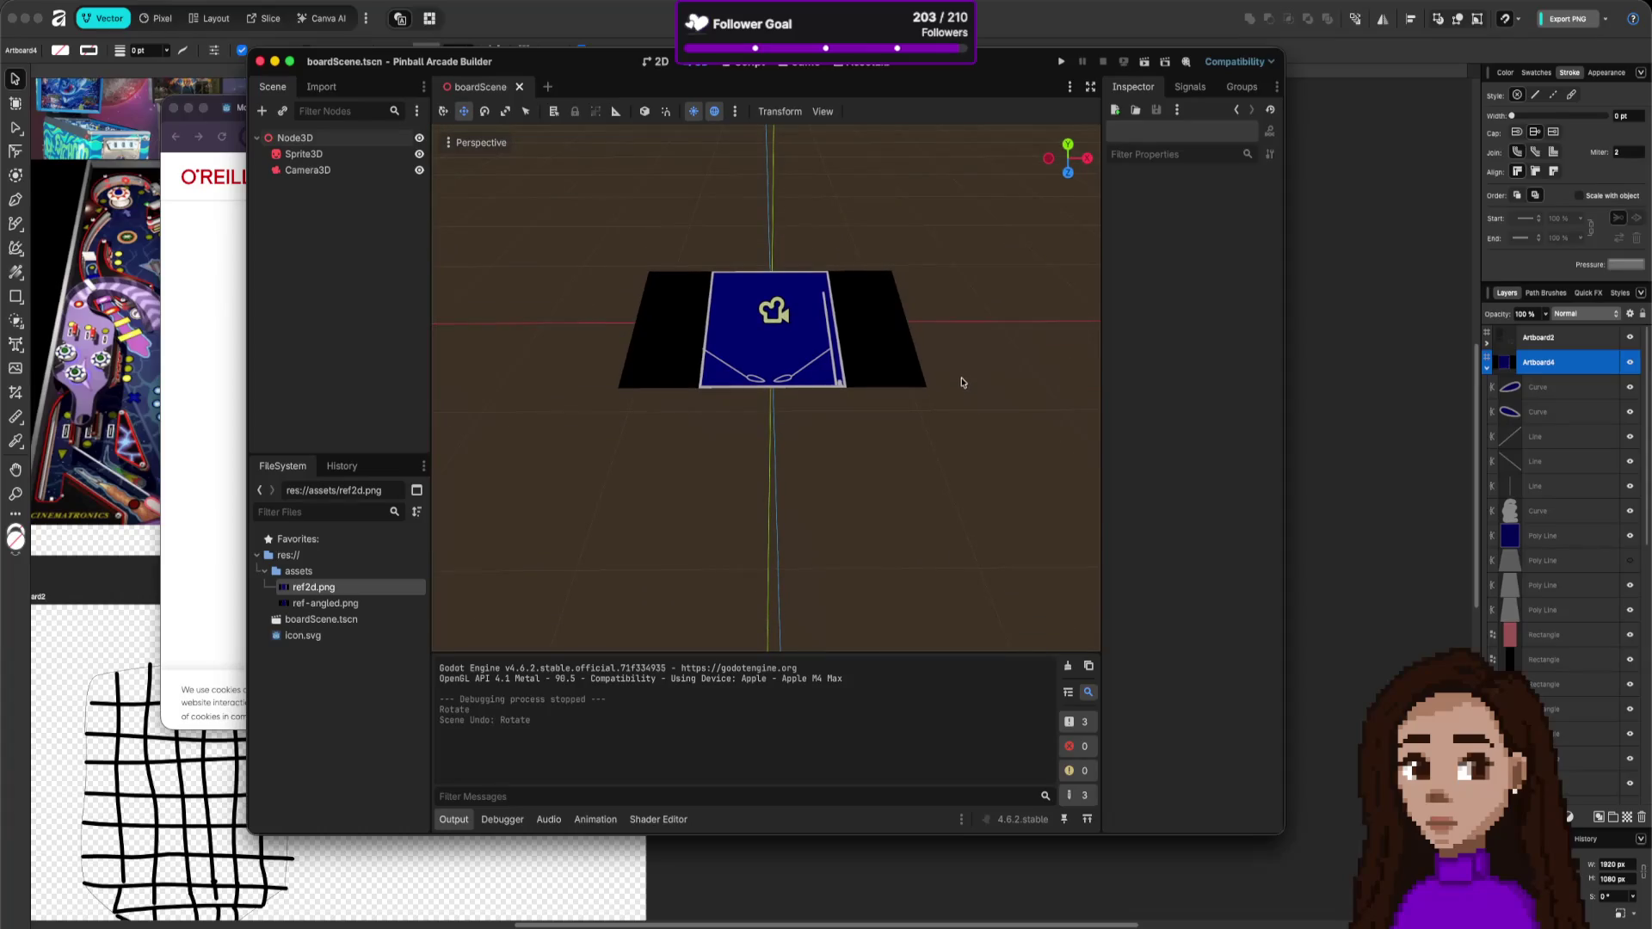
- Tilt and freelook-fly closer so the board fills the viewport head-on
left_click_drag(965, 354, 967, 344)
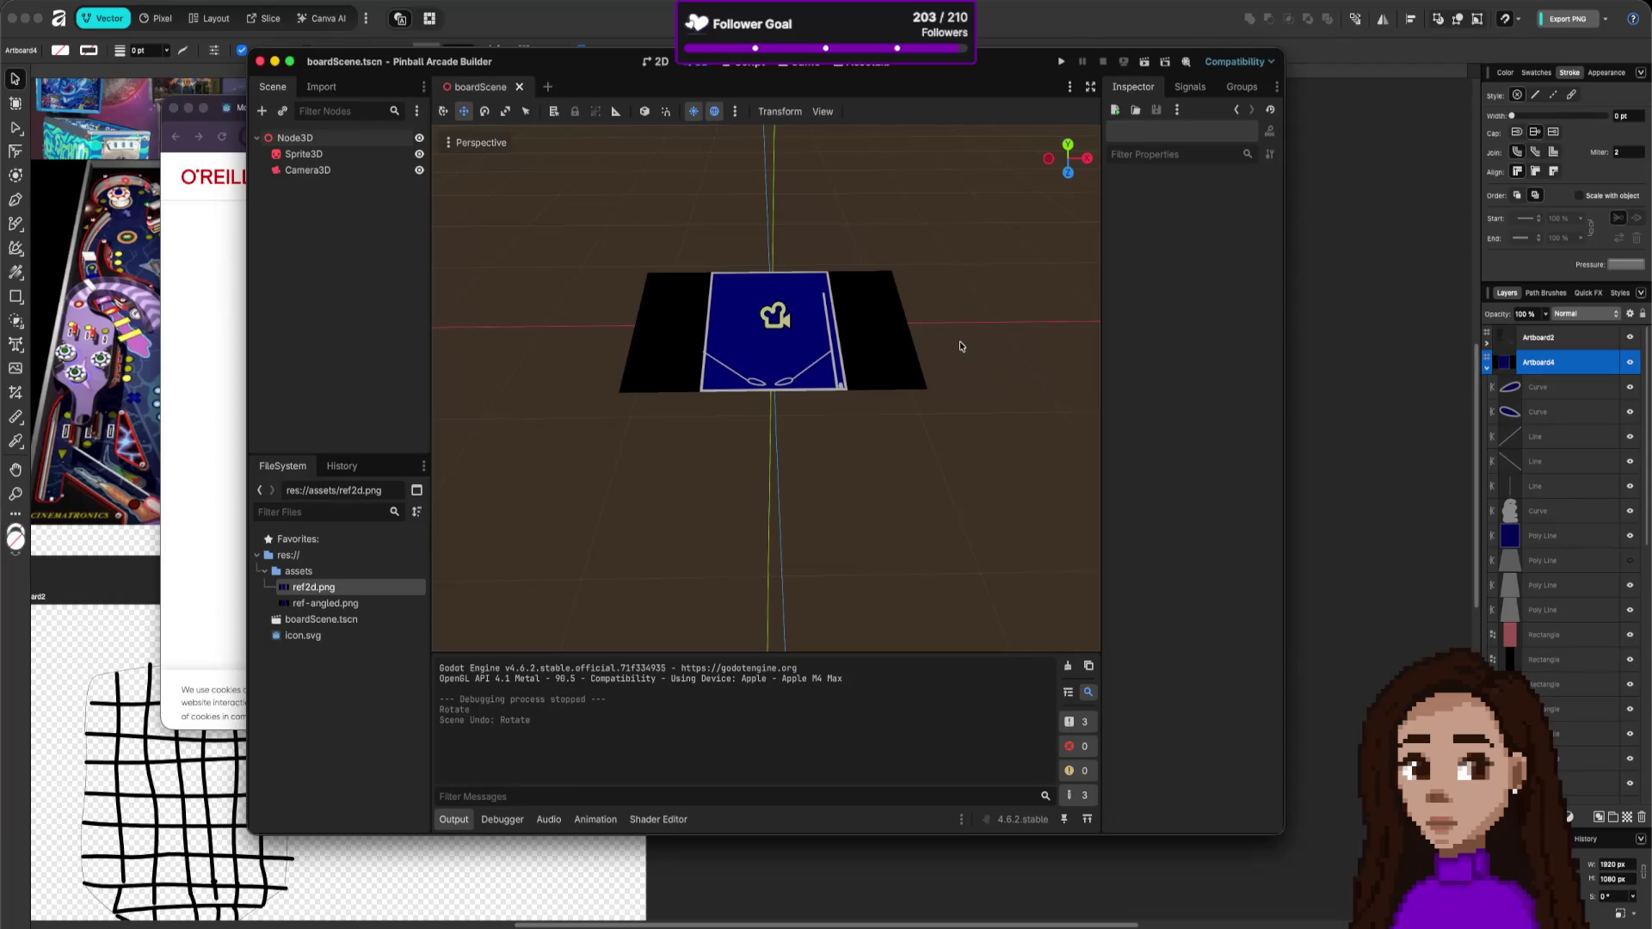
mouse_move(947, 388)
left_mouse_down()
mouse_move(943, 332)
mouse_move(953, 387)
mouse_move(962, 349)
left_mouse_up()
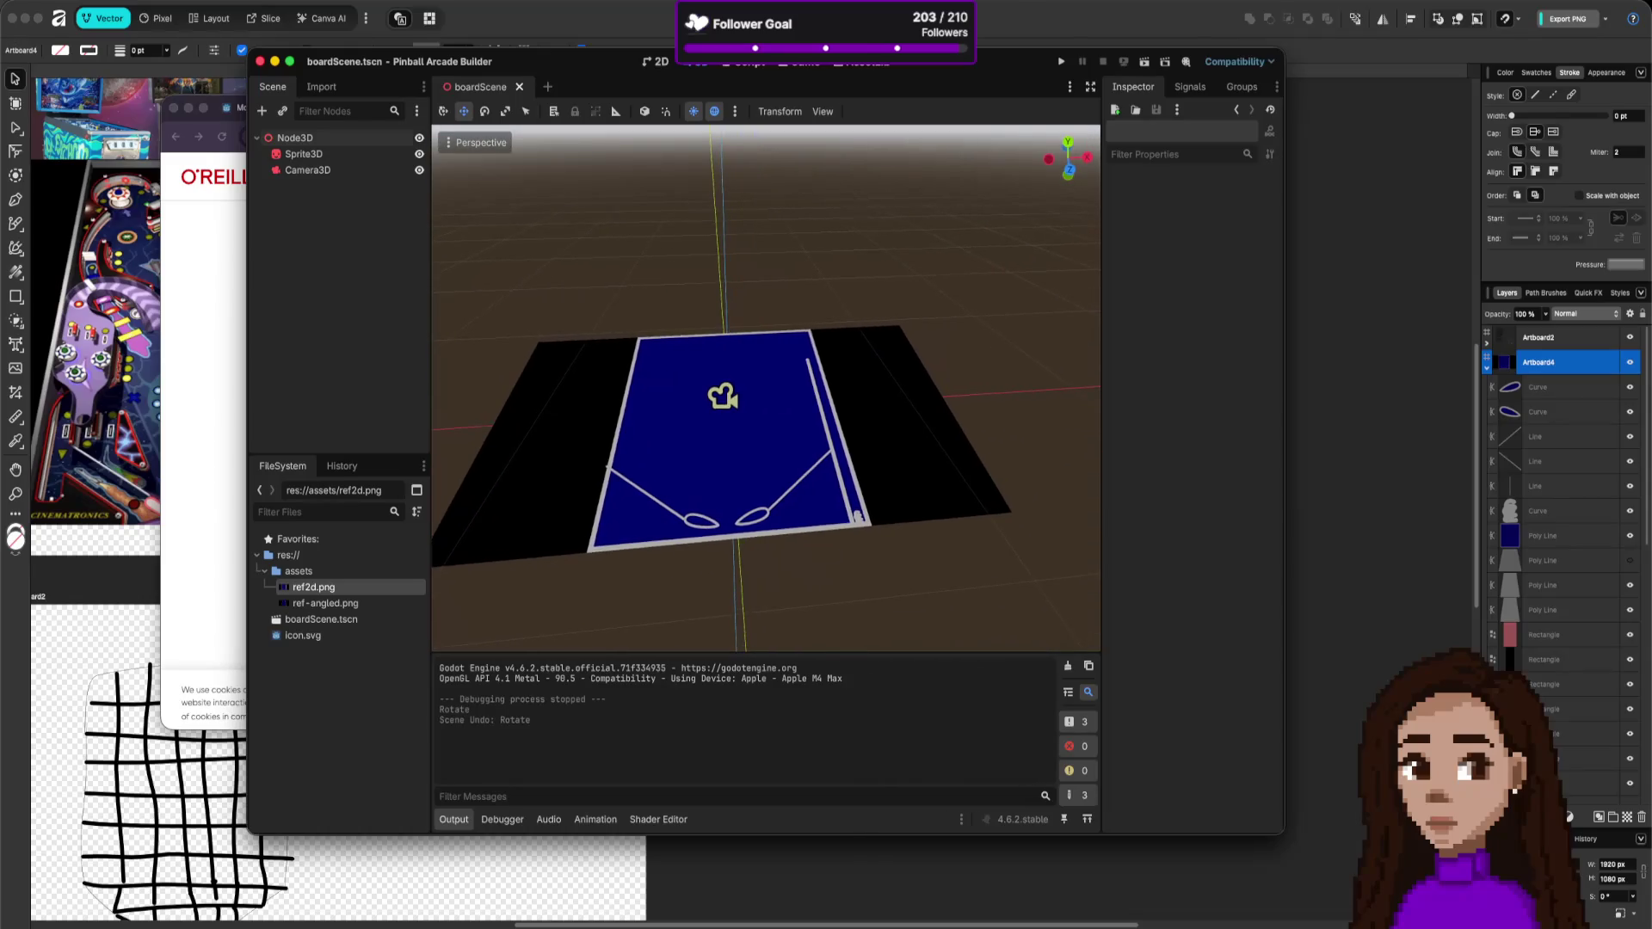
scroll(891, 402, "left", 3)
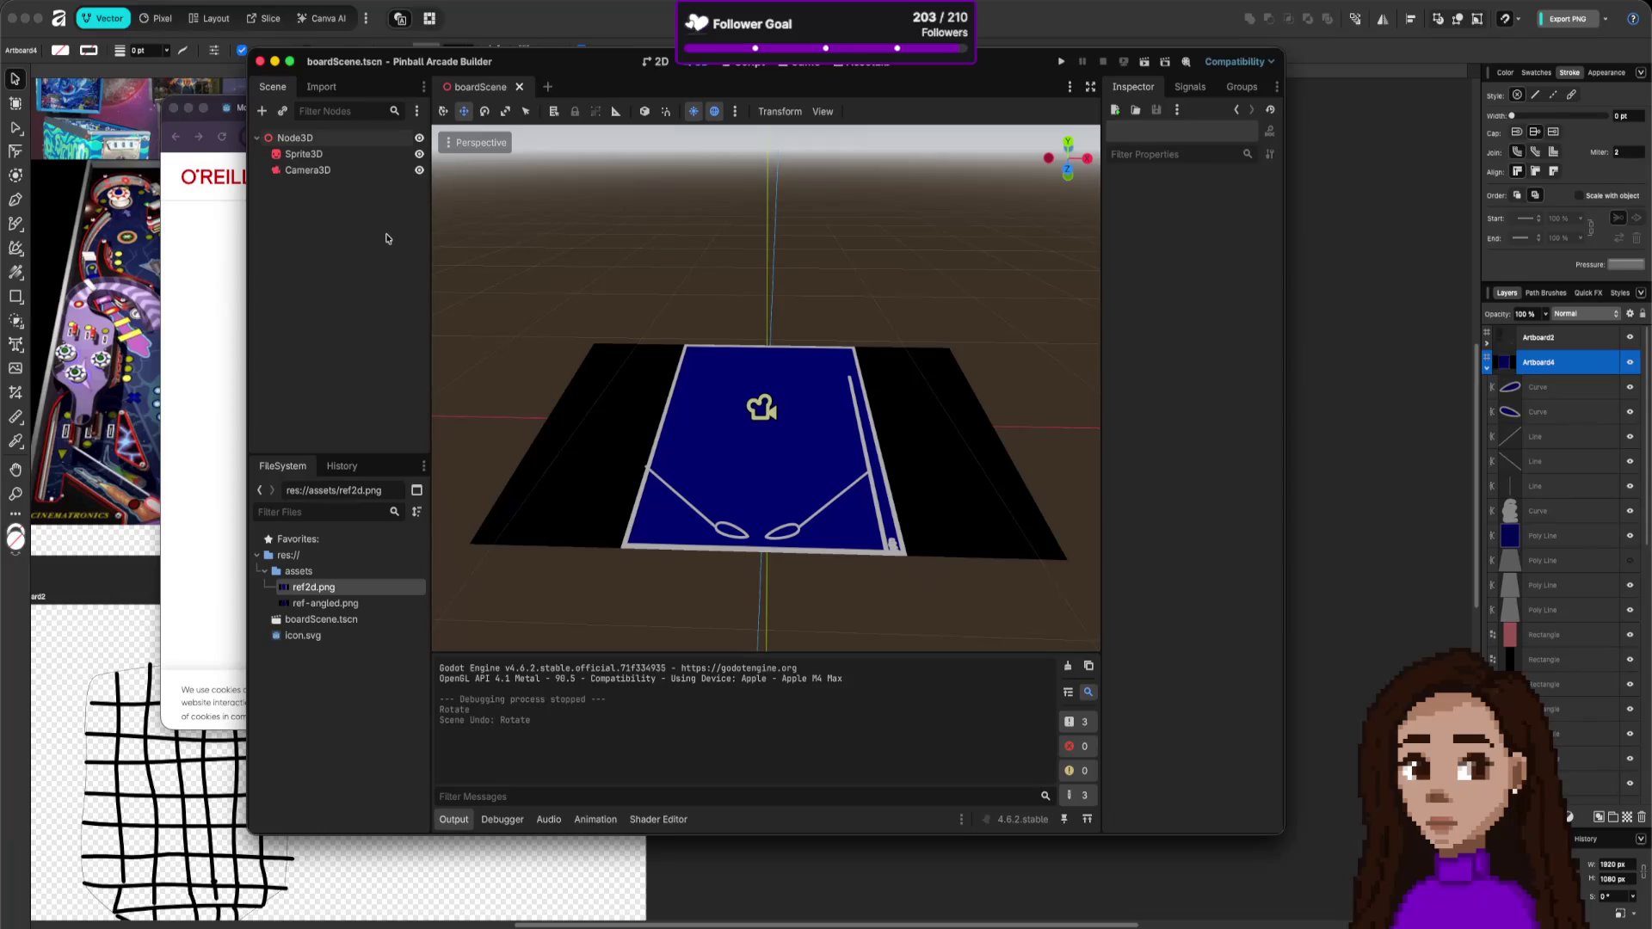
key("ctrl+a")
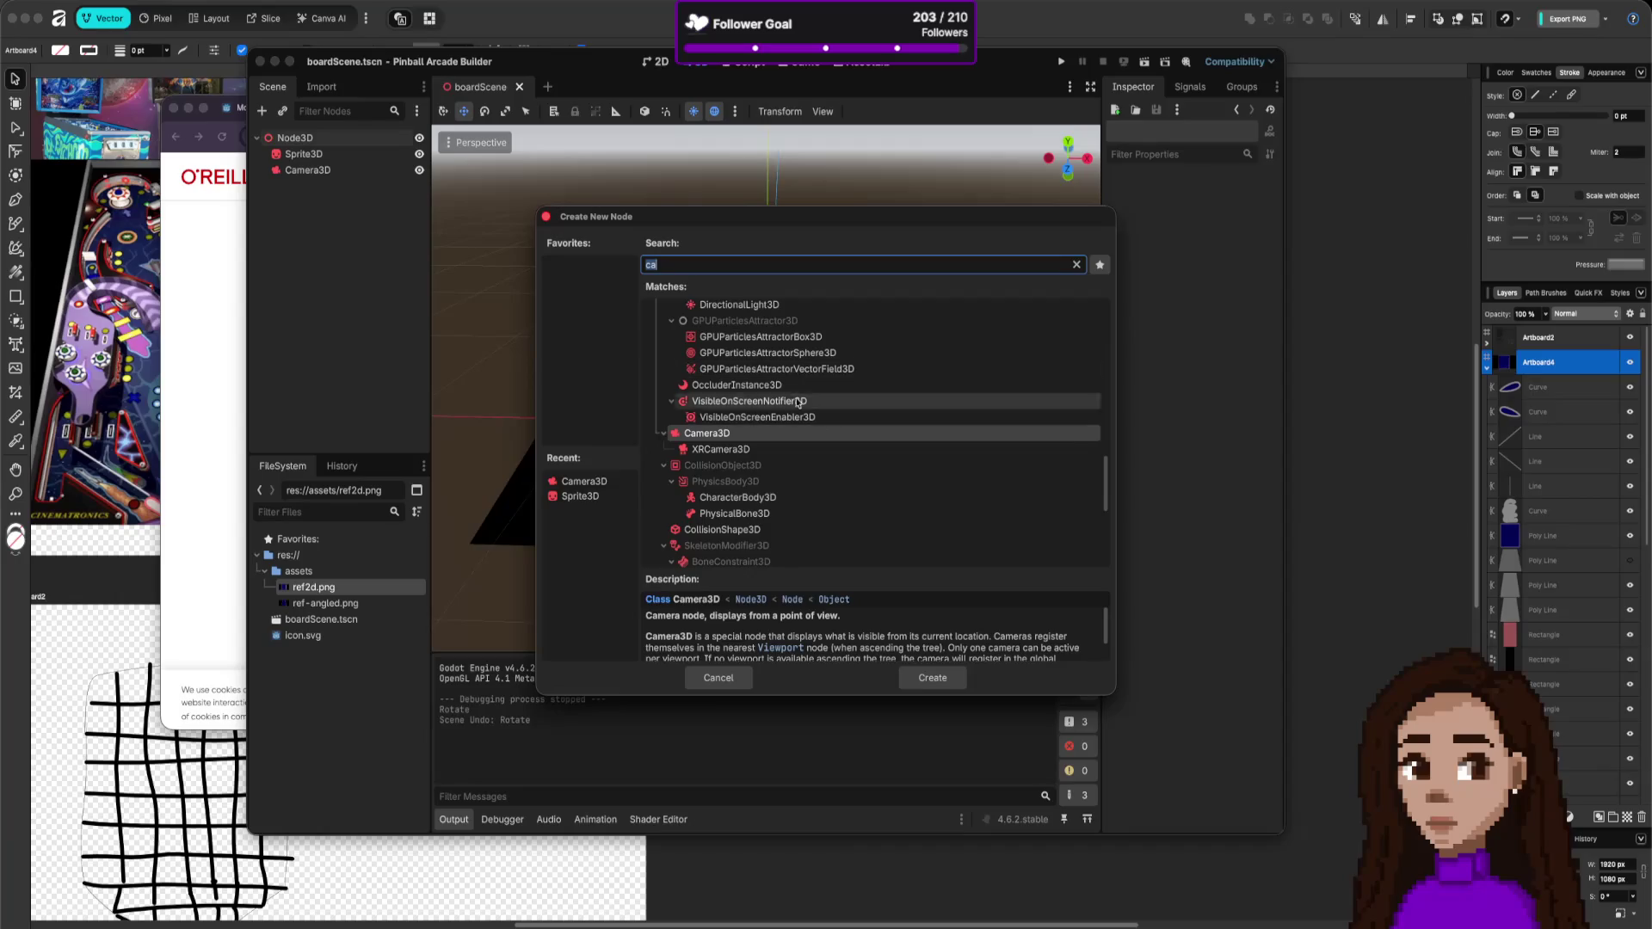
- In Create New Node, clear the search, expand Node3D and pick GridMap from the list
key("BackSpace")
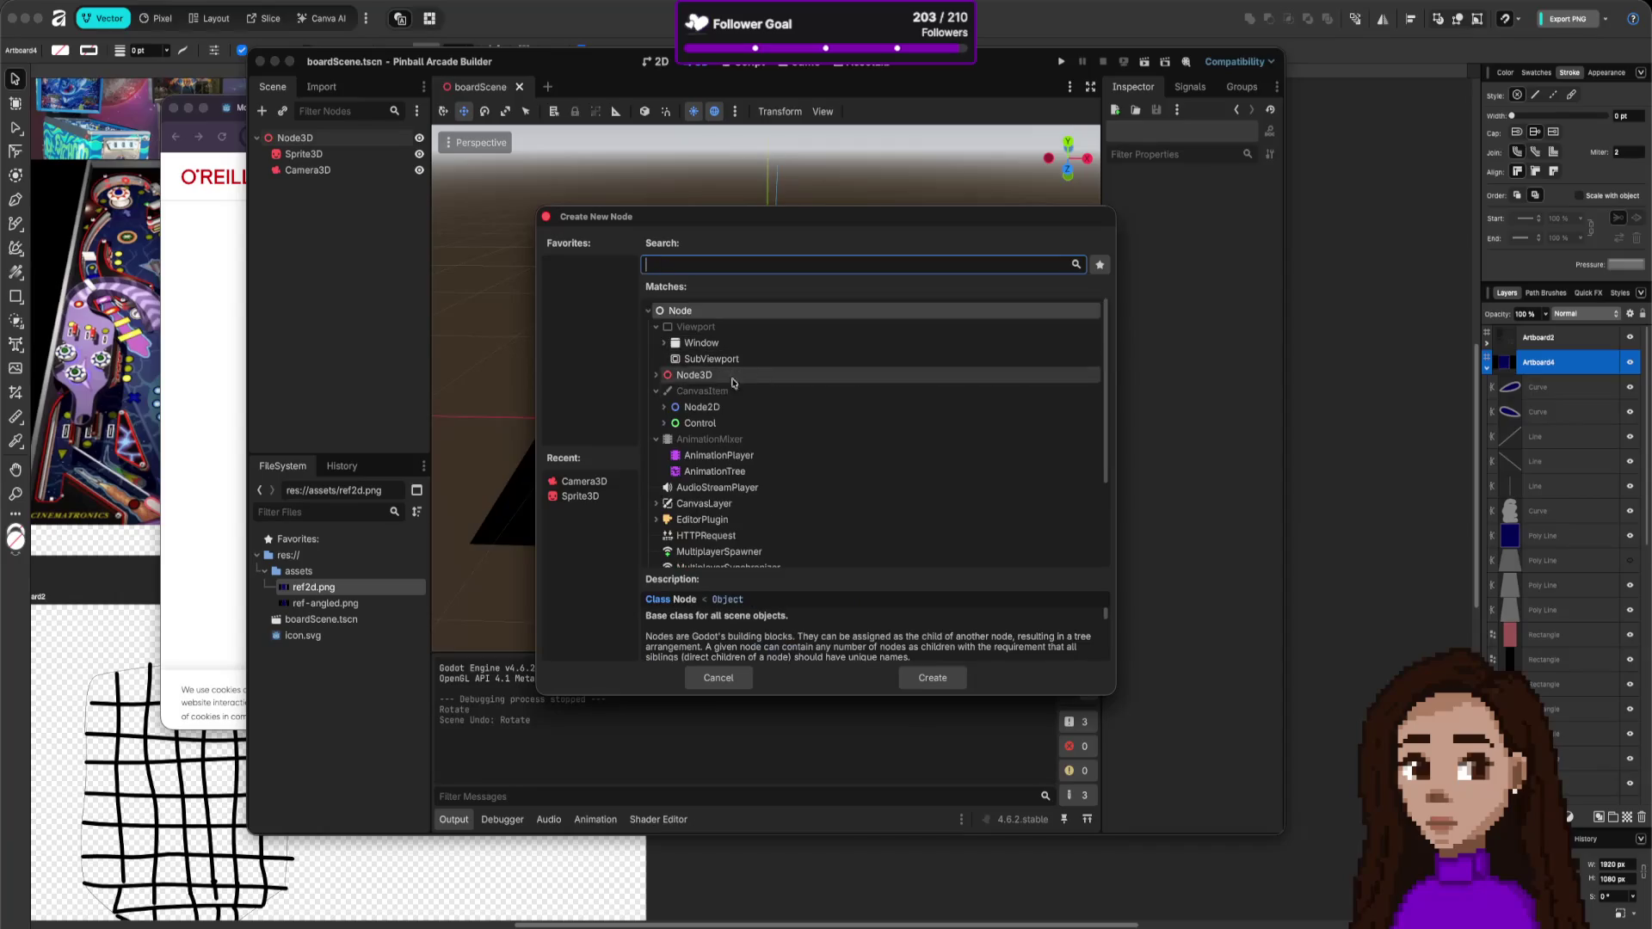
left_click(658, 376)
scroll(721, 430, "down", 2)
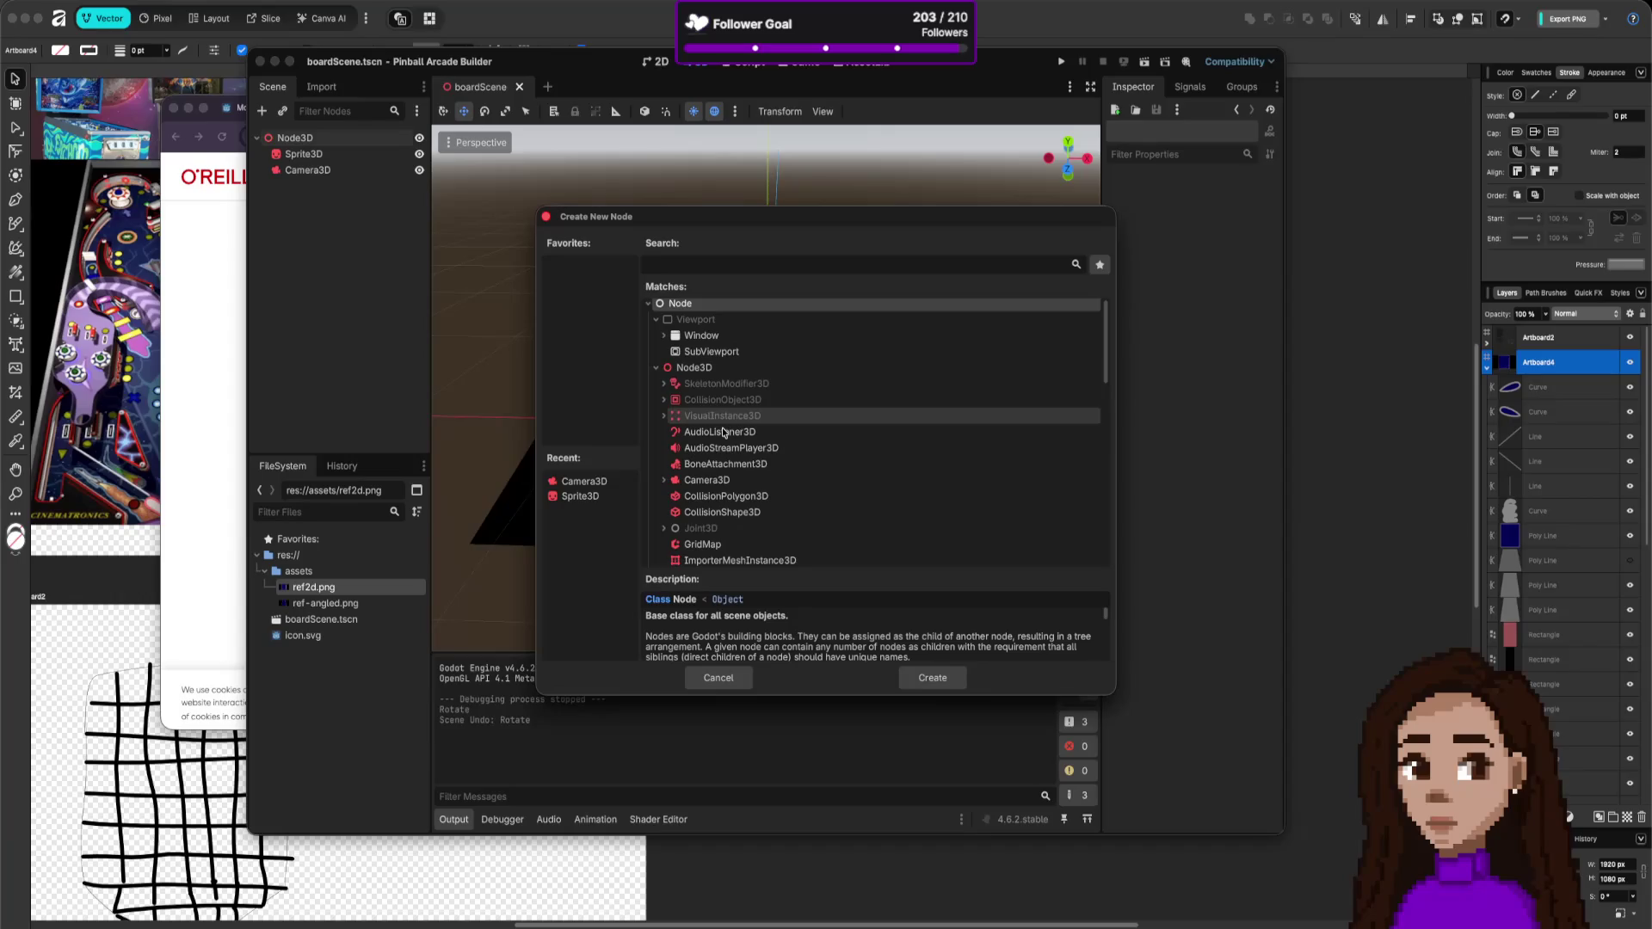
scroll(722, 435, "down", 2)
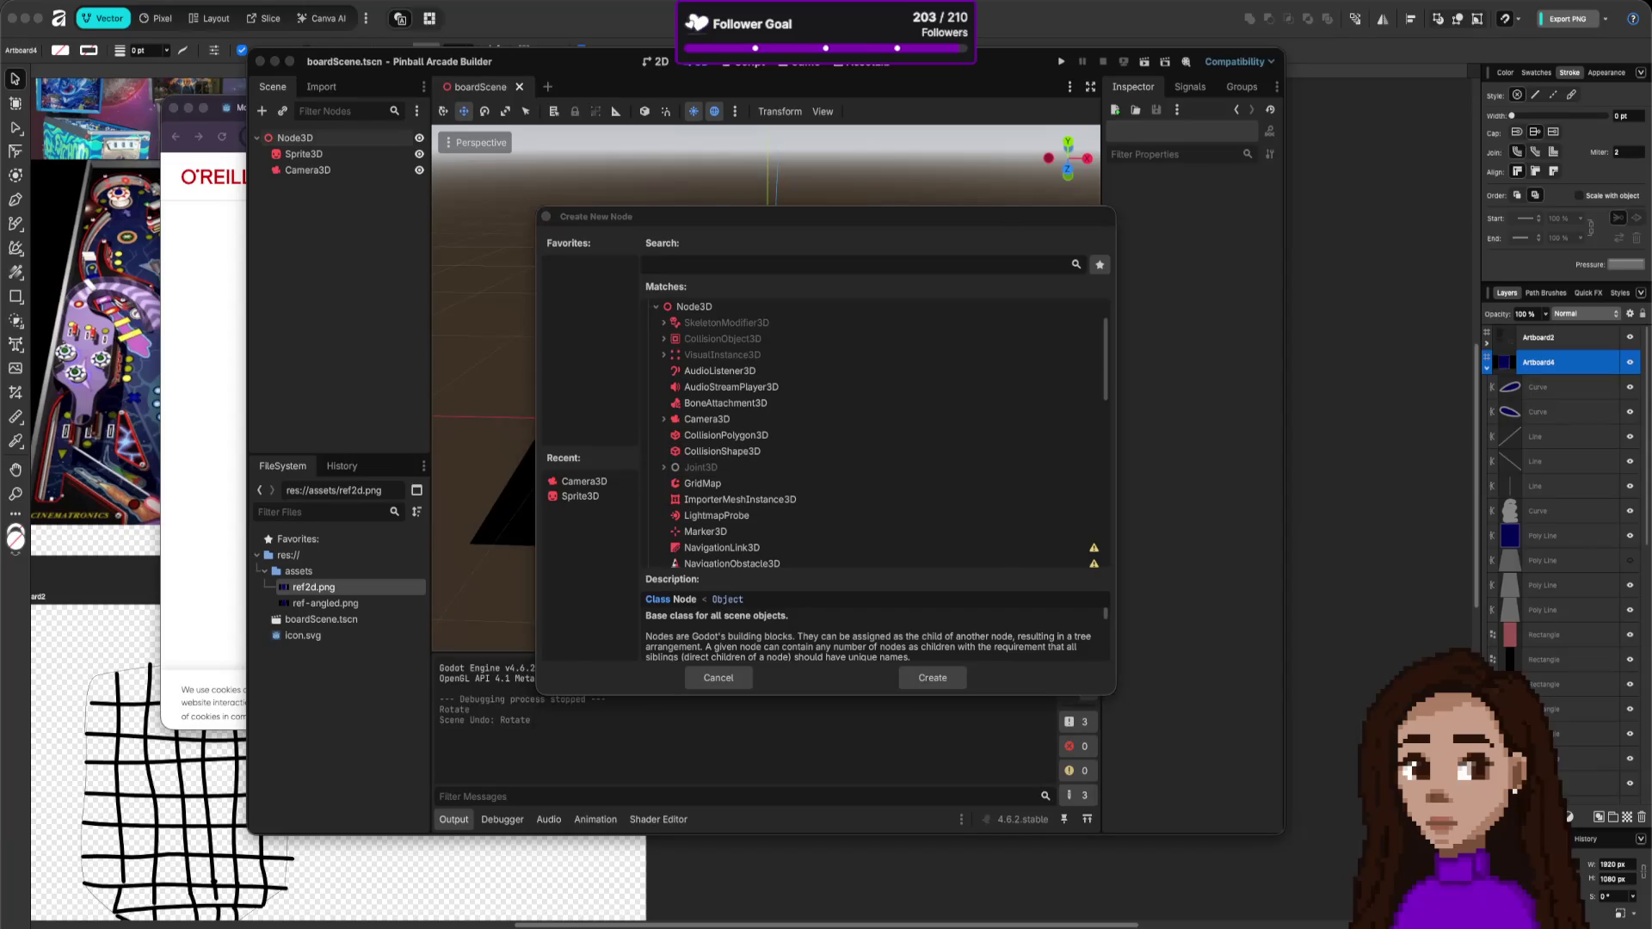
key("super+Tab")
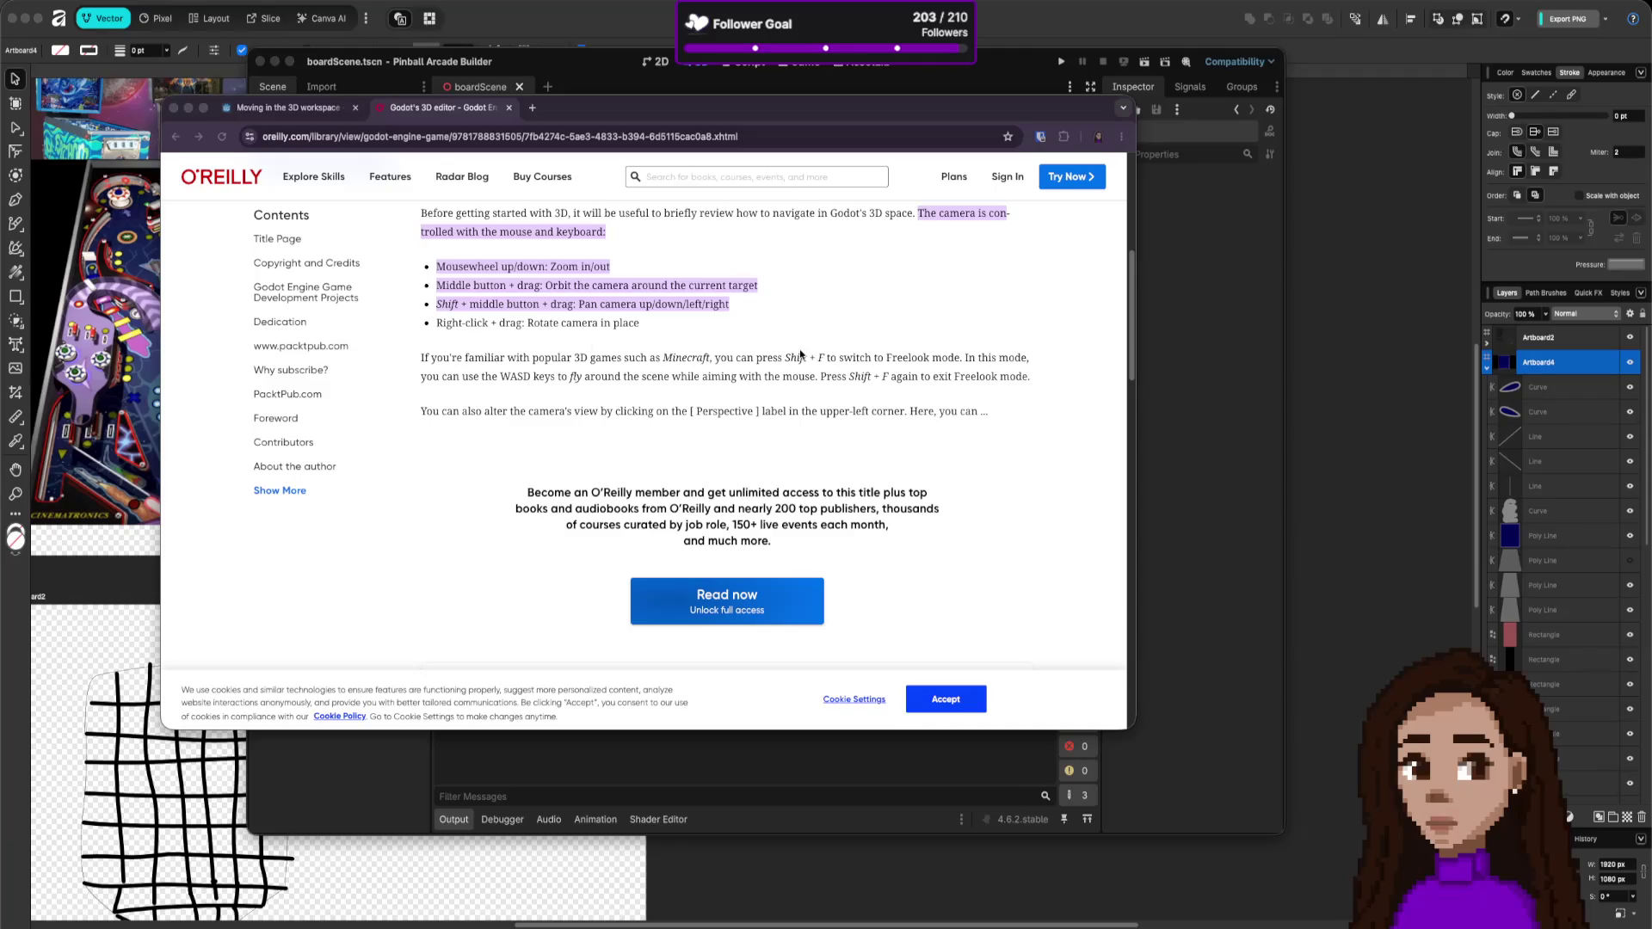
left_click(626, 75)
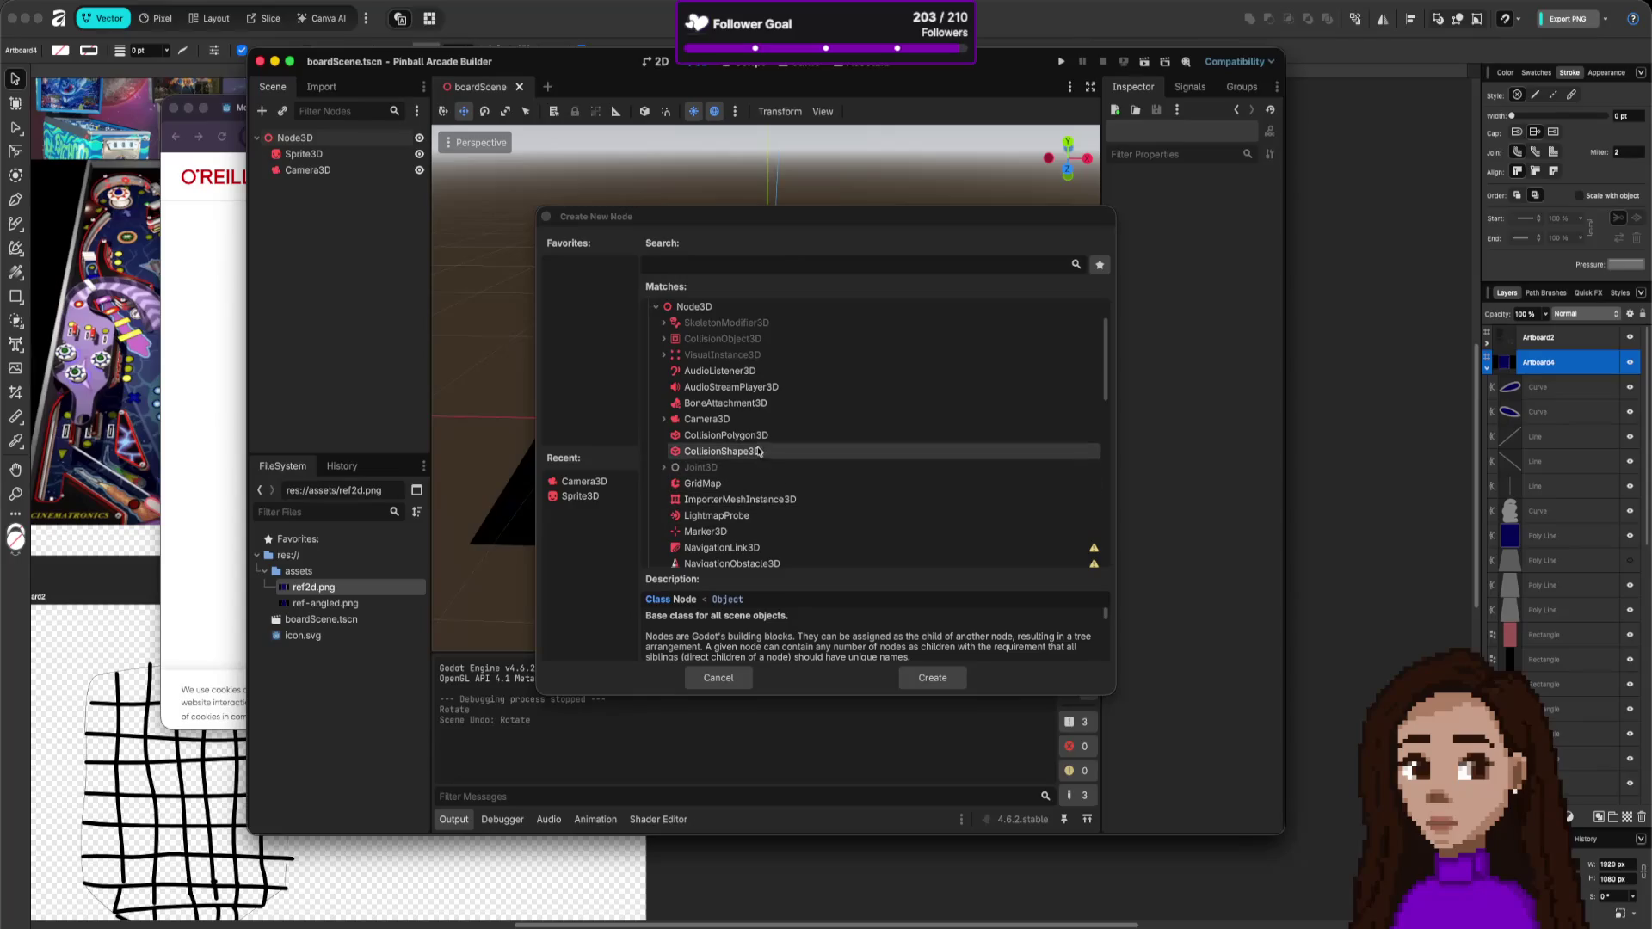
scroll(737, 437, "down", 1)
scroll(737, 437, "down", 1)
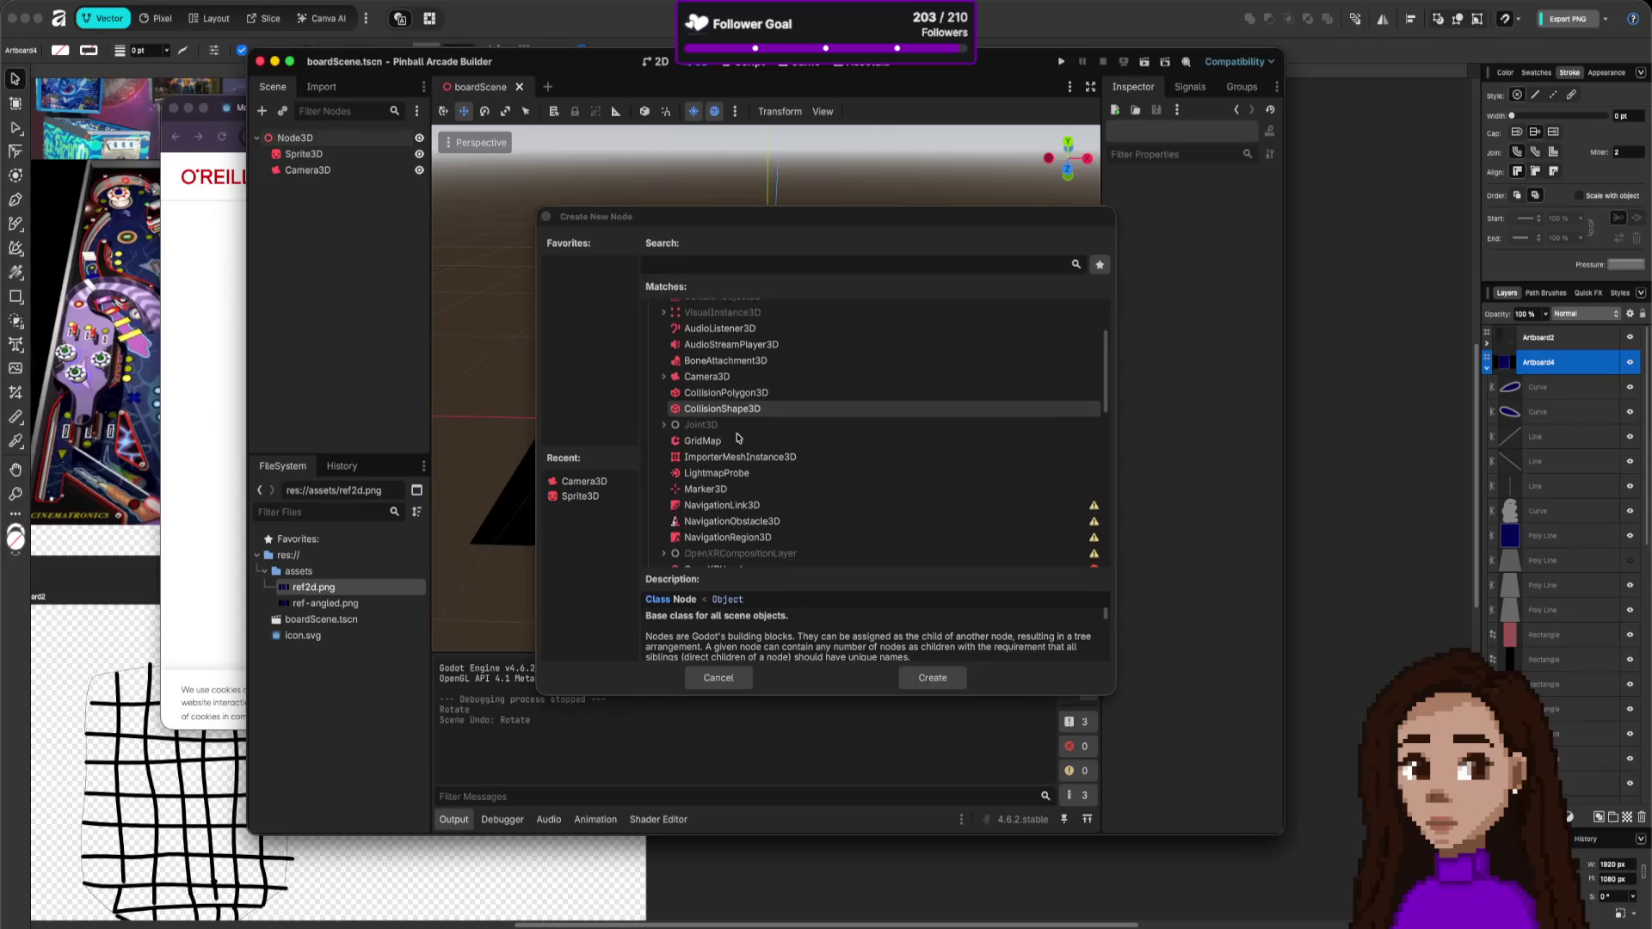
left_click(712, 448)
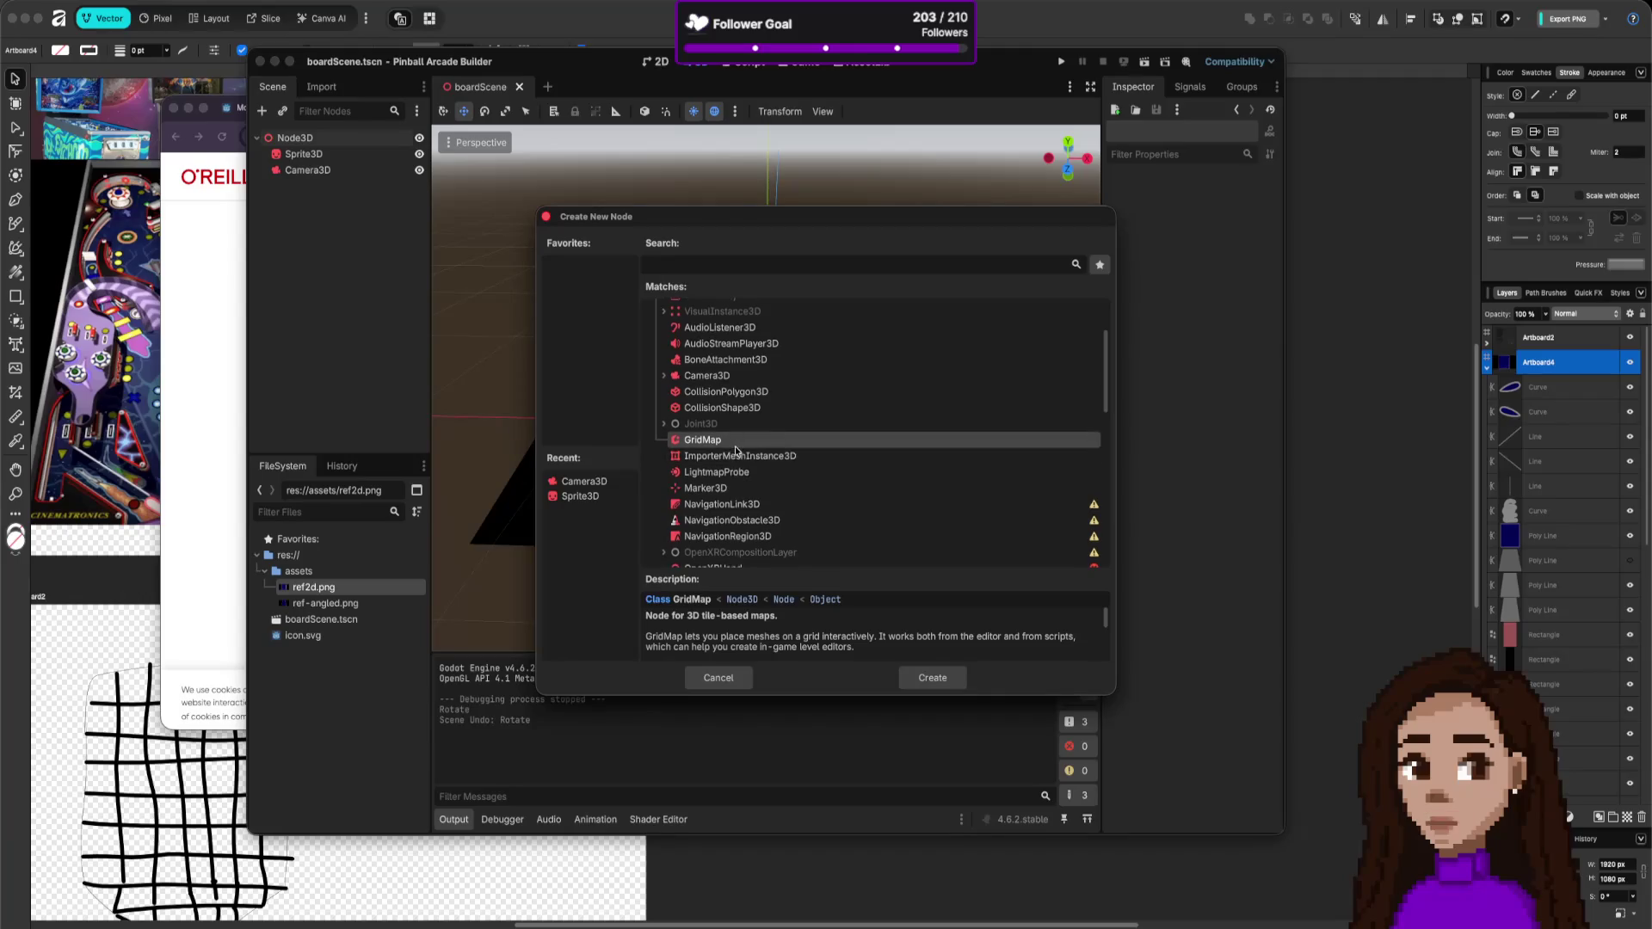
- Read the NavigationObstacle3D, ShapeCast3D, Skeleton3D and SpringArm3D descriptions, then add the GridMap node
scroll(740, 451, "down", 2)
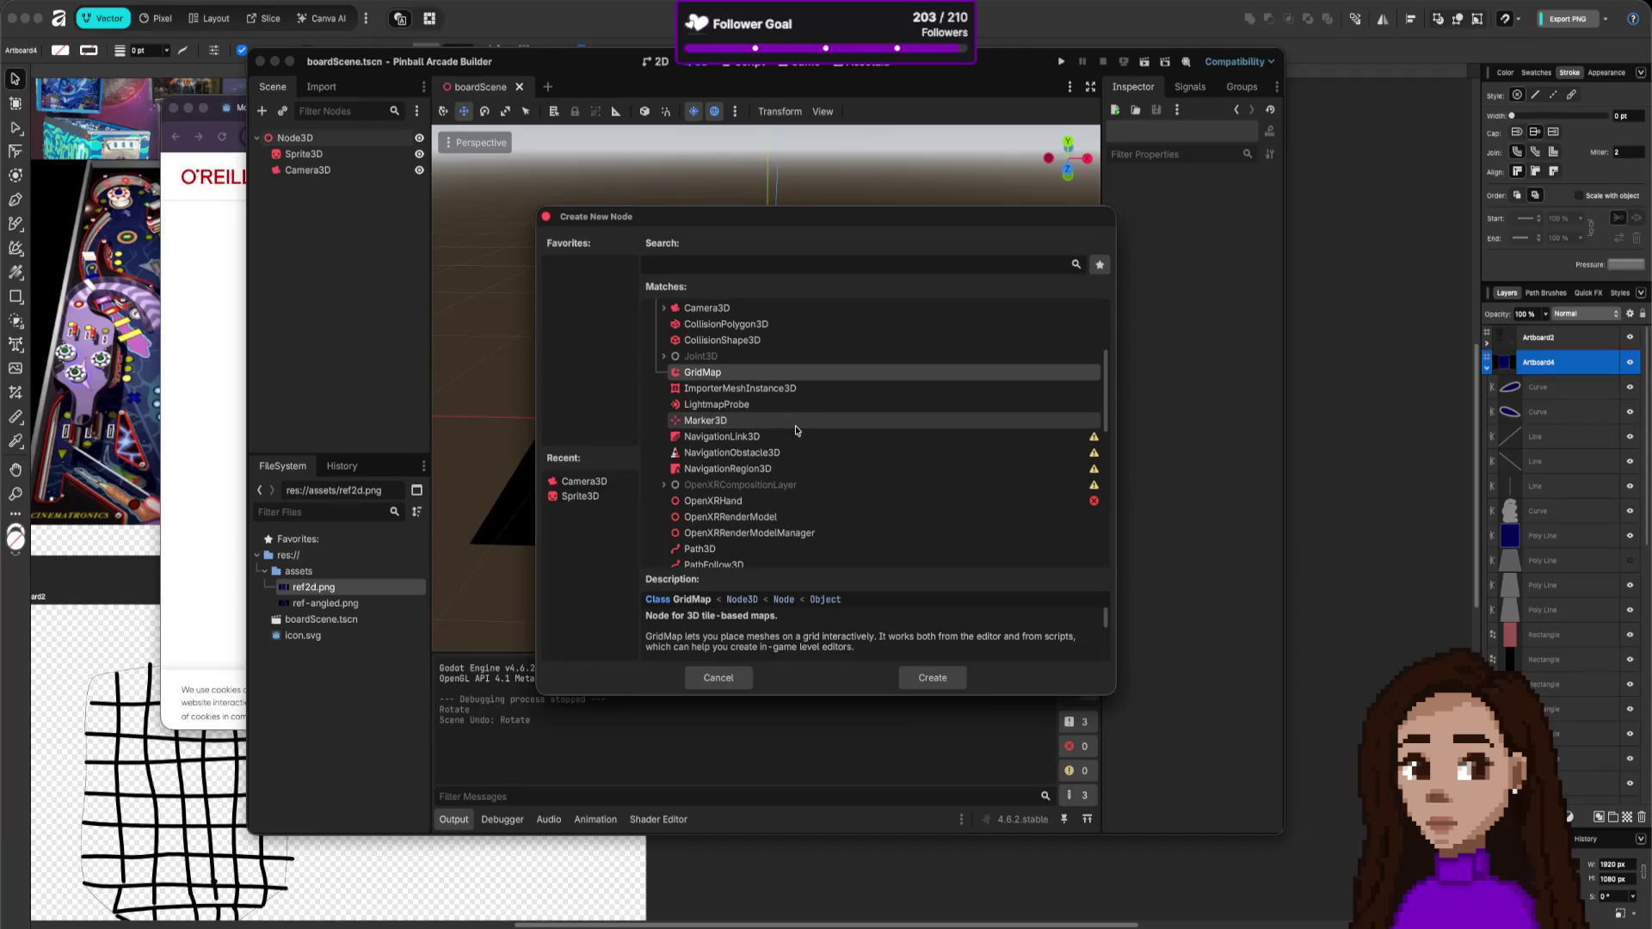
scroll(791, 430, "down", 1)
left_click(749, 434)
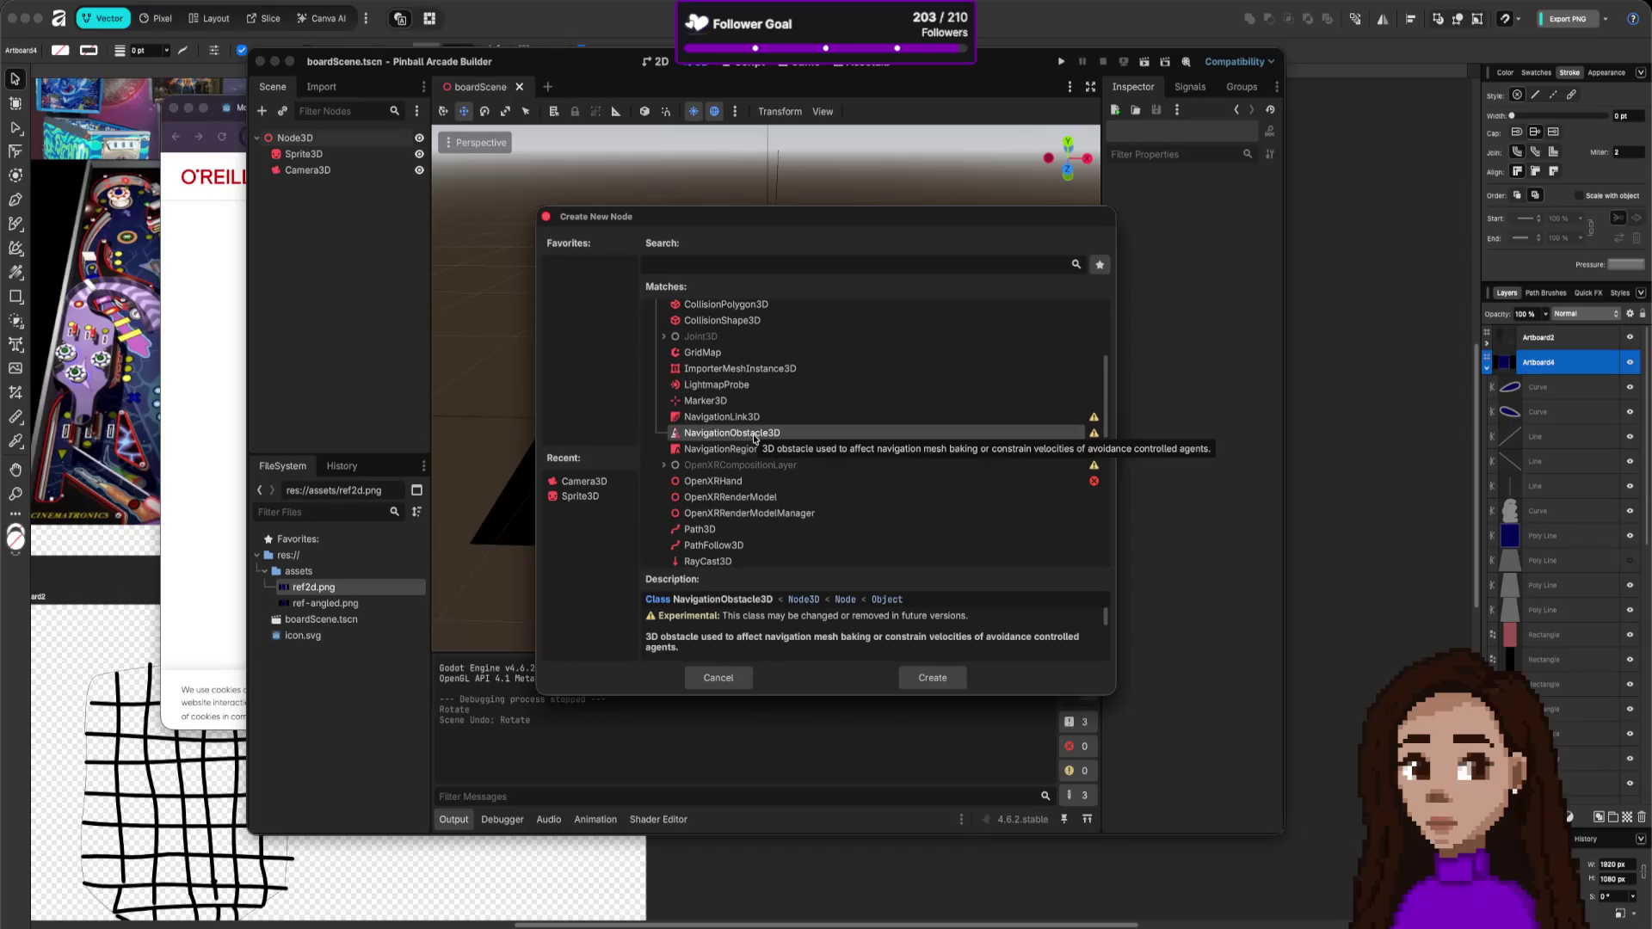
scroll(765, 503, "down", 1)
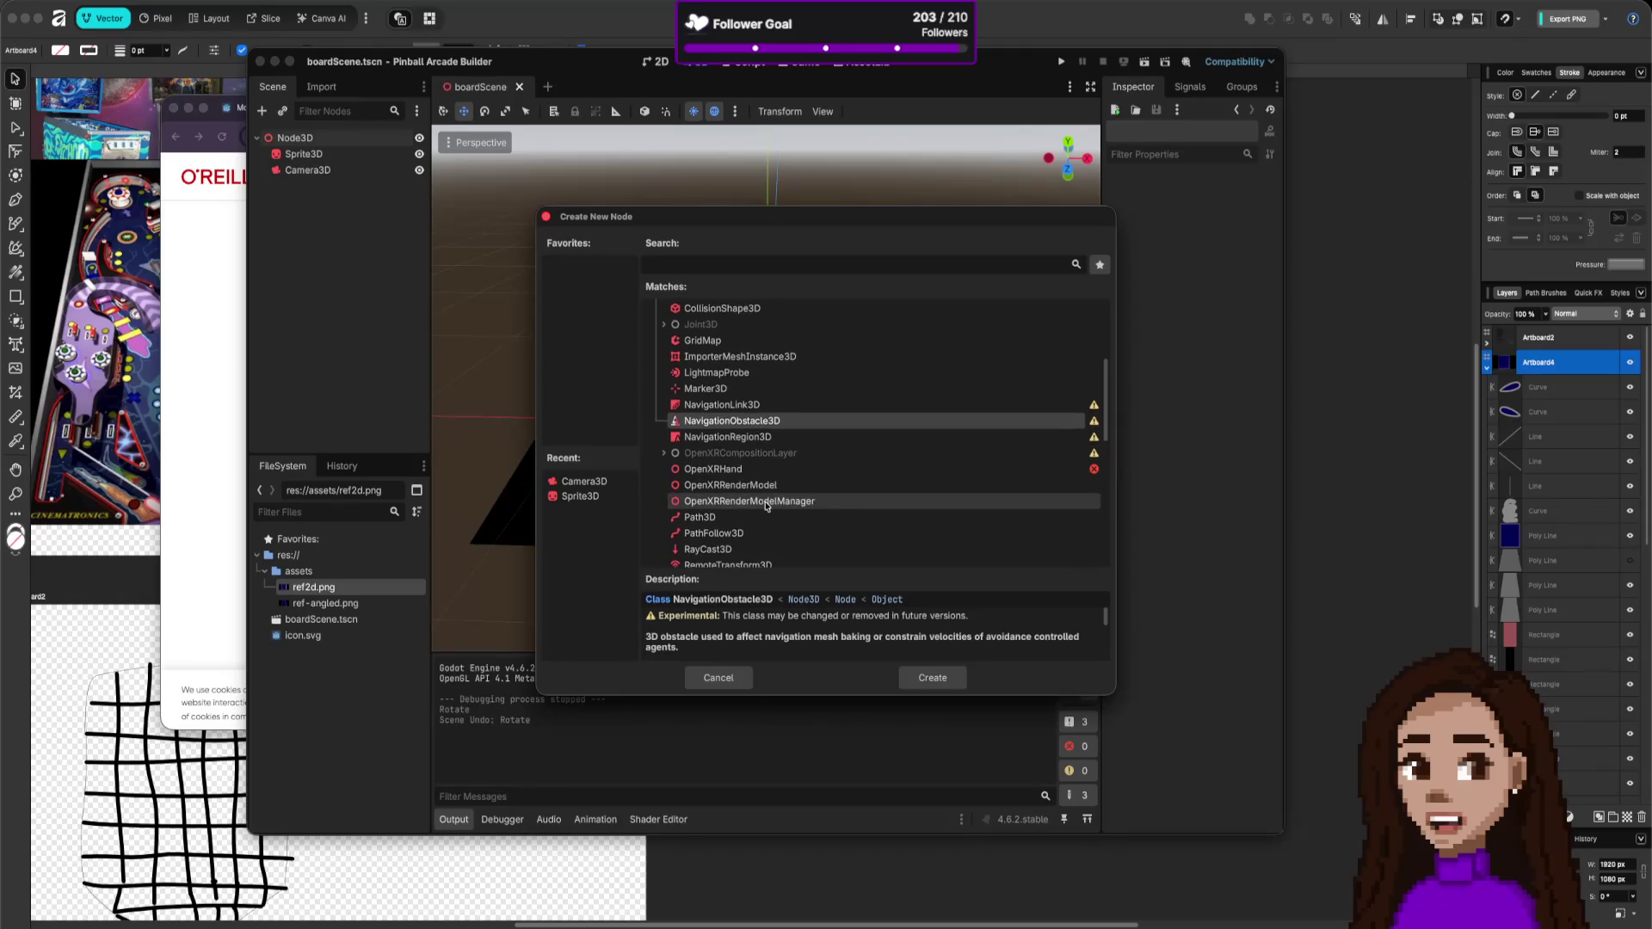
scroll(766, 506, "down", 2)
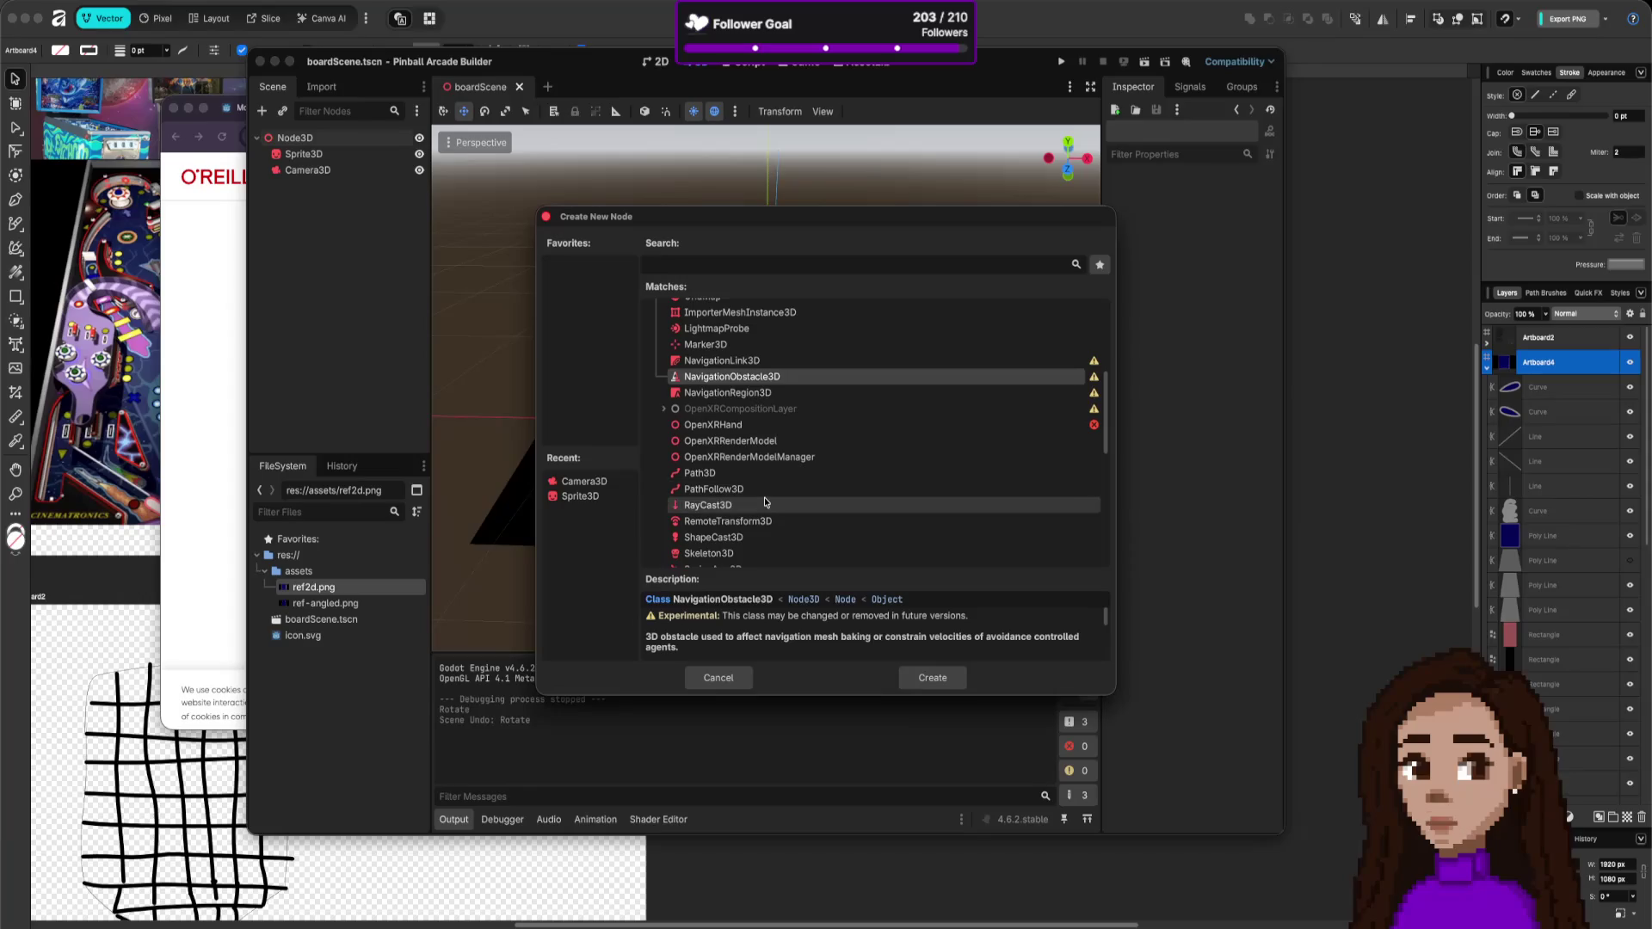
scroll(766, 502, "down", 1)
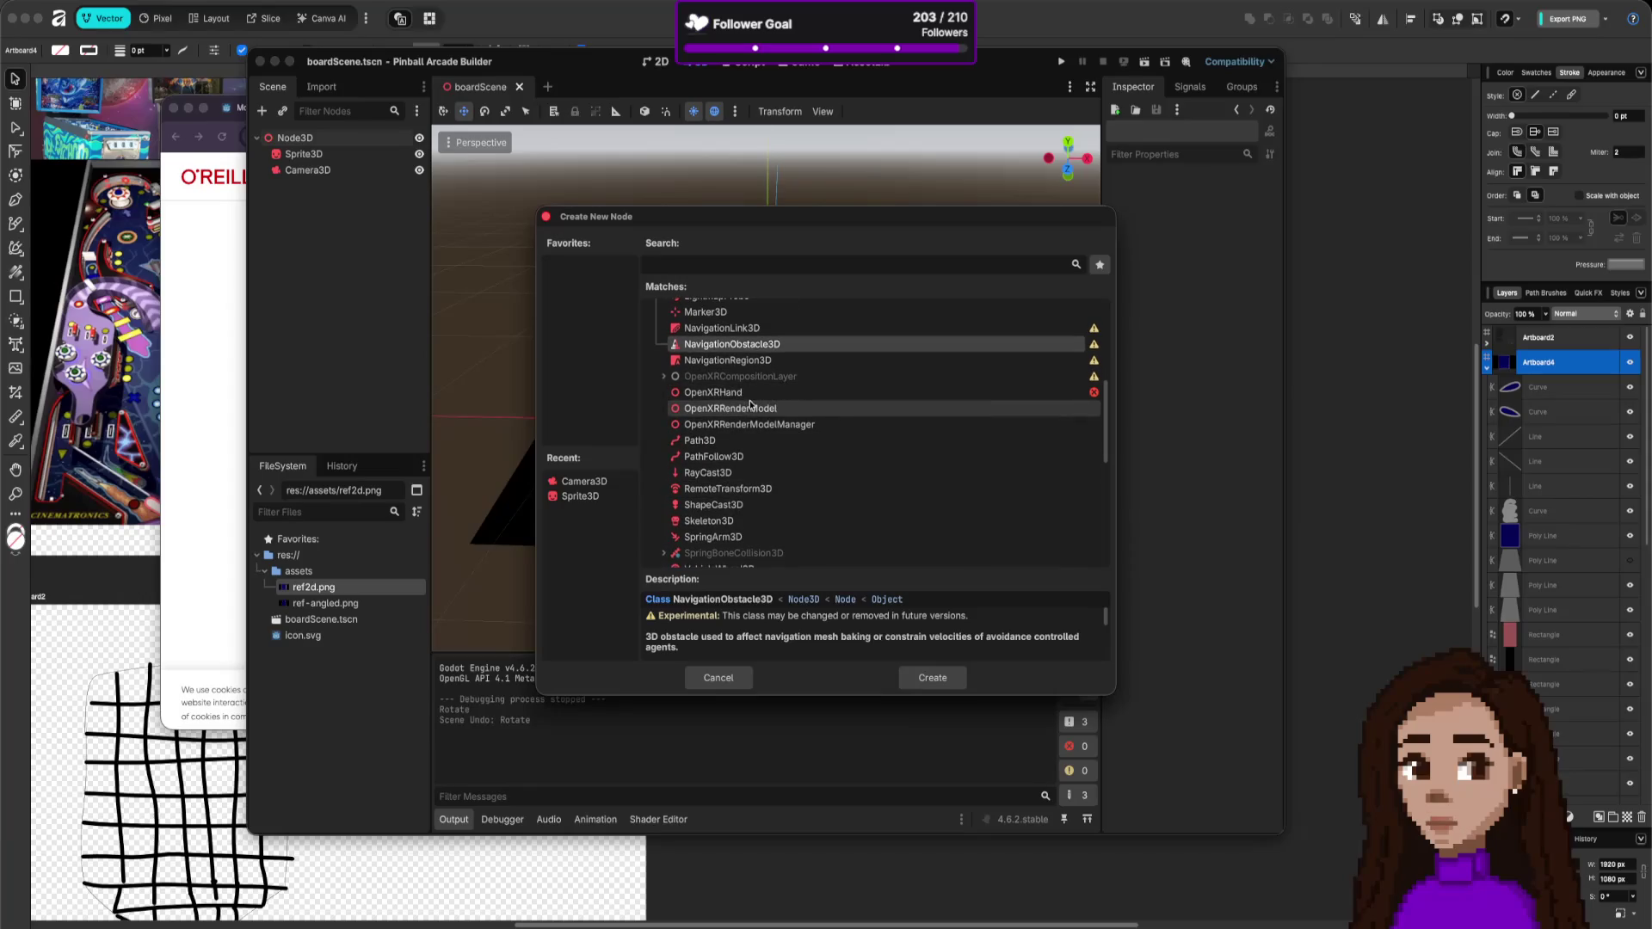
scroll(765, 430, "down", 1)
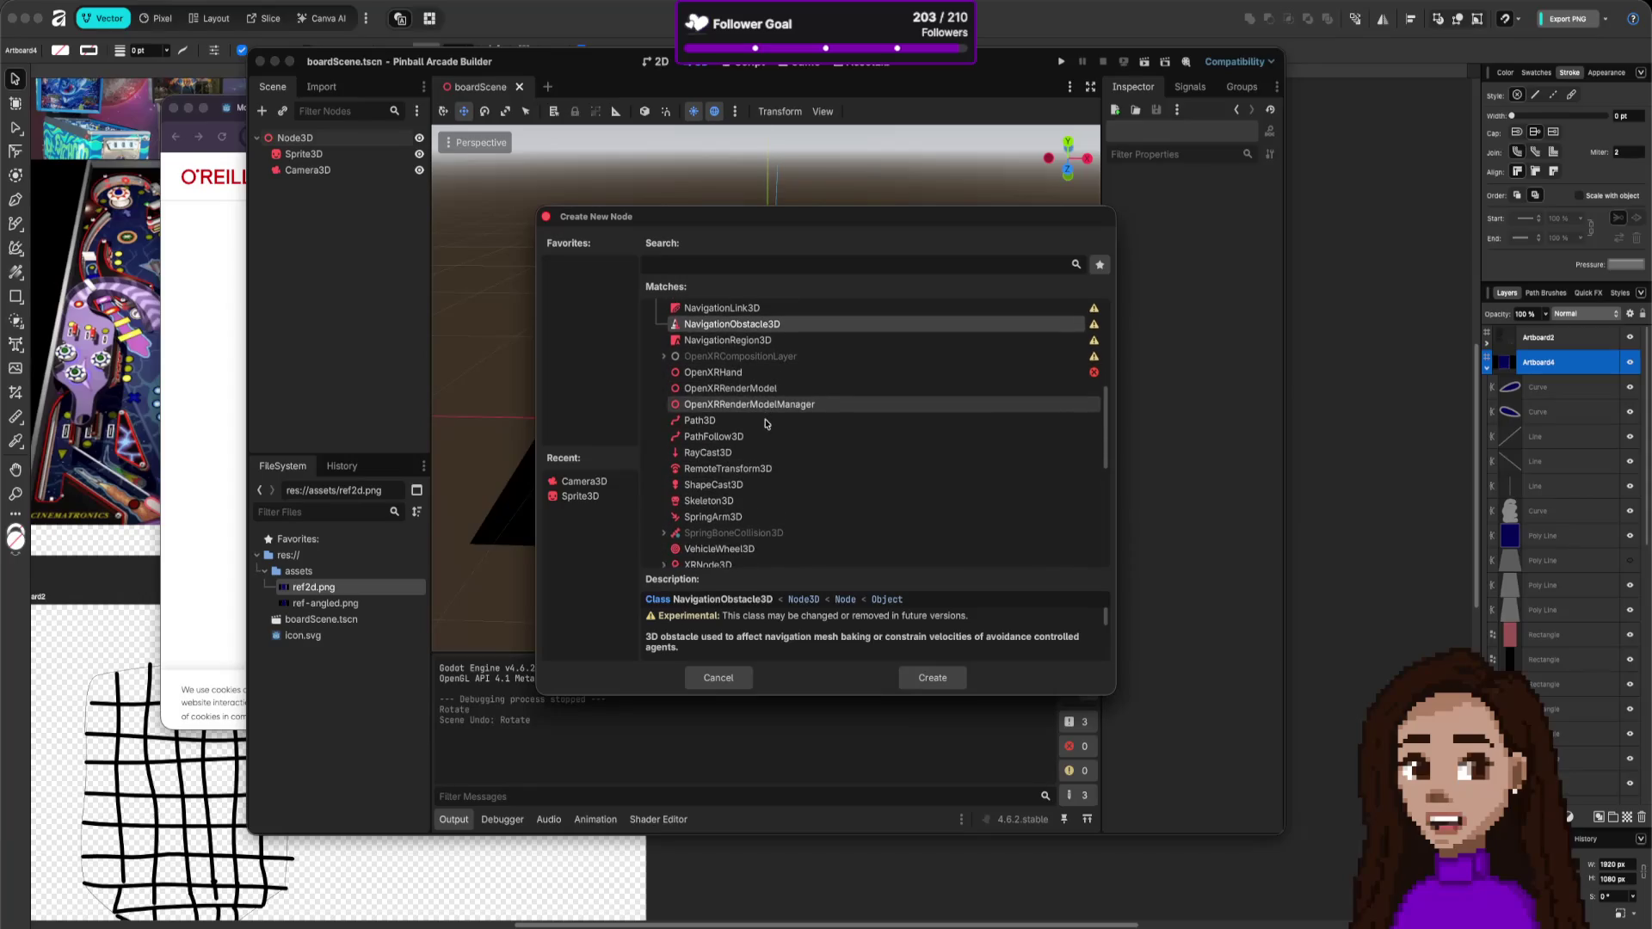
left_click(763, 486)
left_click(762, 500)
left_click(761, 516)
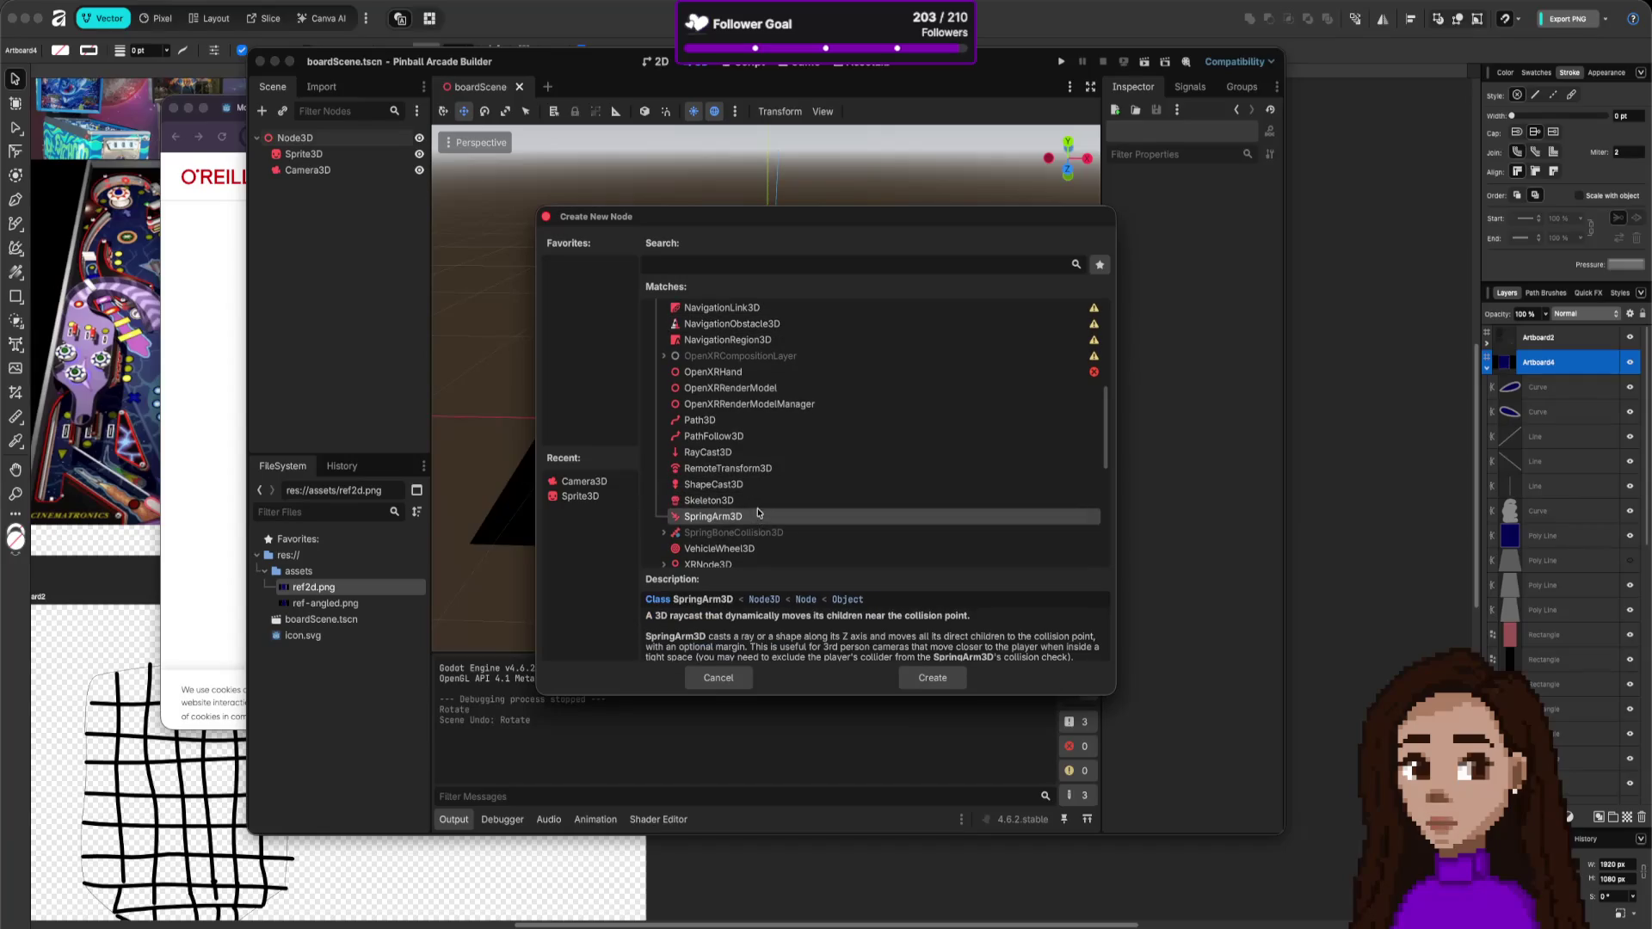
scroll(759, 517, "down", 3)
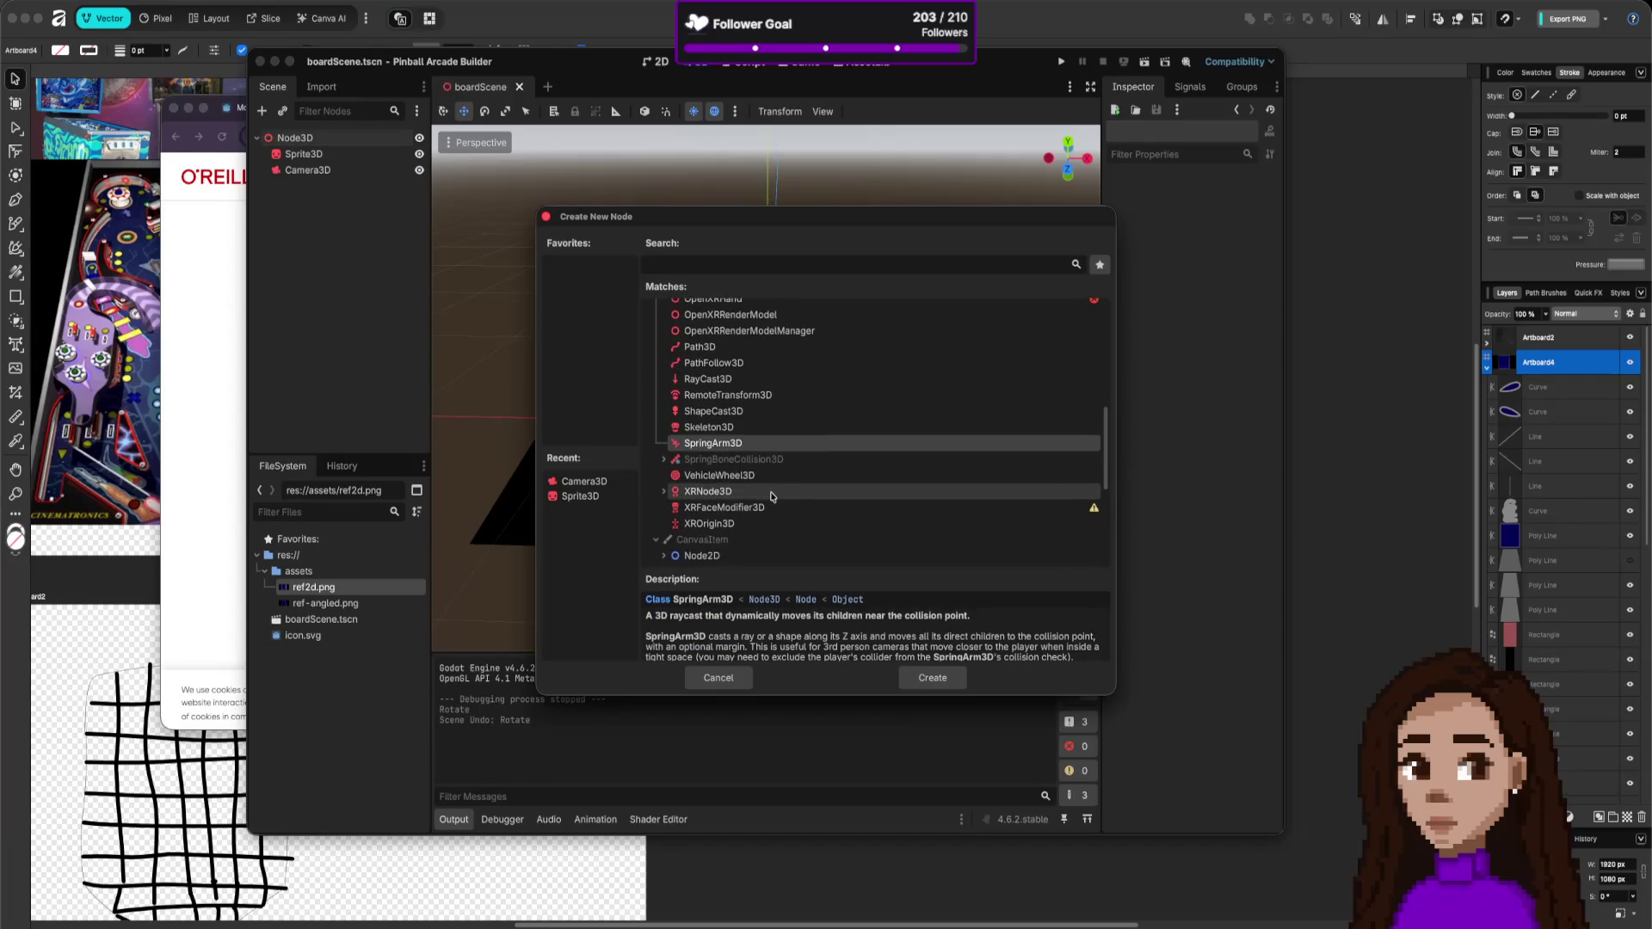
scroll(795, 516, "down", 1)
scroll(797, 519, "up", 10)
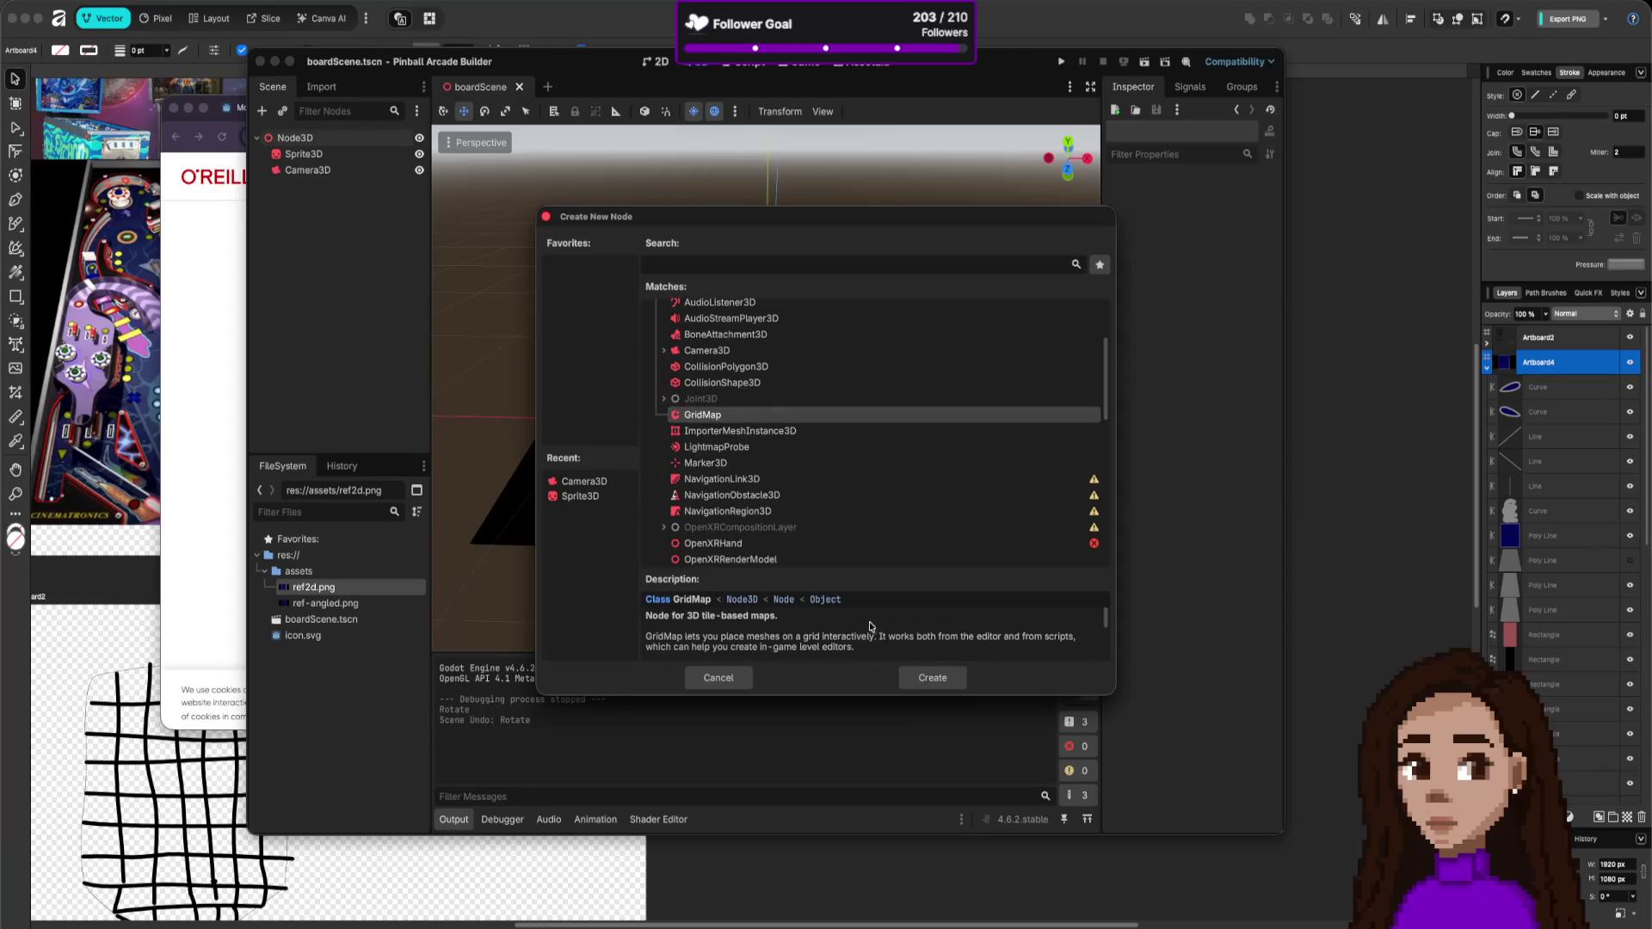
left_click(933, 678)
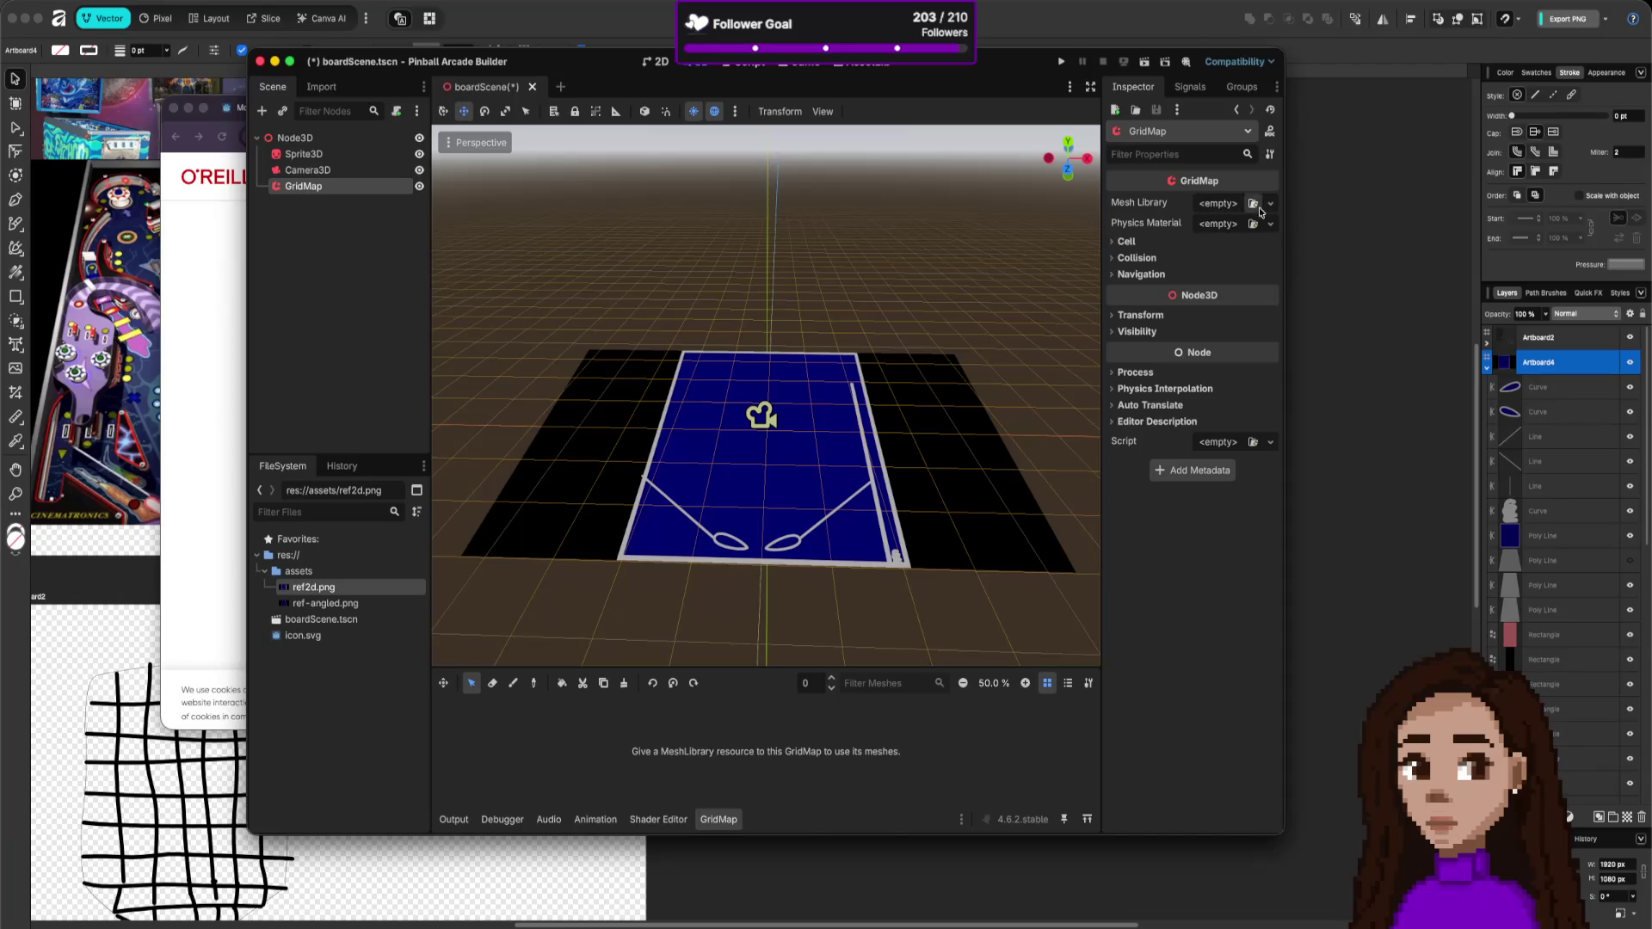
- Show the GridMap's cell settings and assign it a new empty MeshLibrary
left_click(1123, 241)
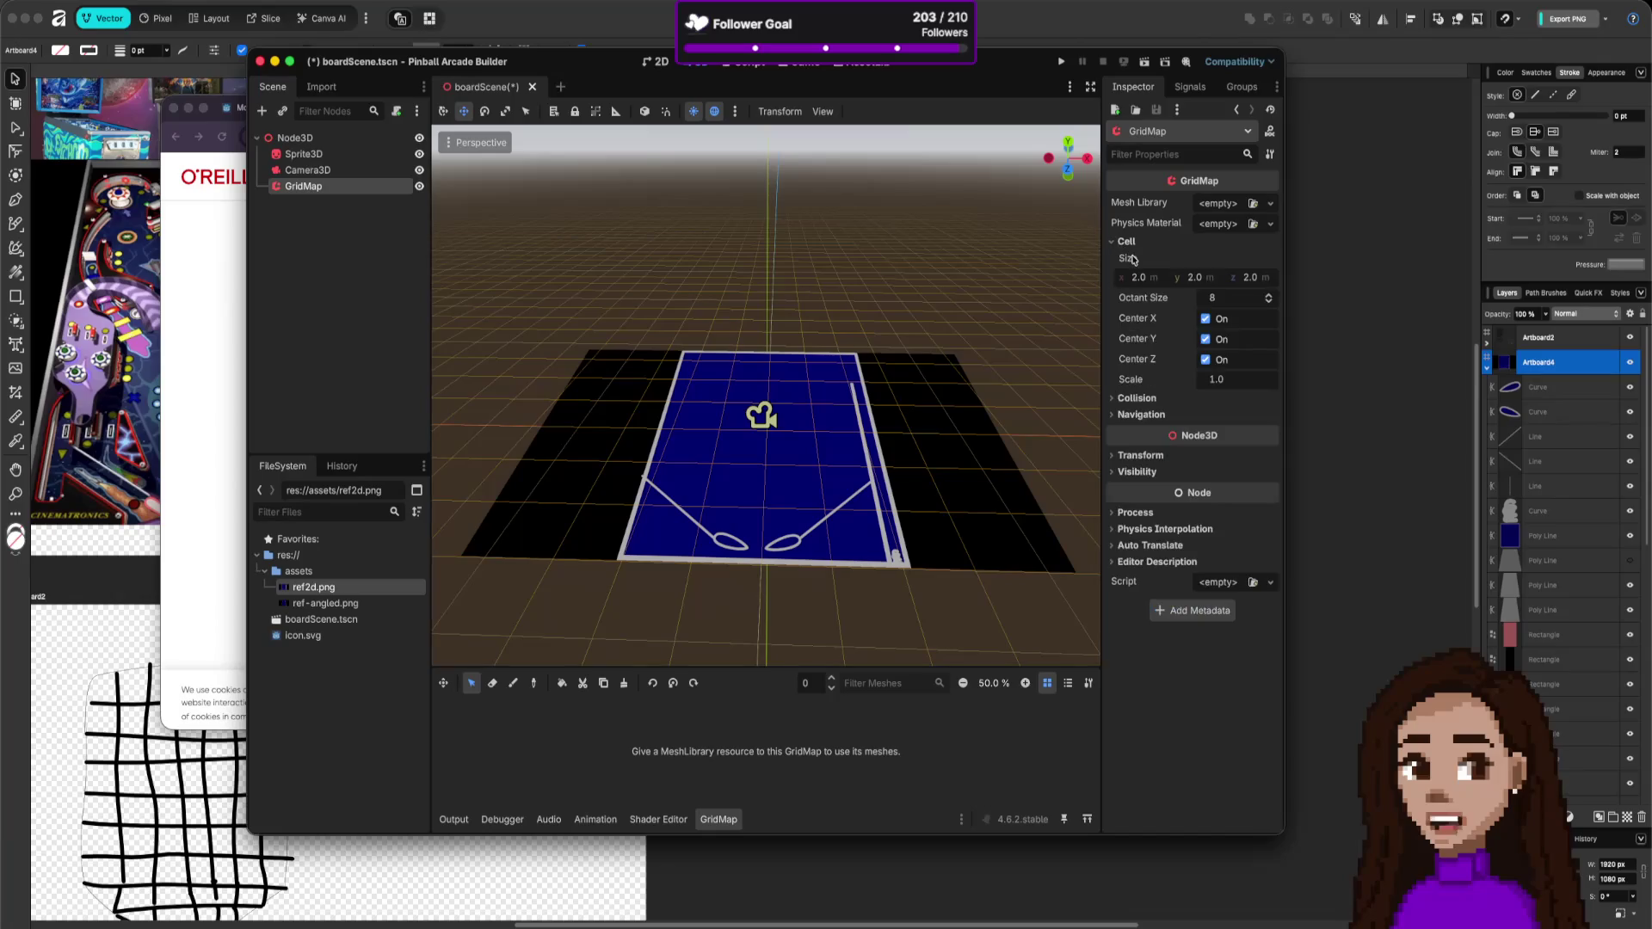
scroll(766, 396, "up", 2)
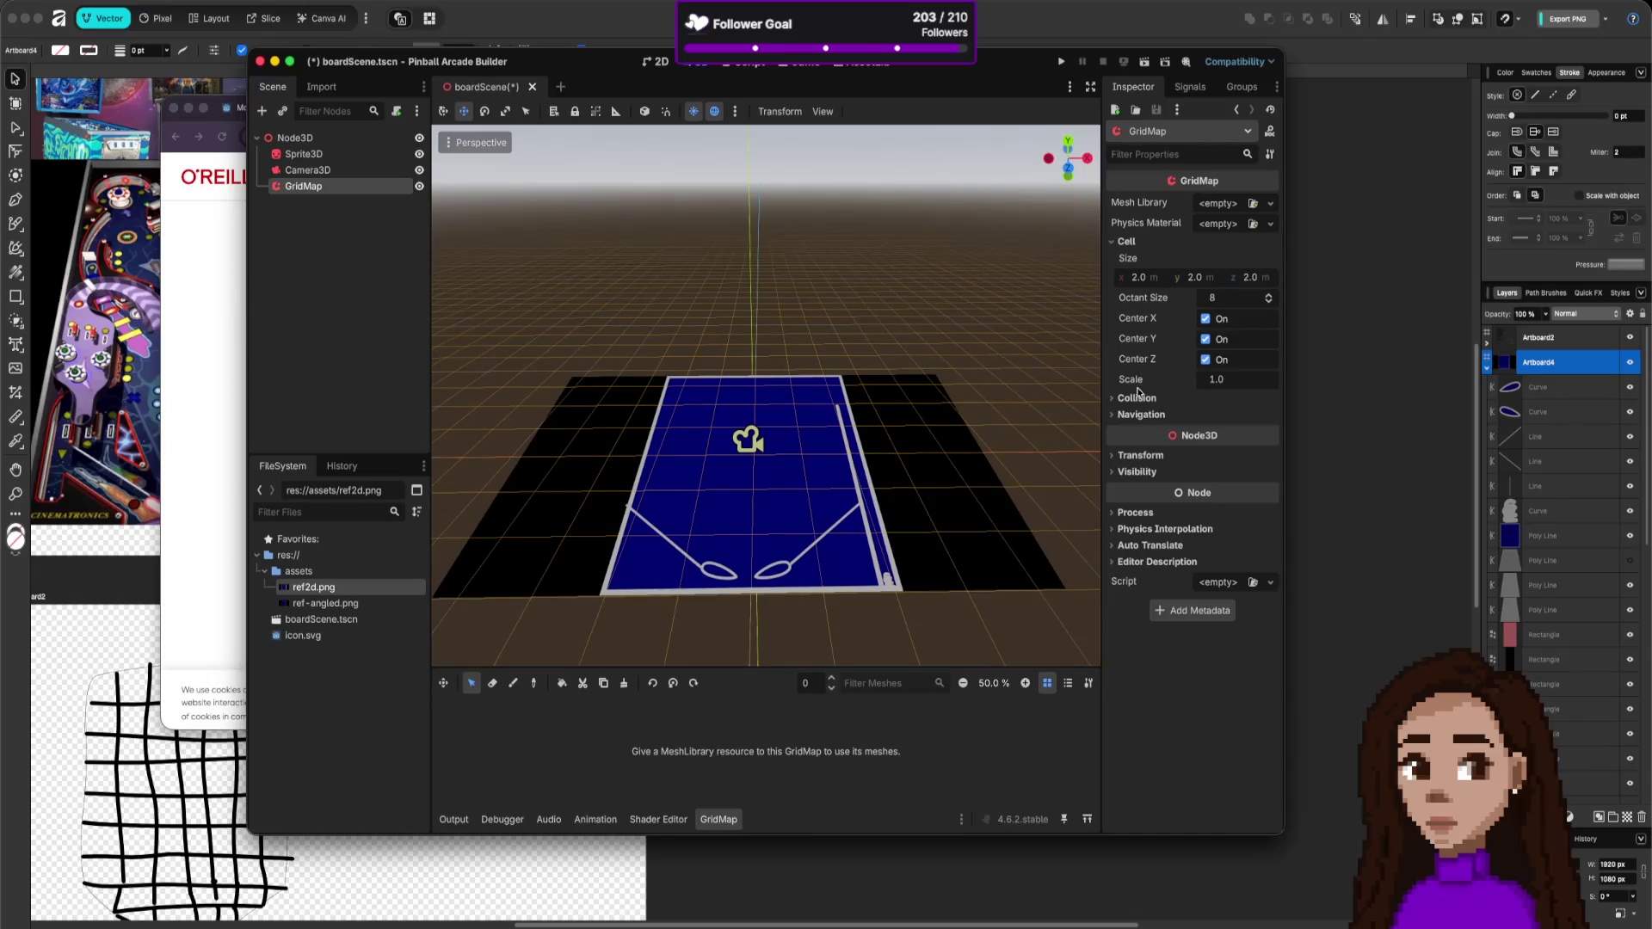
scroll(745, 442, "down", 5)
scroll(745, 442, "up", 2)
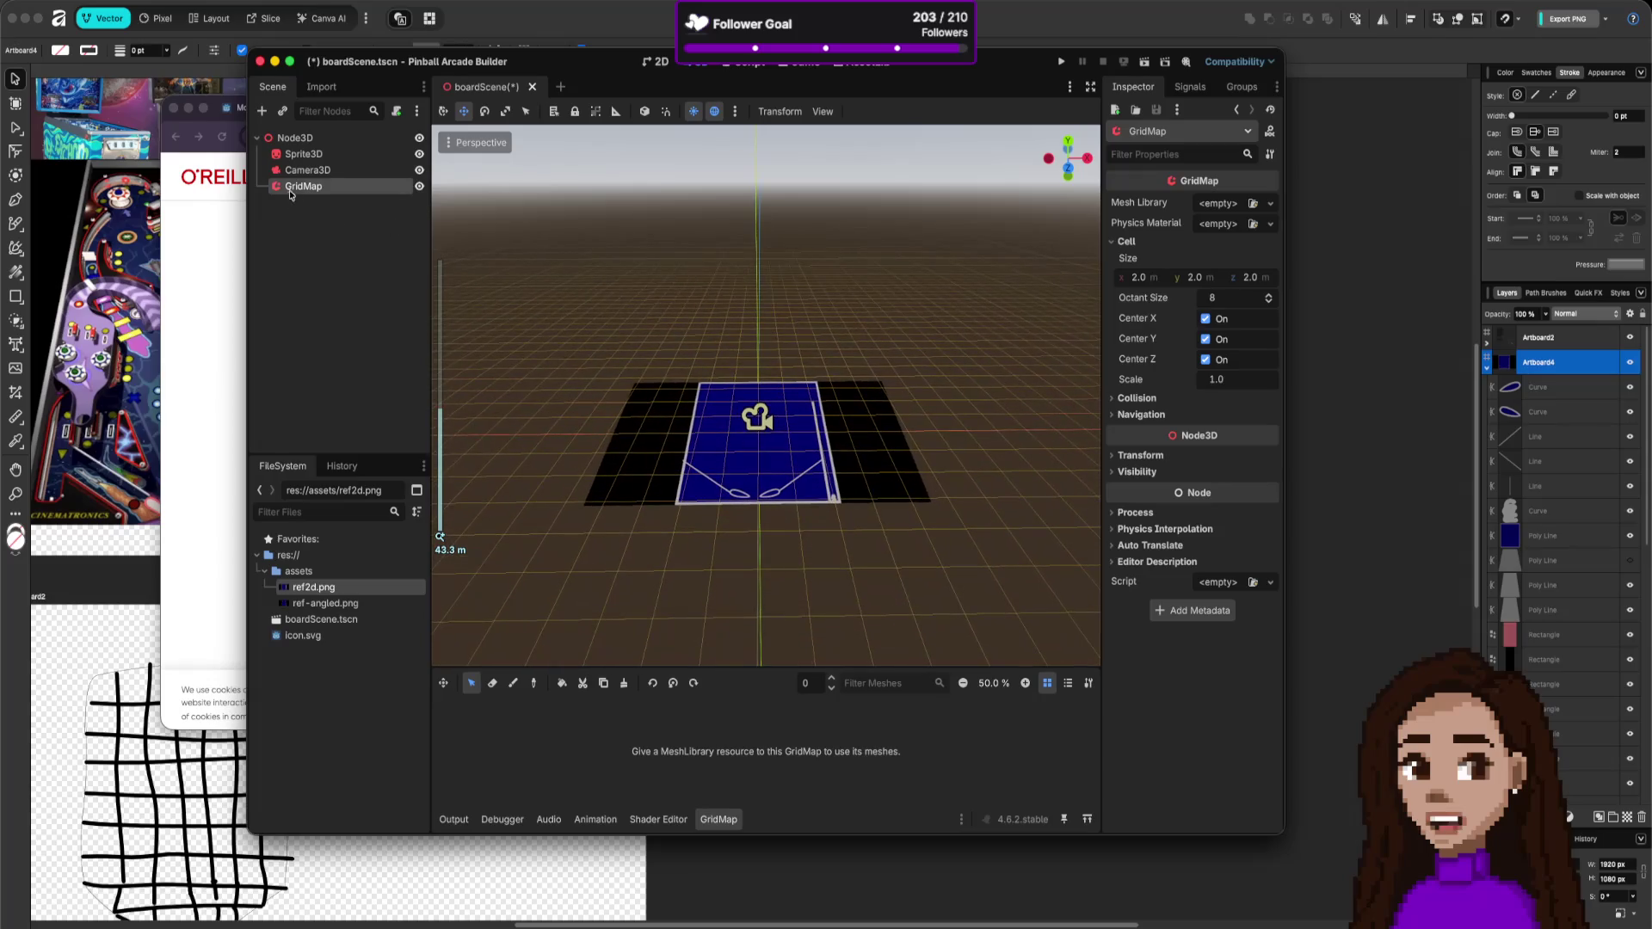
left_click_drag(630, 310, 732, 318)
left_click(1250, 224)
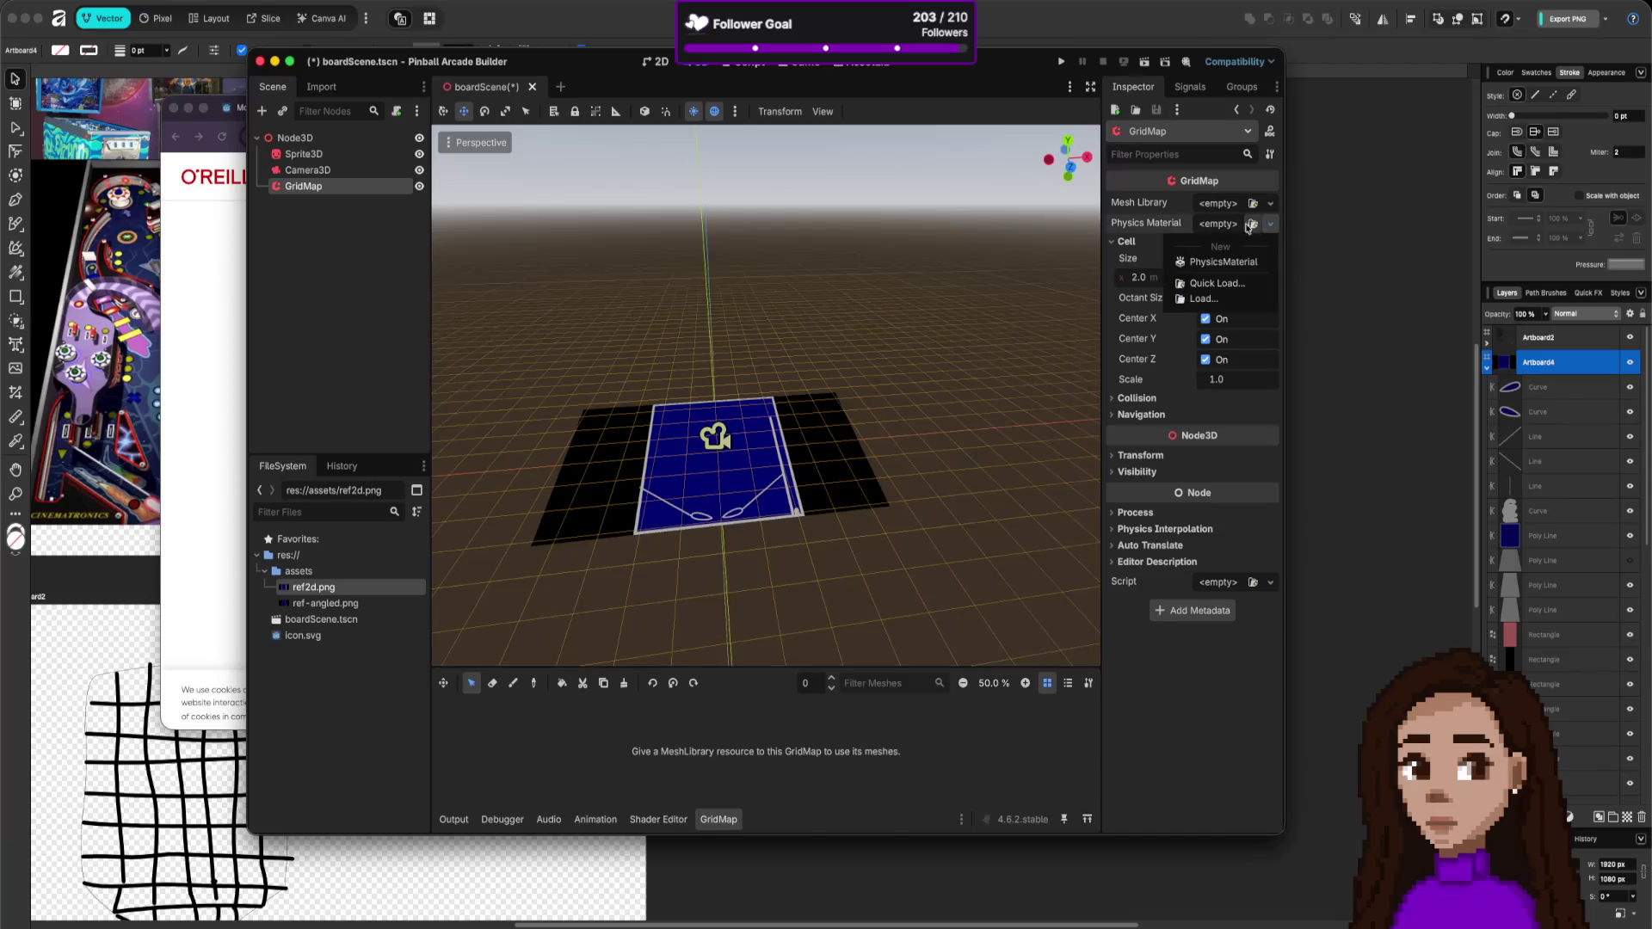
left_click(1270, 203)
left_click(1270, 203)
left_click(1243, 242)
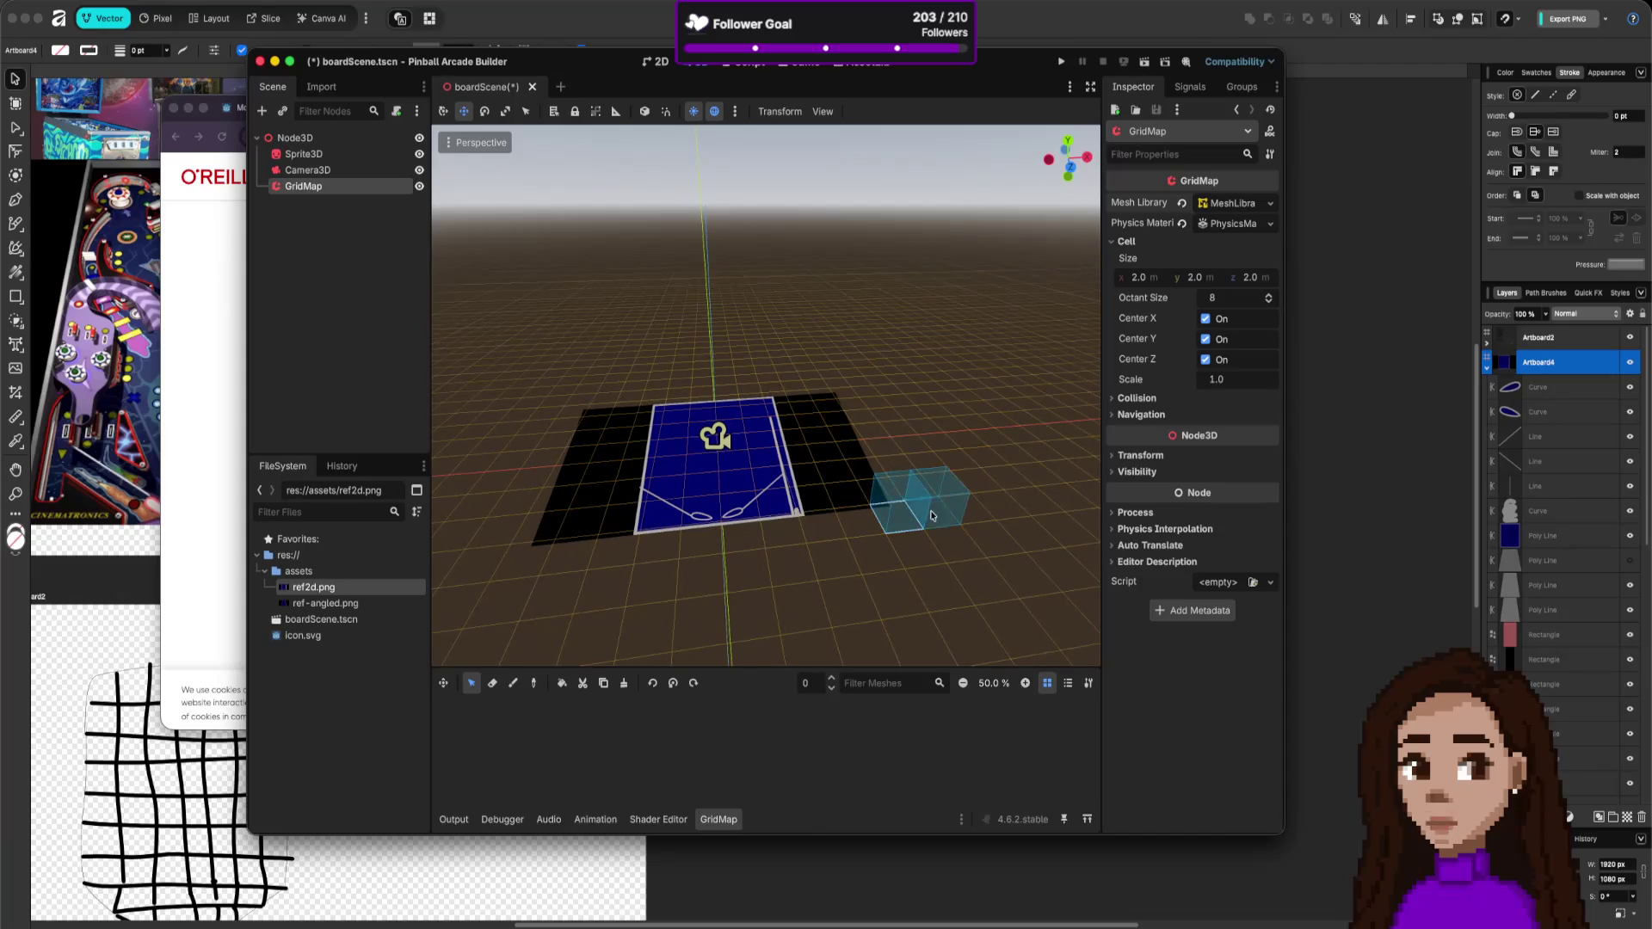
- Box-select GridMap cells, reselecting until the block spans the whole board
left_click_drag(932, 514, 789, 533)
mouse_move(932, 514)
left_mouse_down()
mouse_move(990, 527)
mouse_move(1058, 603)
mouse_move(975, 530)
mouse_move(955, 482)
mouse_move(719, 435)
mouse_move(914, 482)
mouse_move(955, 472)
mouse_move(790, 608)
mouse_move(757, 448)
mouse_move(654, 434)
mouse_move(723, 430)
left_mouse_up()
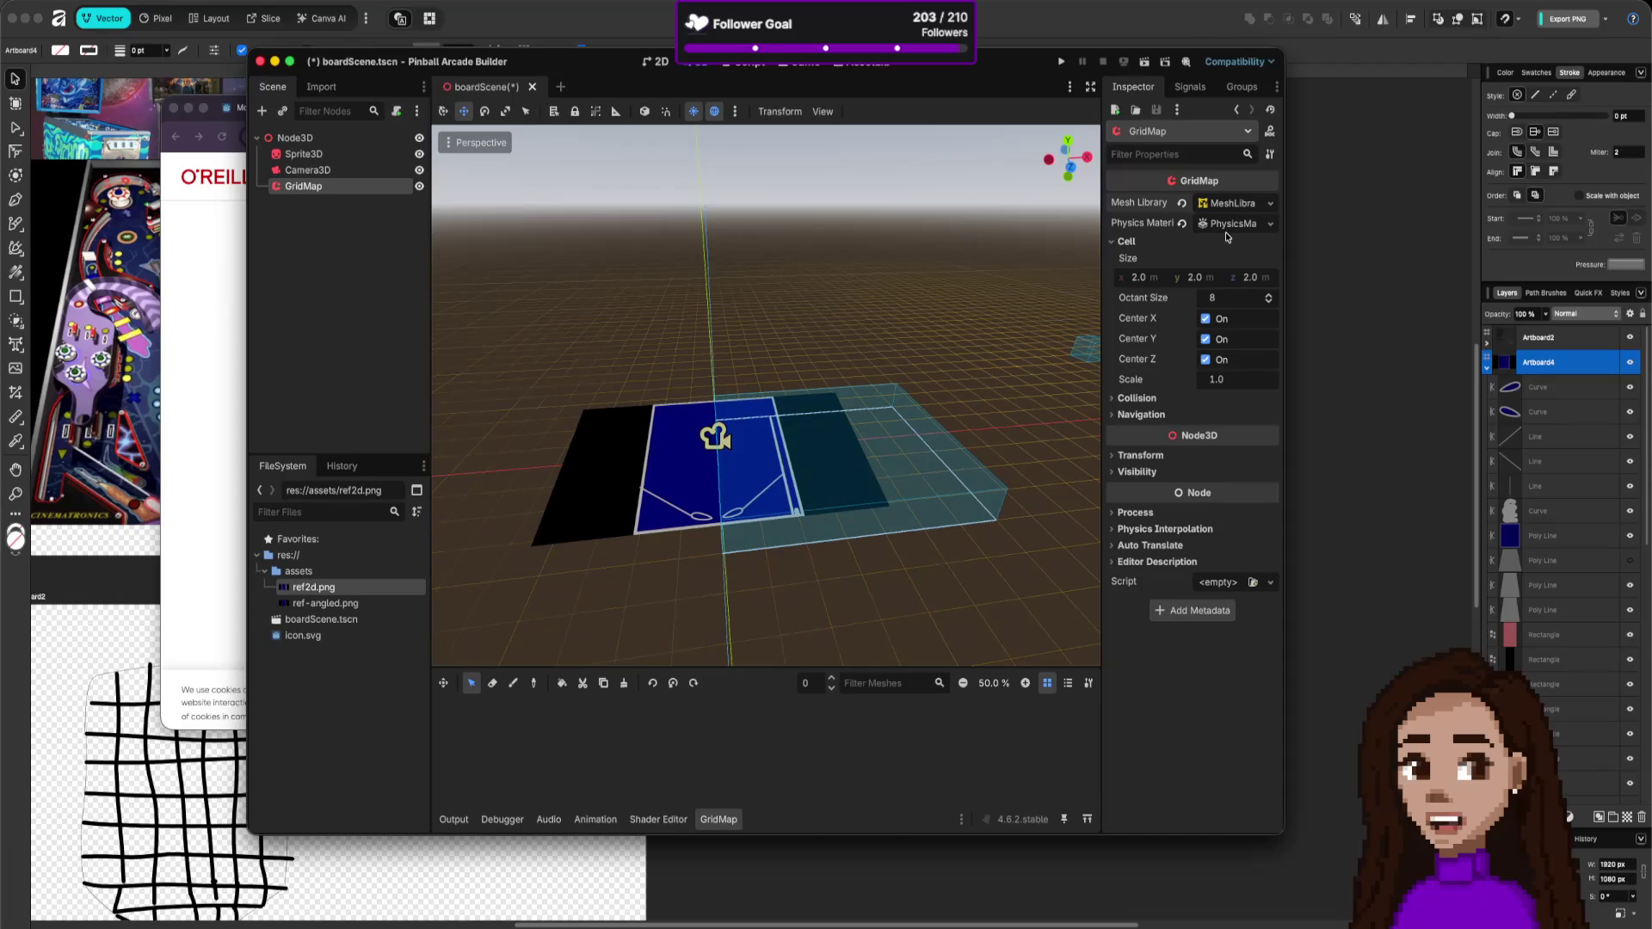
mouse_move(1008, 448)
left_mouse_down()
mouse_move(981, 417)
mouse_move(792, 636)
mouse_move(866, 545)
mouse_move(1107, 347)
left_mouse_up()
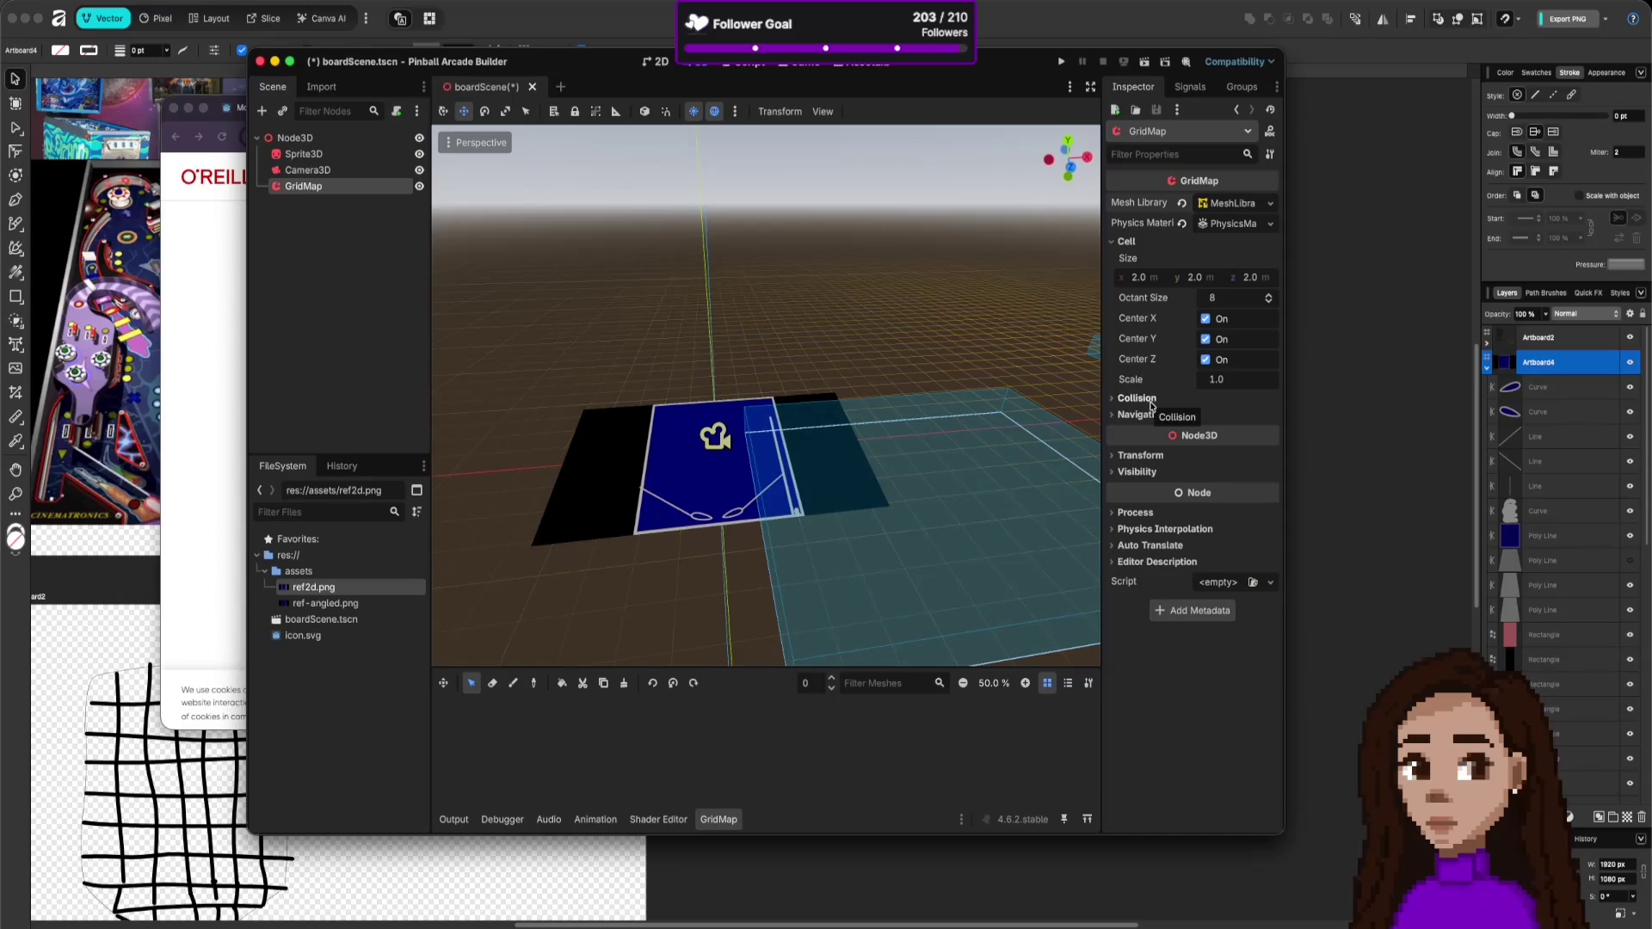
left_click(707, 620)
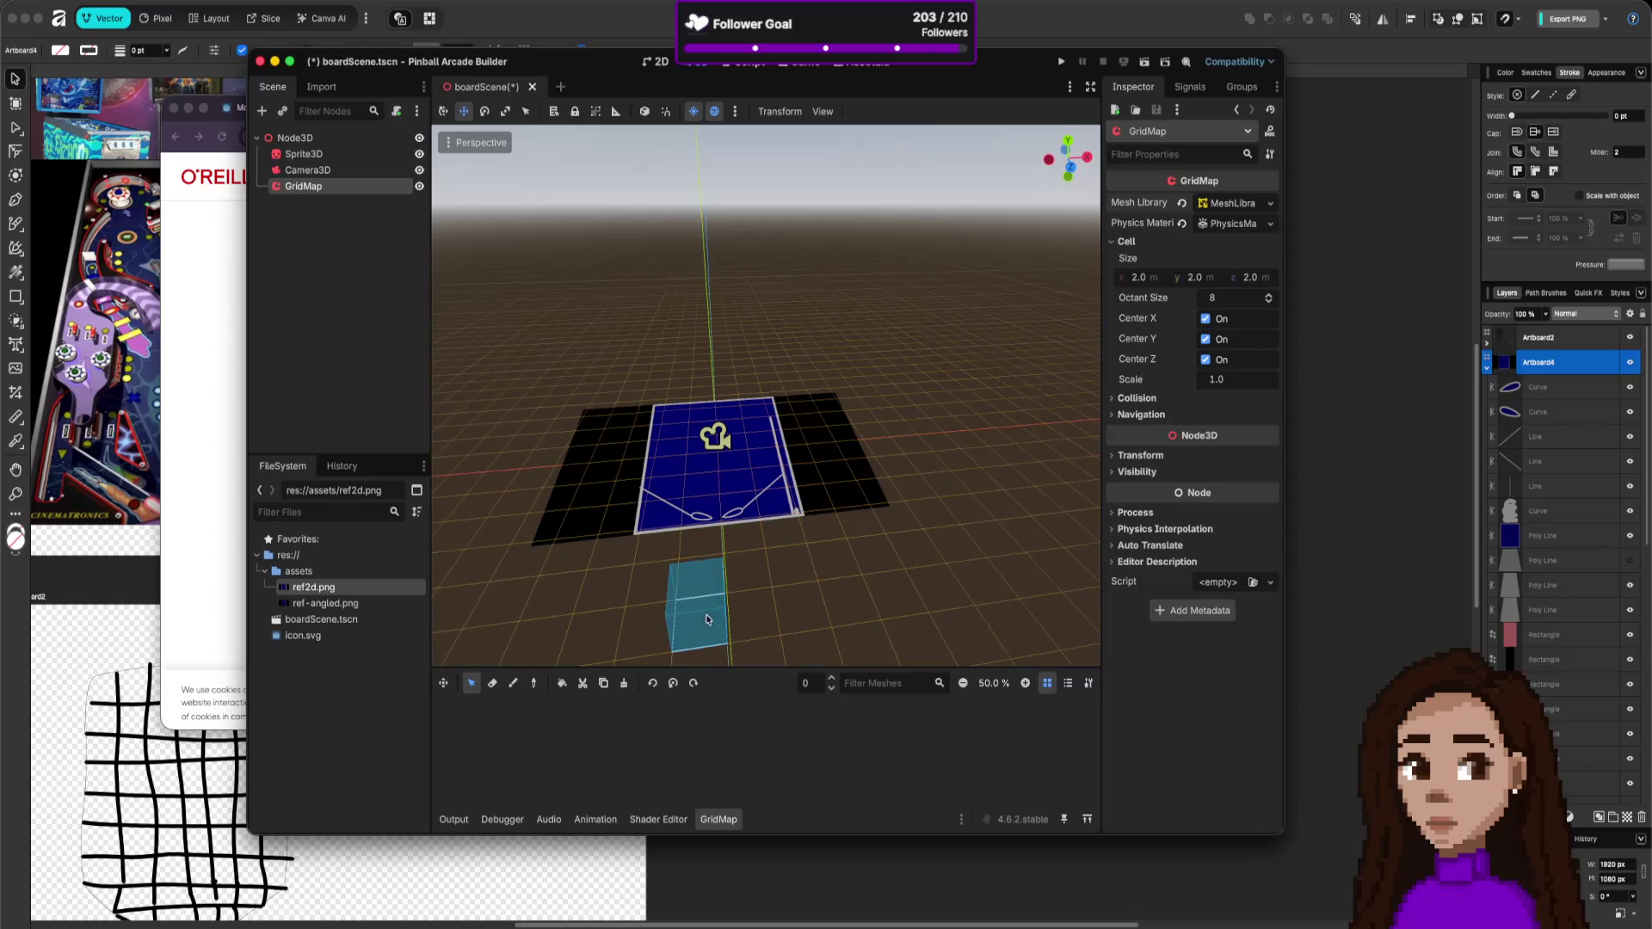
left_click(561, 538)
left_click_drag(869, 499, 594, 423)
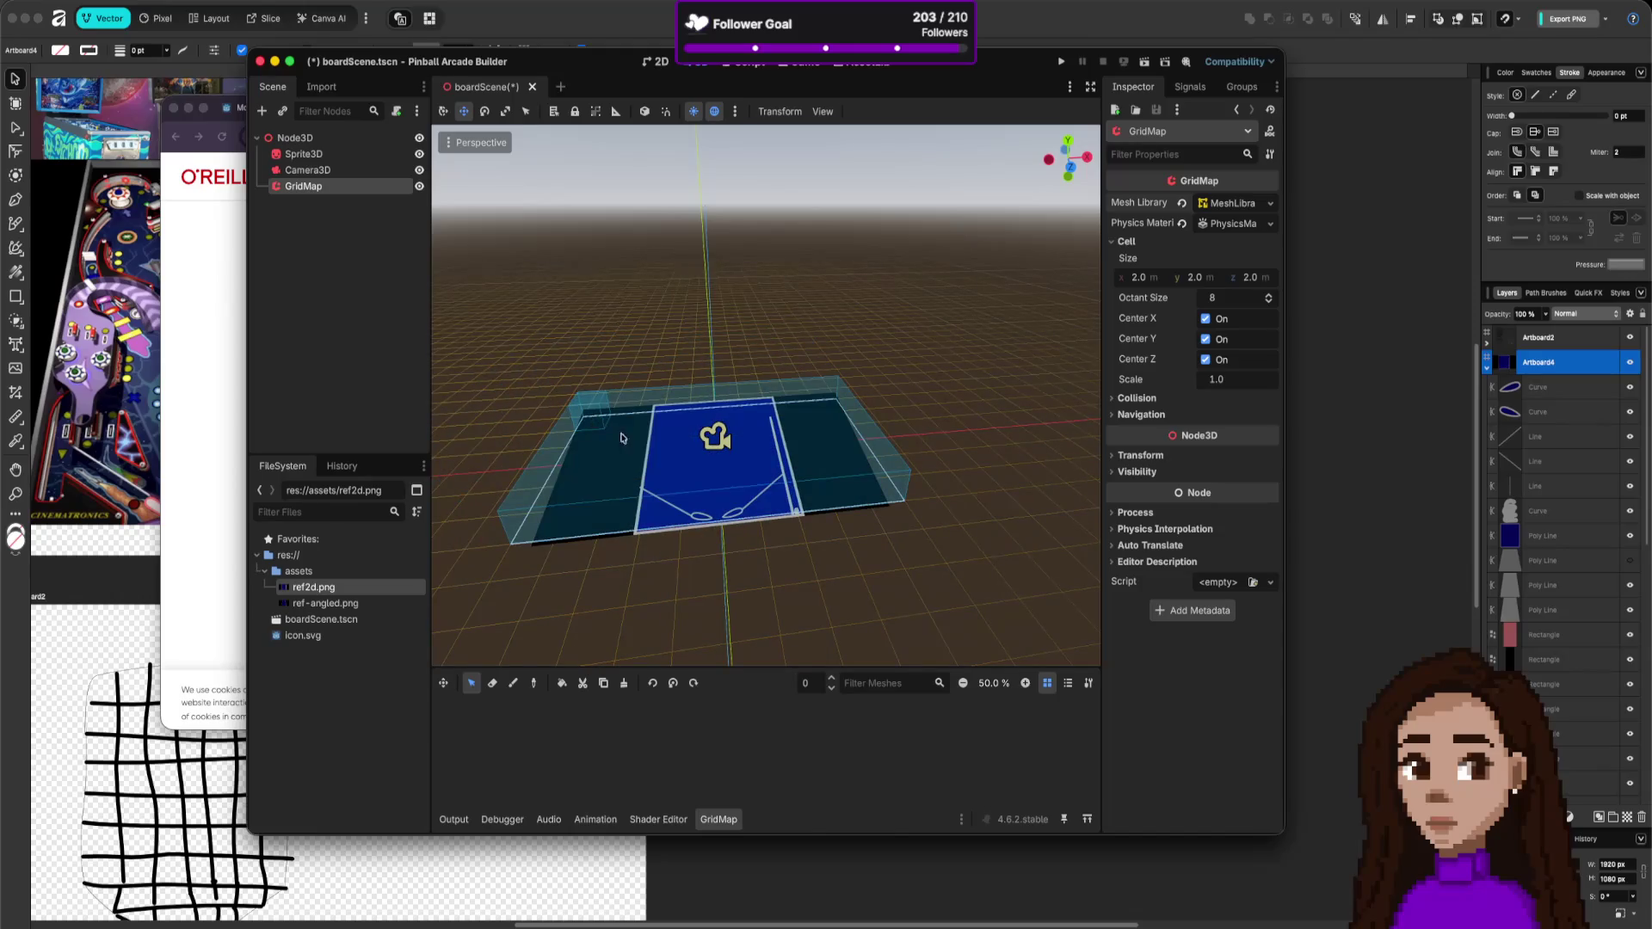
left_click(920, 554)
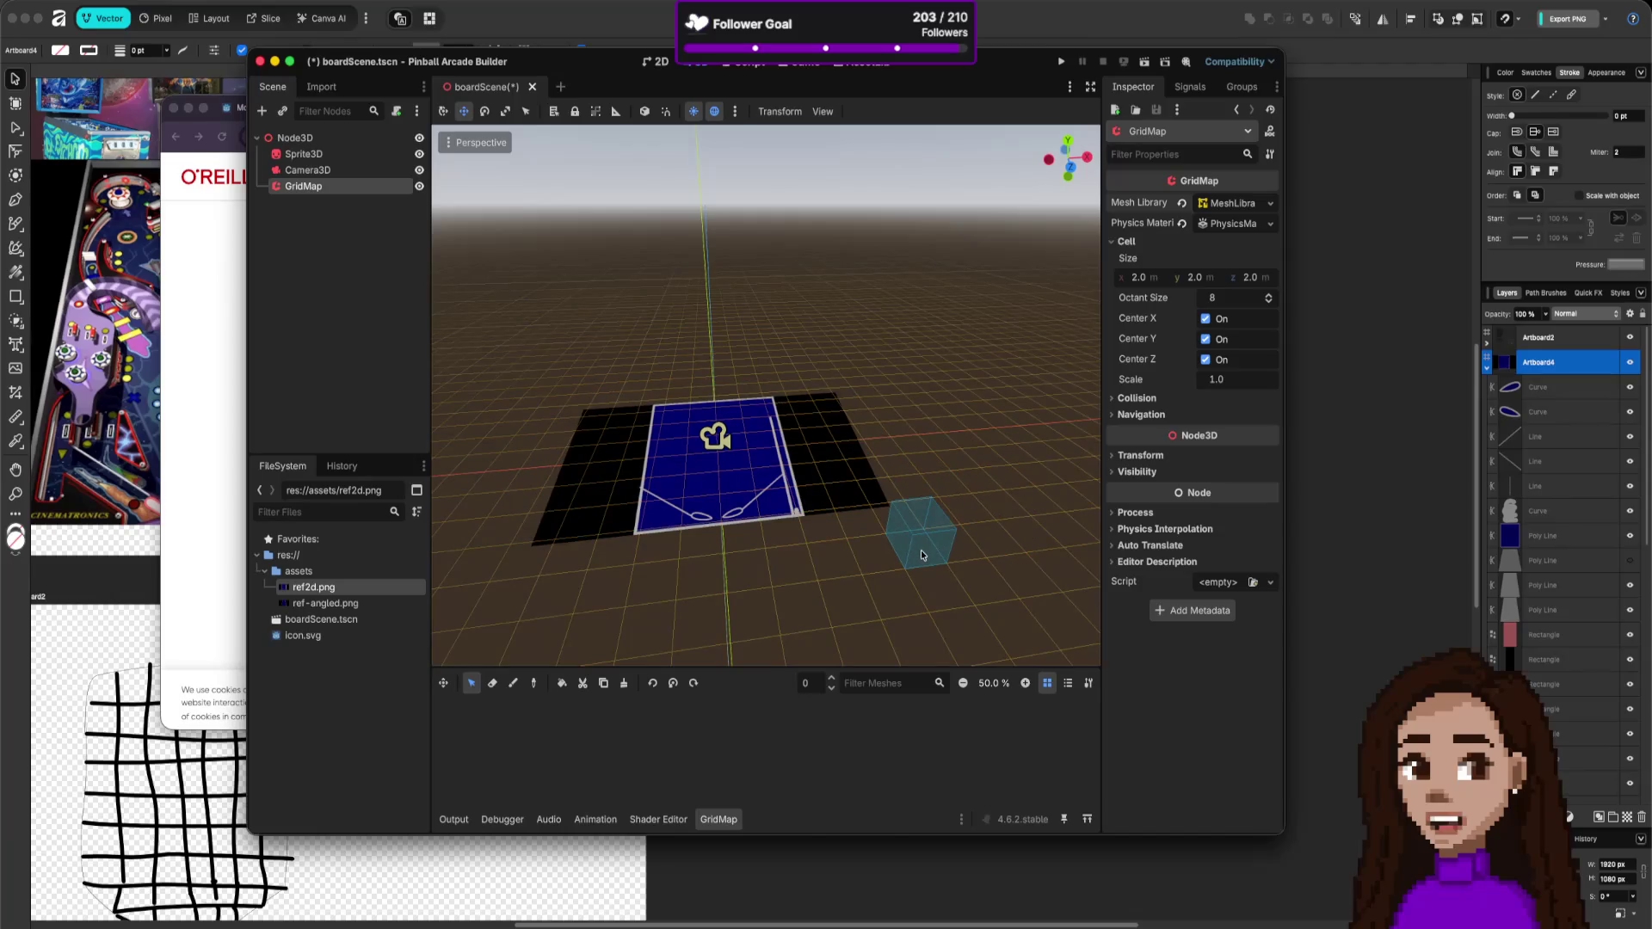
left_click_drag(892, 492, 512, 538)
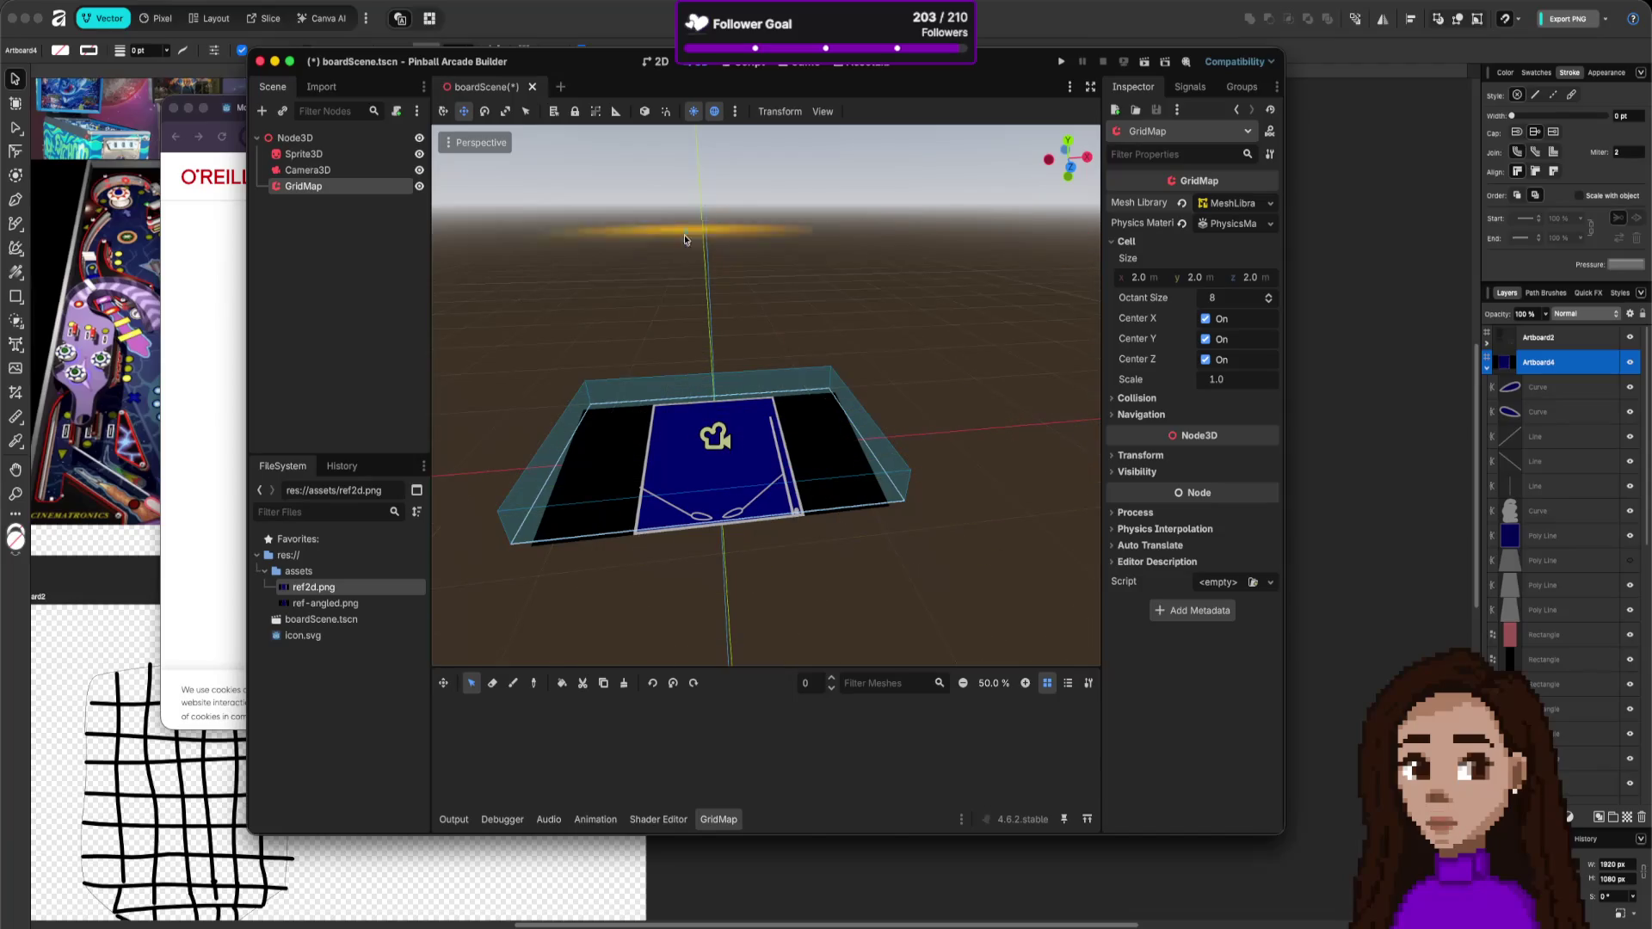
- Close the O'Reilly tab, search 'godot gridmap', and open the Using GridMaps documentation result
key("super+Tab")
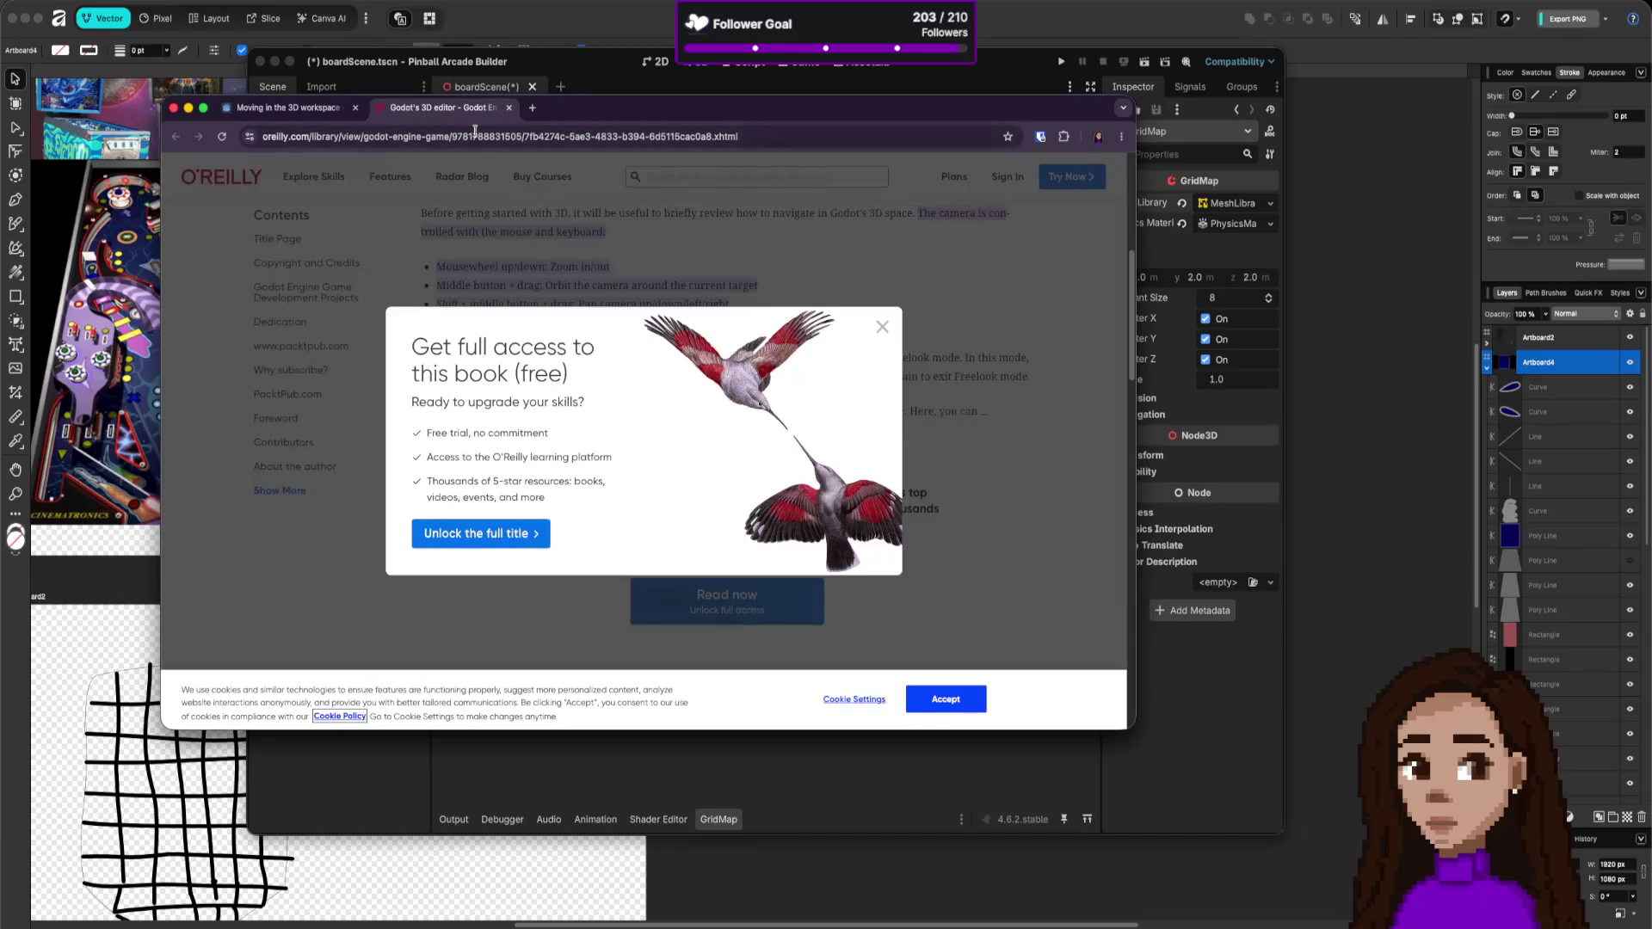
key("ctrl+w")
left_click(332, 129)
type("godot ")
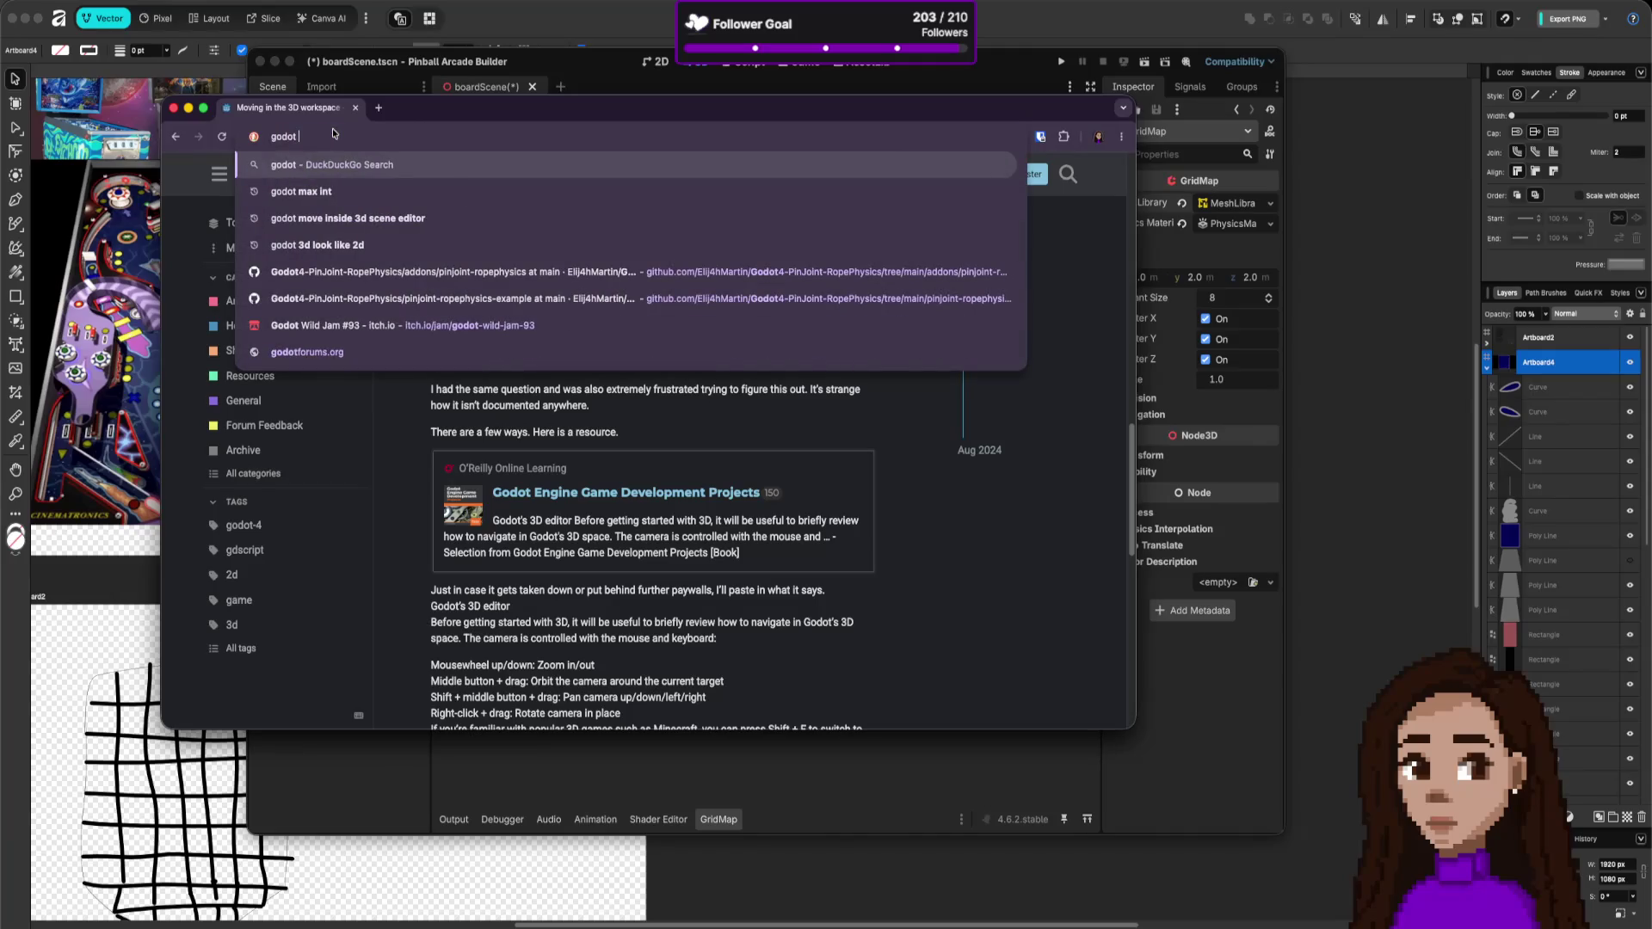
type("gridmap")
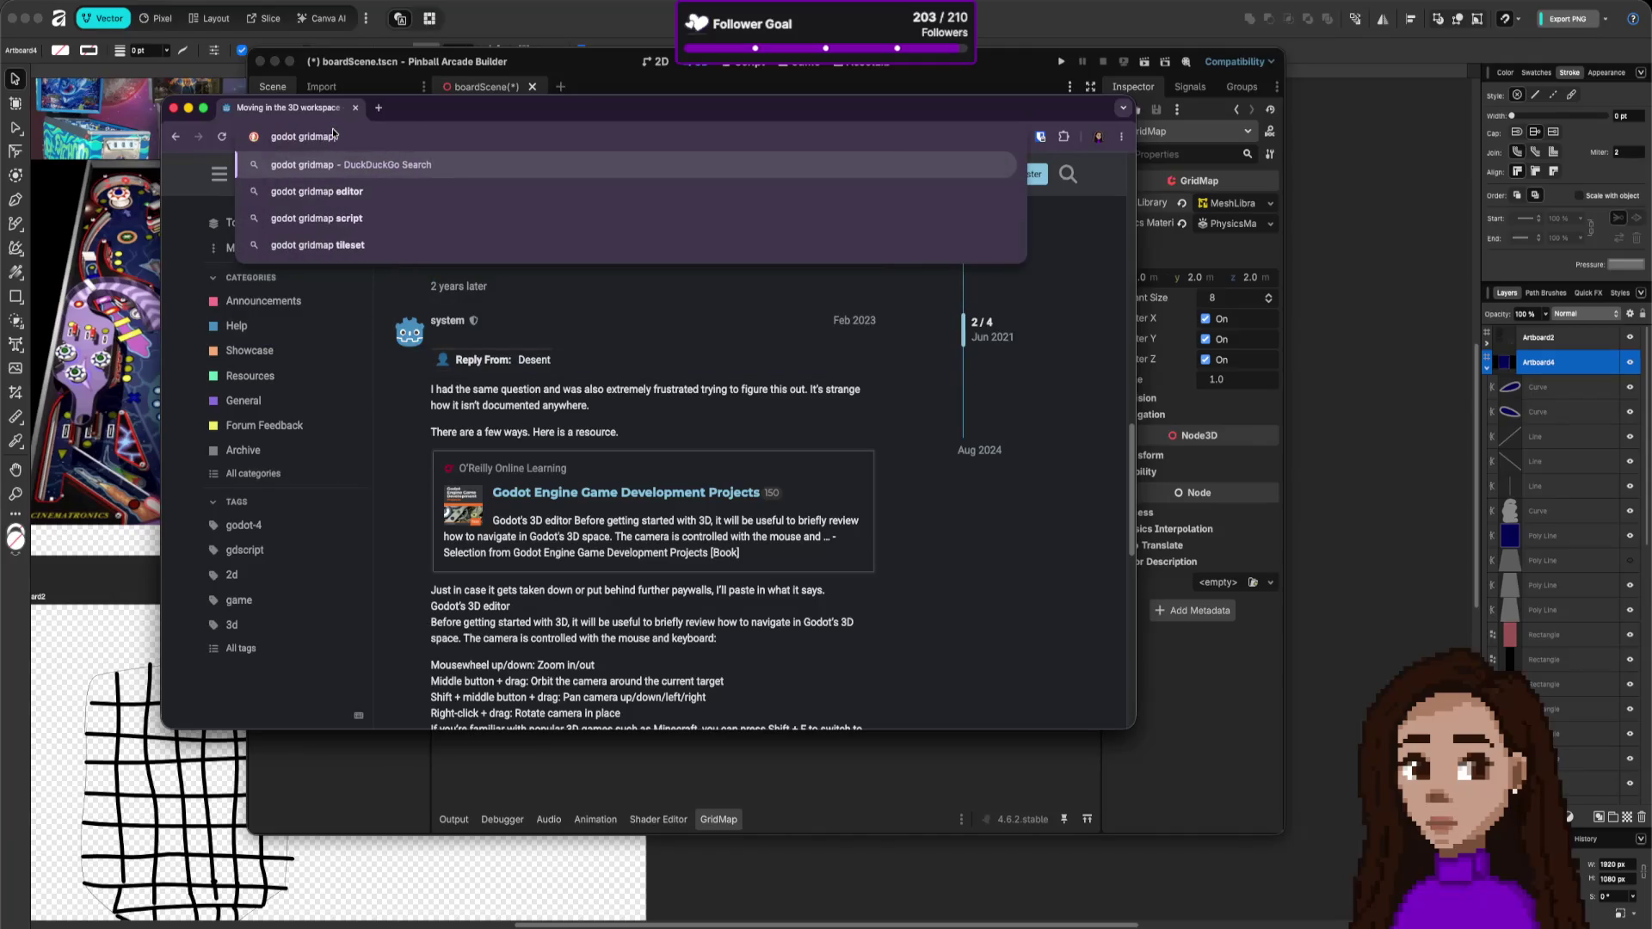
key("Return")
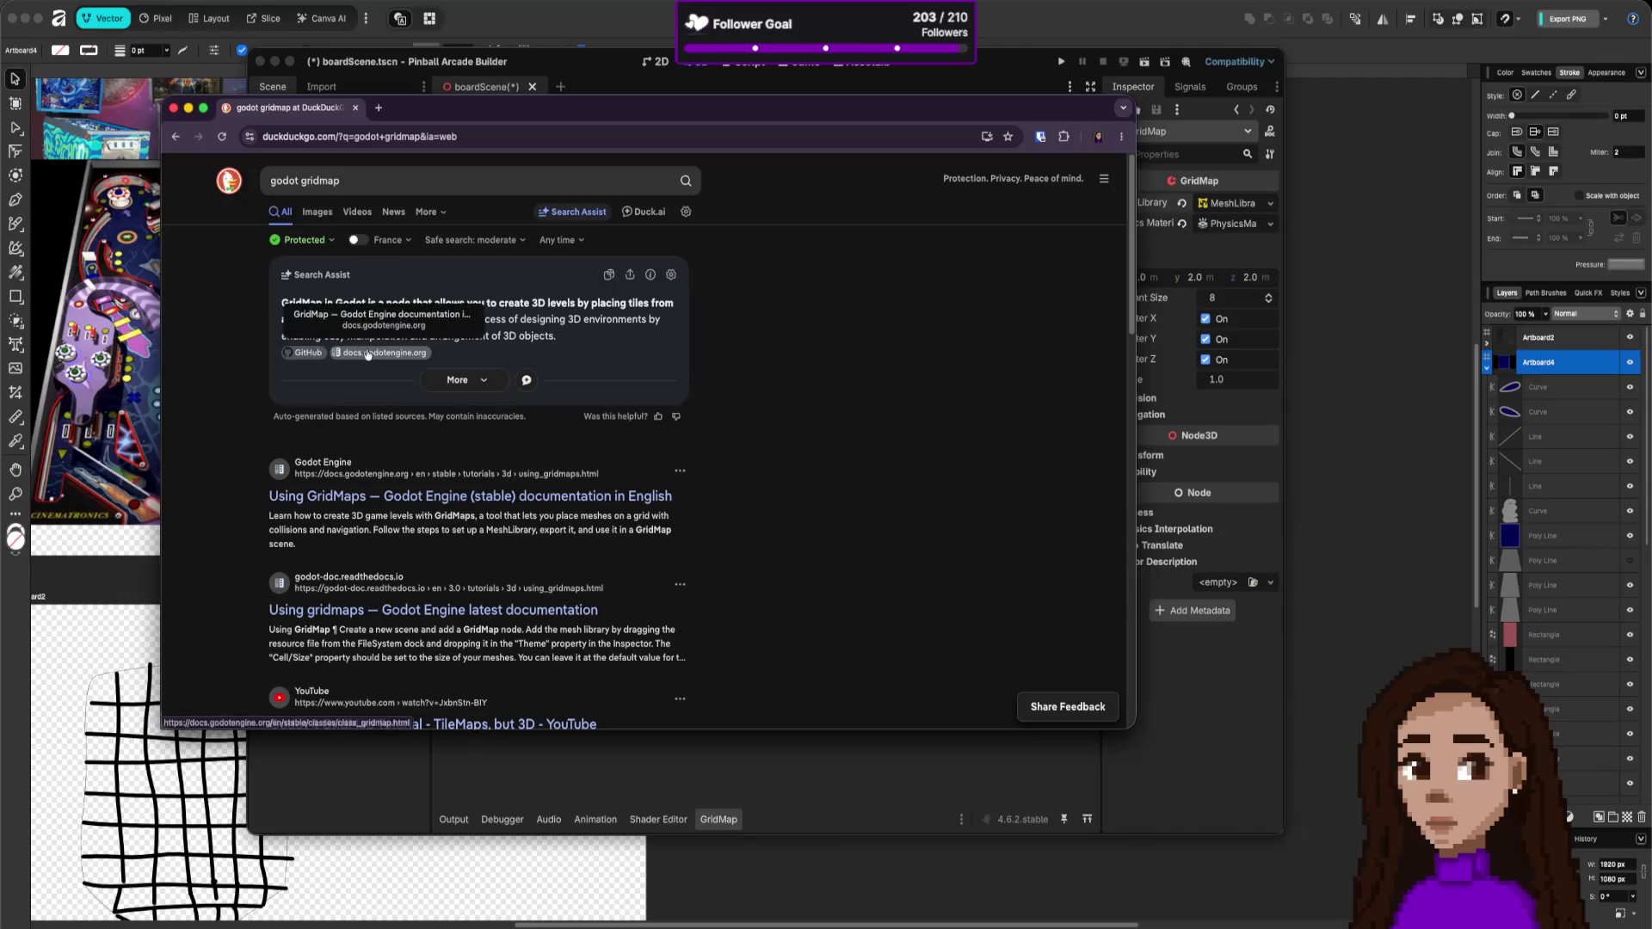
left_click(435, 499)
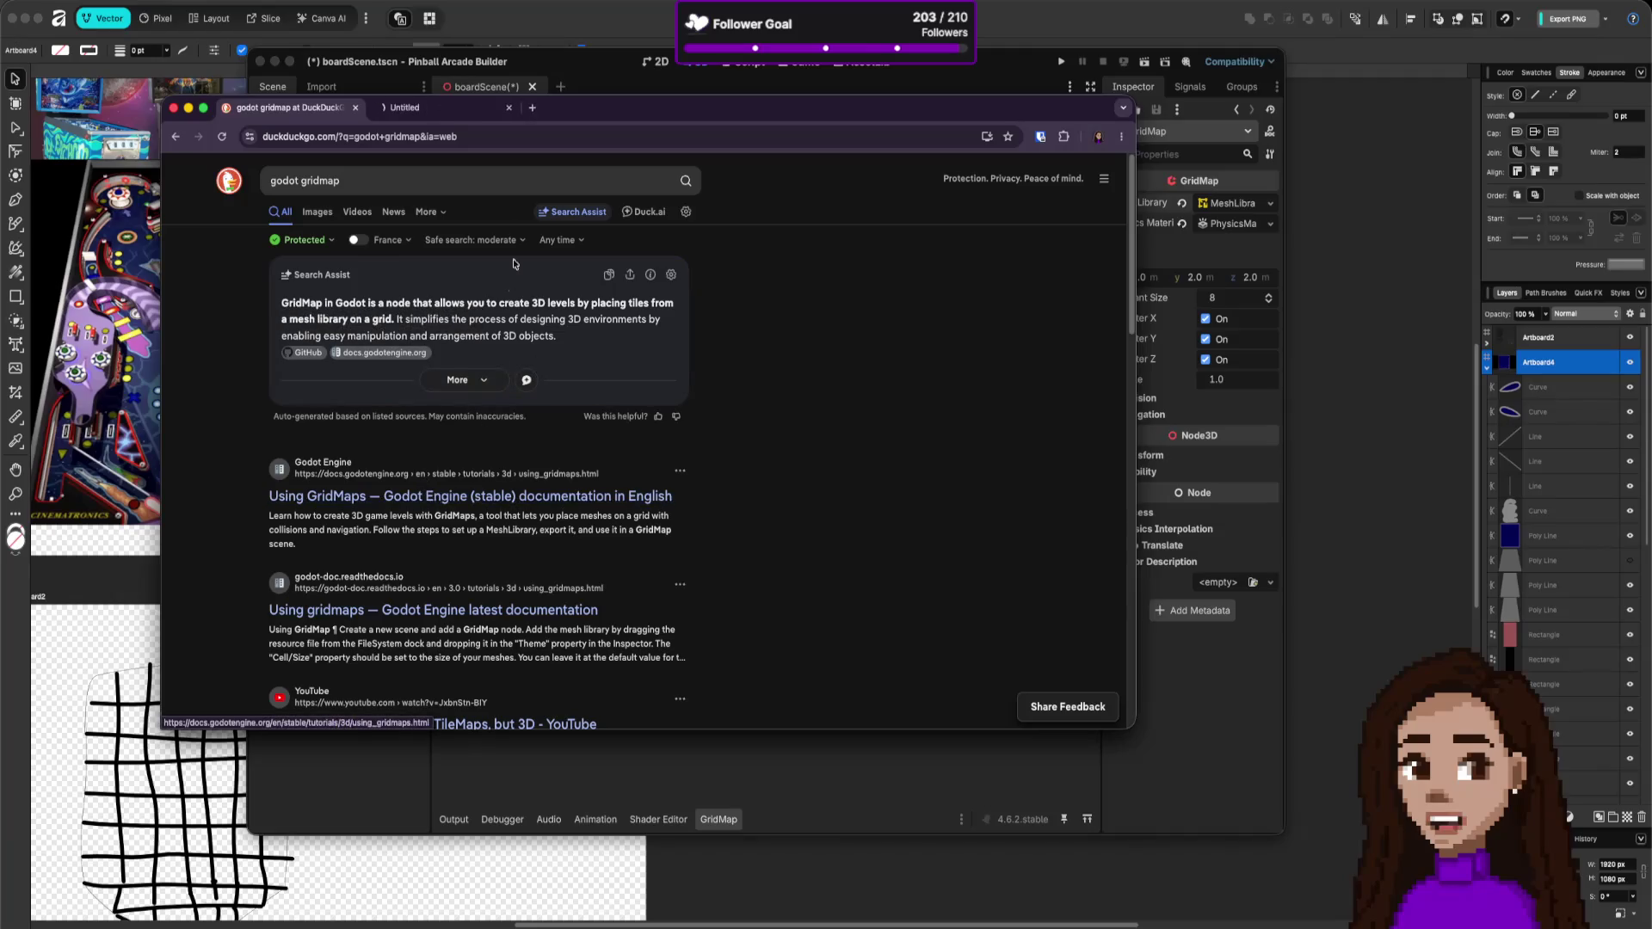
- Read the opening of the Using GridMaps guide, briefly checking the Godot editor
scroll(834, 444, "down", 1)
scroll(833, 443, "down", 5)
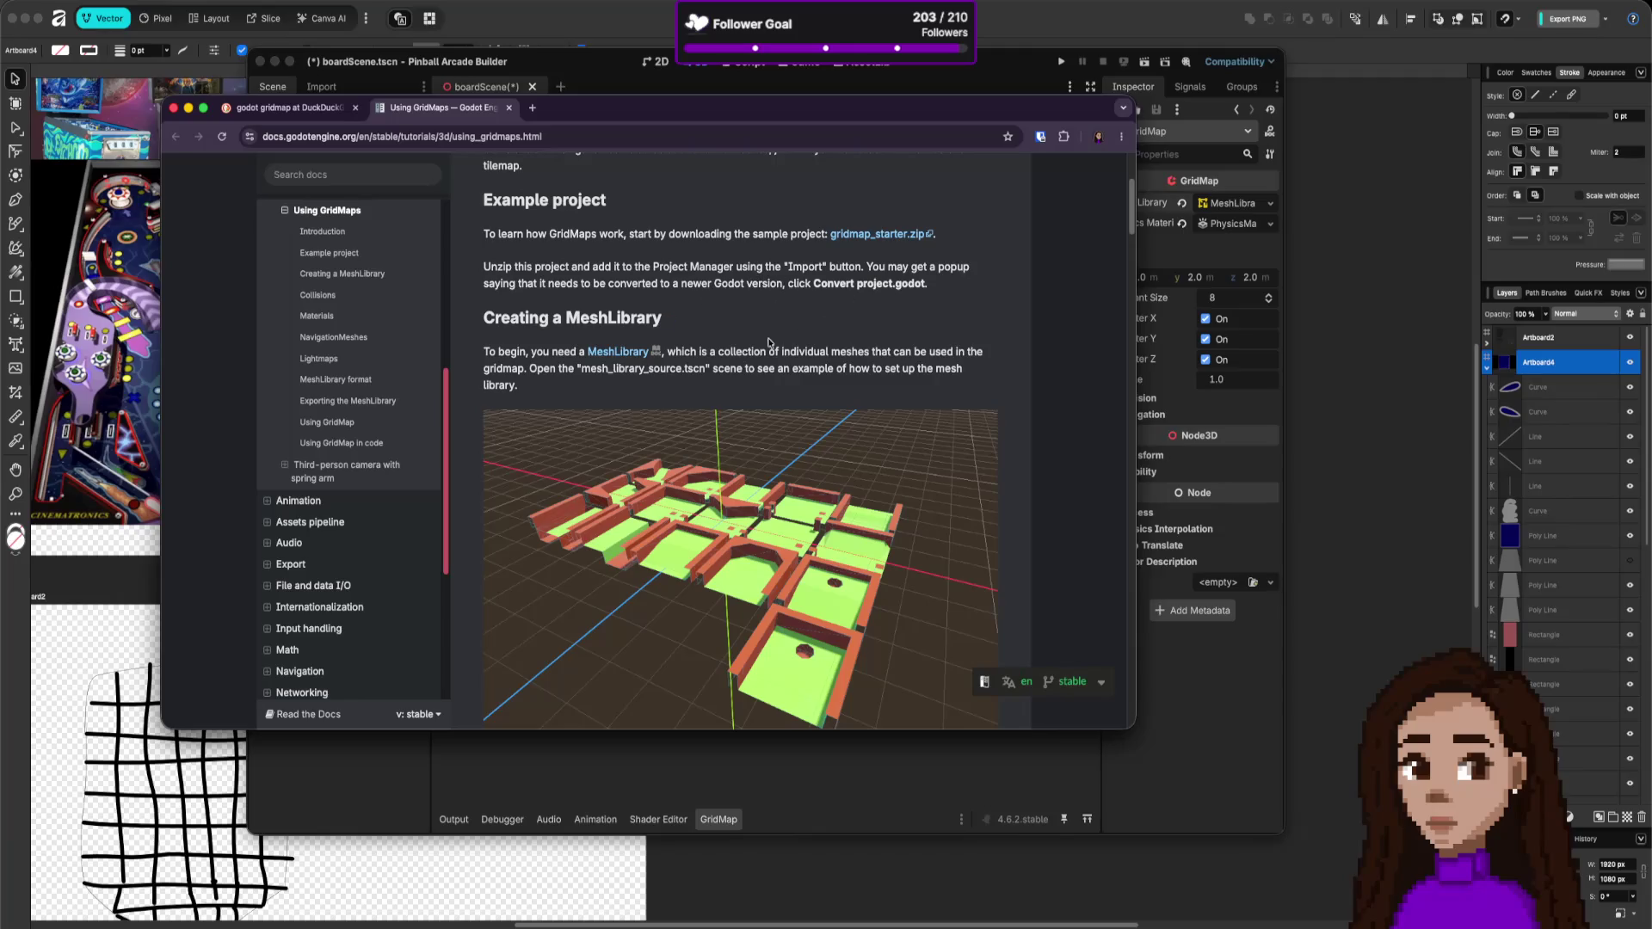
scroll(705, 387, "down", 1)
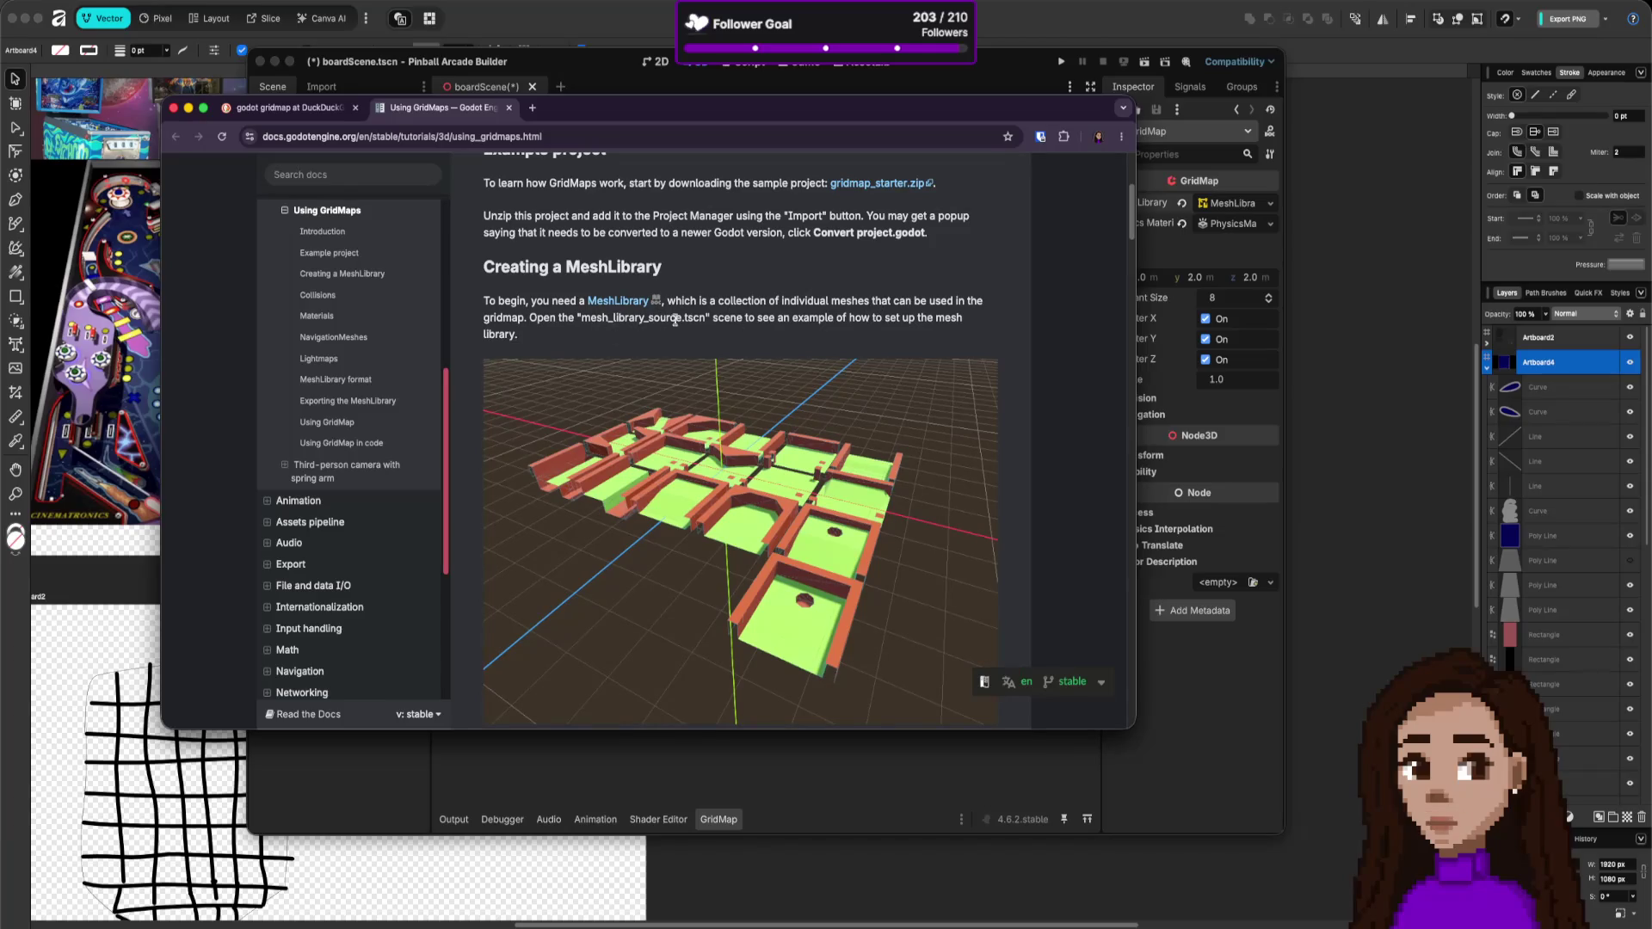
scroll(710, 404, "down", 3)
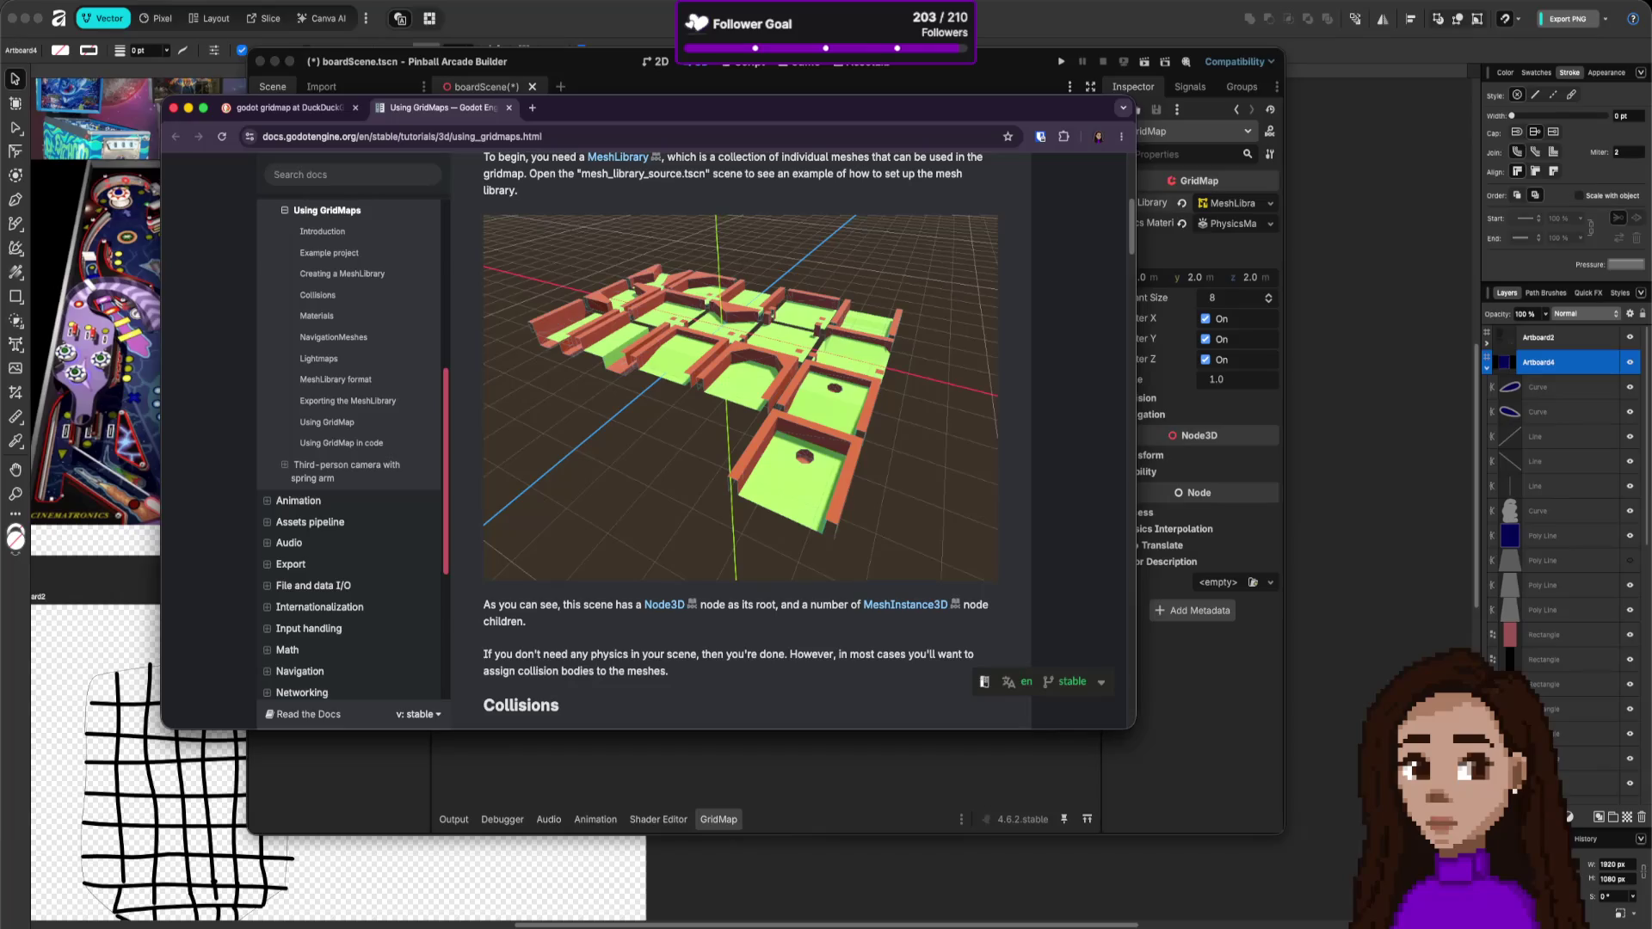
key("super+Tab")
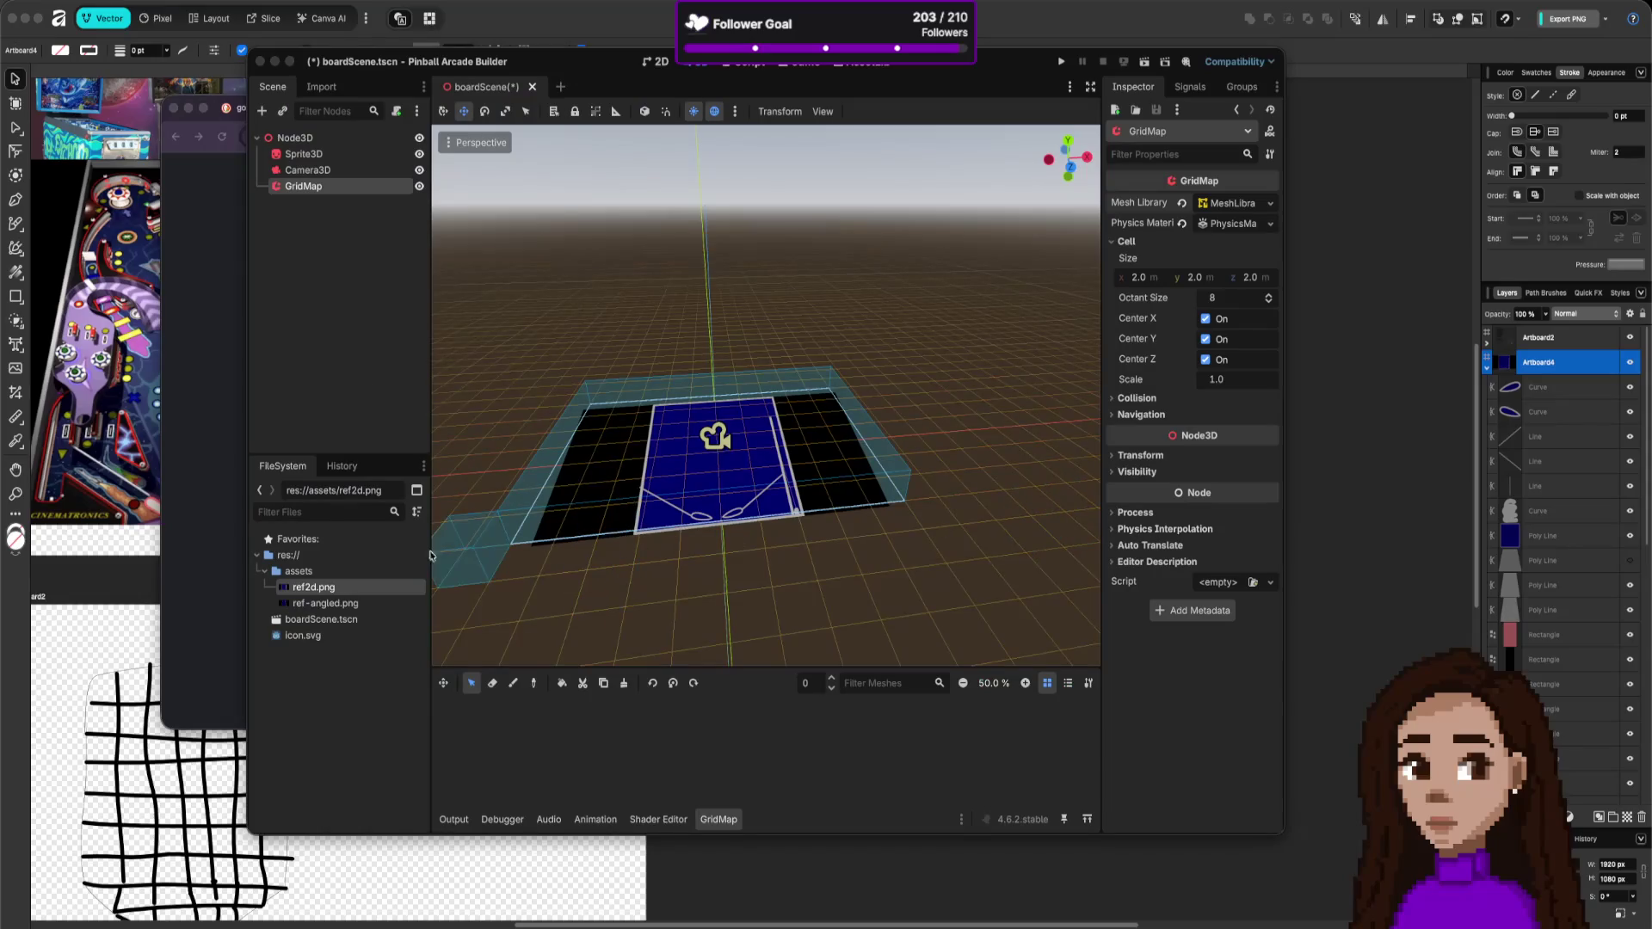
left_click(200, 434)
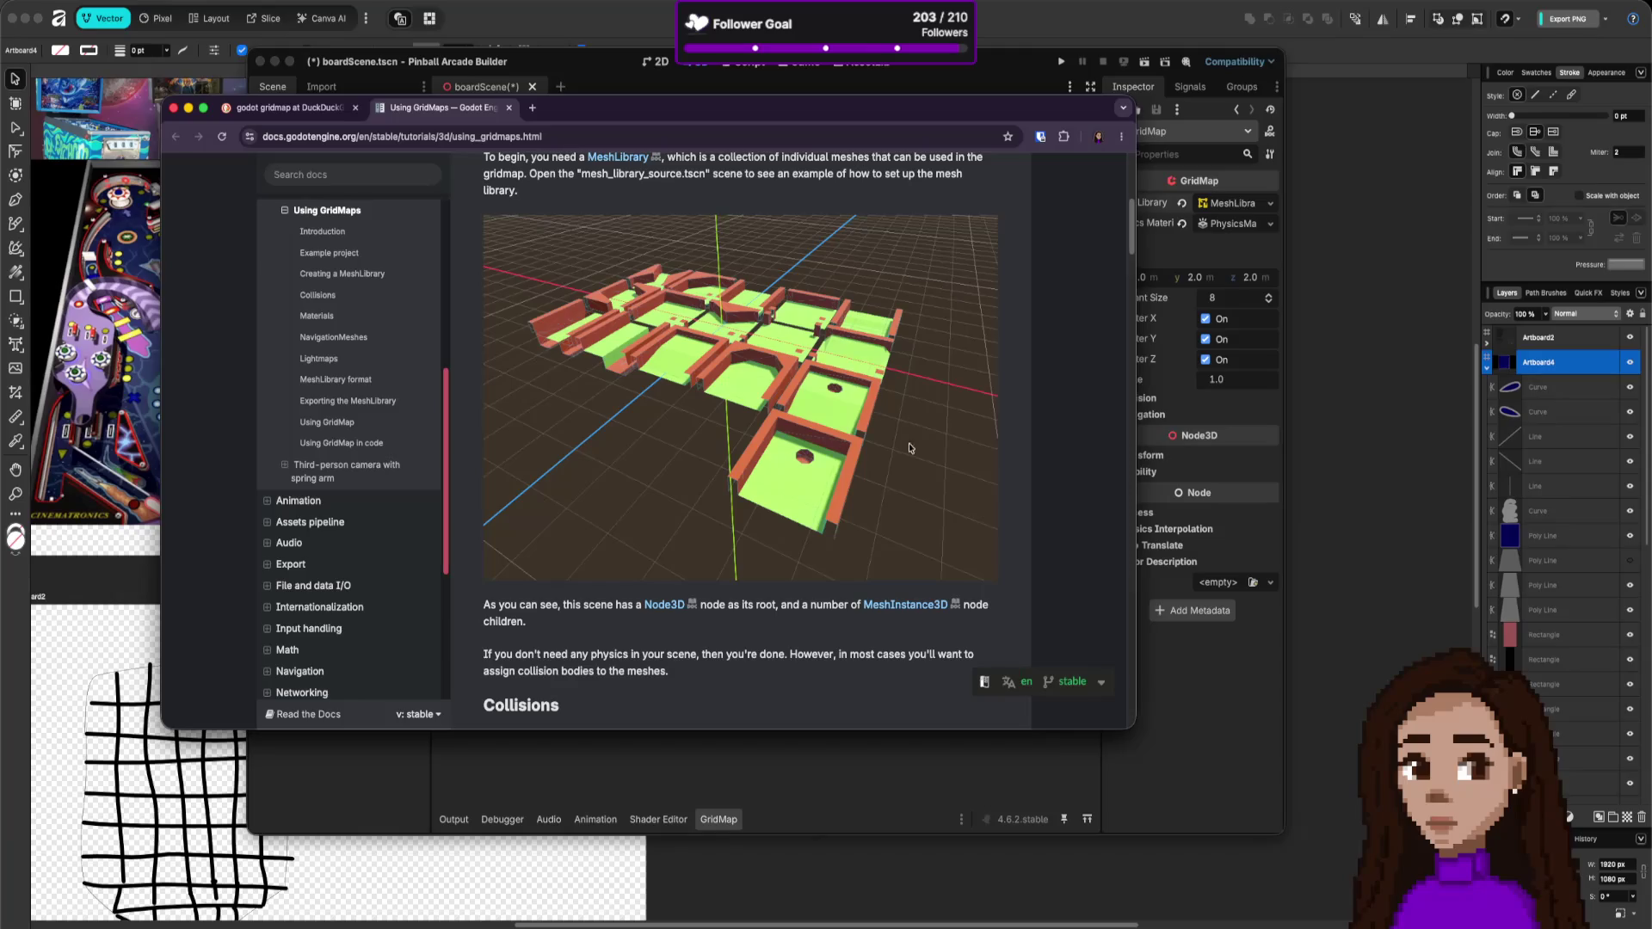
- Read on to the Collisions section, highlighting the sentence about not needing physics
scroll(712, 454, "up", 3)
scroll(712, 455, "down", 5)
scroll(715, 449, "down", 1)
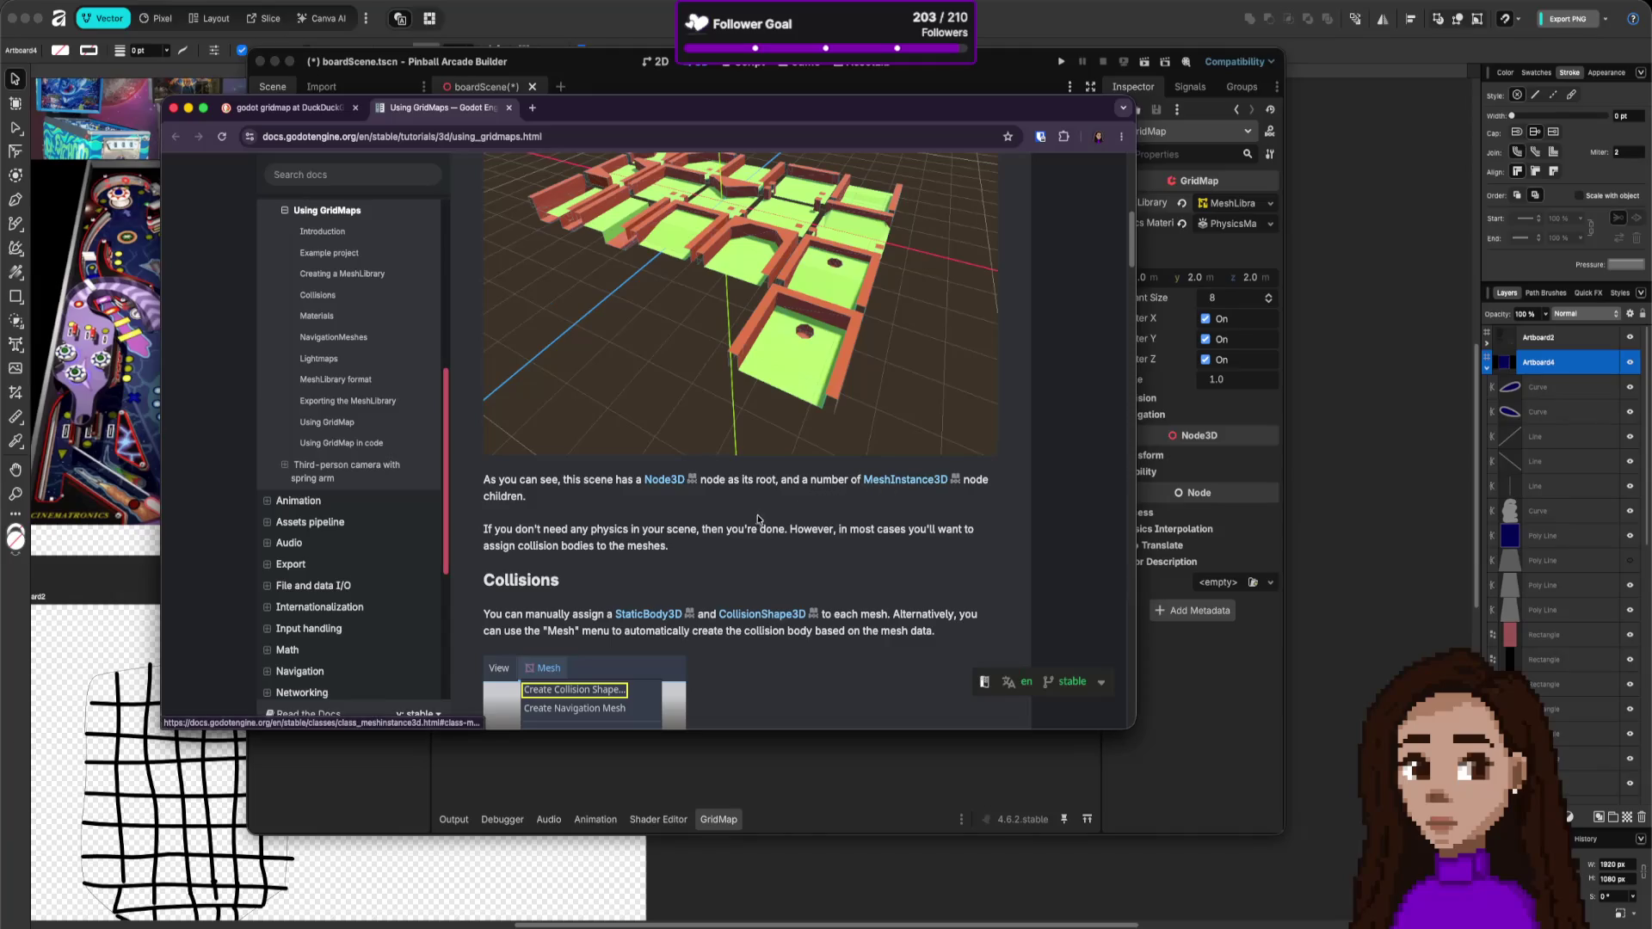
scroll(654, 561, "down", 1)
scroll(654, 561, "down", 1)
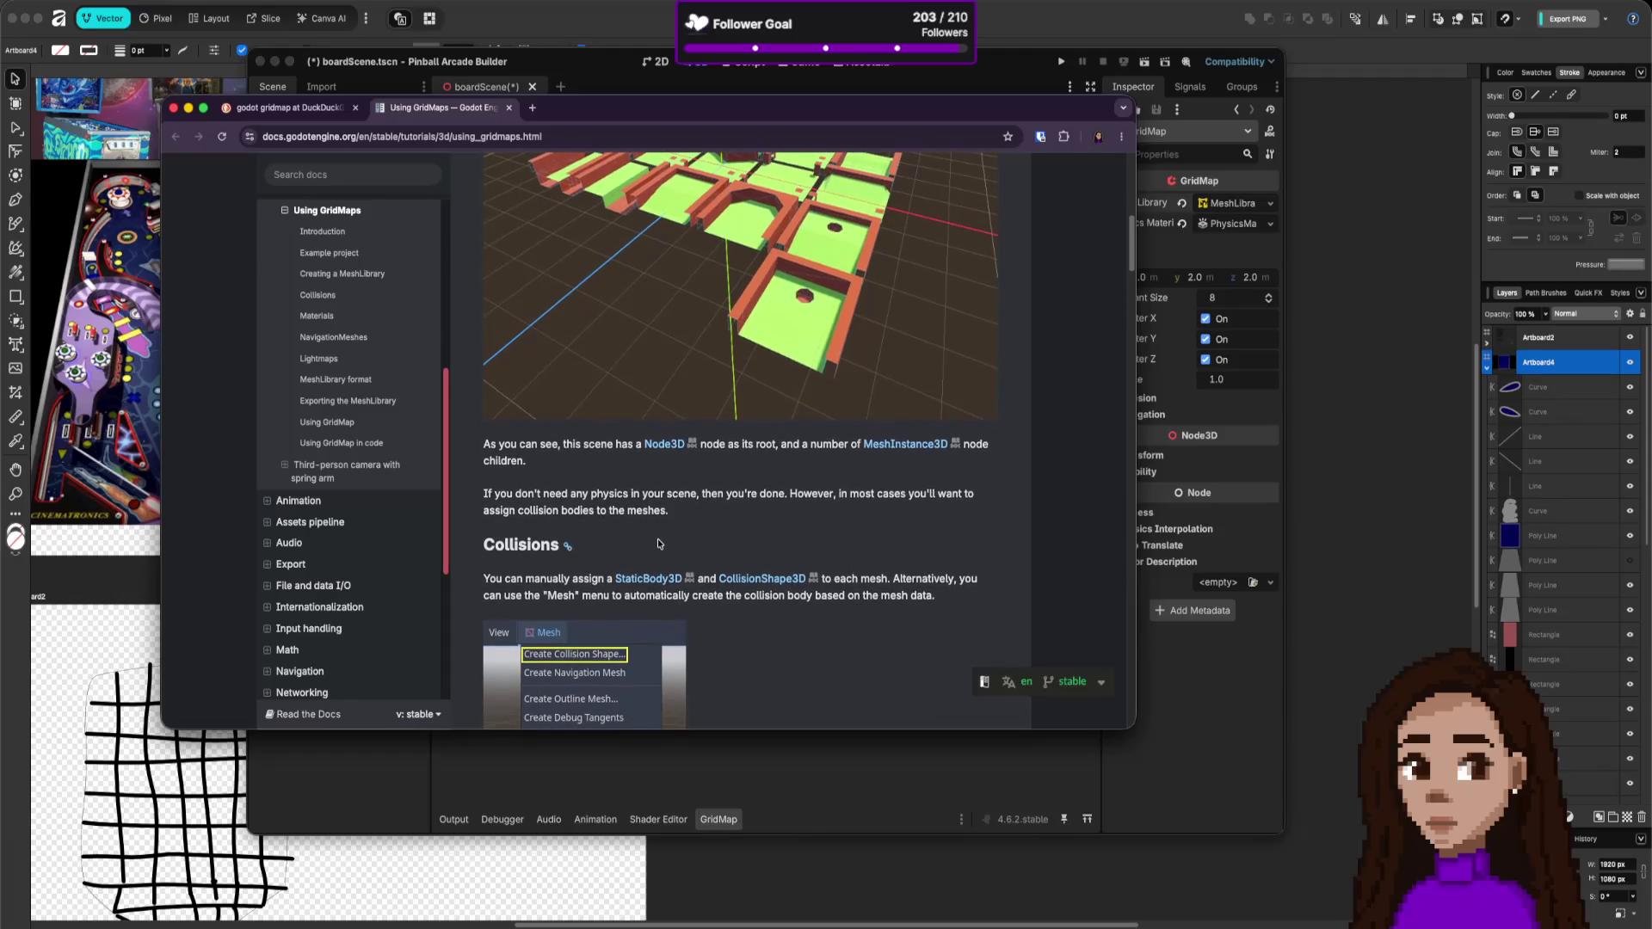
left_click_drag(544, 497, 795, 497)
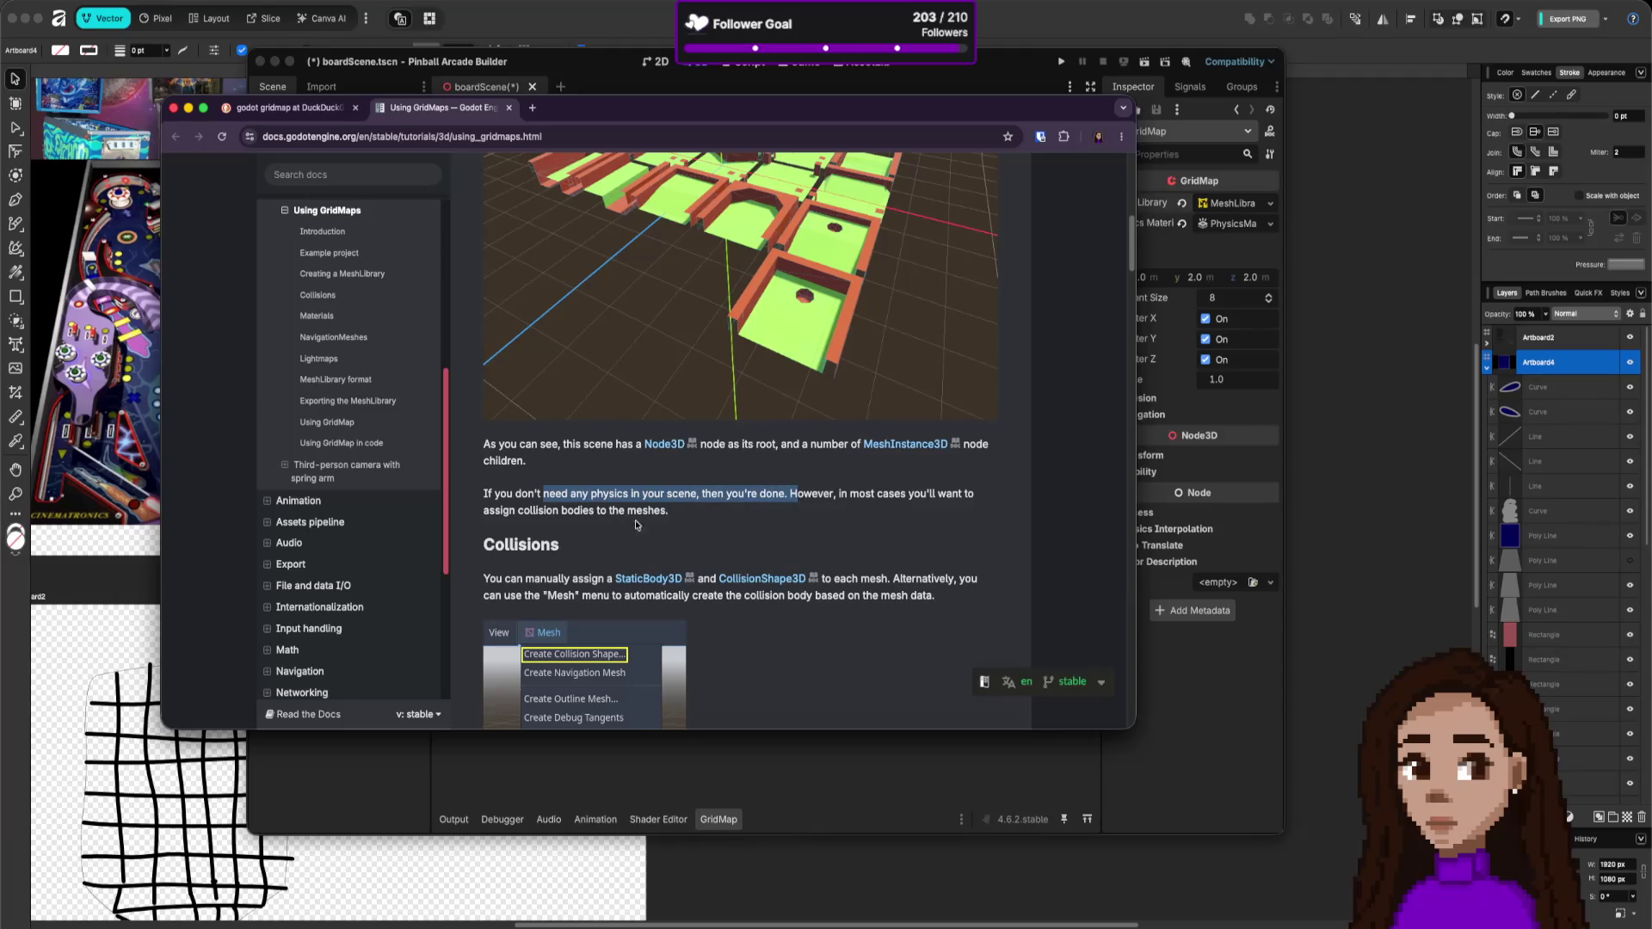
scroll(711, 554, "down", 4)
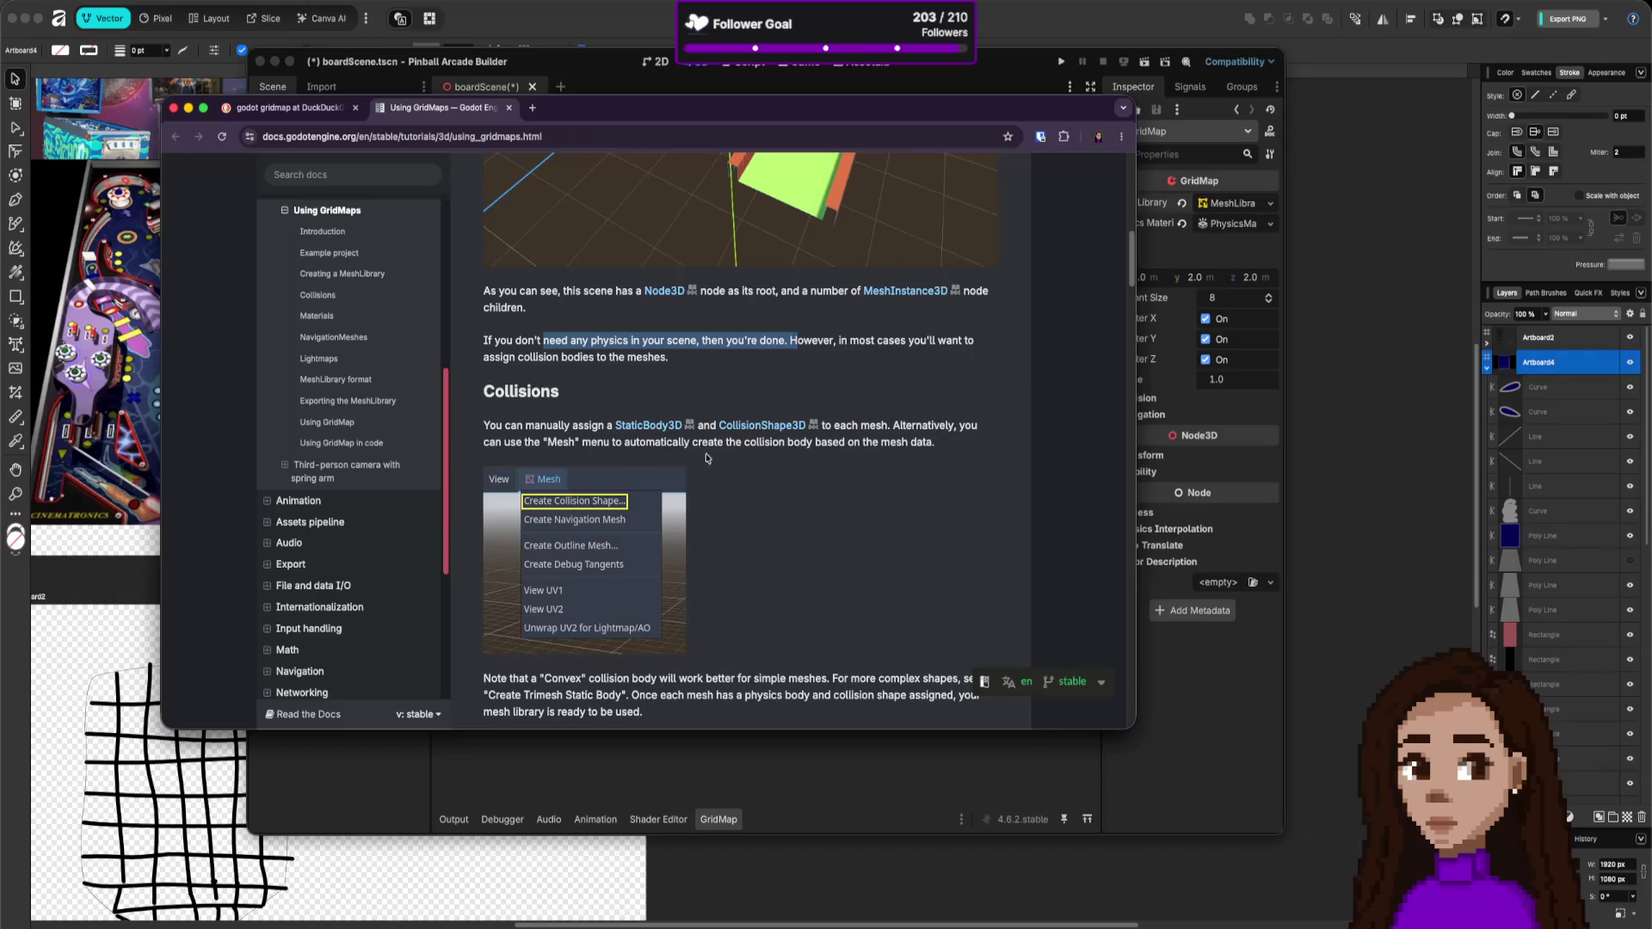
left_click_drag(909, 442, 937, 442)
scroll(688, 479, "down", 1)
- Scroll the Using GridMaps page down to the NavigationMeshes notes
scroll(687, 479, "down", 3)
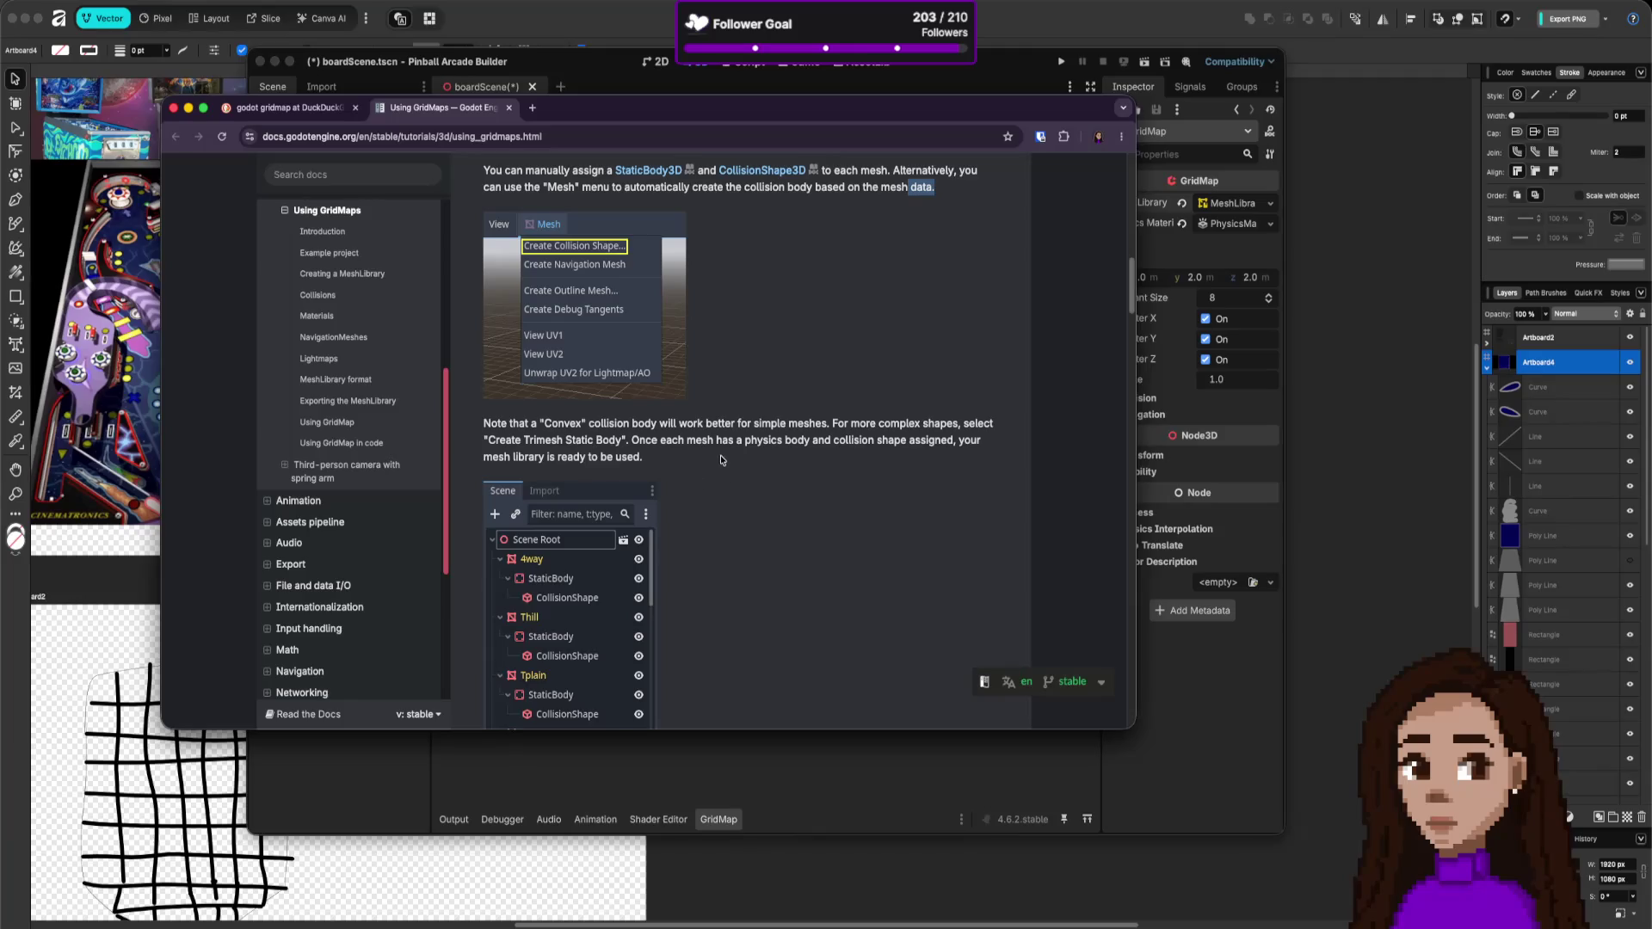
scroll(720, 459, "down", 3)
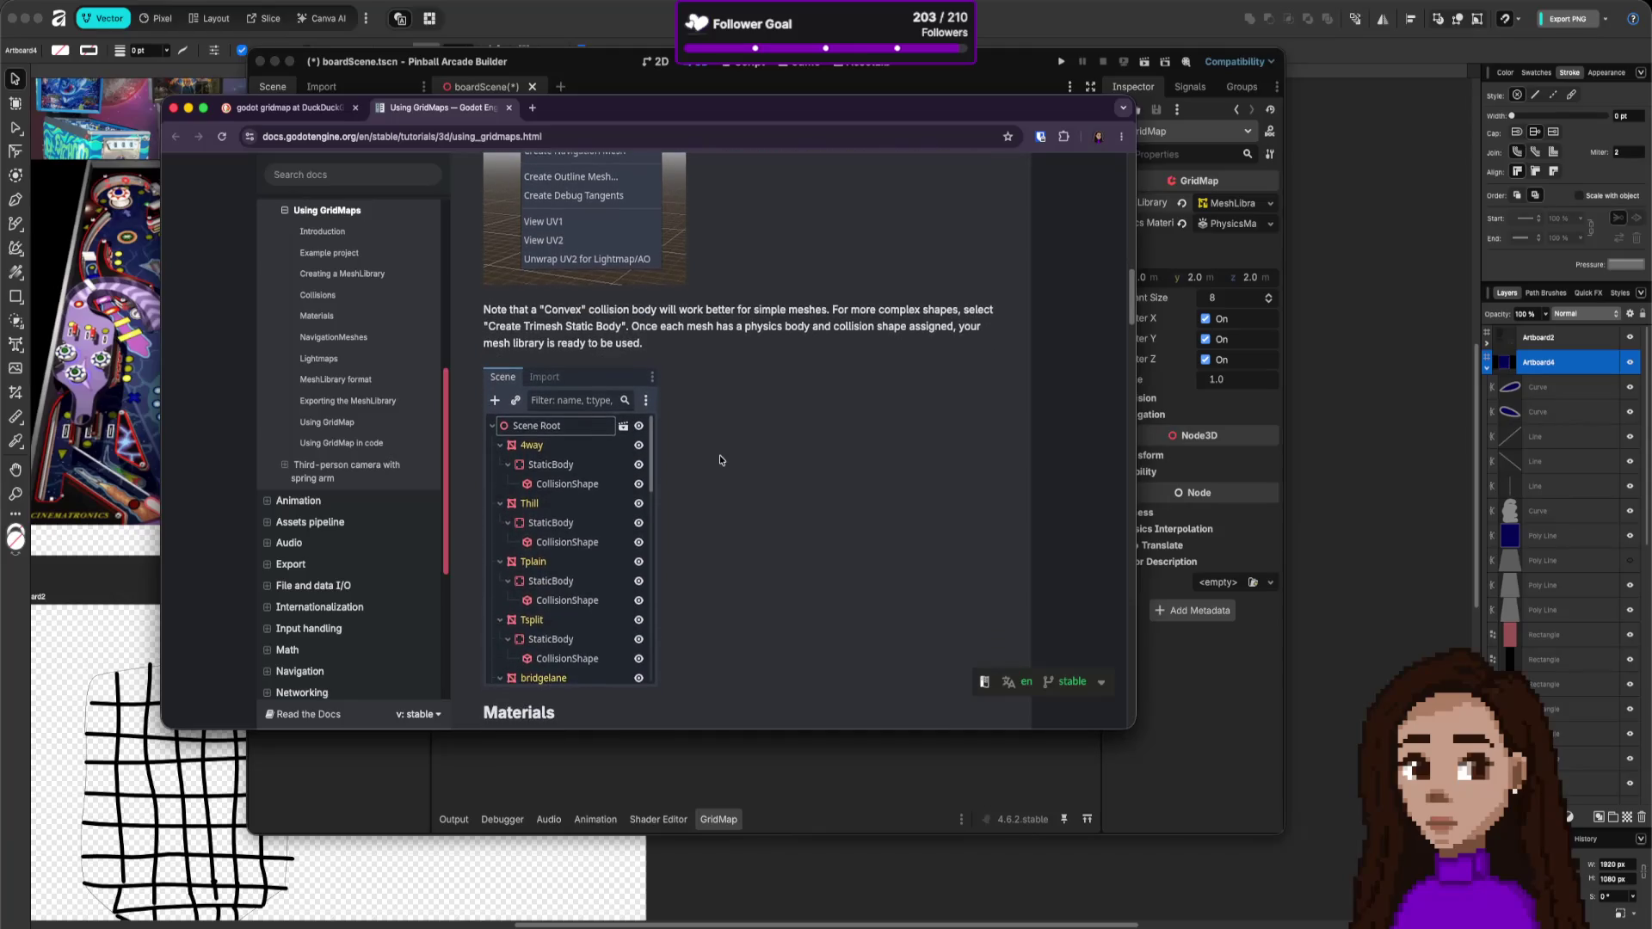
scroll(720, 459, "down", 3)
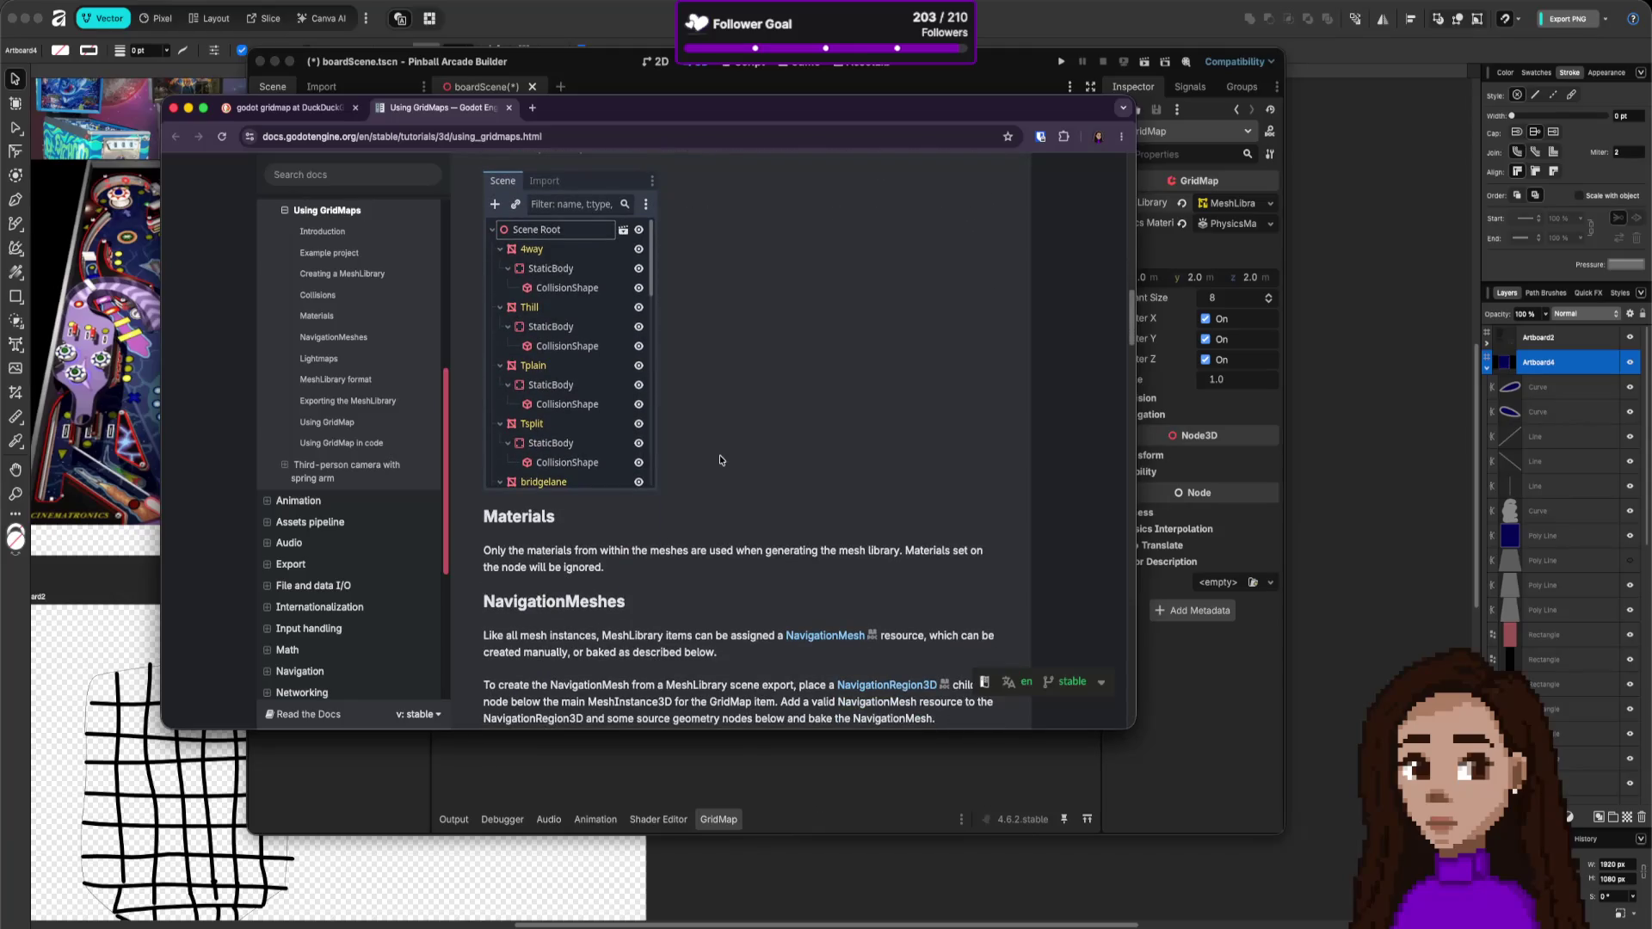
scroll(720, 459, "down", 2)
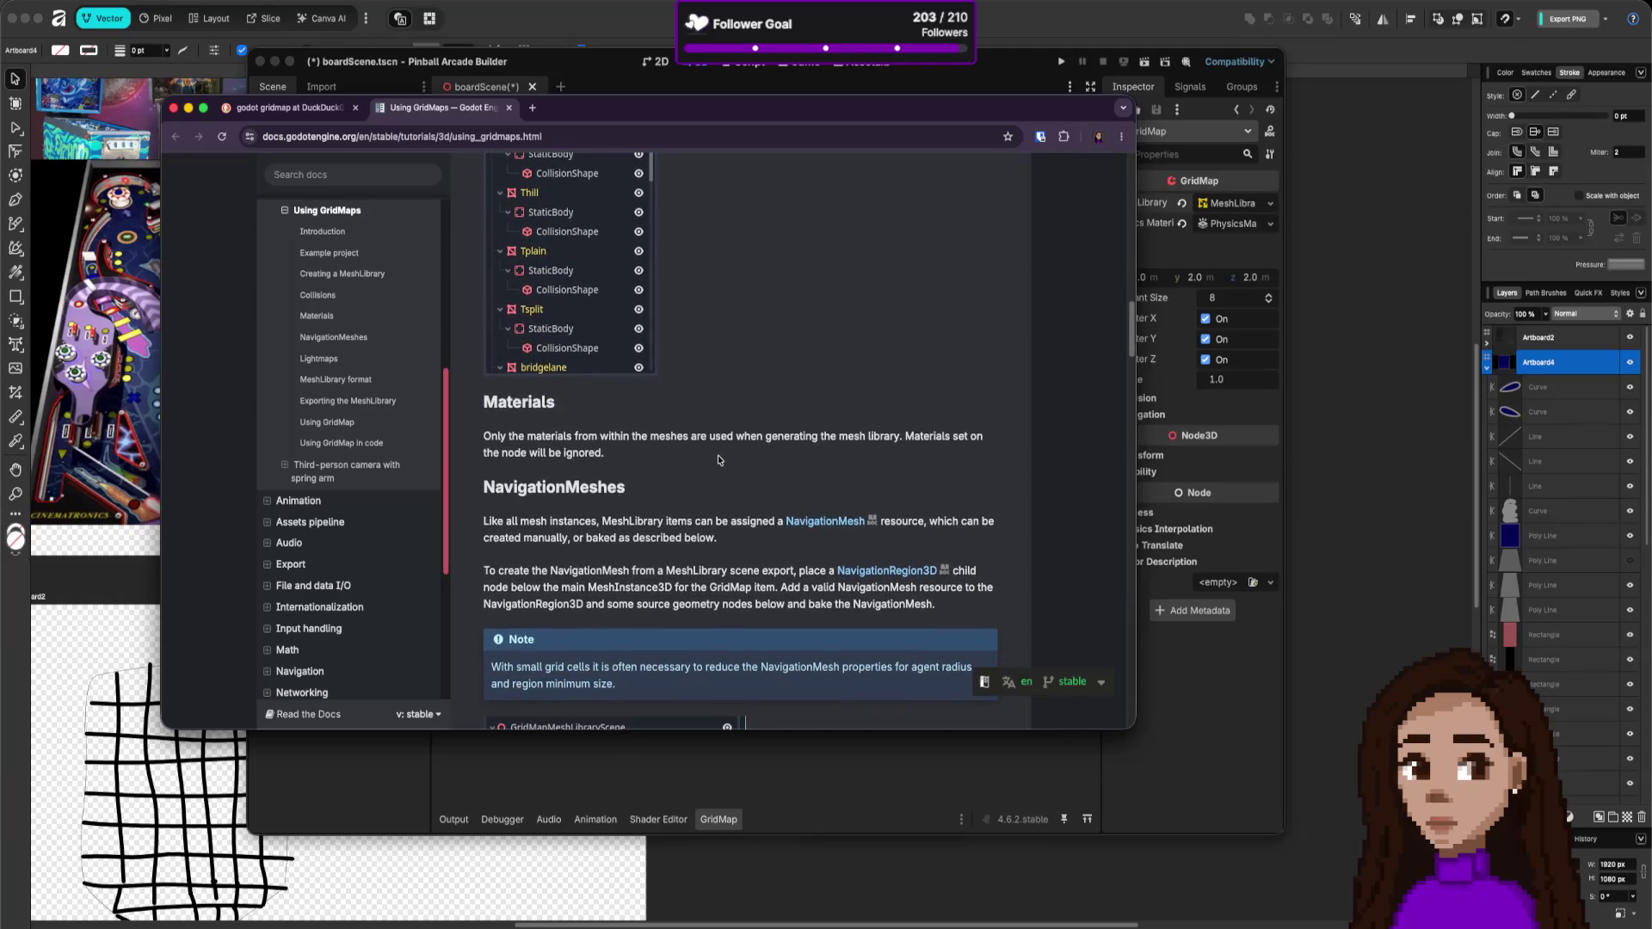
scroll(718, 460, "down", 1)
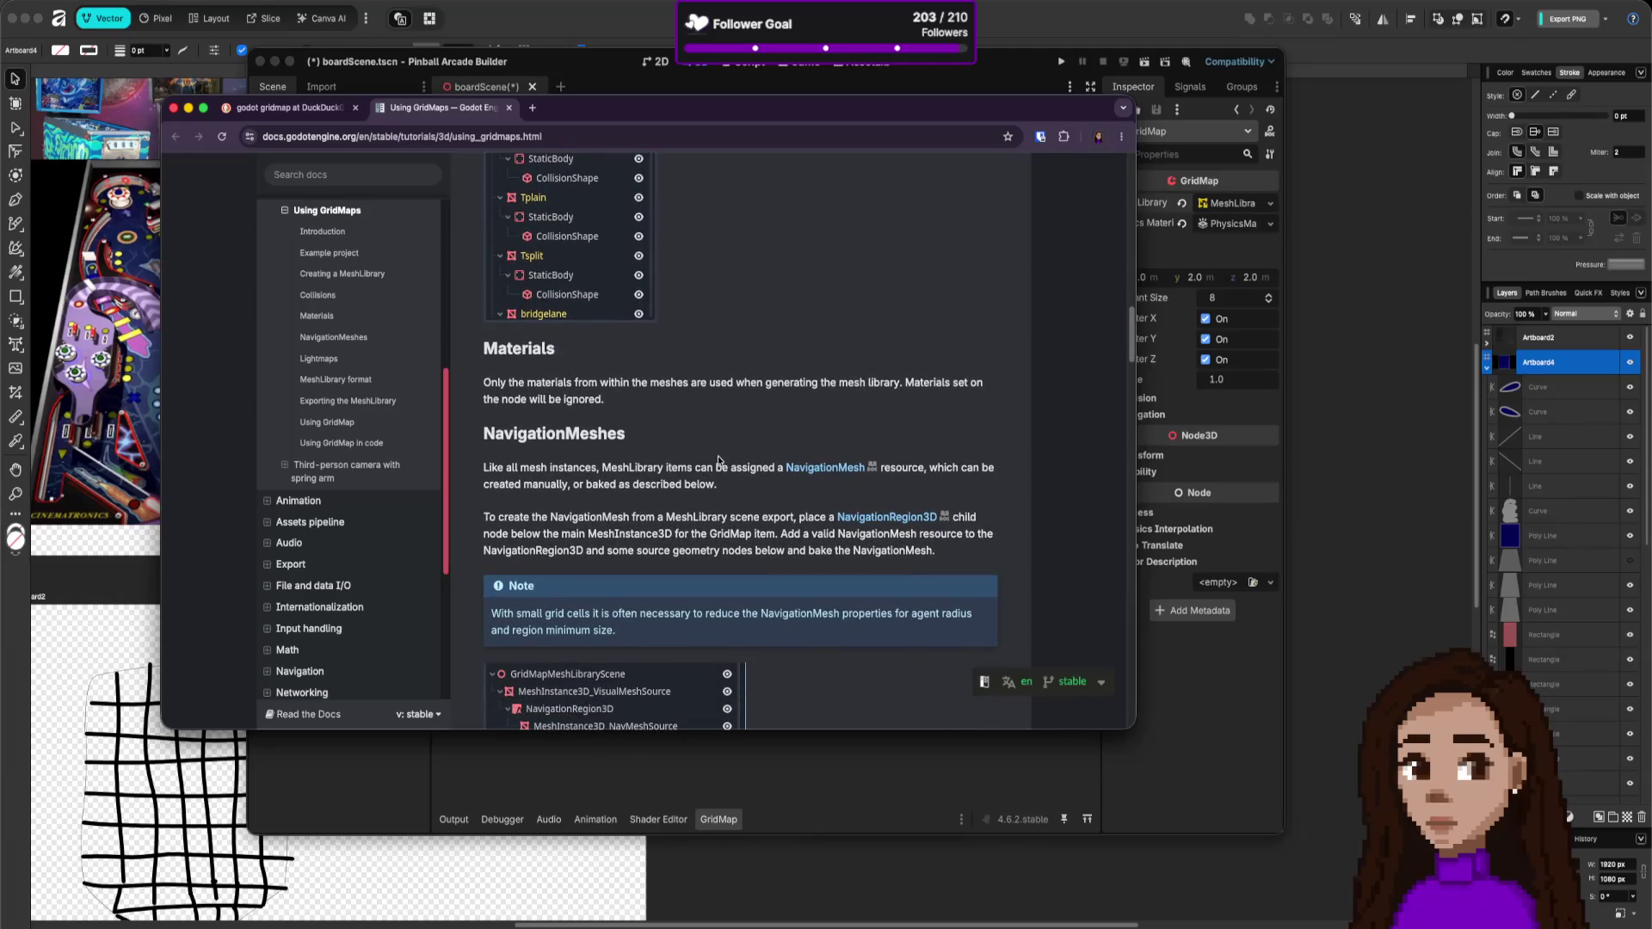
scroll(718, 460, "down", 4)
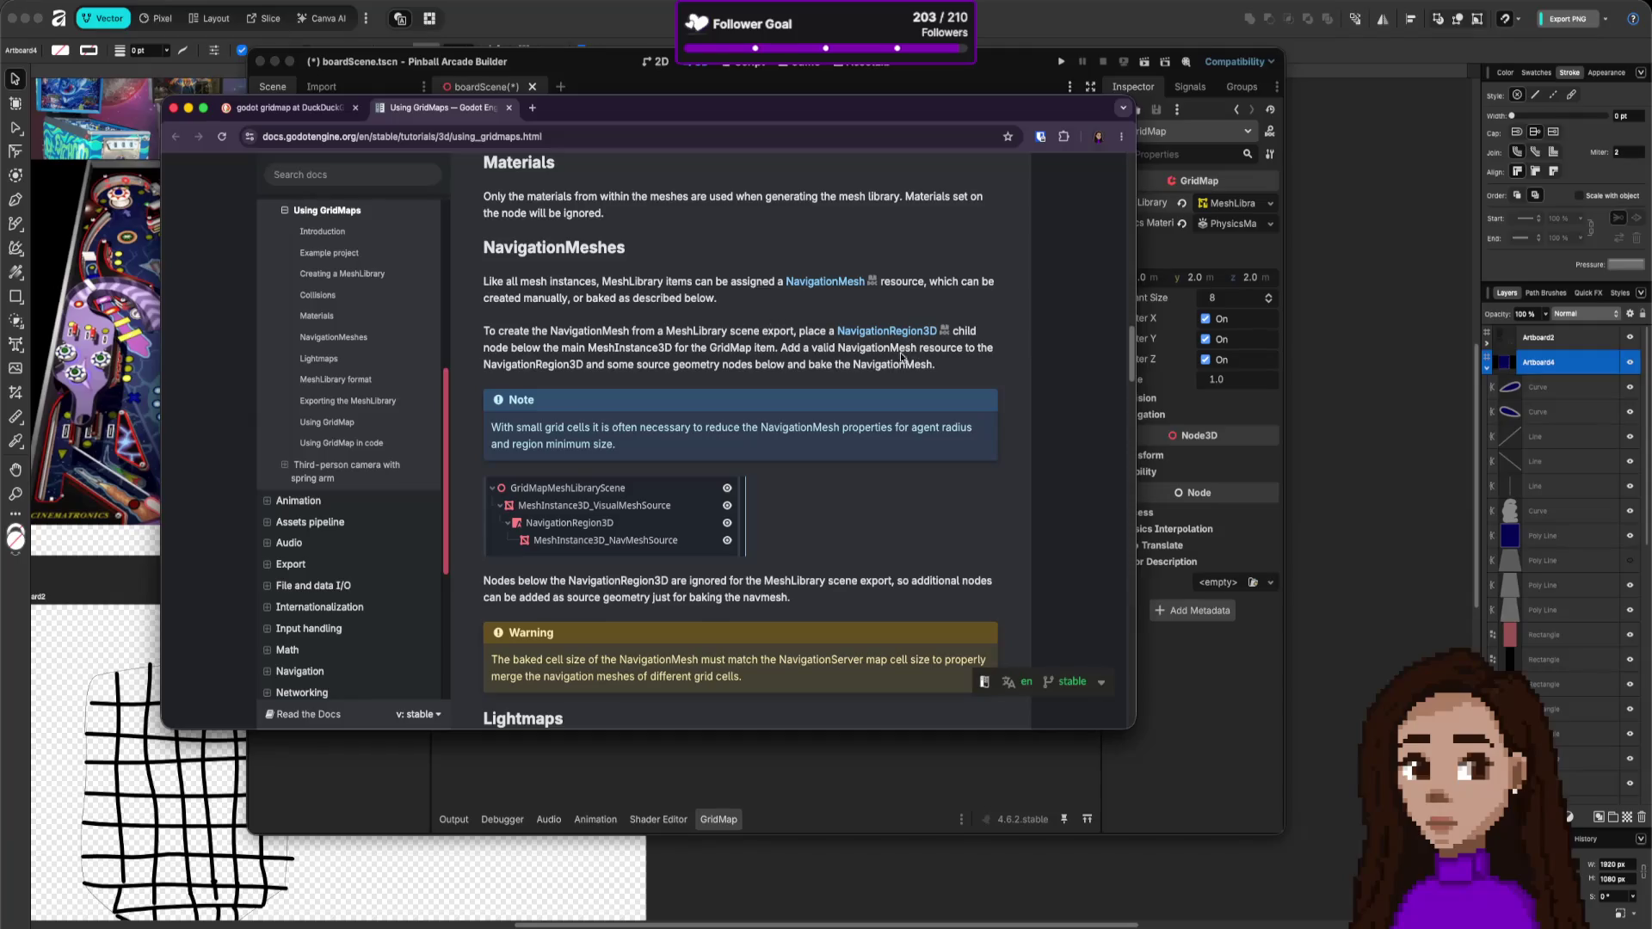
scroll(843, 361, "down", 5)
scroll(843, 365, "down", 5)
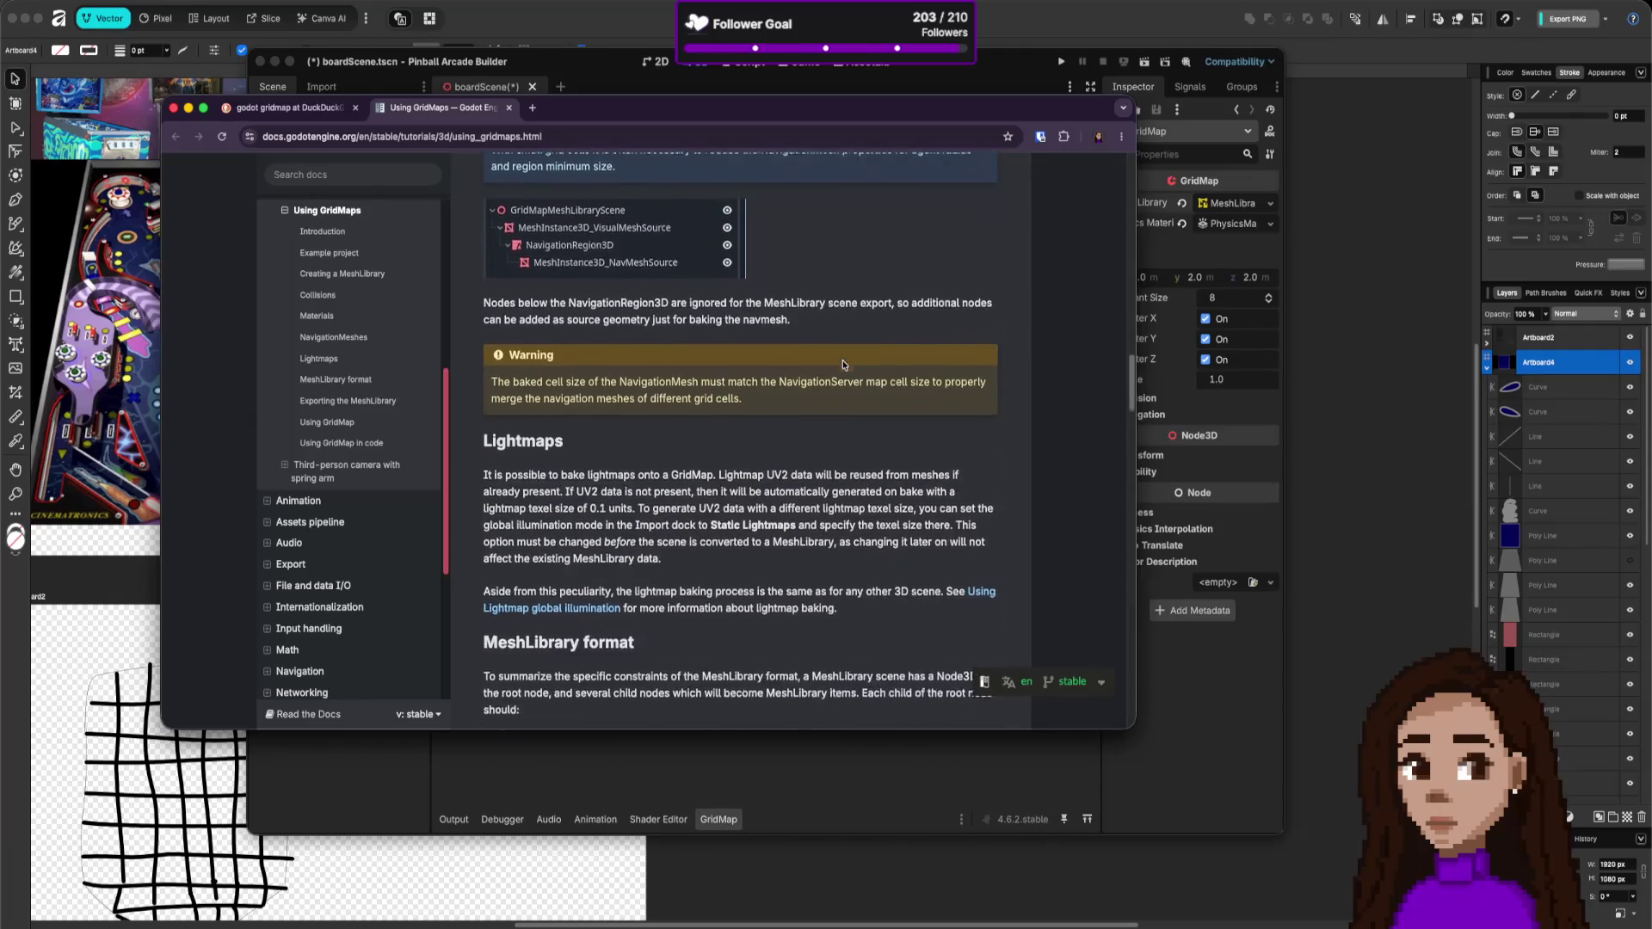
scroll(843, 365, "up", 5)
scroll(843, 365, "up", 3)
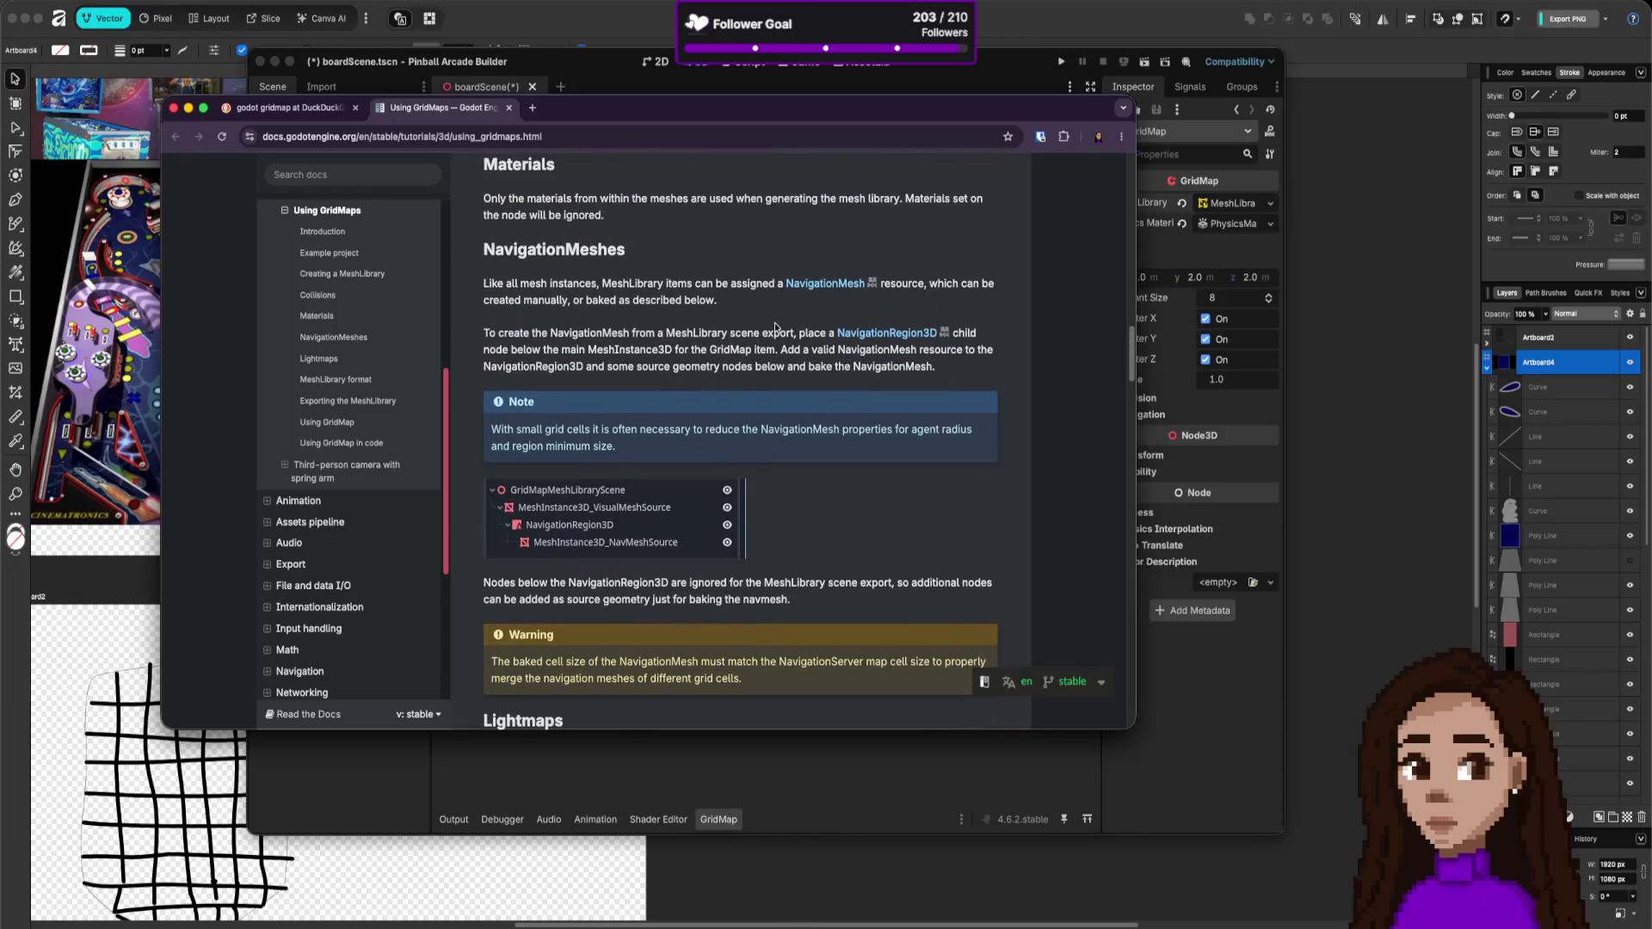
- Highlight parts of the NavigationMesh paragraph, ending on the word 'baked'
triple_click(774, 327)
left_click(772, 339)
left_click_drag(687, 295, 688, 285)
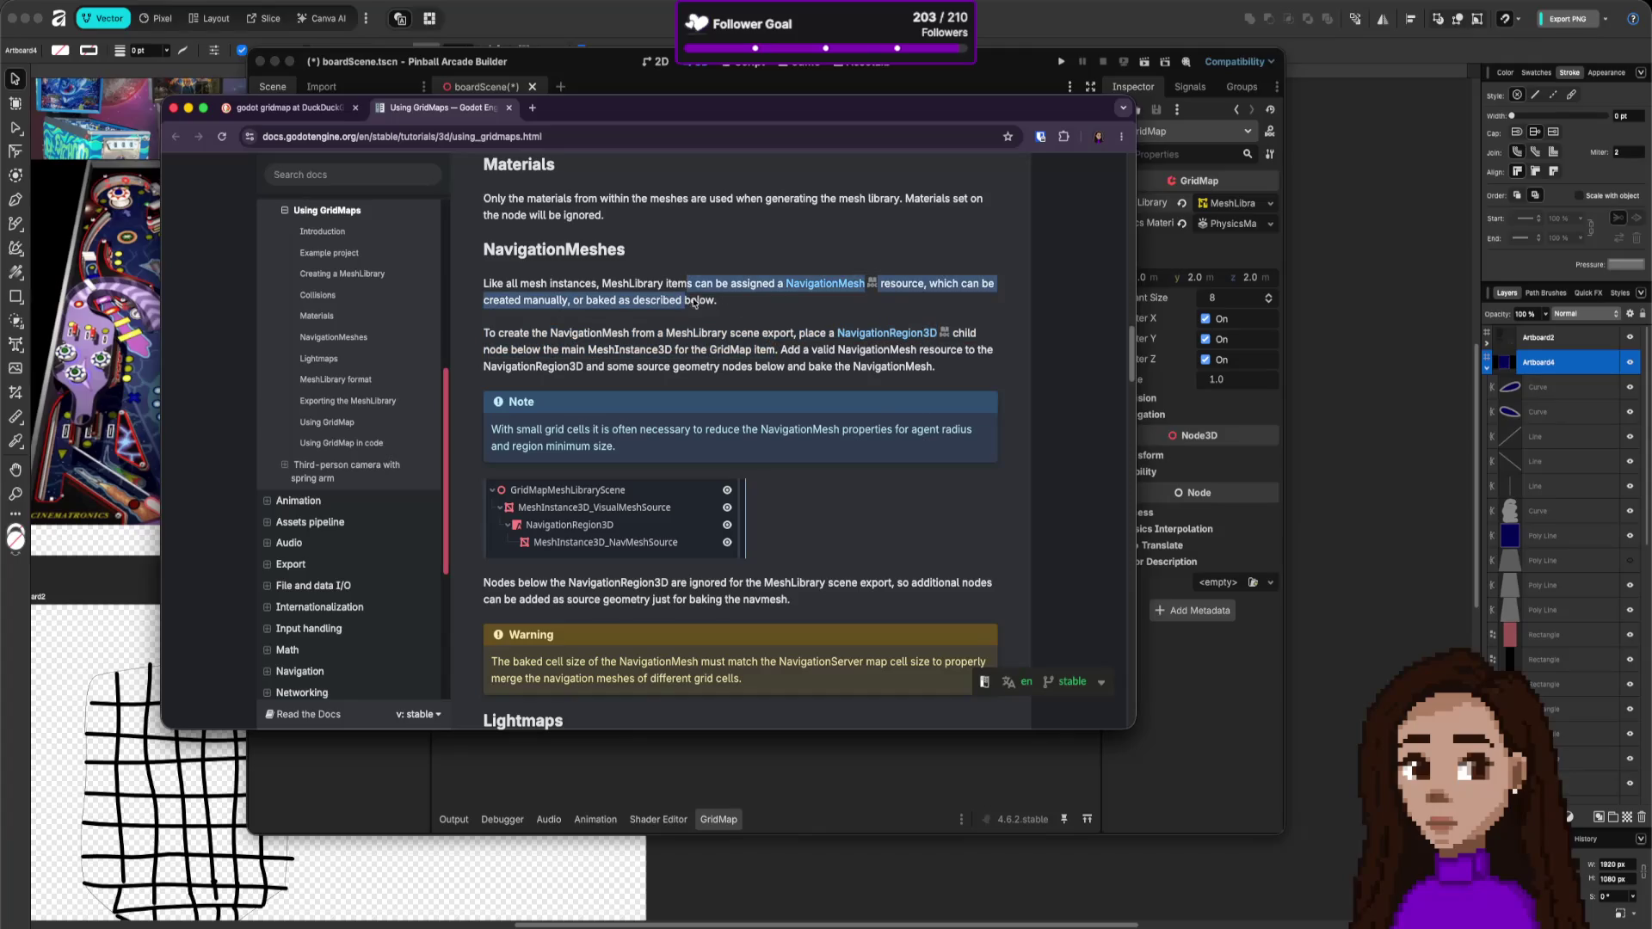
left_click(703, 301)
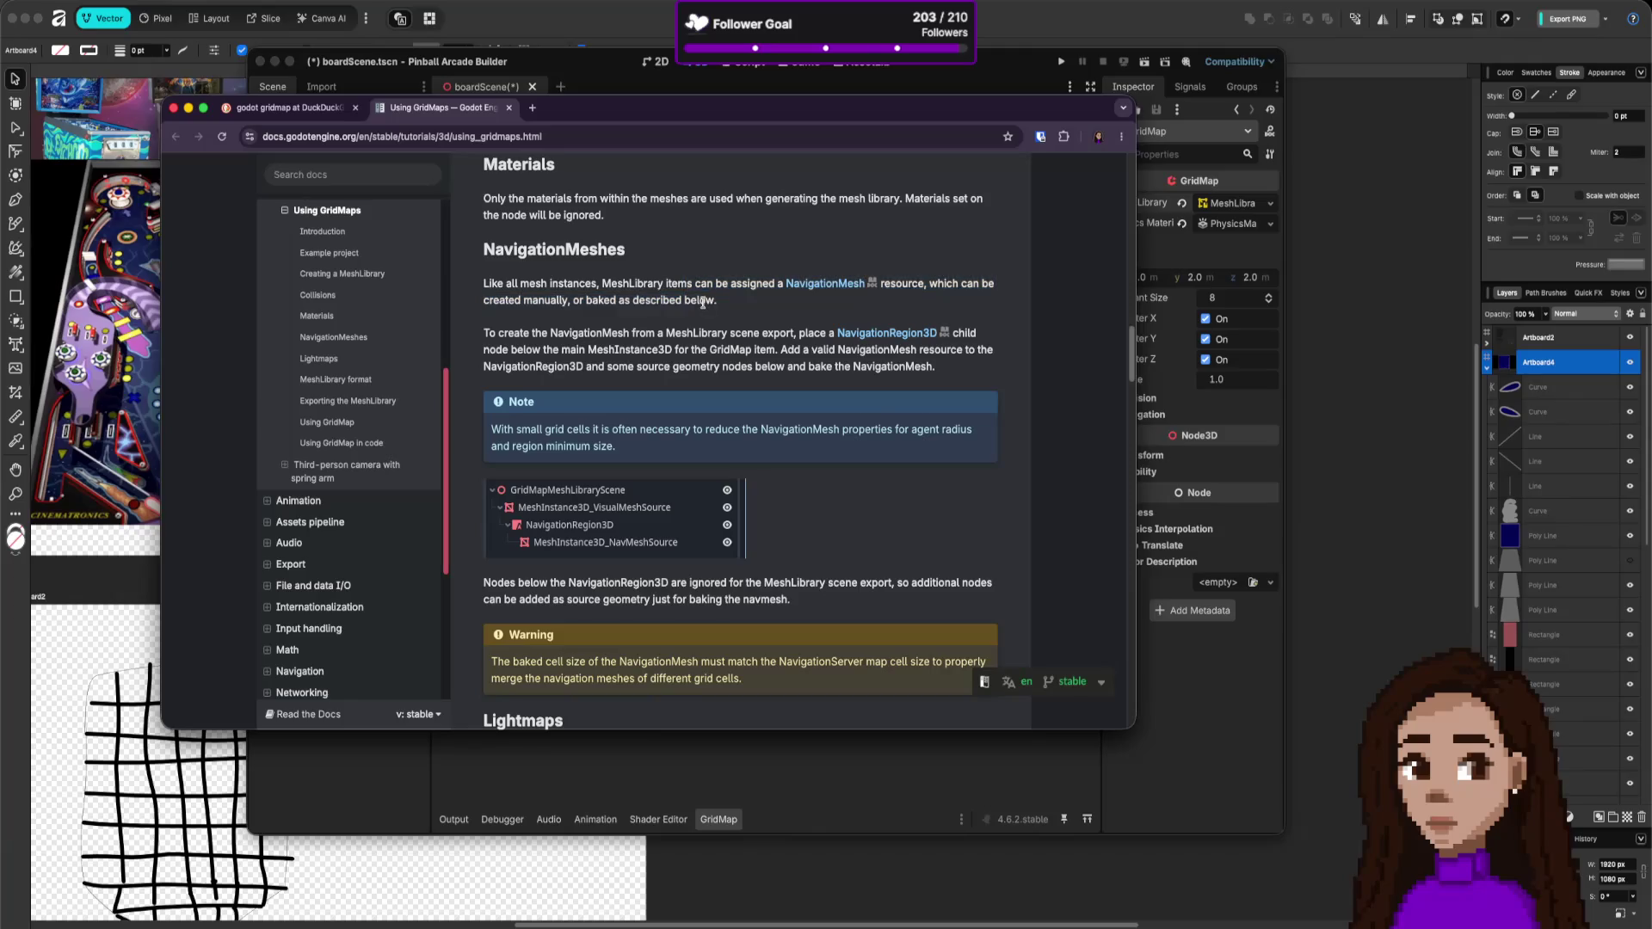
left_click_drag(714, 301, 572, 305)
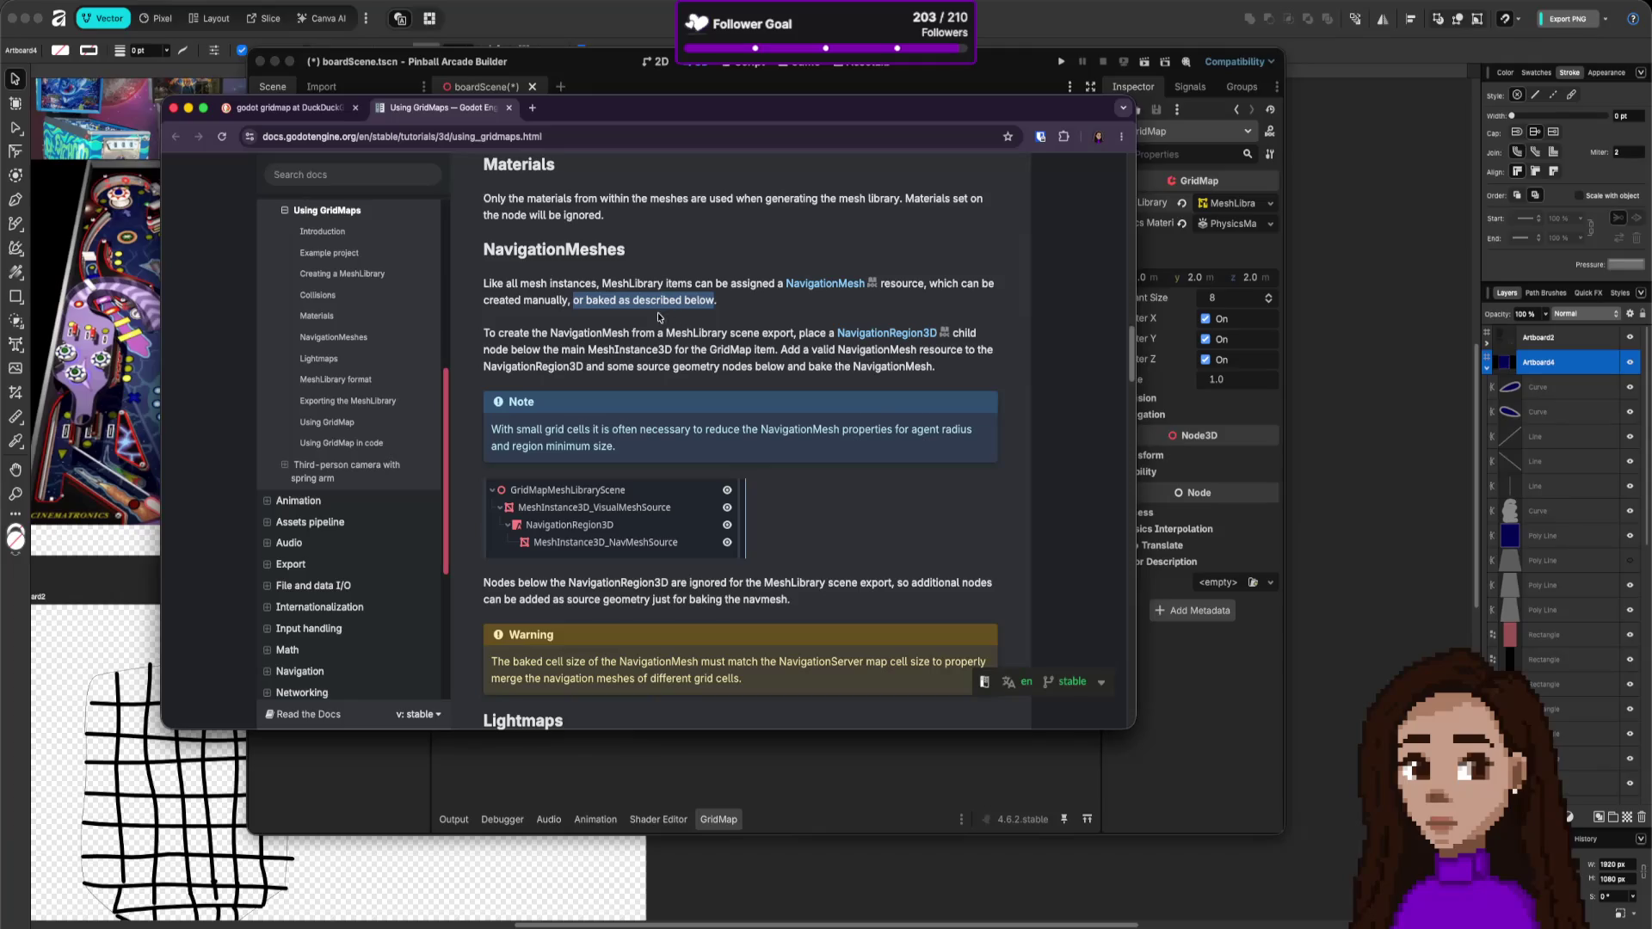
left_click(607, 298)
left_click_drag(586, 302, 621, 301)
- Read on past the Lightmaps section to the MeshLibrary format rules
scroll(766, 382, "down", 1)
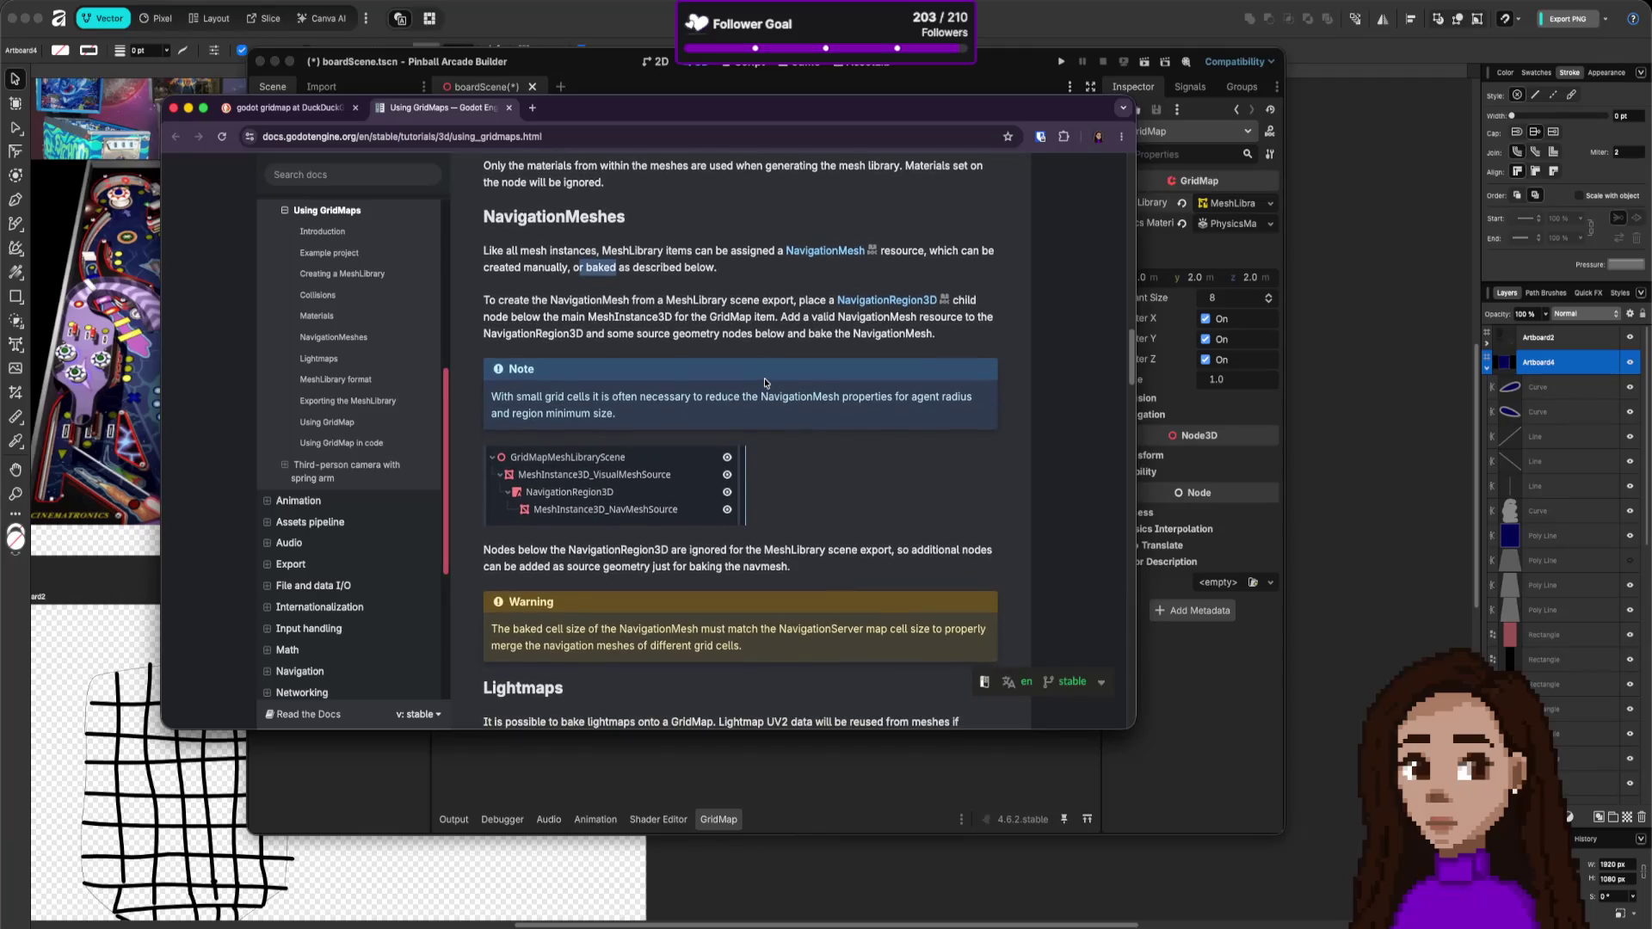
scroll(763, 384, "down", 1)
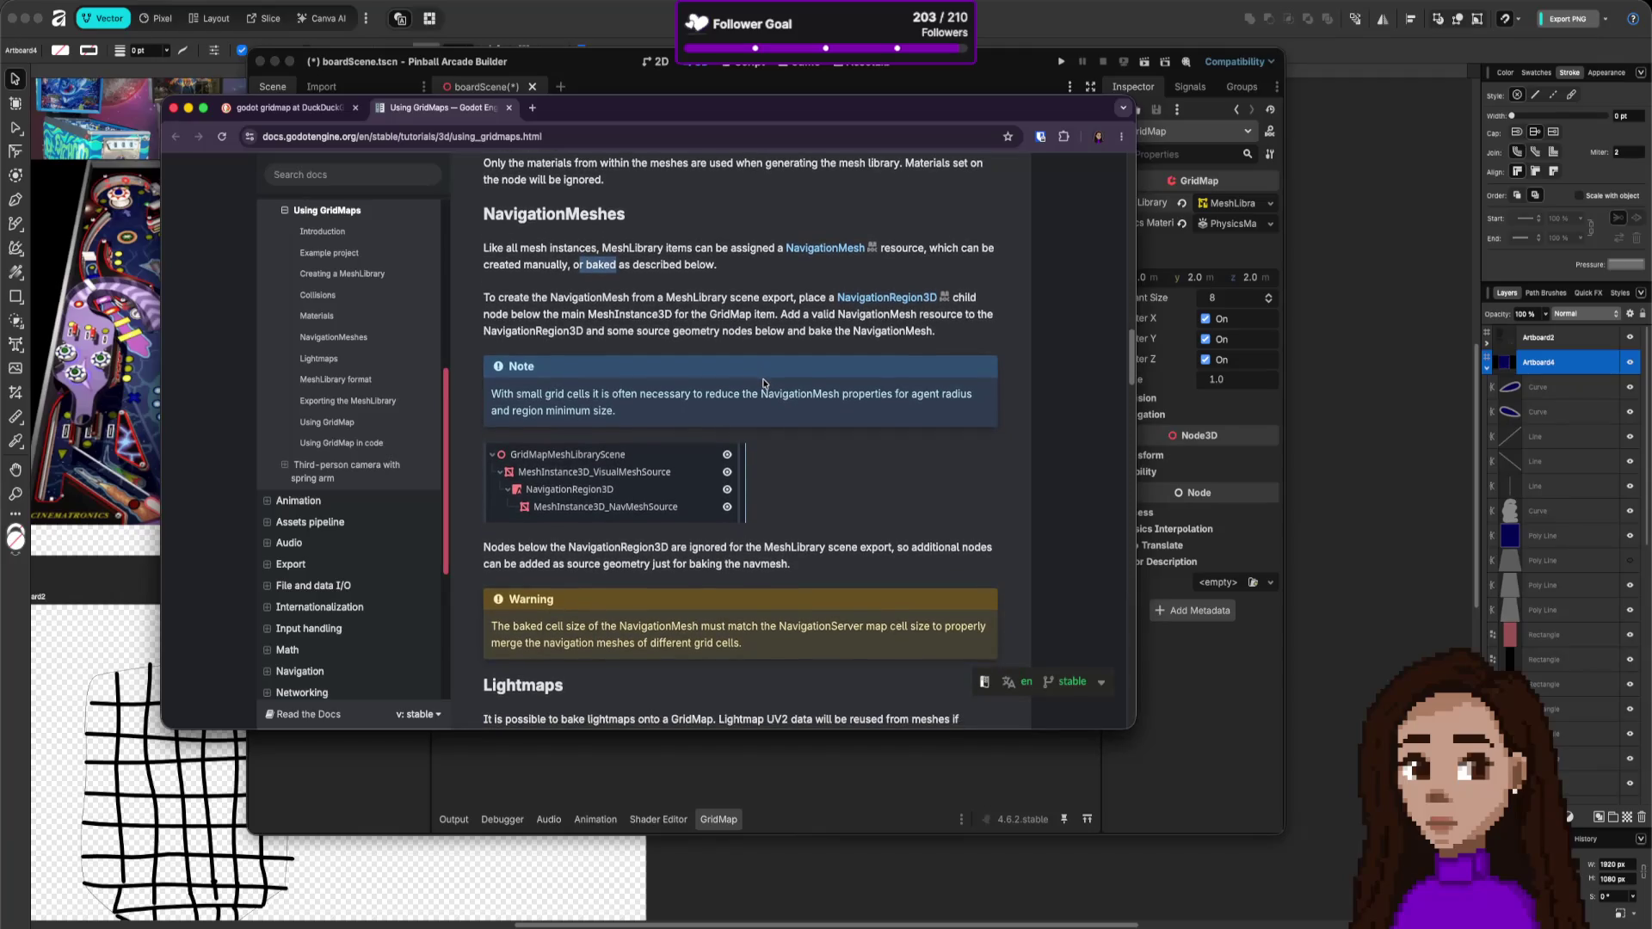
scroll(763, 383, "down", 5)
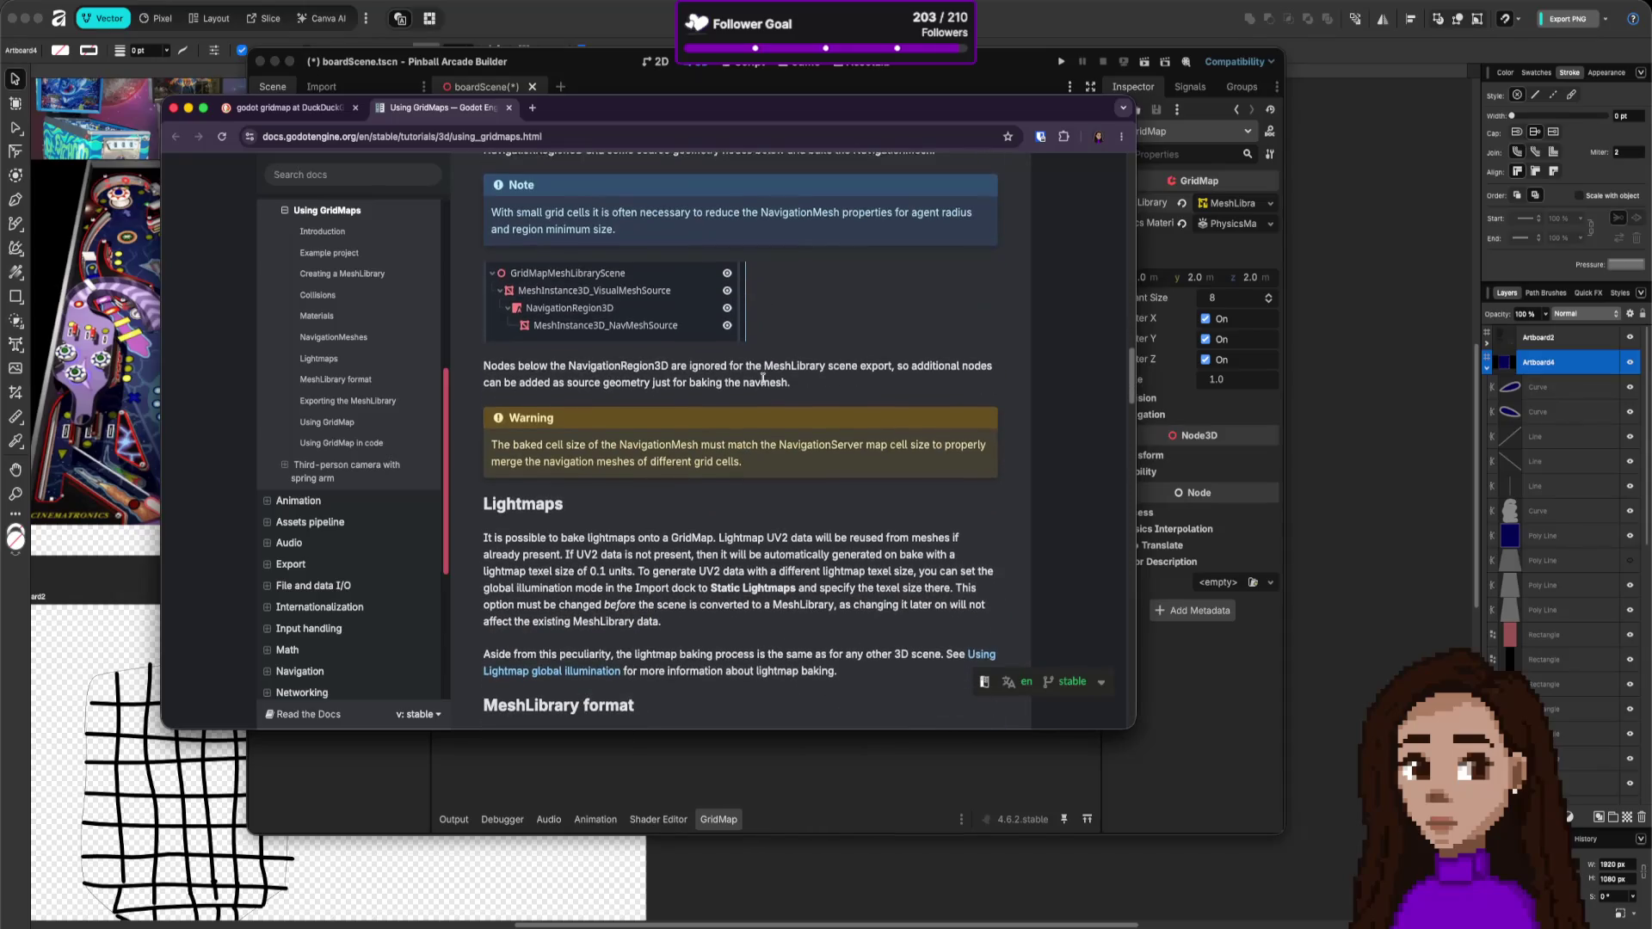
scroll(763, 379, "down", 2)
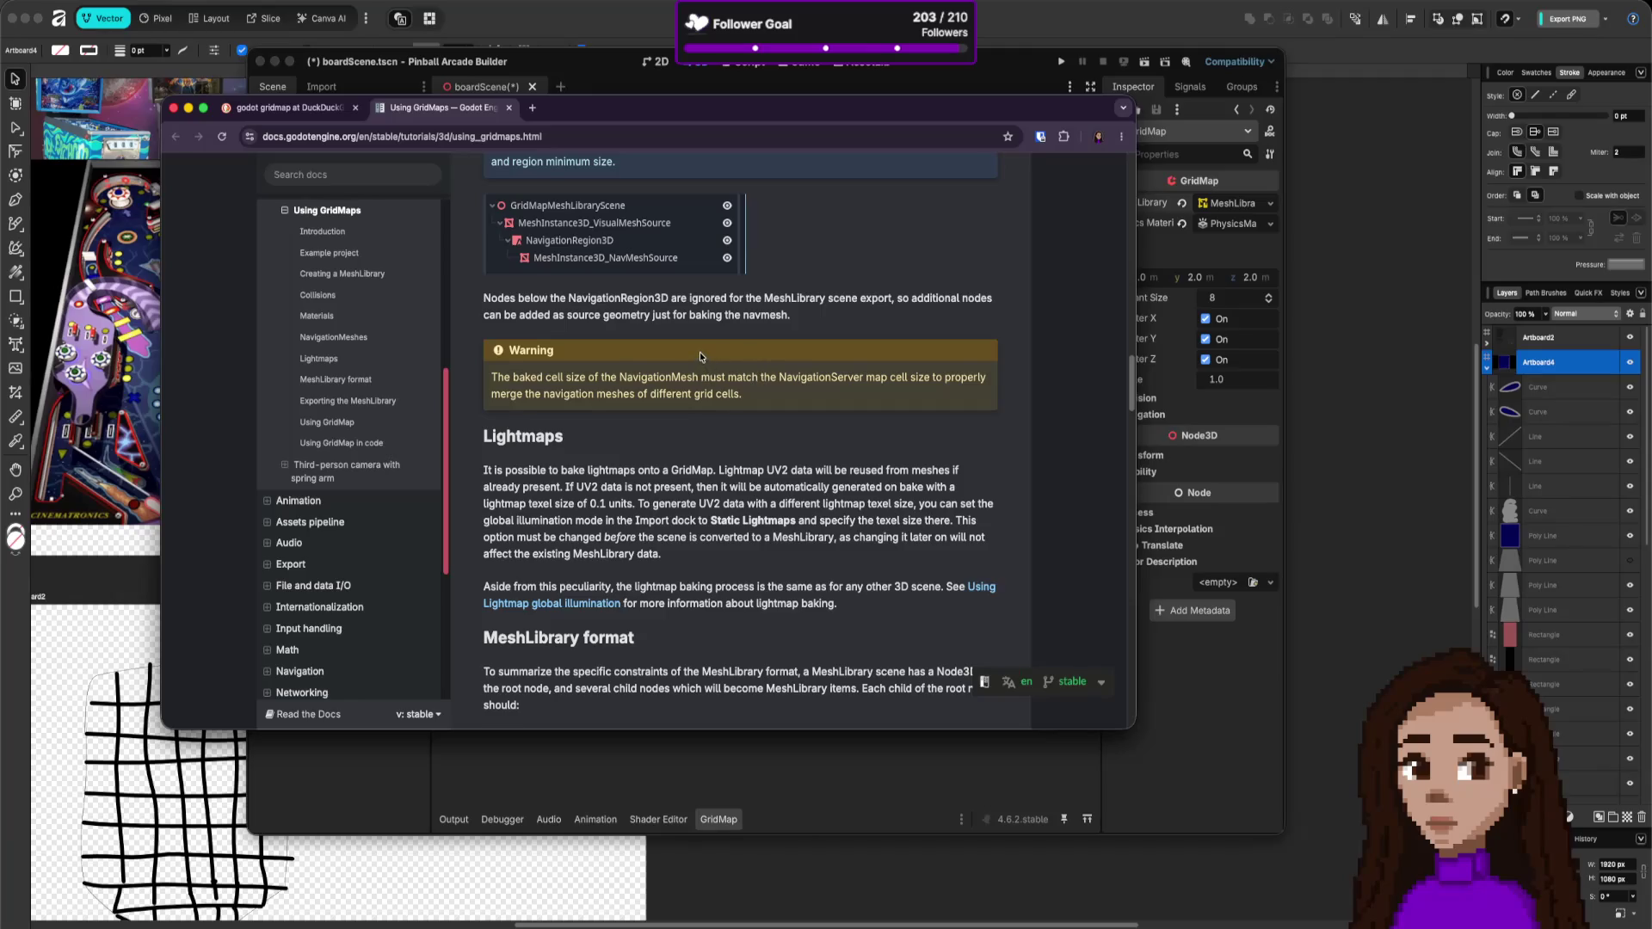
scroll(701, 352, "down", 2)
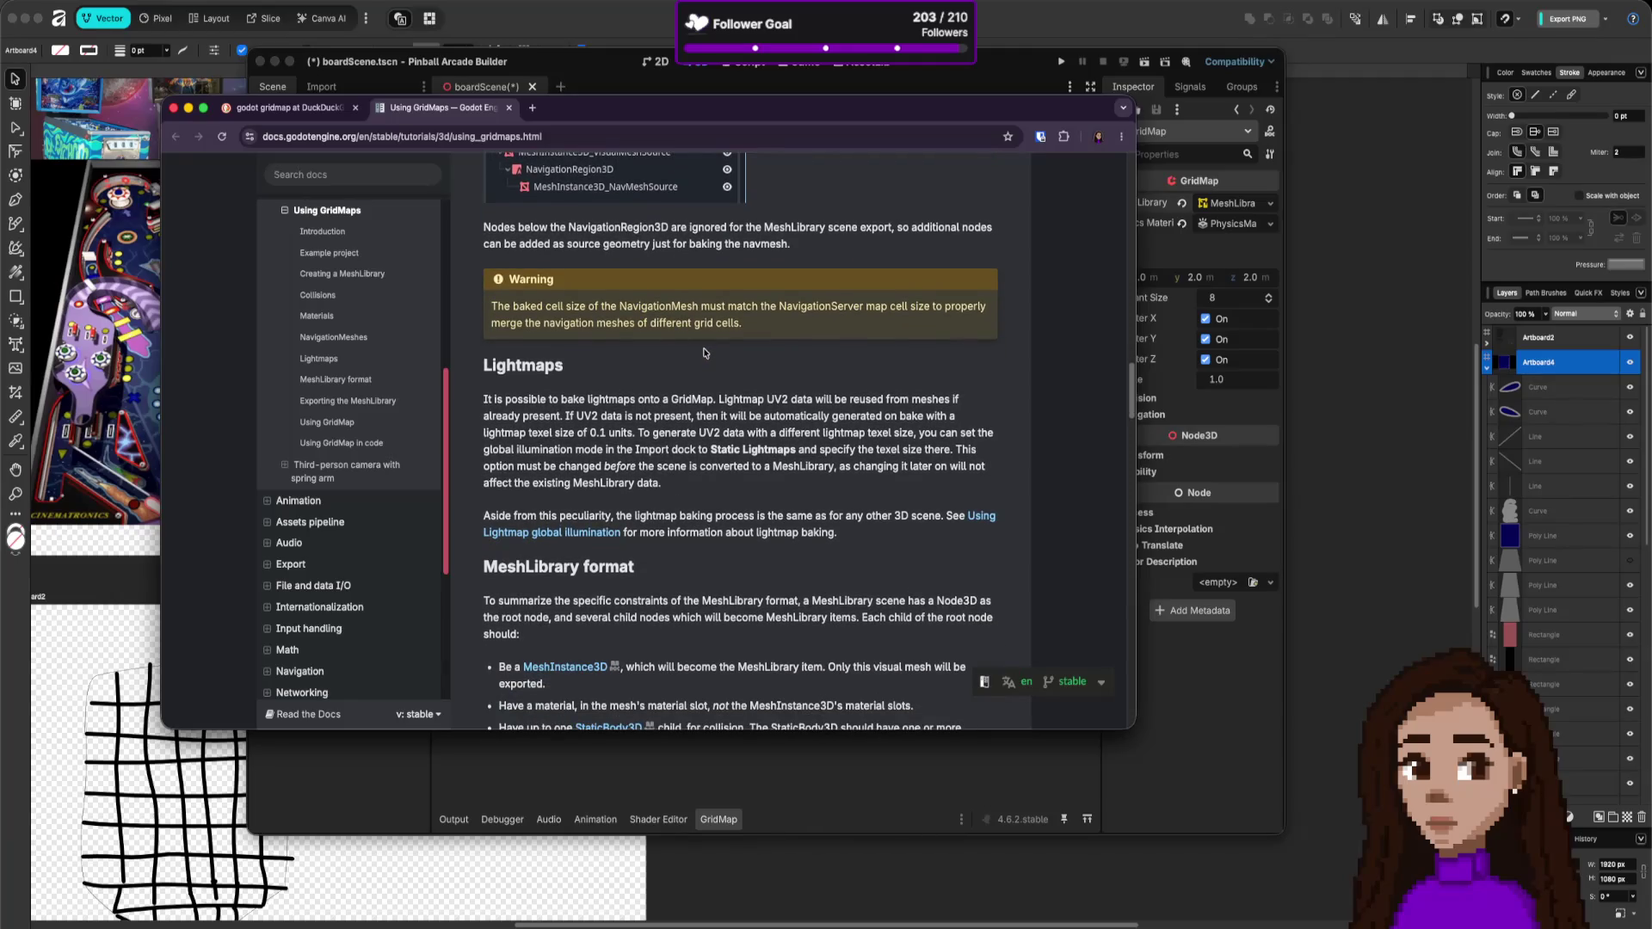
scroll(703, 353, "down", 1)
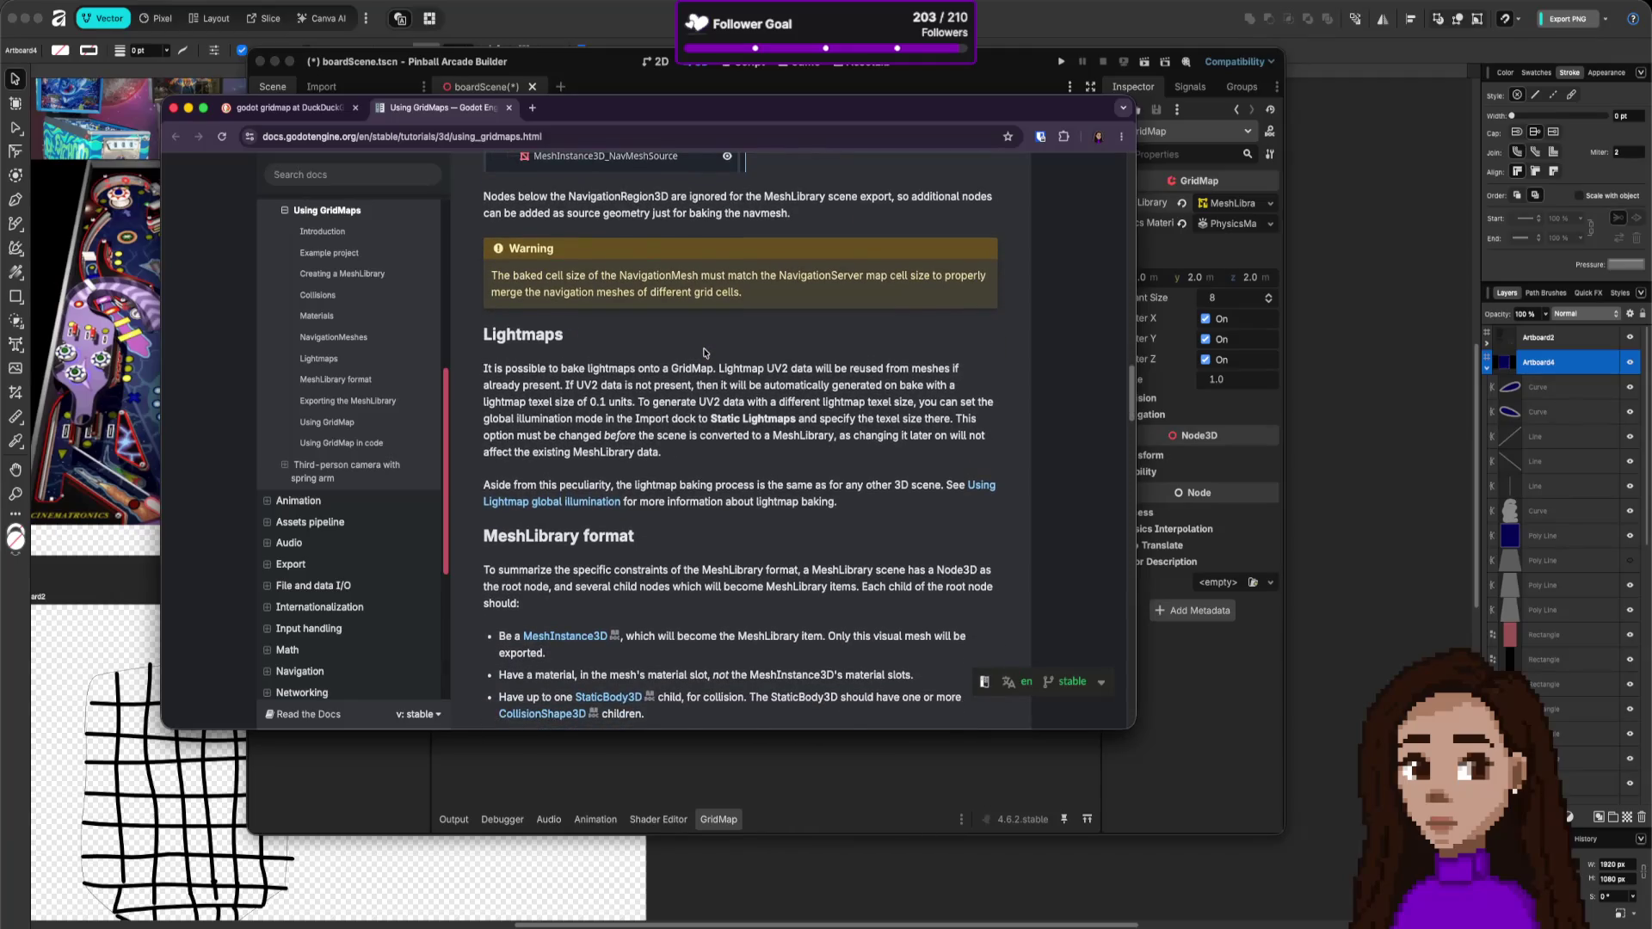
scroll(704, 353, "down", 1)
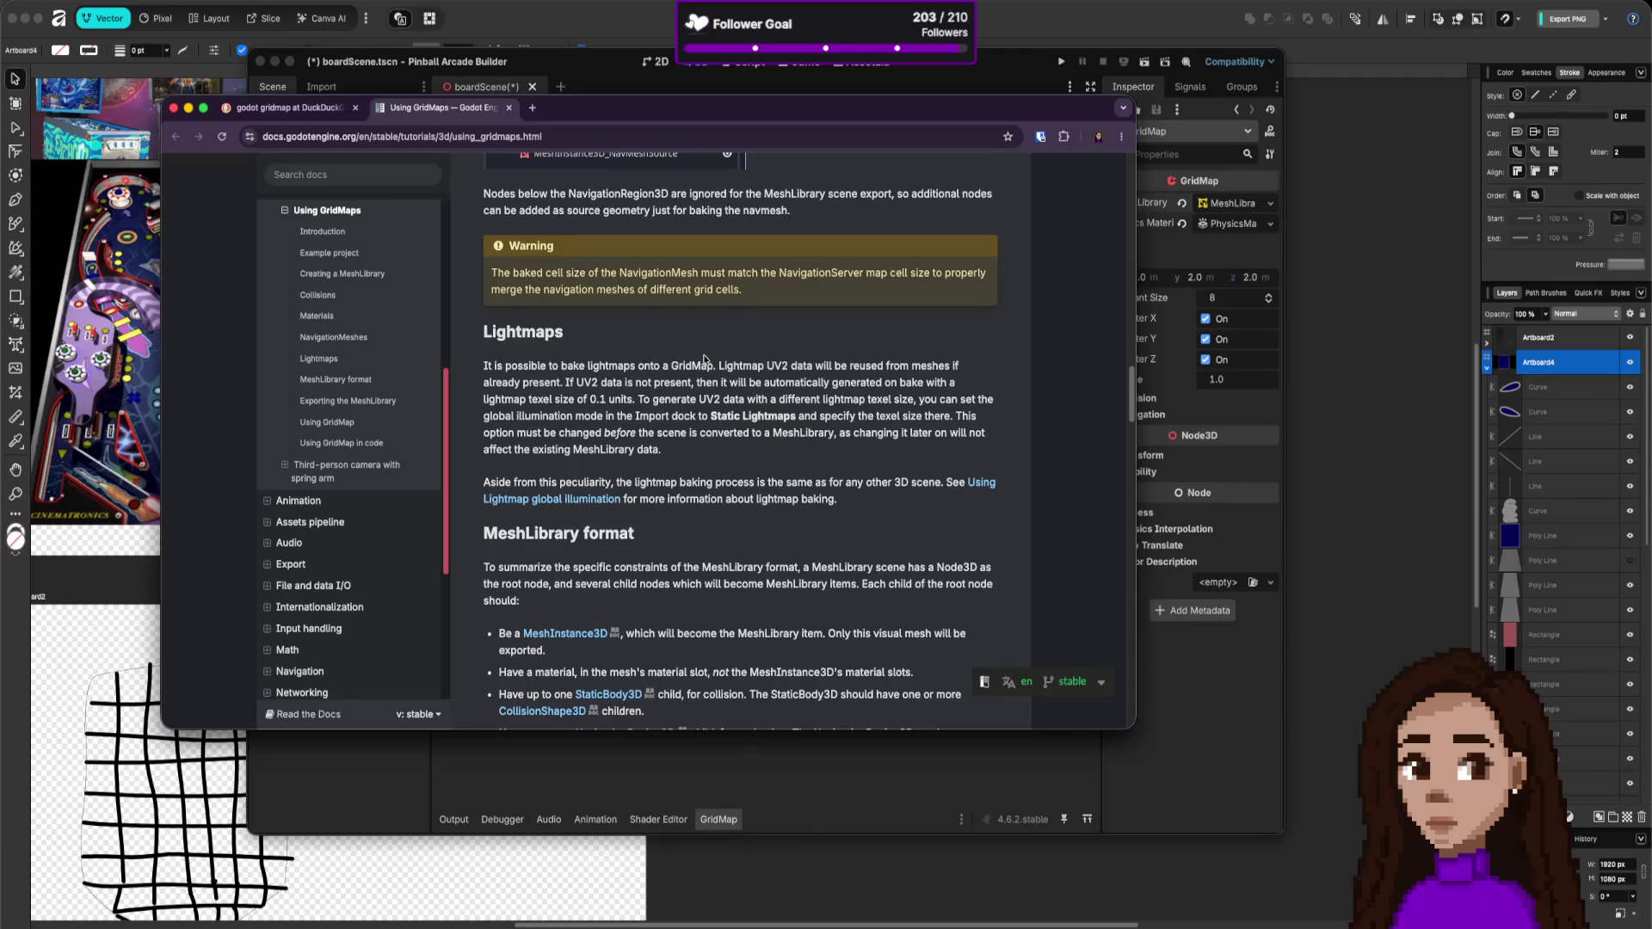
scroll(704, 358, "down", 5)
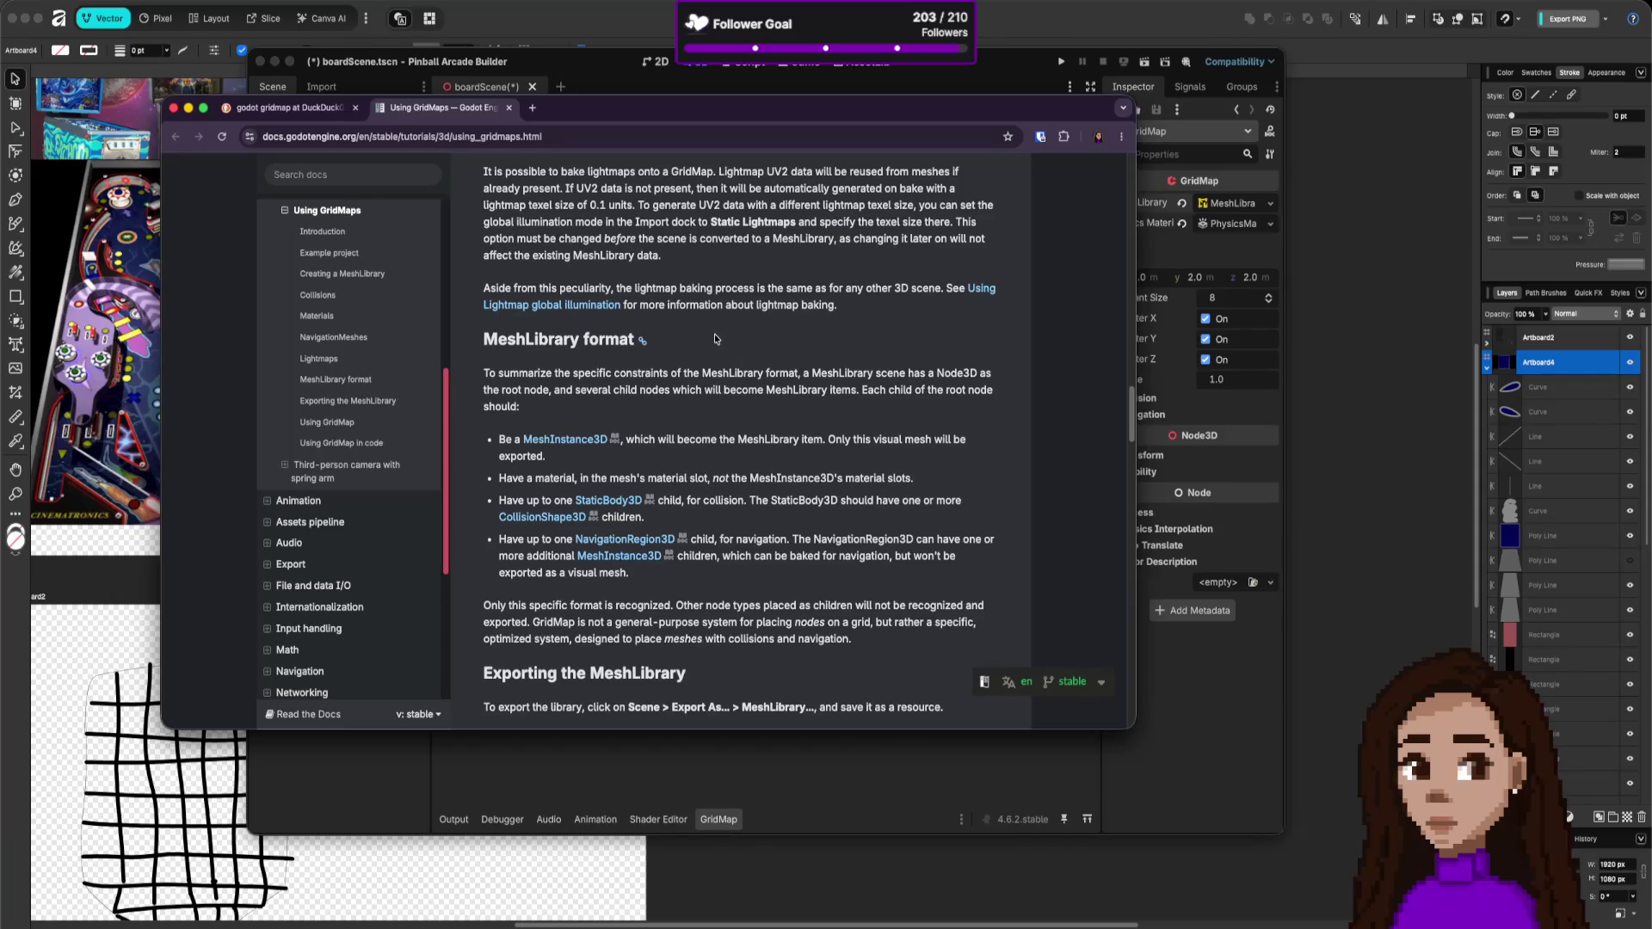
- Skim MeshLibrary format, Using GridMap and GridMap panel to the footer, then scroll back up
scroll(649, 347, "down", 1)
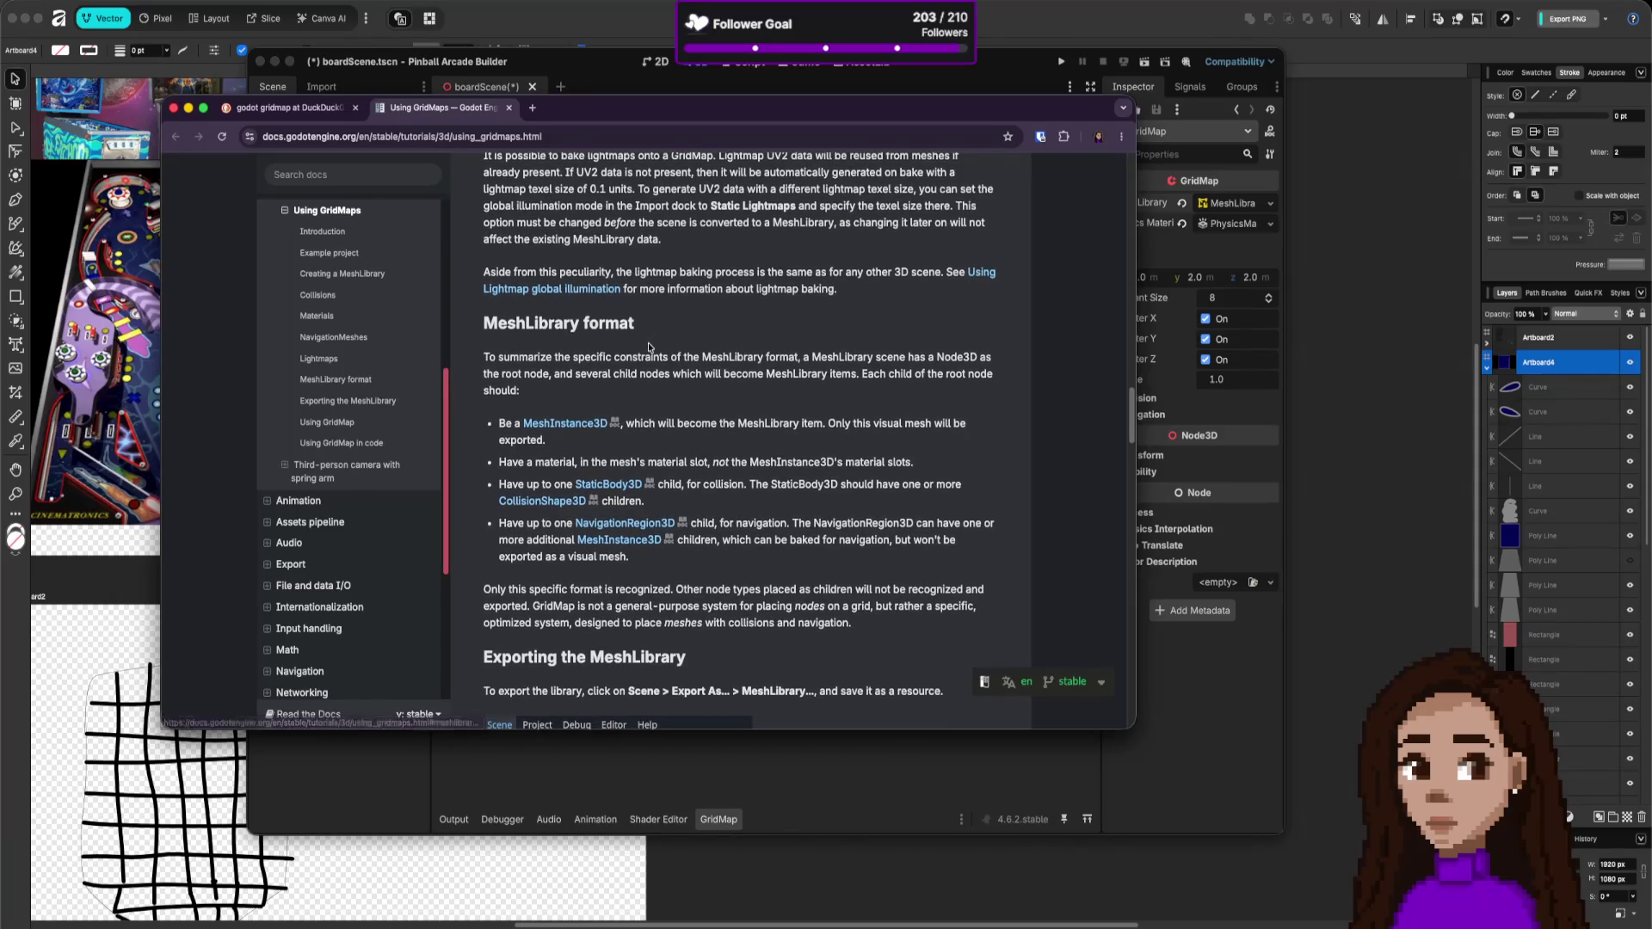
scroll(659, 389, "down", 2)
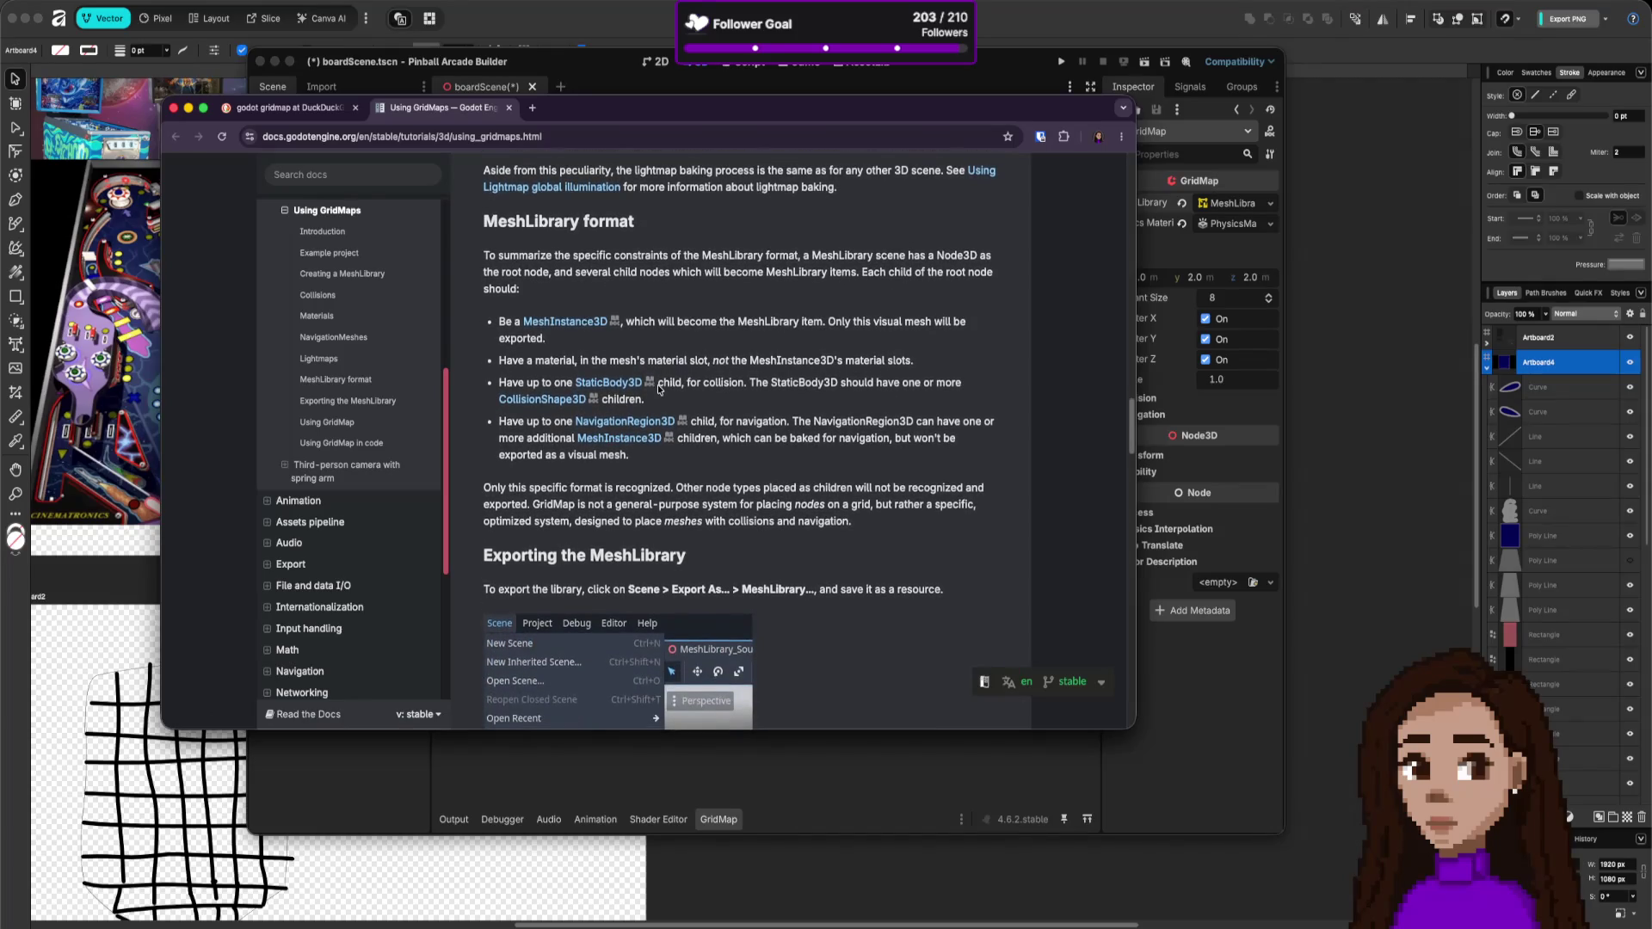
scroll(658, 386, "down", 1)
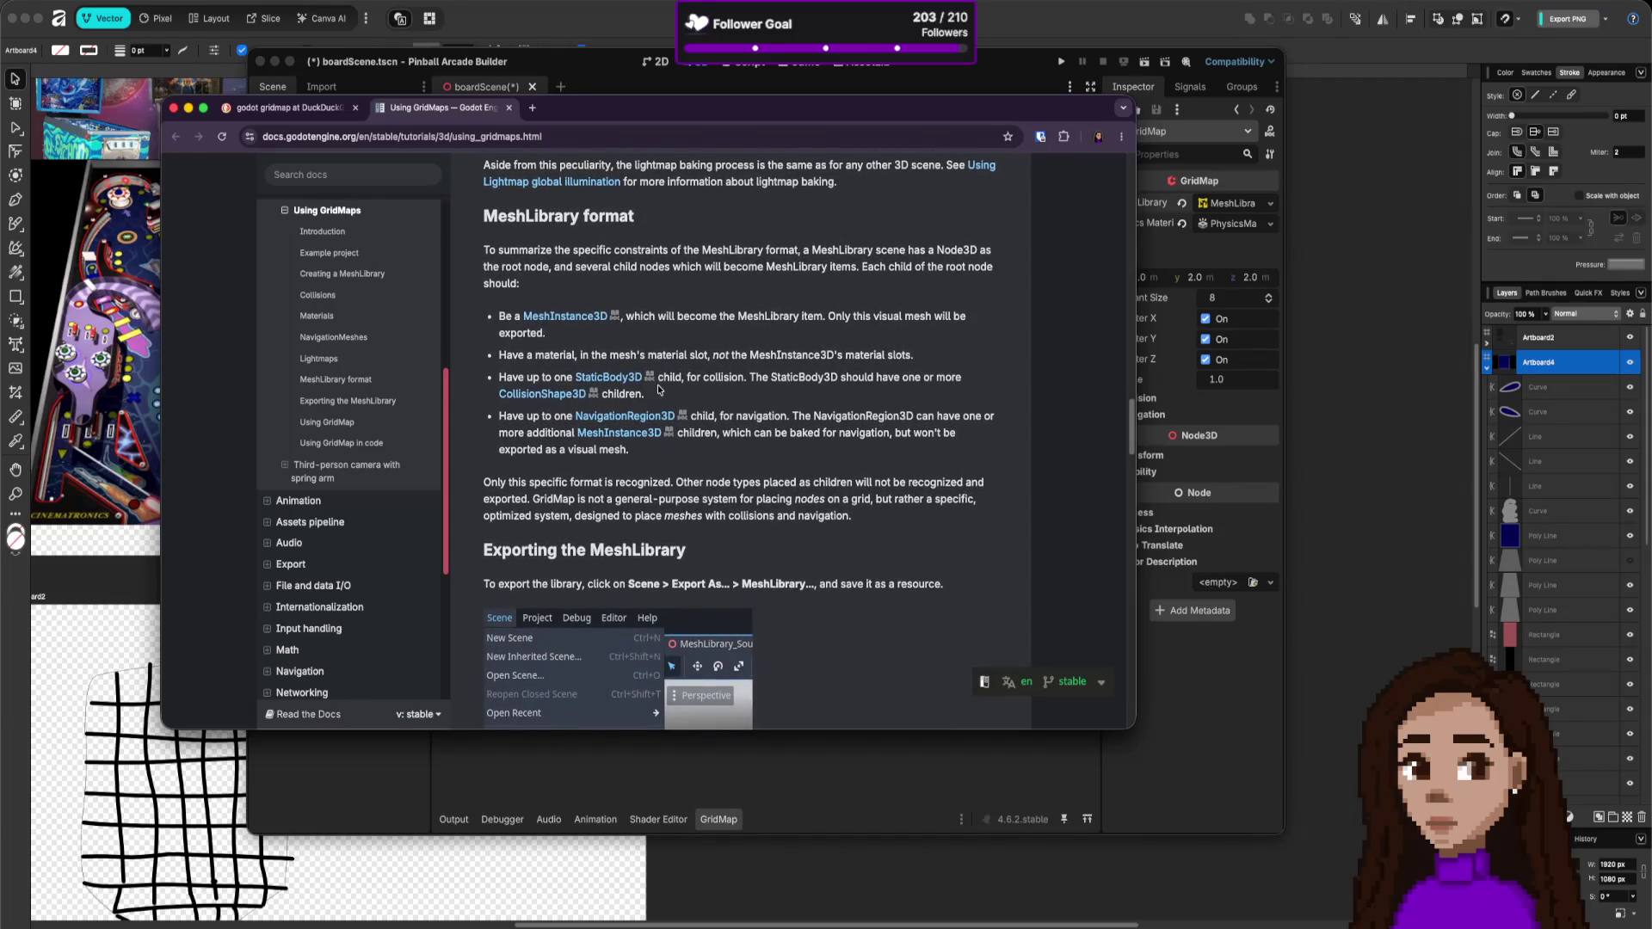
scroll(657, 385, "down", 1)
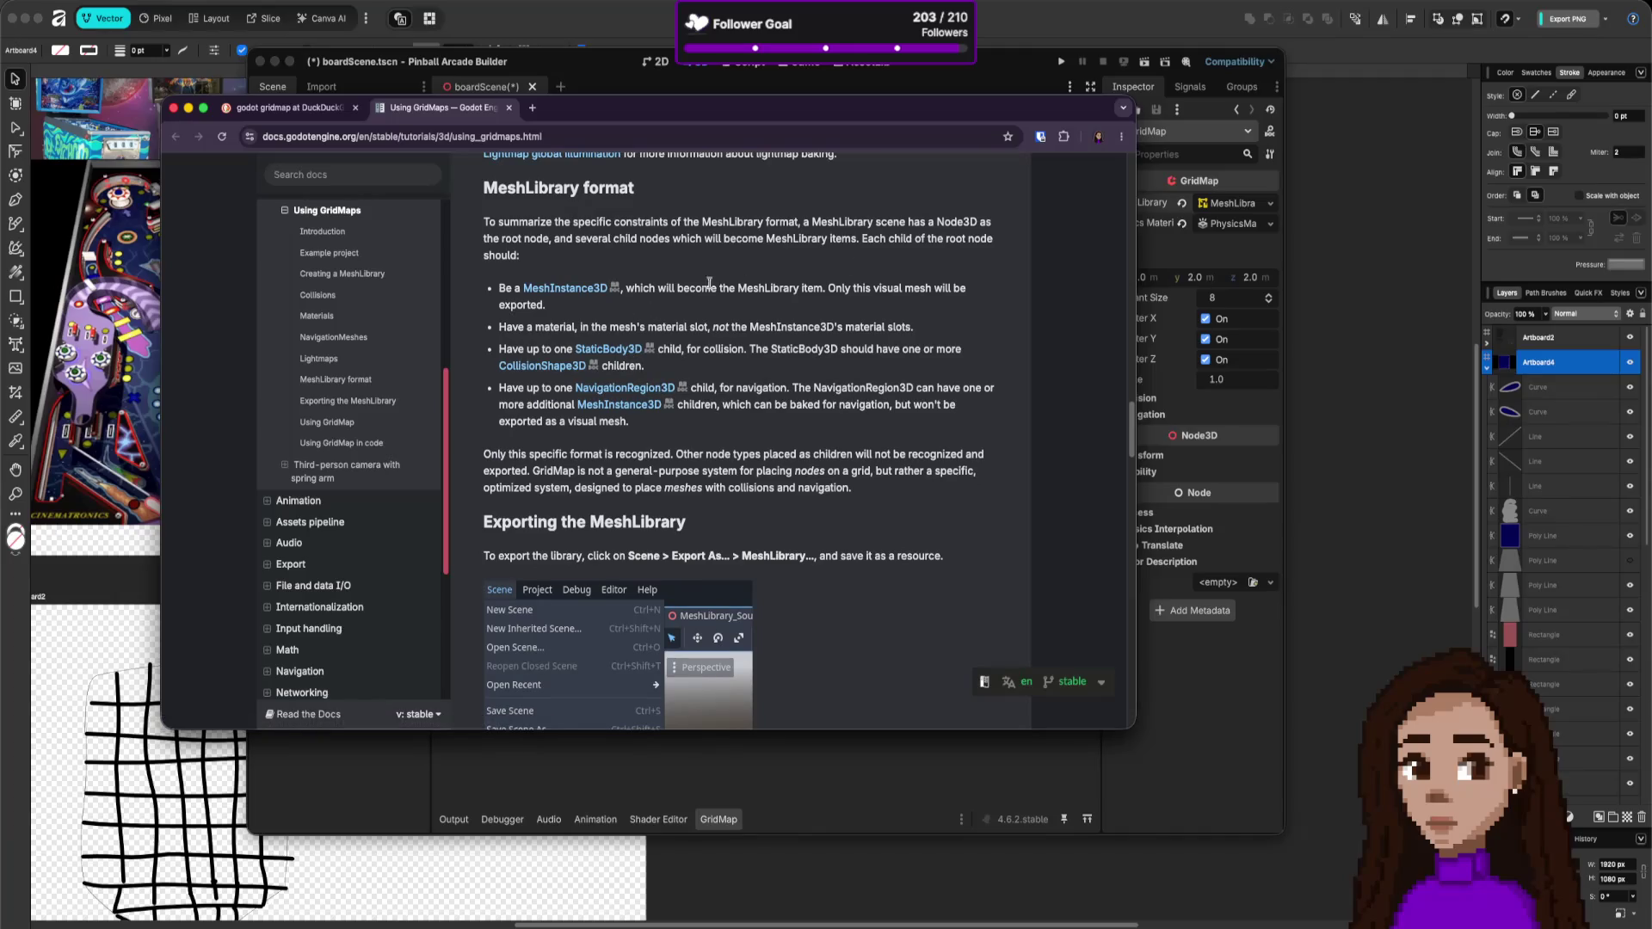
scroll(688, 314, "down", 10)
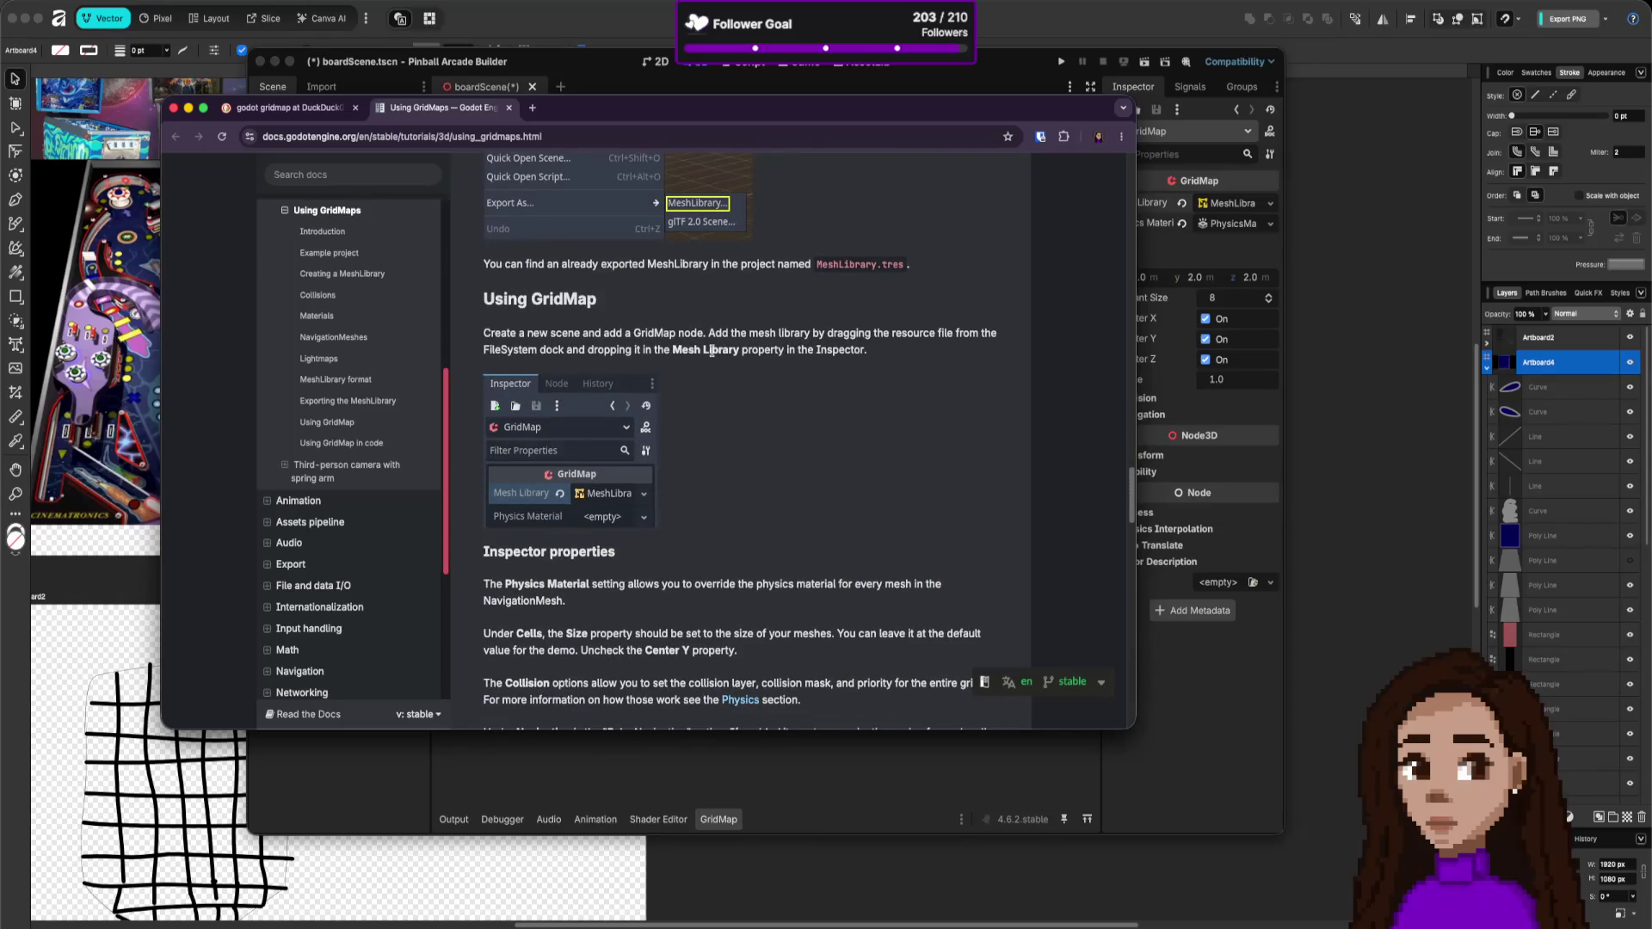
scroll(713, 351, "down", 5)
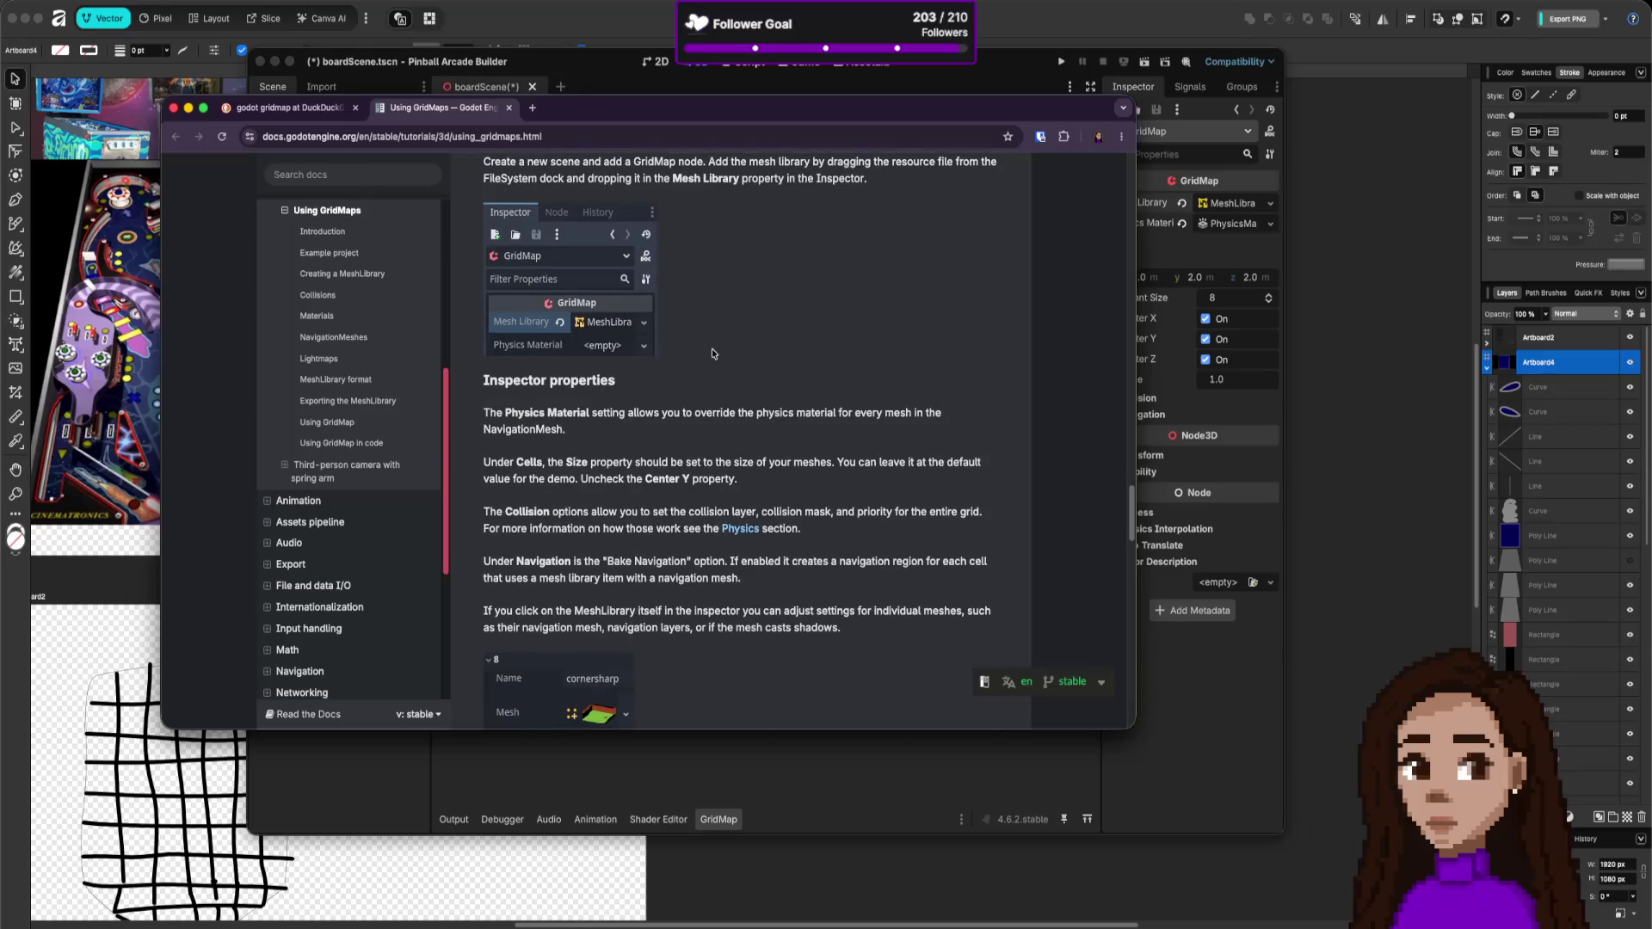
scroll(711, 349, "down", 5)
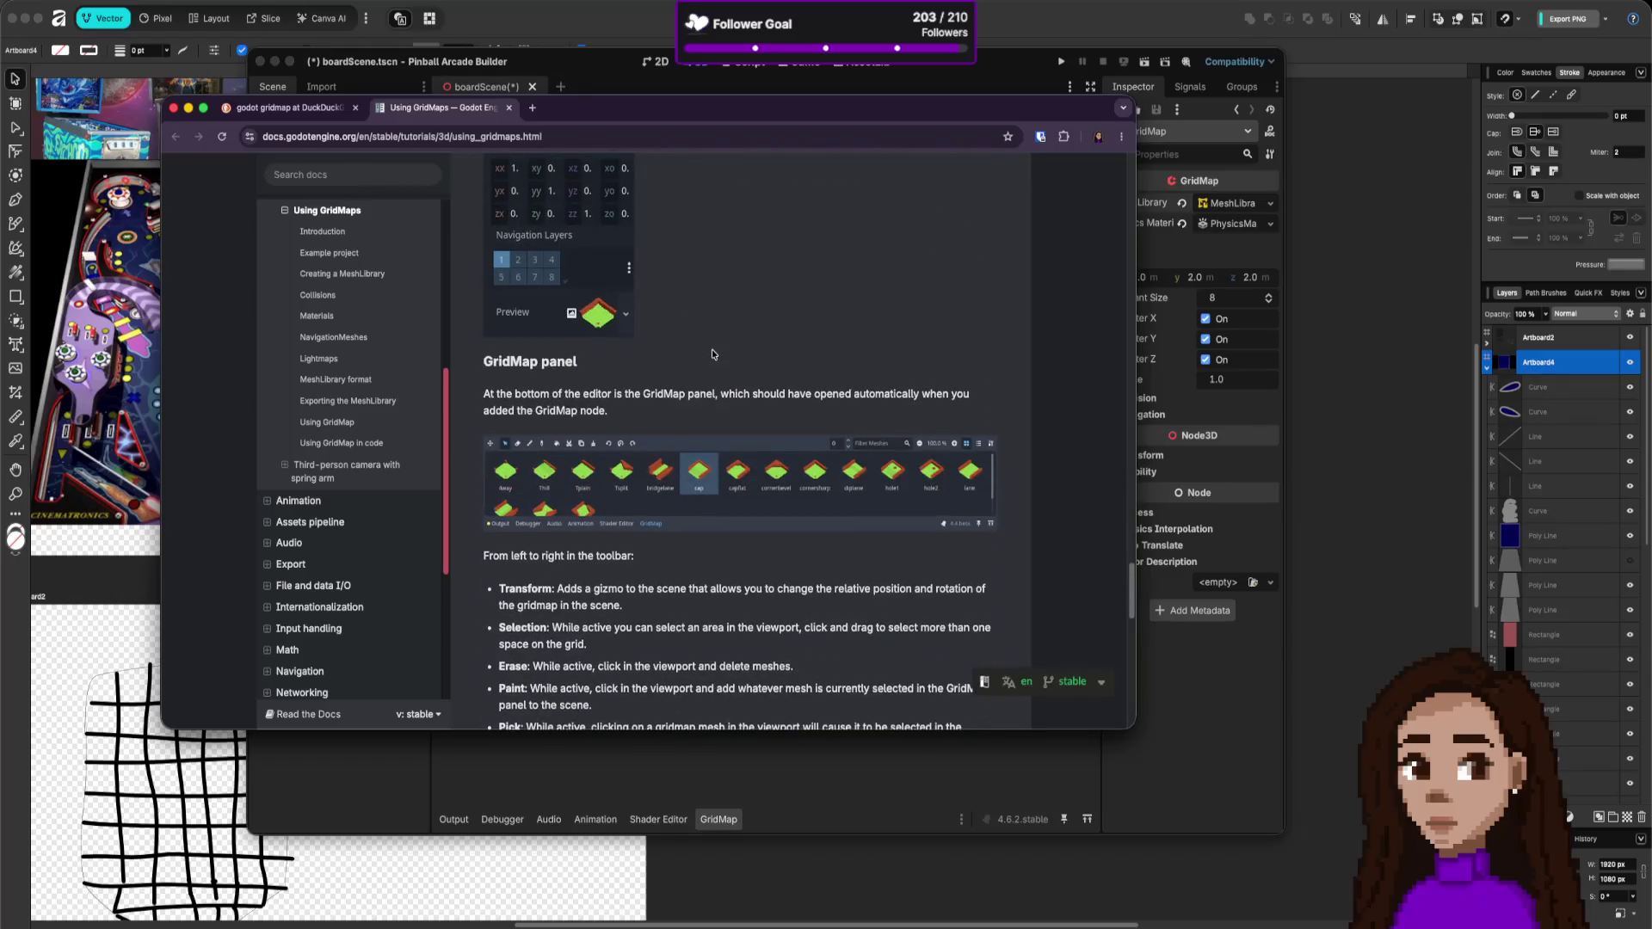
scroll(711, 349, "down", 4)
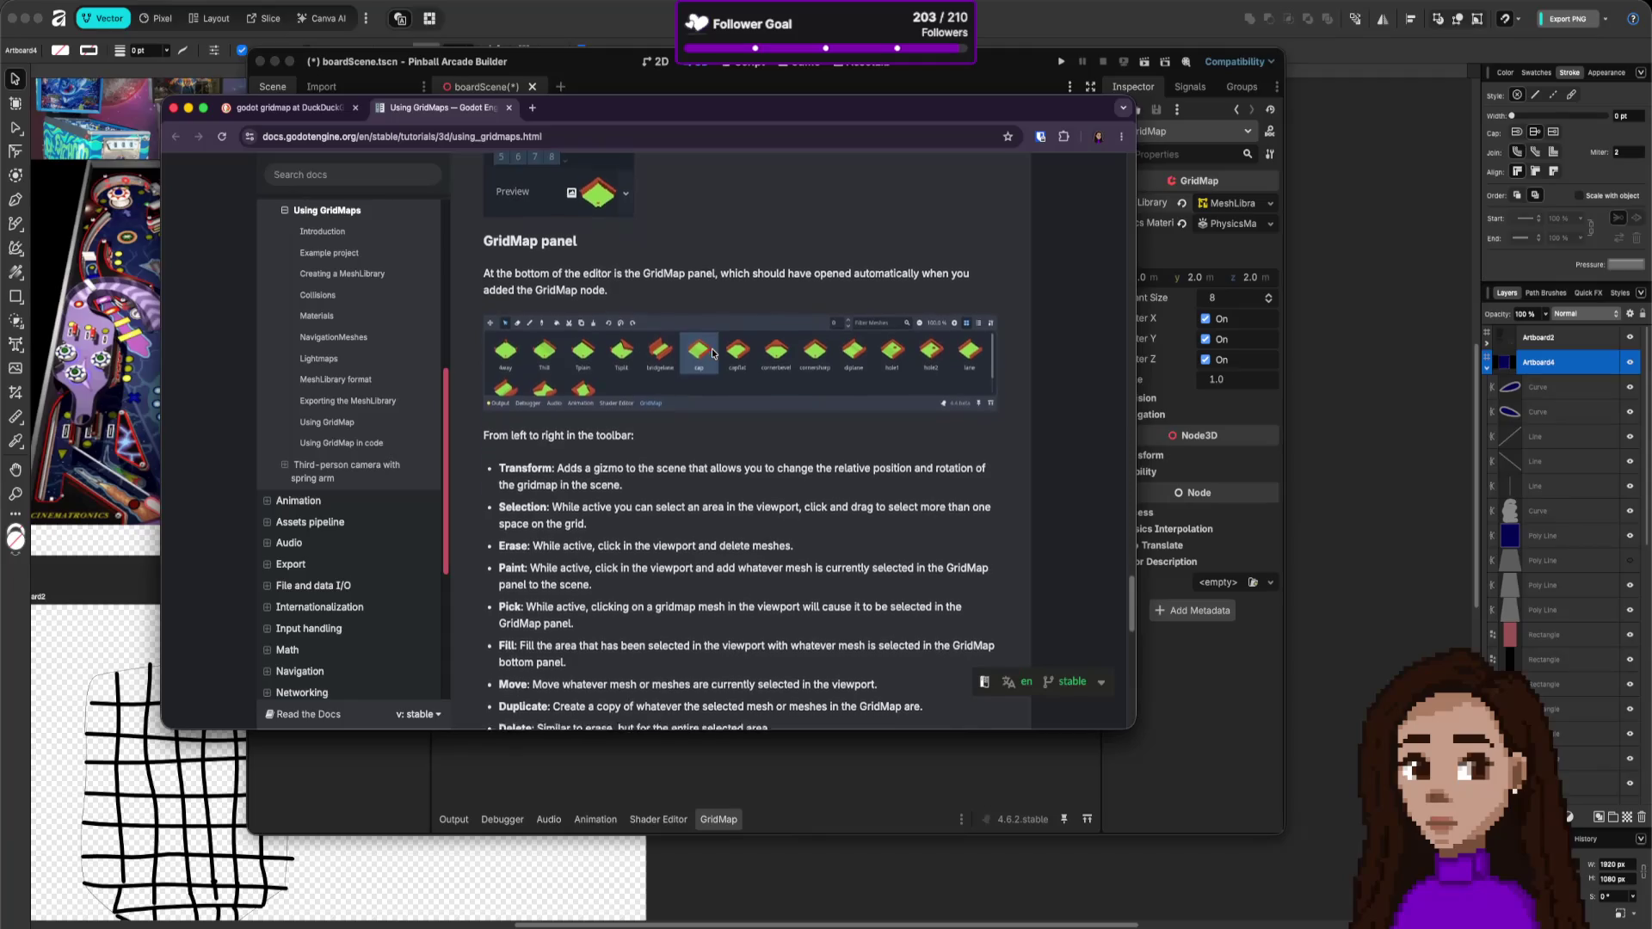
scroll(713, 352, "down", 5)
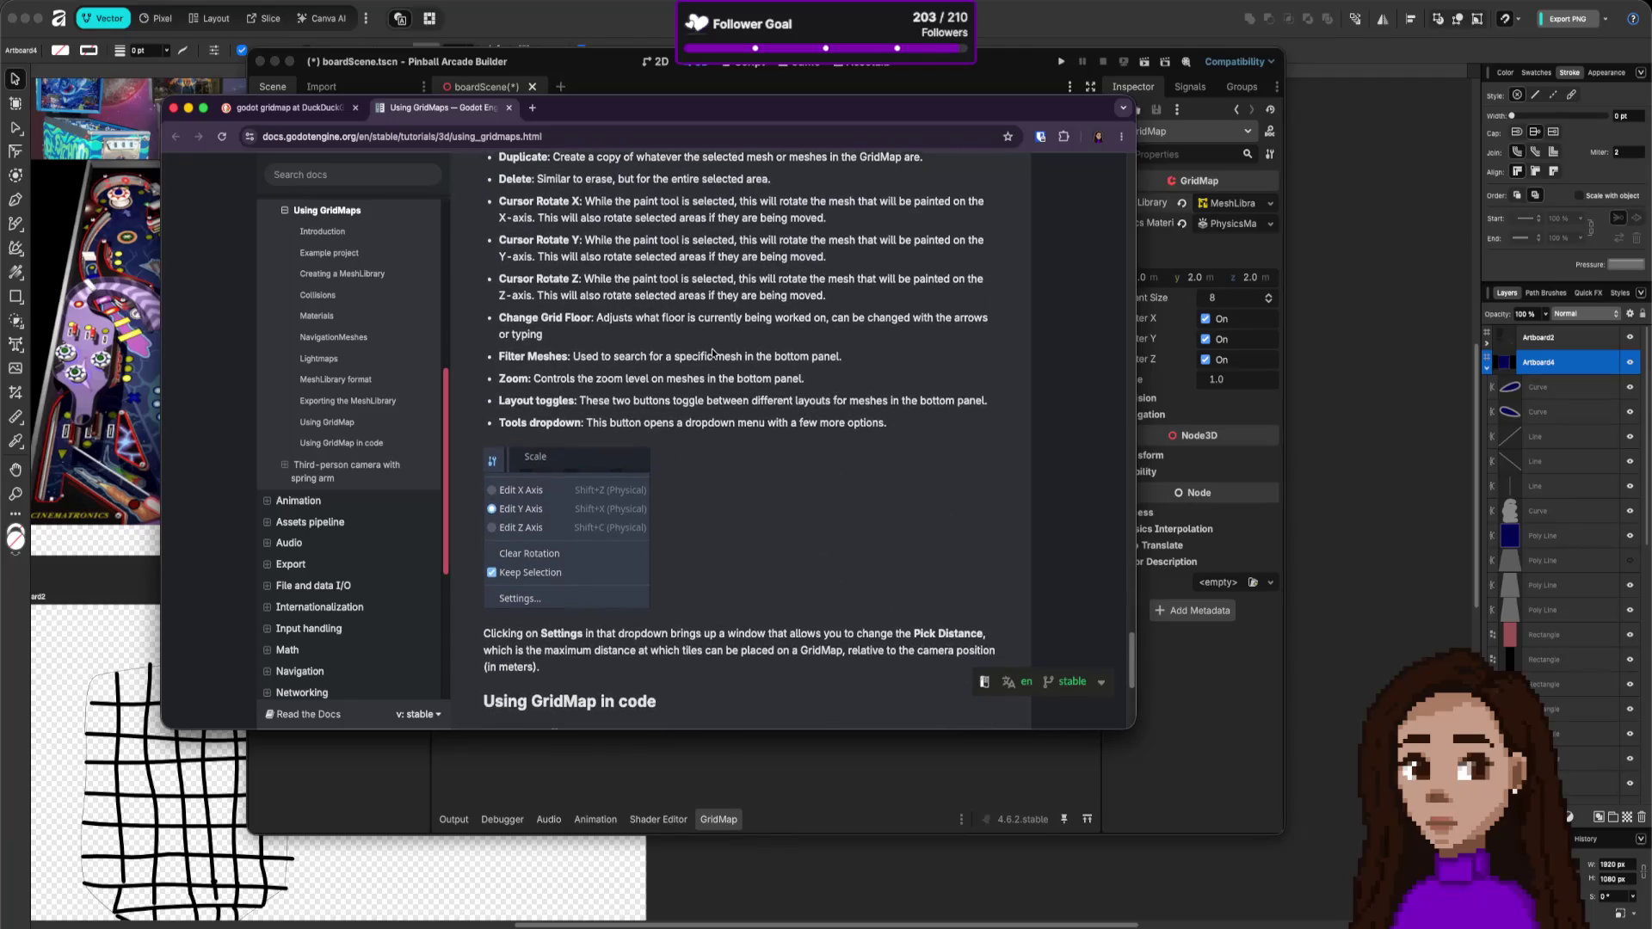
scroll(713, 352, "down", 5)
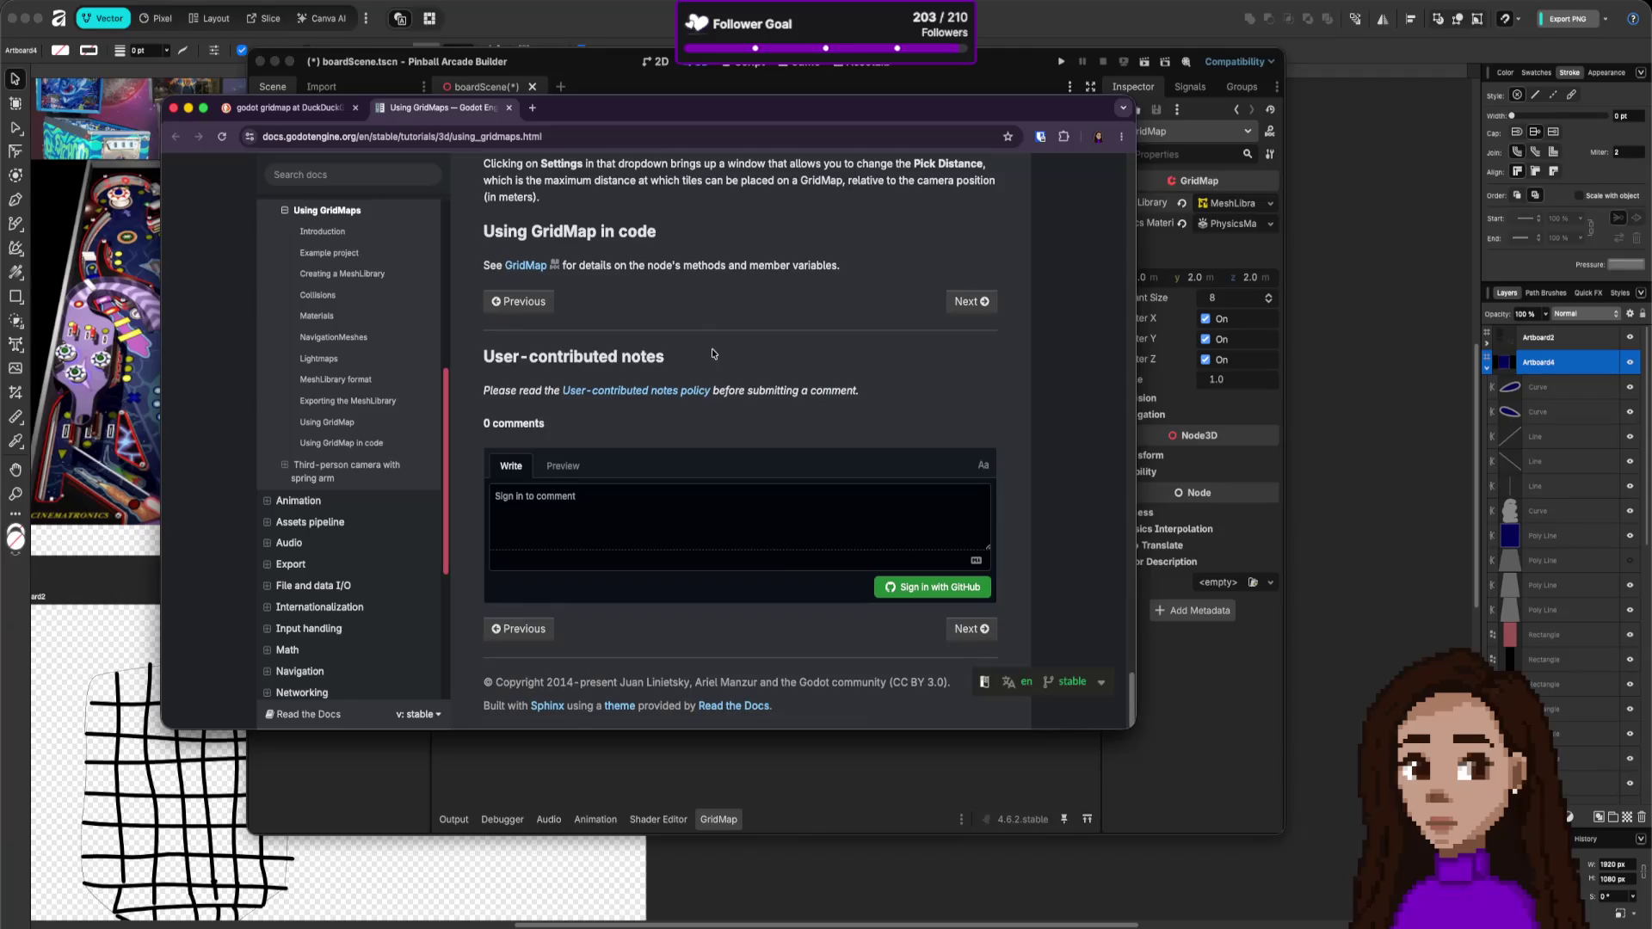
scroll(711, 348, "up", 20)
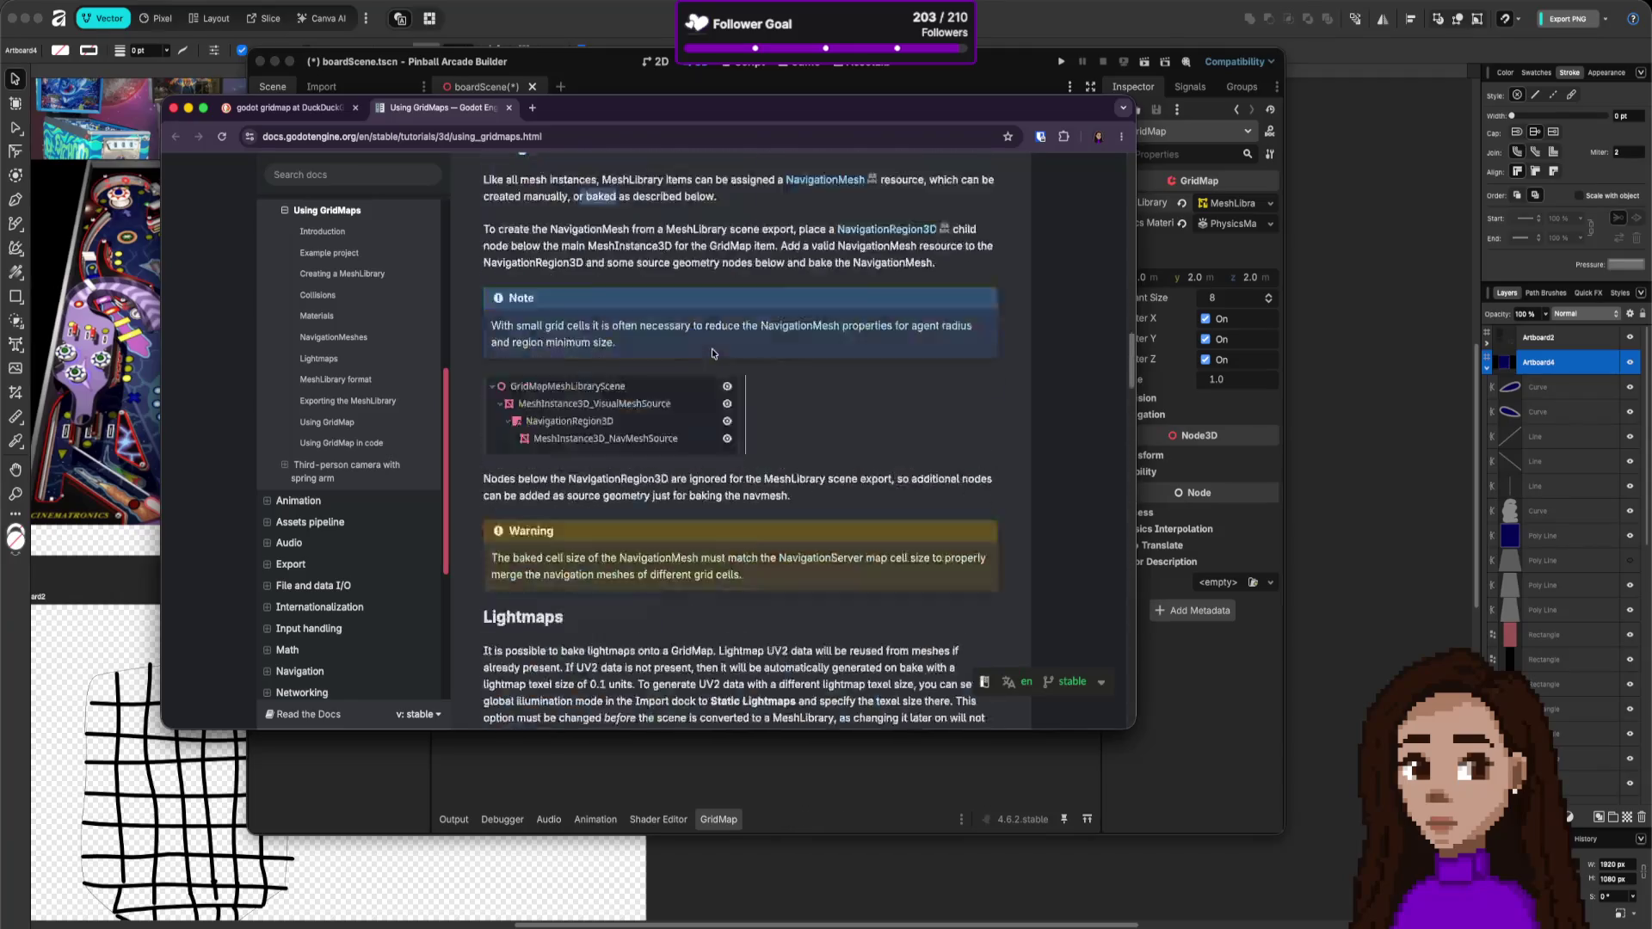
- Download and unpack gridmap_starter.zip, inspect its folder in Downloads, then close Finder
left_click(891, 472)
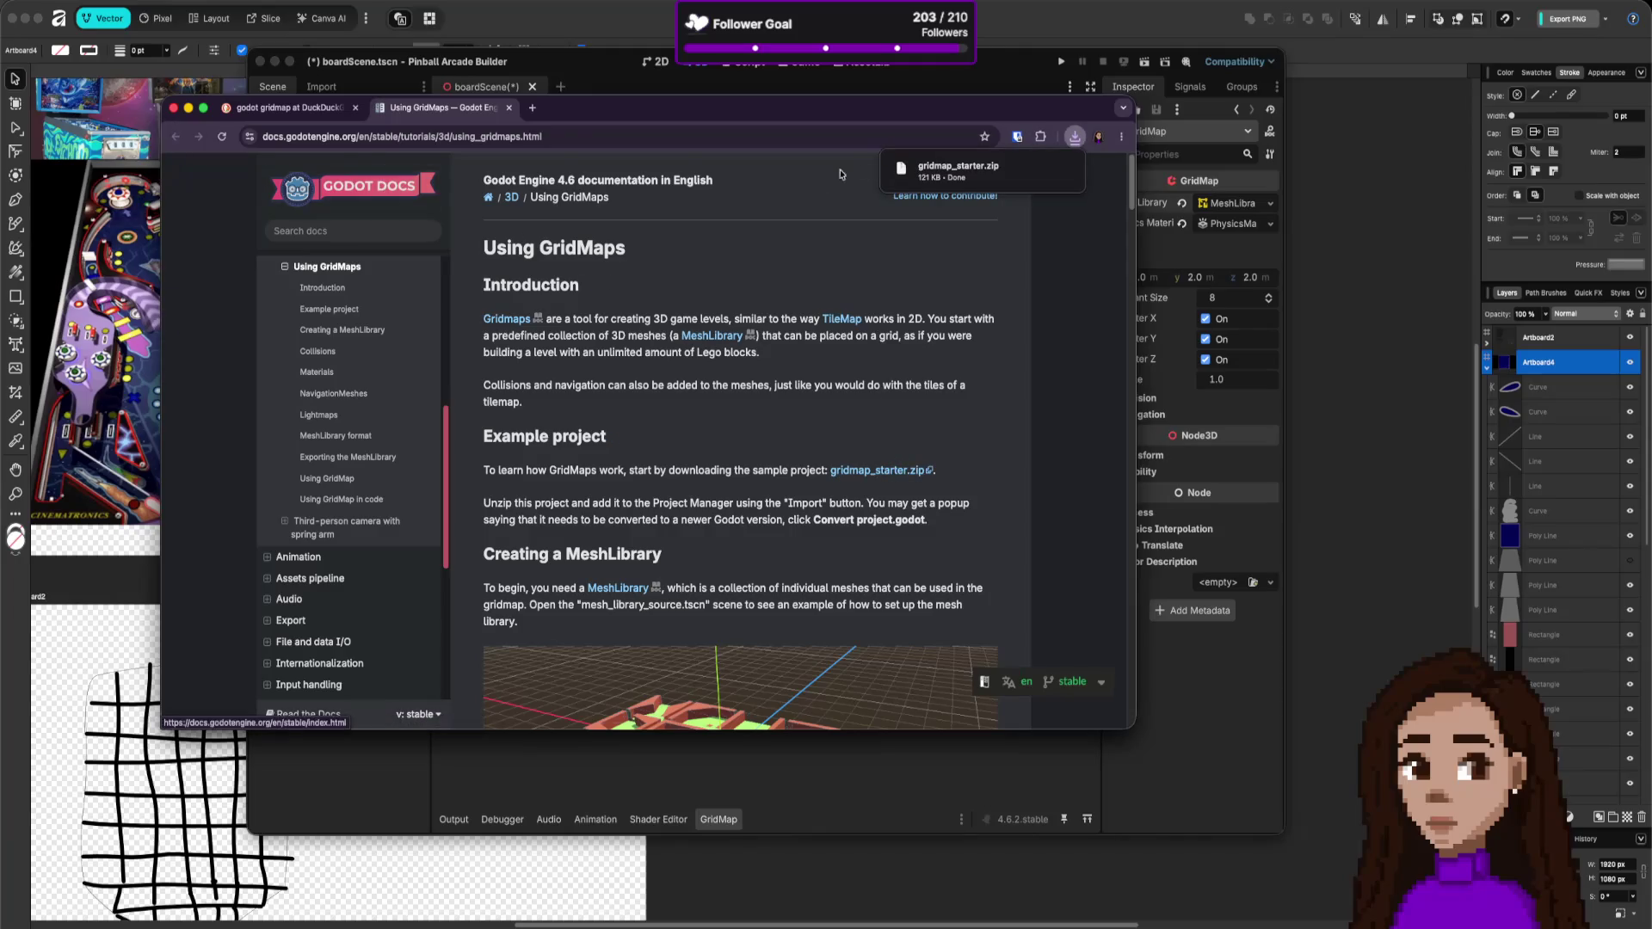
left_click(888, 191)
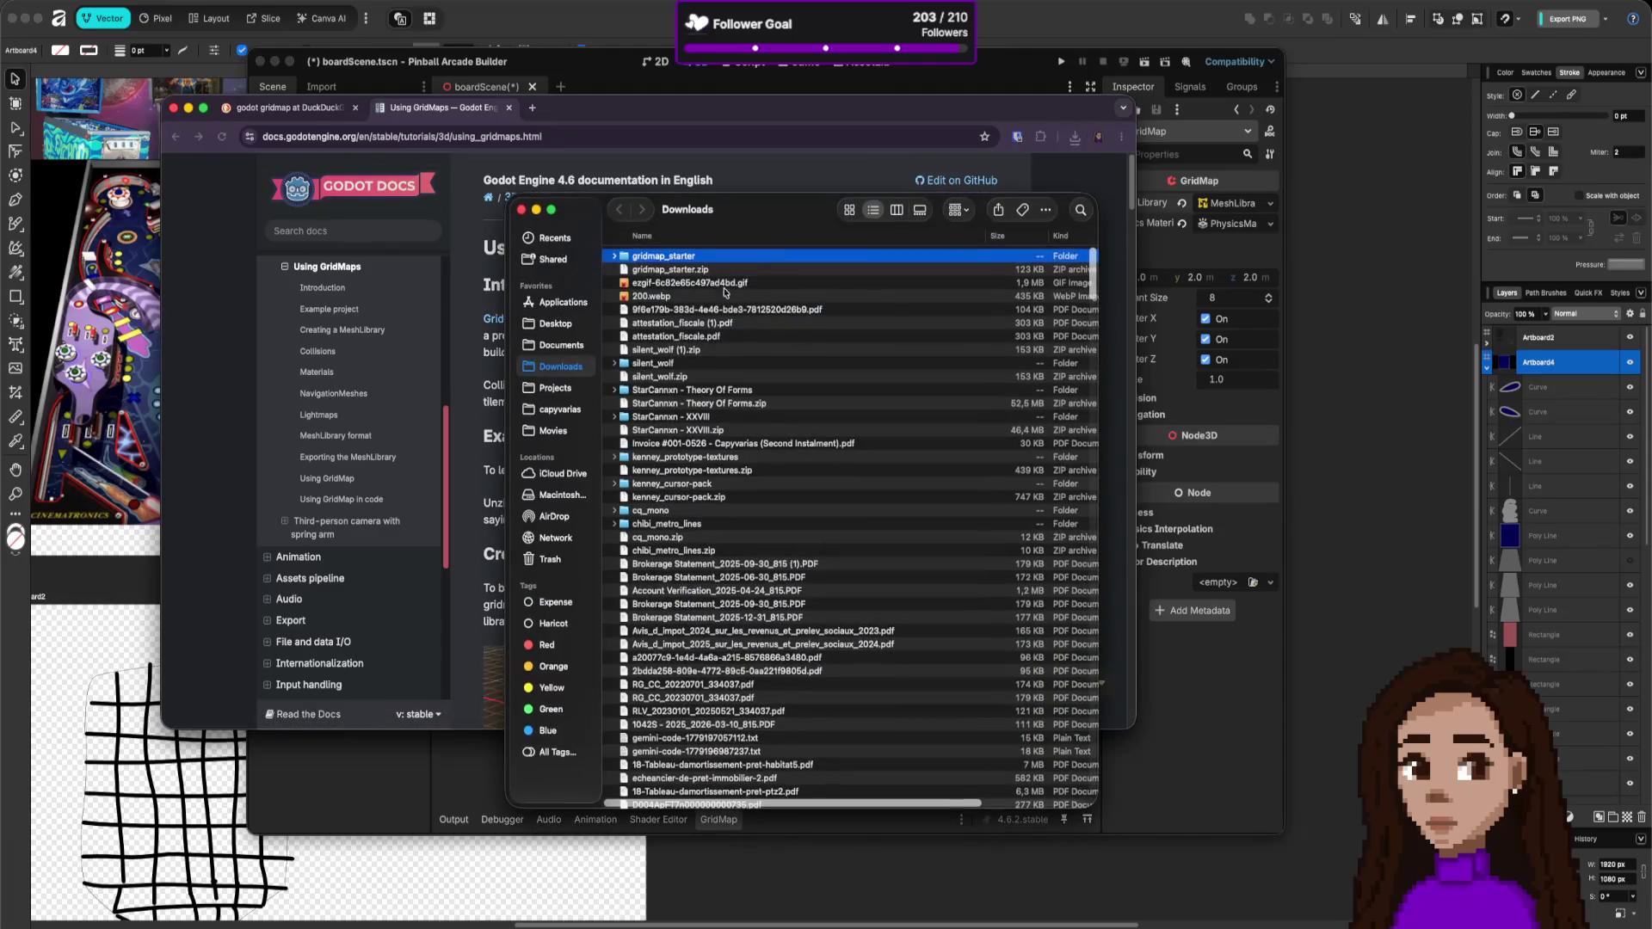
left_click(612, 258)
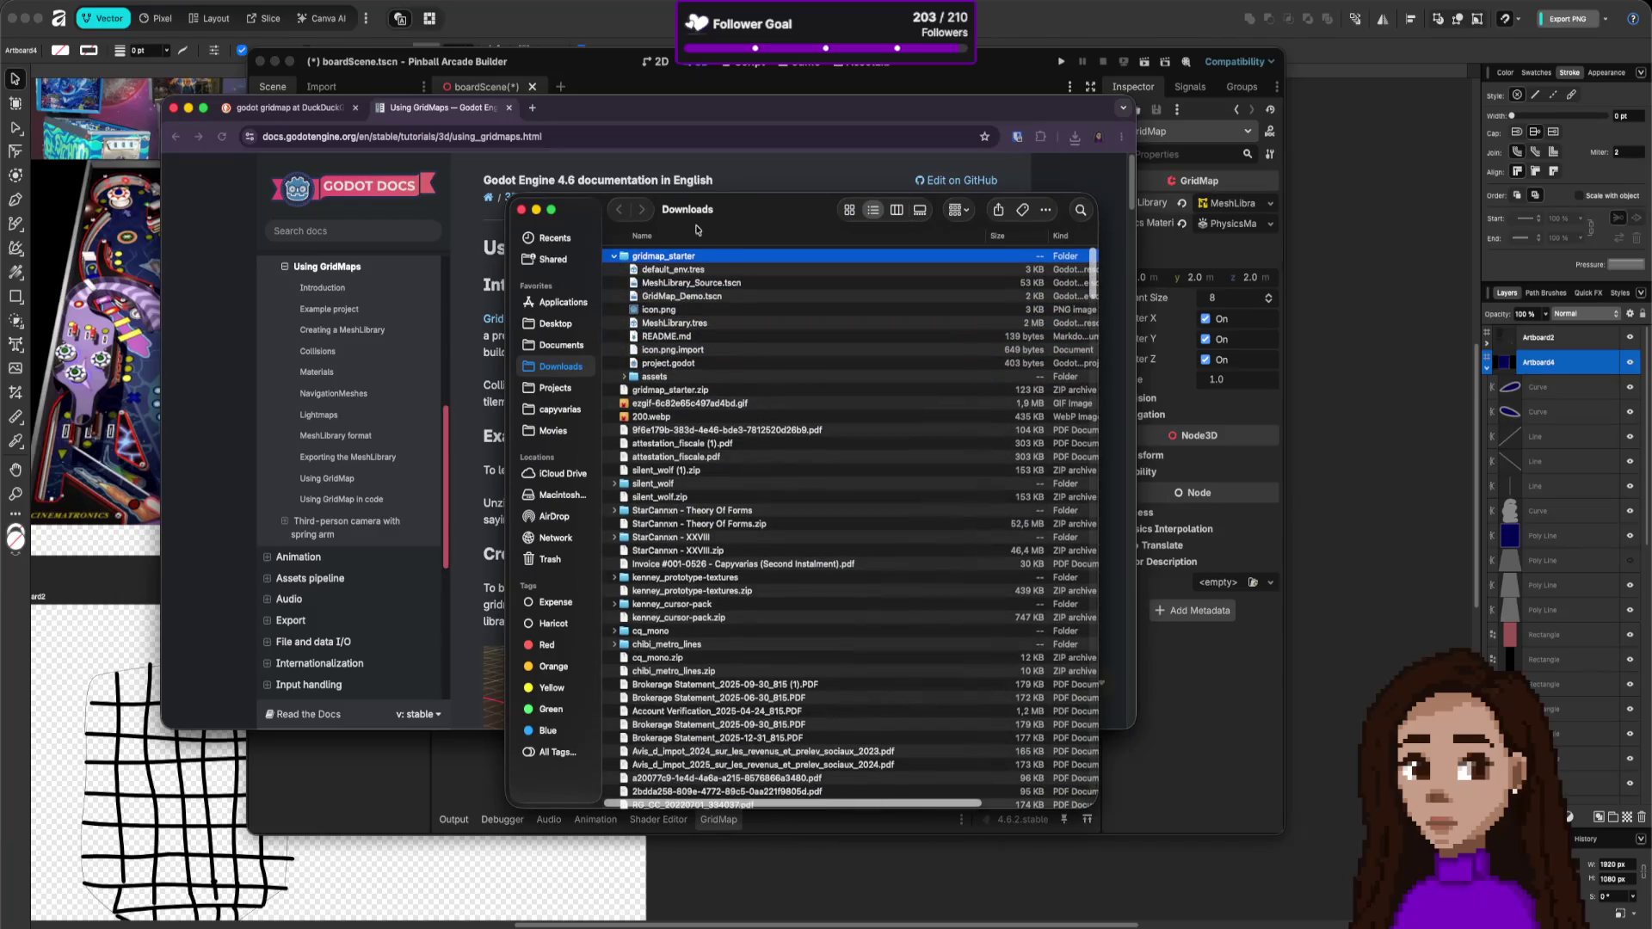
left_click_drag(714, 209, 4, 198)
key("super+w")
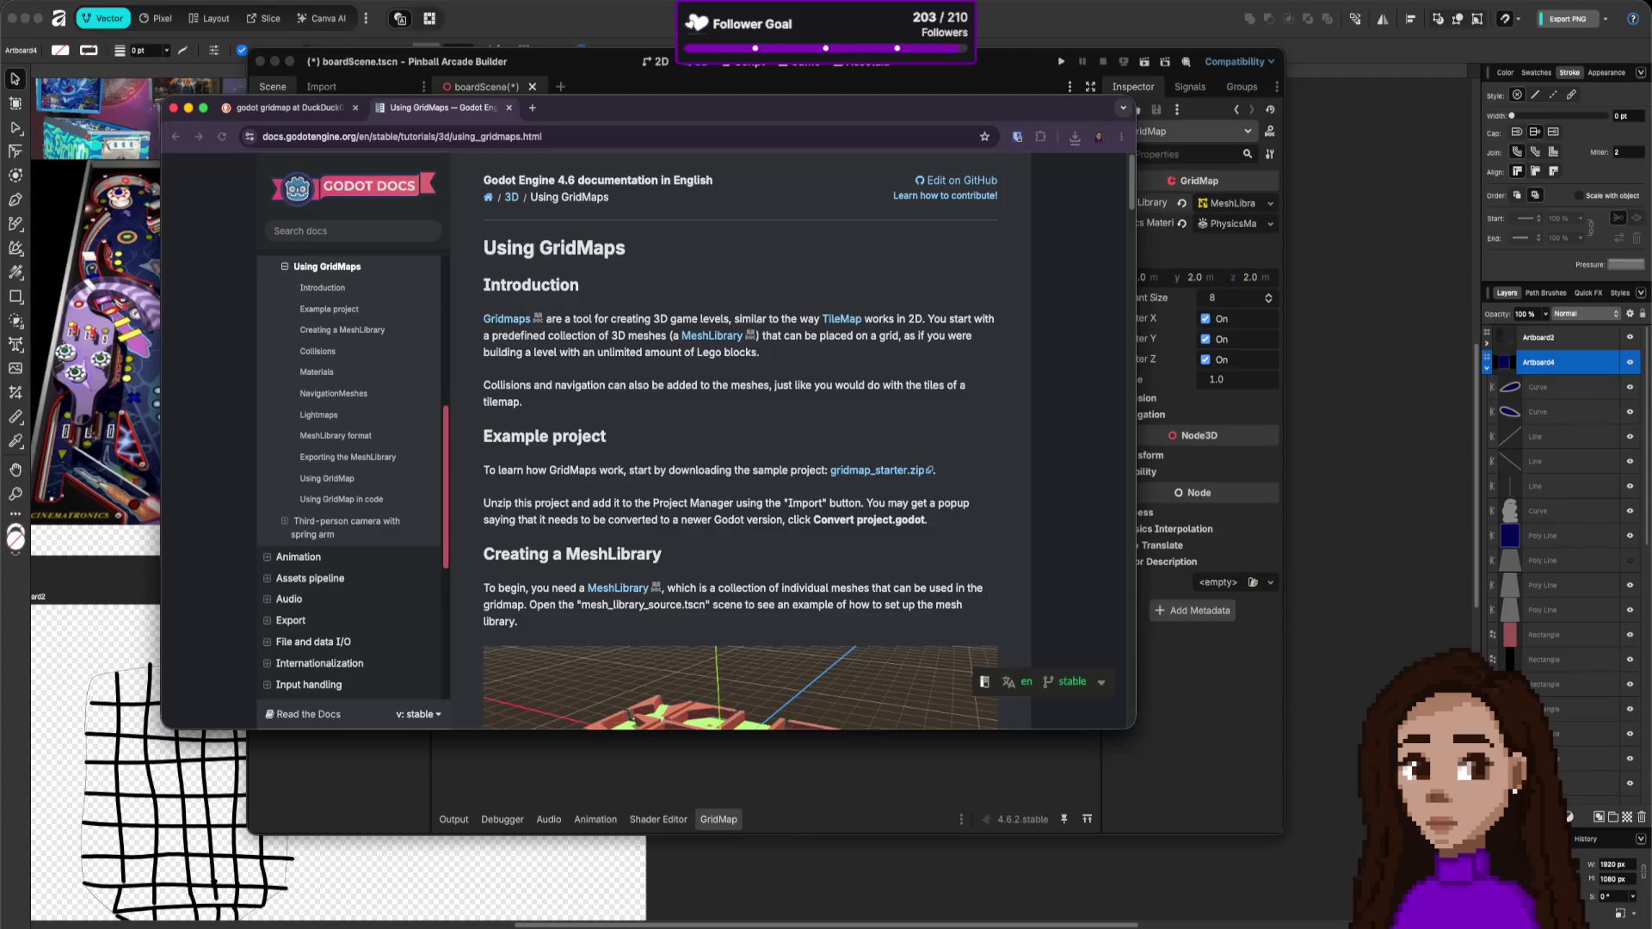
key("super+Tab")
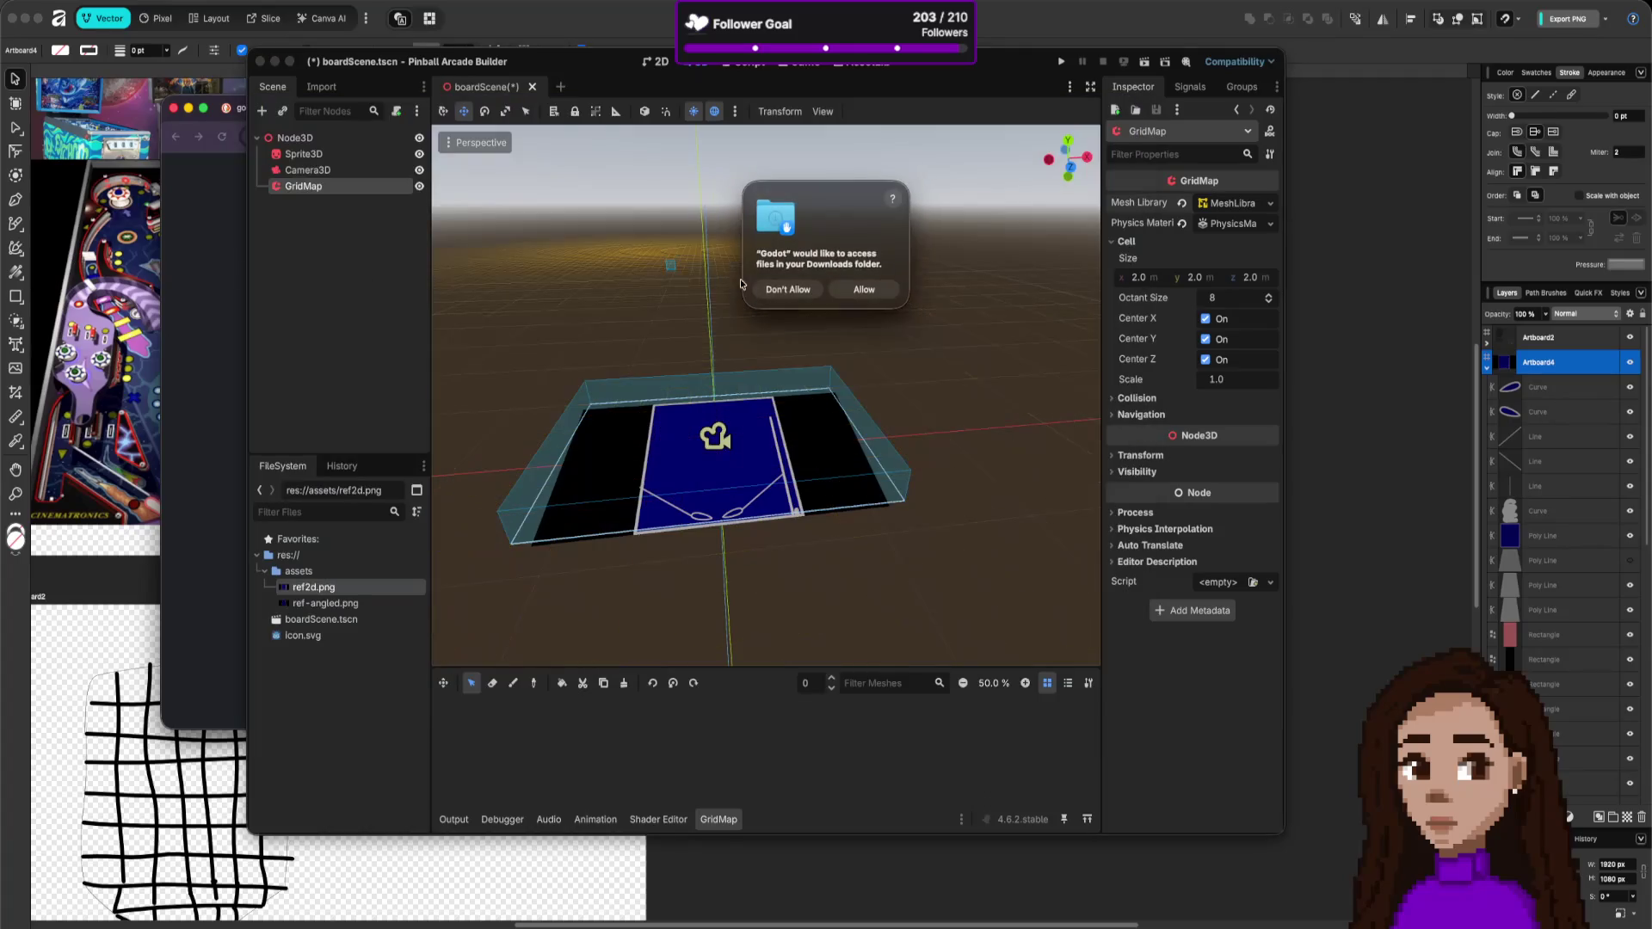
- Allow Godot access to Downloads and select GridMap_Demo.tscn in the Gridmaps Demo project
left_click(865, 290)
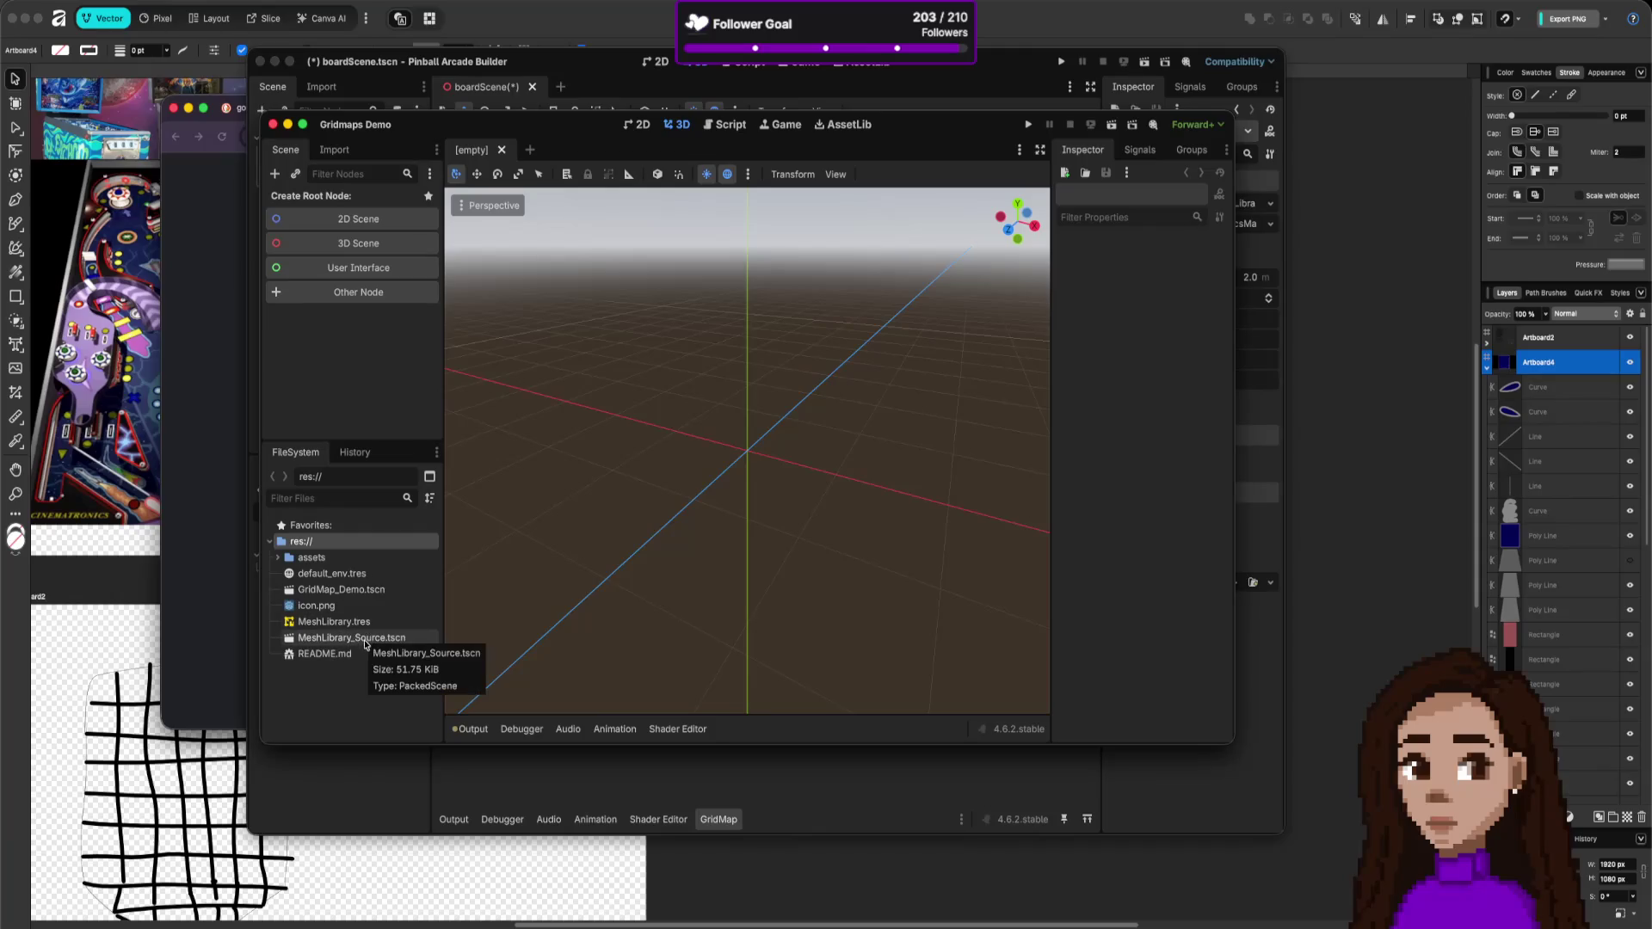
left_click(359, 592)
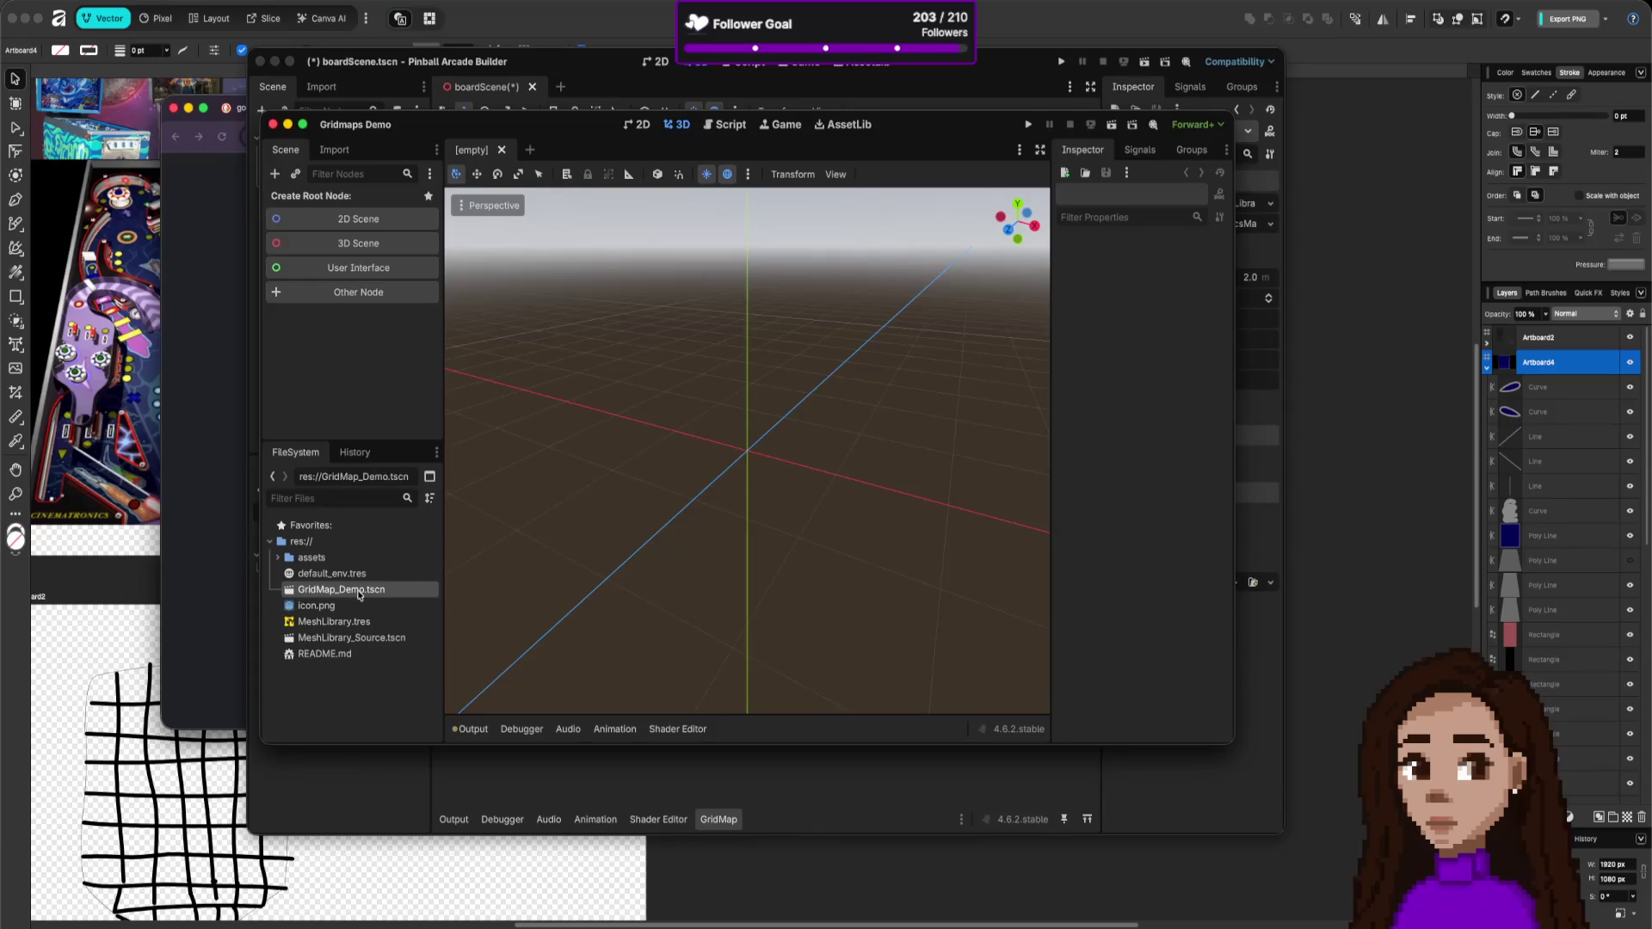
- Open the GridMap_Demo and MeshLibrary_Source scenes, ending back on GridMap_Demo
double_click(359, 592)
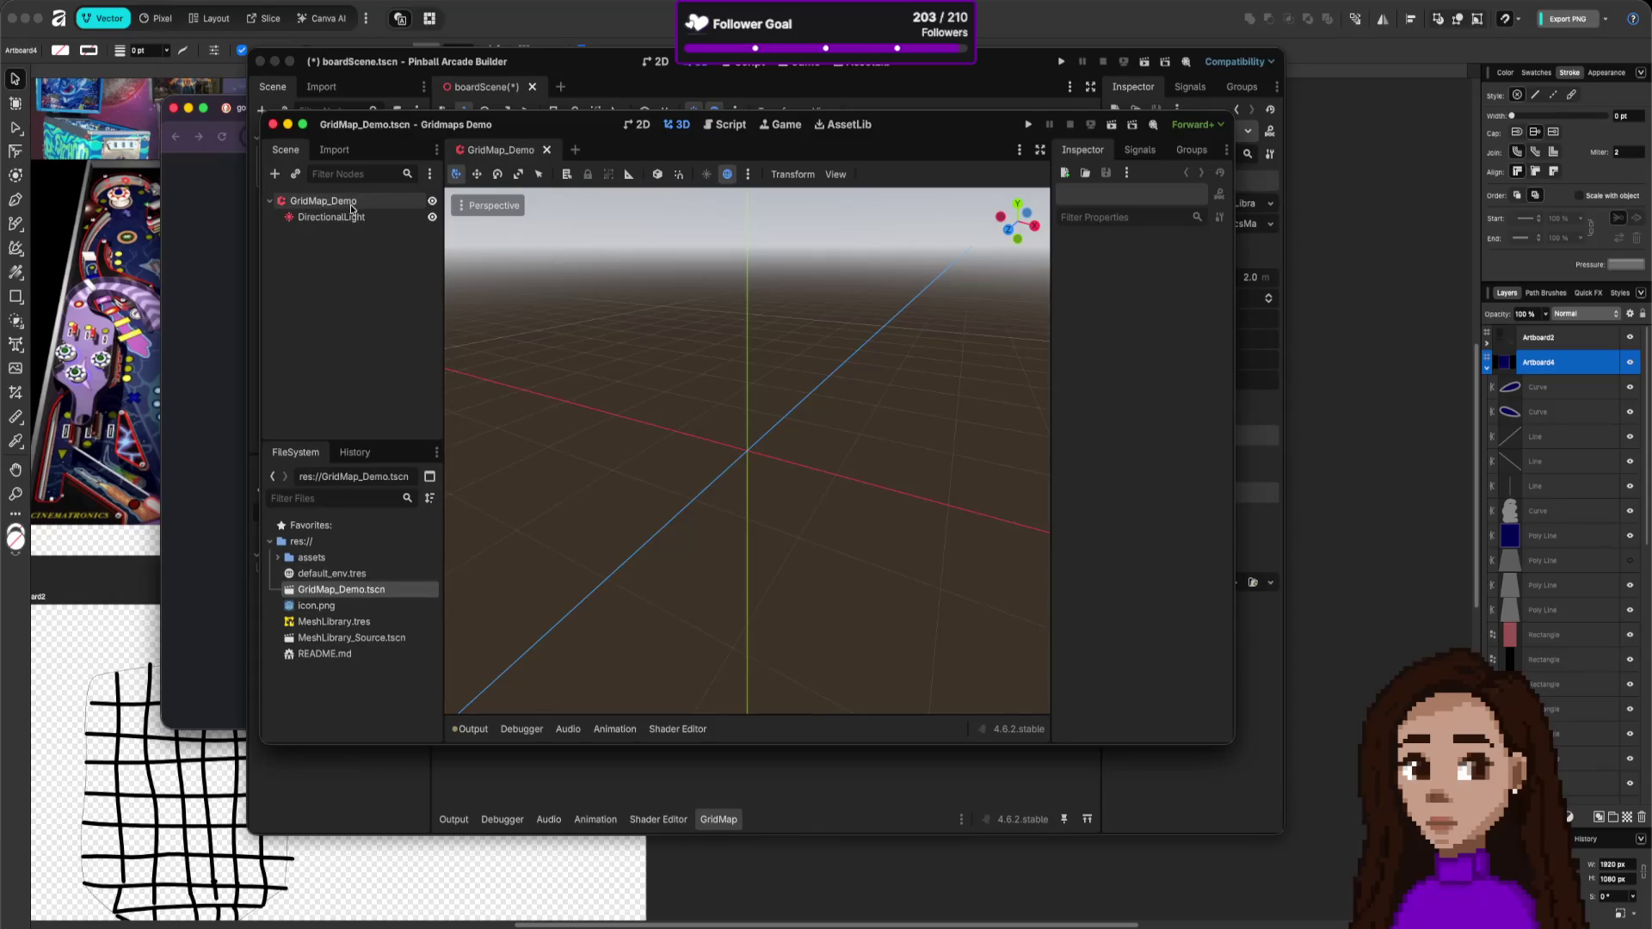
double_click(344, 638)
scroll(759, 432, "down", 10)
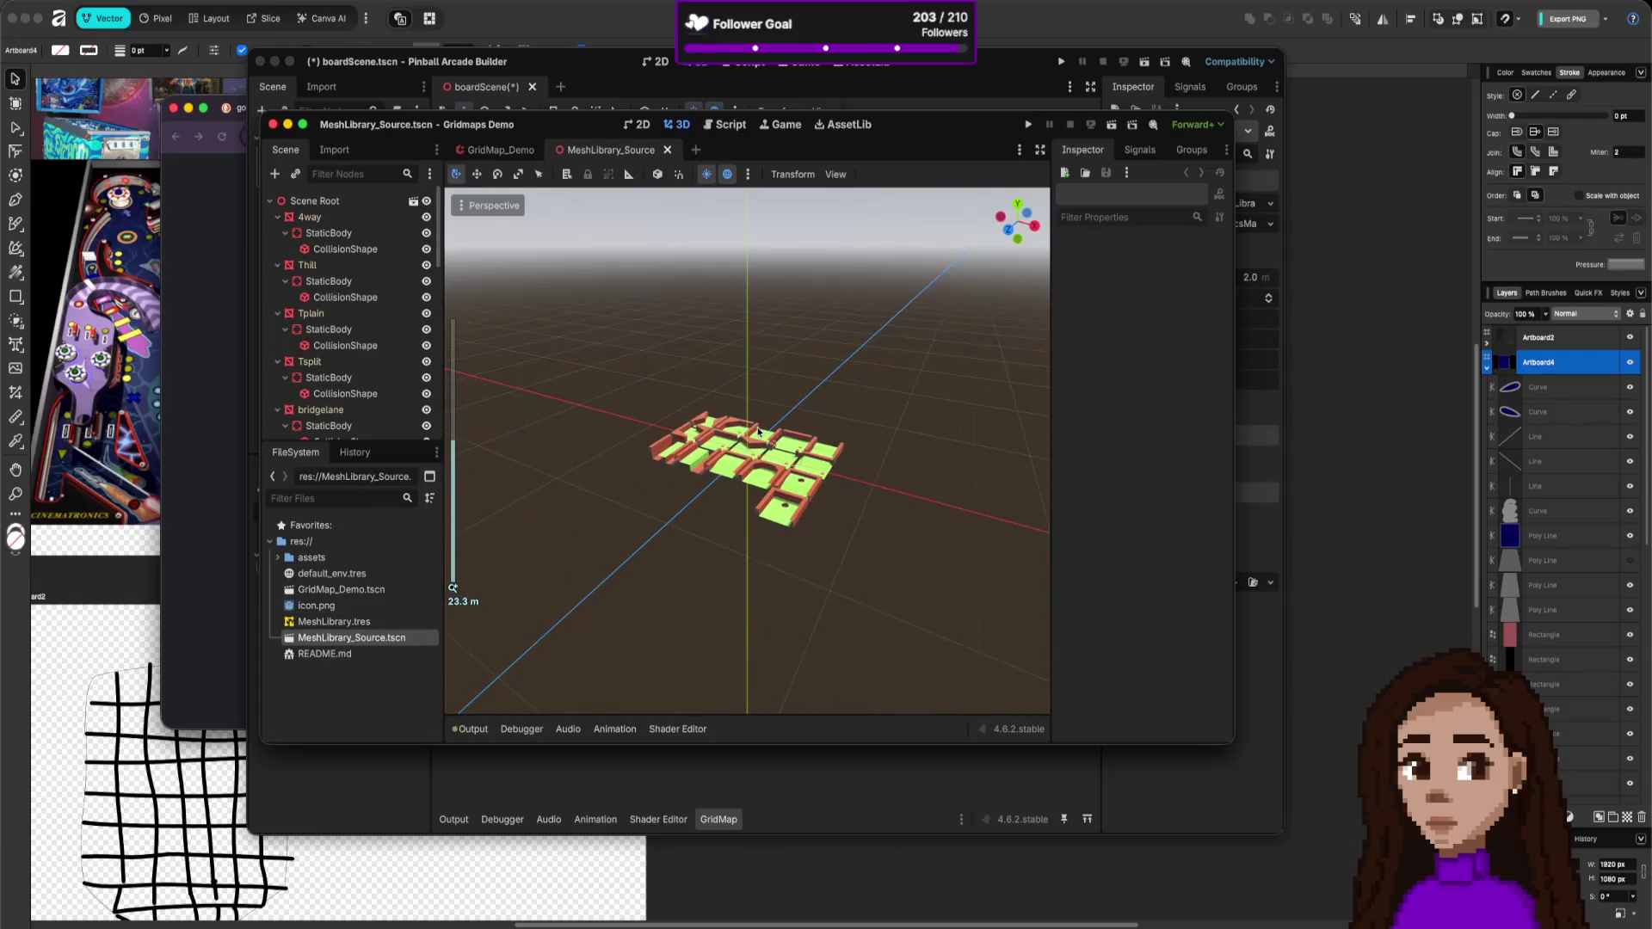
double_click(342, 590)
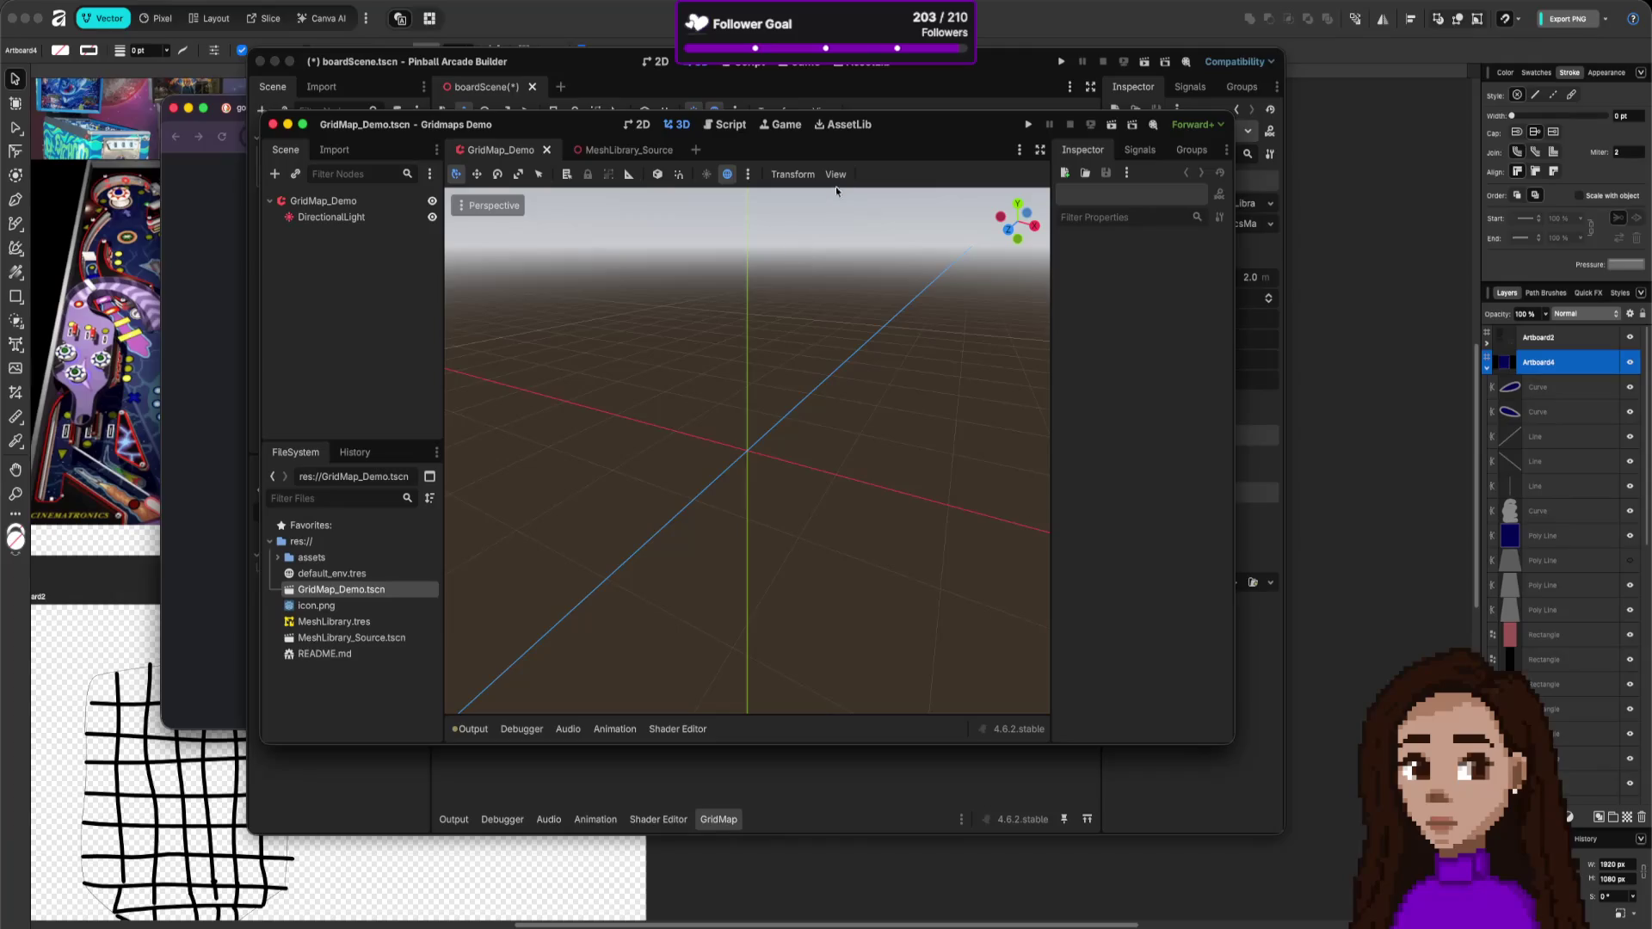
- Run the demo with the current scene as main, close it, then run and close again
left_click(1027, 123)
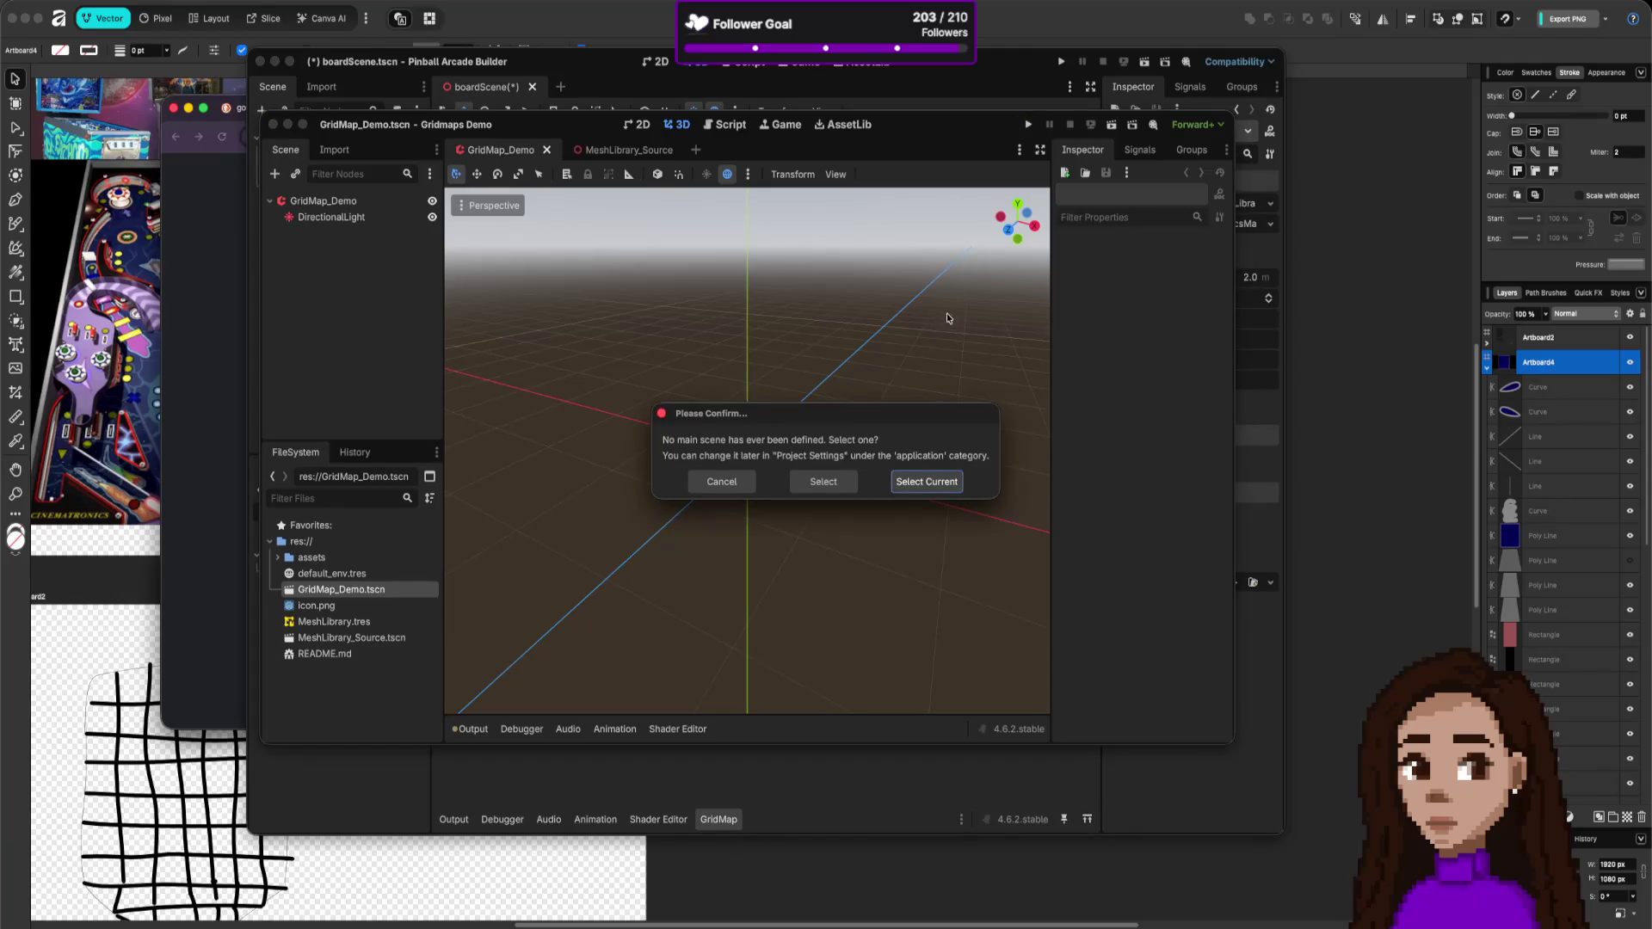
left_click(731, 488)
left_click(1112, 124)
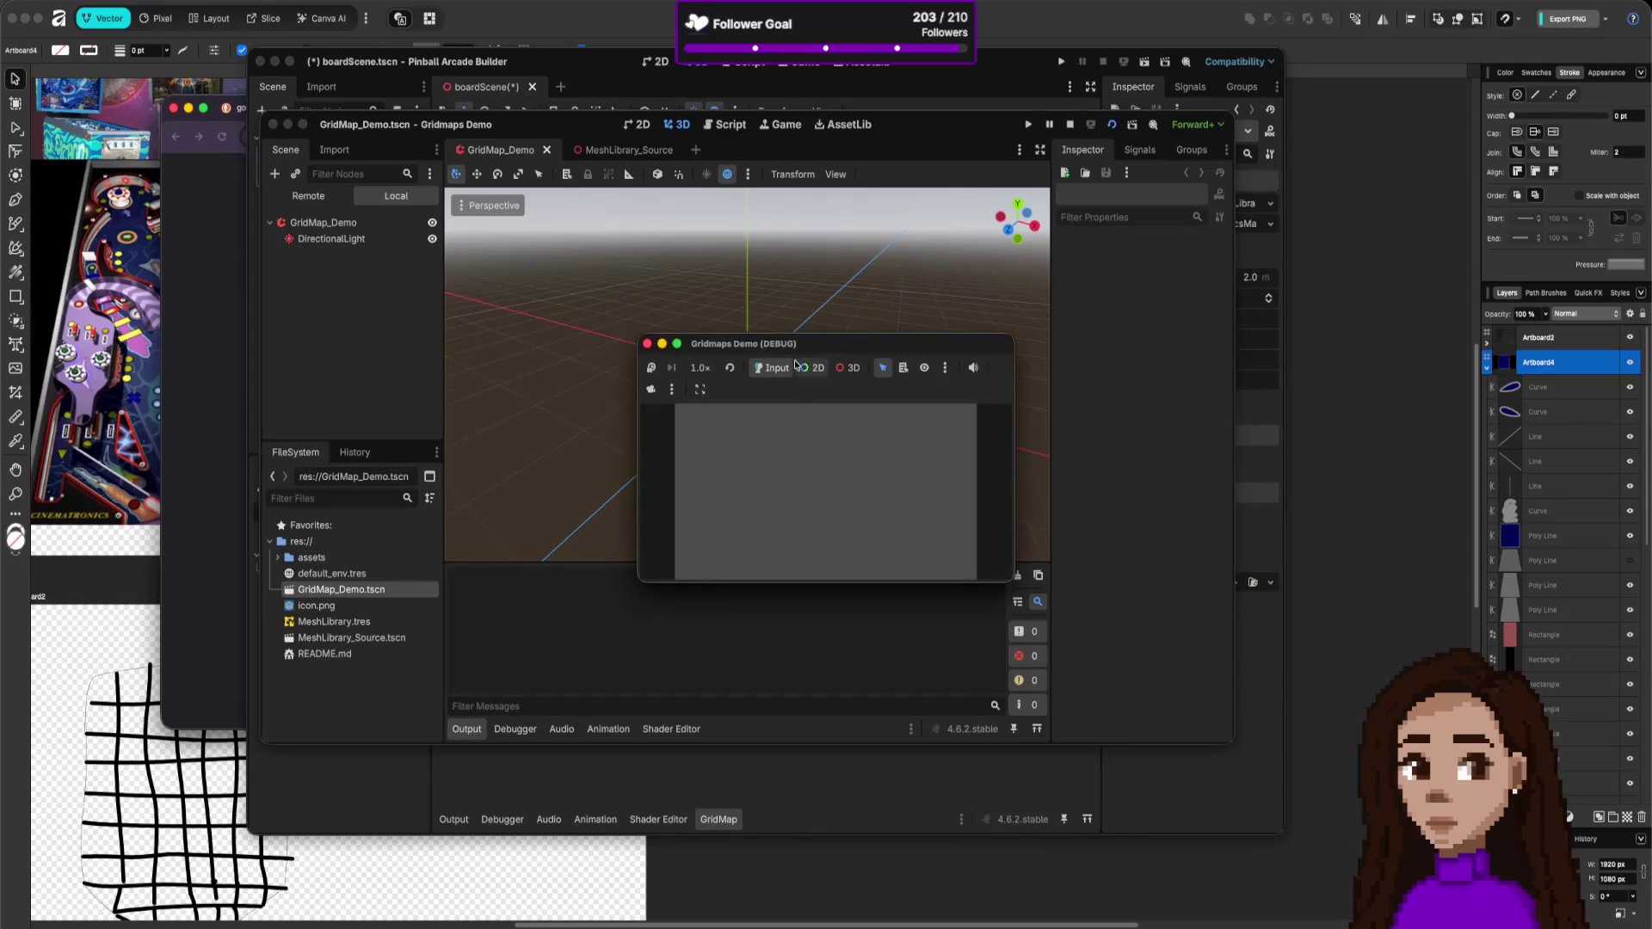
left_click(647, 343)
left_click(348, 638)
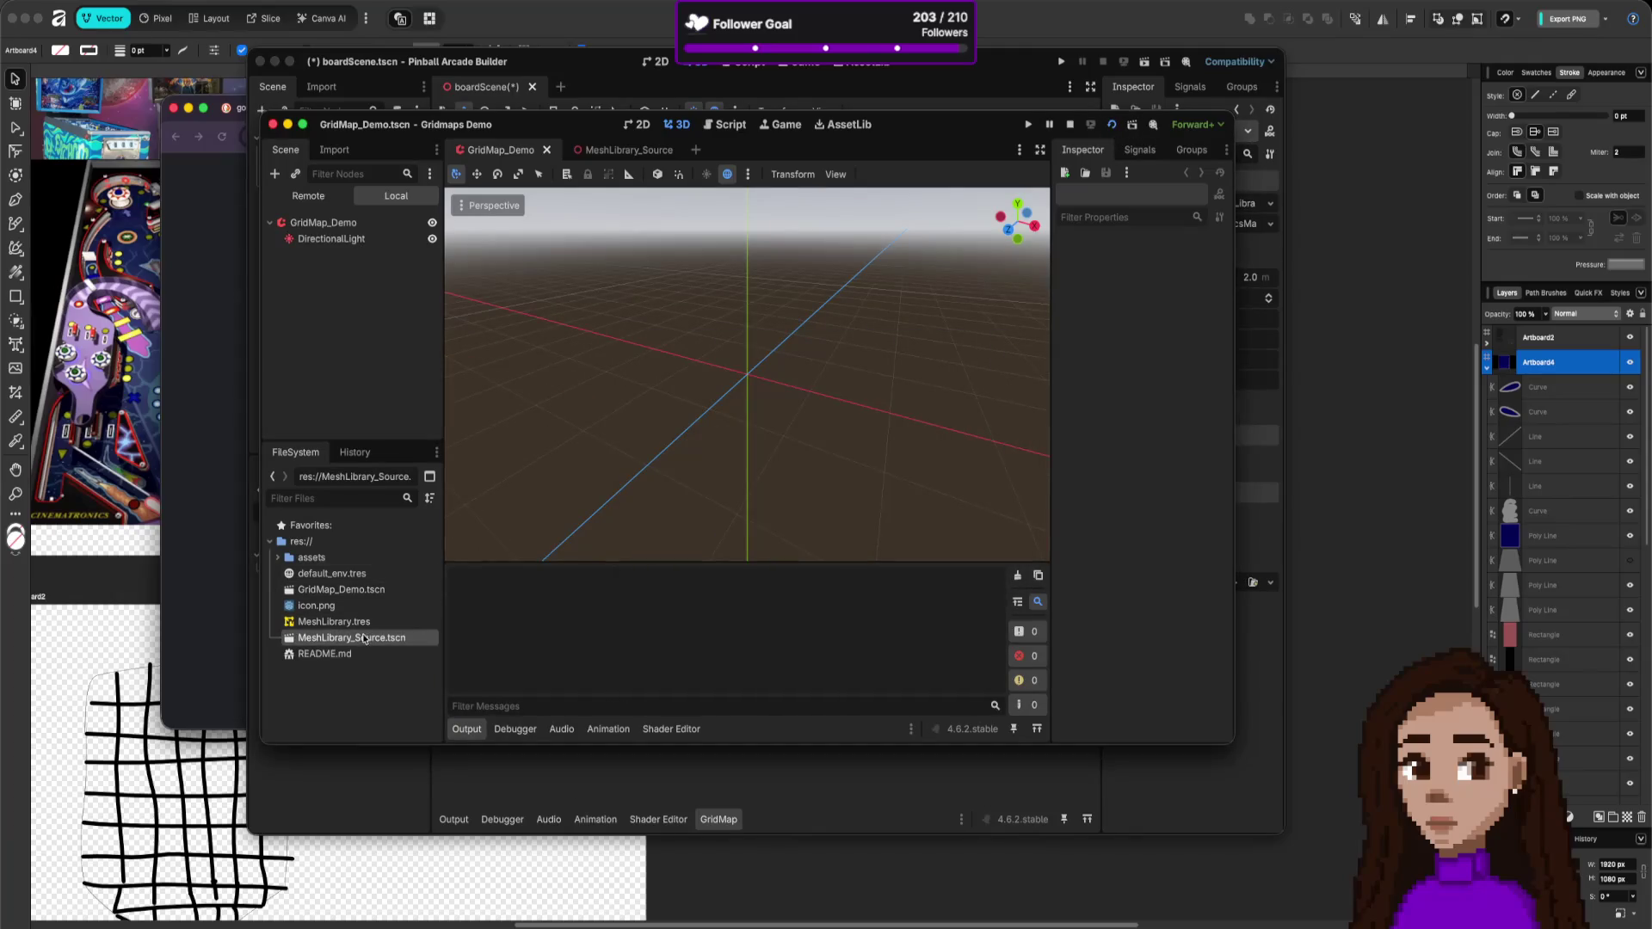
left_click(1110, 126)
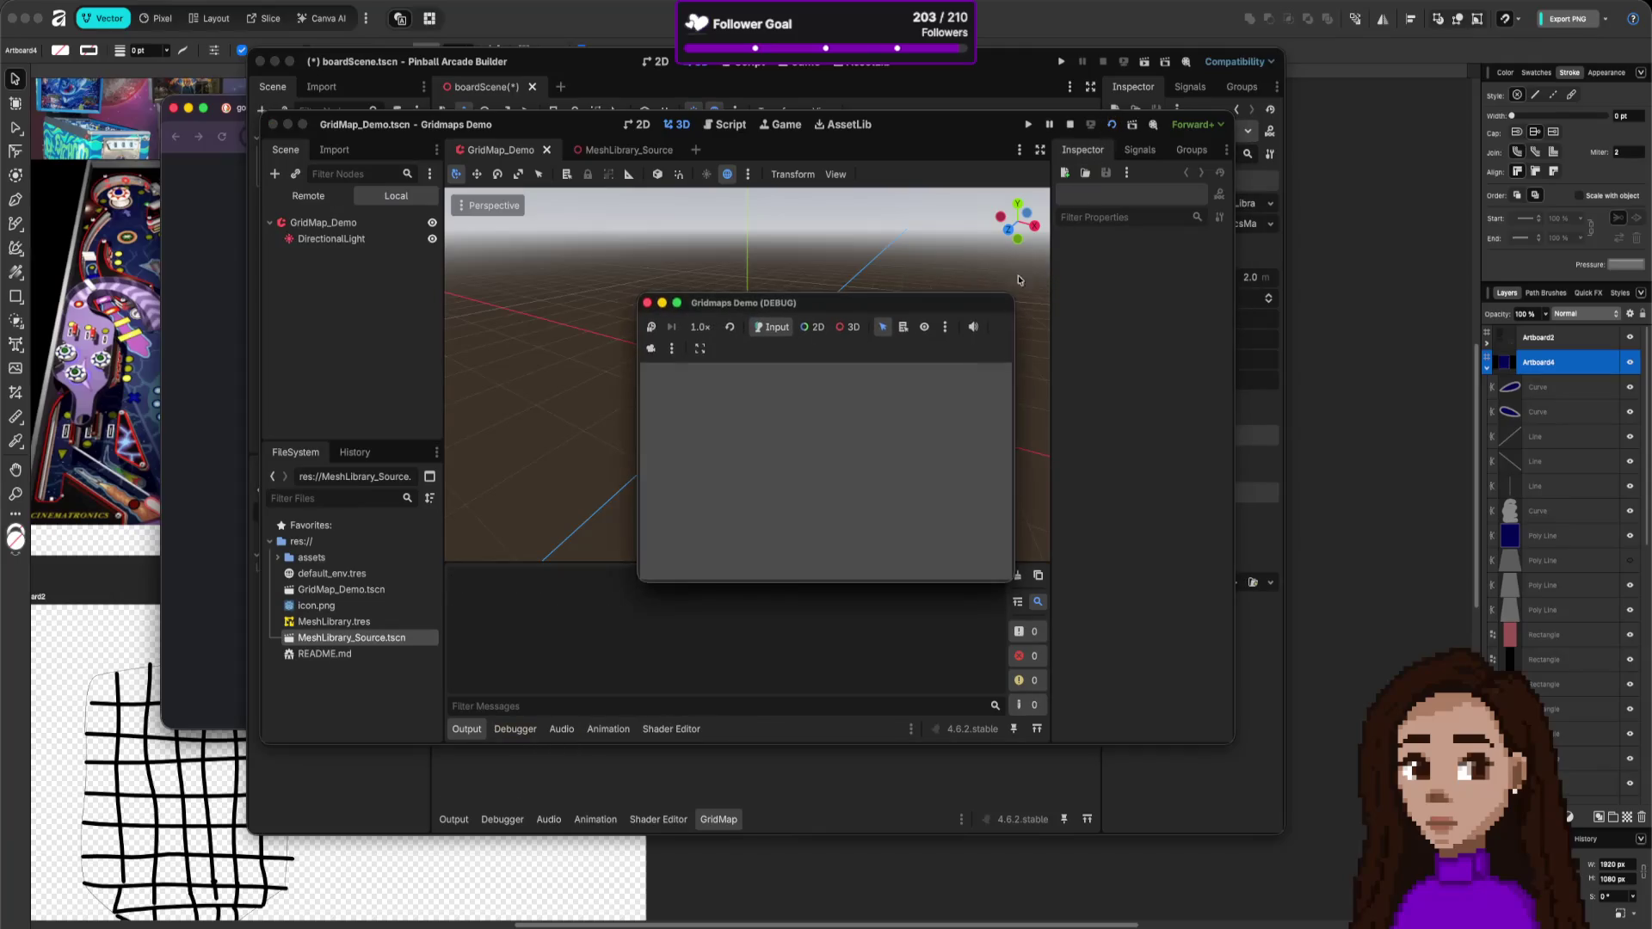
left_click(647, 303)
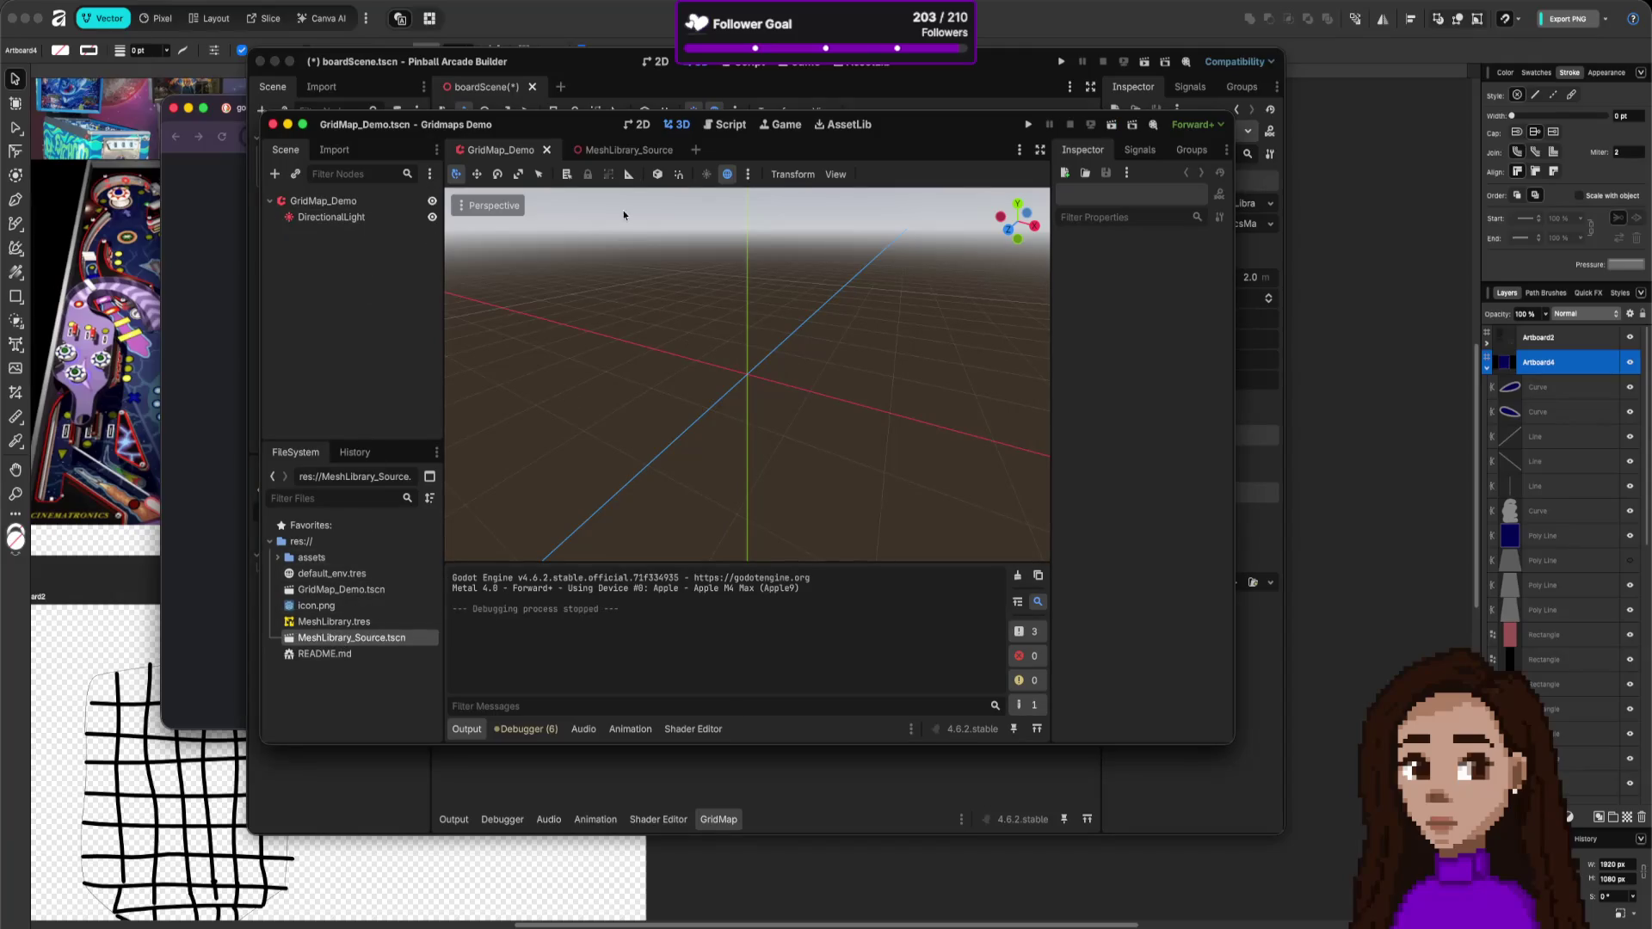
left_click(634, 155)
- Inspect hole2's CollisionShape and the 4way tile mesh in the MeshLibrary_Source tree
scroll(356, 336, "down", 5)
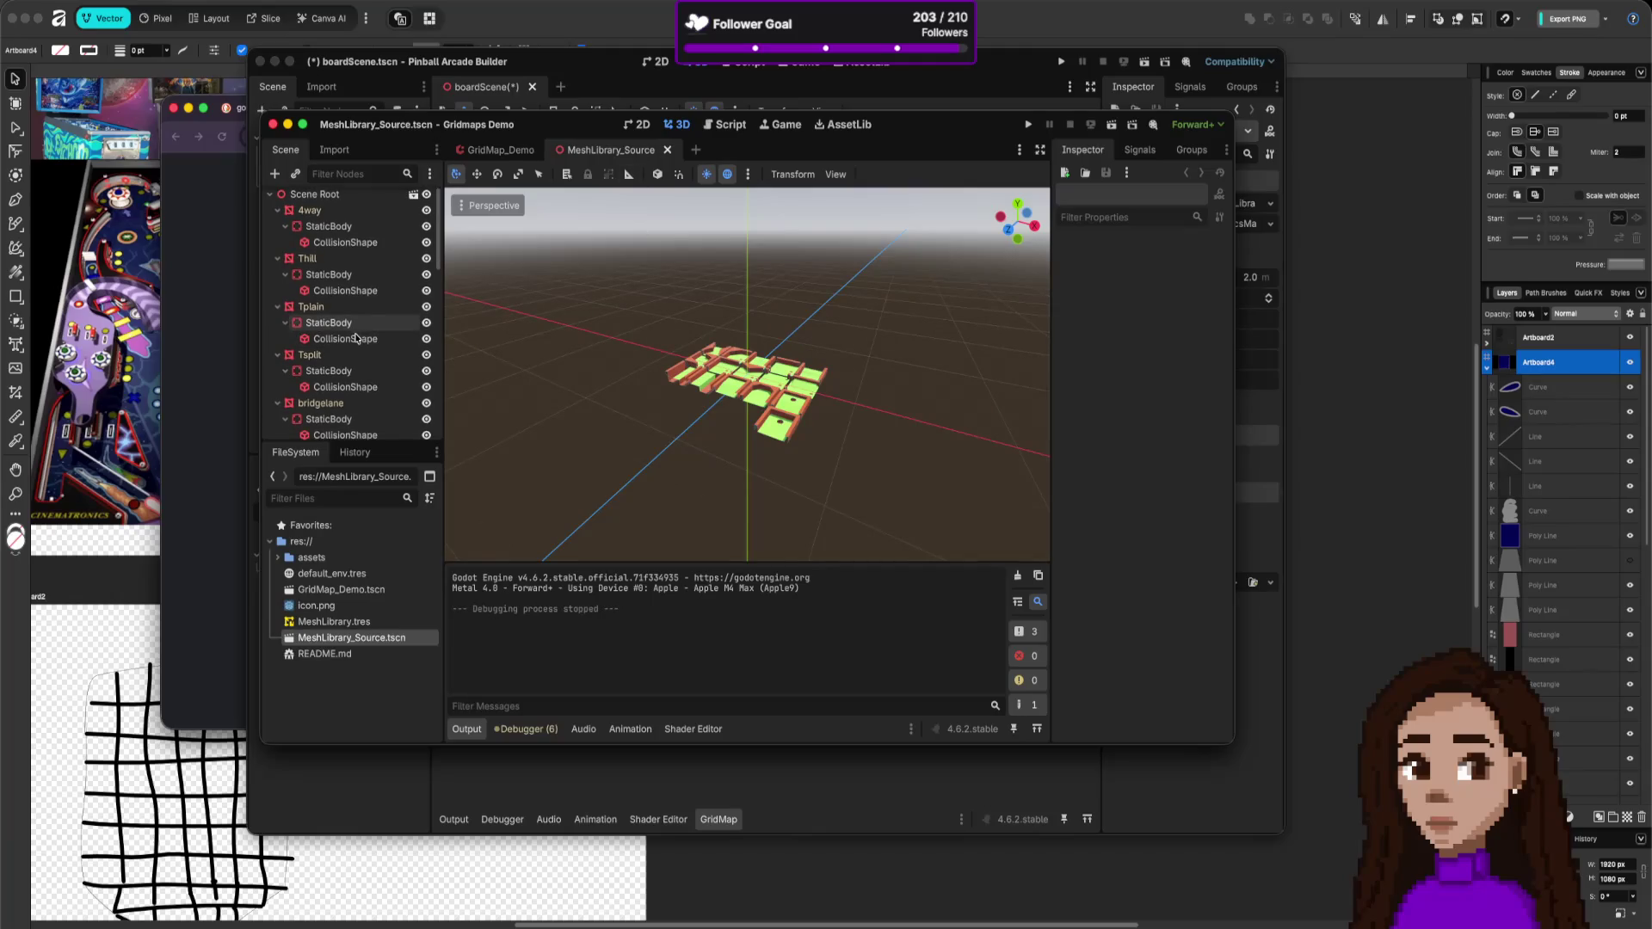
left_click(784, 430)
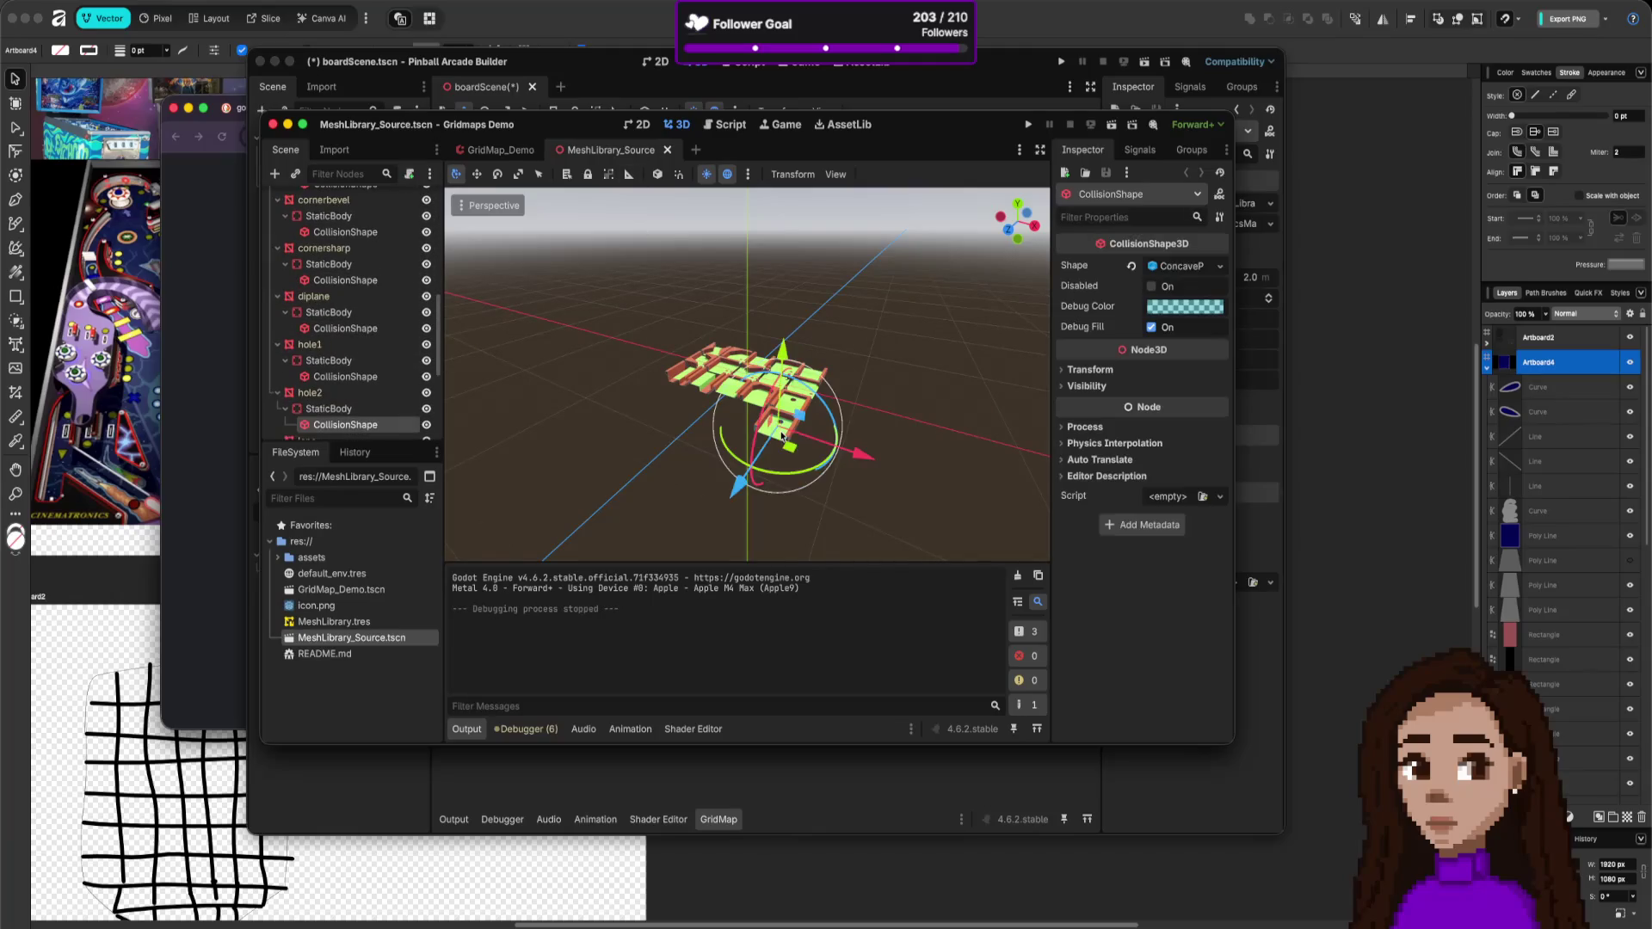
scroll(340, 222, "up", 6)
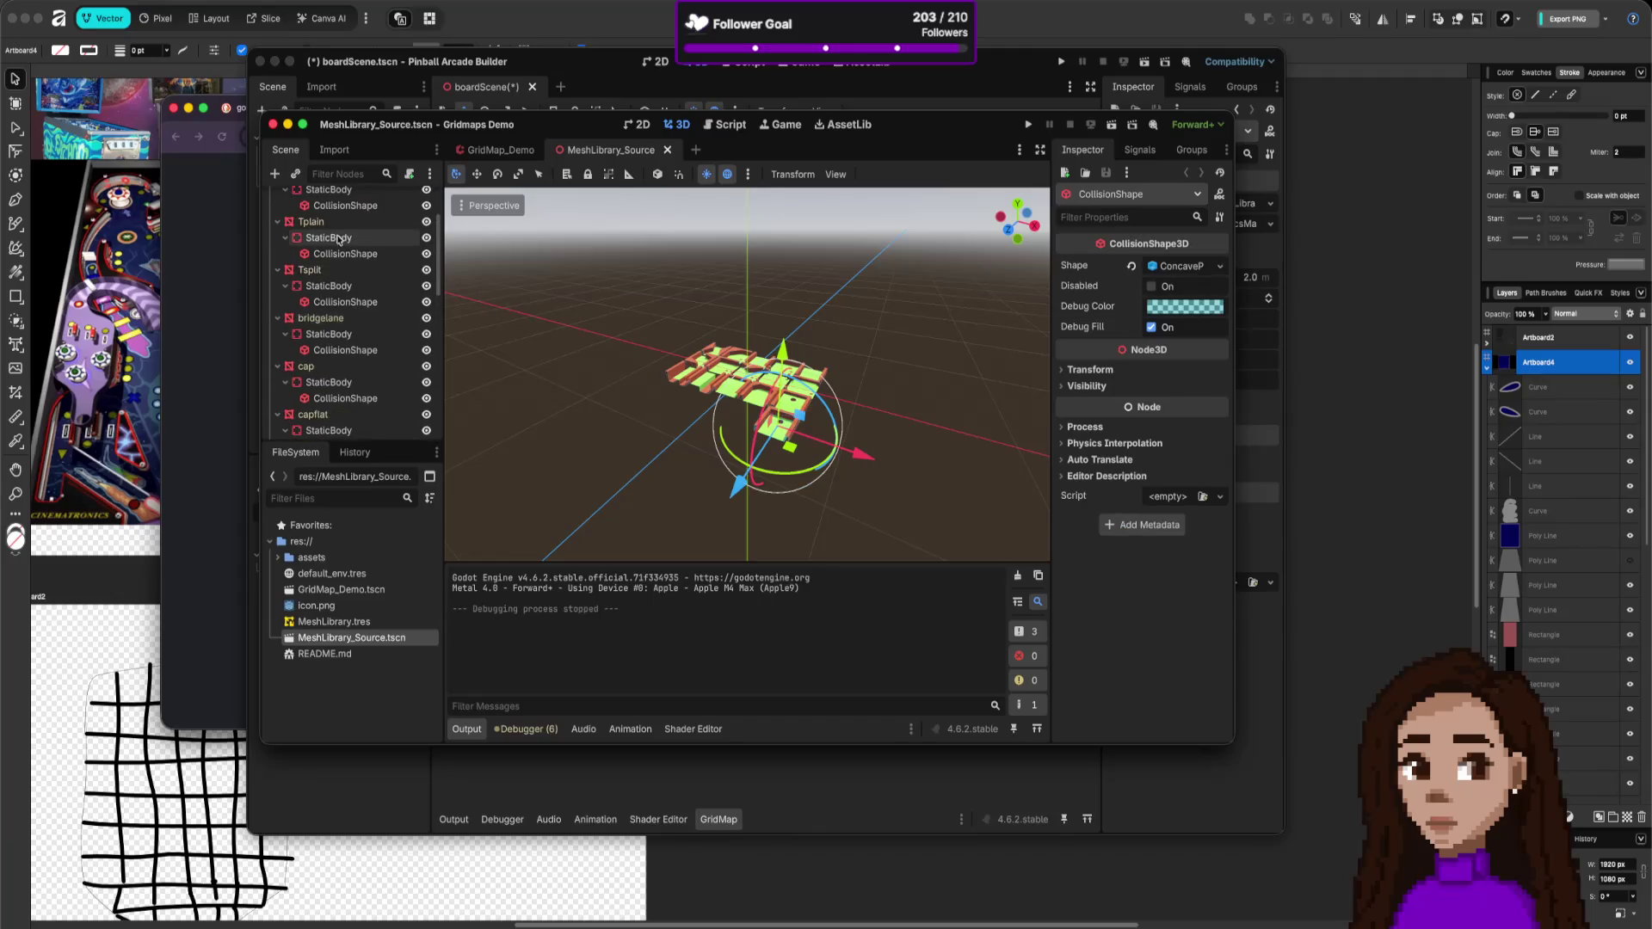
left_click(342, 220)
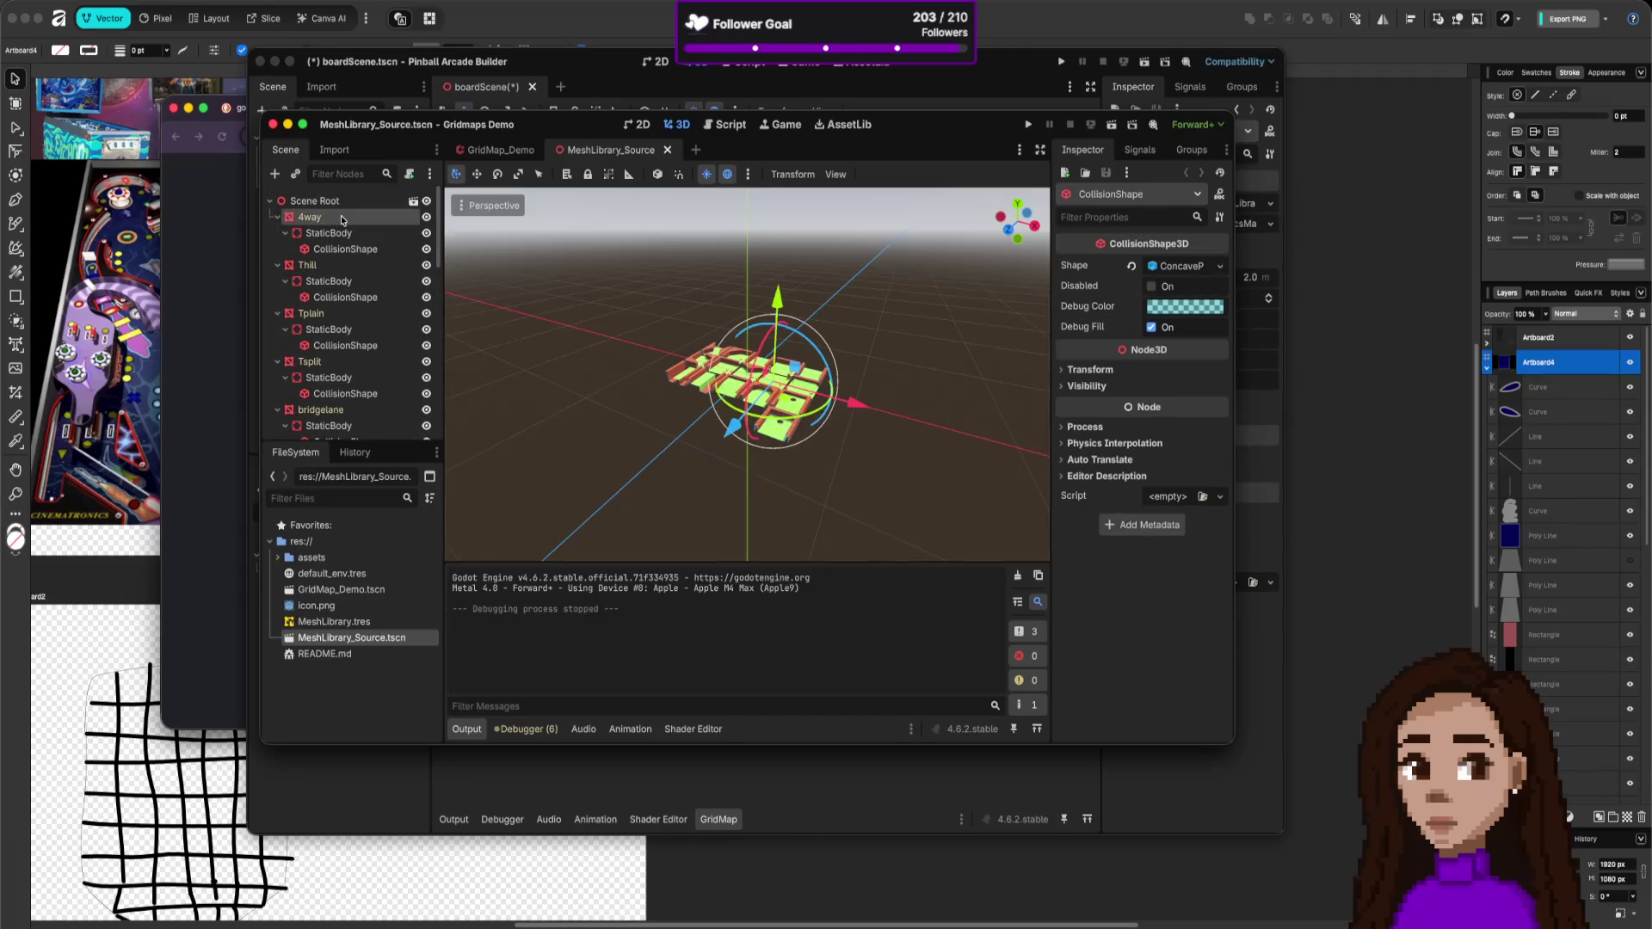
scroll(815, 341, "up", 4)
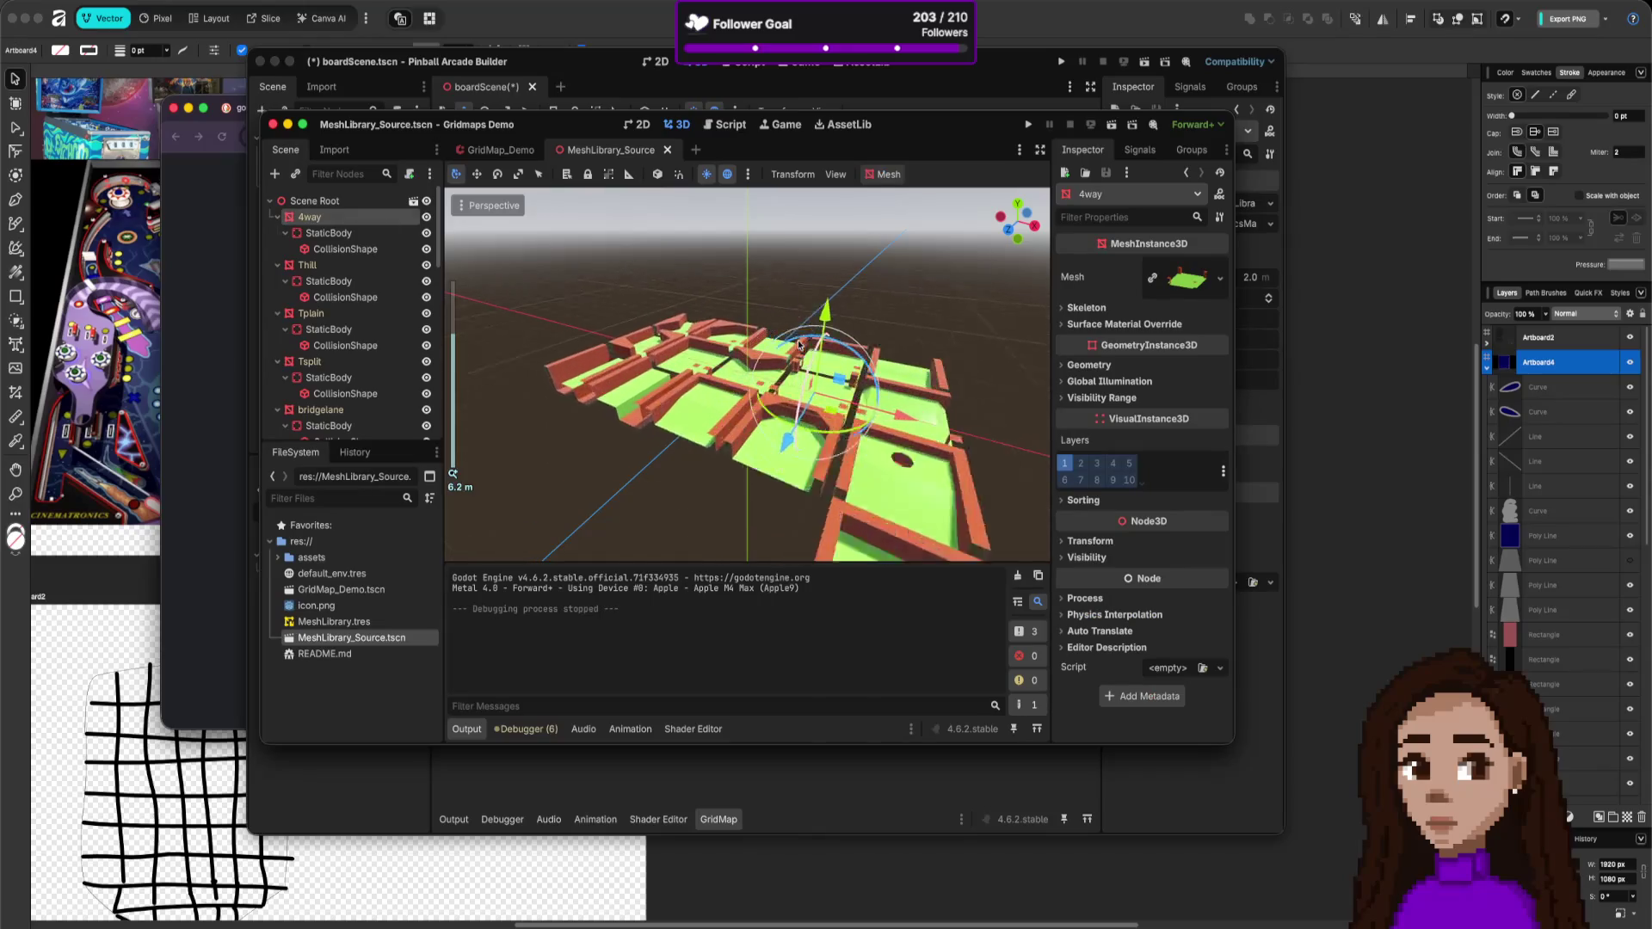
scroll(861, 347, "down", 4)
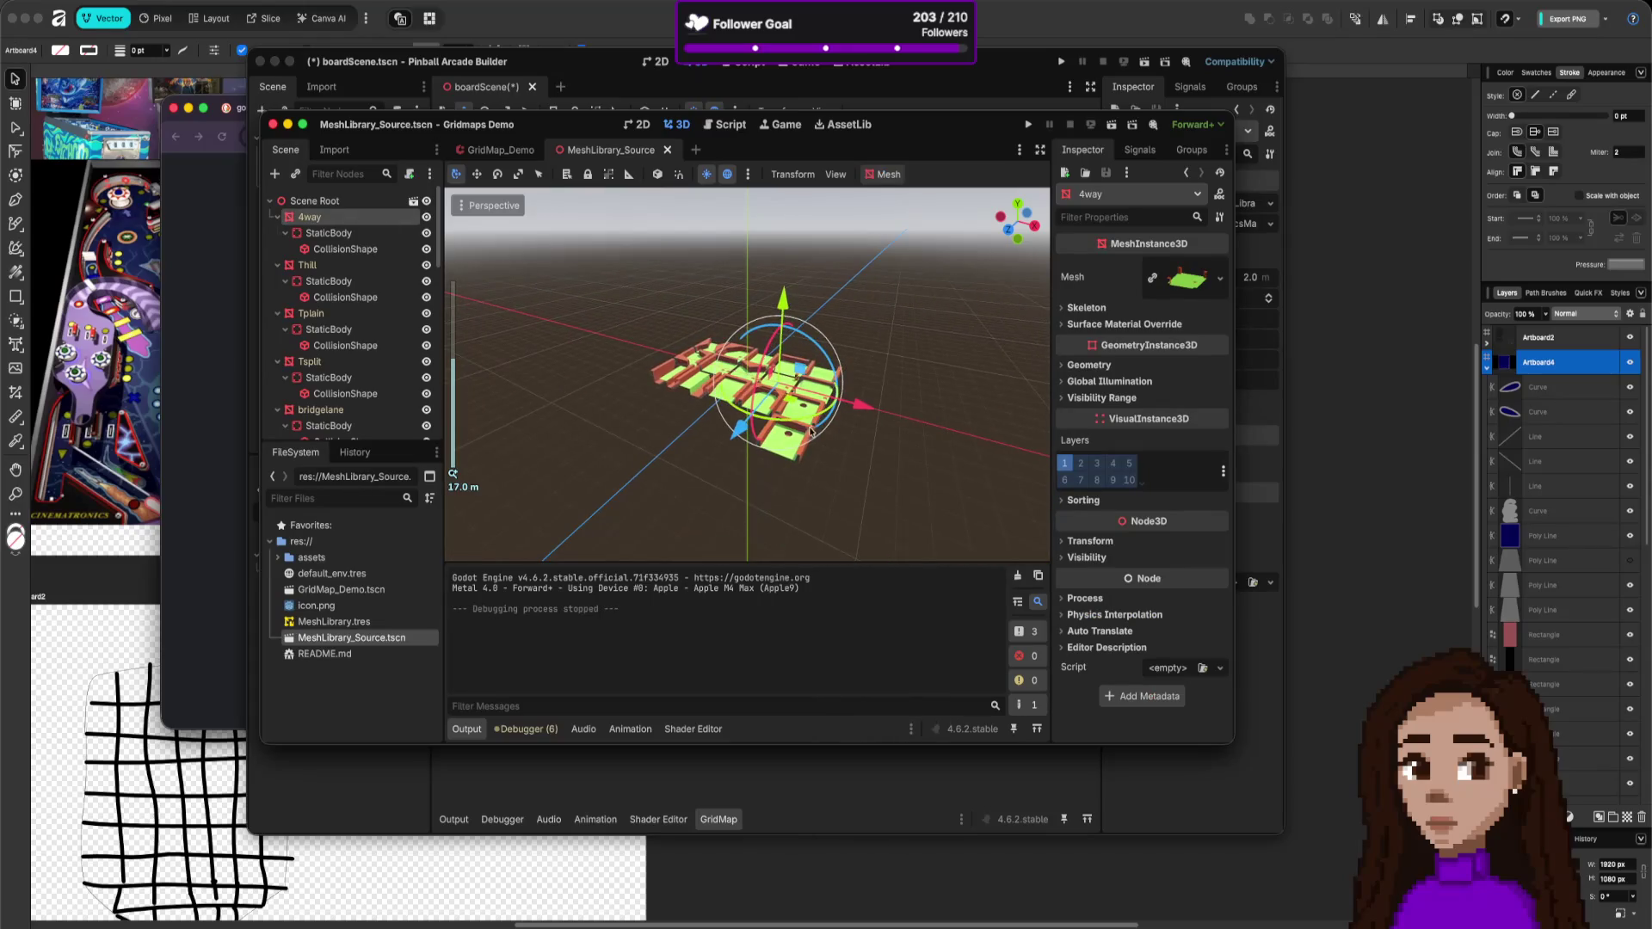
left_click(808, 435)
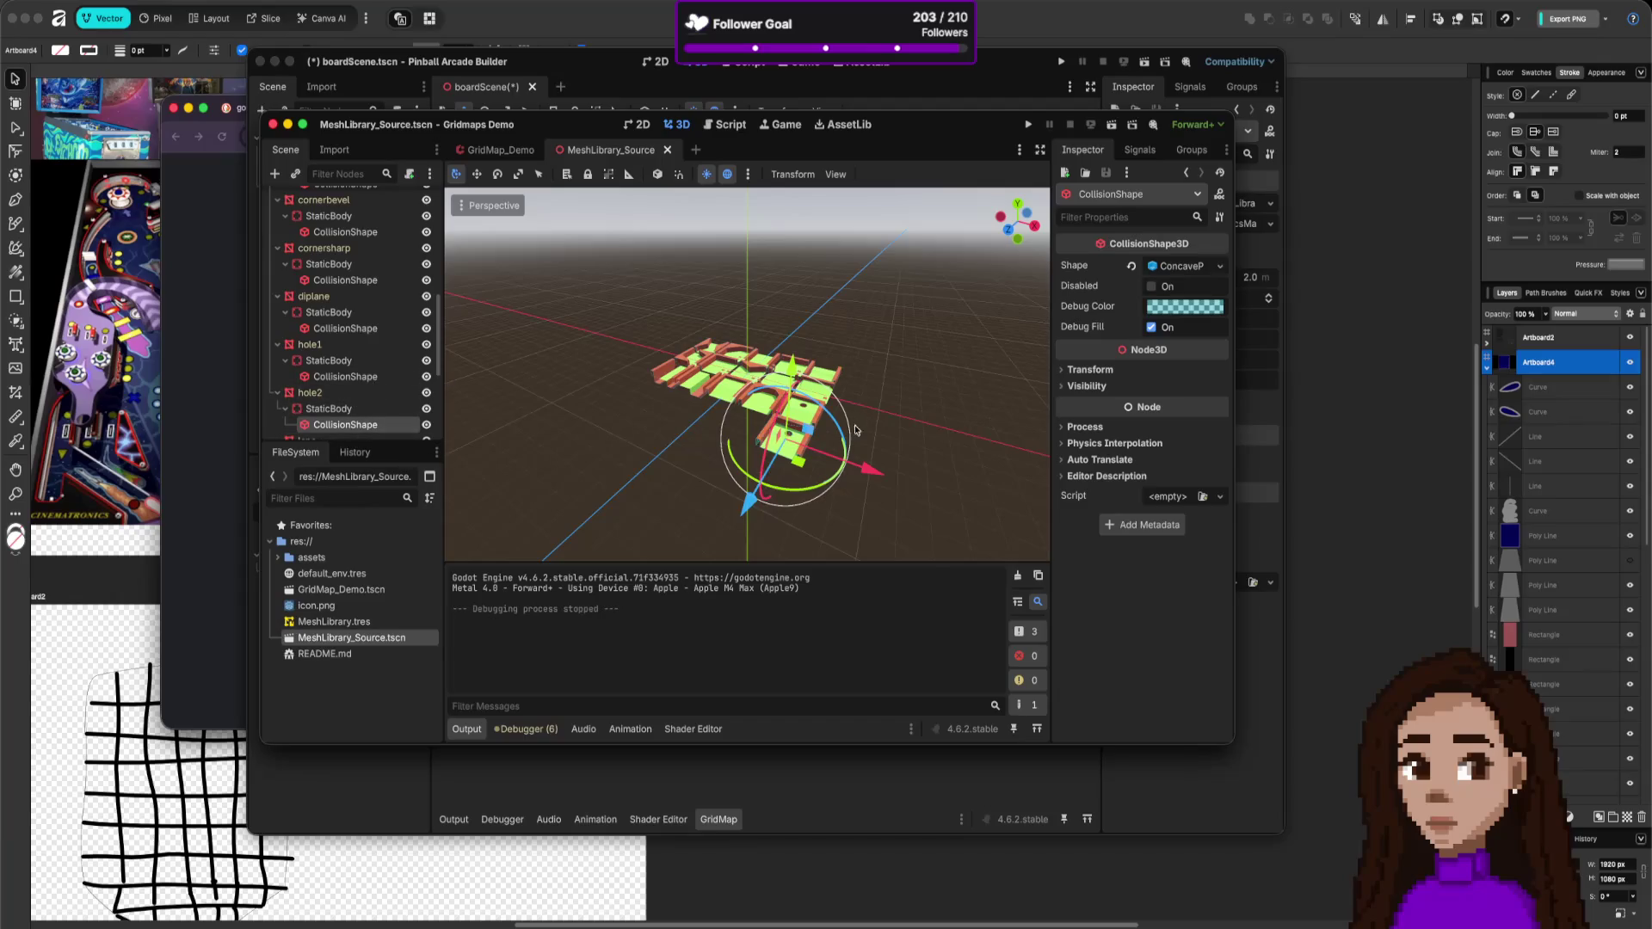
left_click(787, 440)
left_click(792, 434)
left_click(594, 464)
- Select the AnimationPlayer node in the MeshLibrary_Source scene tree
scroll(344, 344, "down", 5)
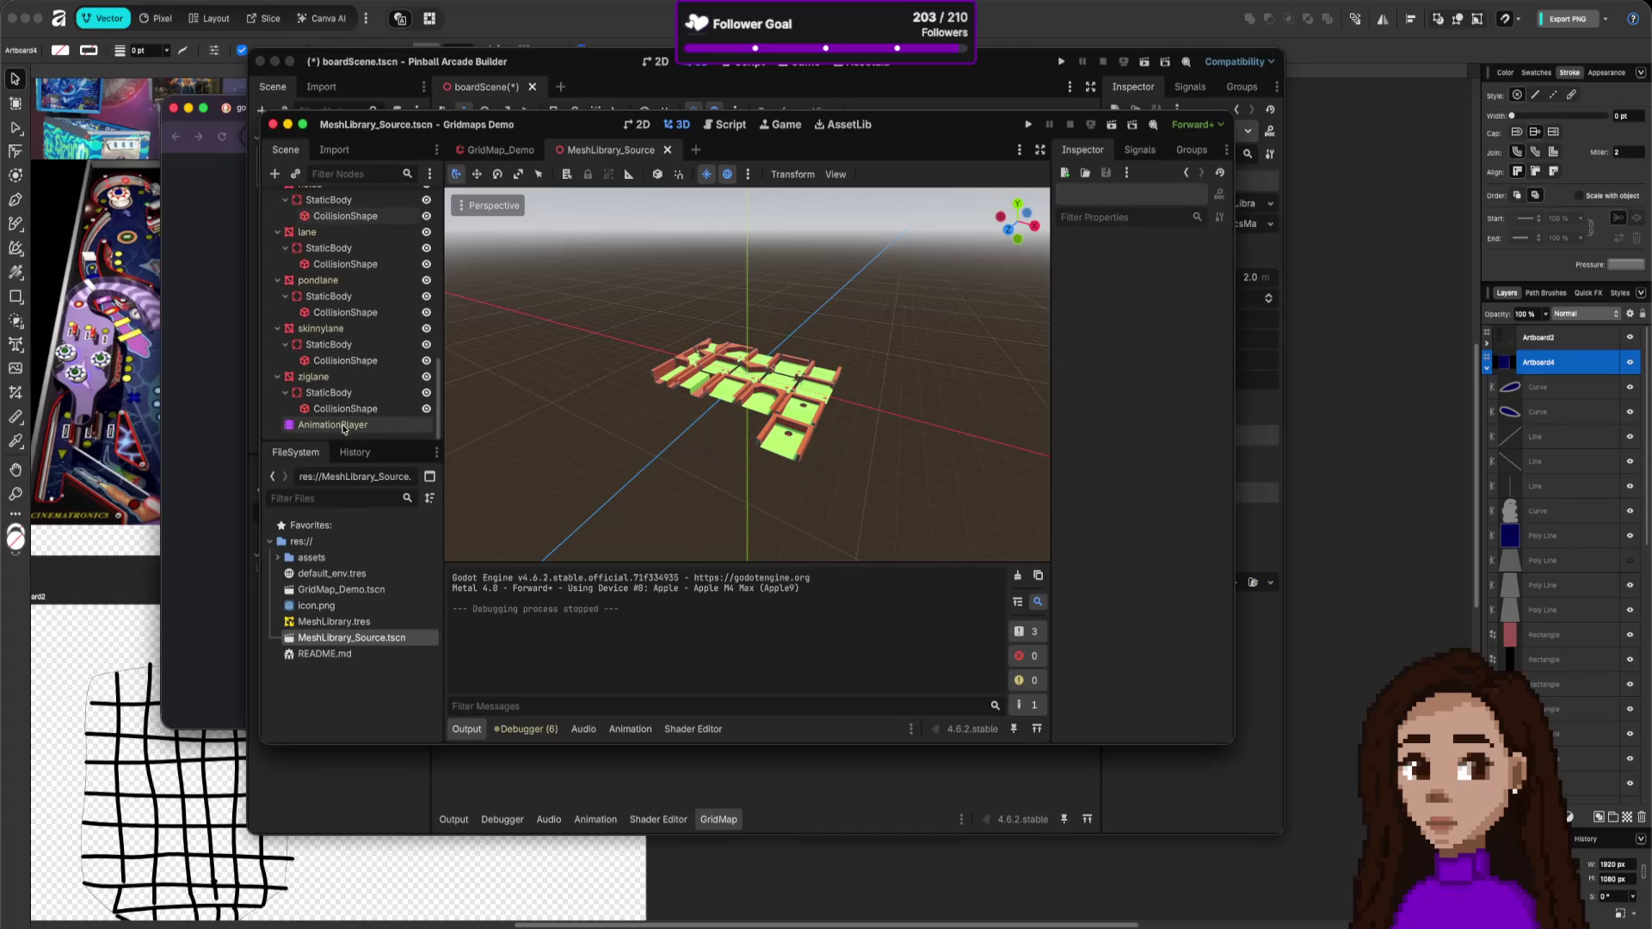
left_click(342, 425)
scroll(348, 404, "up", 5)
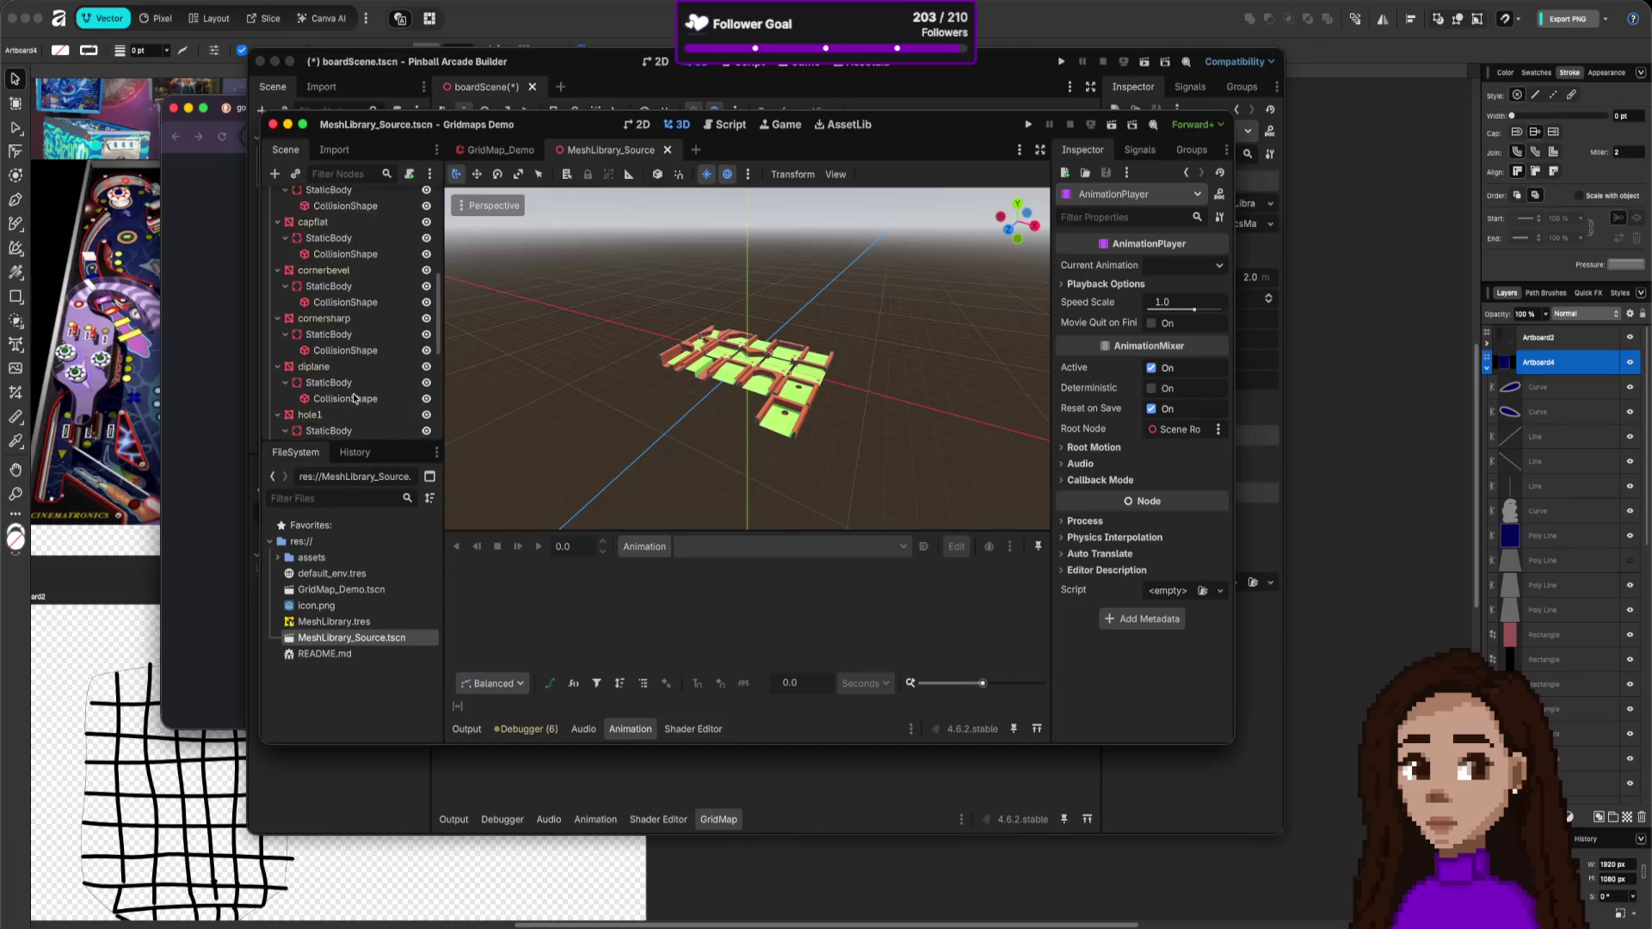
scroll(352, 398, "down", 5)
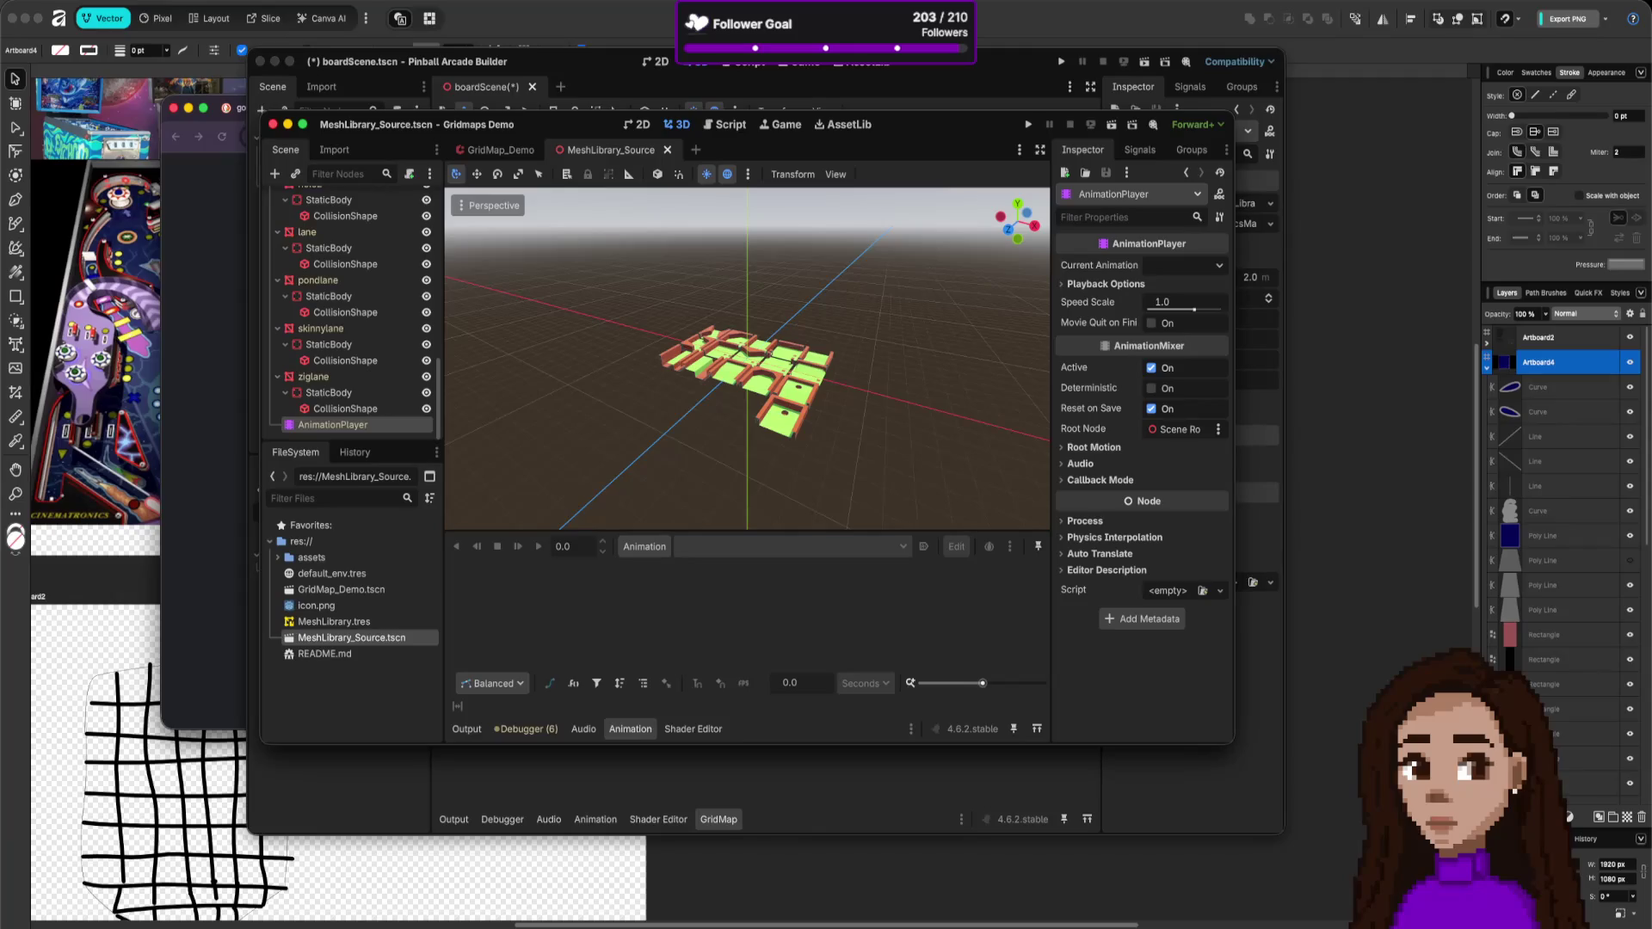
- Check the GridMaps docs page, then select the GridMap_Demo scene file in Godot
key("super+Tab")
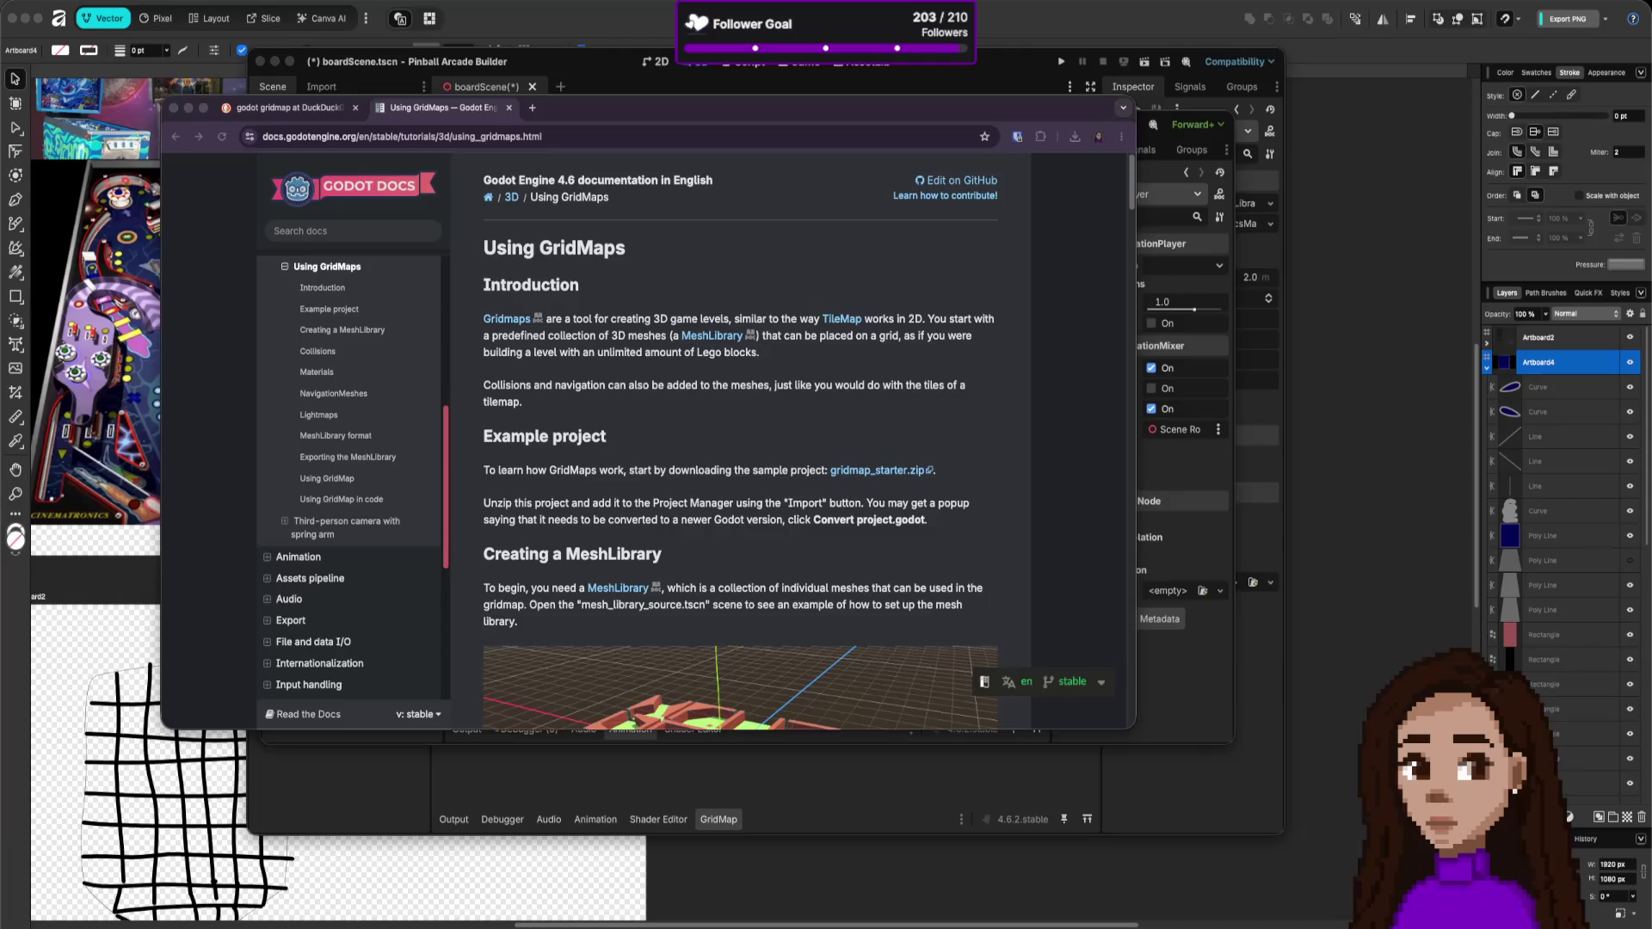
key("super+Tab")
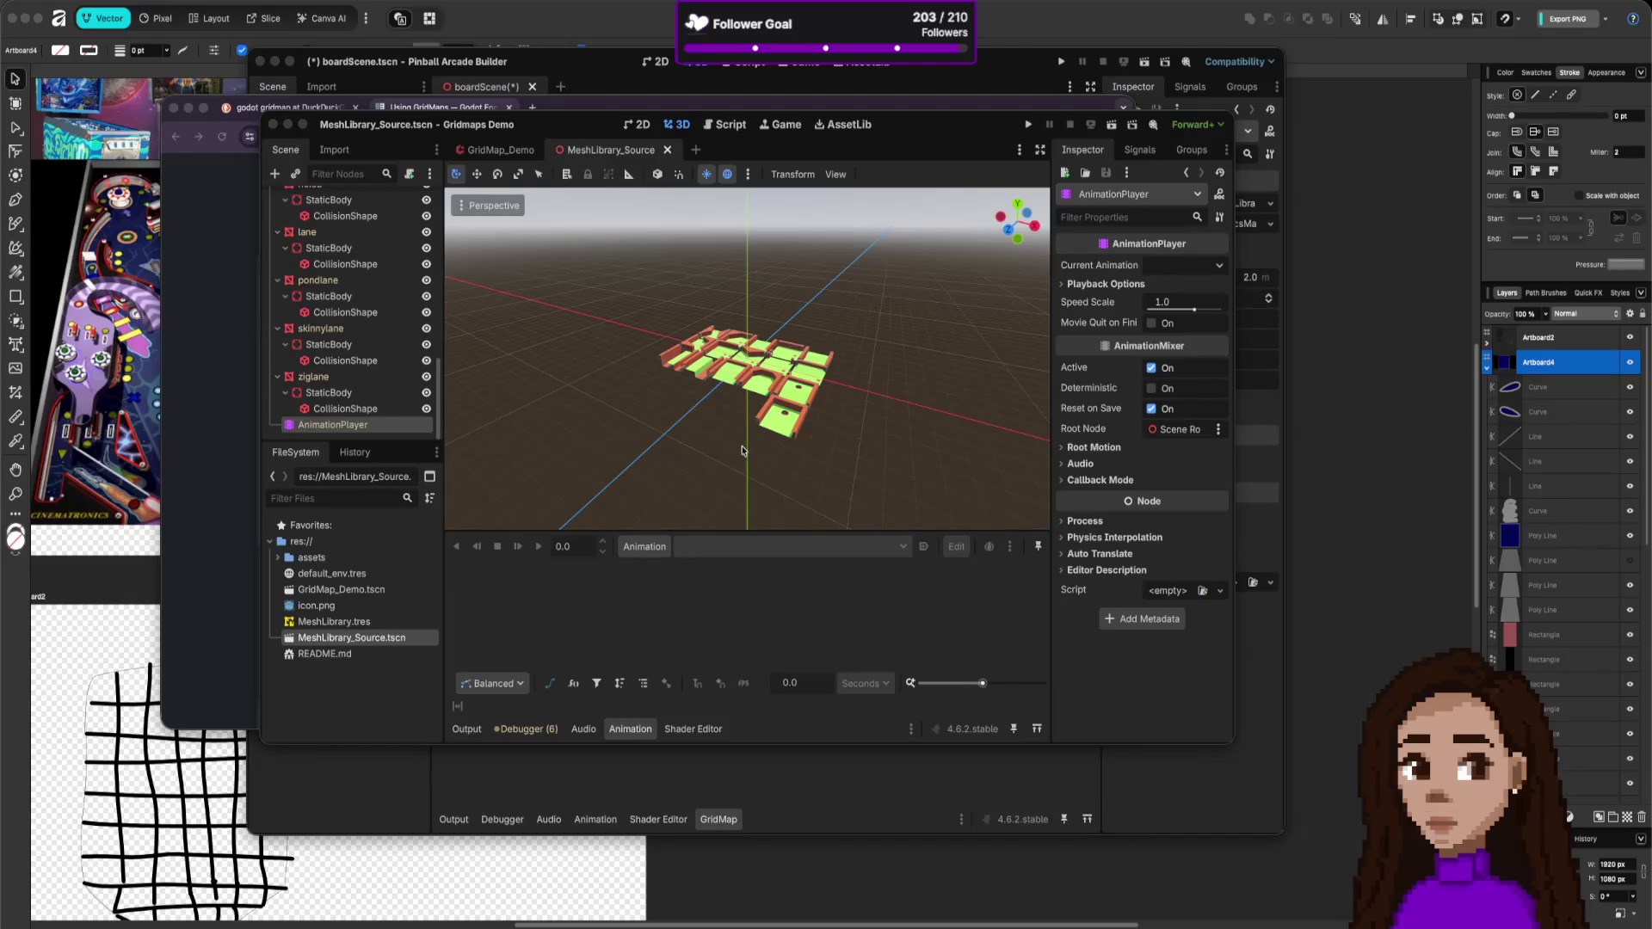
scroll(298, 342, "up", 5)
scroll(299, 342, "up", 3)
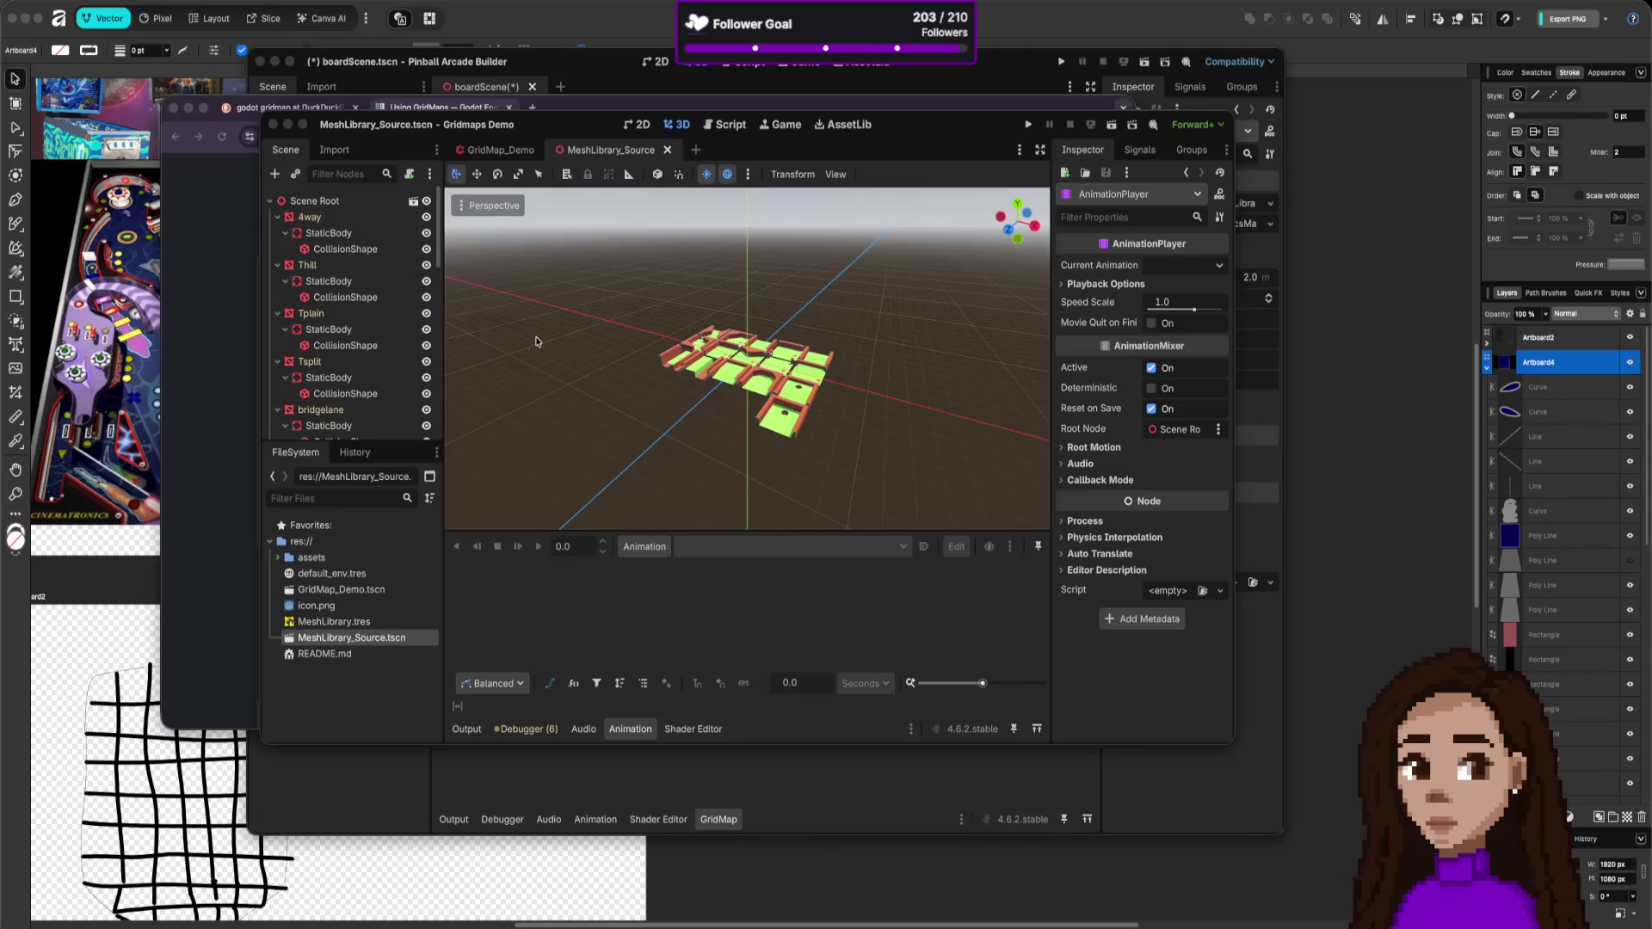
left_click(362, 596)
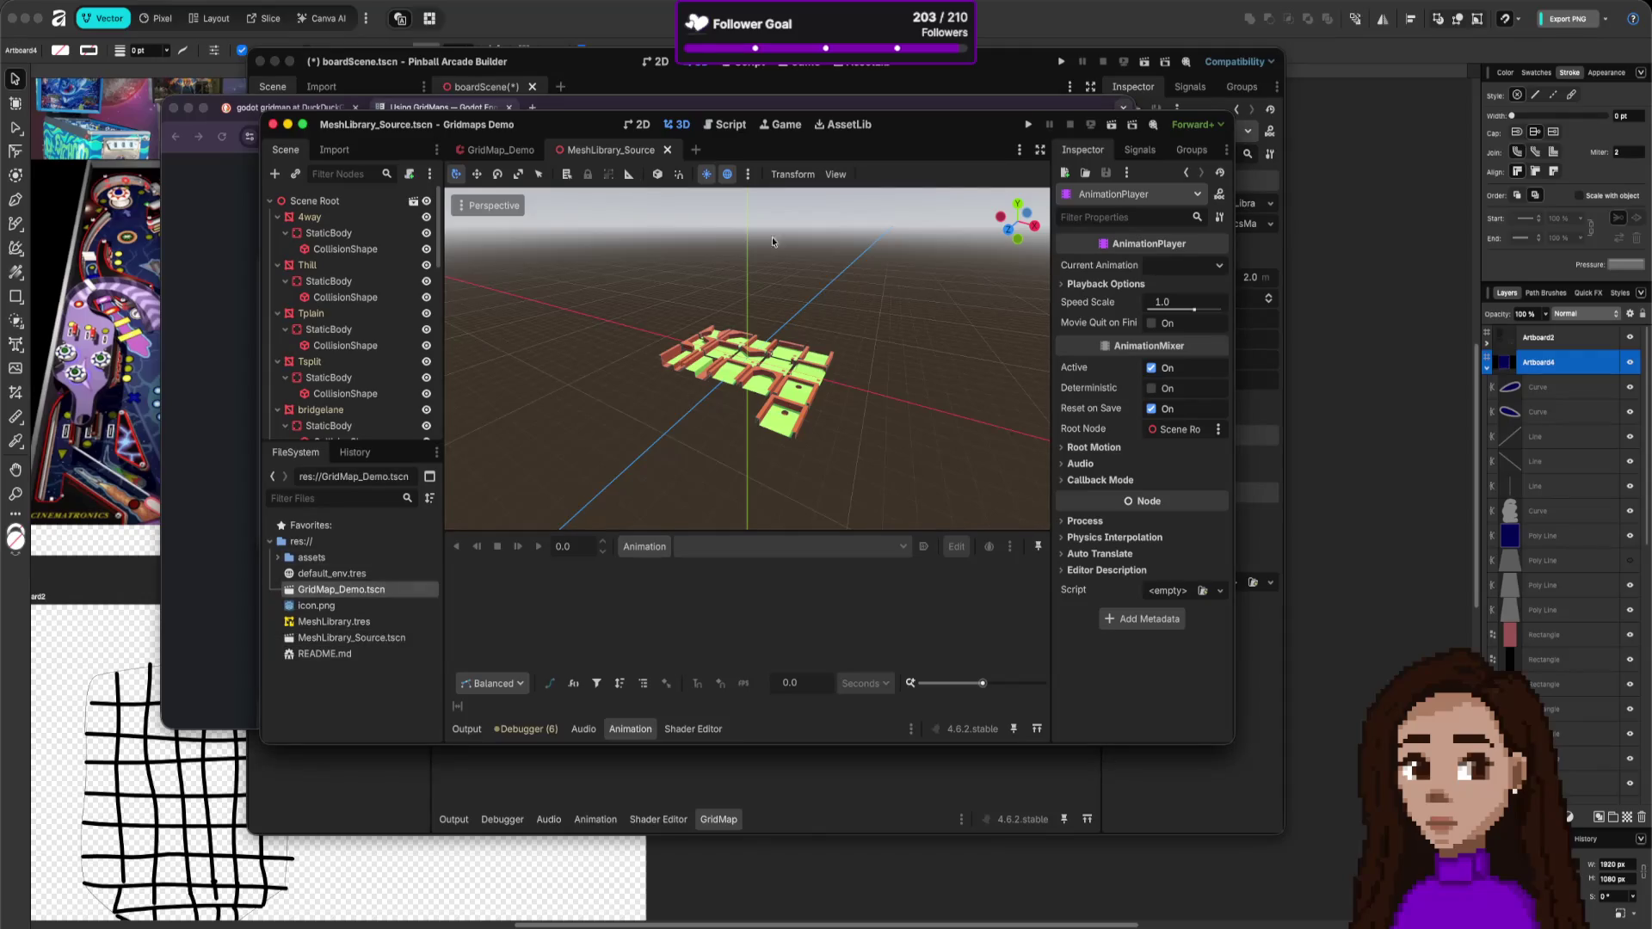
- Assign MeshLibrary and a New PhysicsMaterial to the GridMap_Demo GridMap node
left_click(504, 150)
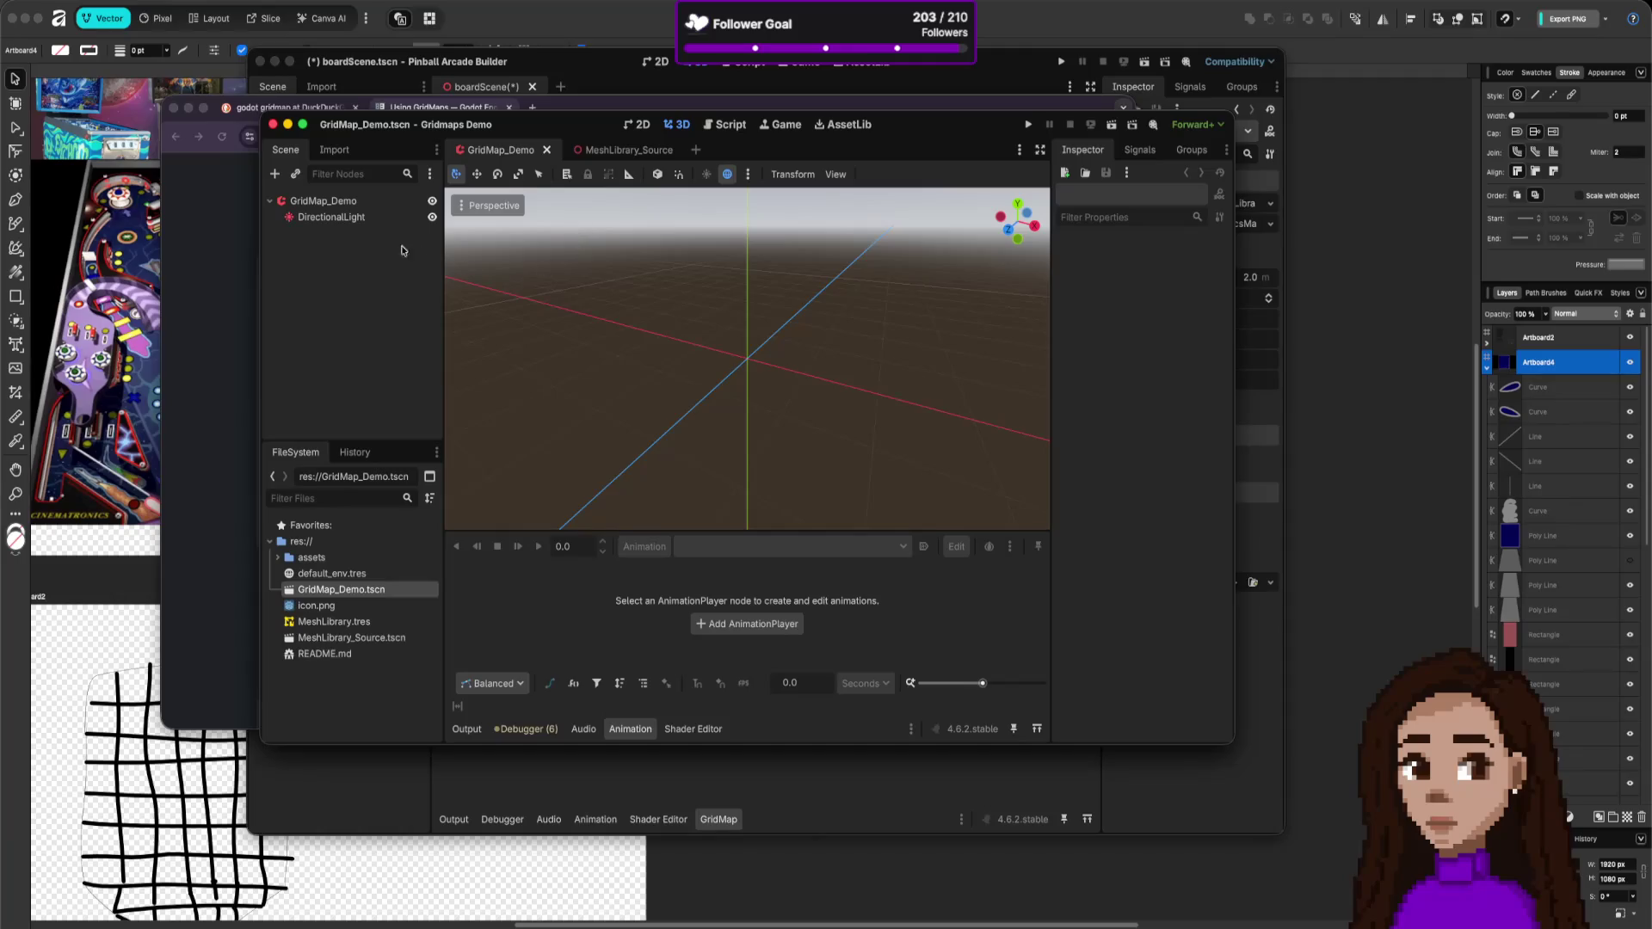
left_click(358, 203)
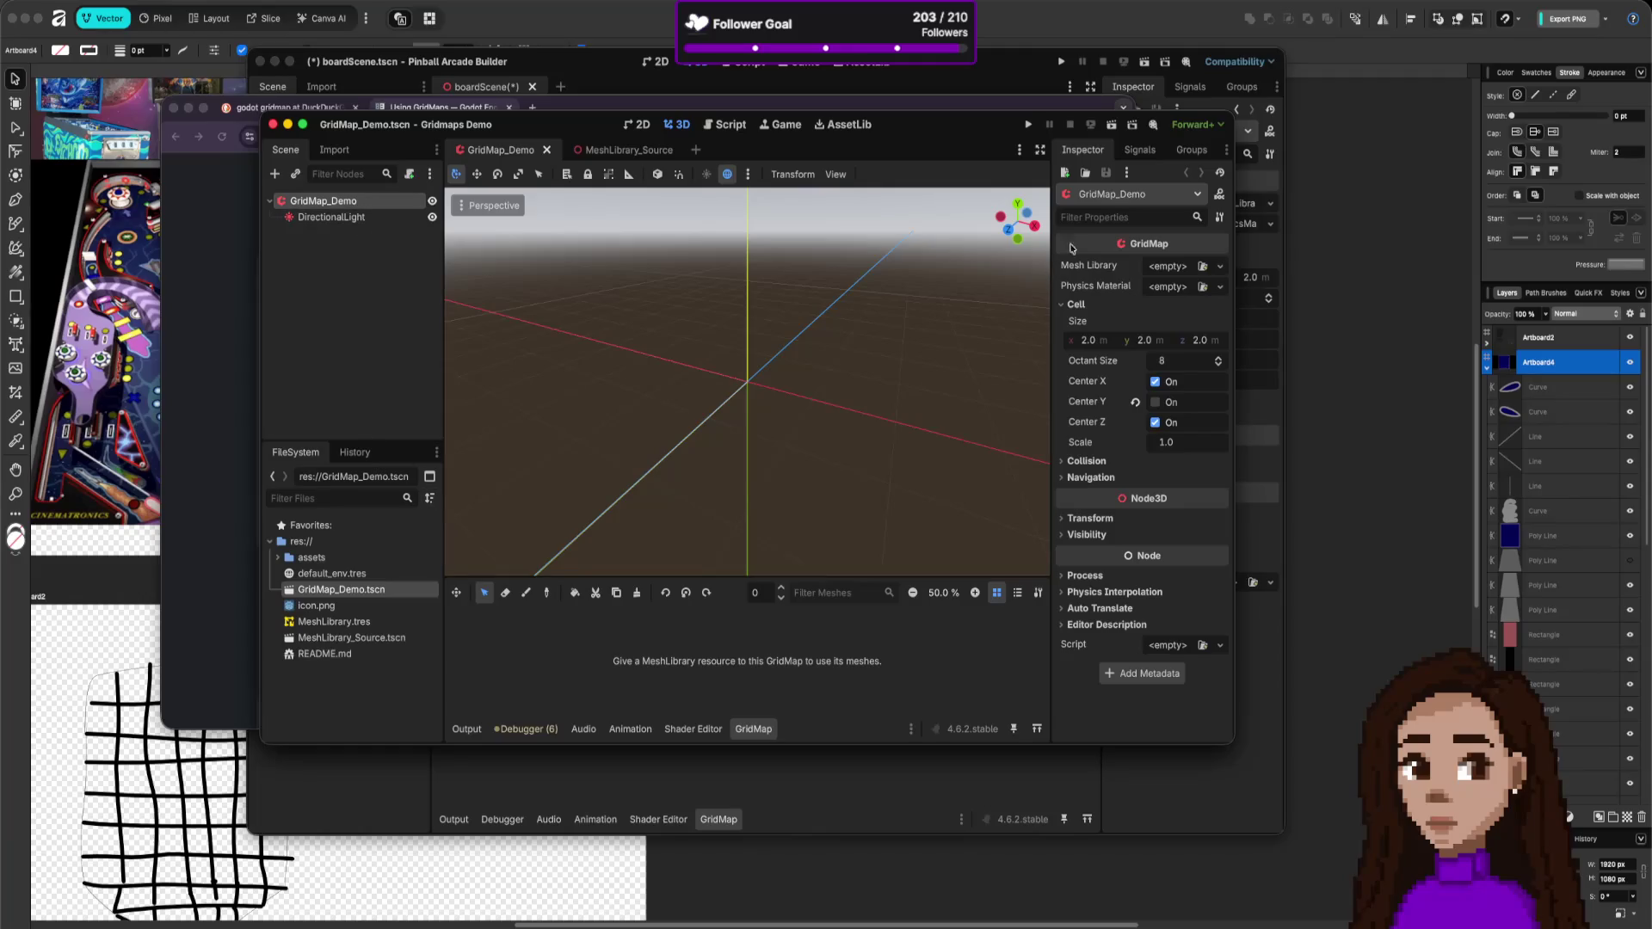
left_click(790, 348)
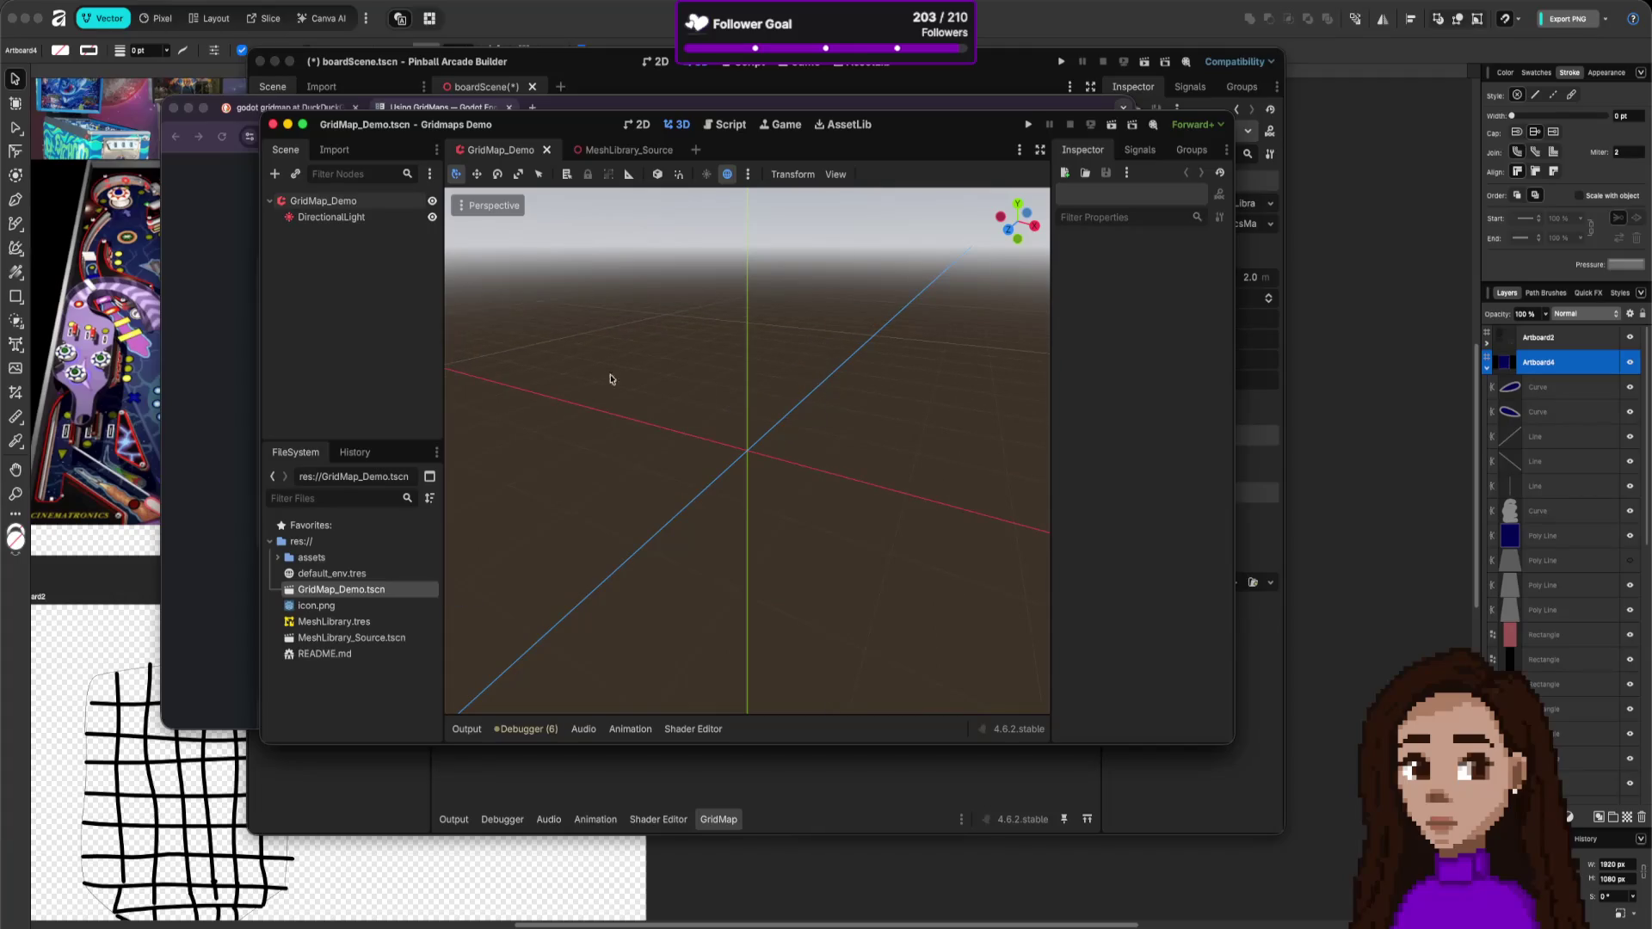
left_click(345, 201)
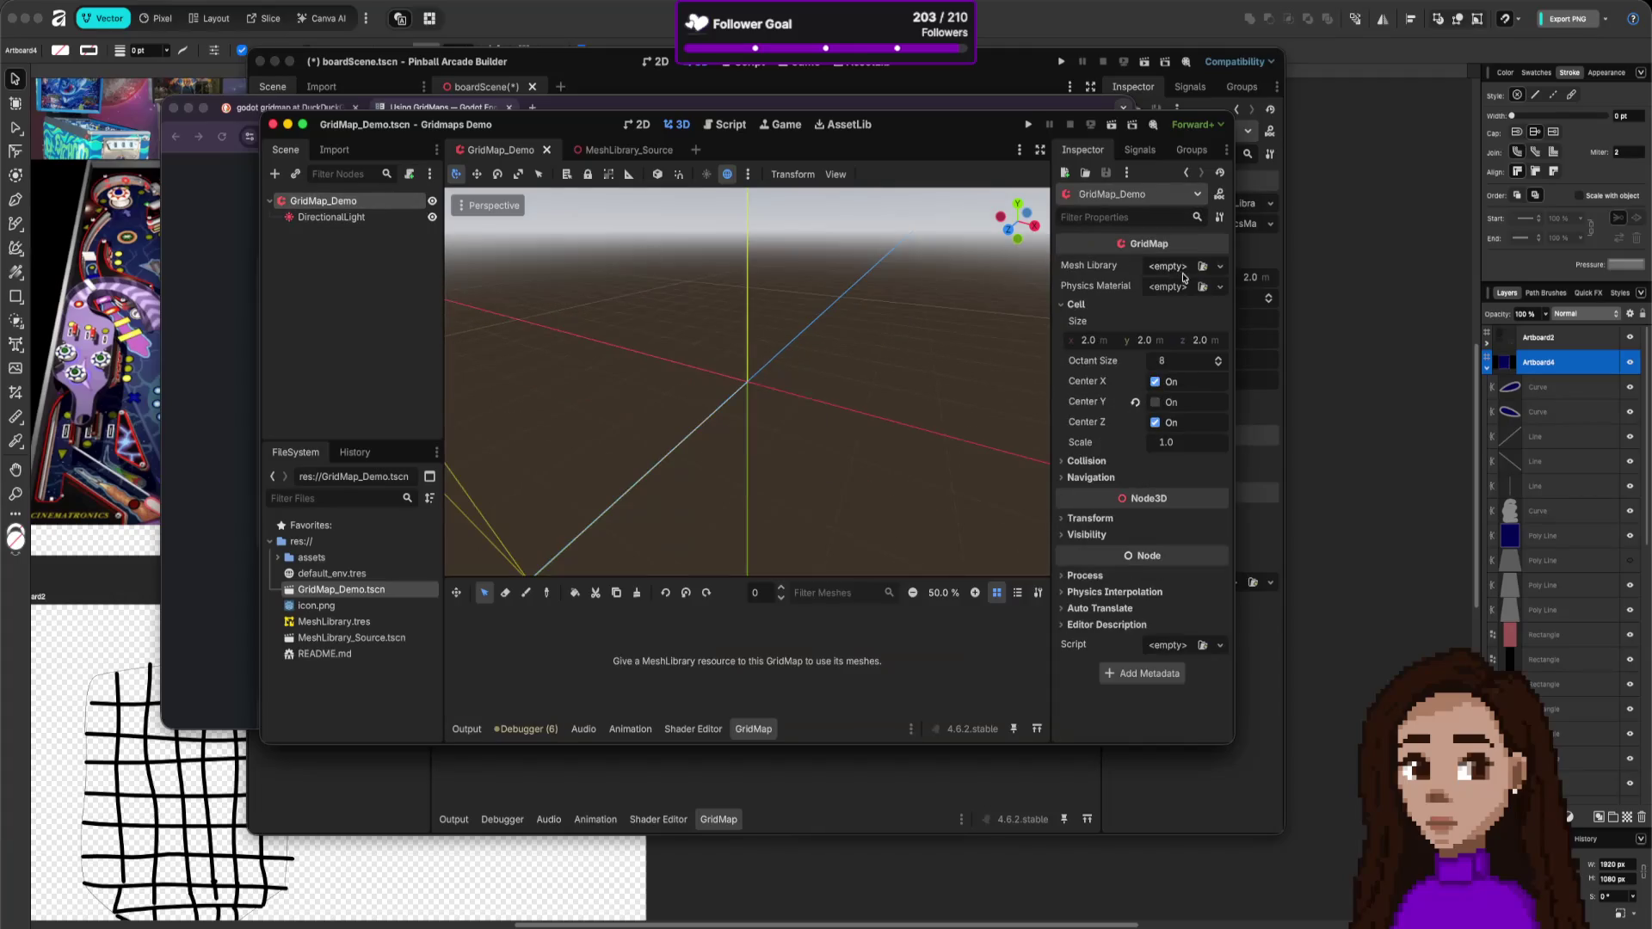
left_click(1220, 265)
left_click(1209, 305)
left_click(1222, 288)
left_click(1170, 321)
- Paint blocks near the grid origin and snap the editor to the right half
left_click(756, 433)
scroll(755, 433, "down", 5)
scroll(792, 425, "down", 5)
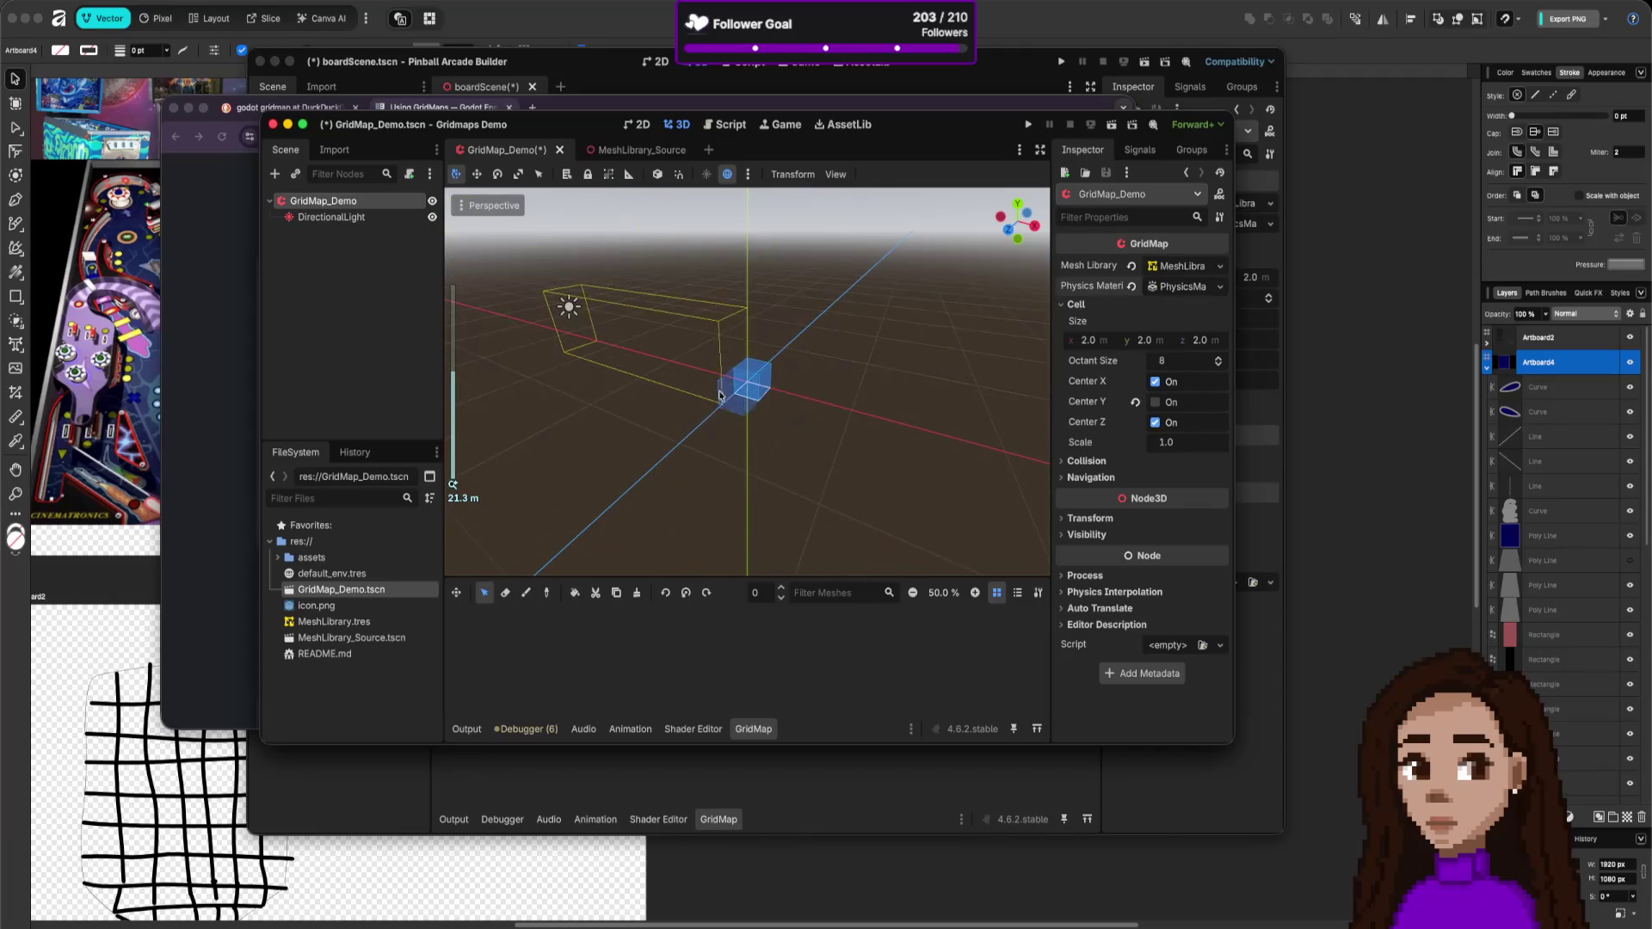
left_click(721, 417)
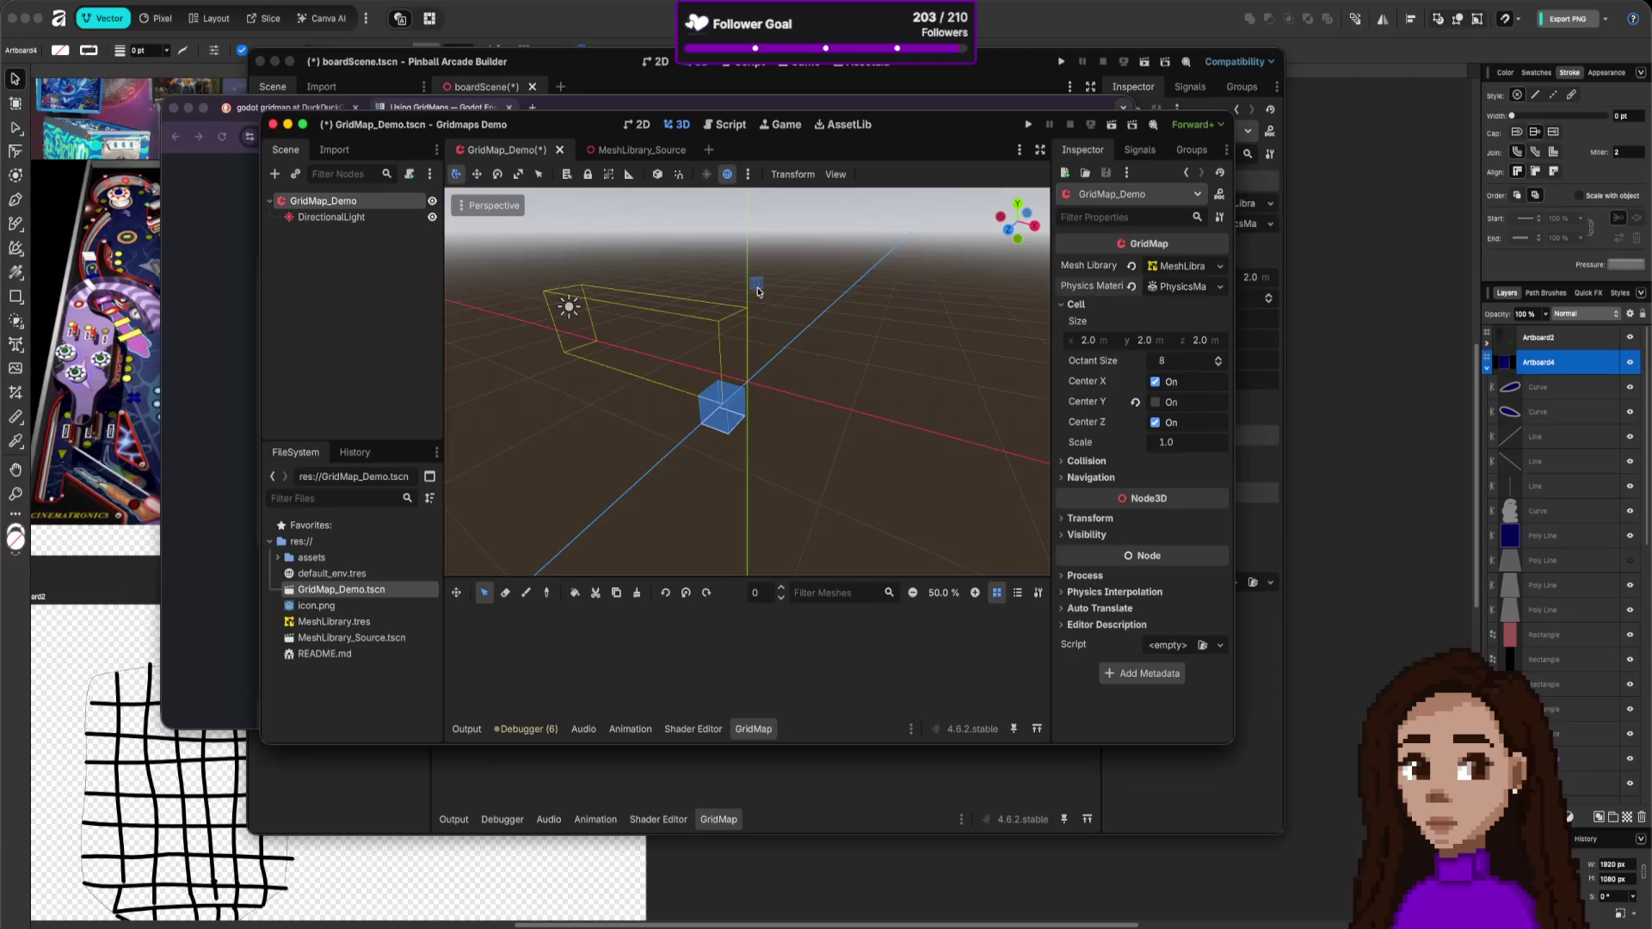
key("ctrl+alt+Right")
- Tile the docs browser left and open the demo's README.md in Godot
key("ctrl+alt+Left")
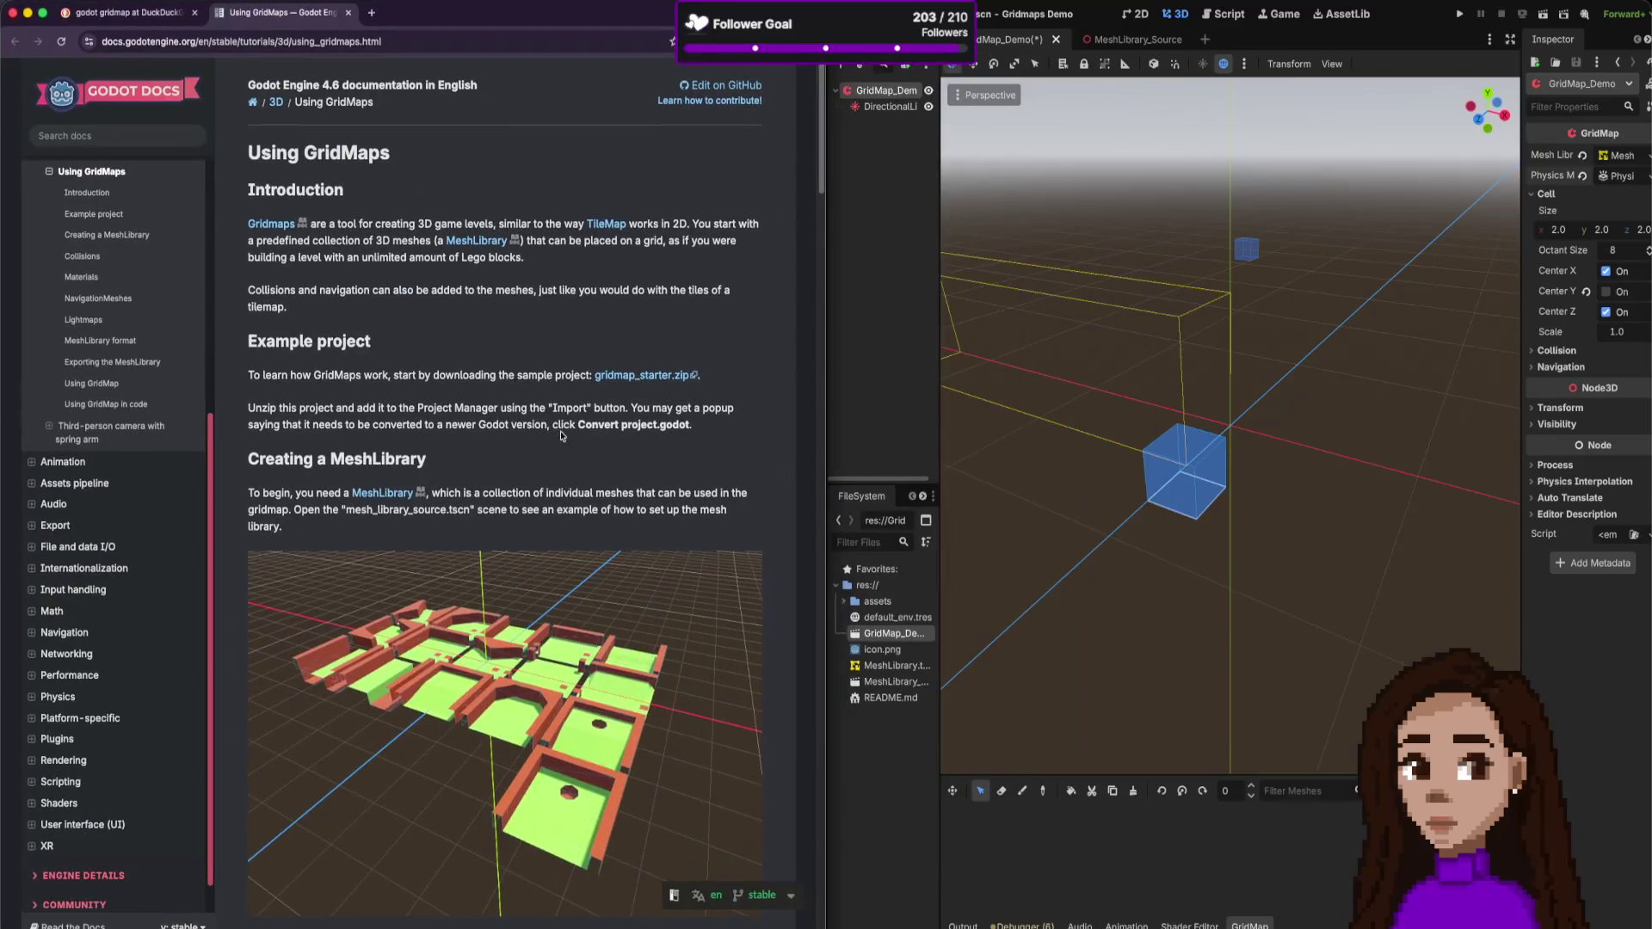
scroll(561, 436, "down", 5)
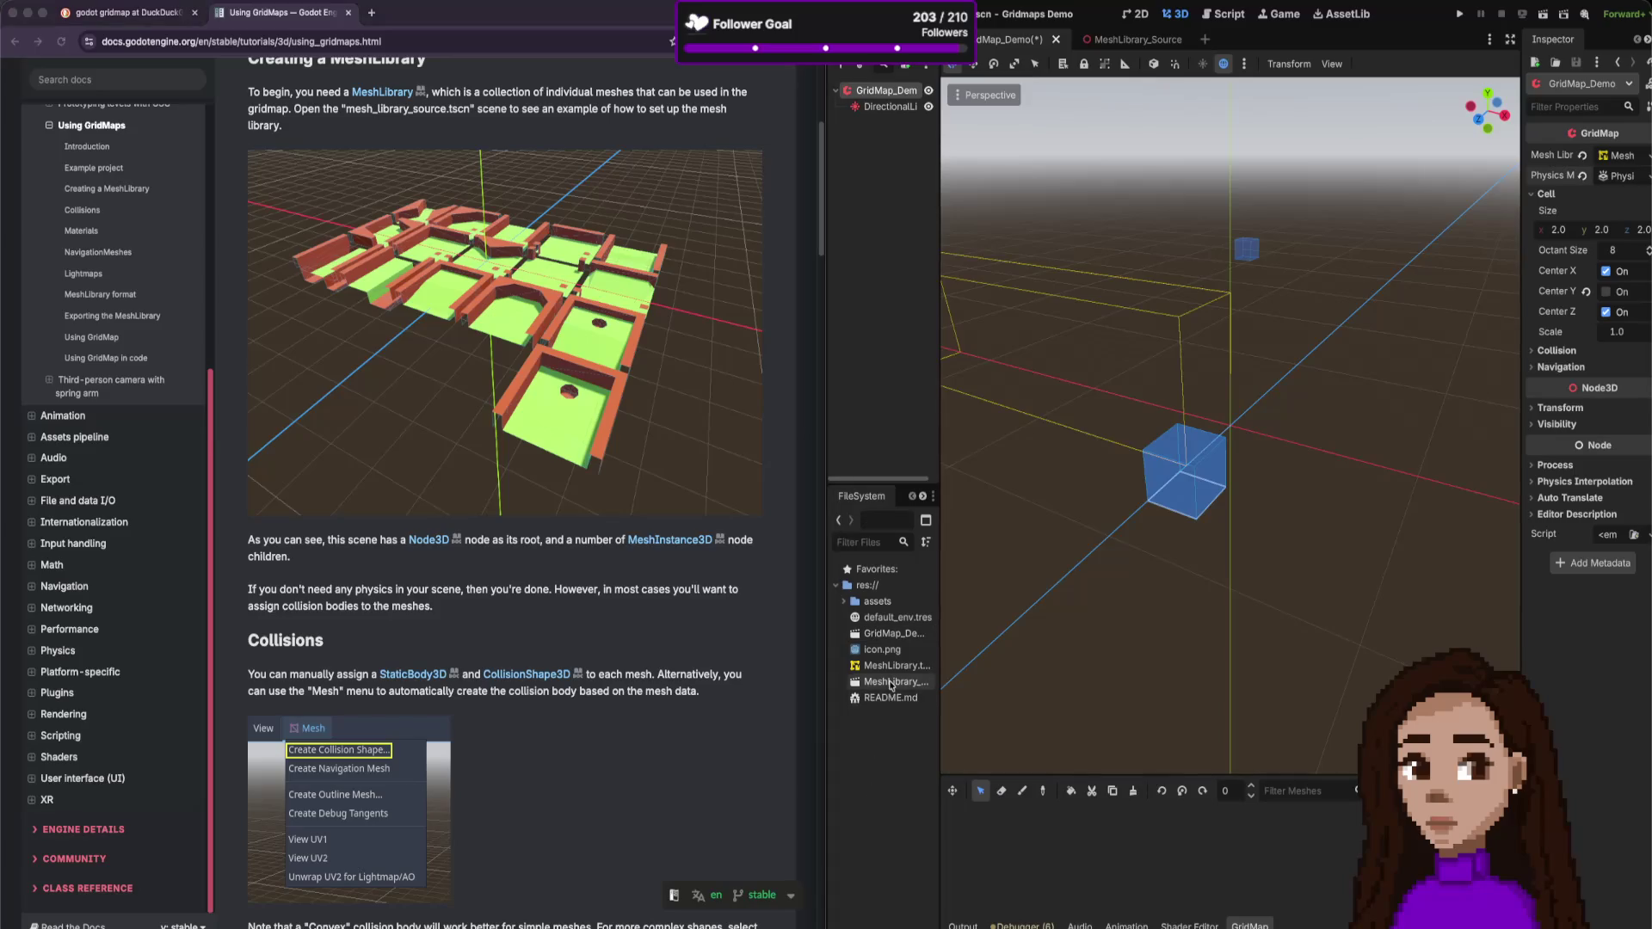
left_click(891, 668)
left_click(890, 681)
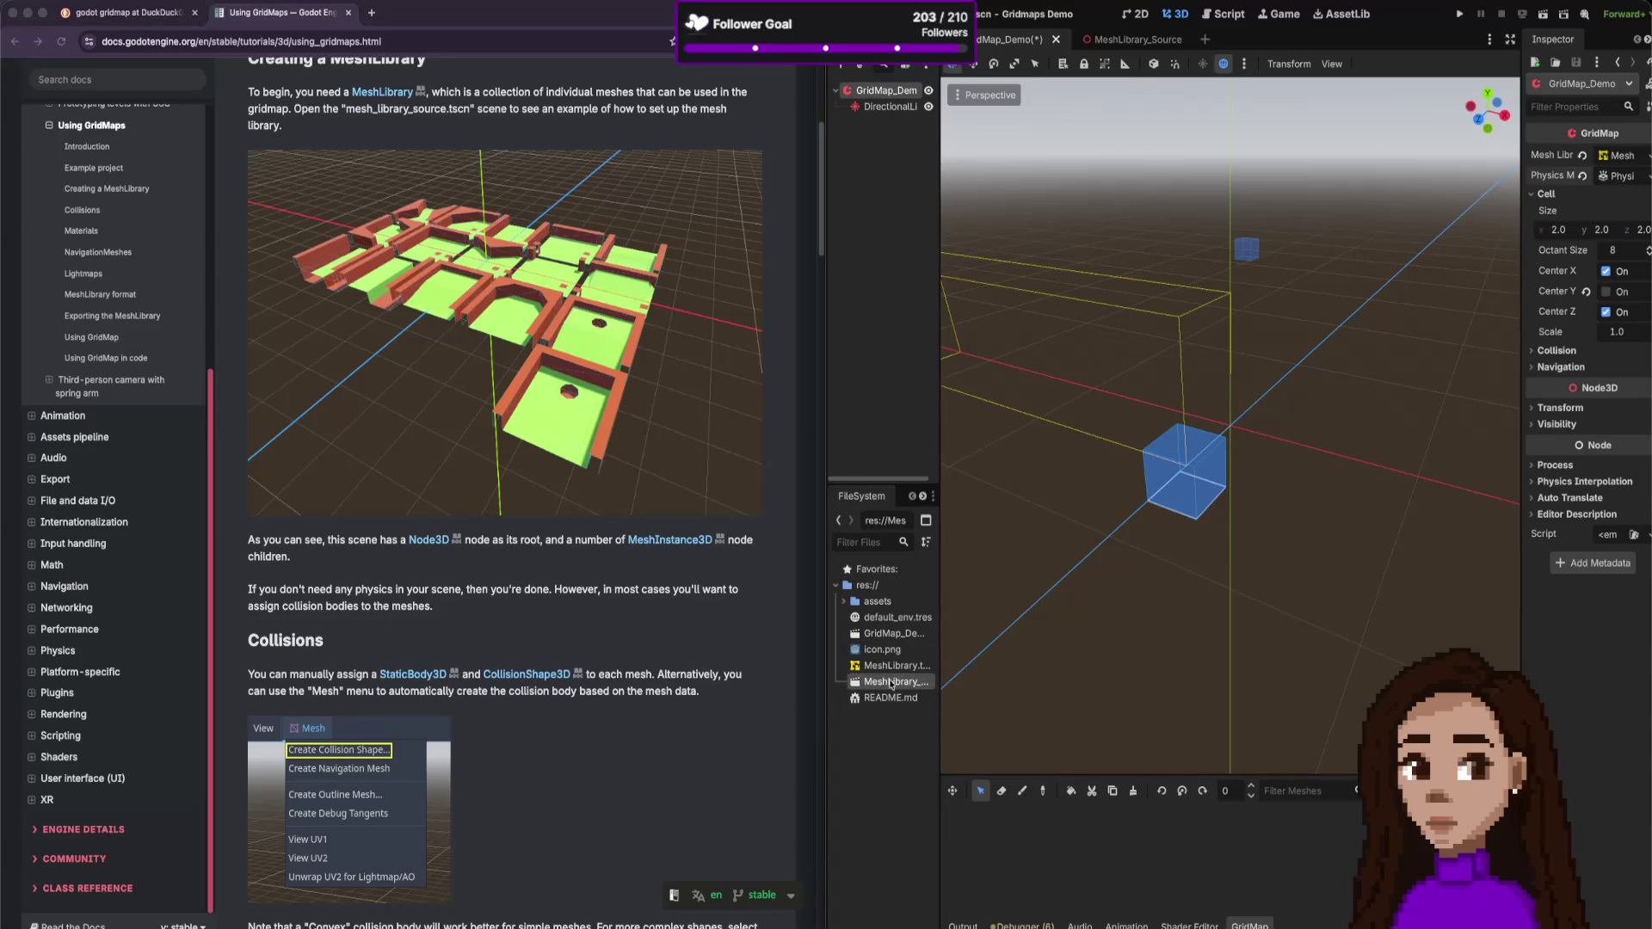
left_click(886, 699)
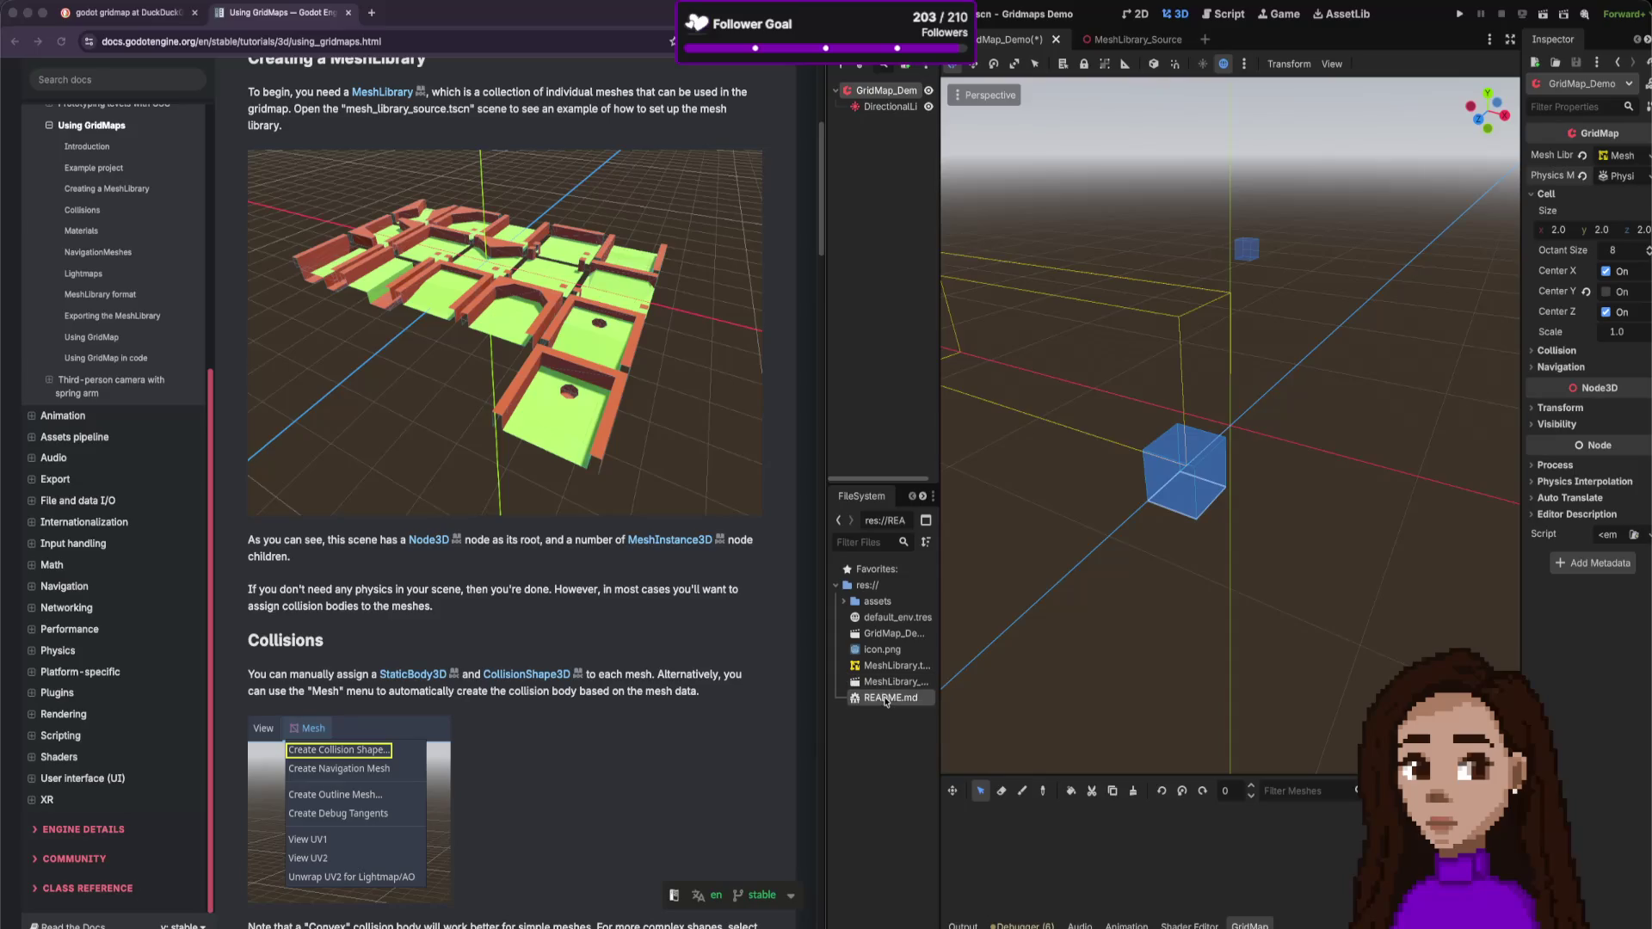
double_click(887, 699)
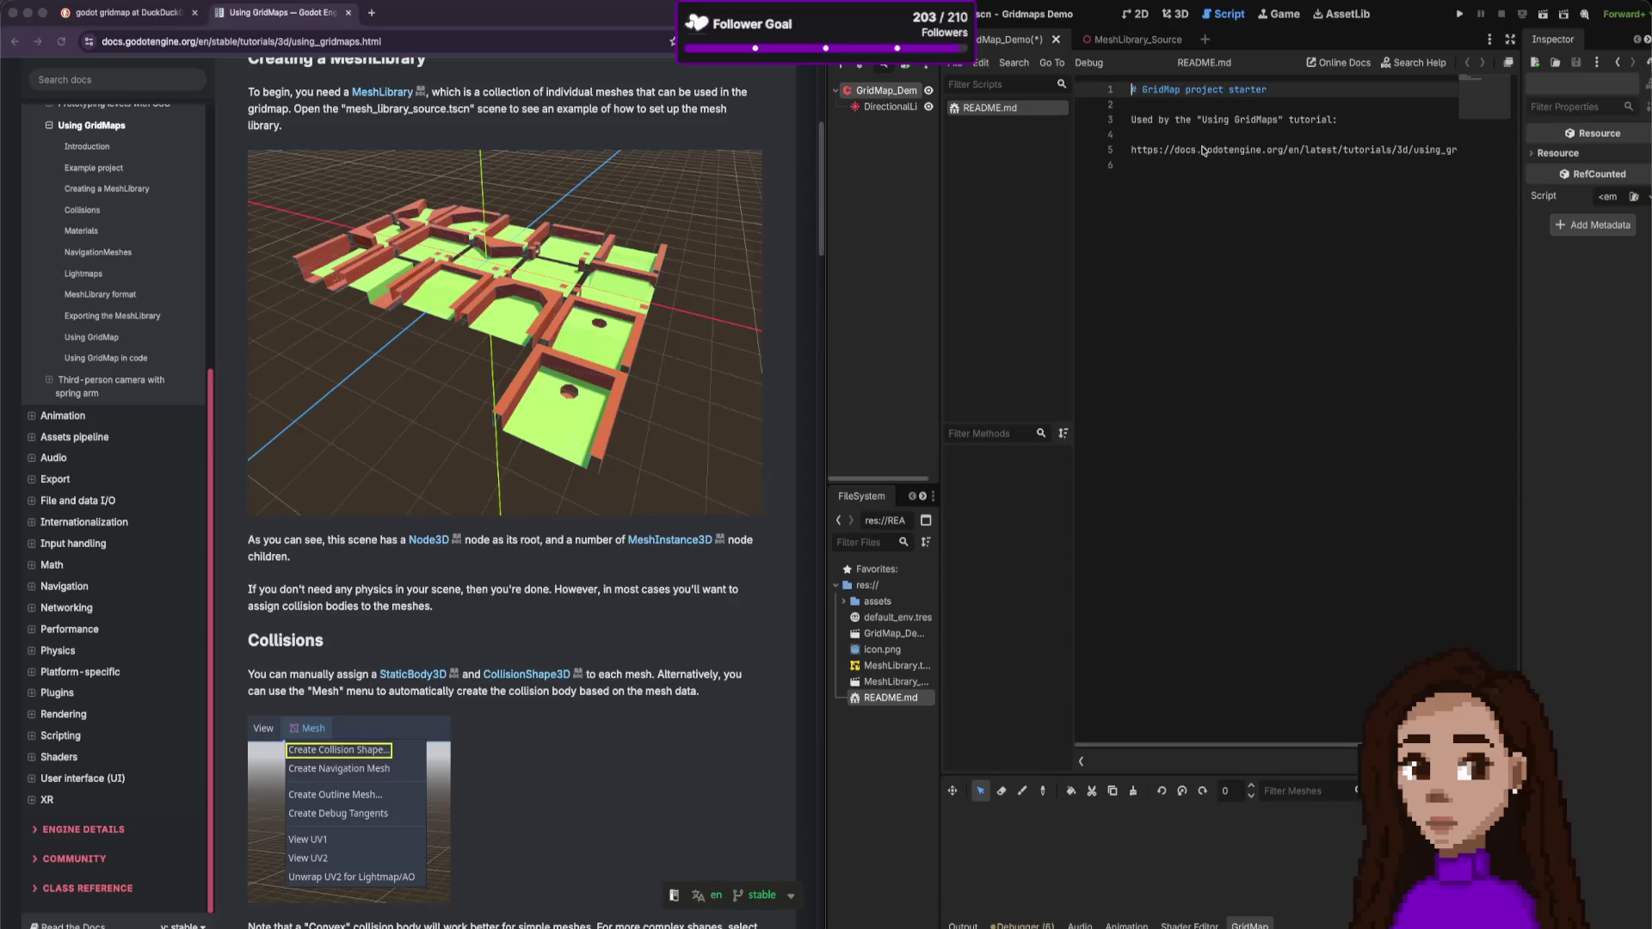
- Copy the README's documentation URL and load it in a new browser tab
triple_click(1201, 152)
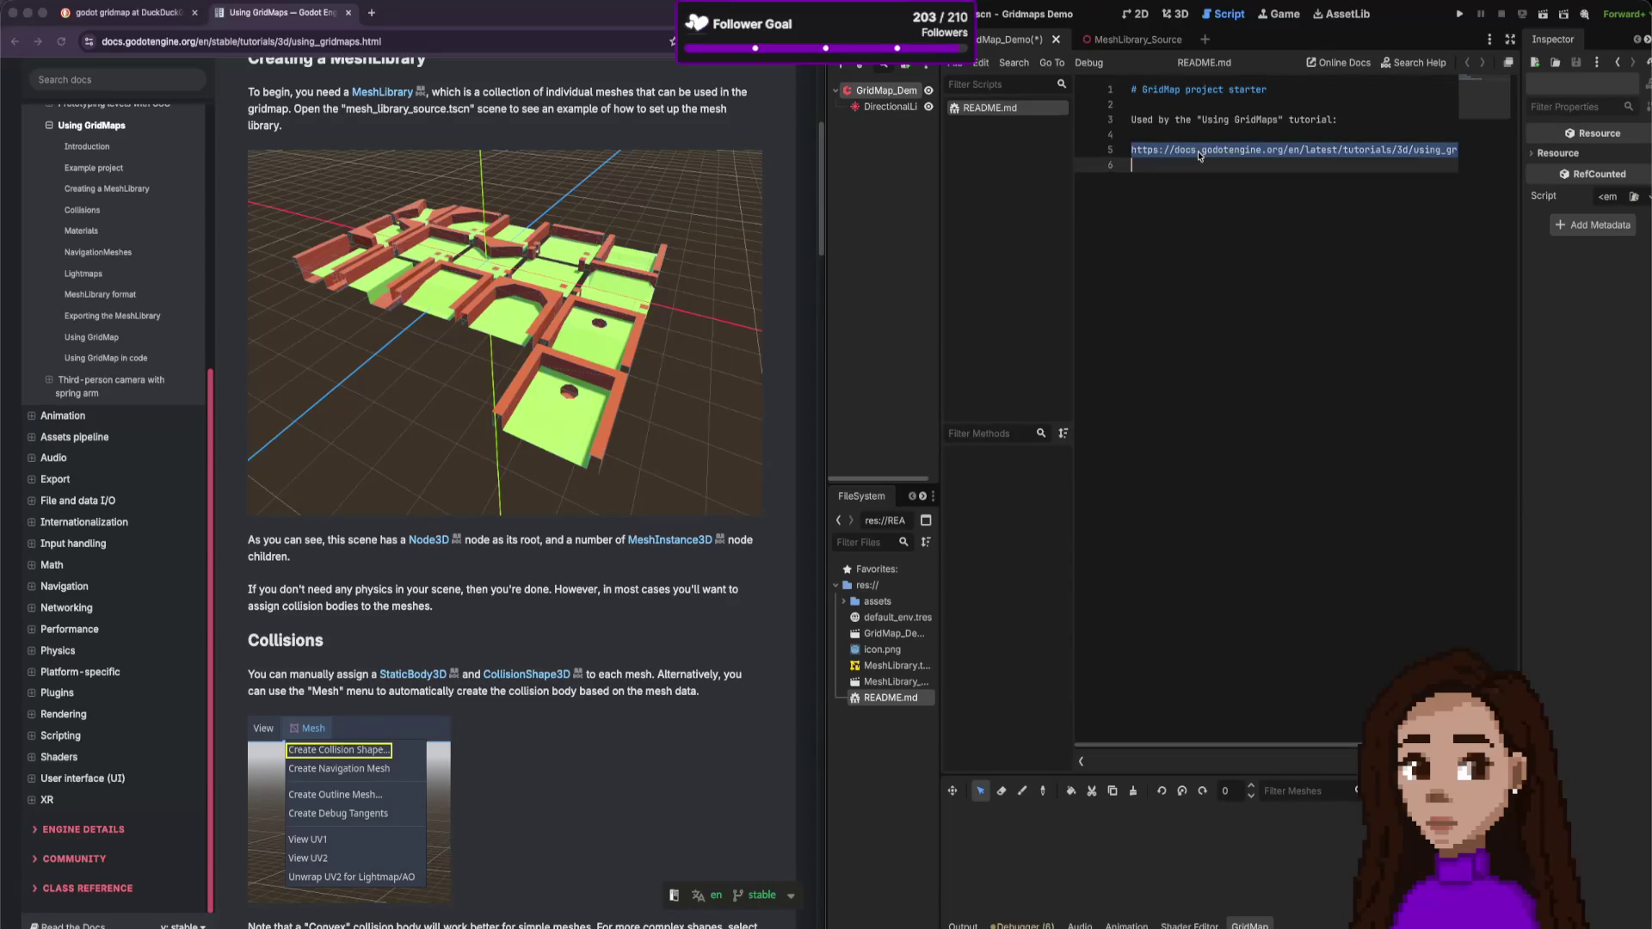
left_click(583, 660)
key("super+t")
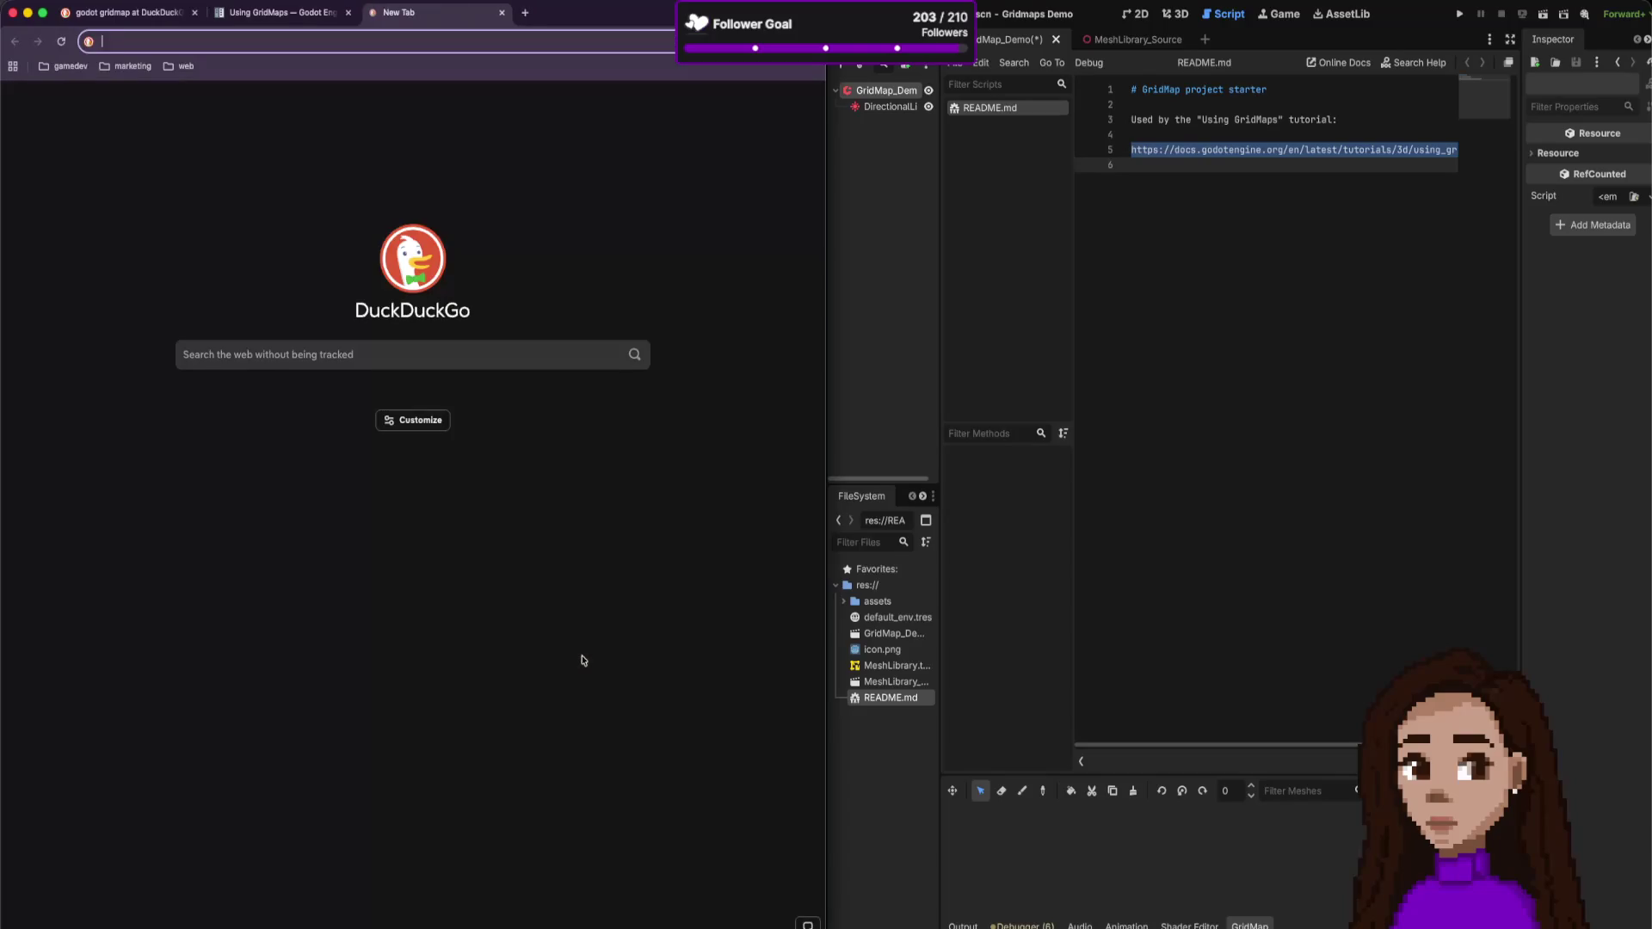
type("https://docs.godotengine.org/en/latest/tutorials/3d/using_gridmaps.html.")
key("Return")
- Show MeshLibrary_Source in the 3D view and find the docs' 'Unzip this project' paragraph
left_click(1176, 328)
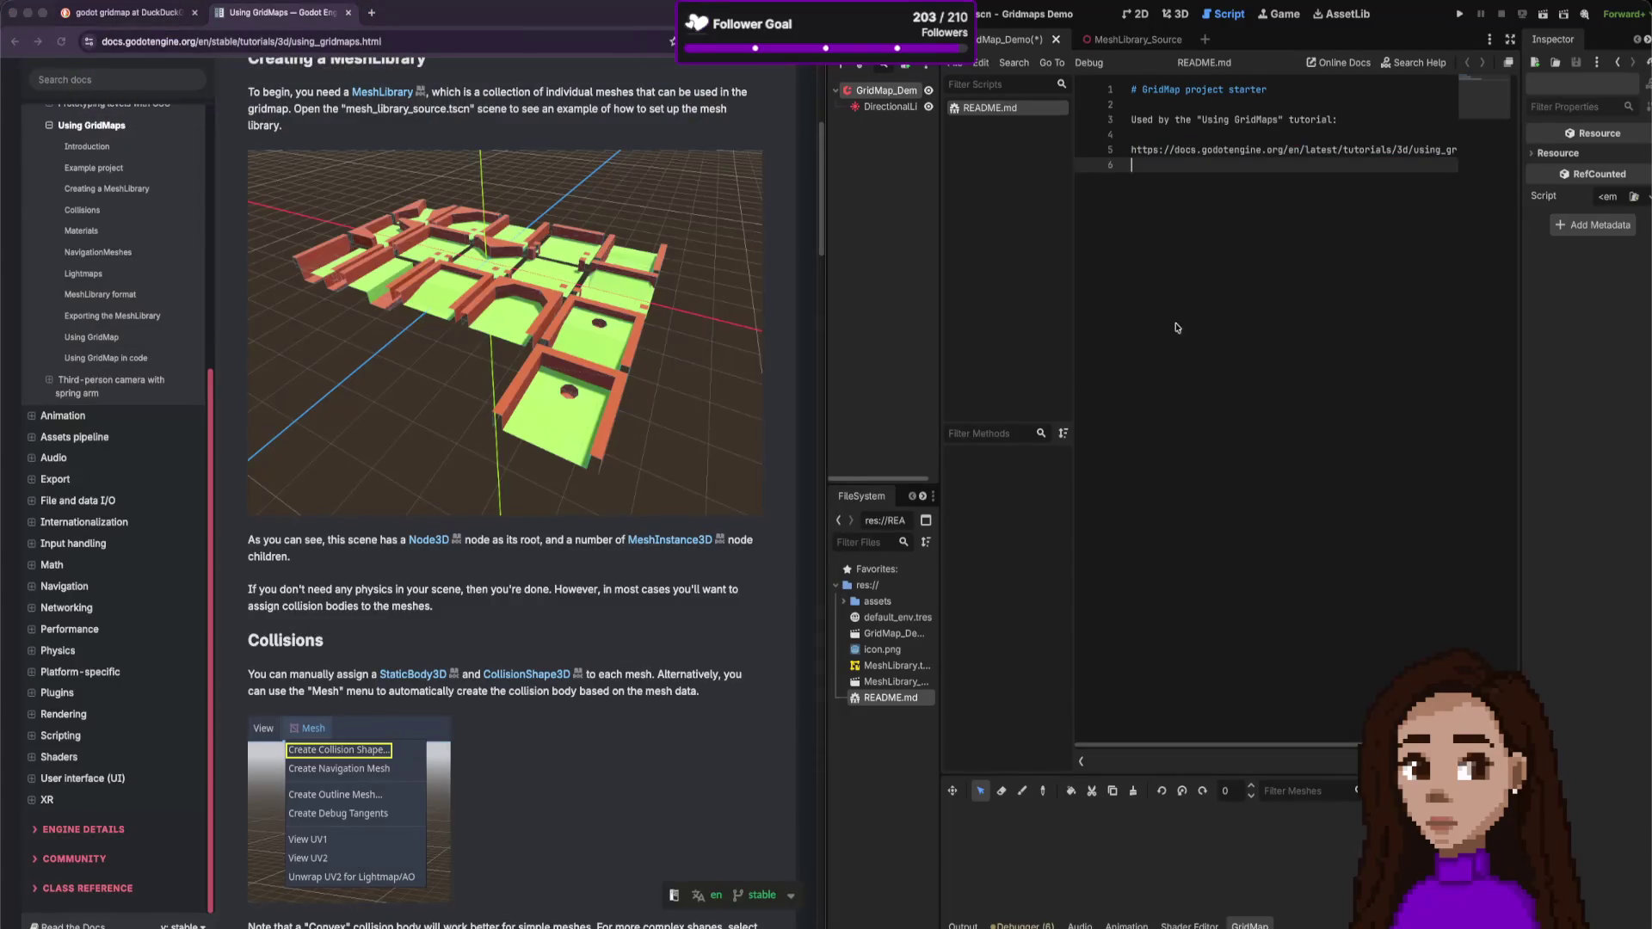
left_click(1172, 47)
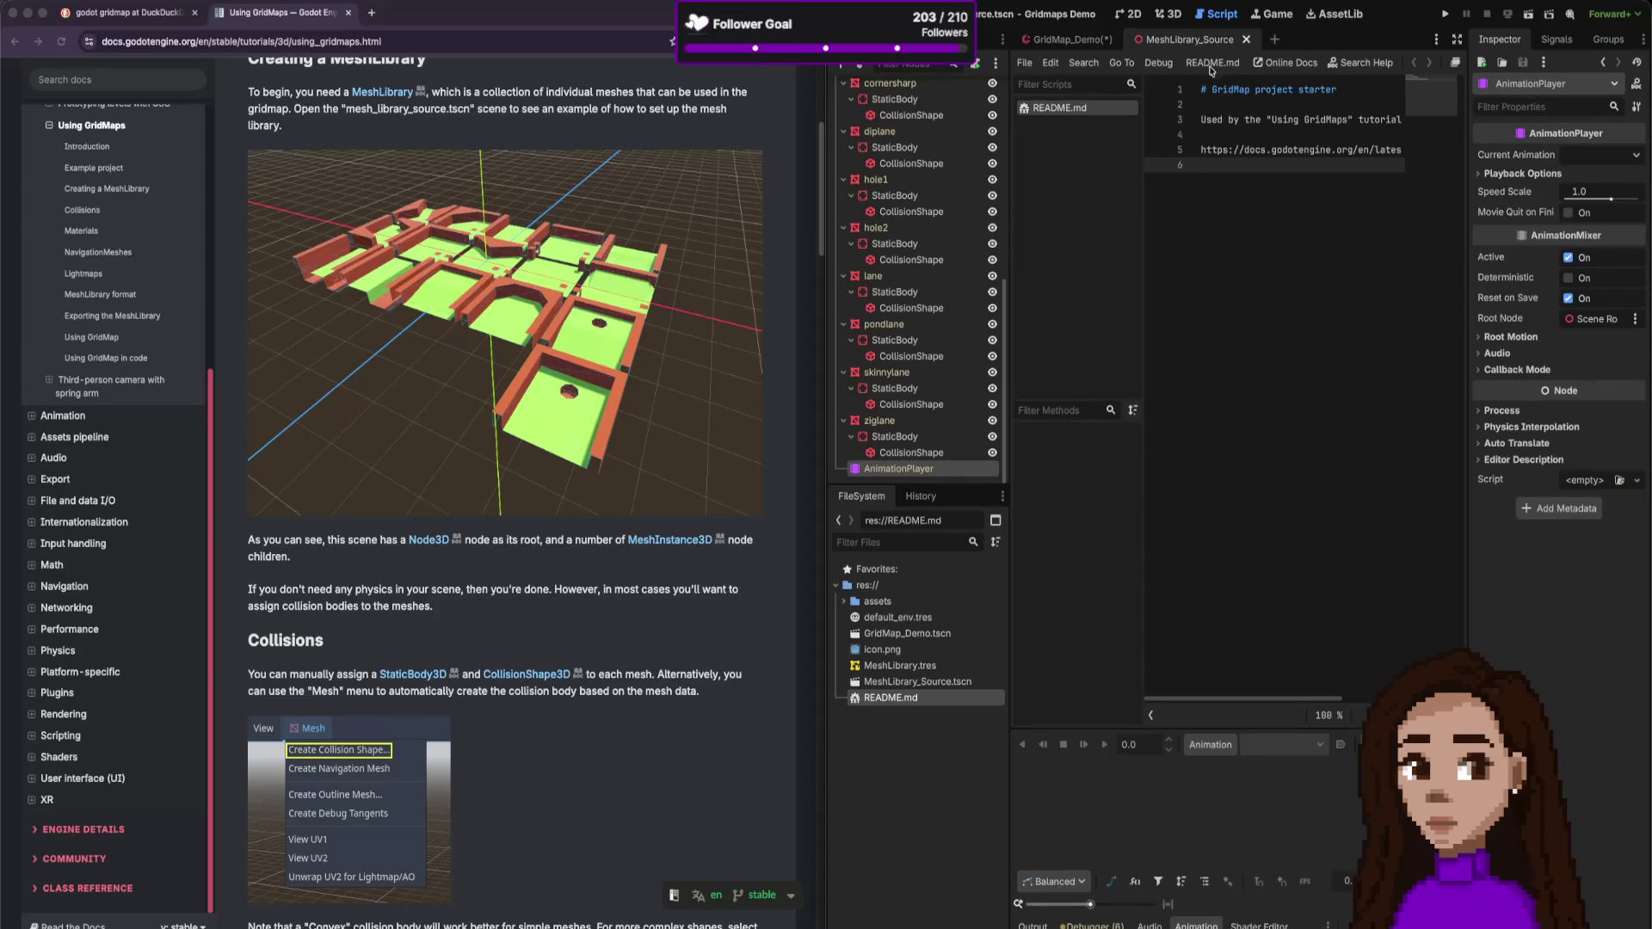
left_click(1129, 14)
left_click(1168, 14)
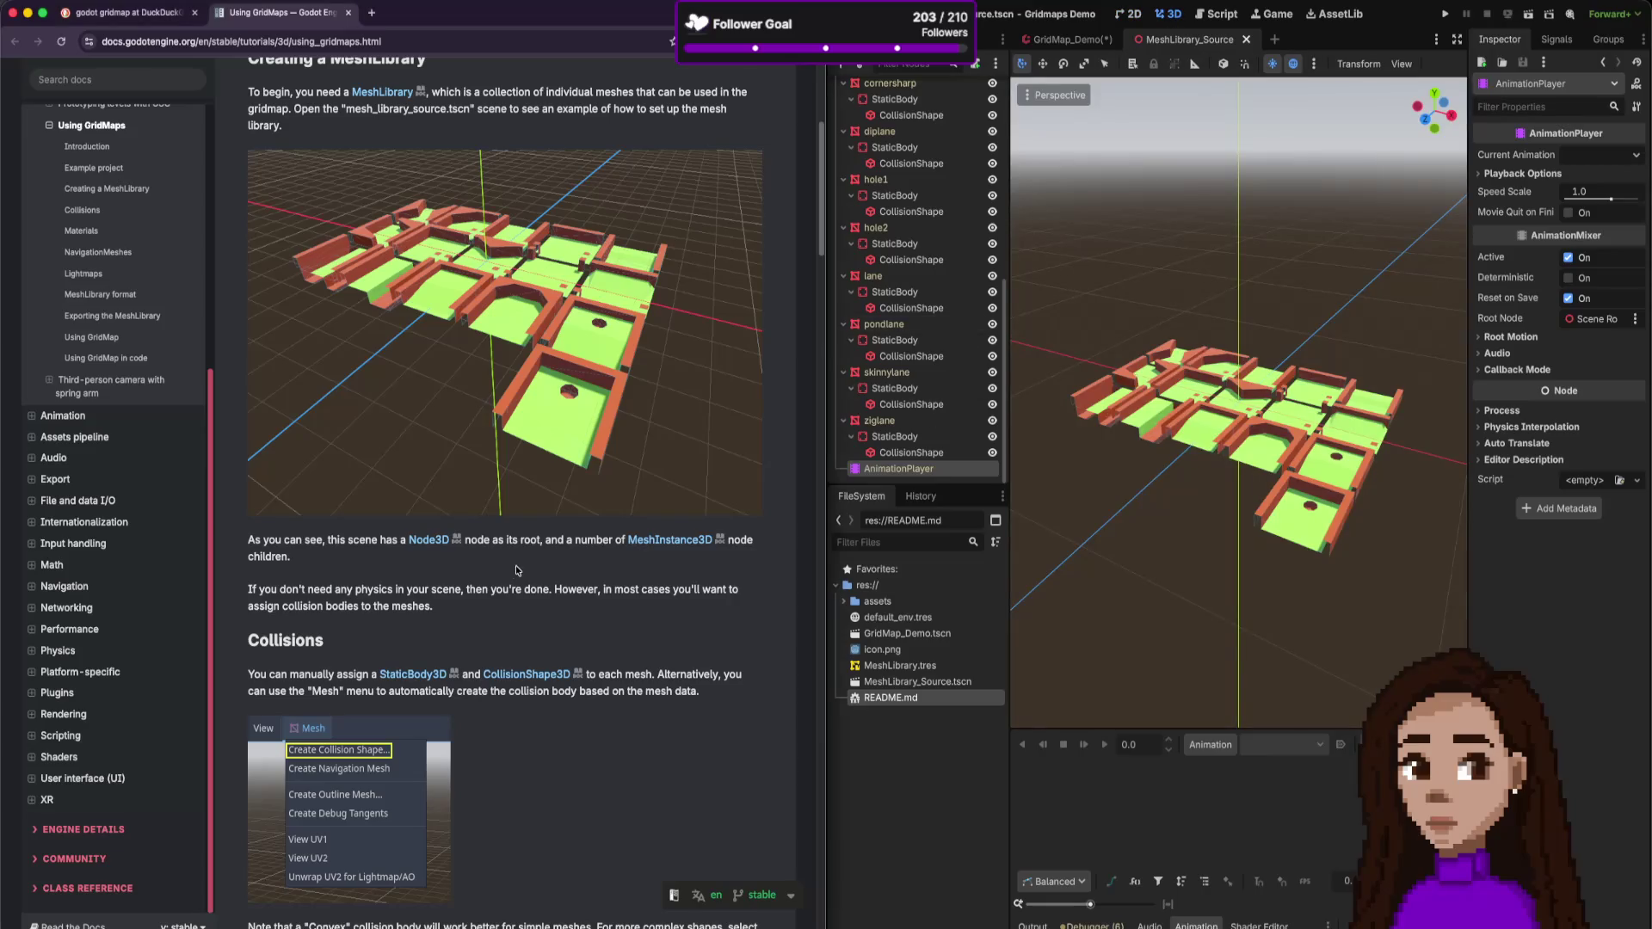
scroll(516, 570, "up", 3)
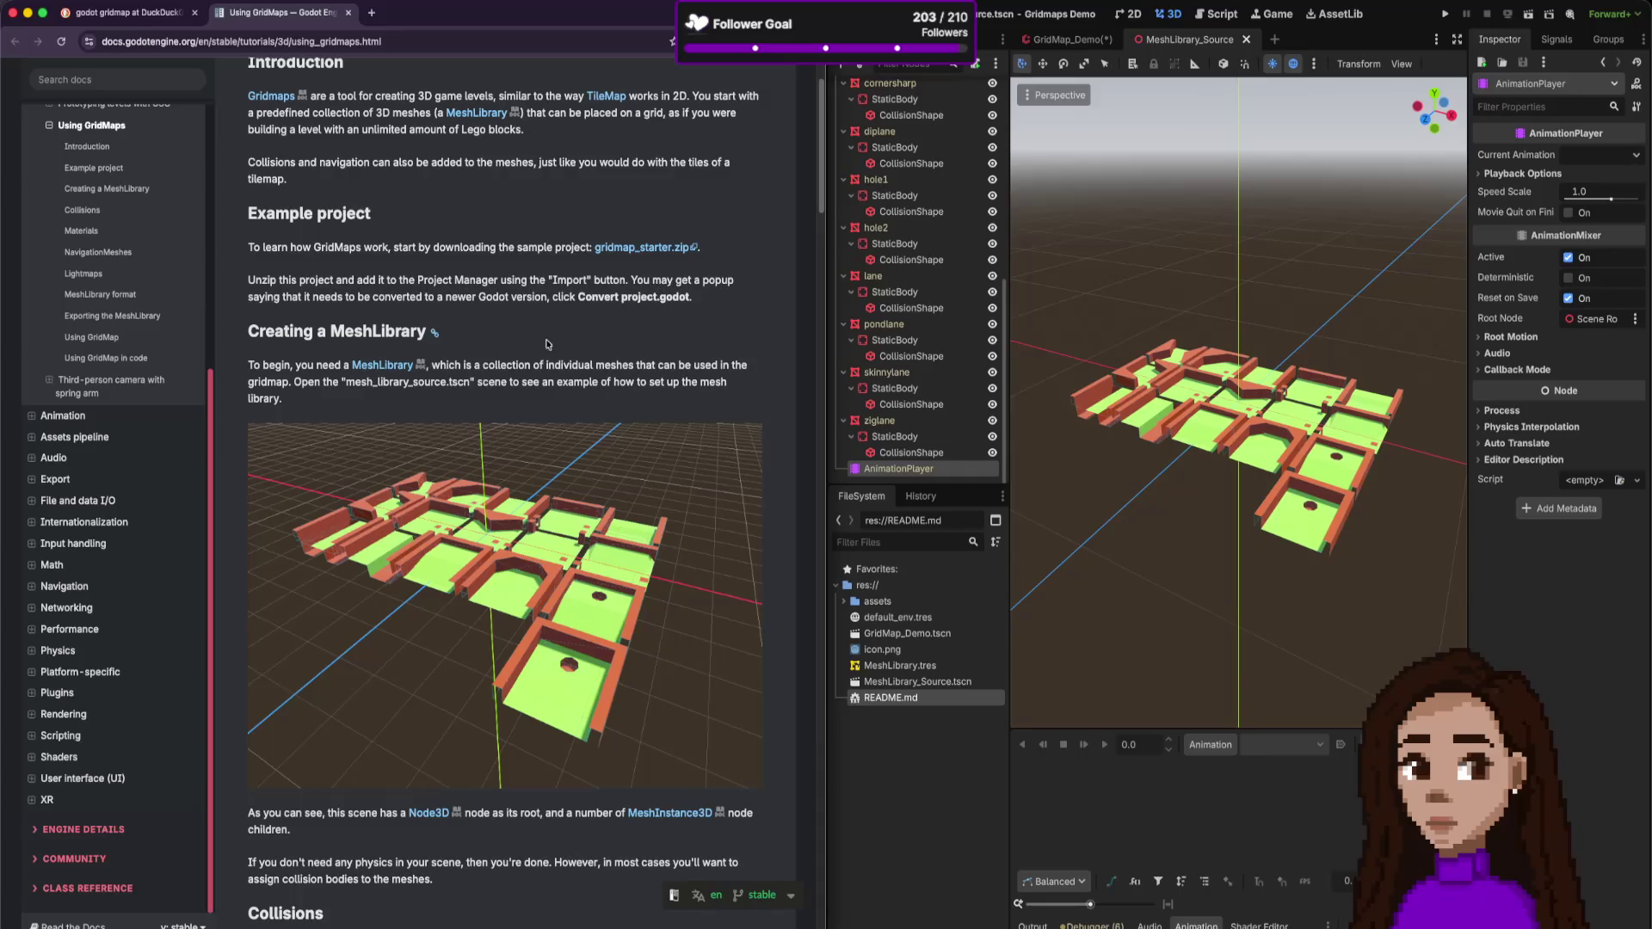
scroll(547, 344, "down", 3)
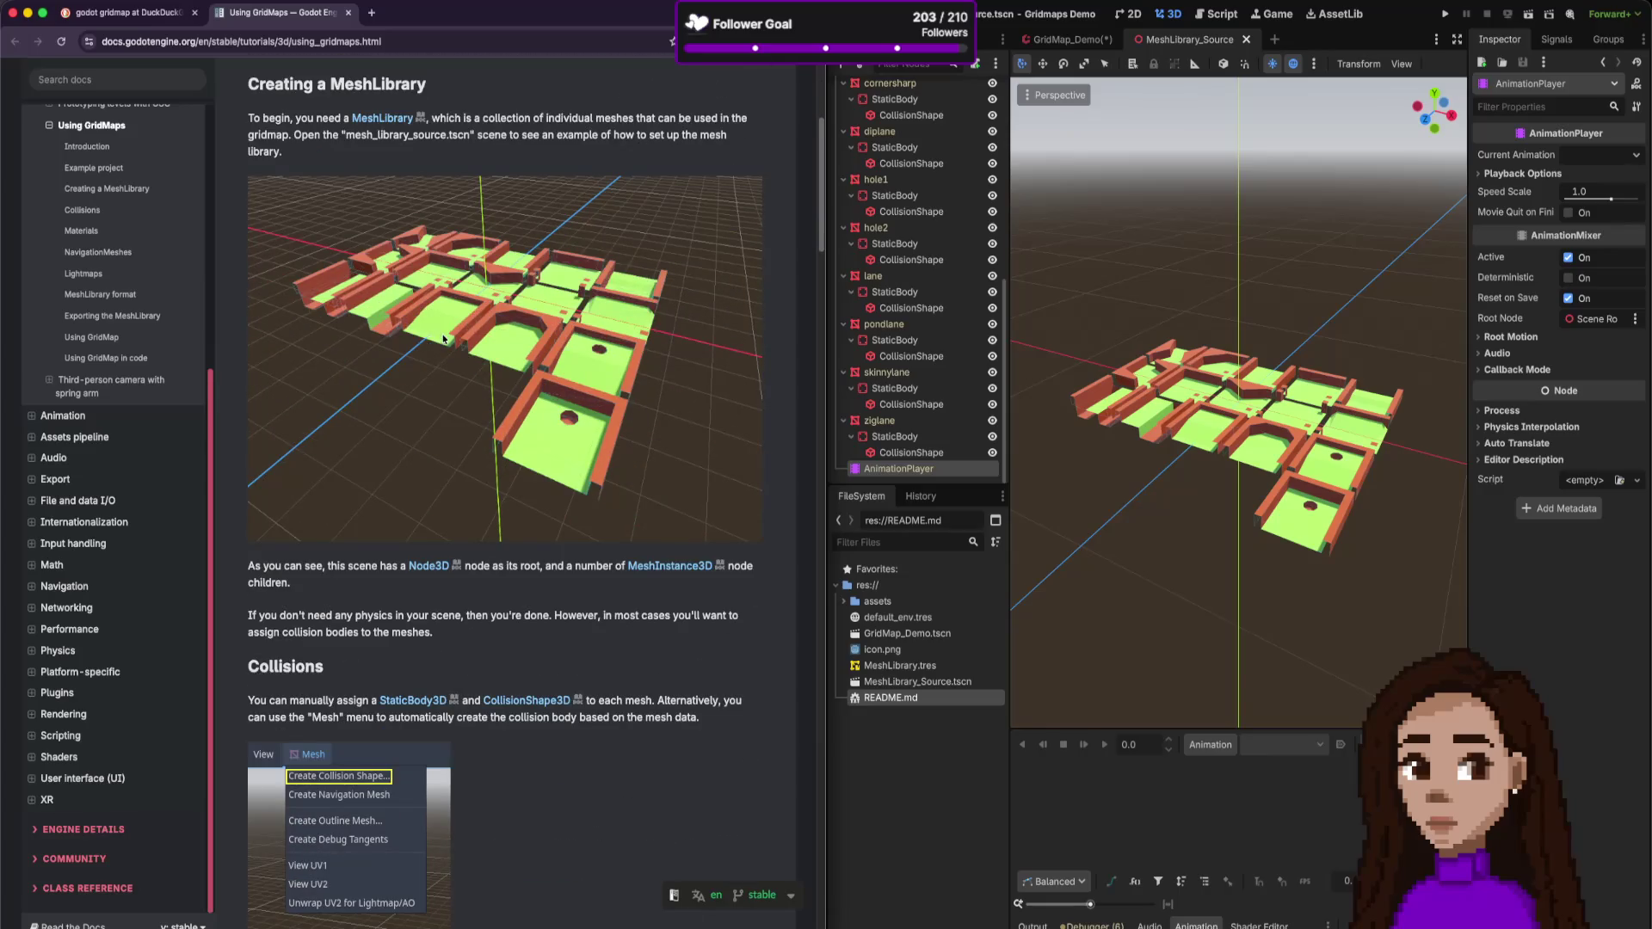
scroll(445, 339, "up", 3)
triple_click(411, 348)
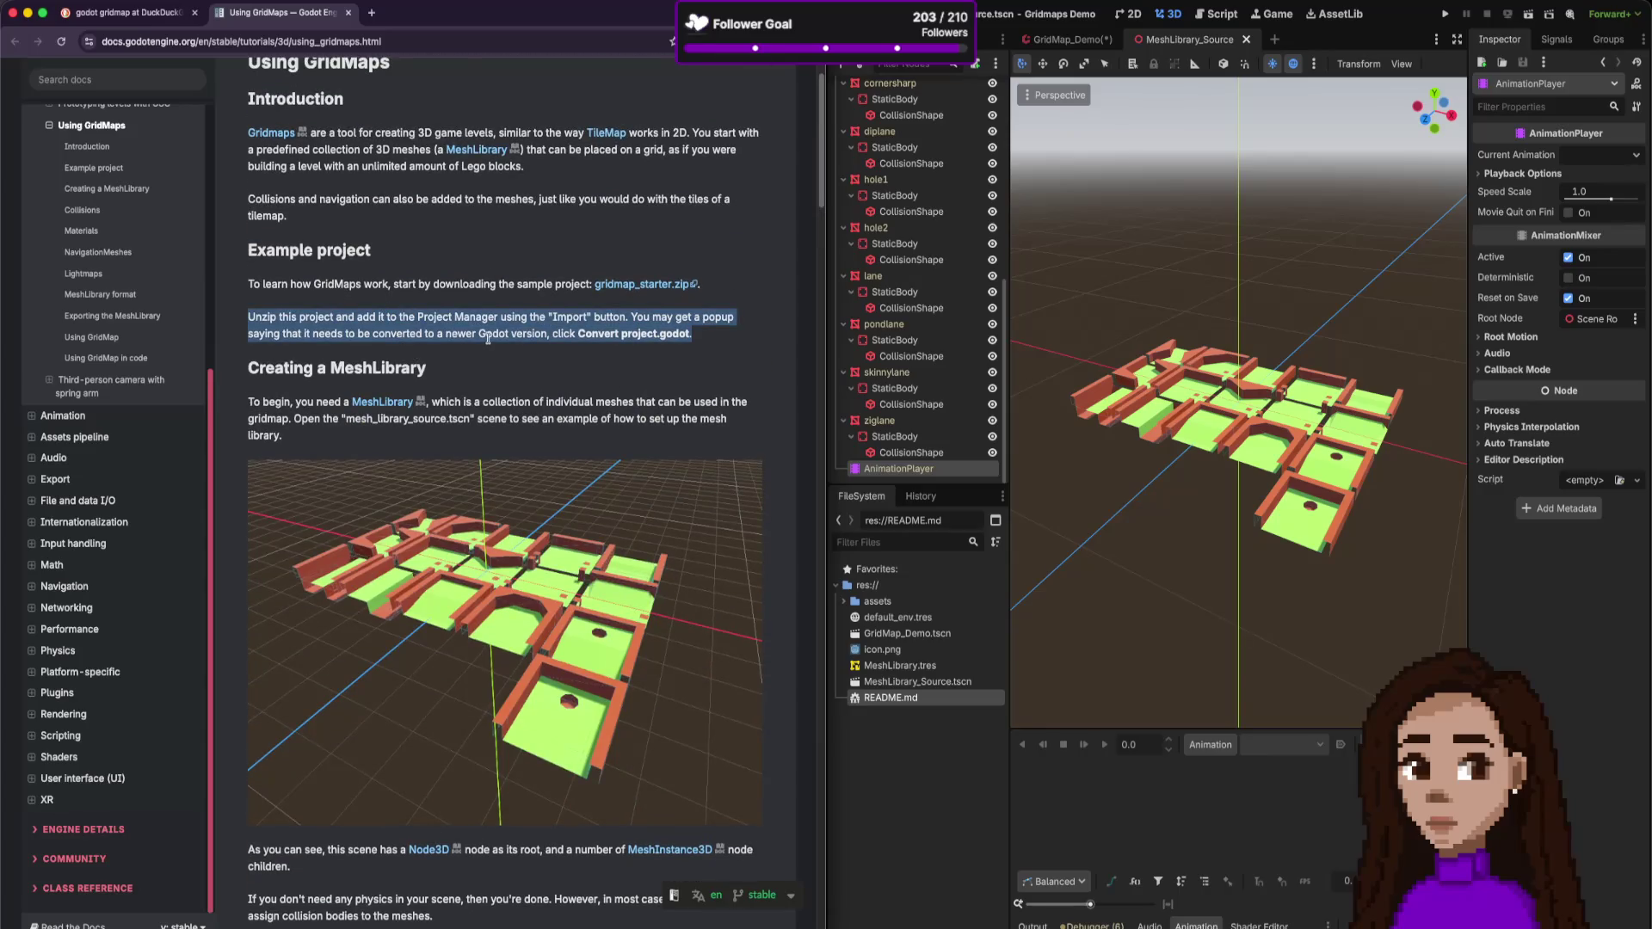
- Read the docs' scene-root notes, select the cap mesh, and return to GridMap_Demo
scroll(487, 337, "down", 3)
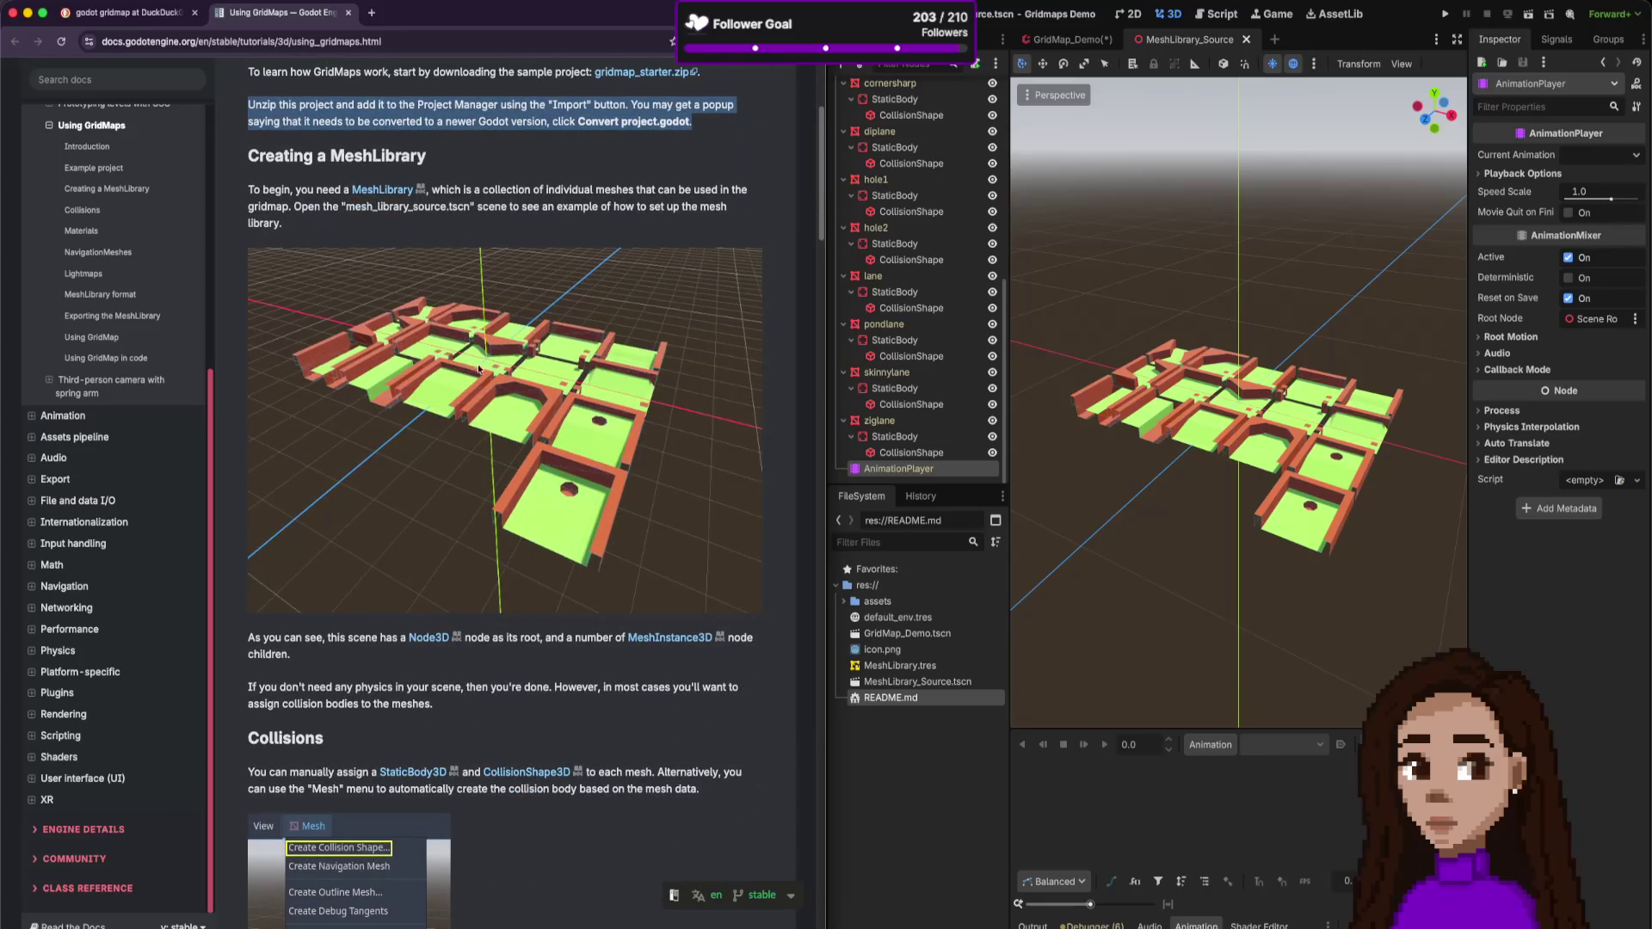
scroll(479, 370, "down", 3)
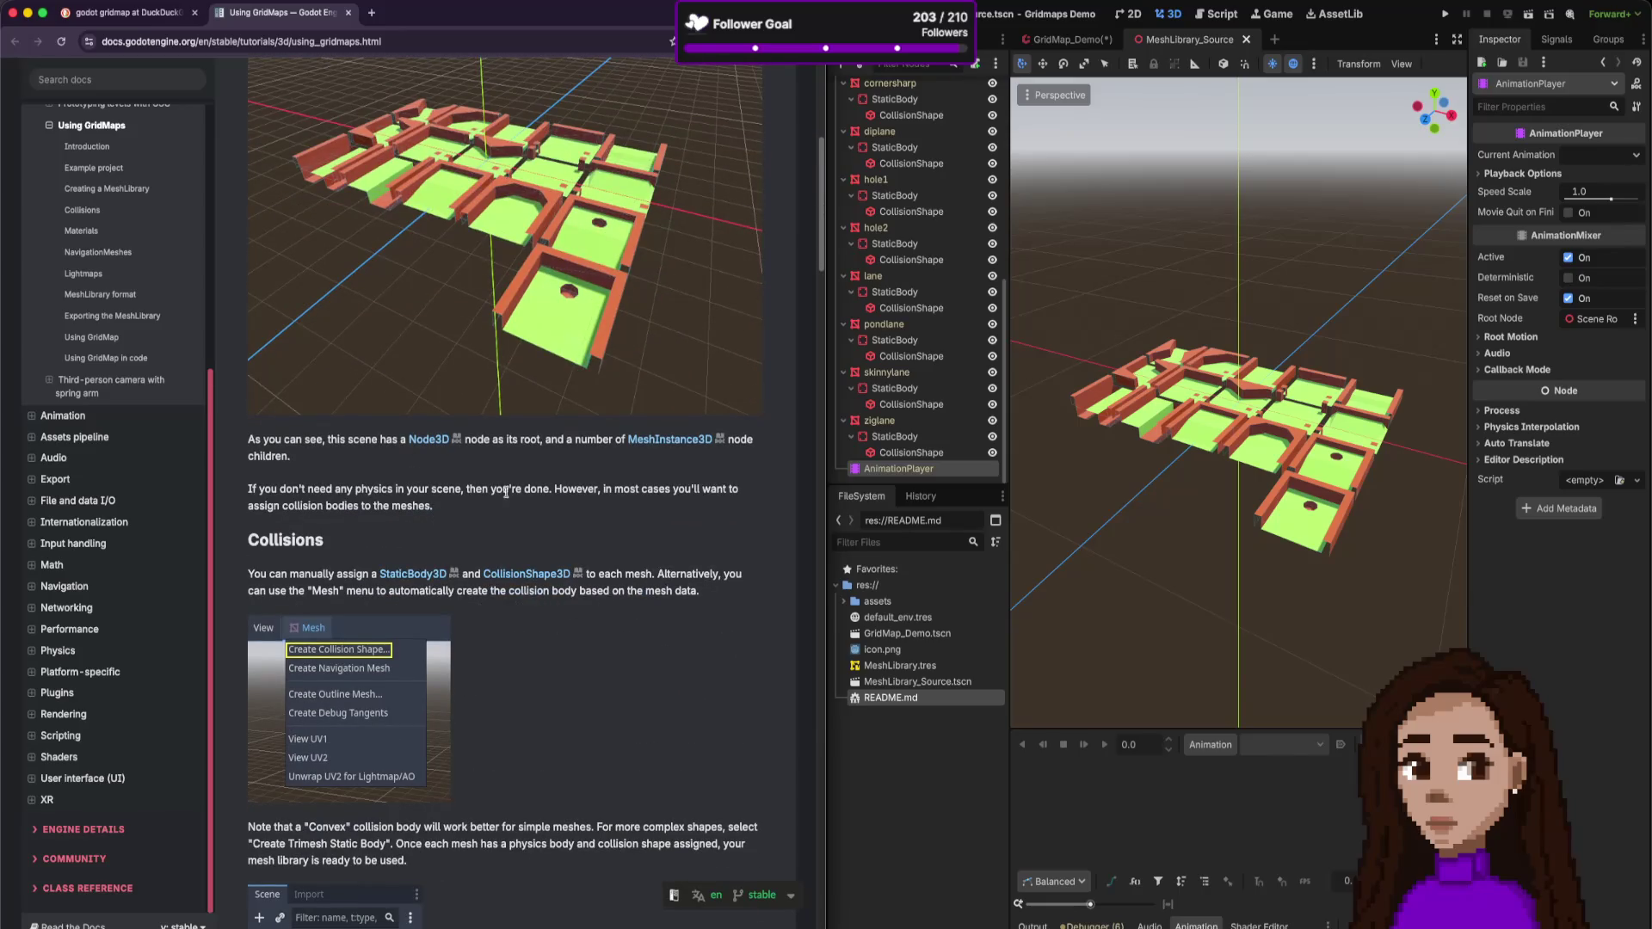
scroll(449, 478, "down", 1)
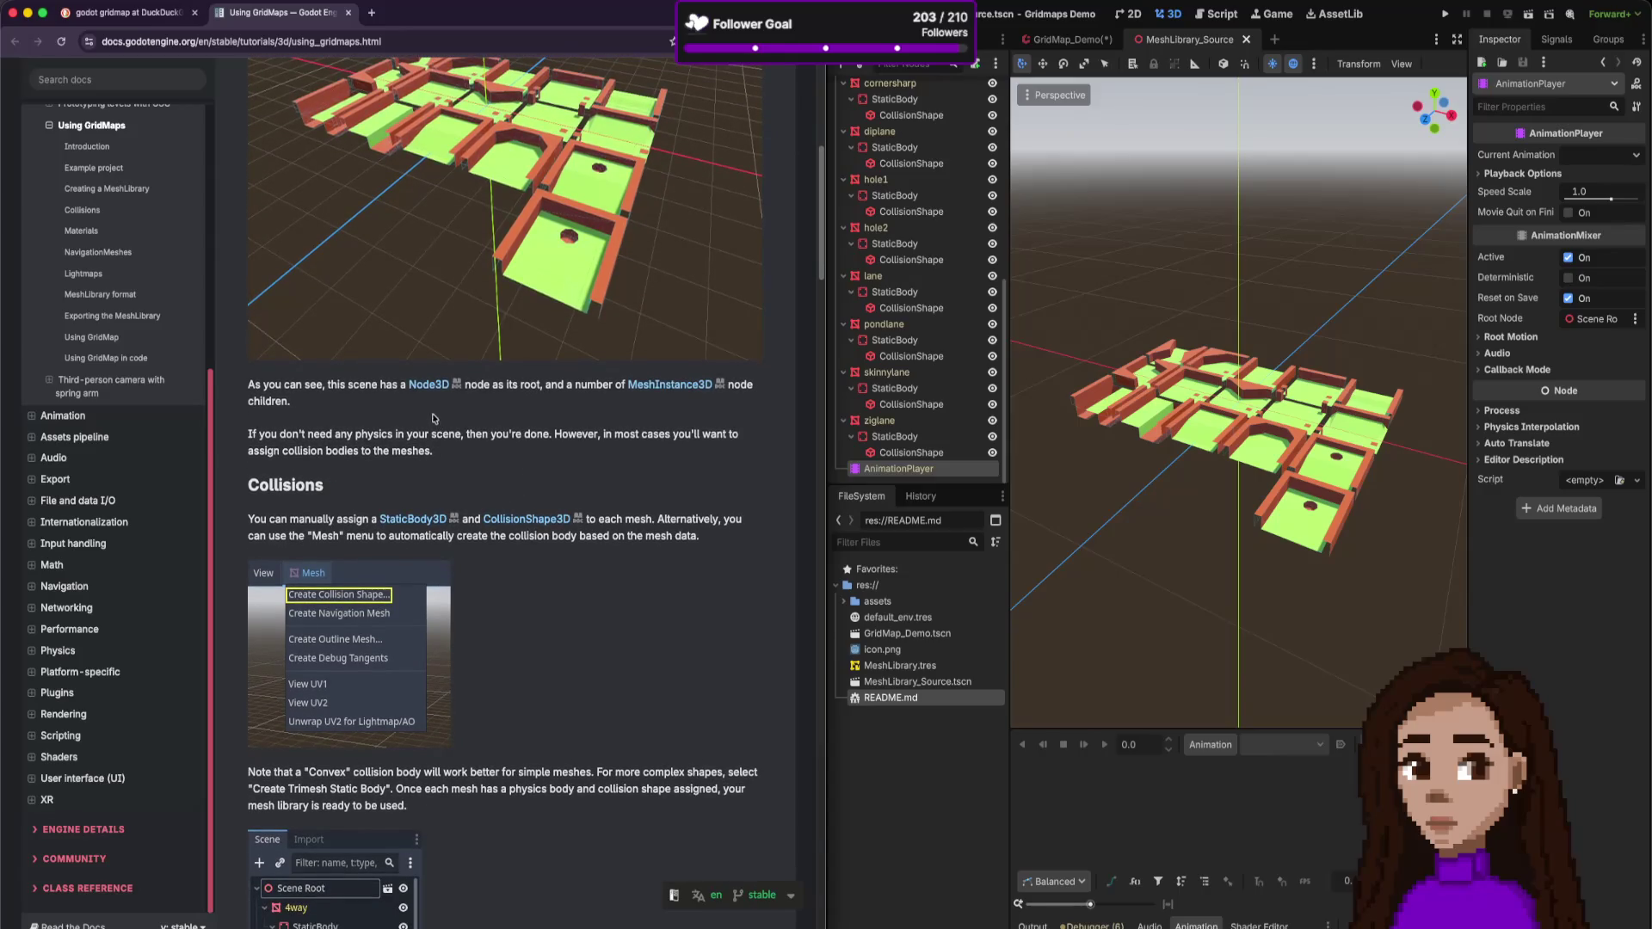
mouse_move(524, 380)
left_mouse_down()
mouse_move(607, 385)
mouse_move(291, 401)
mouse_move(583, 439)
left_mouse_up()
left_click(538, 457)
scroll(344, 523, "up", 5)
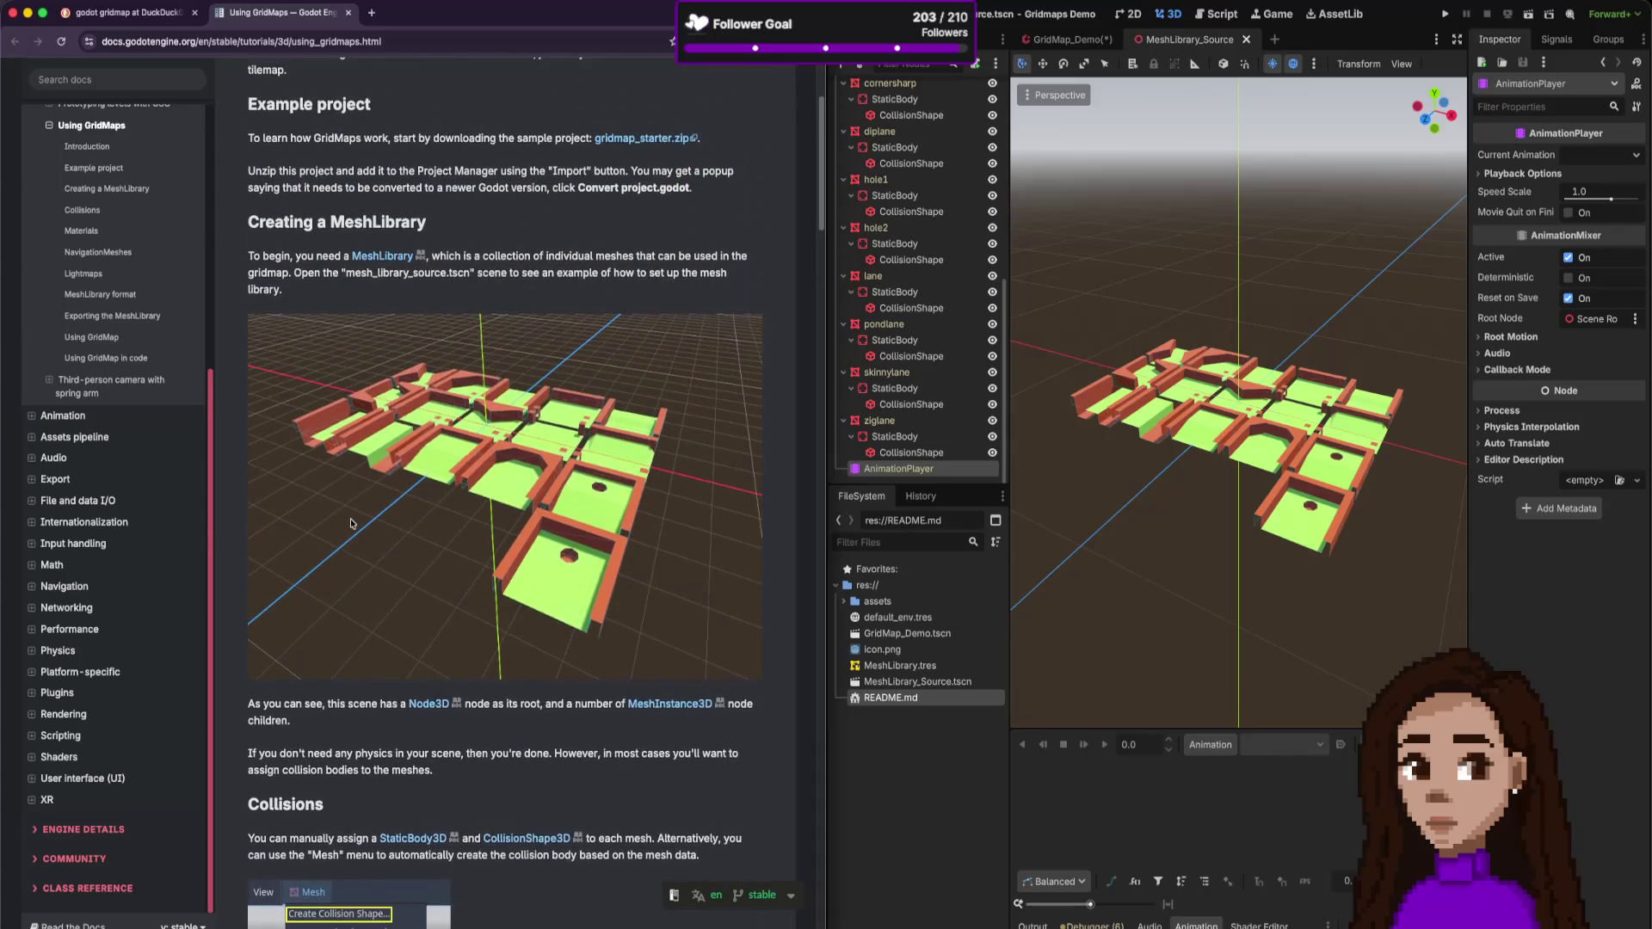
scroll(958, 239, "up", 3)
scroll(958, 239, "up", 2)
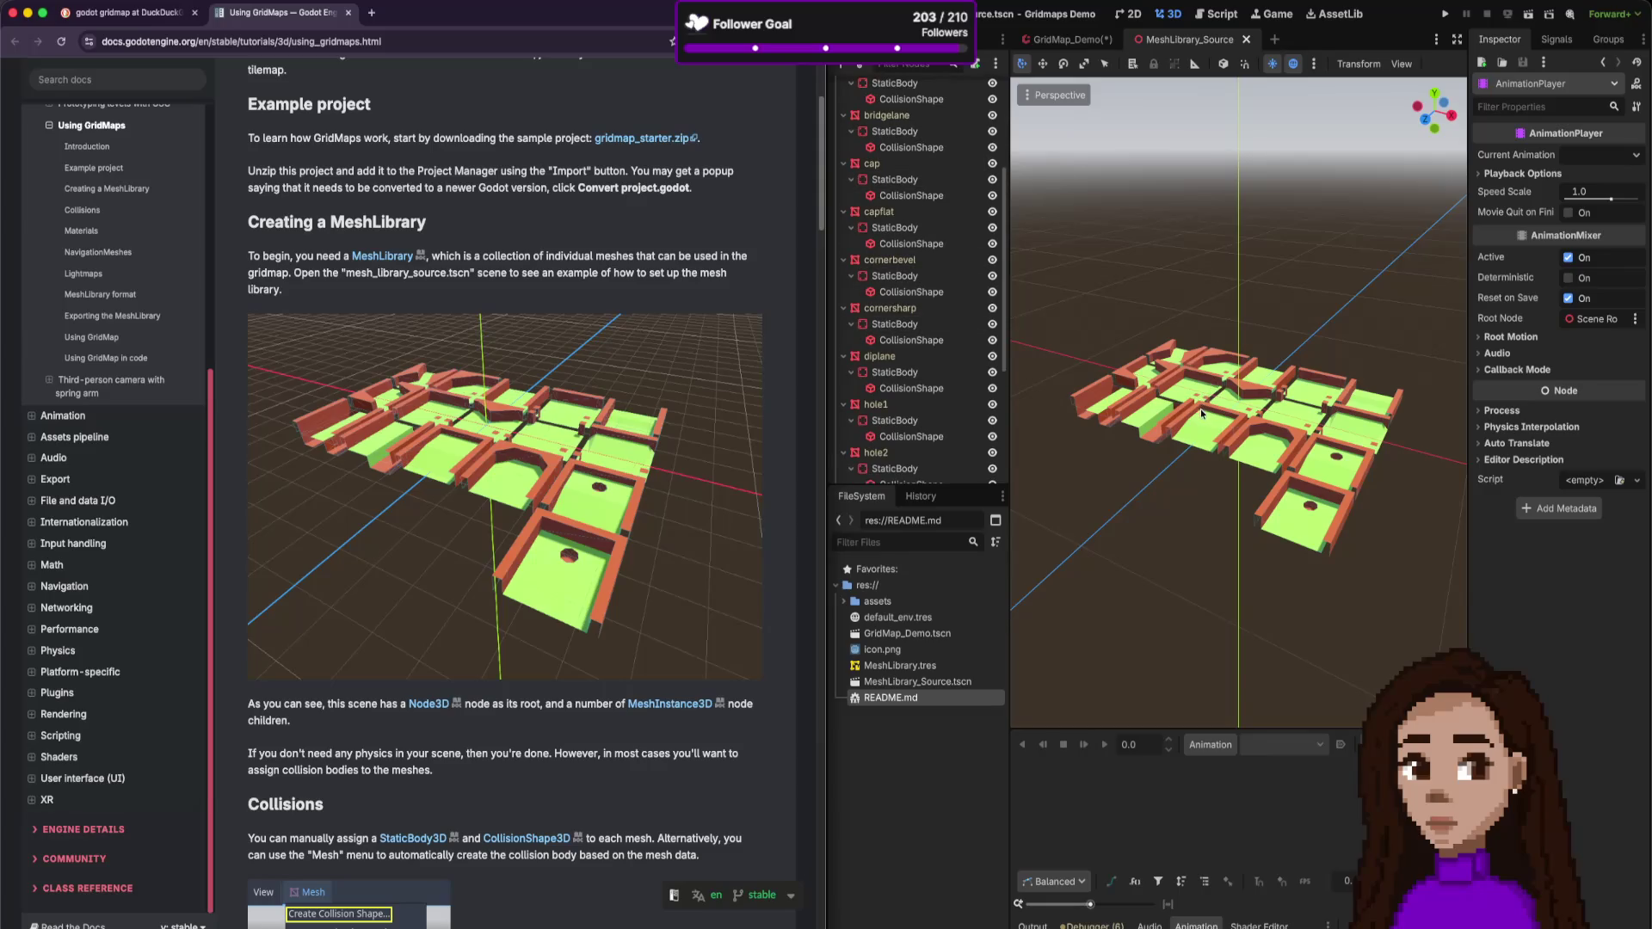
left_click(1202, 413)
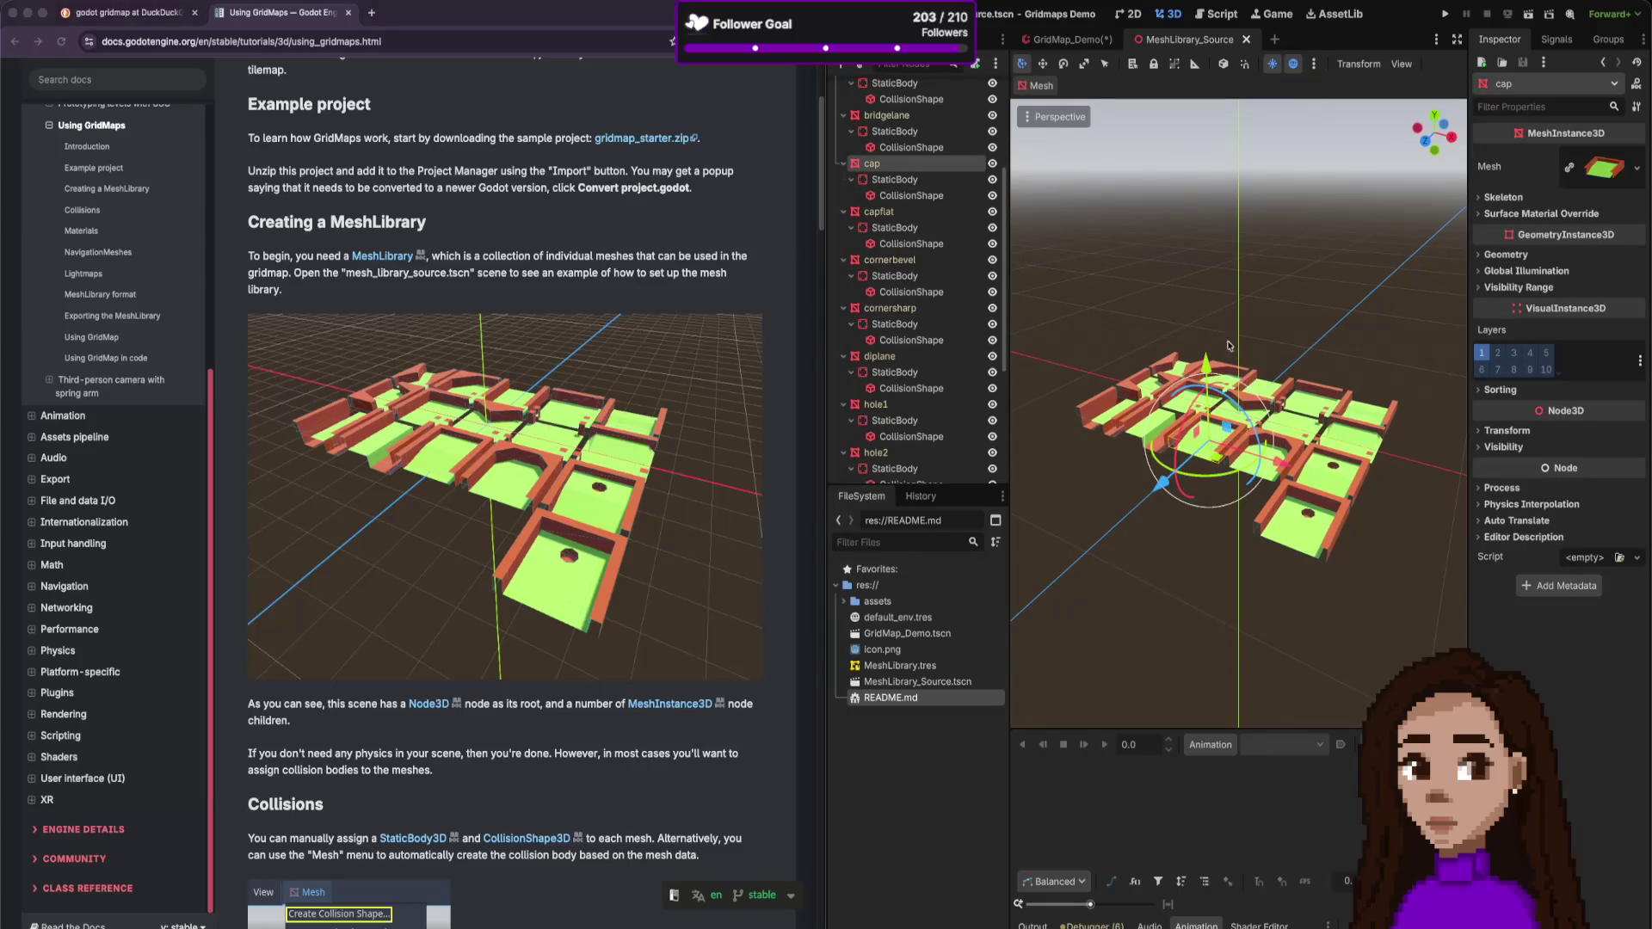
left_click(1067, 40)
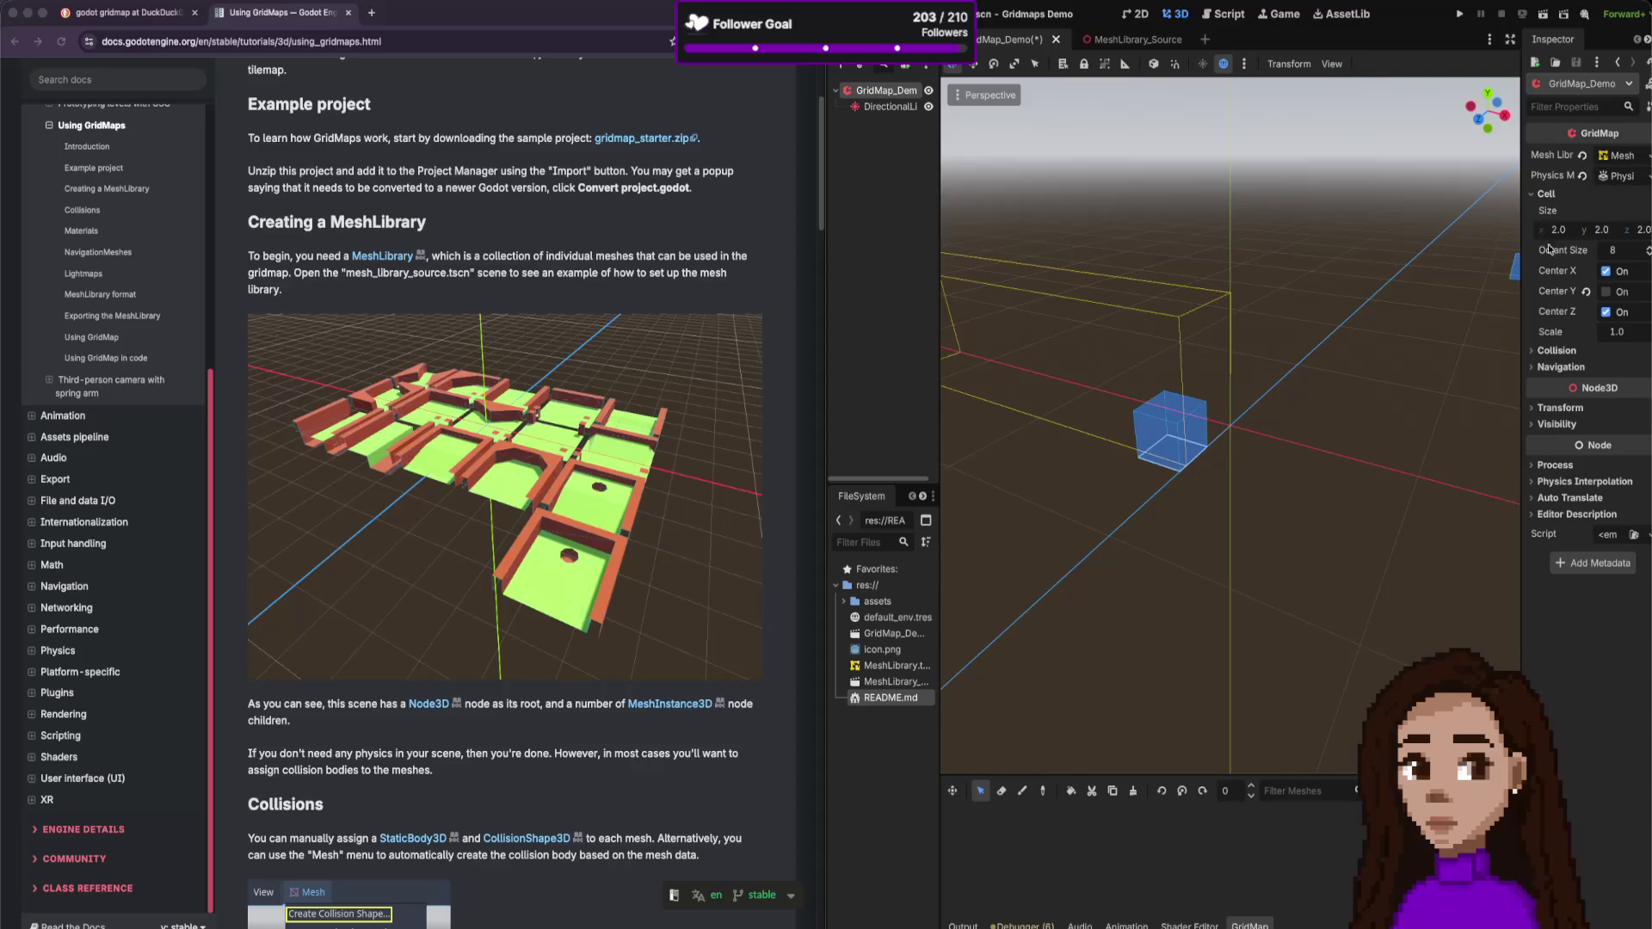
- Expand and collapse the GridMap's Collision and Navigation Inspector sections
left_click(1557, 350)
left_click(1558, 350)
left_click(1561, 368)
left_click(1562, 367)
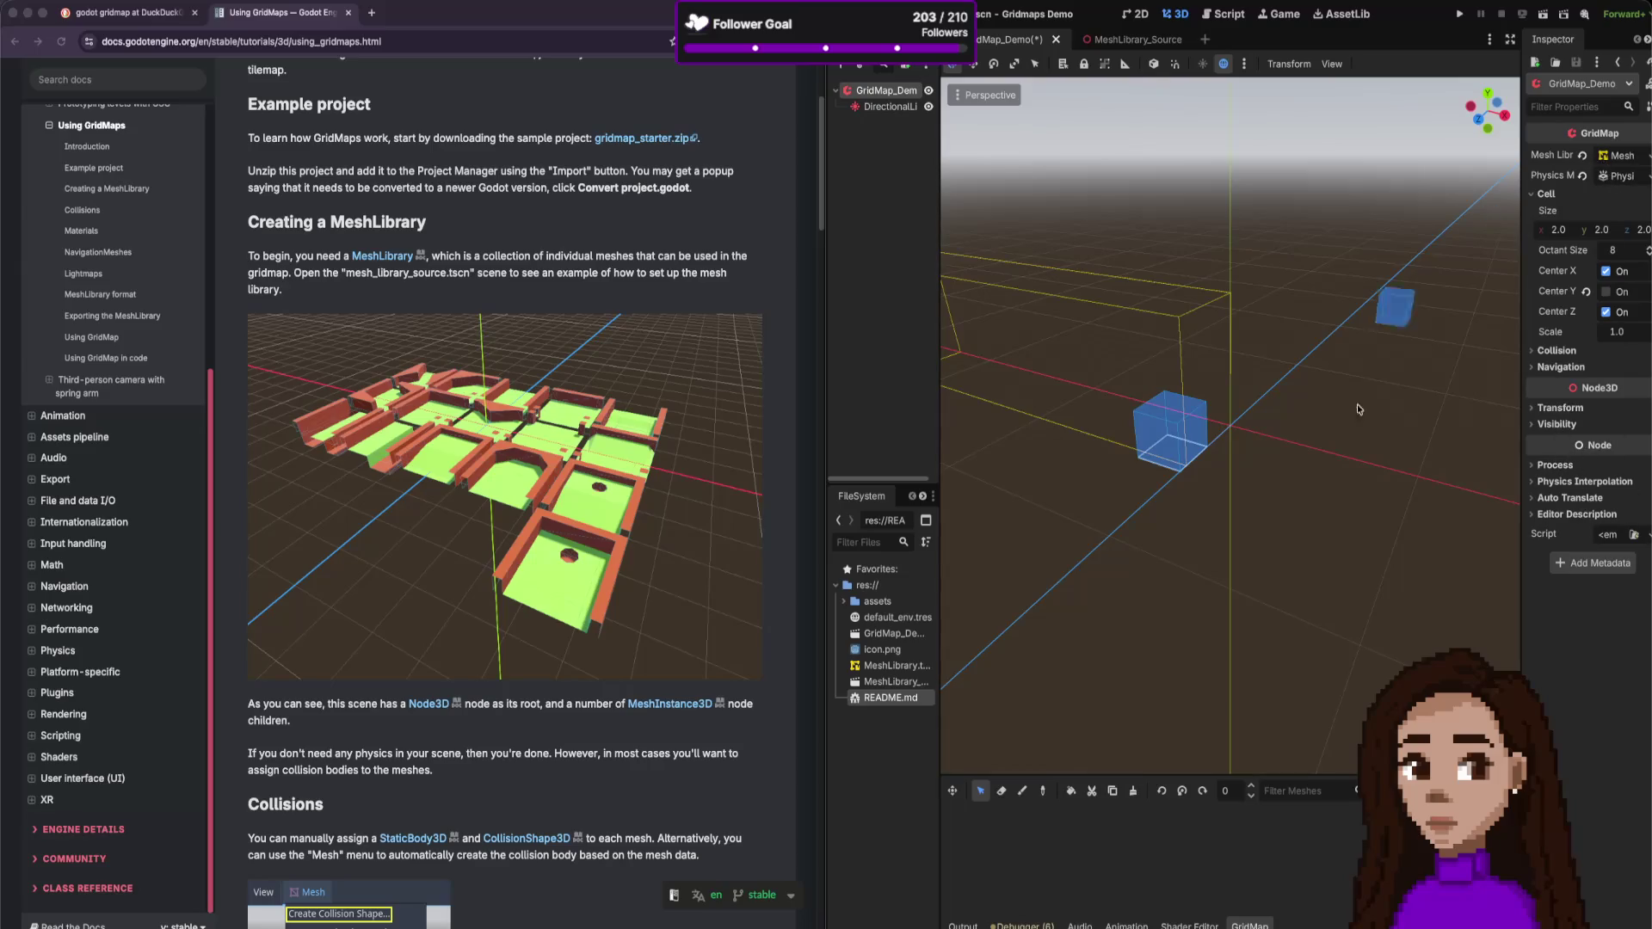
- Scroll the docs to 'Using GridMap', deselect the GridMap, and open a new empty scene
scroll(735, 594, "down", 5)
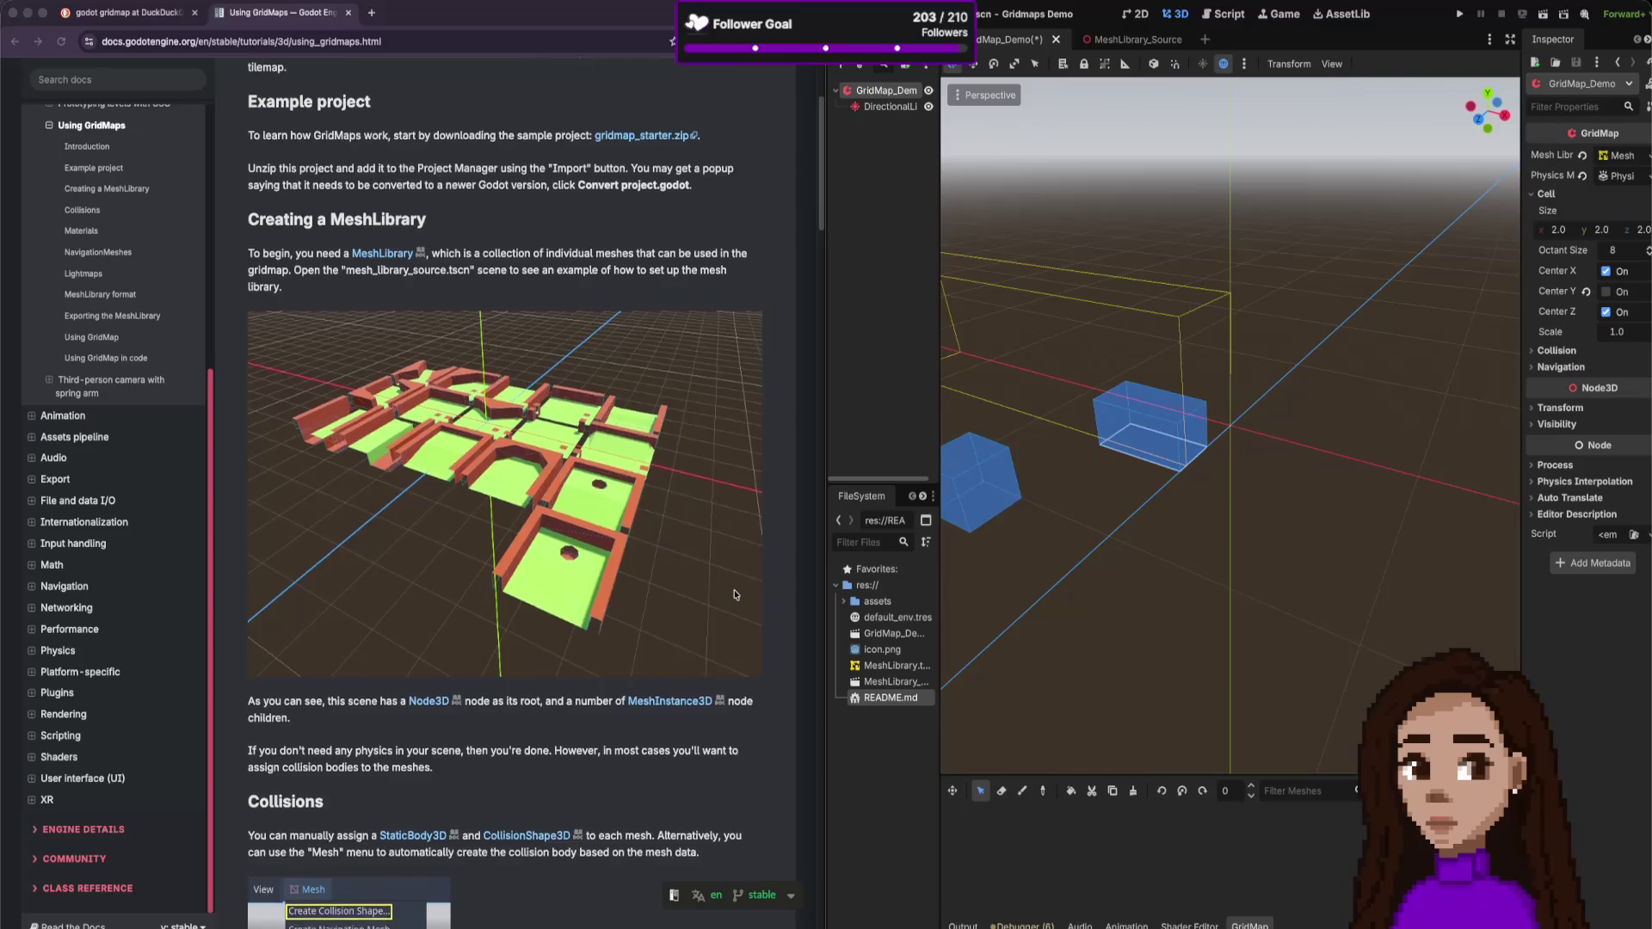
scroll(736, 594, "down", 10)
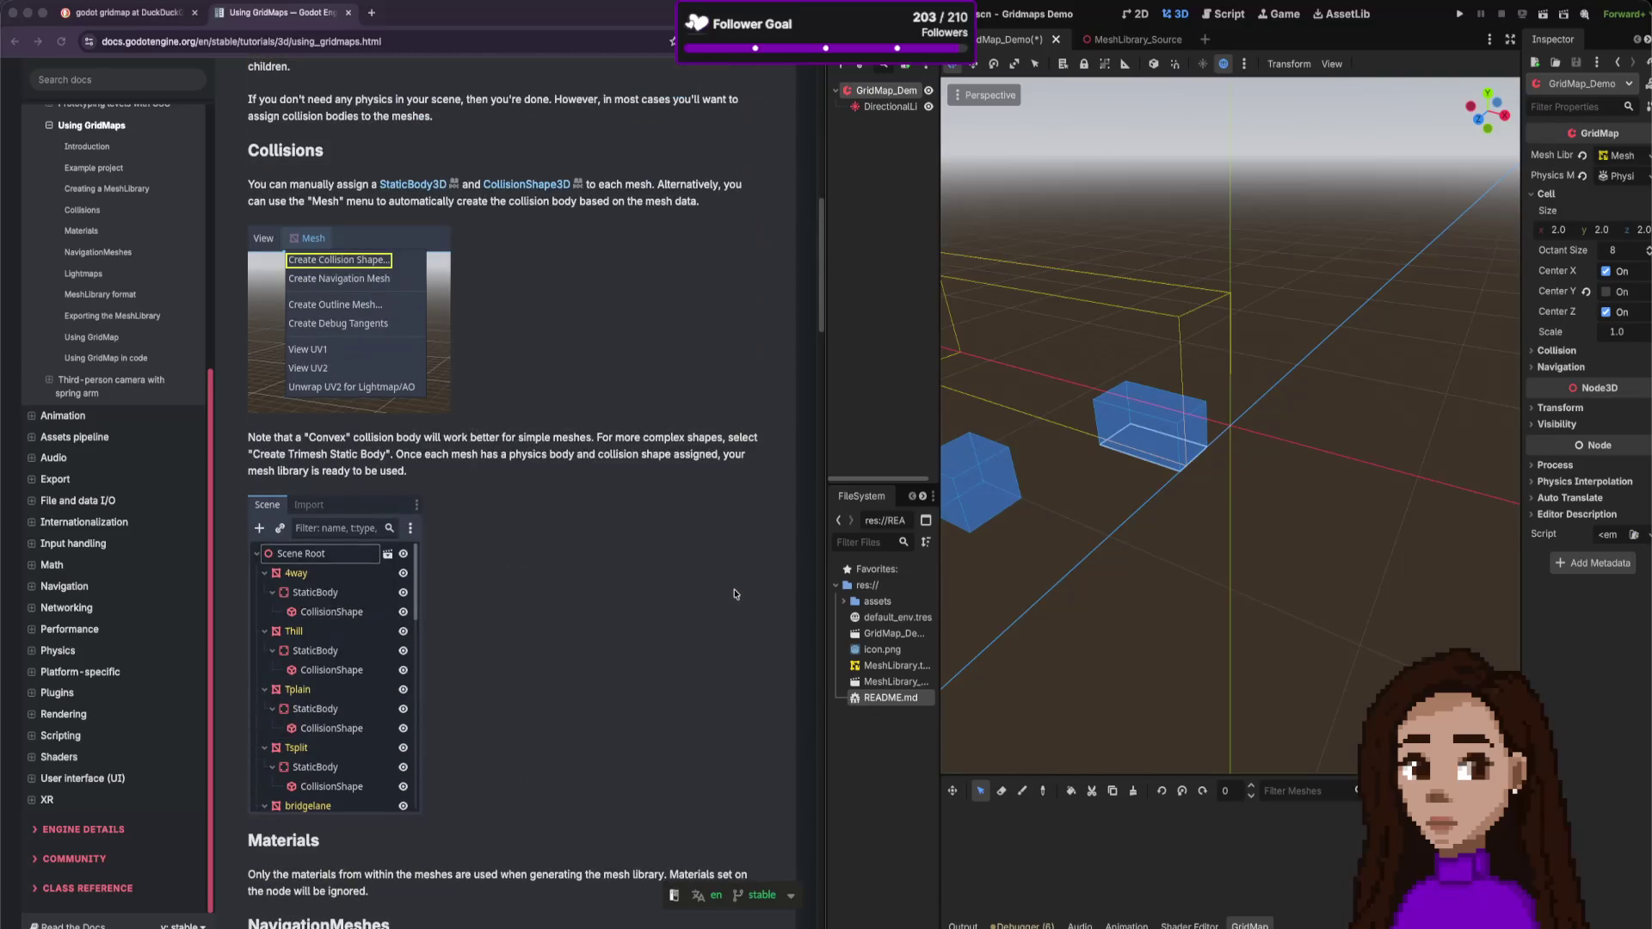
scroll(735, 594, "down", 15)
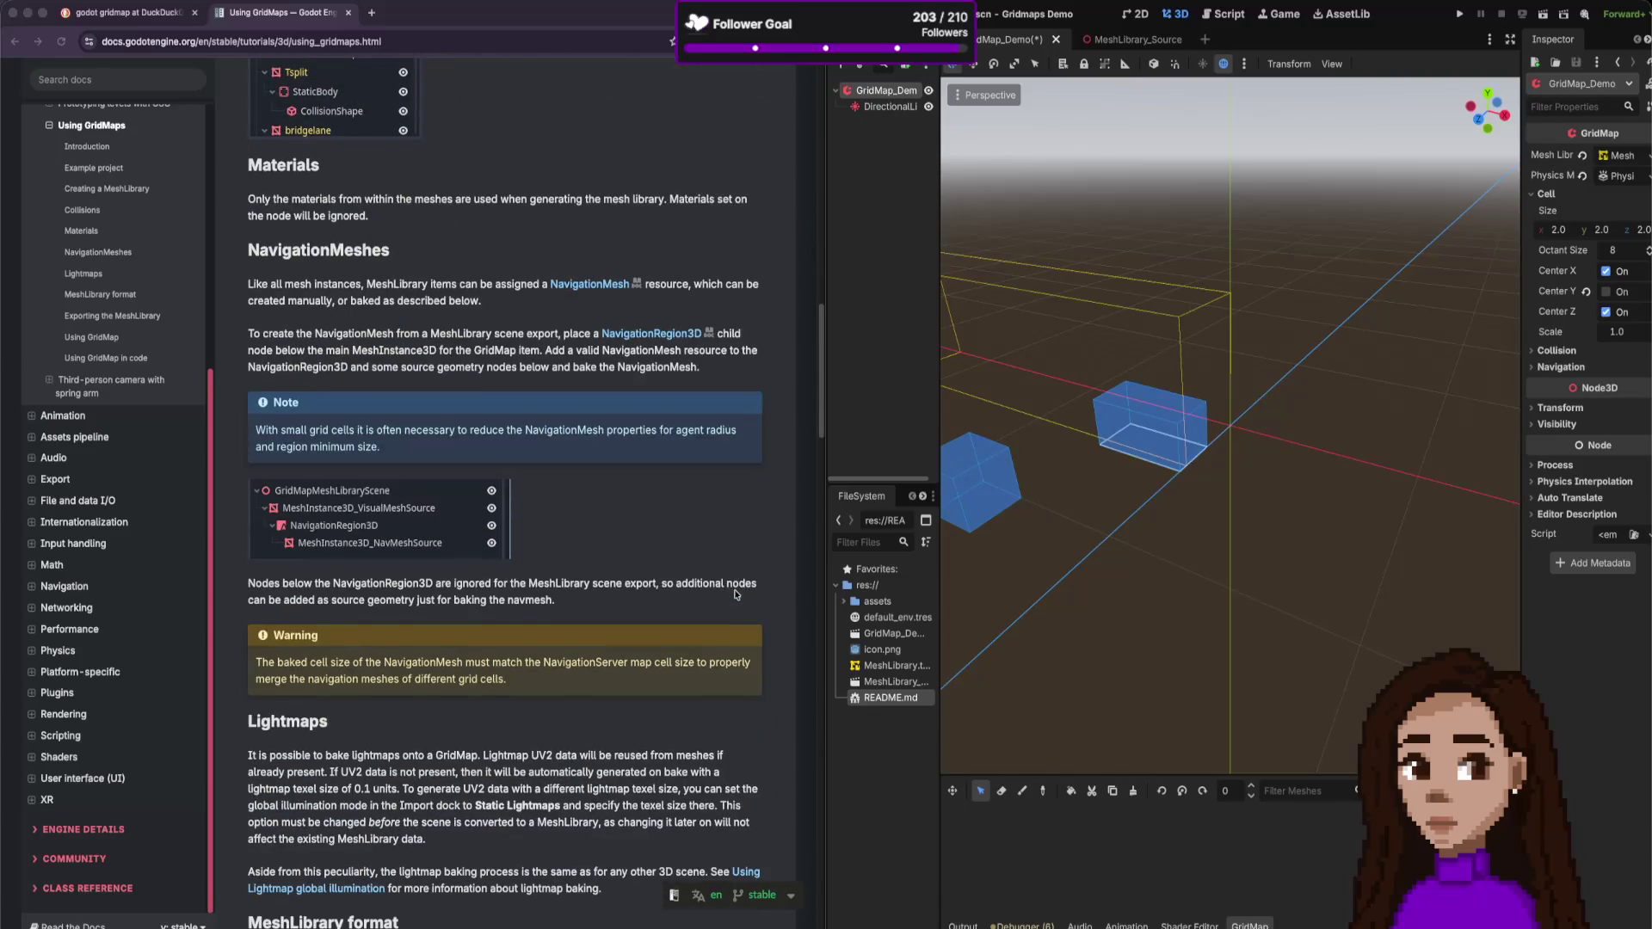
scroll(735, 594, "down", 2)
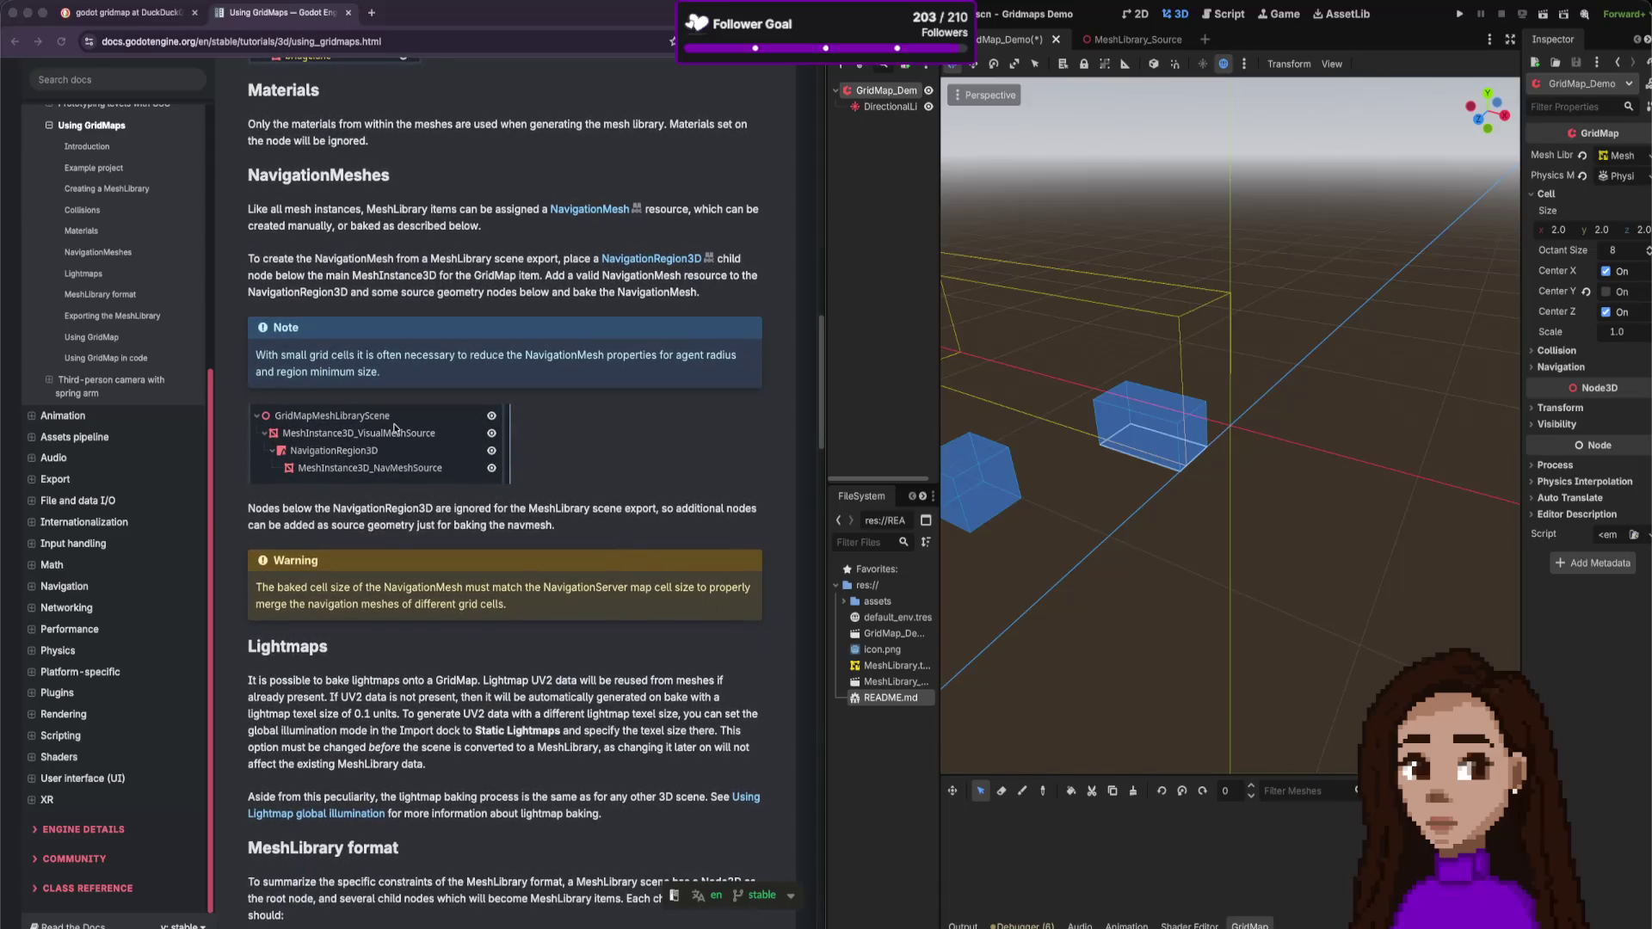
scroll(393, 428, "down", 20)
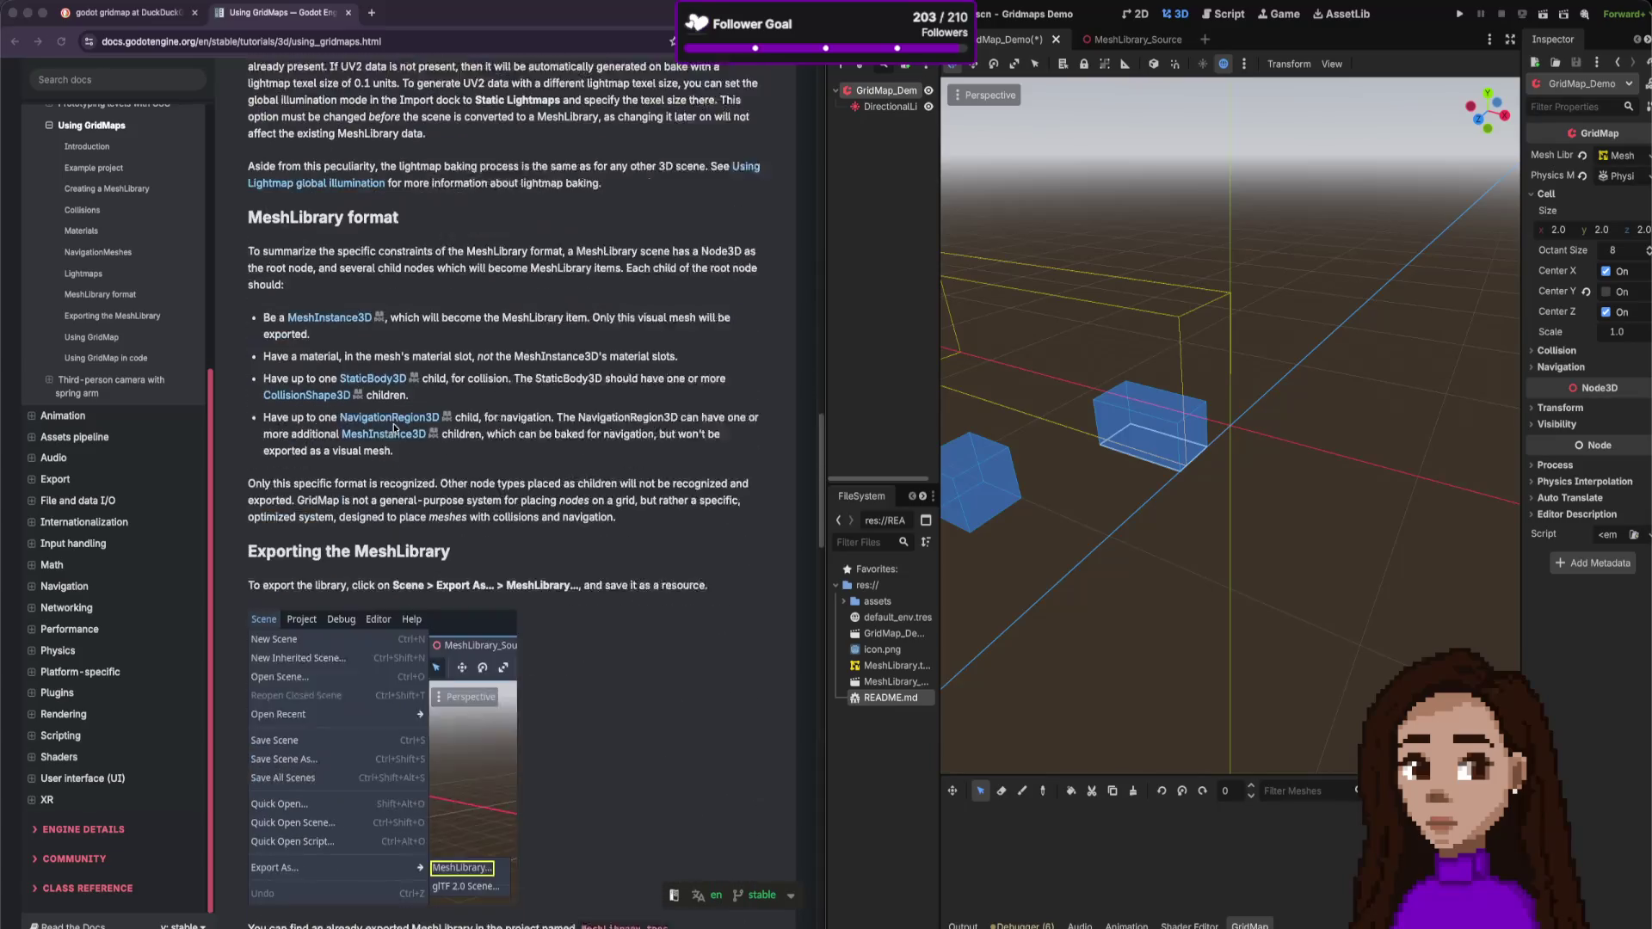
scroll(394, 427, "down", 8)
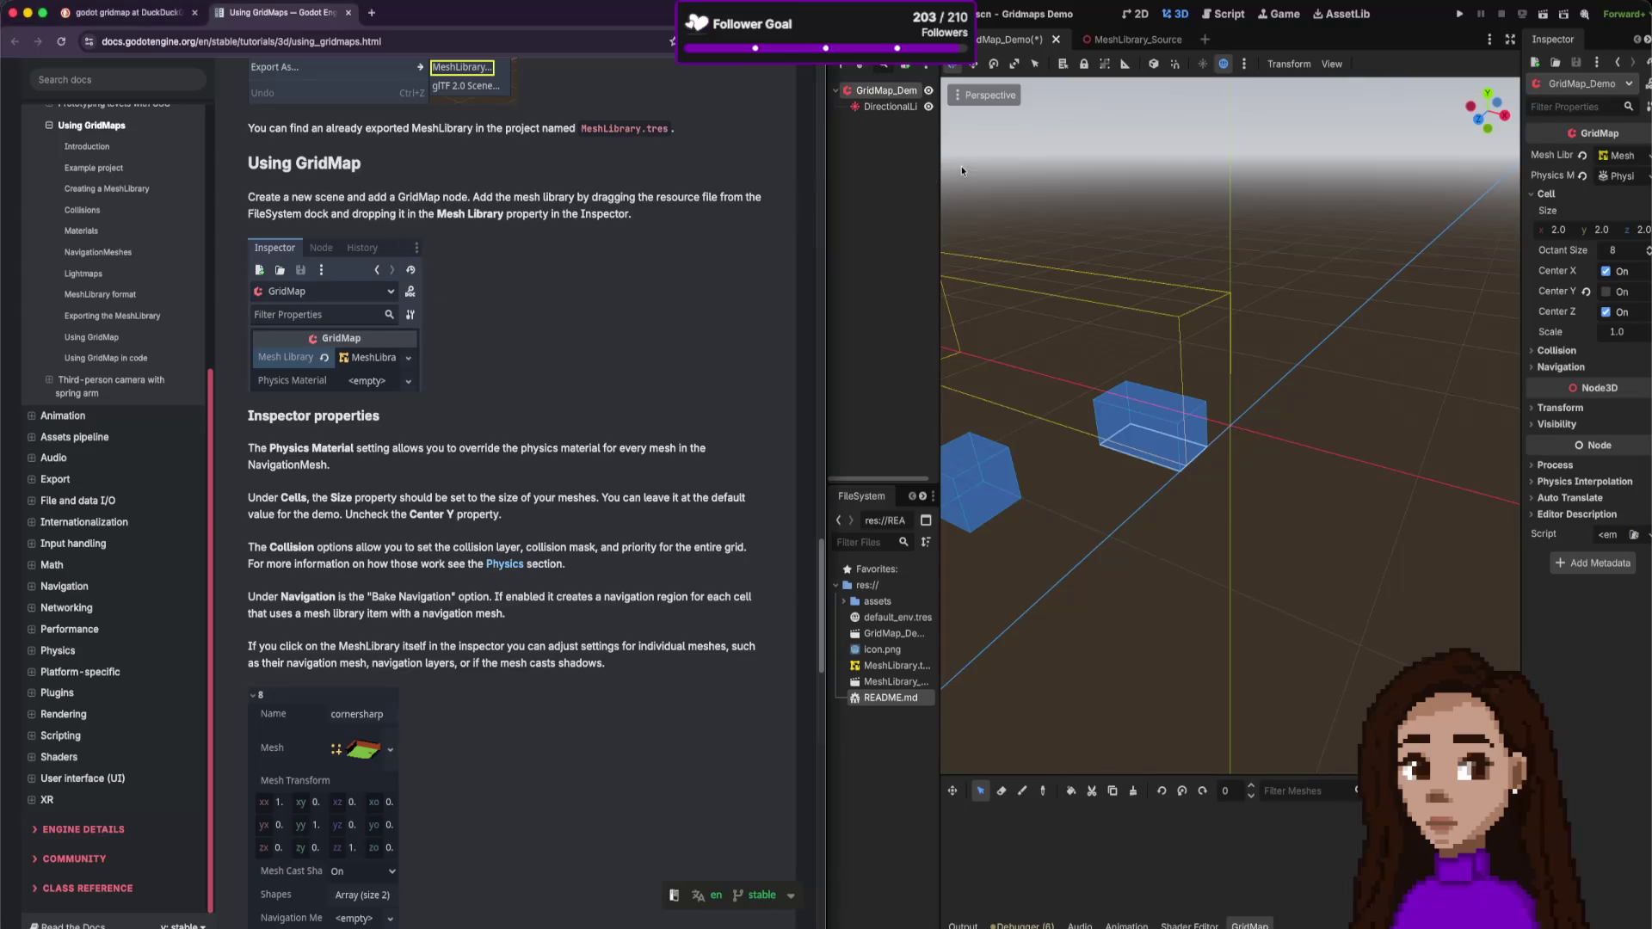
left_click(887, 172)
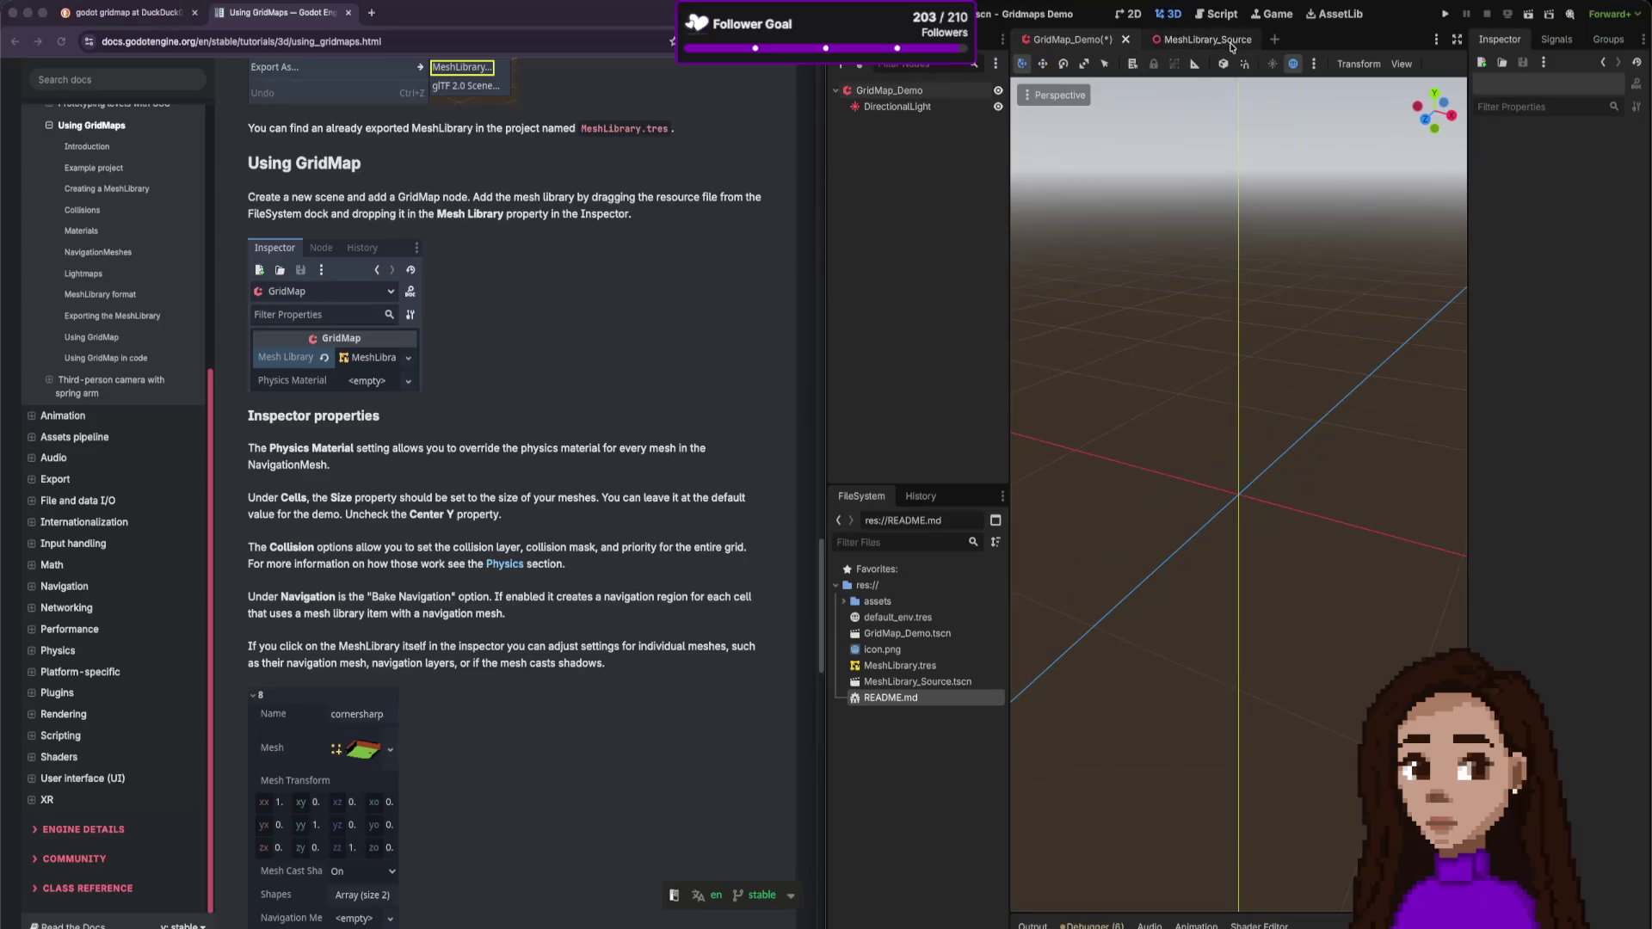
left_click(1274, 39)
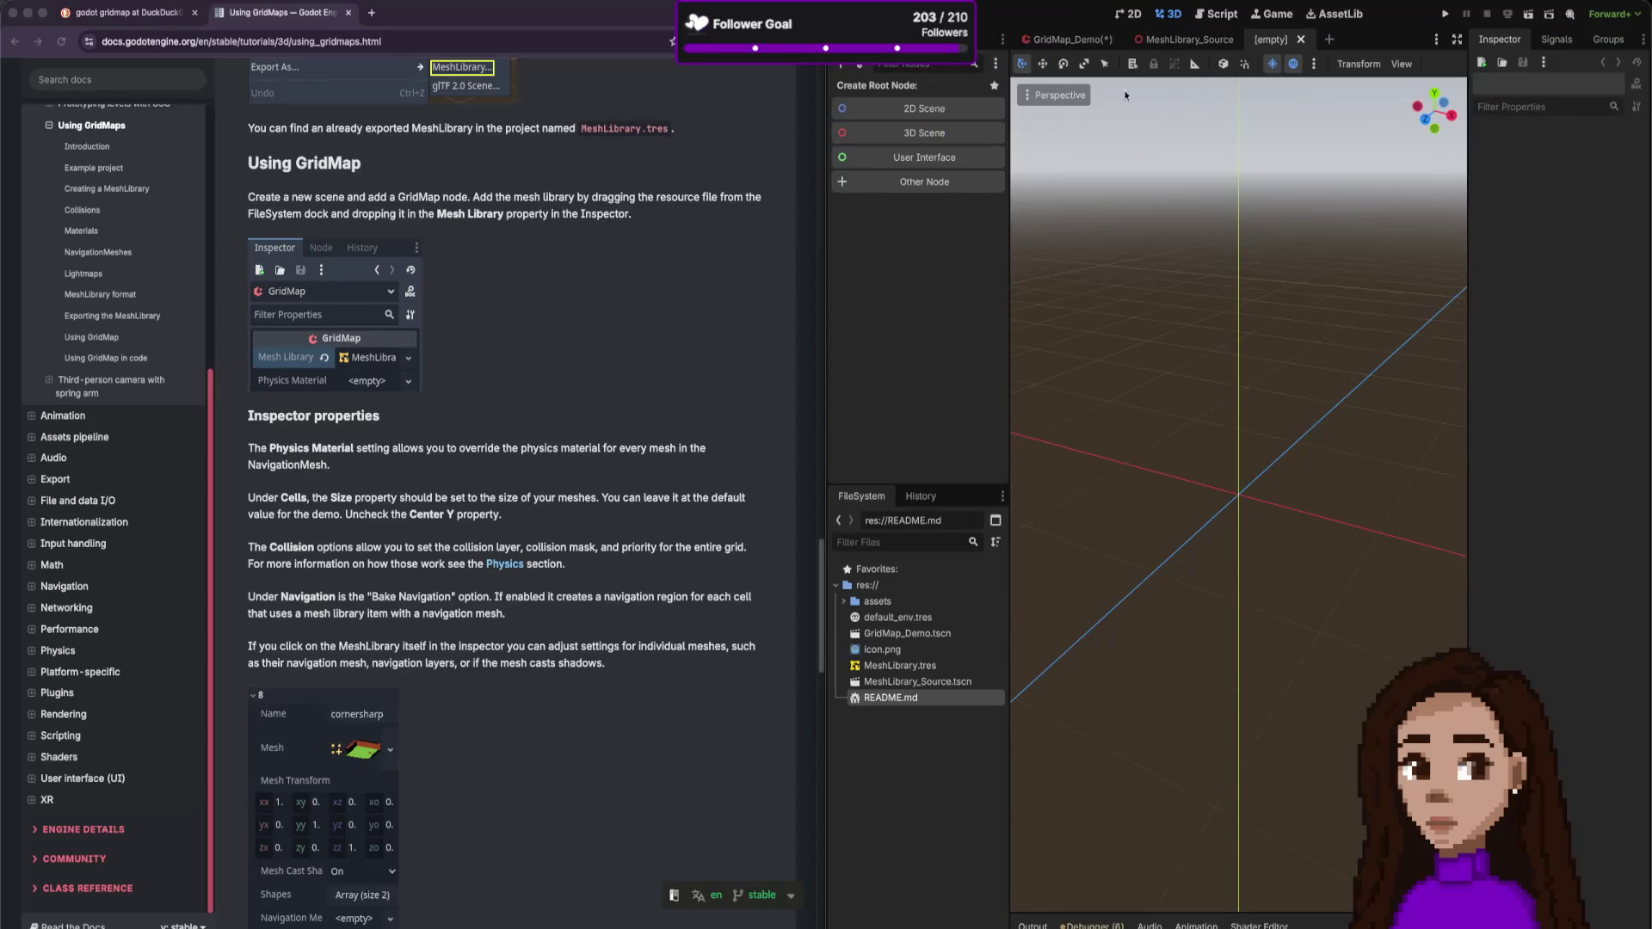
- Create a 3D Scene root and add a GridMap child found by searching 'gri'
left_click(930, 135)
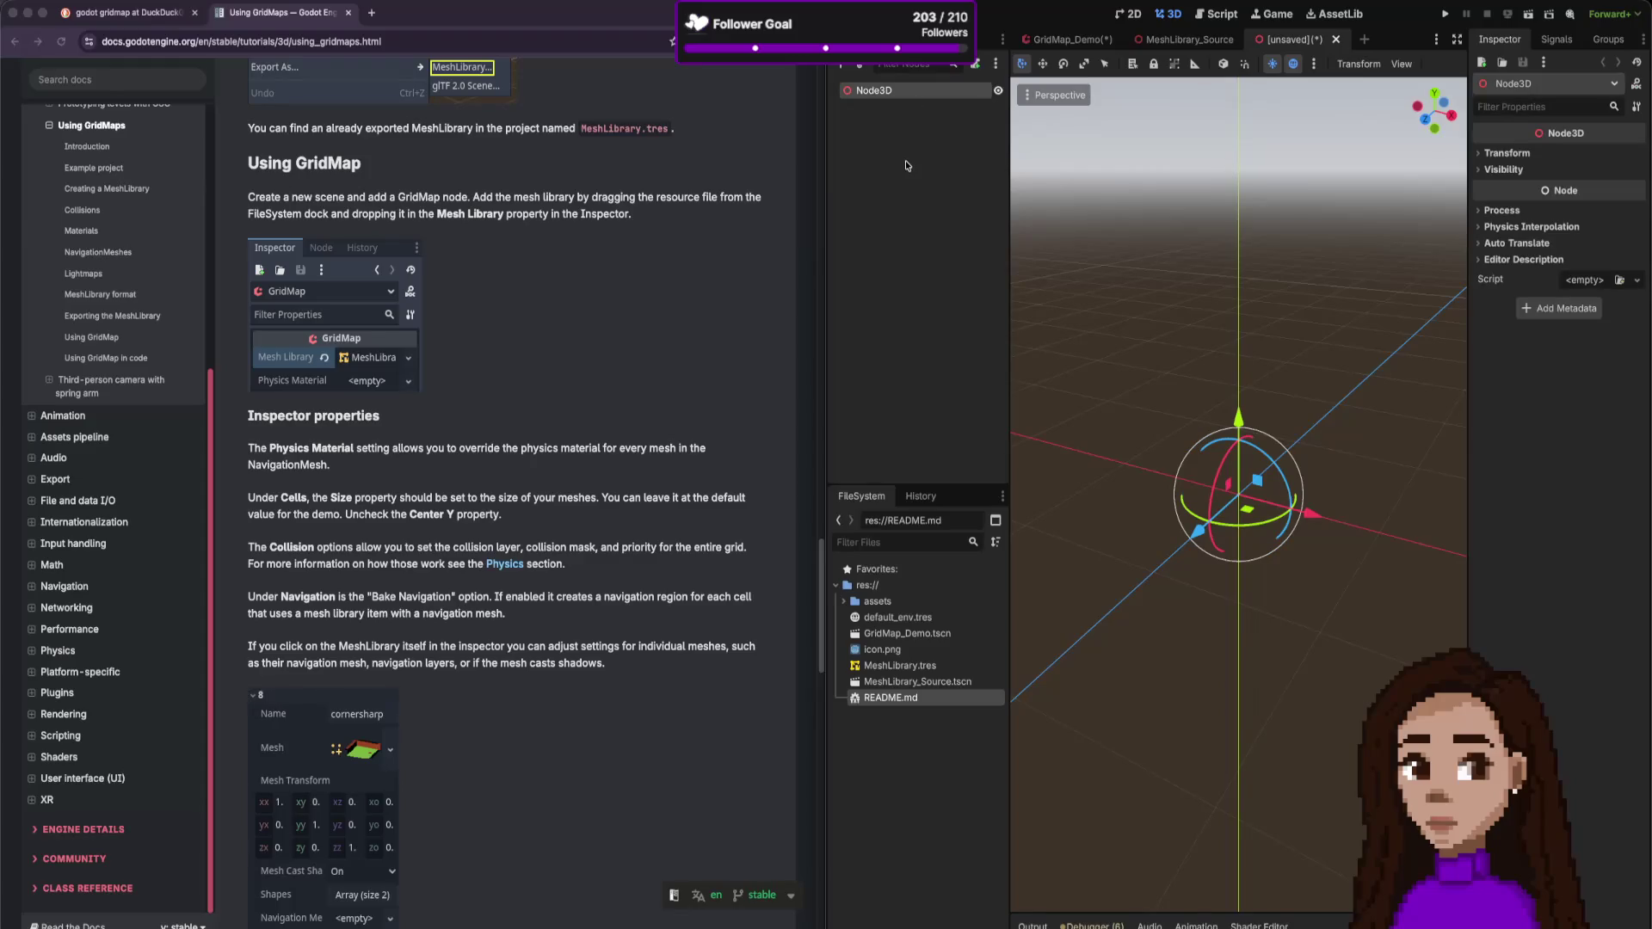
key("ctrl+a")
type("f")
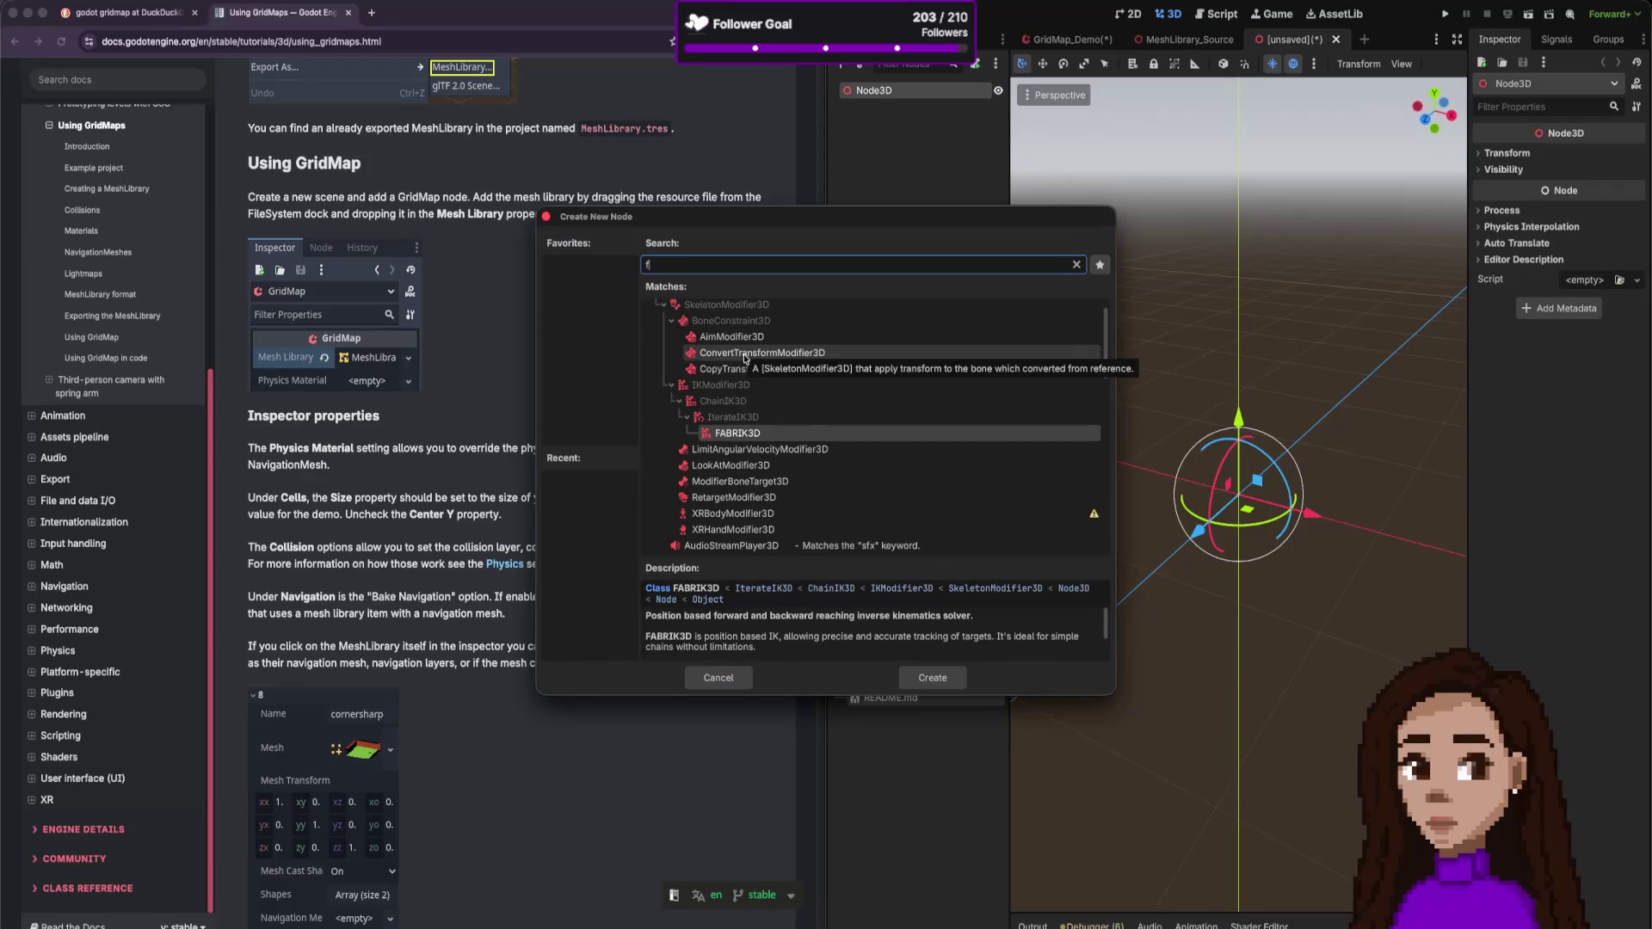
key("BackSpace")
type("gri")
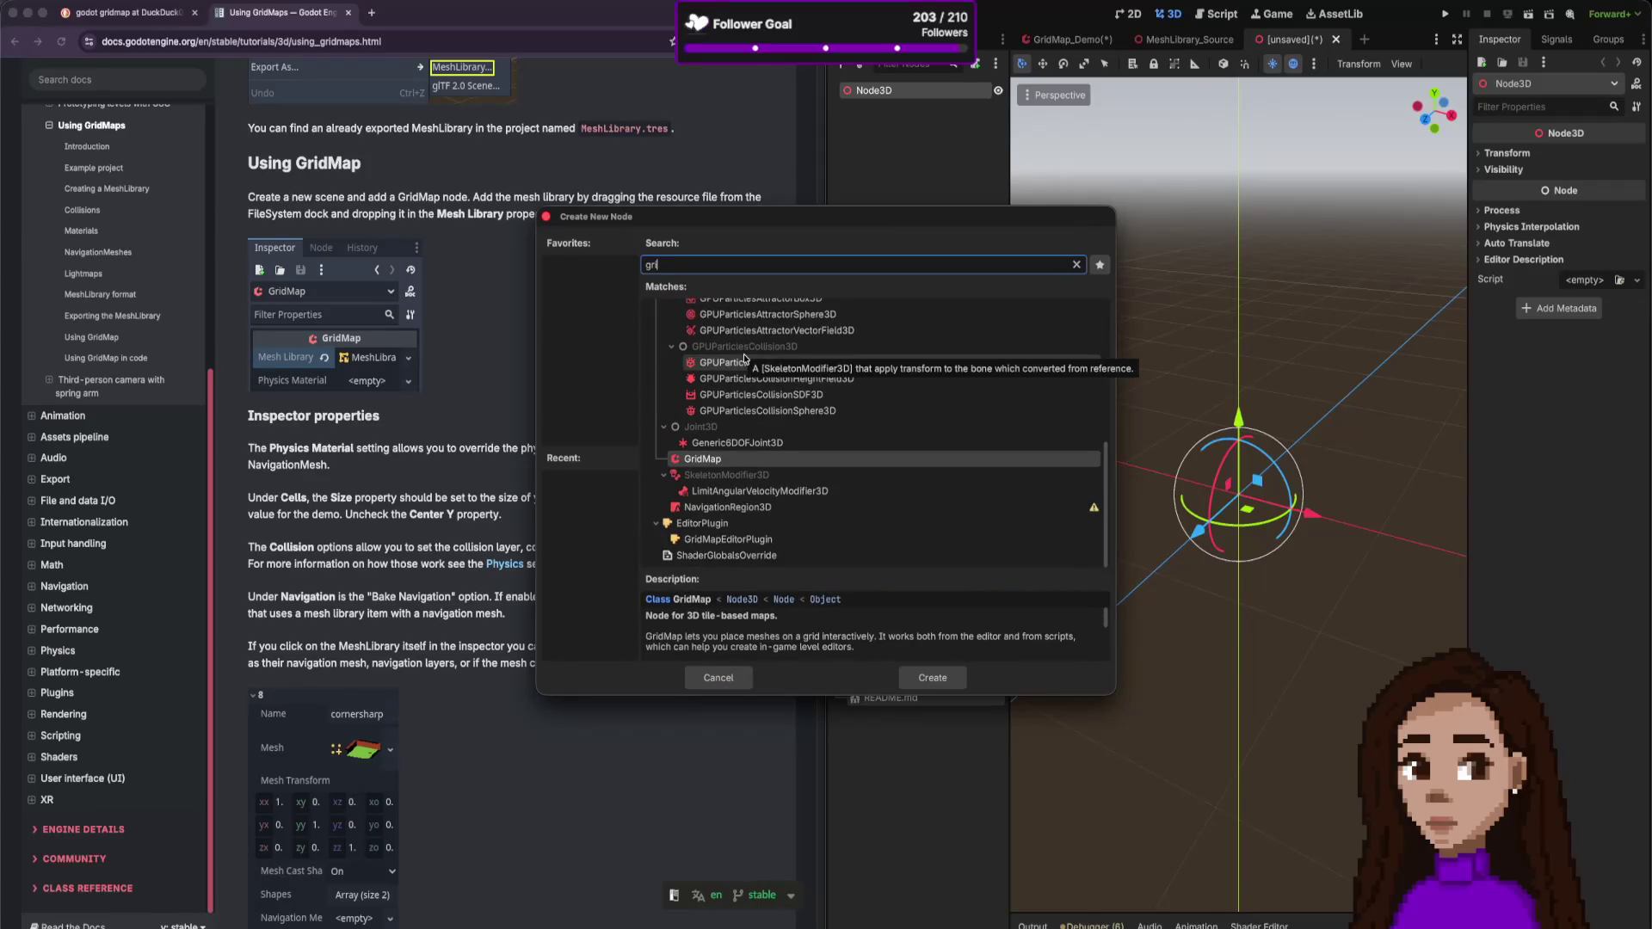
double_click(757, 461)
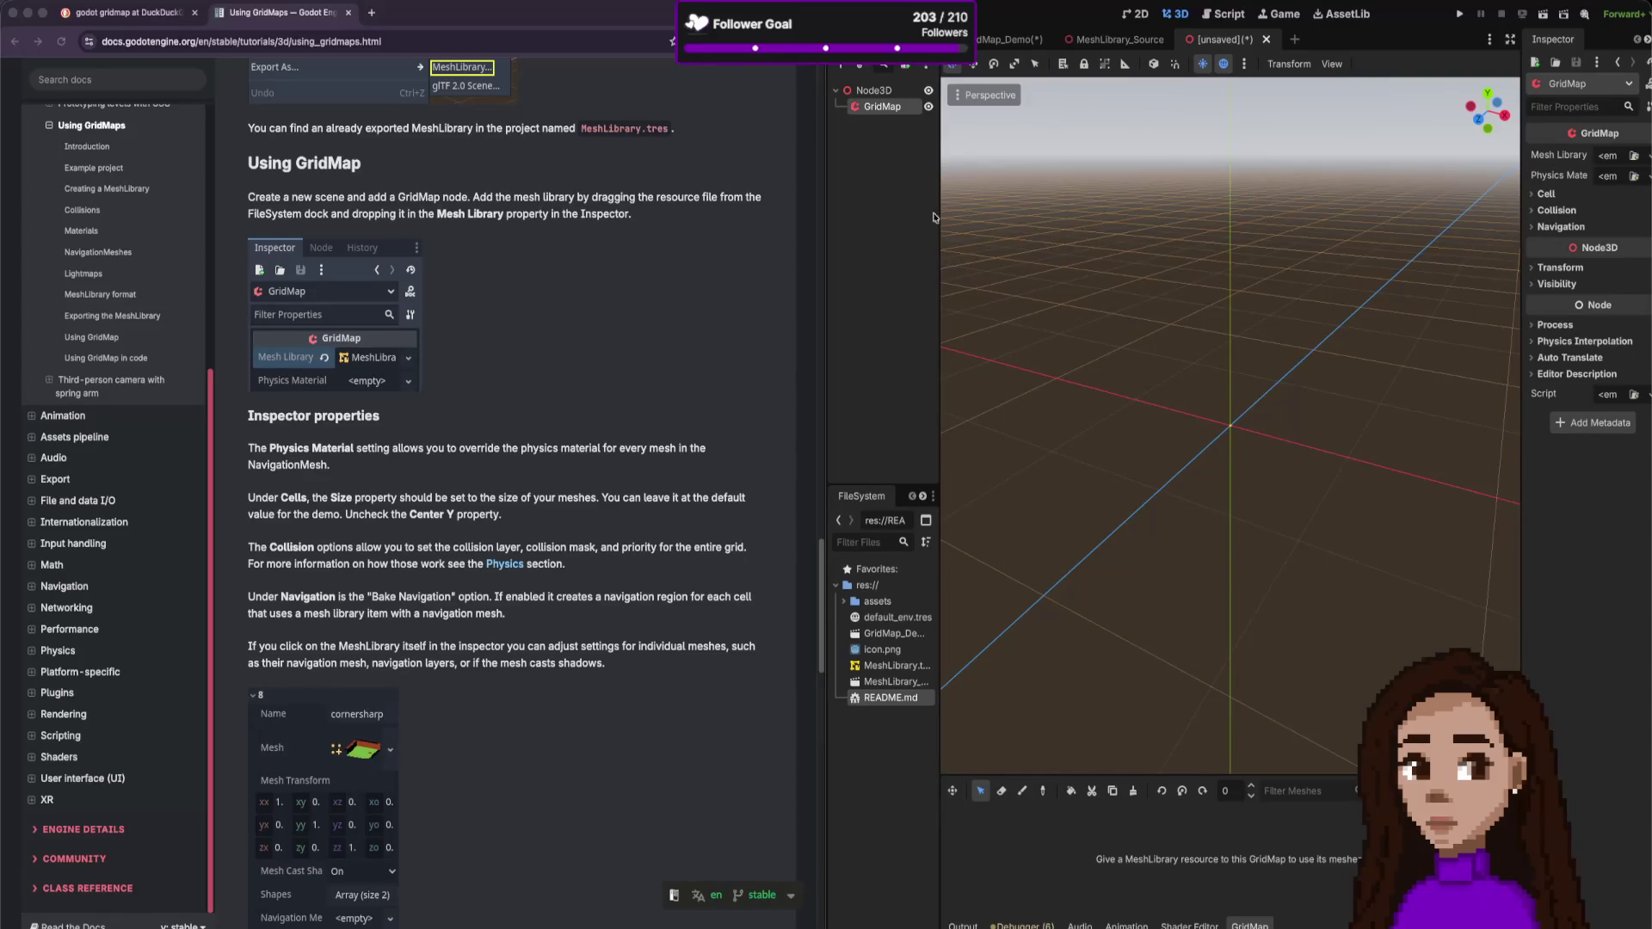
- Assign MeshLibrary.tres as the GridMap's Mesh Library
mouse_move(895, 666)
left_mouse_down()
mouse_move(1588, 276)
mouse_move(1608, 159)
left_mouse_up()
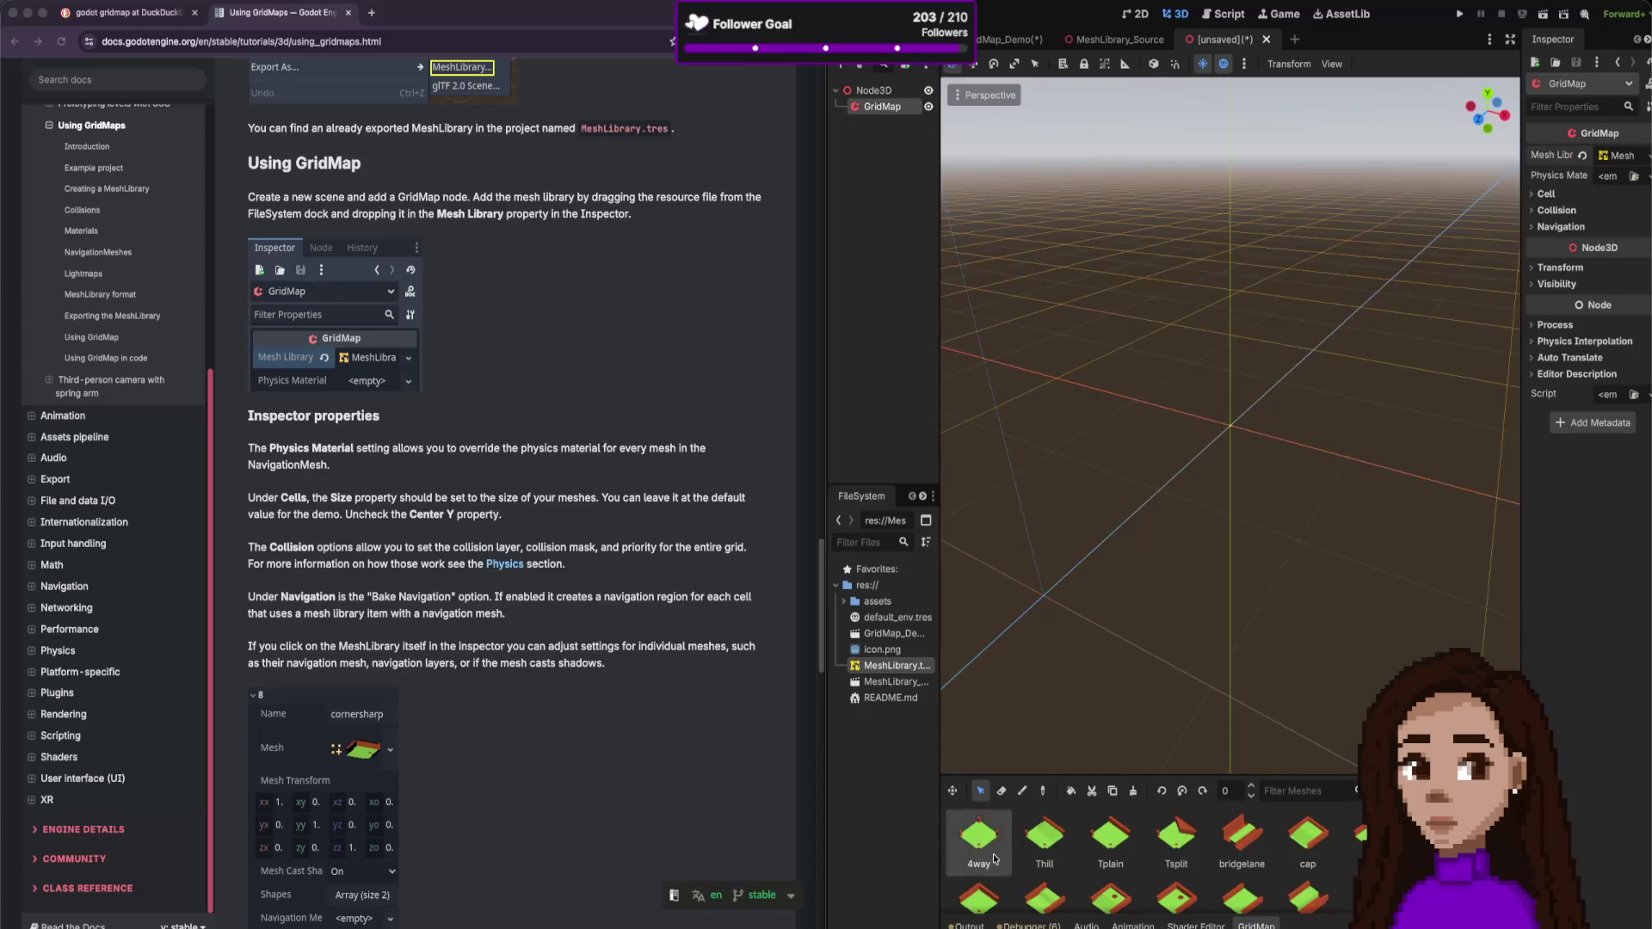
scroll(1262, 571, "down", 1)
scroll(1262, 573, "down", 3)
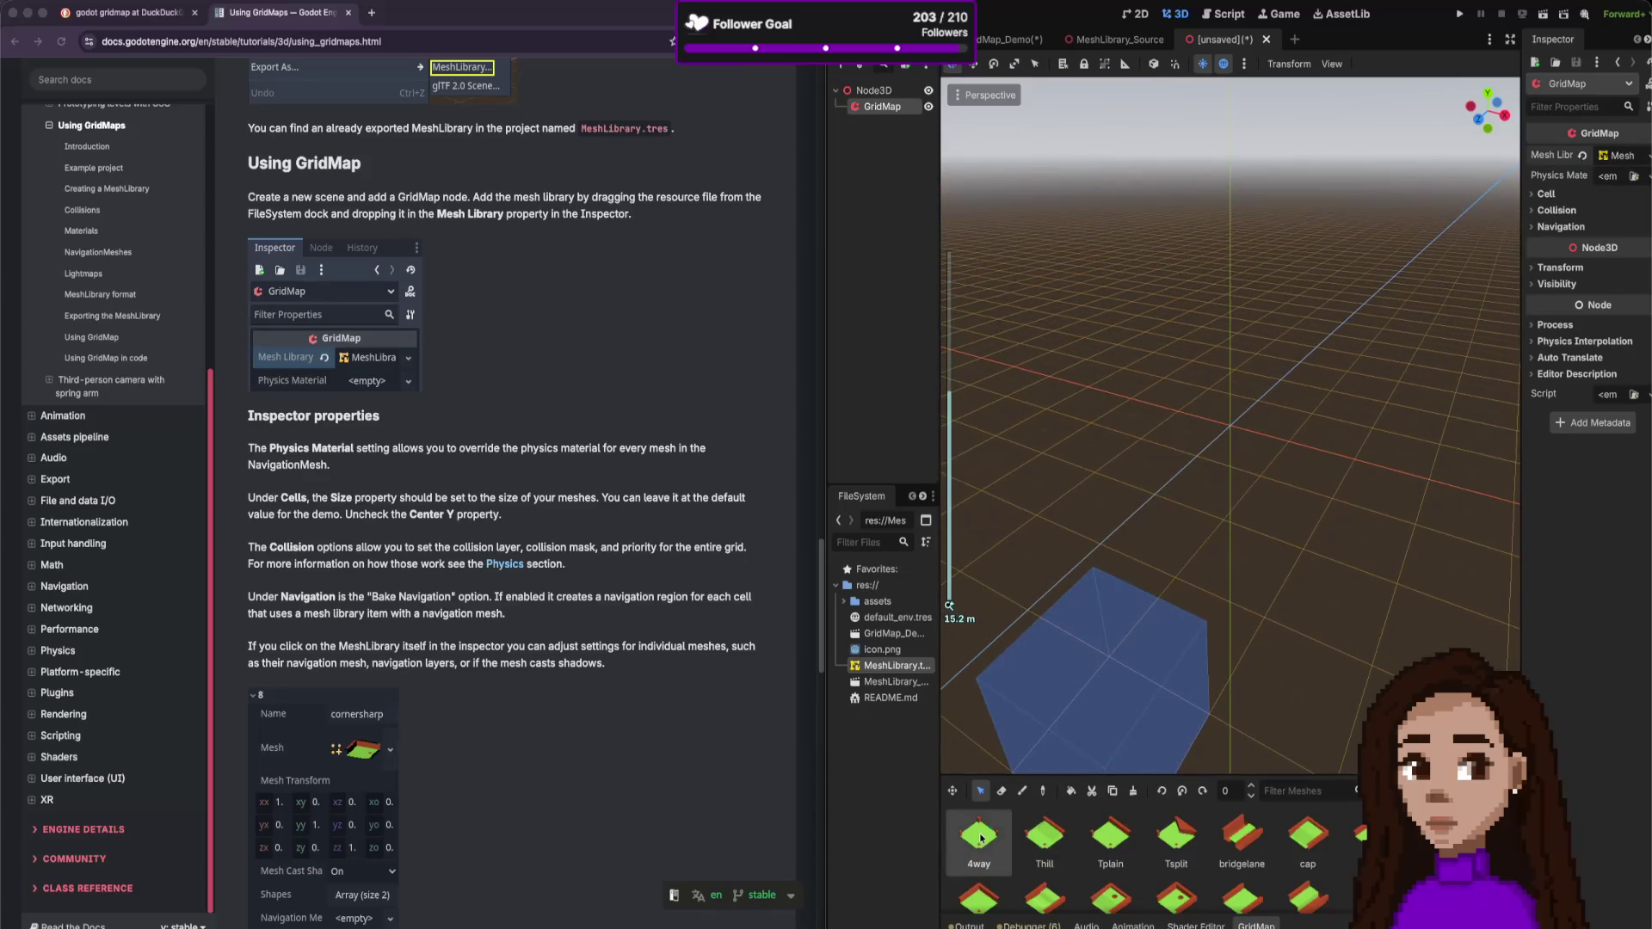
- Pick the 4way, Thill and Tplain tiles and paint a few into the grid
left_click(1140, 435)
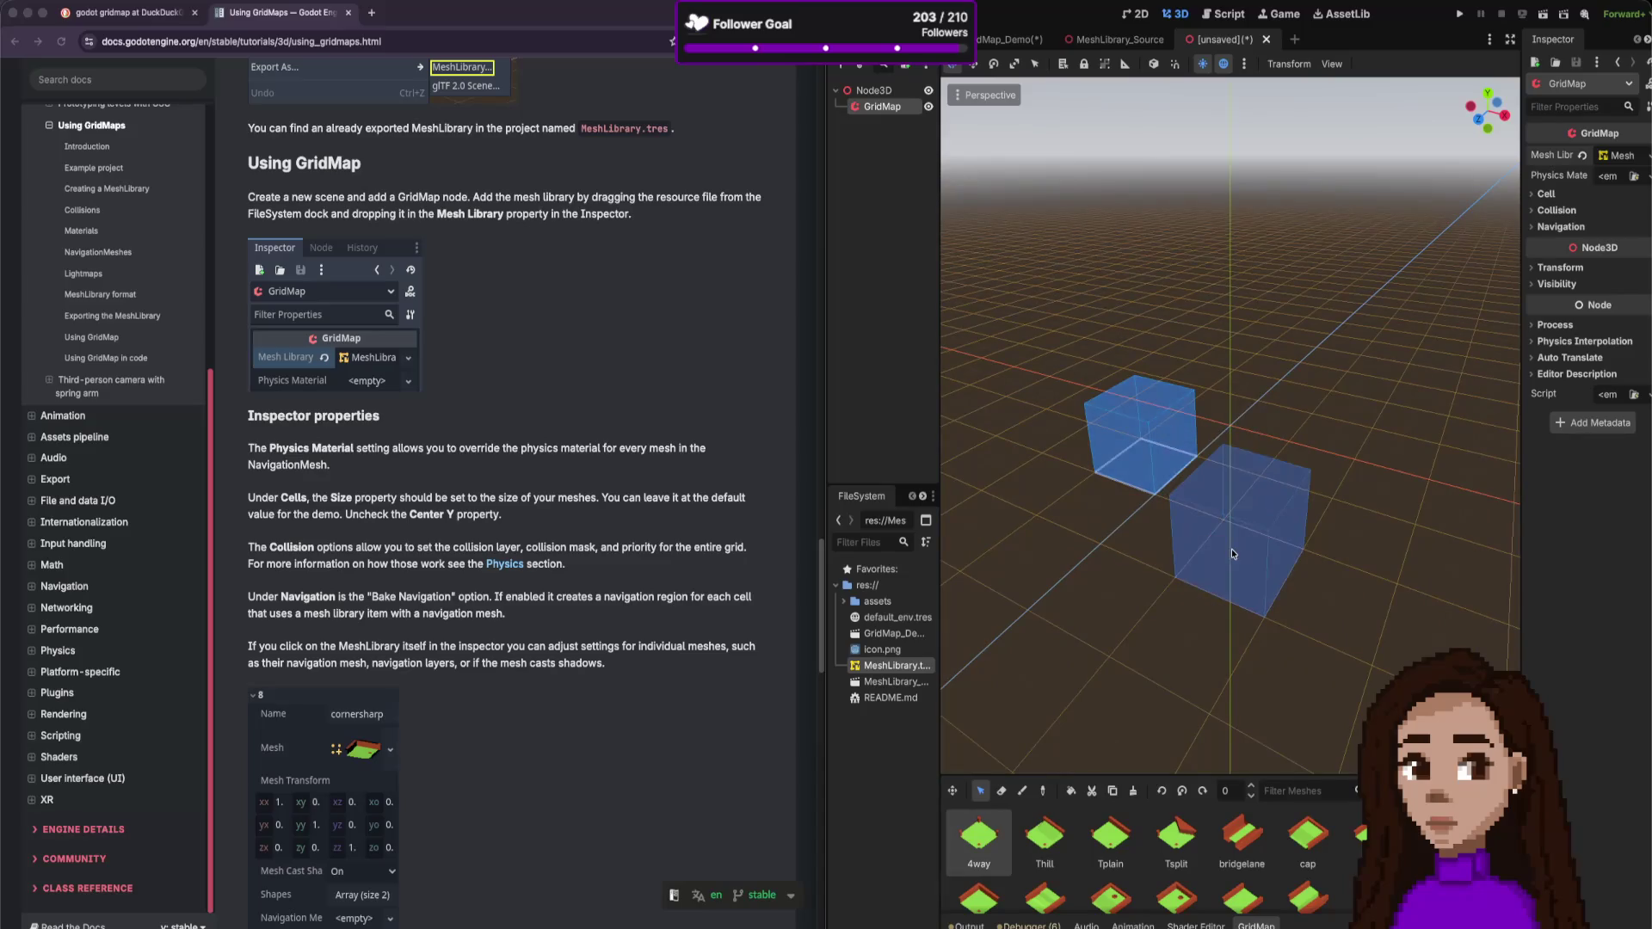
left_click(1044, 839)
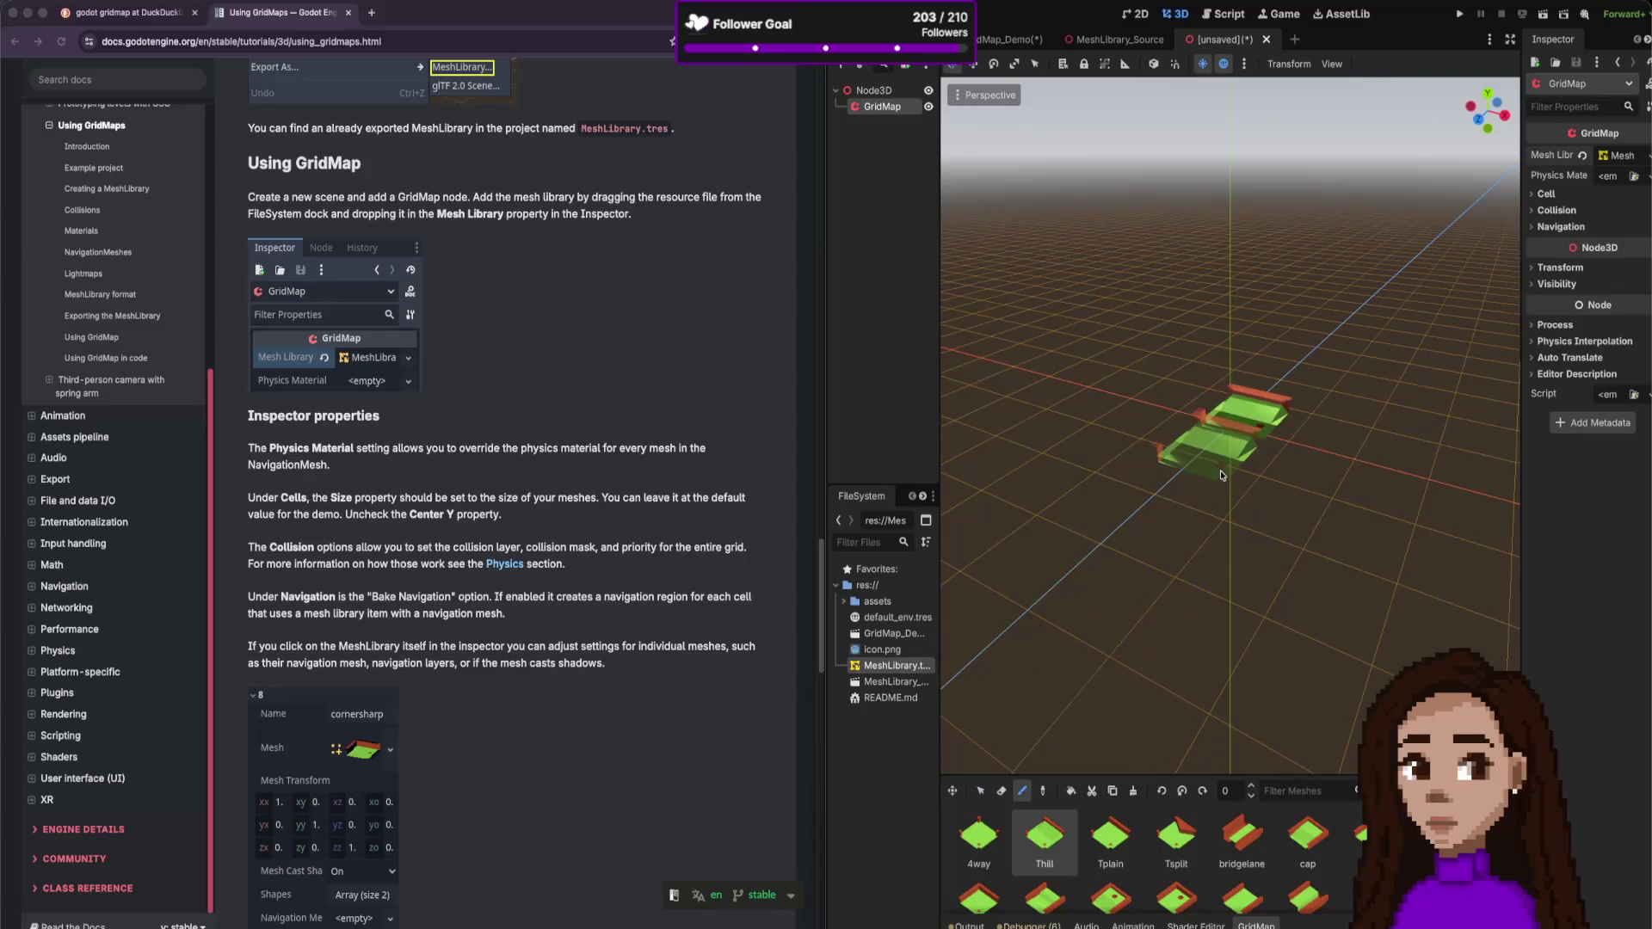
left_click(1110, 835)
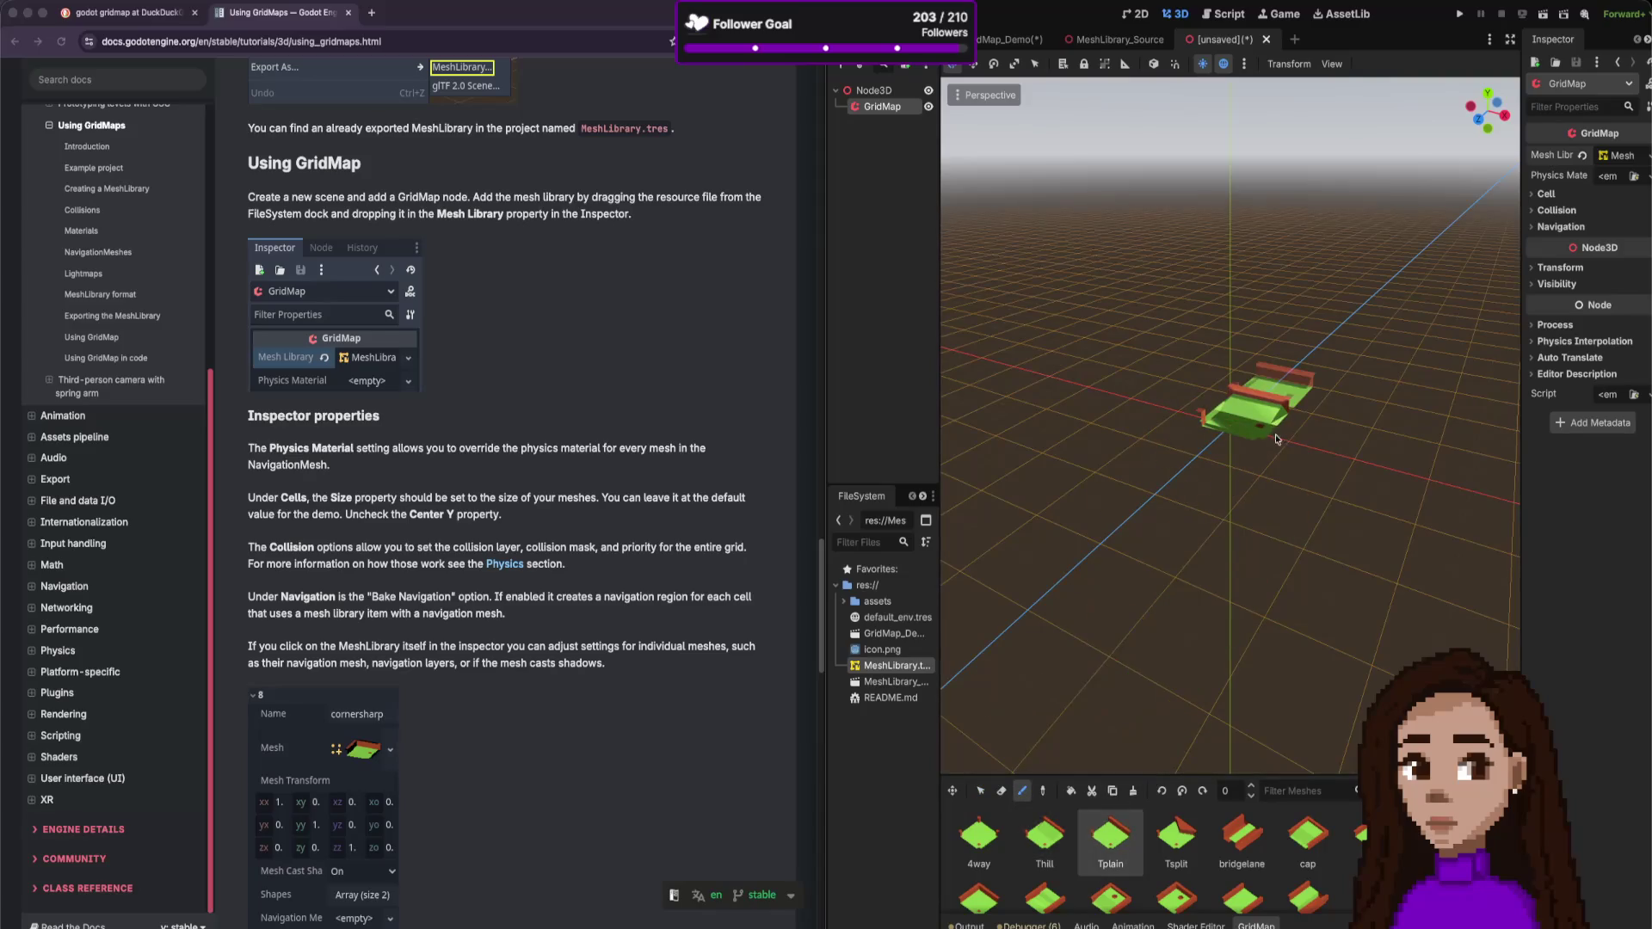
left_click(1306, 428)
scroll(1351, 539, "down", 10)
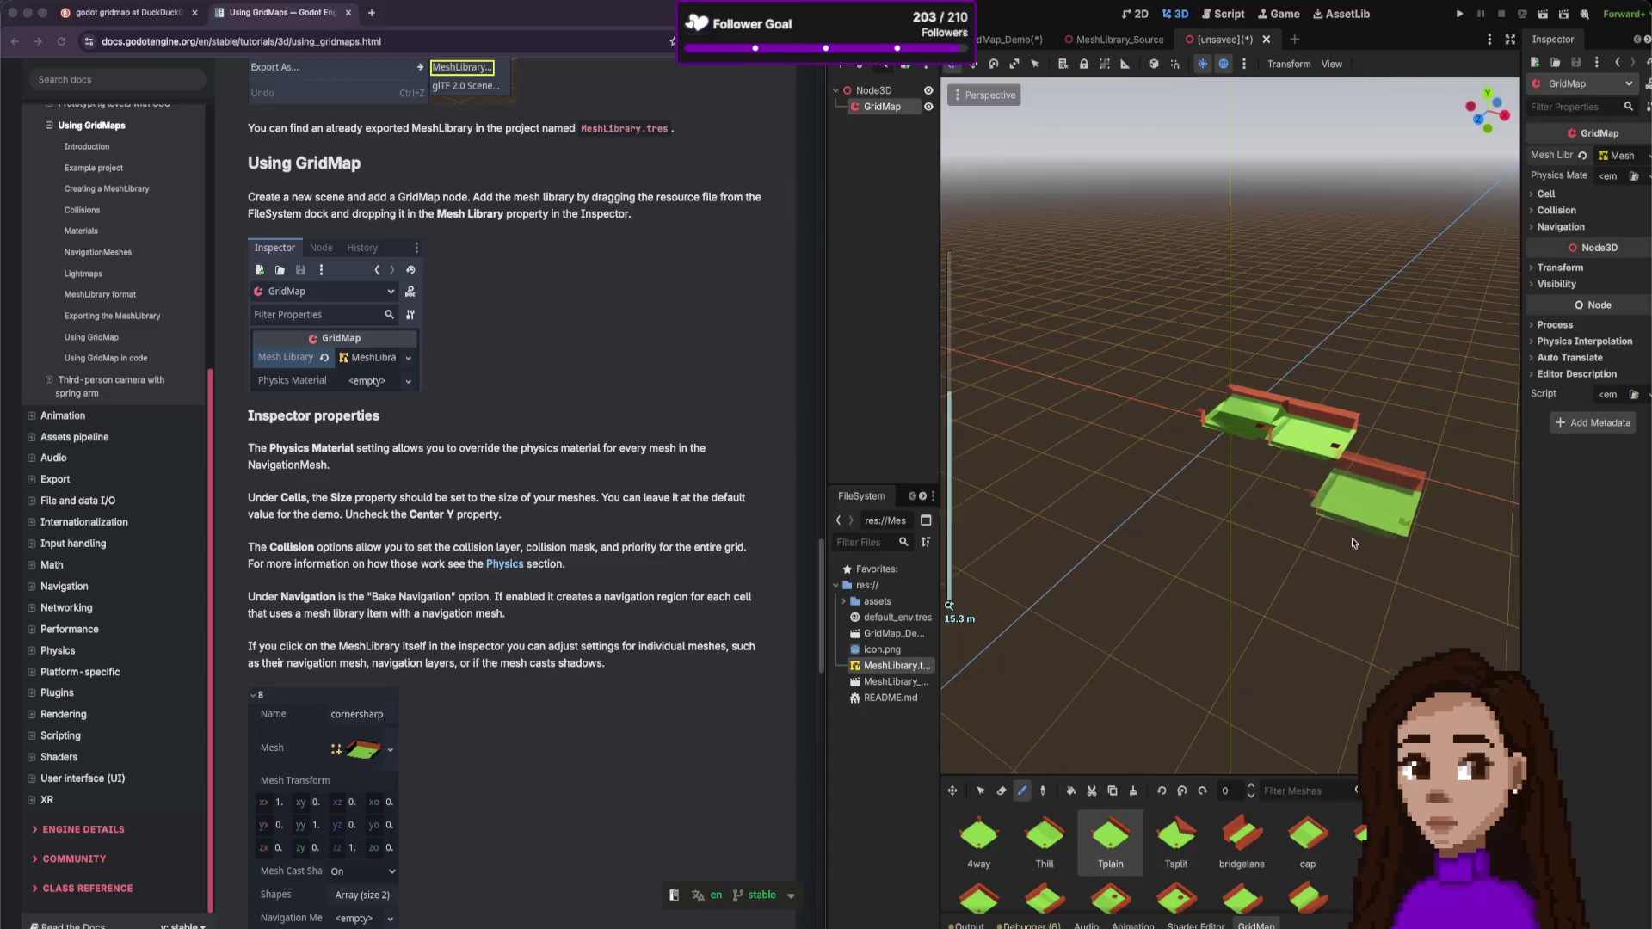
scroll(1375, 416, "up", 8)
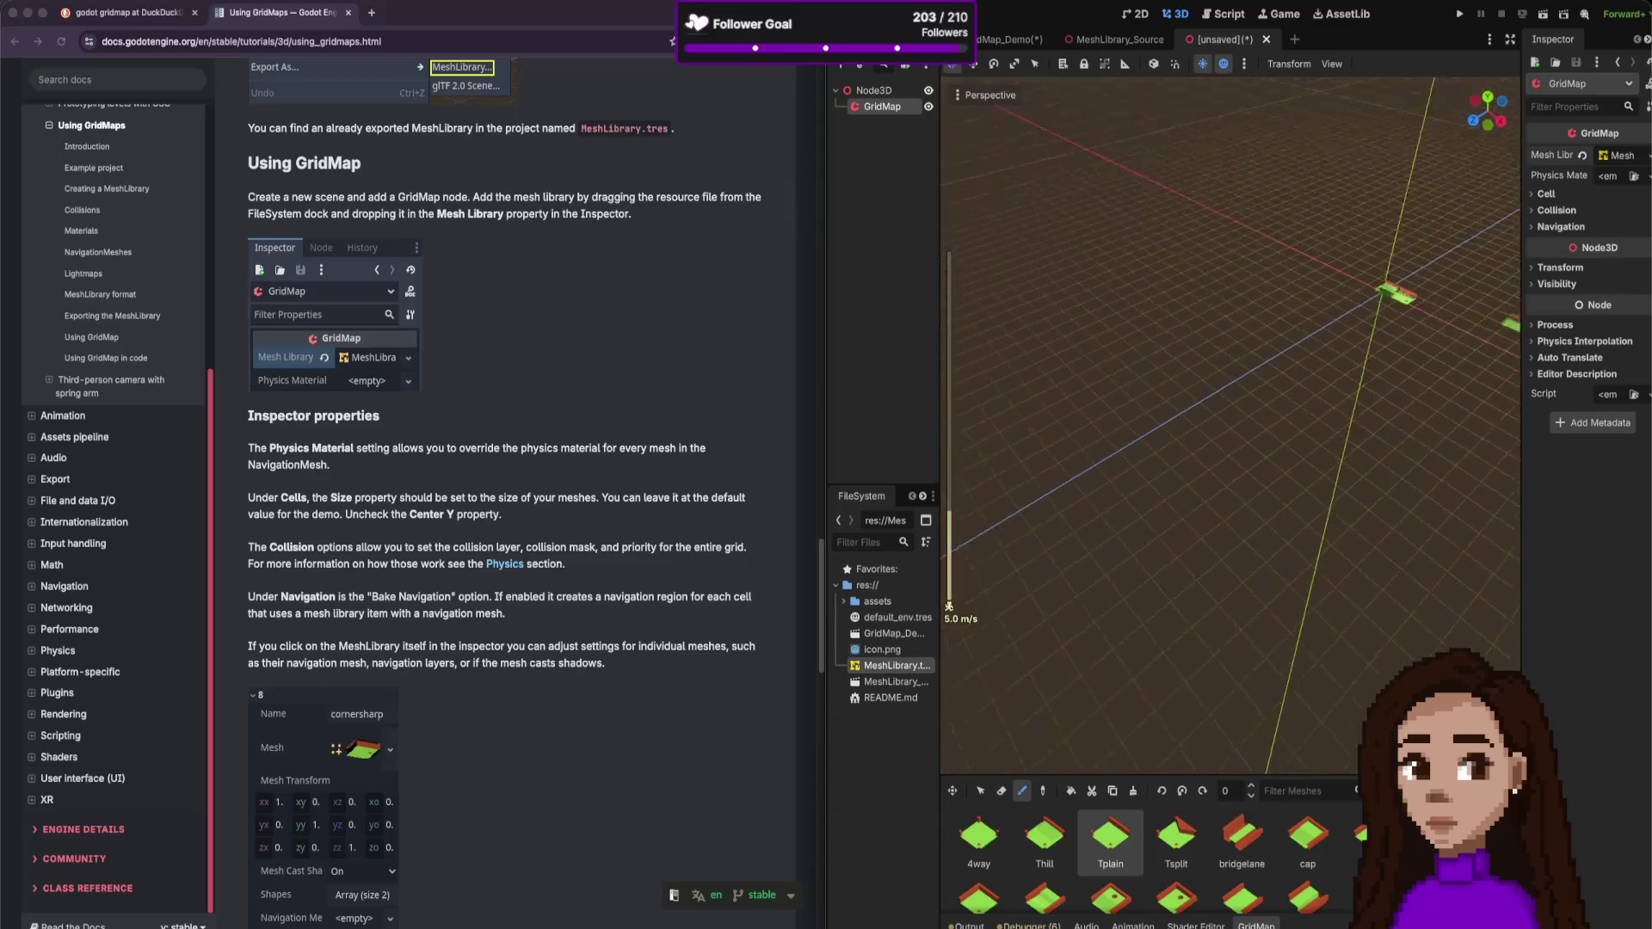
scroll(1375, 417, "down", 5)
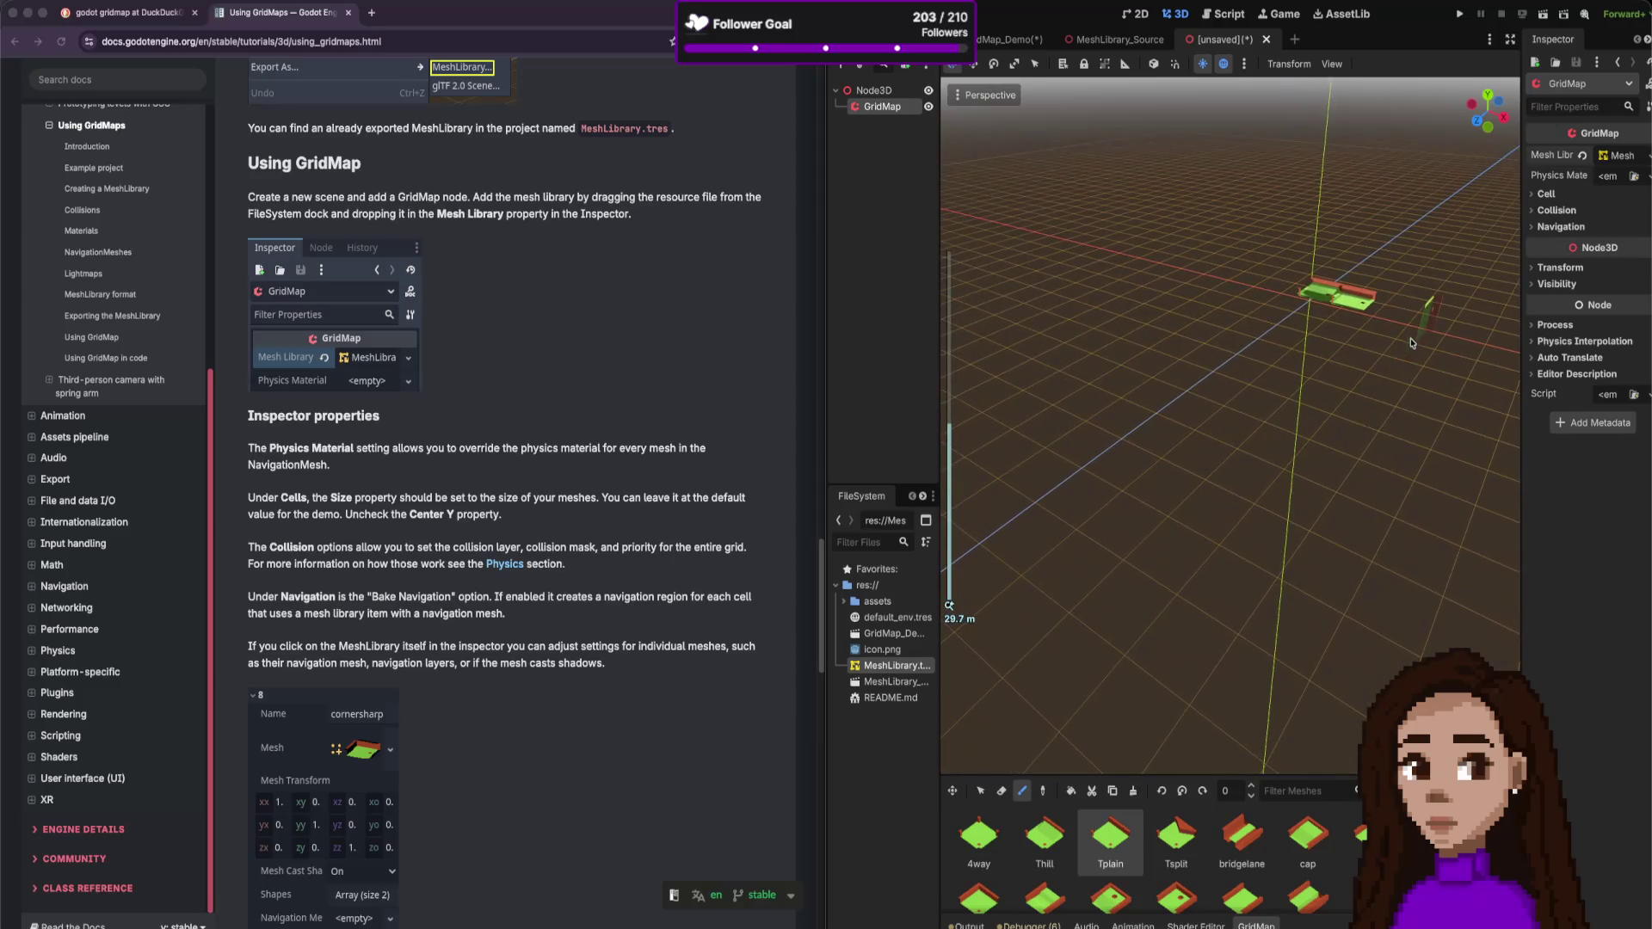
left_click(1415, 341)
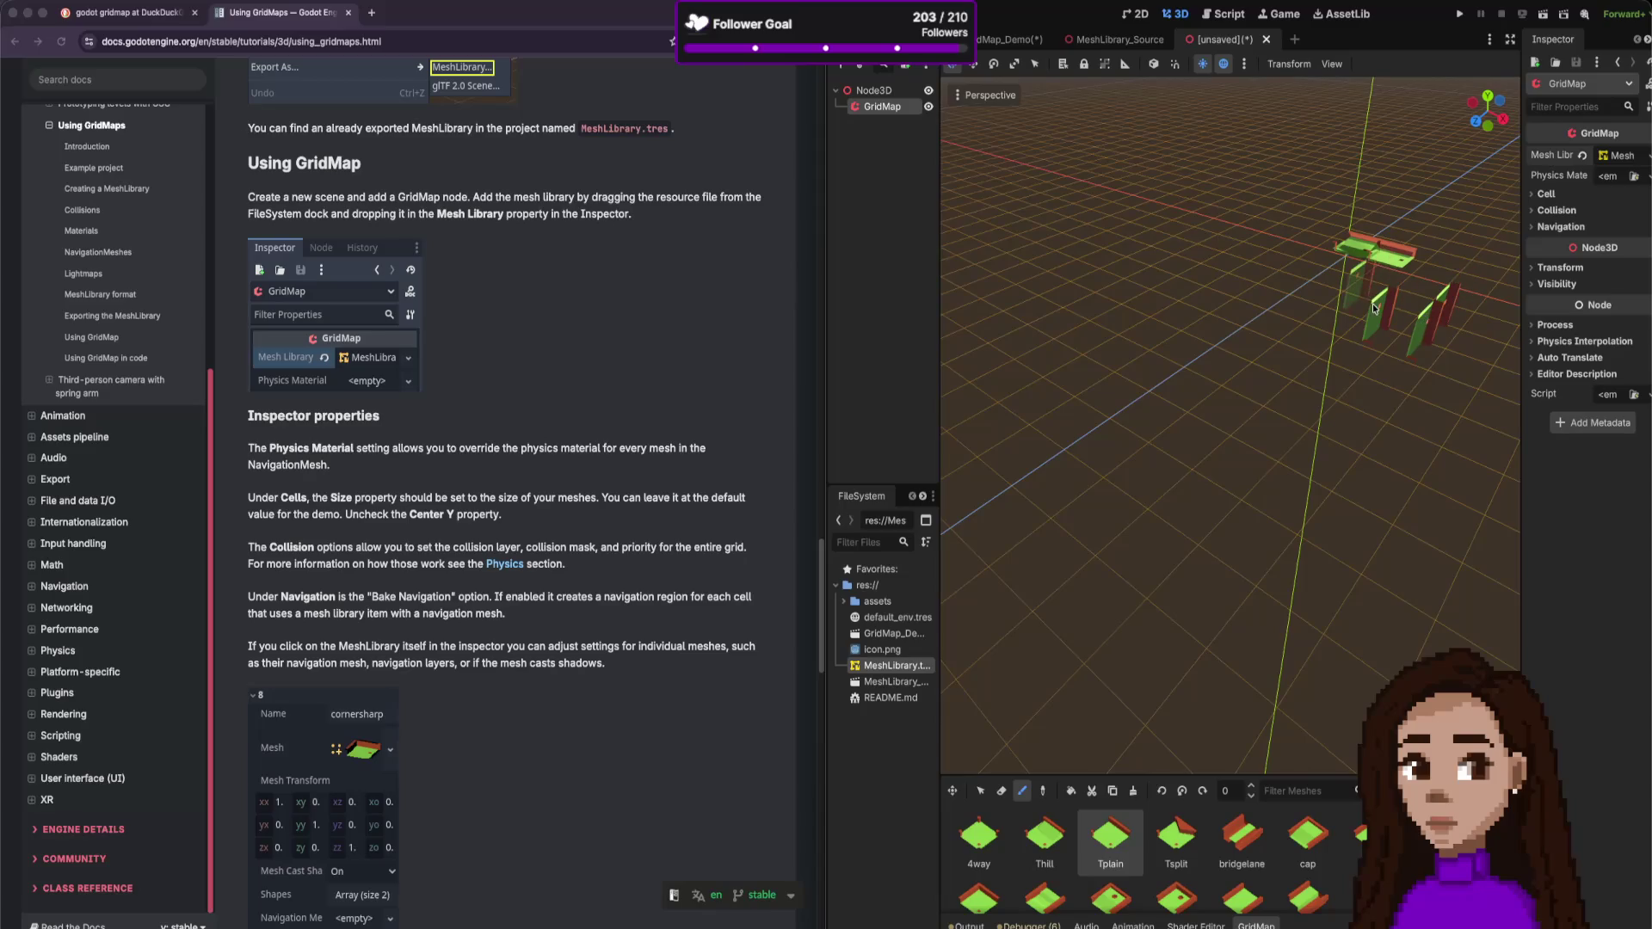
- Move the view closer to the placed tiles and switch to erasing cells
scroll(1408, 310, "right", 10)
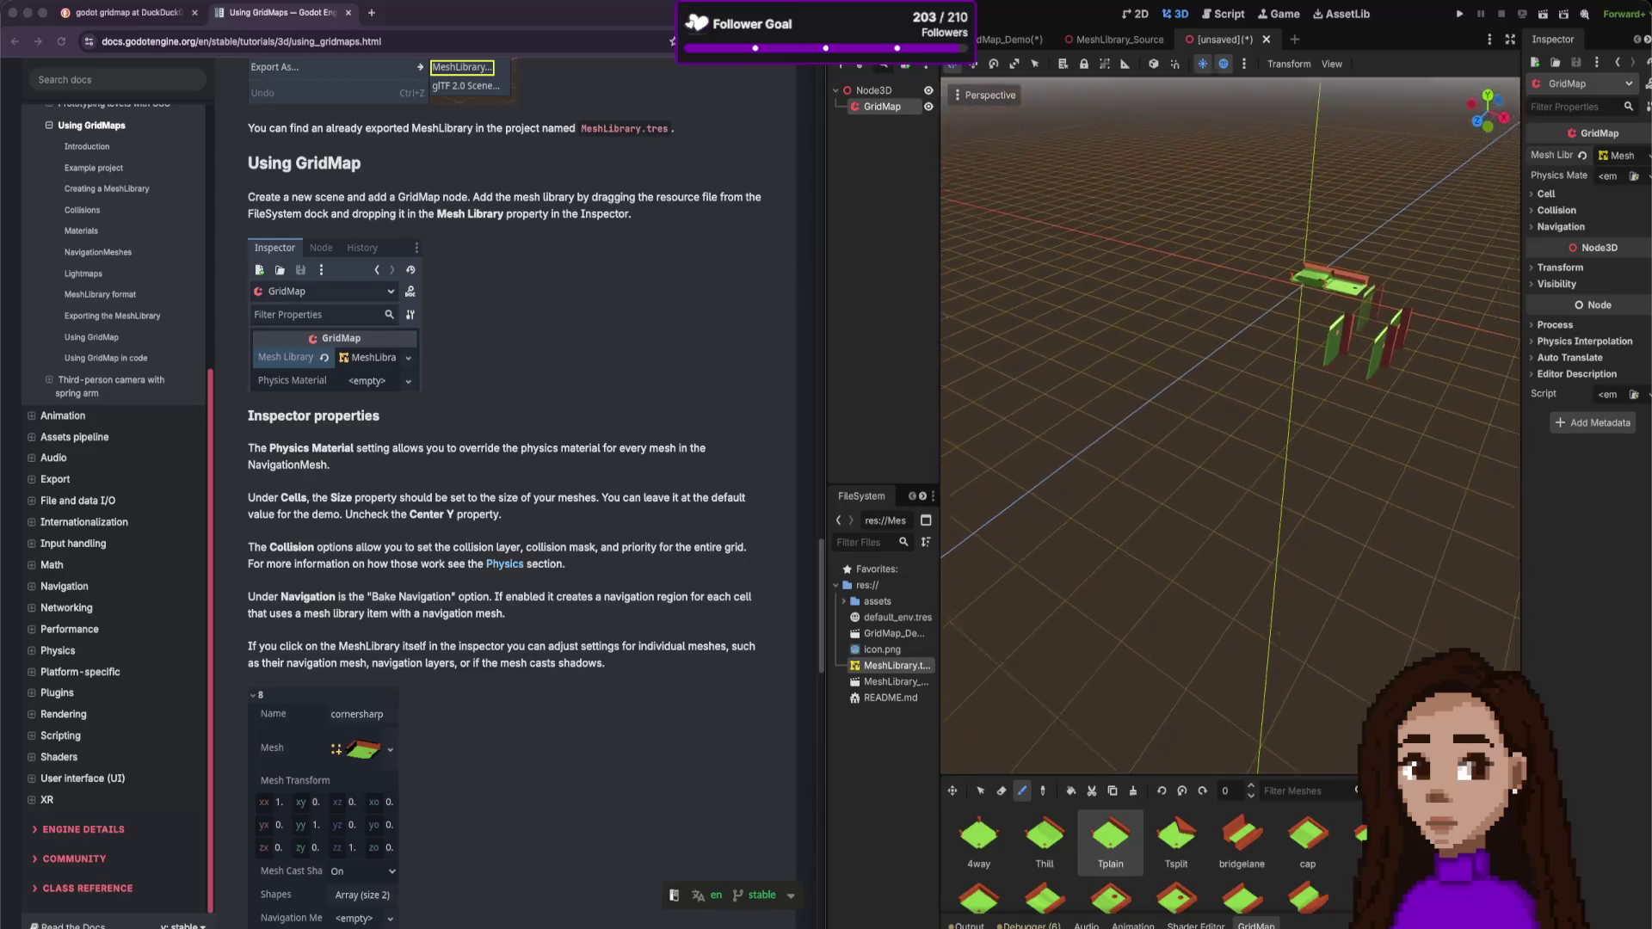
key("w")
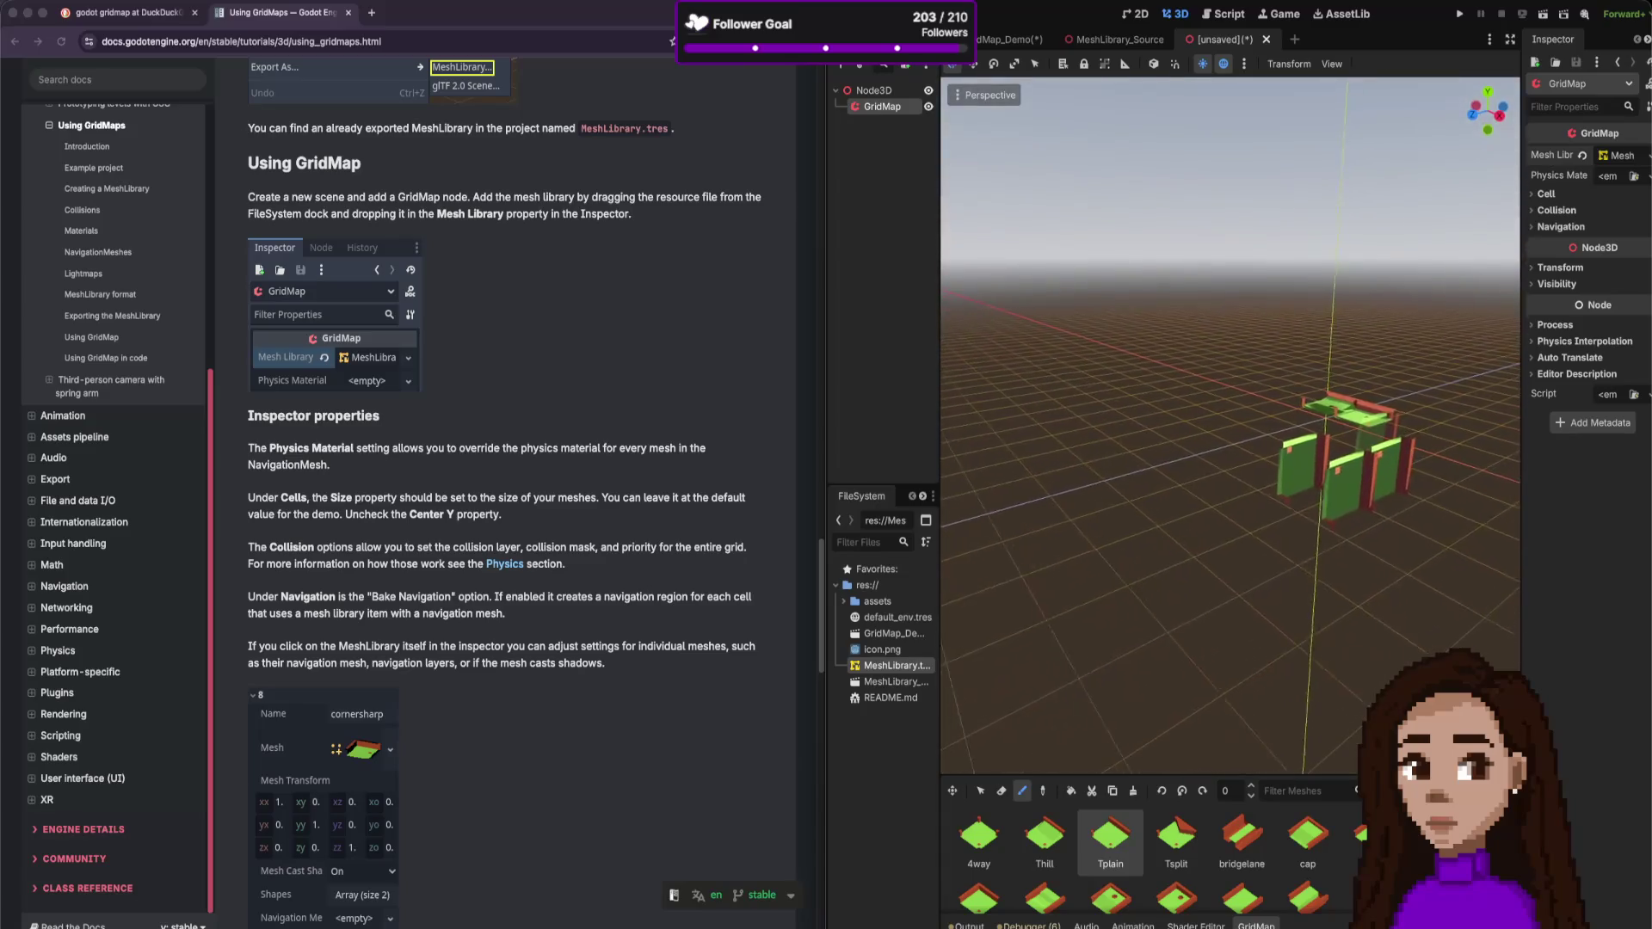
scroll(1231, 426, "down", 3)
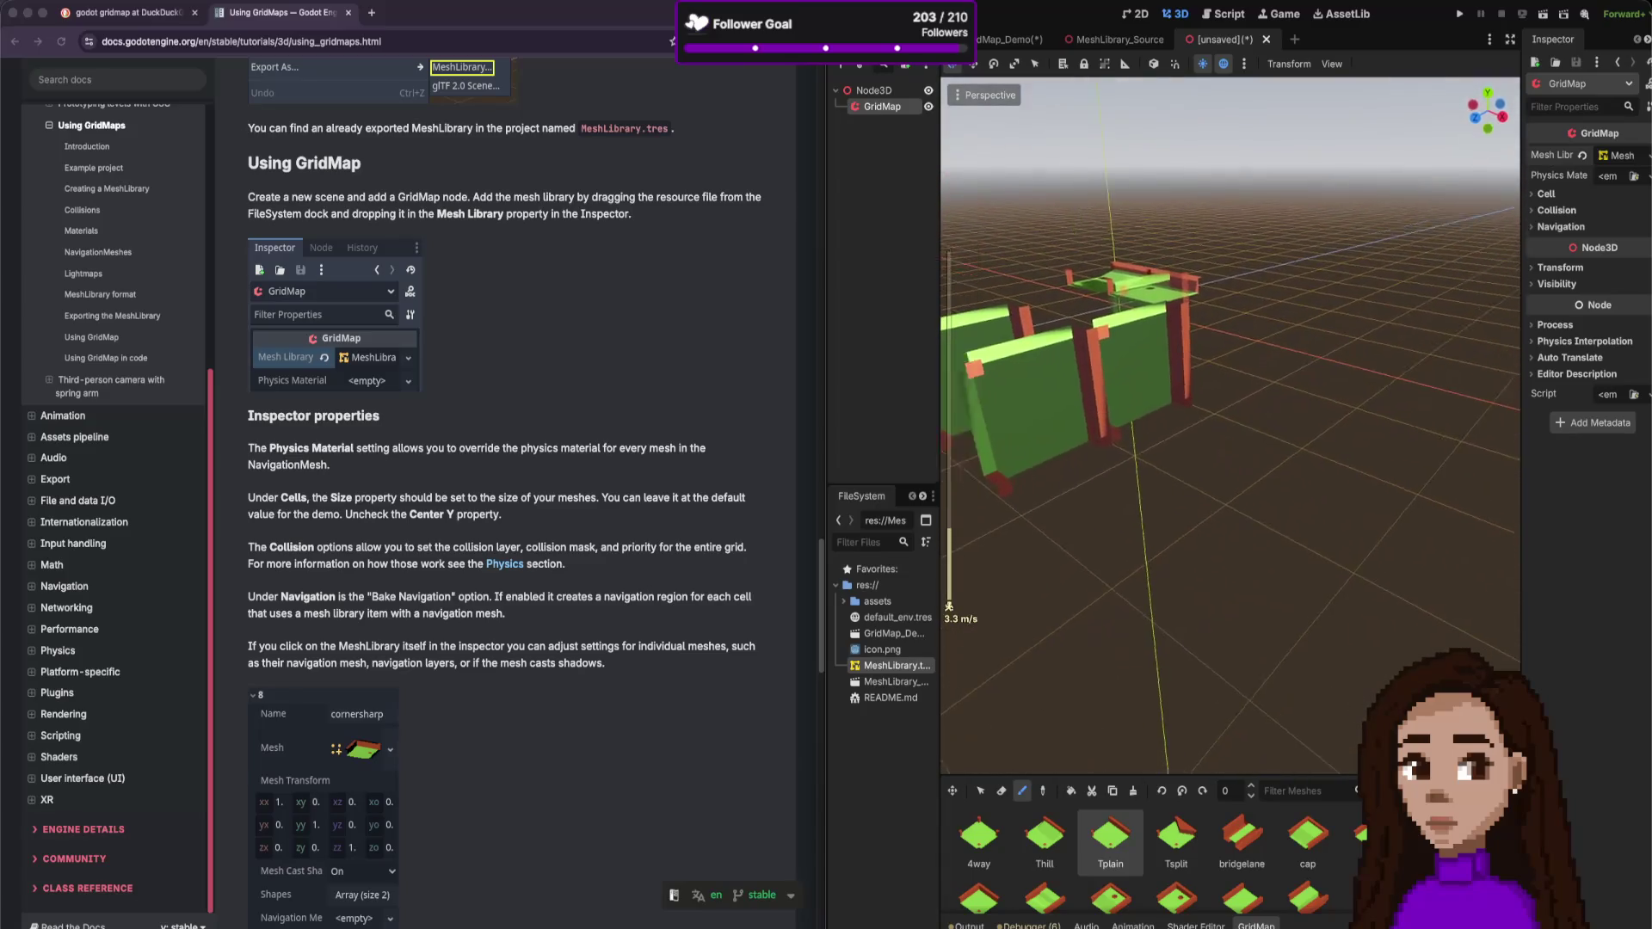
scroll(1230, 426, "down", 5)
scroll(1415, 308, "down", 10)
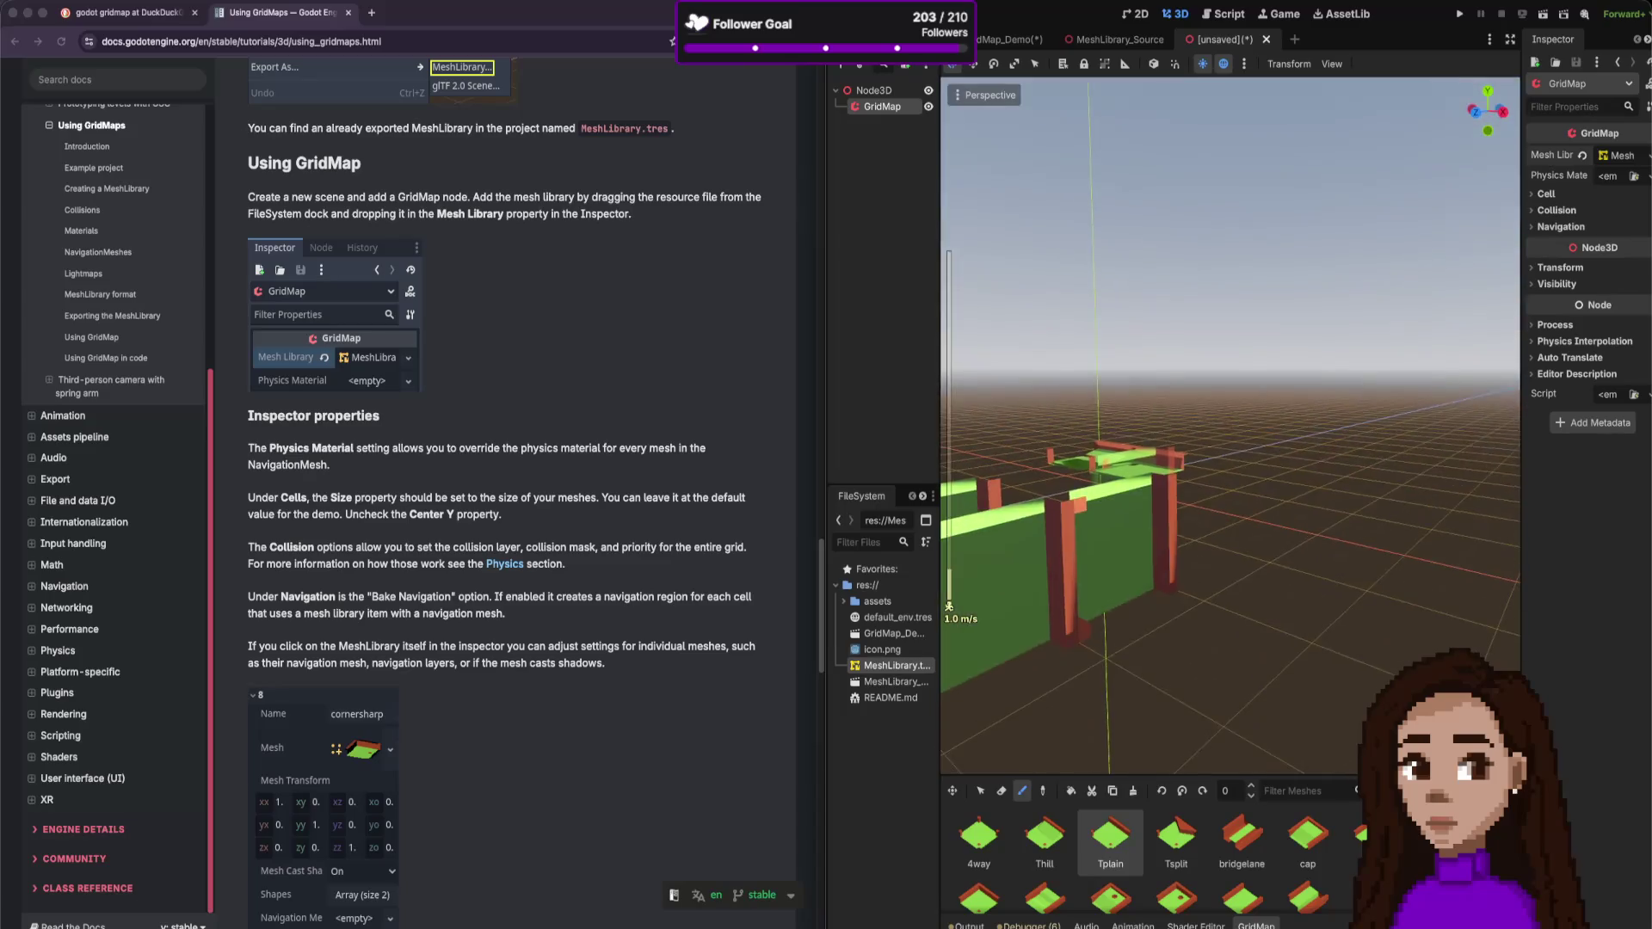
left_click_drag(1412, 313, 1343, 413)
key("w")
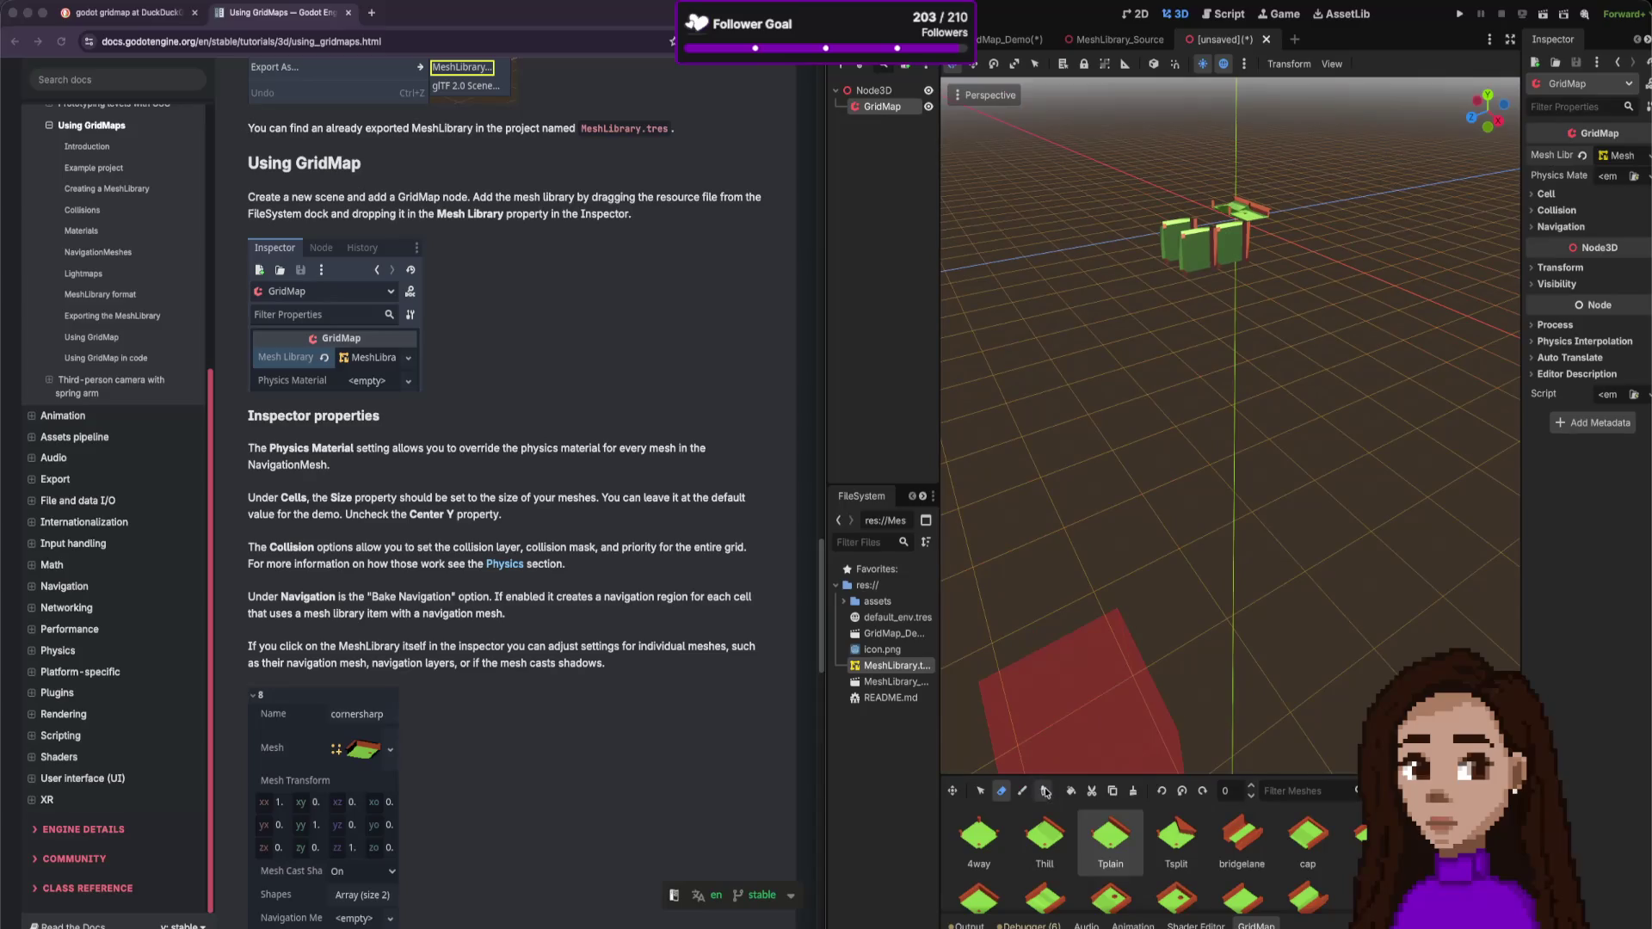
- Erase the orange block and green wall tiles with the Erase tool
left_click(1133, 791)
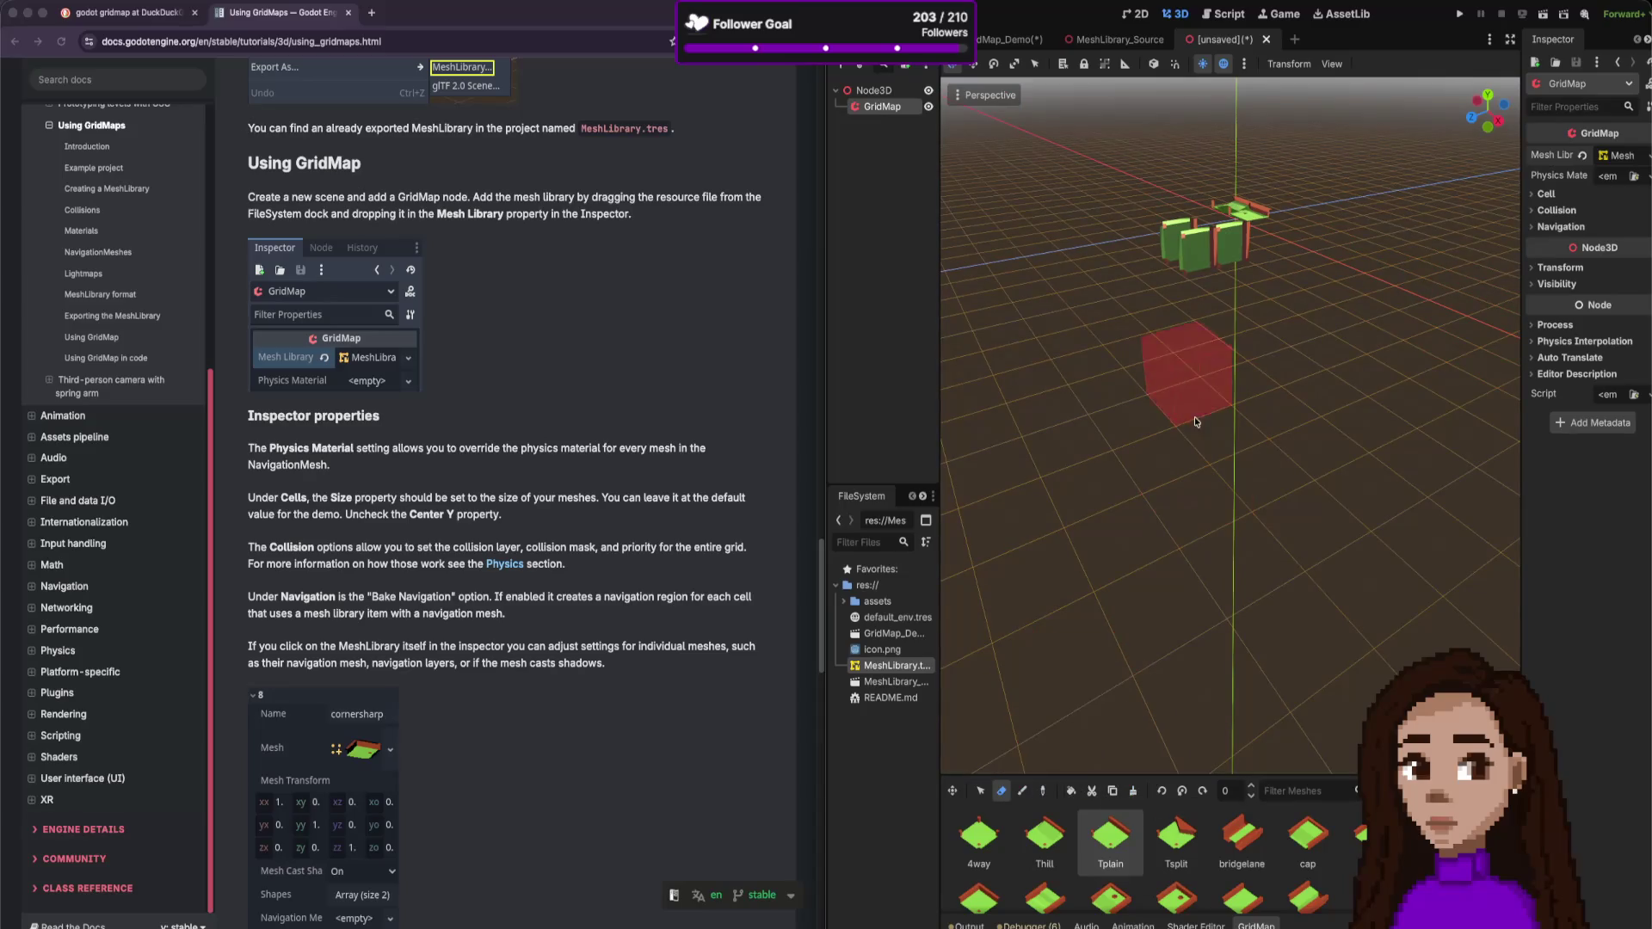
left_click_drag(1227, 271, 1175, 235)
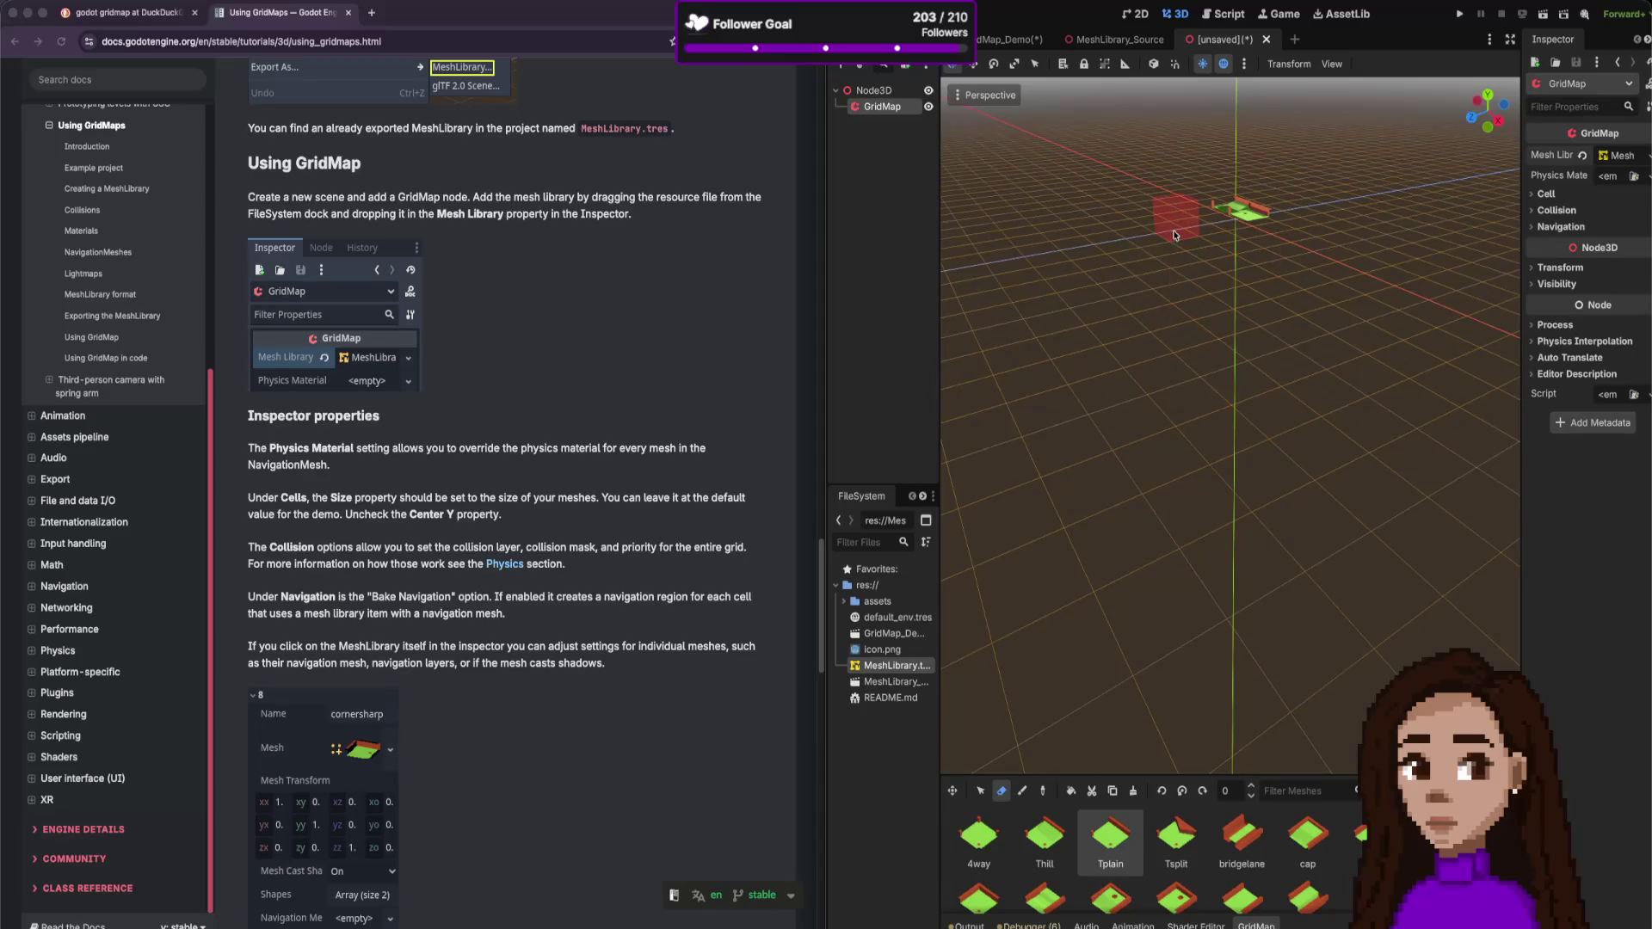
scroll(1260, 208, "up", 5)
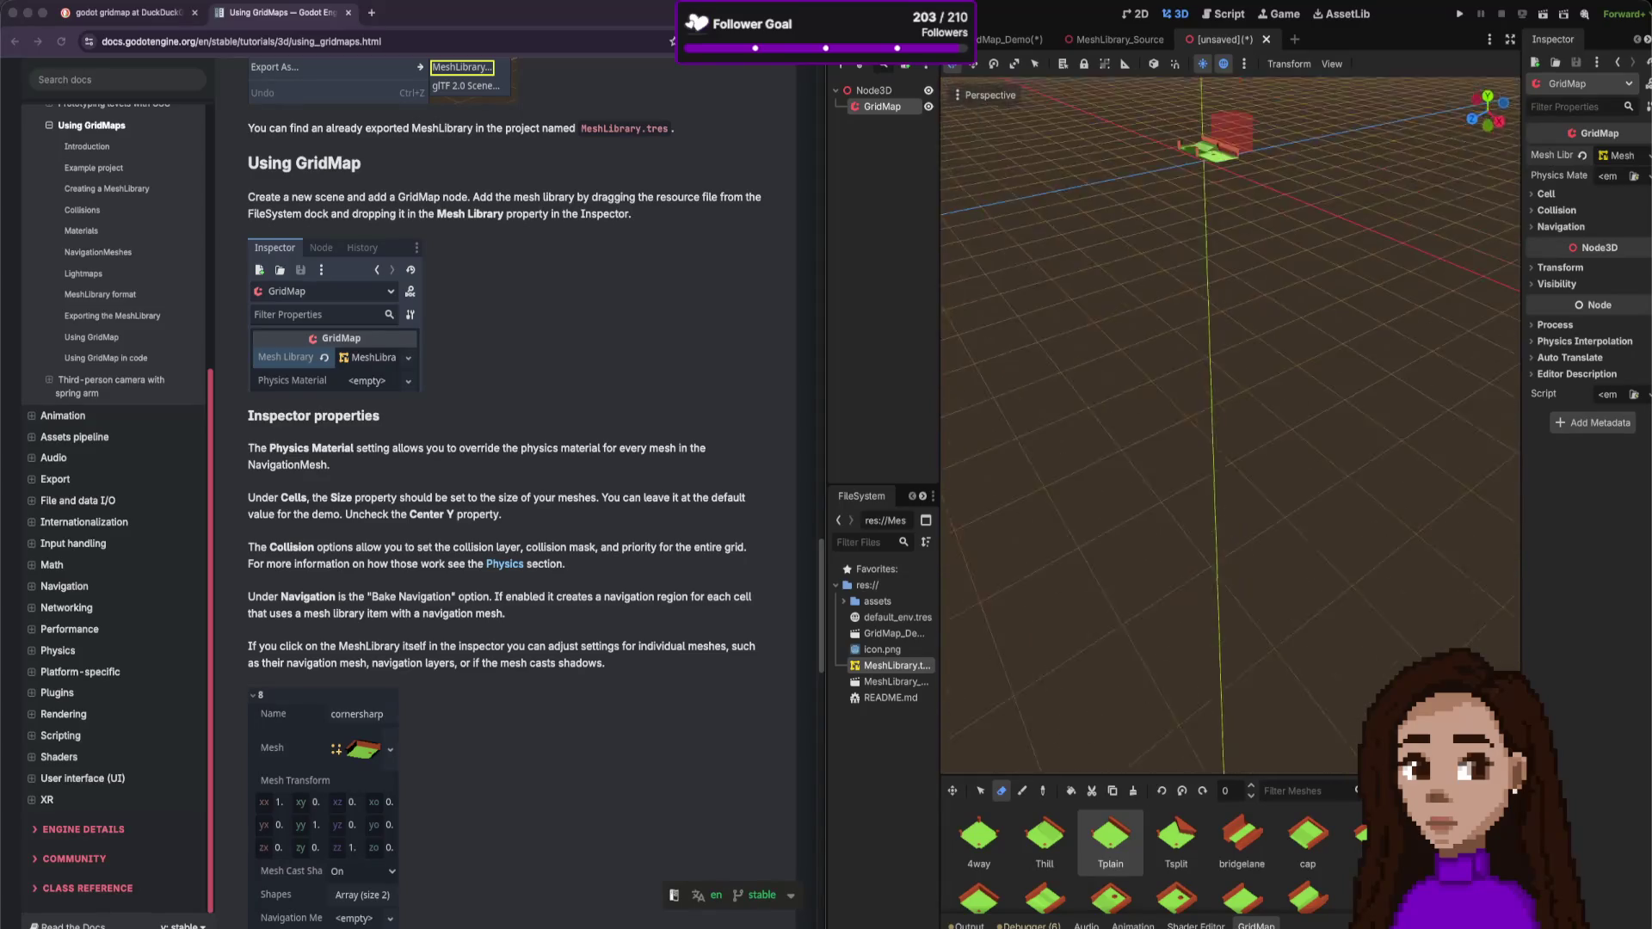
scroll(1260, 211, "down", 3)
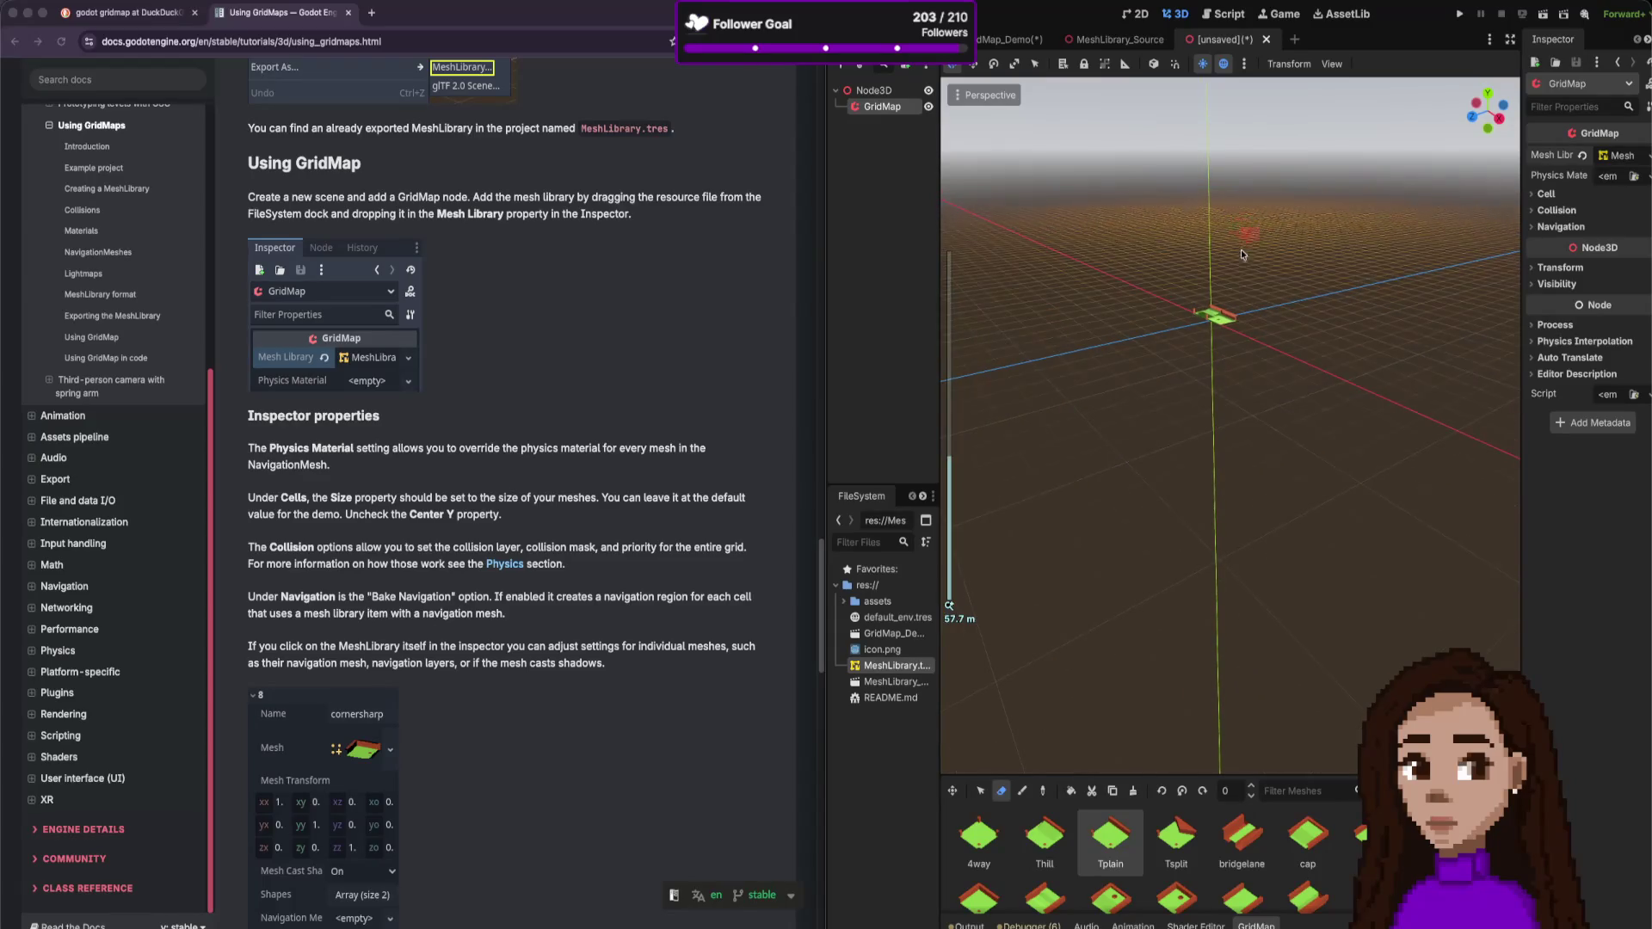
scroll(1239, 250, "down", 3)
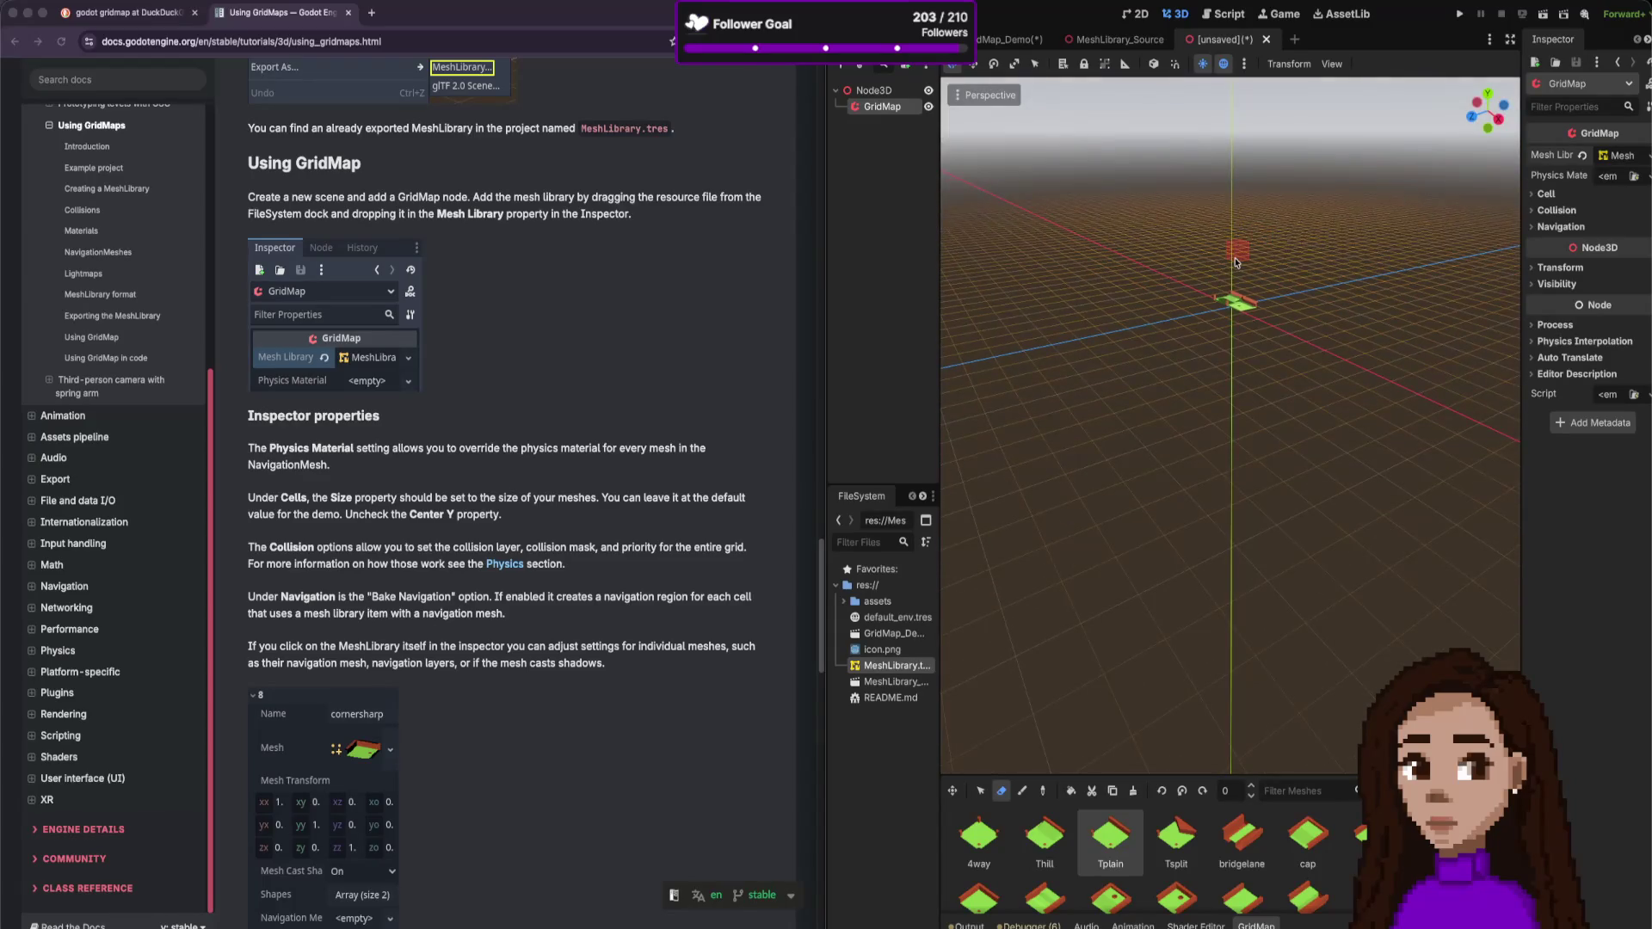
scroll(1231, 344, "up", 3)
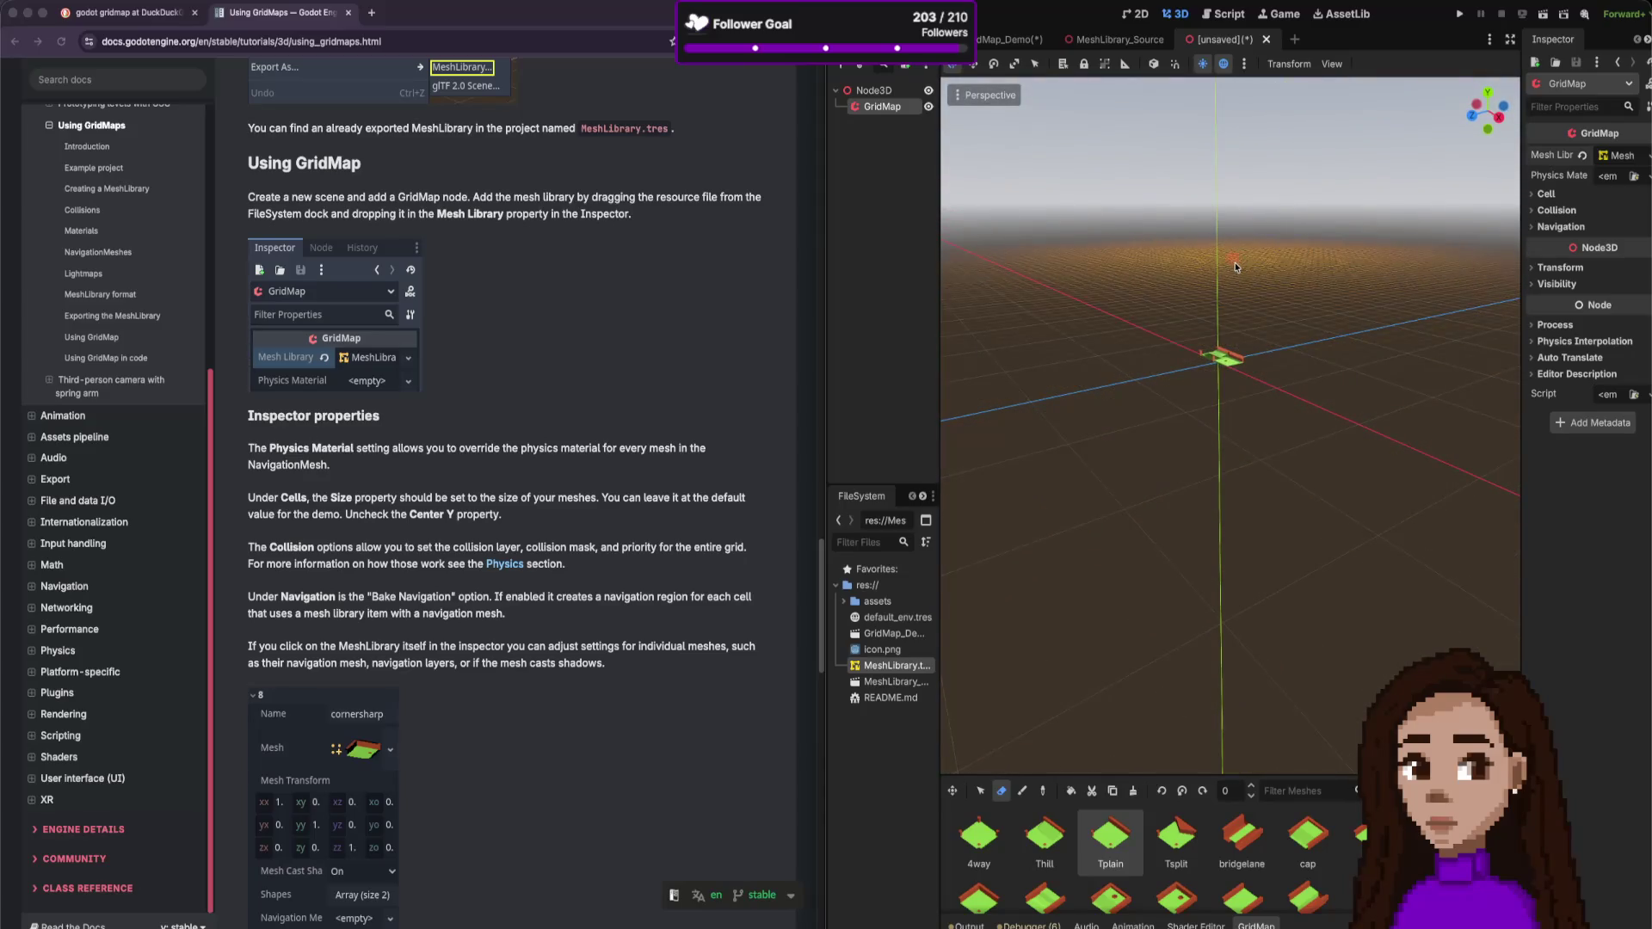
scroll(1249, 312, "down", 5)
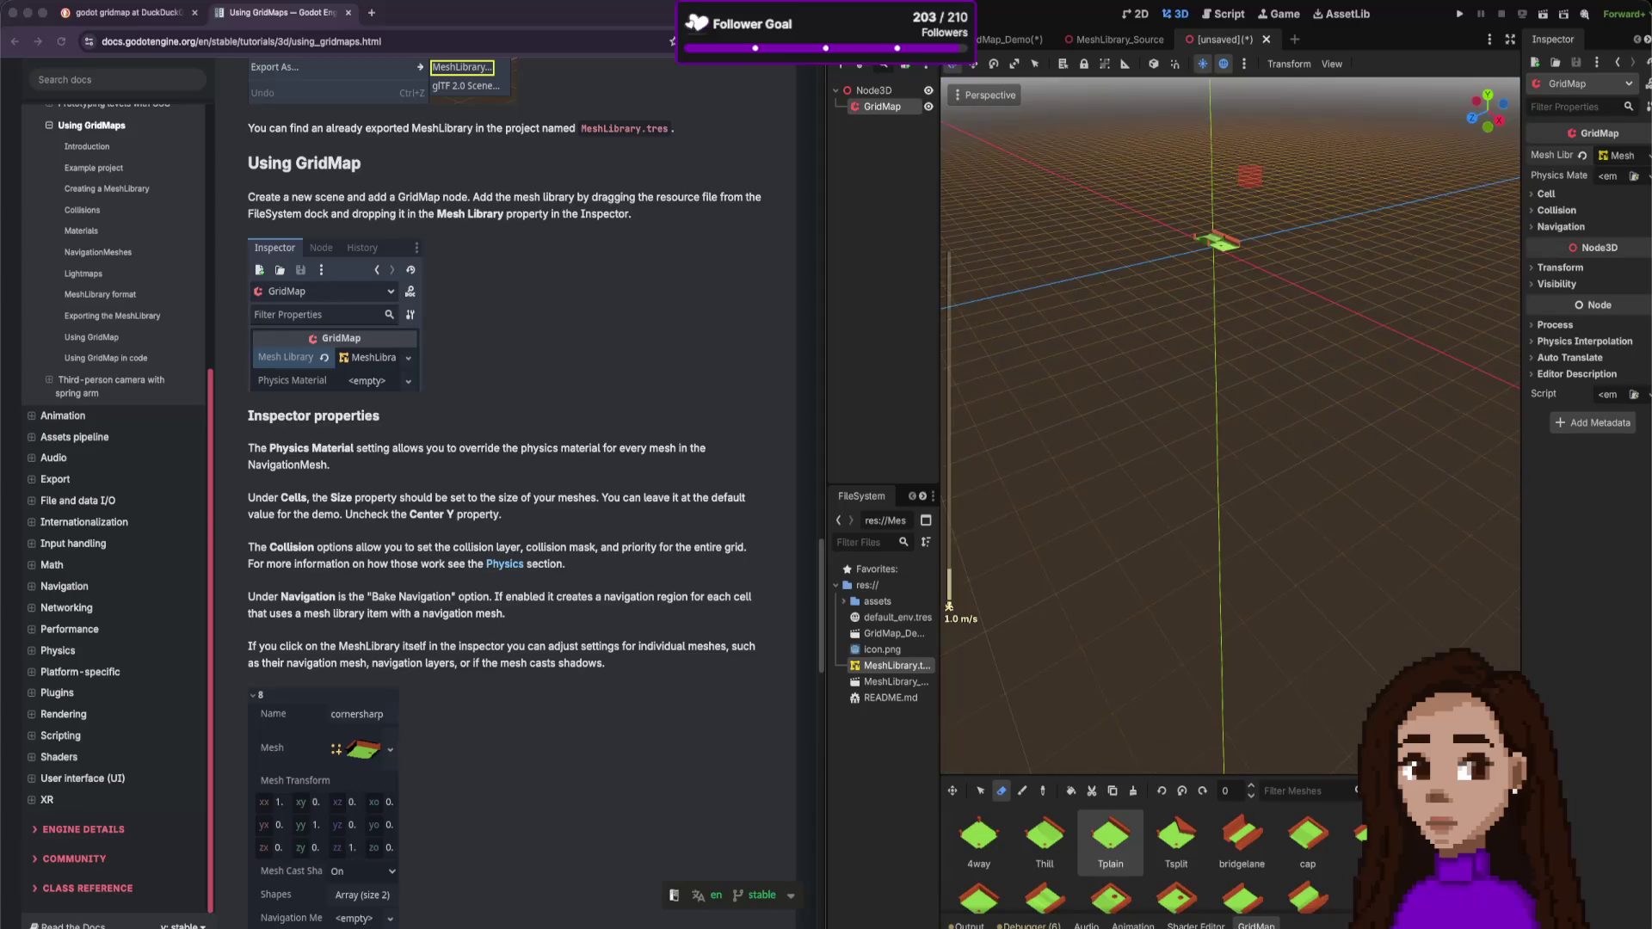
scroll(1231, 425, "up", 2)
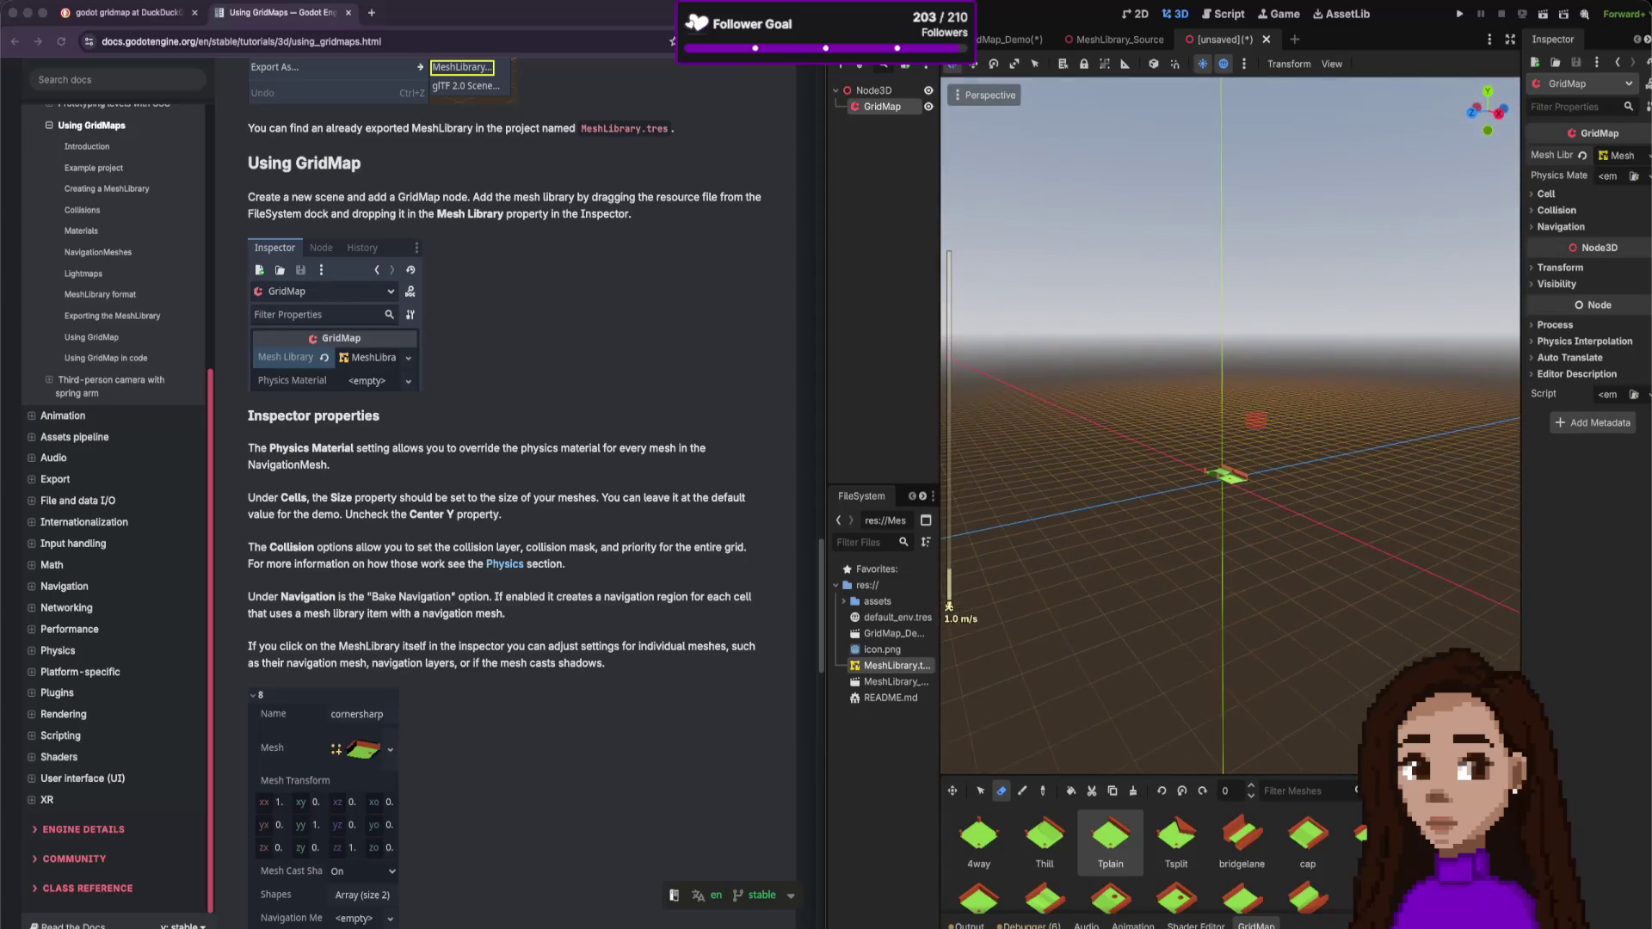
- Move closer to the remaining flat tiles and reselect the Paint tool
key("w")
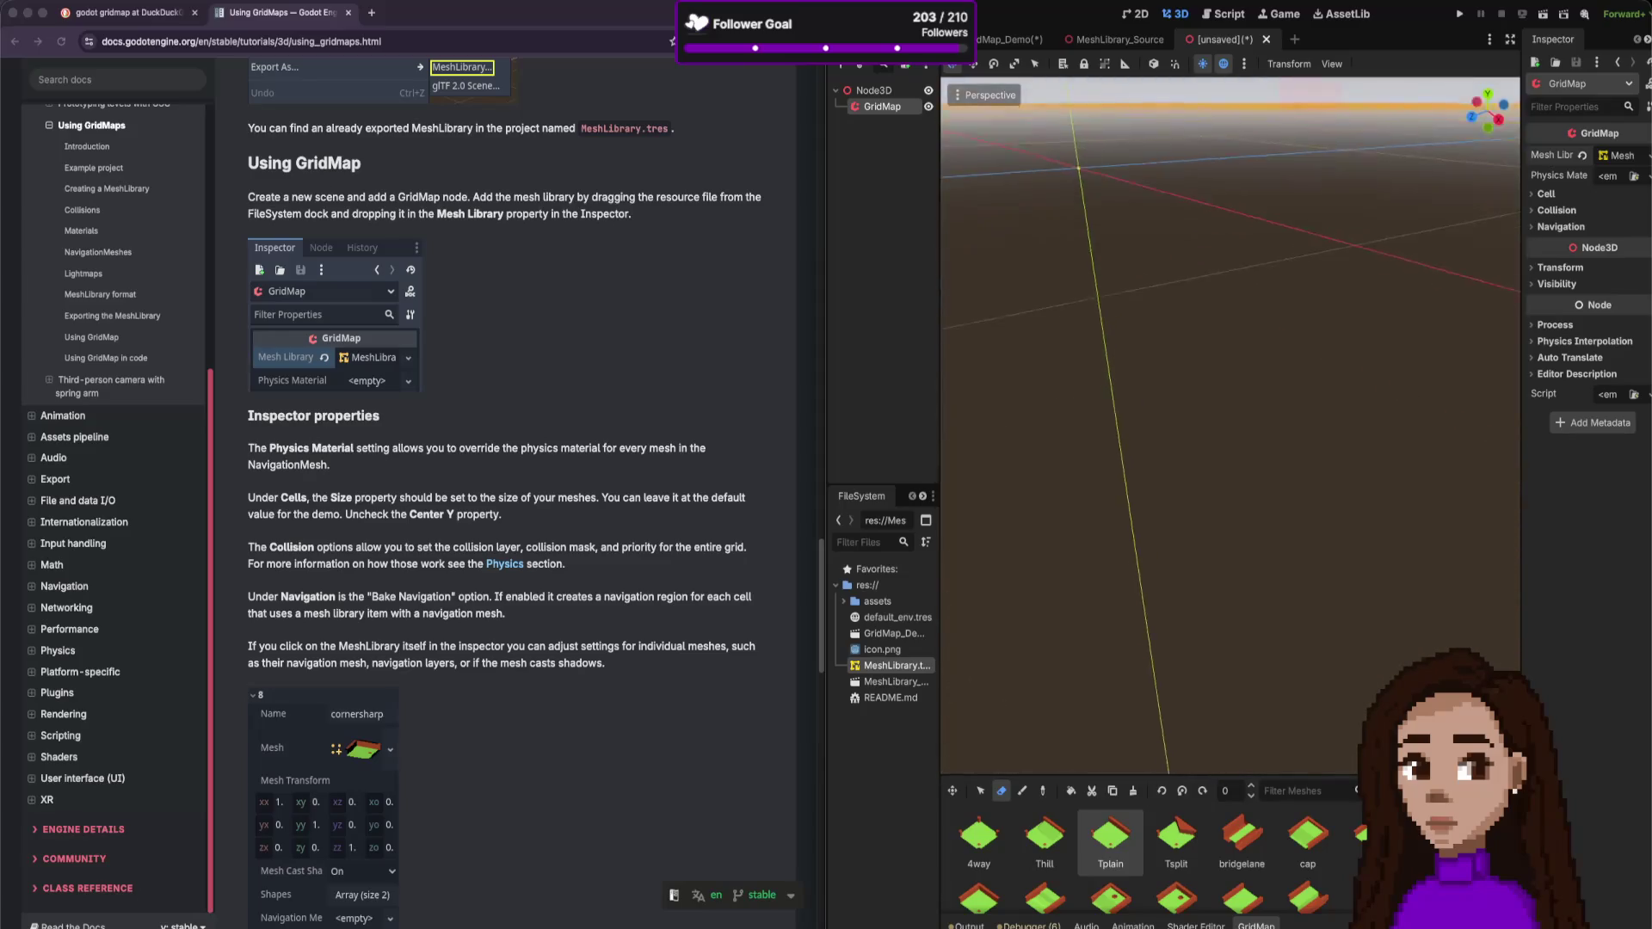
scroll(1249, 302, "up", 3)
right_click(1248, 302)
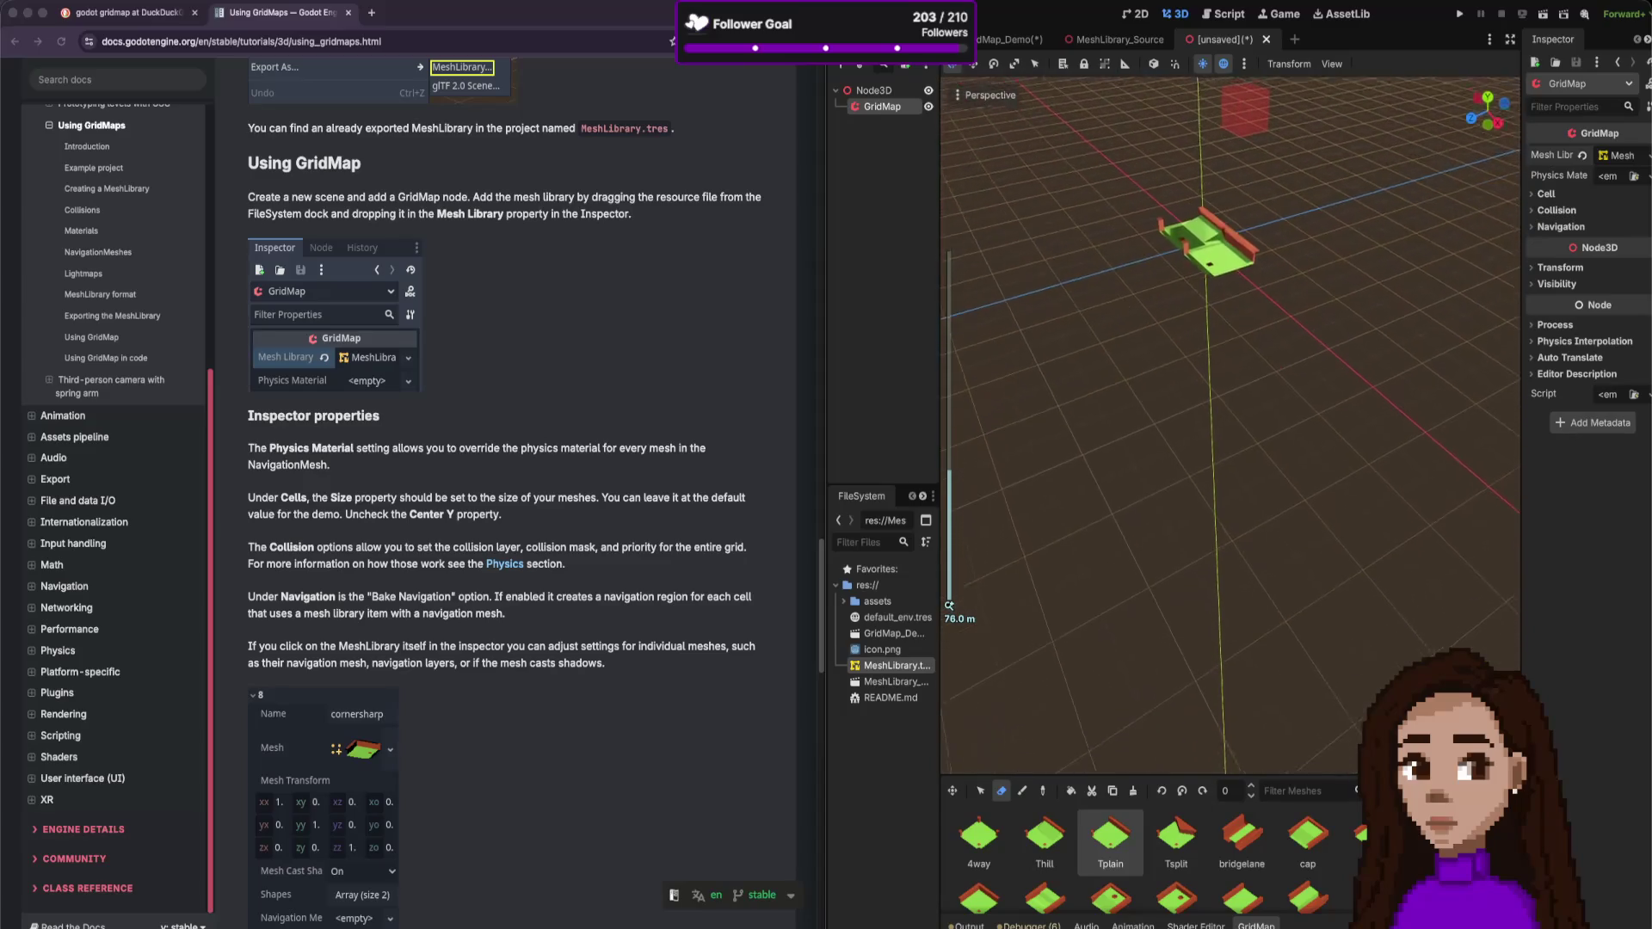
scroll(1247, 302, "down", 2)
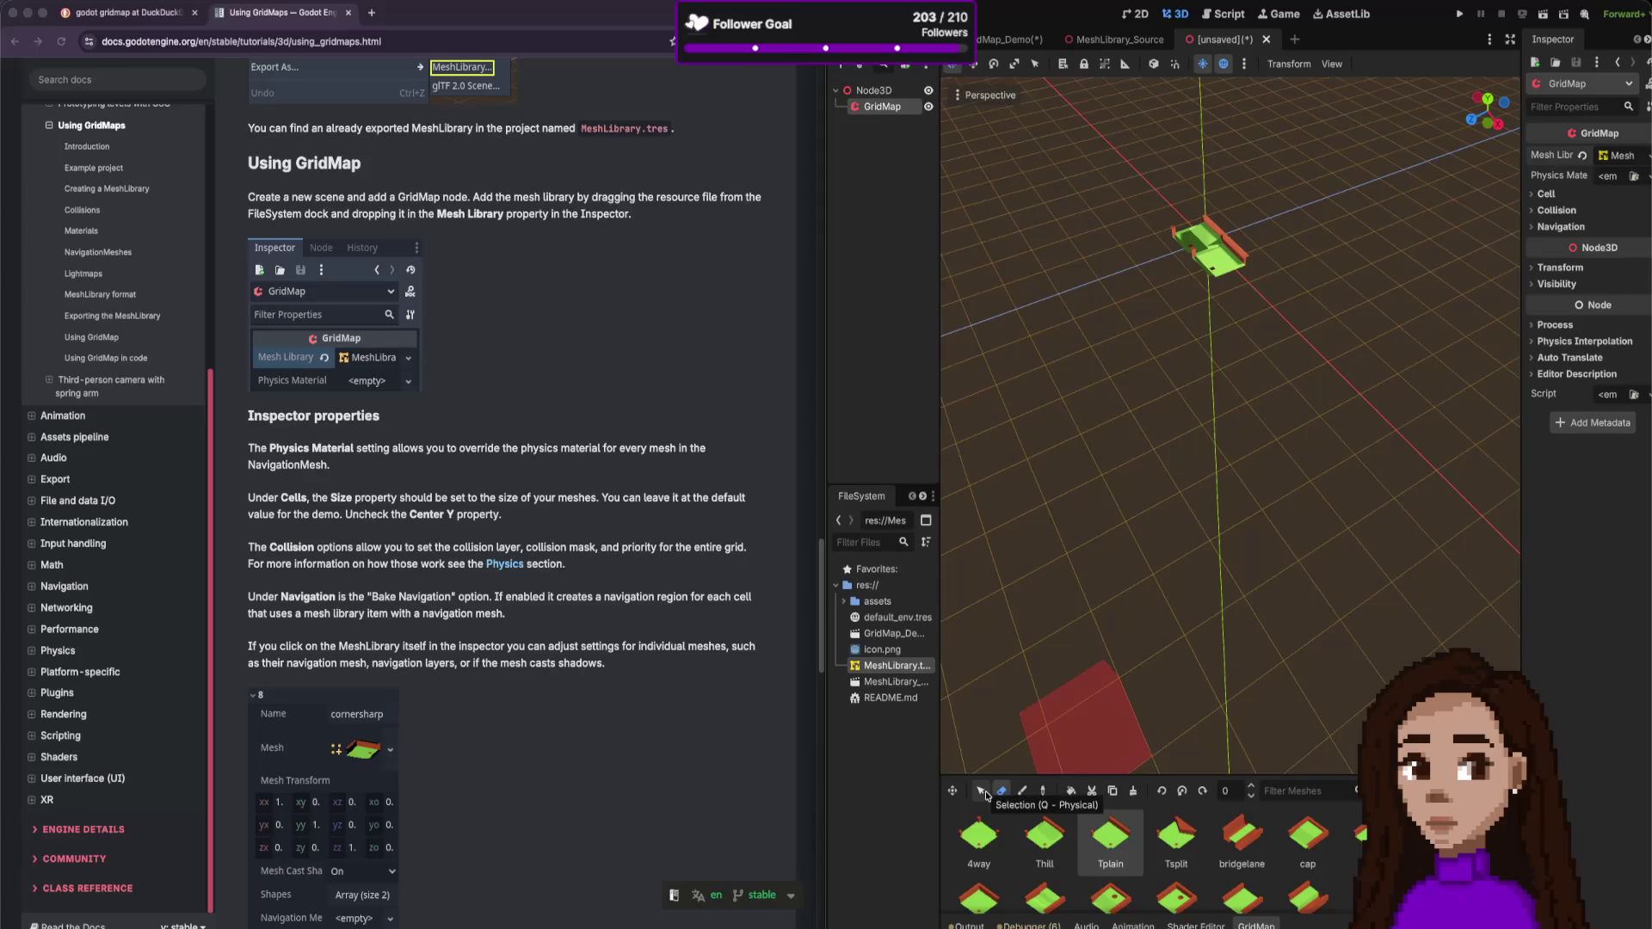
left_click(1024, 793)
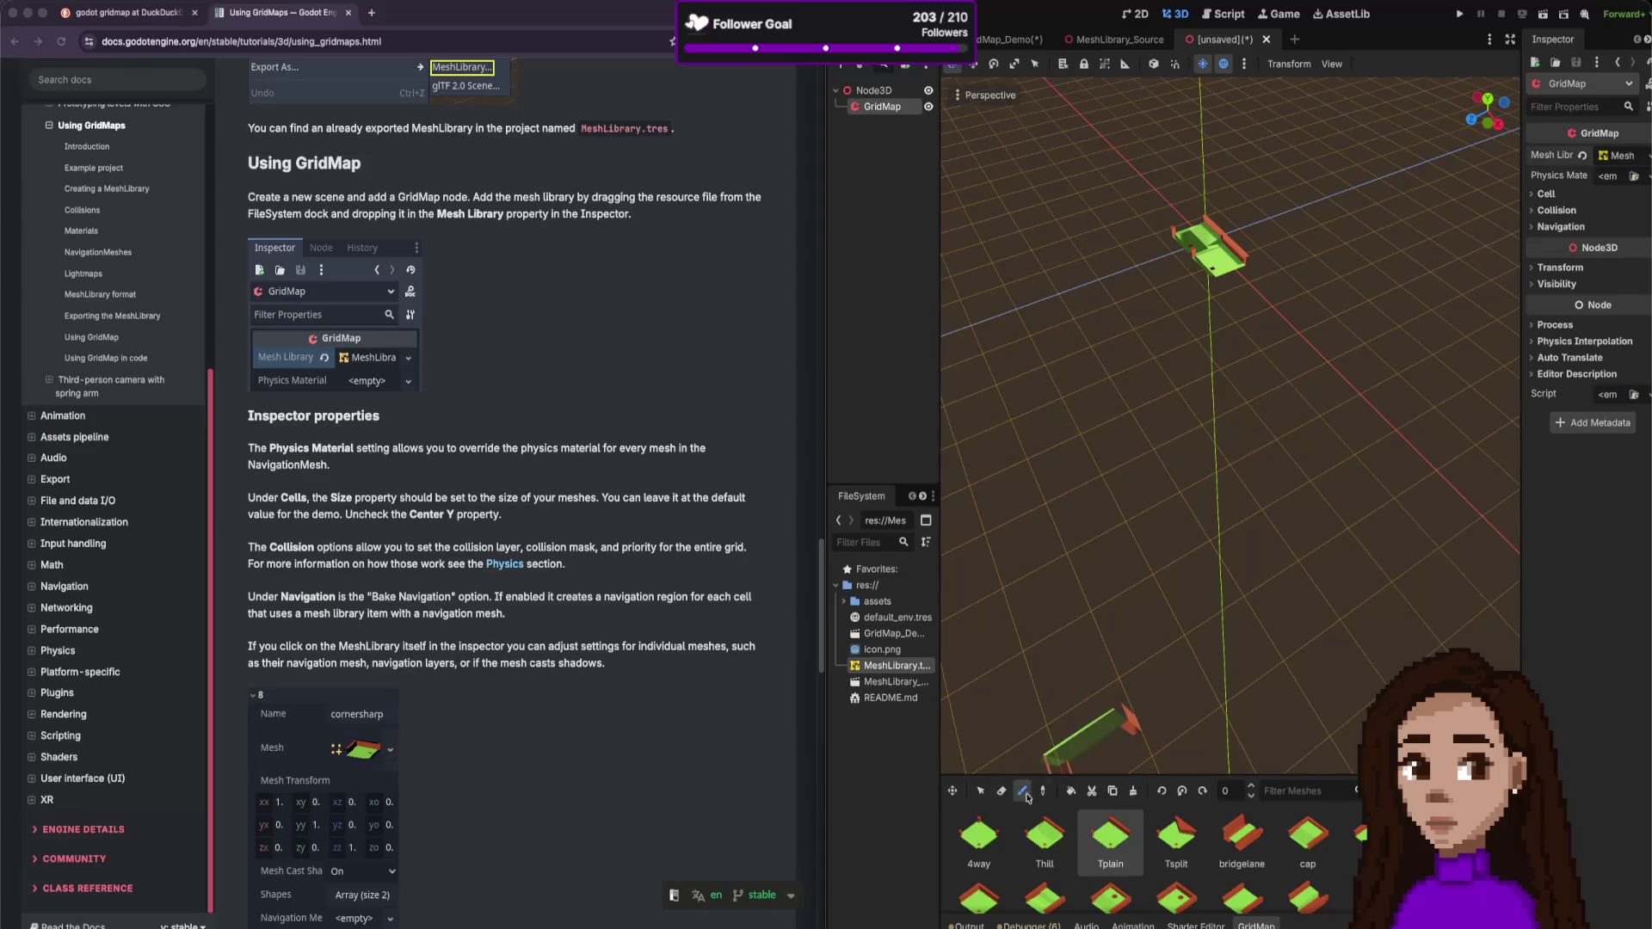
- Pick the Tsplit tile and place it on the grid
left_click(1176, 839)
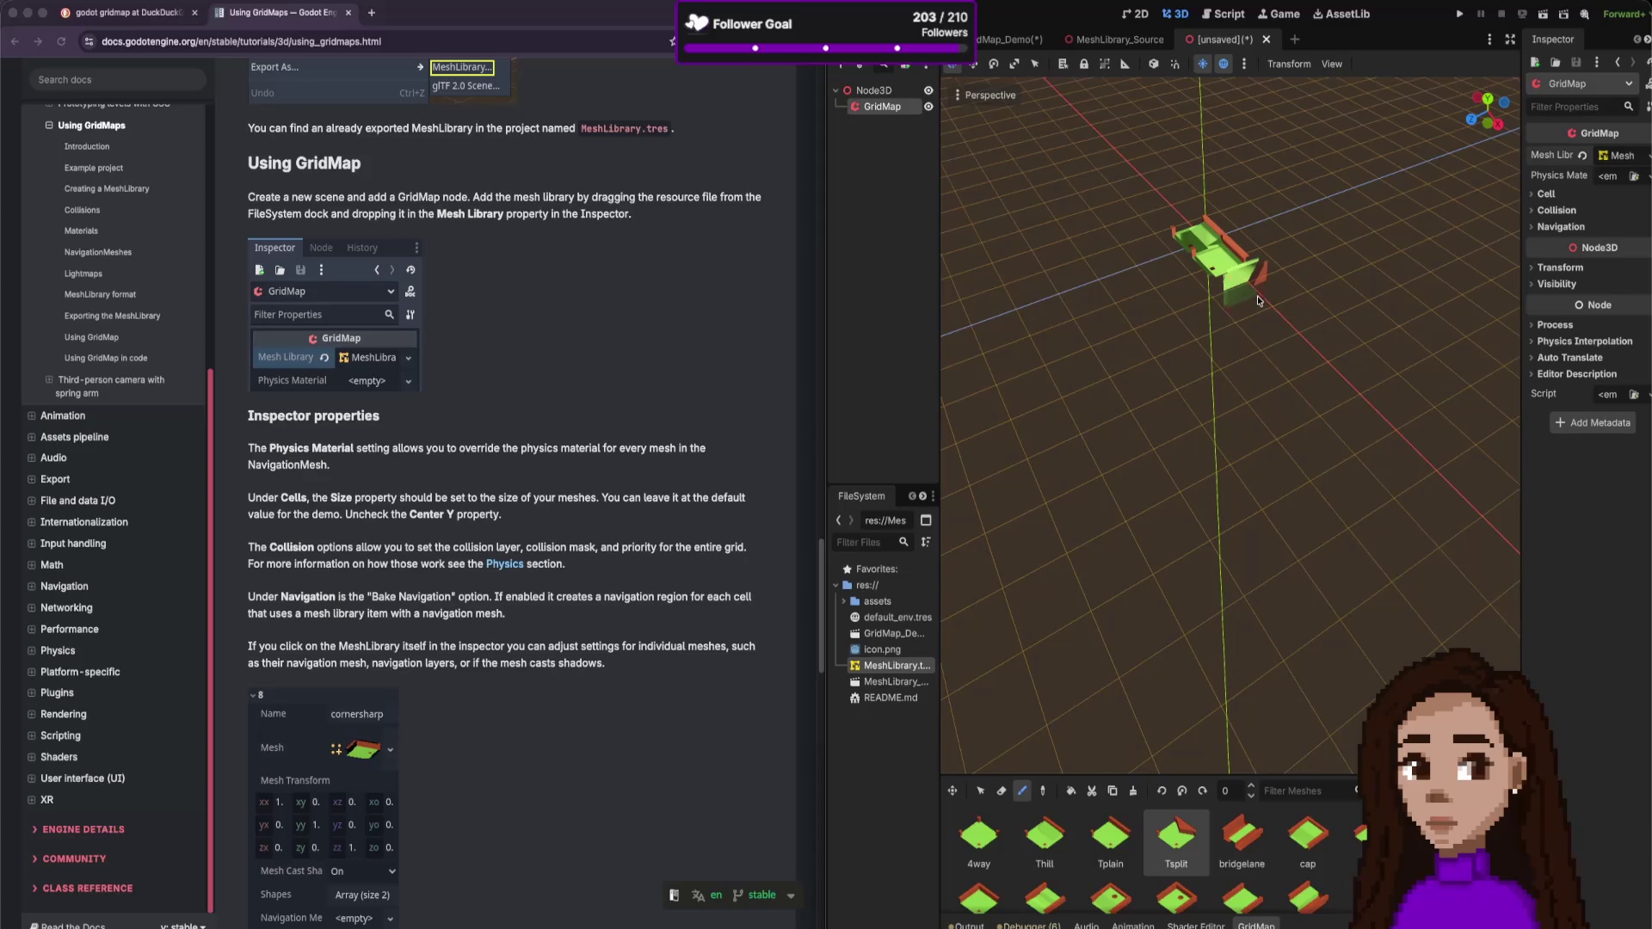
scroll(1249, 303, "down", 3)
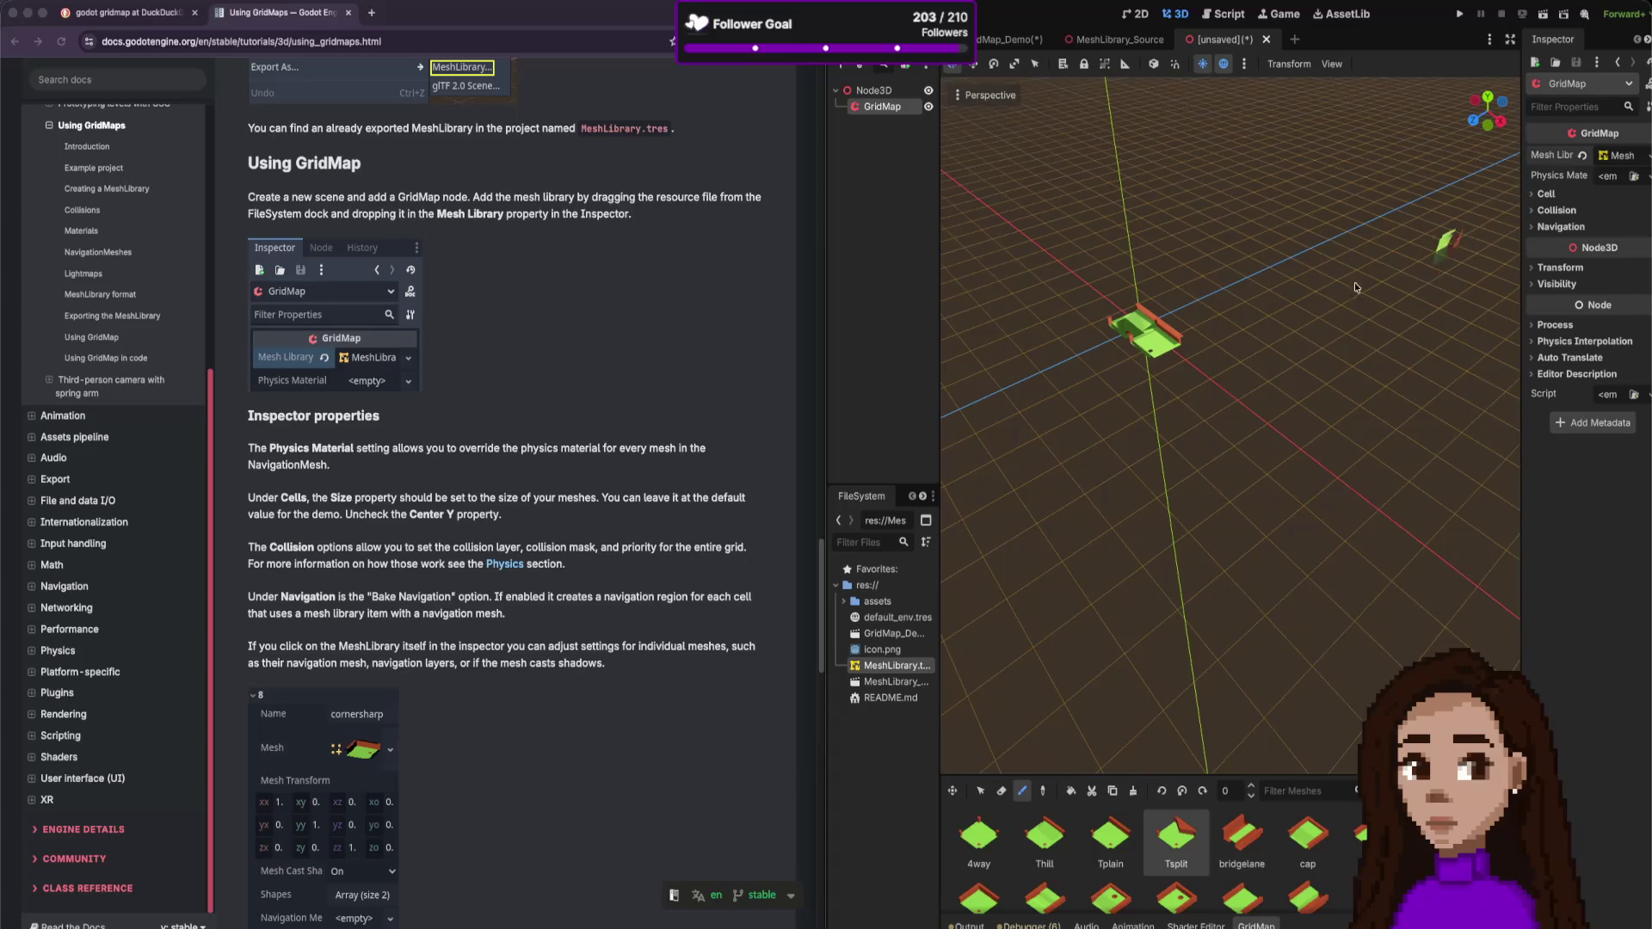
left_click(1166, 454)
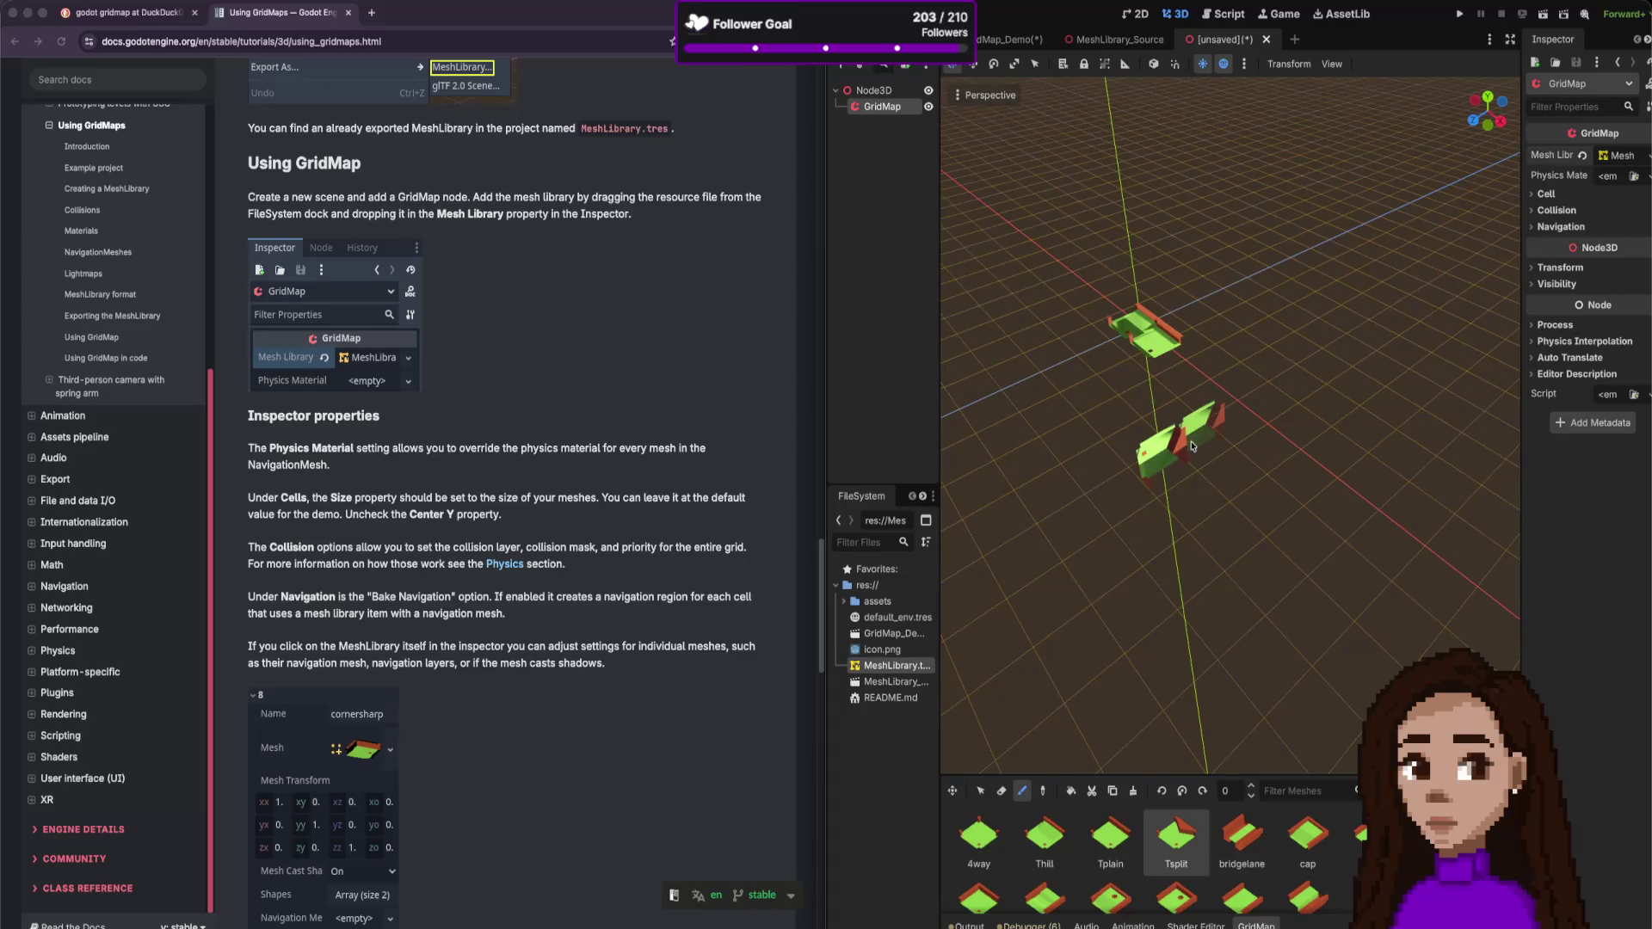
mouse_move(1239, 420)
left_mouse_down()
mouse_move(1219, 505)
mouse_move(1285, 427)
left_mouse_up()
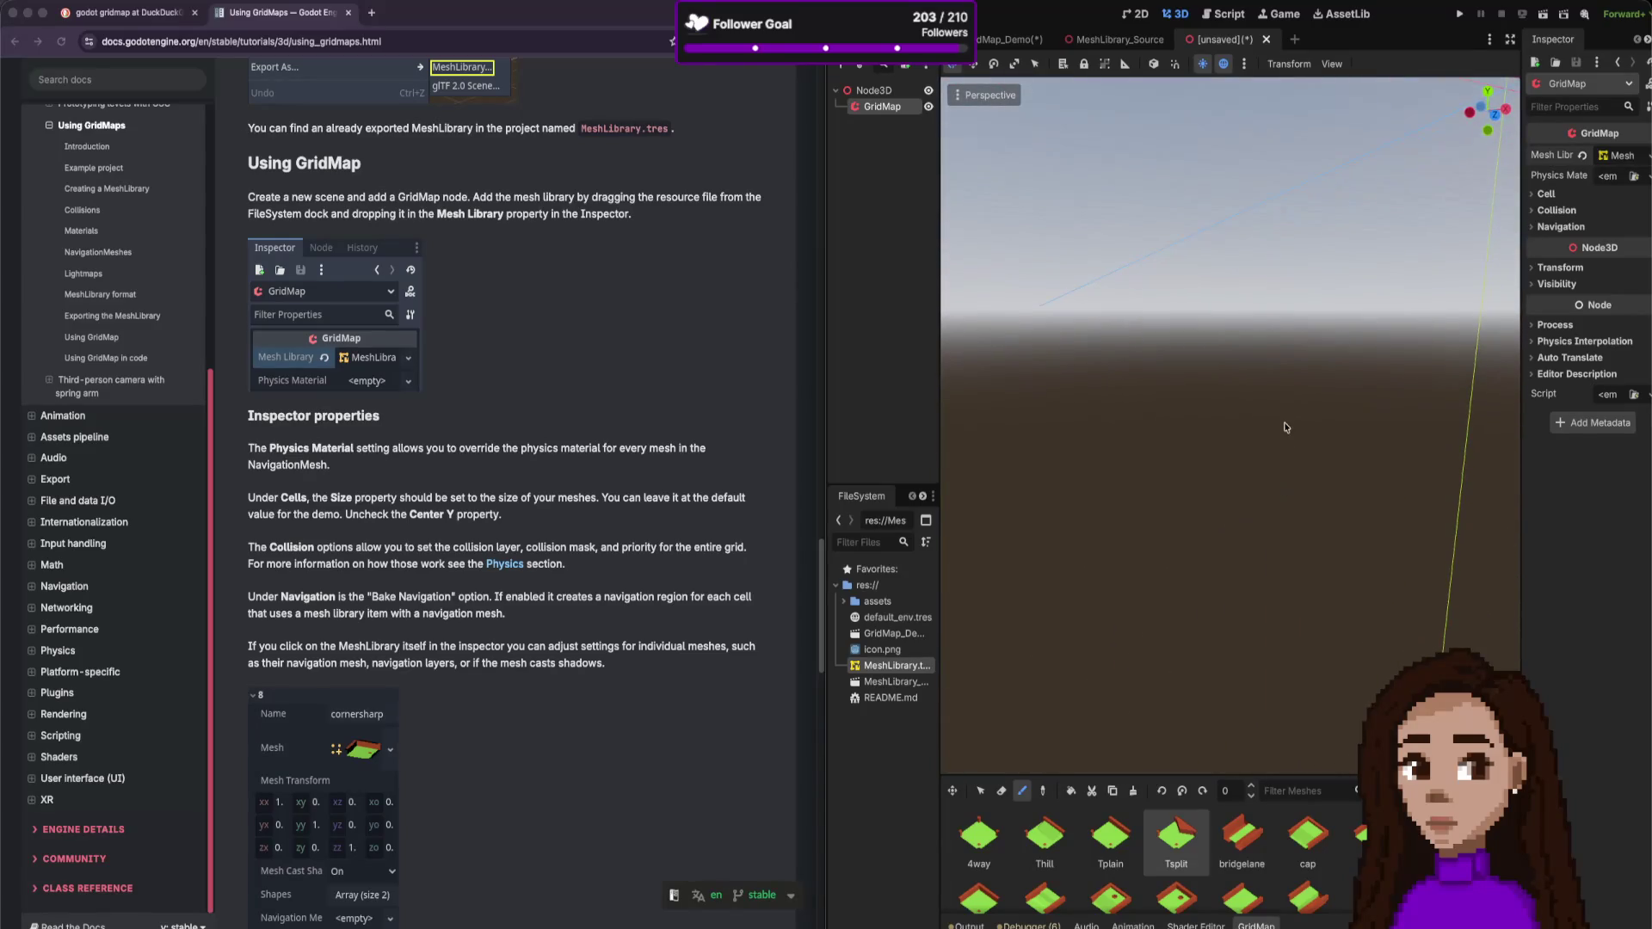
- Go to Top view, centre the green tile, then switch to Right orthogonal view
left_click(1489, 91)
mouse_move(1447, 605)
left_mouse_down()
mouse_move(1417, 566)
mouse_move(1339, 551)
mouse_move(1355, 553)
left_mouse_up()
scroll(1234, 516, "up", 3)
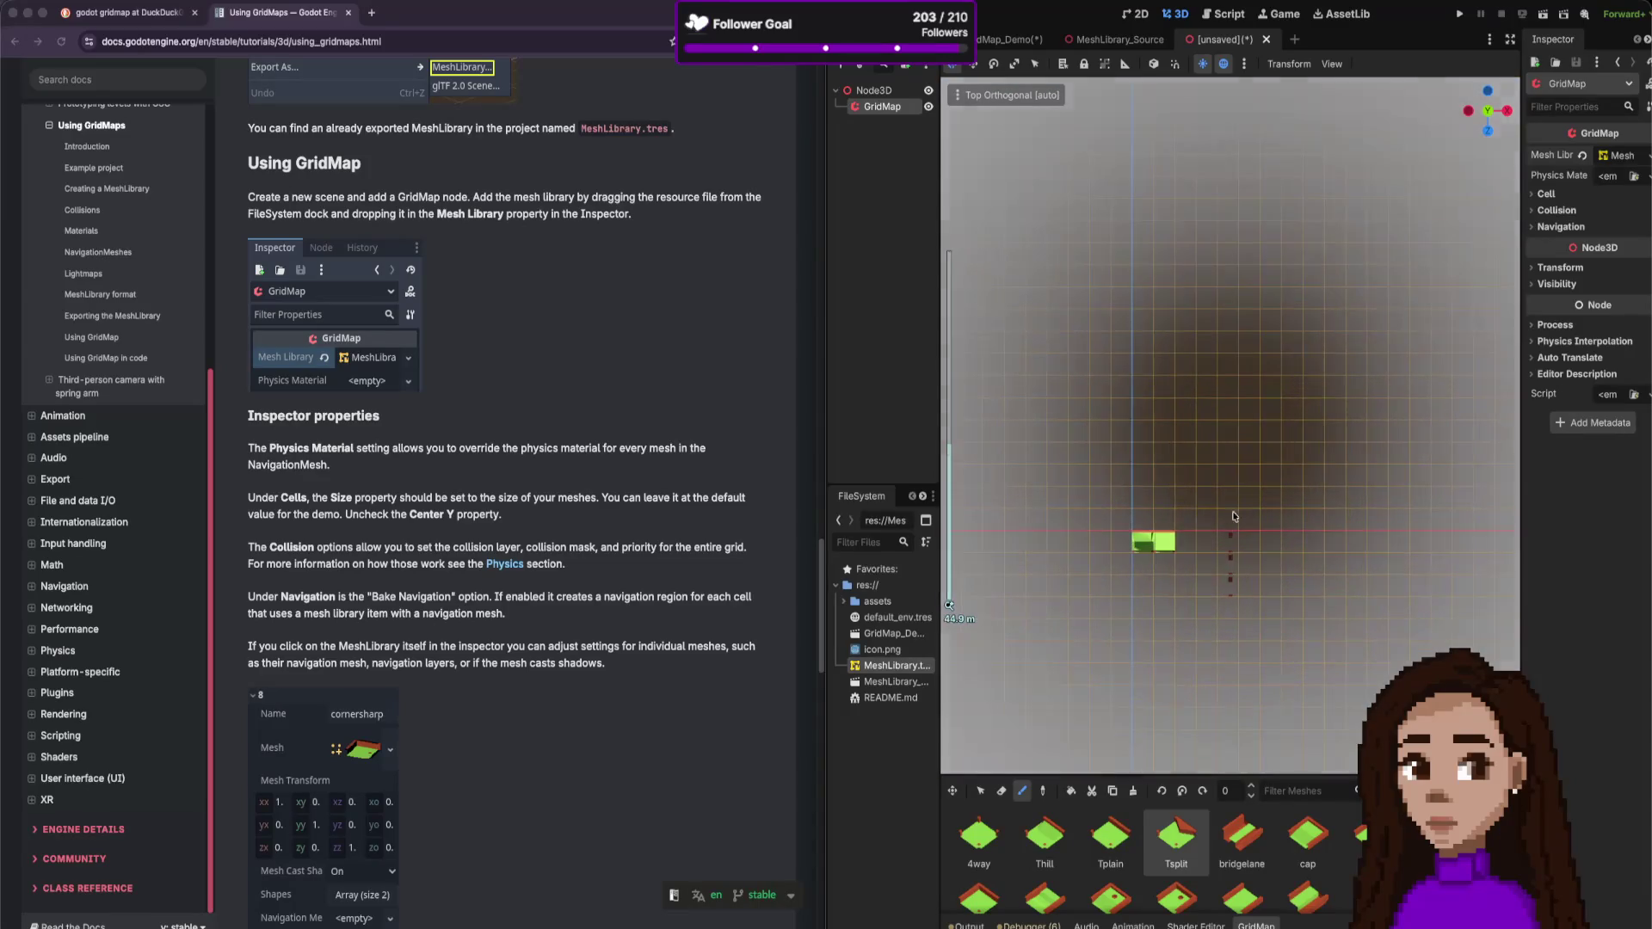
left_click_drag(1169, 581, 1225, 437)
scroll(1248, 442, "up", 2)
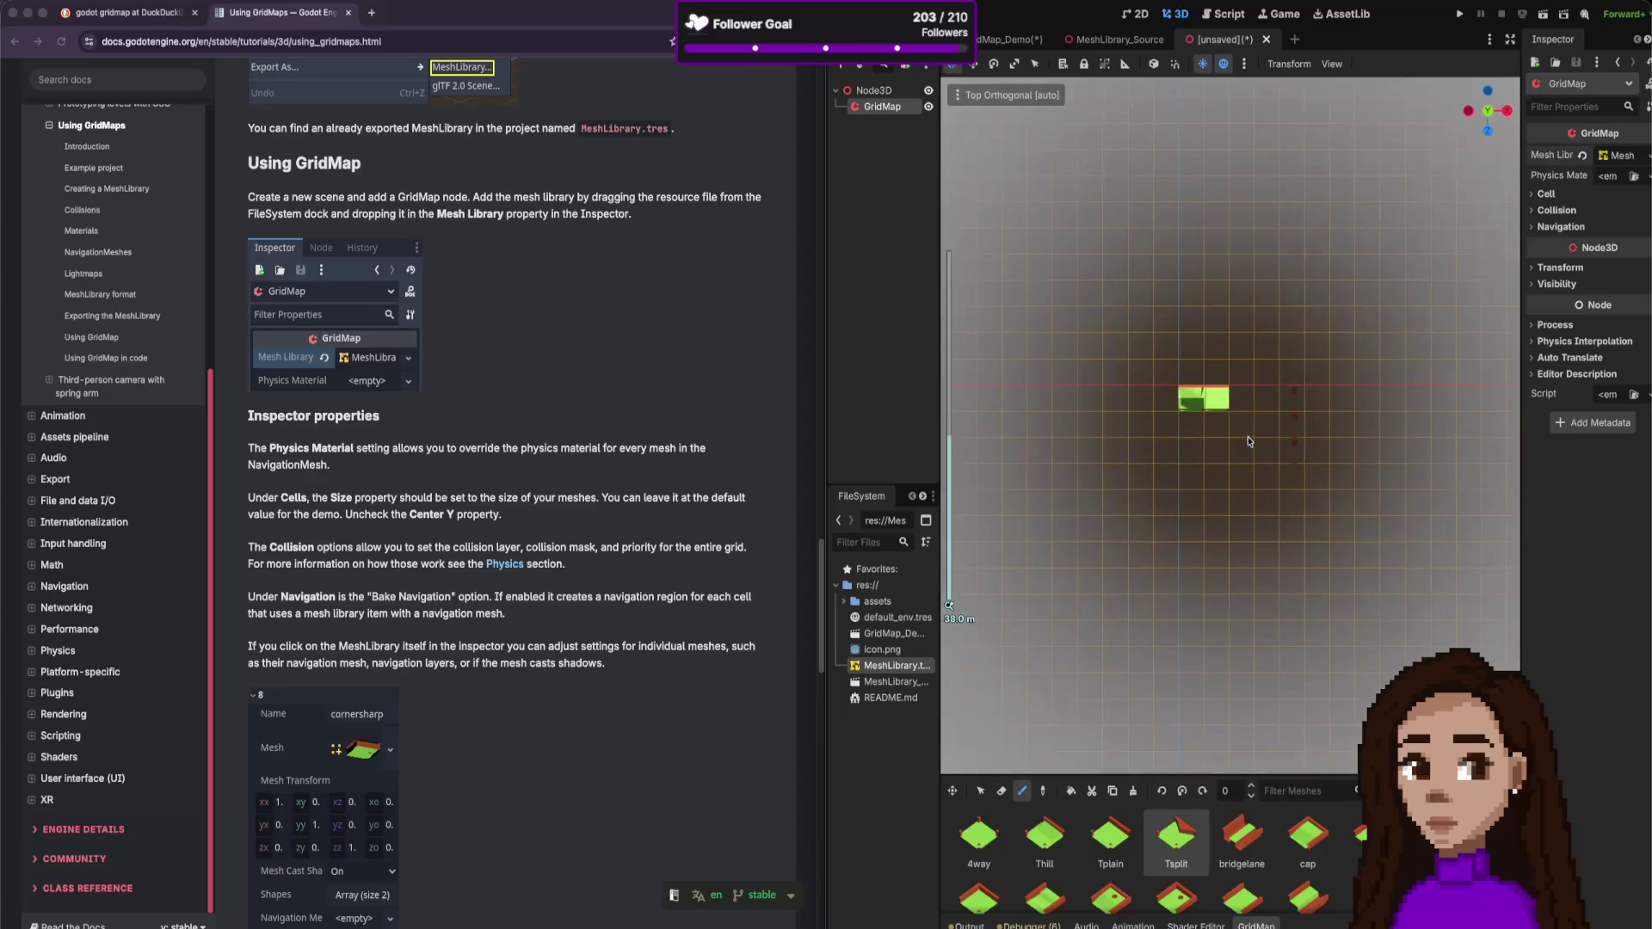
left_click(1508, 112)
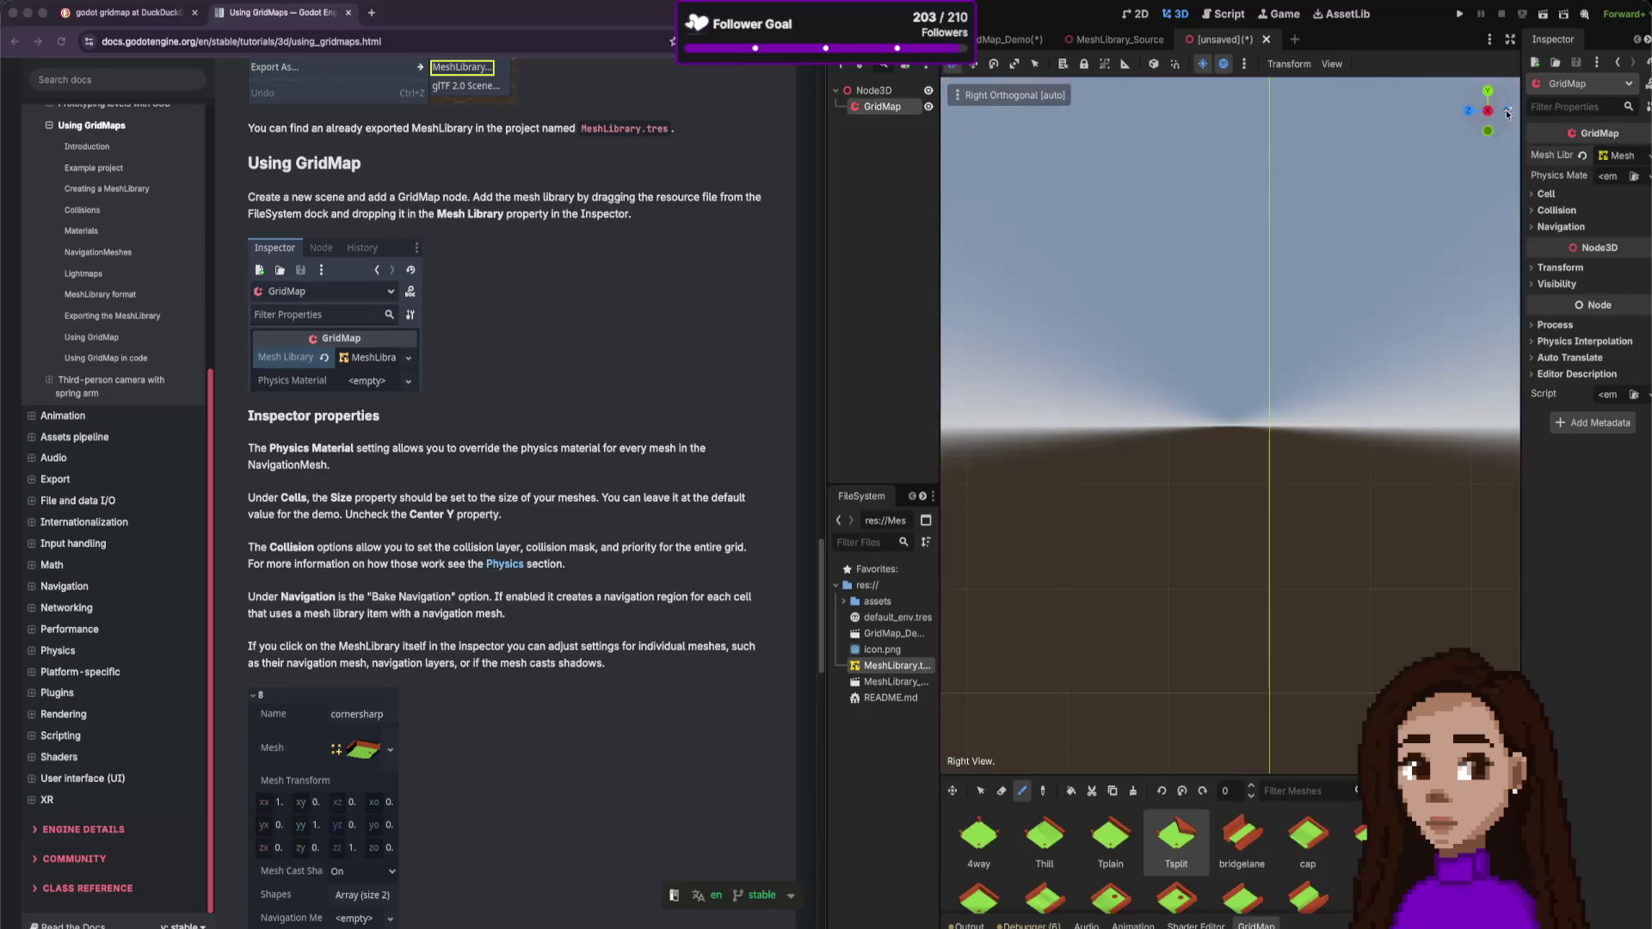
- Switch to erasing and toggle the GridMap node's selection in the Scene tree
scroll(1403, 269, "down", 5)
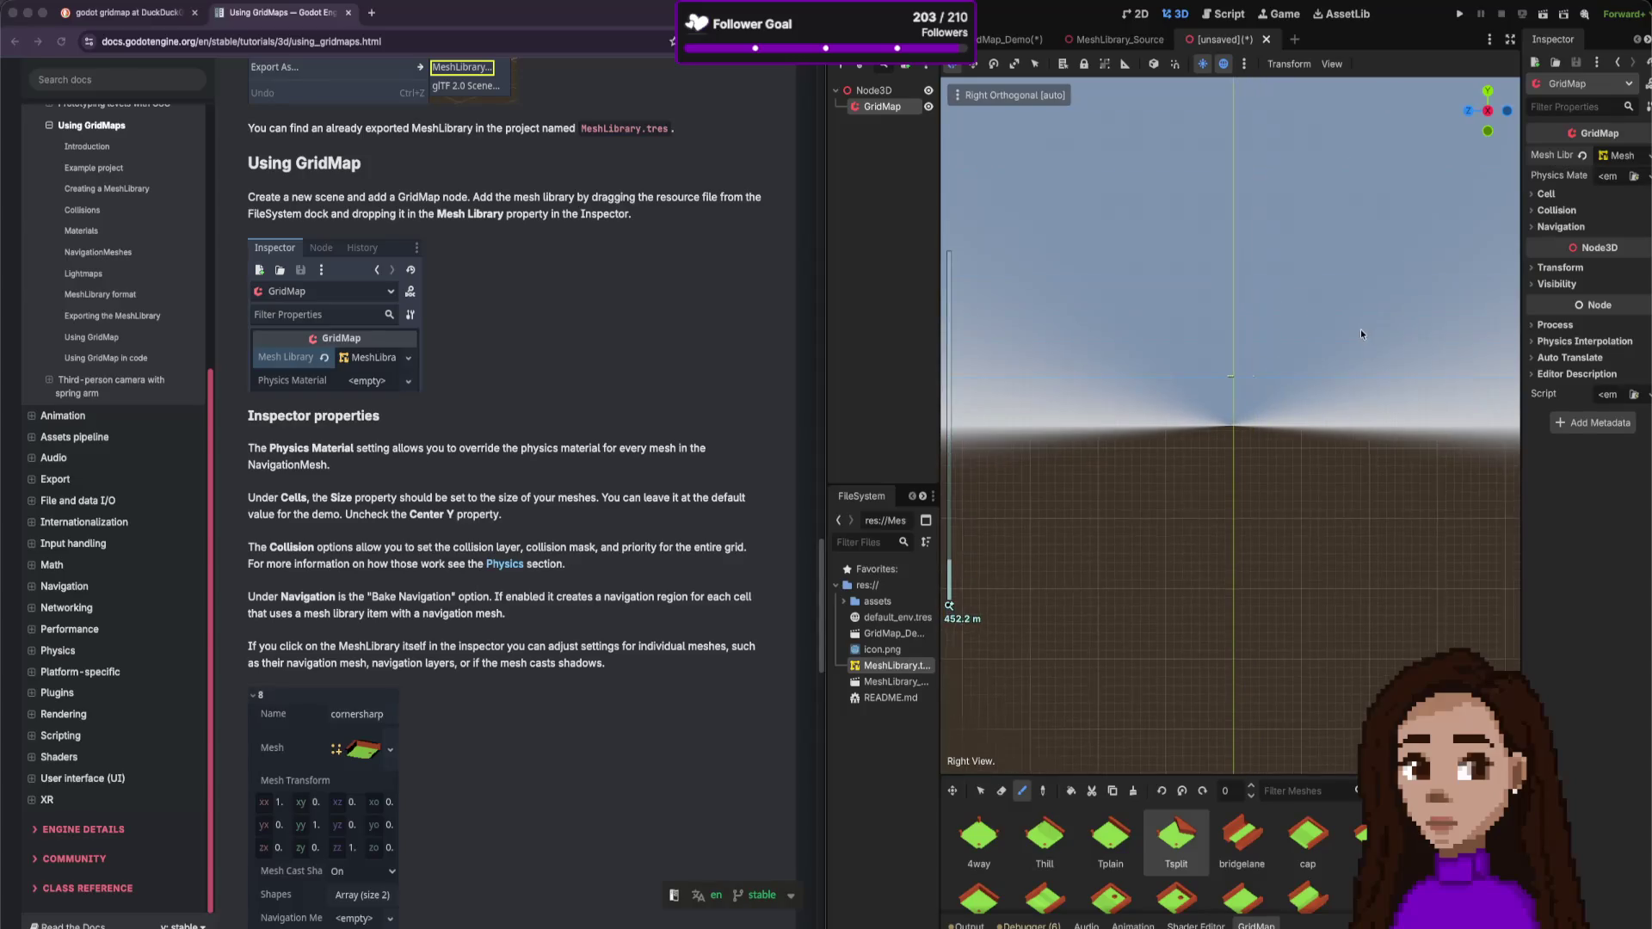
scroll(1303, 339, "up", 8)
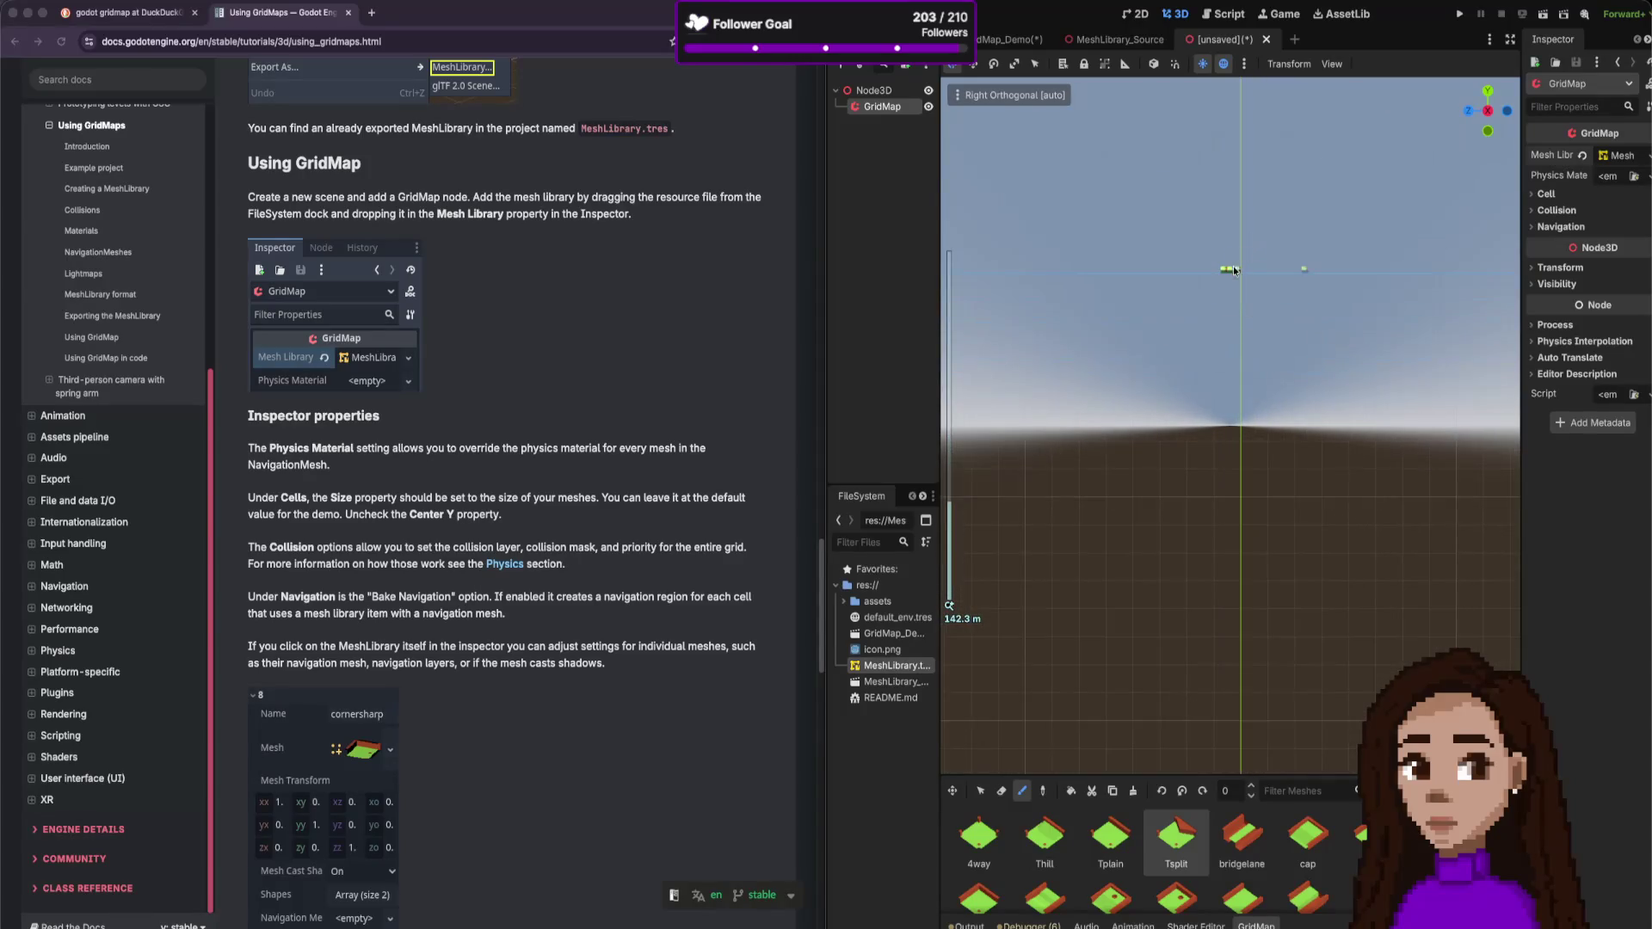
key("w")
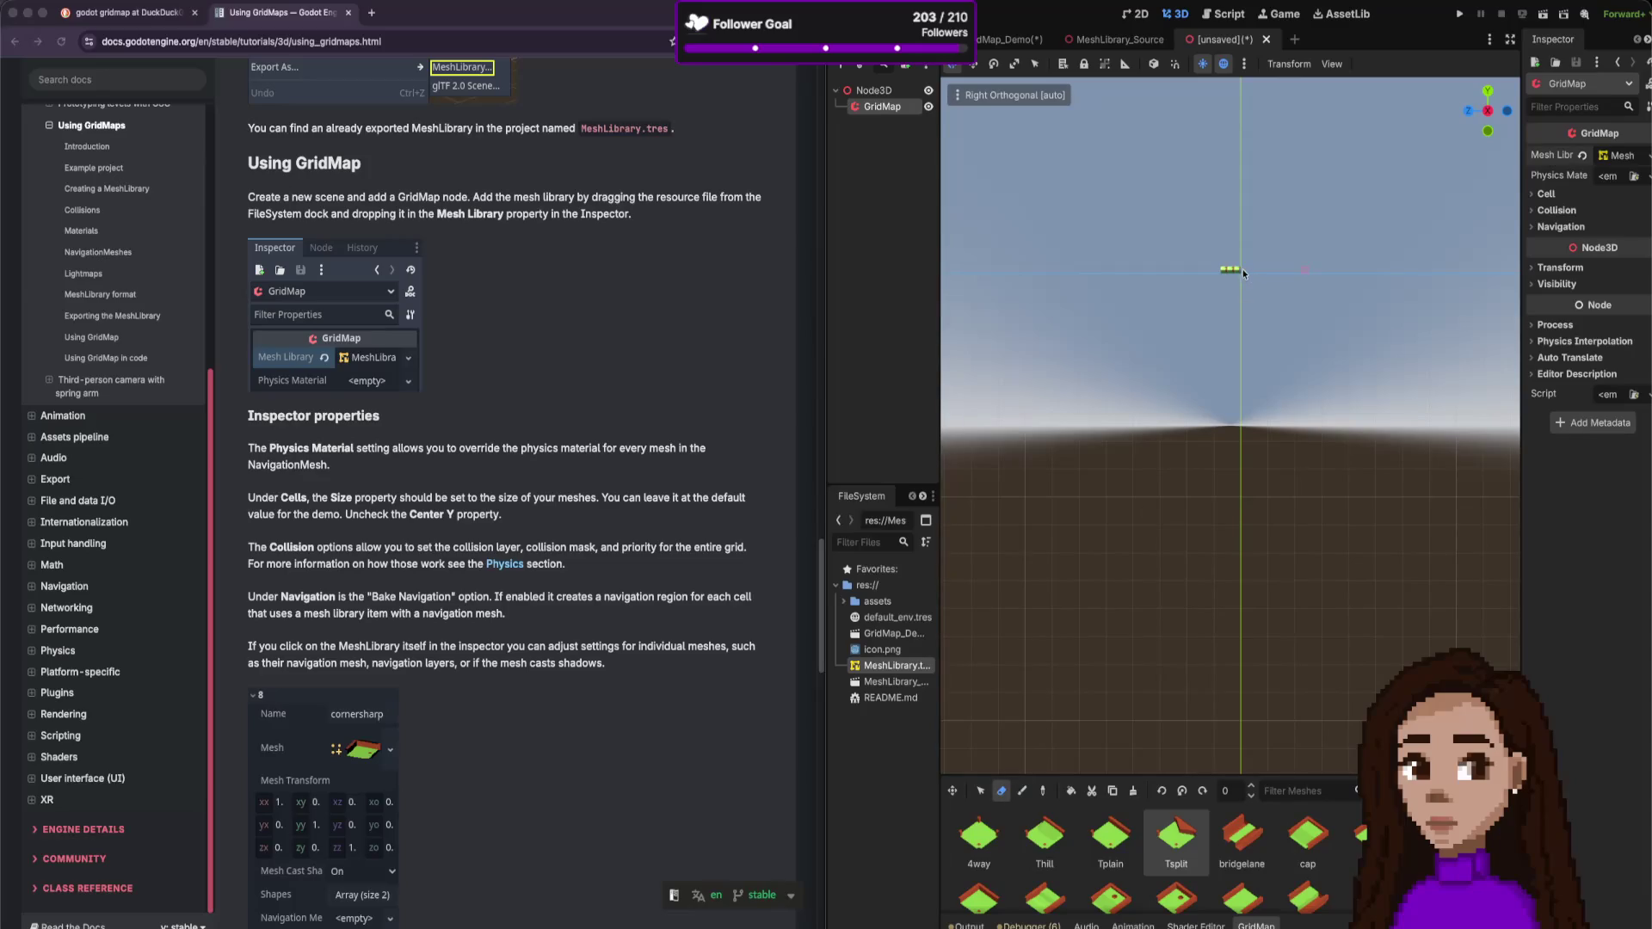
left_click(1230, 271)
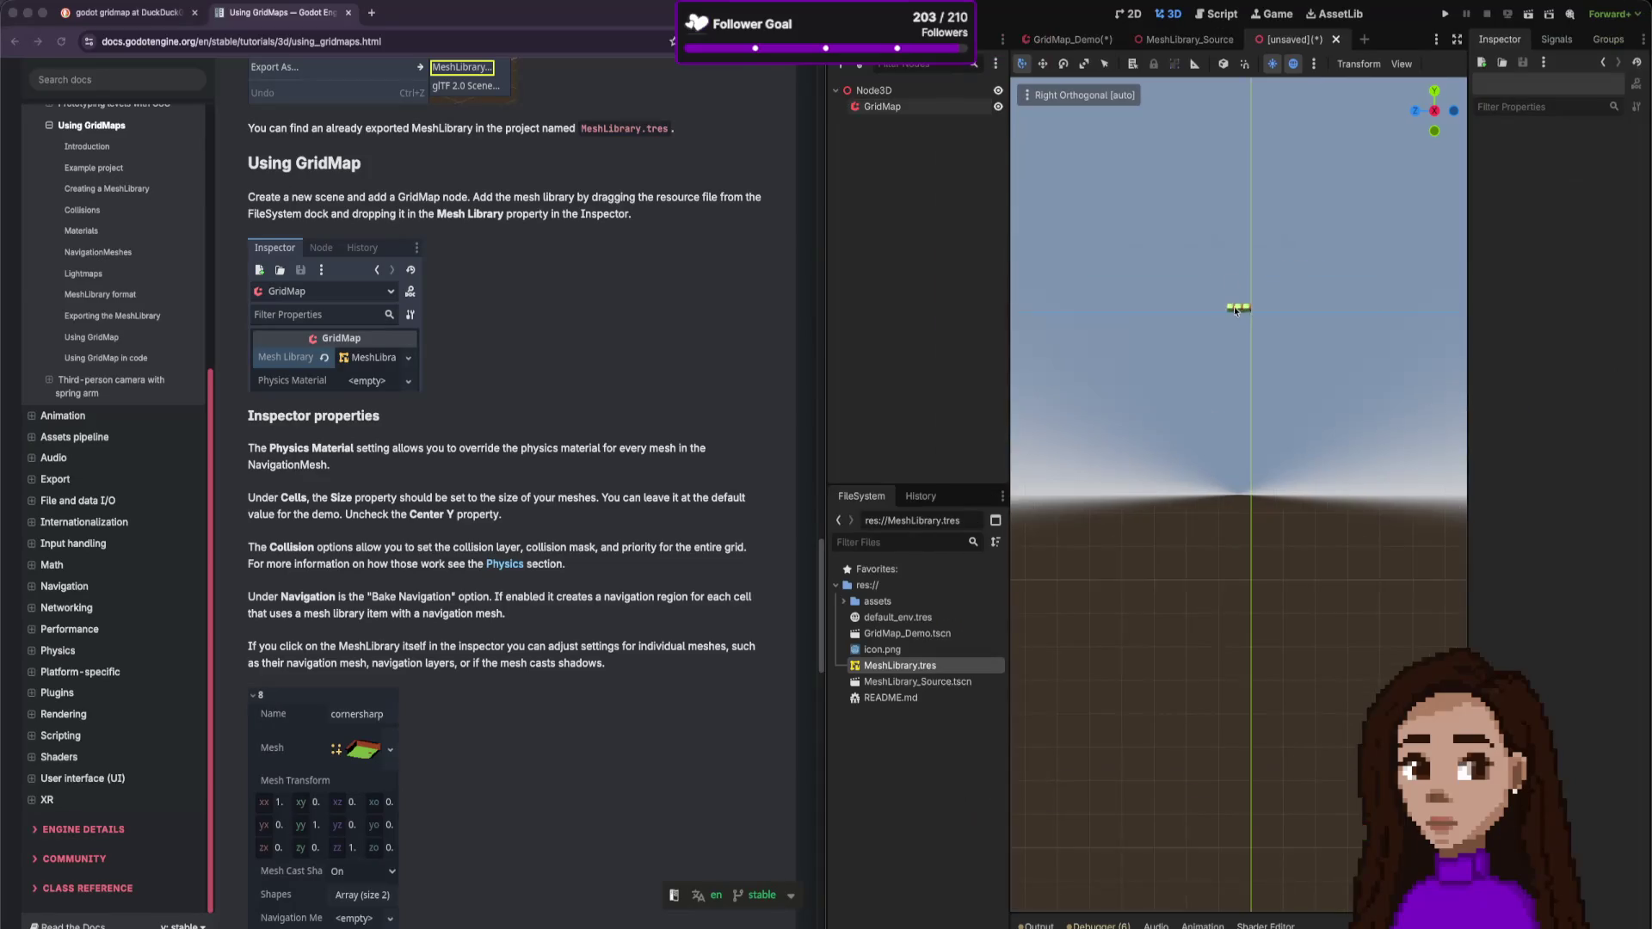
left_click(943, 107)
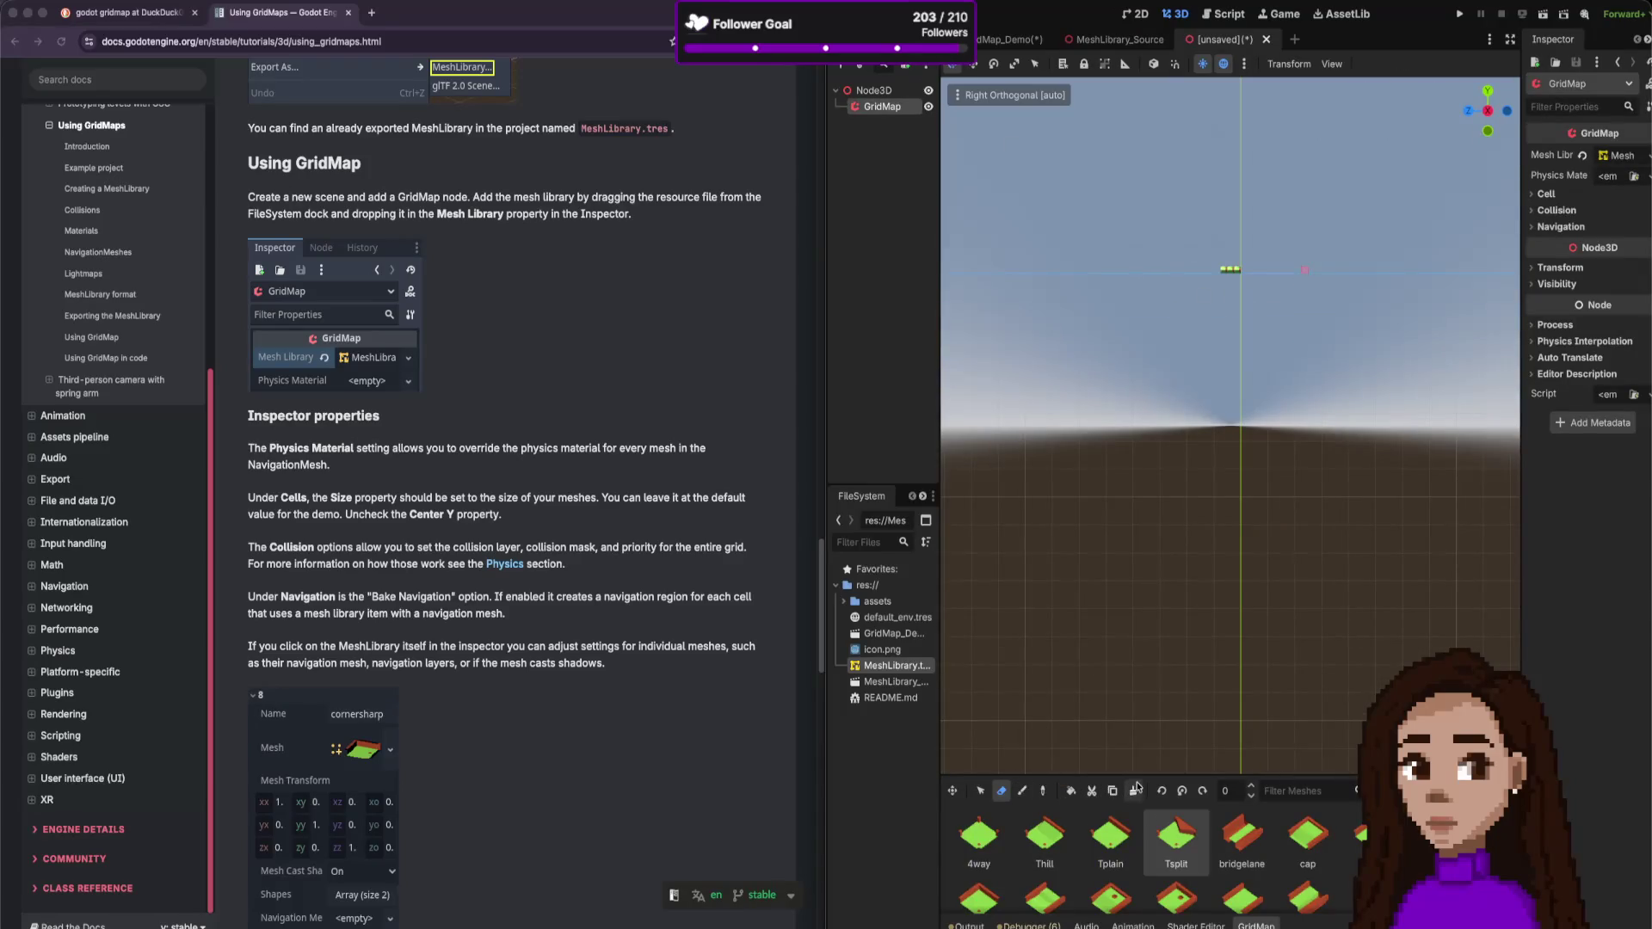
left_click(1236, 272)
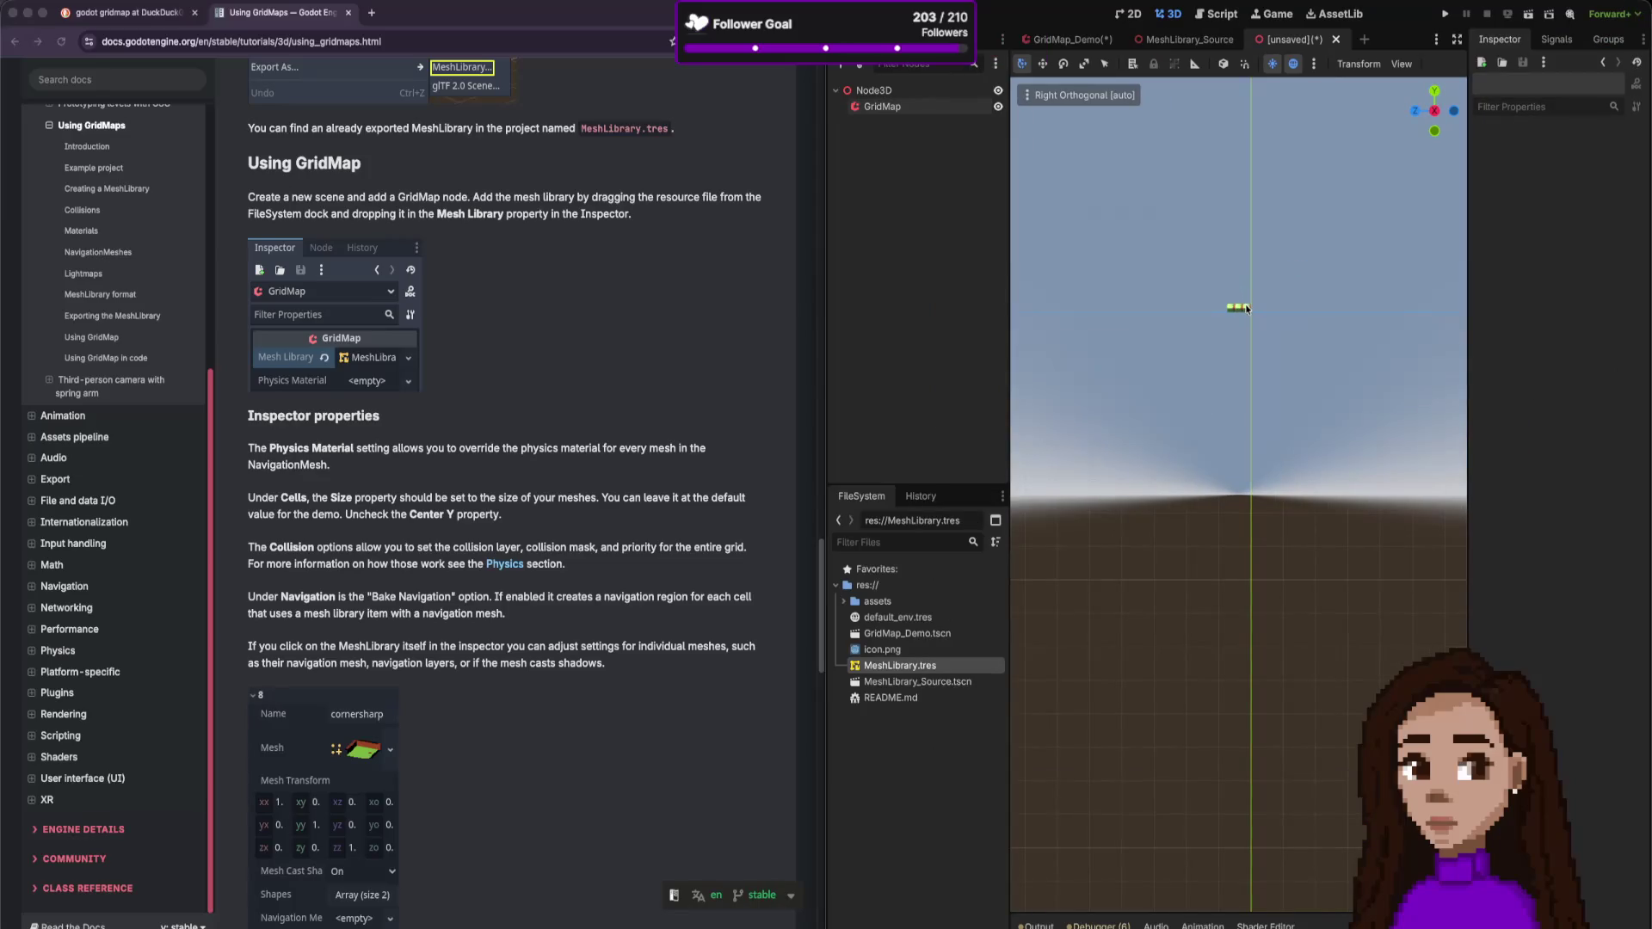
left_click(913, 106)
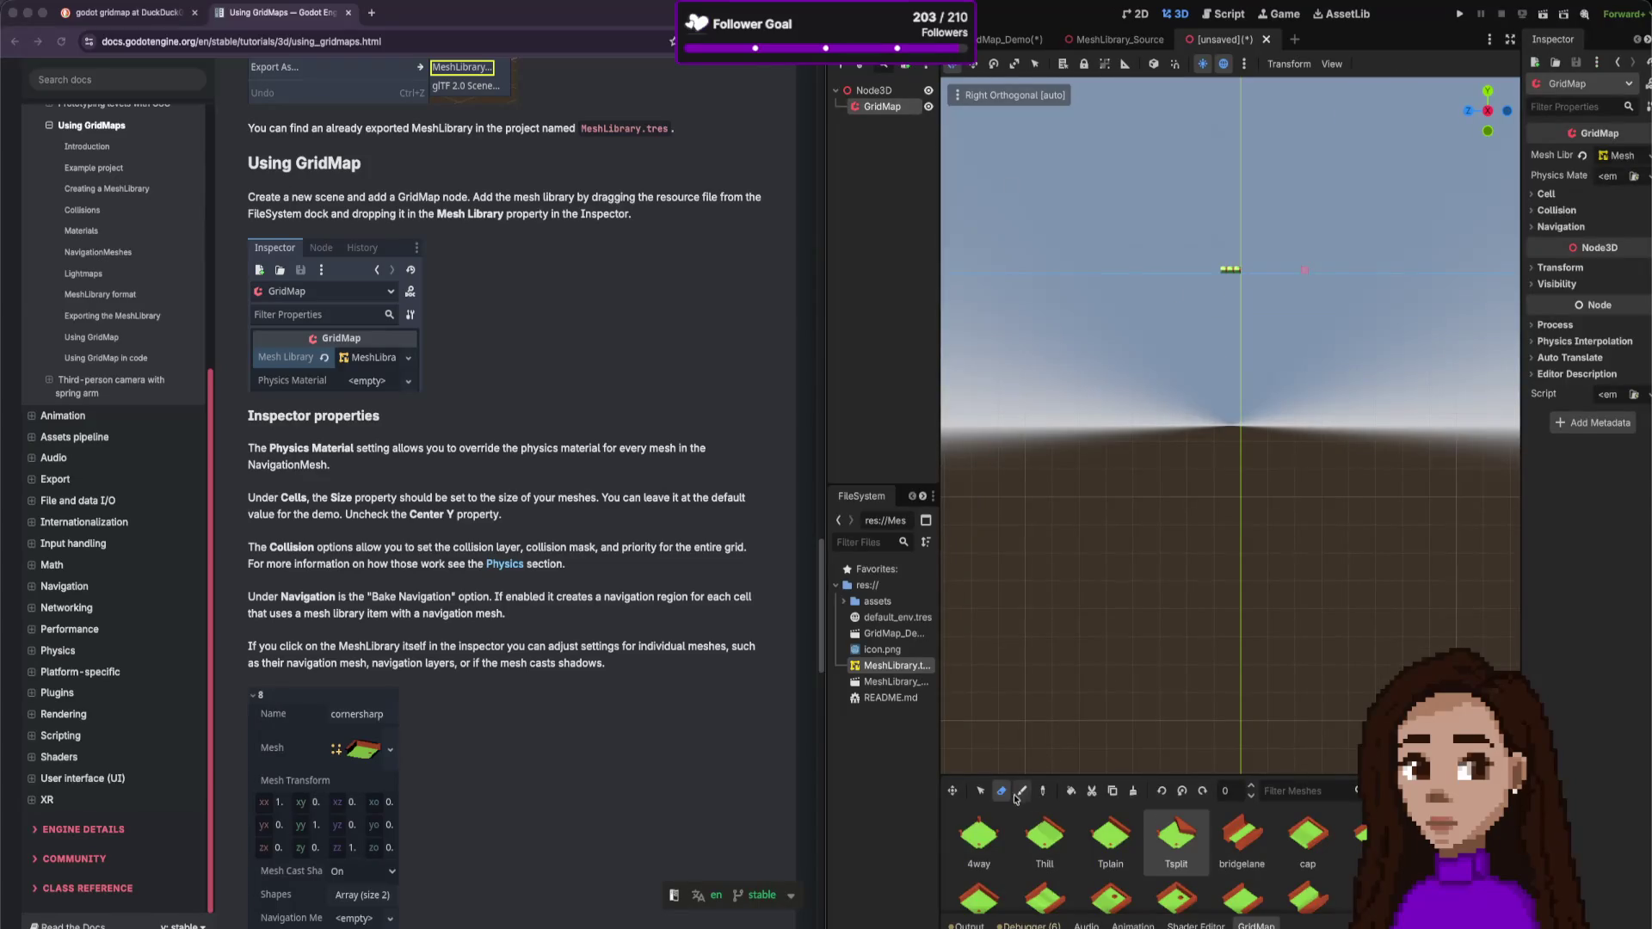
left_click(1233, 277)
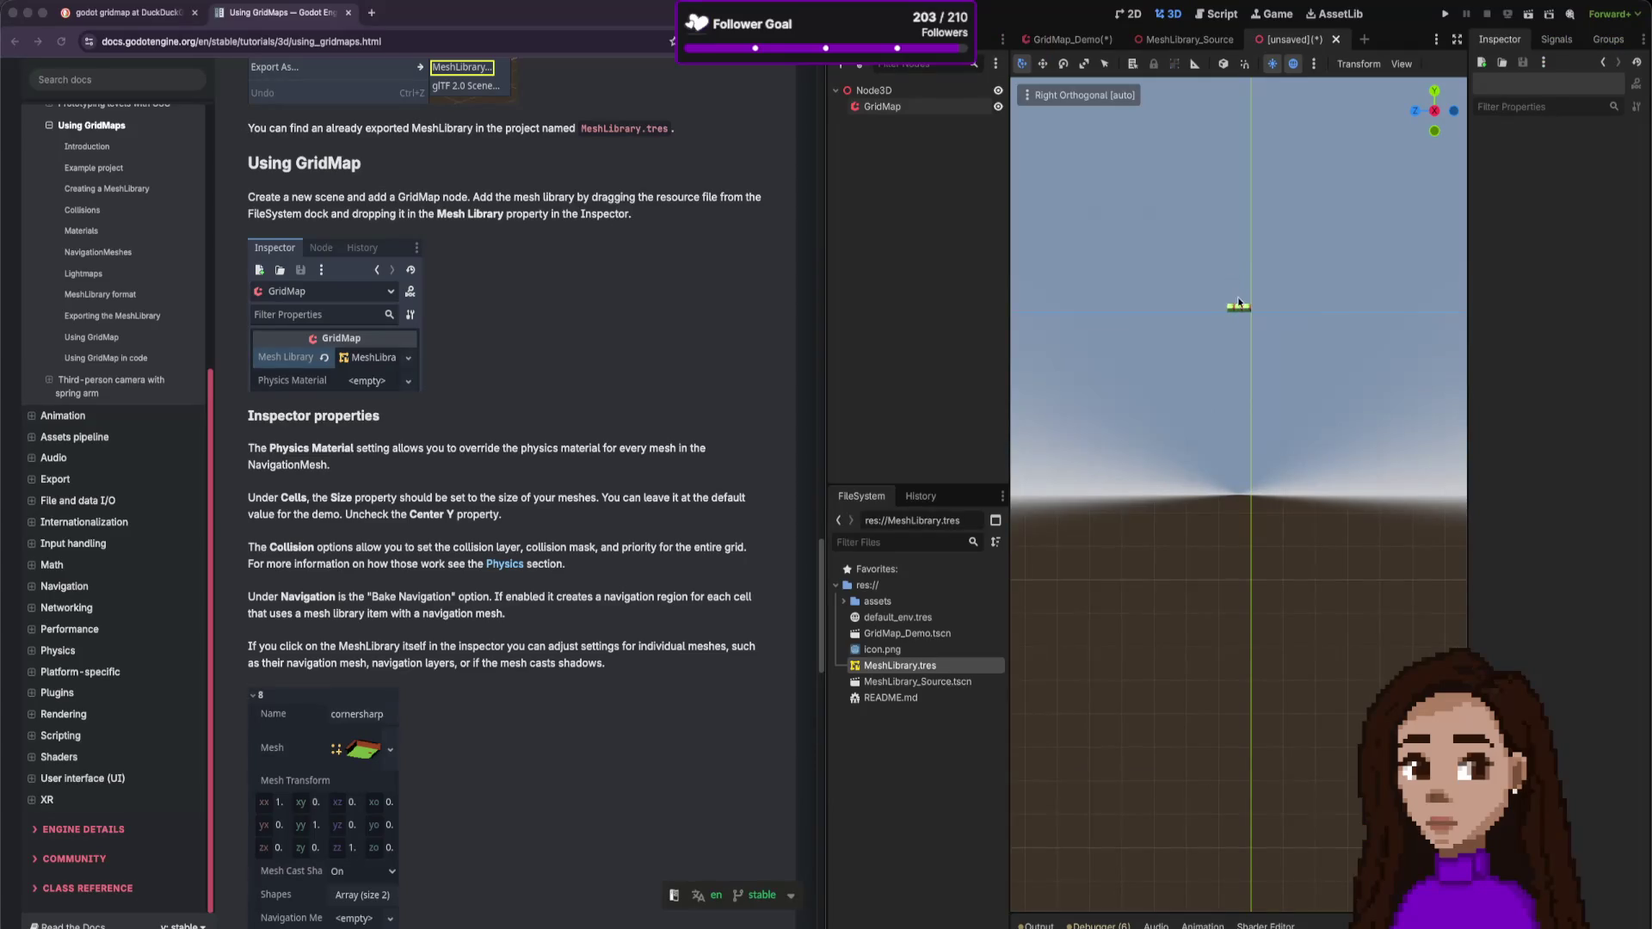
left_click(962, 106)
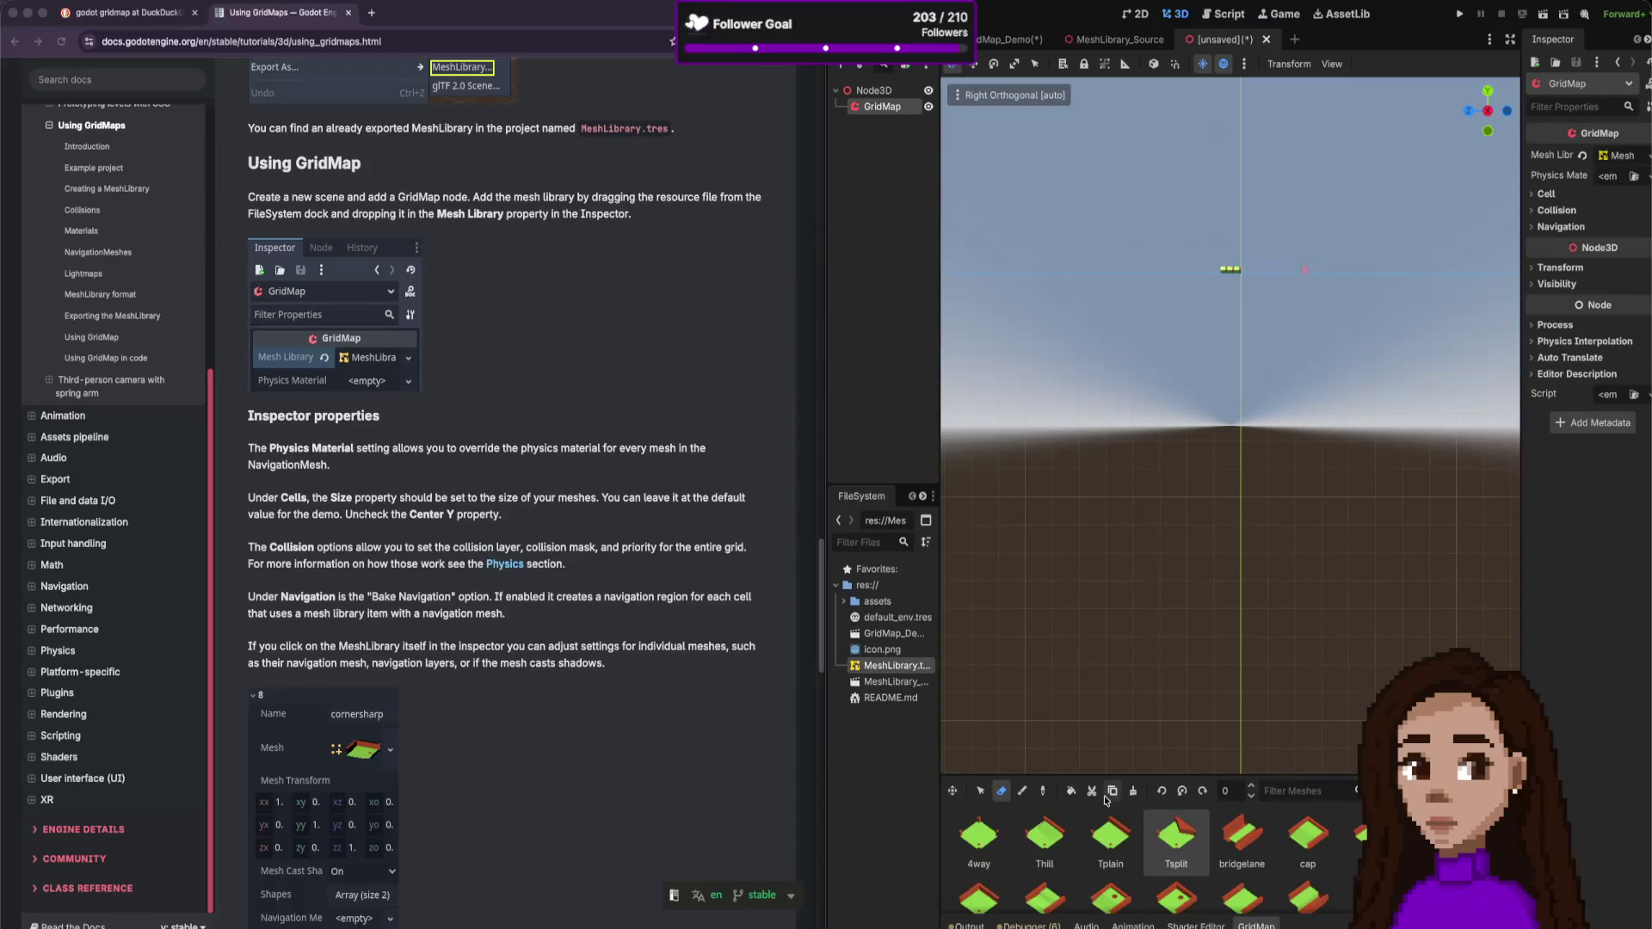
- Return to Select mode, centre the placed tiles, then pick Erase and reselect GridMap
left_click(981, 792)
scroll(1269, 225, "up", 5)
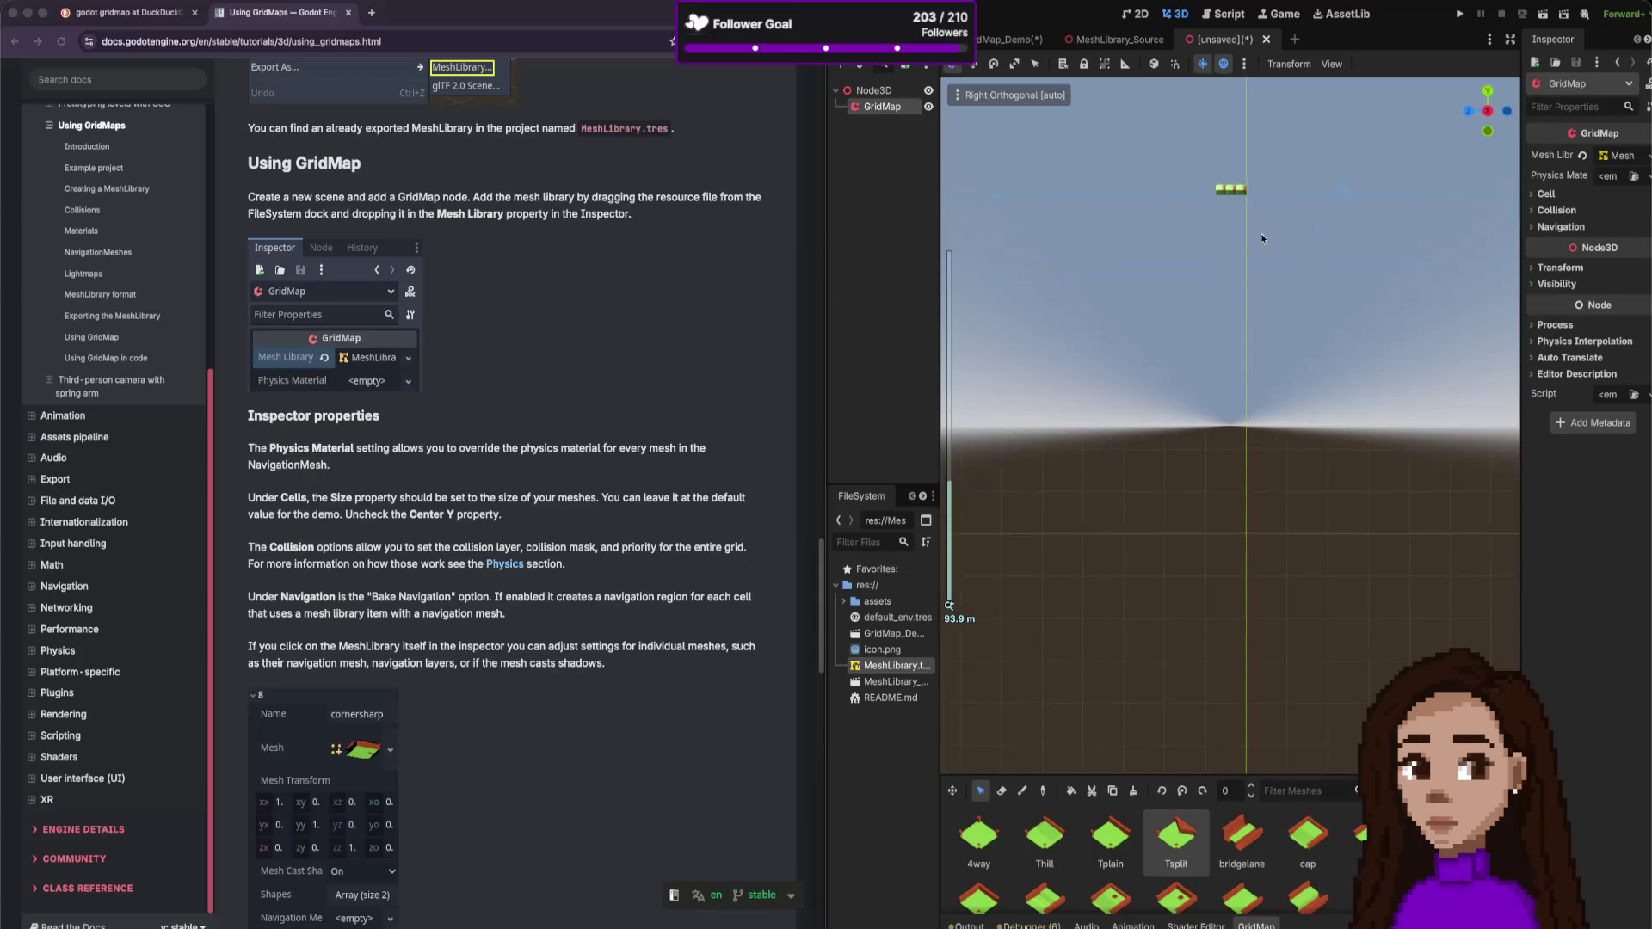
scroll(1239, 301, "up", 10)
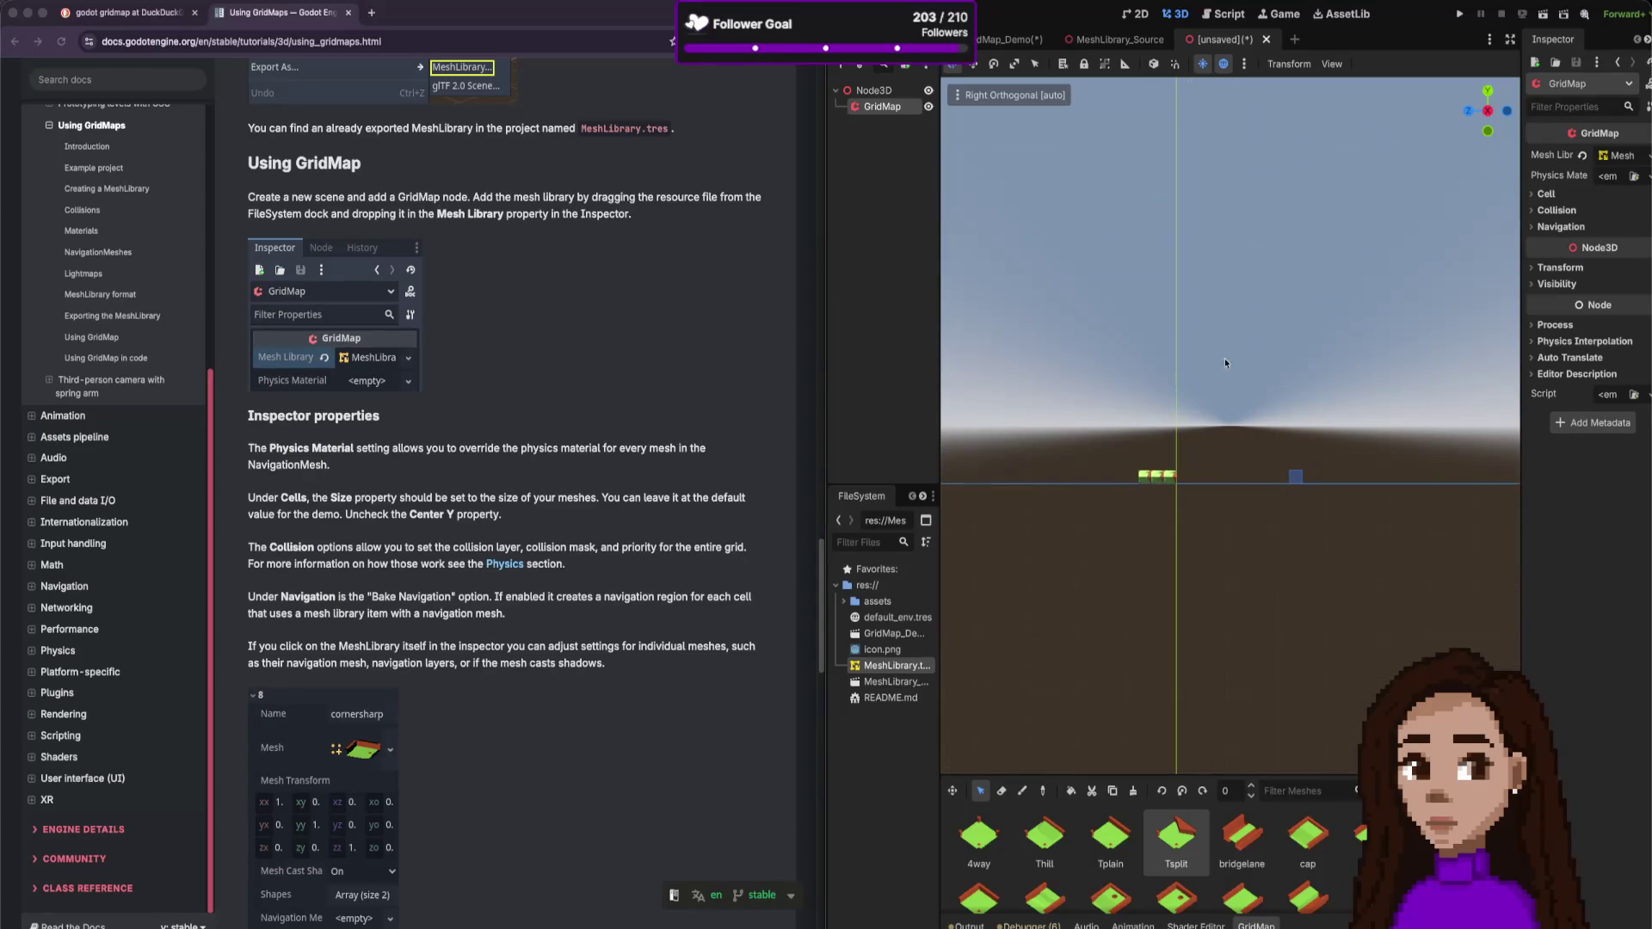
left_click_drag(1051, 578, 1146, 510)
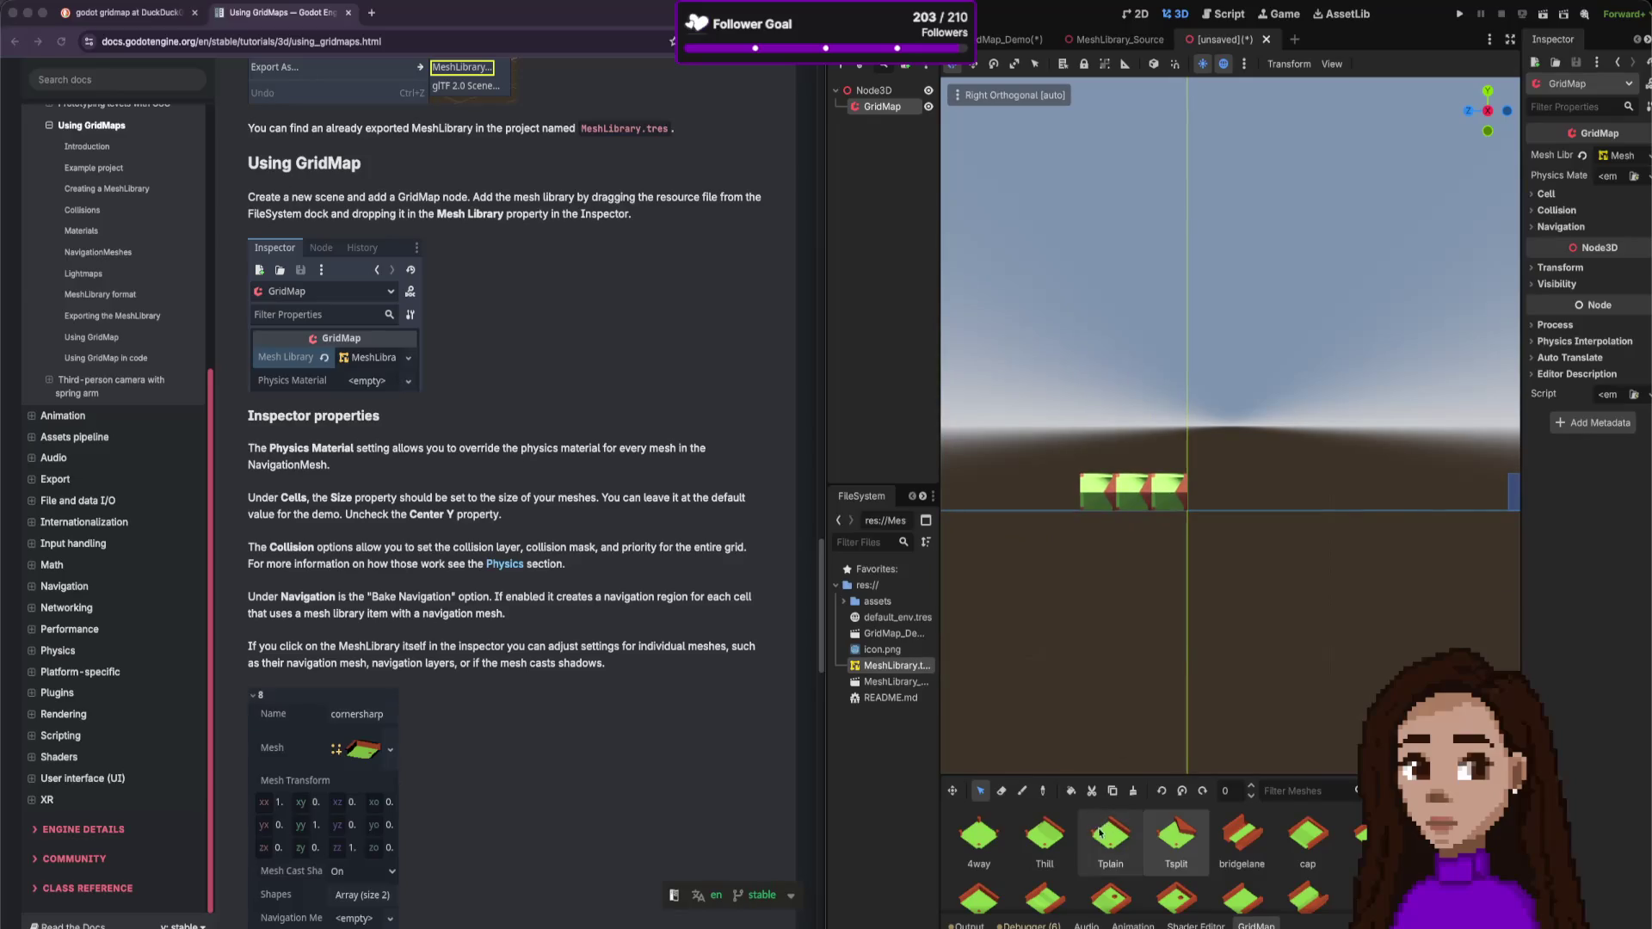
left_click(1001, 791)
left_click(1132, 529)
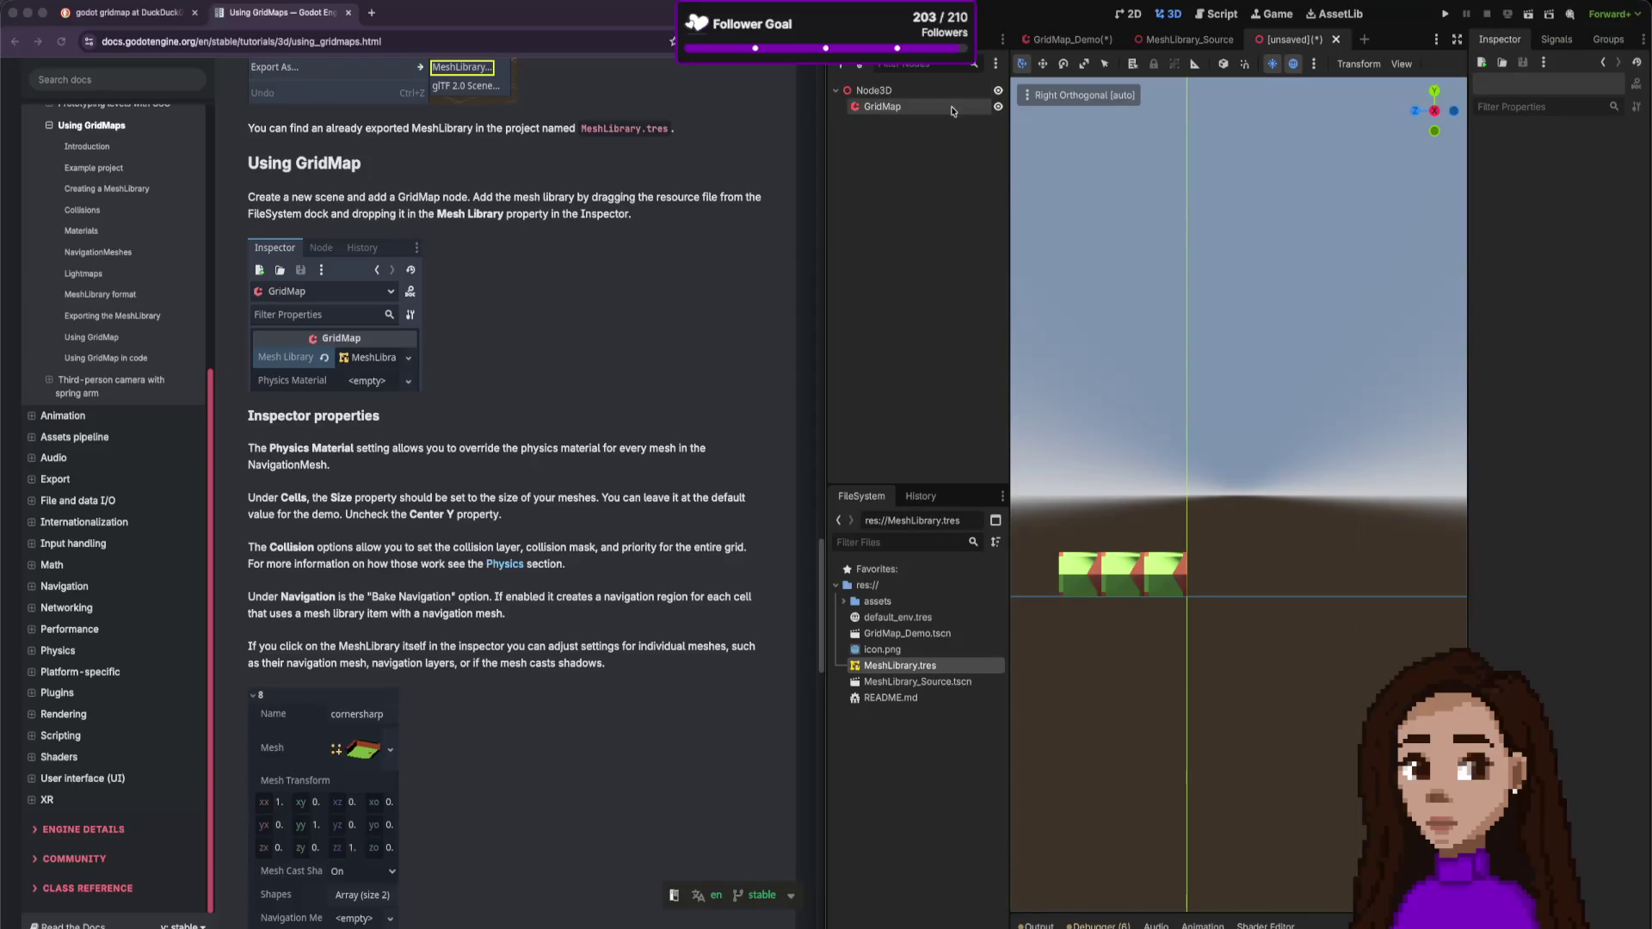
left_click(886, 105)
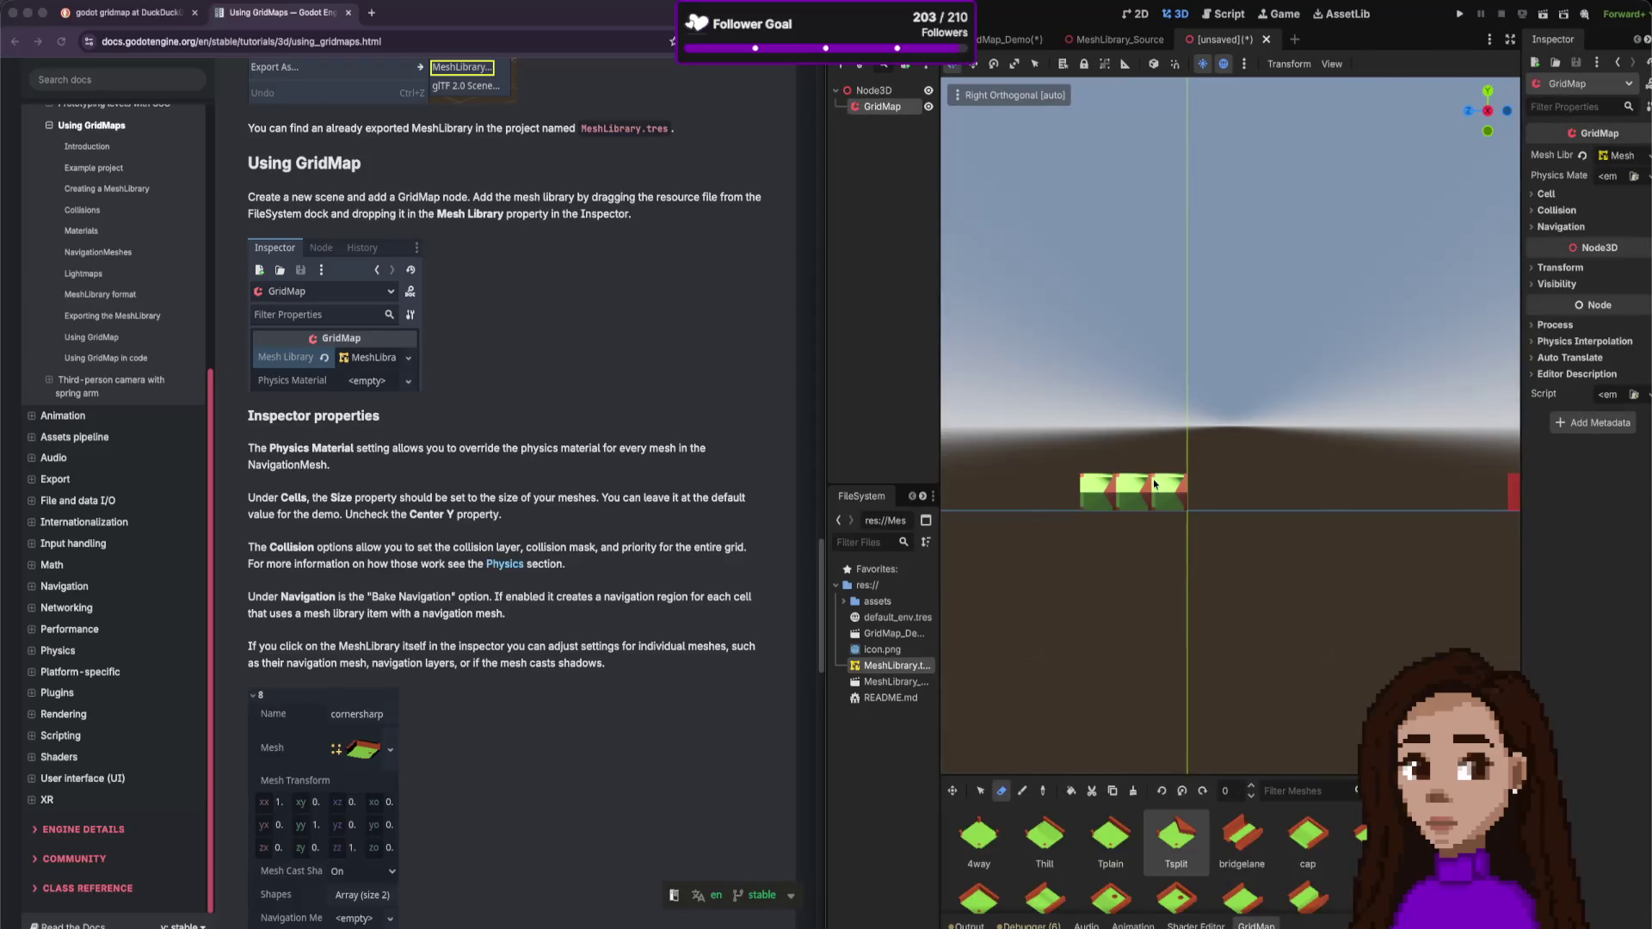
scroll(1190, 503, "down", 2)
- Check the Top, Bottom and Front views, pick the Tplain tile and reselect GridMap
left_click(1487, 95)
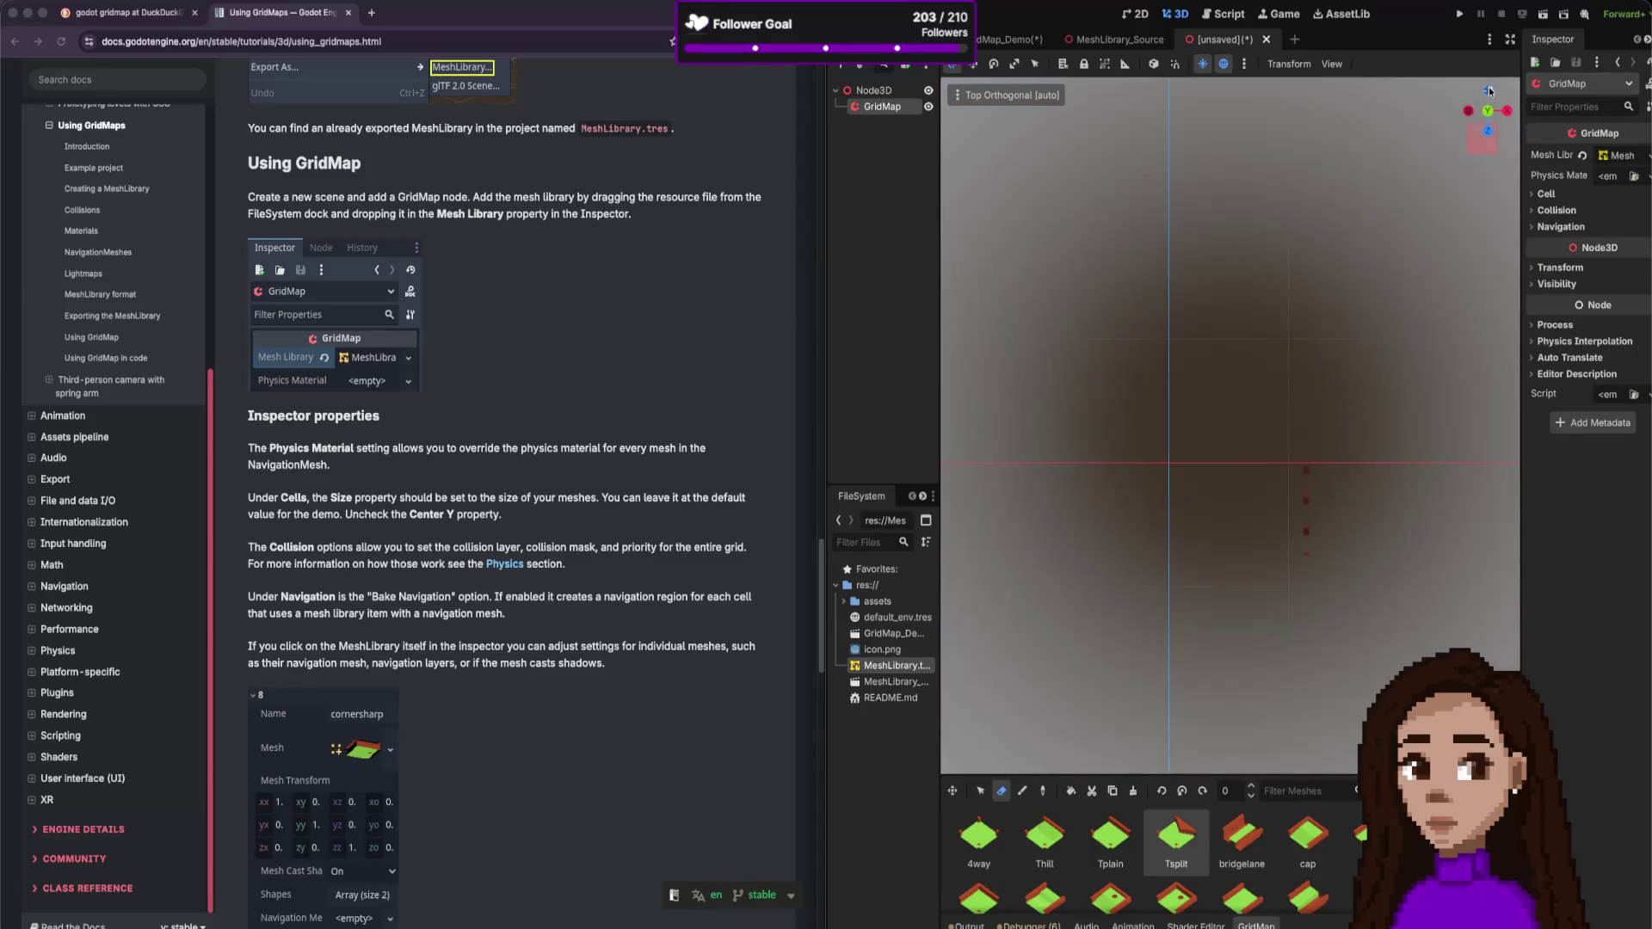
left_click(1489, 113)
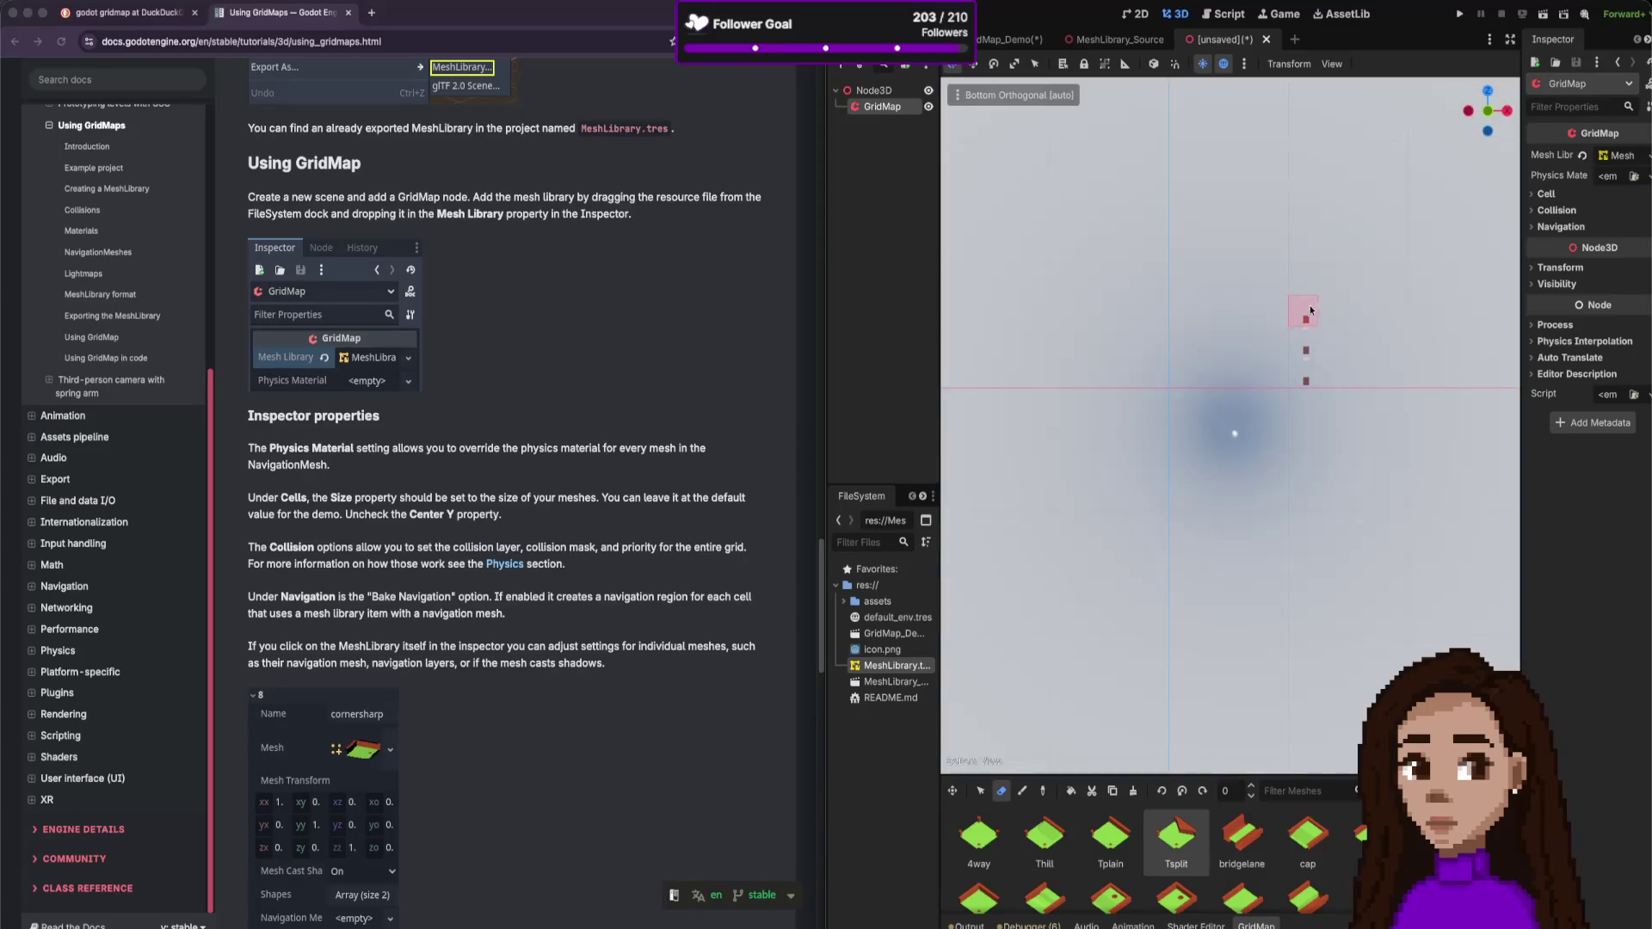
left_click(1490, 93)
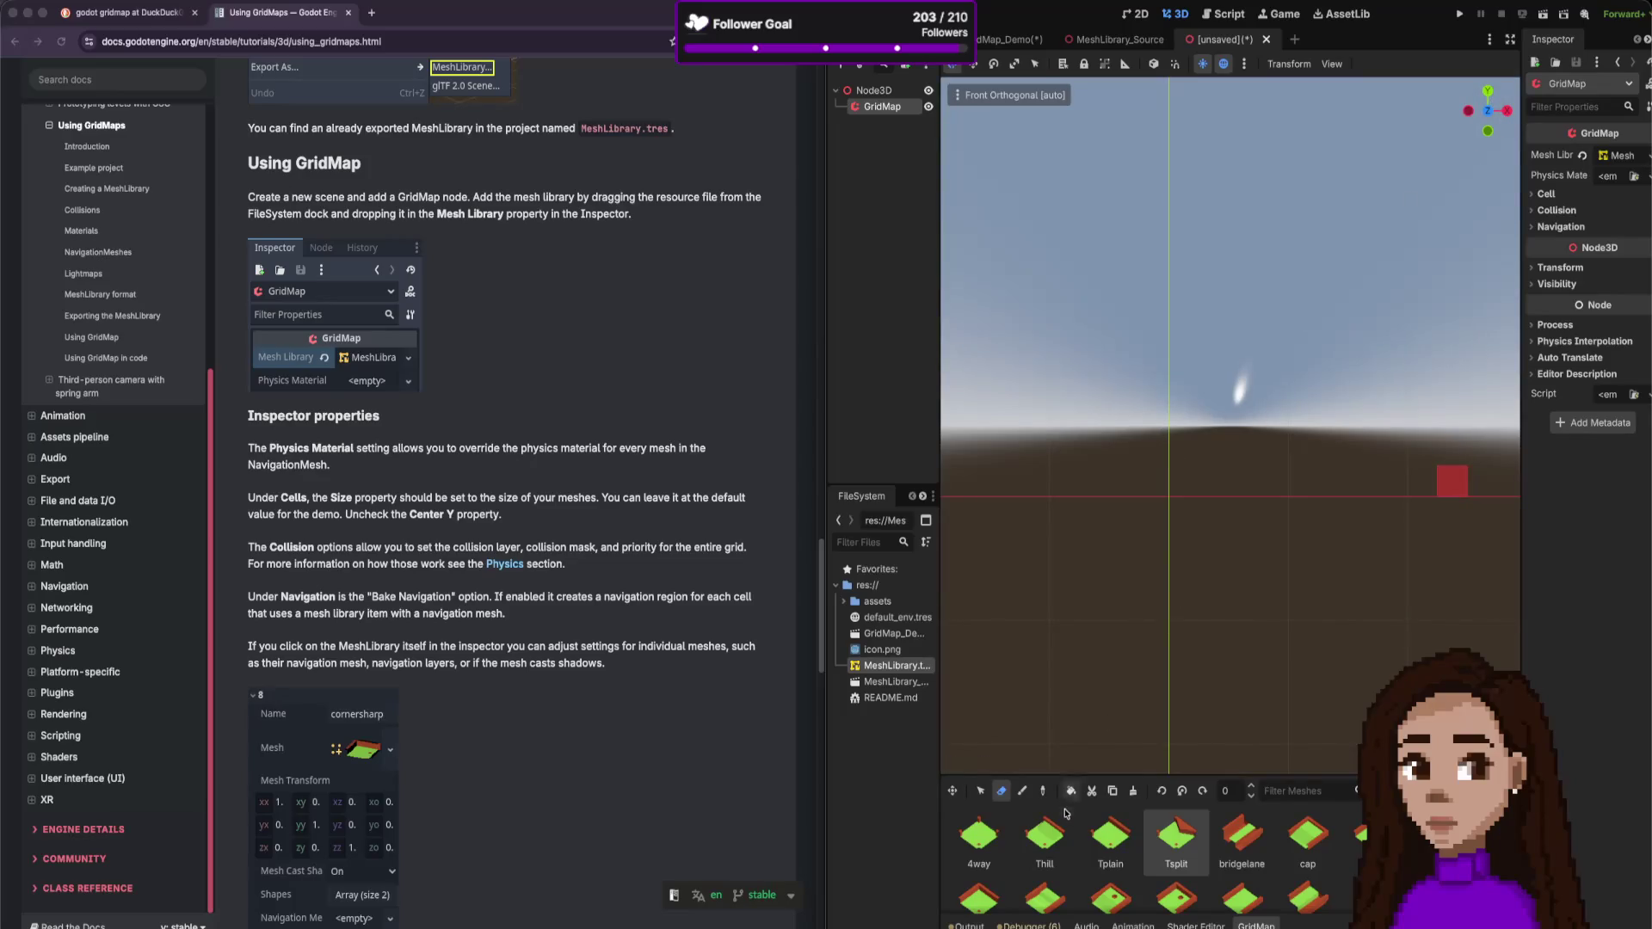
left_click(1110, 837)
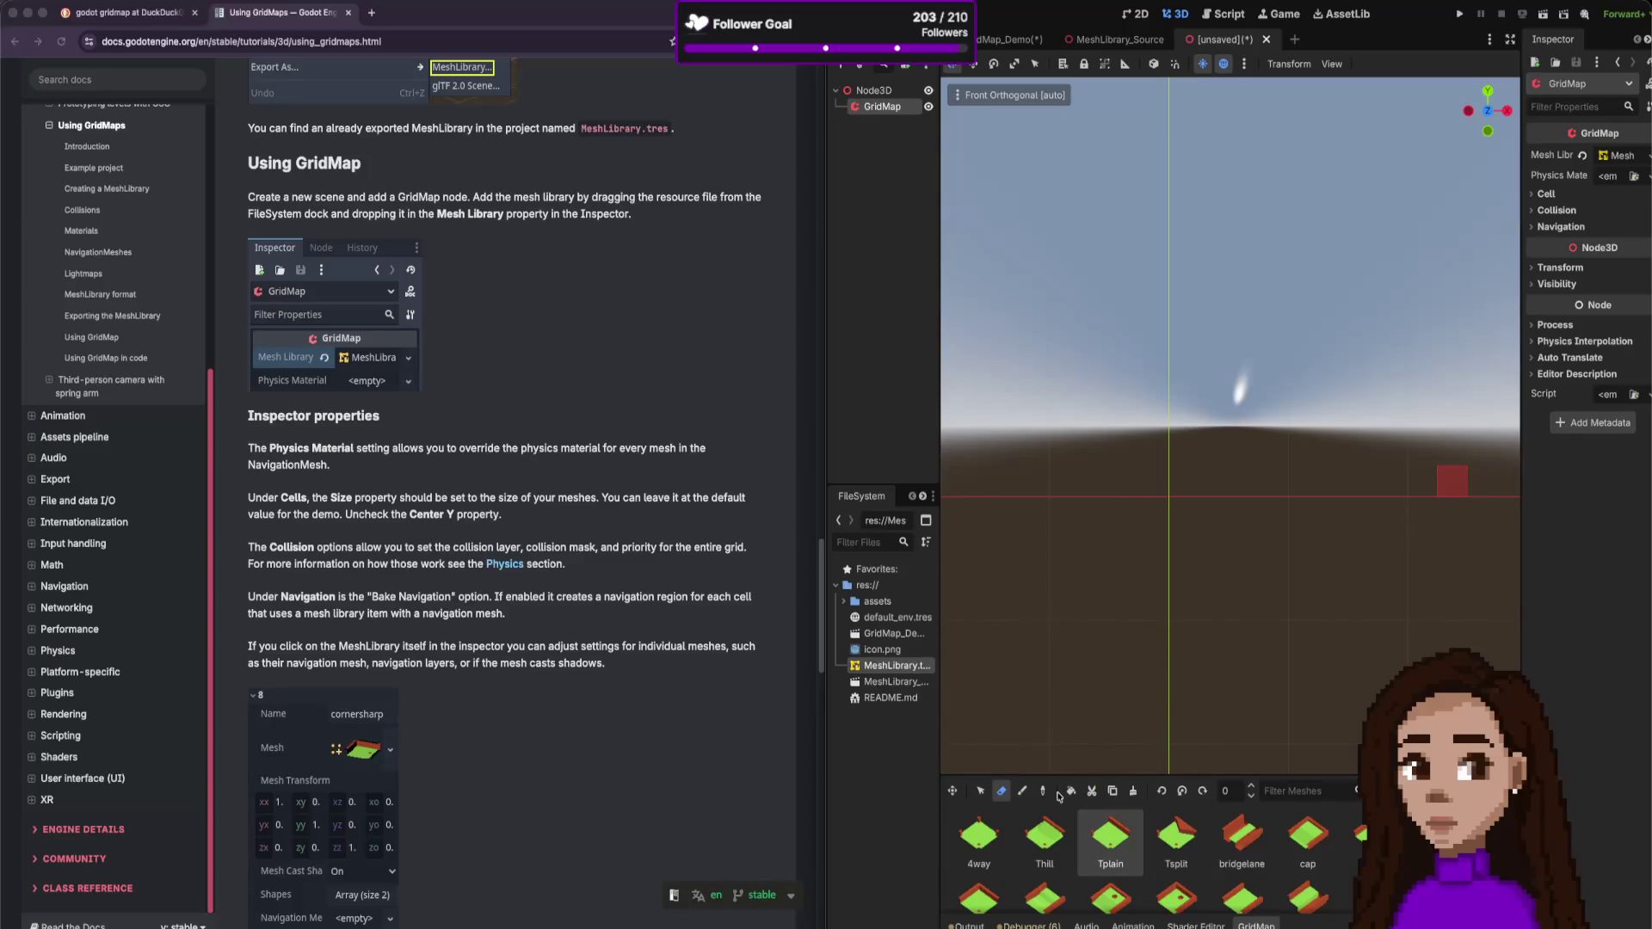
left_click(1171, 508)
scroll(1167, 551, "down", 5)
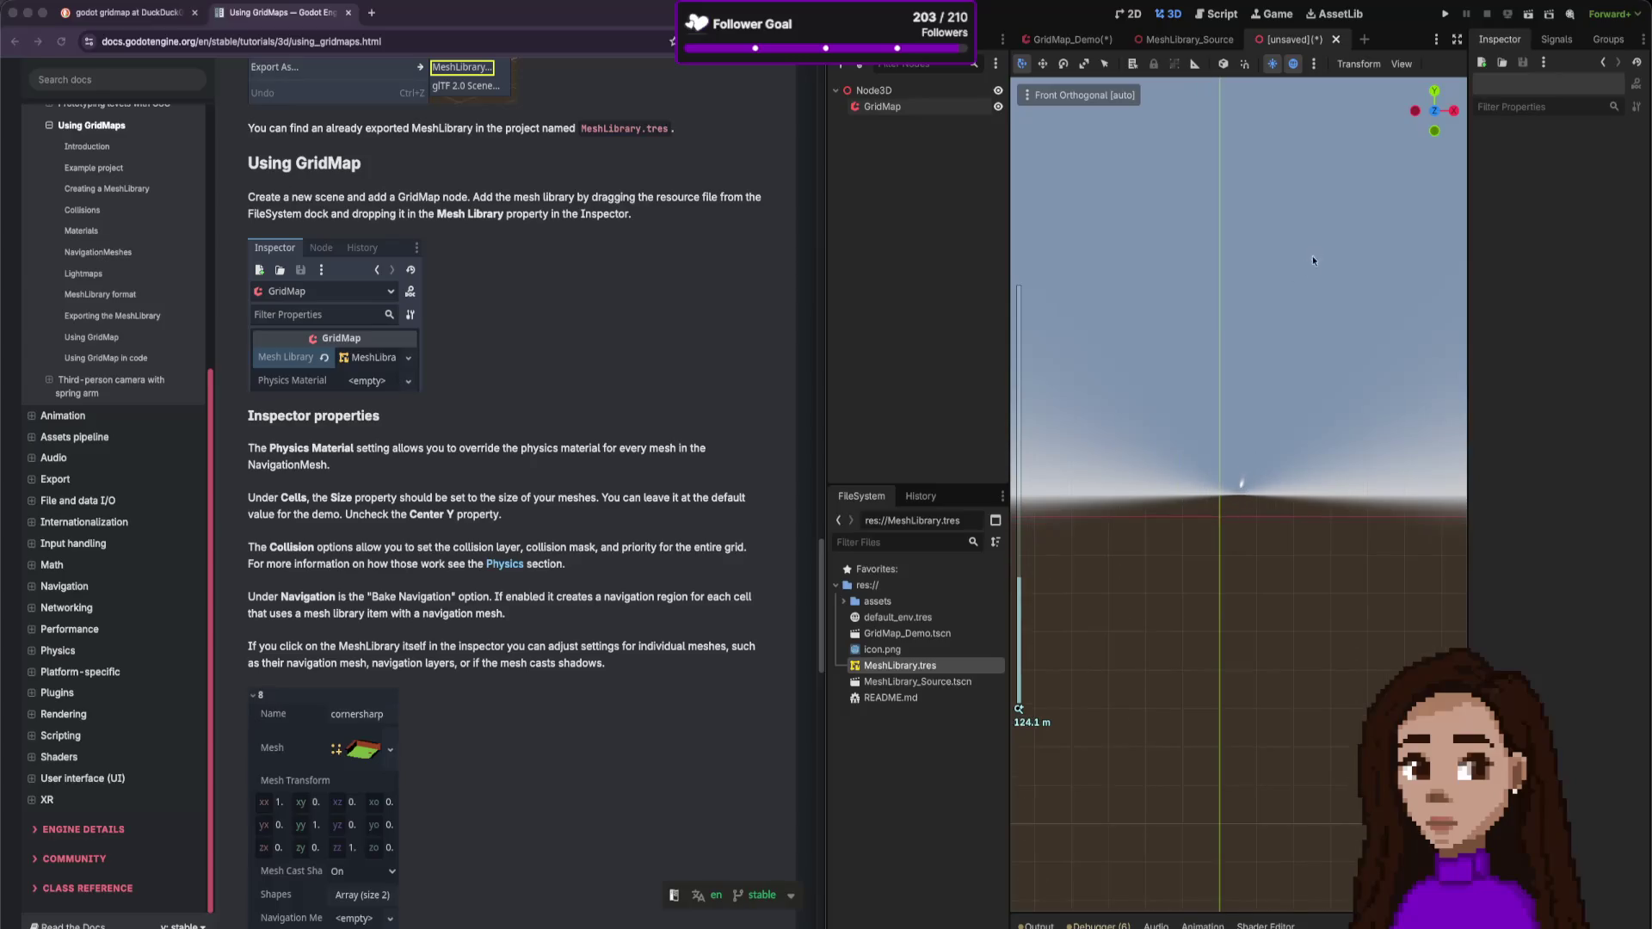
left_click(963, 107)
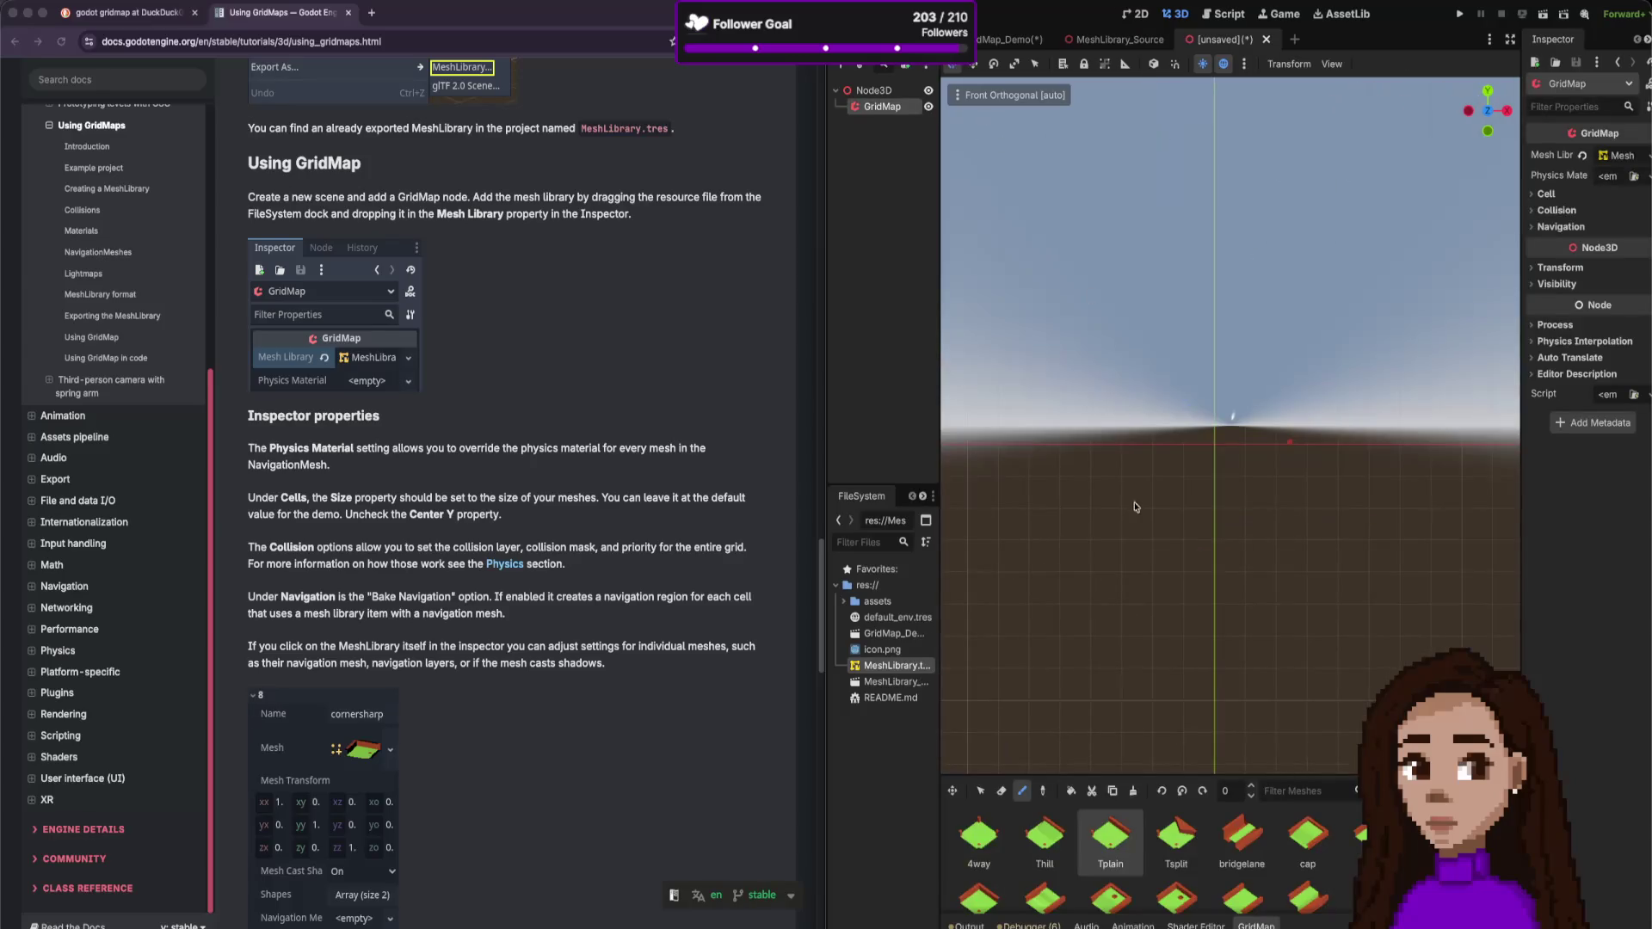
- Return to the top-down view and choose the Erase tool
left_click(1488, 97)
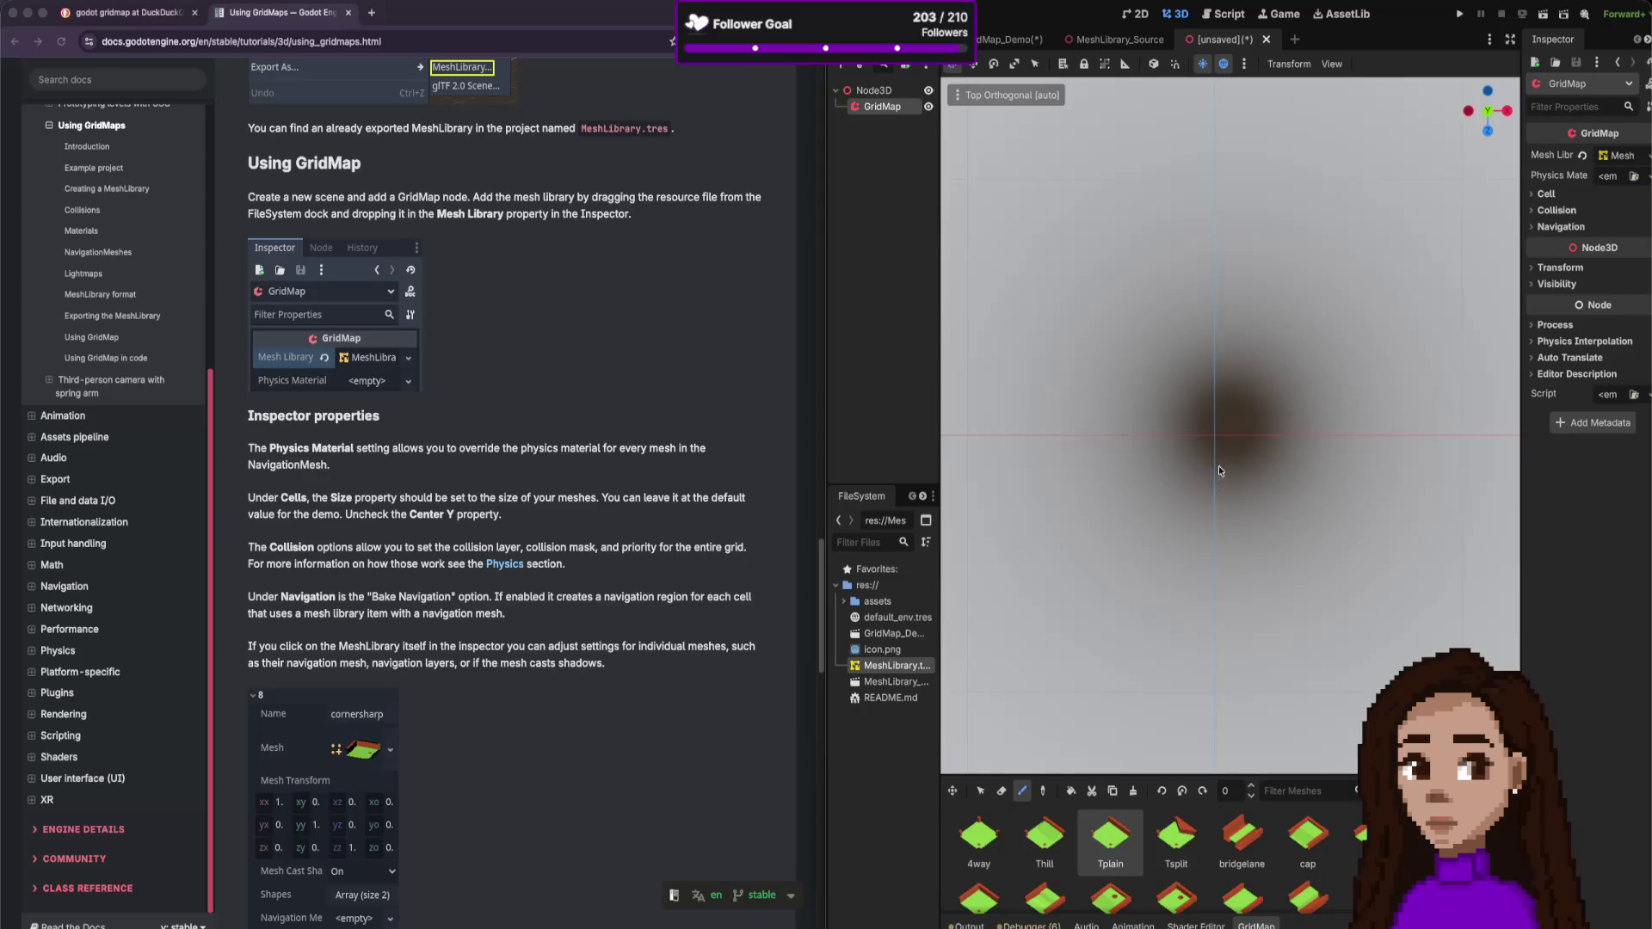
scroll(1219, 471, "down", 5)
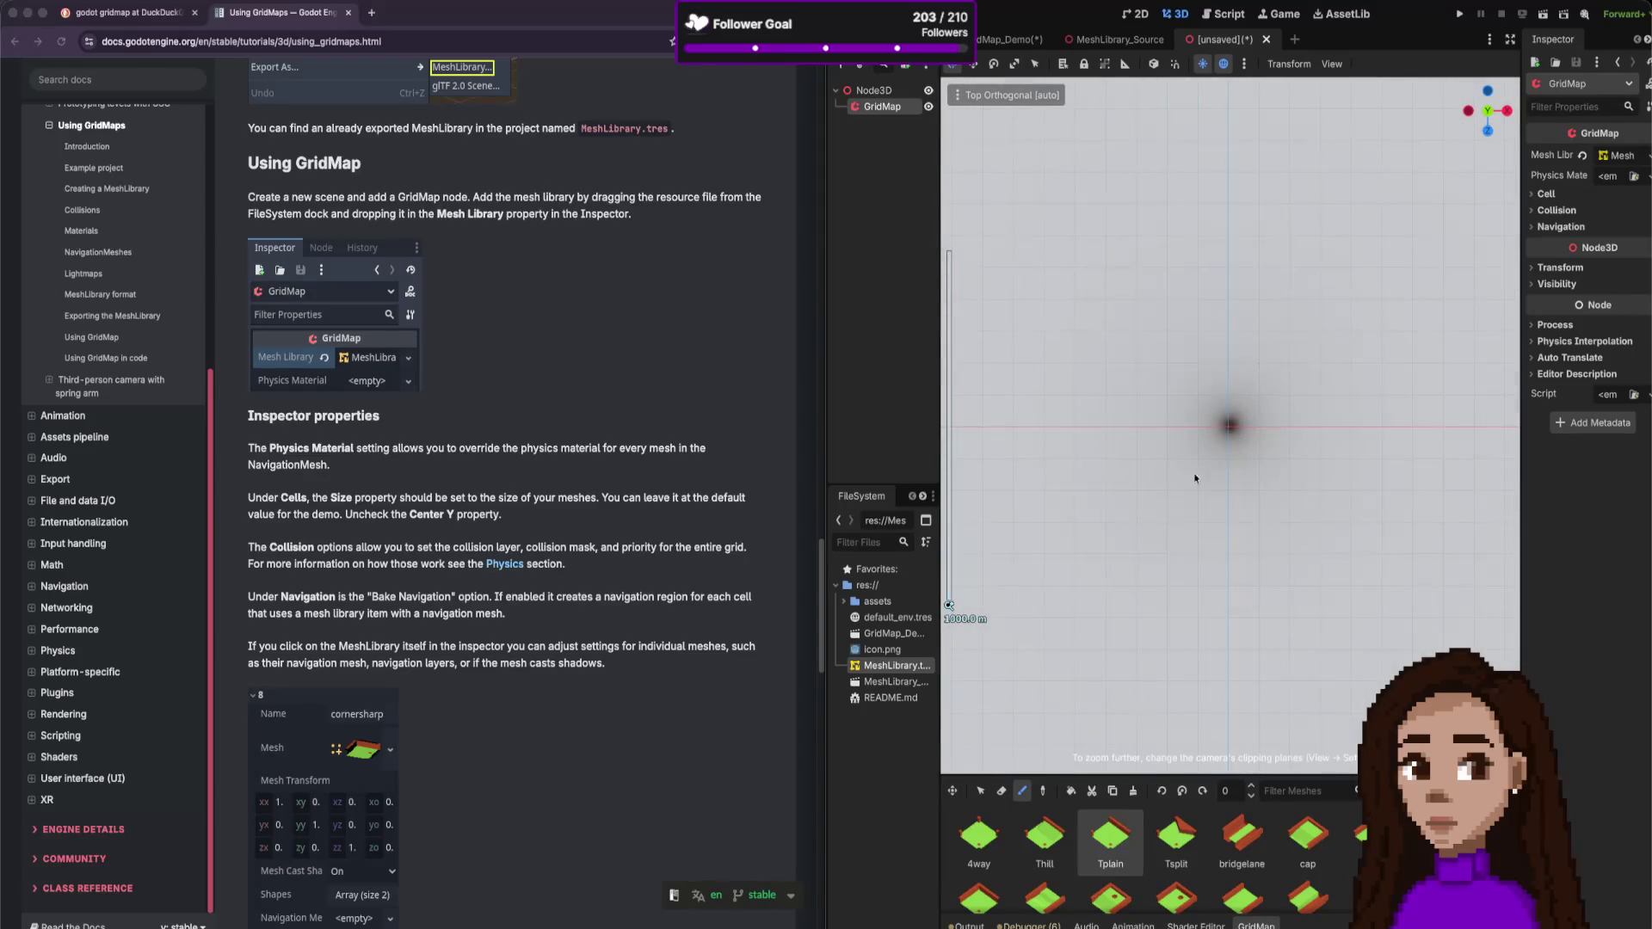
scroll(1178, 463, "up", 5)
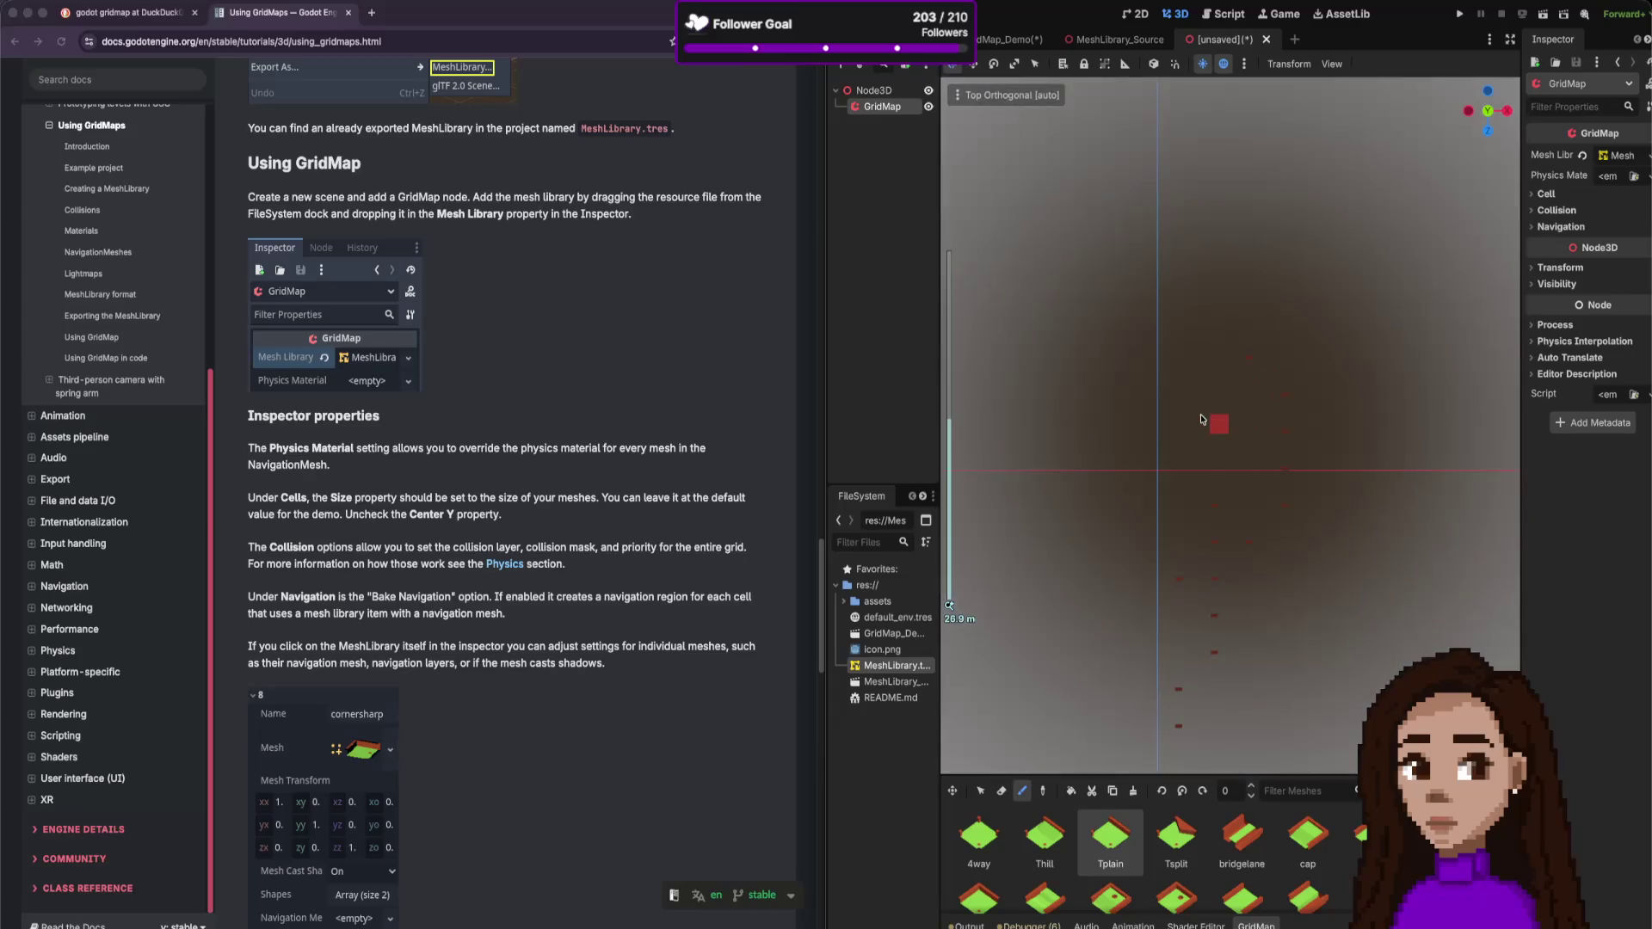
scroll(1262, 568, "down", 5)
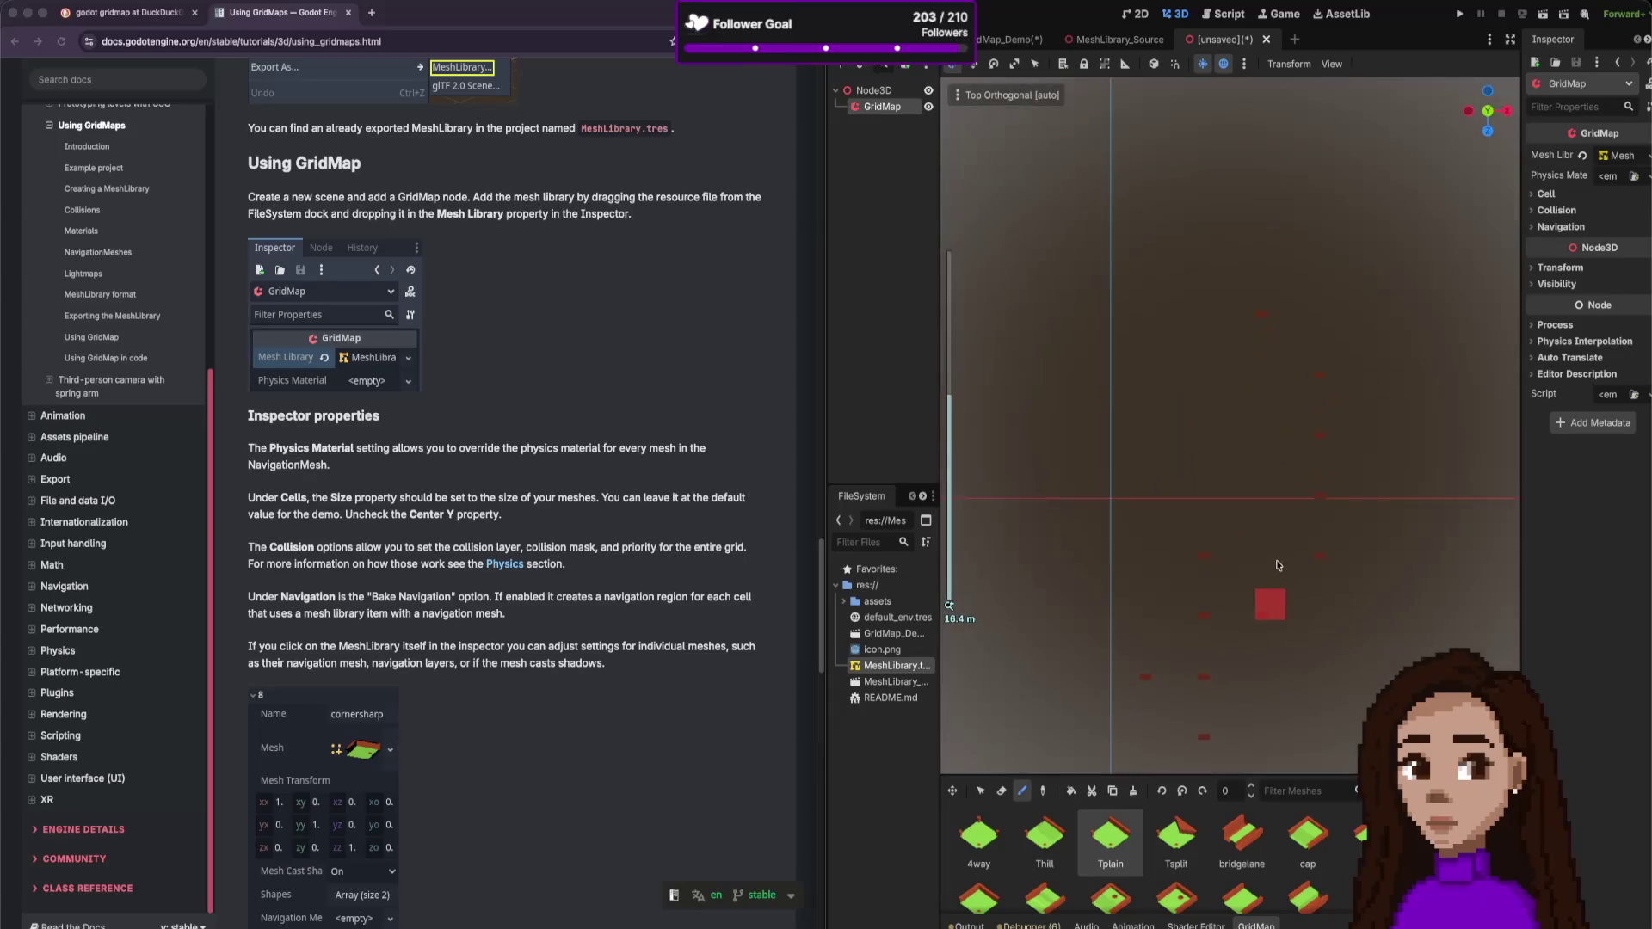
scroll(1277, 560, "up", 5)
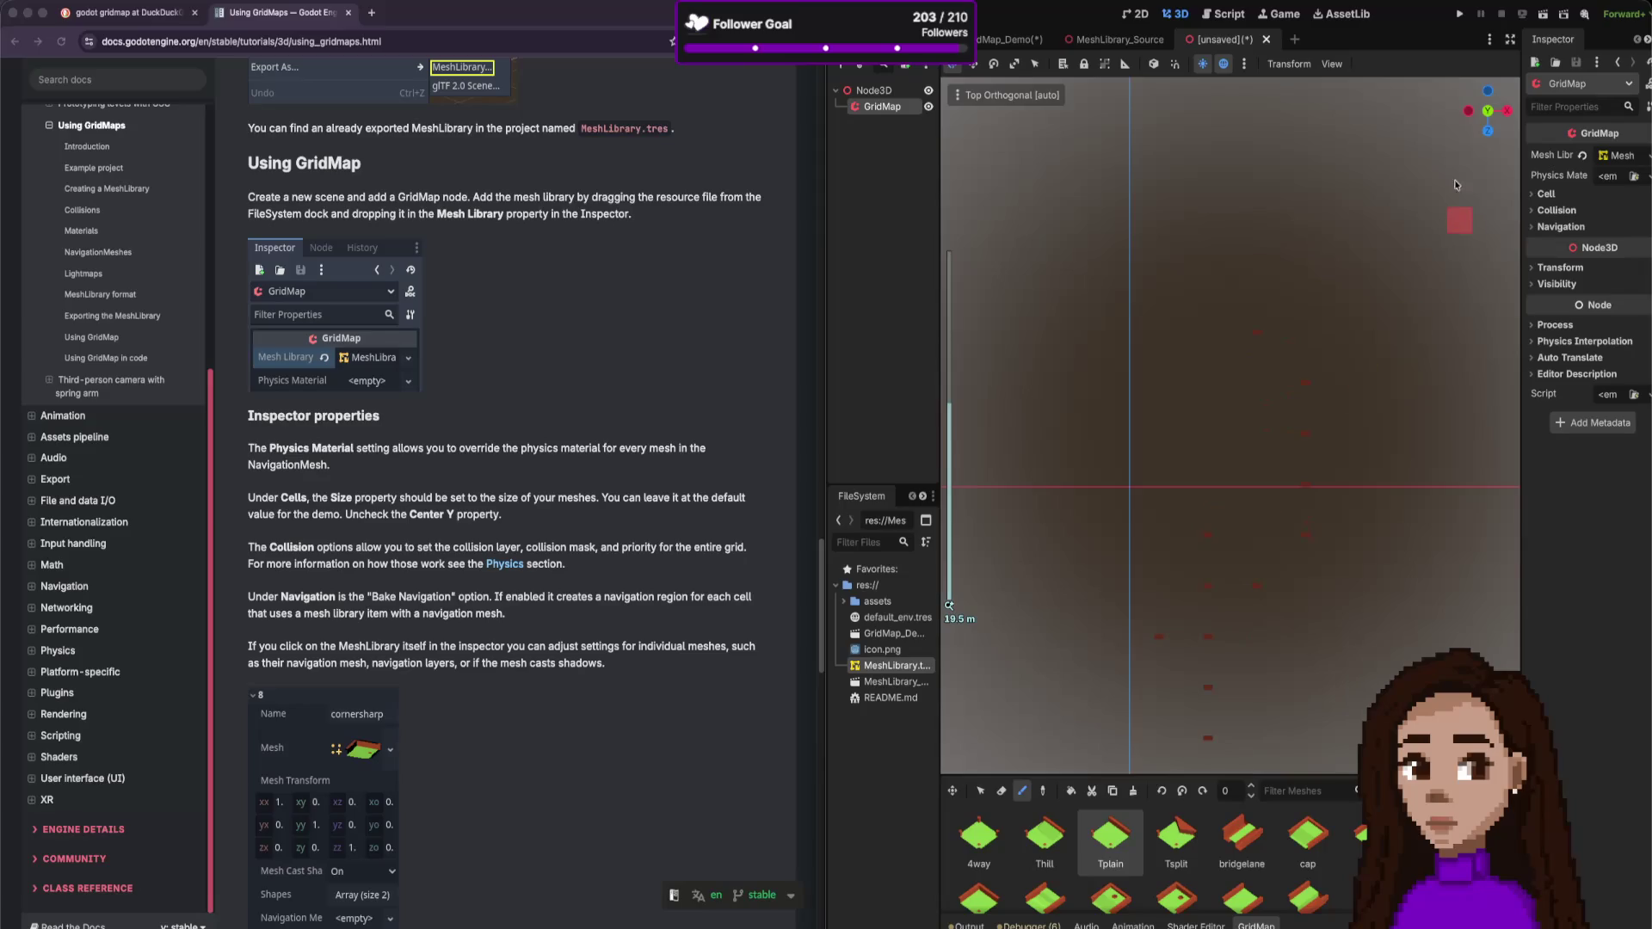
scroll(1319, 511, "down", 3)
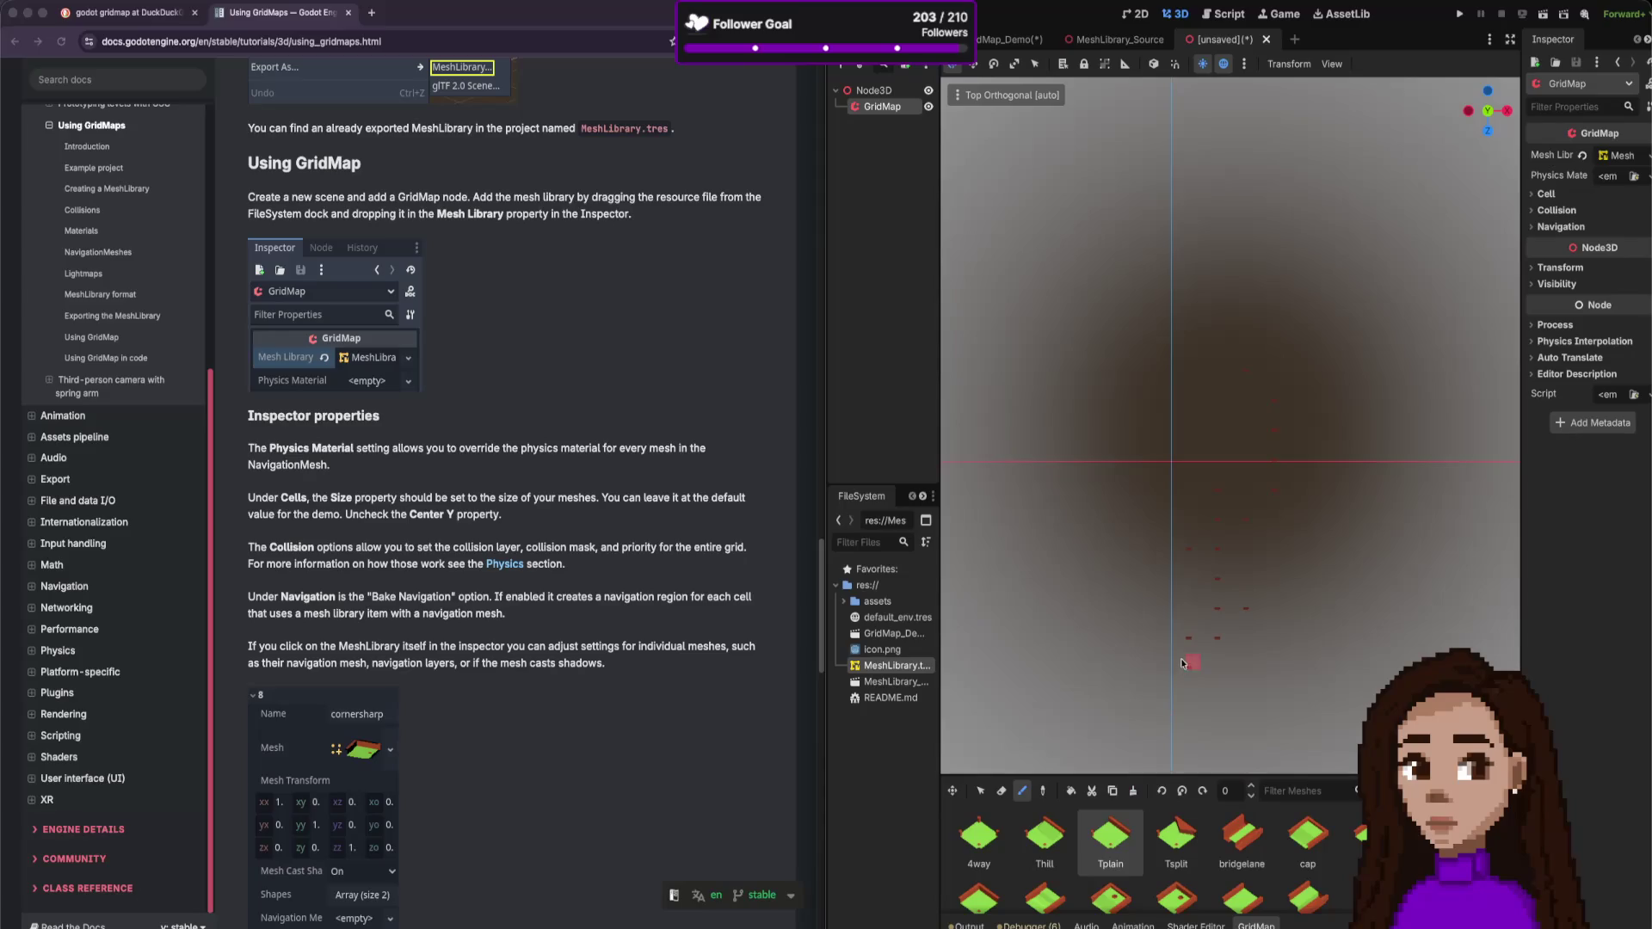
left_click(1001, 790)
- Check the Right and Front orthogonal views while toggling the GridMap selection
left_click(1507, 112)
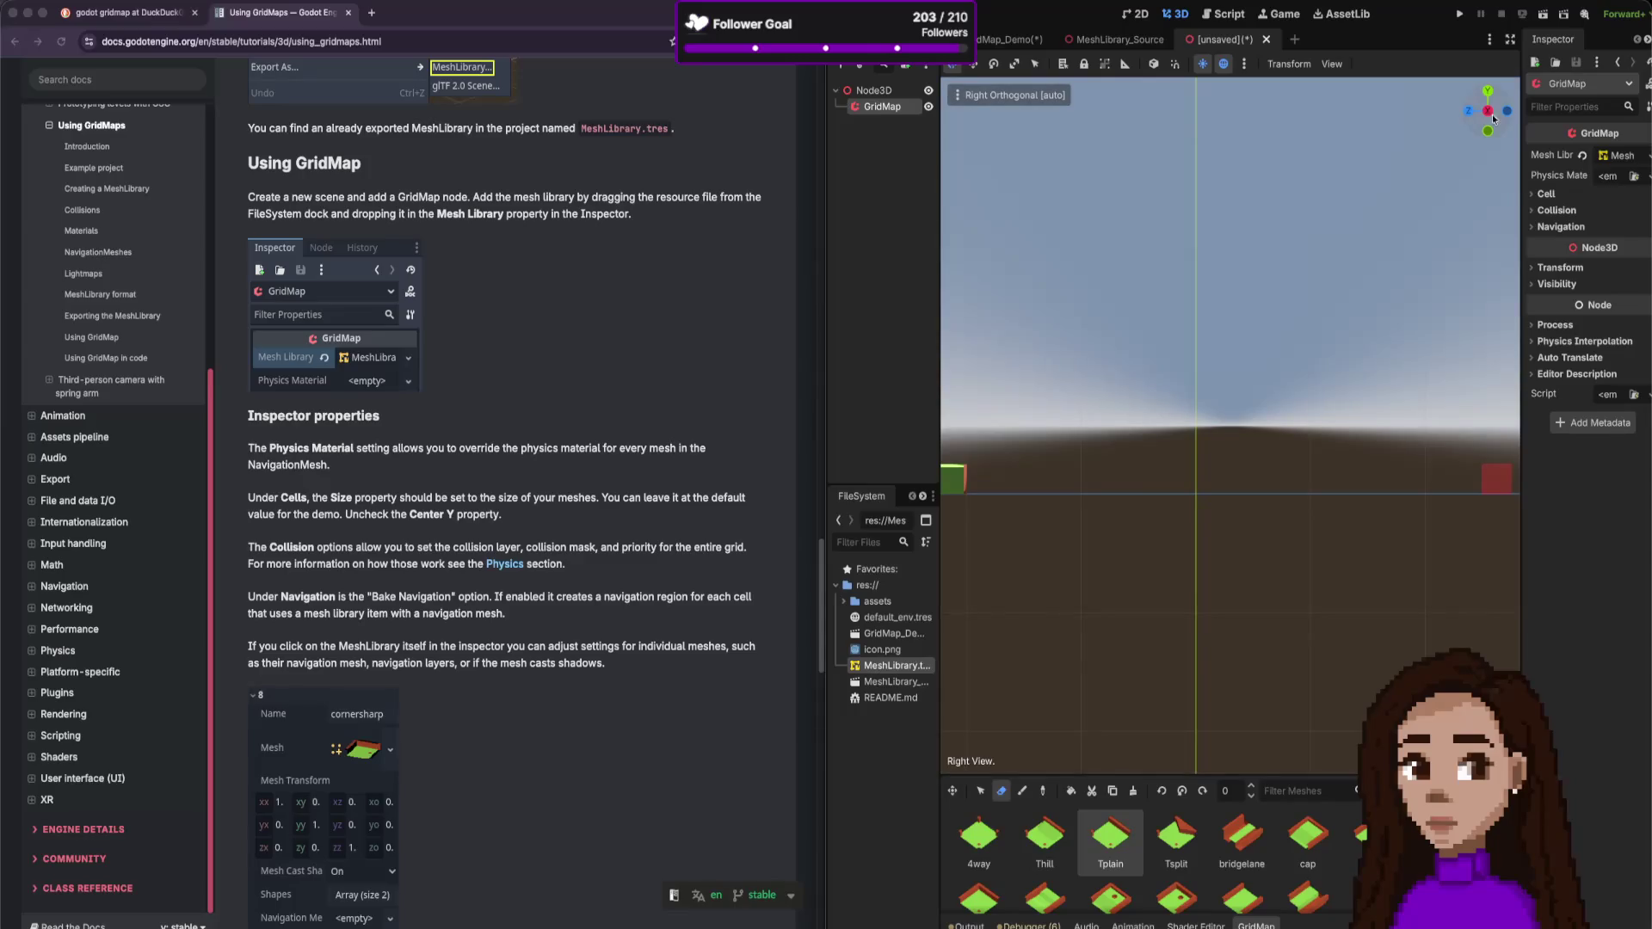
scroll(1140, 460, "down", 5)
left_click(1140, 460)
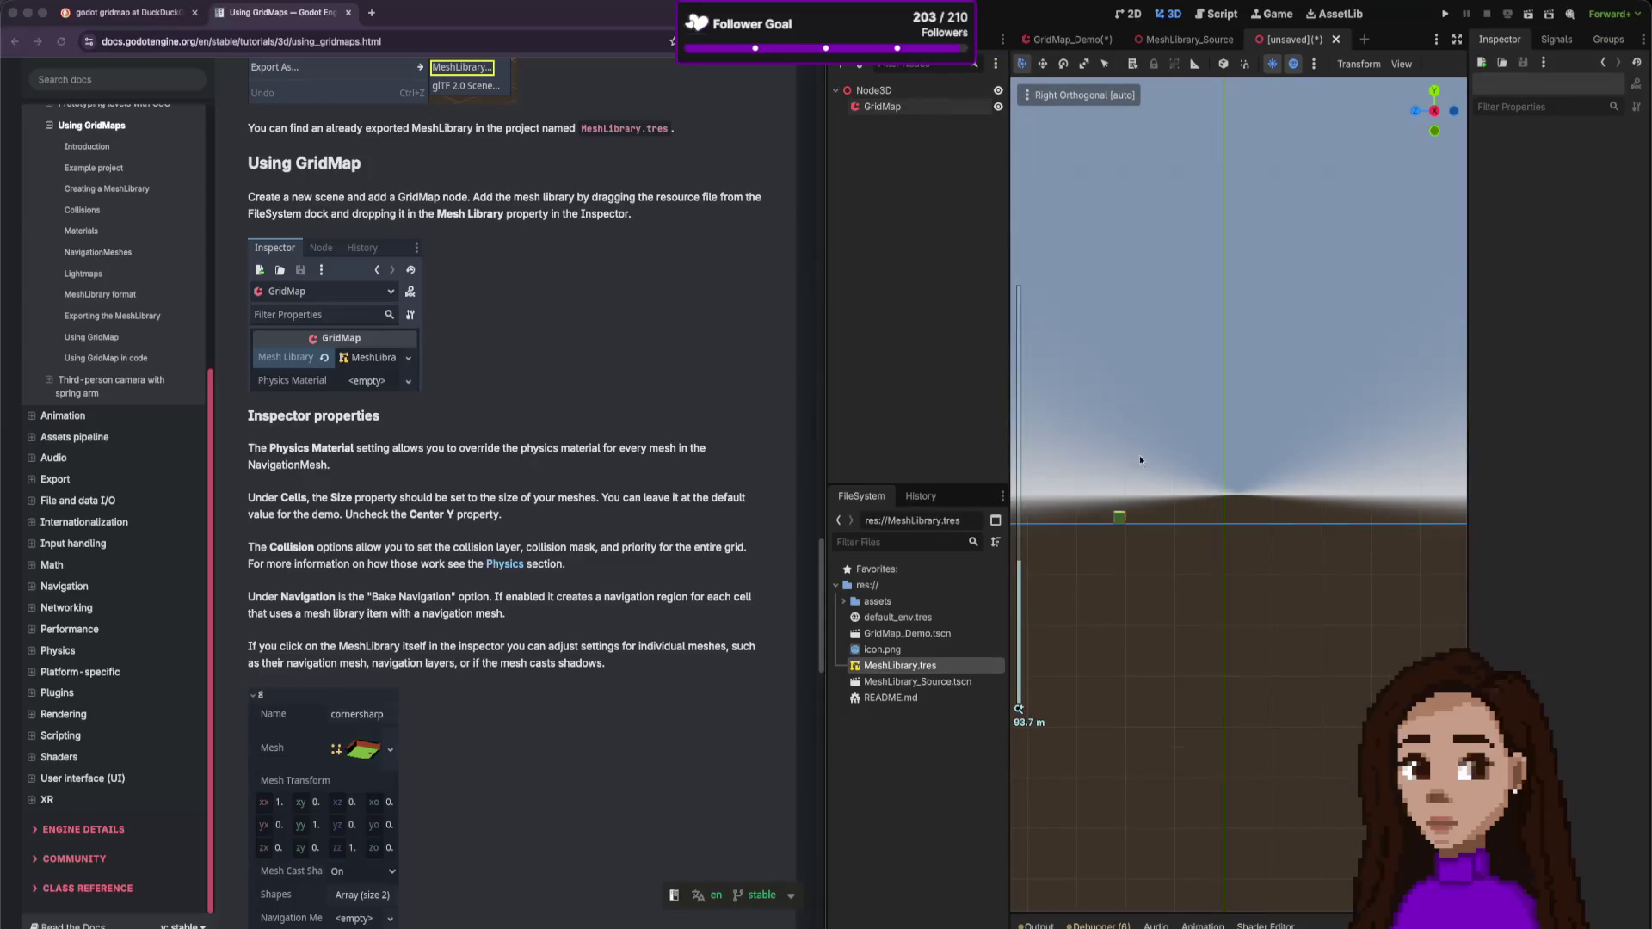
left_click(1416, 112)
scroll(1223, 461, "down", 5)
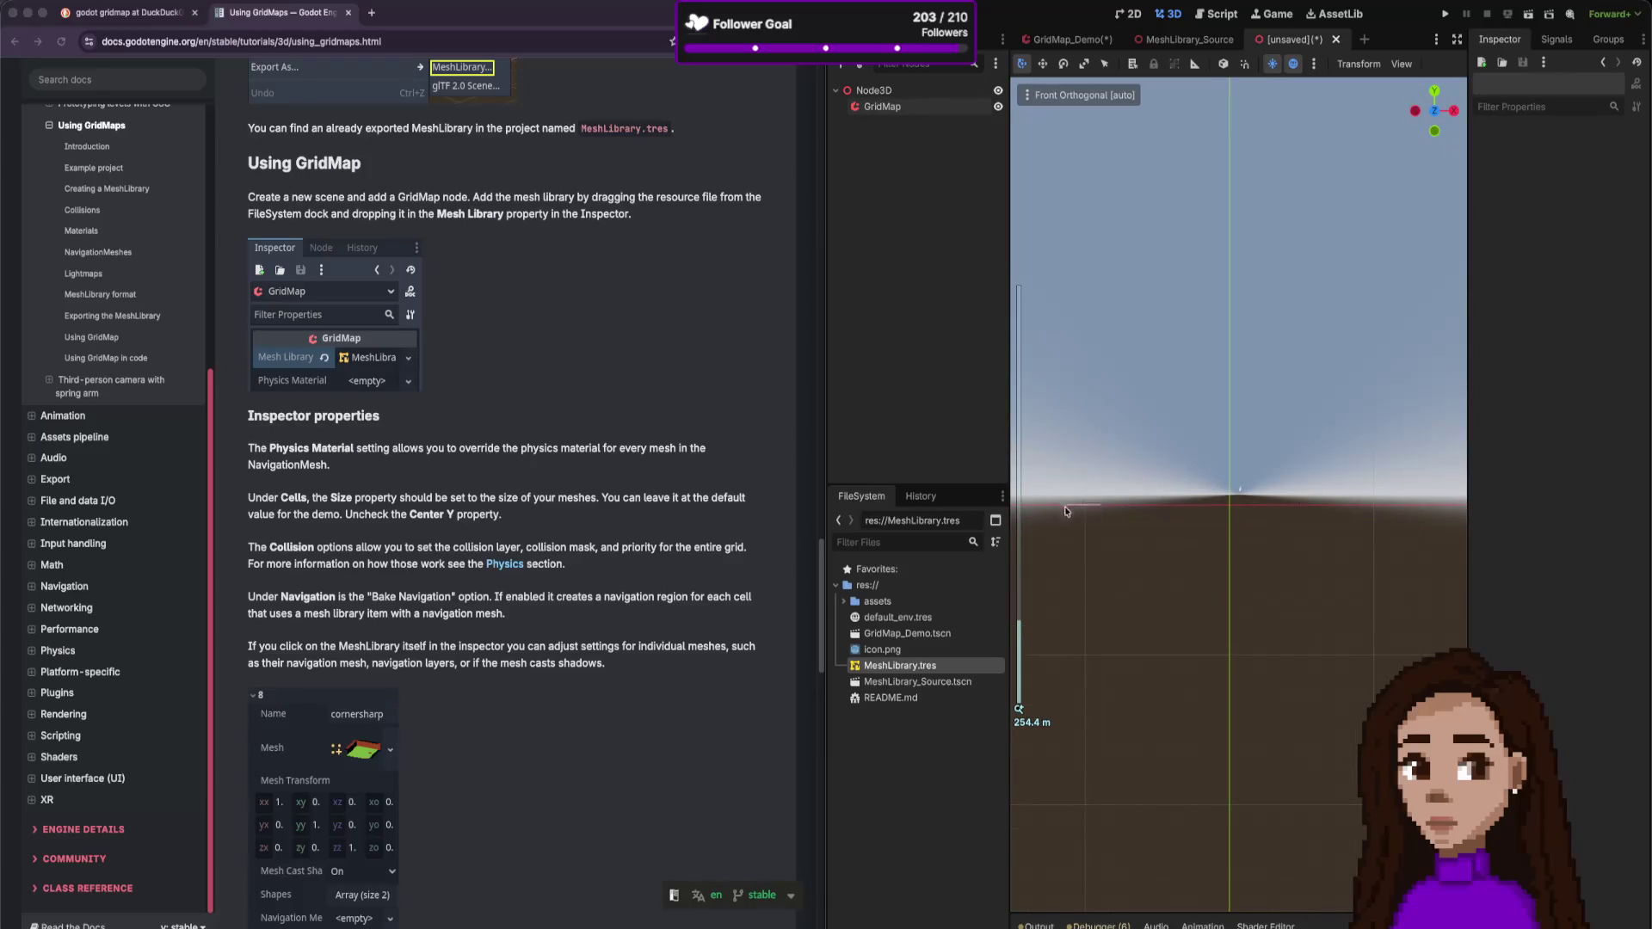
left_click(919, 108)
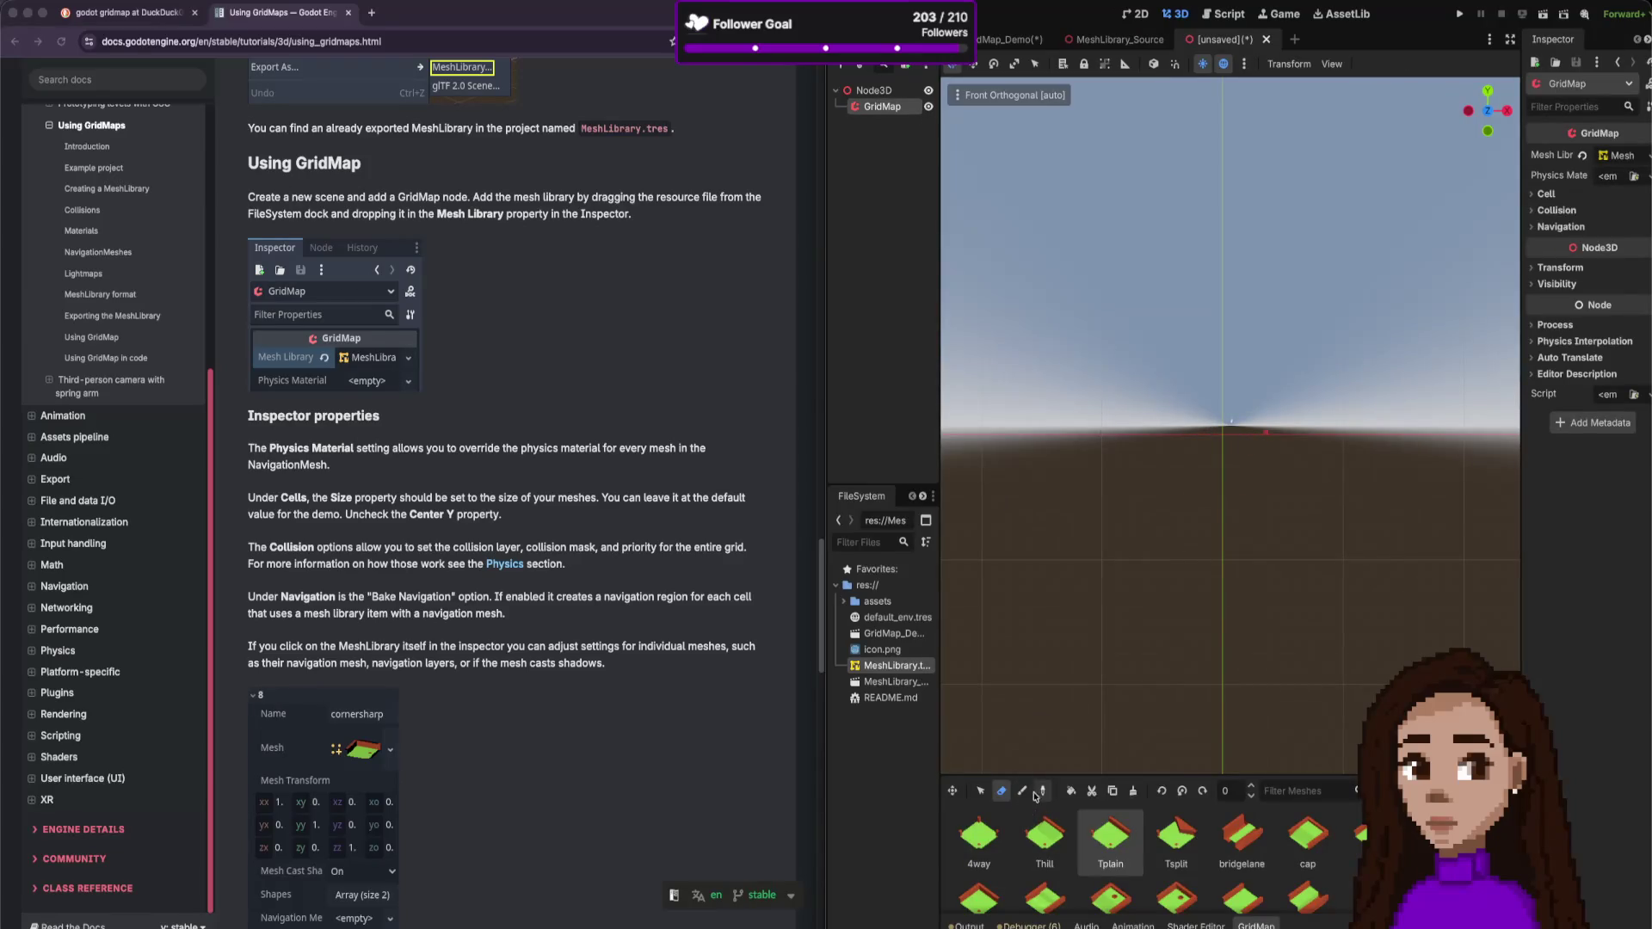
left_click(1263, 436)
scroll(1227, 502, "down", 5)
scroll(1230, 503, "up", 10)
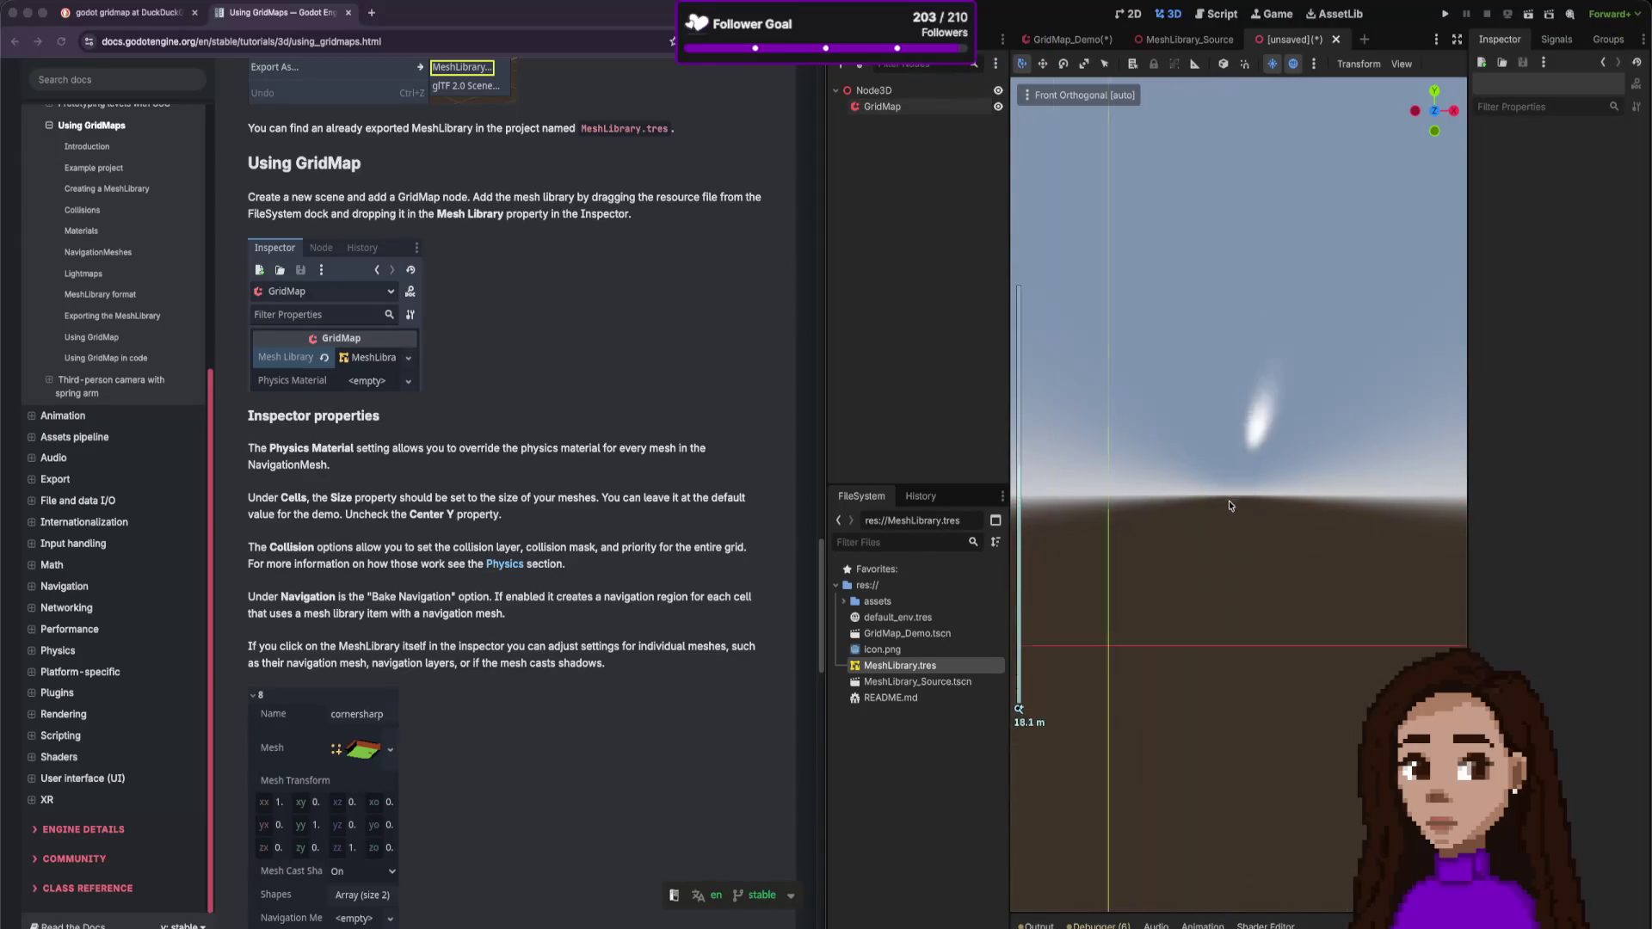
scroll(1214, 493, "down", 2)
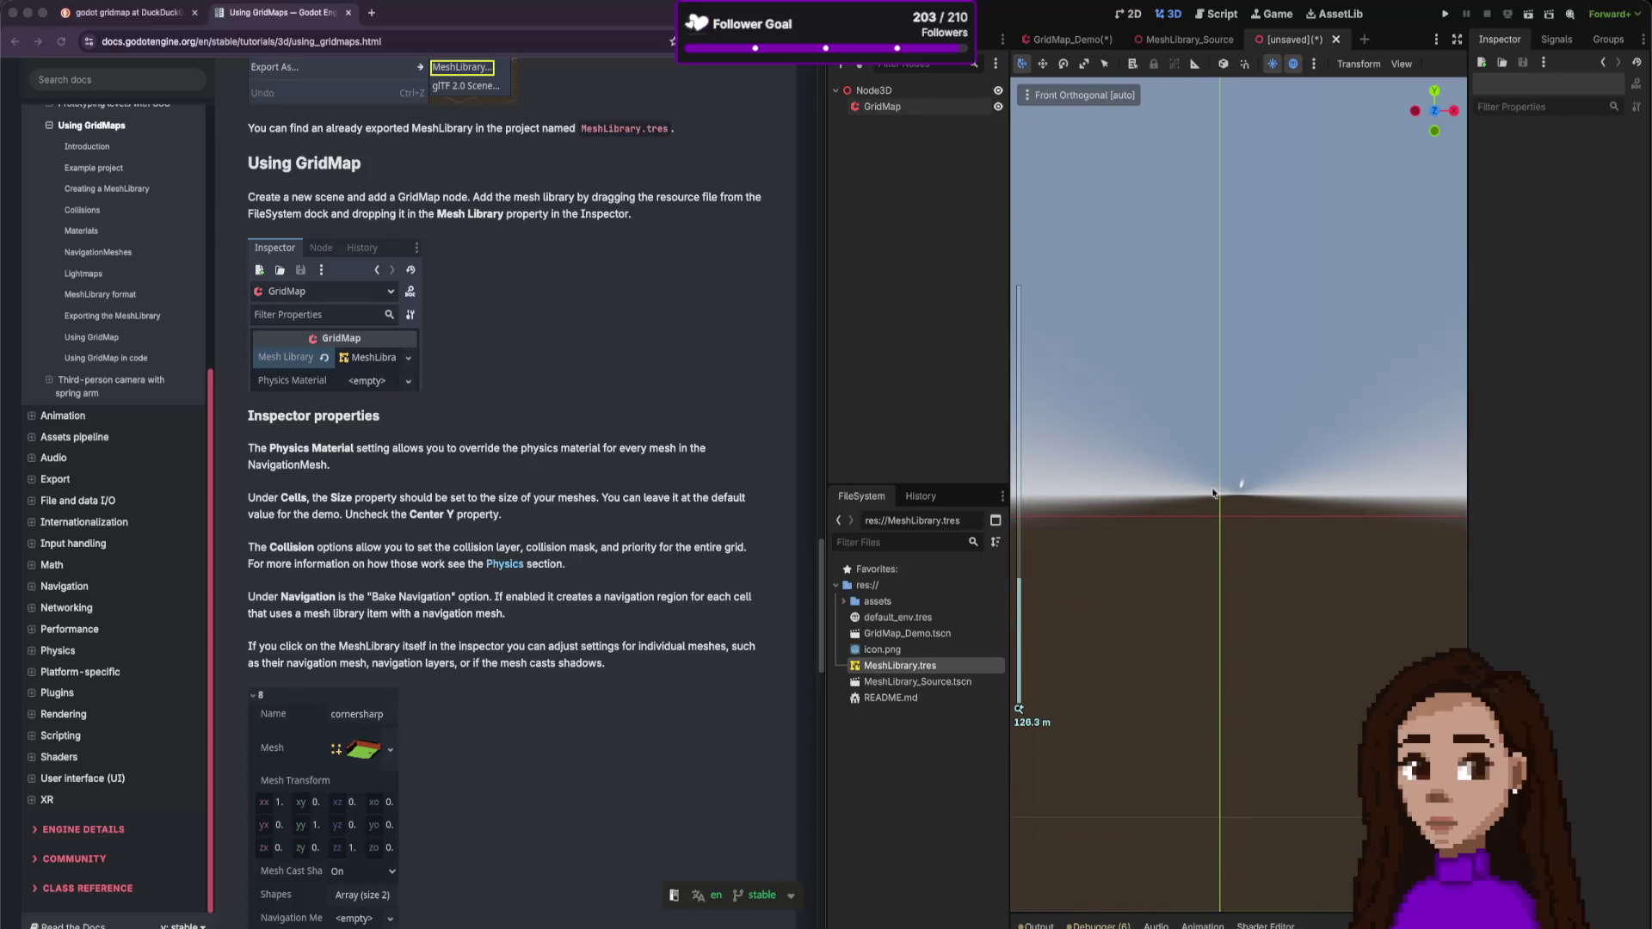
- View Top and Right, reselect GridMap to show its piece palette, back to Top view
left_click(1436, 93)
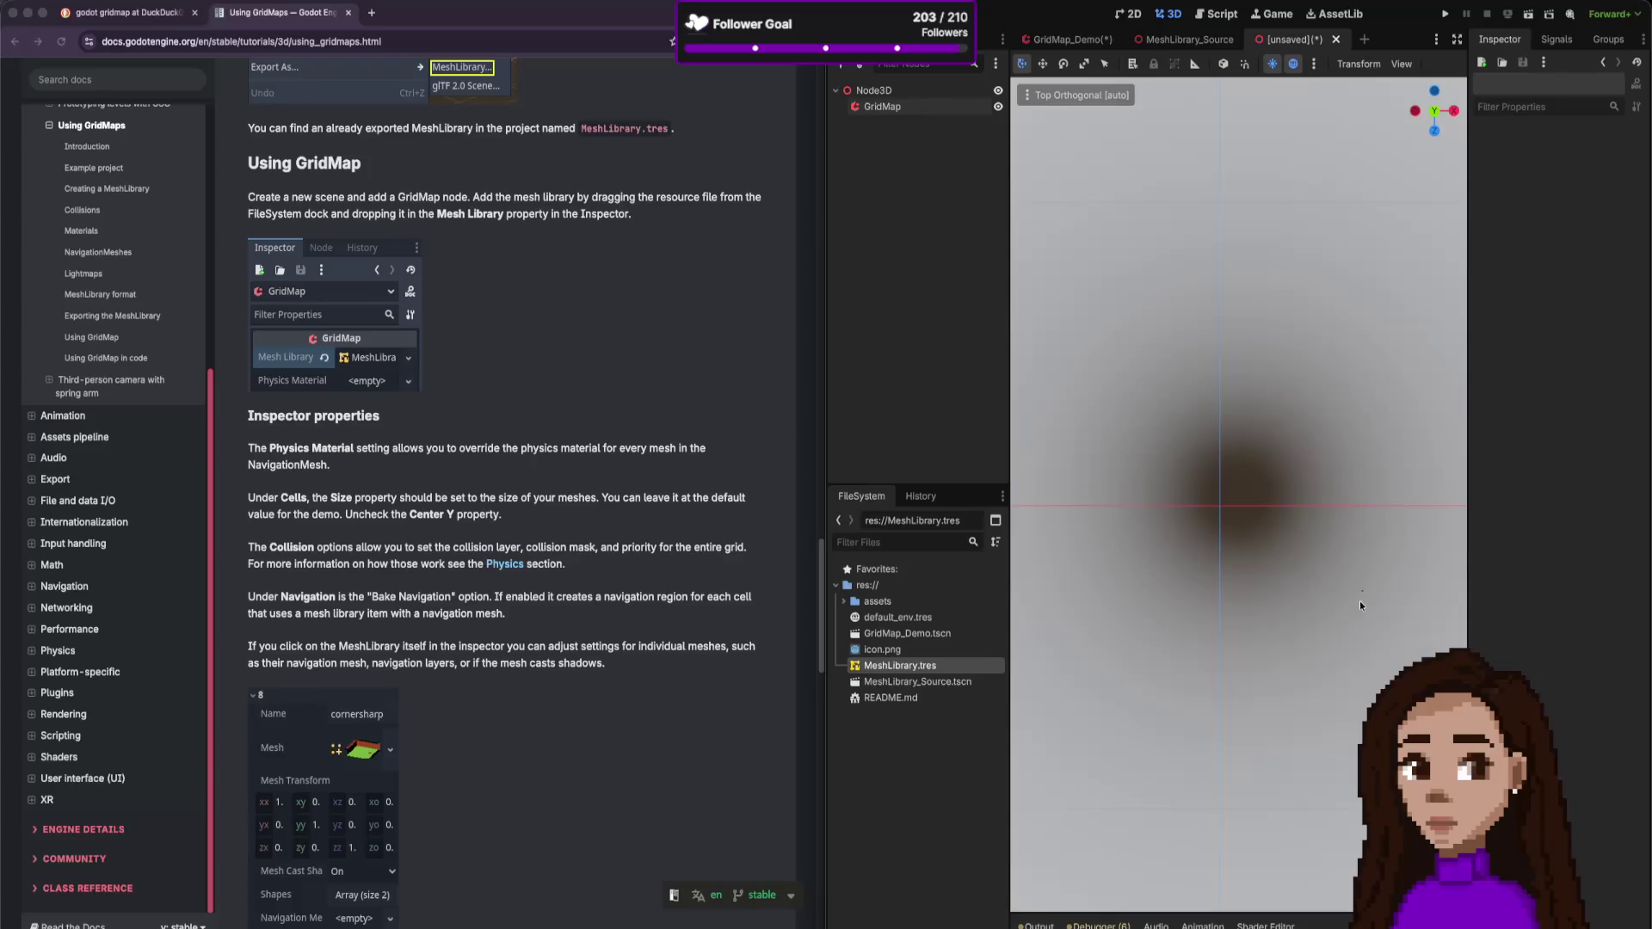
left_click(1455, 112)
scroll(1282, 412, "up", 10)
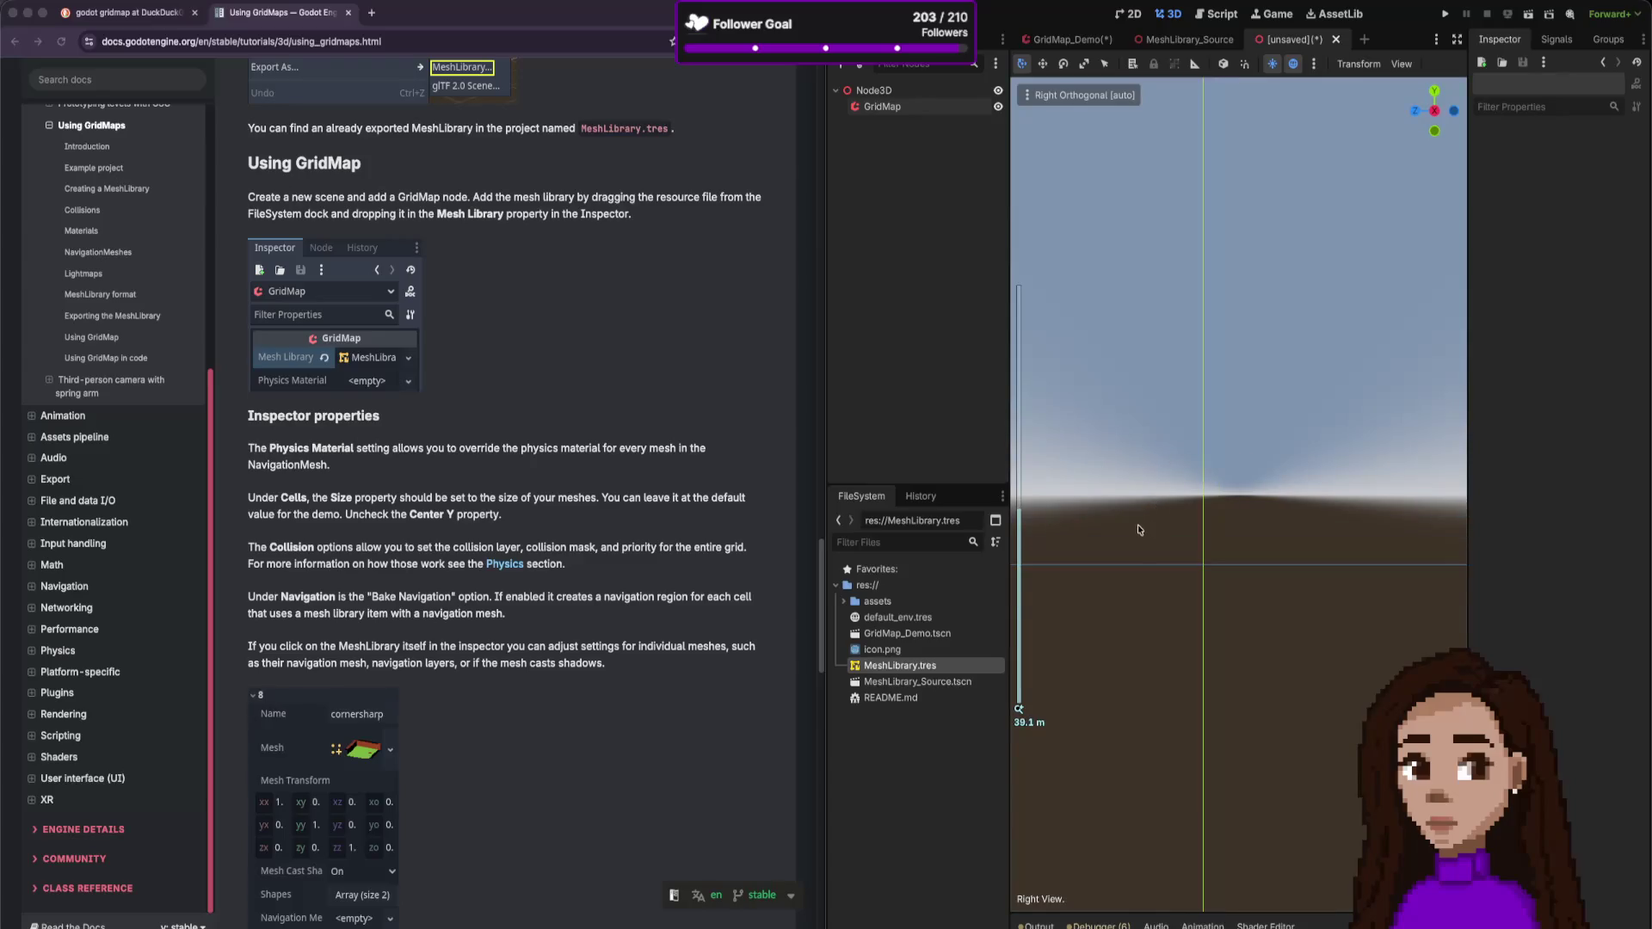
scroll(1084, 686, "down", 1)
left_click(882, 106)
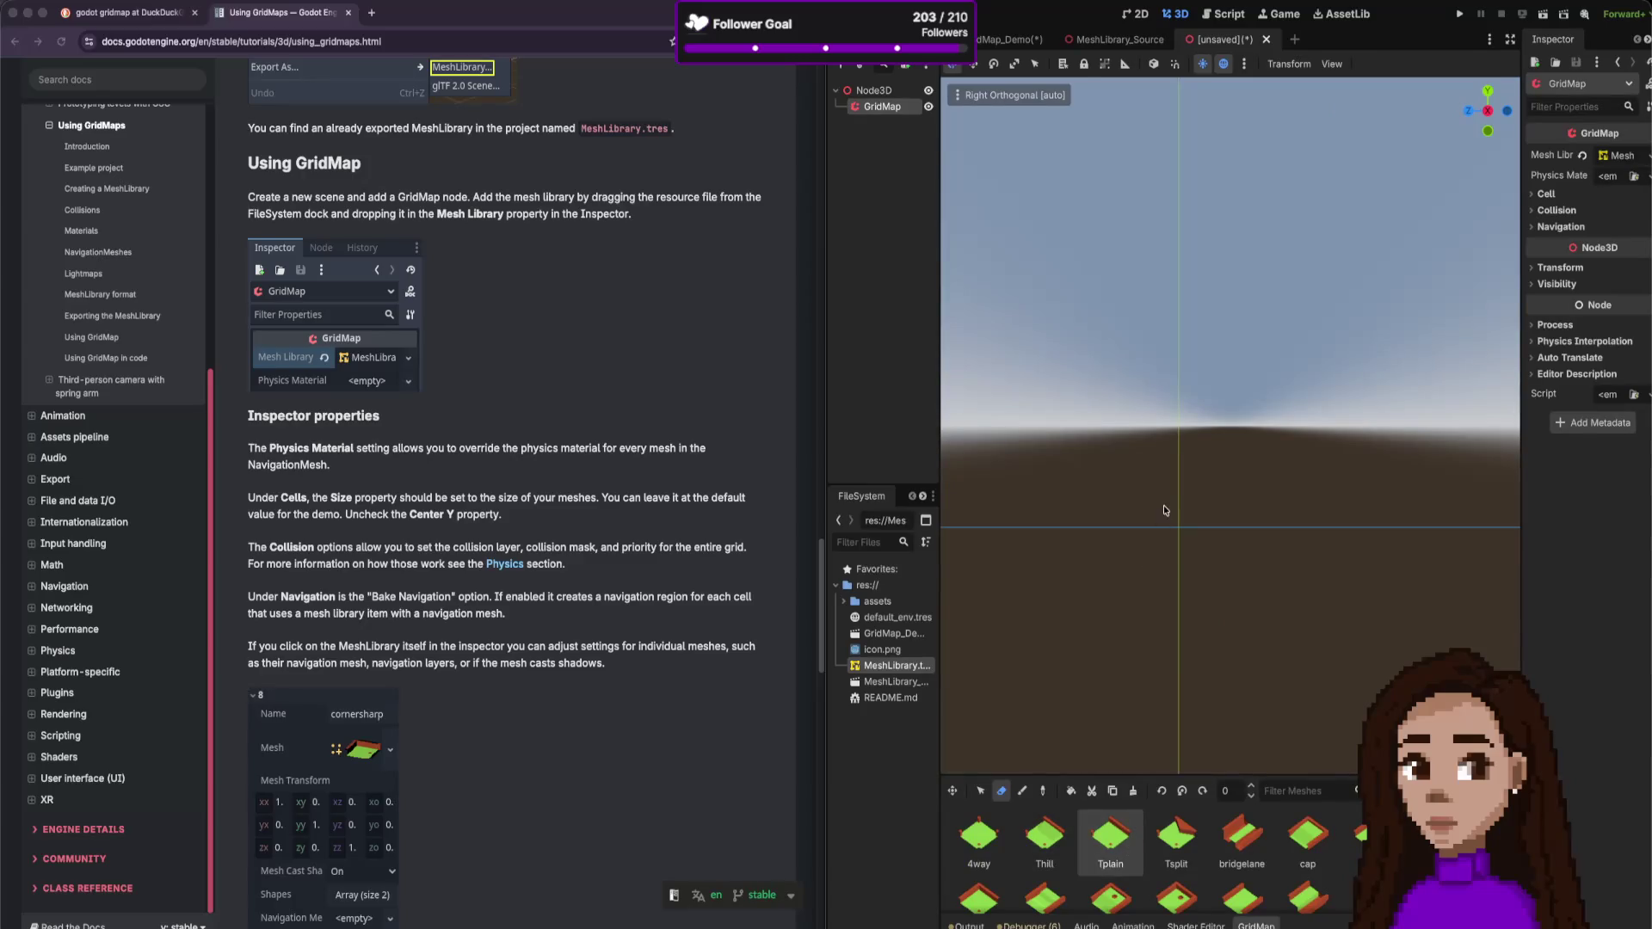
left_click(1163, 510)
left_click(882, 106)
left_click(1486, 91)
- Orbit and tilt the camera into a perspective view of the grid floor
left_click_drag(1506, 85, 1495, 142)
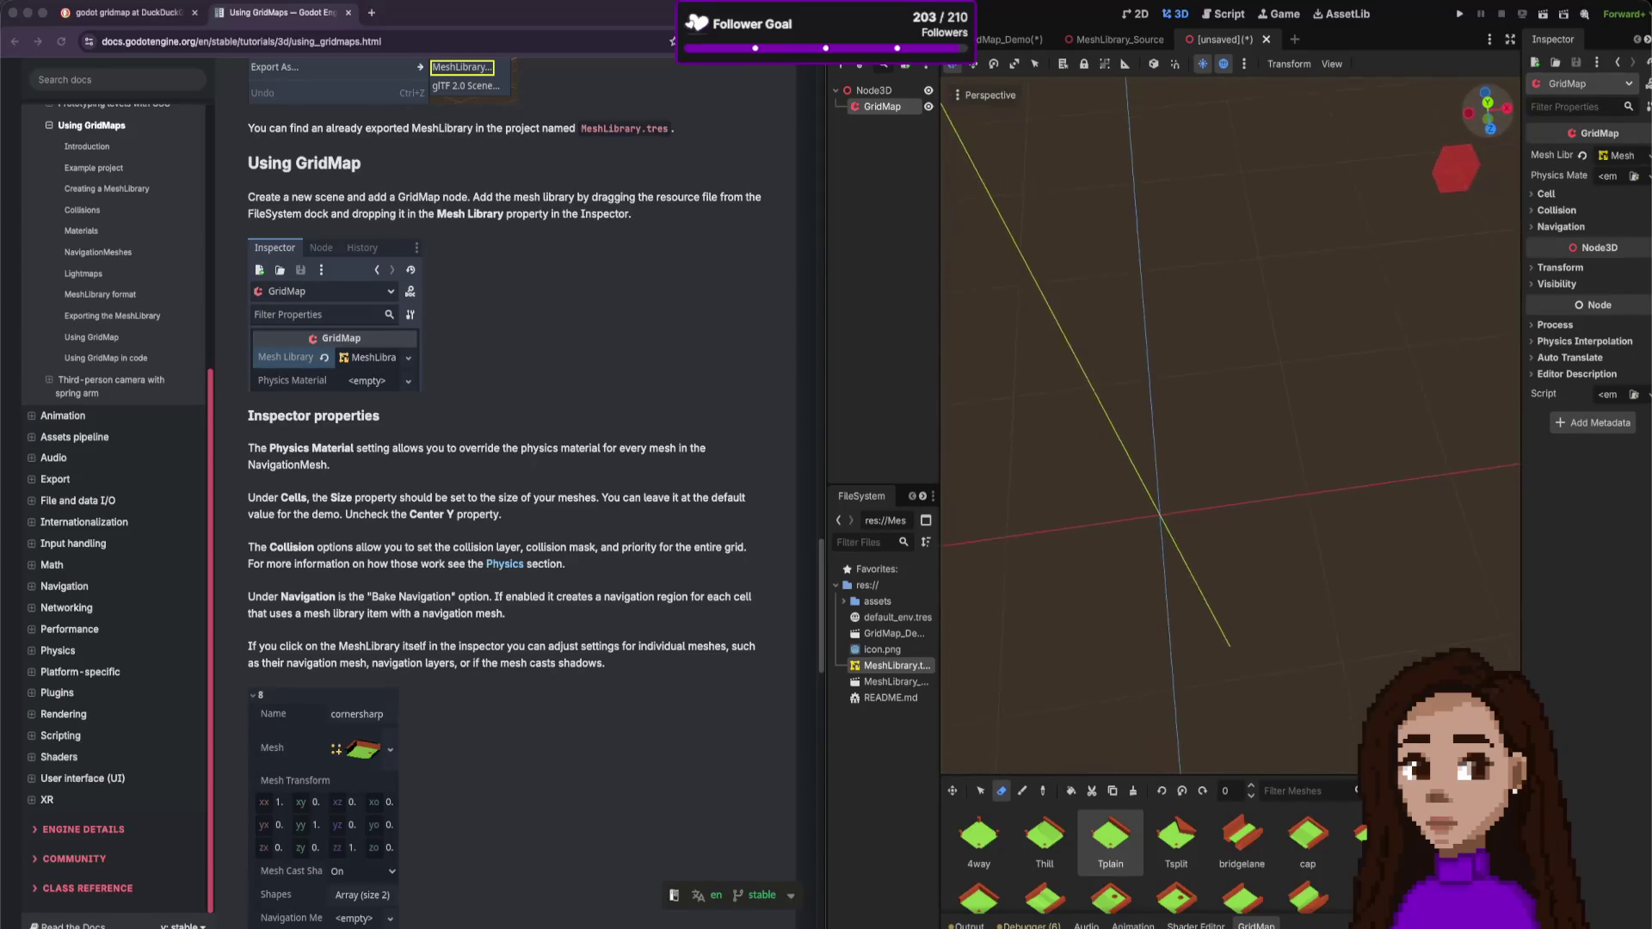
scroll(1202, 498, "down", 10)
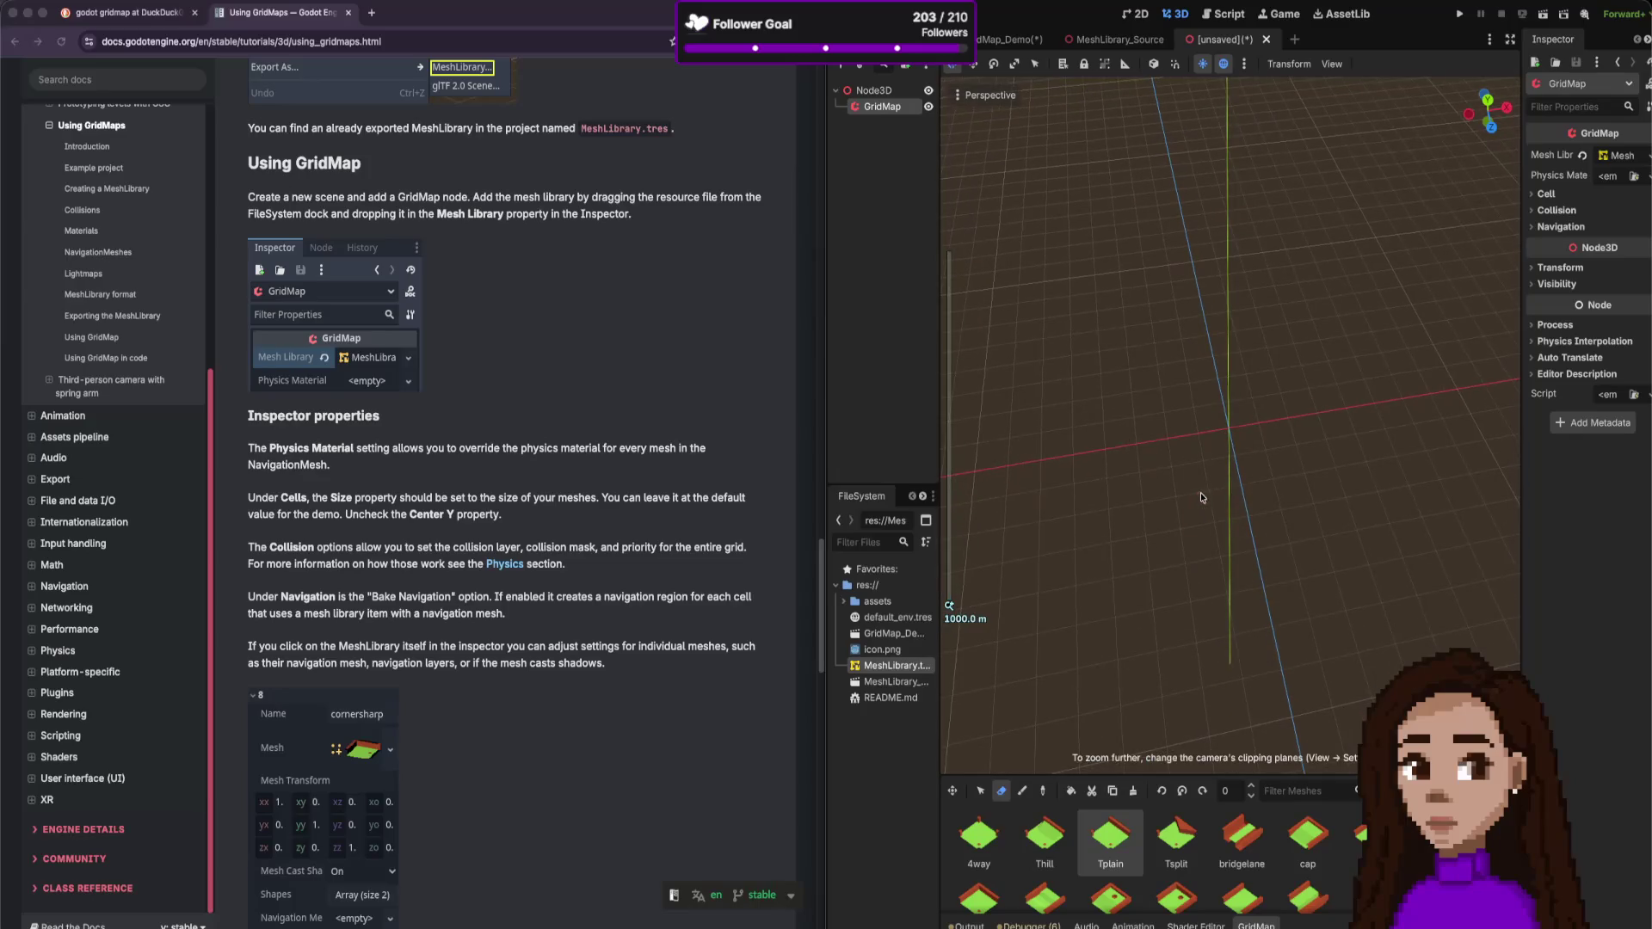
scroll(1231, 474, "up", 10)
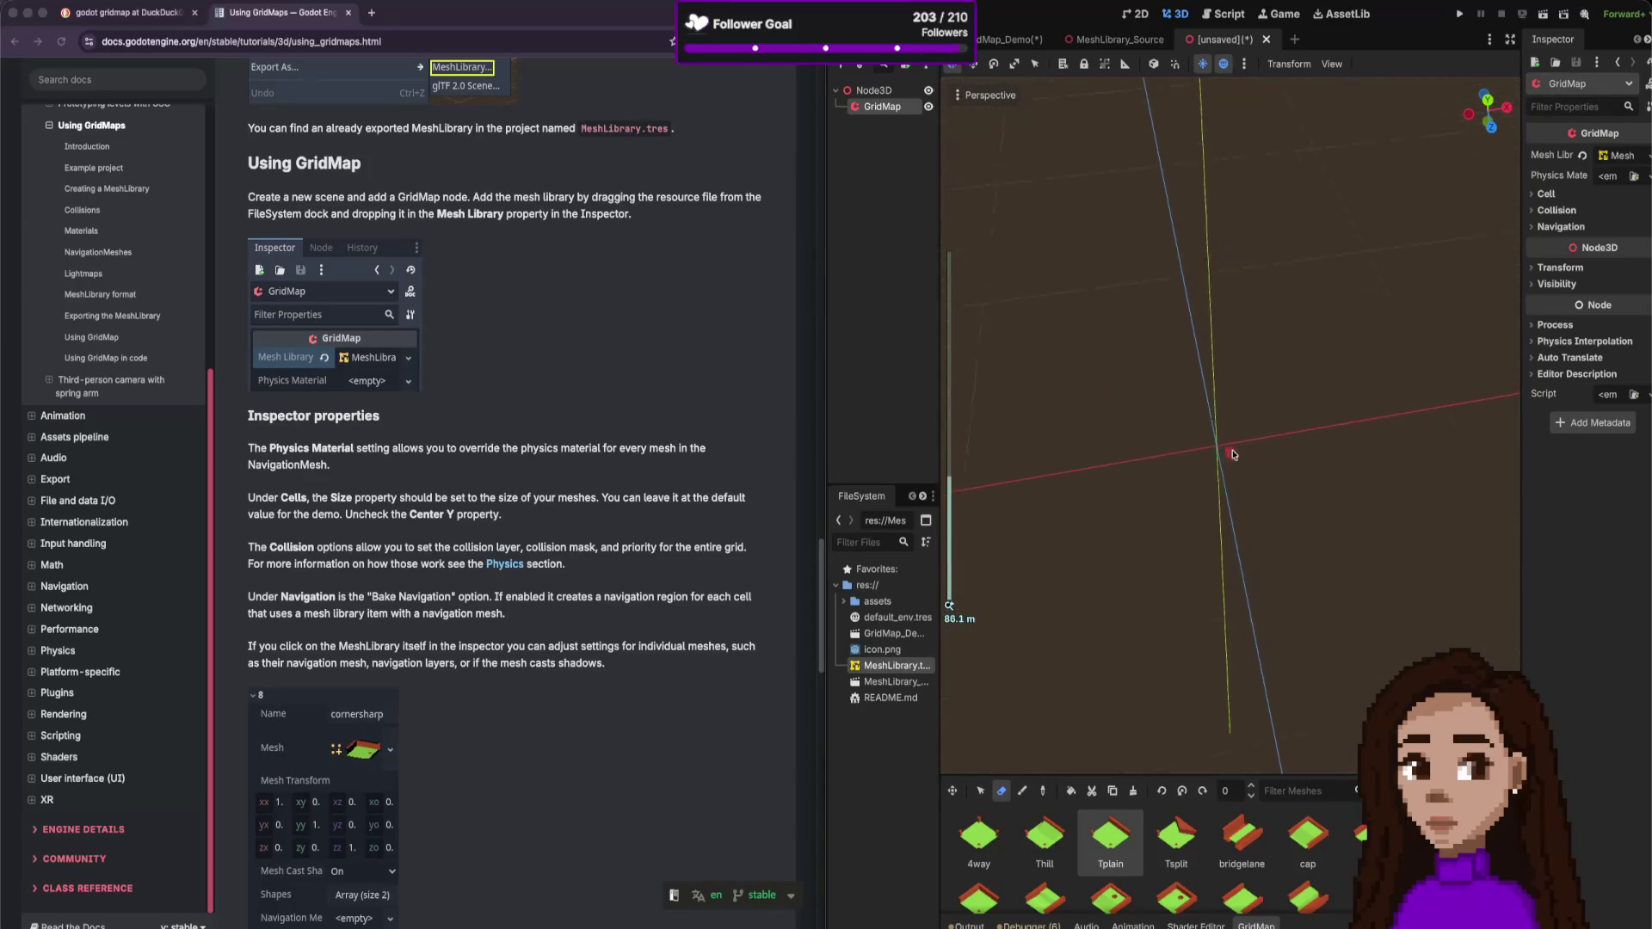
scroll(1210, 519, "up", 9)
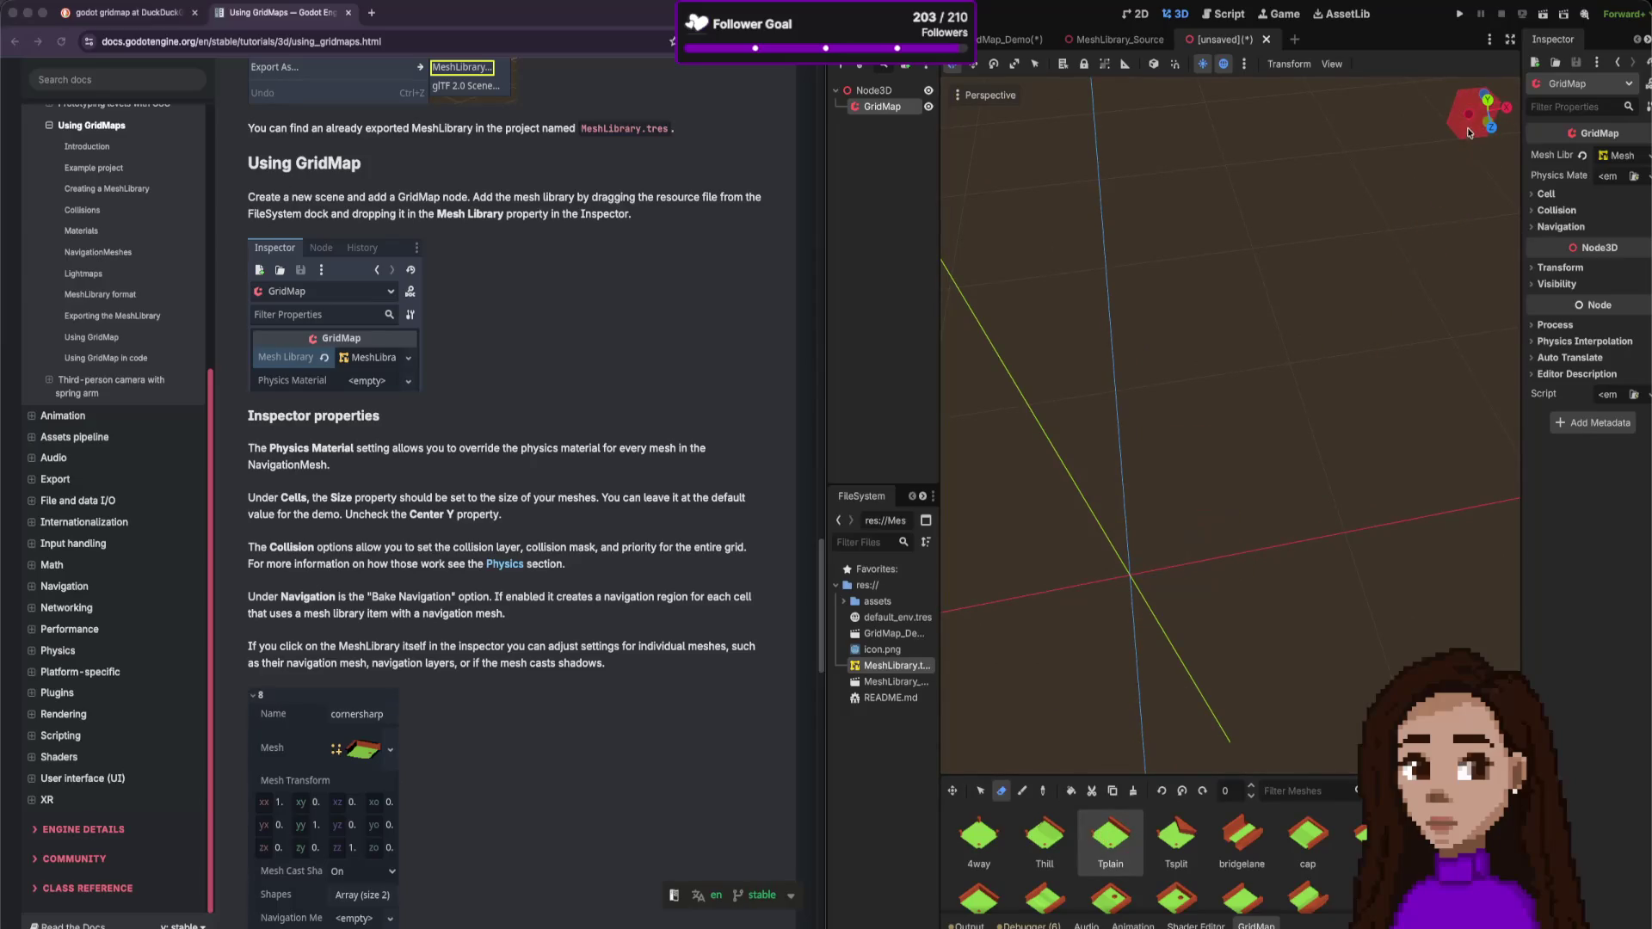
left_click_drag(1490, 119, 1487, 185)
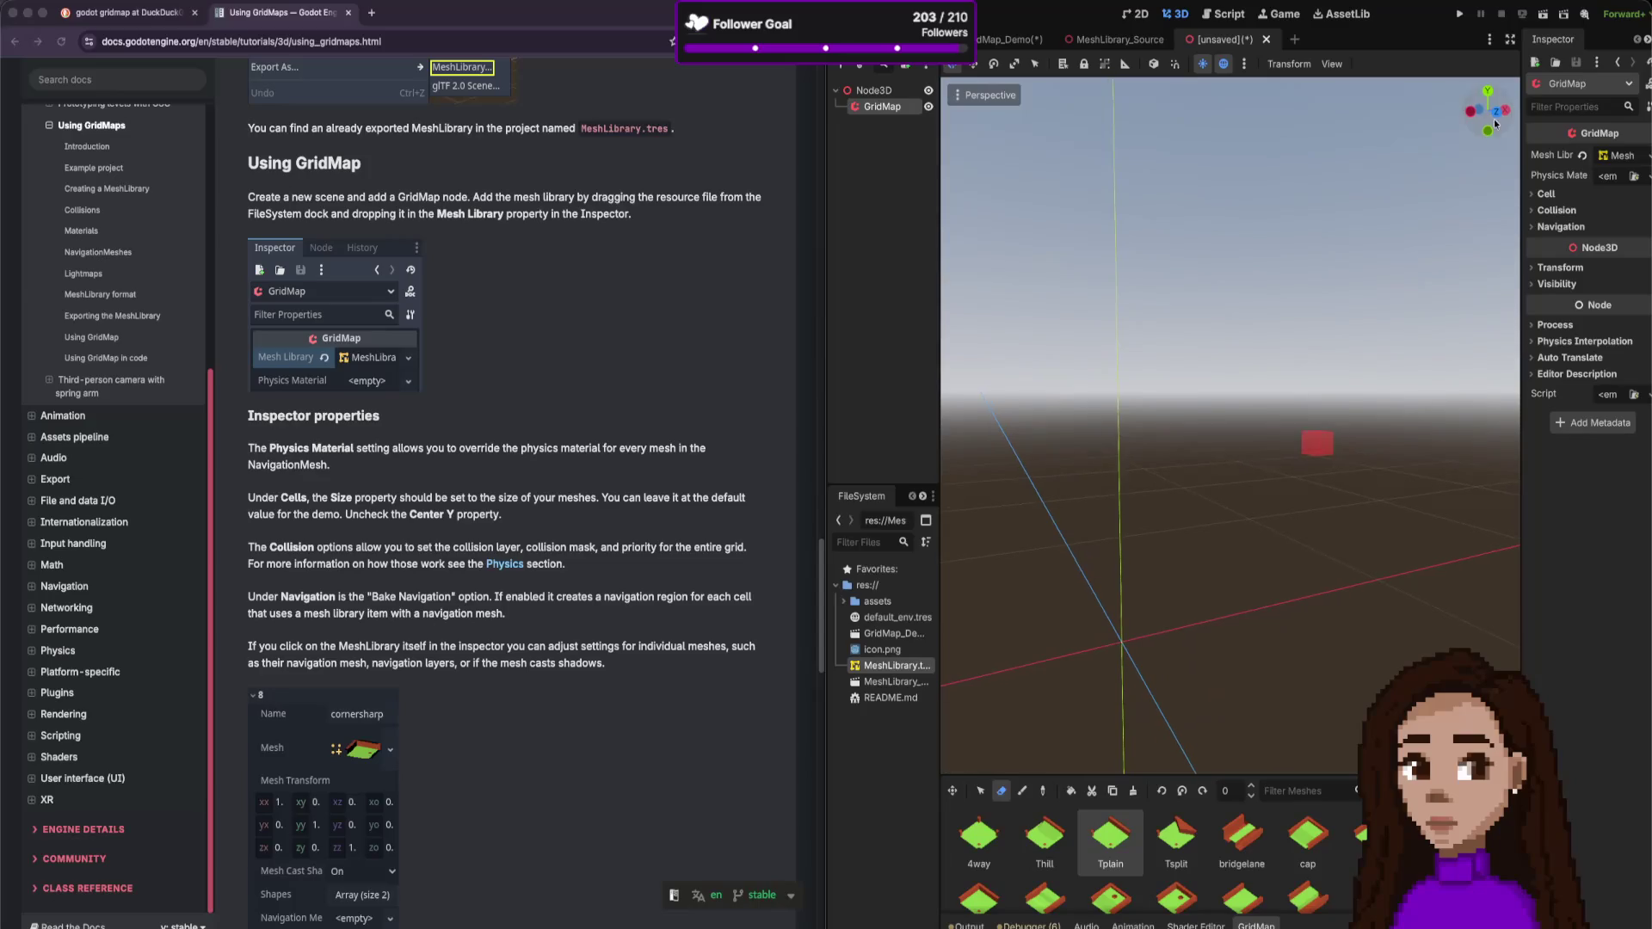
scroll(1179, 537, "down", 20)
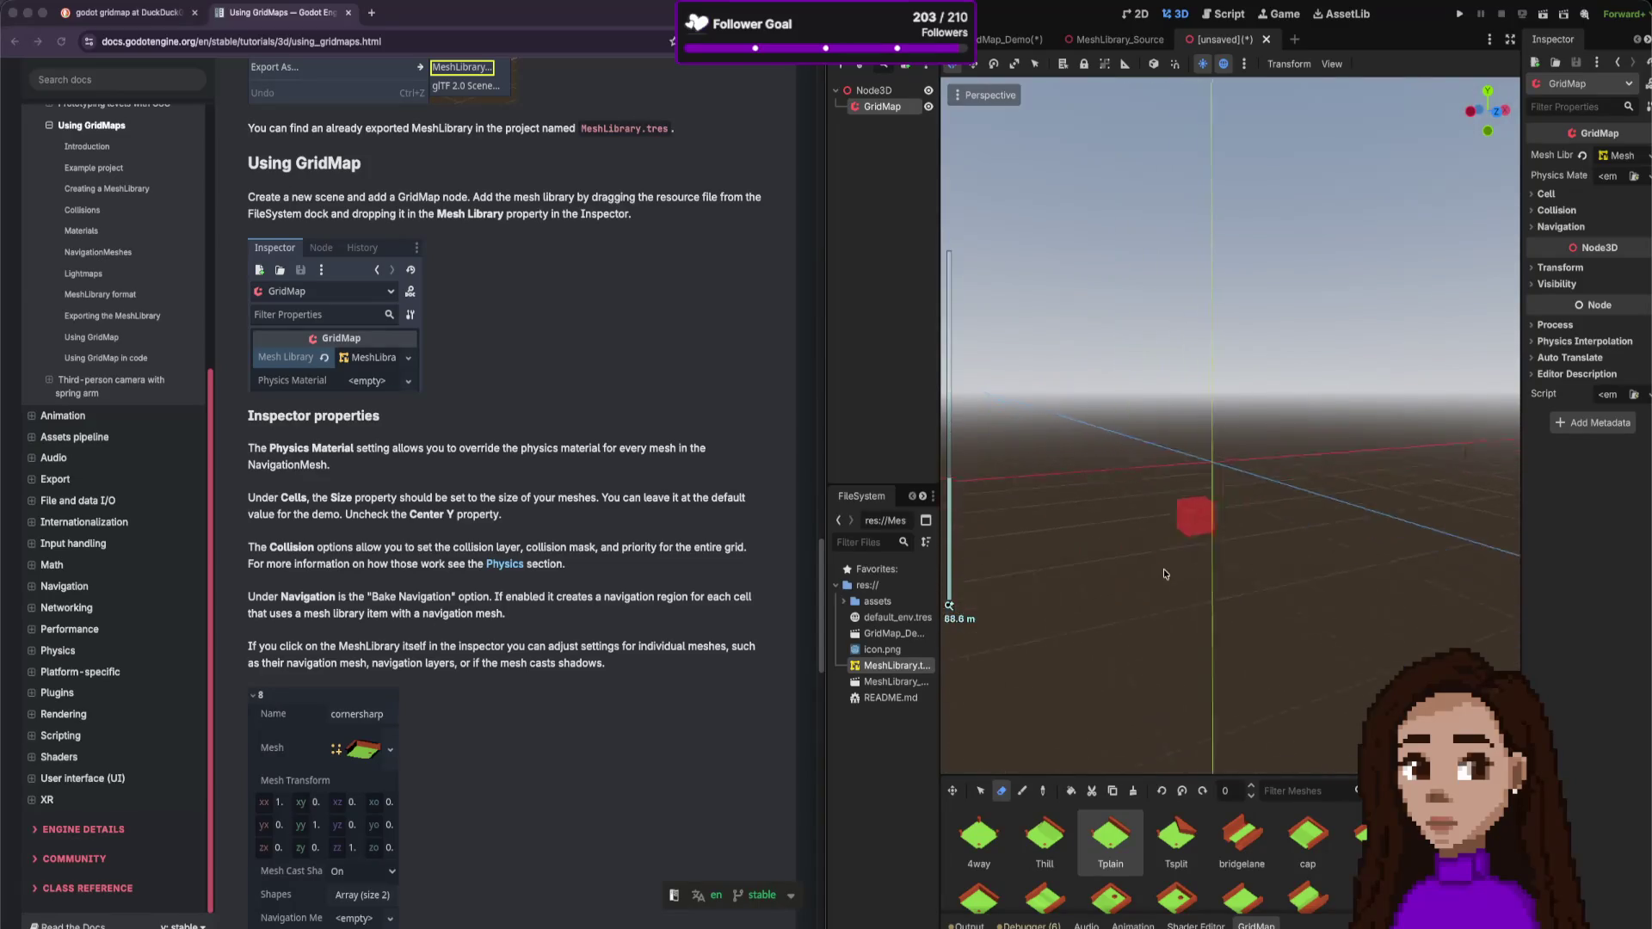
mouse_move(1248, 480)
left_mouse_down()
mouse_move(1304, 415)
mouse_move(1299, 344)
left_mouse_up()
scroll(1297, 286, "up", 10)
left_click_drag(1298, 285, 1246, 232)
scroll(1247, 232, "down", 8)
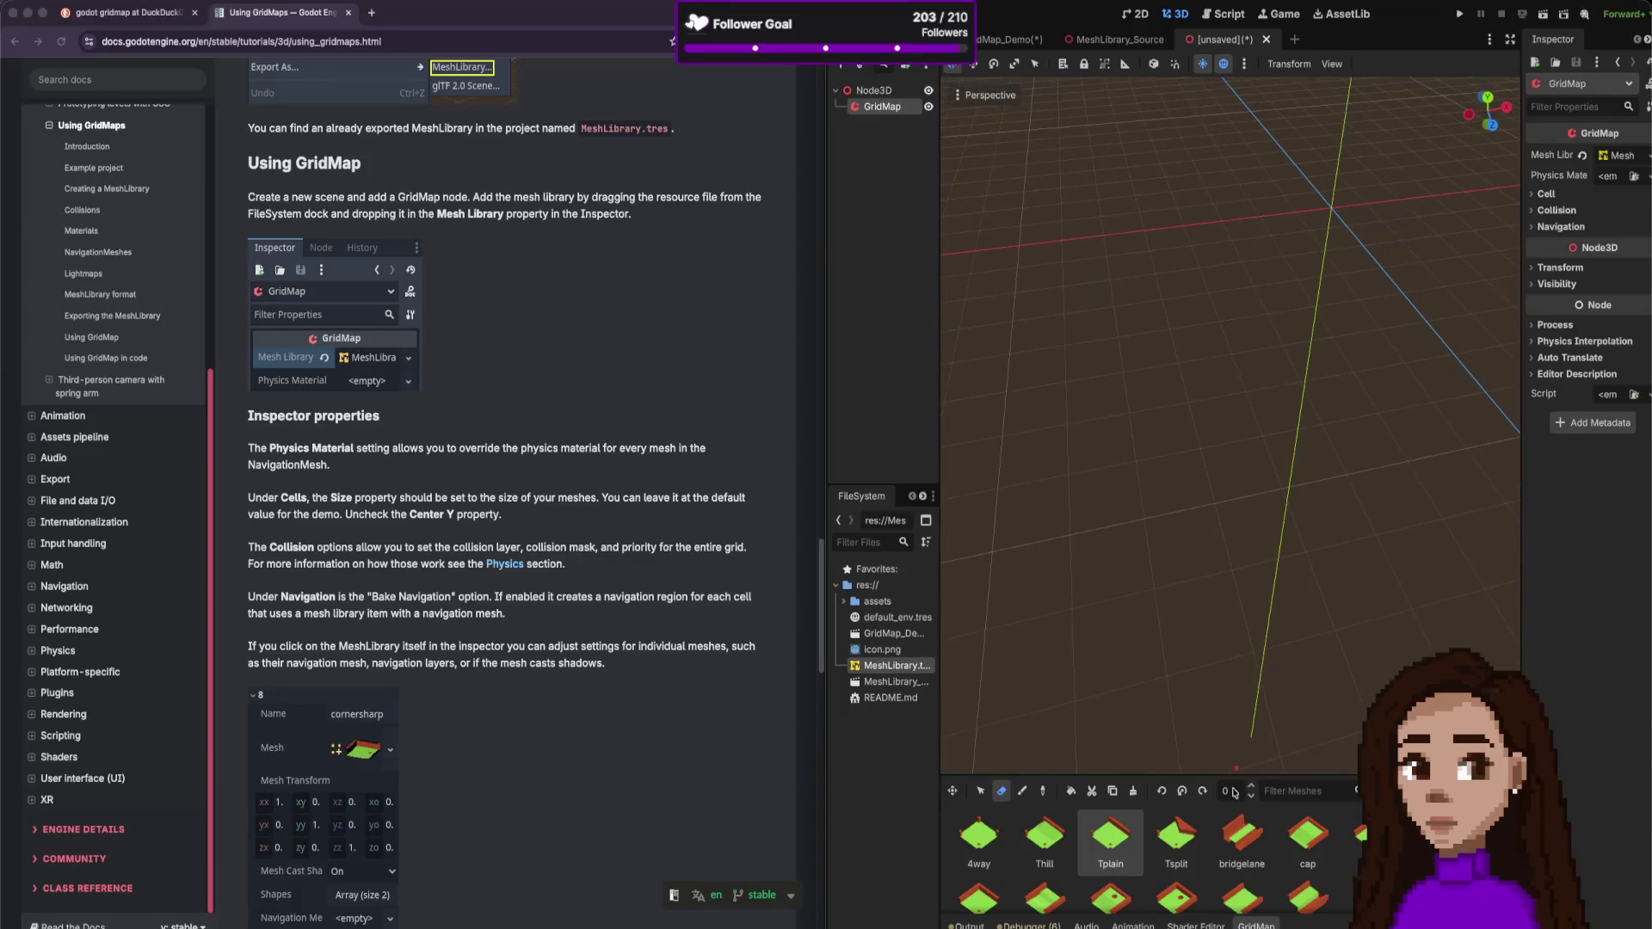
- Pick the bridgelane piece and switch between the Paint and Erase tools
left_click(1241, 836)
left_click(1023, 790)
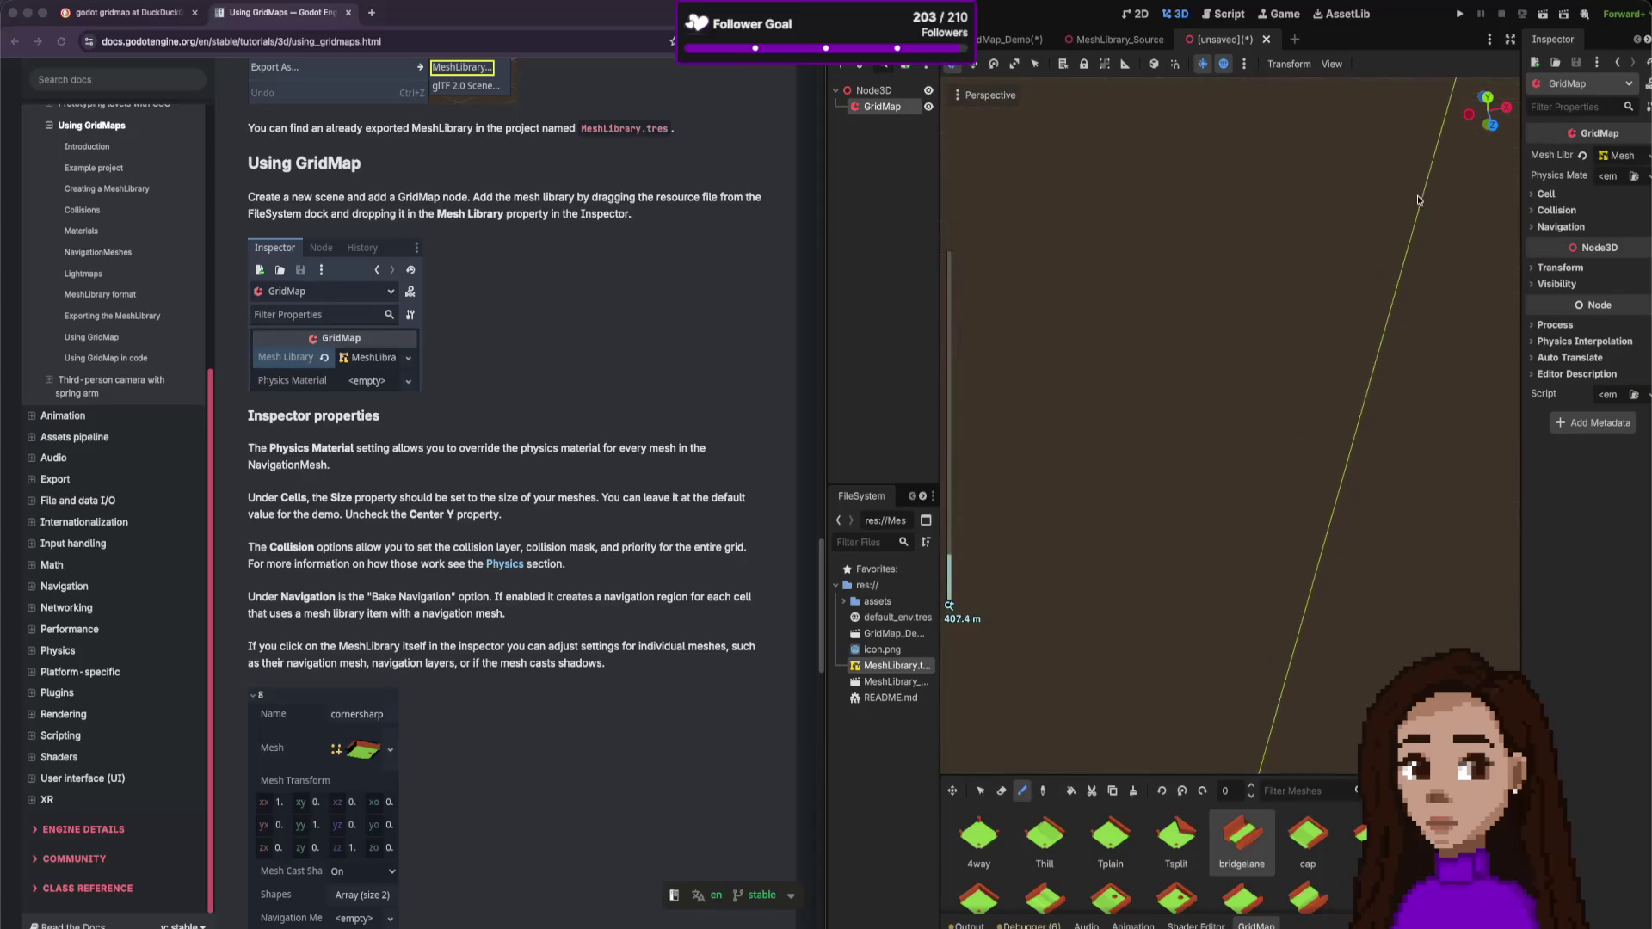
scroll(1415, 199, "up", 5)
scroll(1328, 152, "down", 5)
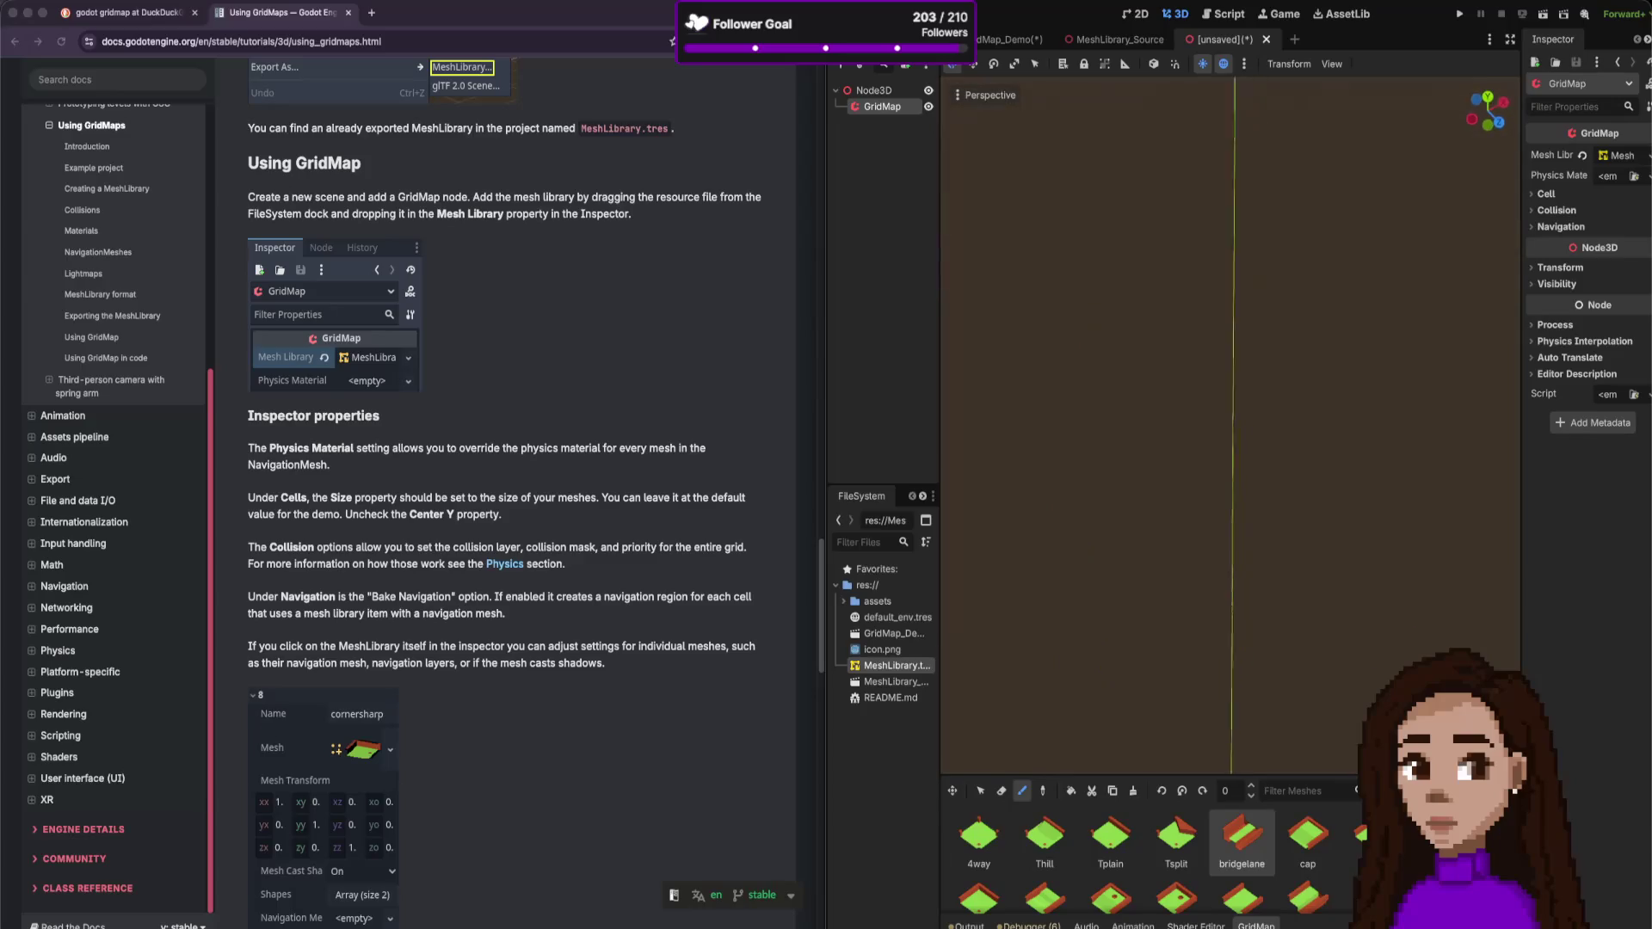
key("w")
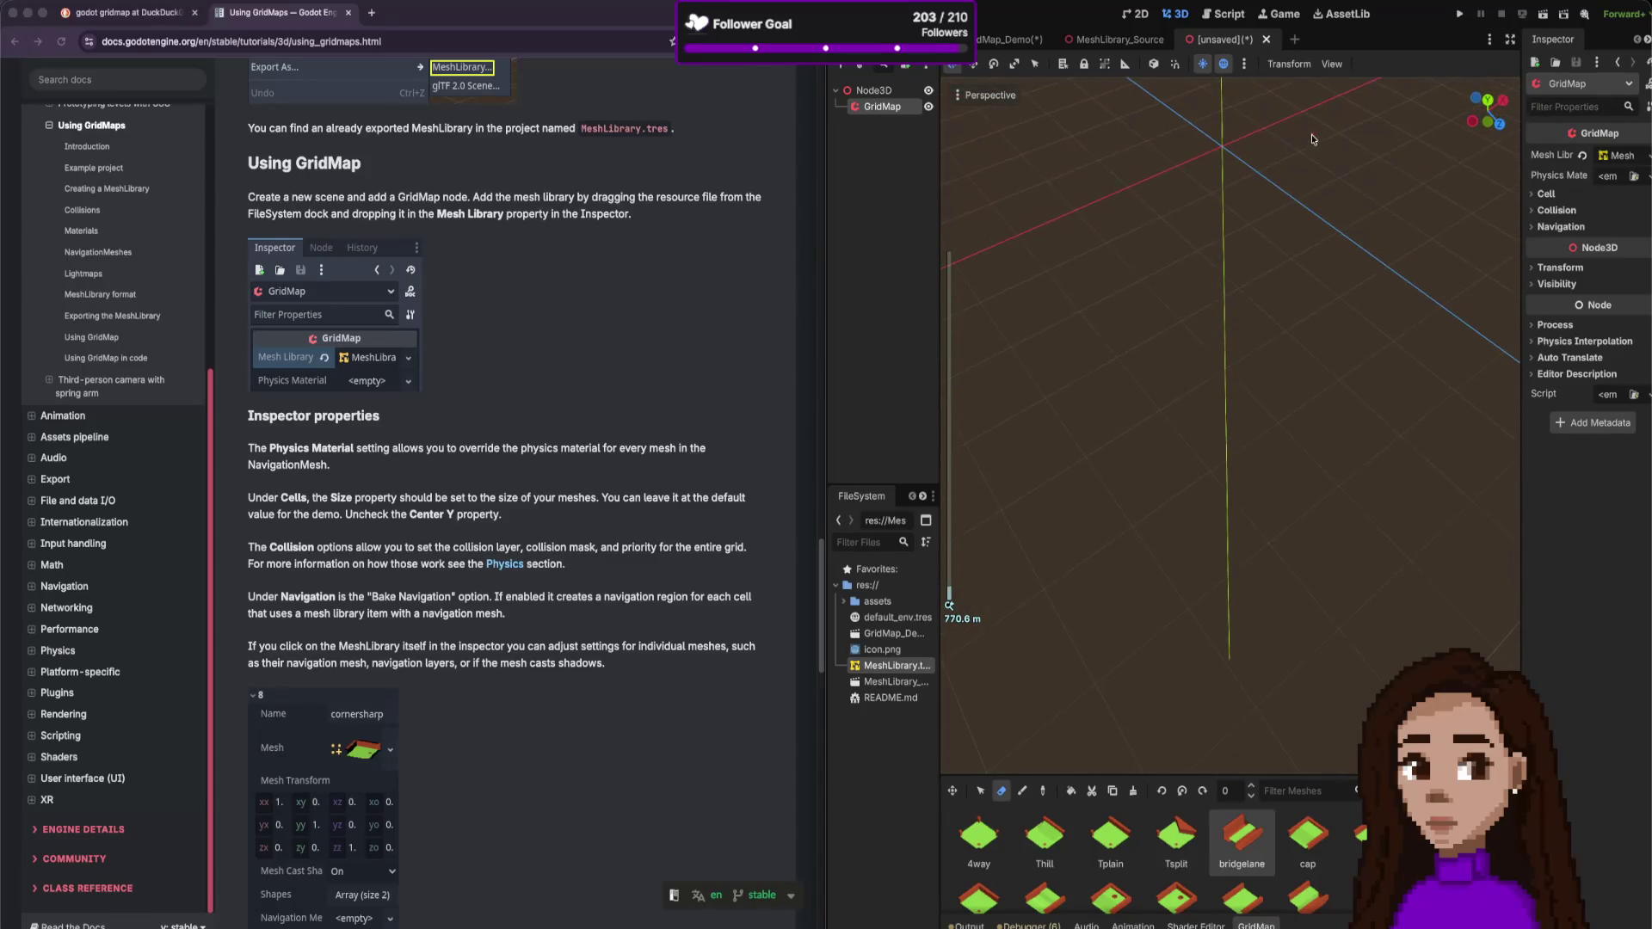
- Check the Top and Front views, then orbit back into perspective over the floor
left_click(1488, 97)
scroll(1346, 263, "down", 5)
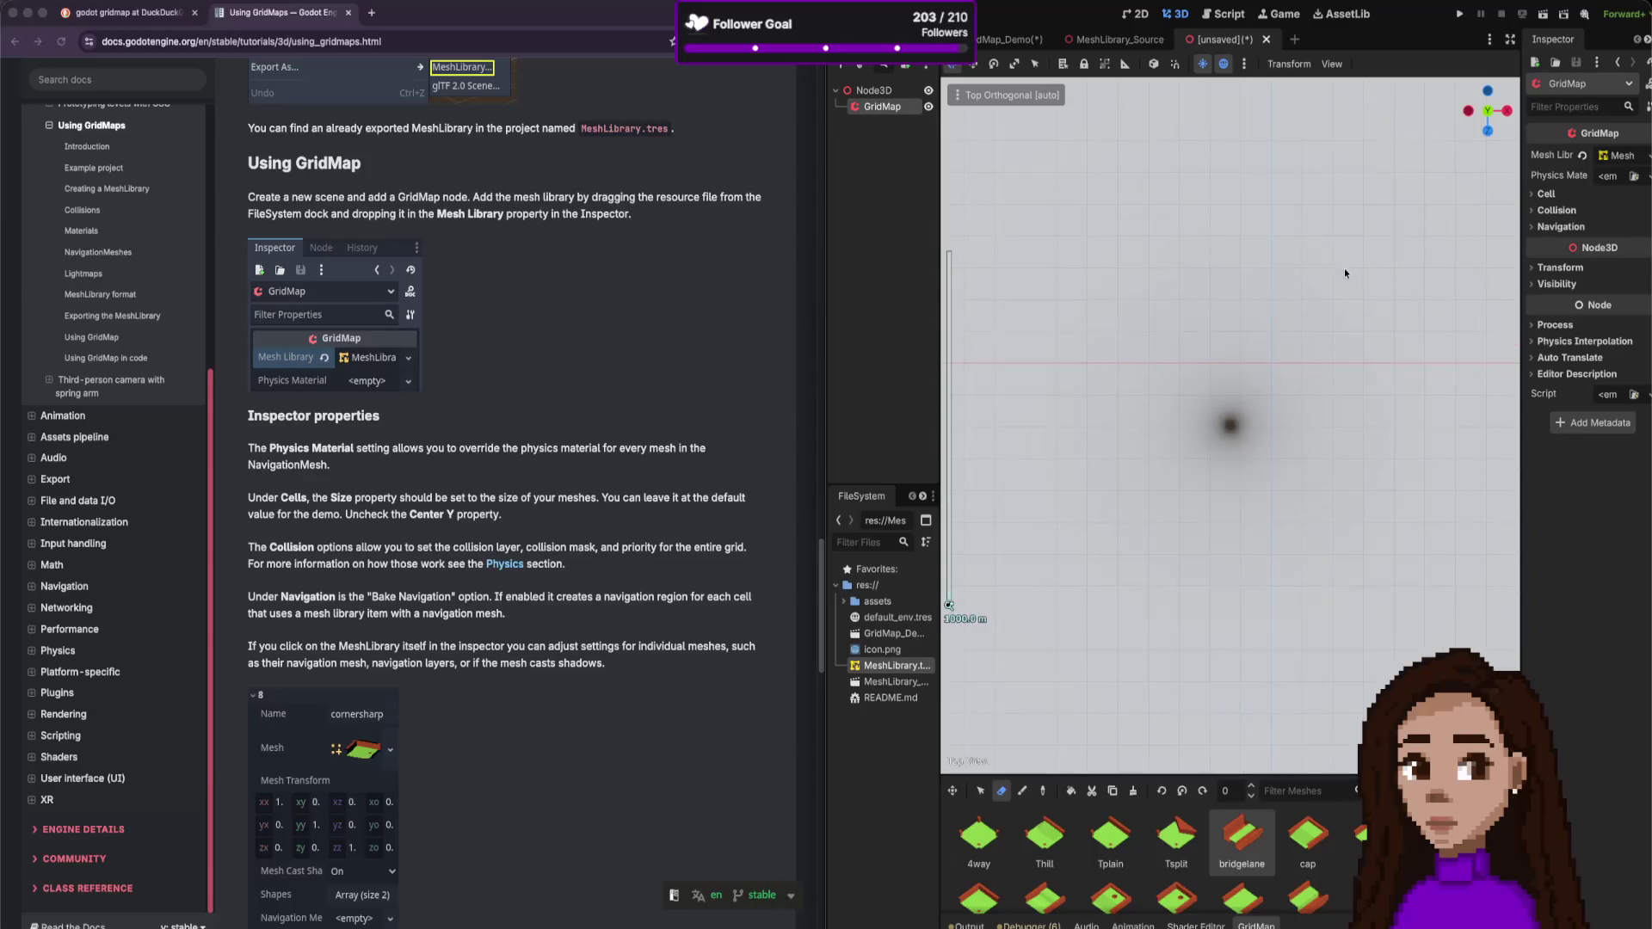
scroll(1282, 364, "up", 2)
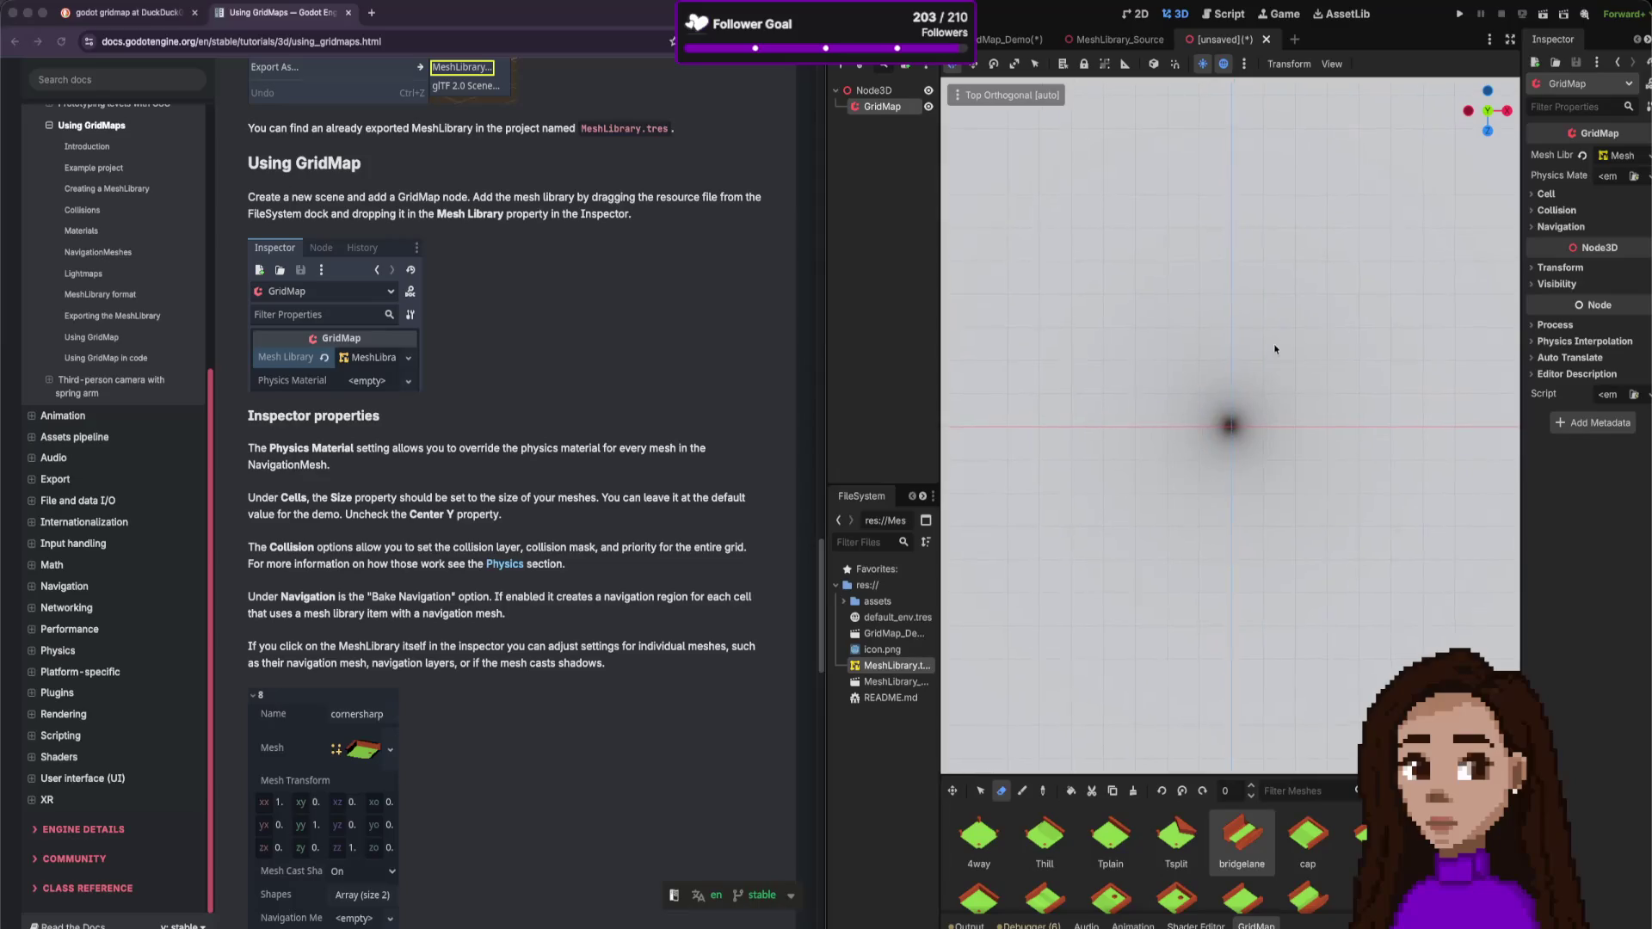
left_click(1489, 132)
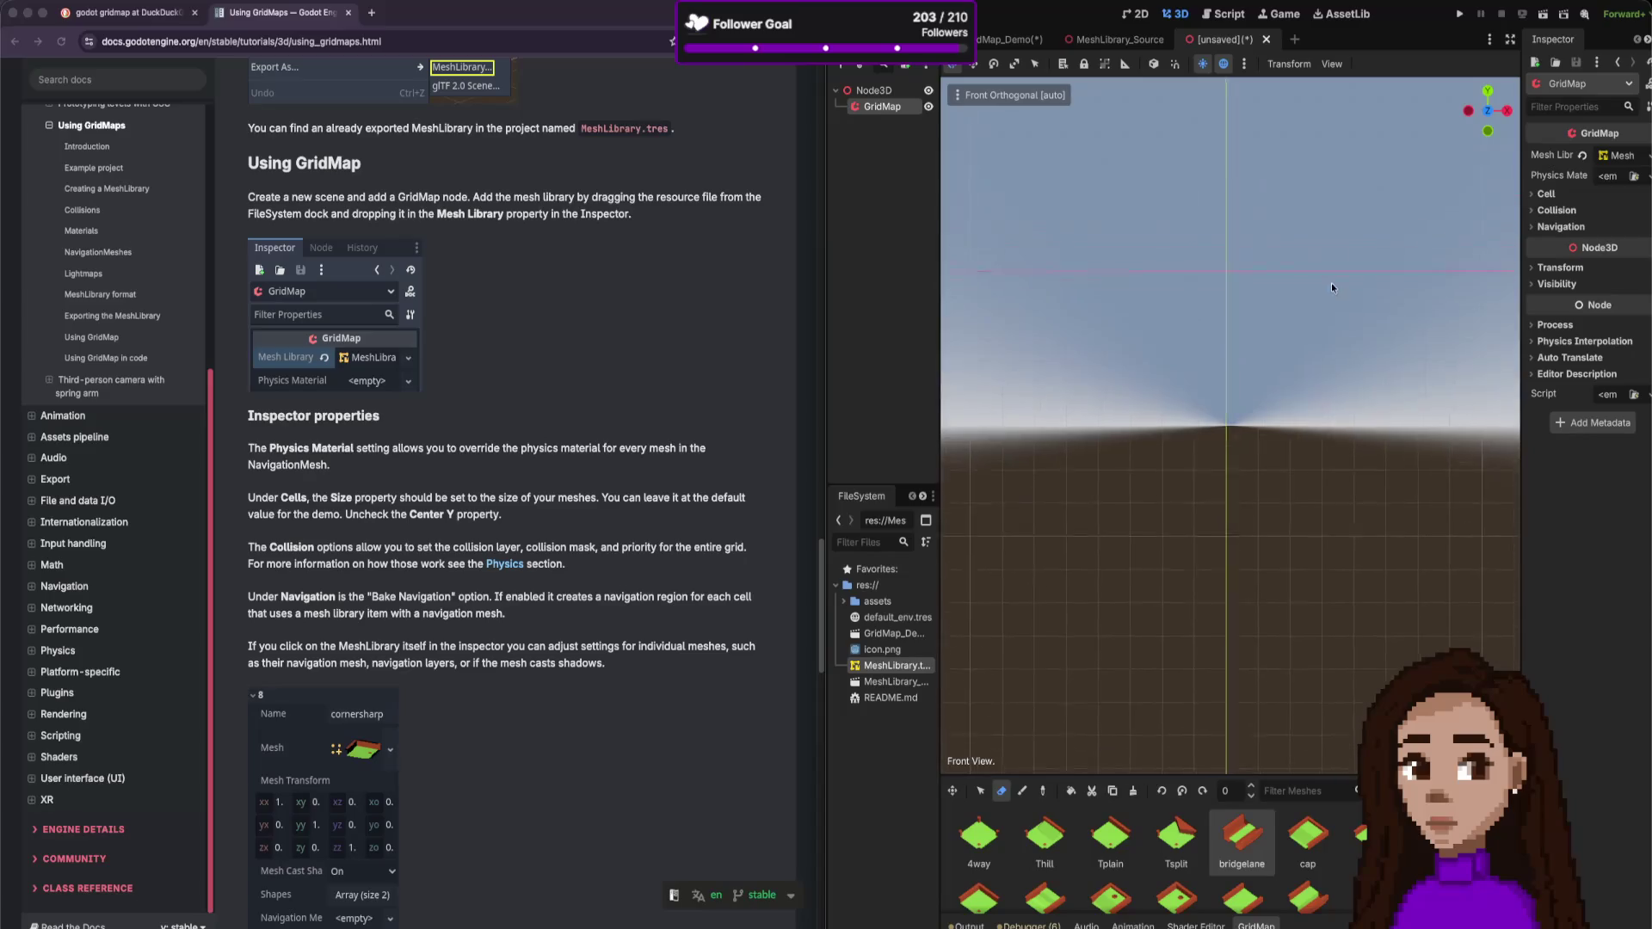
scroll(1300, 374, "down", 3)
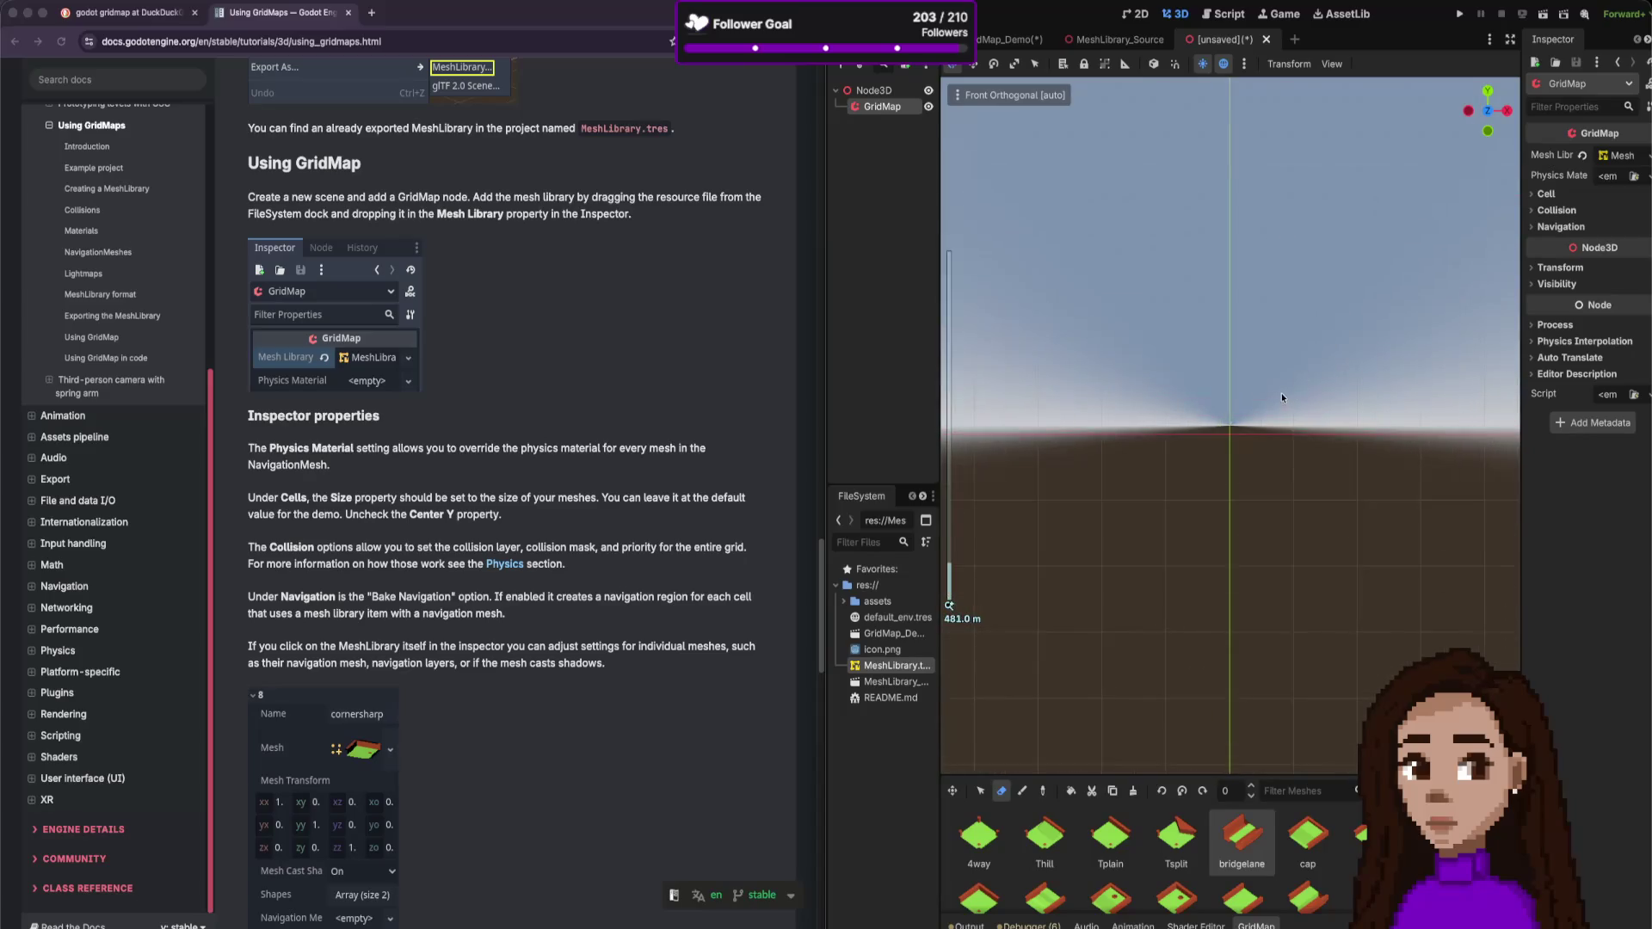
scroll(1241, 446, "up", 2)
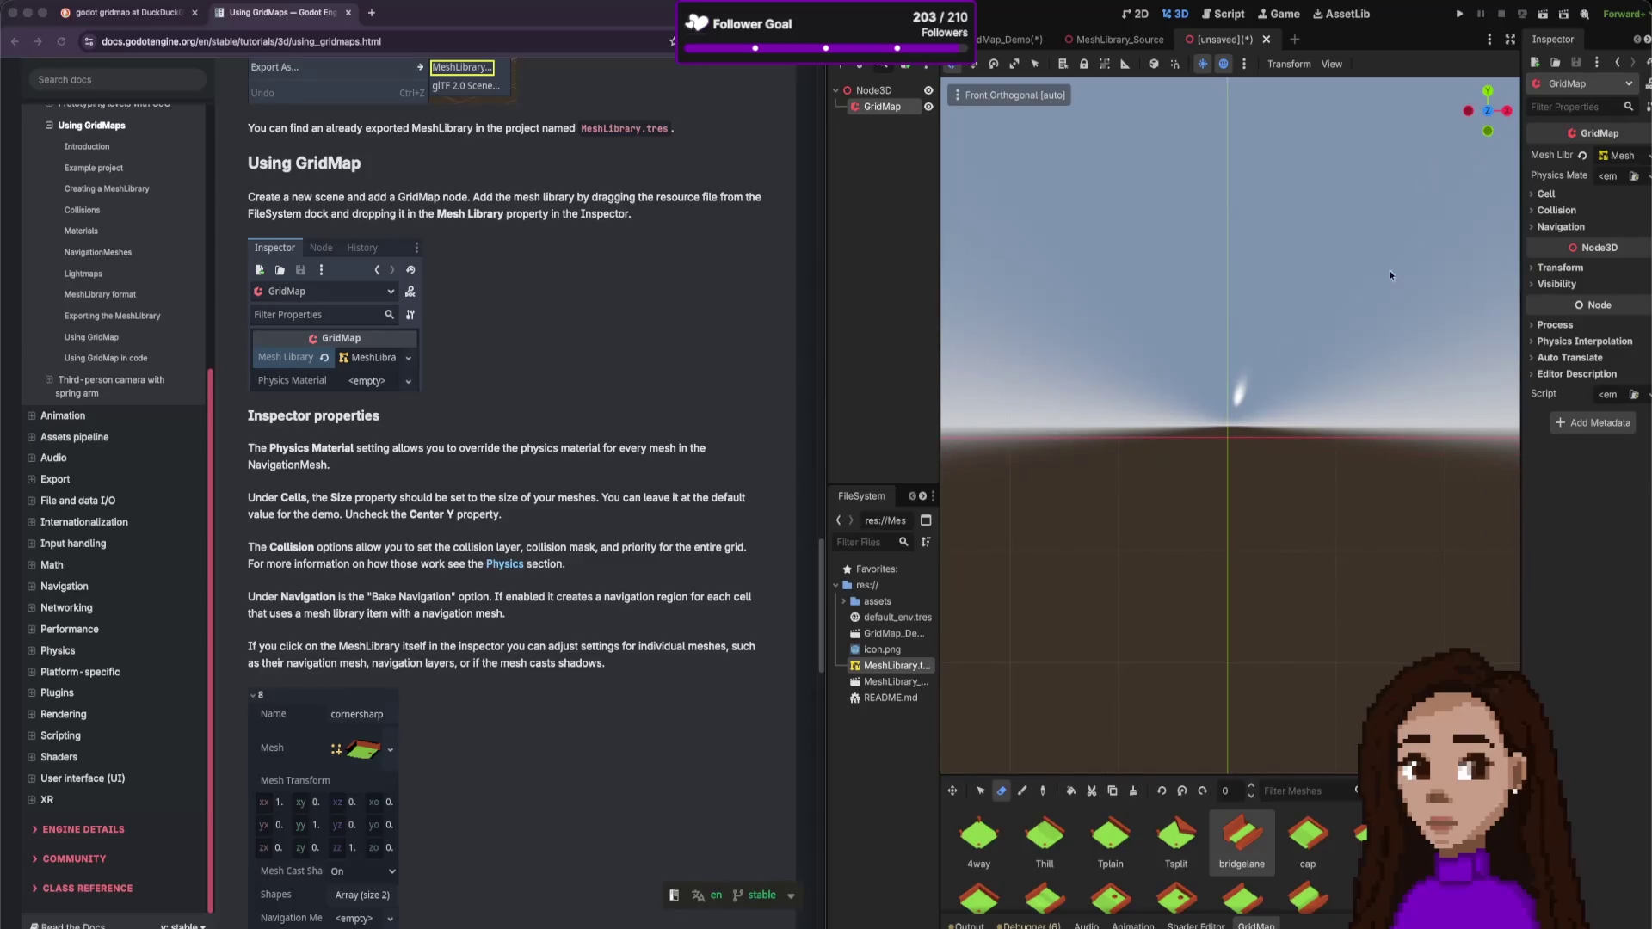
mouse_move(1501, 128)
left_mouse_down()
mouse_move(1501, 148)
mouse_move(1333, 295)
left_mouse_up()
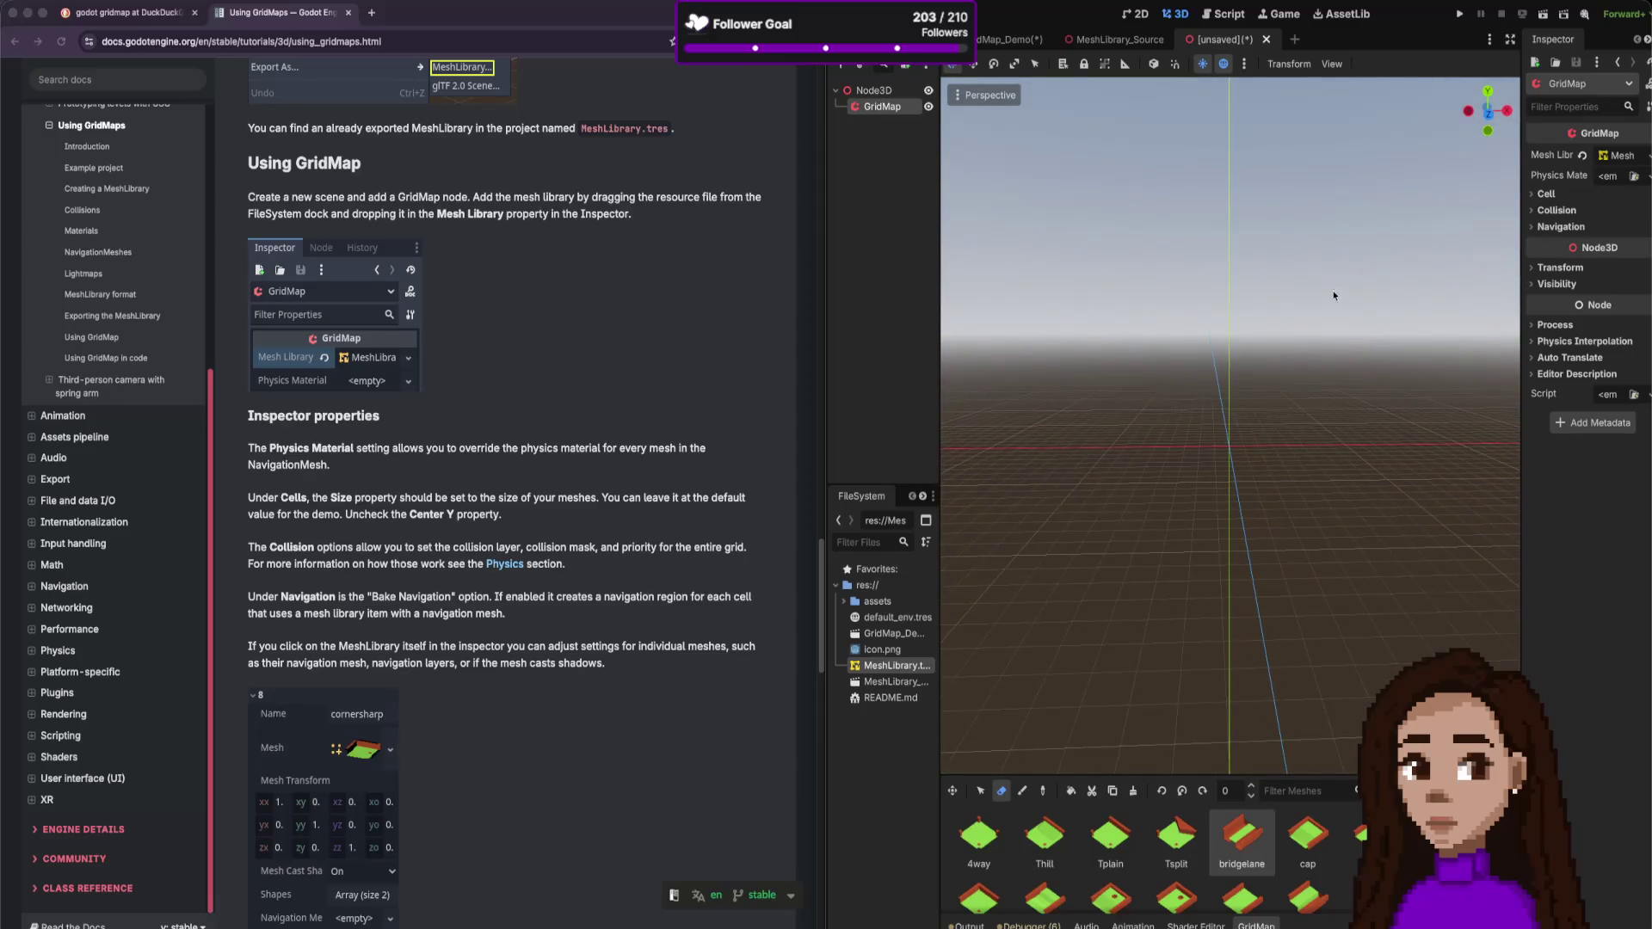
- Select the Paint tool and choose Tsplit, then bridgelane, in the palette
left_click(1022, 791)
left_click(1176, 839)
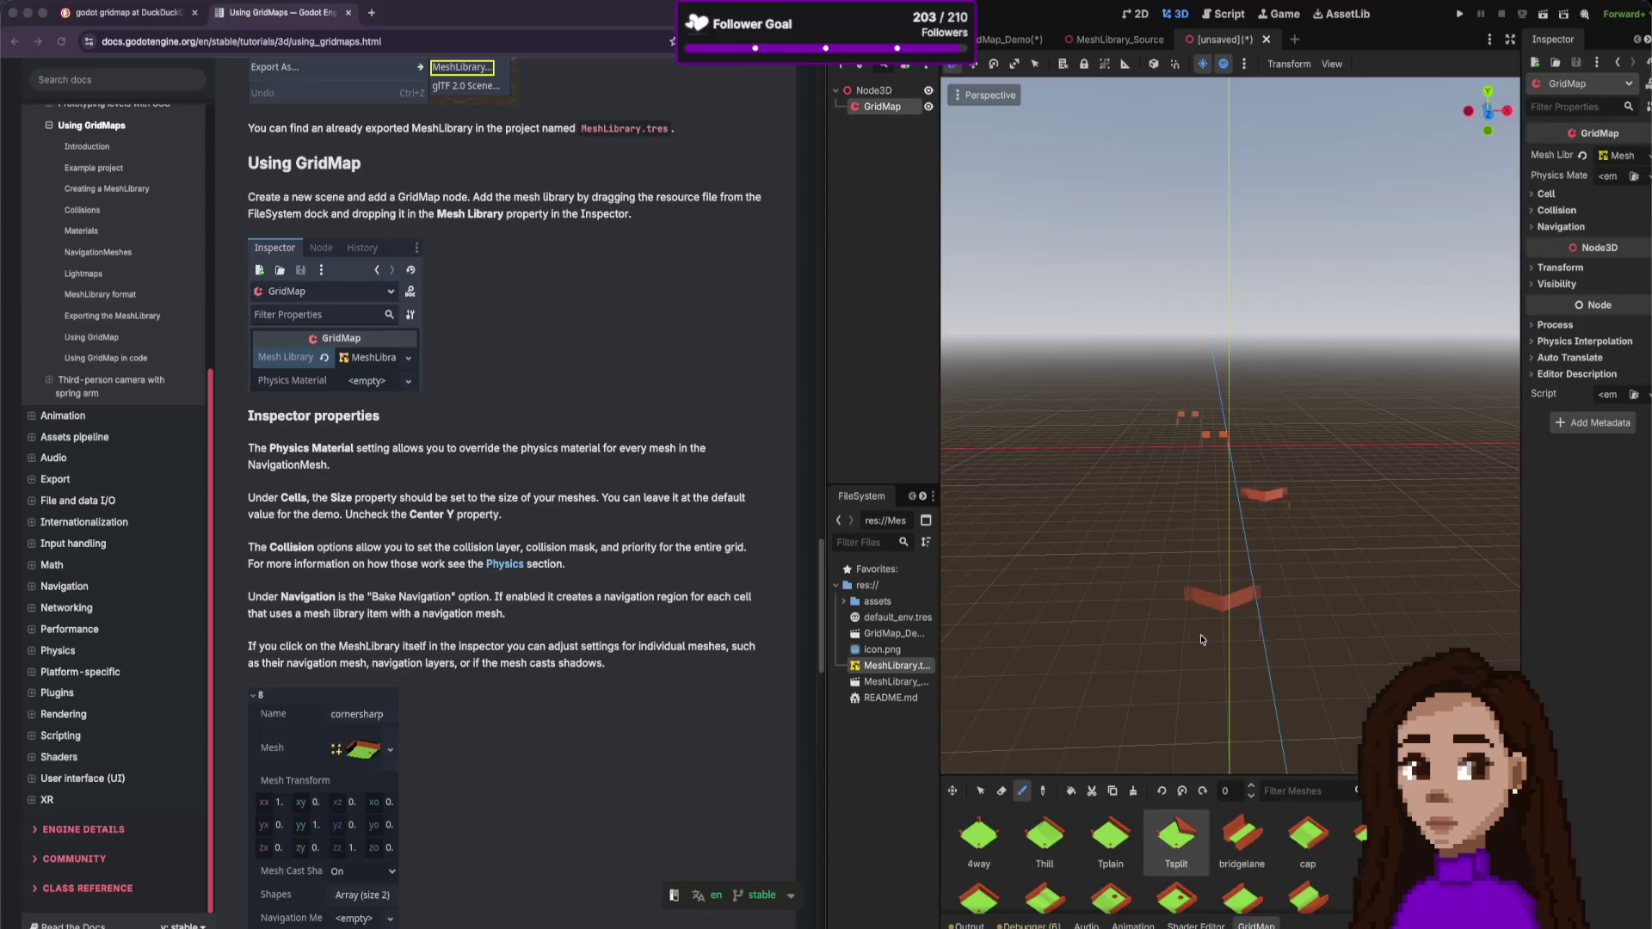
left_click(1241, 839)
- Paint a row of bridgelane cells, then delete the old GridMap node
left_click_drag(1170, 550, 1325, 576)
right_click(914, 109)
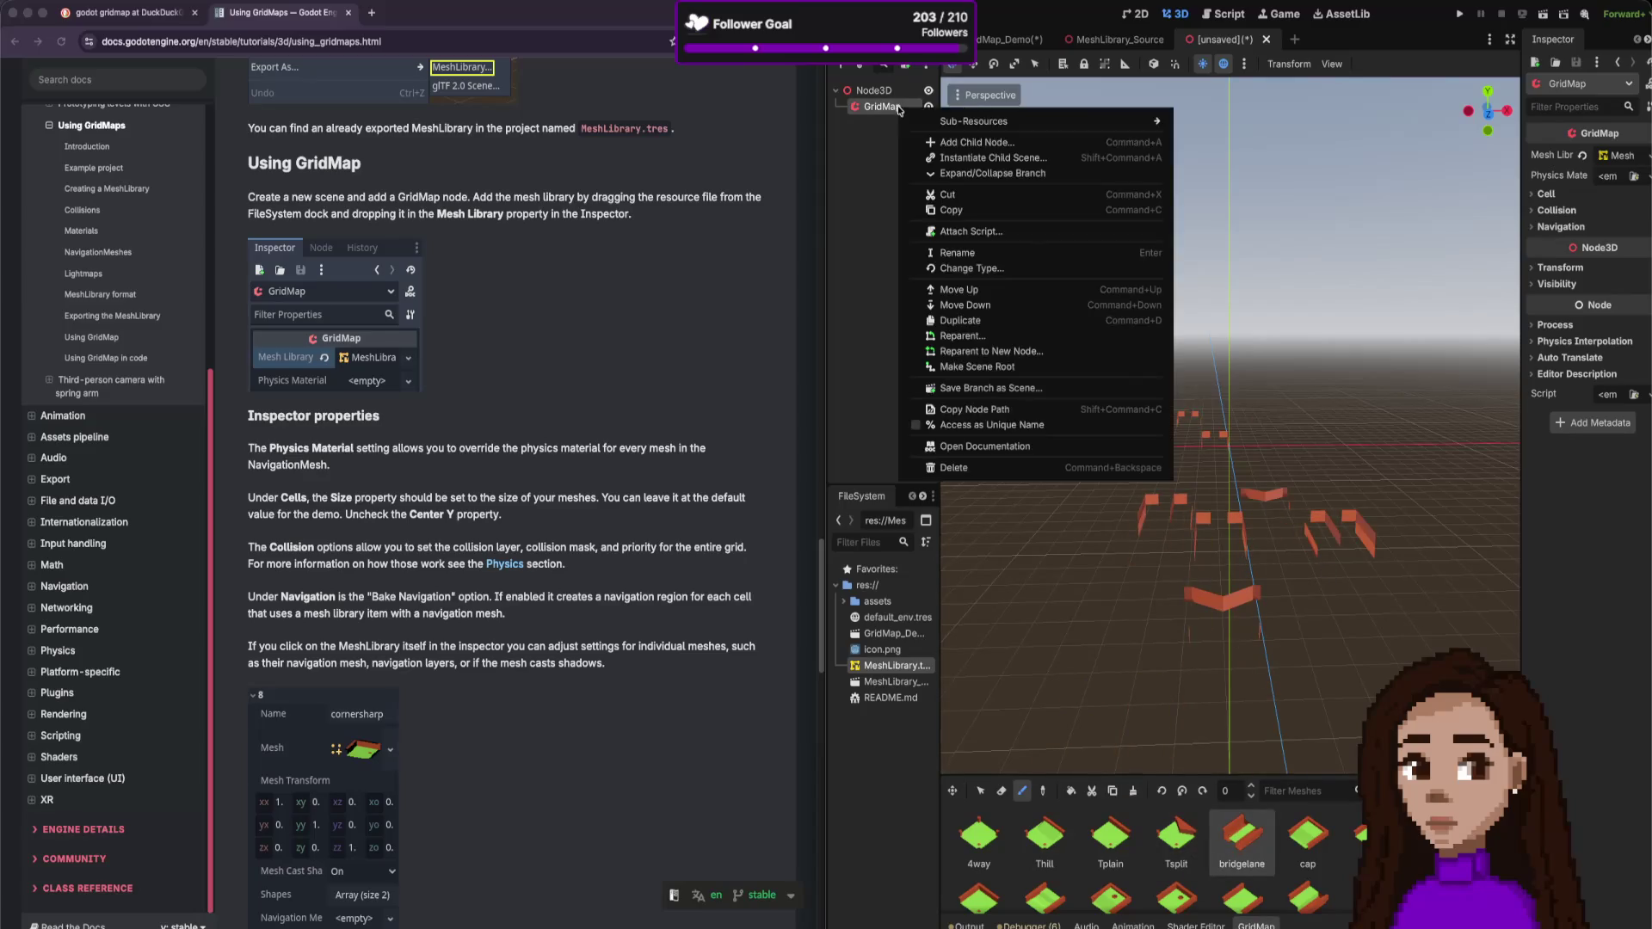
left_click(976, 469)
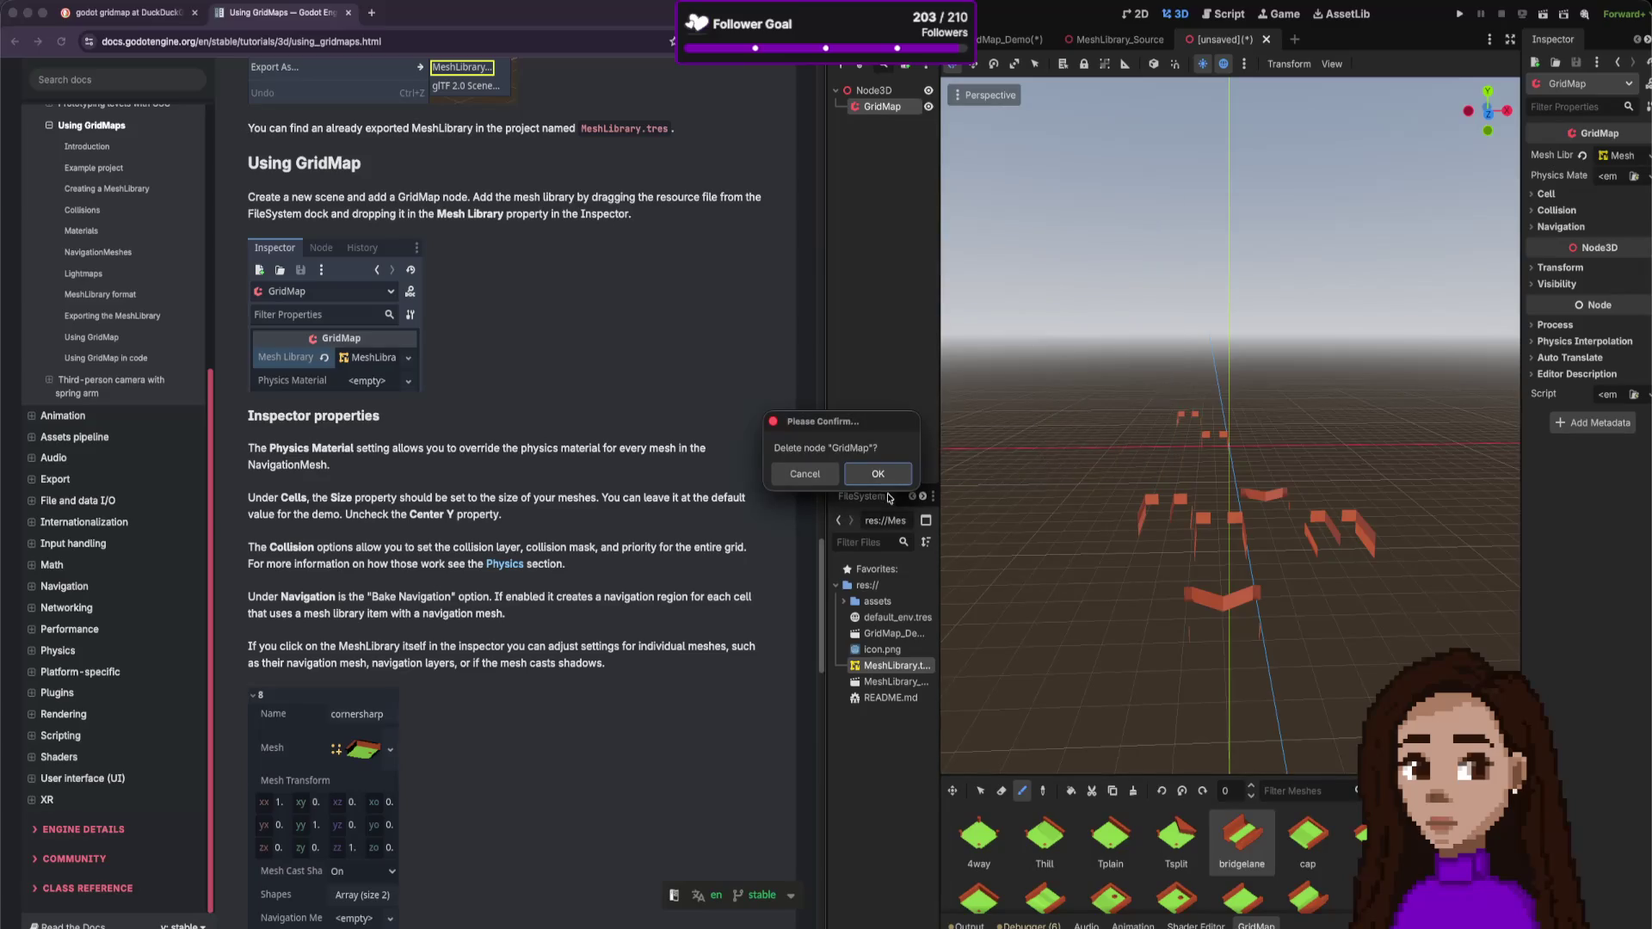
left_click(877, 474)
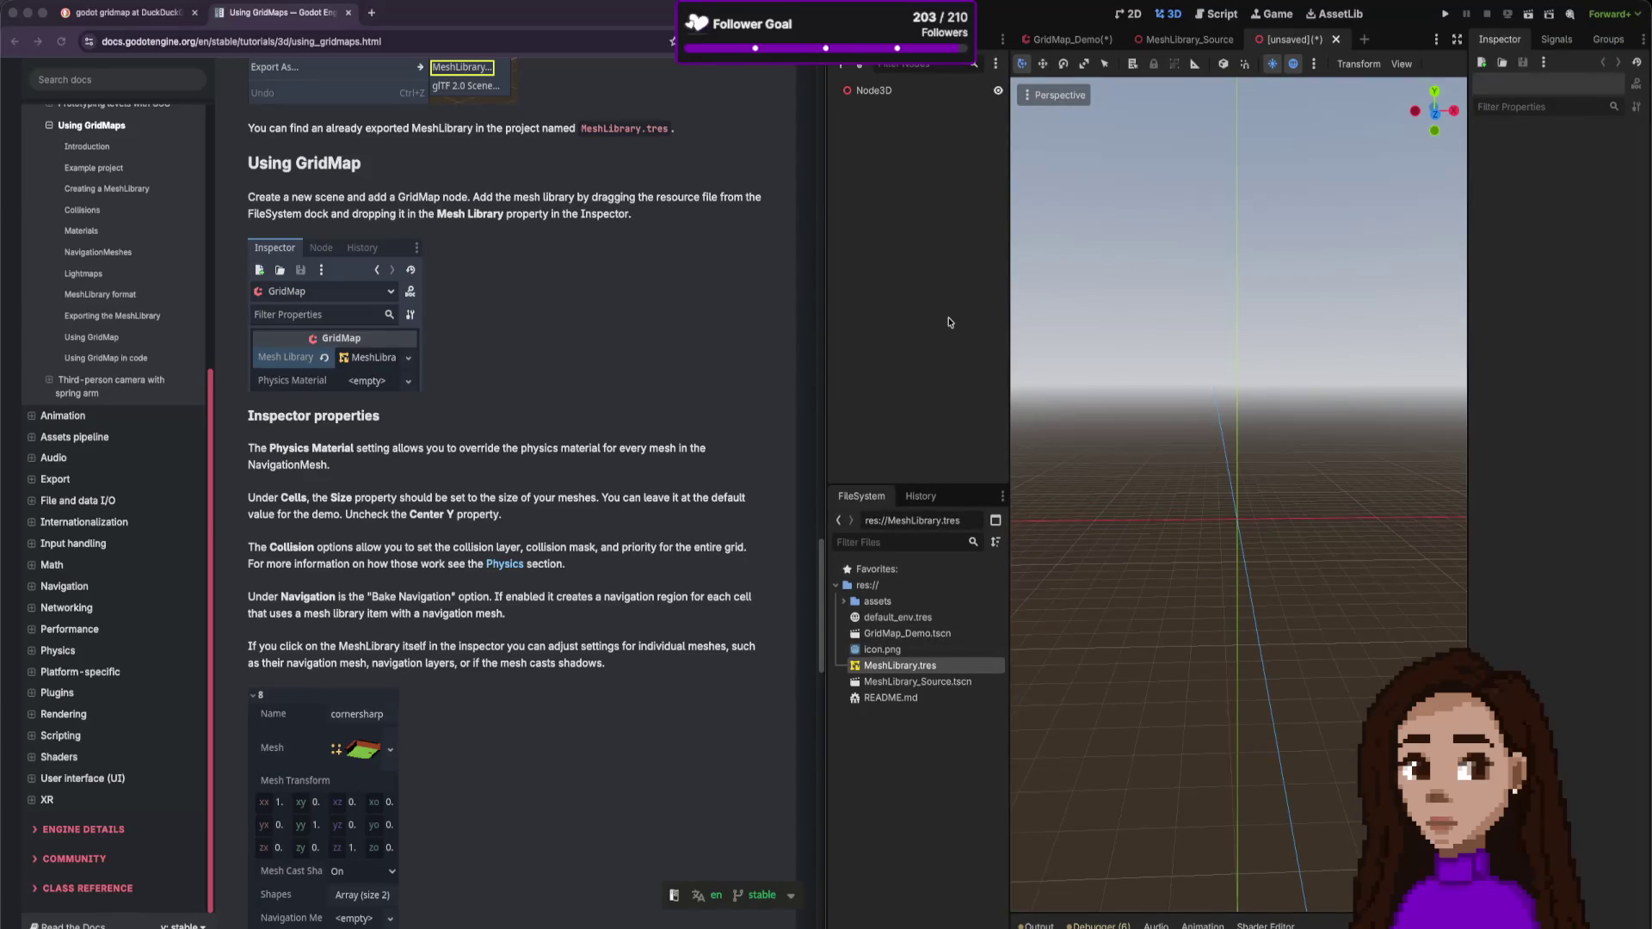
- Add a new GridMap node via a 'grid' search and select it
key("ctrl+a")
type("grid")
left_click(938, 678)
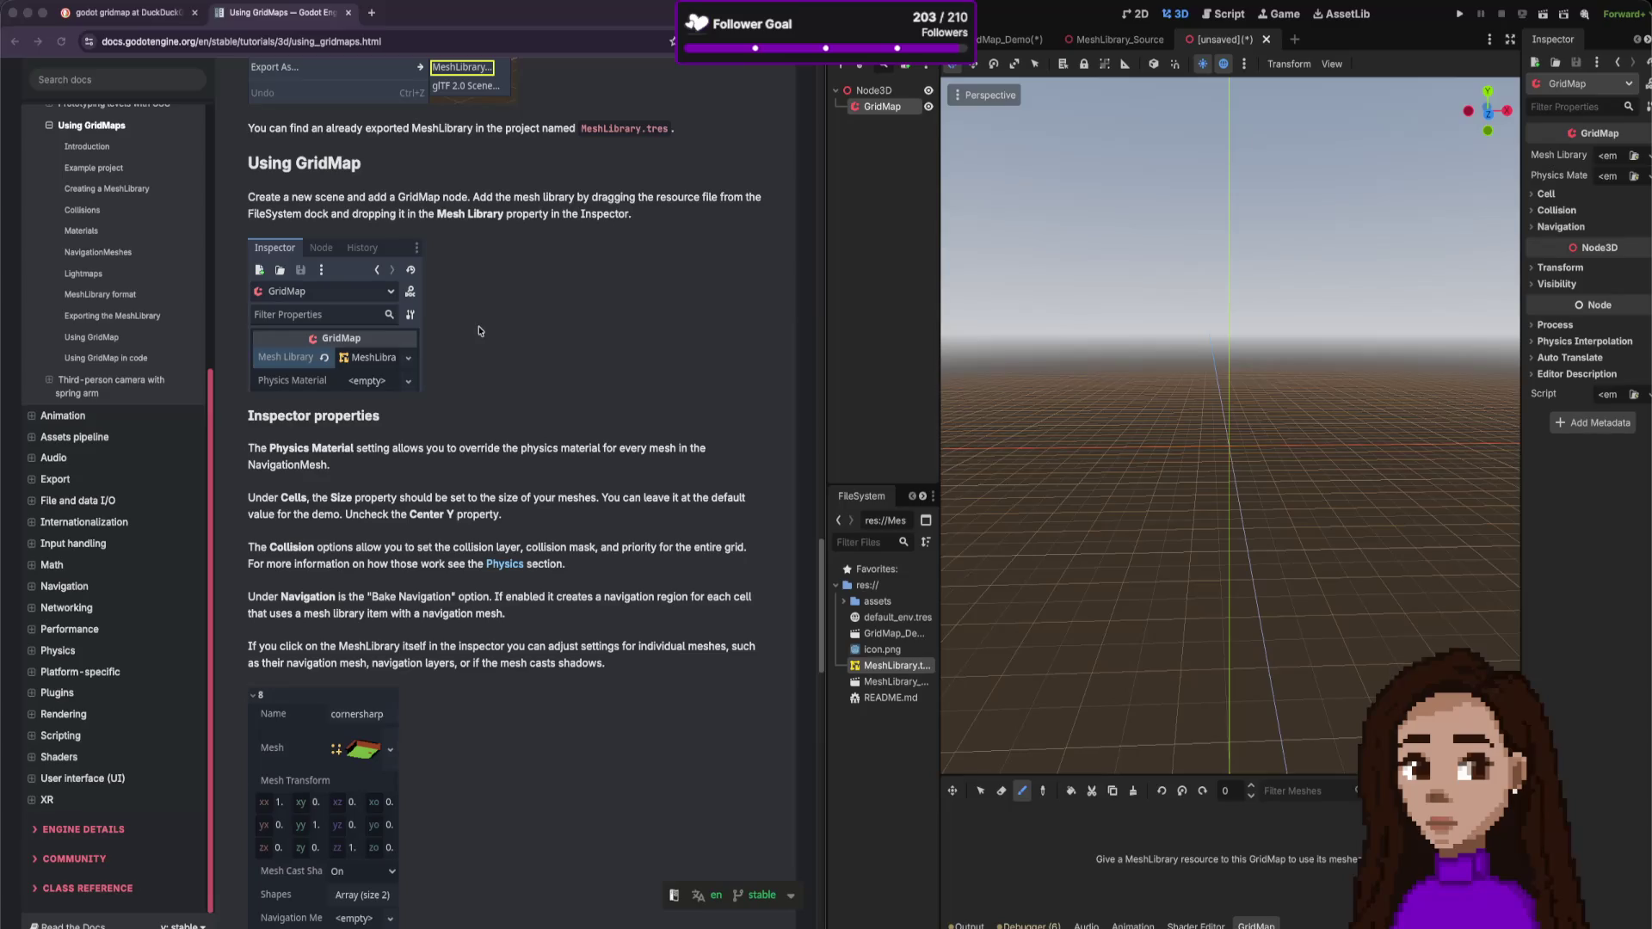
left_click(1223, 464)
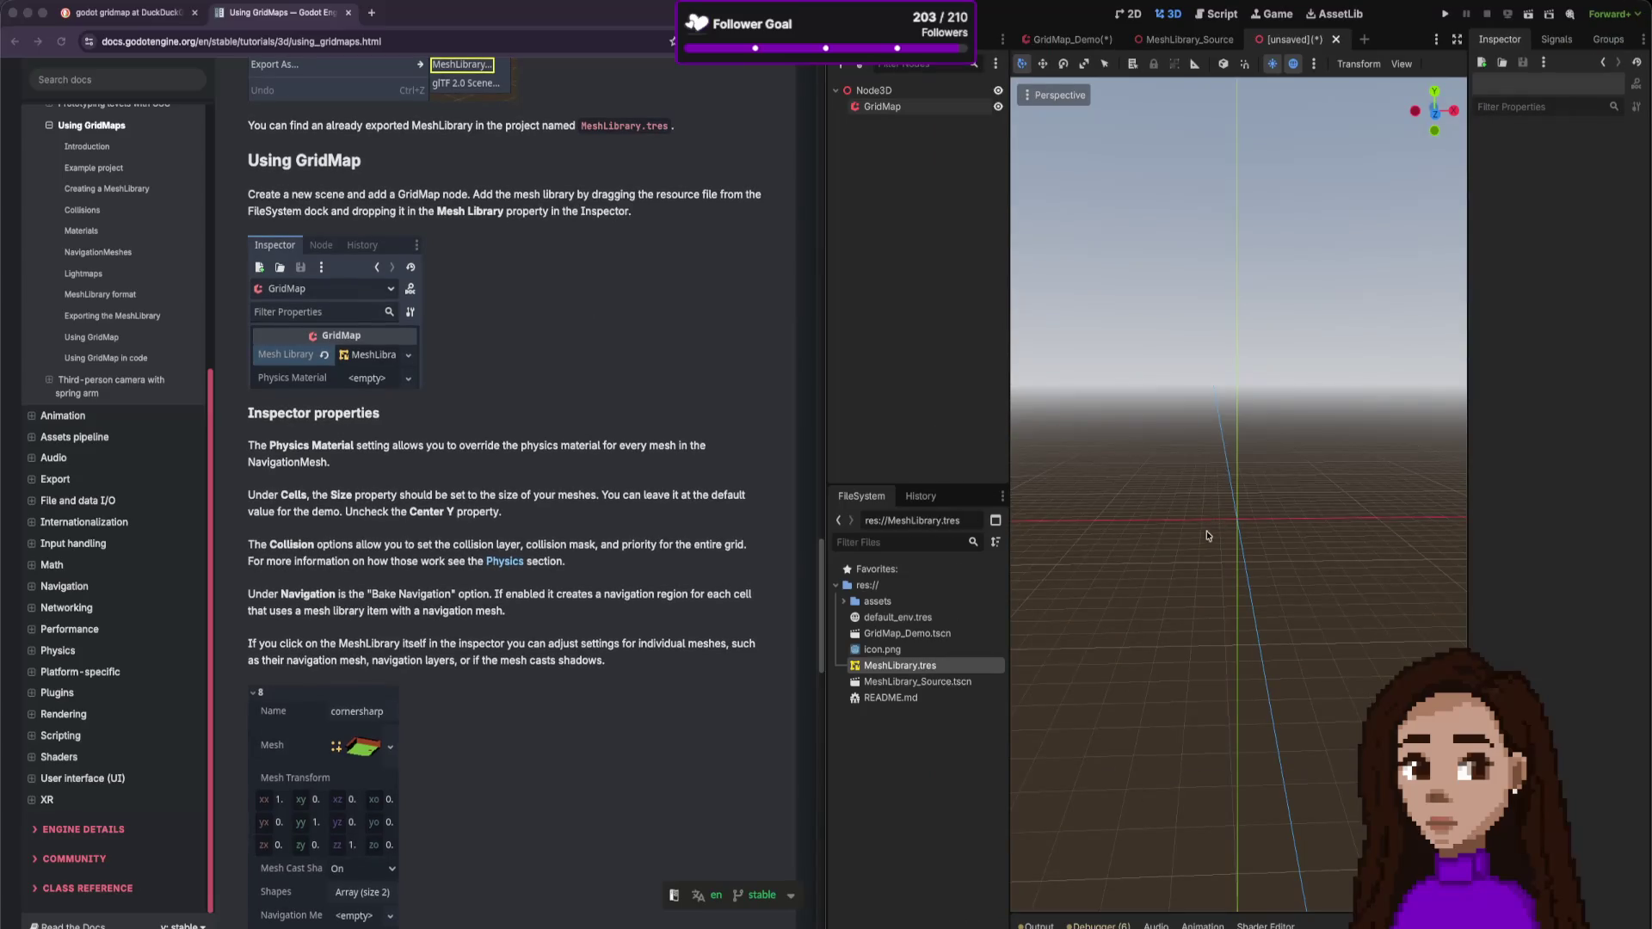
left_click(882, 106)
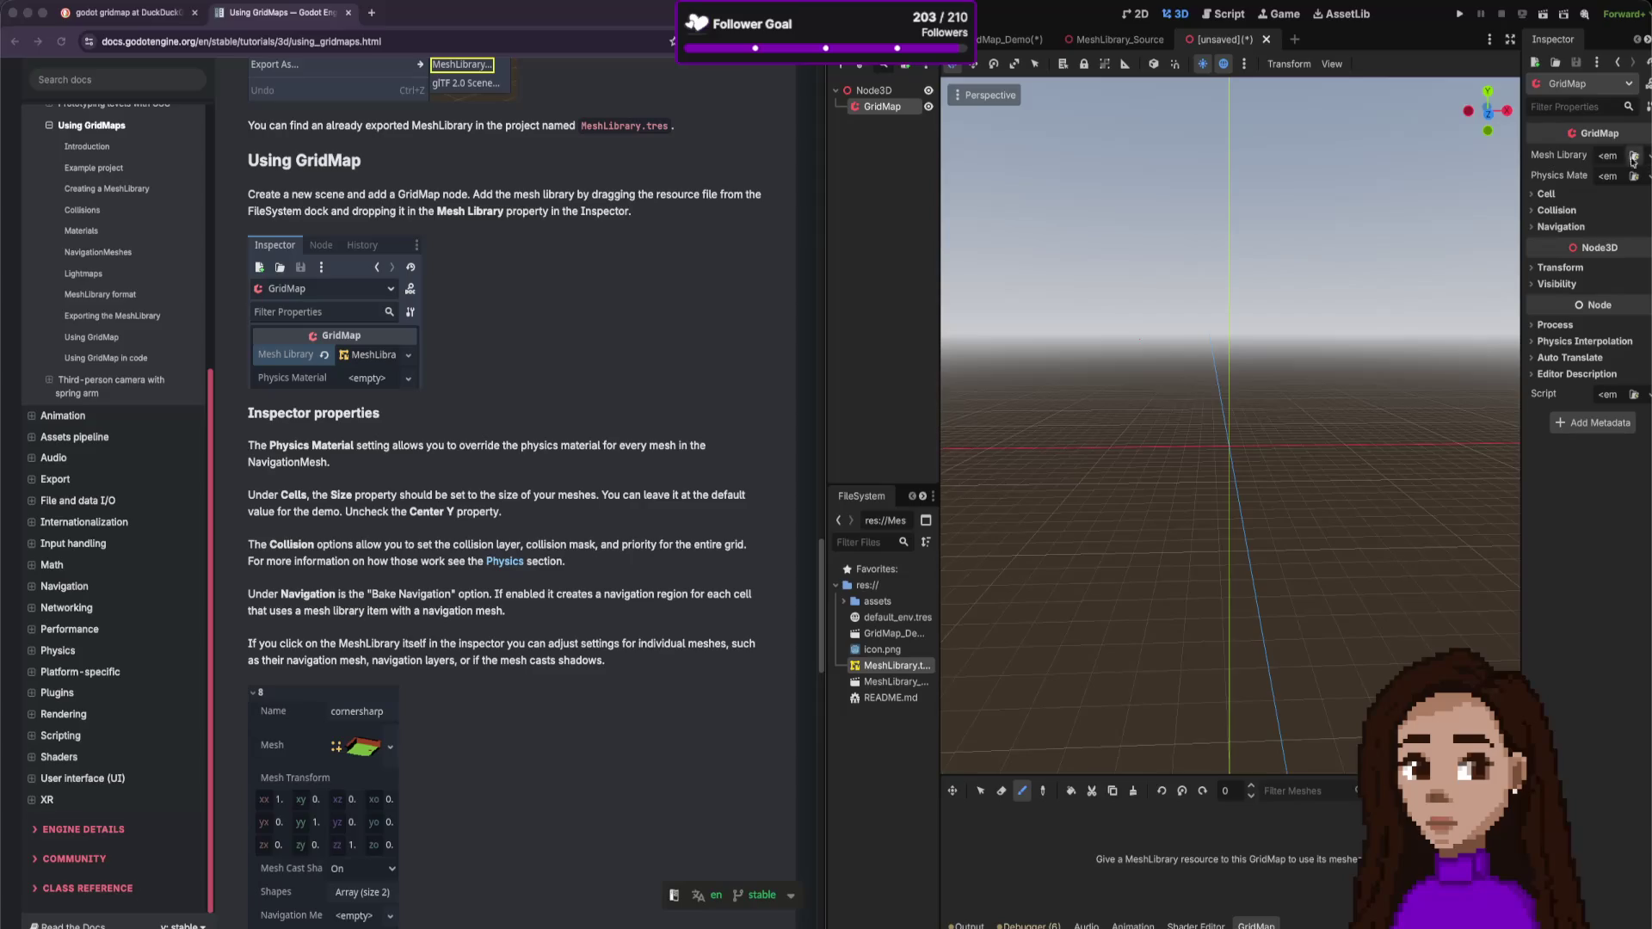
- Maximize the editor and give the new GridMap MeshLibrary.tres as its mesh library
double_click(1398, 17)
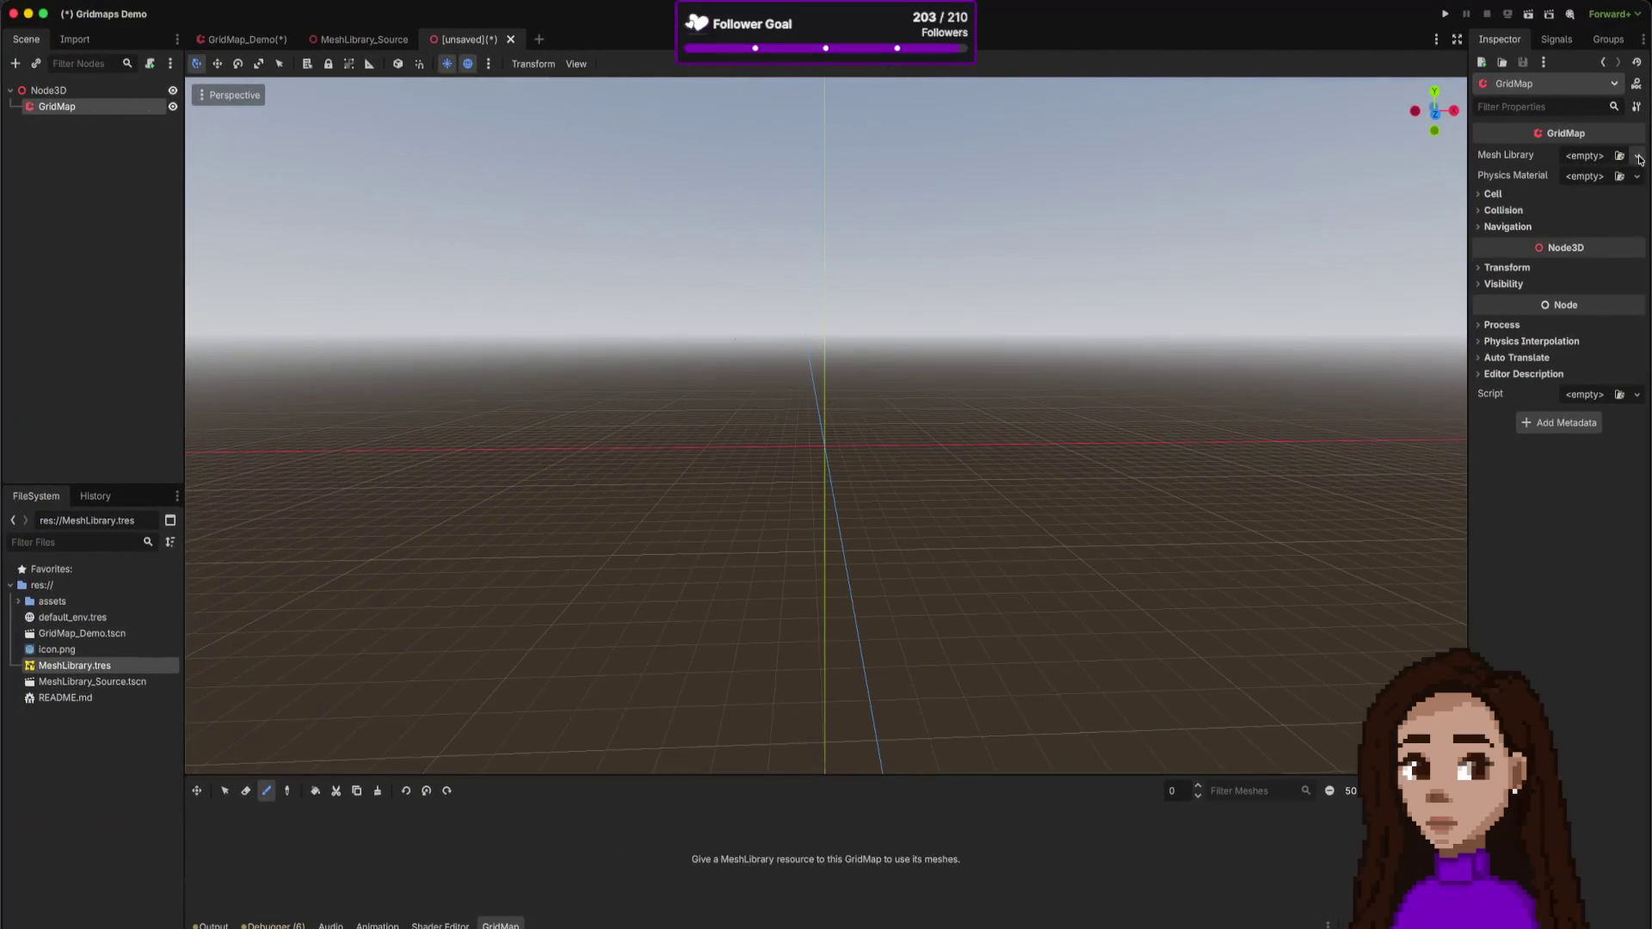
left_click(1637, 155)
left_click(1596, 194)
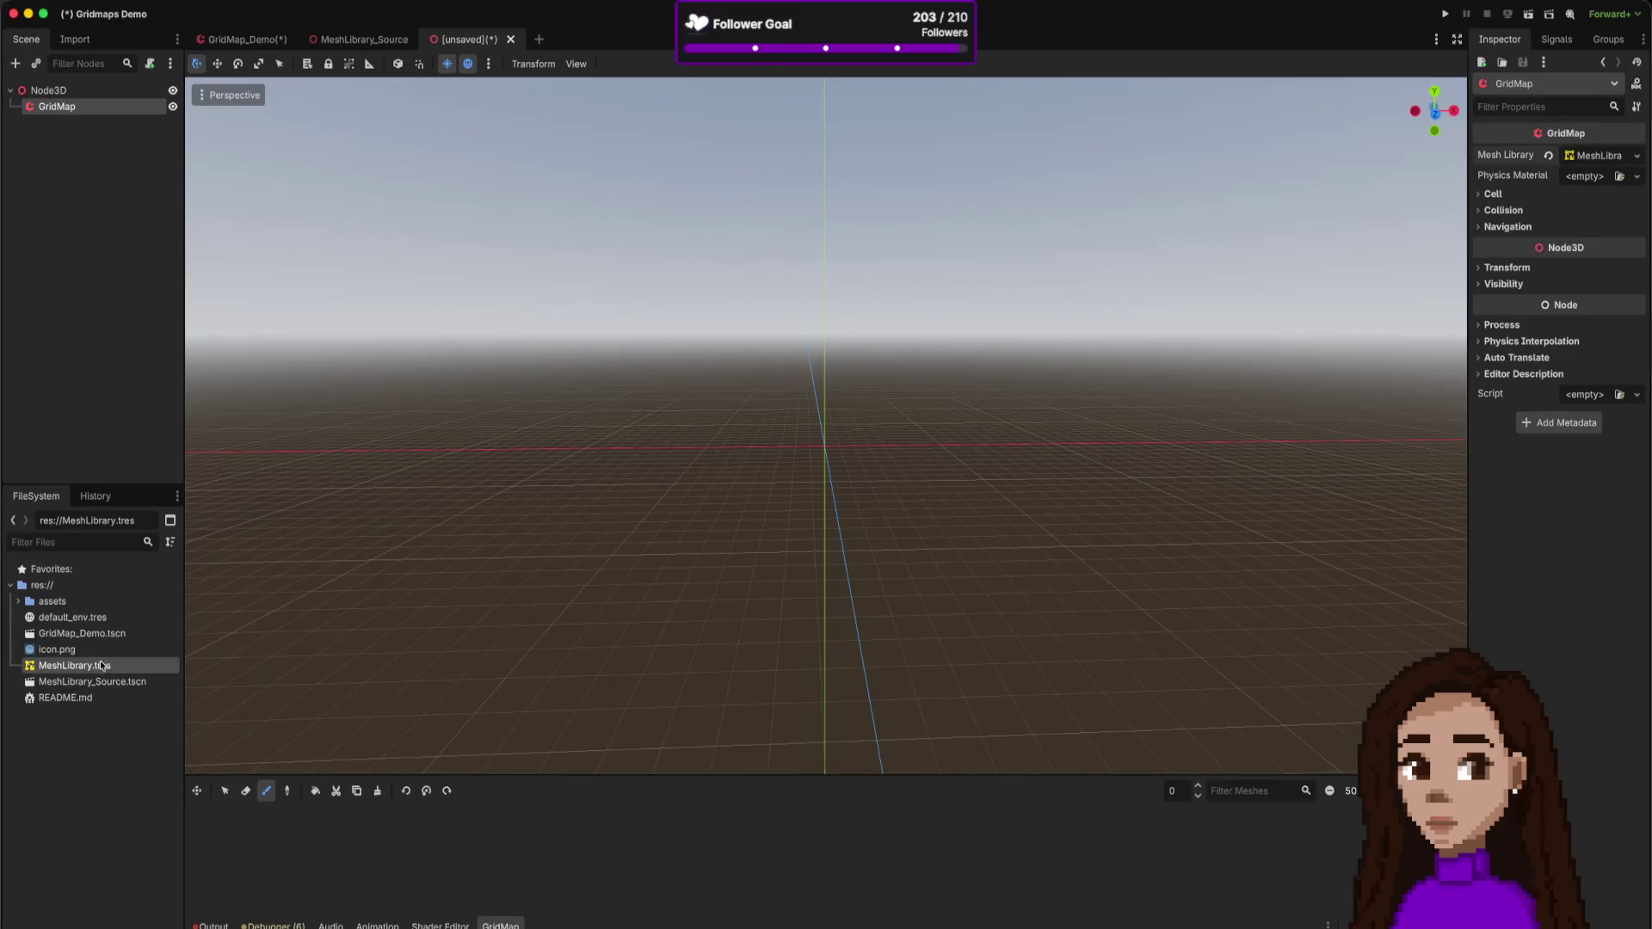
mouse_move(83, 665)
left_mouse_down()
mouse_move(424, 608)
mouse_move(1511, 236)
mouse_move(1609, 160)
mouse_move(1592, 158)
left_mouse_up()
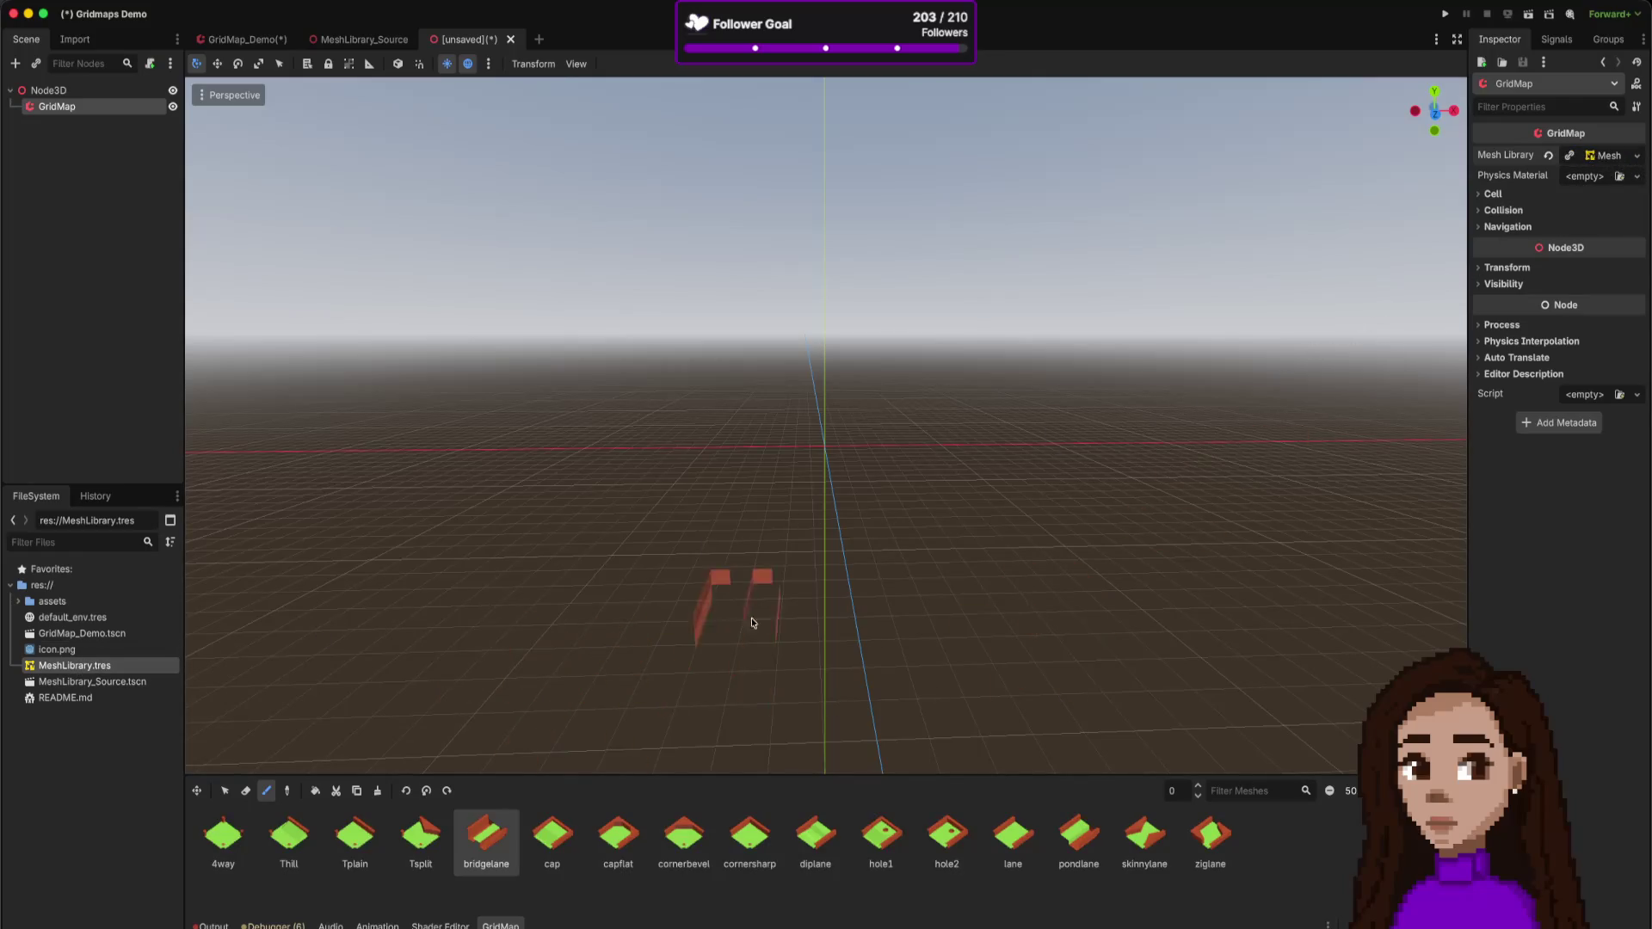
- Paint a row of three cap tiles on the grid
left_click(551, 851)
scroll(805, 510, "up", 5)
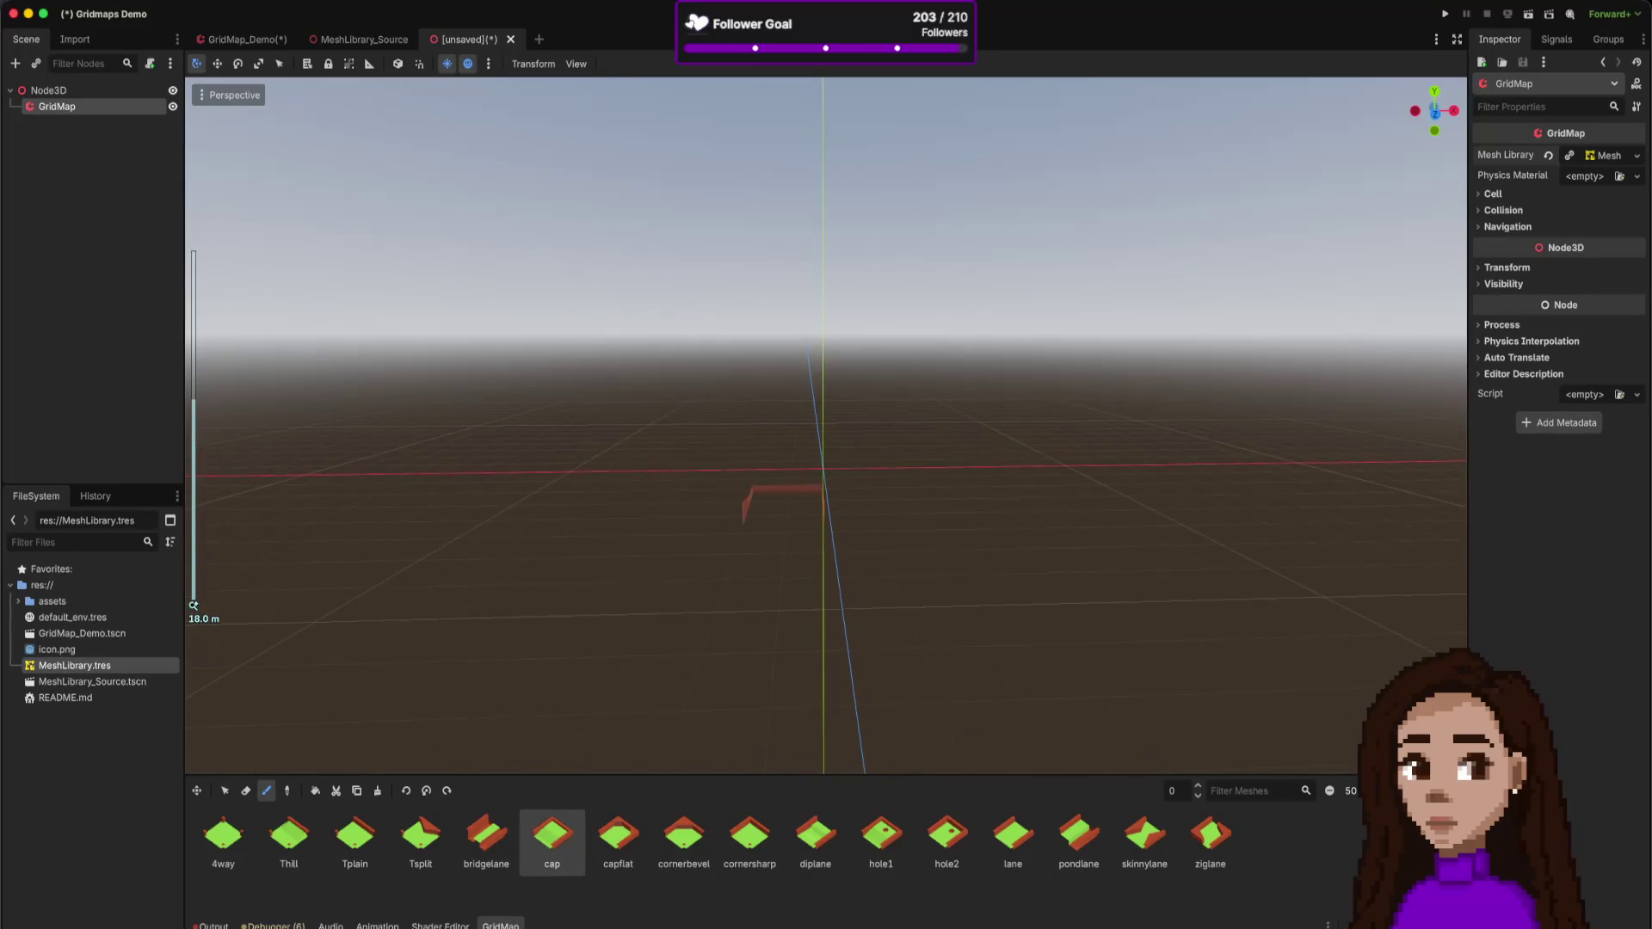
scroll(787, 515, "down", 3)
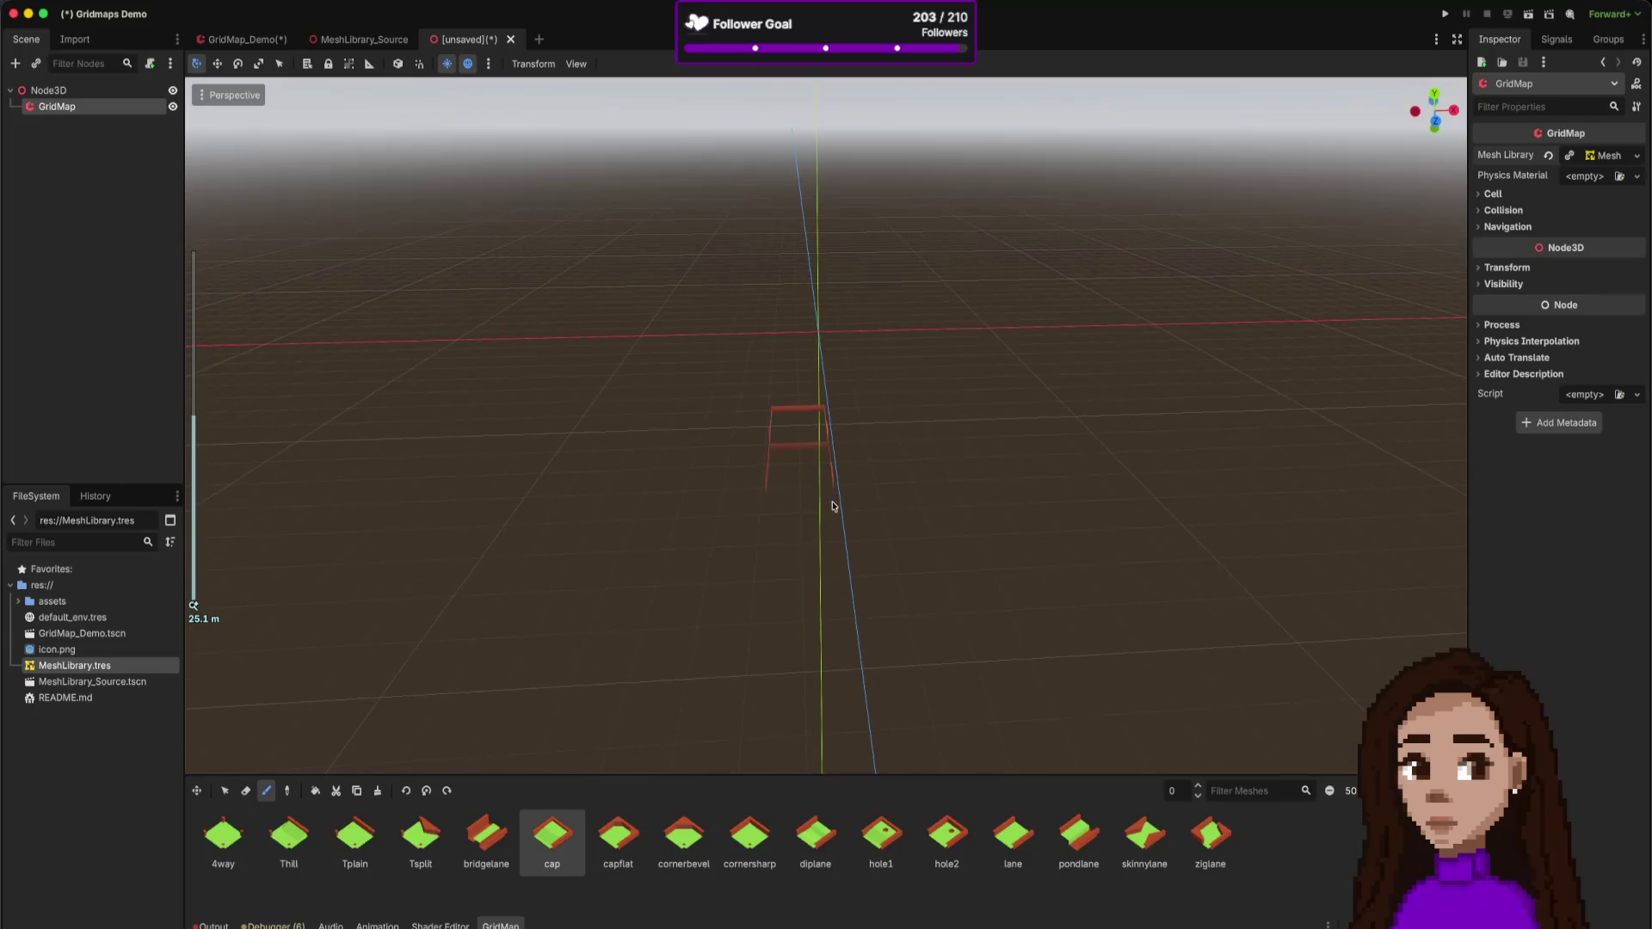
left_click(833, 506)
left_click(860, 453)
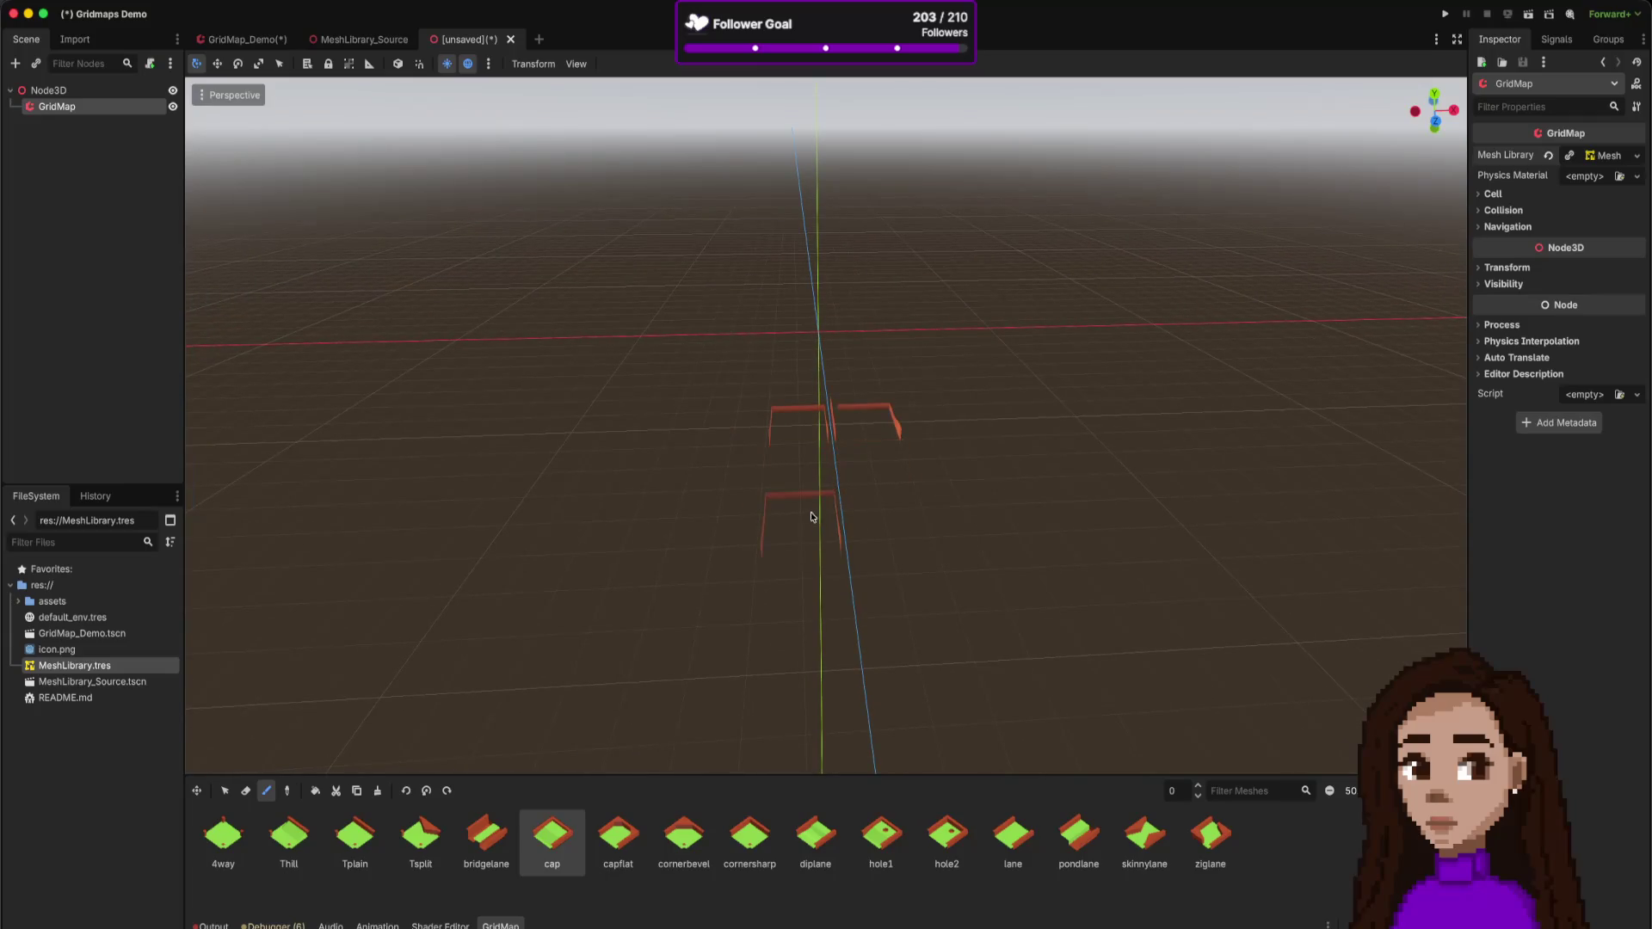
left_click(712, 476)
- Pick the 4way tile, assign a New PhysicsMaterial, and close the unsaved scene
left_click(223, 835)
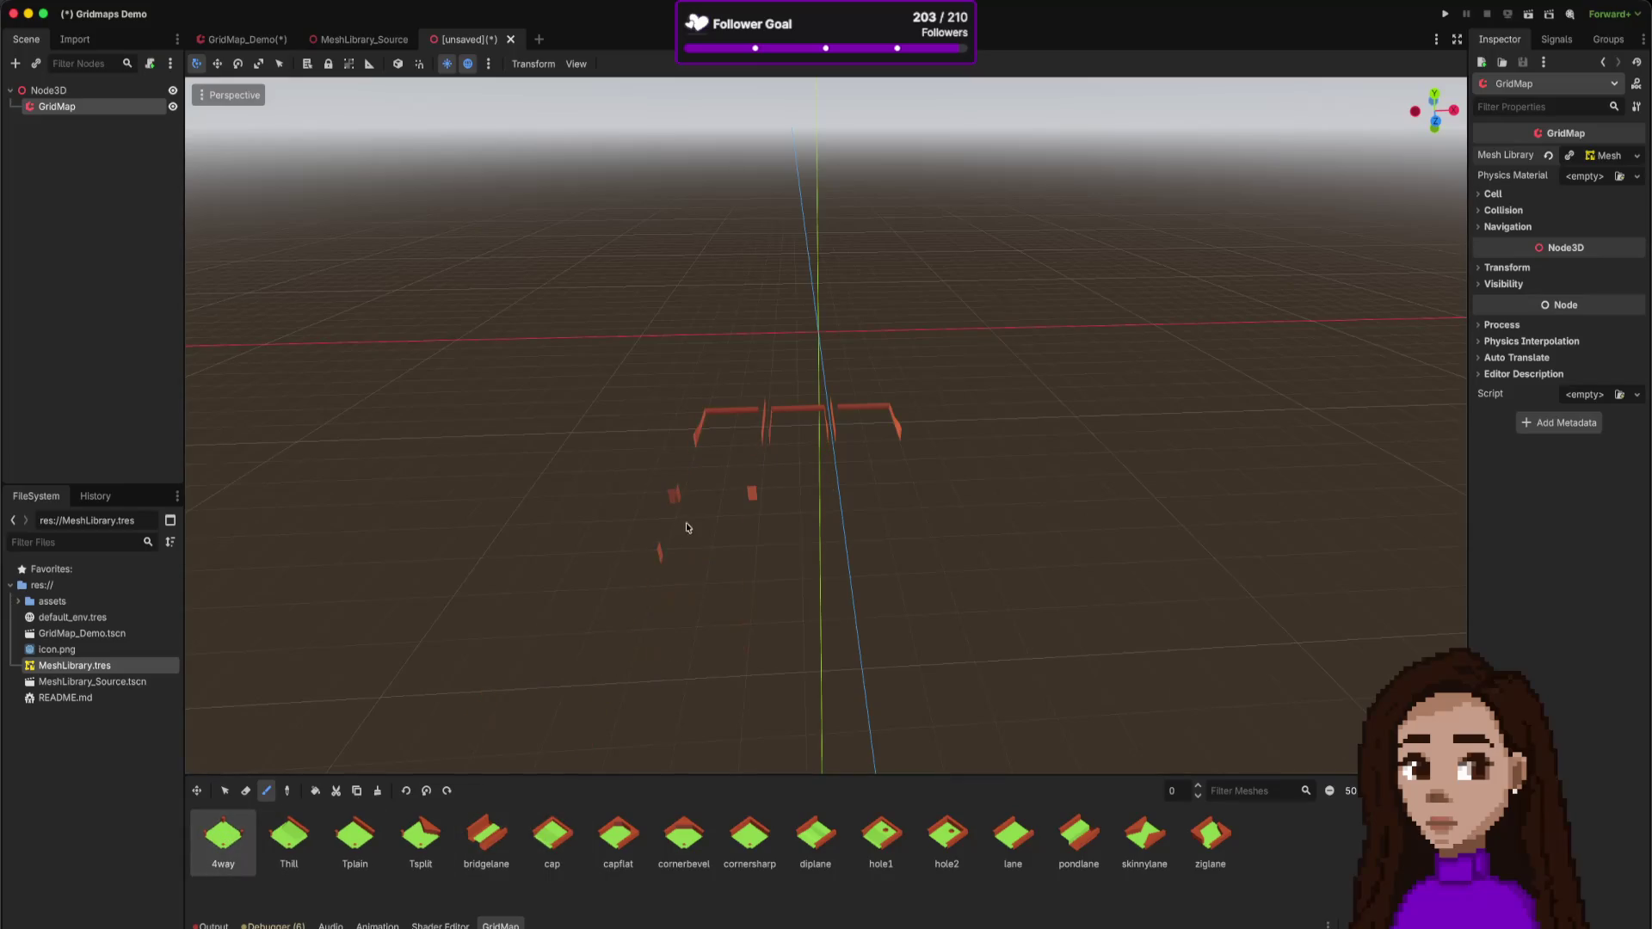
left_click(1636, 176)
left_click(1618, 212)
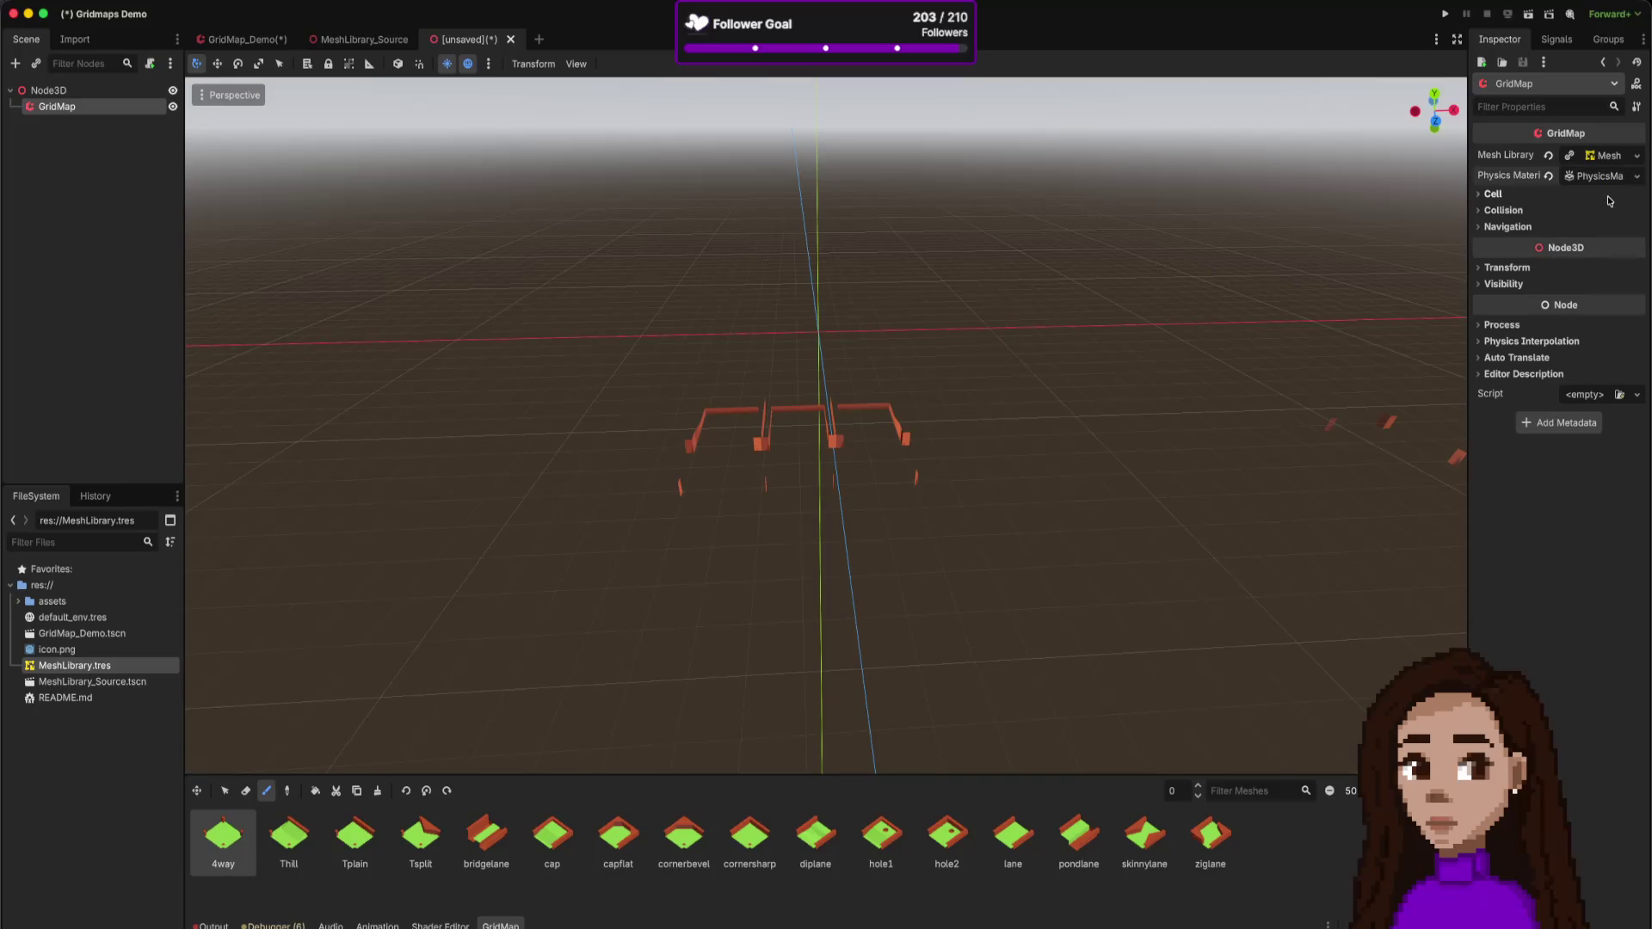
left_click(511, 39)
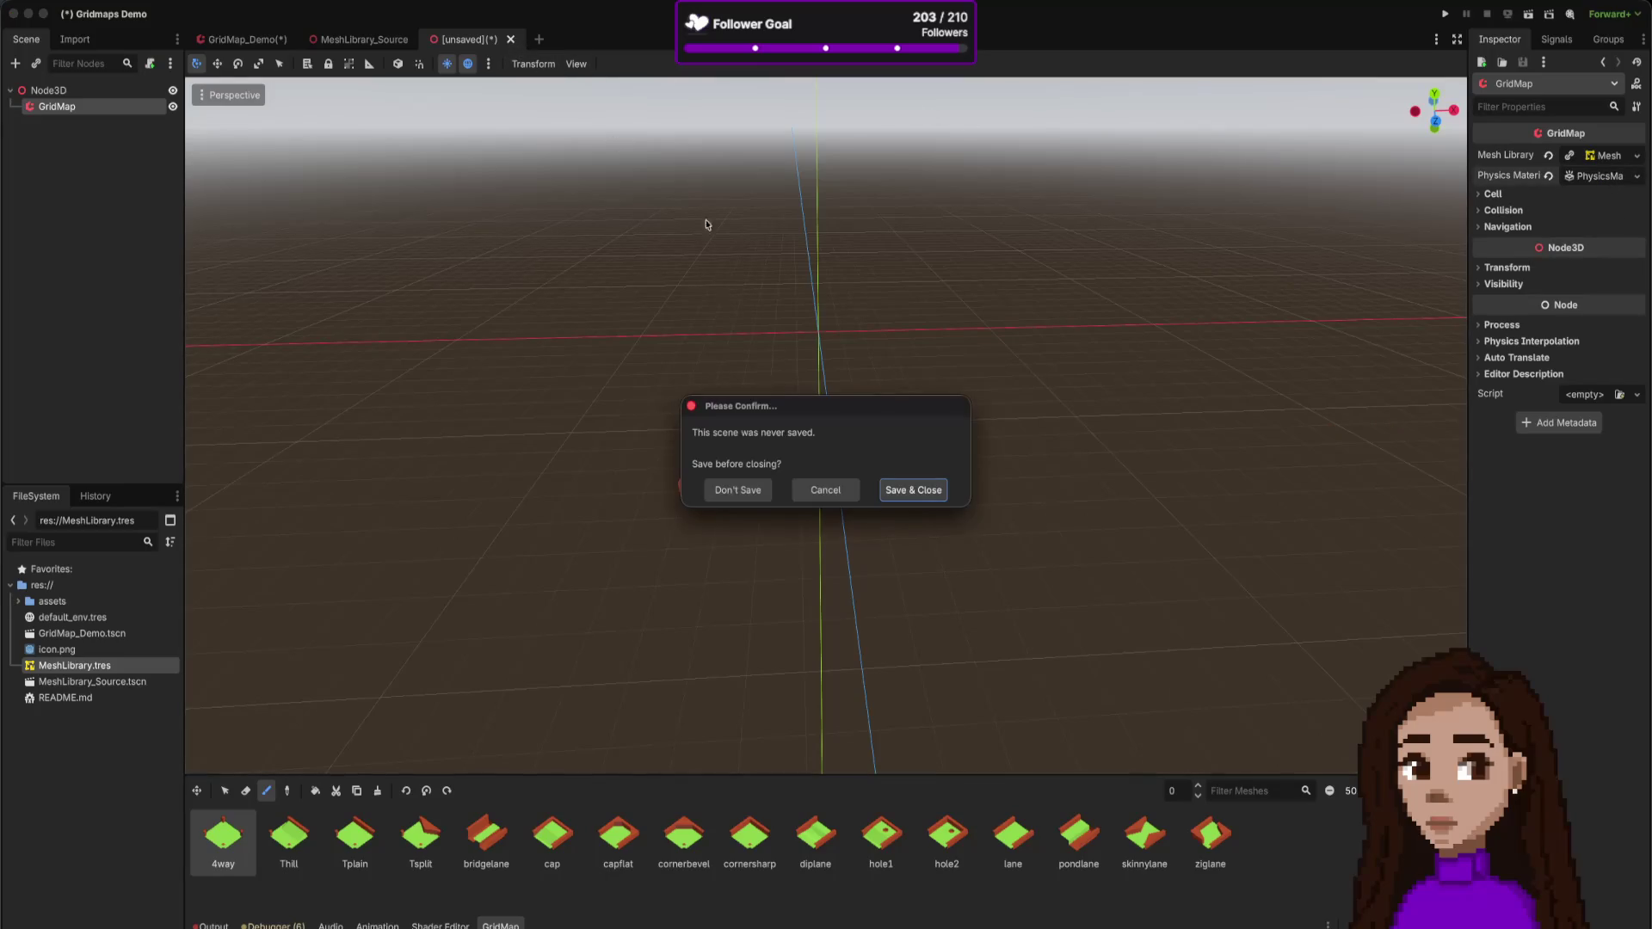
- Discard the unsaved scene without saving and create a new scene with a GridMap root node
left_click(748, 490)
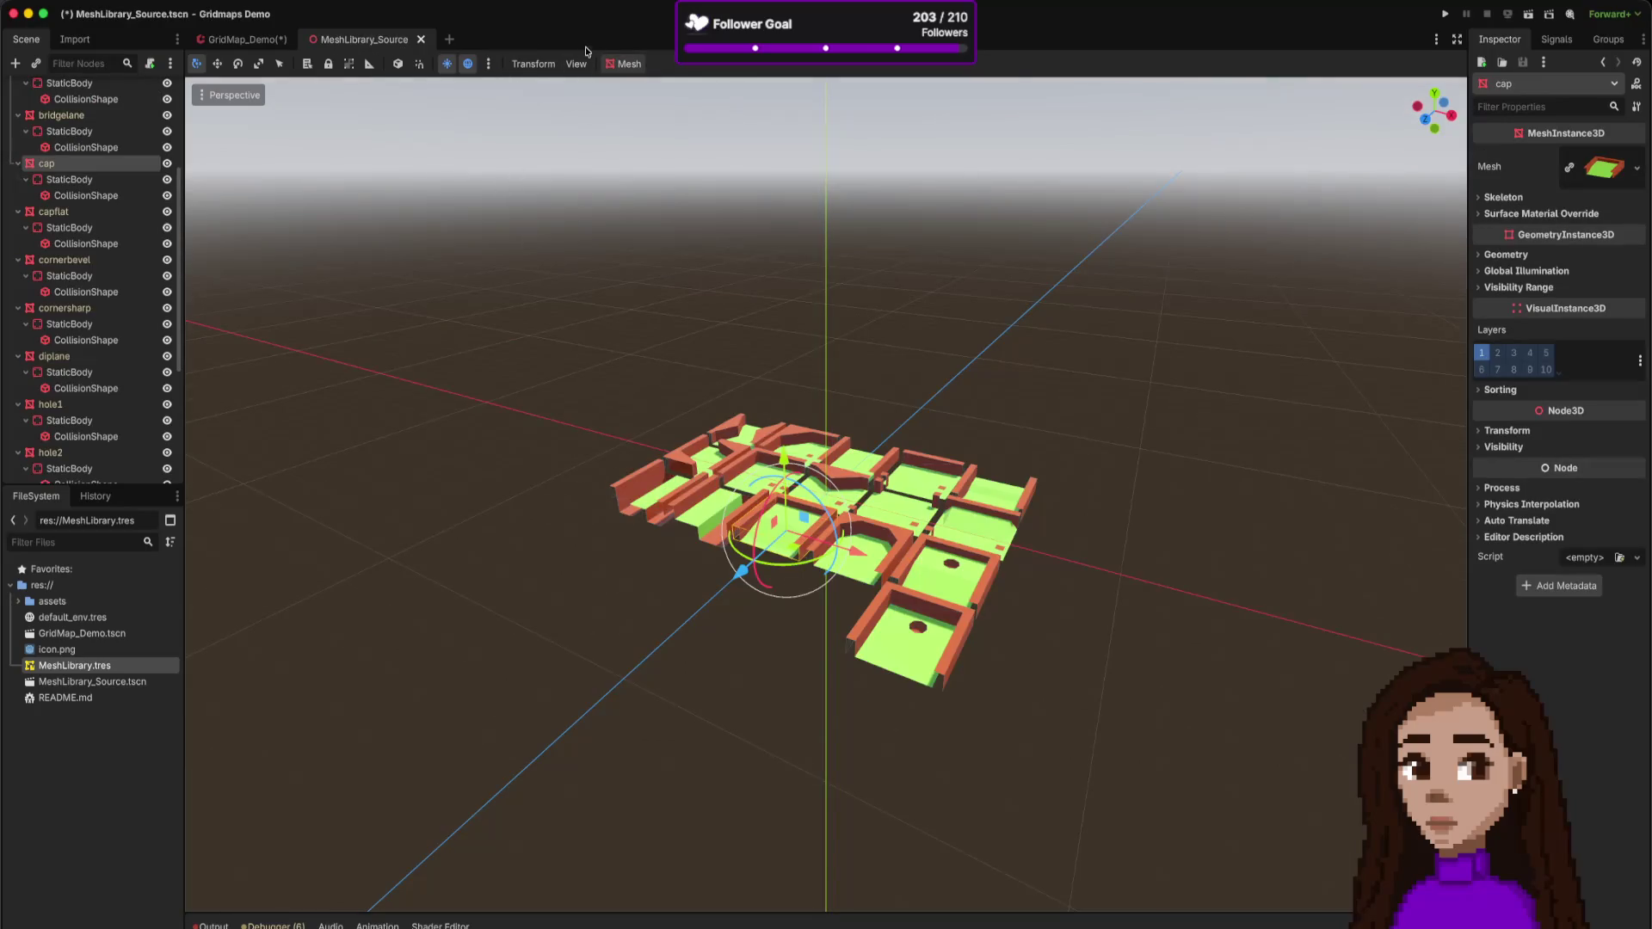
left_click(449, 39)
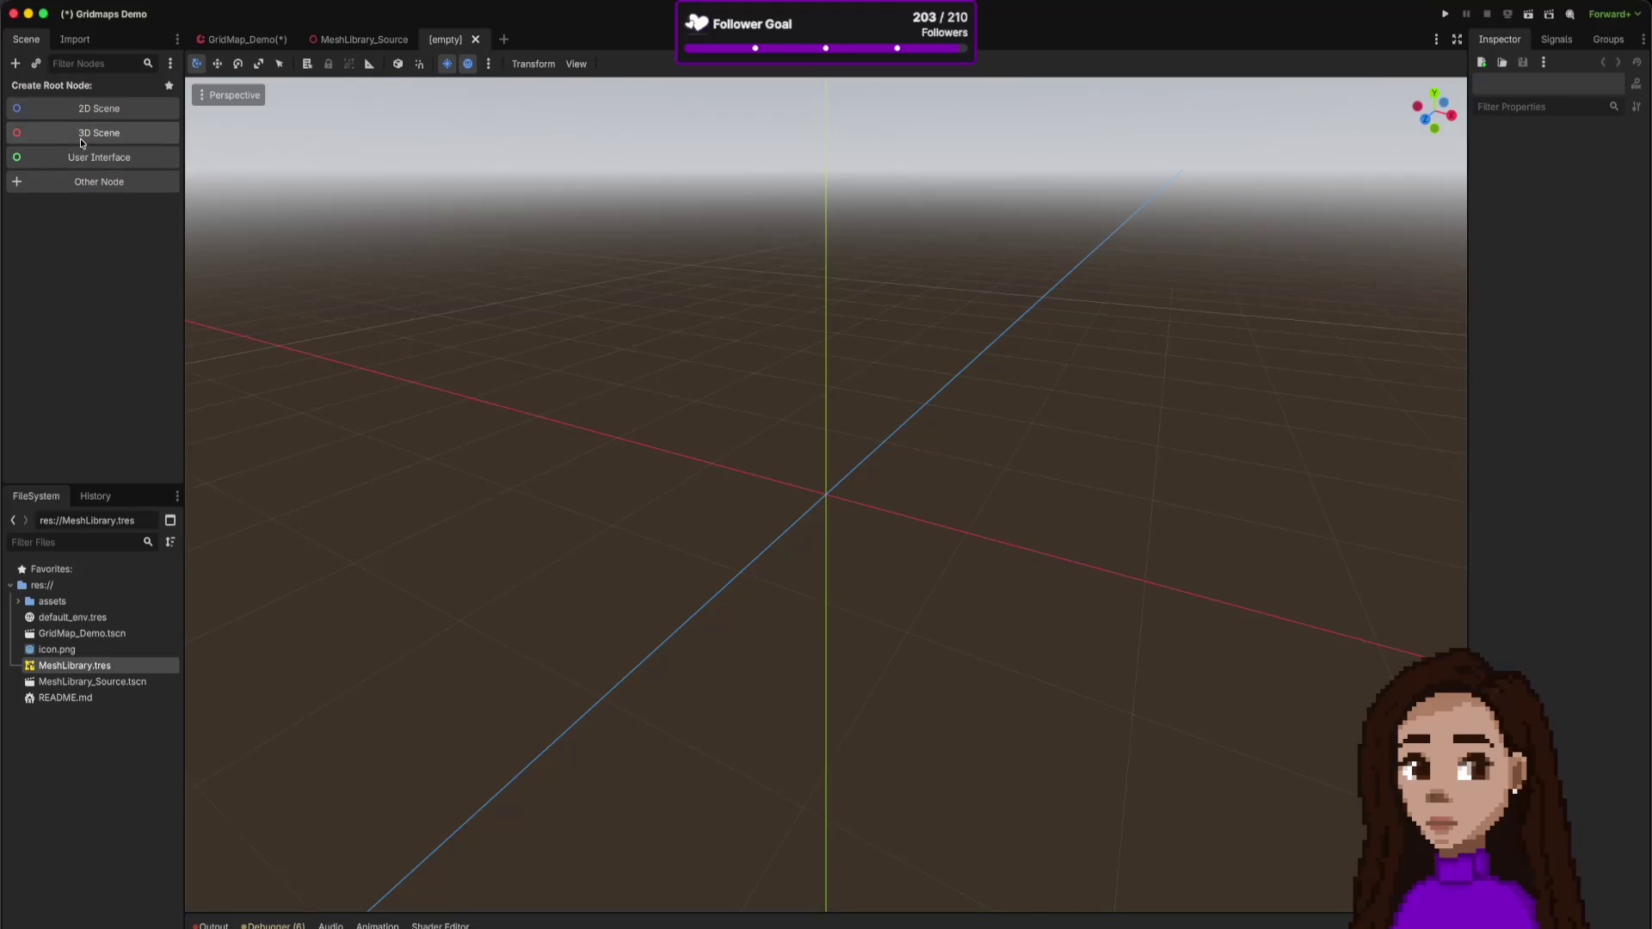
left_click(86, 181)
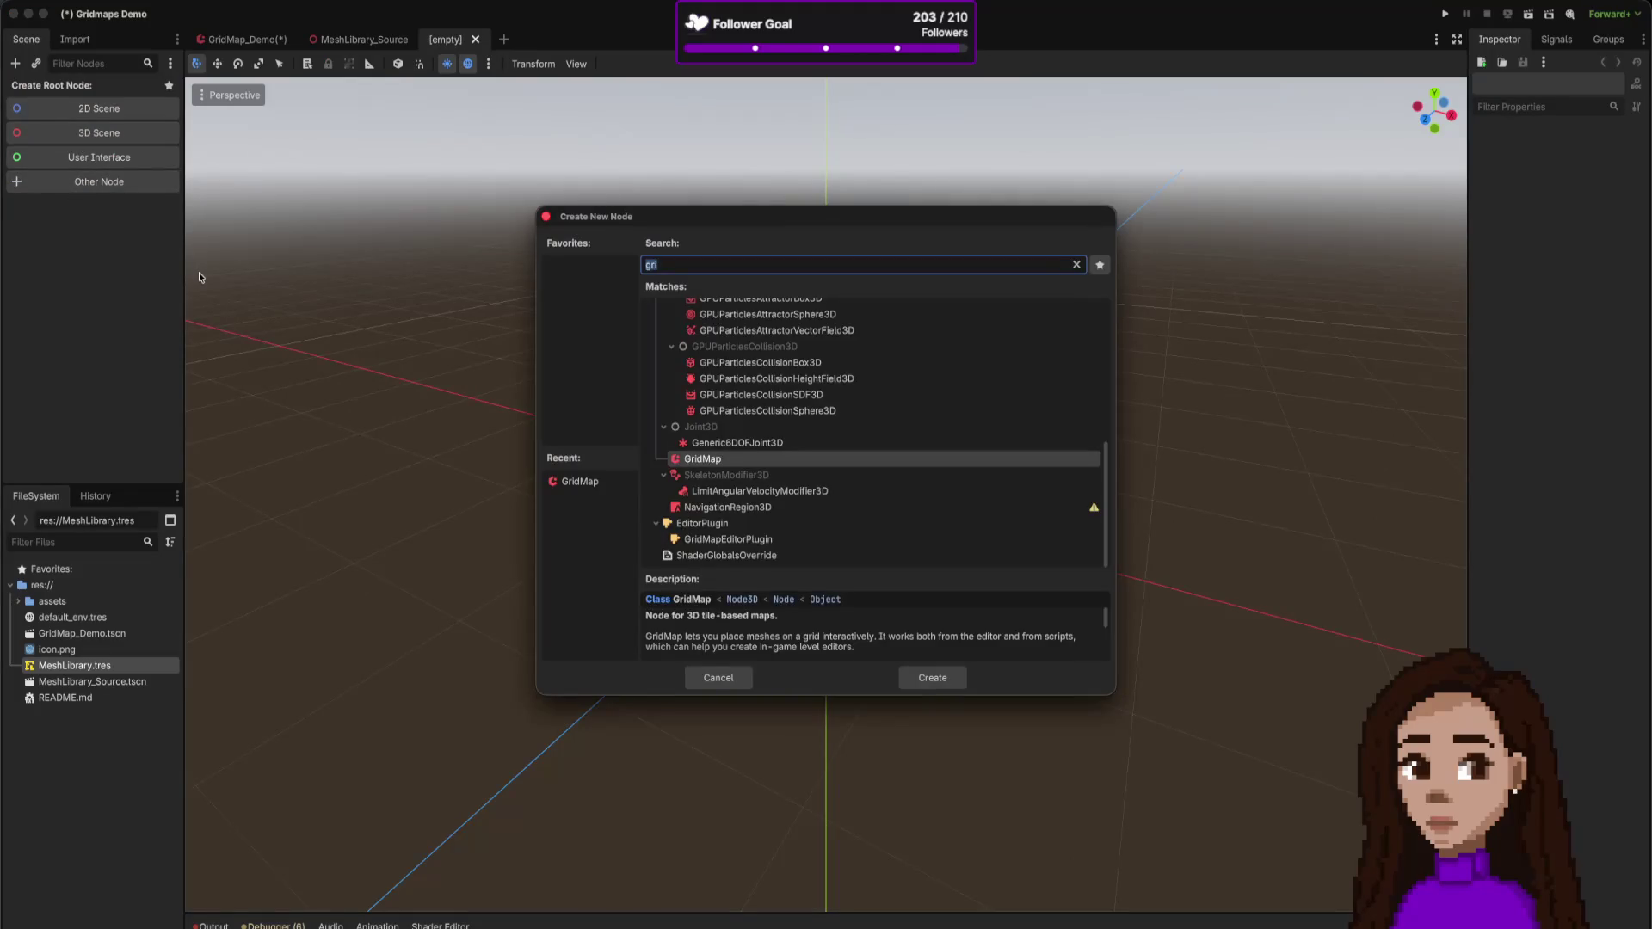
left_click(924, 679)
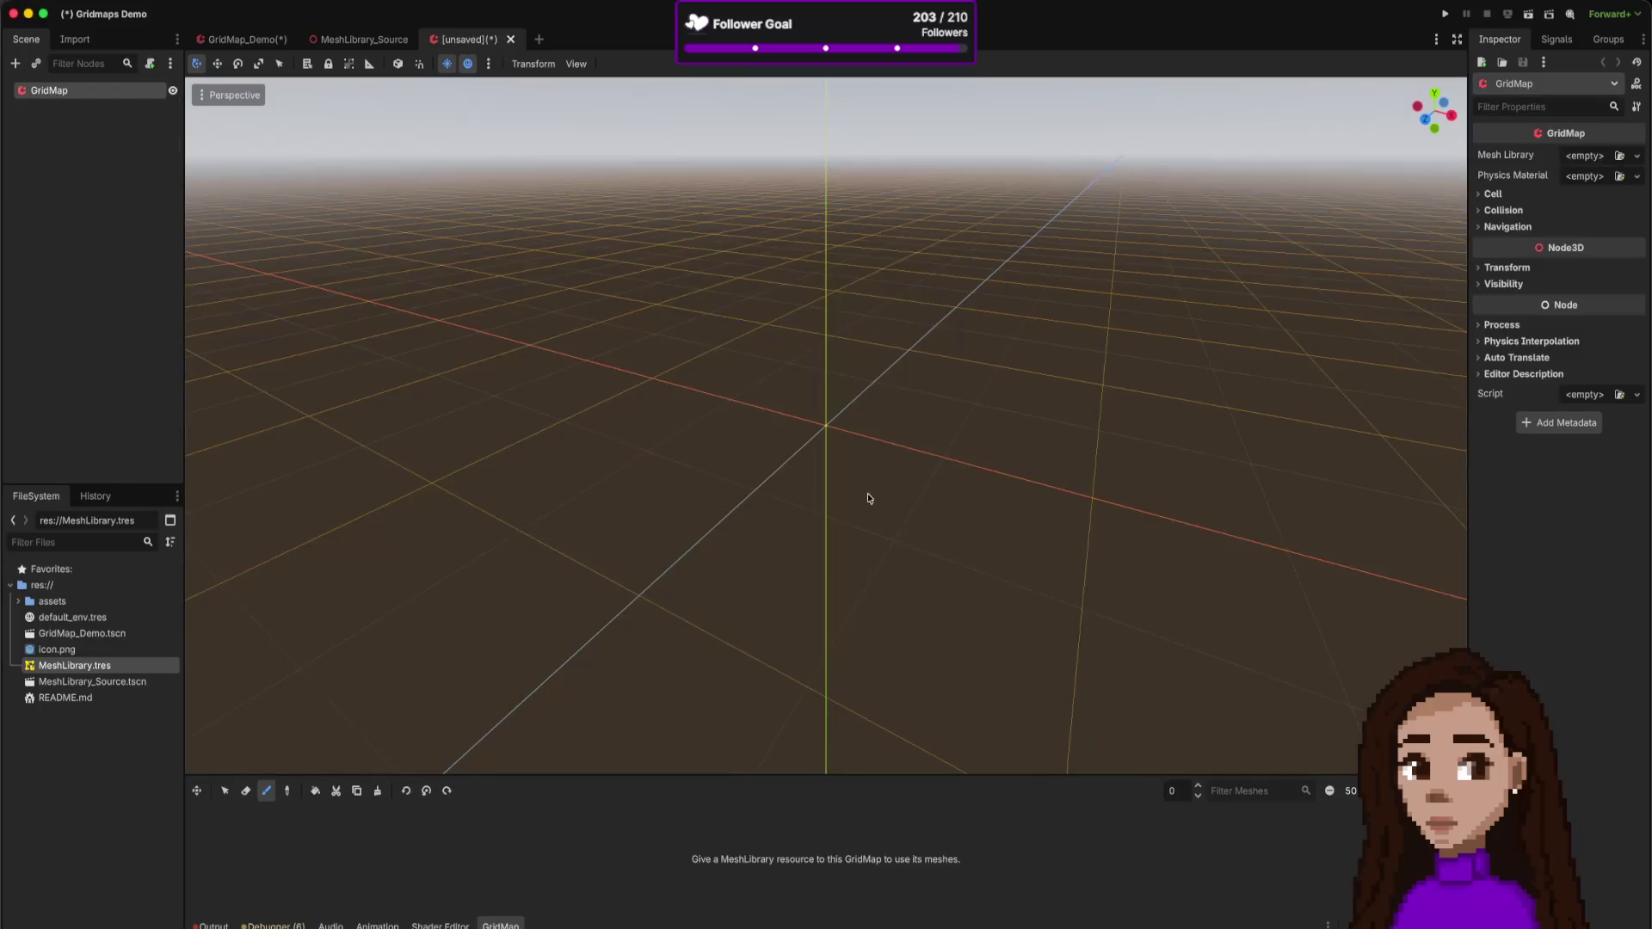
- Assign MeshLibrary.tres to the GridMap and paint a row of diplane tiles
left_click_drag(75, 665, 1583, 164)
left_click_drag(1506, 205, 1583, 157)
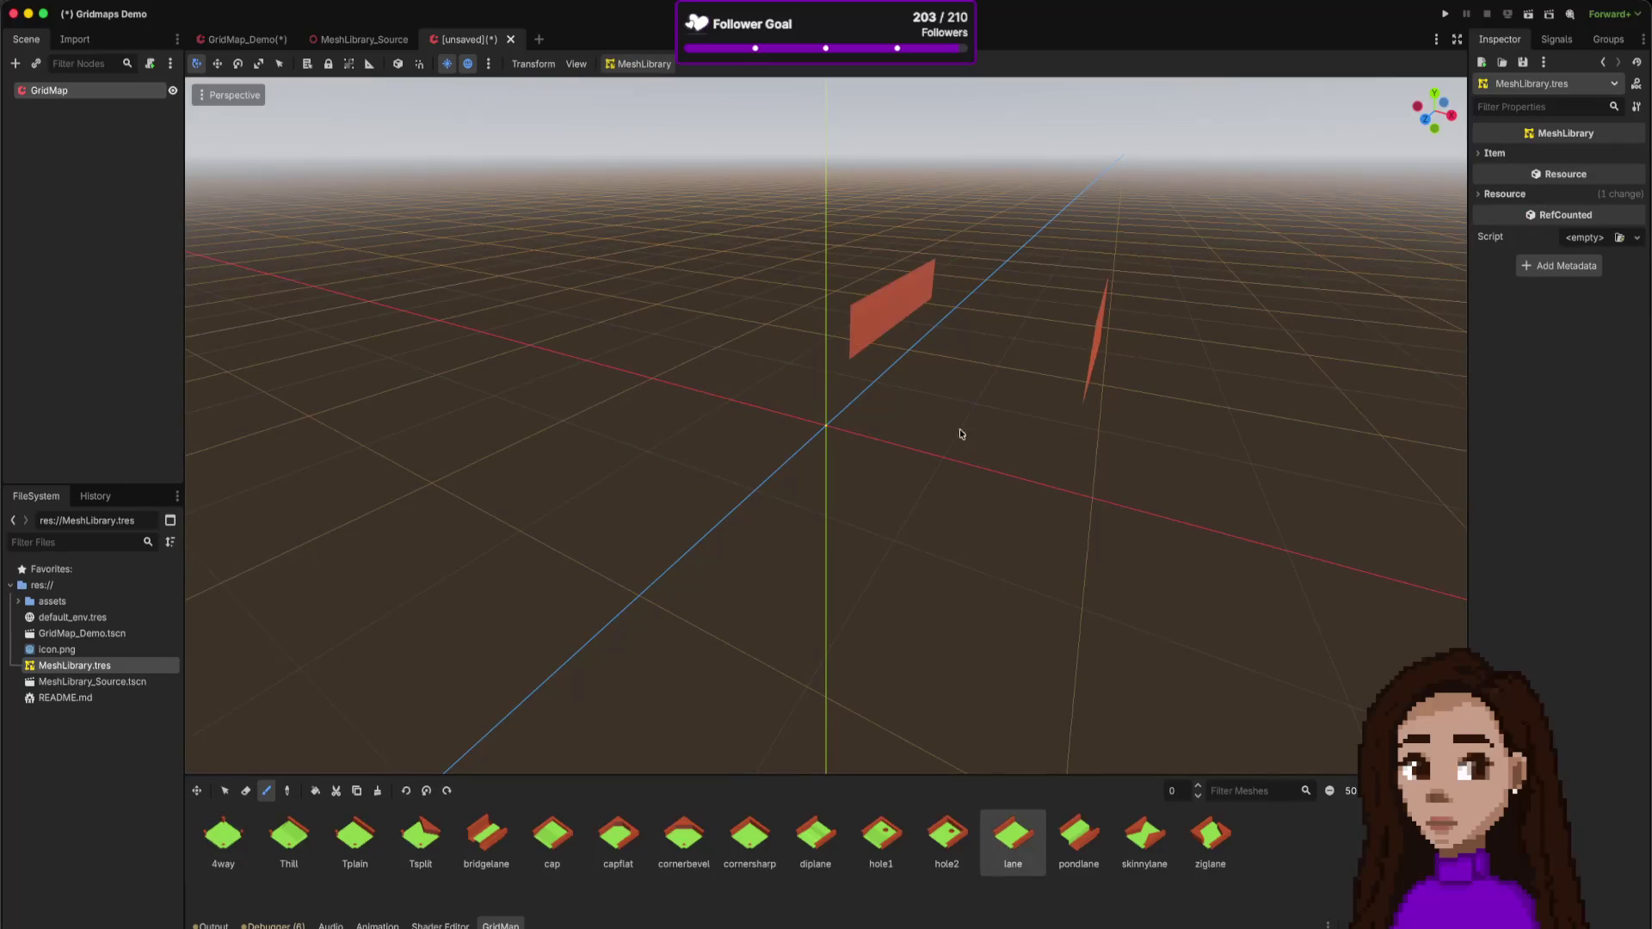
scroll(985, 512, "down", 5)
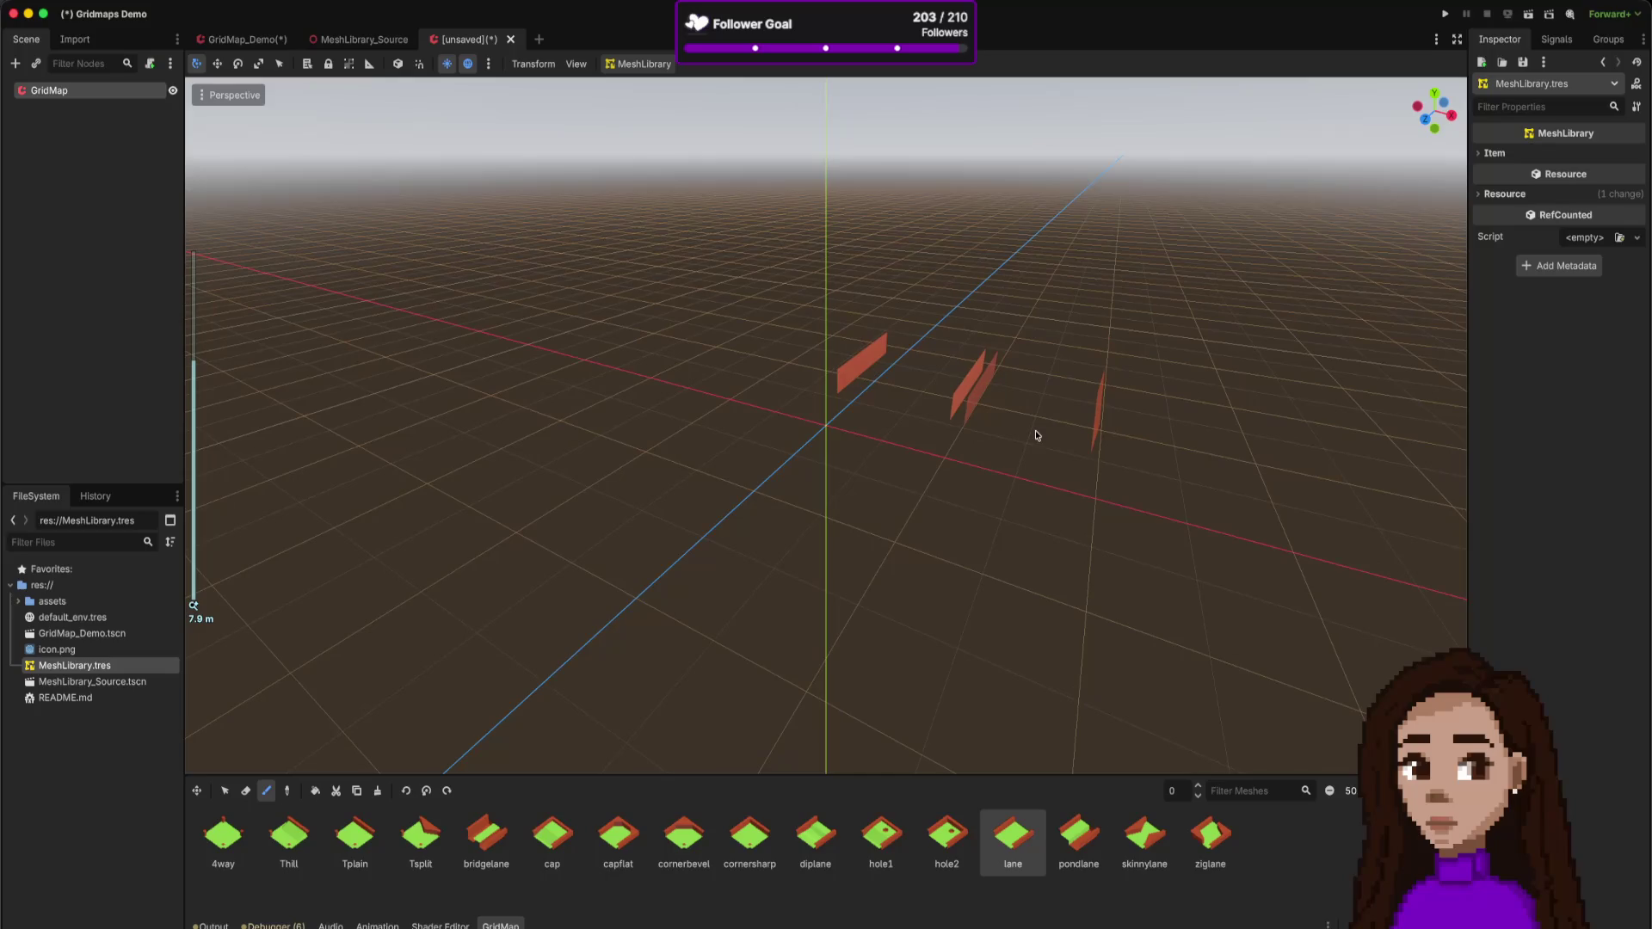
left_click(815, 834)
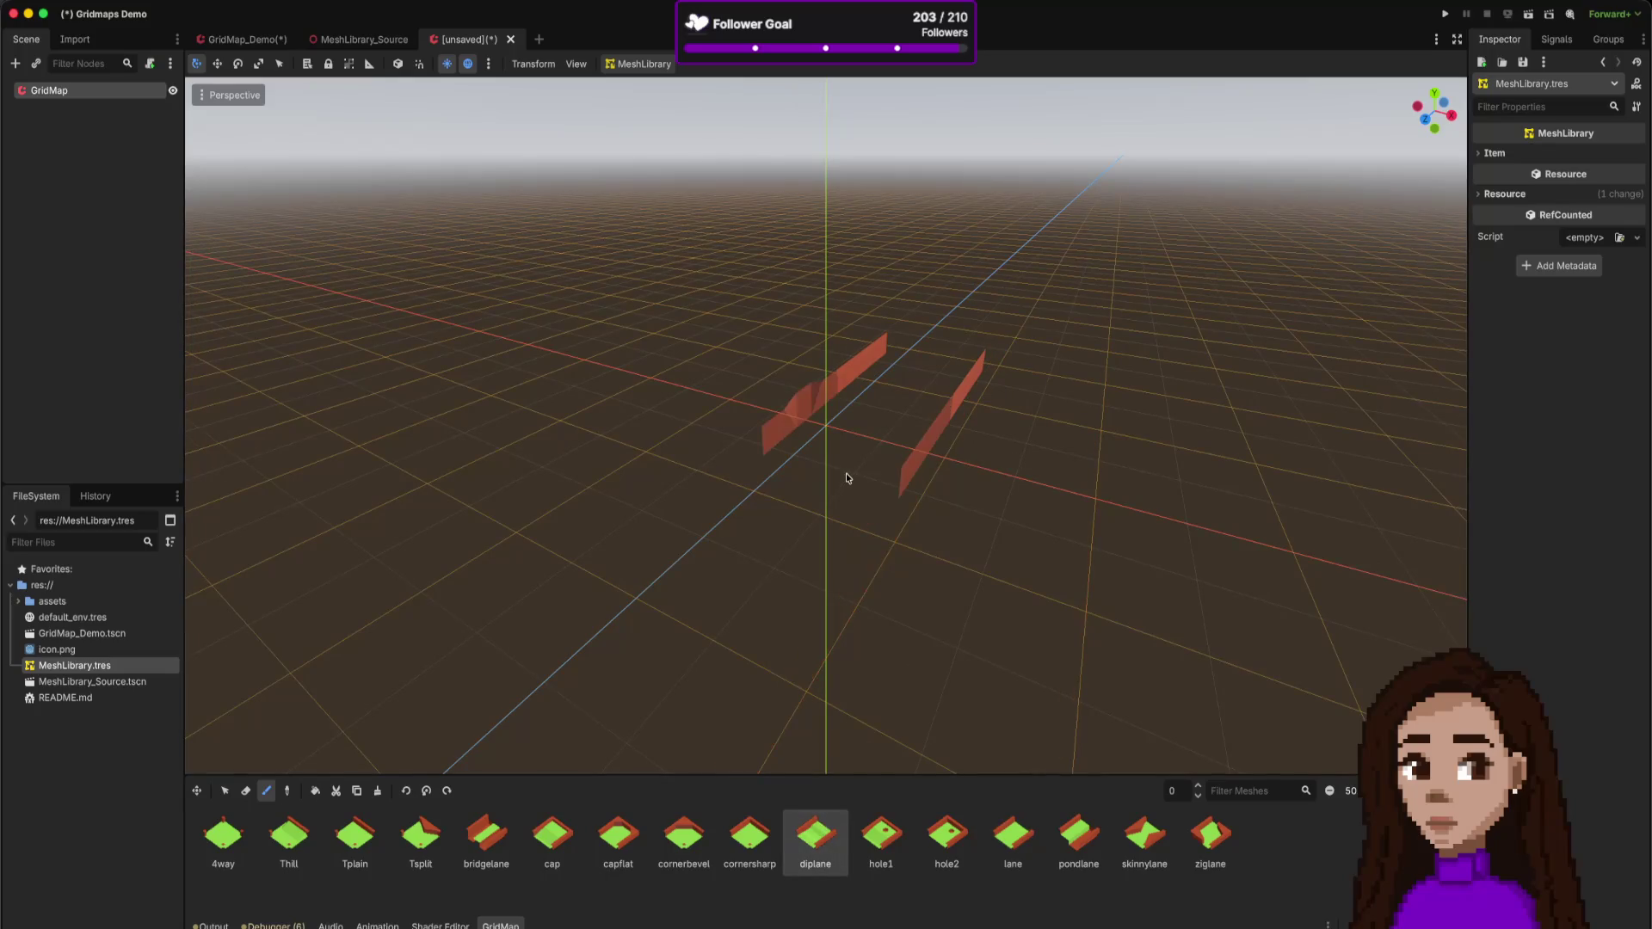
left_click_drag(844, 473, 791, 631)
- Place cap tiles at both ends of the row and add lane tiles near the camera
left_click(553, 835)
left_click(940, 352)
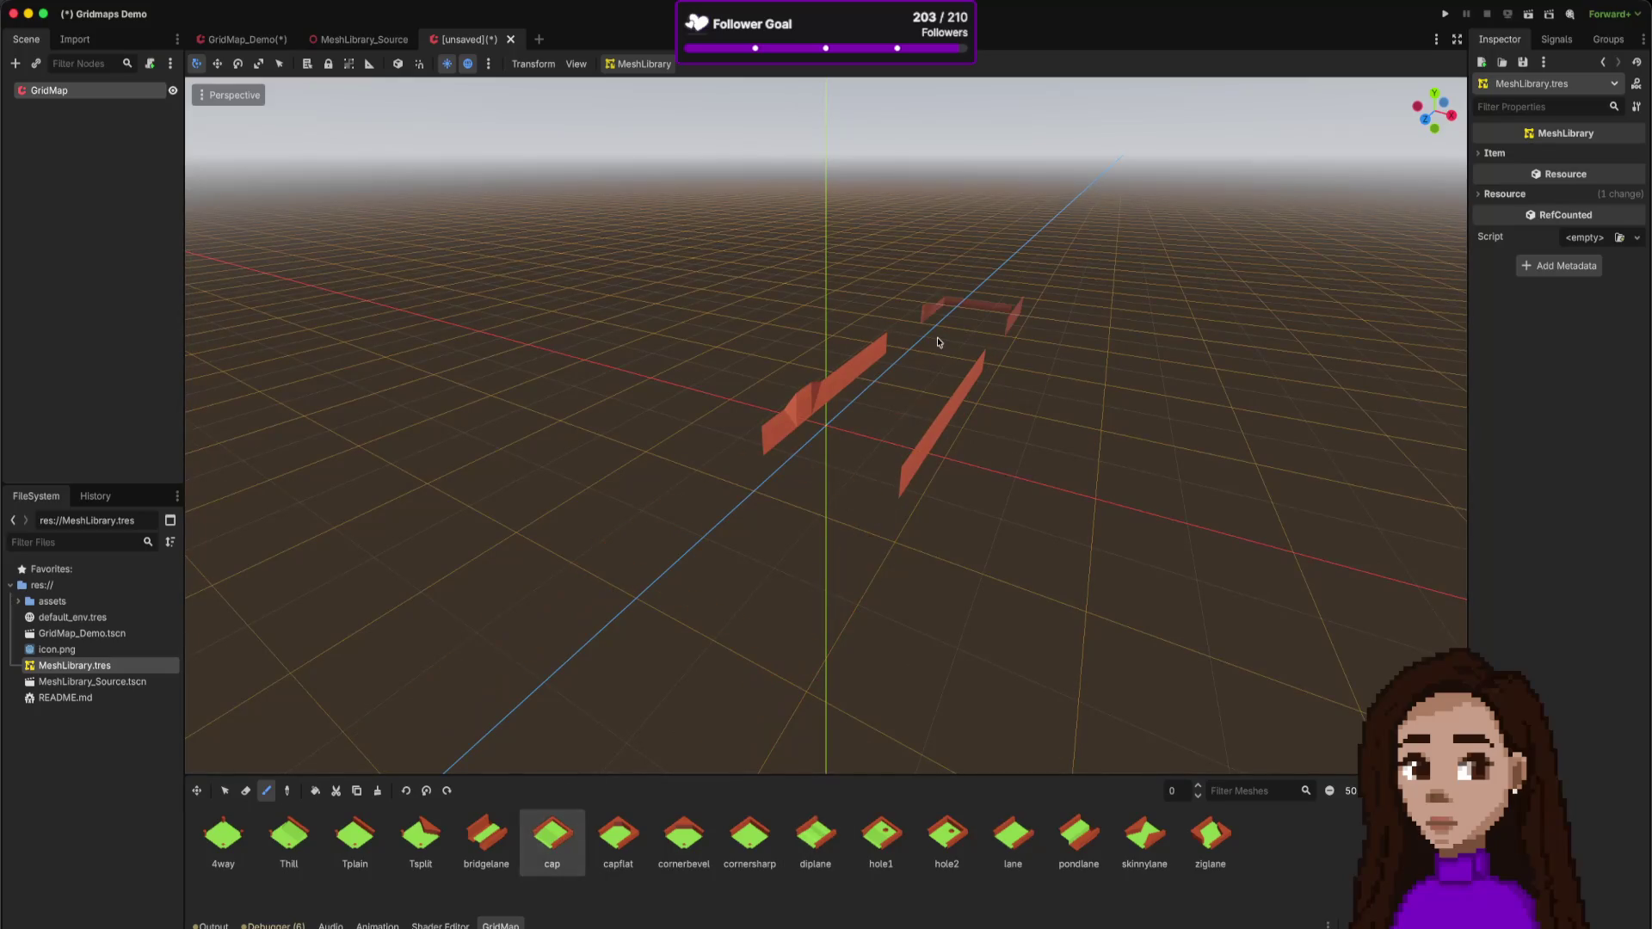
left_click(667, 650)
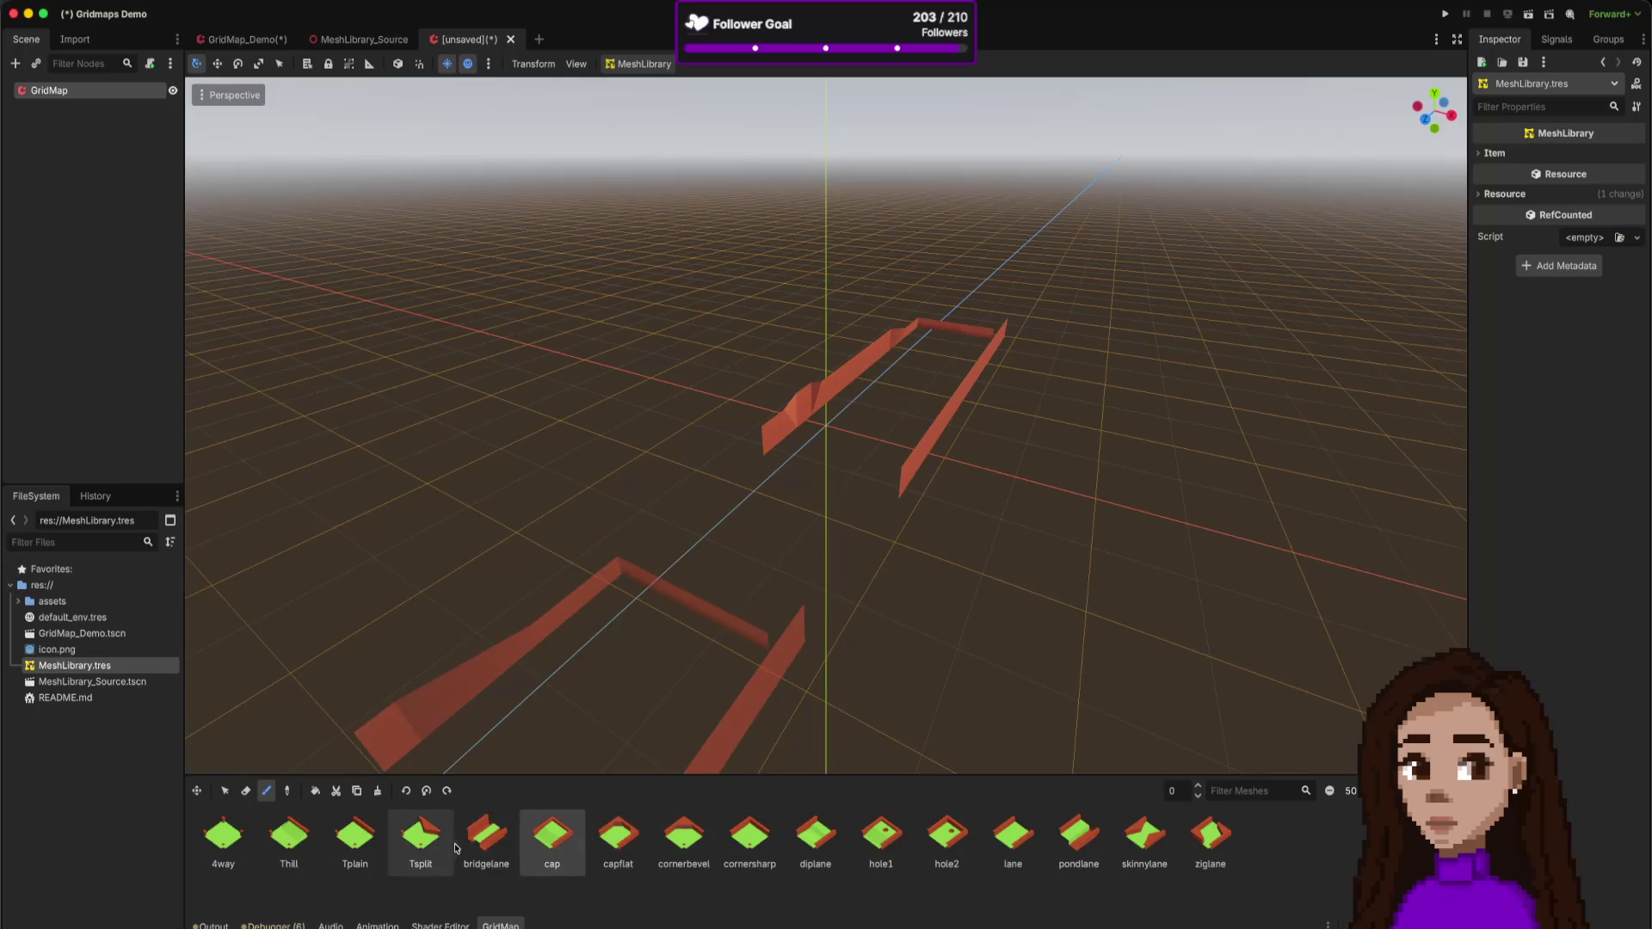
scroll(605, 547, "down", 3)
scroll(605, 547, "down", 2)
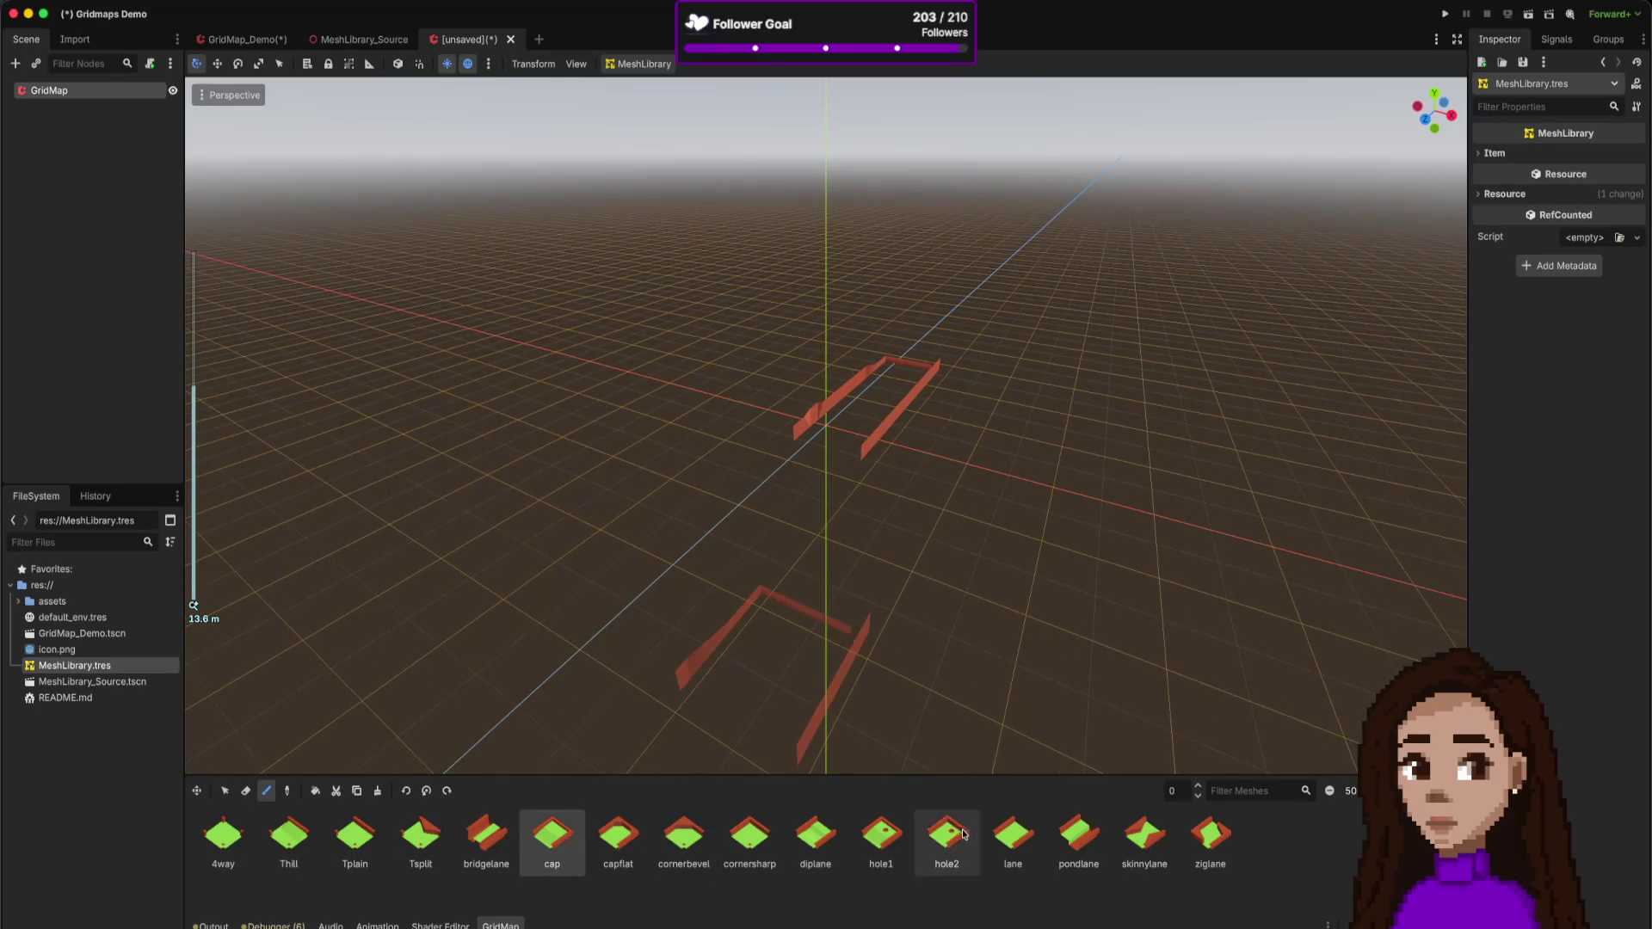
left_click(998, 839)
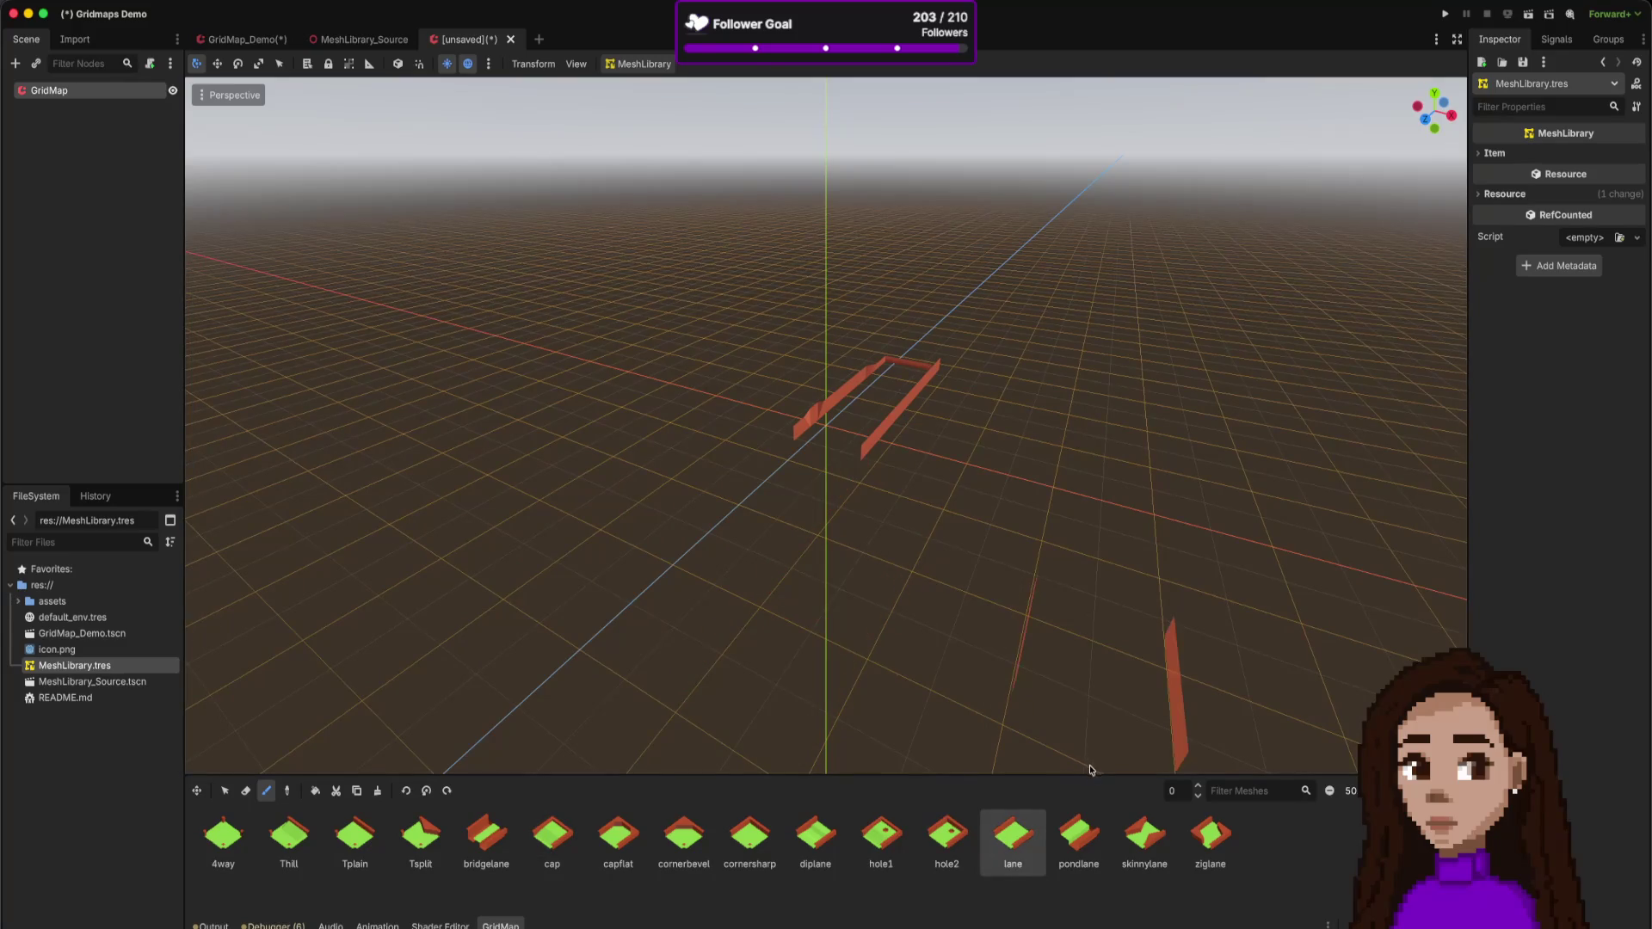
left_click(792, 558)
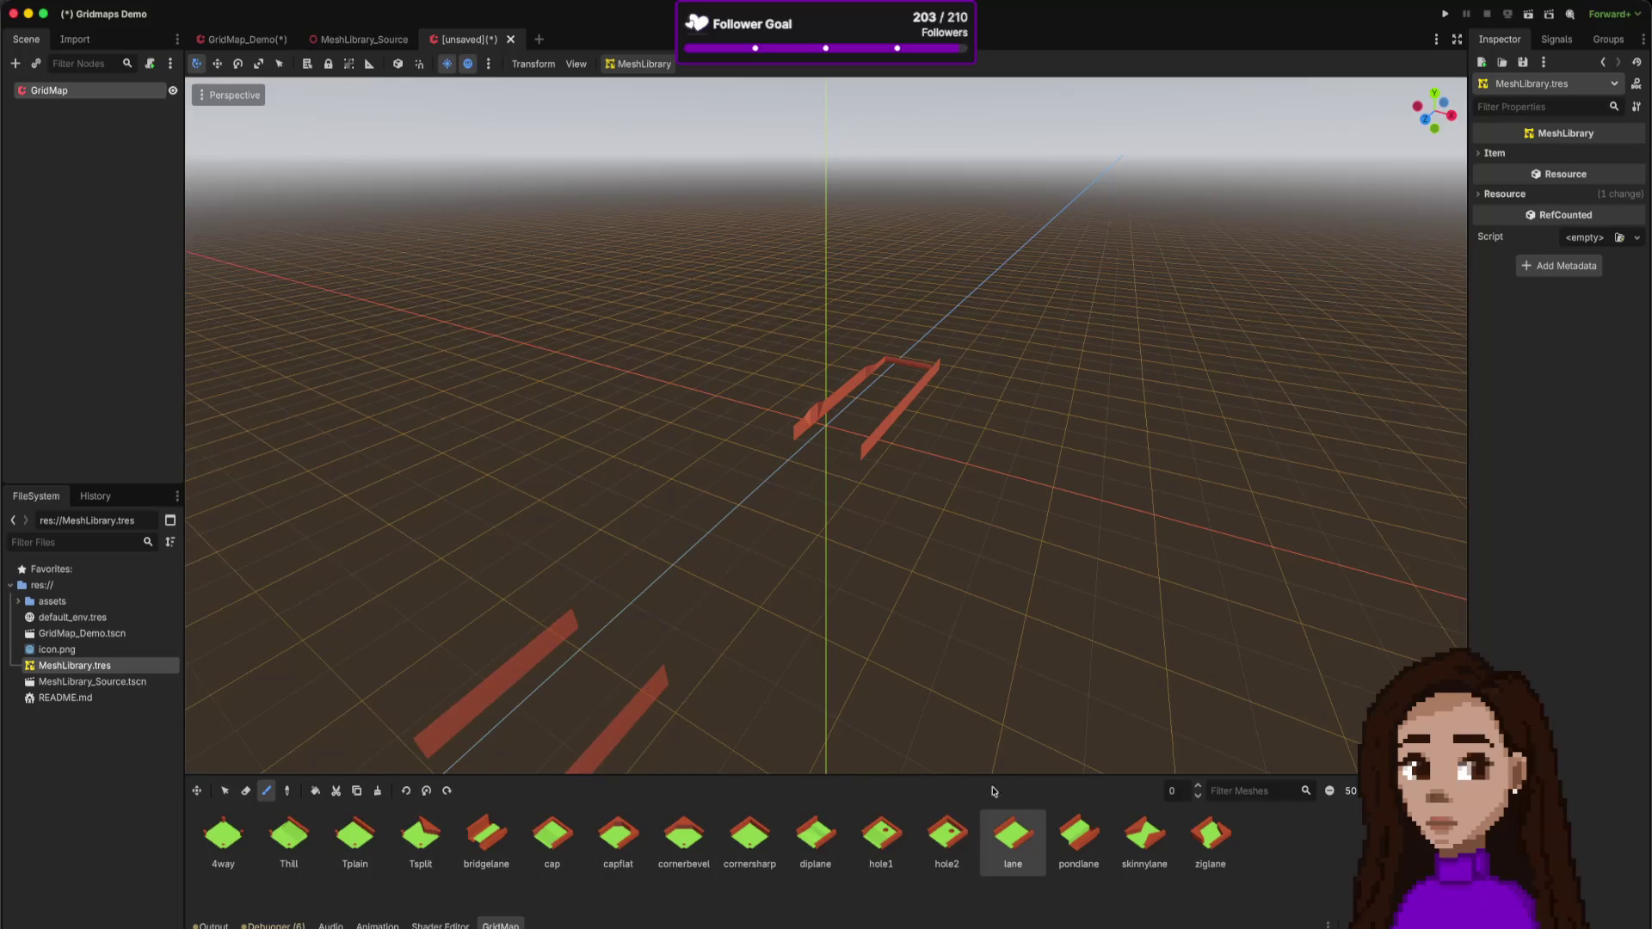
- Extend the rails with a skinnylane tile and two ziglane tiles
left_click(1145, 834)
left_click(801, 487)
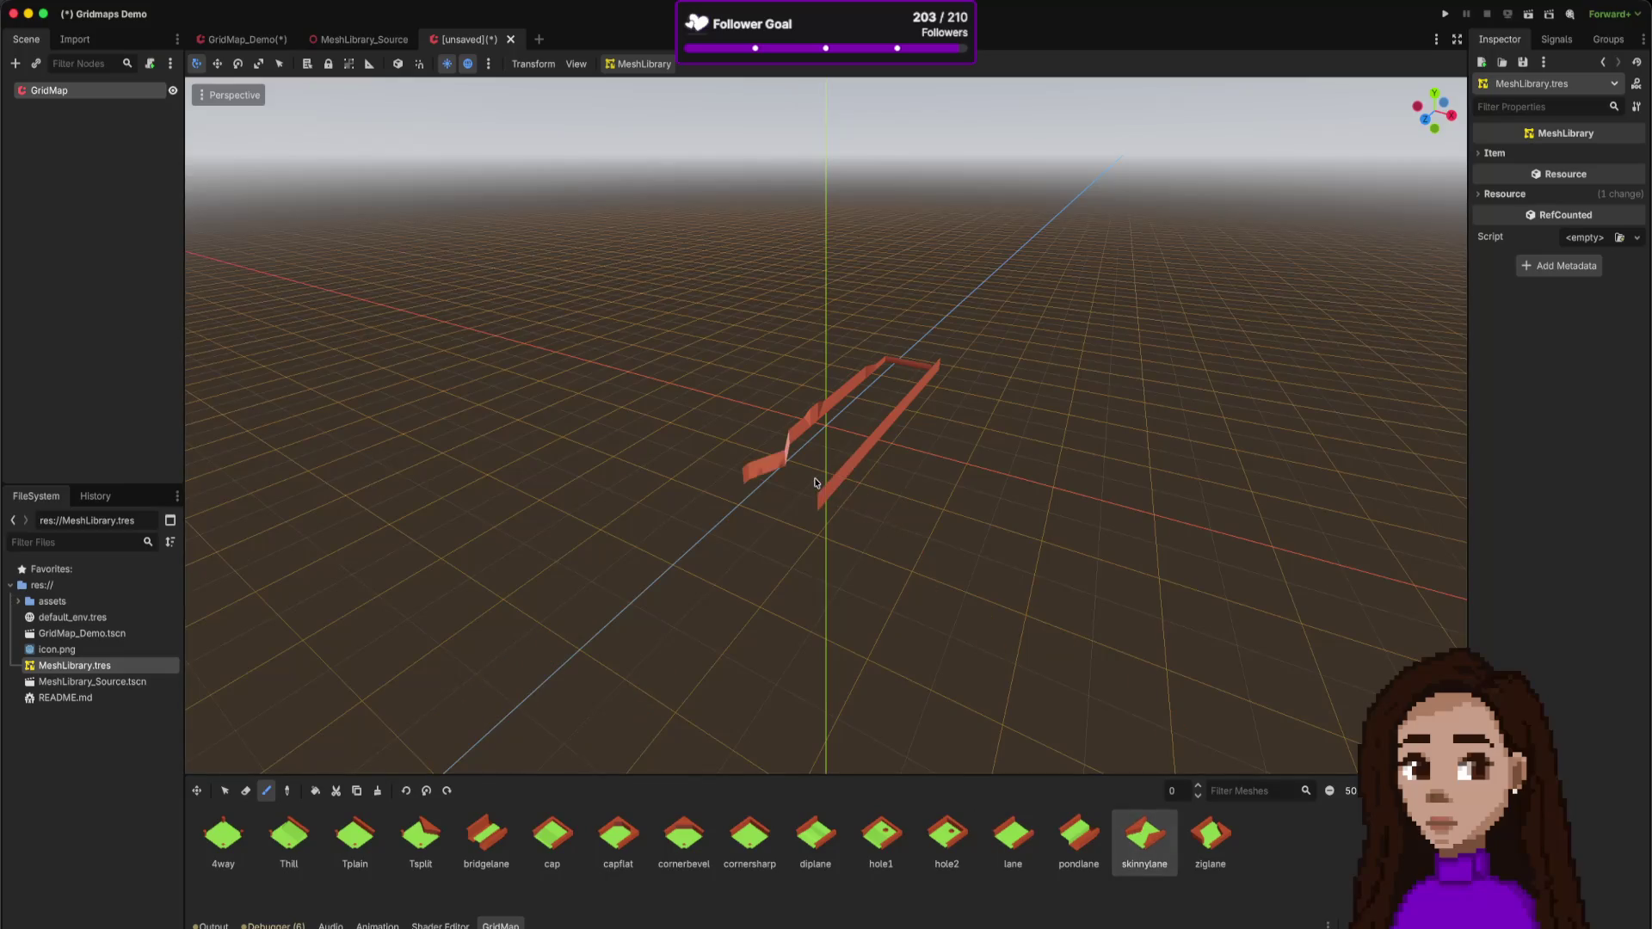
left_click(1201, 839)
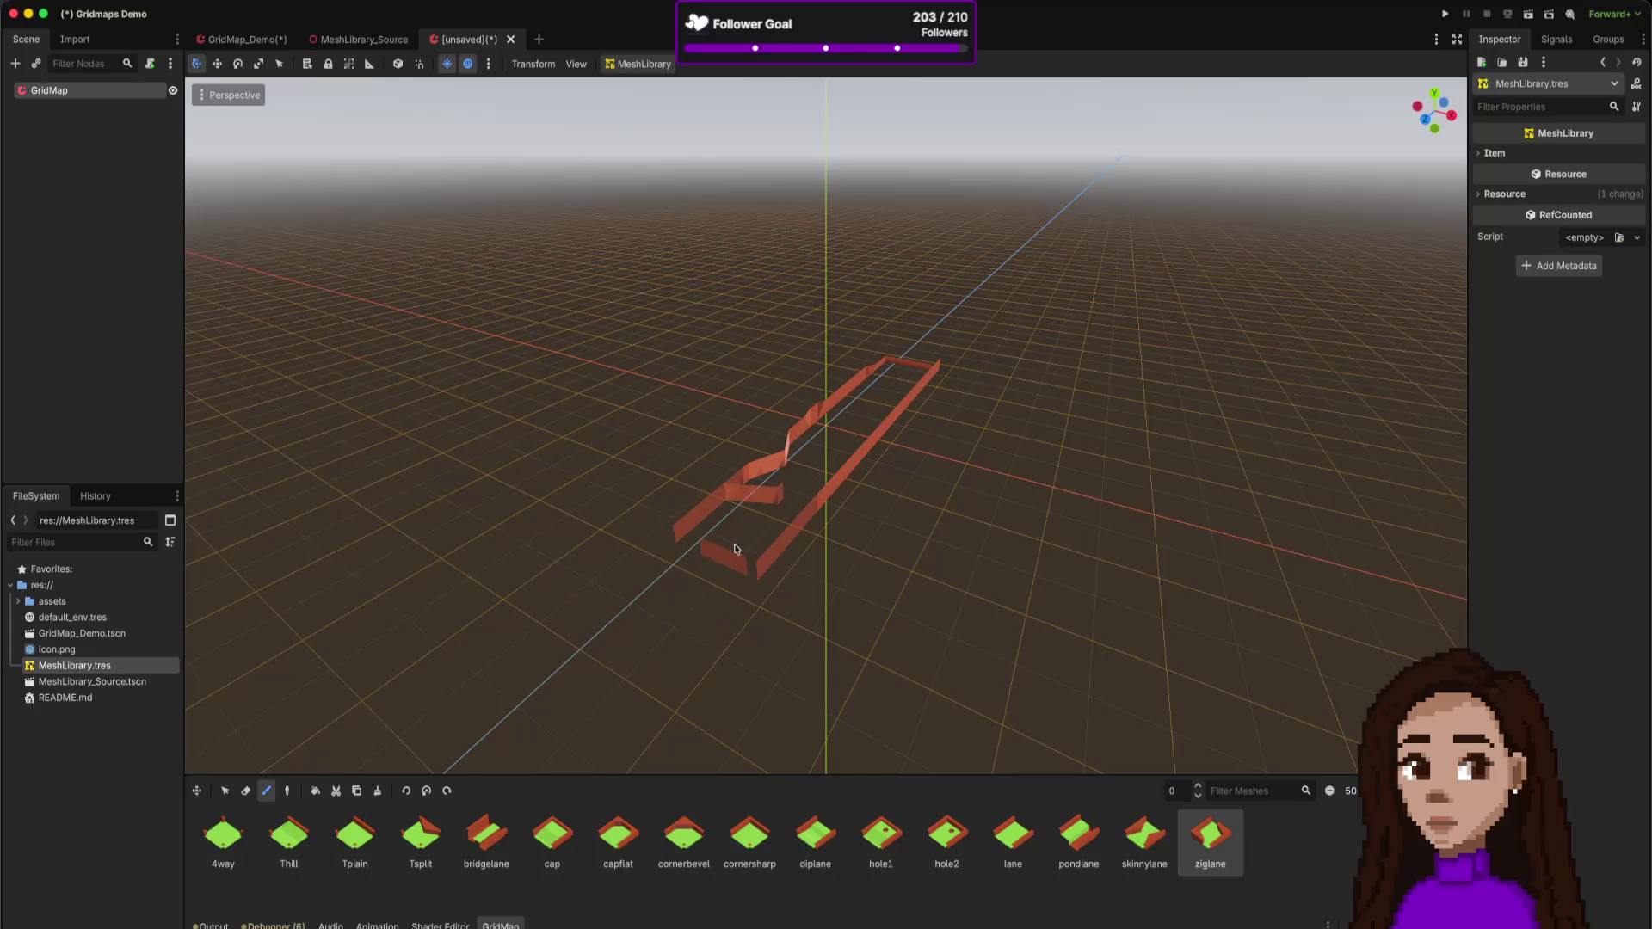
left_click(735, 547)
left_click(621, 669)
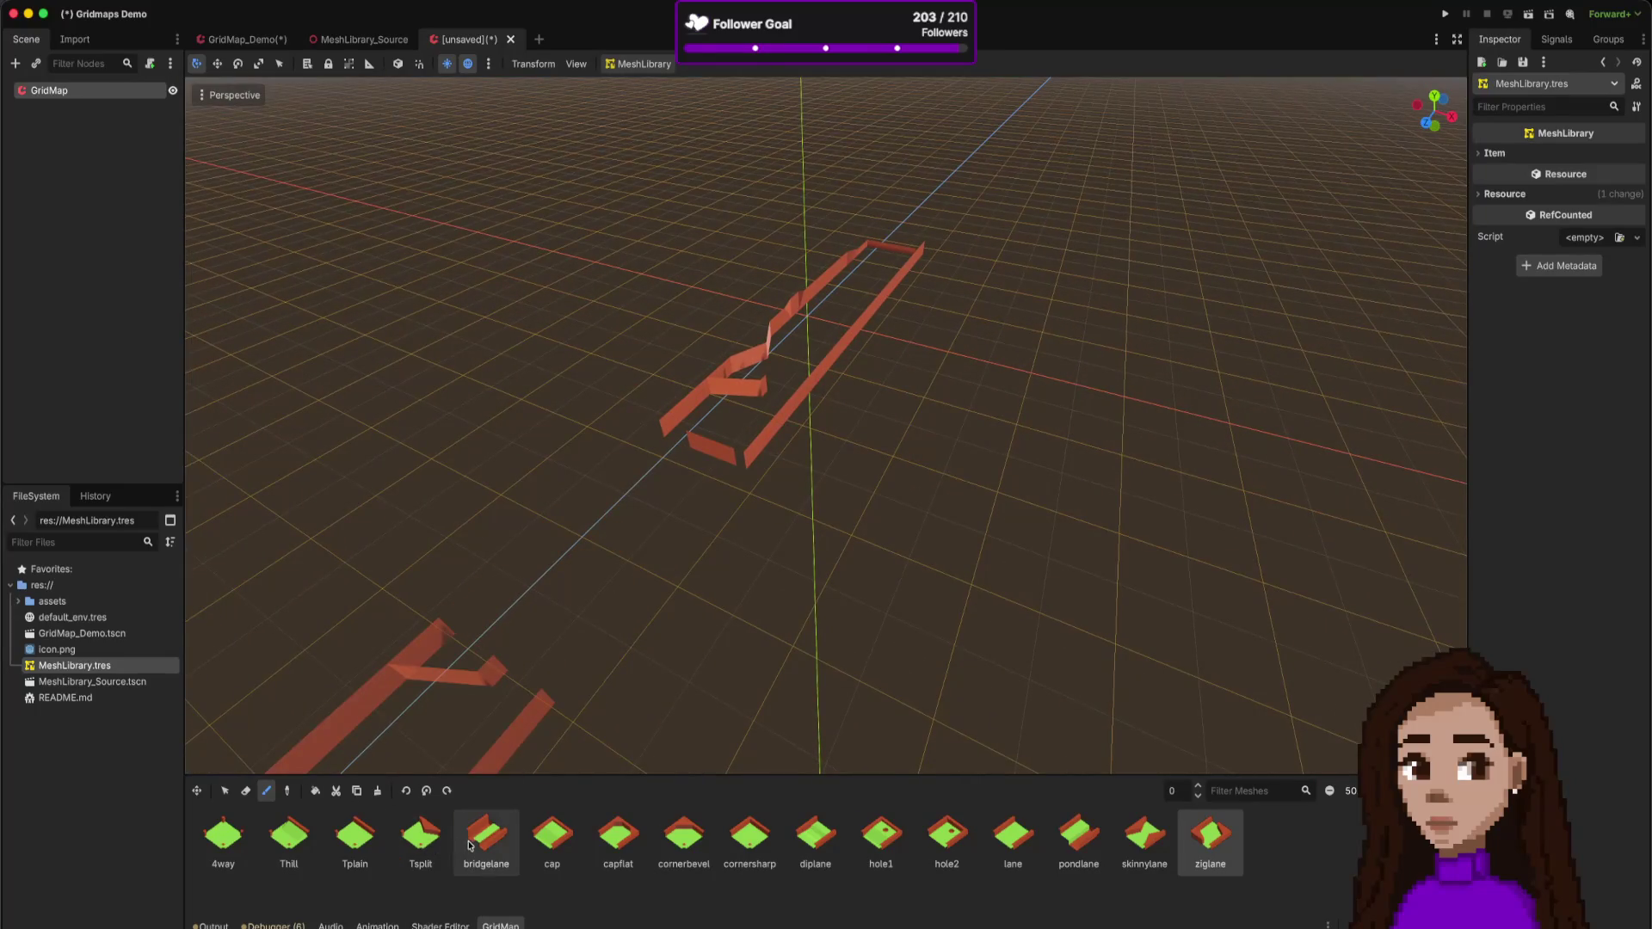
- Select the hole2 tile and paint it to extend the track
left_click(749, 834)
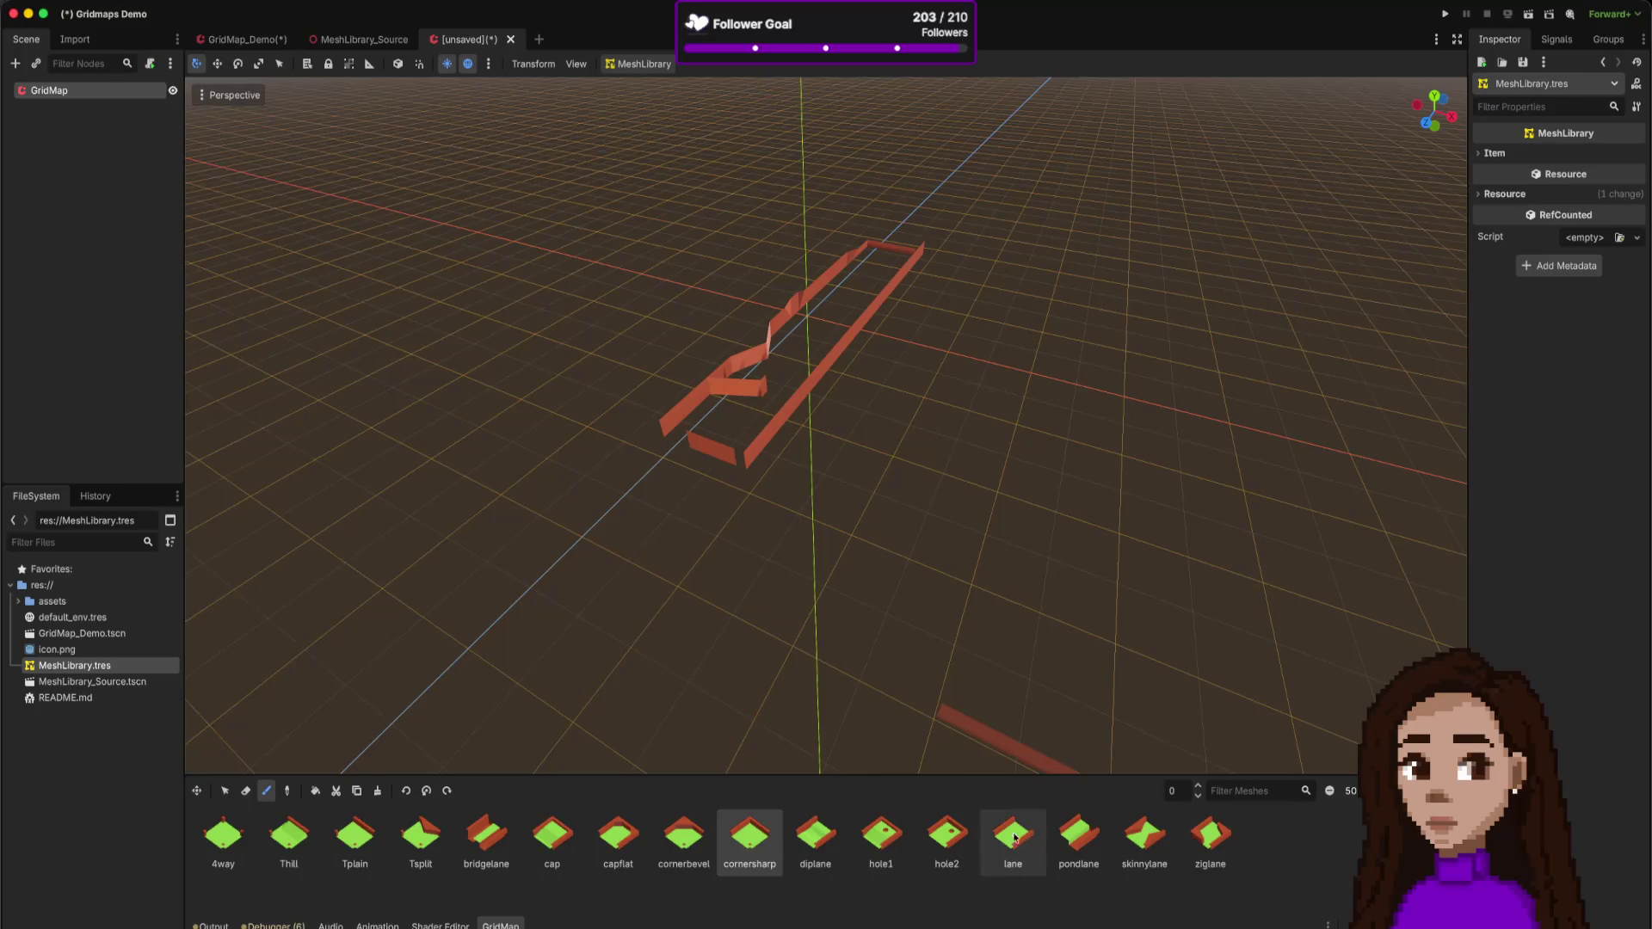
left_click(893, 833)
left_click(944, 833)
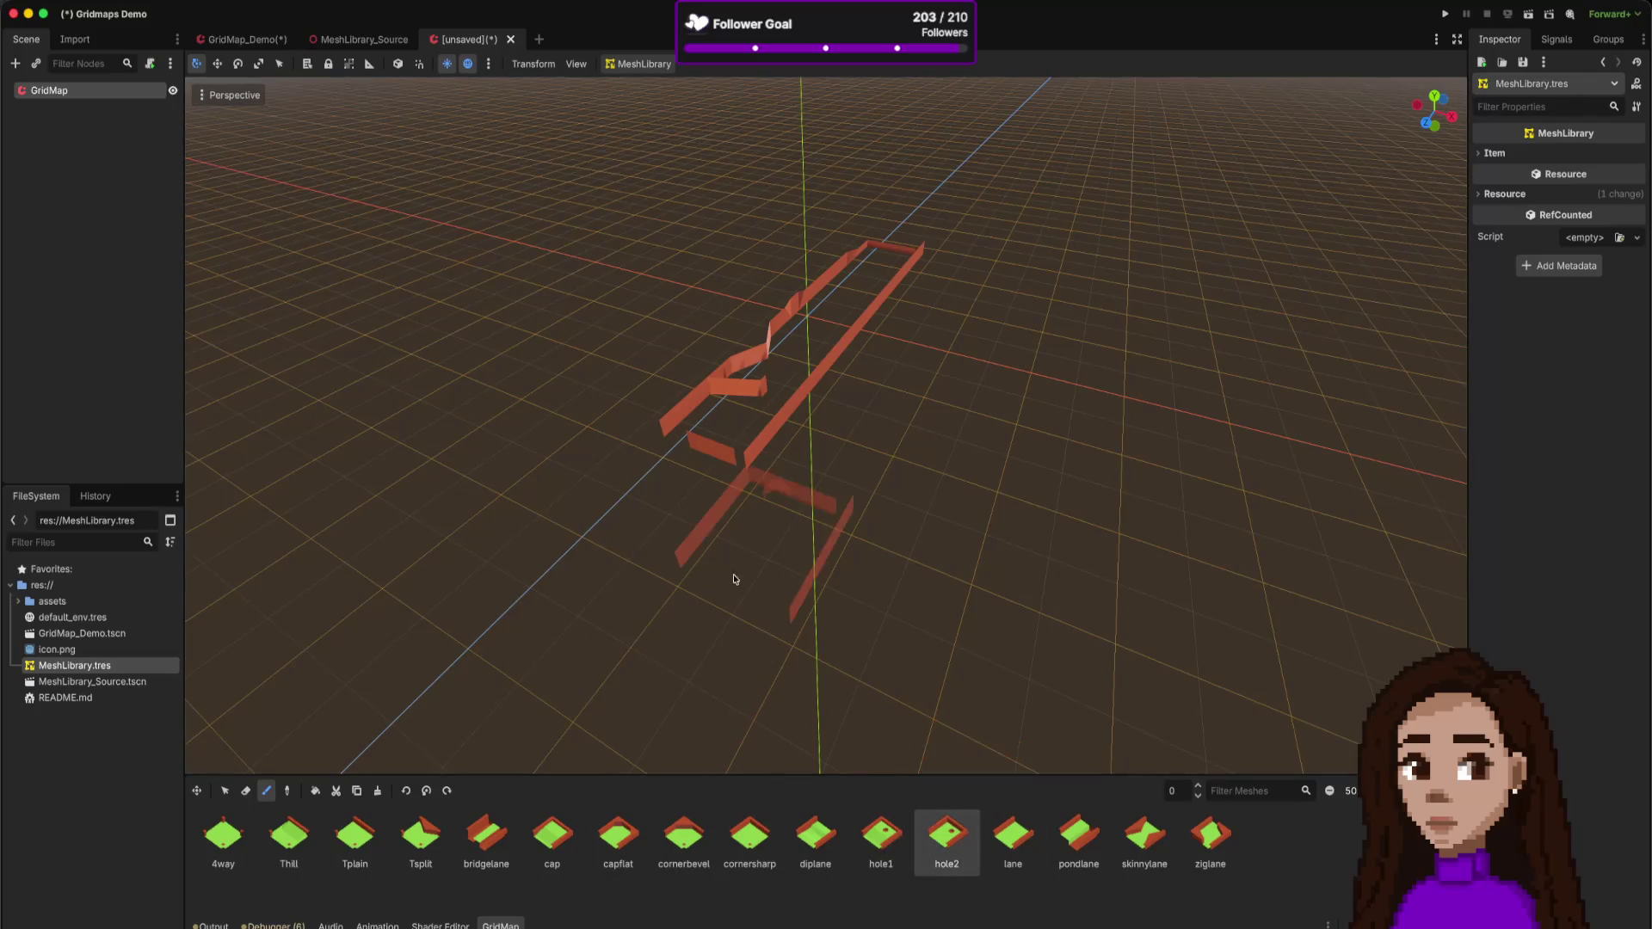
scroll(653, 523, "down", 10)
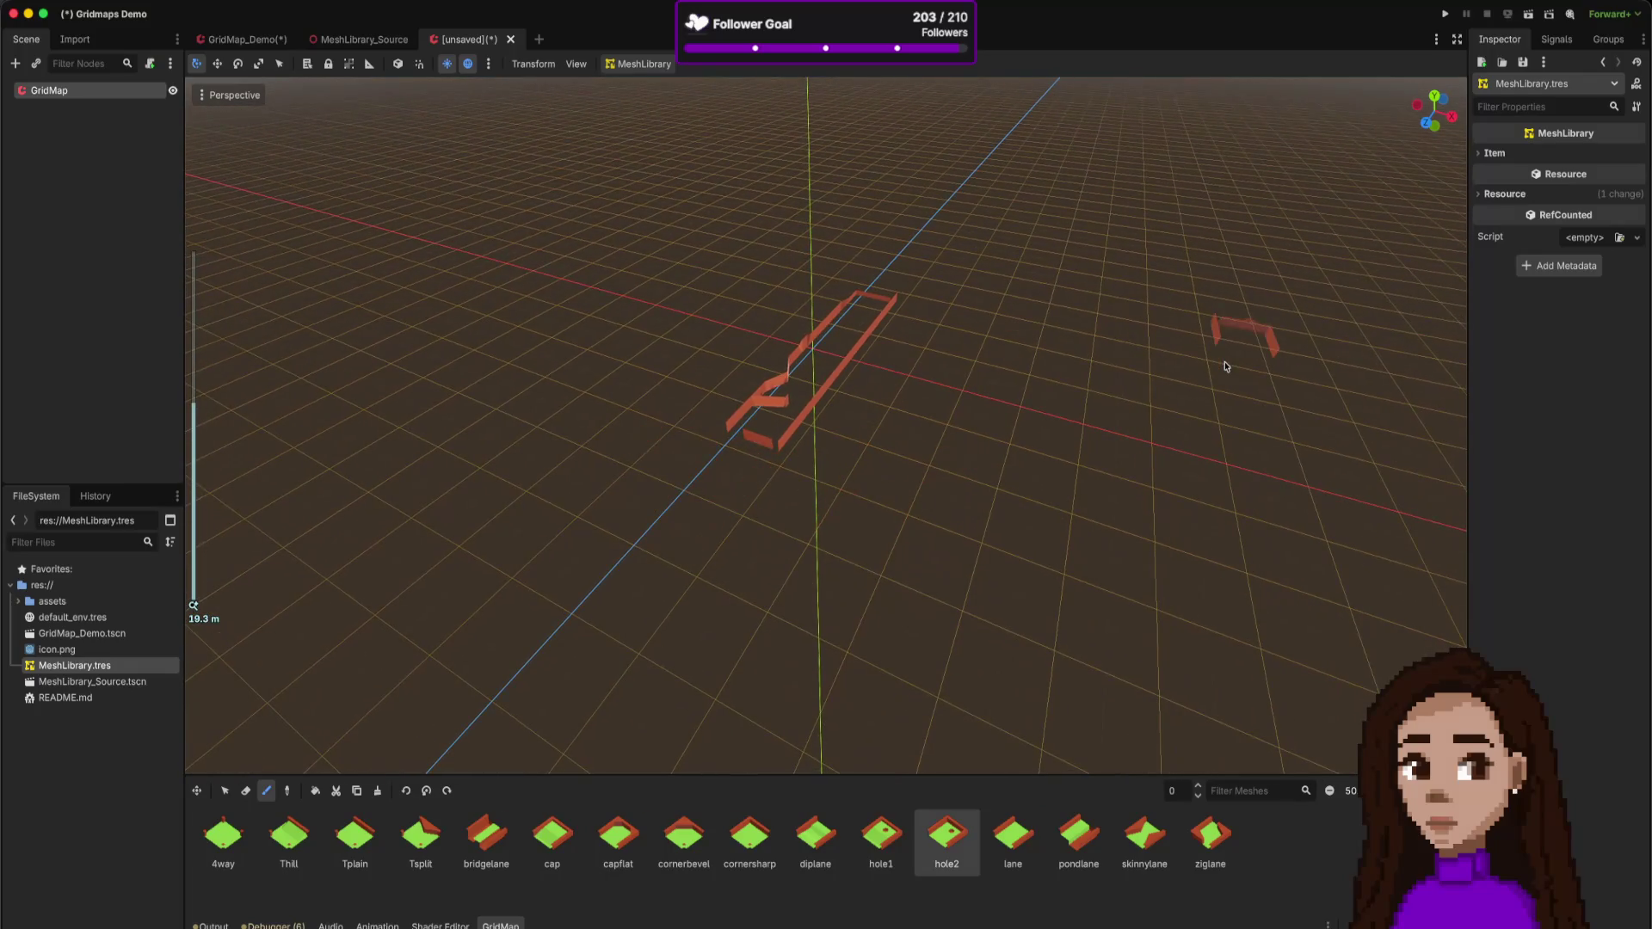
left_click(747, 470)
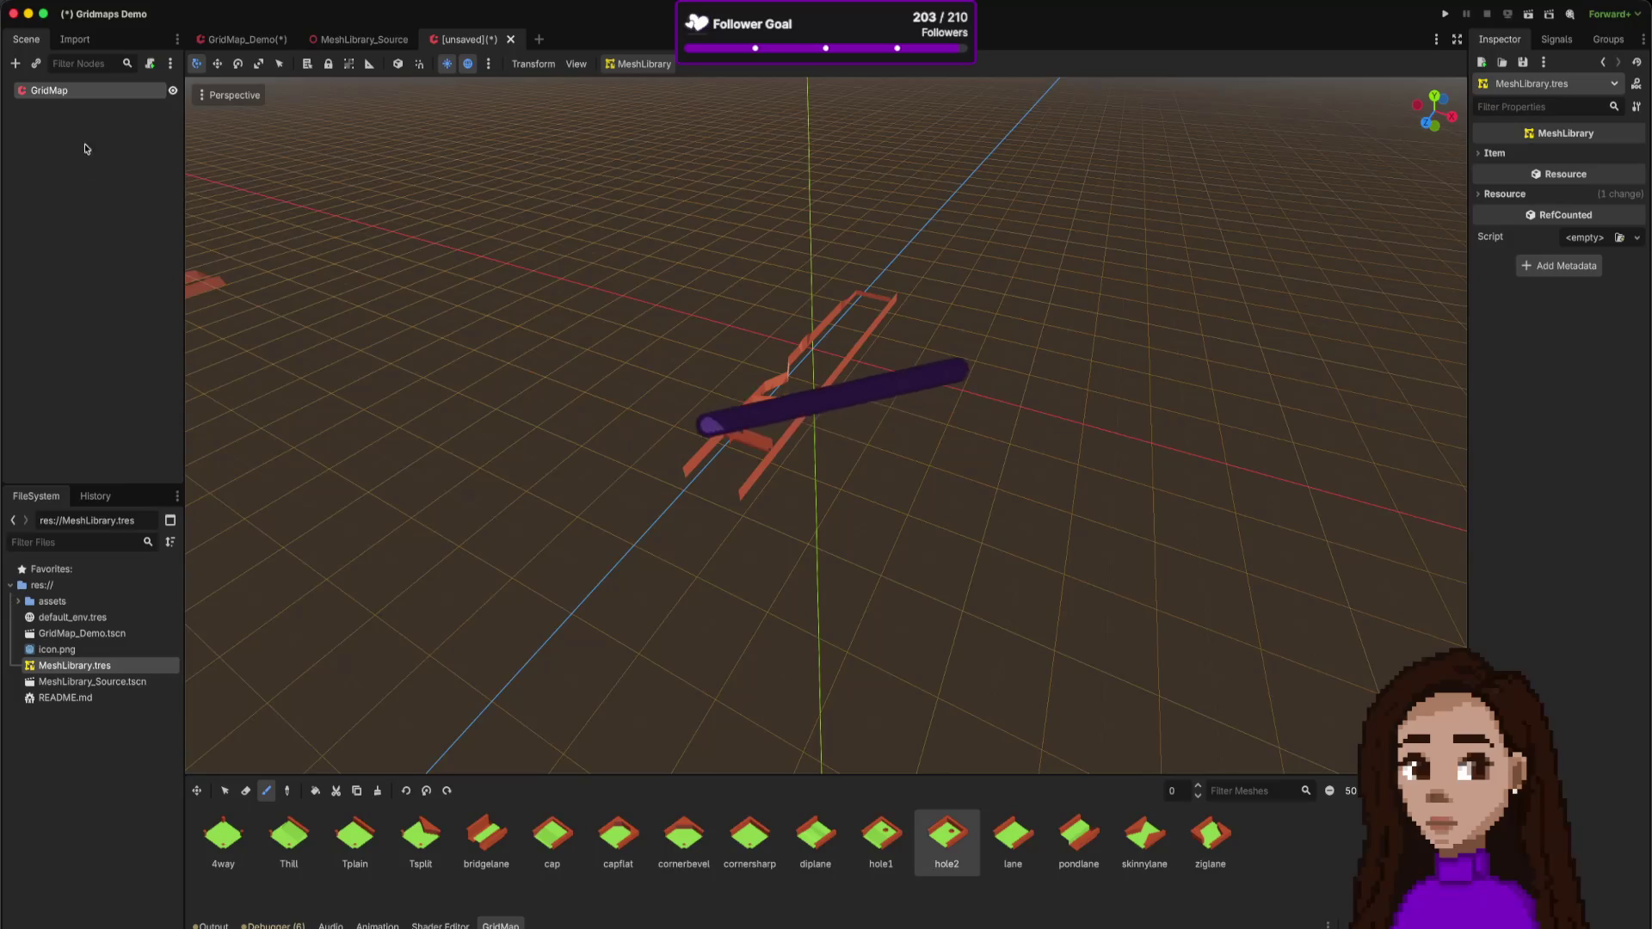
- Switch the GridMap to Select mode and list the items in MeshLibrary.tres
left_click(225, 791)
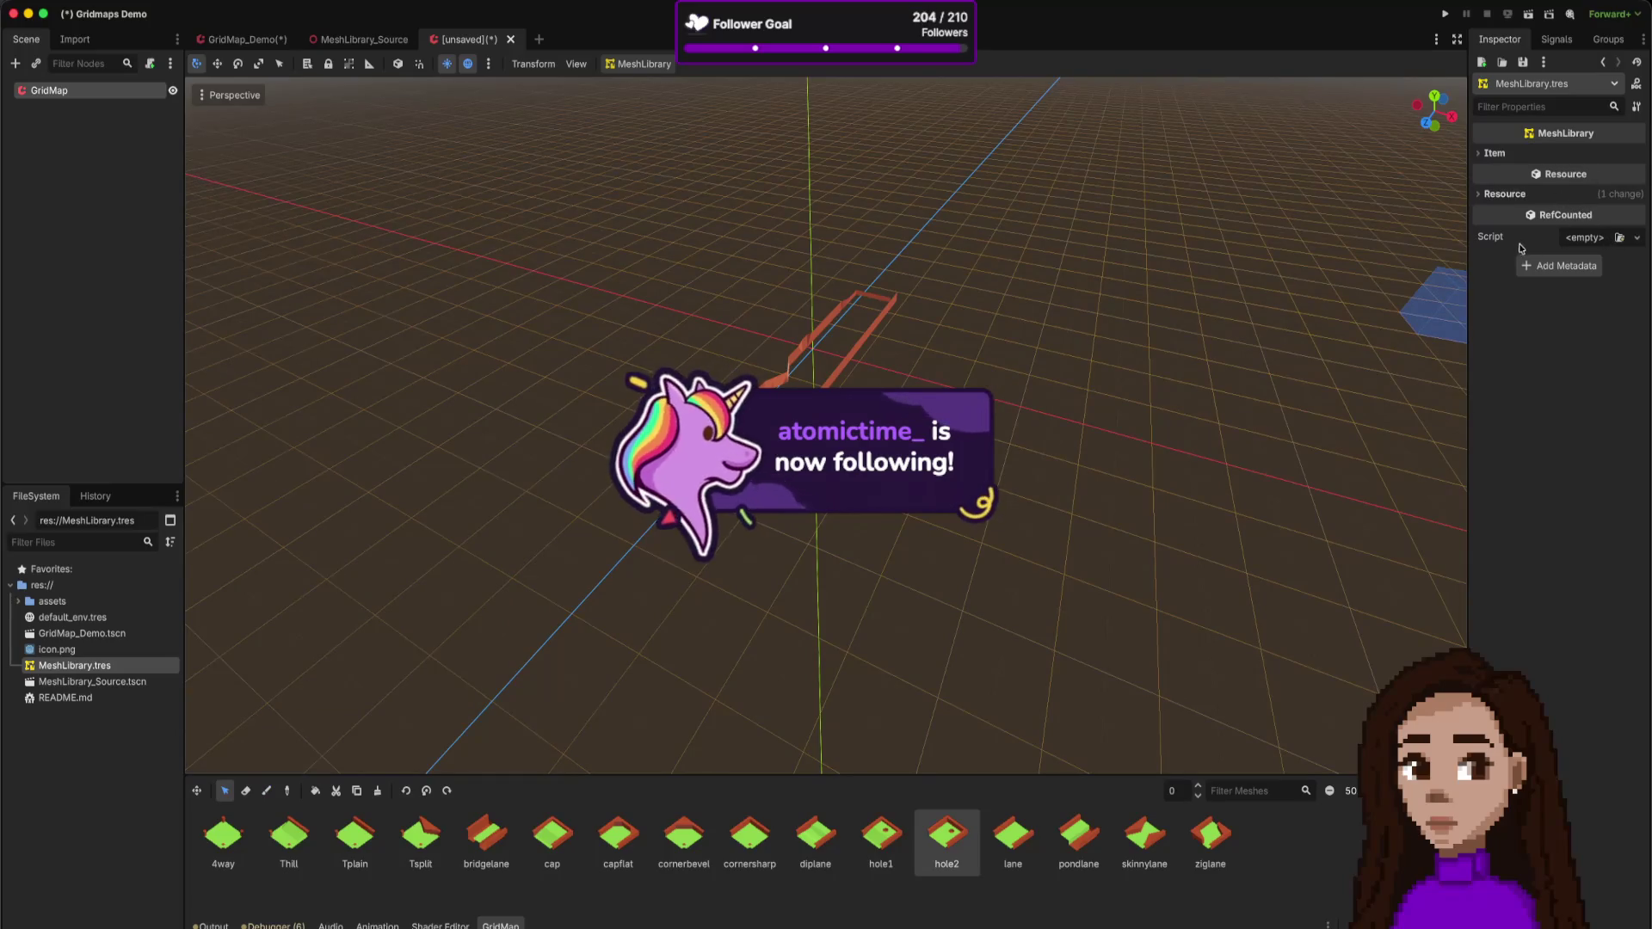
left_click(1504, 193)
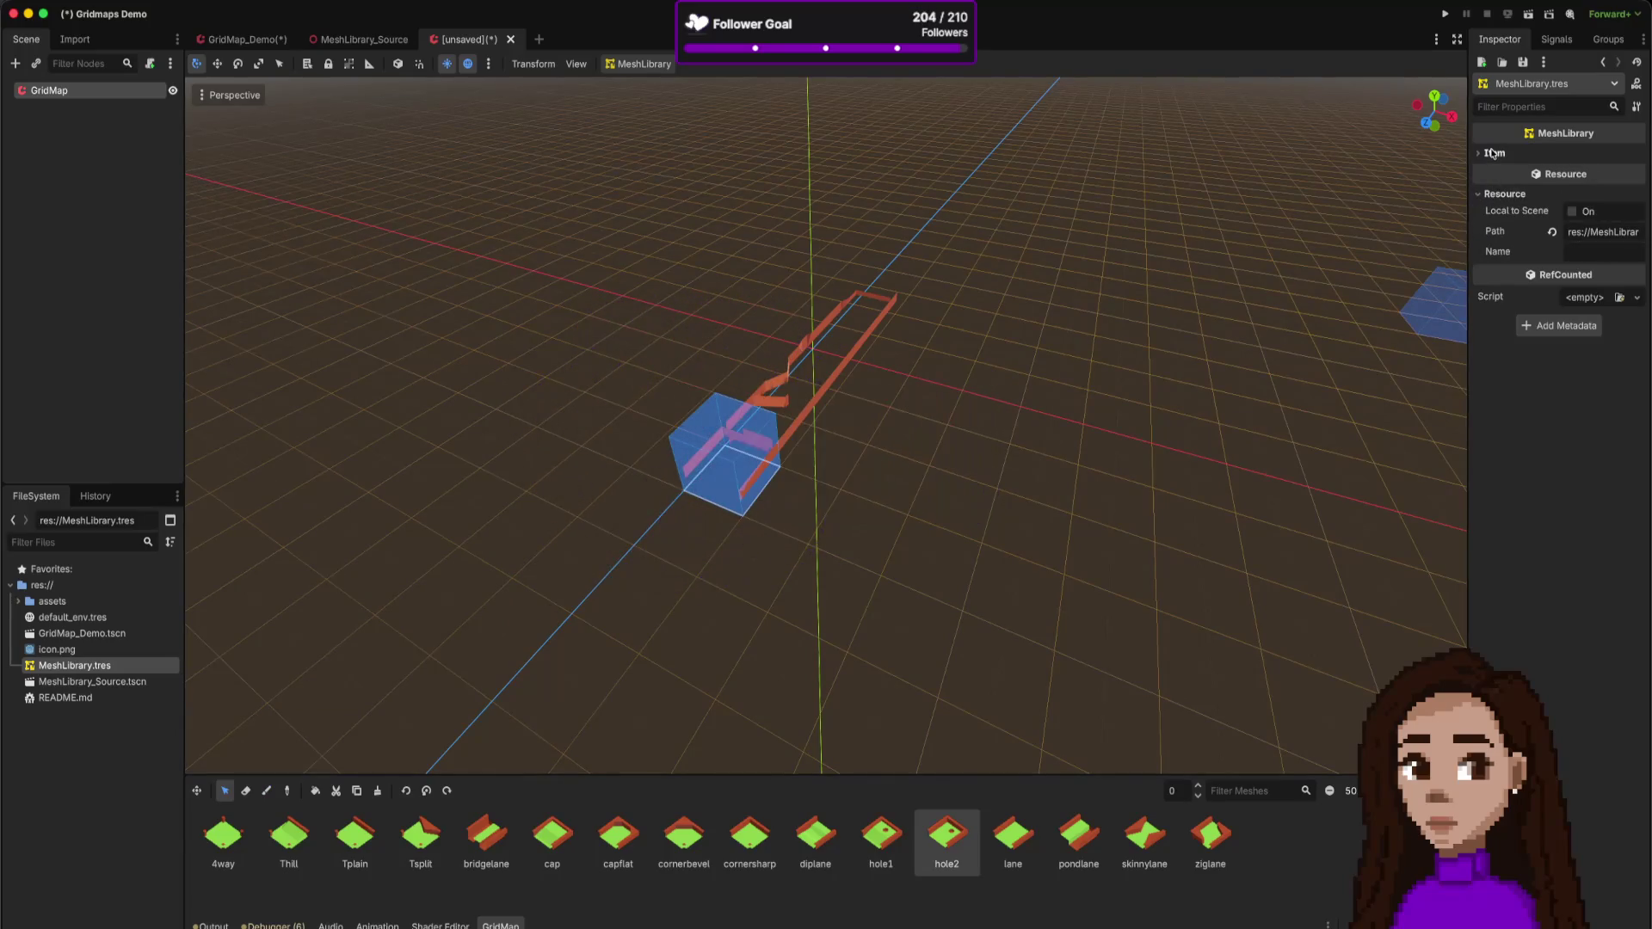
left_click(1493, 153)
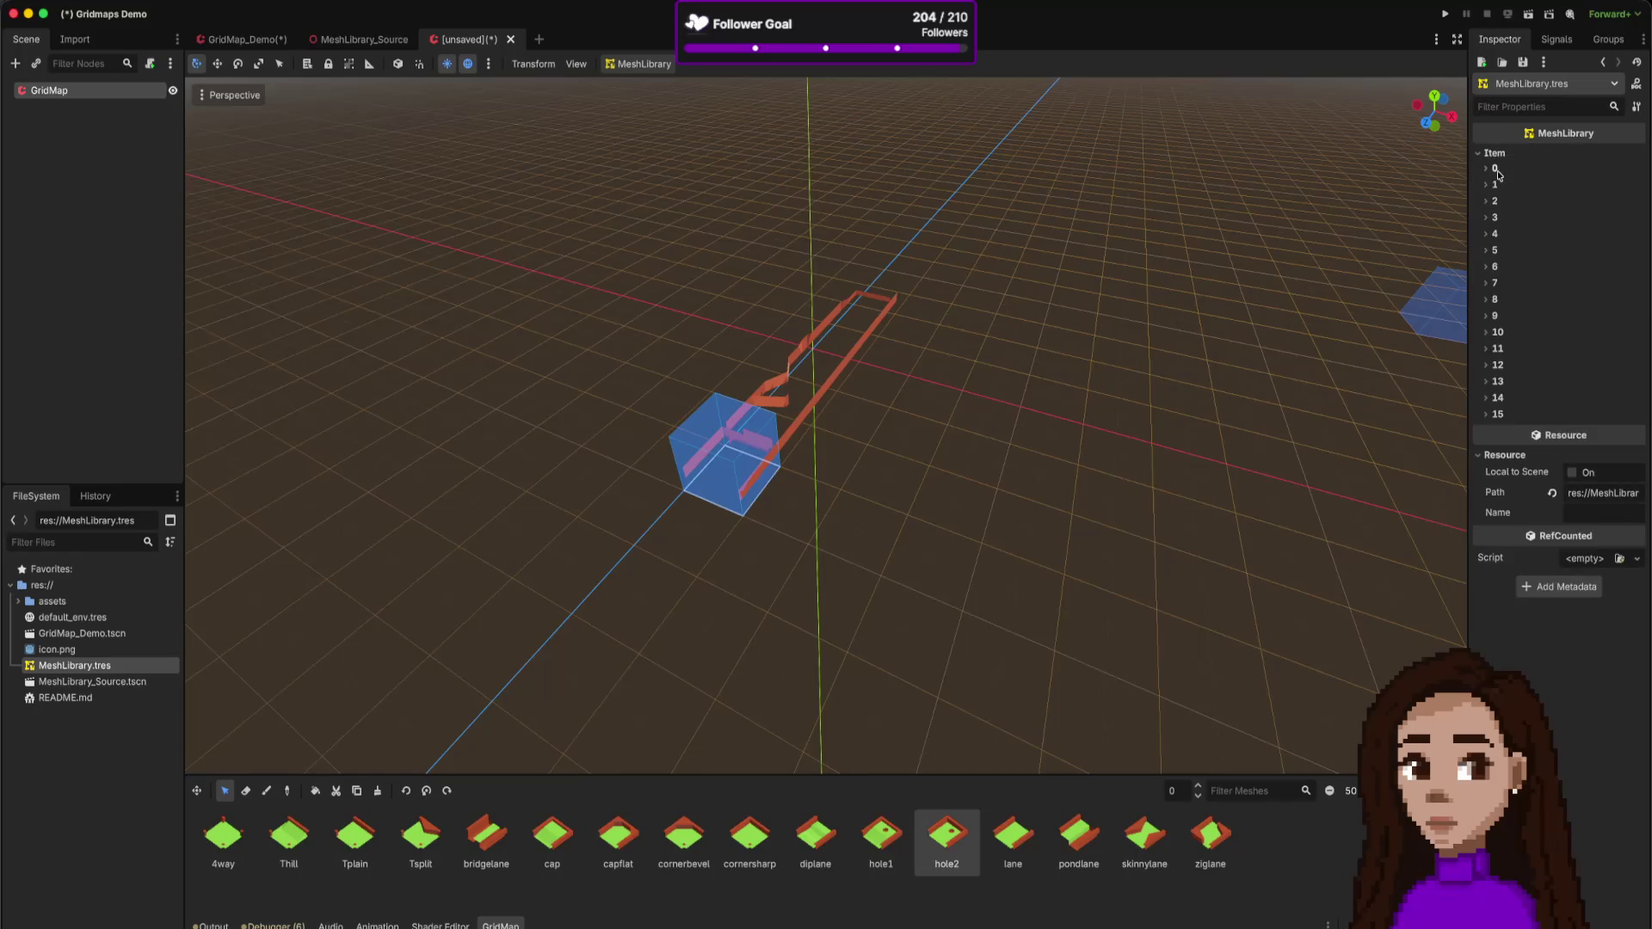
left_click(1495, 167)
- Expand item 0 to show the 4way tile, then return to the GridMap node's properties
left_click(1495, 168)
left_click(1494, 168)
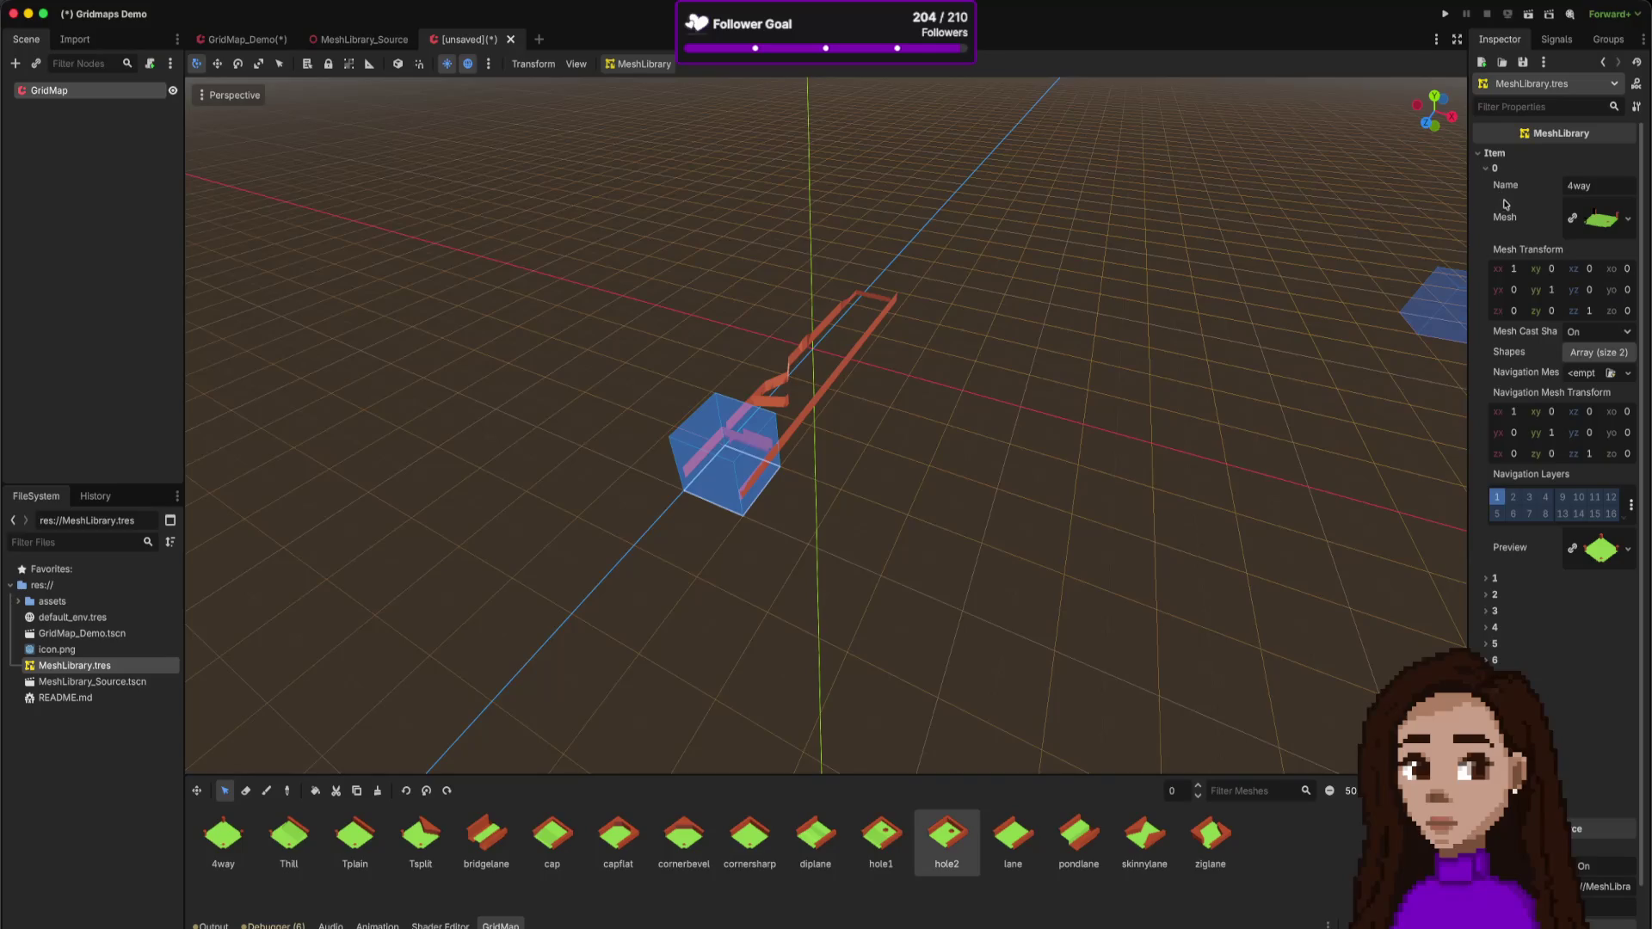
left_click(1489, 154)
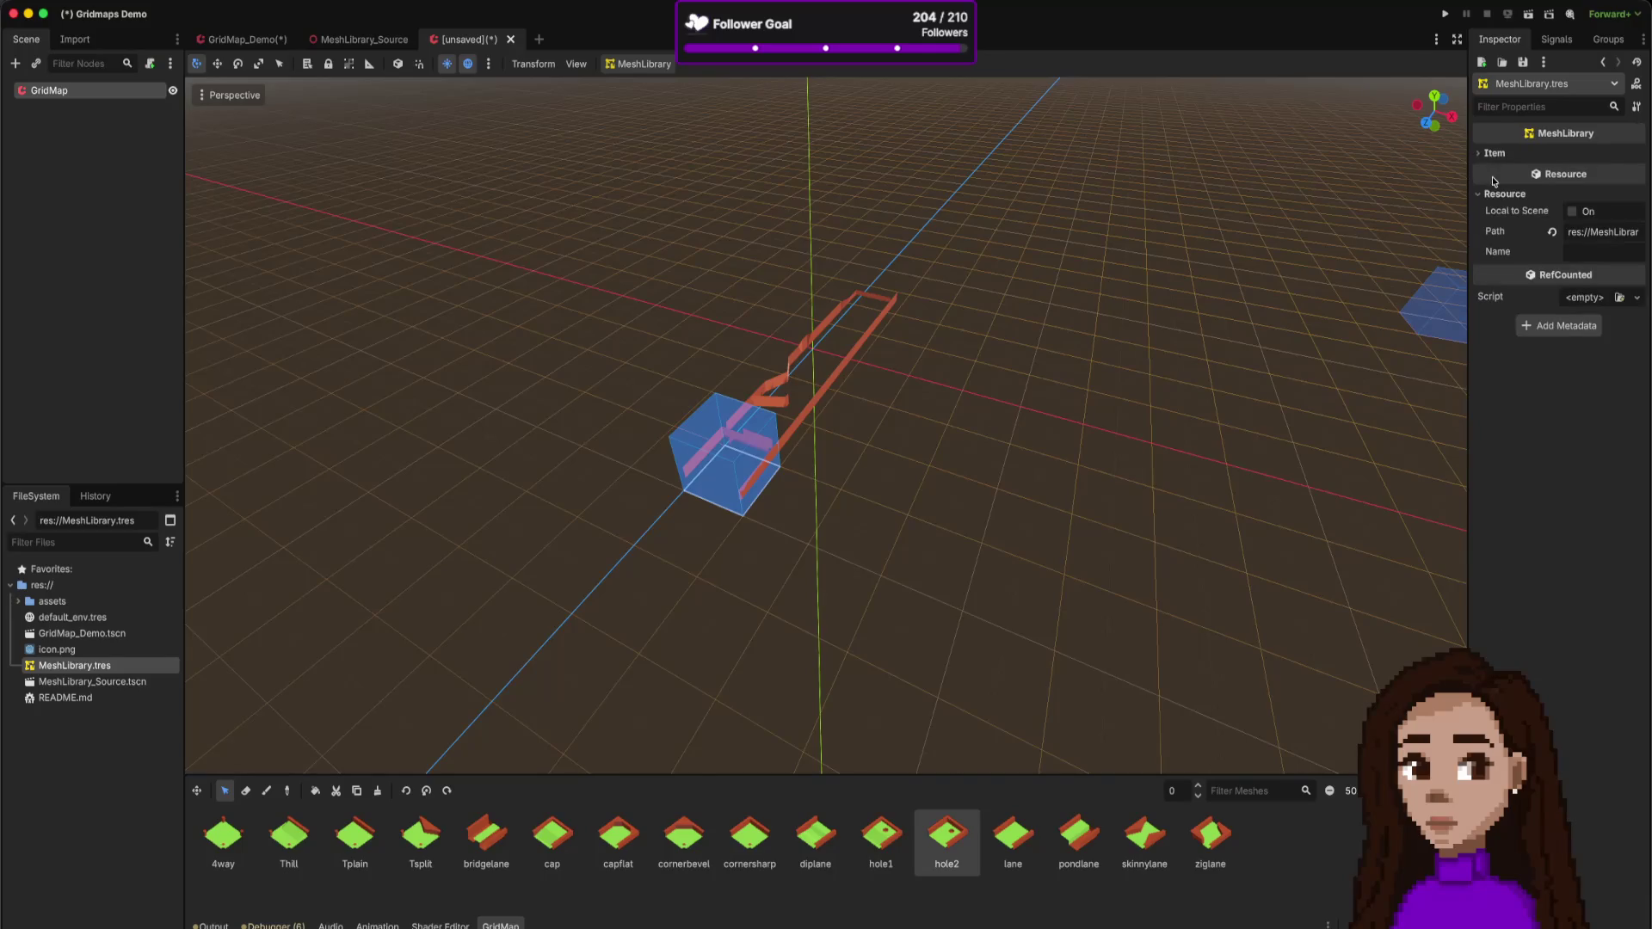
left_click(1489, 153)
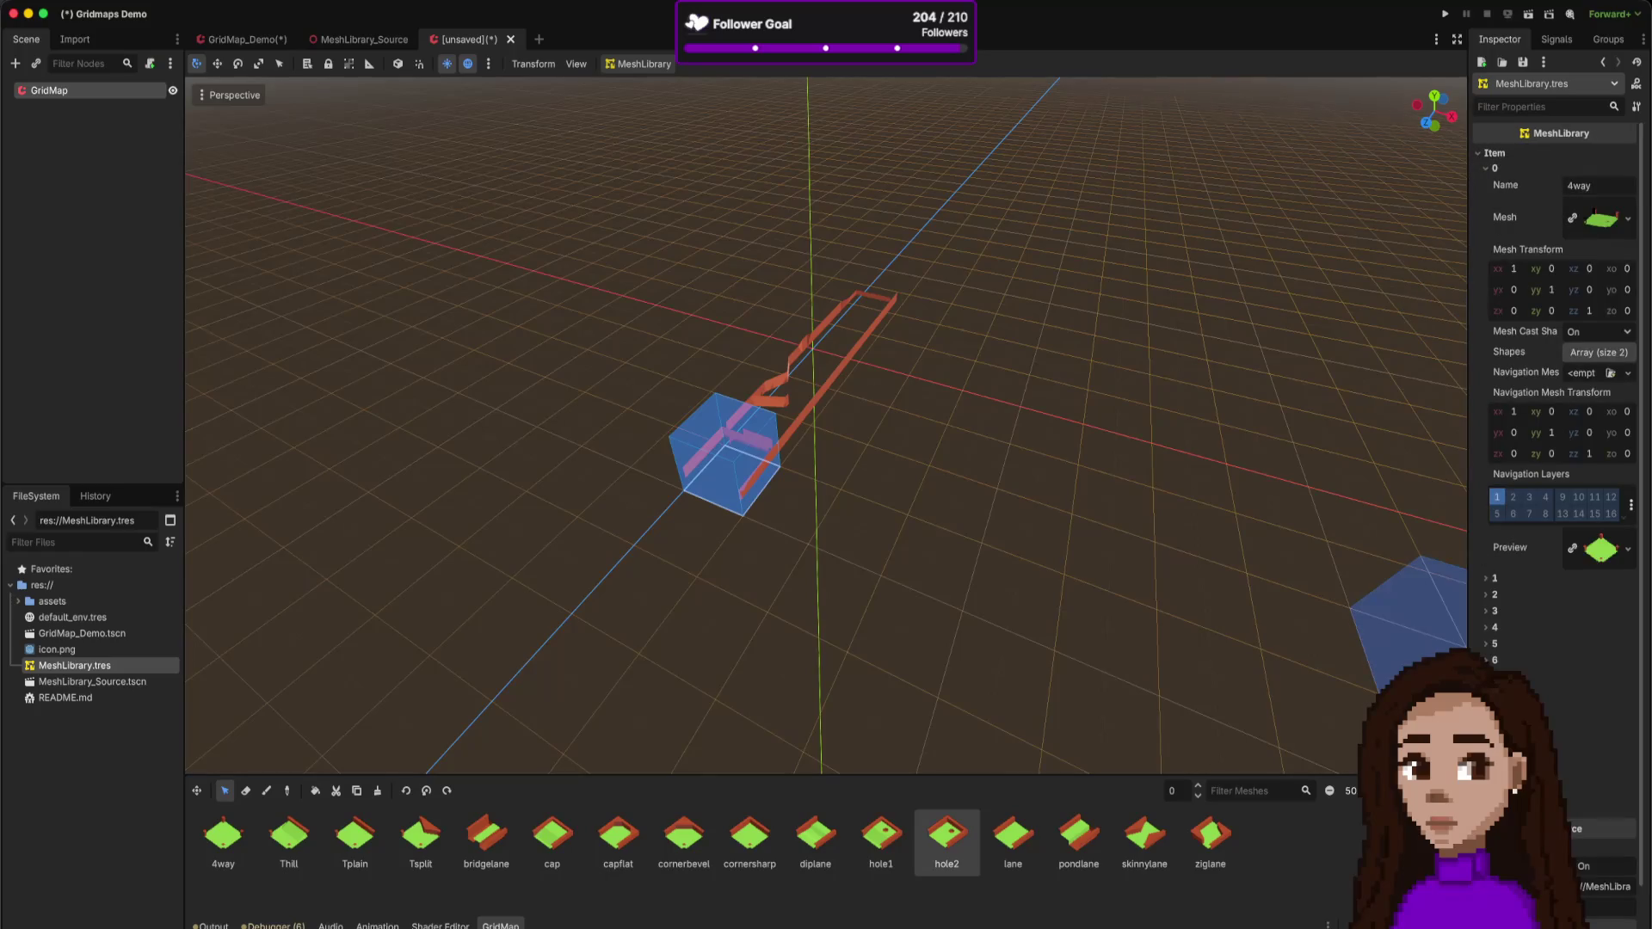
scroll(1532, 688, "down", 1)
scroll(1499, 631, "up", 1)
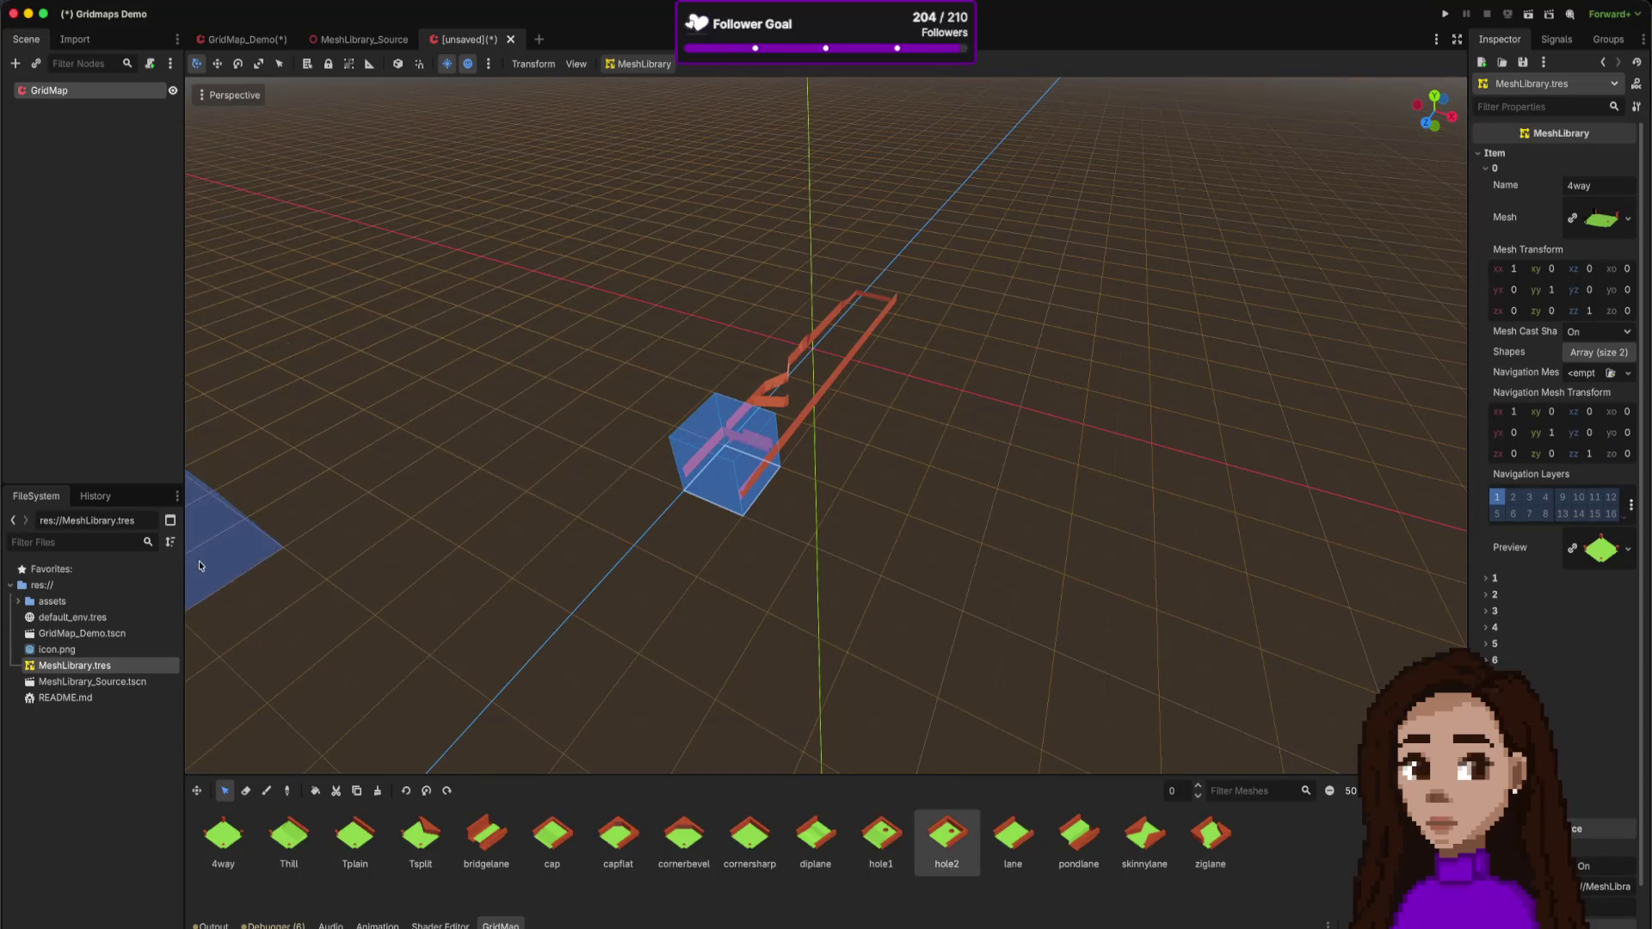
left_click(108, 91)
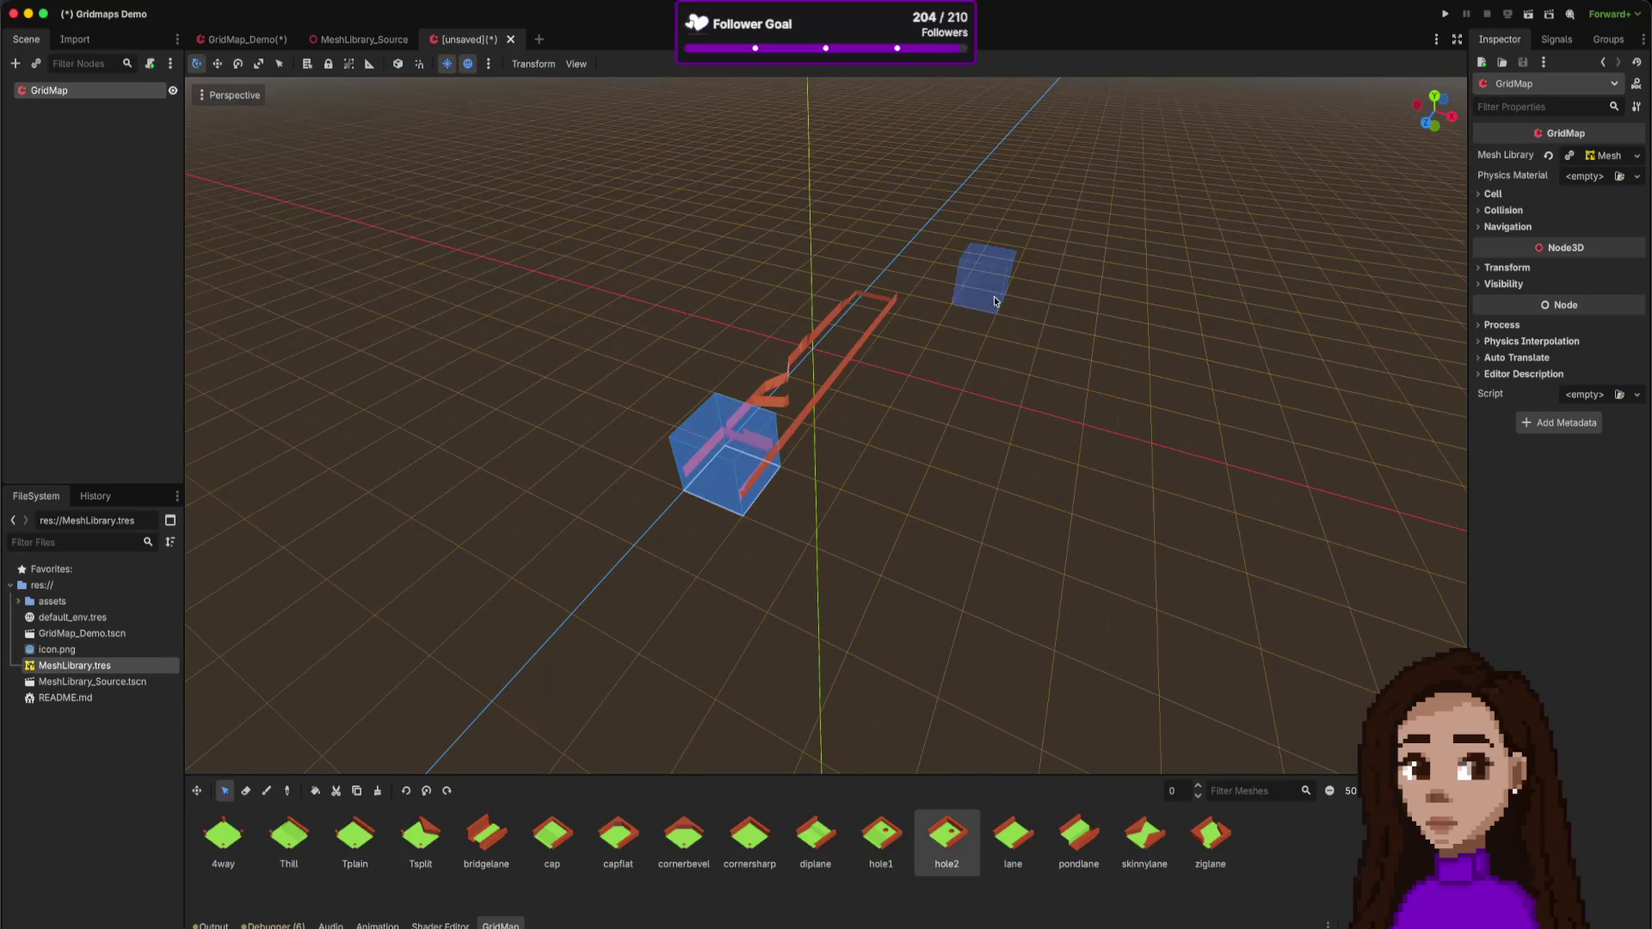
- Select a one-cell area, expand the Cell size settings, and switch to the Using GridMaps docs
left_click(972, 319)
left_click(761, 409)
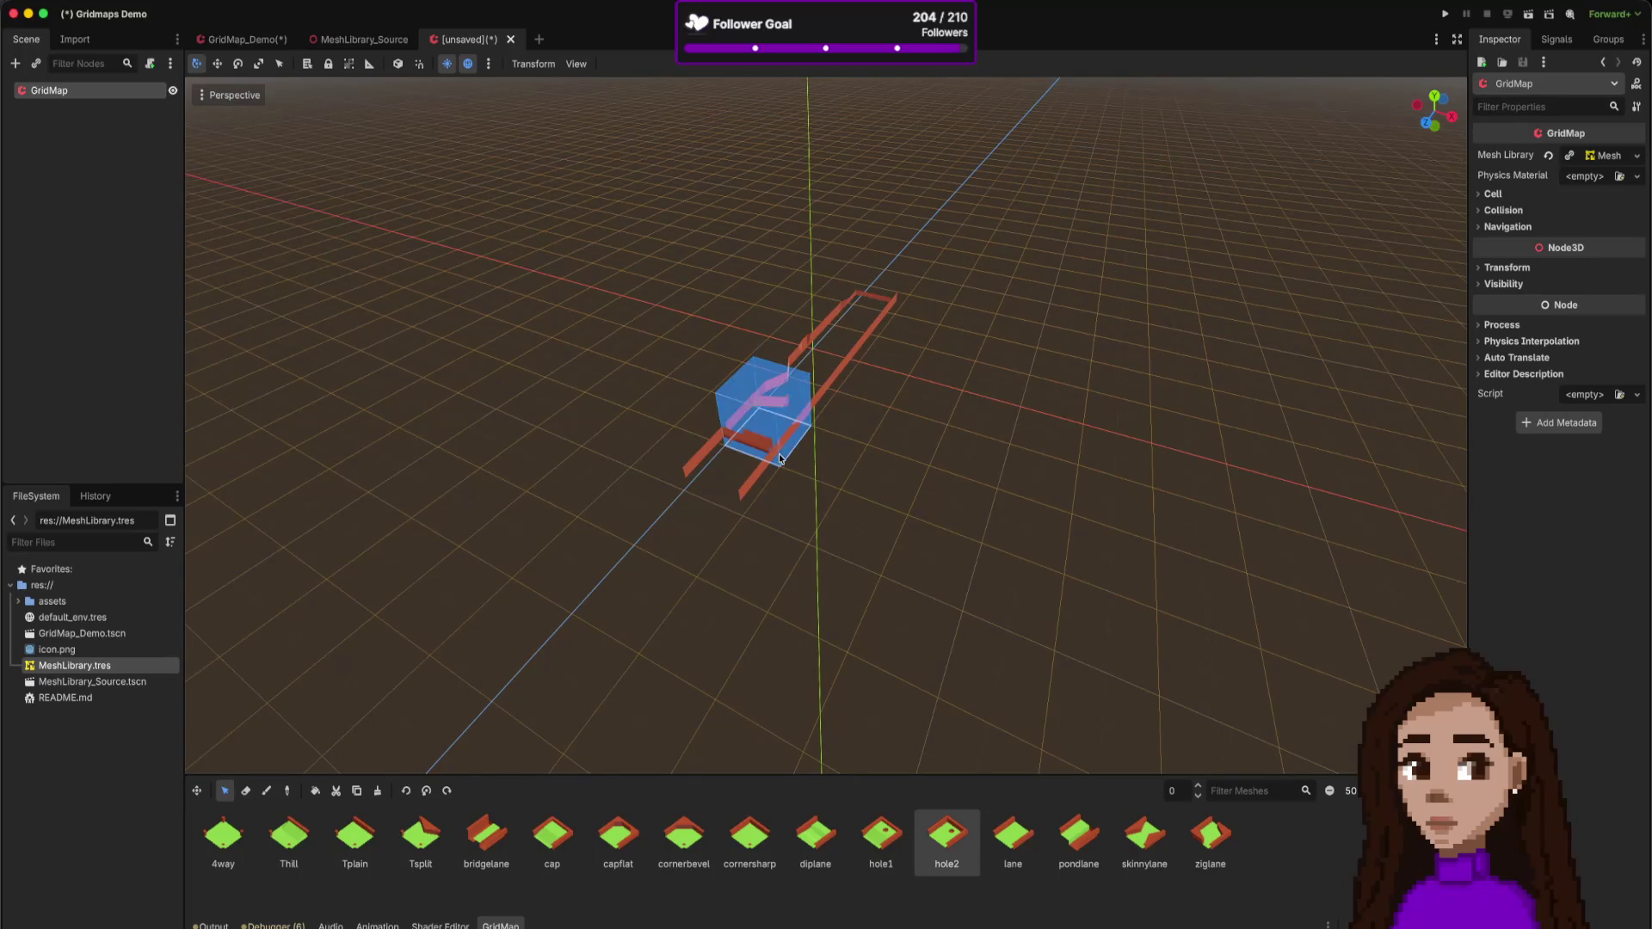
left_click(1492, 195)
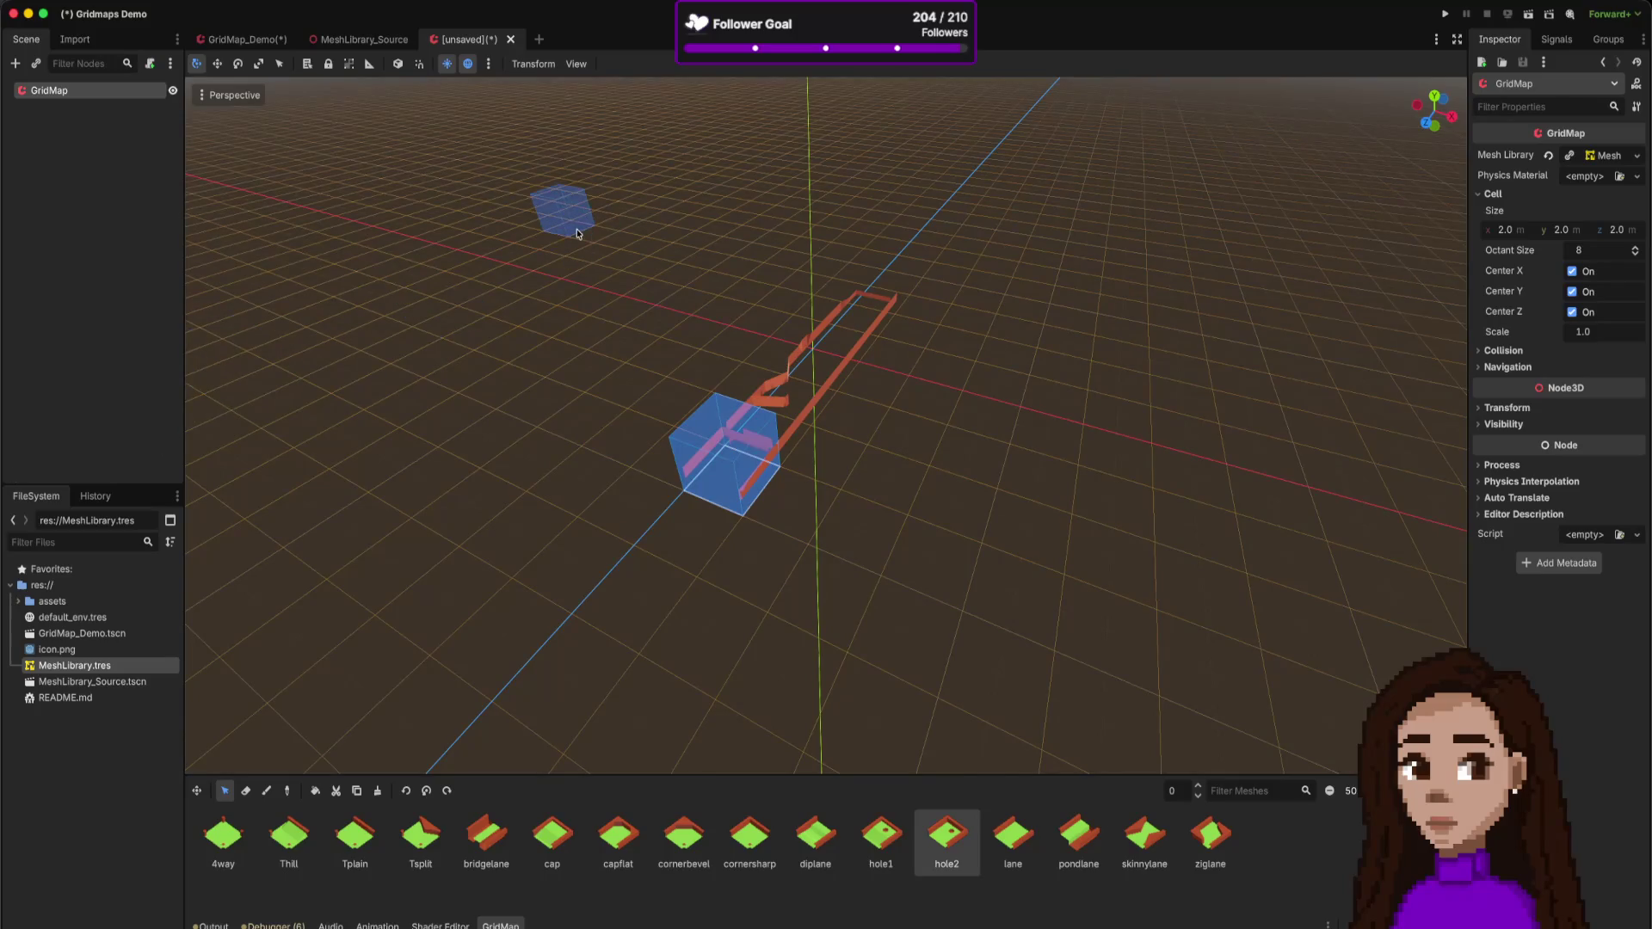
key("super+Tab")
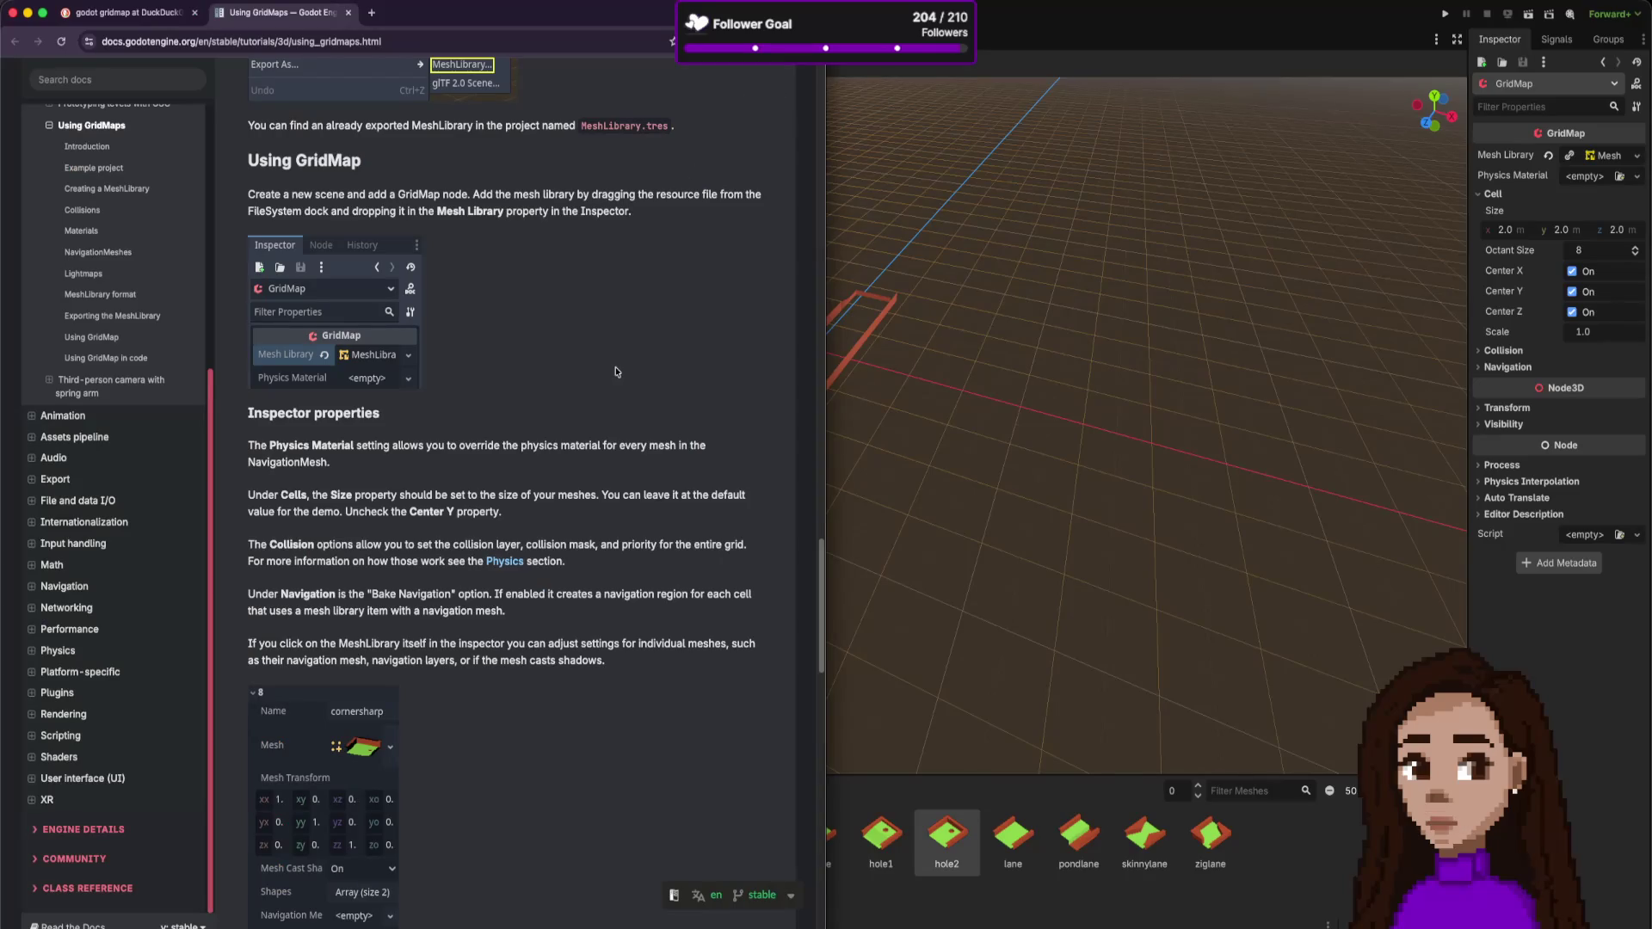
- Highlight the Using GridMaps sentence about cell Size
scroll(429, 559, "down", 1)
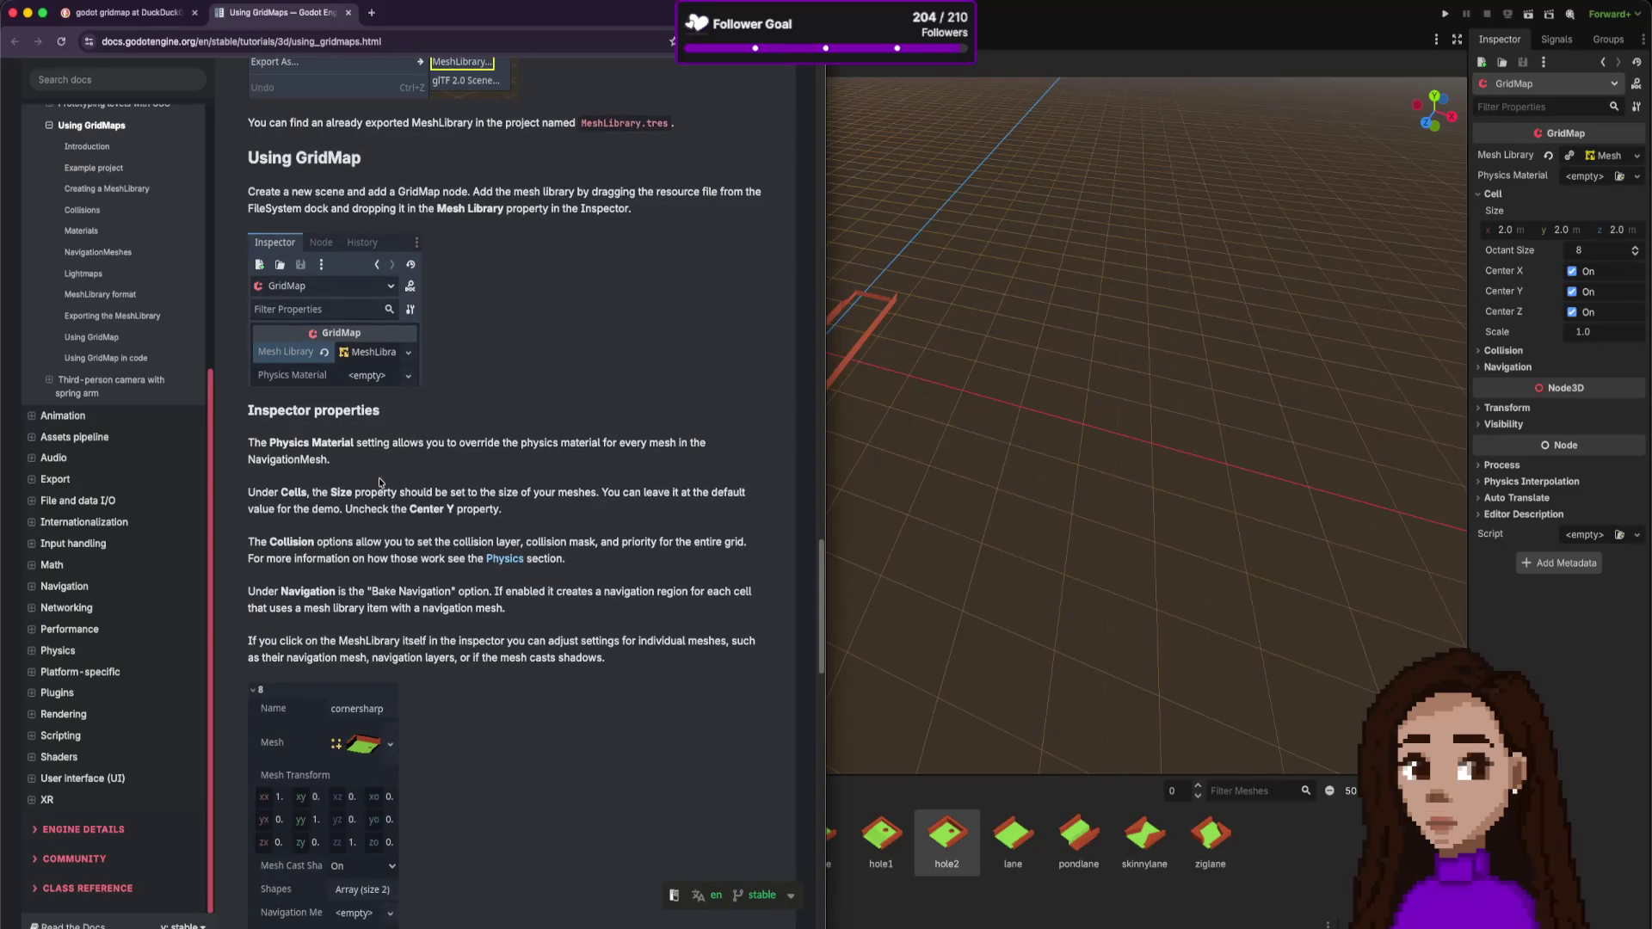
left_click_drag(314, 489, 406, 498)
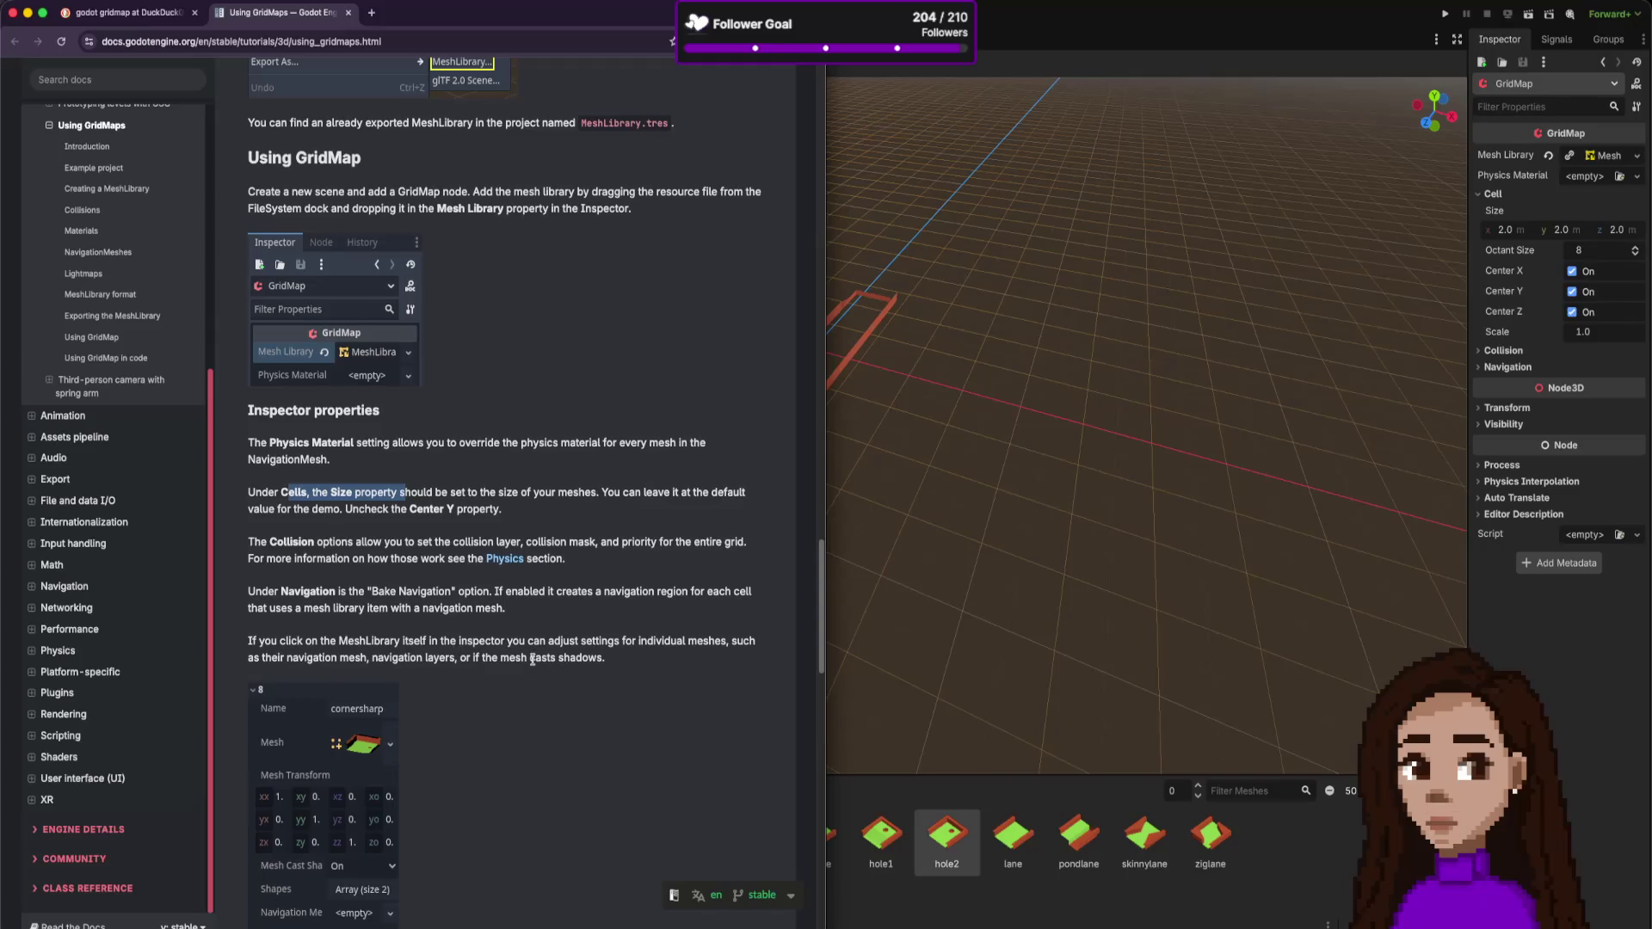
scroll(533, 659, "down", 1)
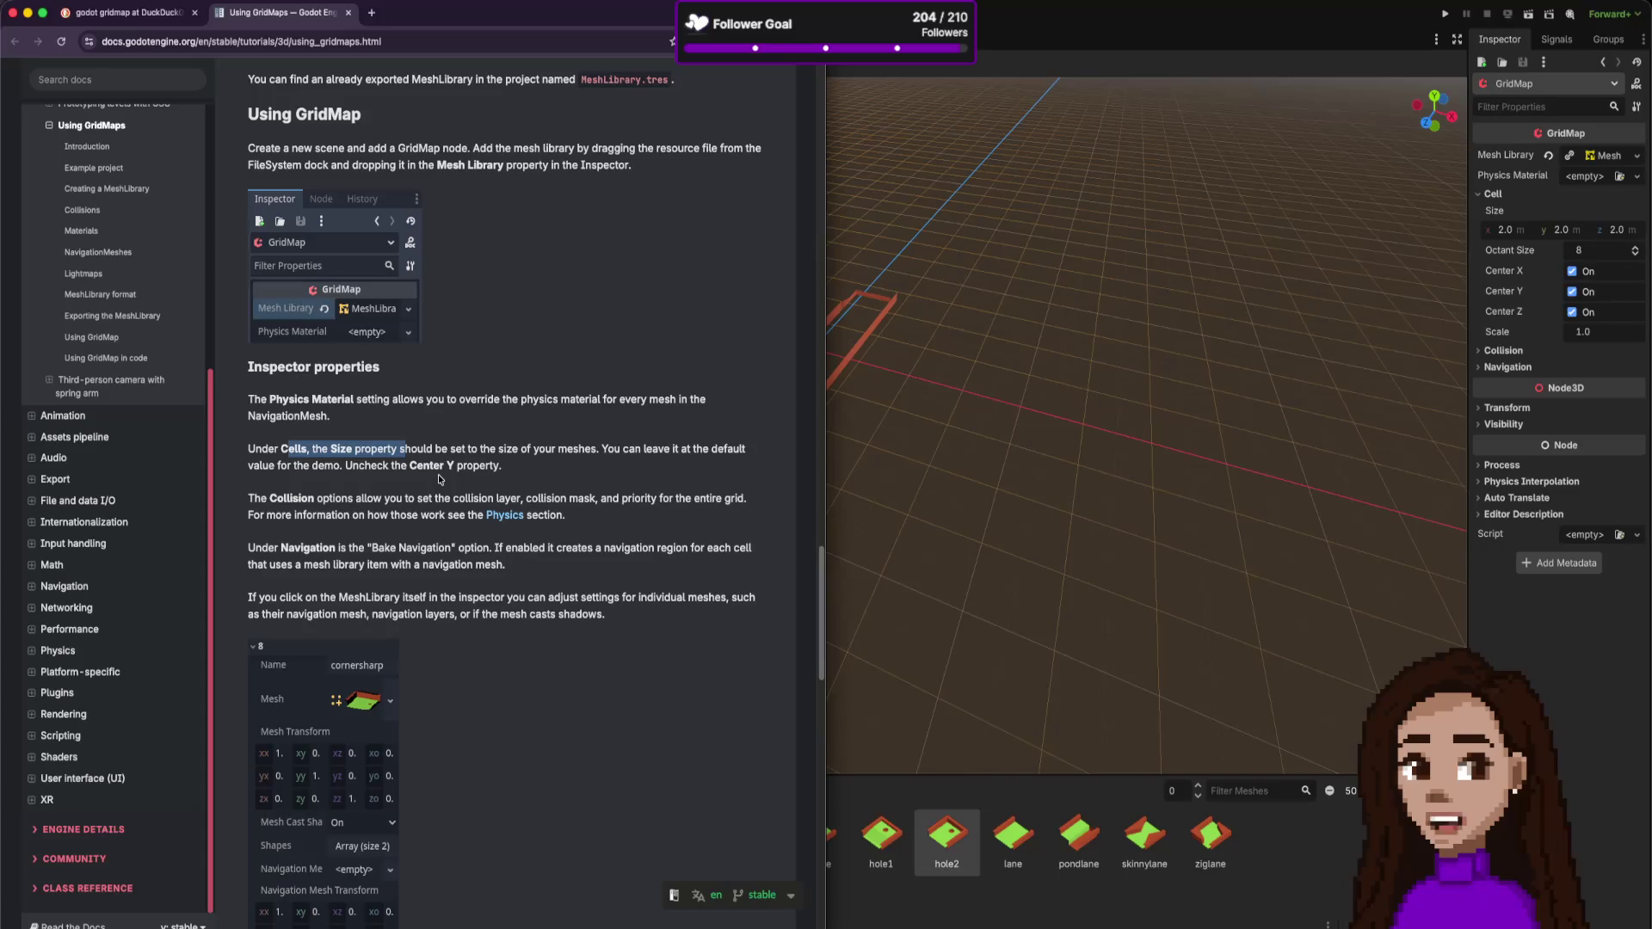
scroll(439, 479, "up", 3)
- Highlight the Cursor Rotate X description, then return to the Godot editor
scroll(439, 478, "down", 3)
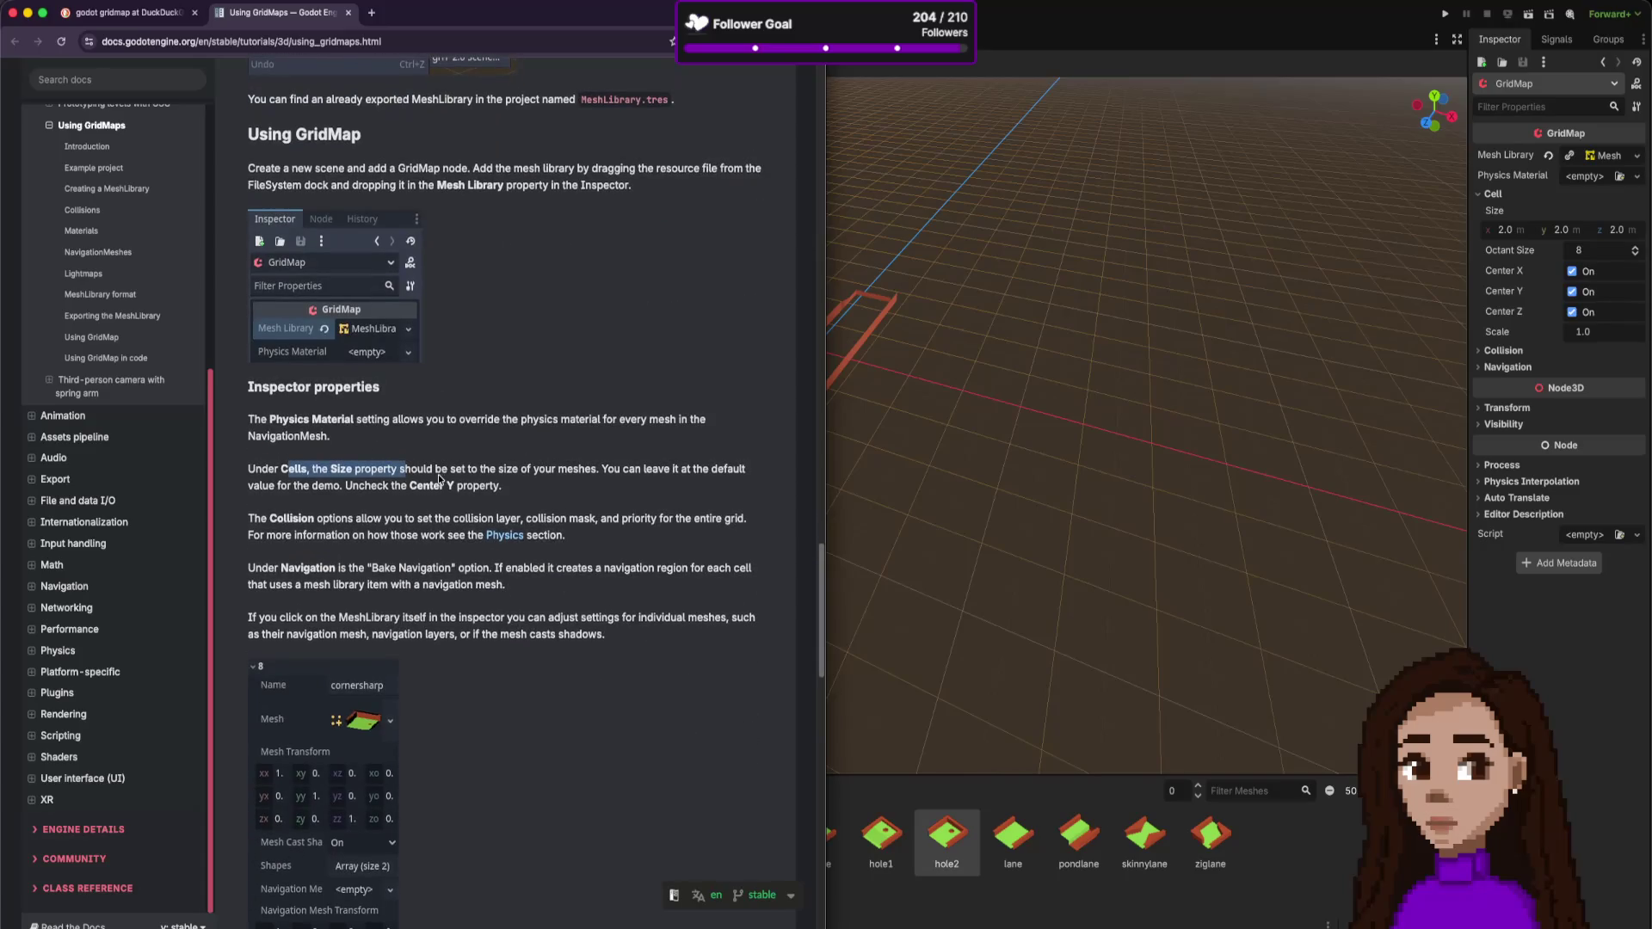
scroll(542, 582, "down", 8)
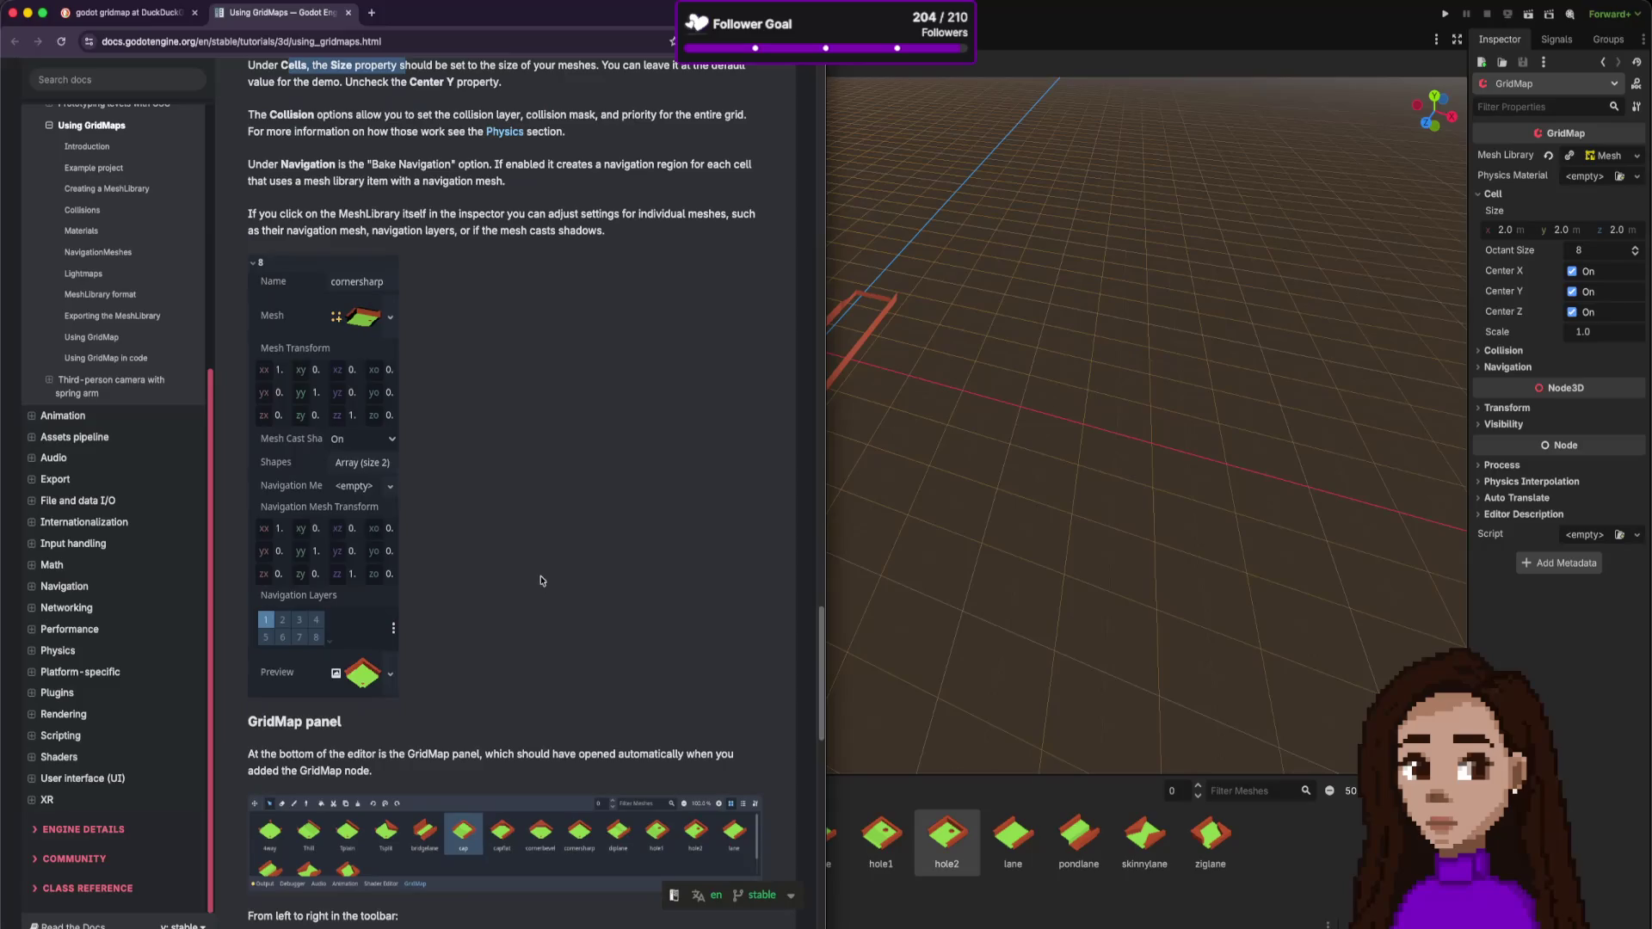
scroll(537, 578, "down", 4)
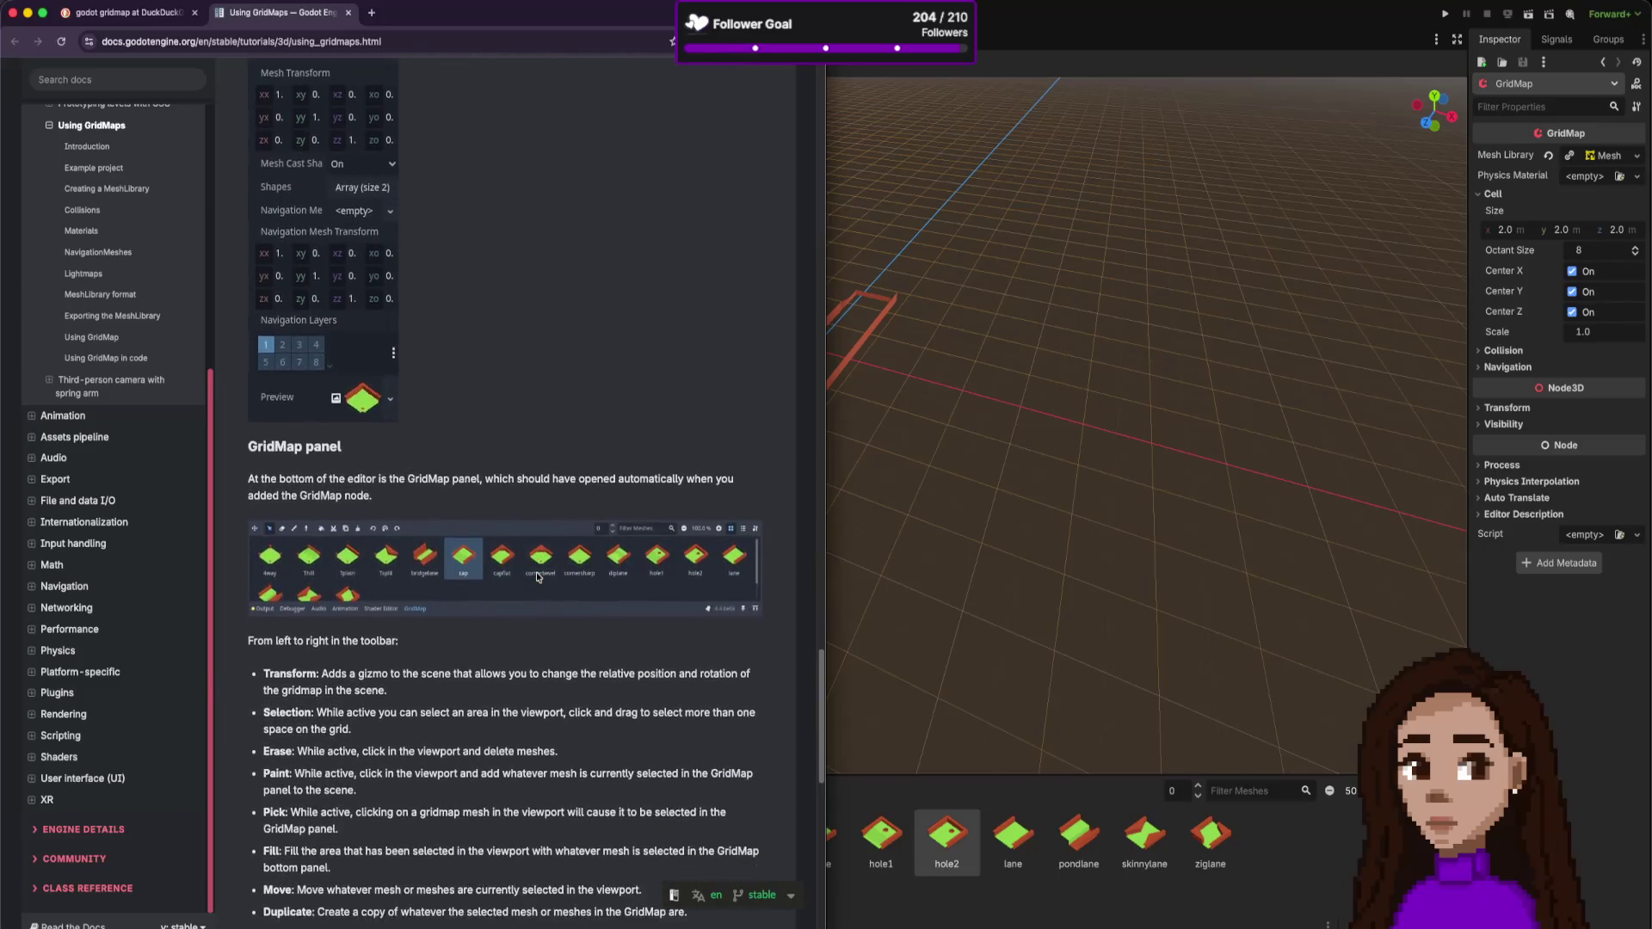
scroll(413, 540, "down", 3)
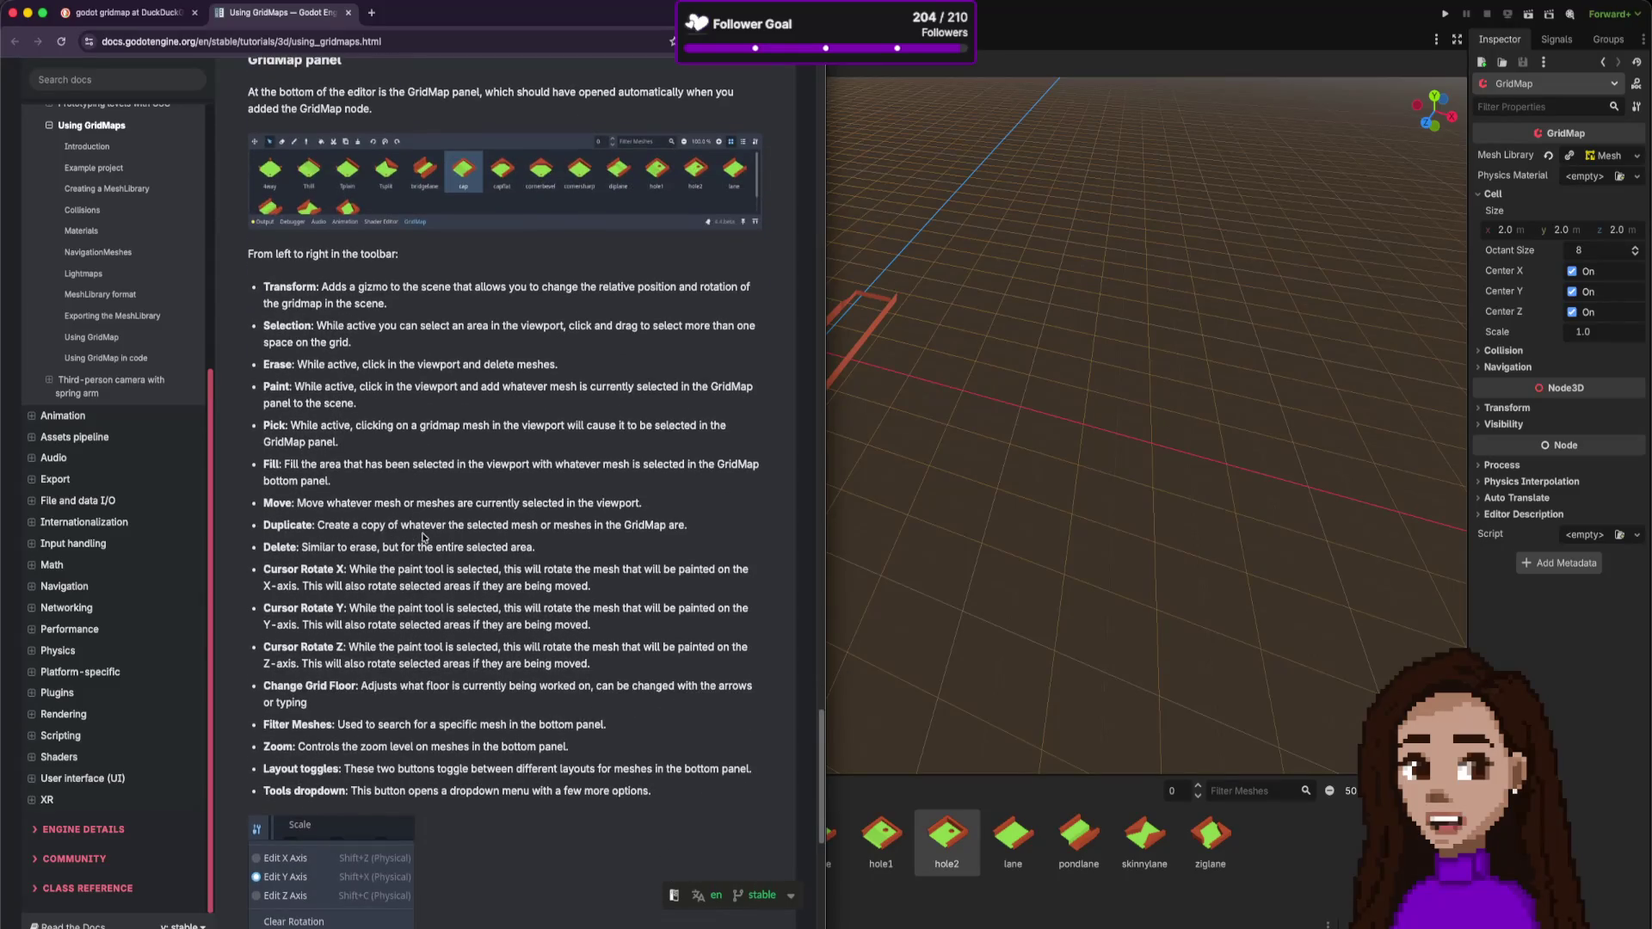
left_click_drag(301, 570, 537, 568)
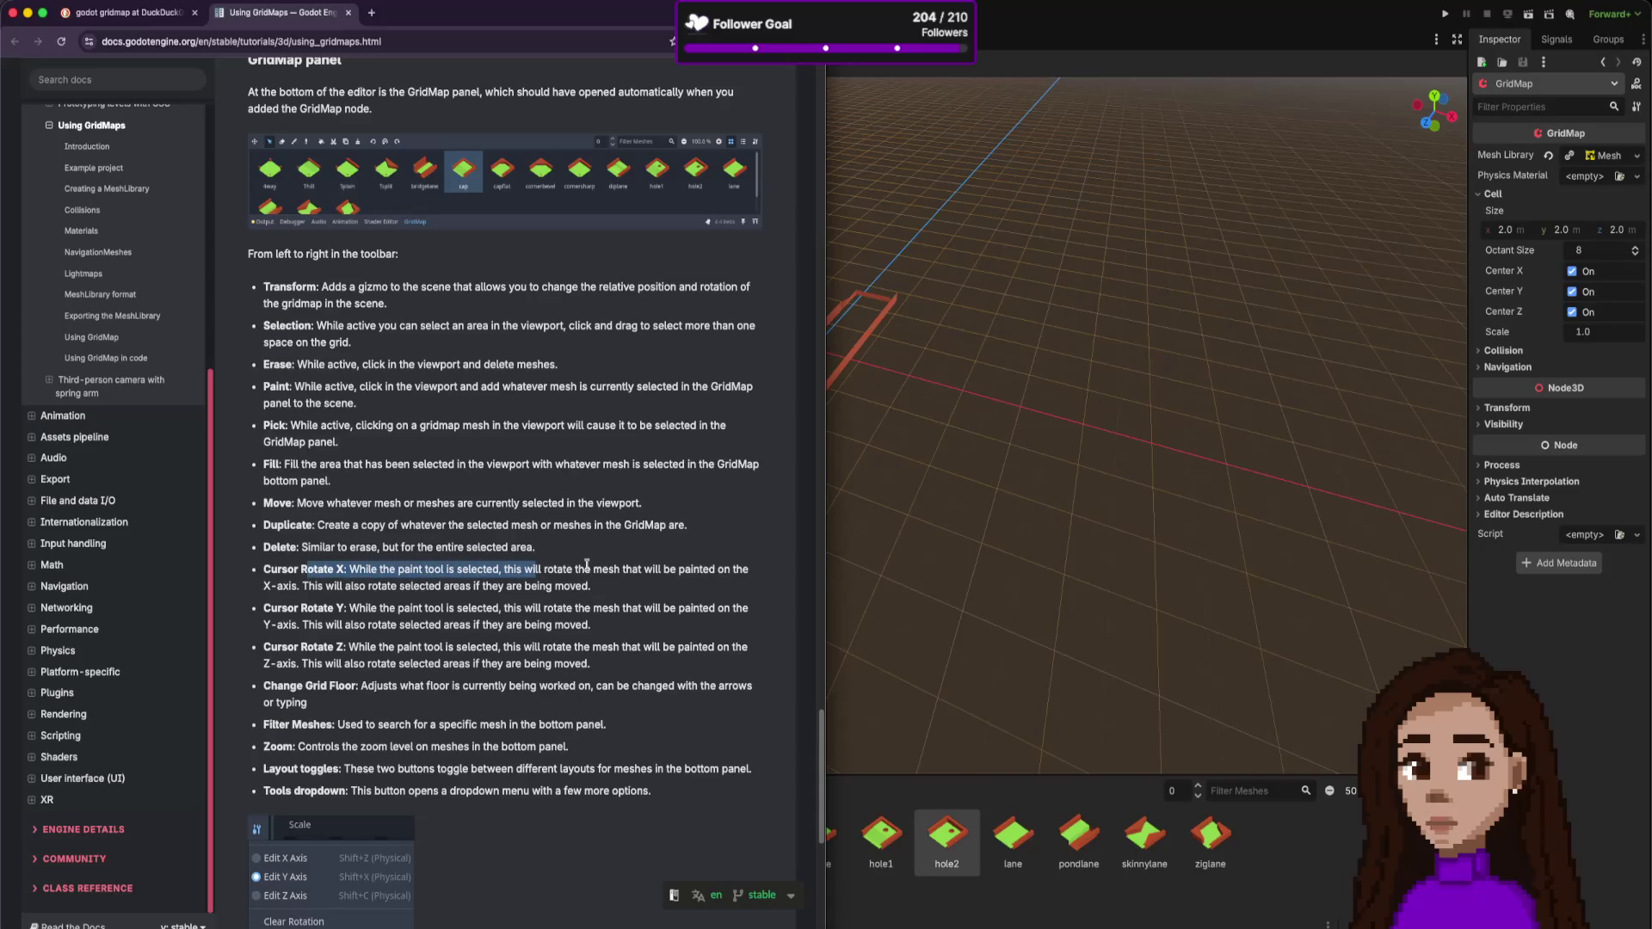
key("super+Tab")
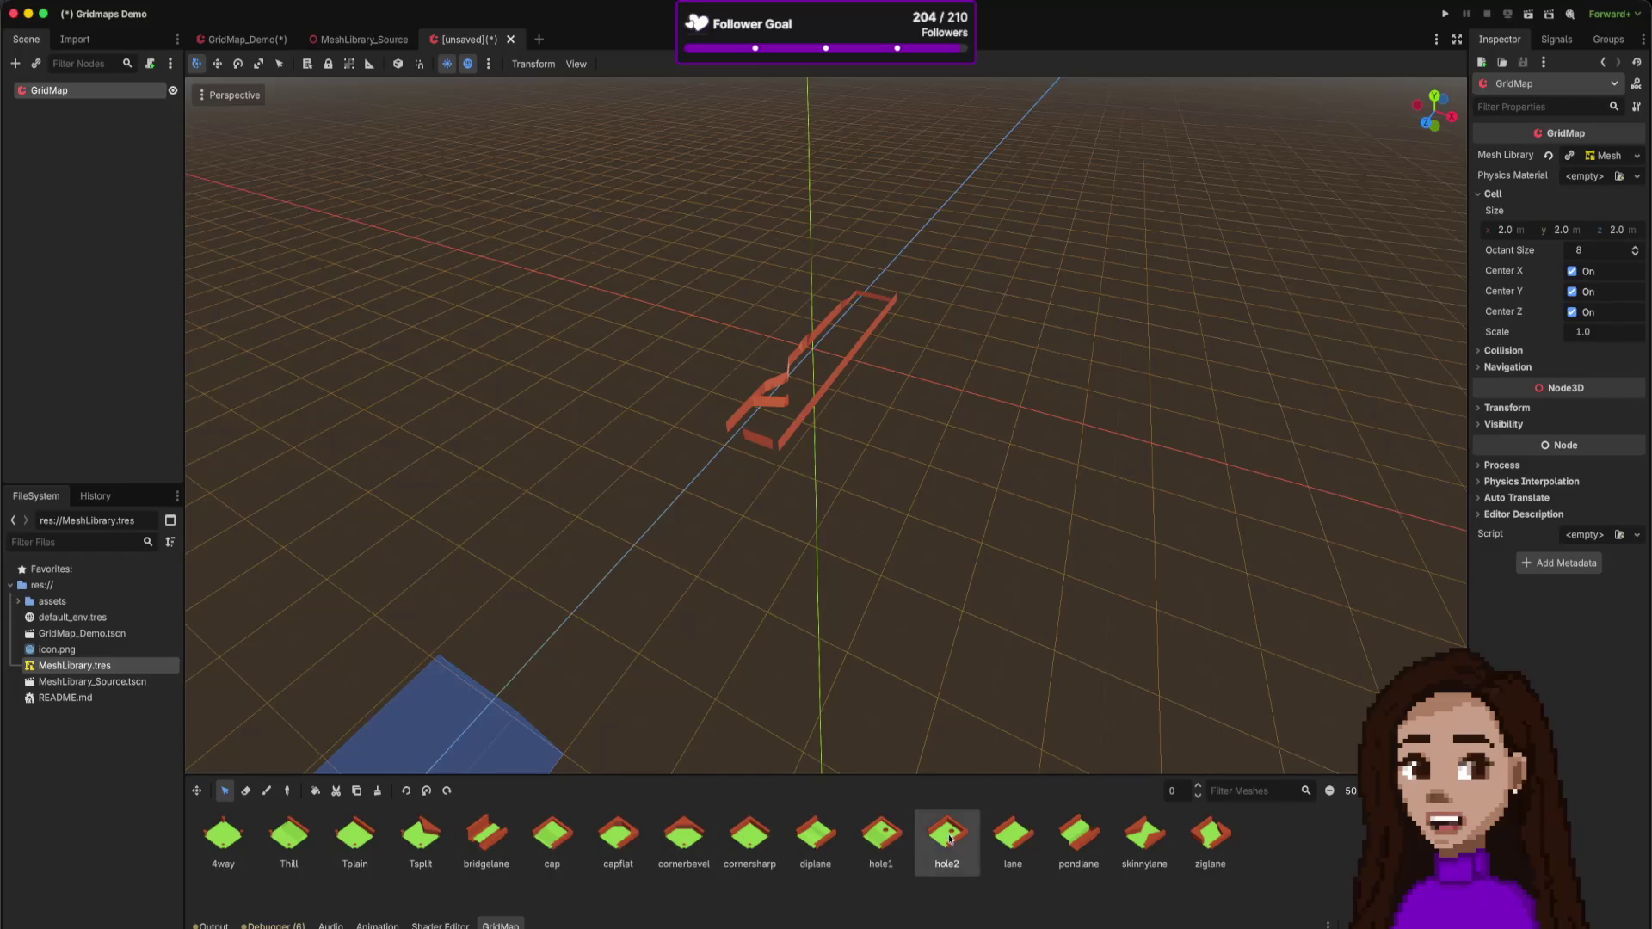
- Test the cursor rotation buttons, then switch the GridMap to the Paint tool
left_click(447, 792)
left_click(448, 791)
left_click(448, 791)
left_click(447, 791)
left_click(447, 792)
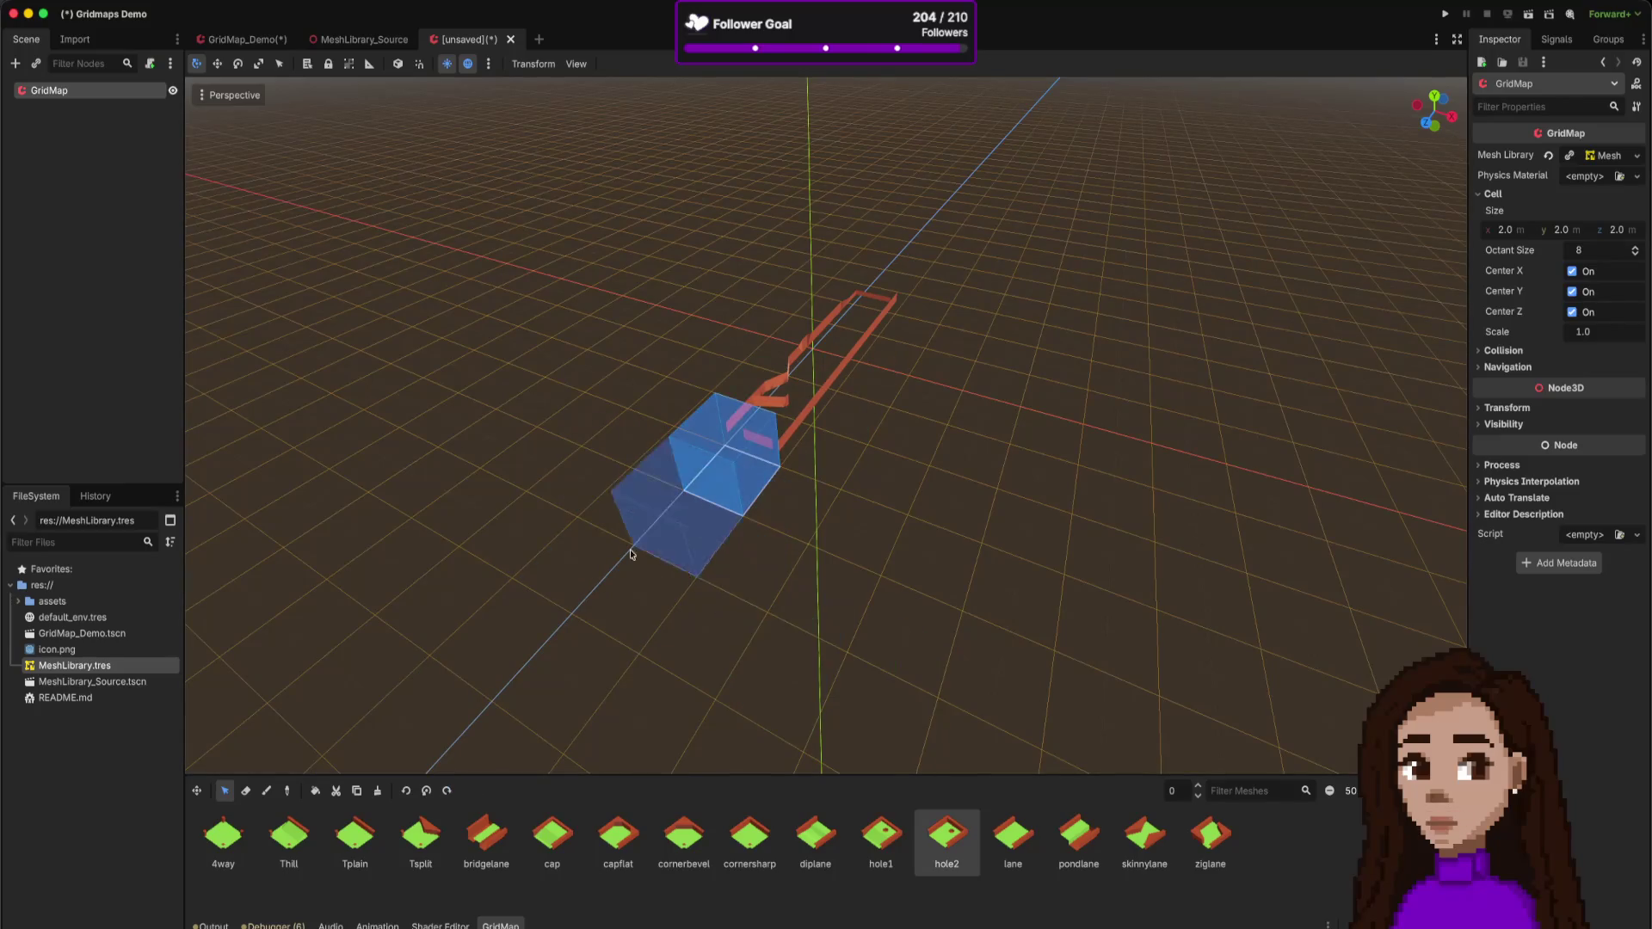
left_click(266, 792)
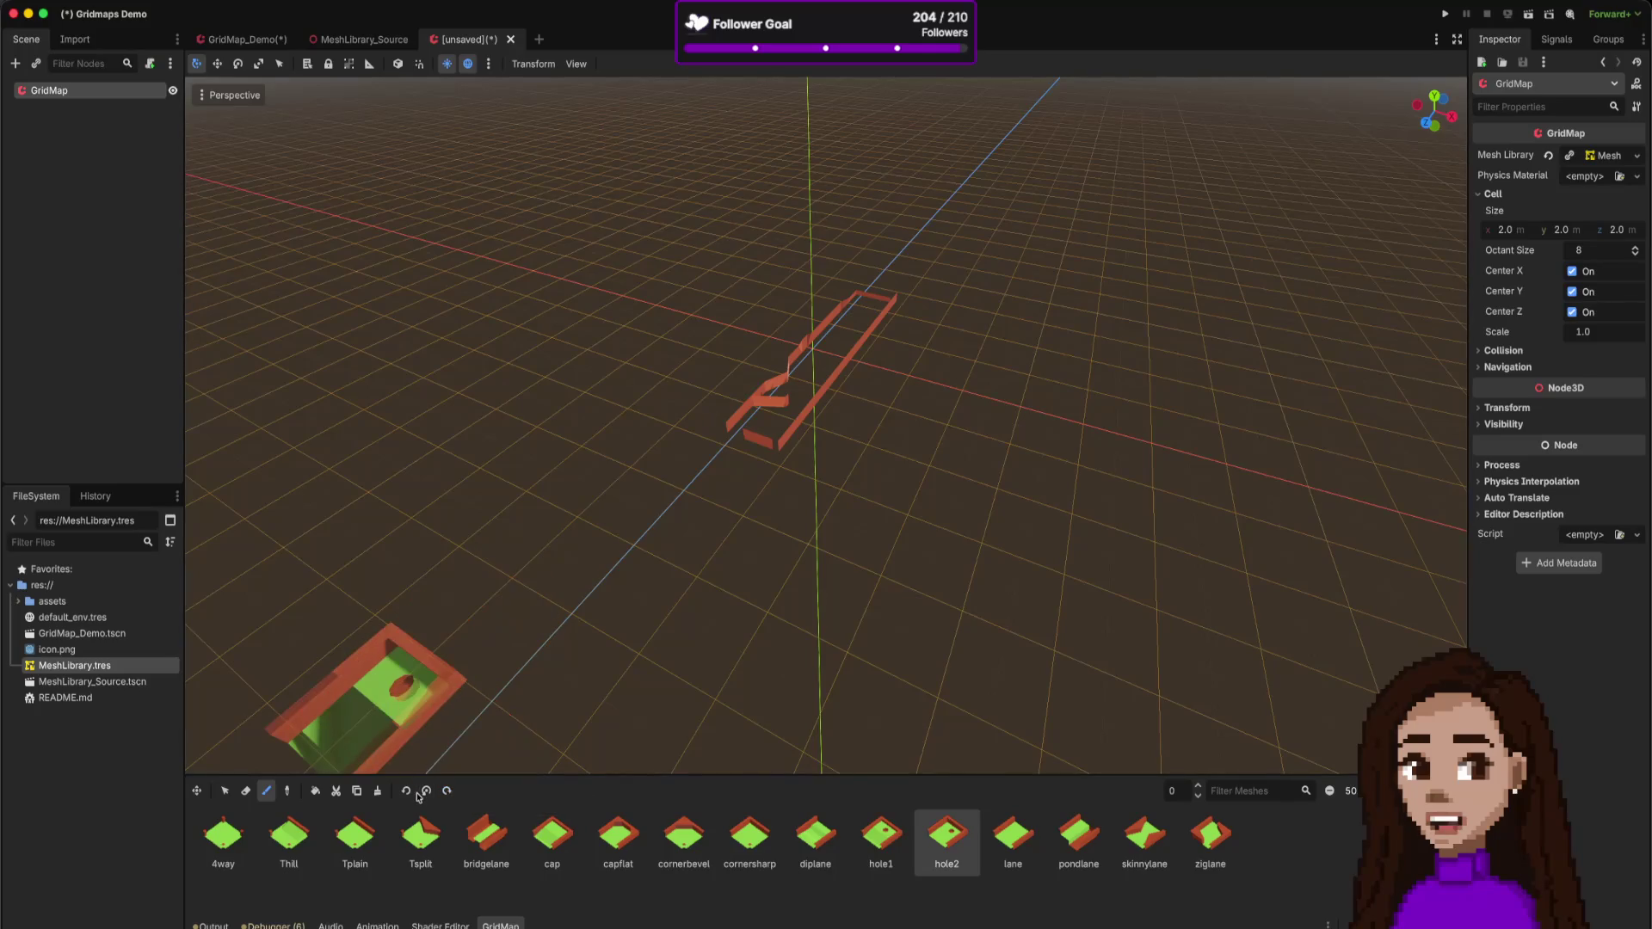
- Rotate the hole2 preview around the X, Y and Z axes with Cursor Rotate
left_click(407, 791)
left_click(406, 791)
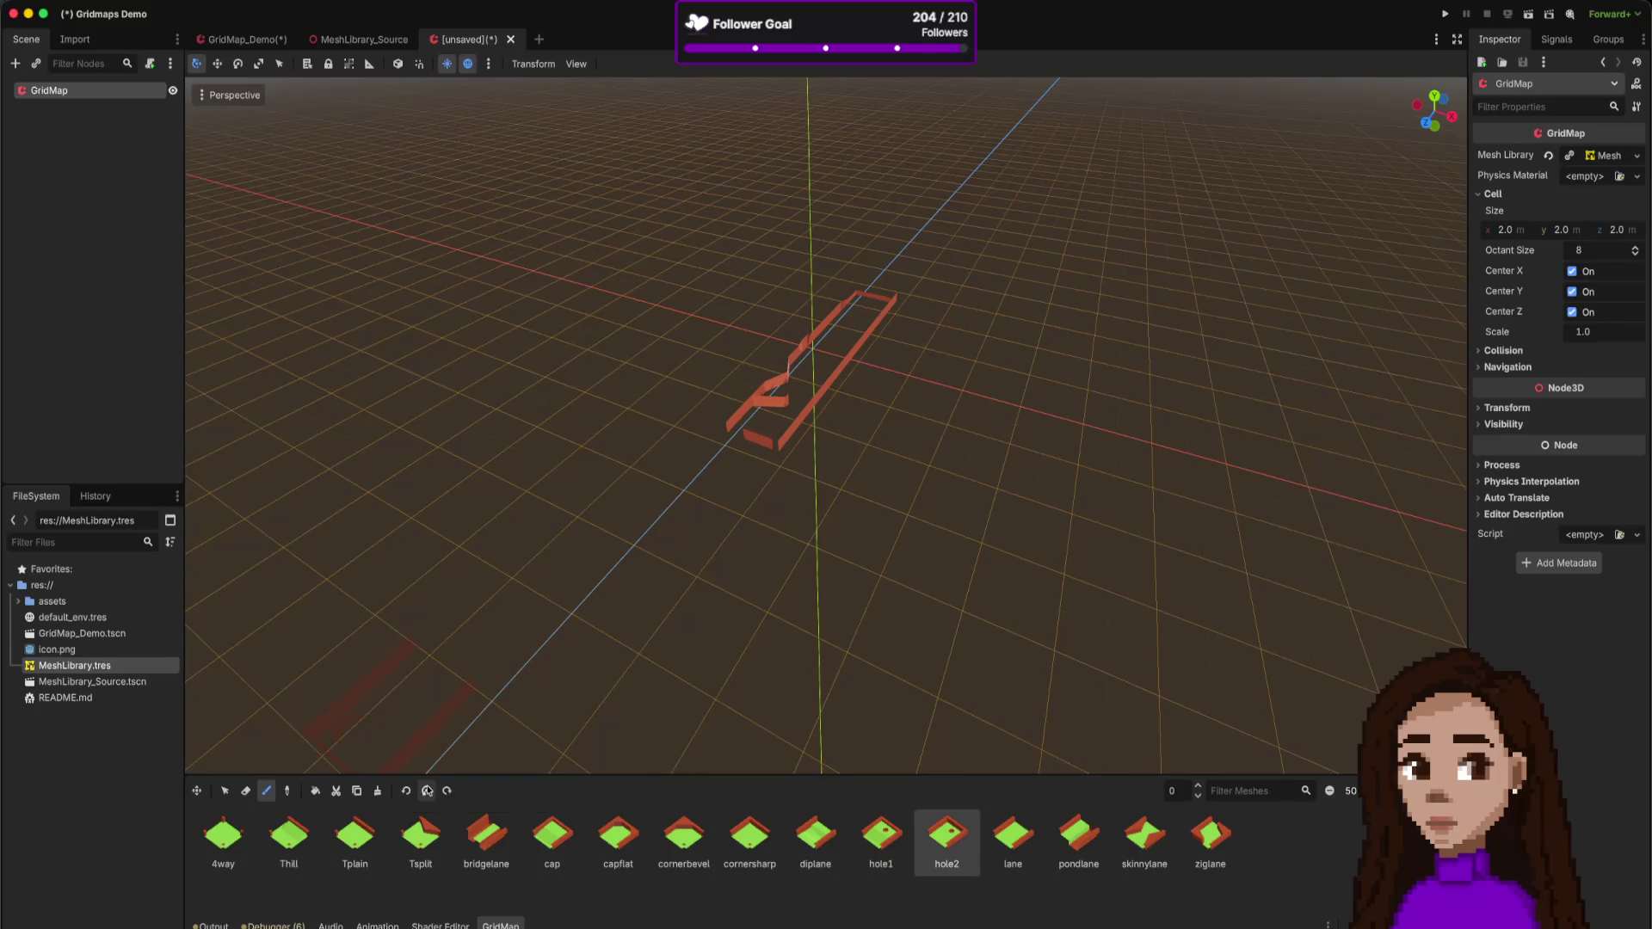
left_click(447, 791)
left_click(446, 790)
left_click(446, 791)
left_click(427, 791)
left_click(428, 791)
left_click(428, 791)
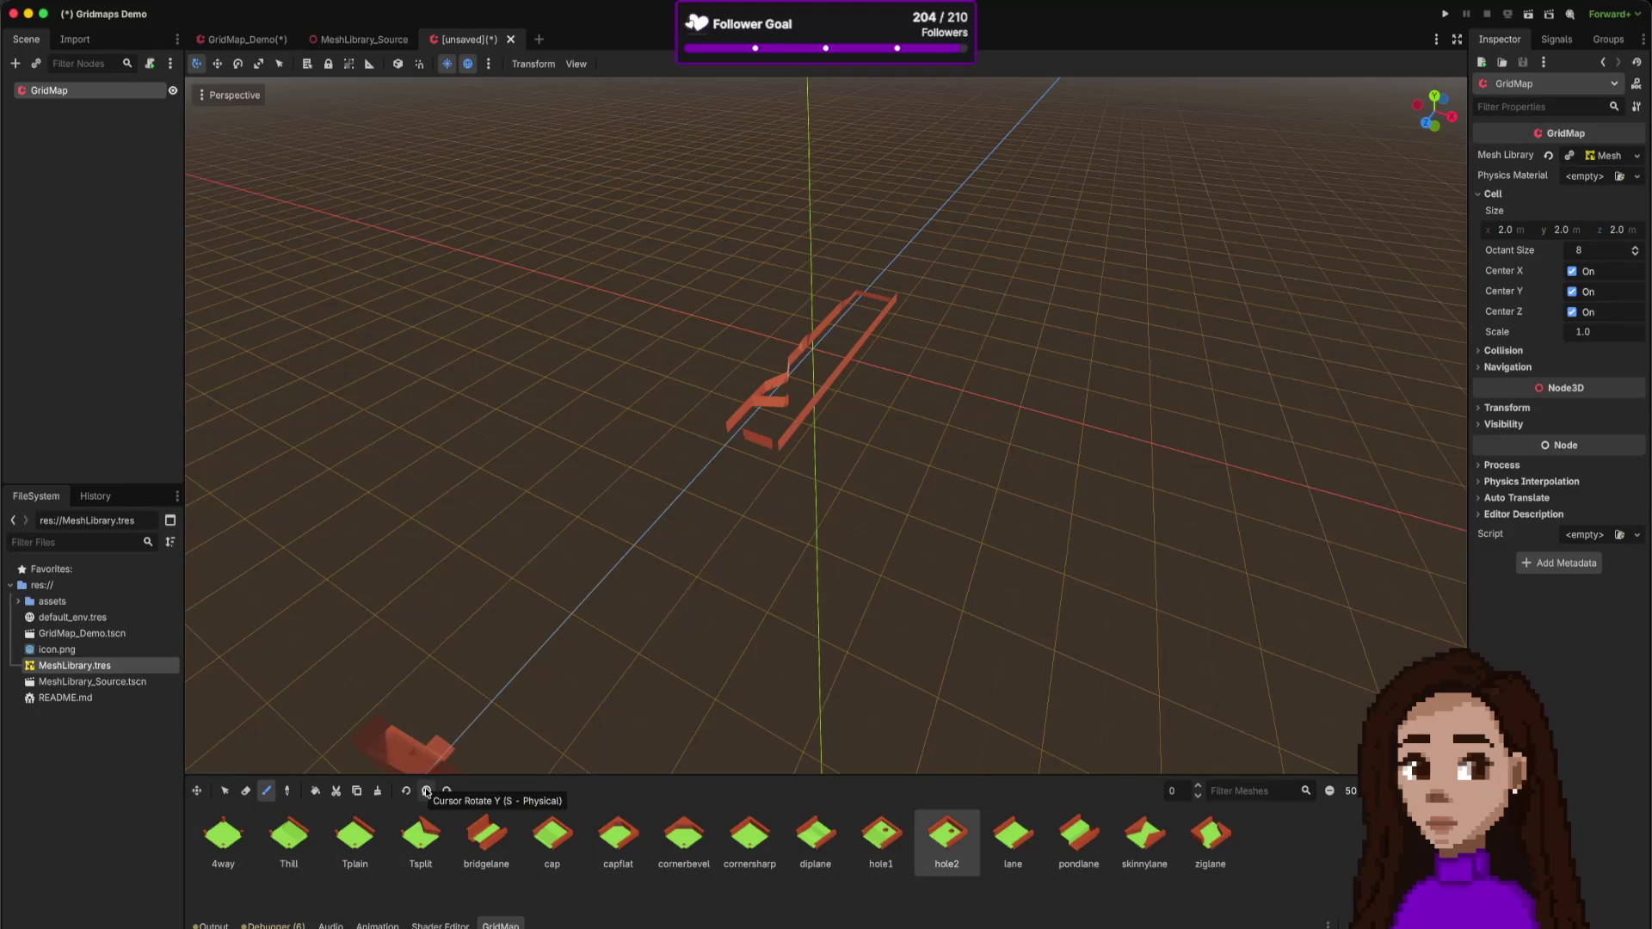
left_click(426, 792)
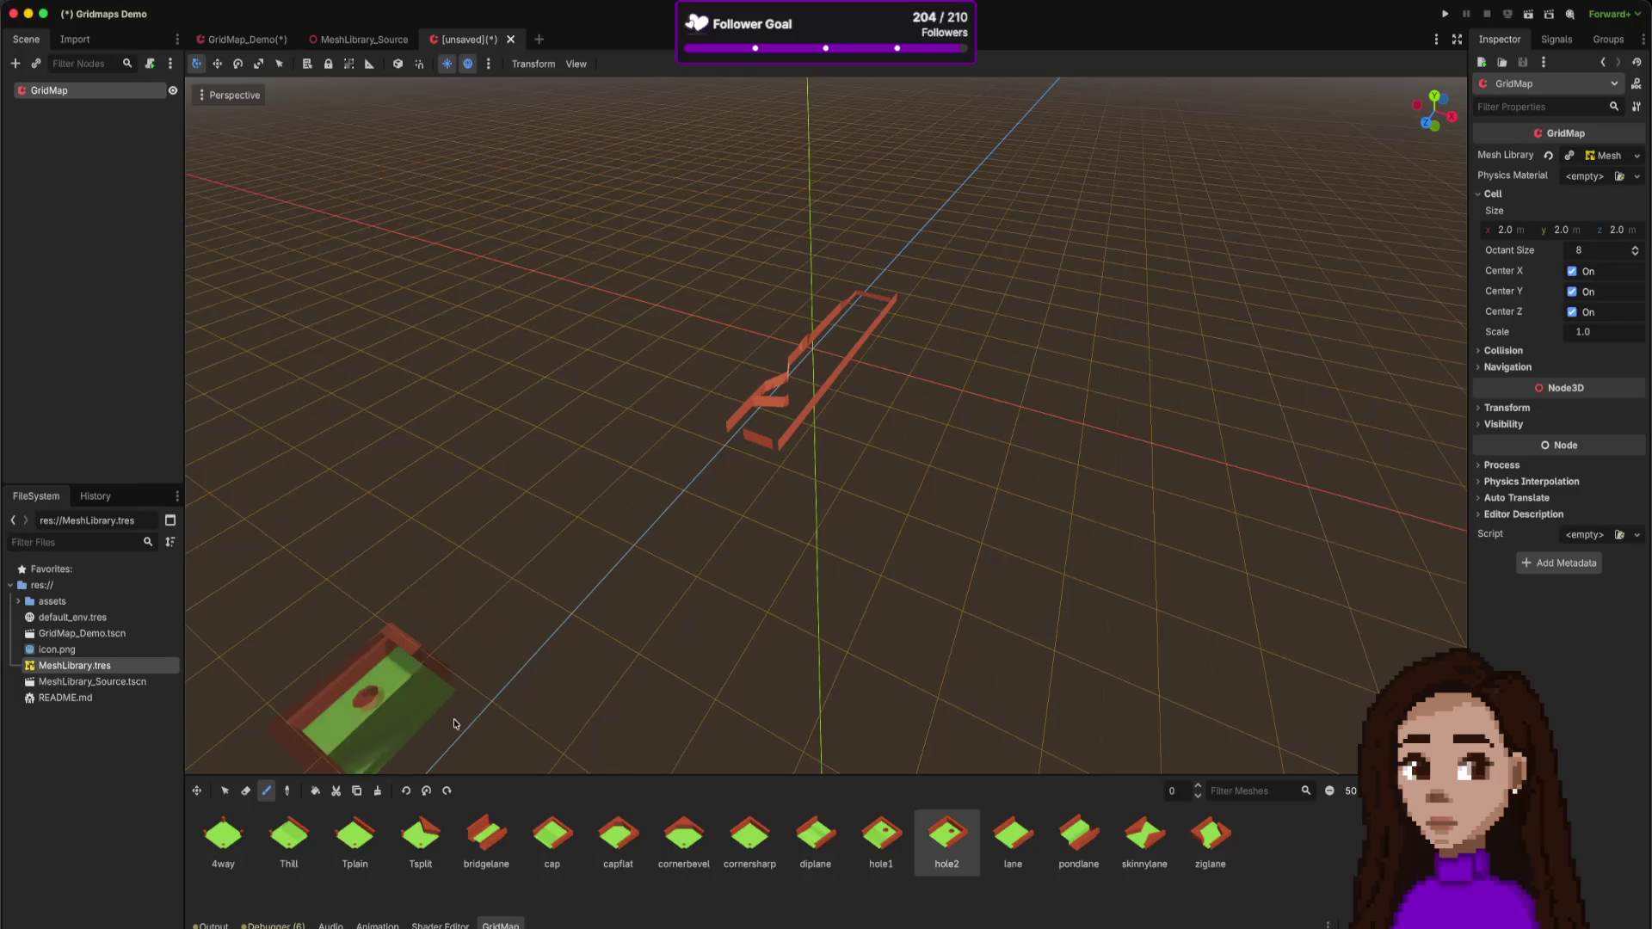
left_click(408, 790)
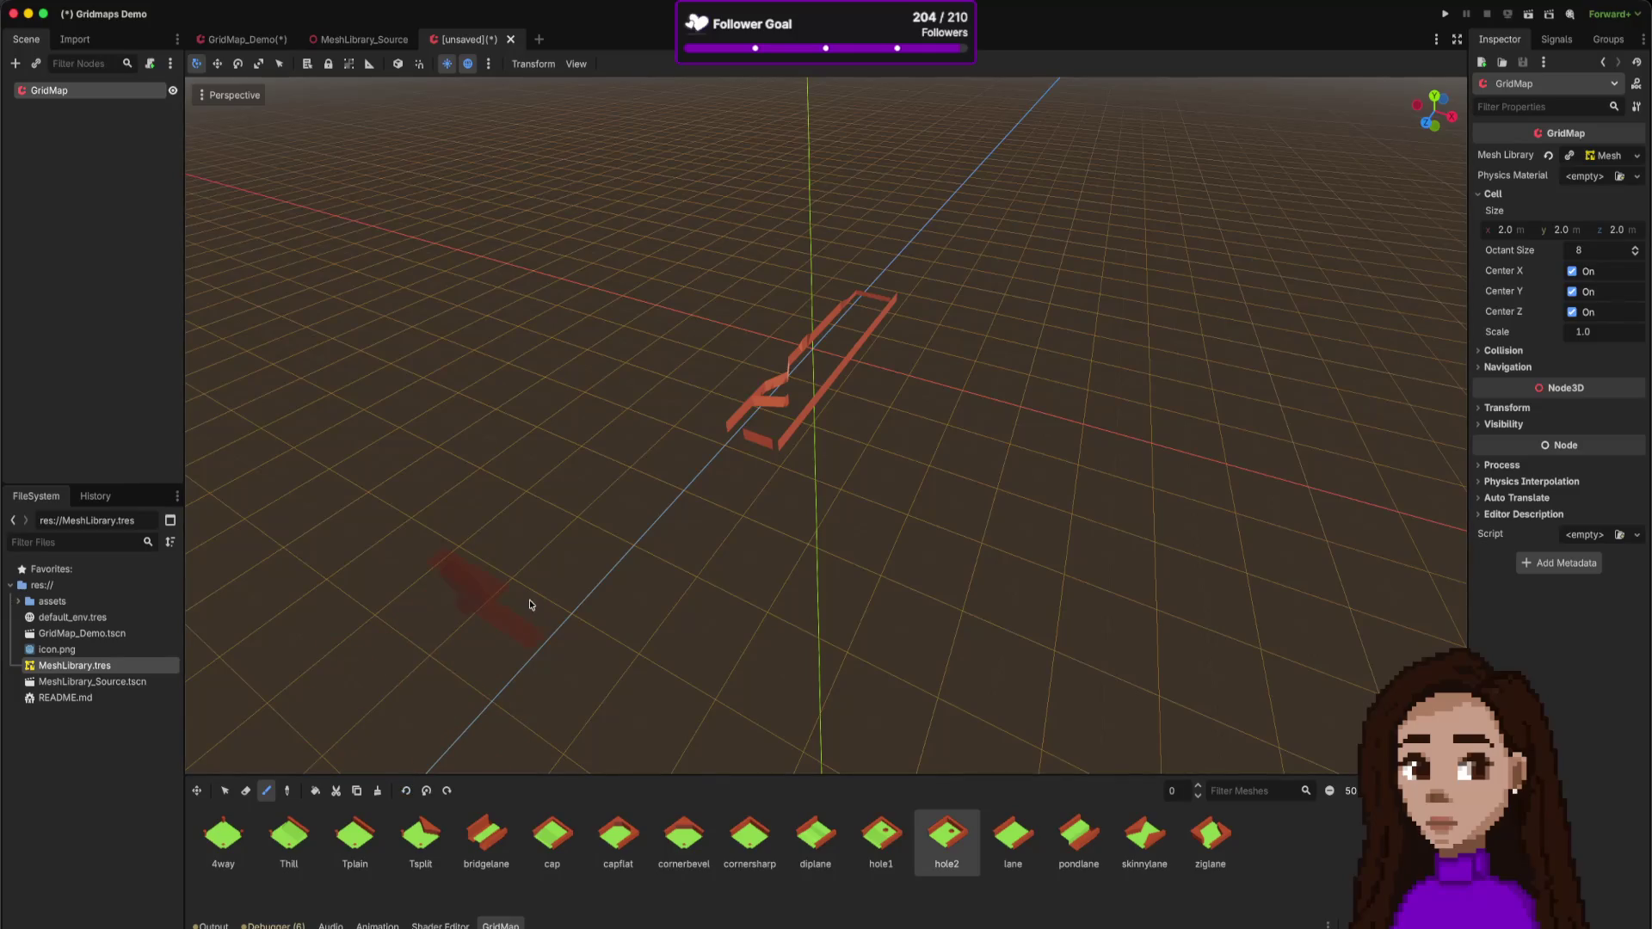
left_click(405, 791)
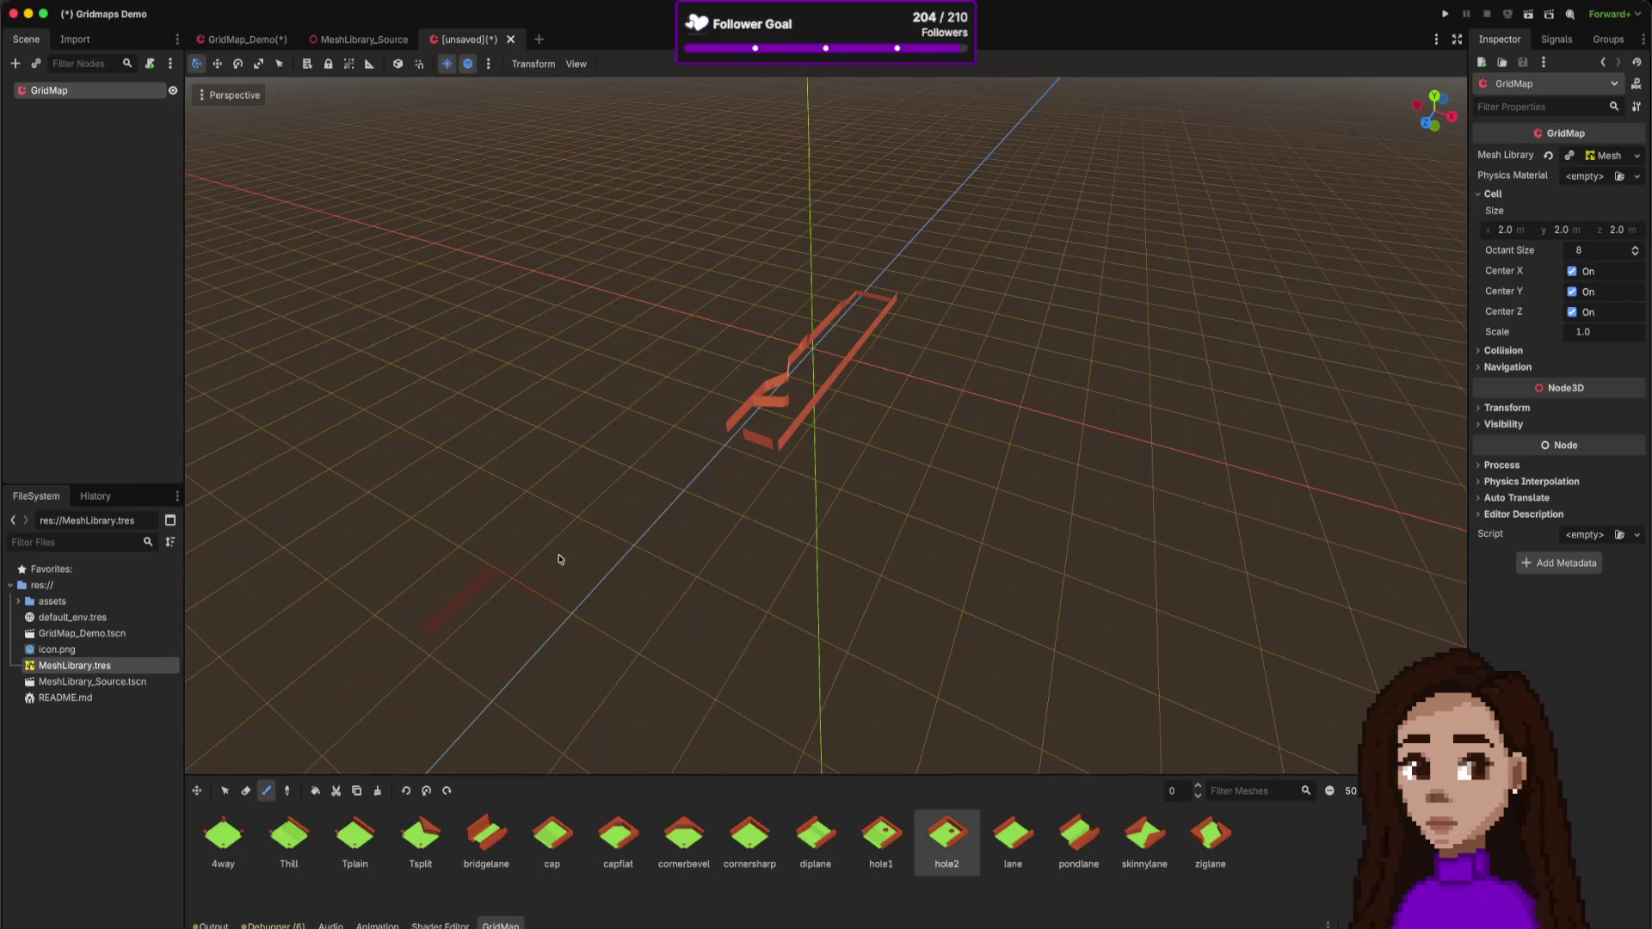
left_click(447, 791)
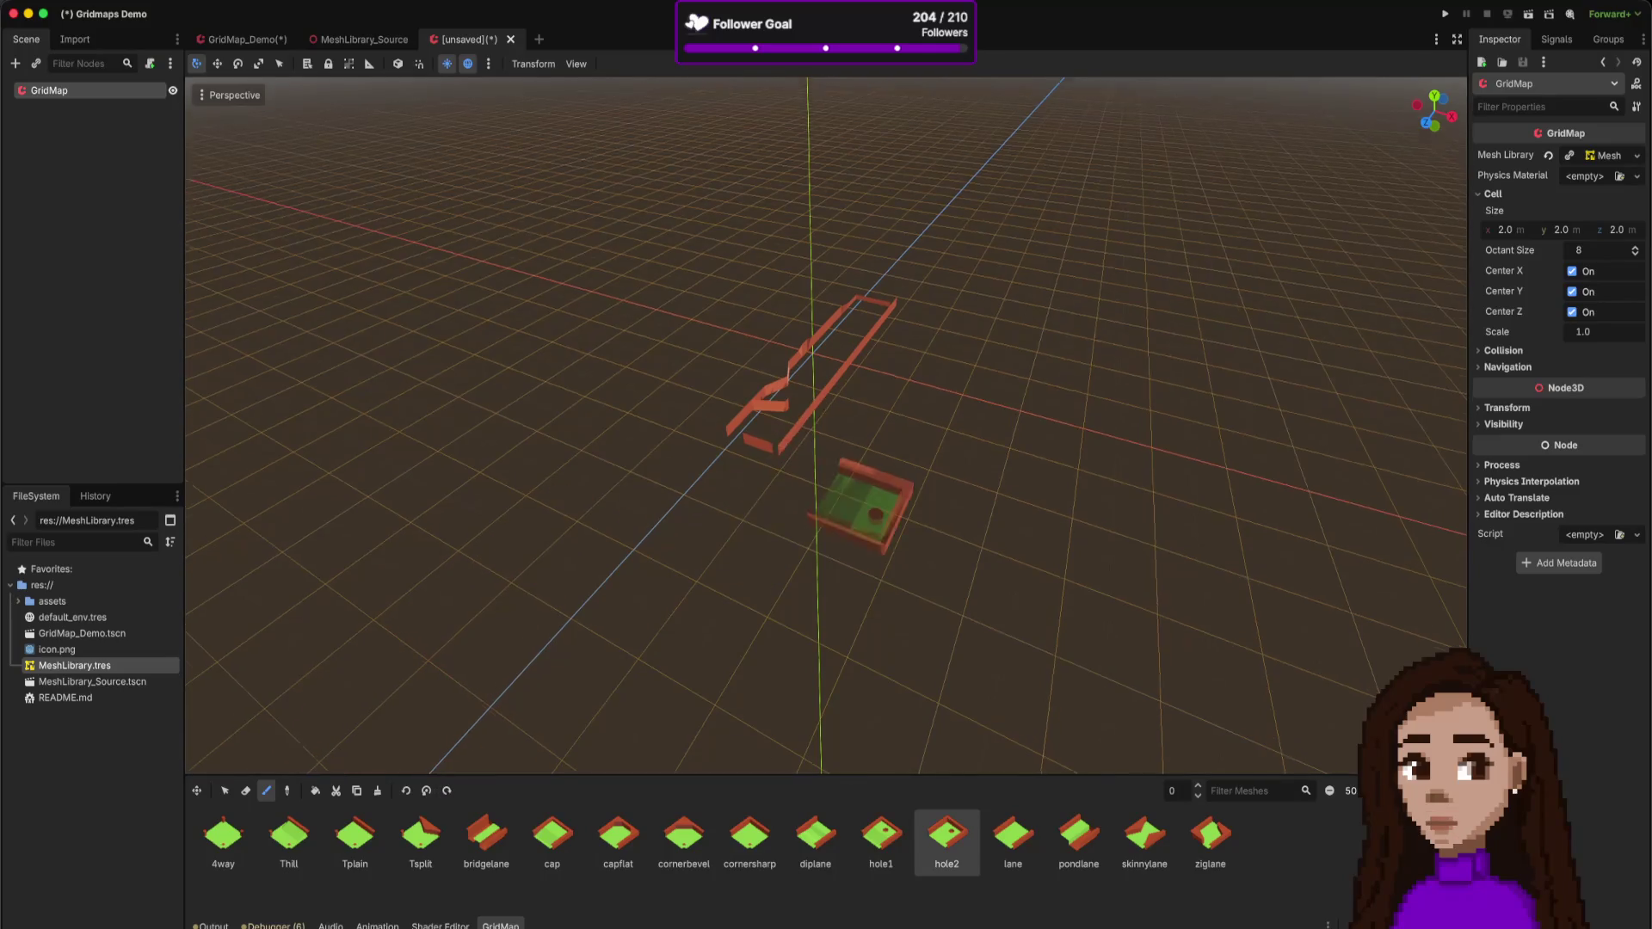
- Bring the hole2 preview back to a flat walled tile
scroll(851, 468, "up", 5)
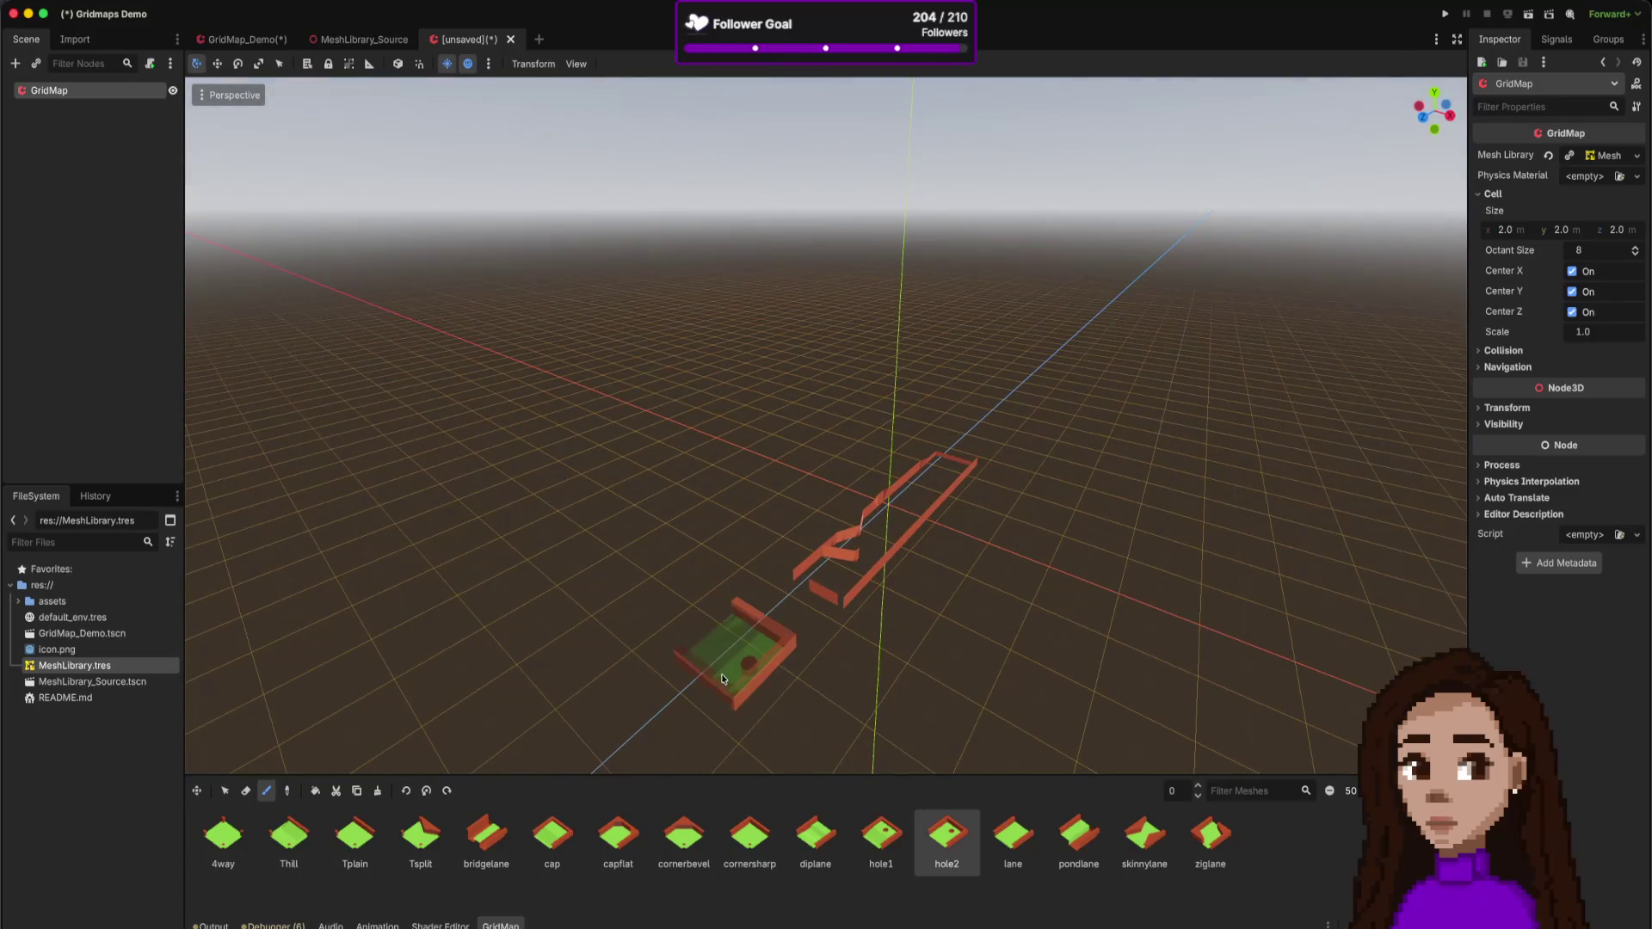
left_click(446, 791)
left_click(446, 791)
left_click(447, 792)
left_click(447, 791)
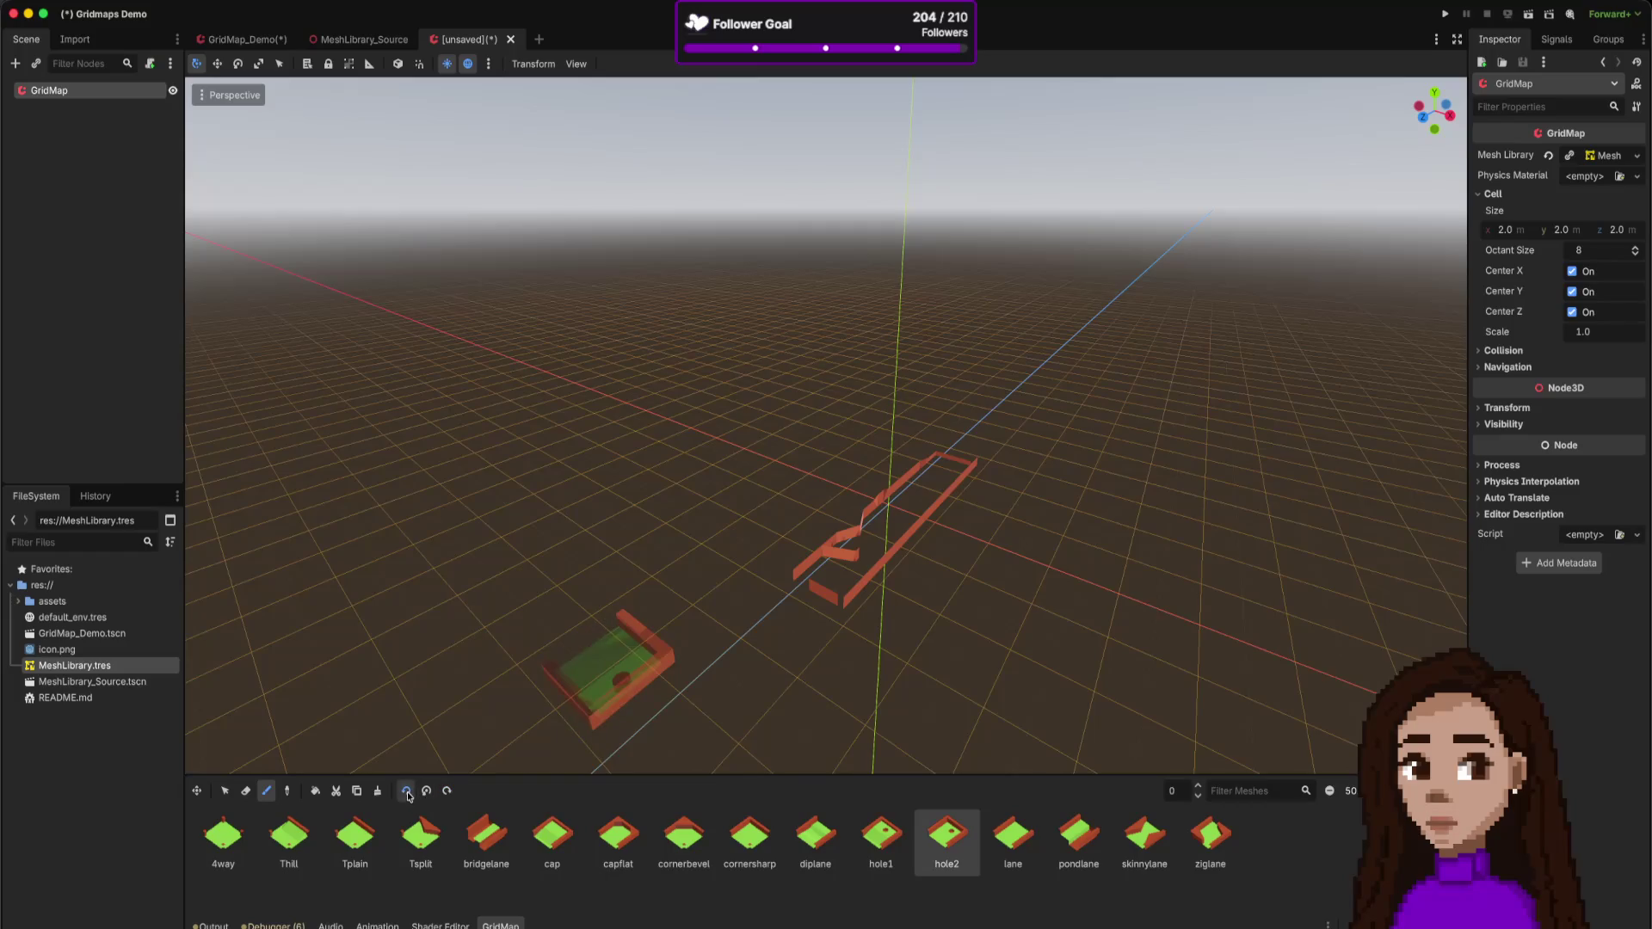
left_click(407, 793)
left_click(407, 794)
left_click(407, 794)
left_click(407, 791)
left_click(407, 791)
left_click(407, 792)
left_click(407, 792)
left_click(407, 791)
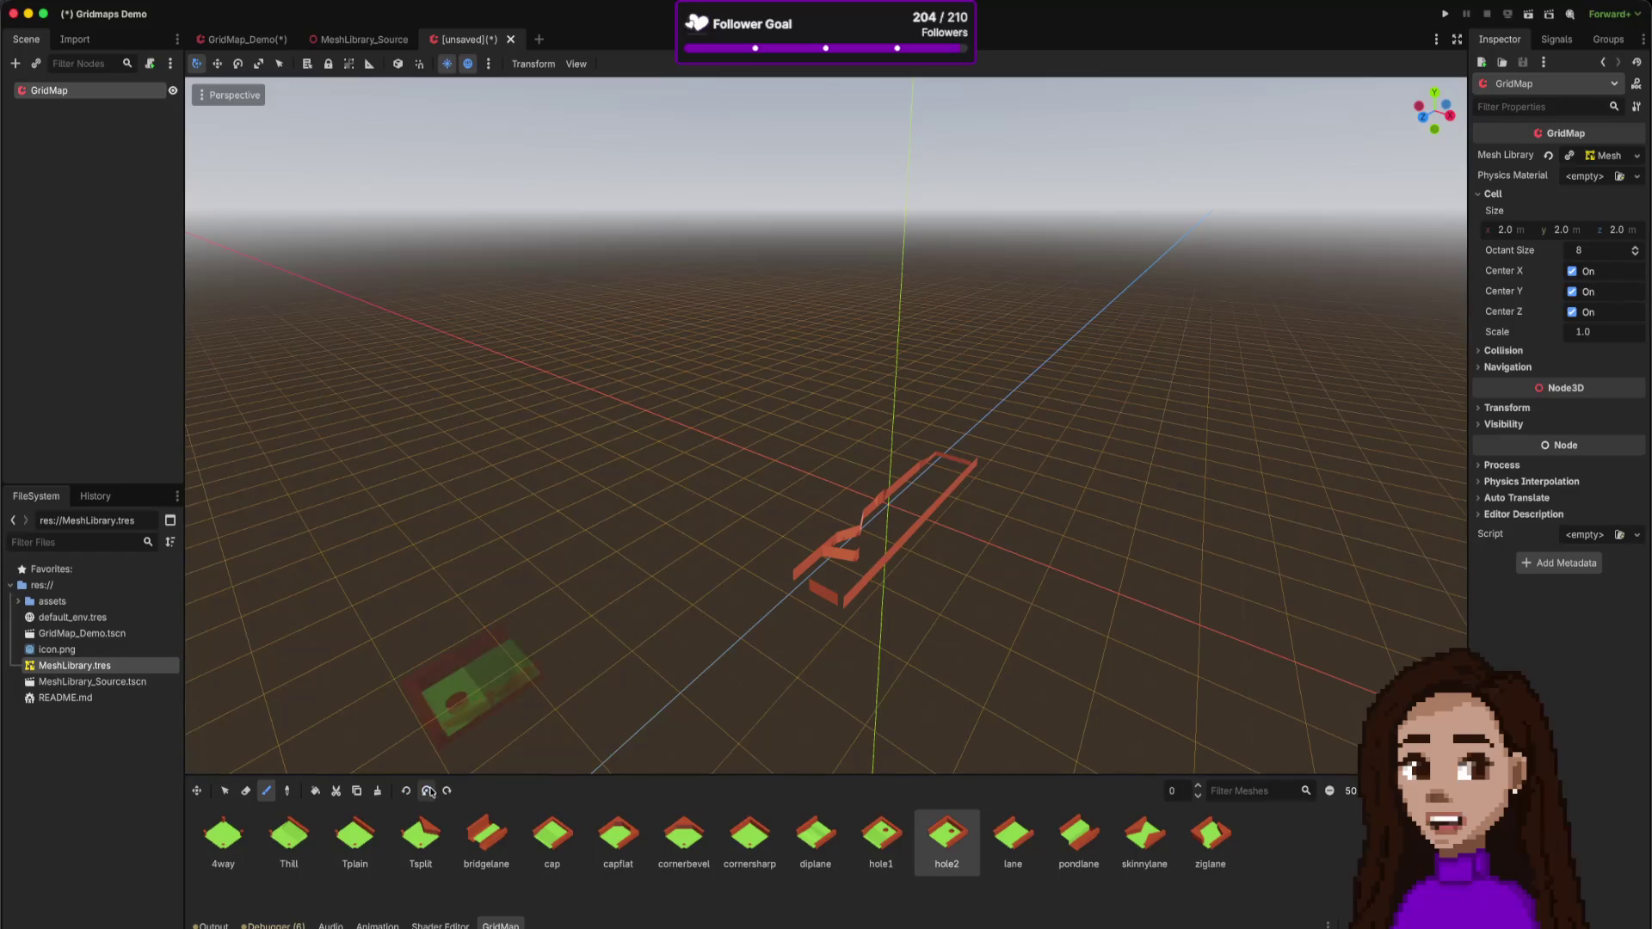
- Turn hole2 with A, paint it at the track's end, and select the Tplain tile
scroll(782, 647, "down", 3)
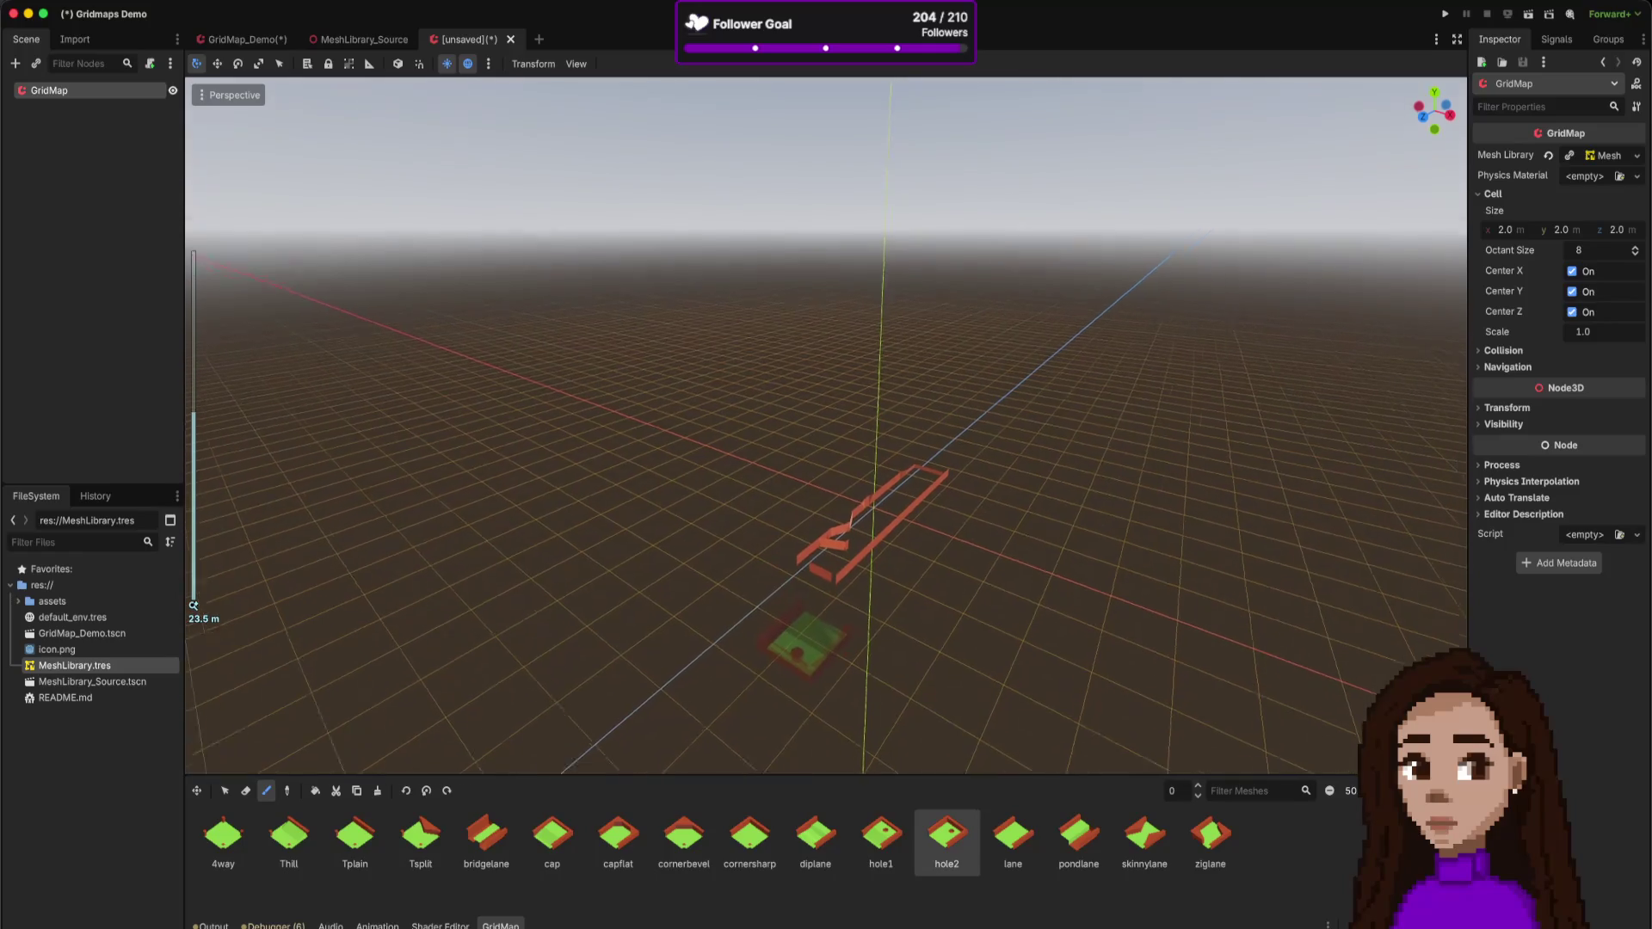
scroll(826, 663, "up", 5)
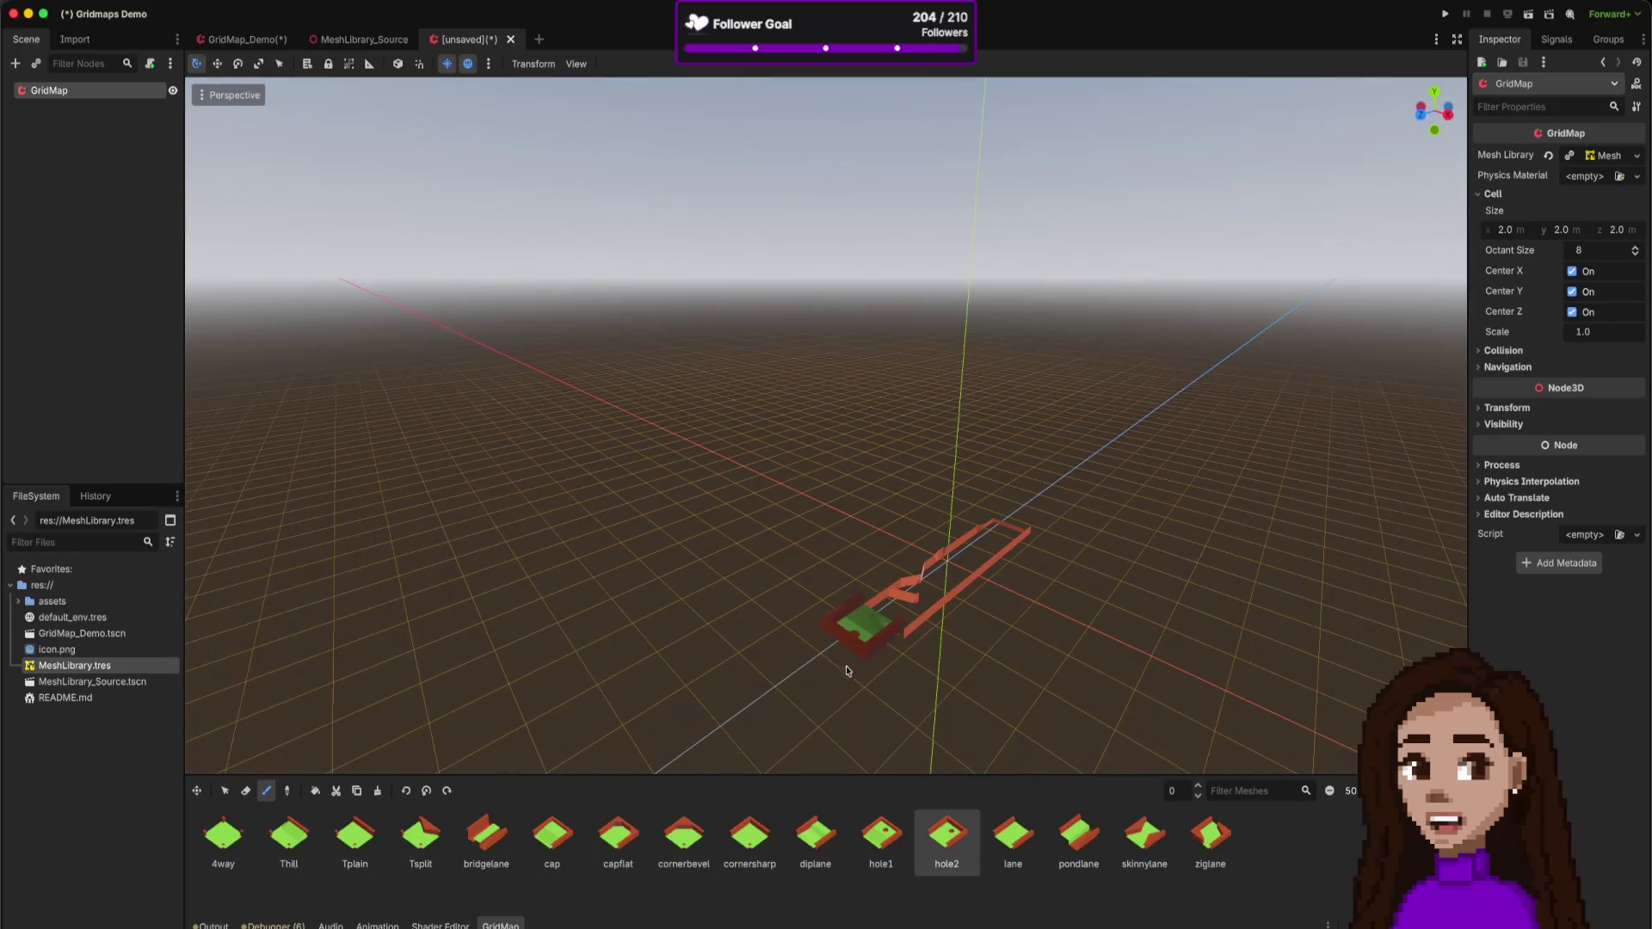
scroll(1002, 663, "up", 5)
scroll(1007, 675, "up", 5)
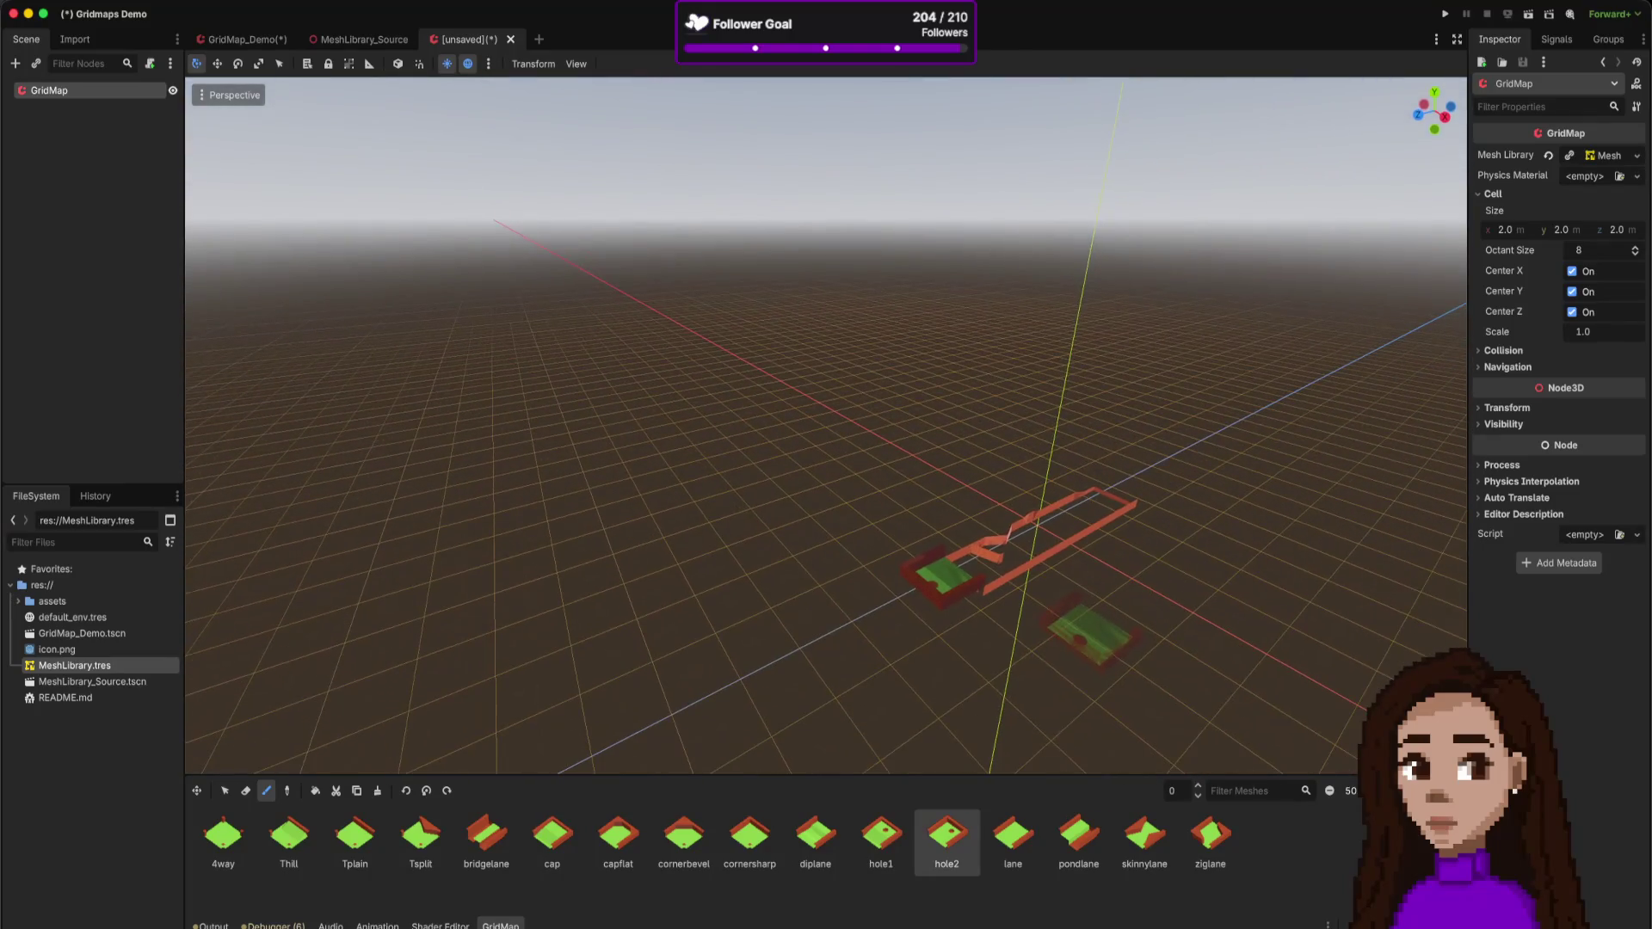
key("a")
key("a")
key("a")
key("a")
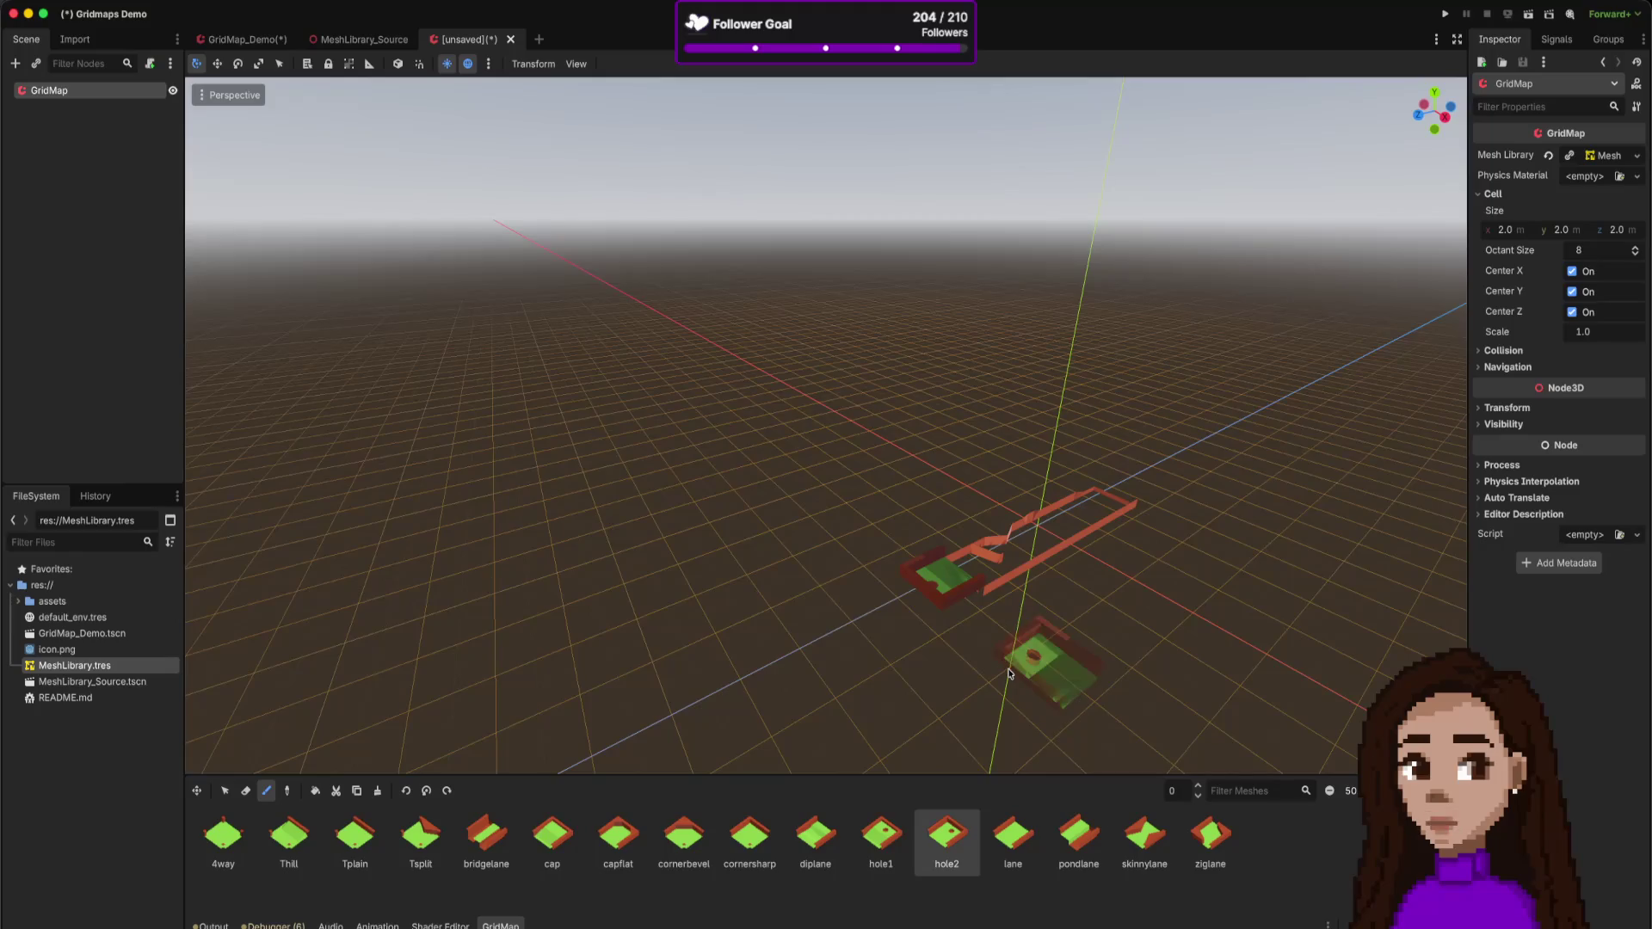
left_click(916, 599)
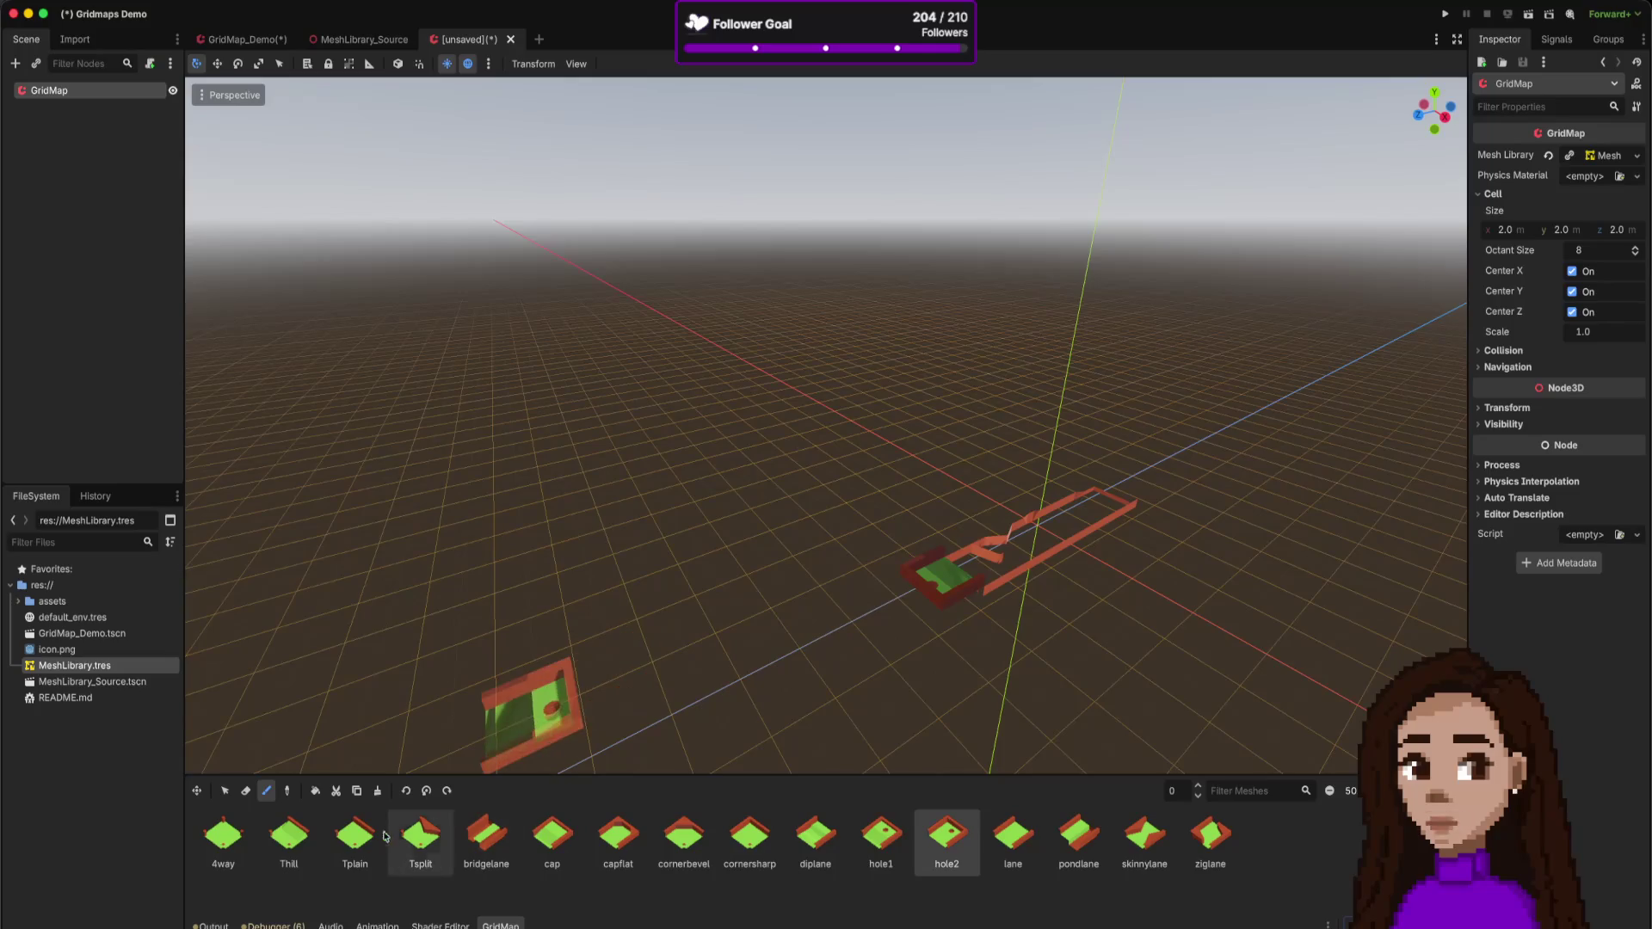
left_click(328, 837)
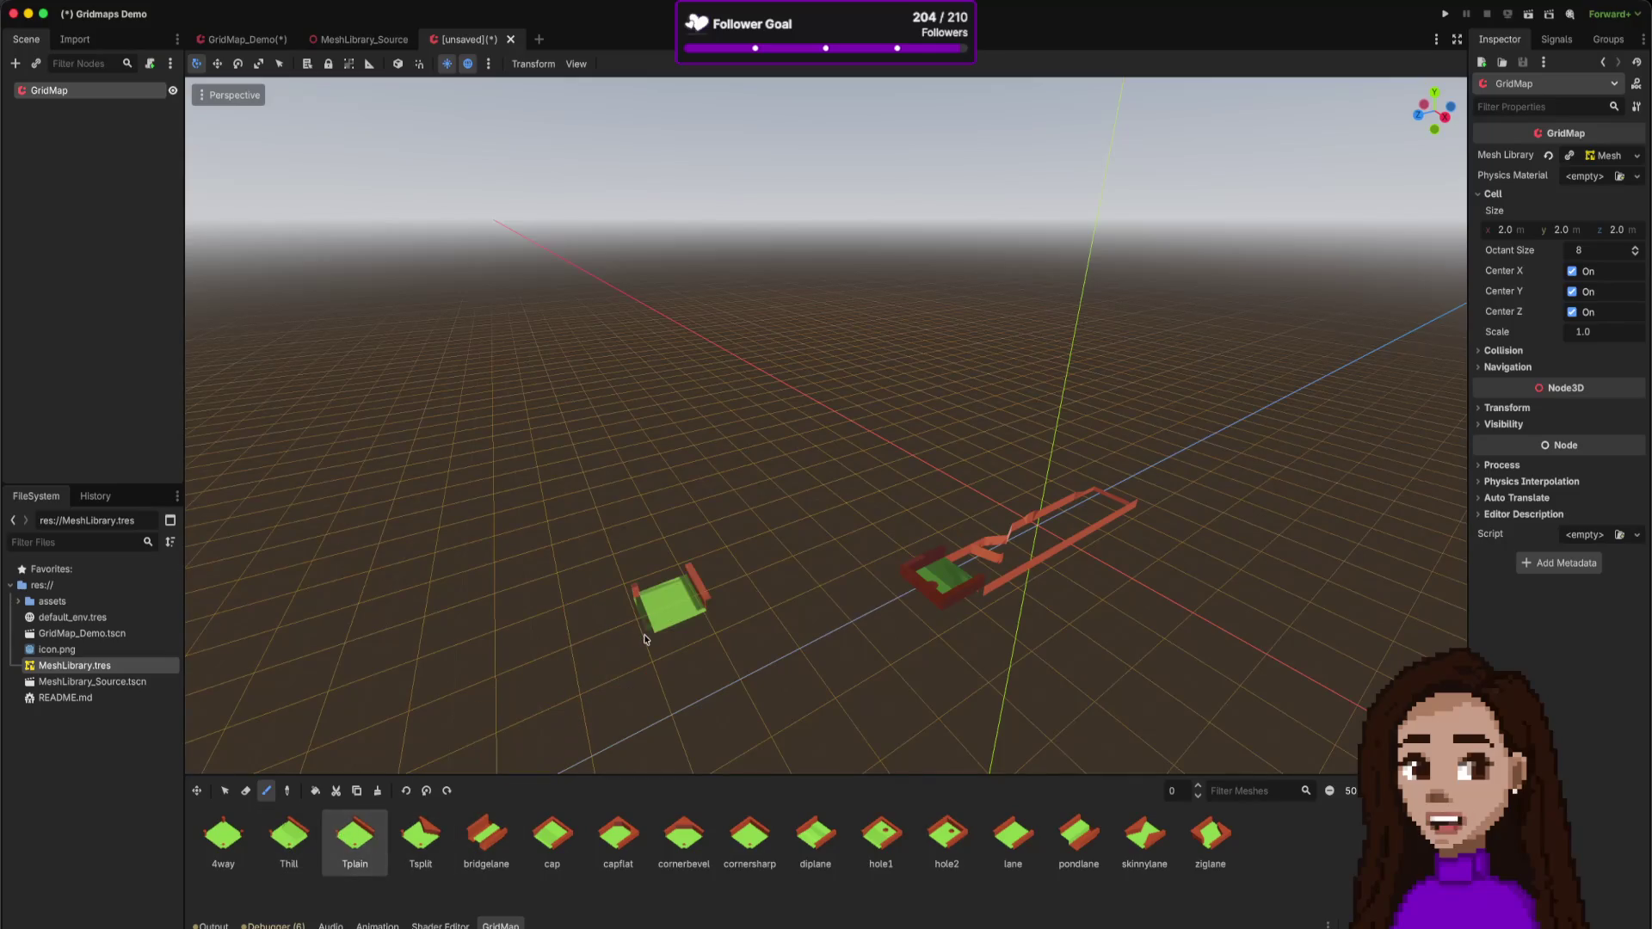
key("s")
key("s")
key("s")
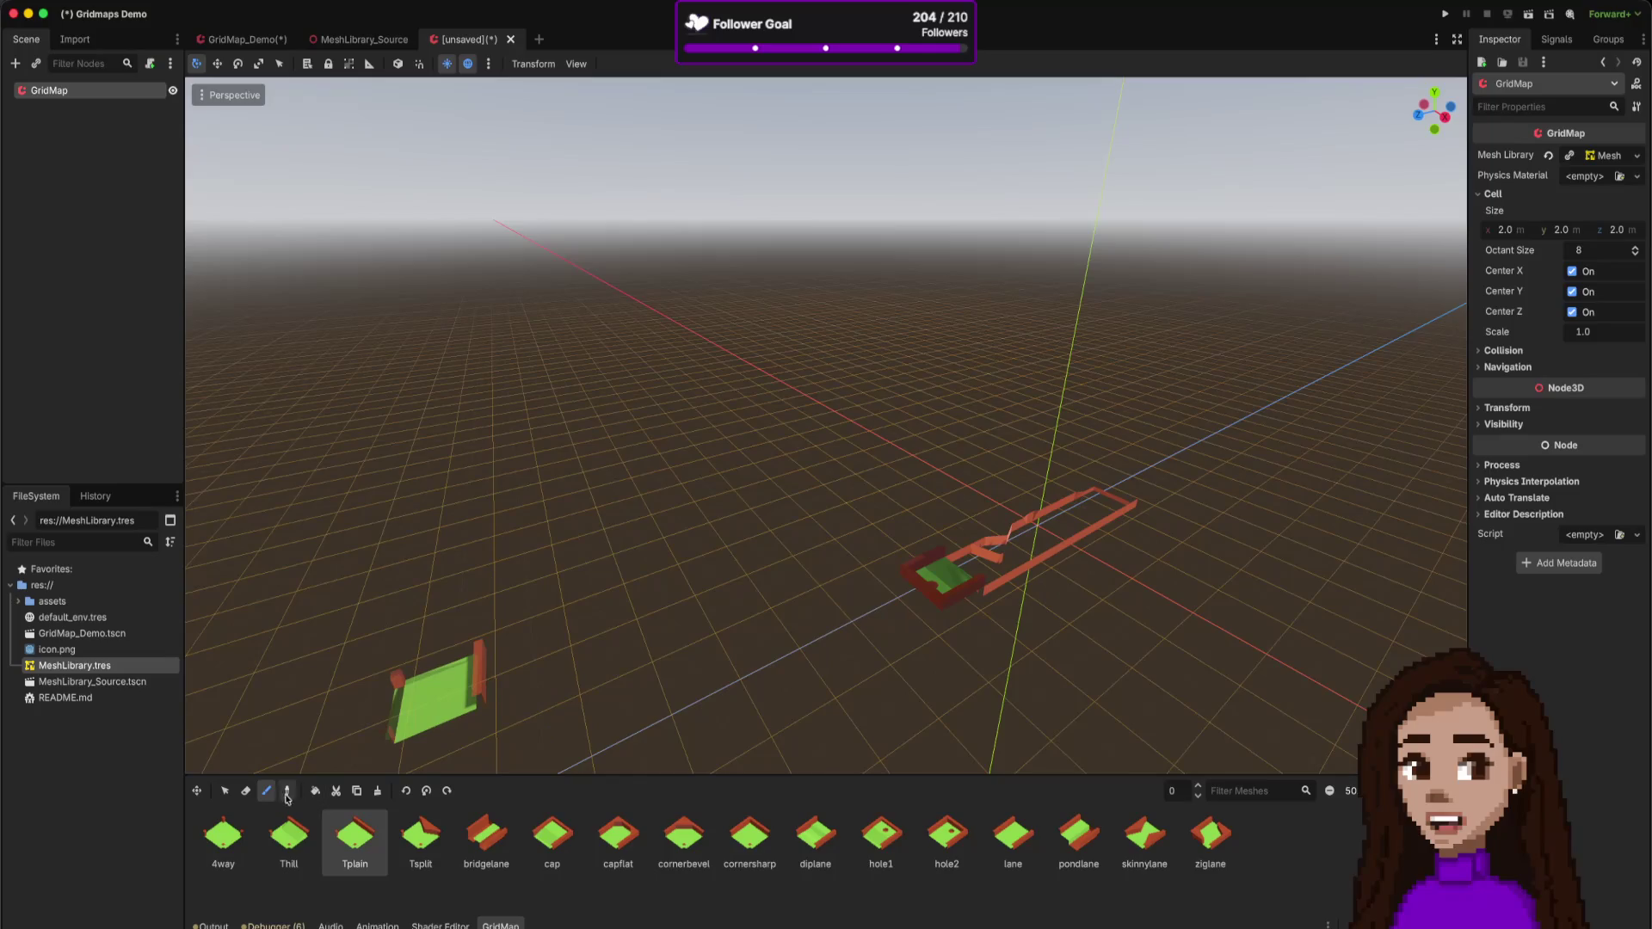
- Erase the red track pieces and paint a quarter-turned lane tile beside the first
left_click(246, 790)
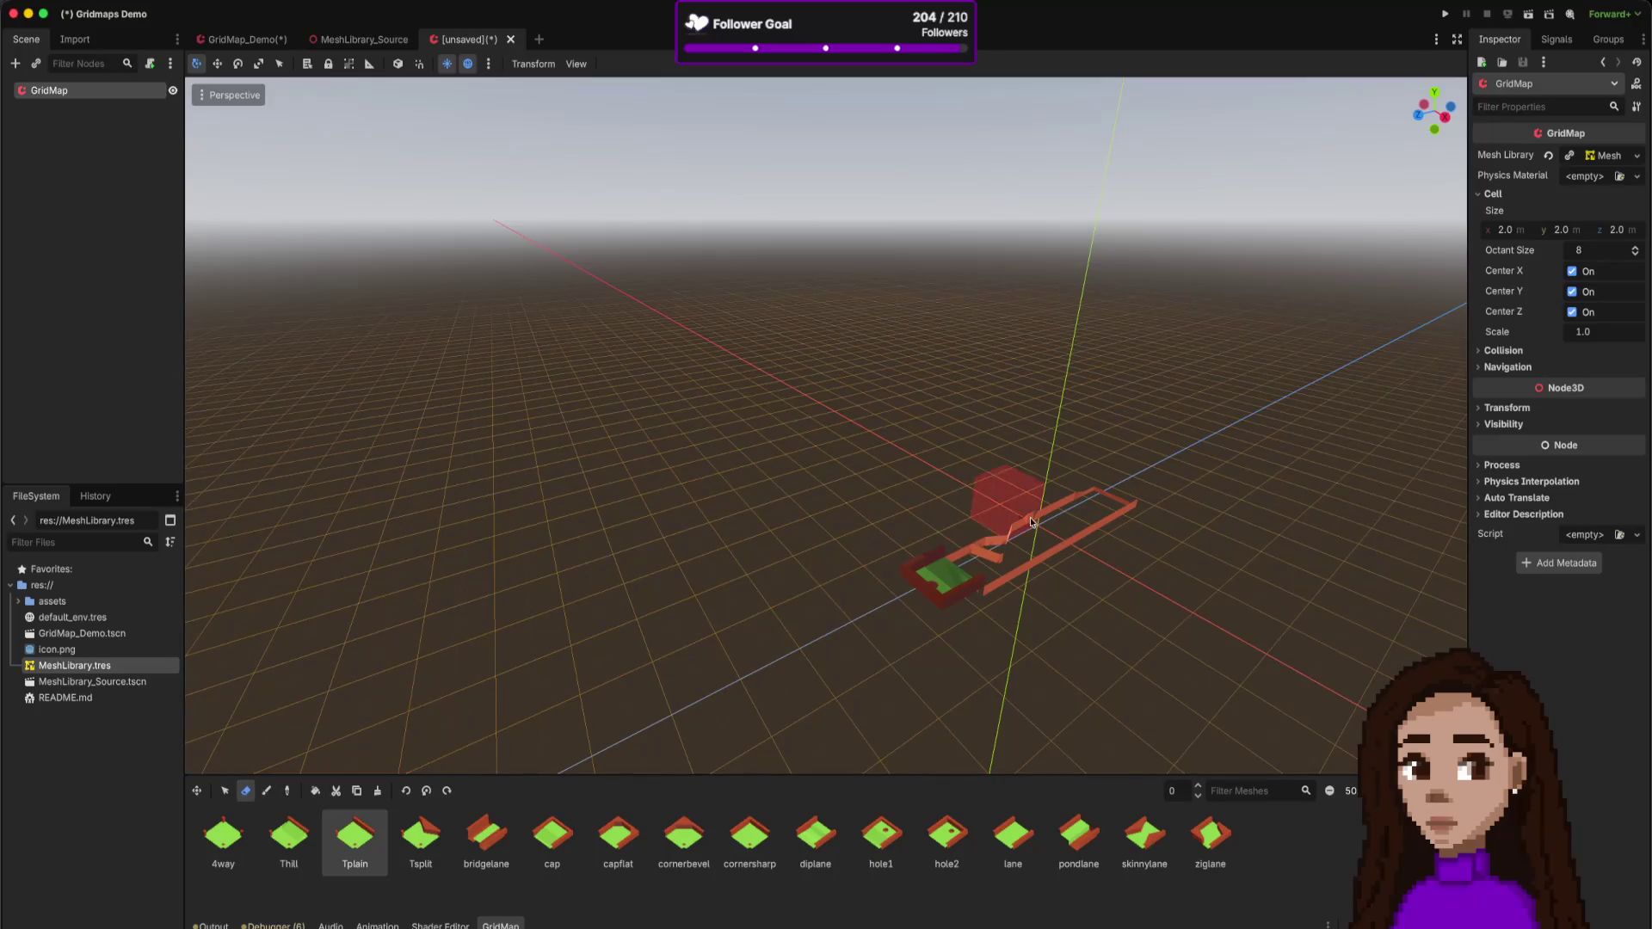
left_click_drag(1118, 482, 1024, 594)
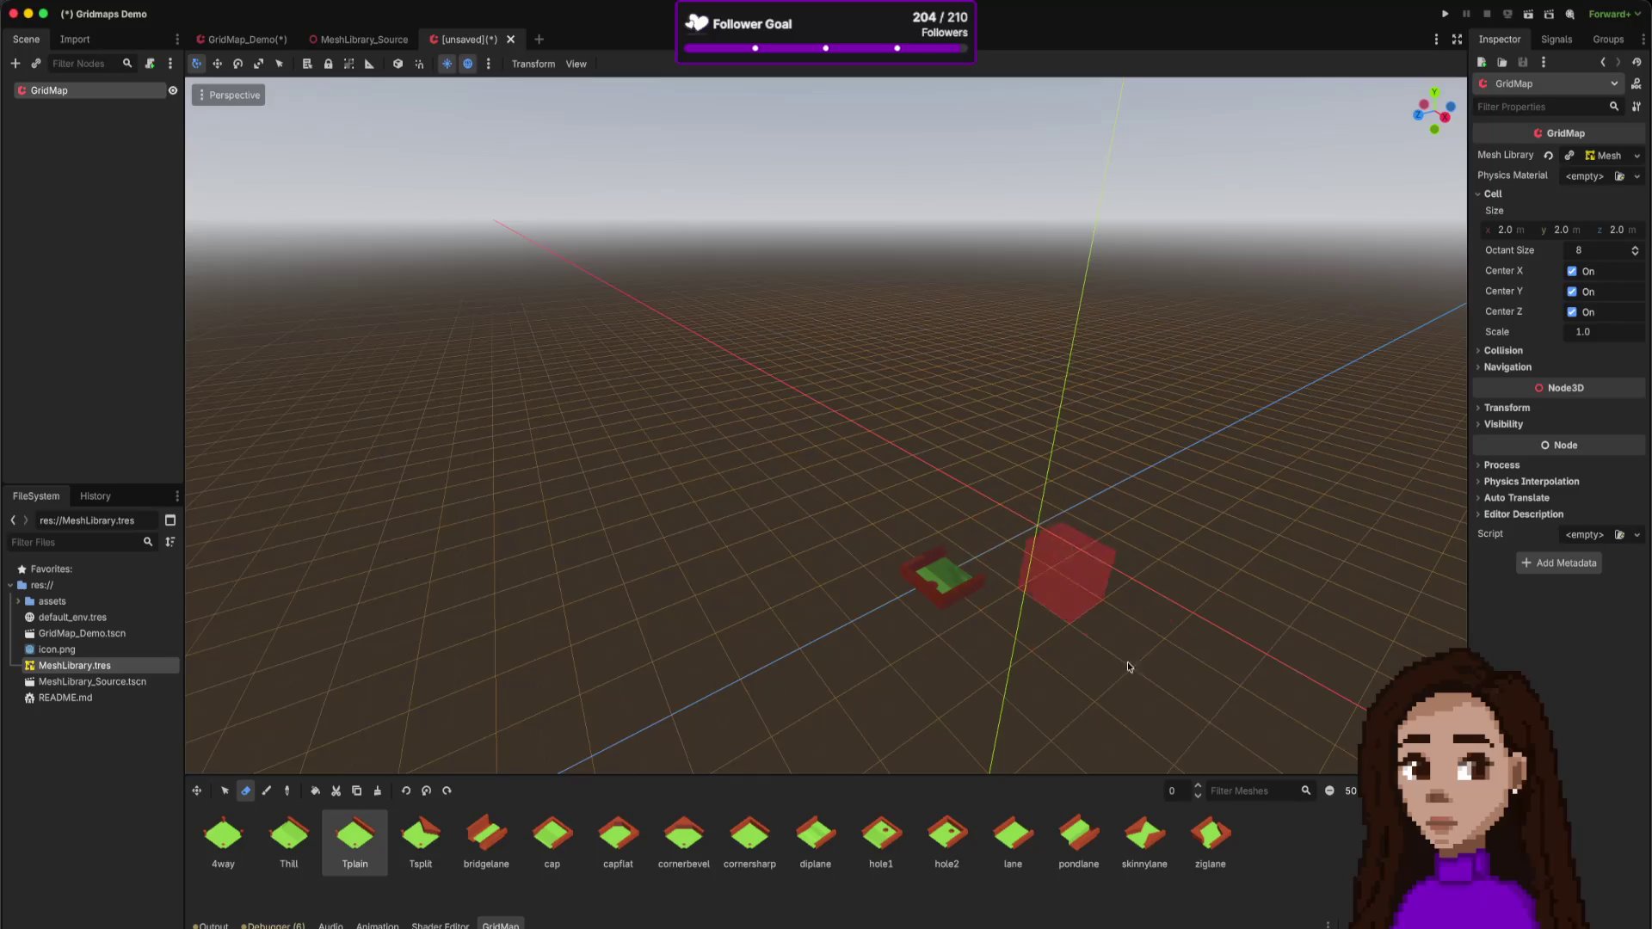
scroll(1175, 633, "right", 5)
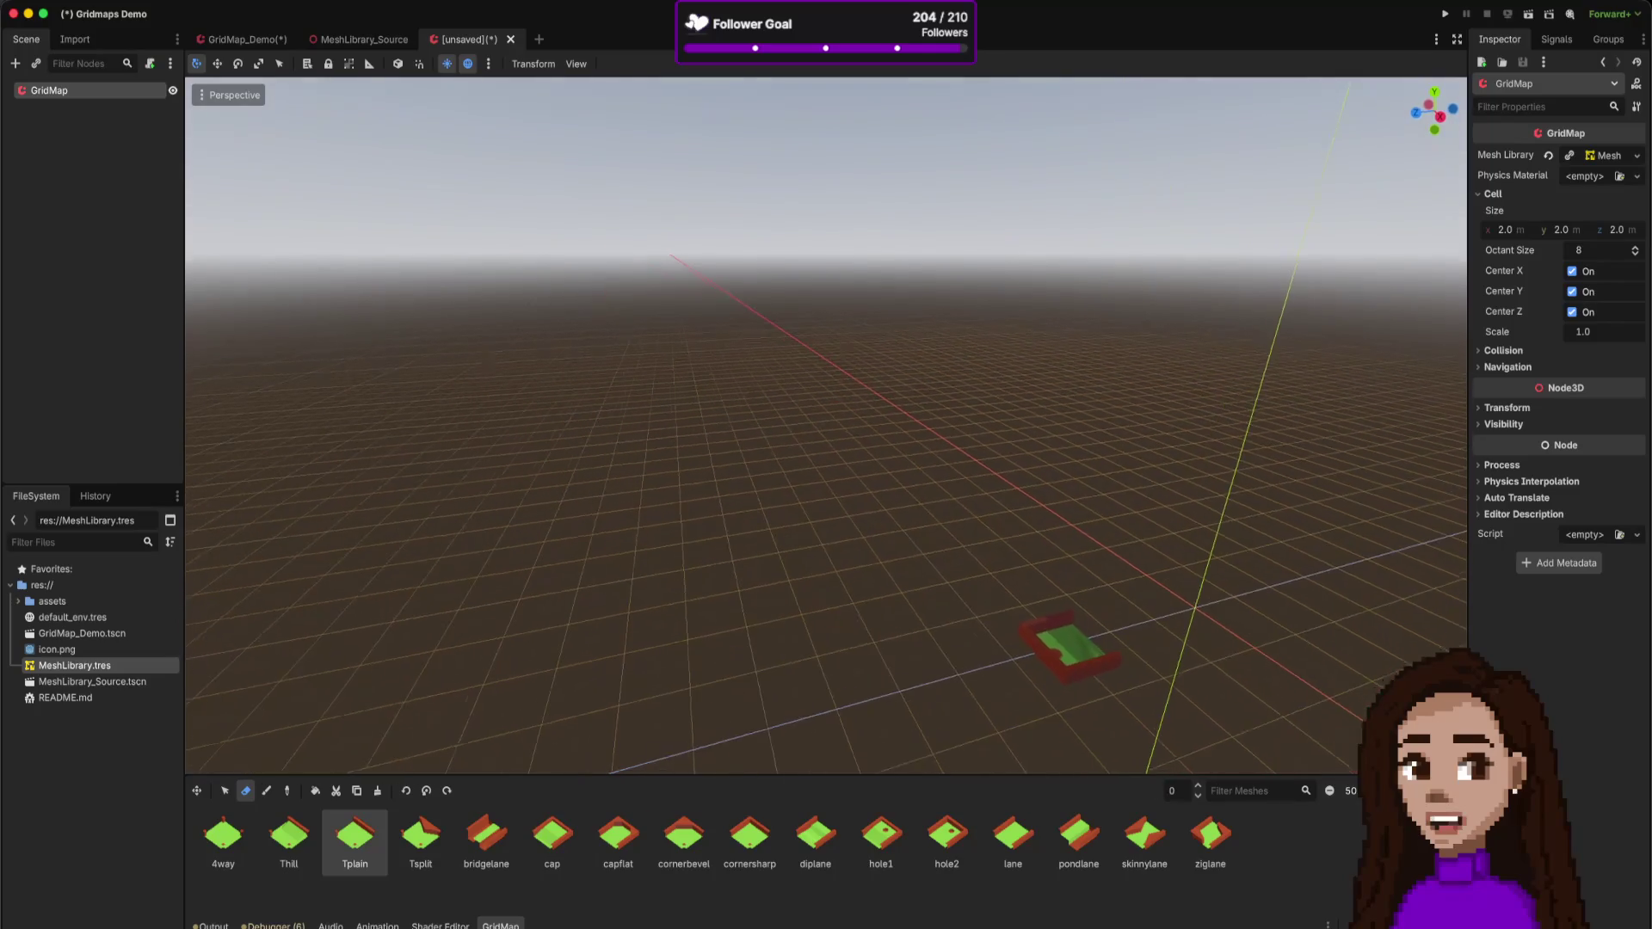
left_click(1030, 851)
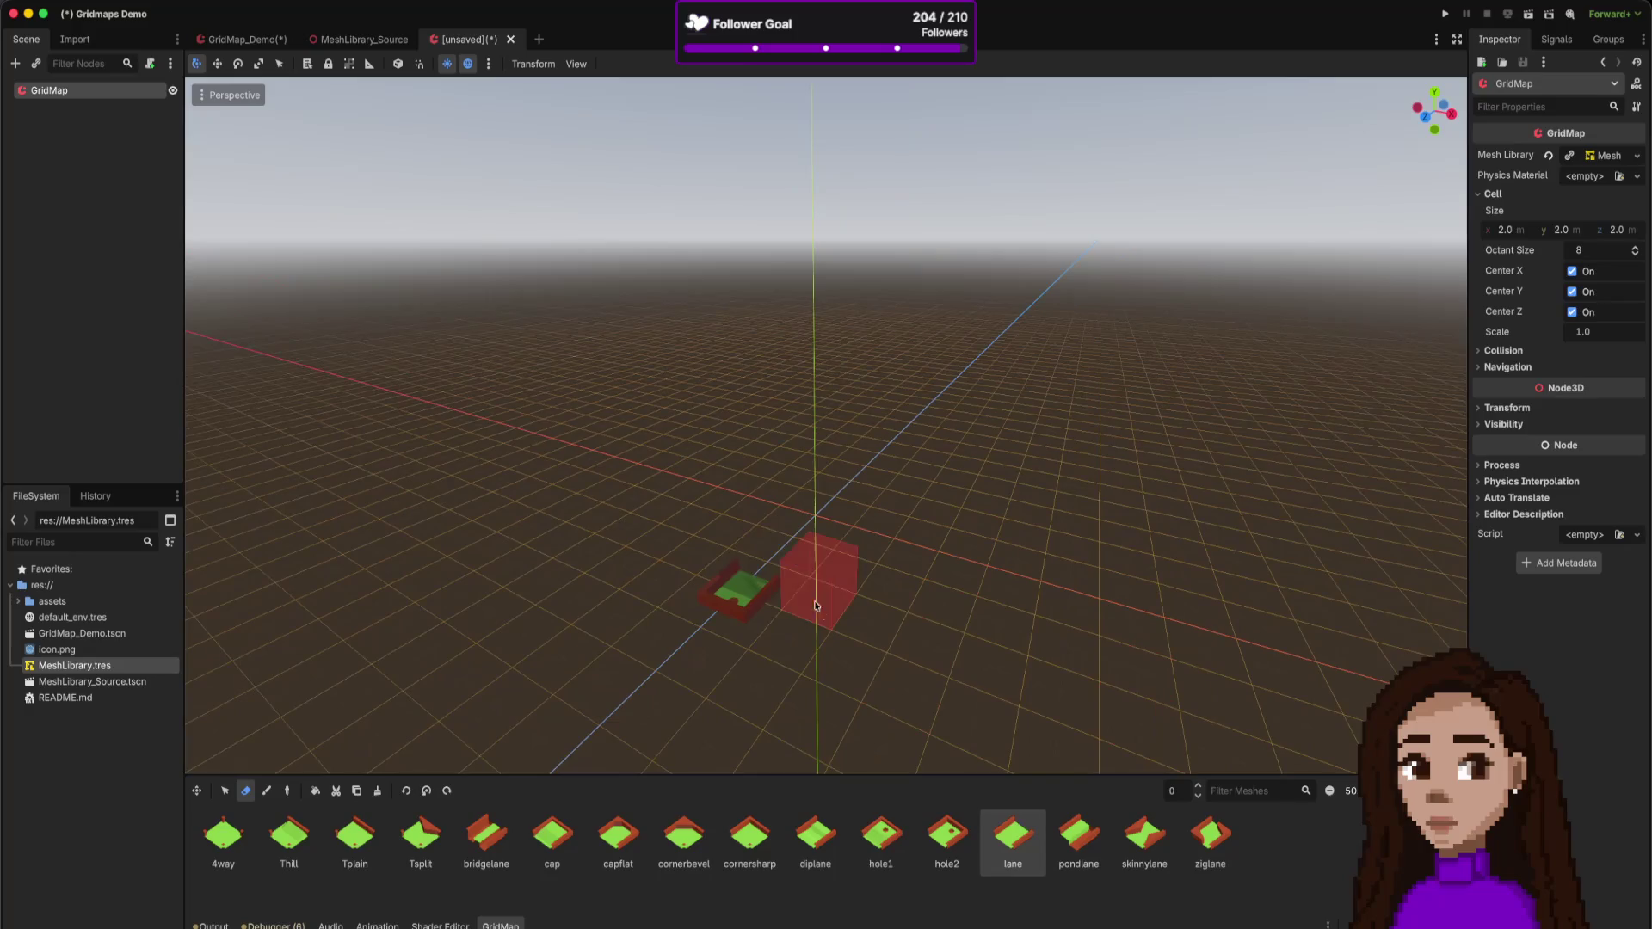
left_click(268, 792)
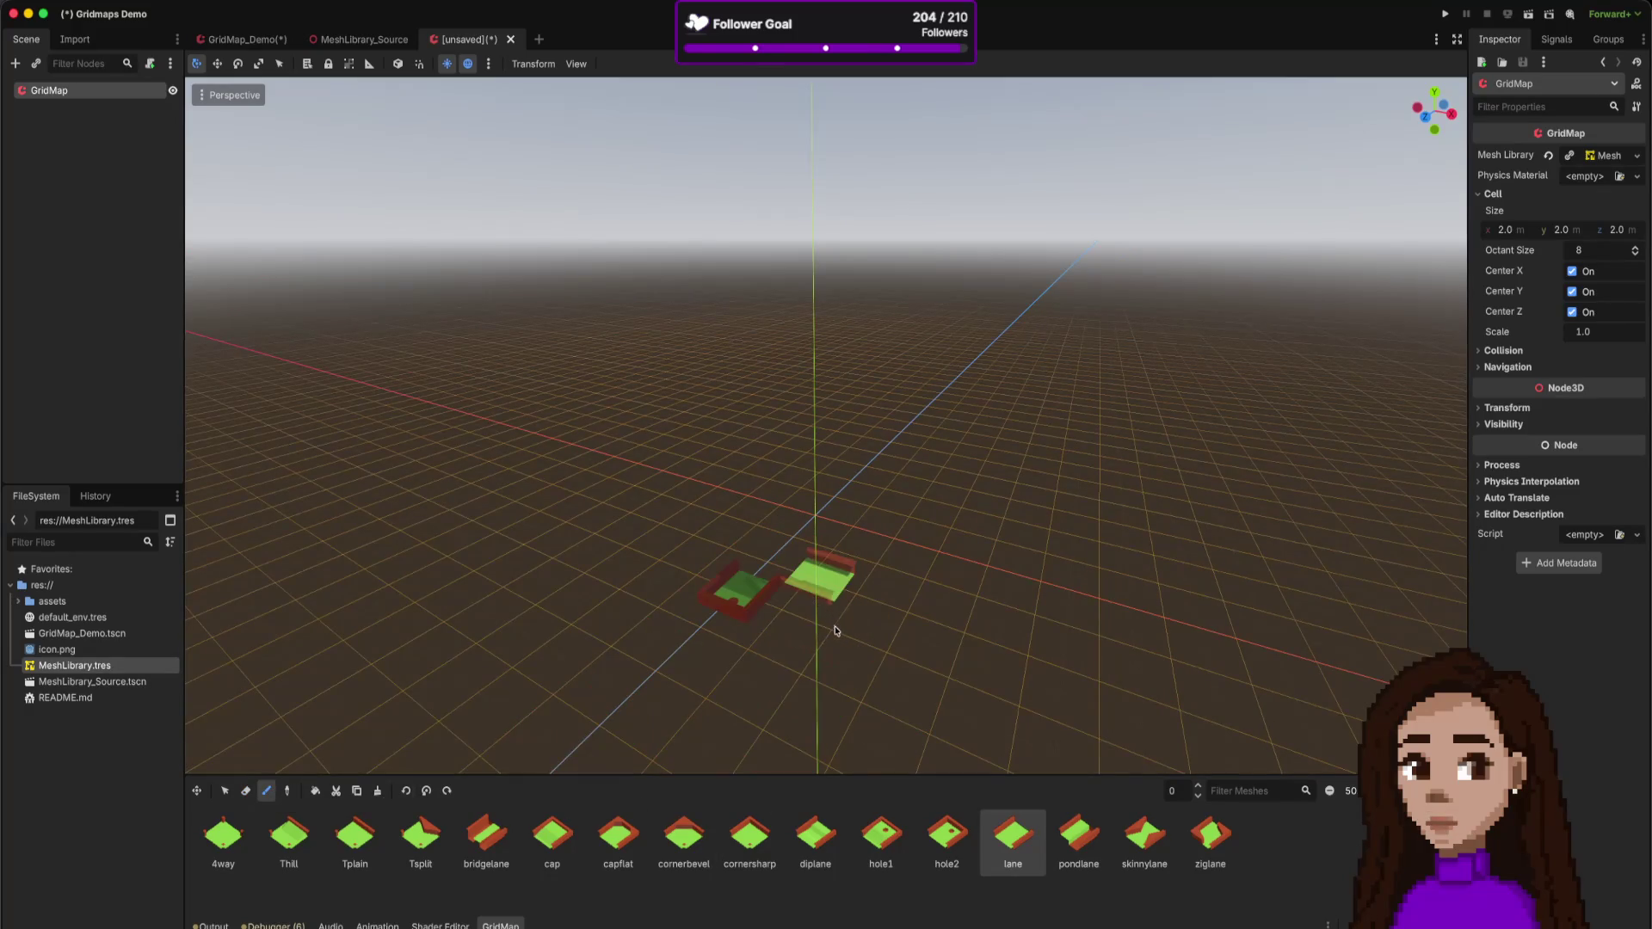
key("s")
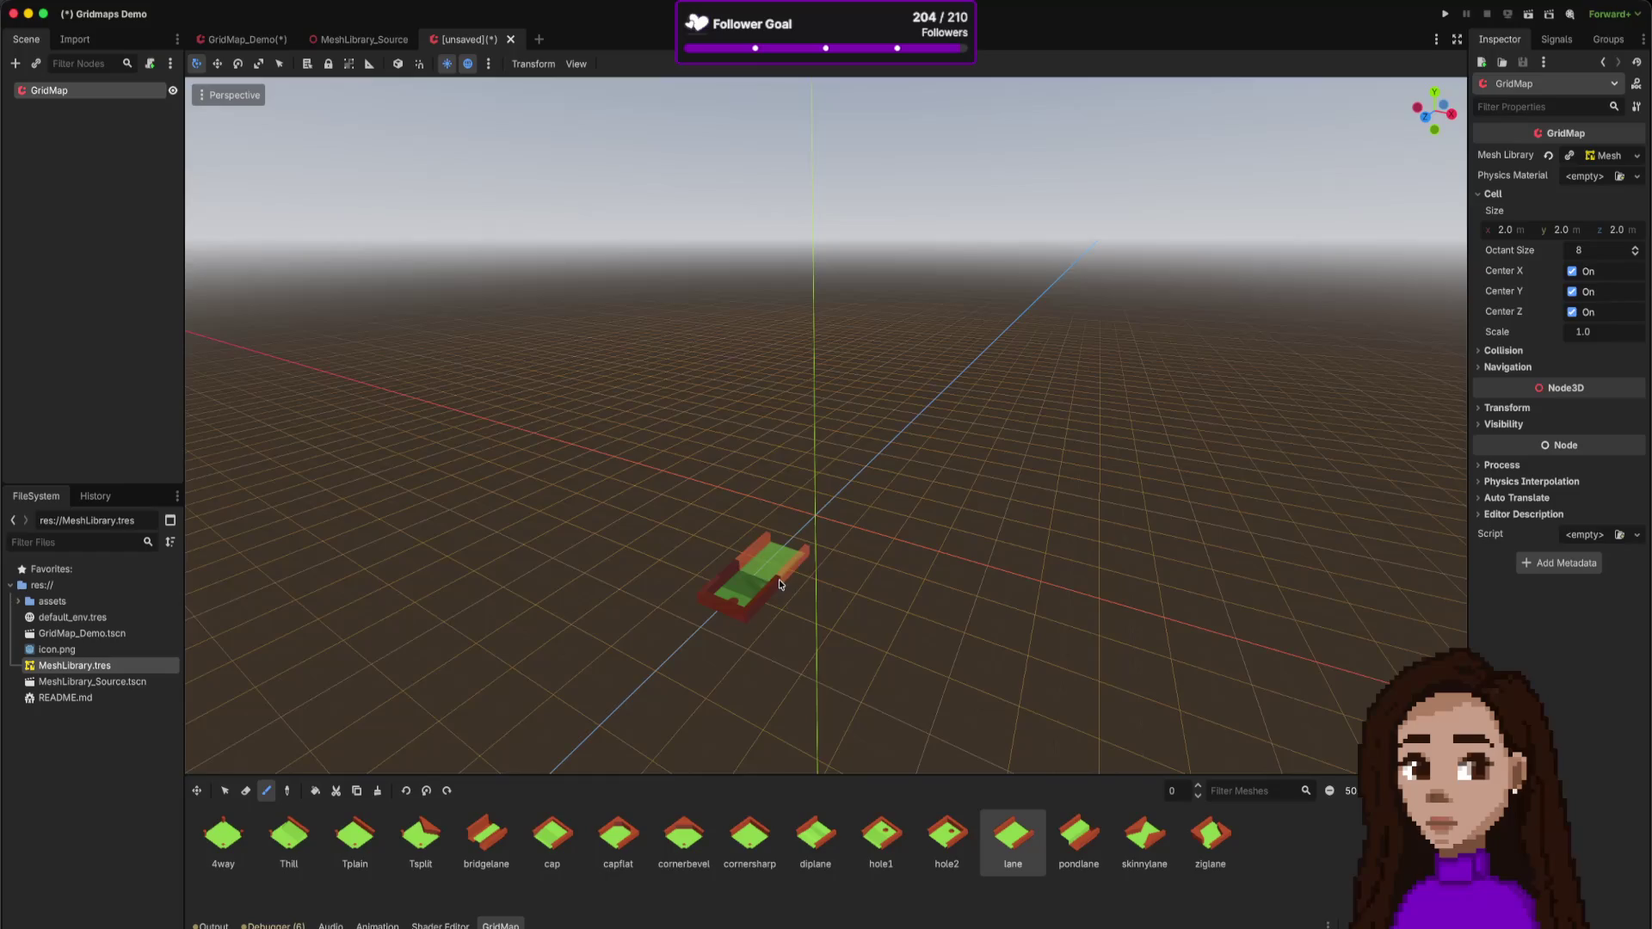
left_click(778, 580)
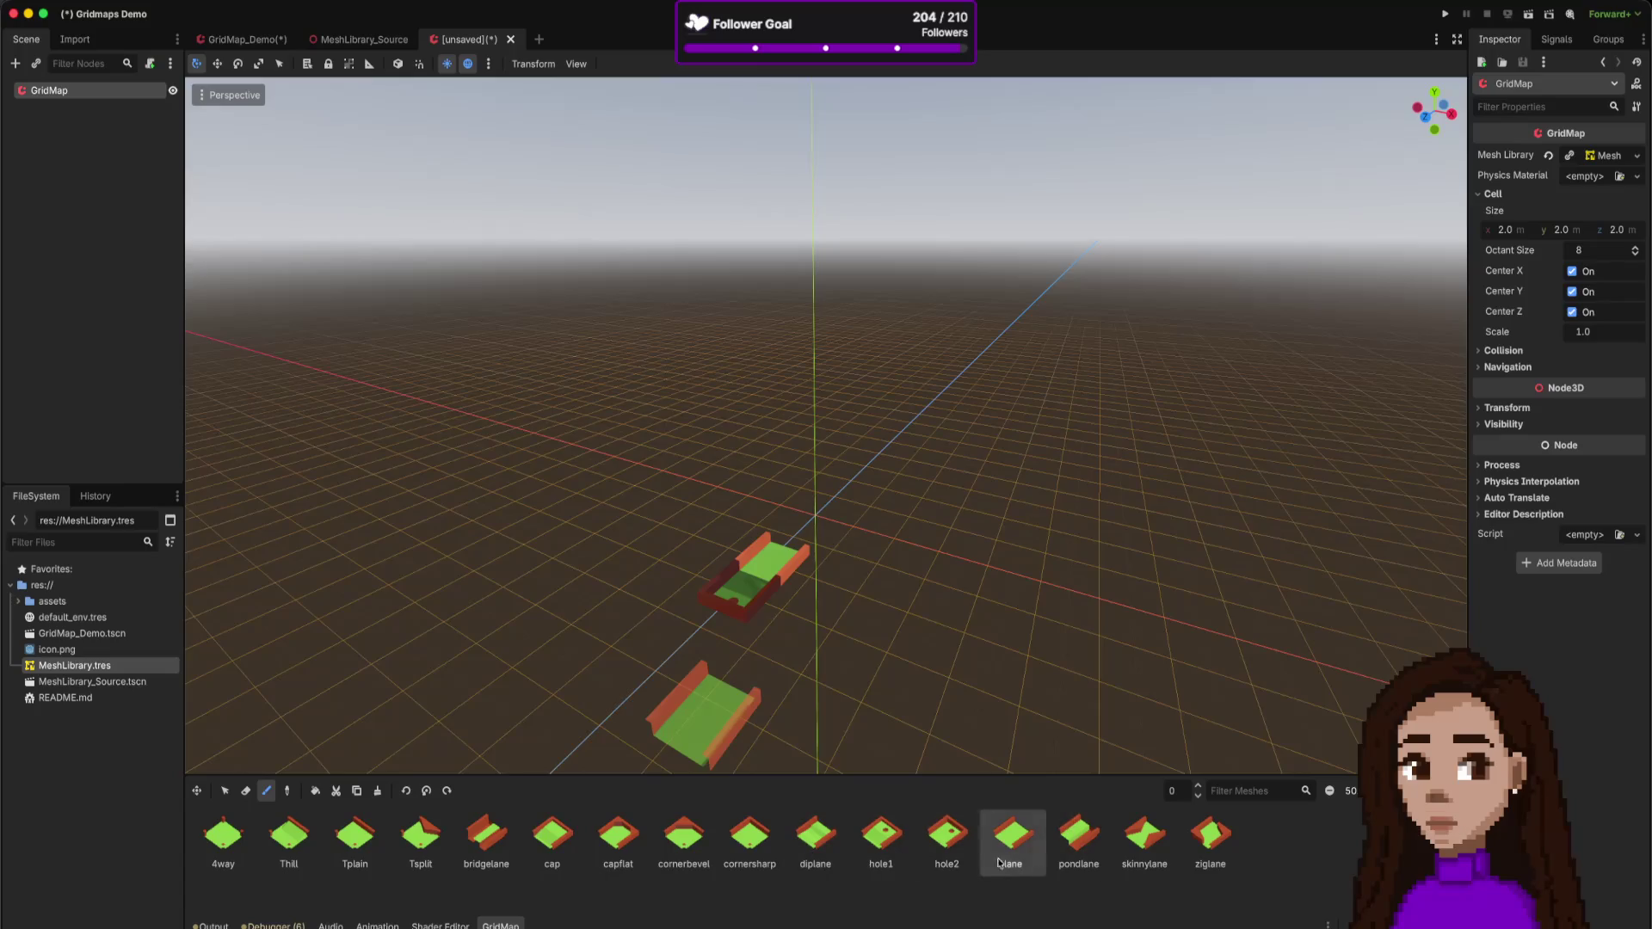
- Add skinnylane, ziglane and lane tiles to the track, then select hole1
left_click(1131, 834)
left_click(811, 552)
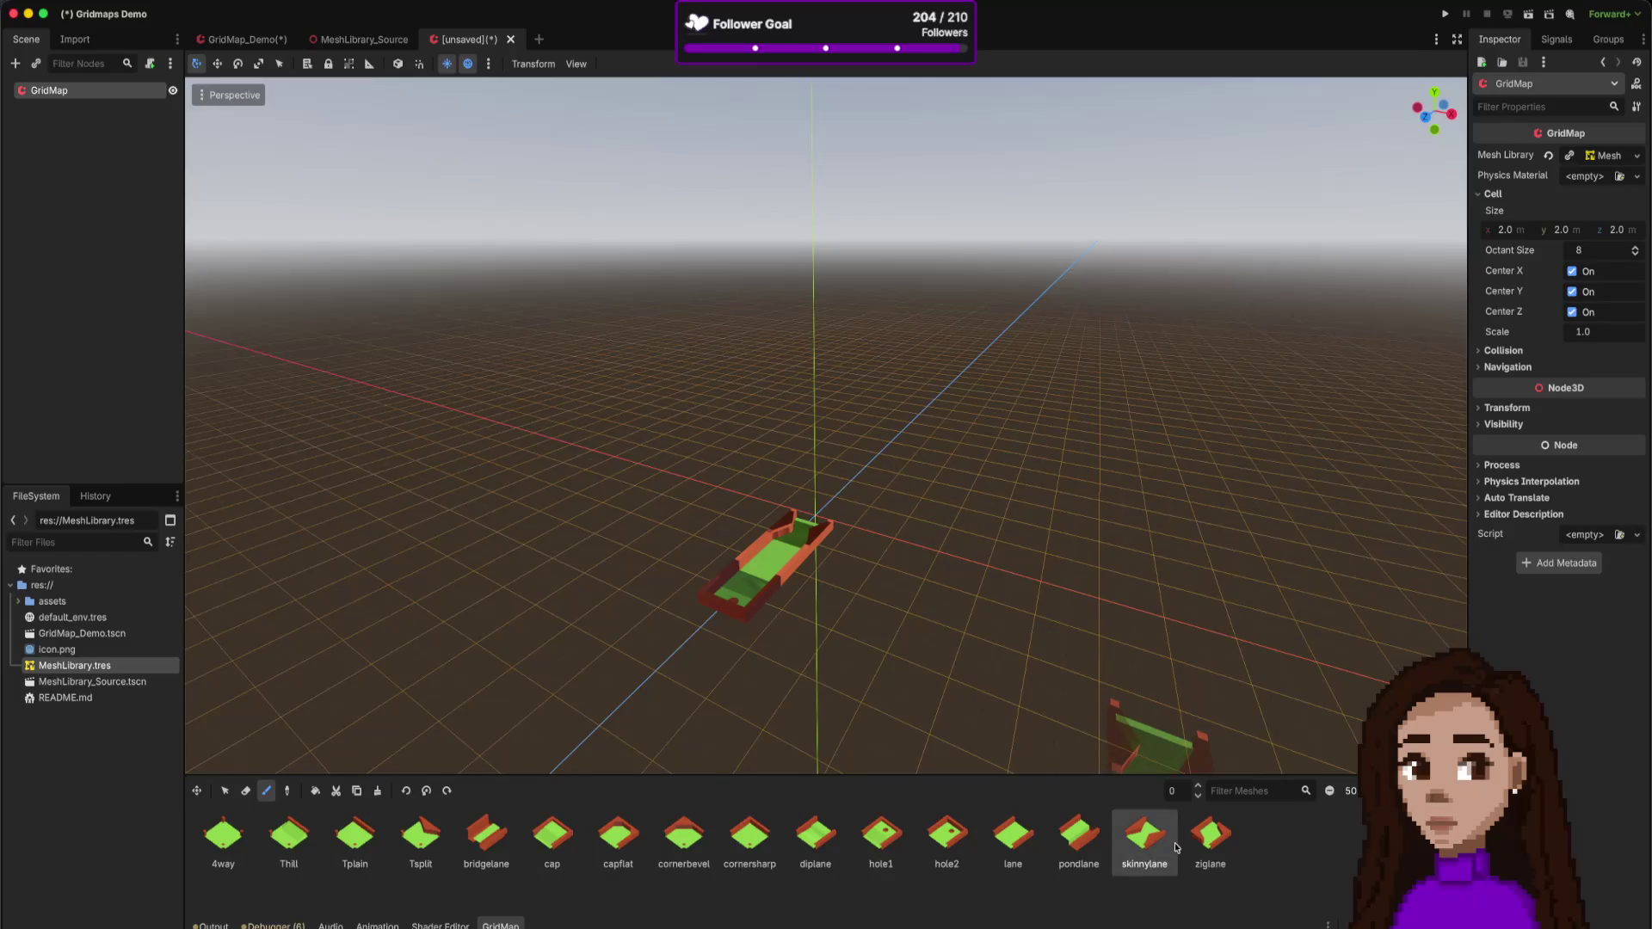
left_click(1203, 839)
left_click(796, 555)
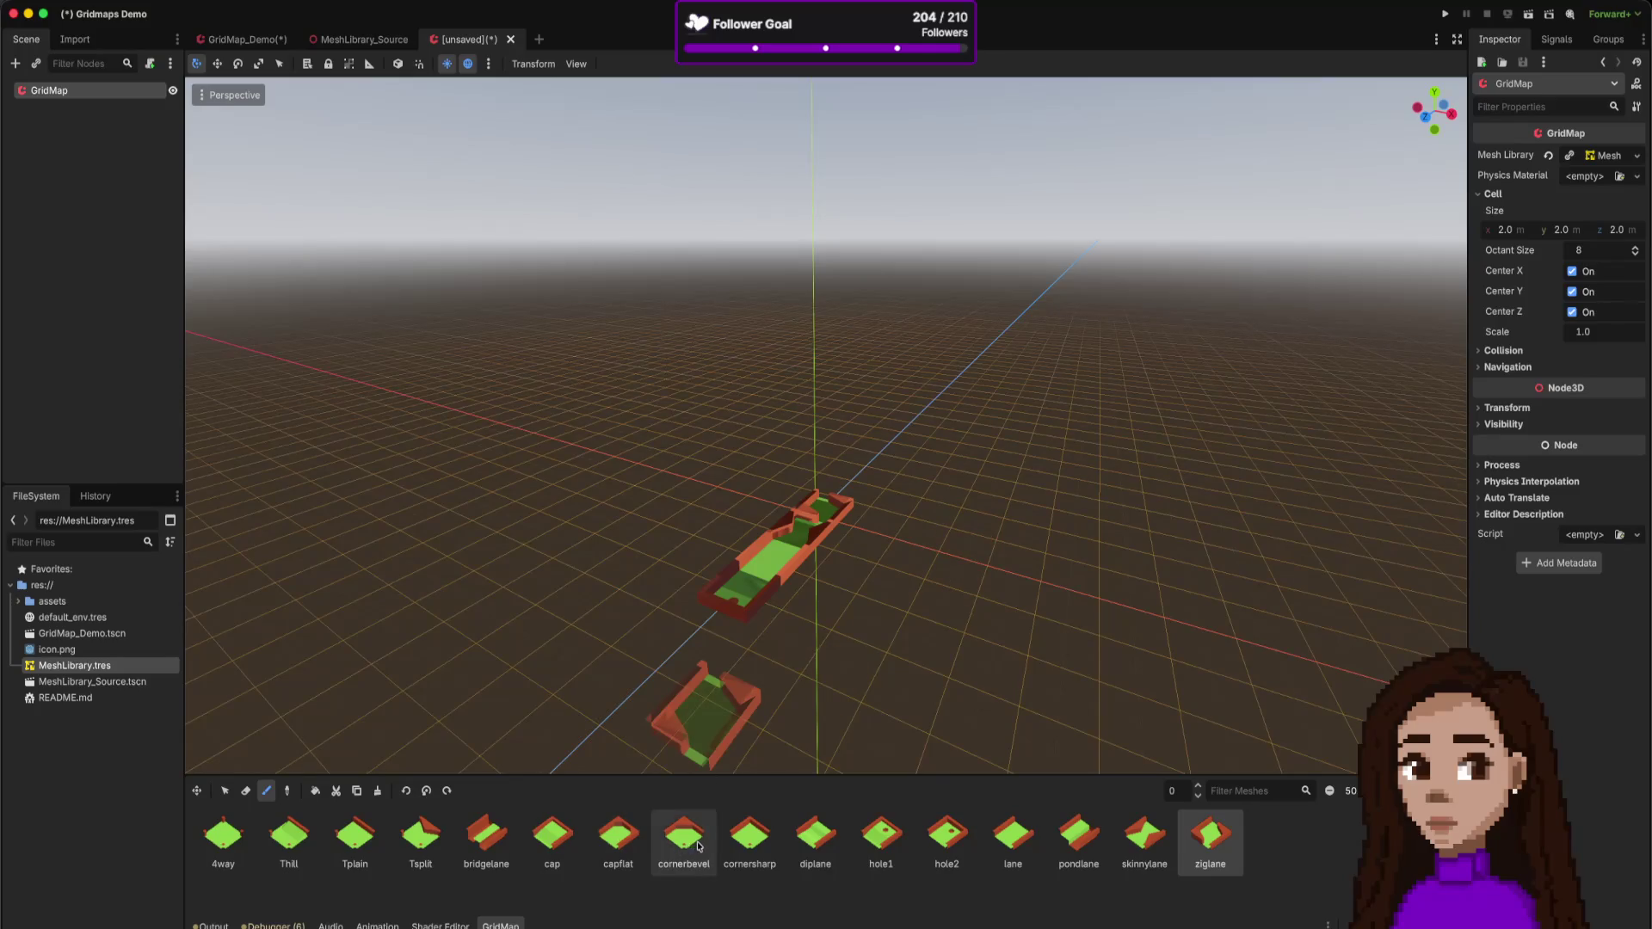
left_click(1012, 839)
left_click(843, 489)
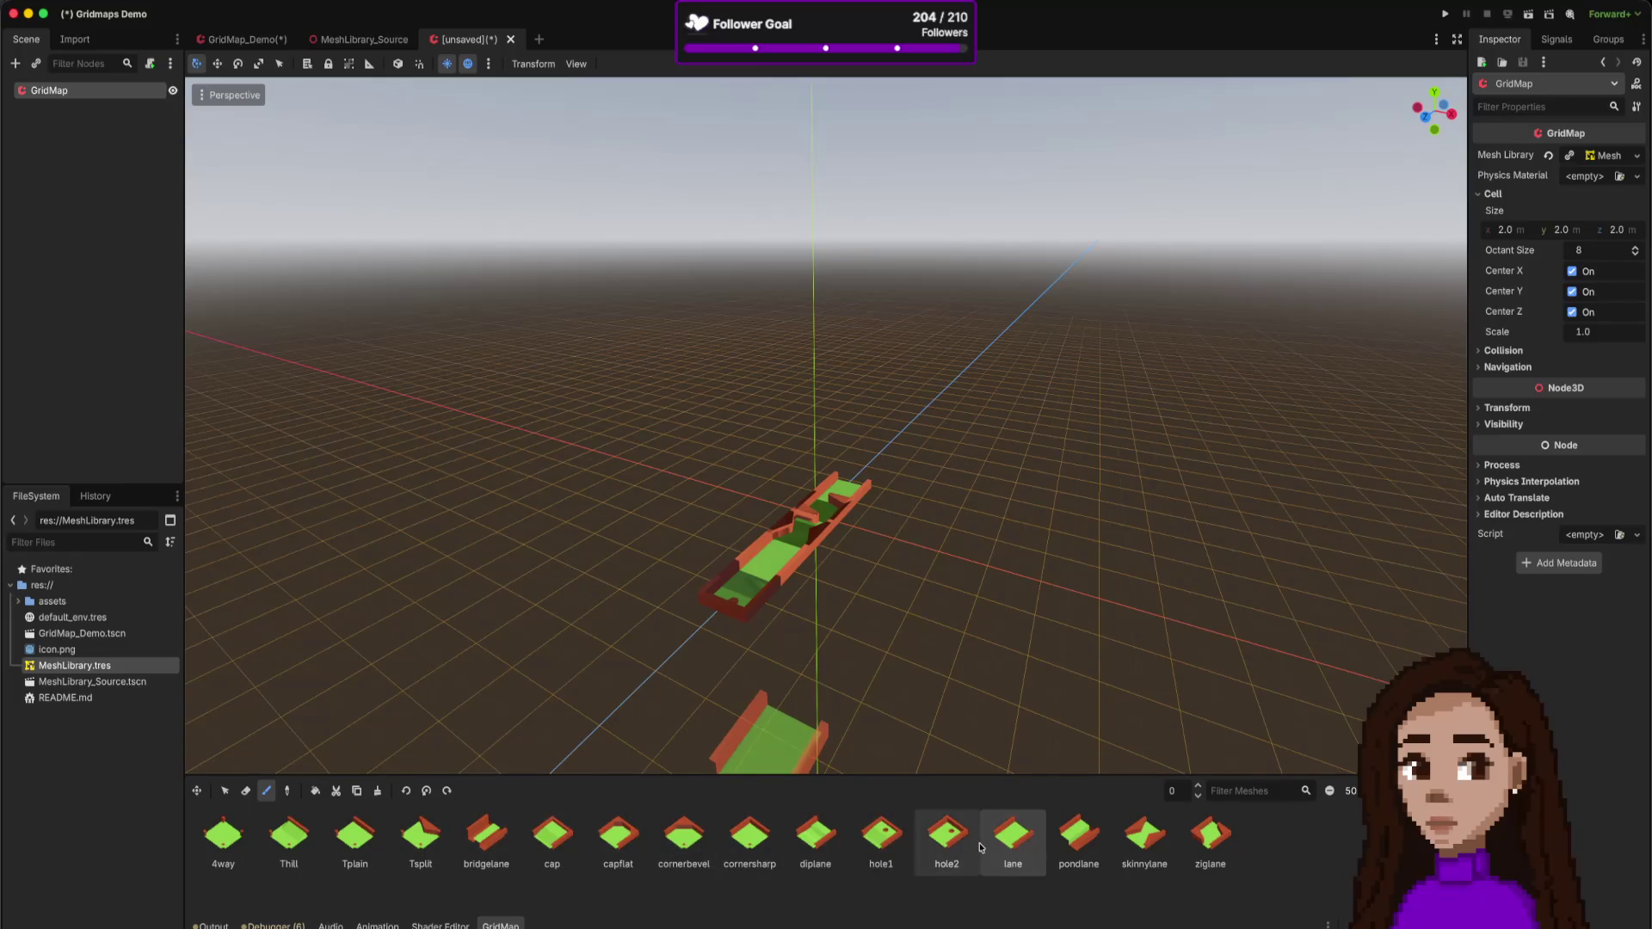
left_click(881, 835)
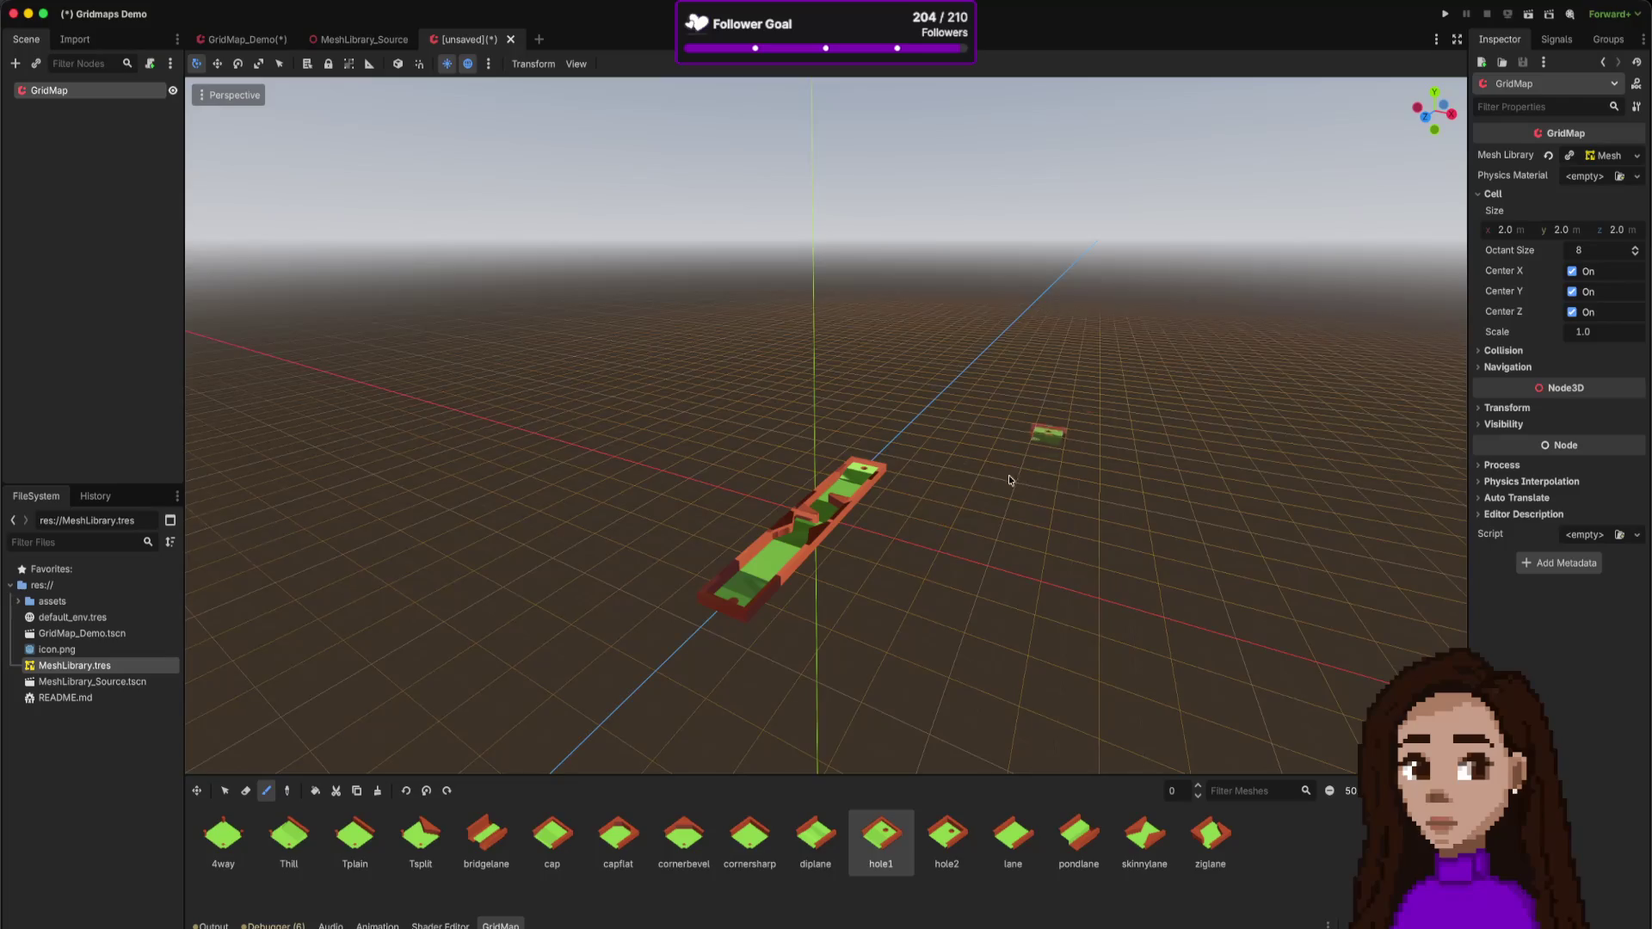
scroll(989, 475, "down", 5)
- Switch to Select mode with Q and zoom the viewport out over the whole track
key("q")
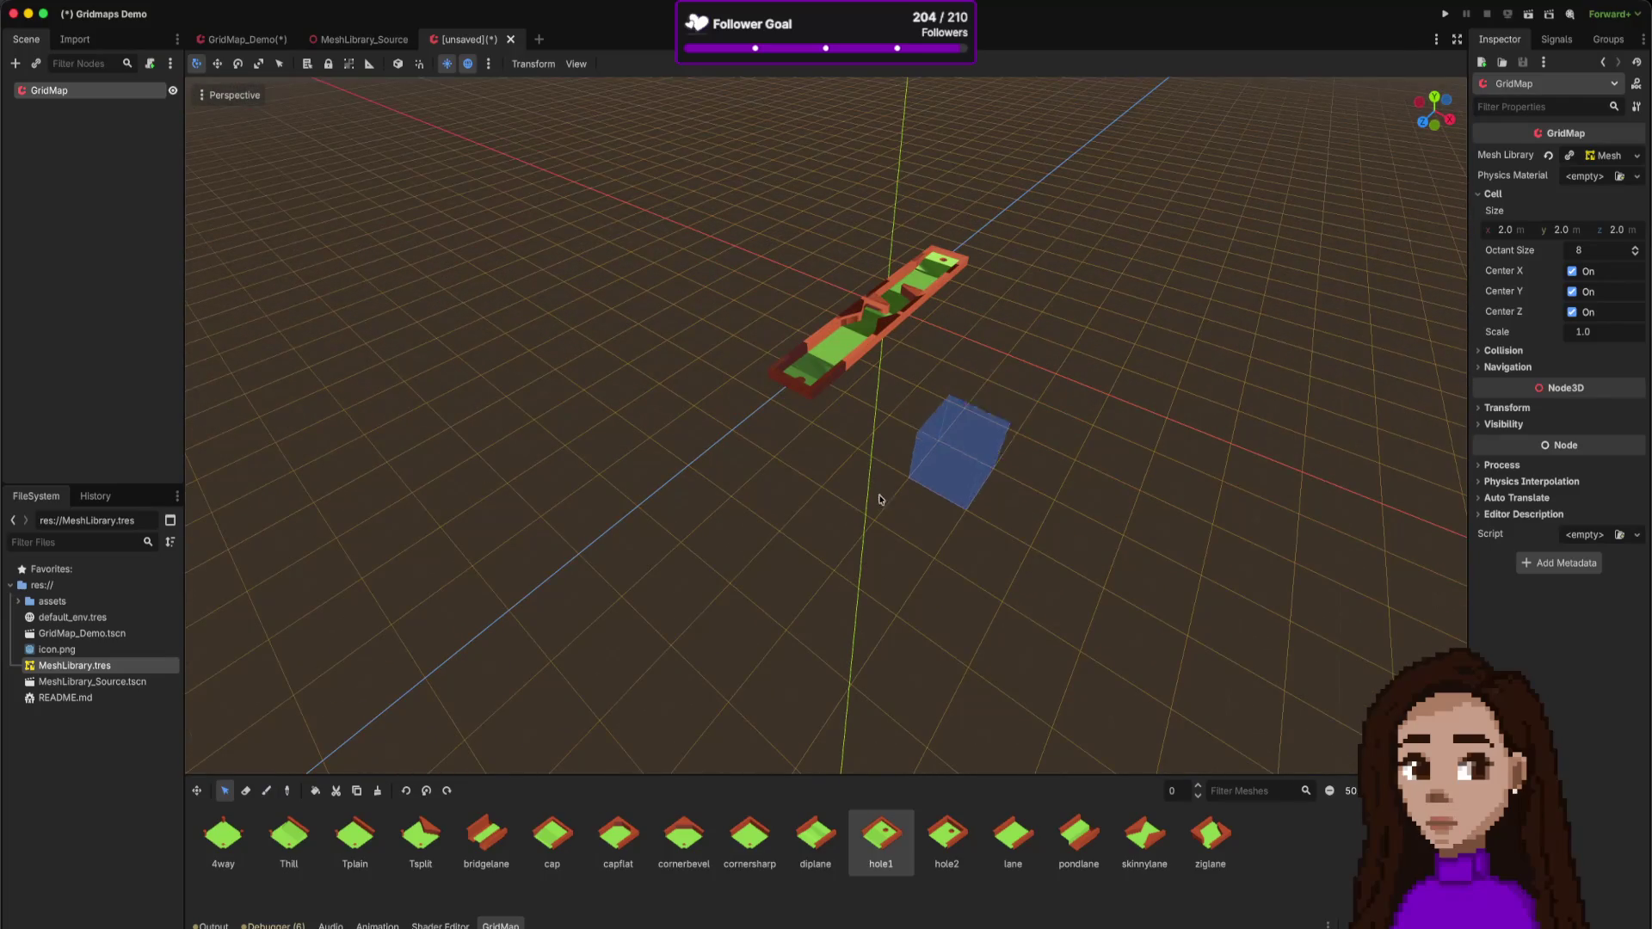
scroll(1060, 368, "down", 1)
scroll(1061, 368, "down", 3)
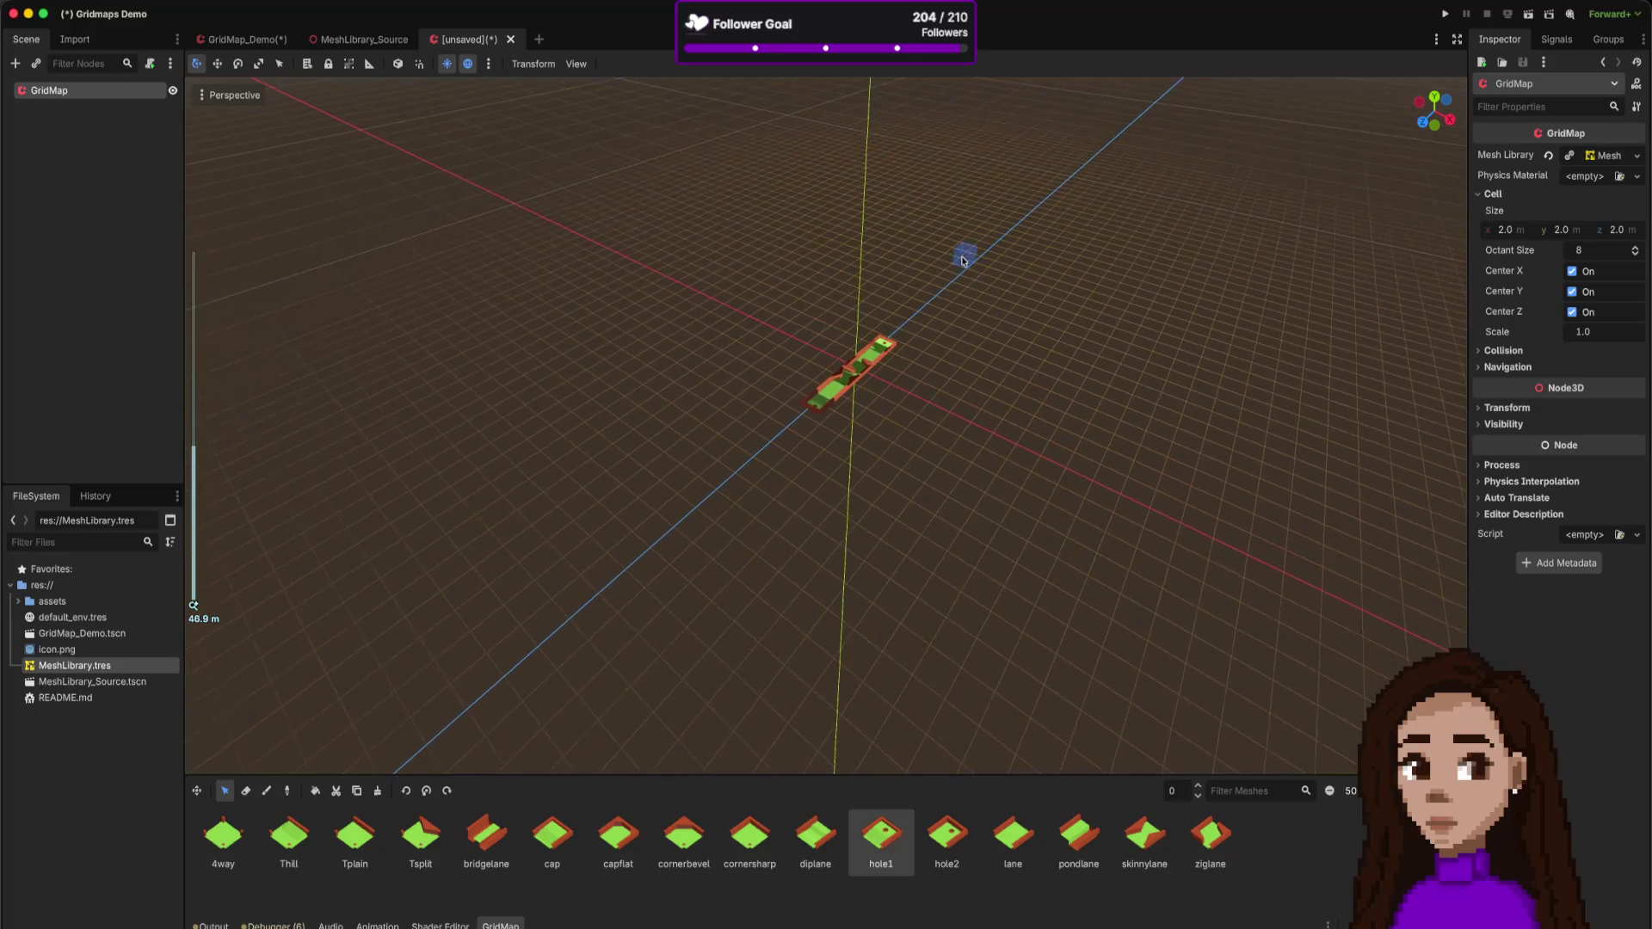
scroll(944, 286, "up", 12)
scroll(943, 285, "down", 9)
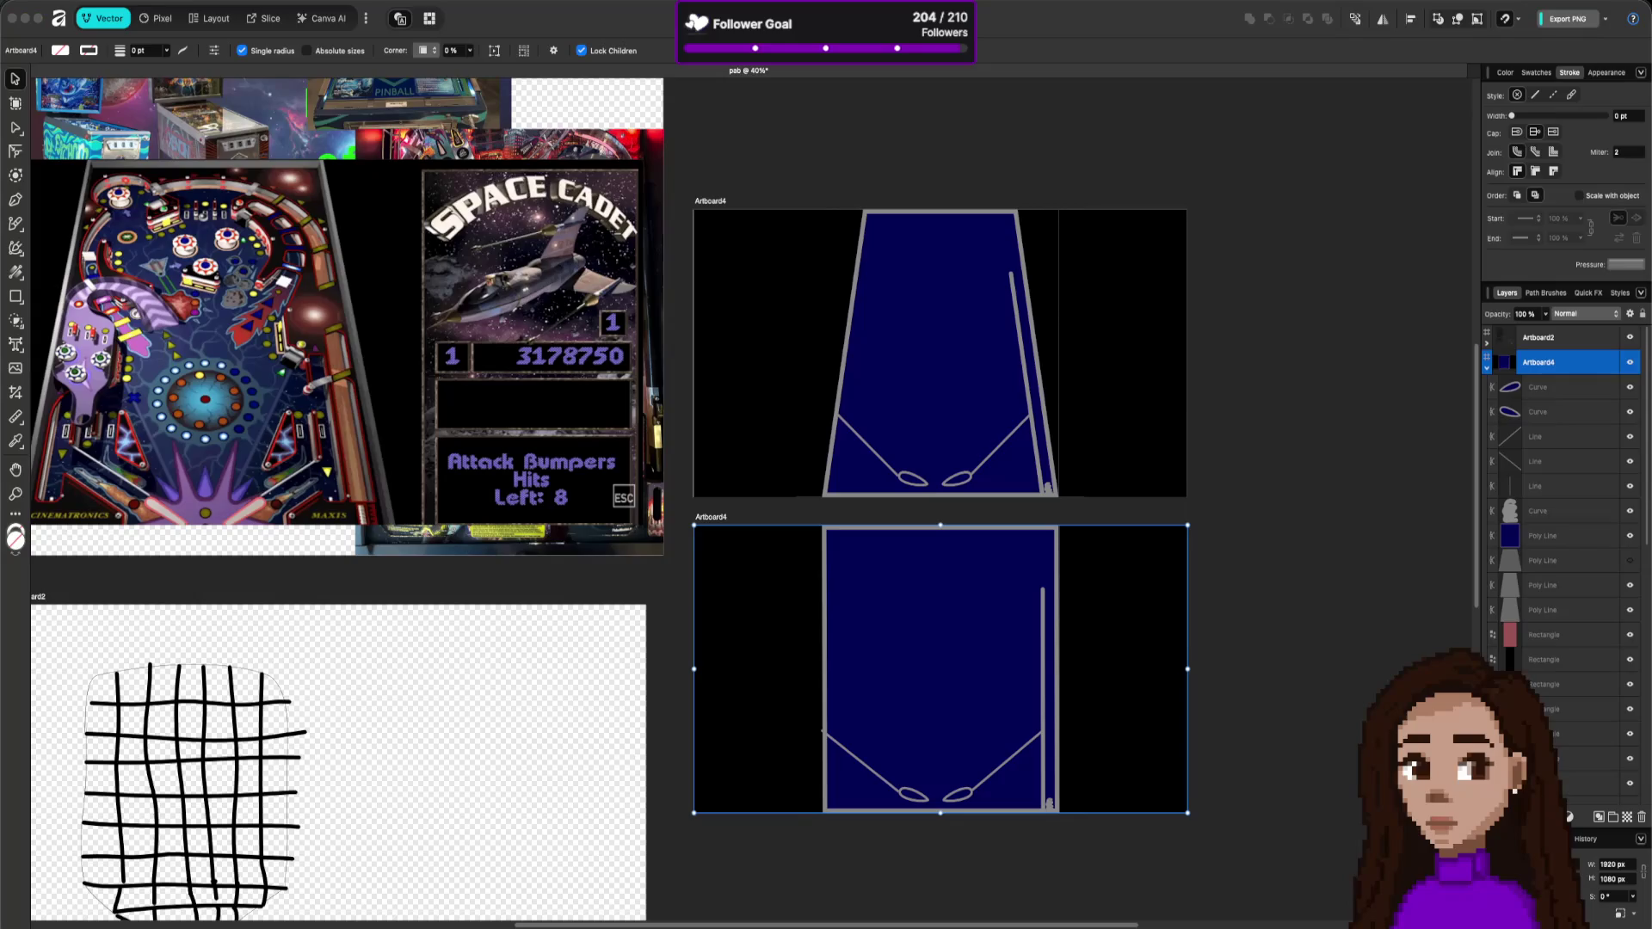
- Review the GridMap toolbar docs, then switch to the Pinball Arcade Builder Godot window
key("super+Tab")
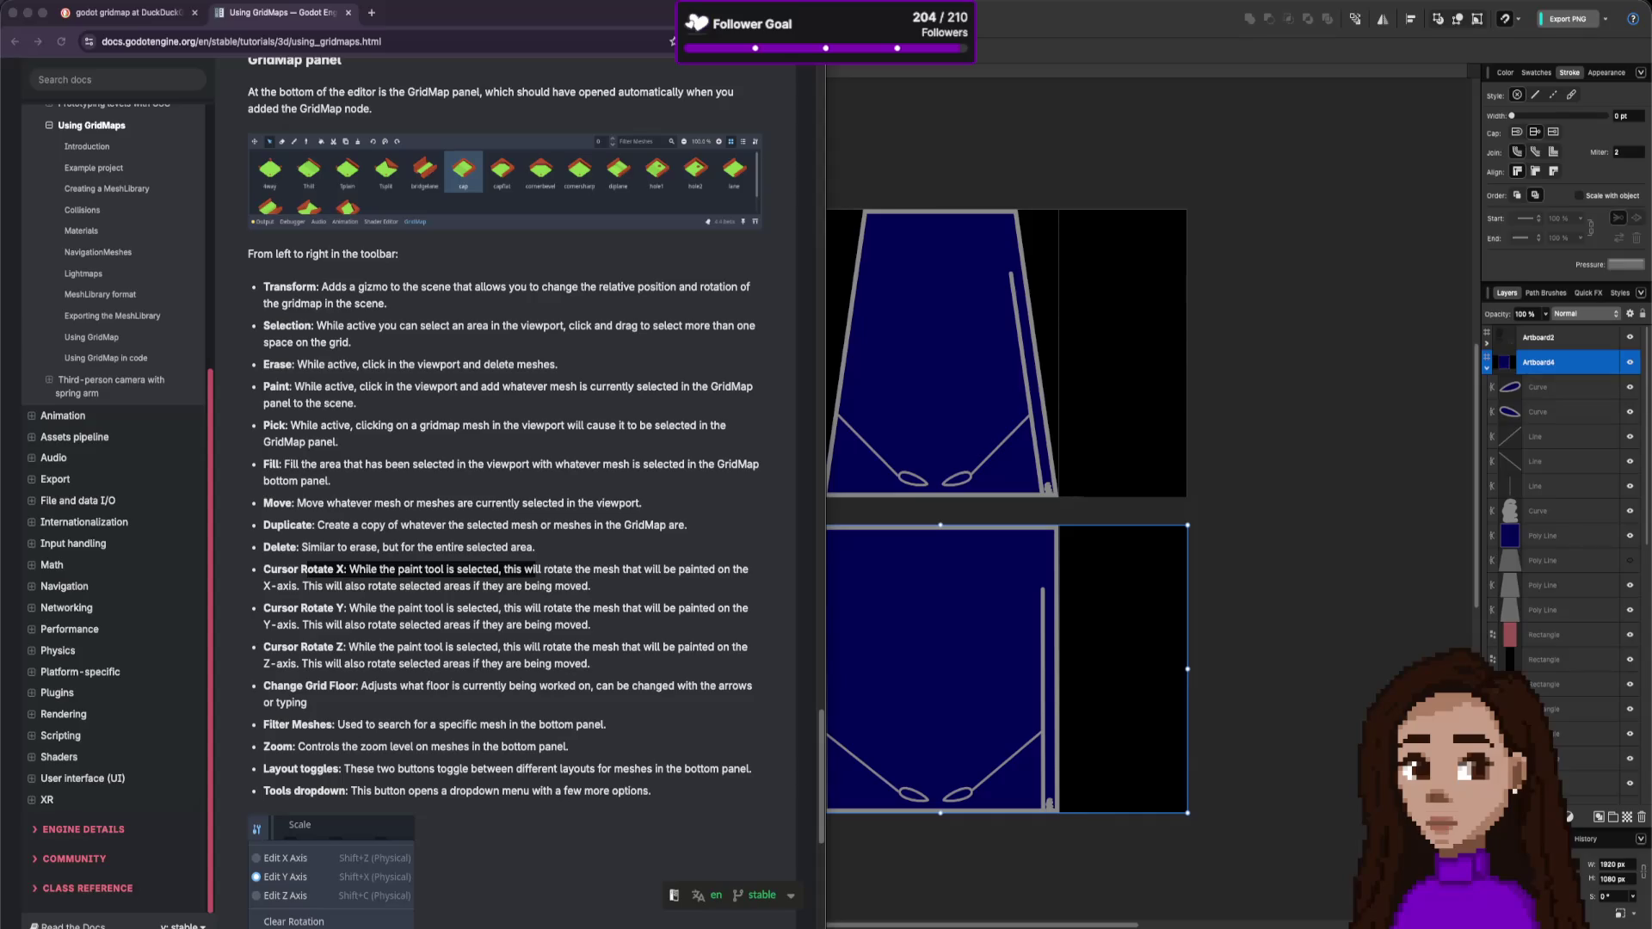
key("super+Tab")
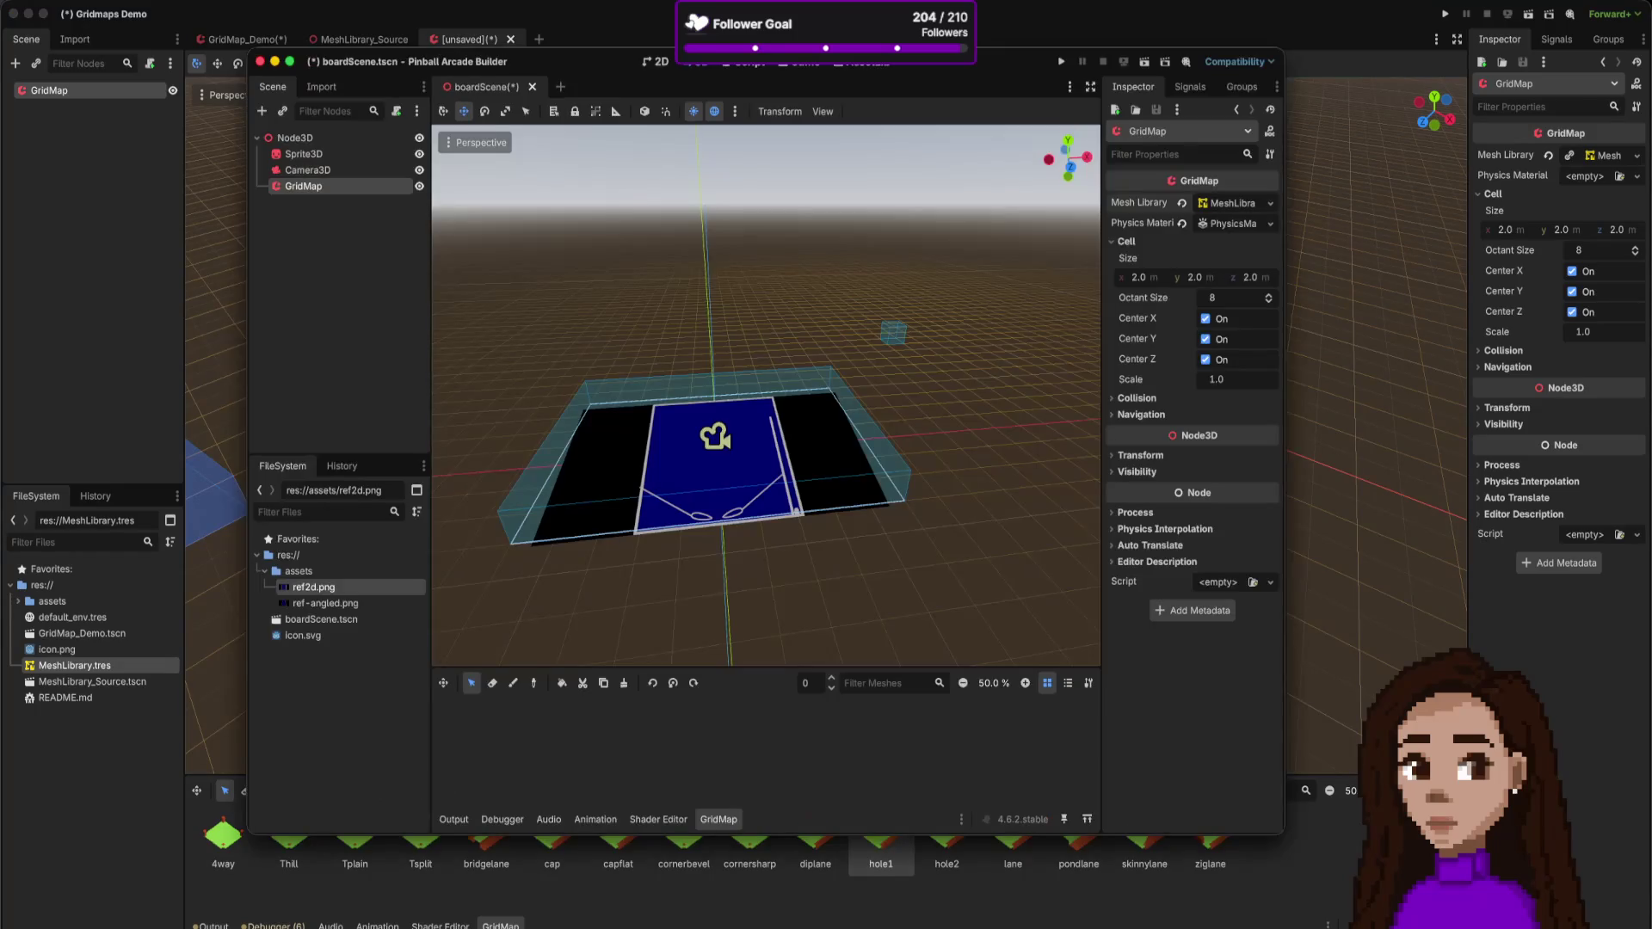
- Hide the Pinball Arcade Builder window and paint a strip of 4way floor tiles
key("super+Tab")
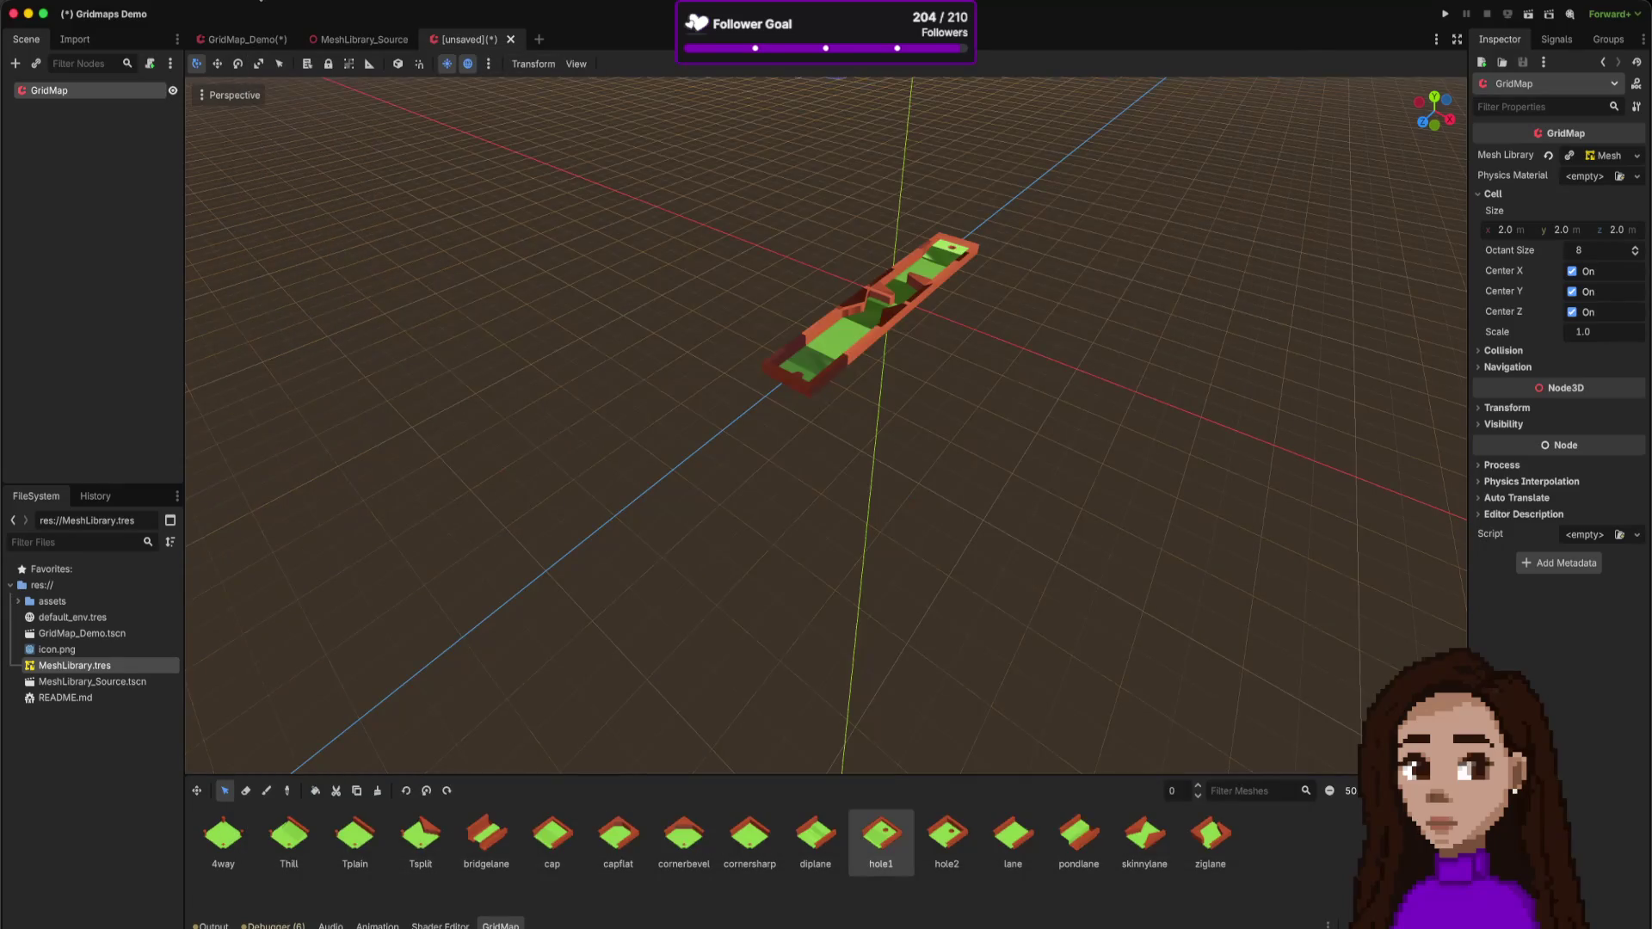
key("super+Tab")
key("super+Tab")
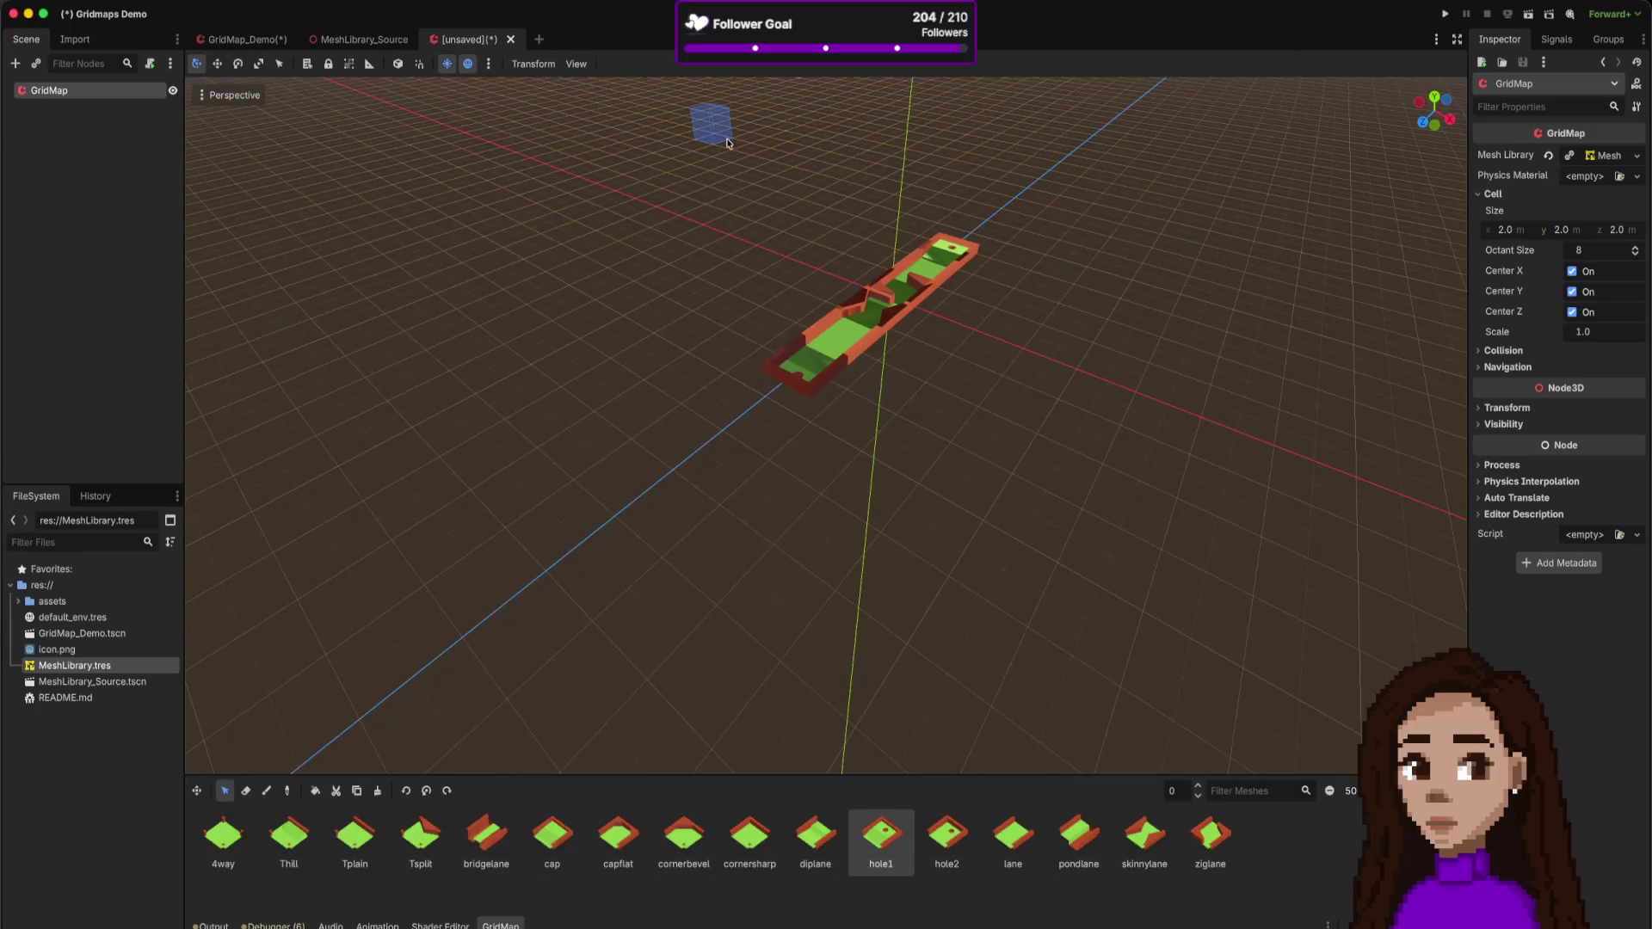
key("super+Tab")
key("super+Tab")
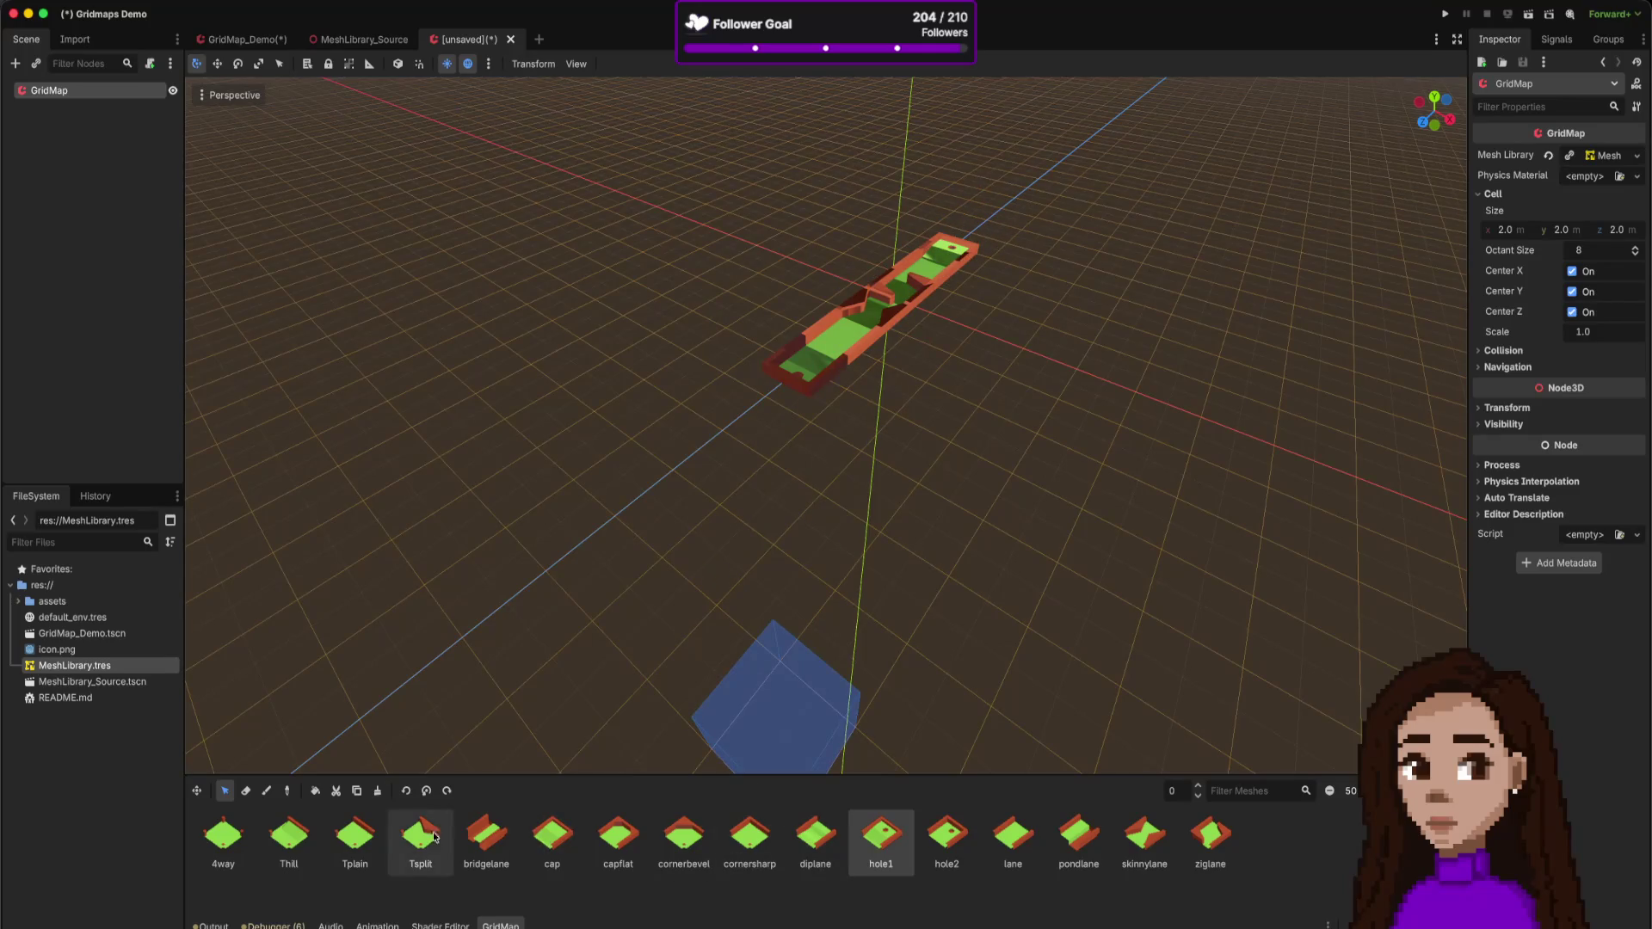
left_click(223, 836)
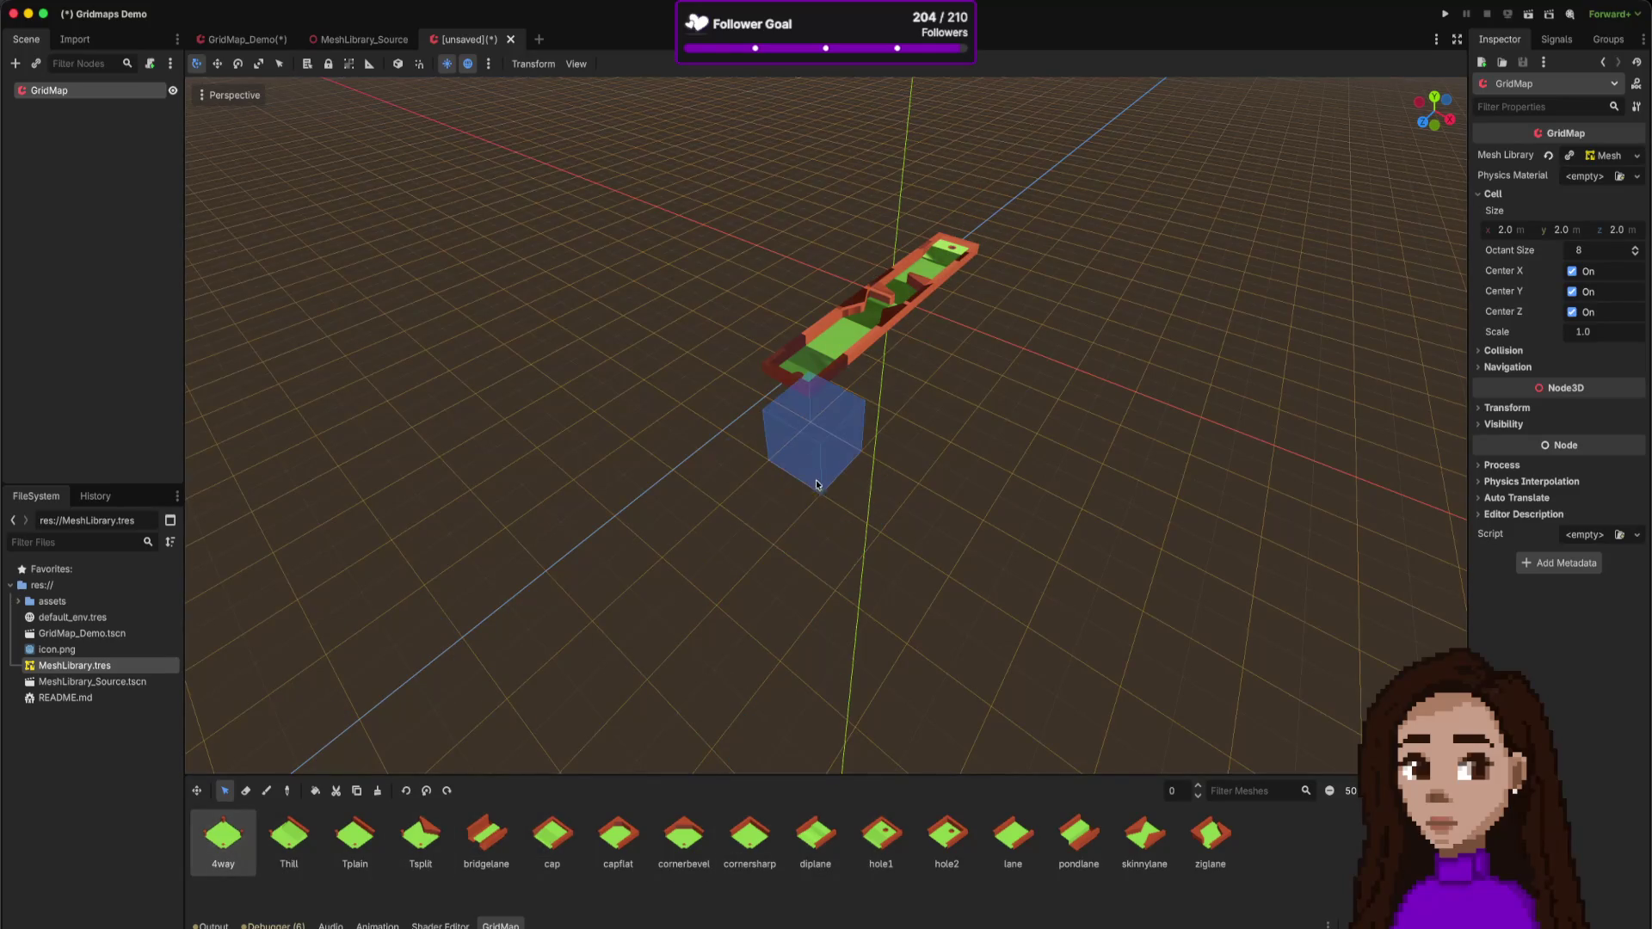
key("e")
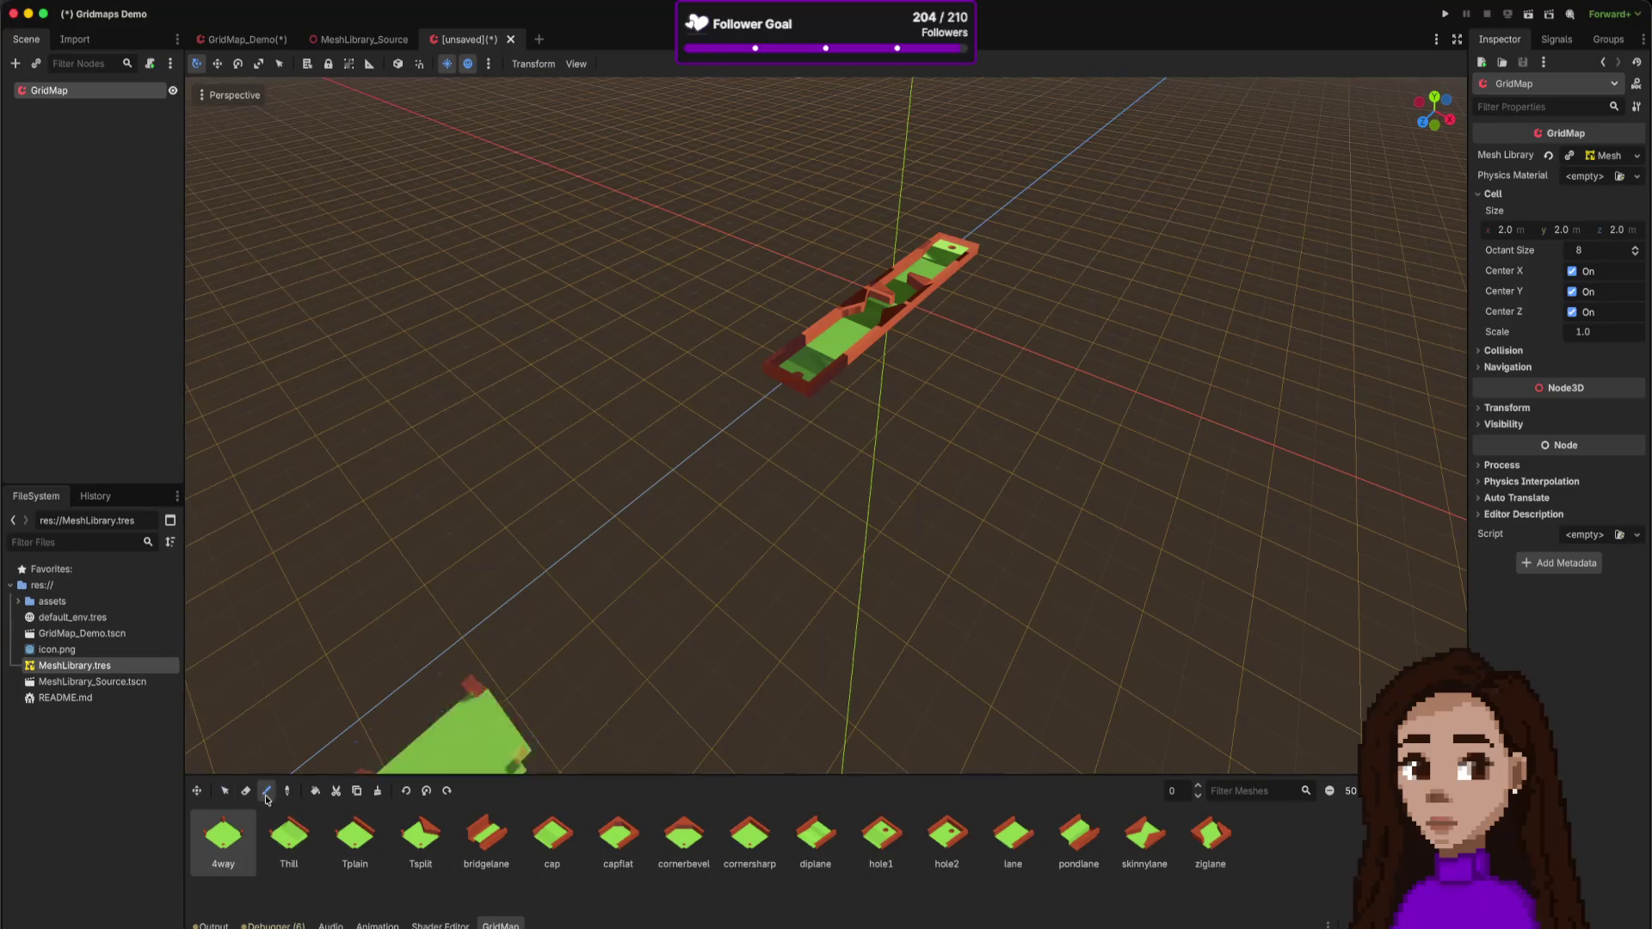
left_click(733, 447)
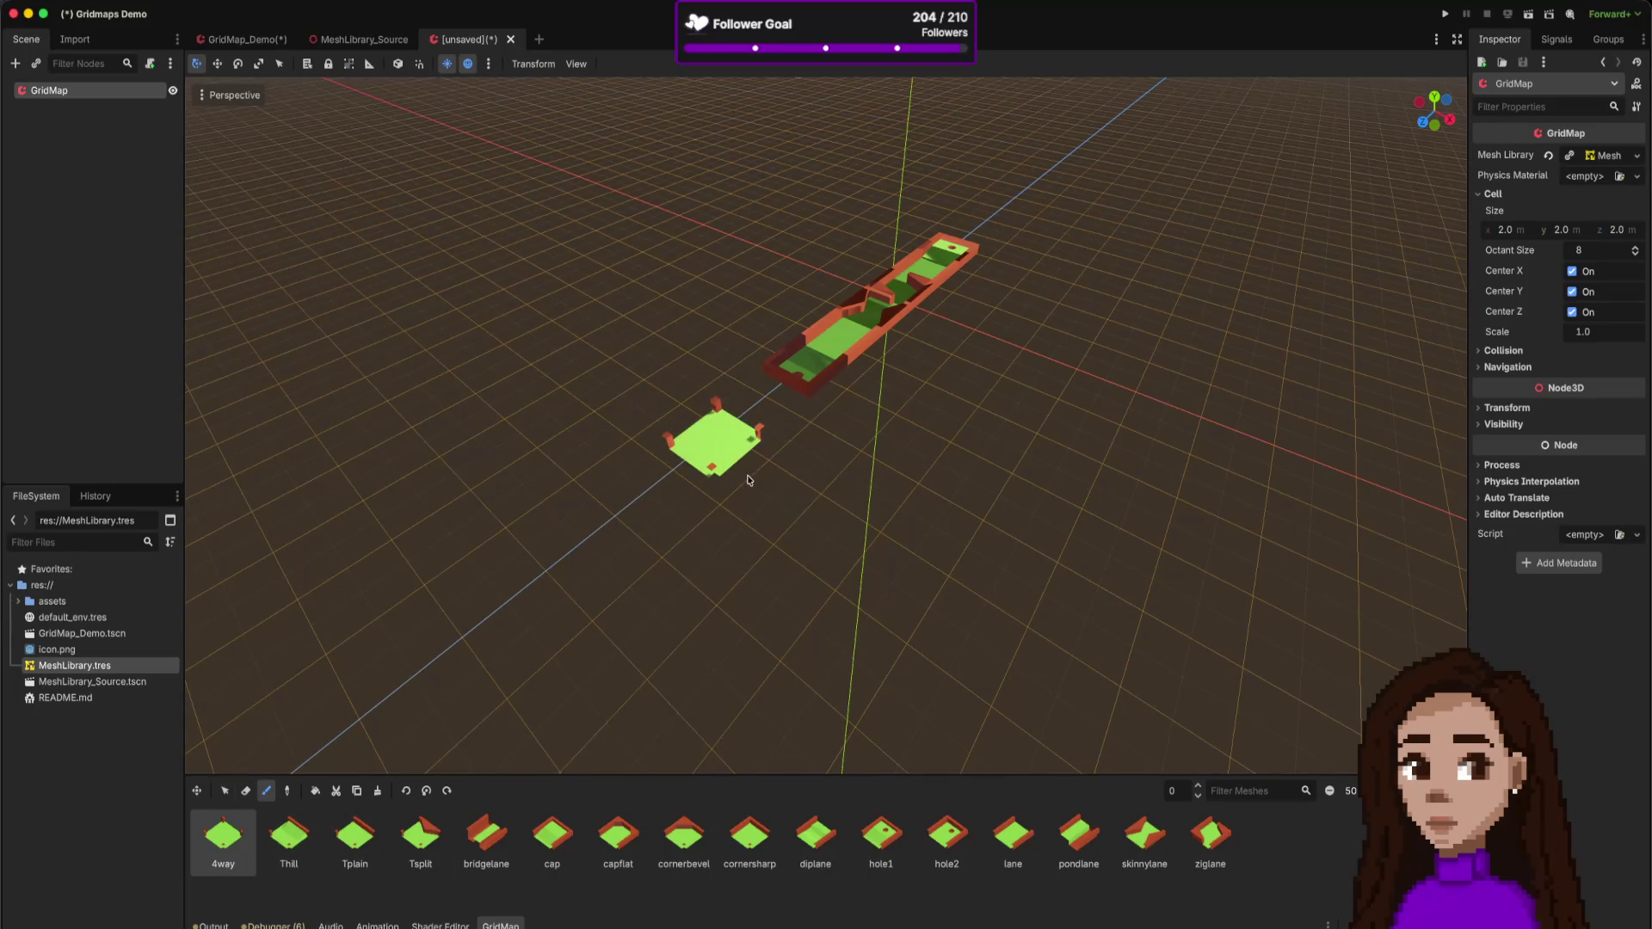
left_click(760, 491)
left_click(854, 523)
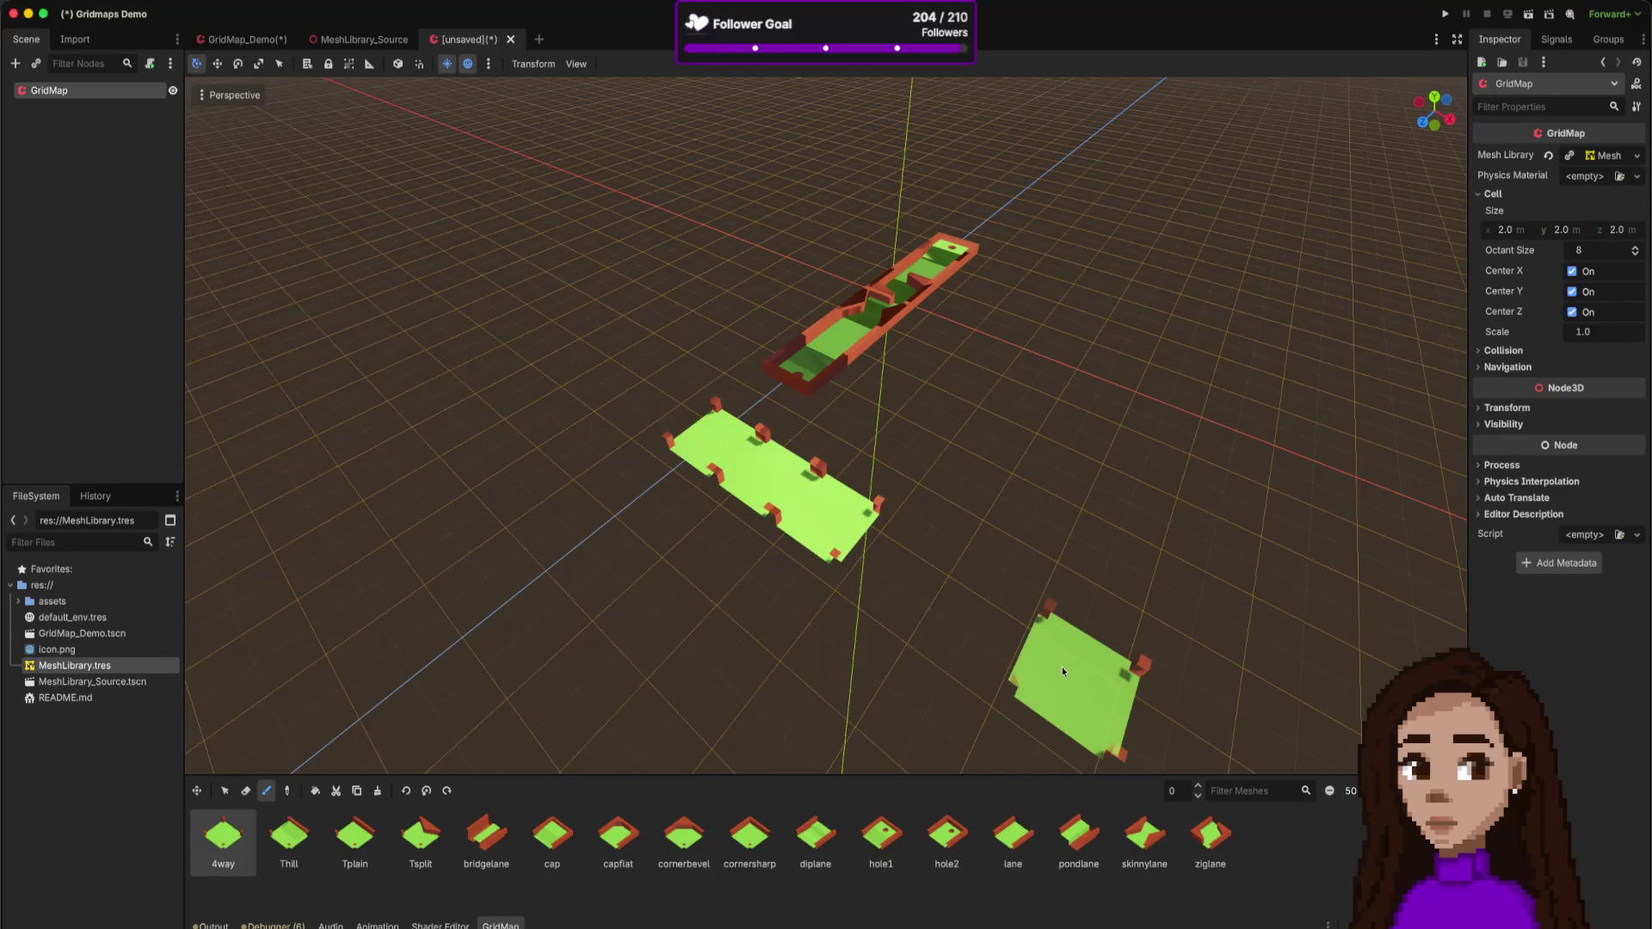
- Form the L with a cornersharp, a cornerbevel and two more 4way floor tiles
left_click(749, 835)
left_click(891, 469)
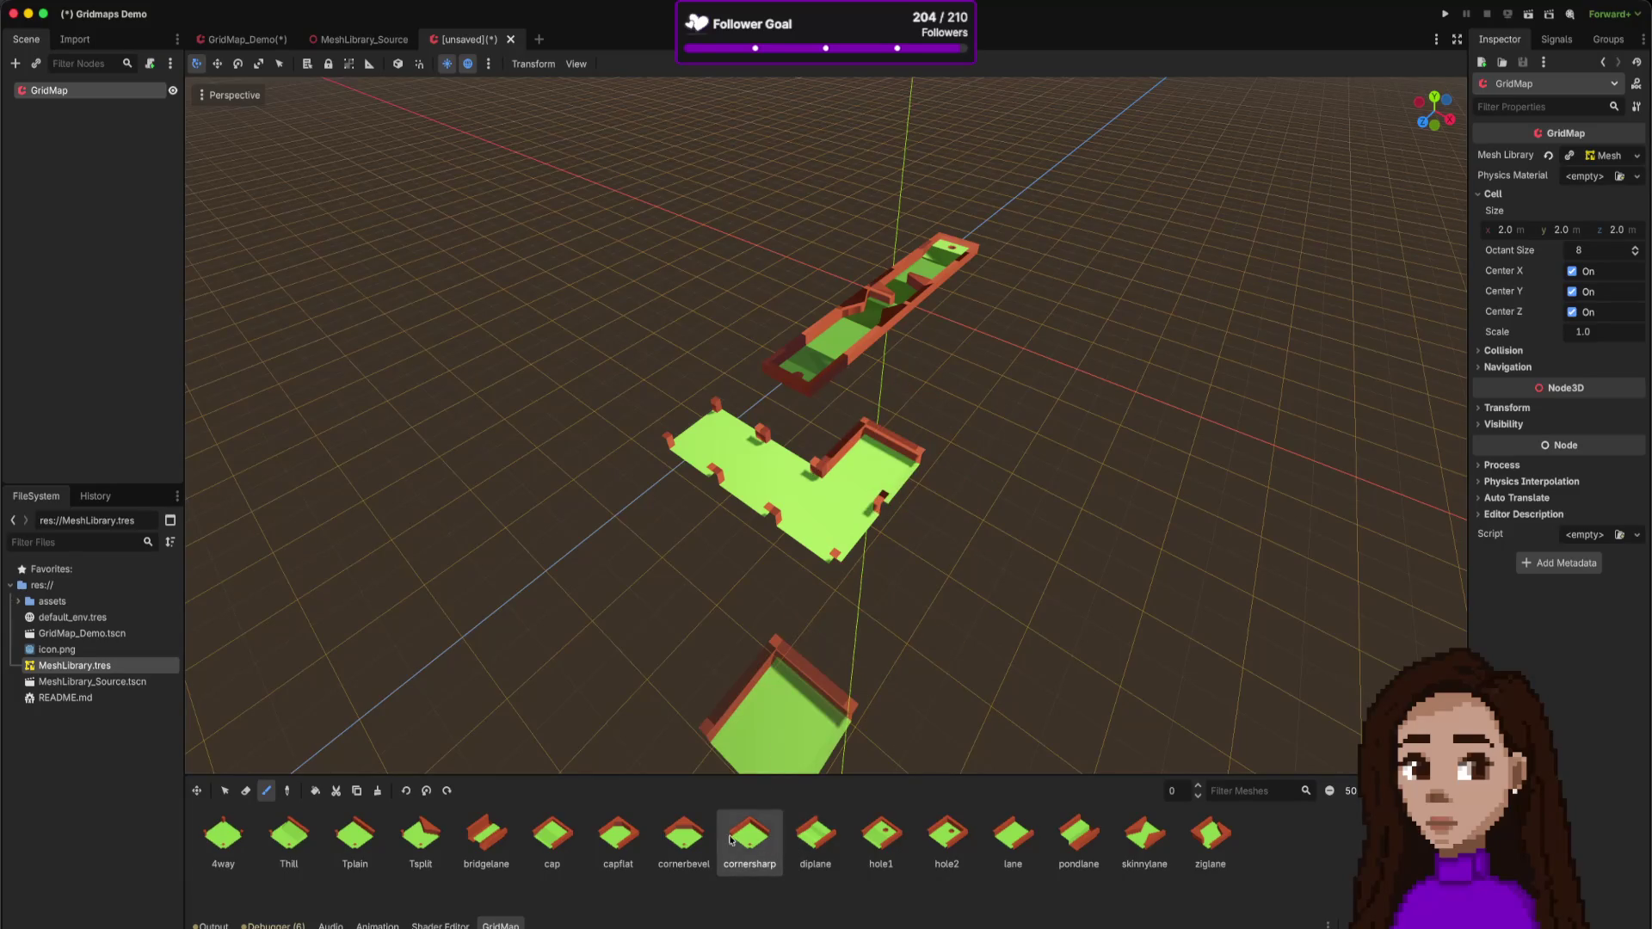
left_click(697, 840)
left_click(952, 475)
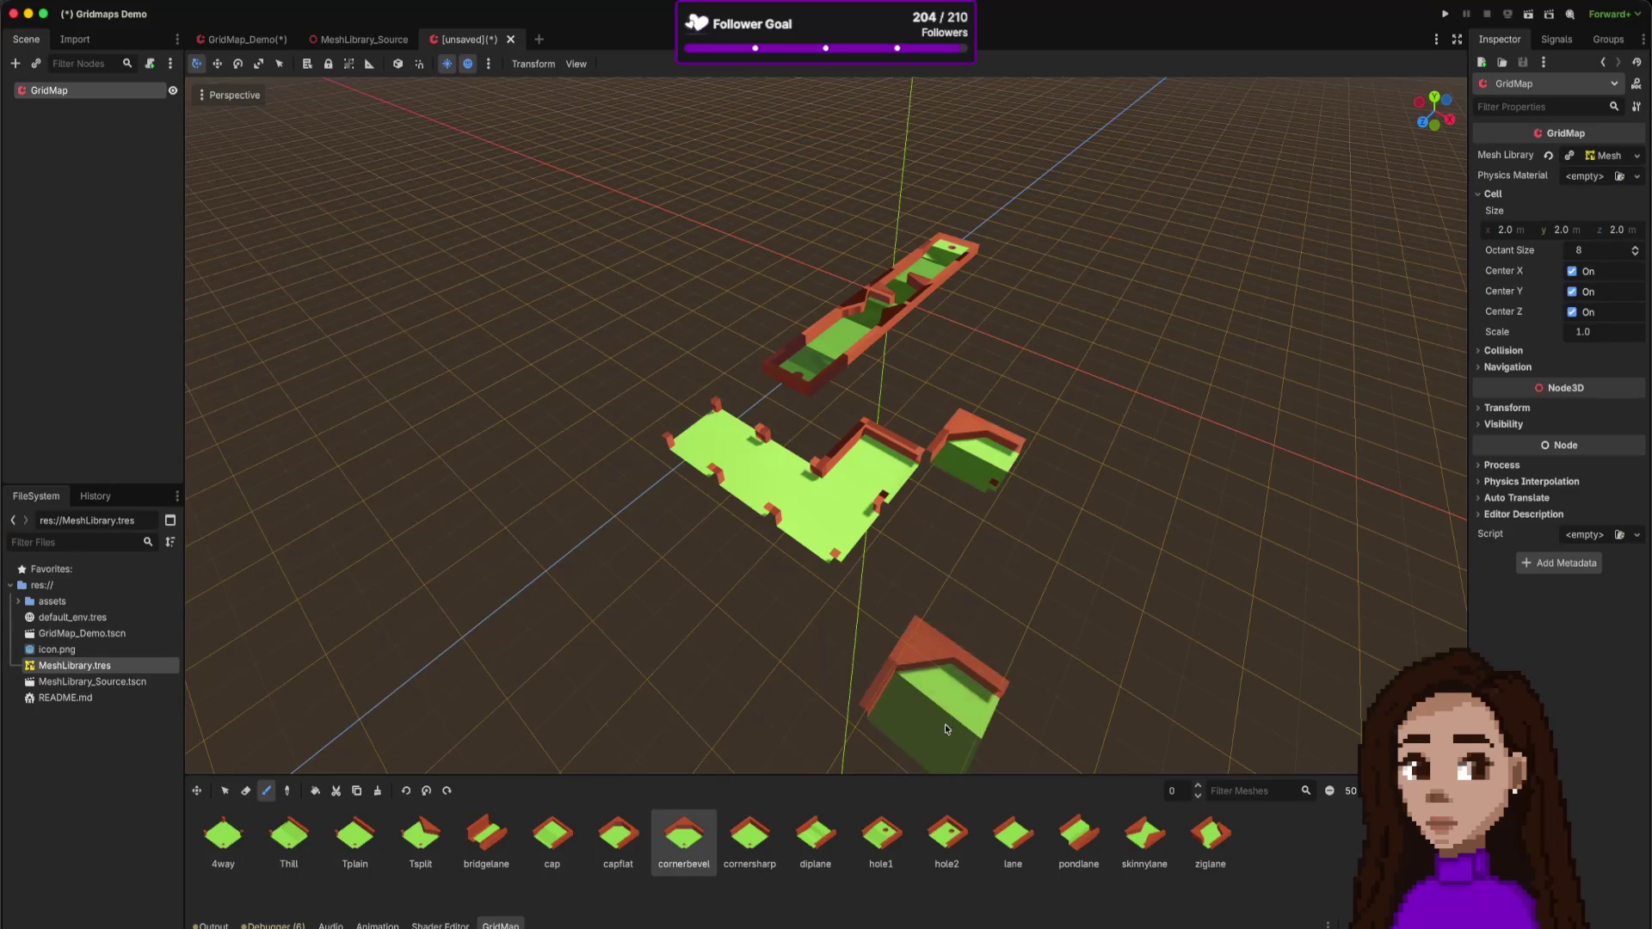
left_click(223, 837)
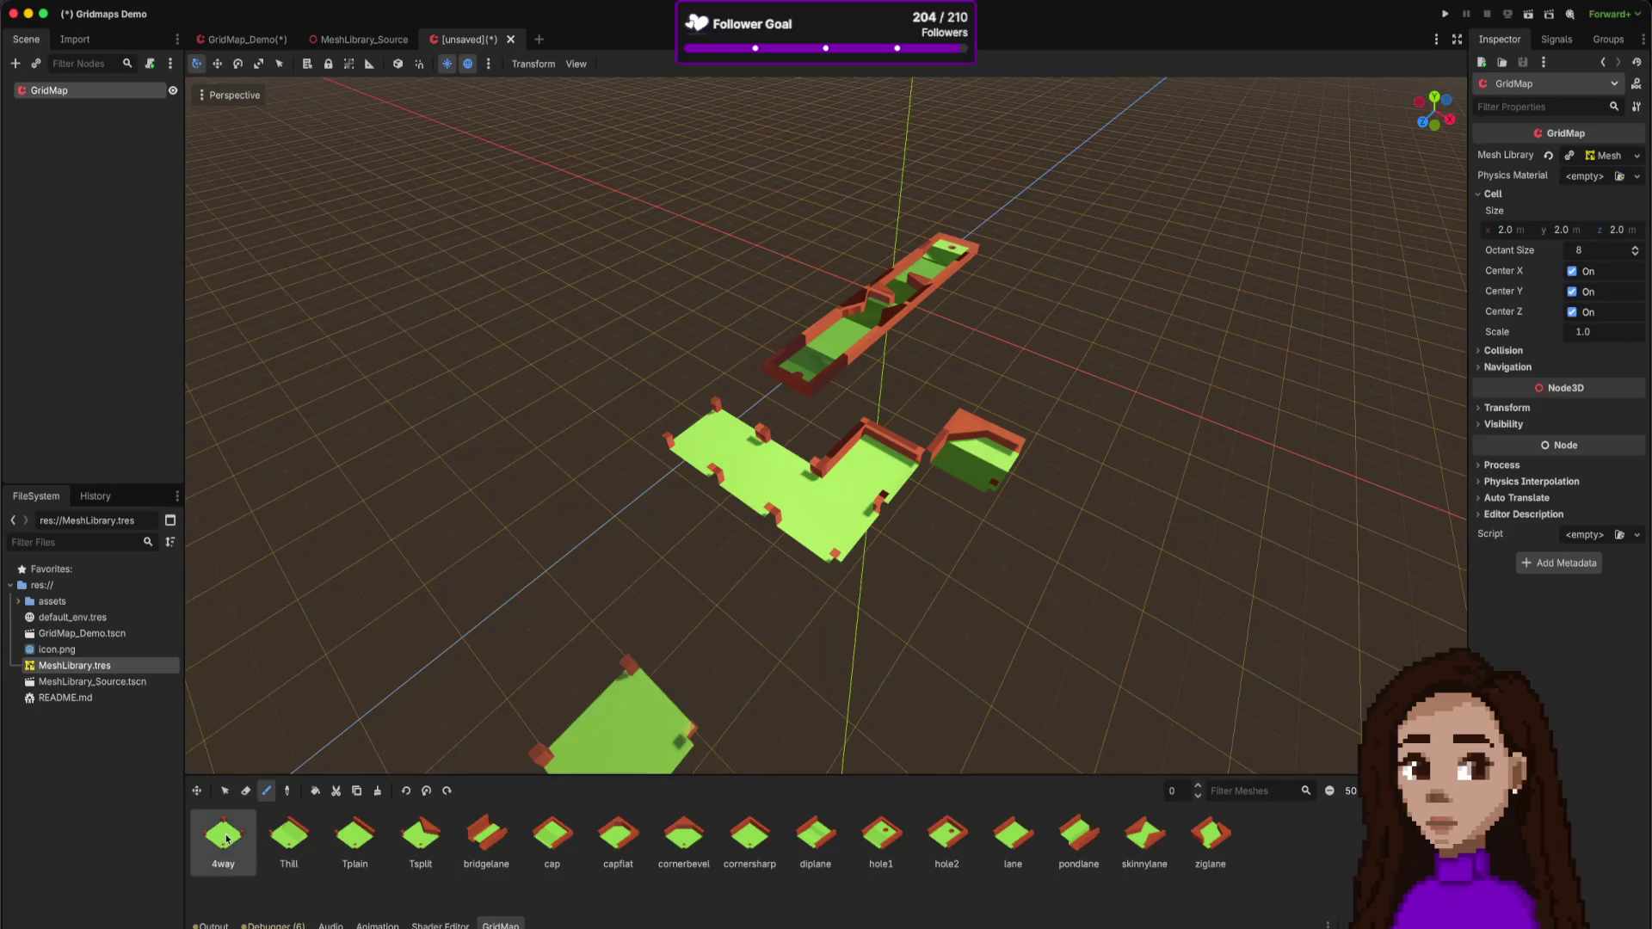
left_click(938, 503)
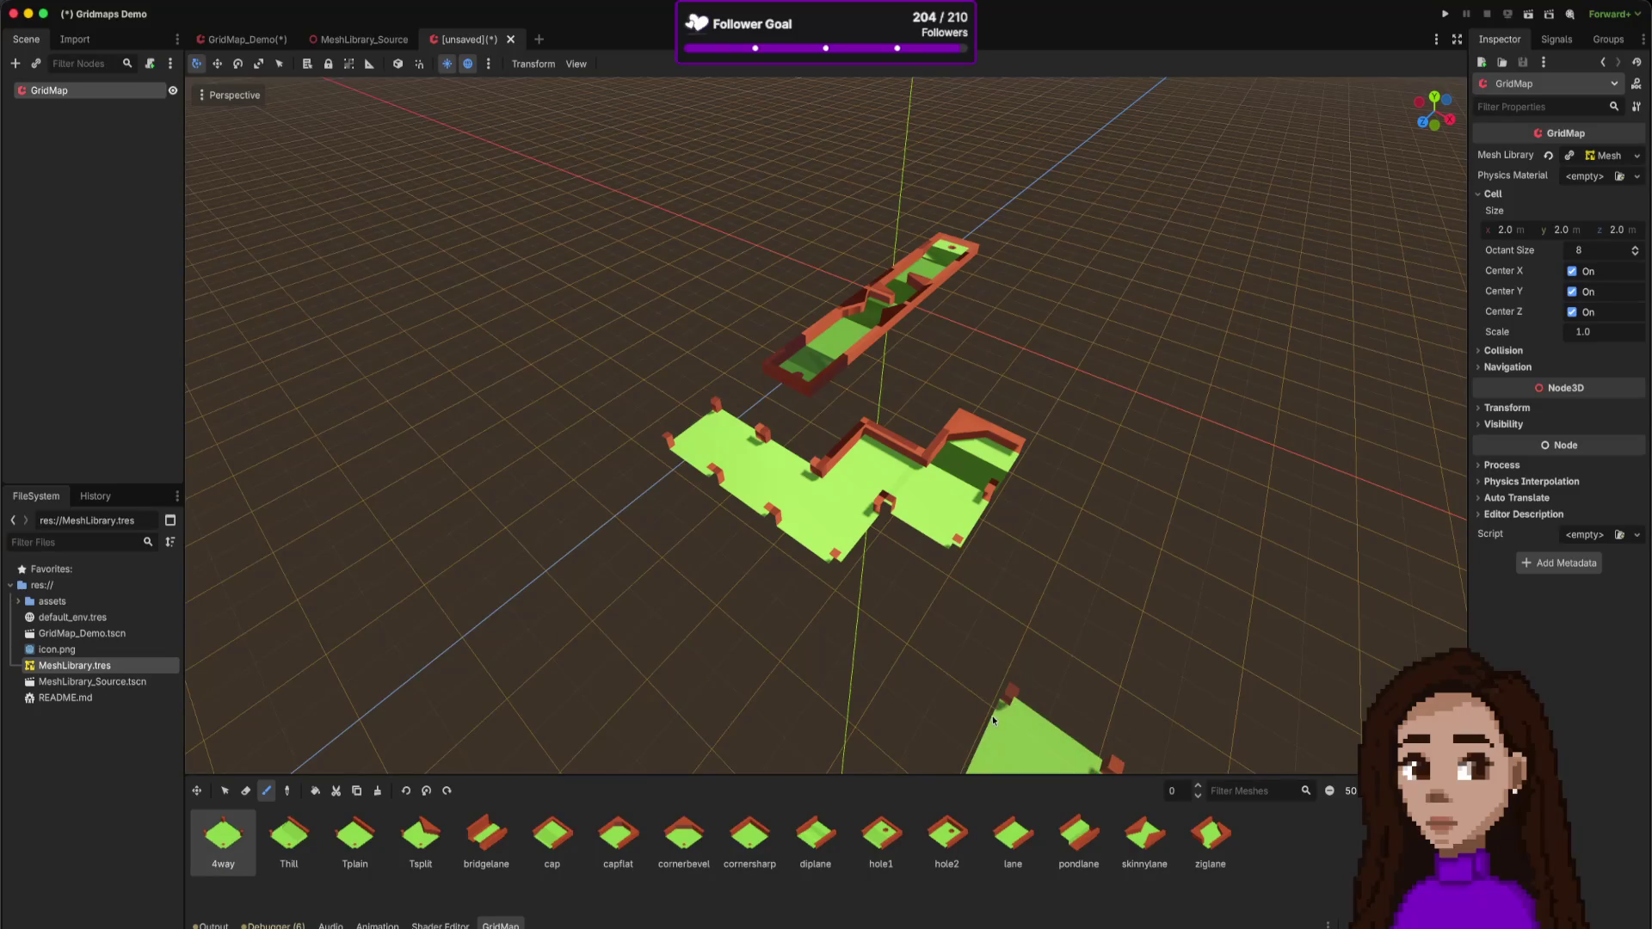
left_click(911, 576)
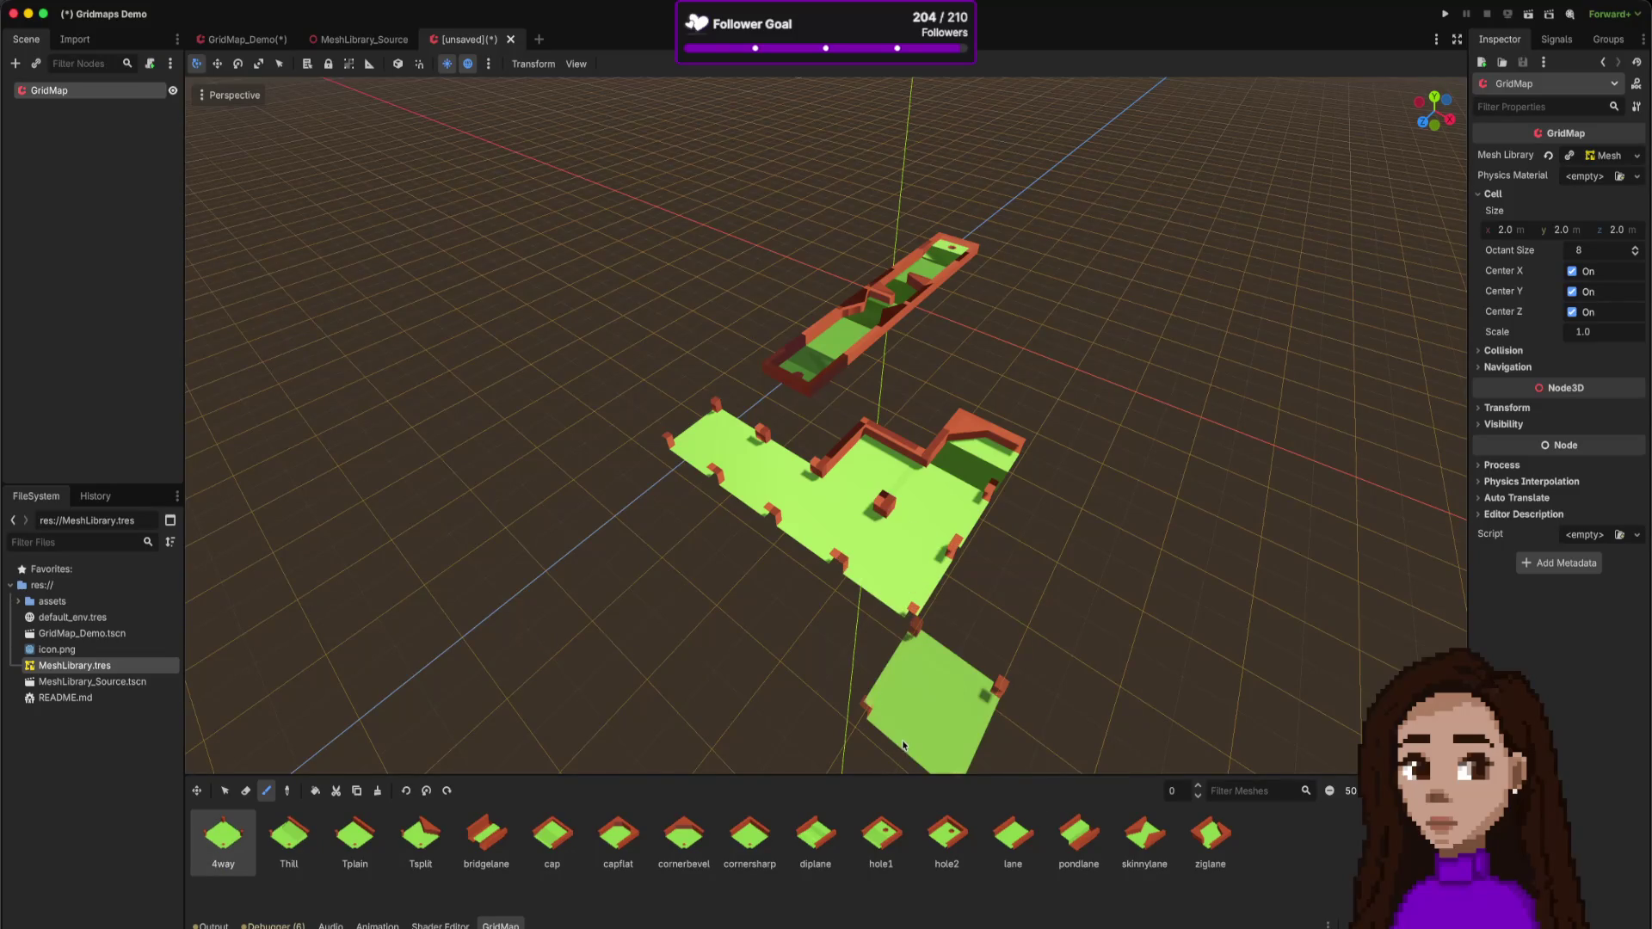
key("super+Tab")
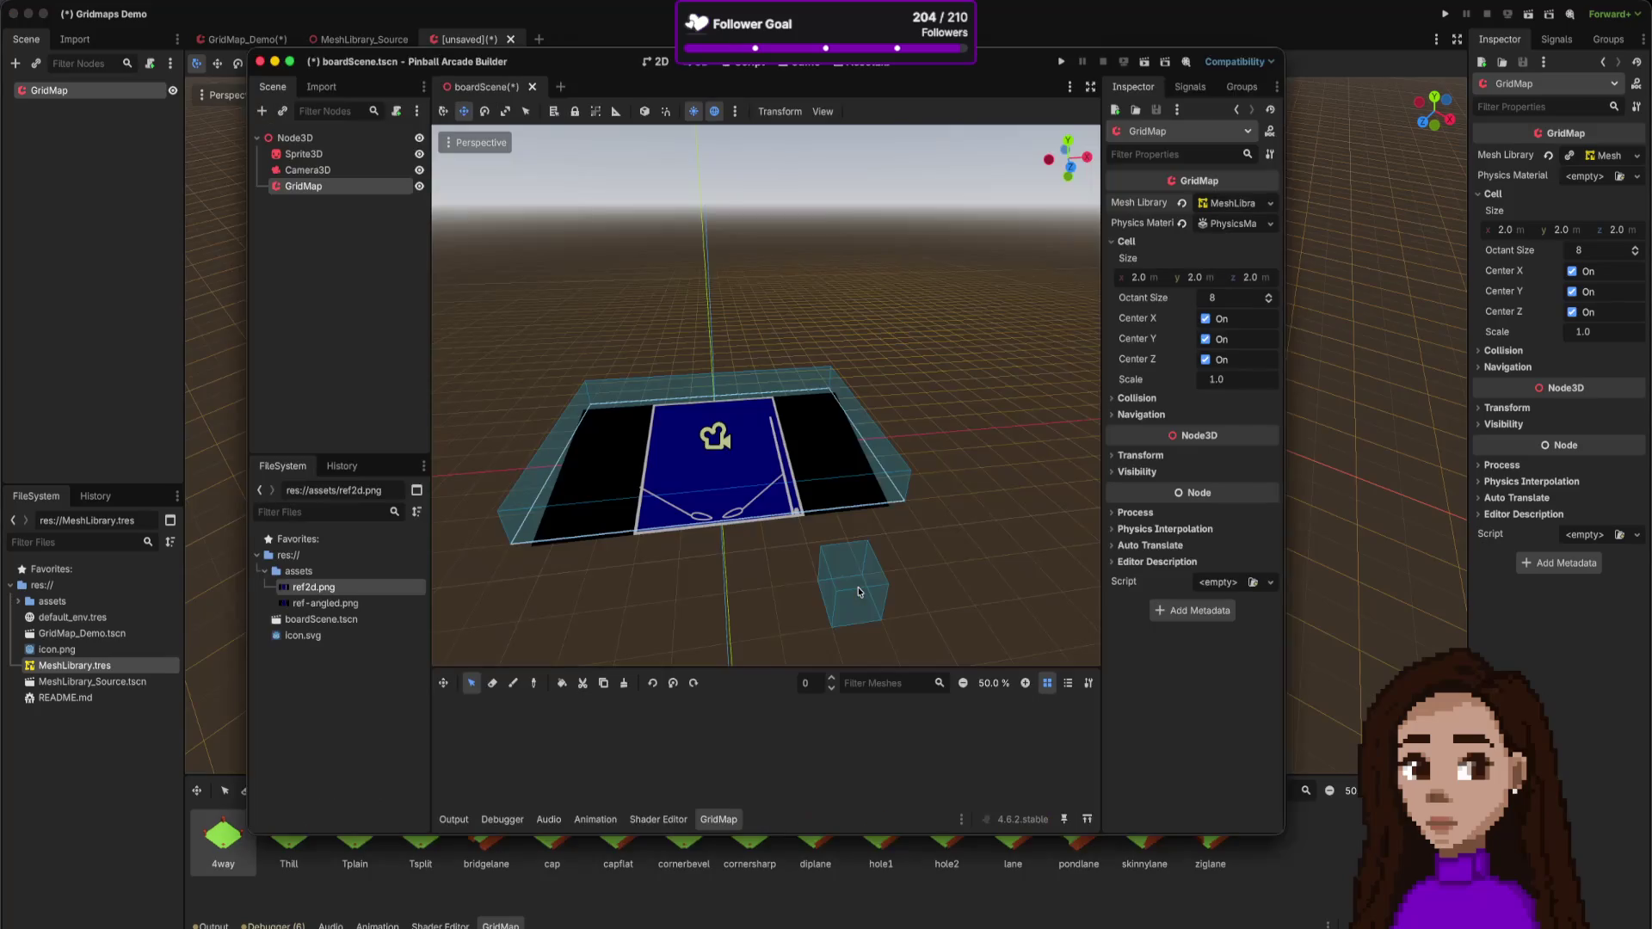
- Leave the Pinball Arcade Builder window and scroll the GridMaps docs to the Tools and Pick Distance notes
key("super+Tab")
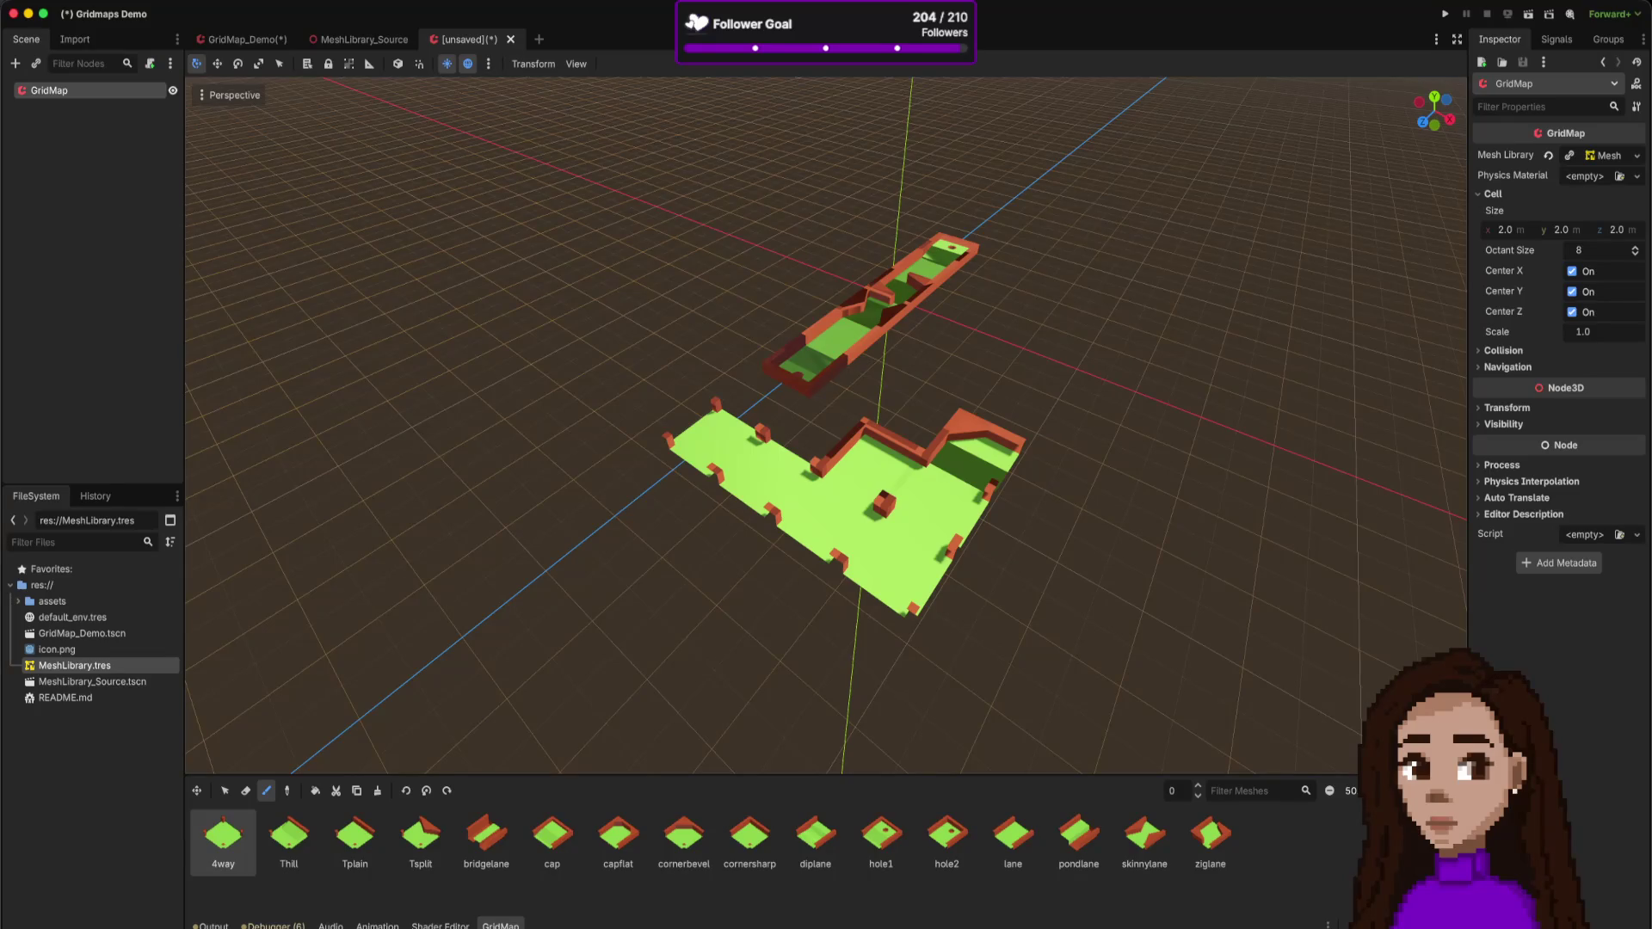
key("super+Tab")
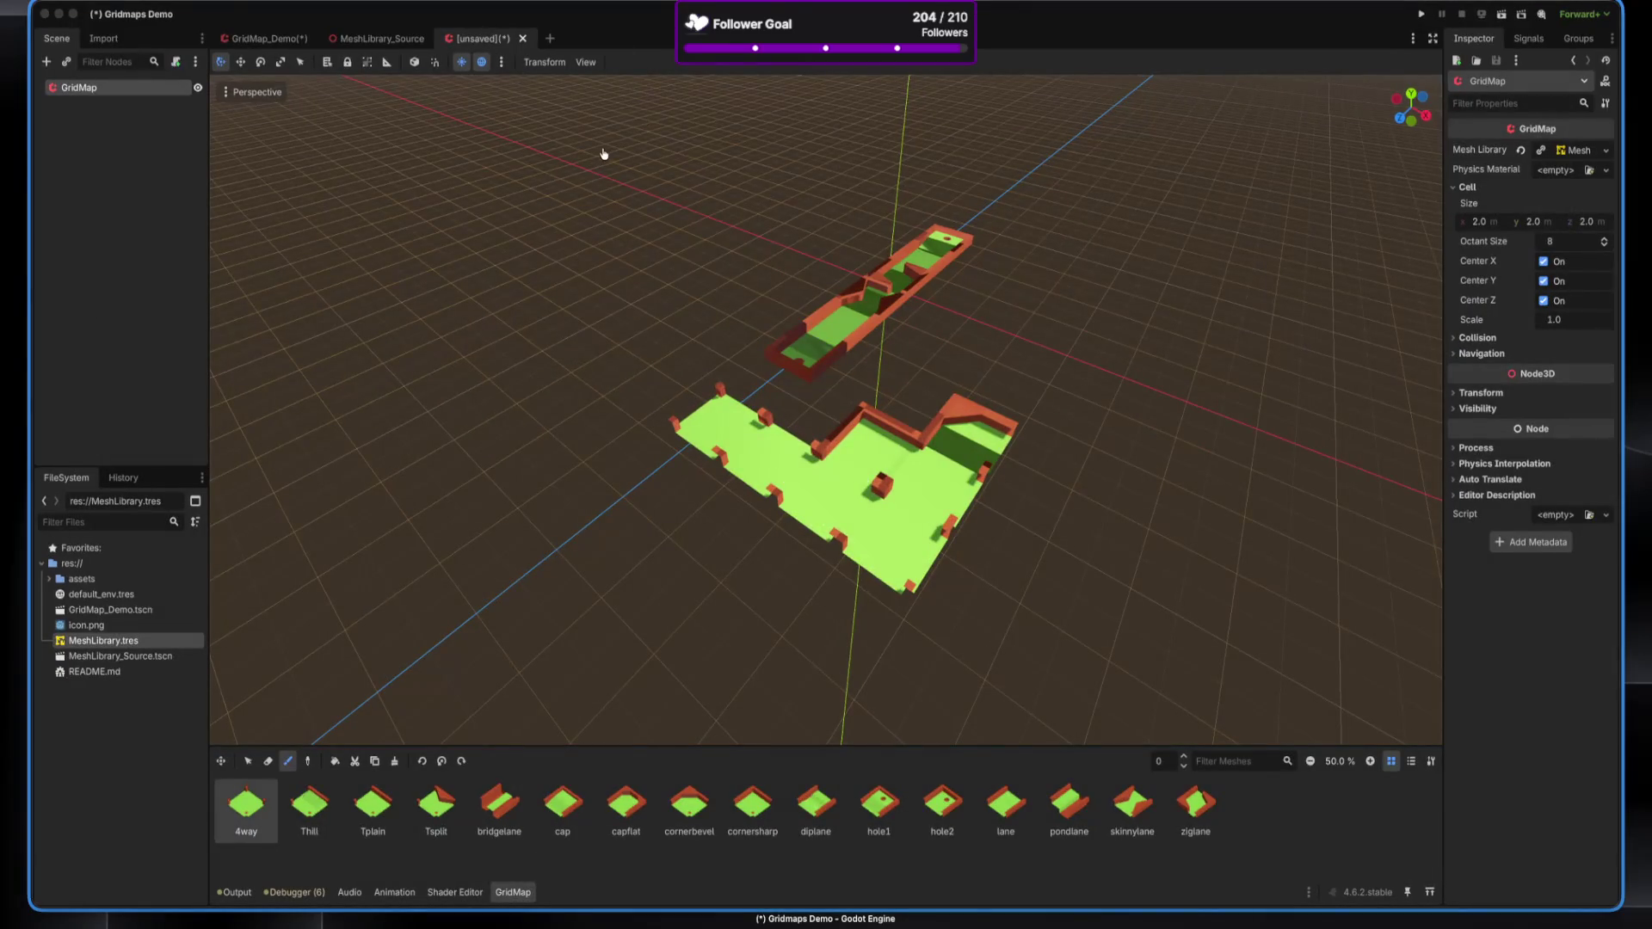
scroll(566, 457, "down", 7)
scroll(566, 458, "down", 1)
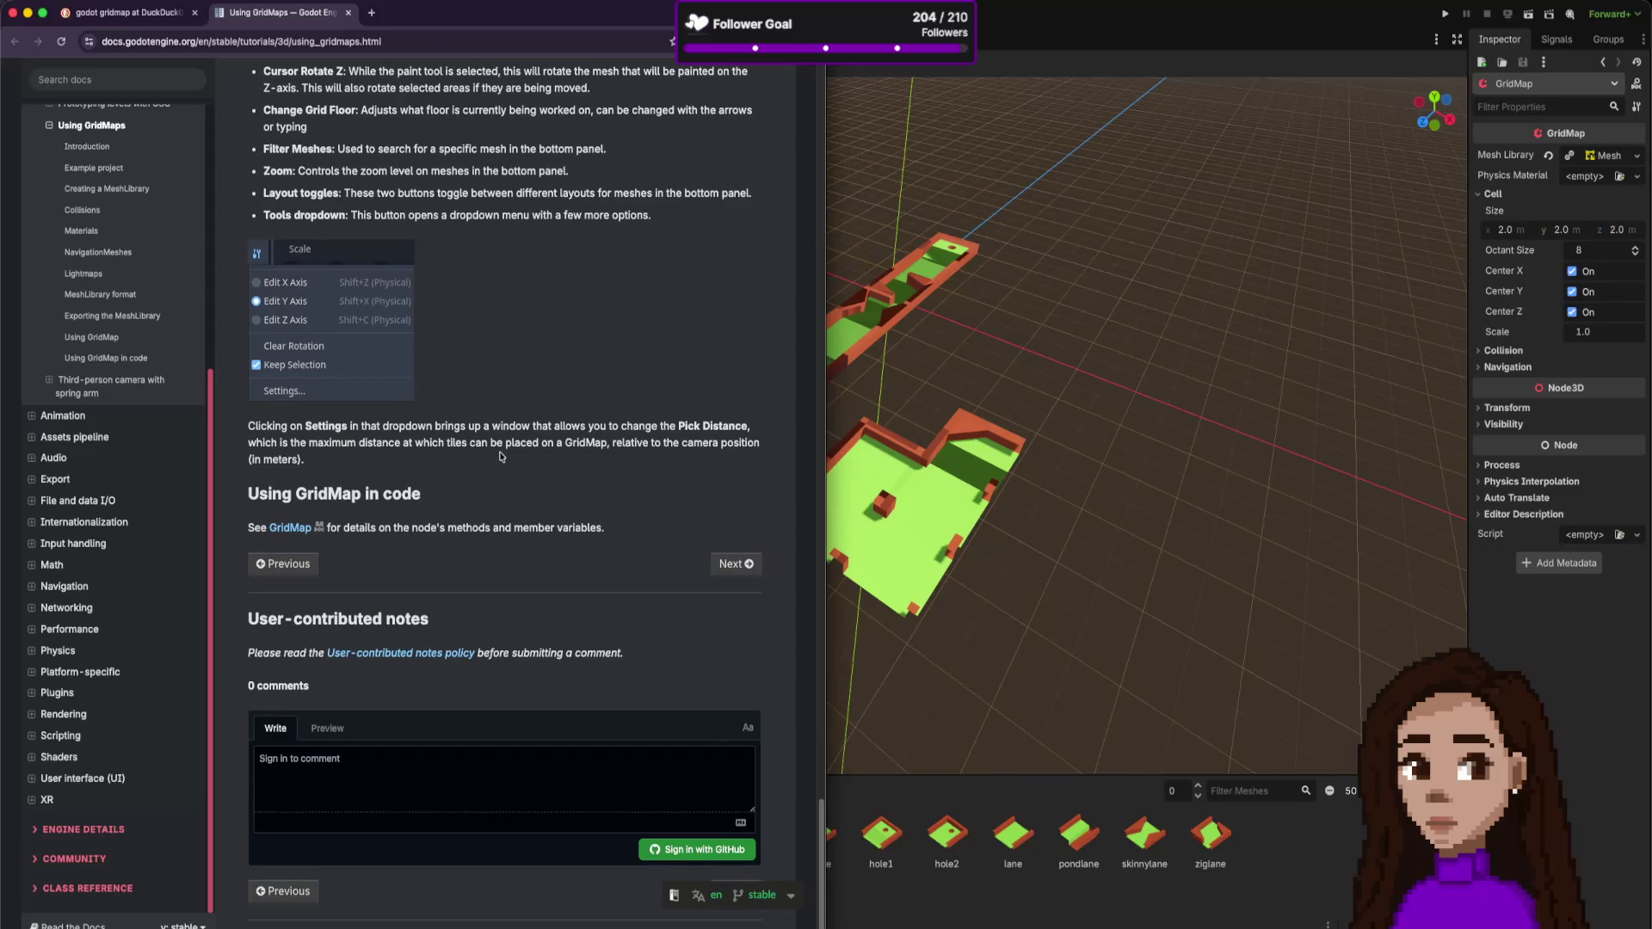
- Open the itch.io site in a new browser tab
scroll(501, 456, "up", 3)
scroll(462, 447, "up", 9)
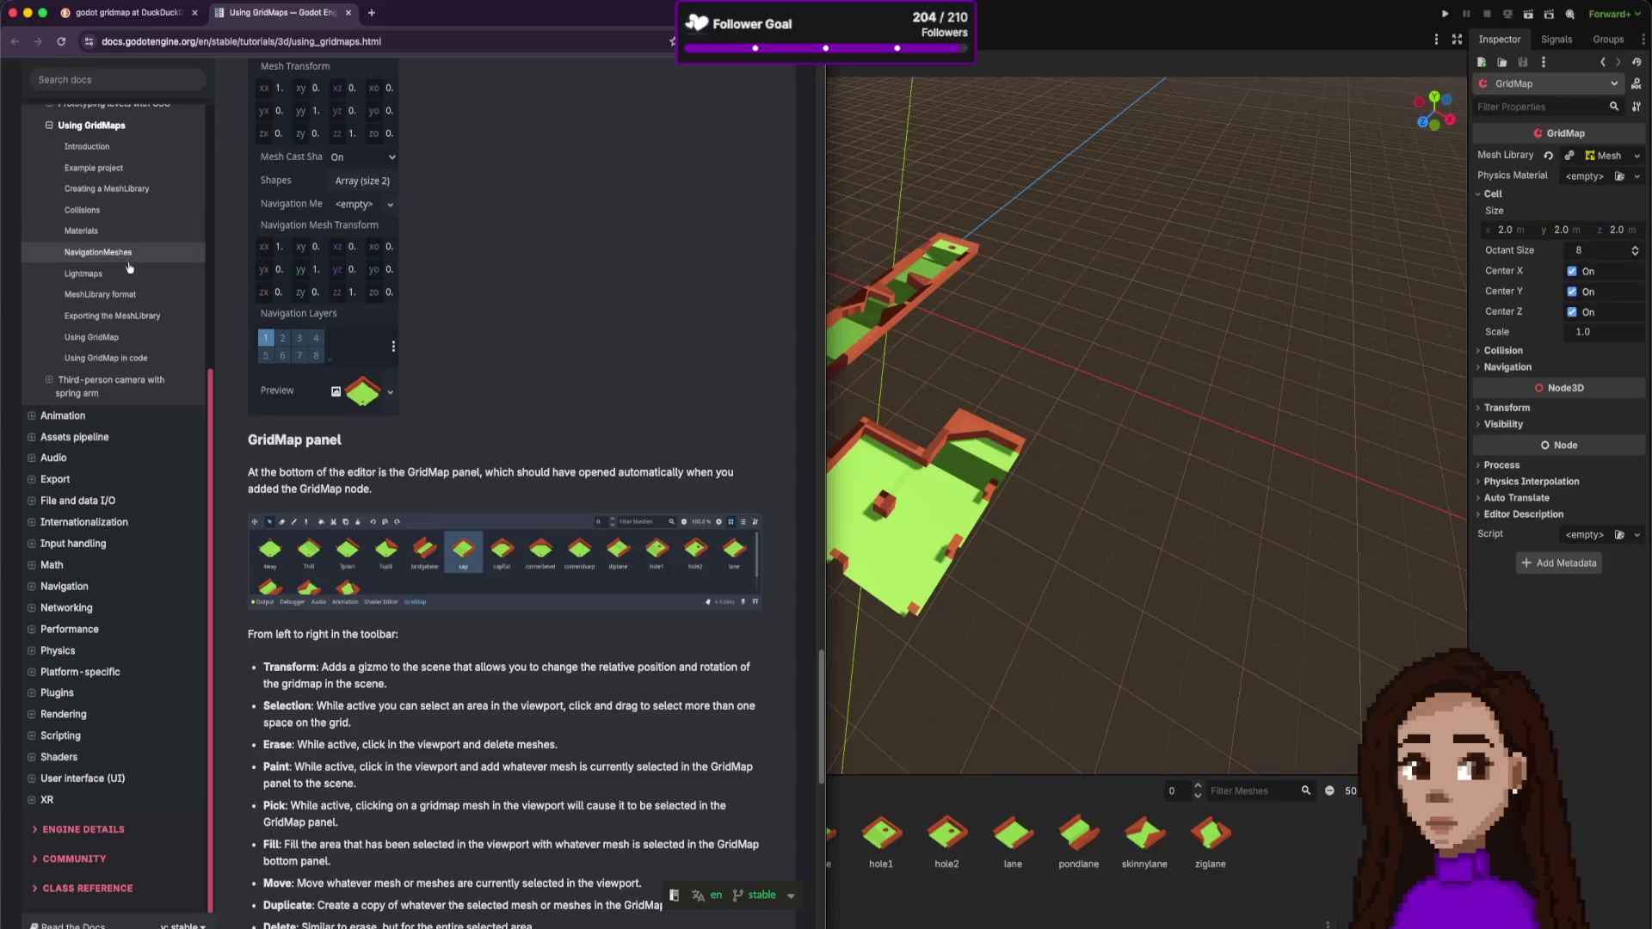
left_click(370, 16)
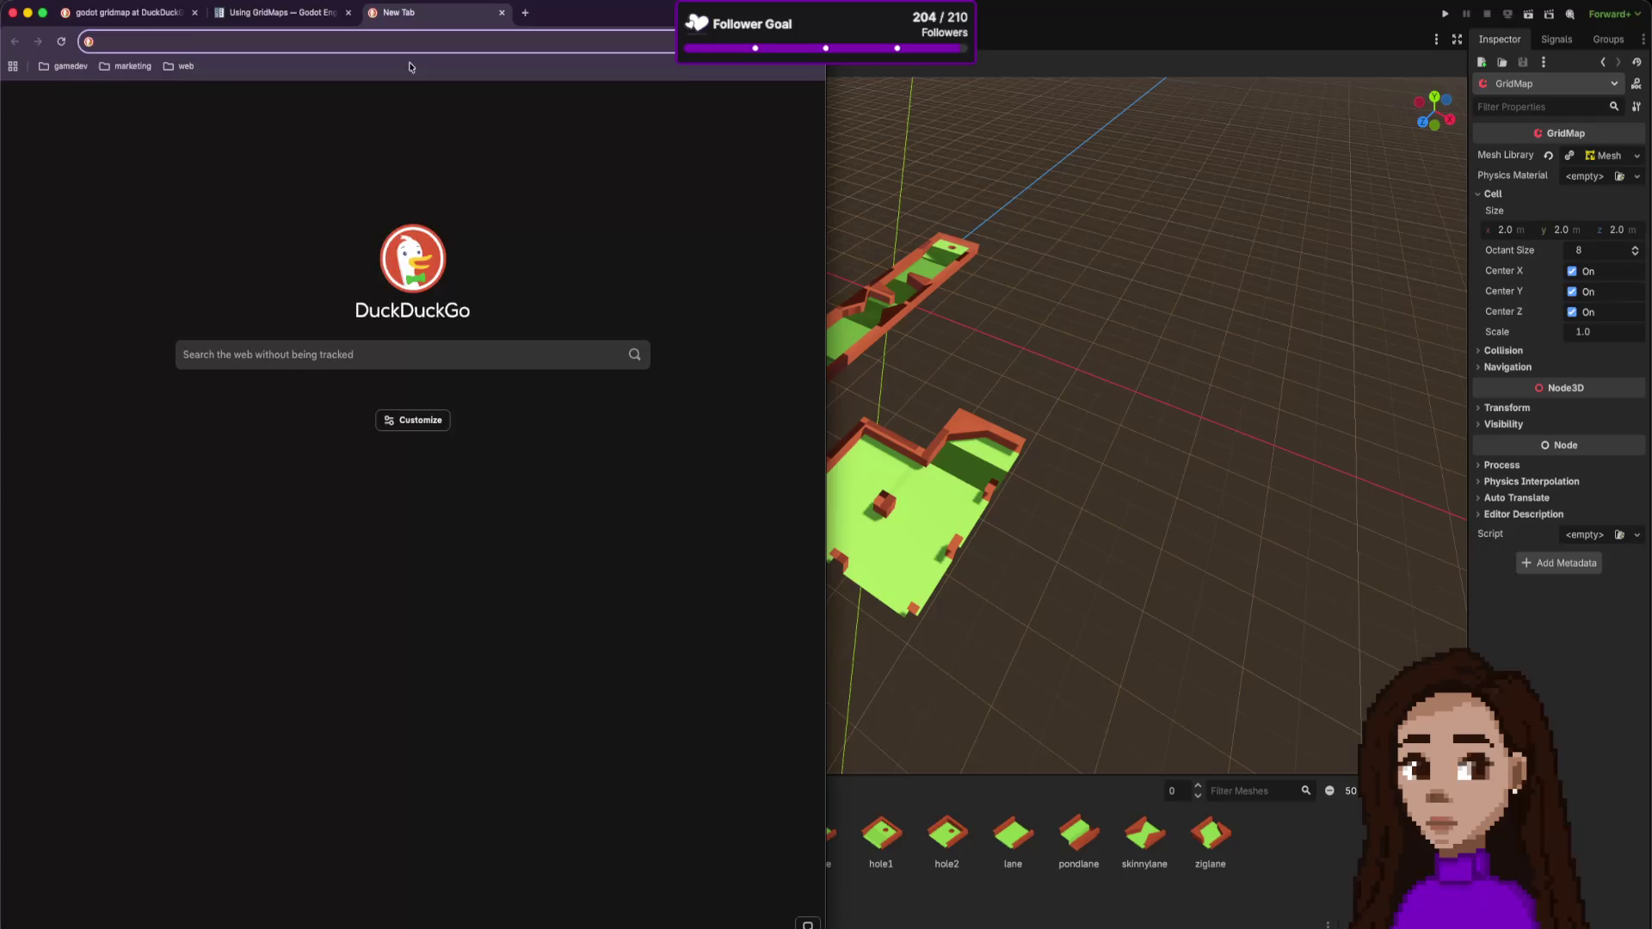
type("itchi")
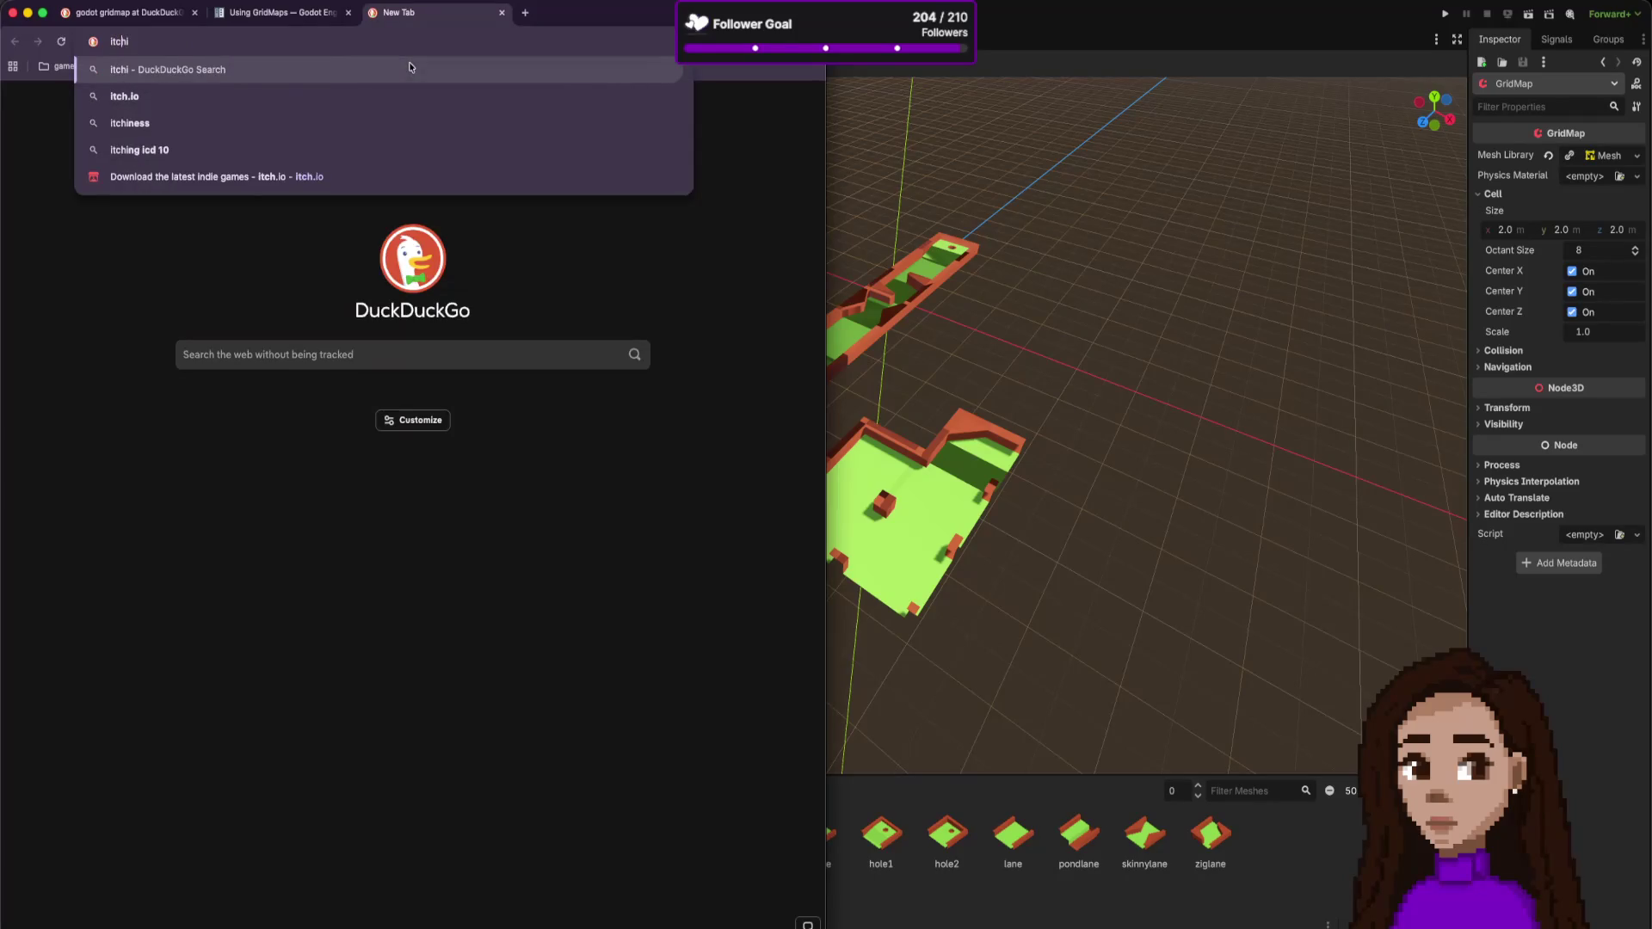
key("Down")
key("Down")
key("Down")
key("Return")
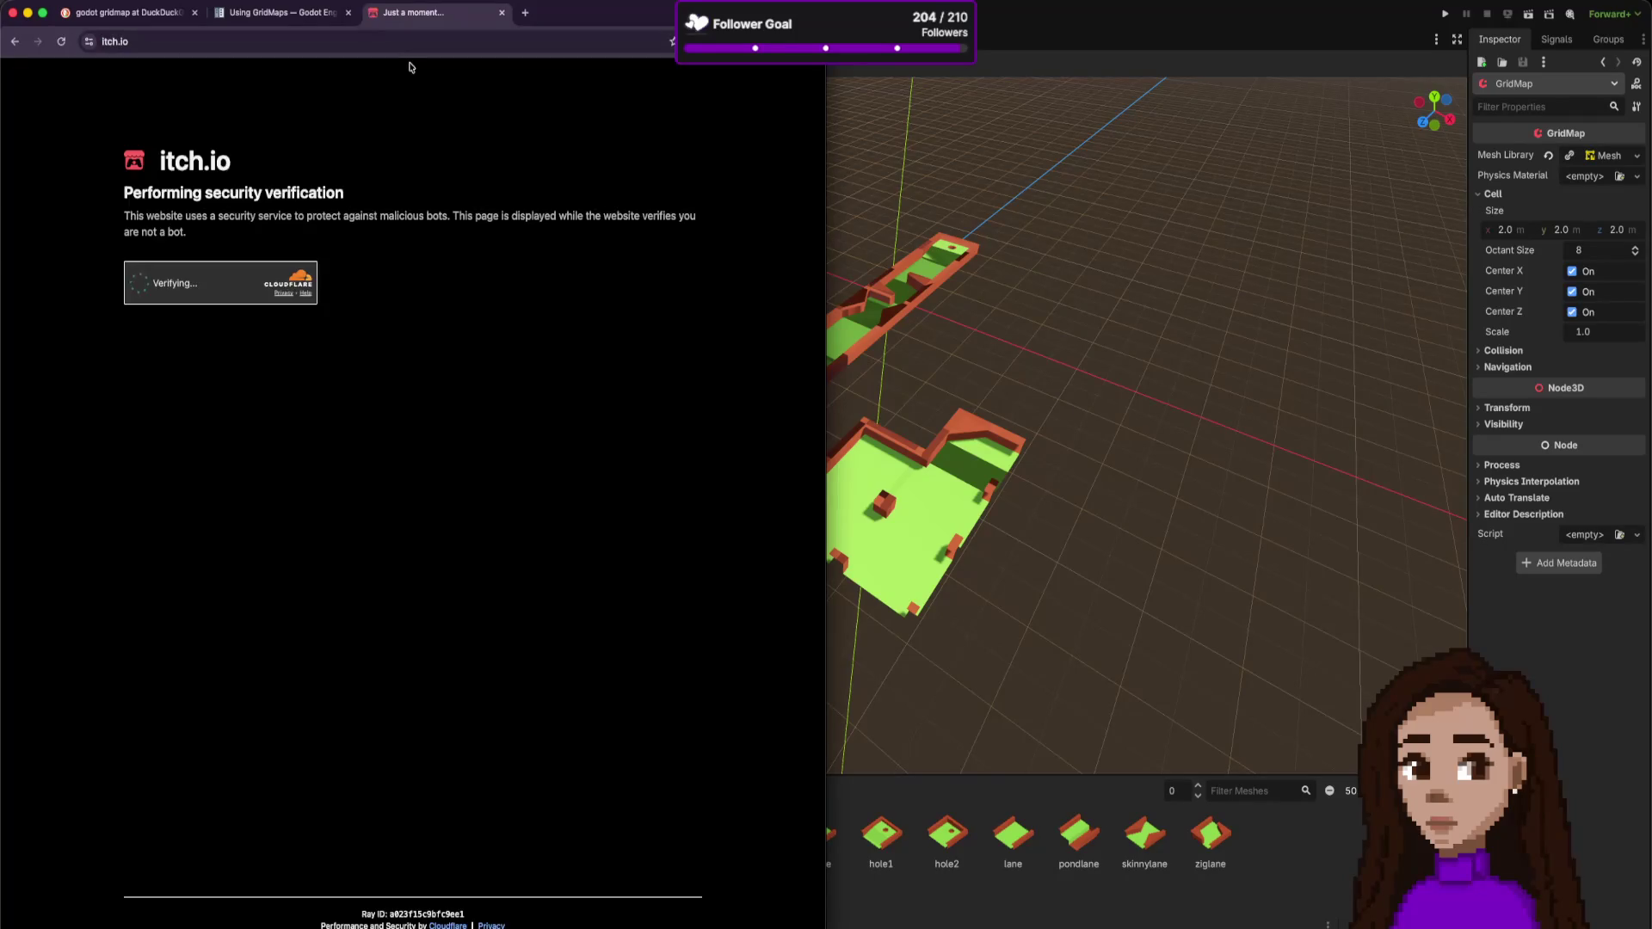
- Search for 'assets 3d pinball' in another new tab
key("super+t")
type("assets 2")
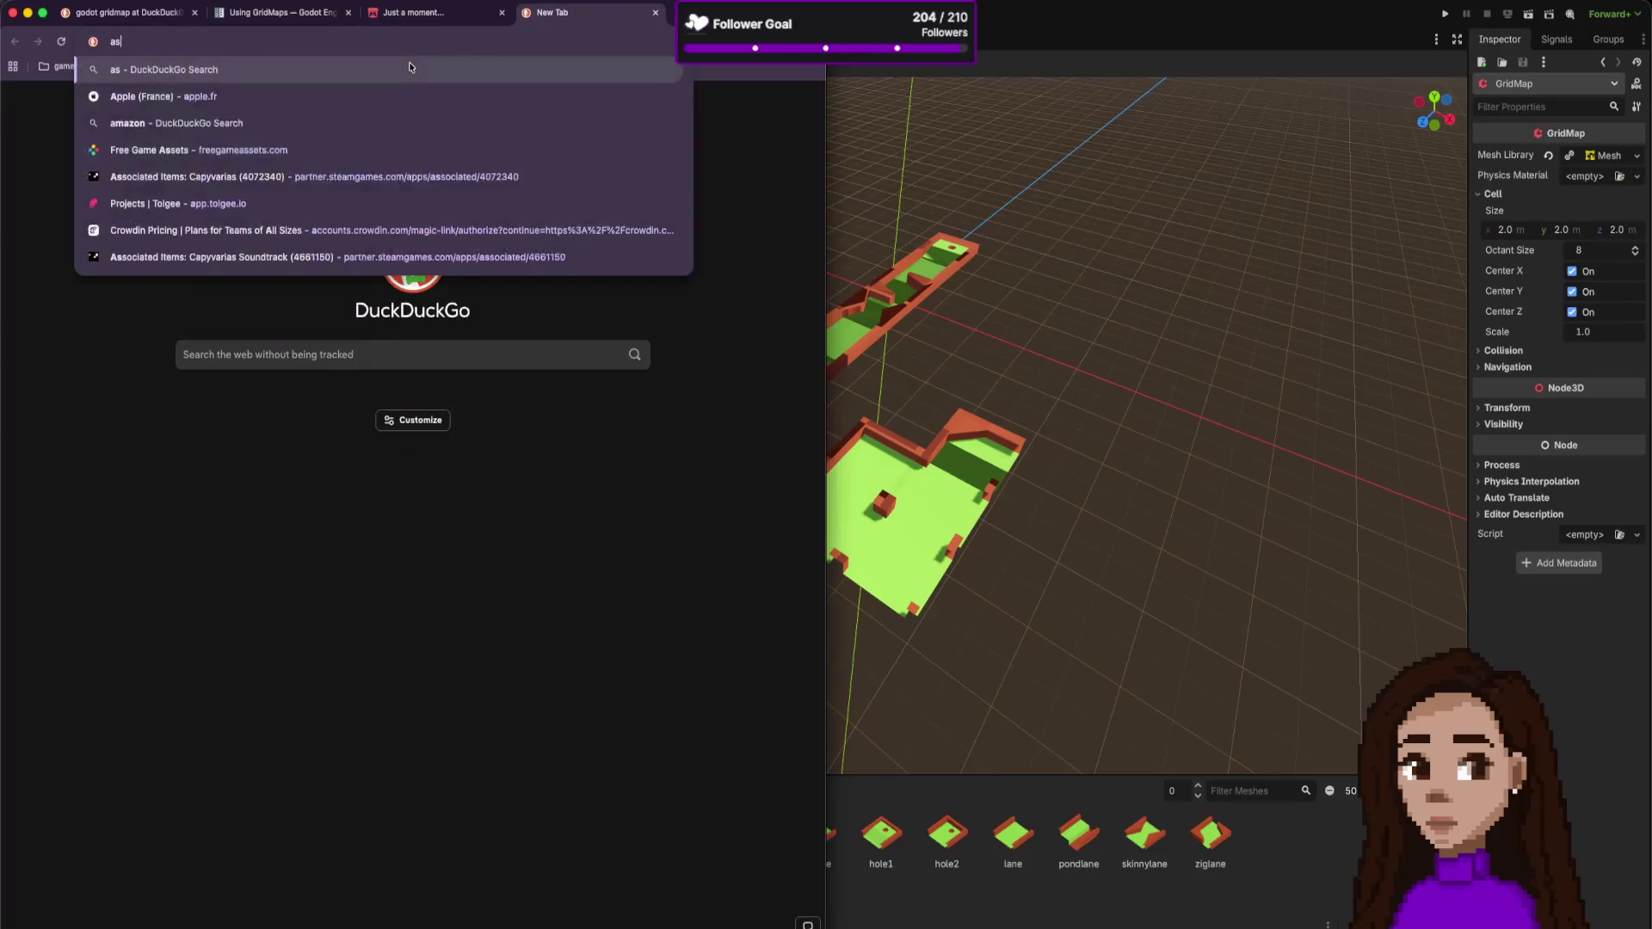
key("BackSpace")
type("3d pinba")
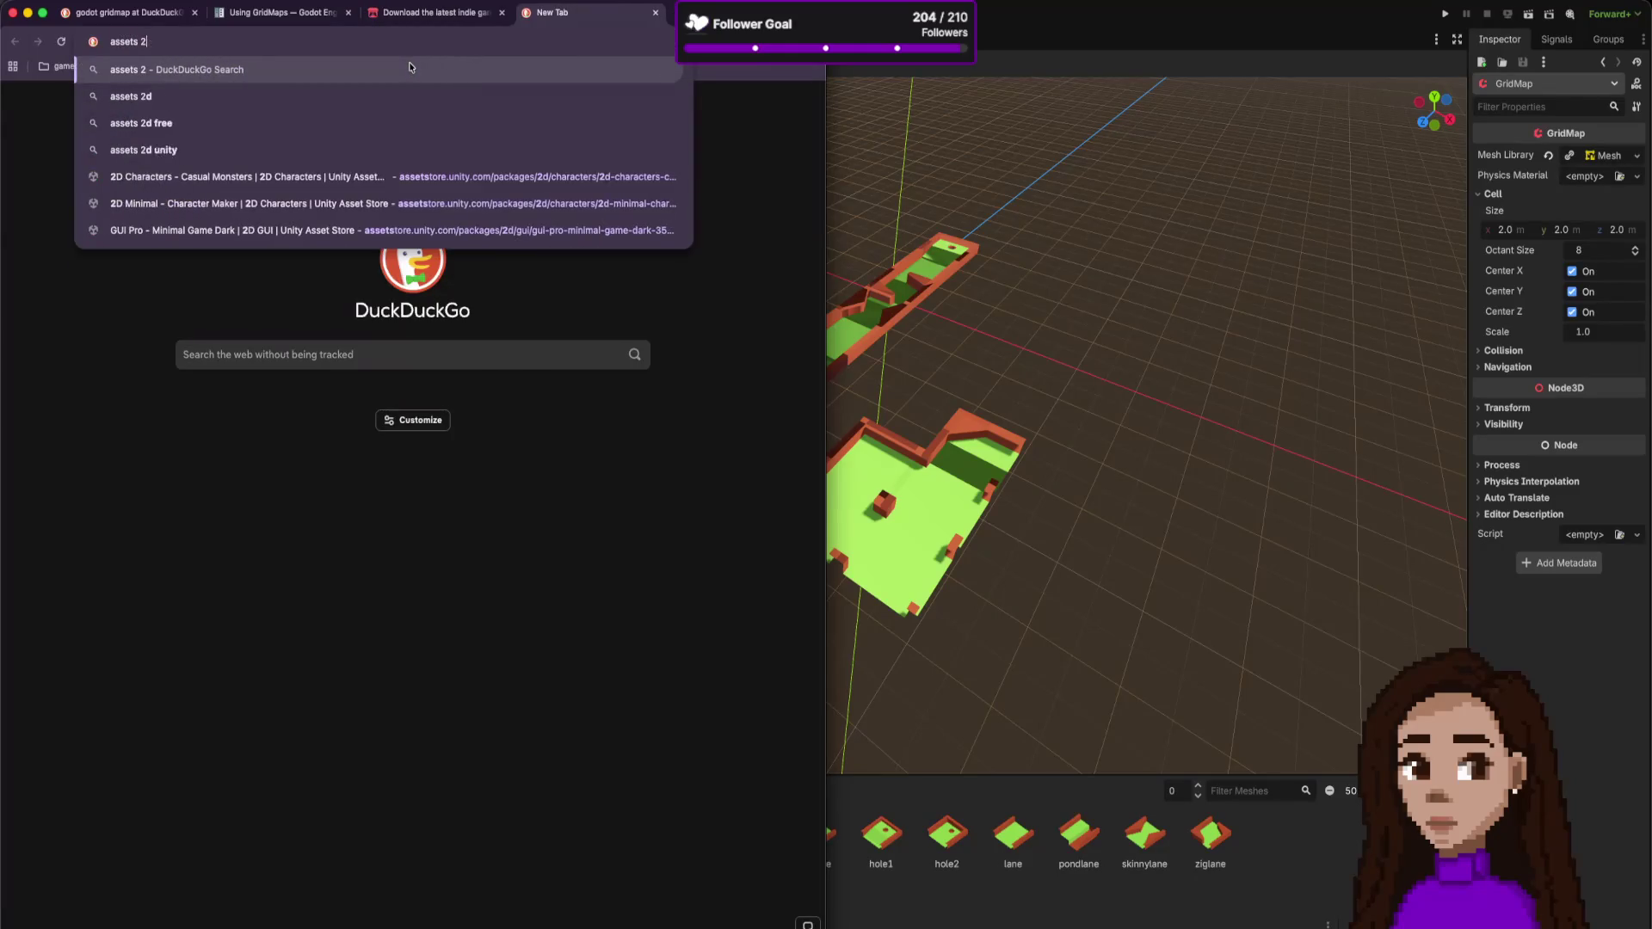
type("ll")
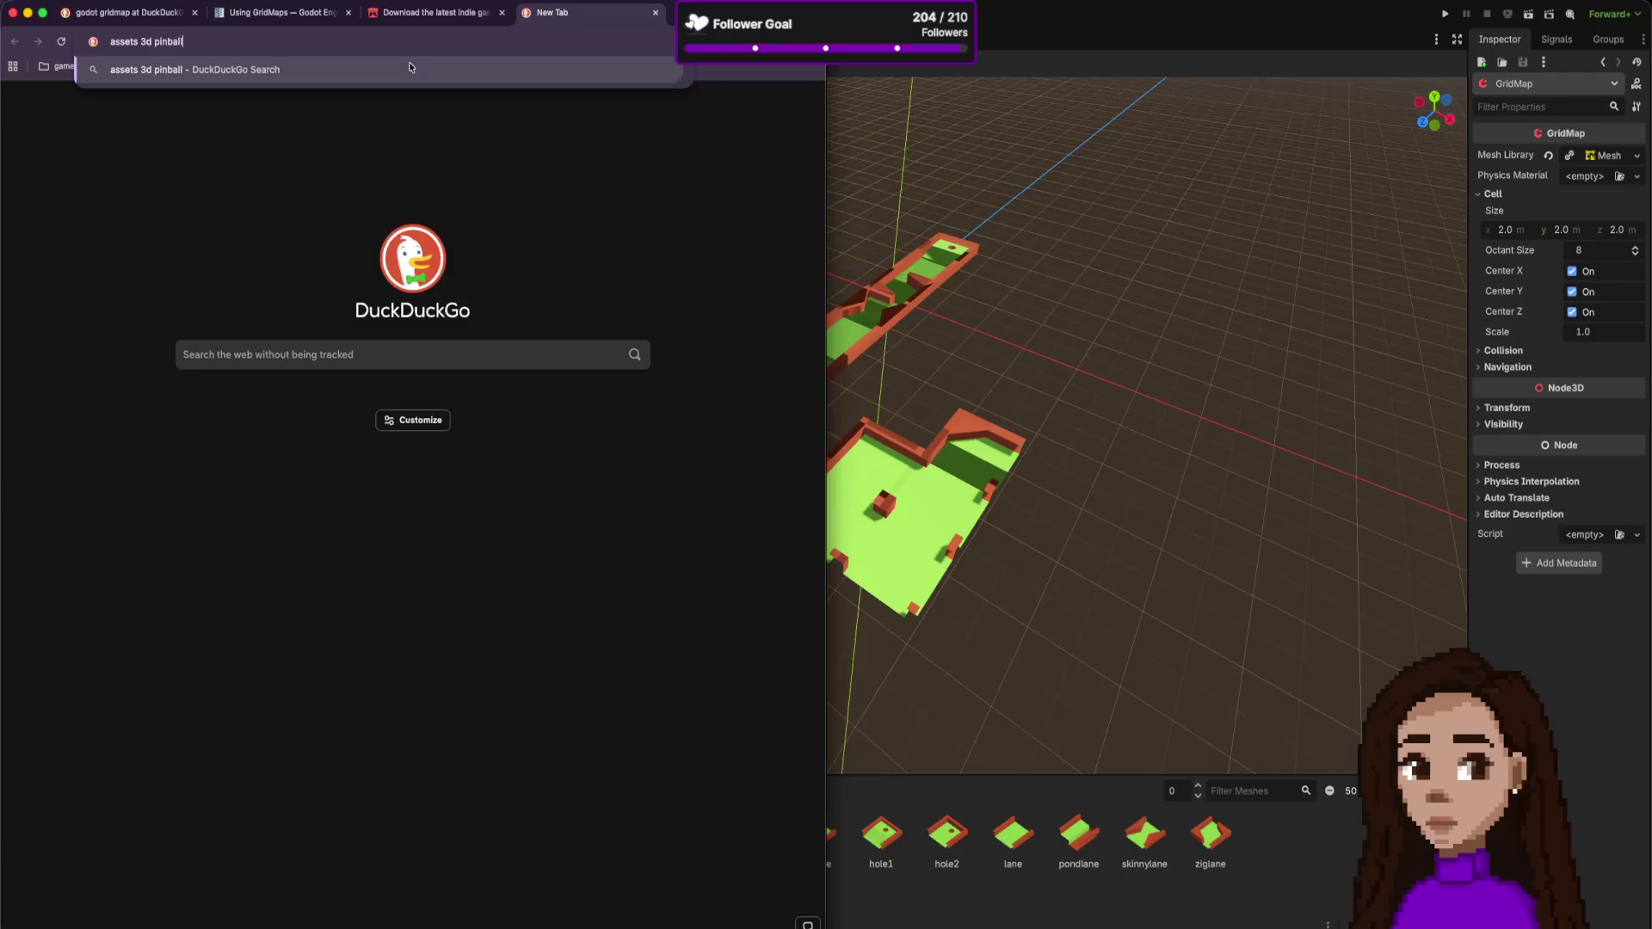
key("Return")
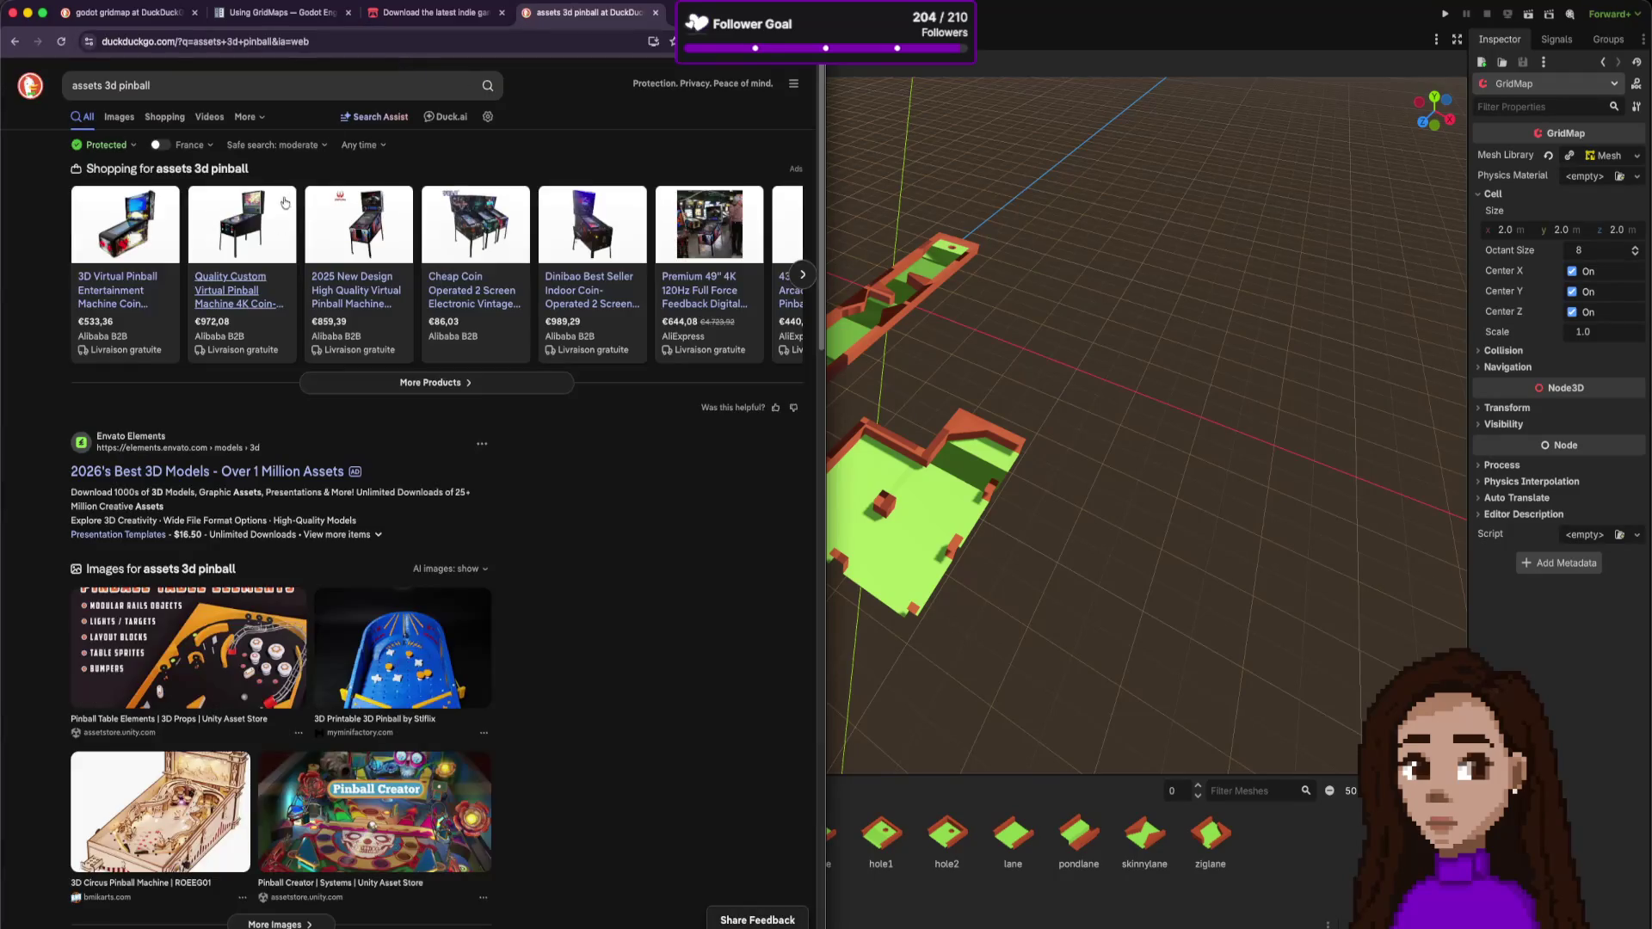
- Open the Sketchfab and itch.io pinball results in background tabs and view the itch.io one
scroll(386, 517, "down", 2)
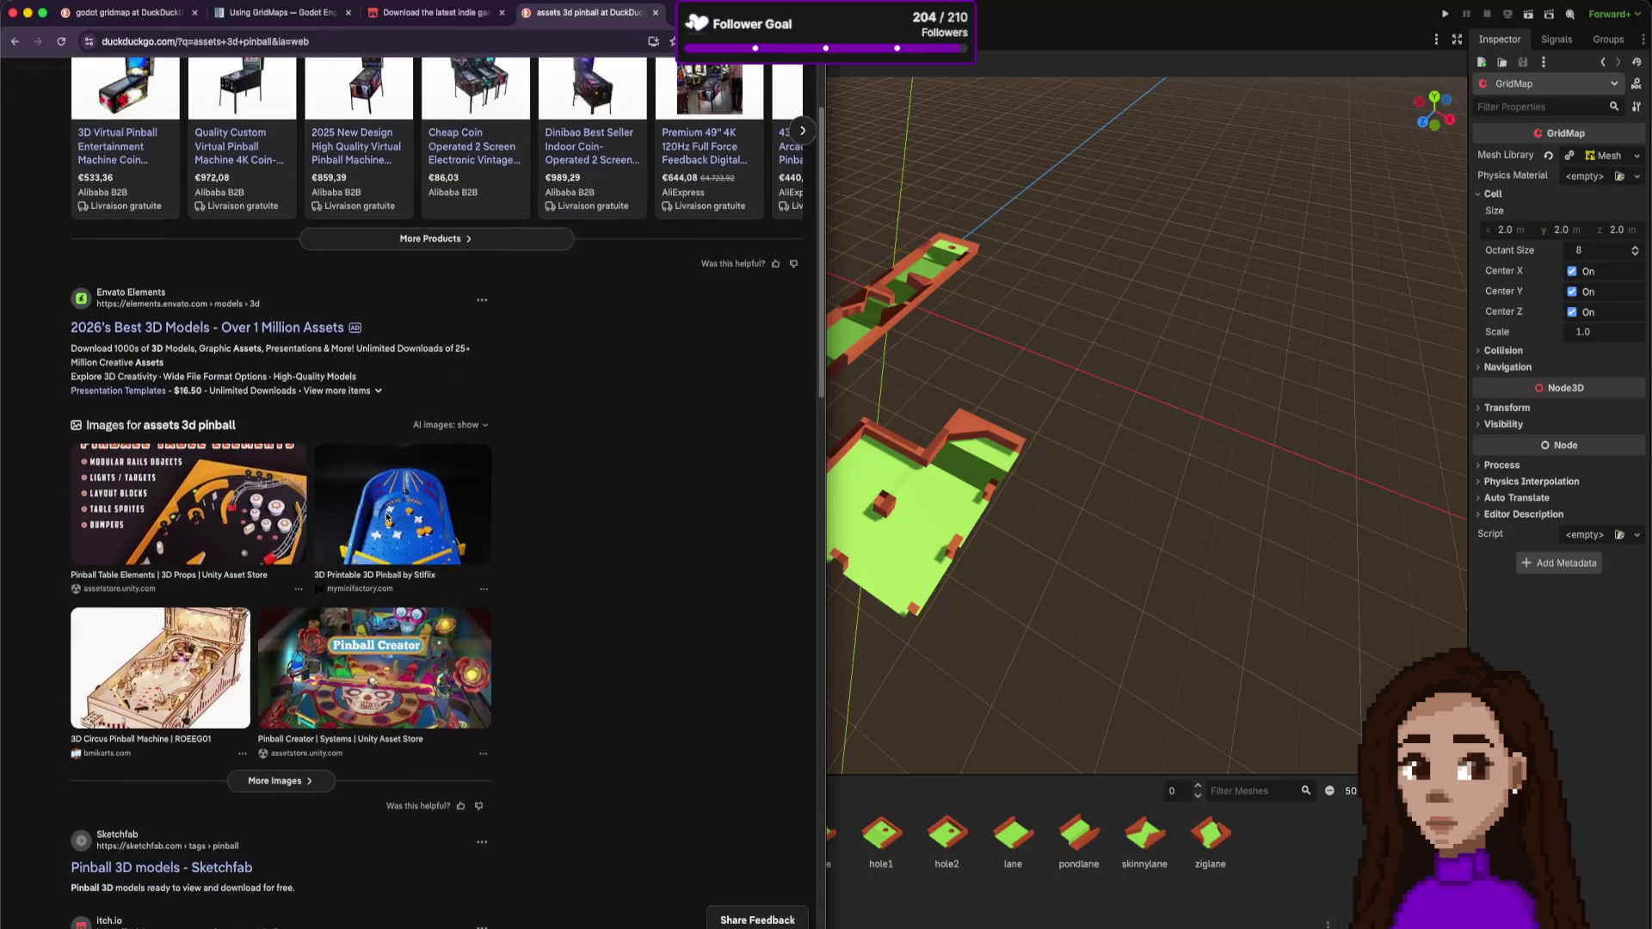
scroll(386, 519, "down", 1)
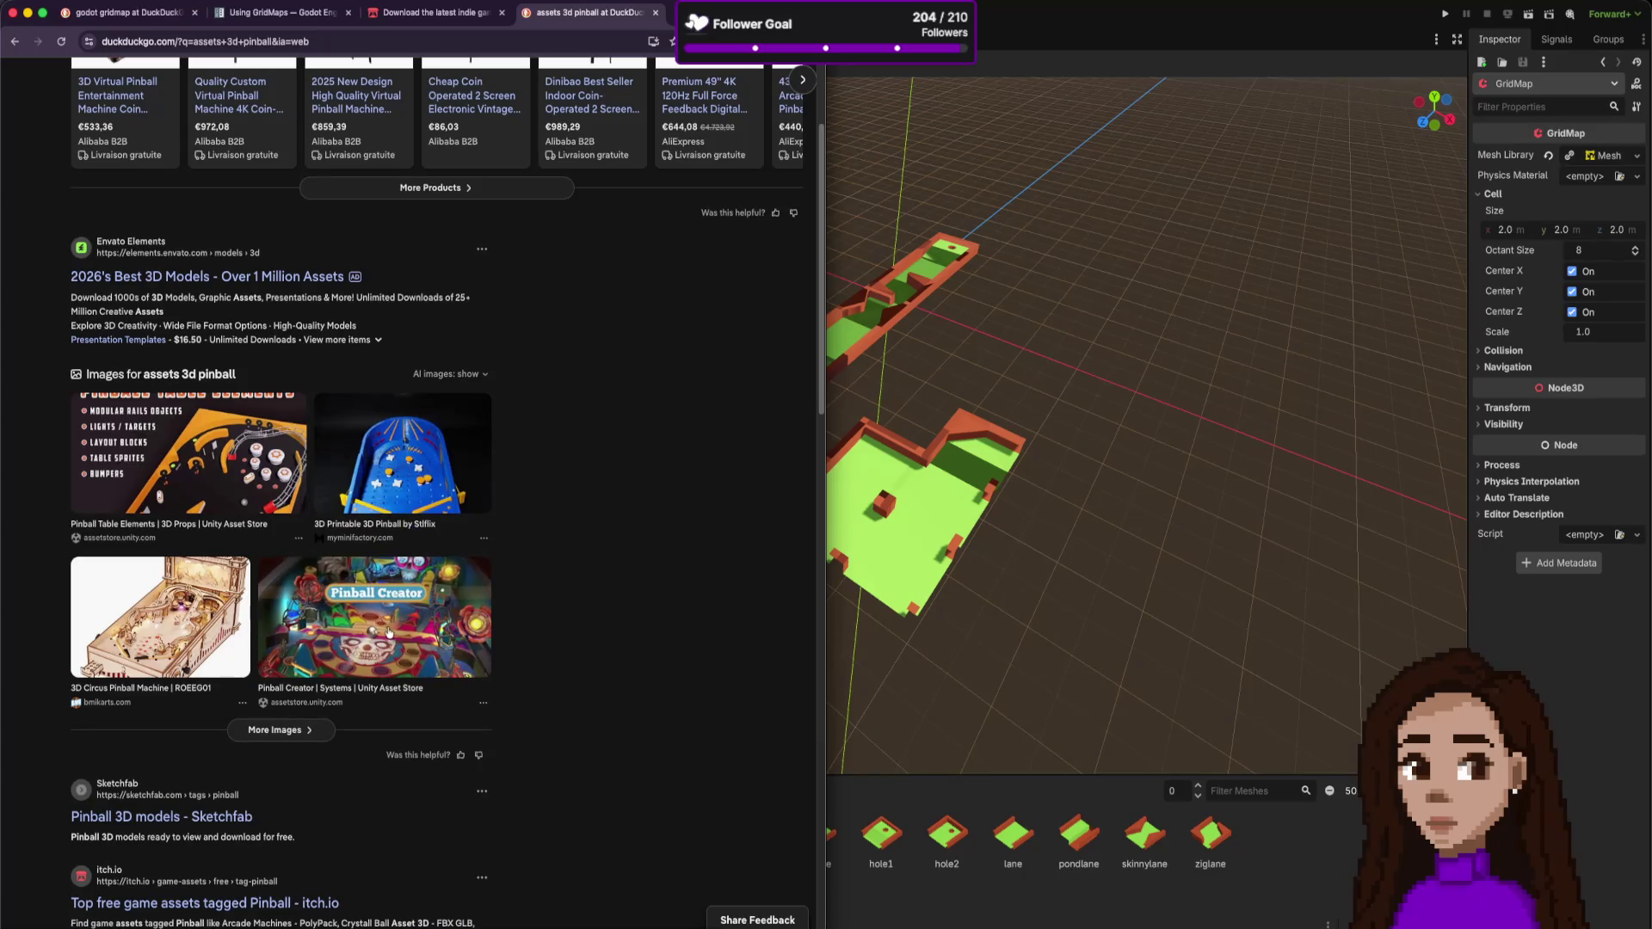
scroll(388, 633, "down", 1)
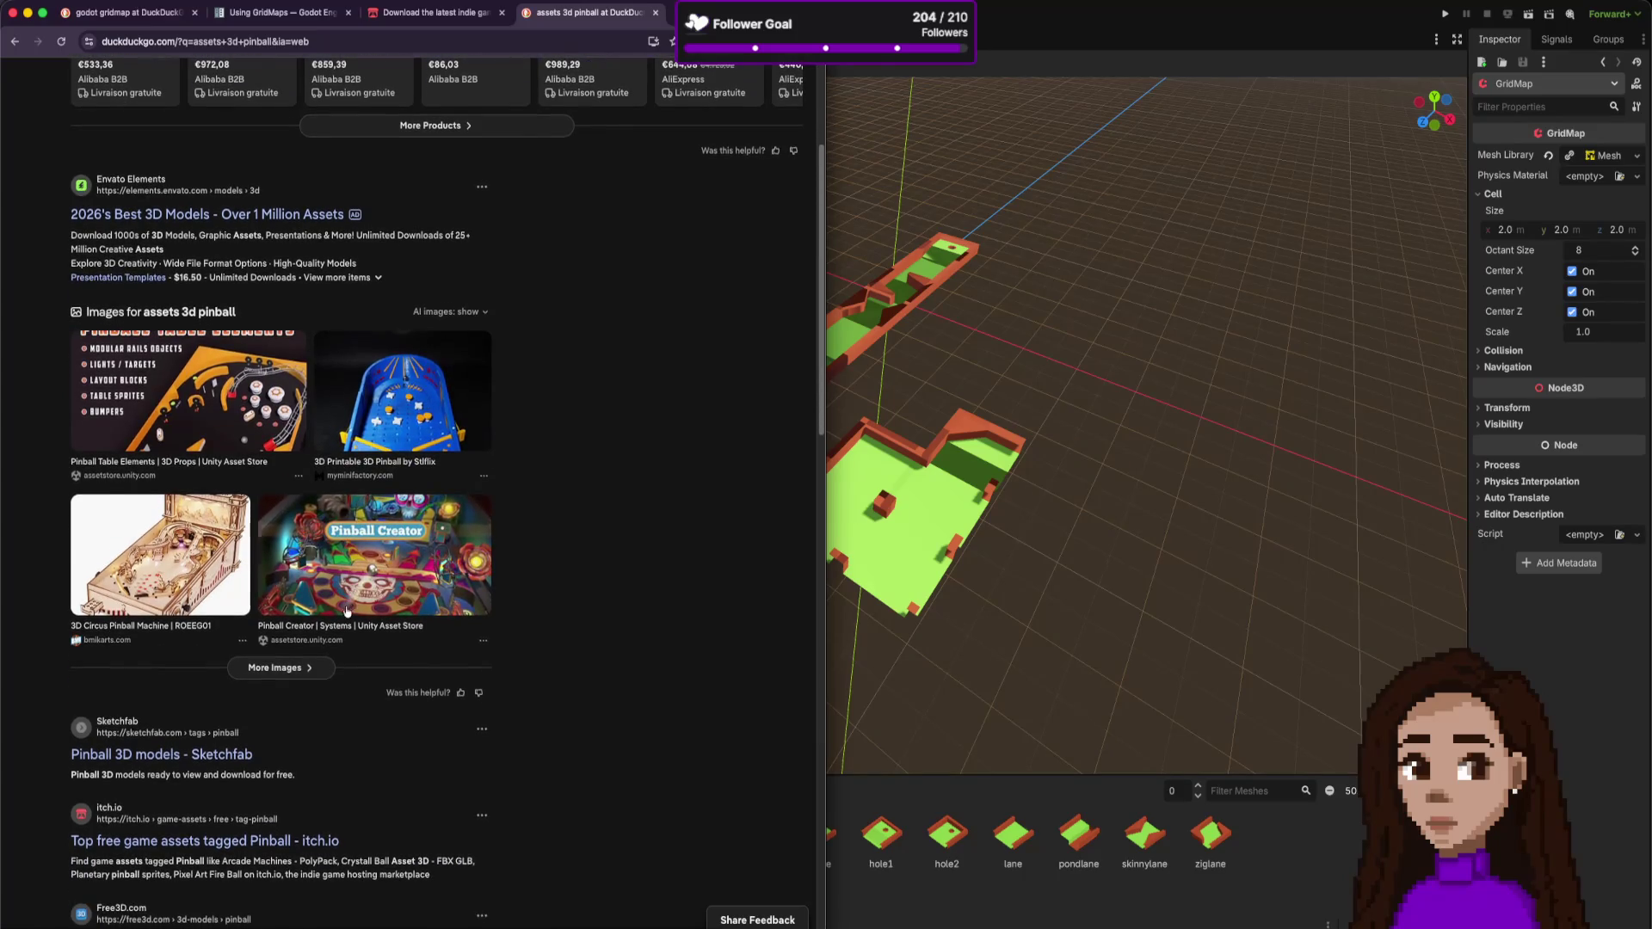
middle_click(219, 754)
scroll(359, 723, "down", 1)
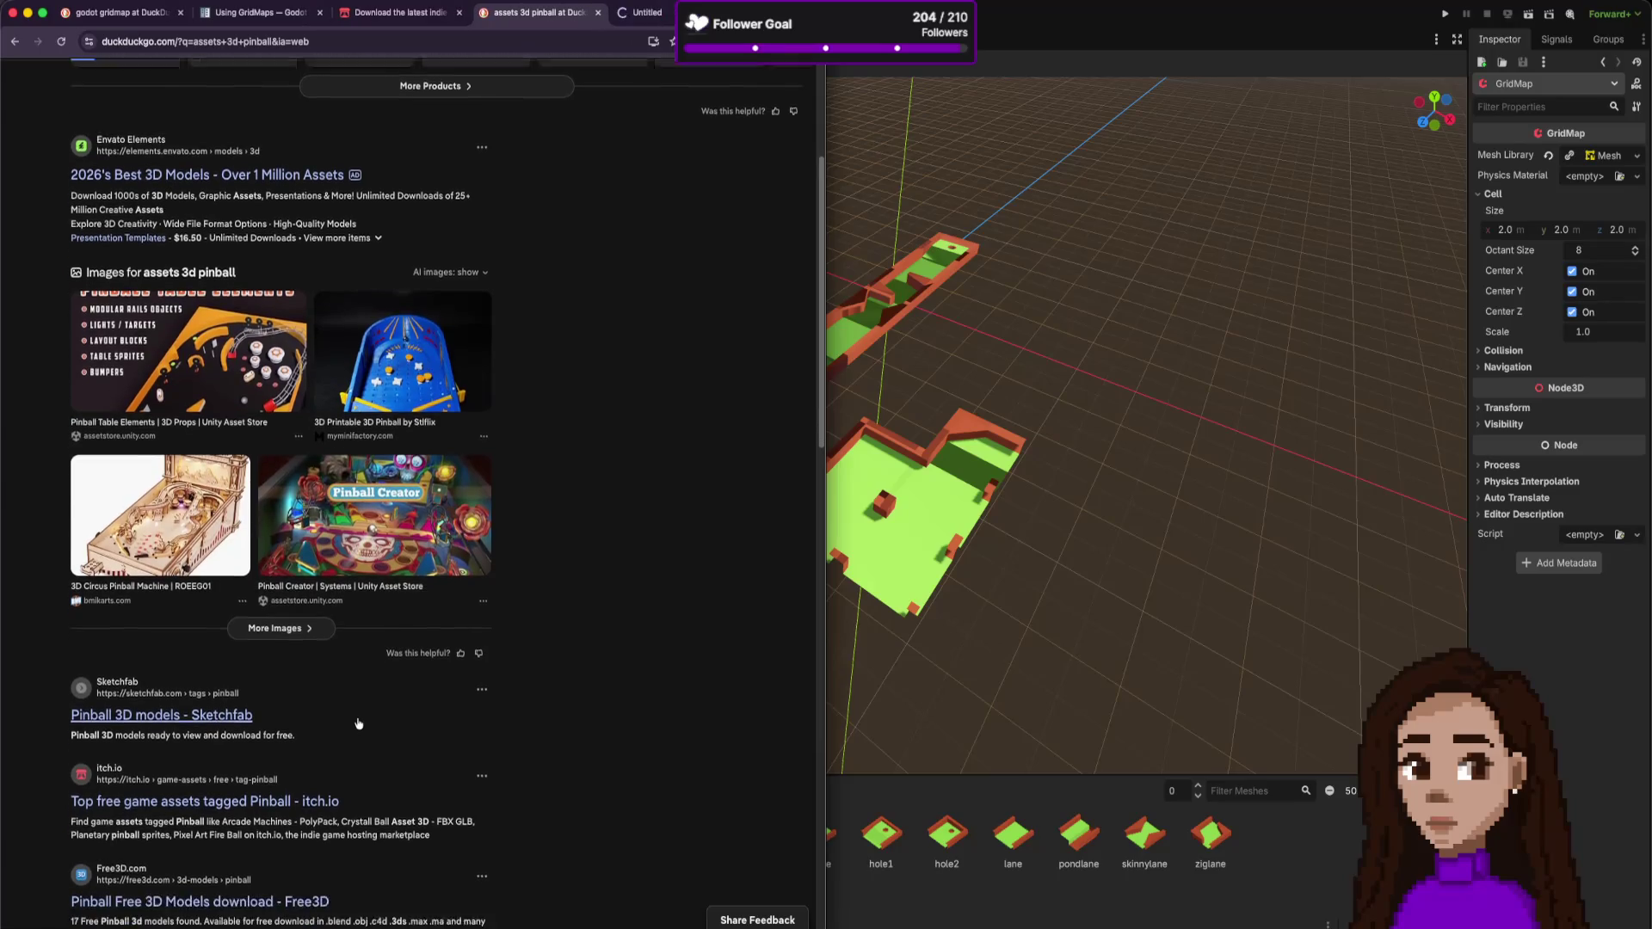
scroll(358, 724, "down", 2)
middle_click(325, 710)
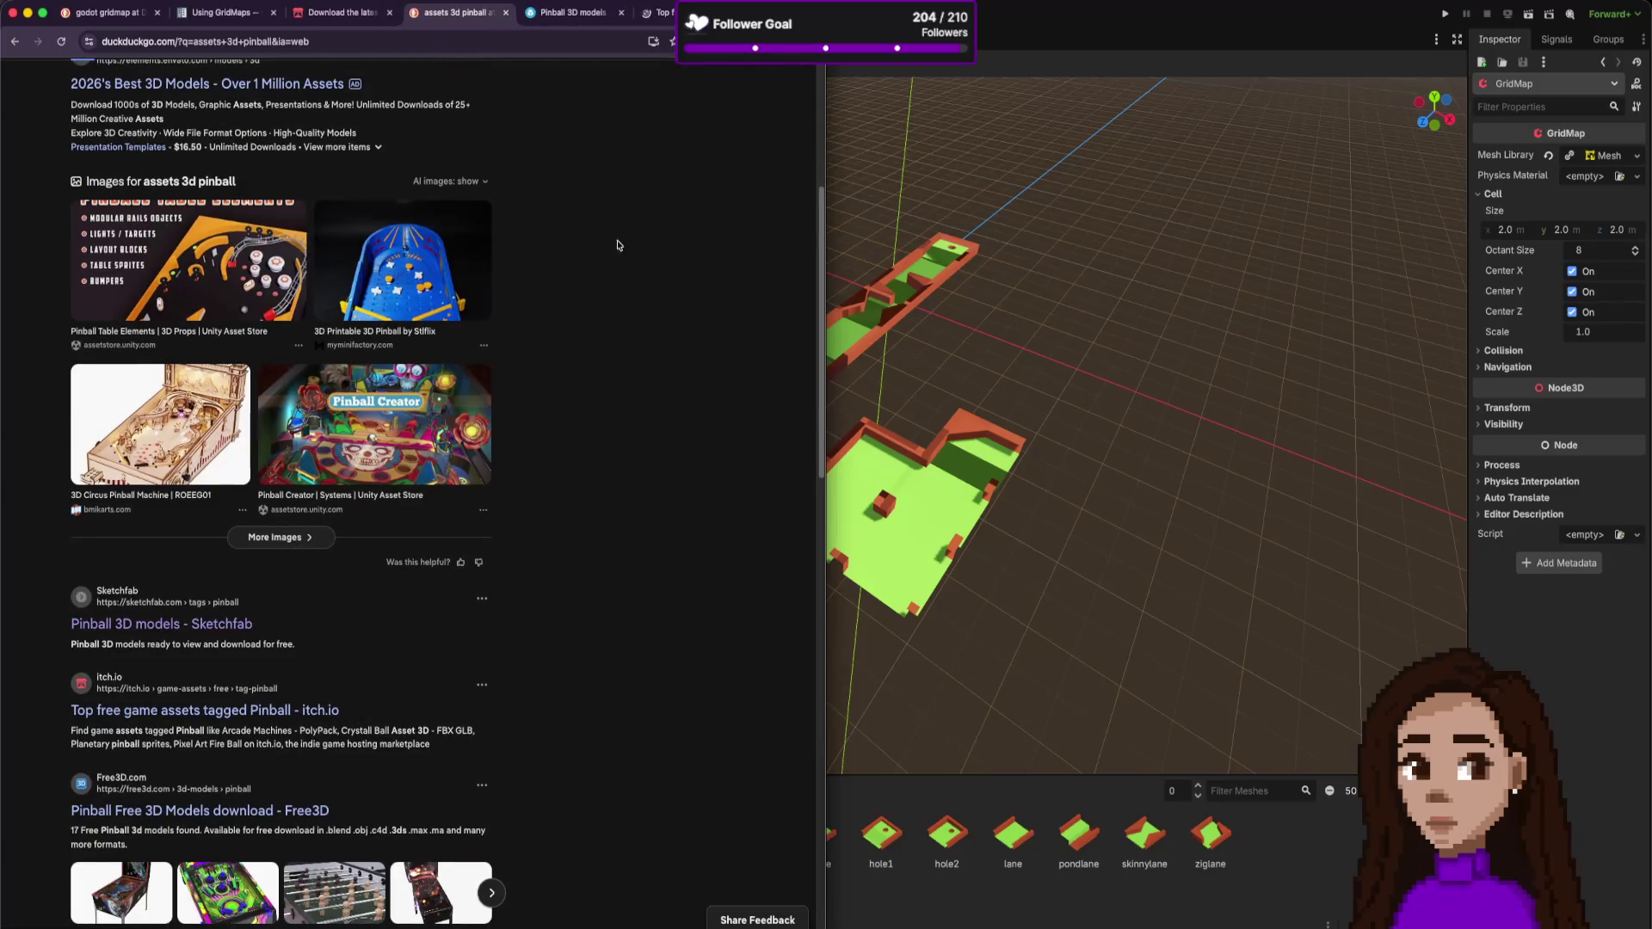
left_click(659, 12)
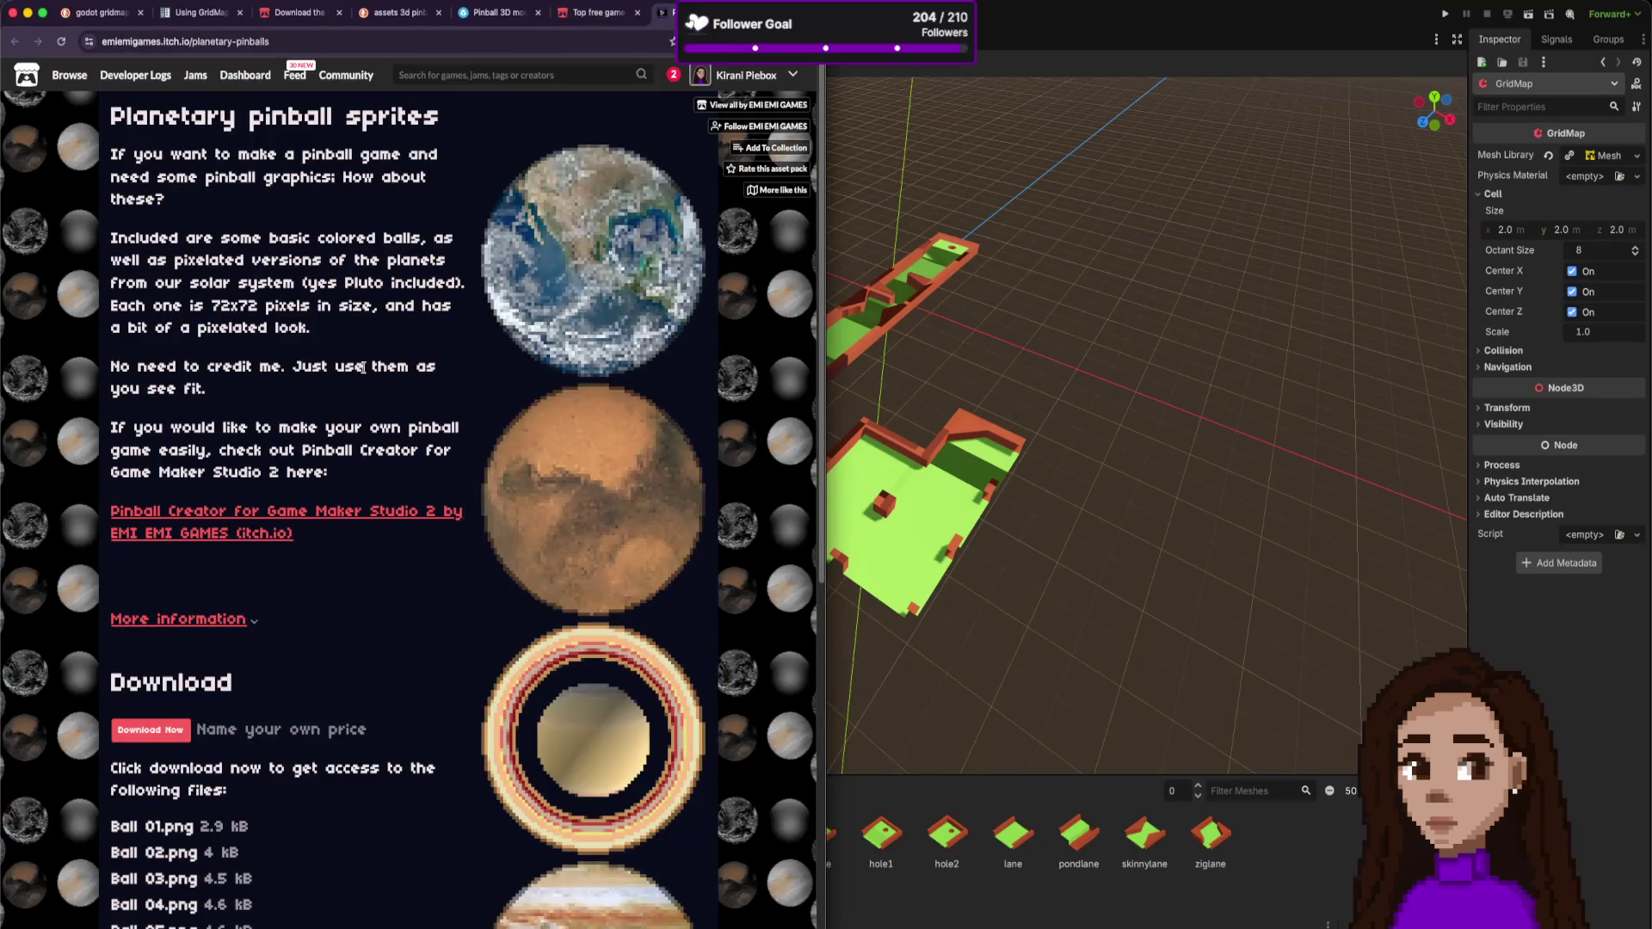
- Look over the Planetary pinball sprites page, return to the Pinball-tagged listing, then close that tab
scroll(359, 368, "down", 7)
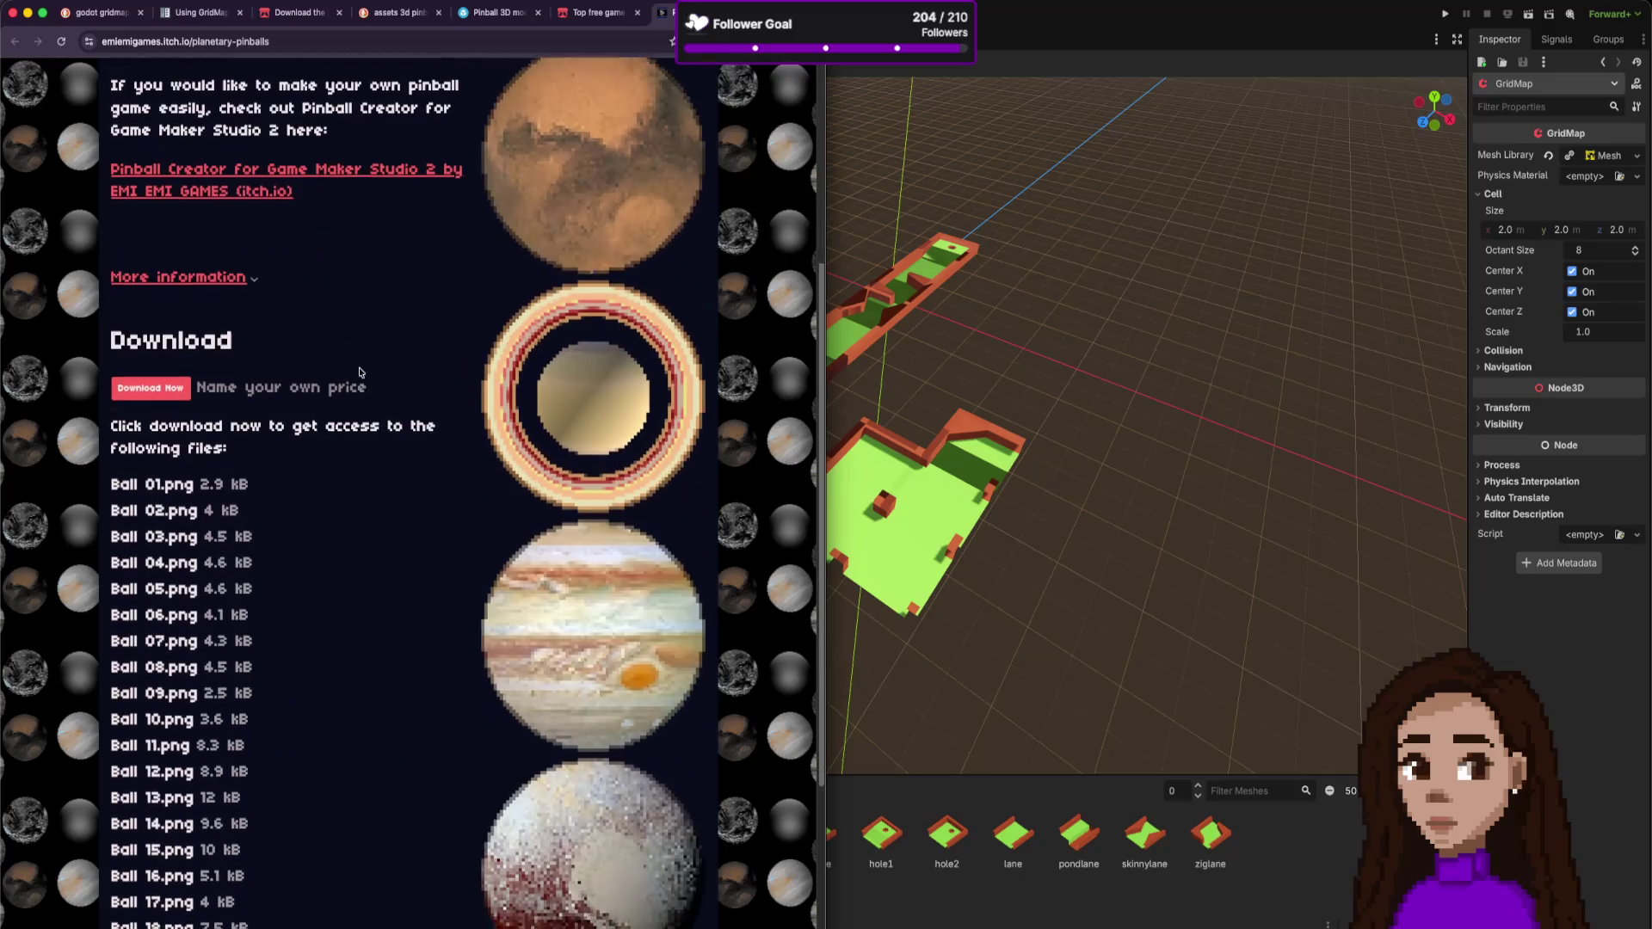
scroll(361, 371, "up", 7)
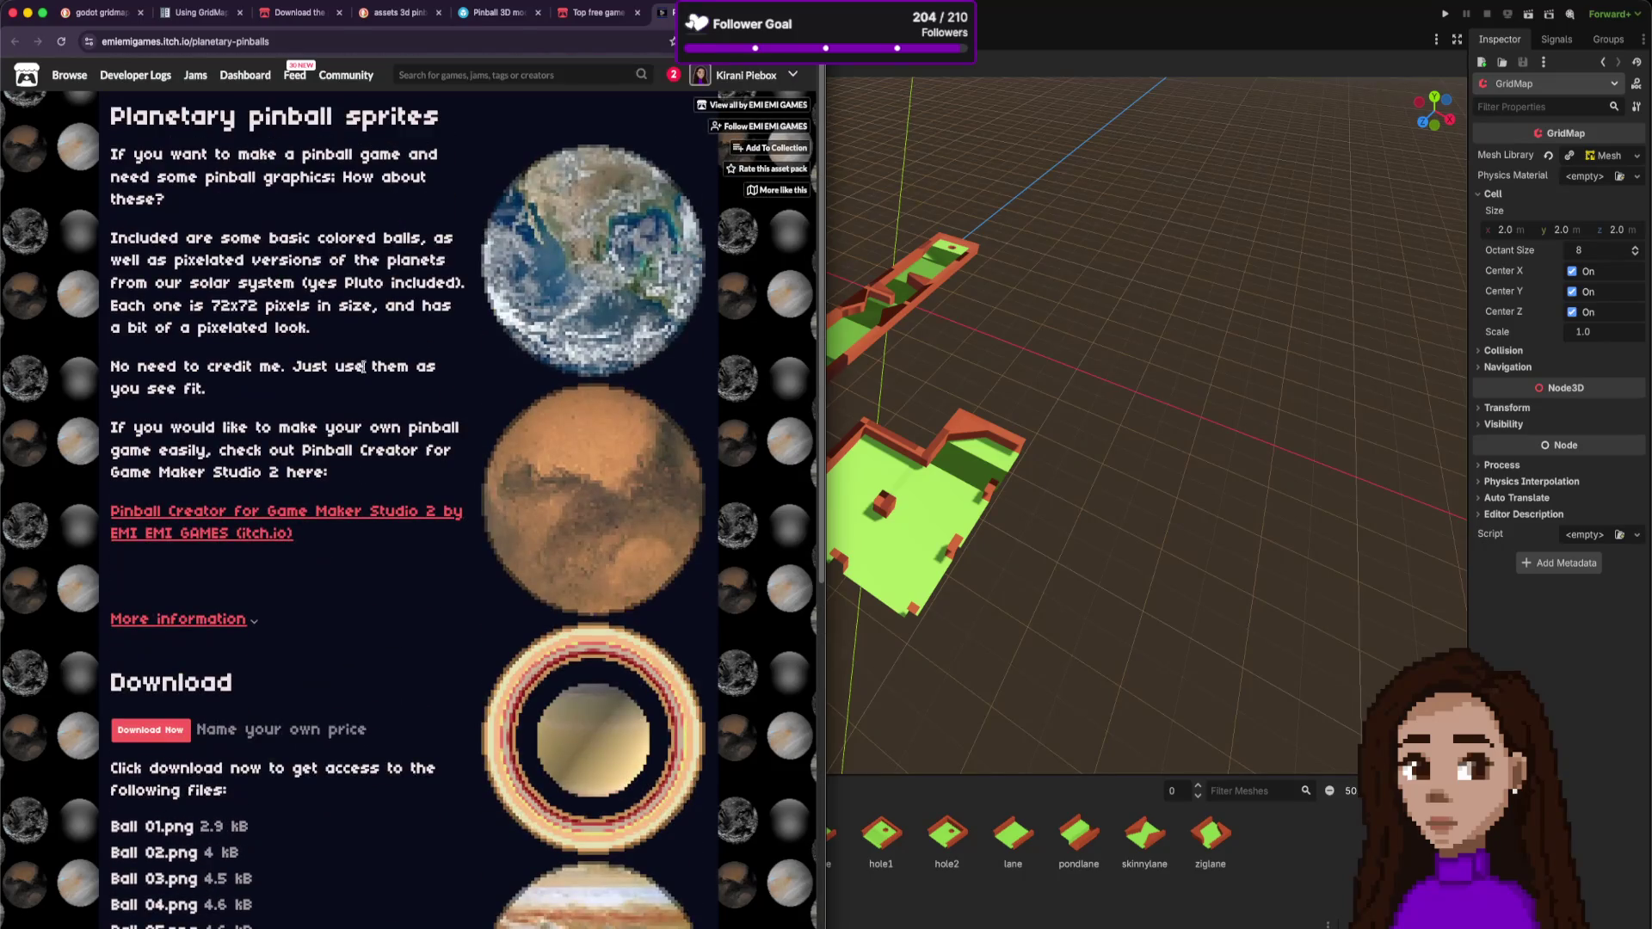
key("super+bracketleft")
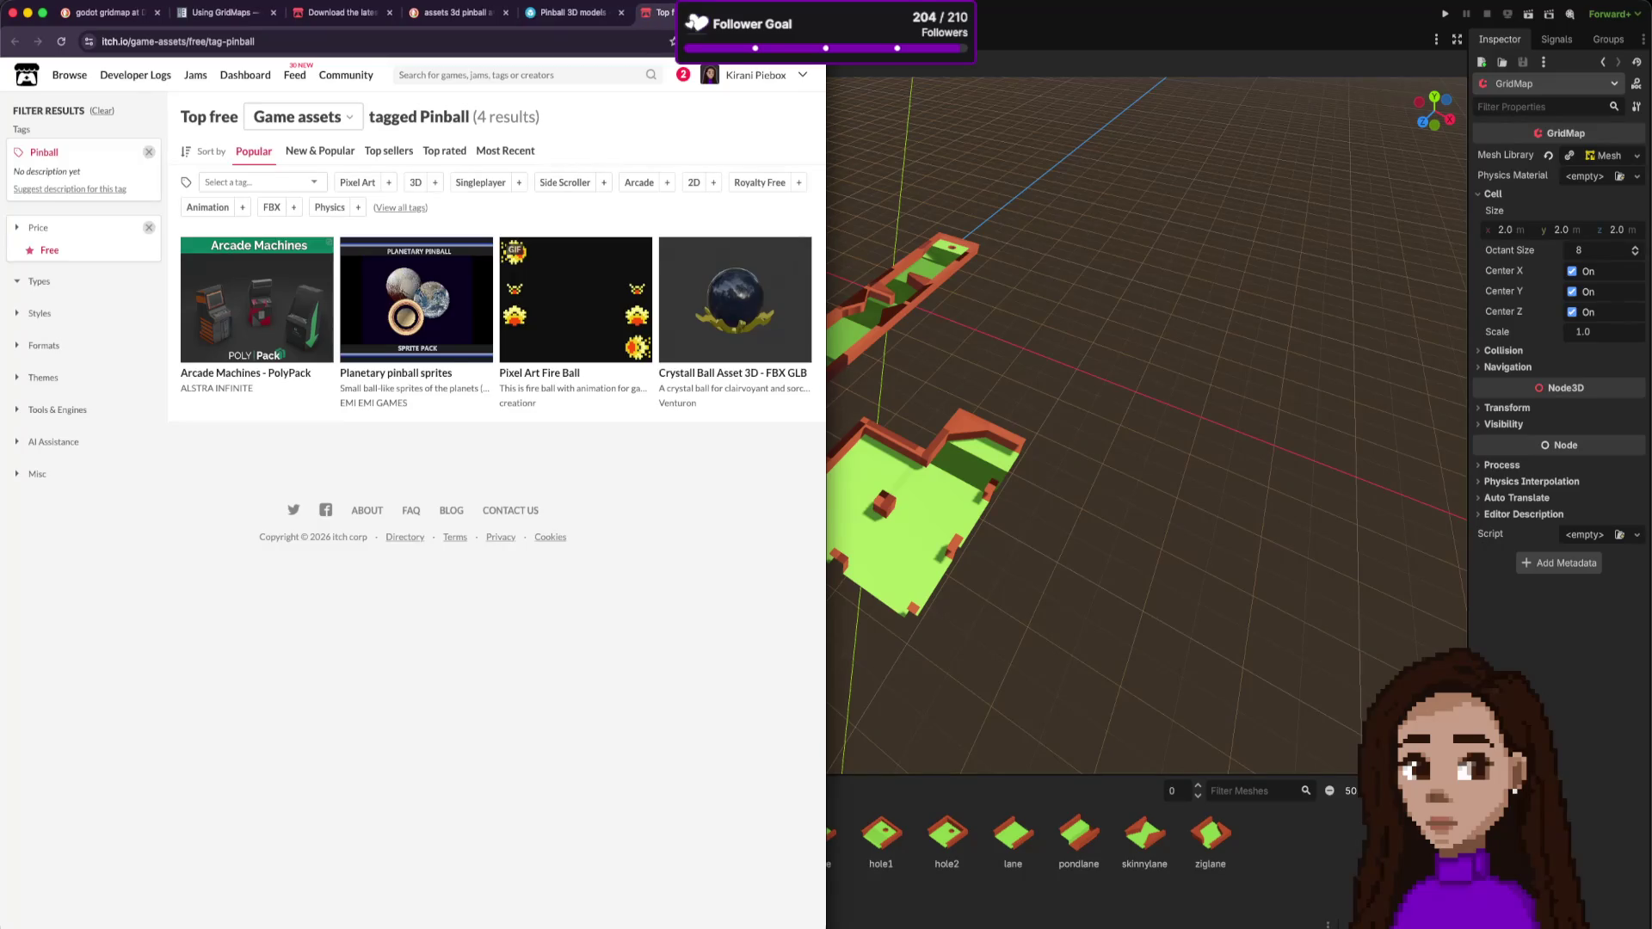
key("super+w")
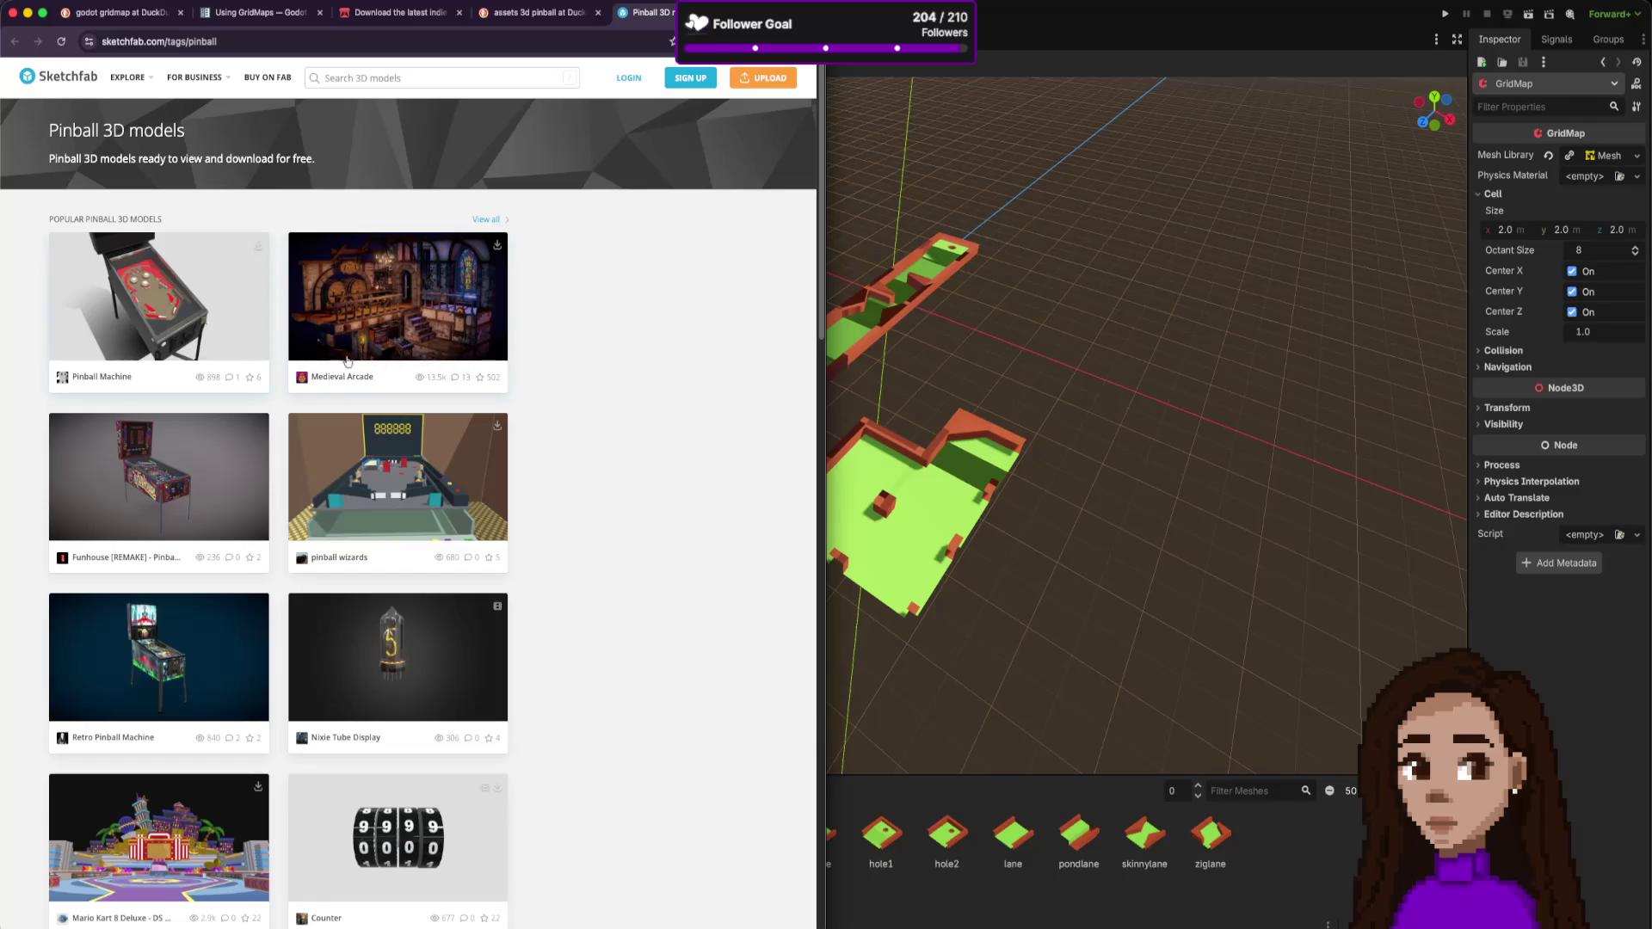
scroll(344, 361, "down", 3)
scroll(466, 406, "down", 2)
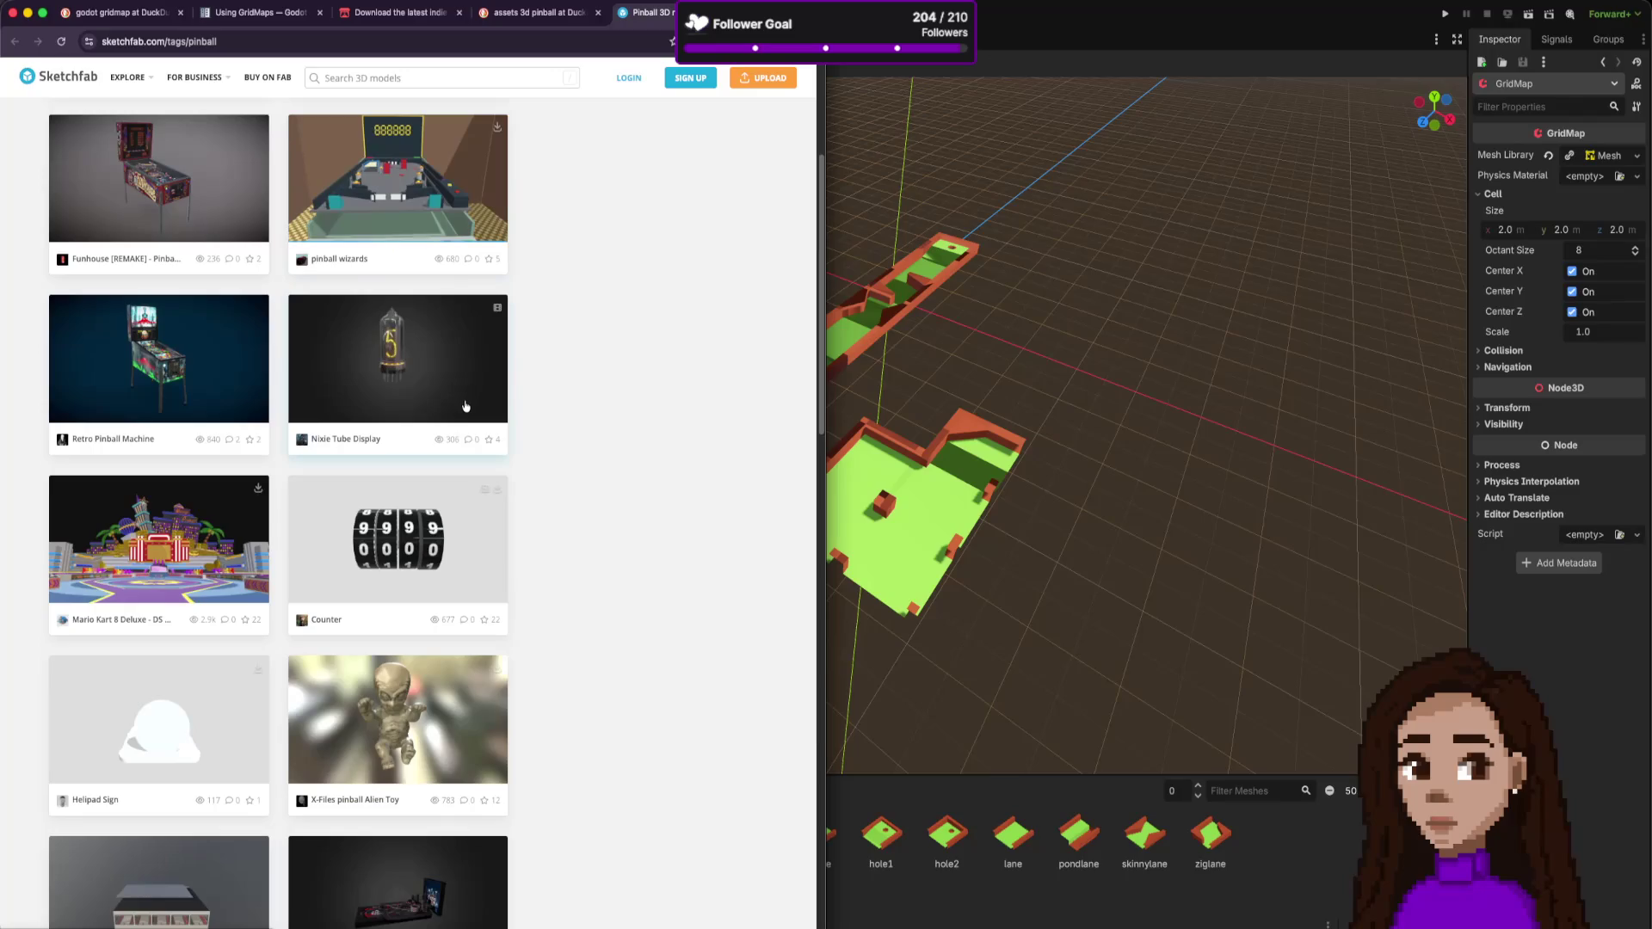
scroll(466, 407, "down", 8)
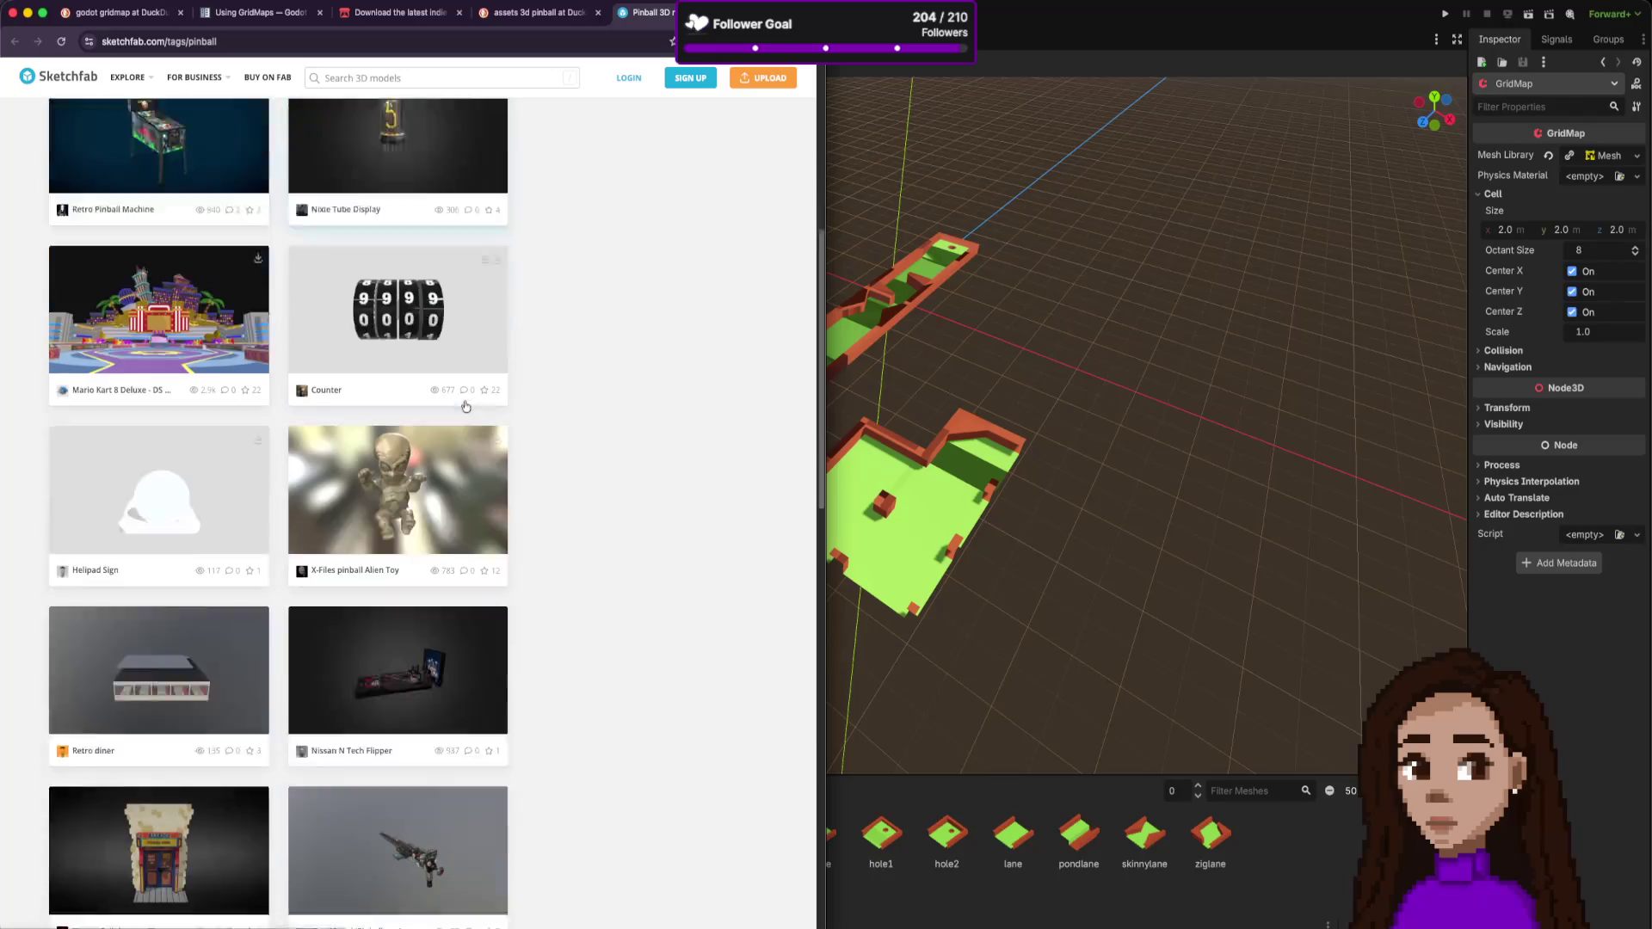
scroll(464, 406, "down", 4)
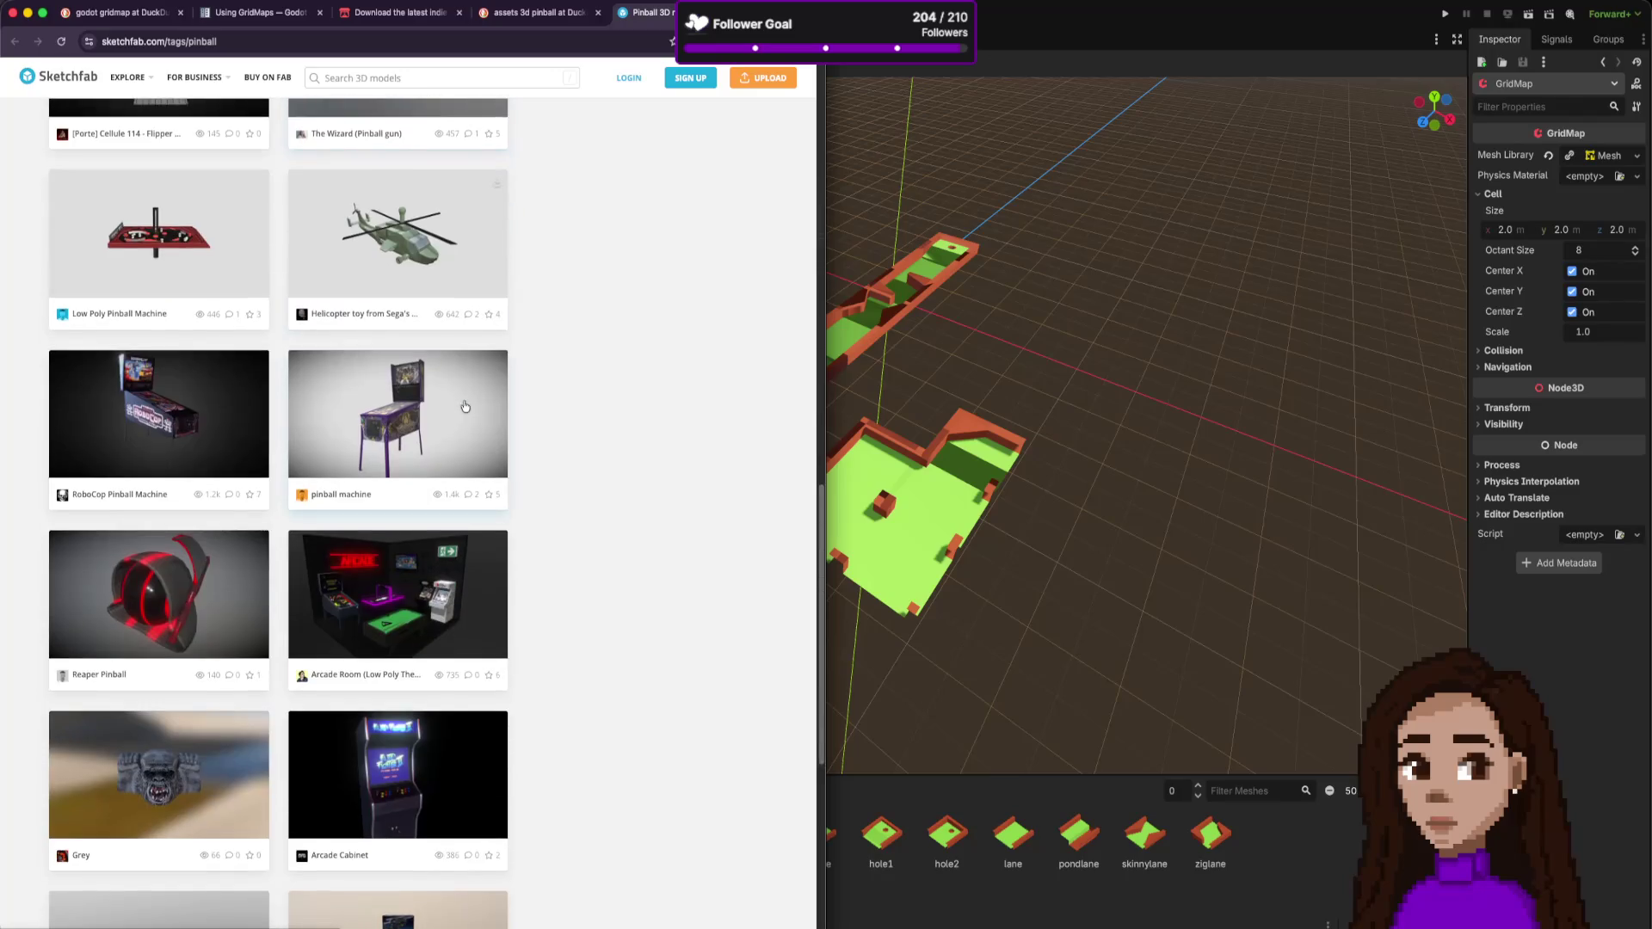
scroll(465, 408, "down", 2)
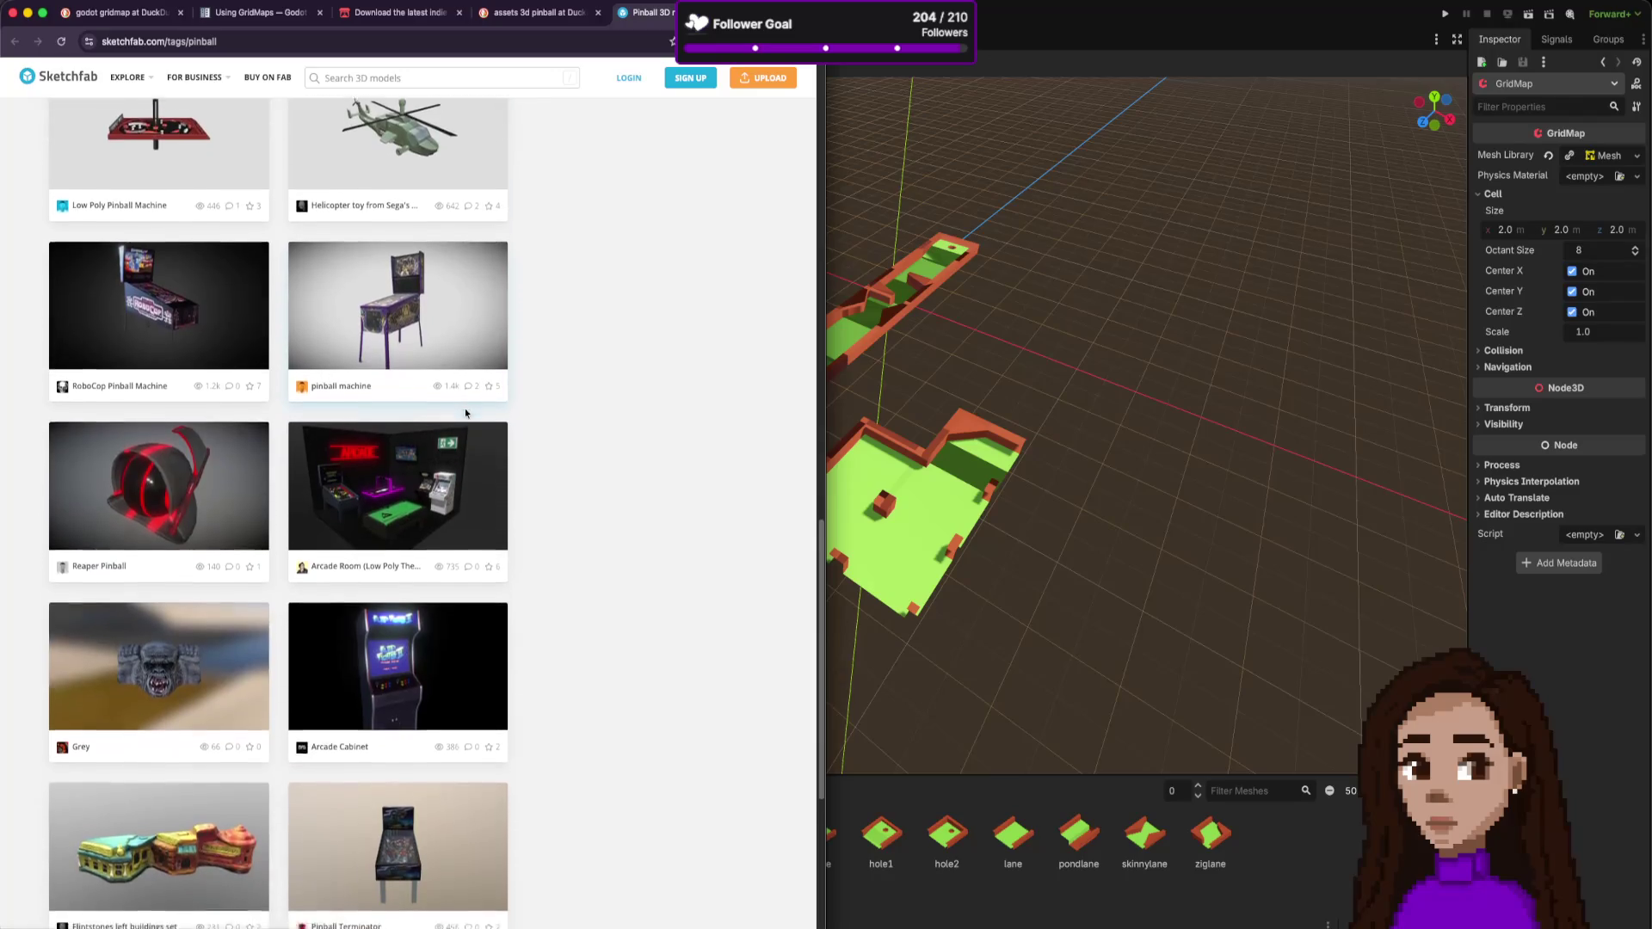
scroll(466, 414, "up", 4)
scroll(464, 406, "down", 8)
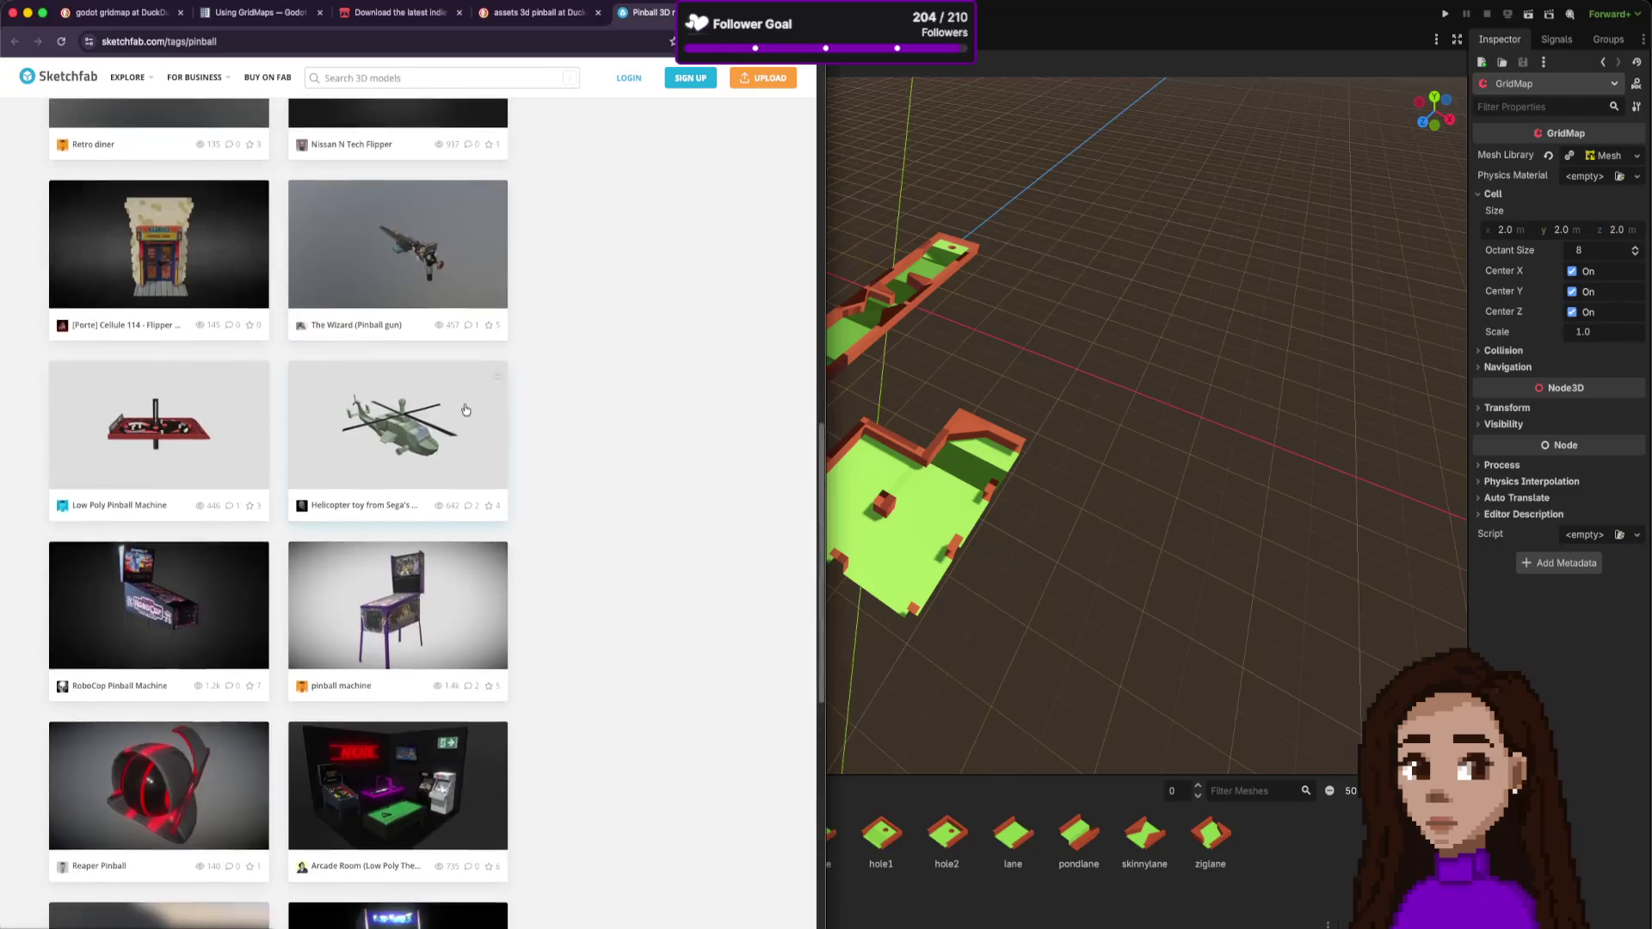
scroll(465, 400, "up", 15)
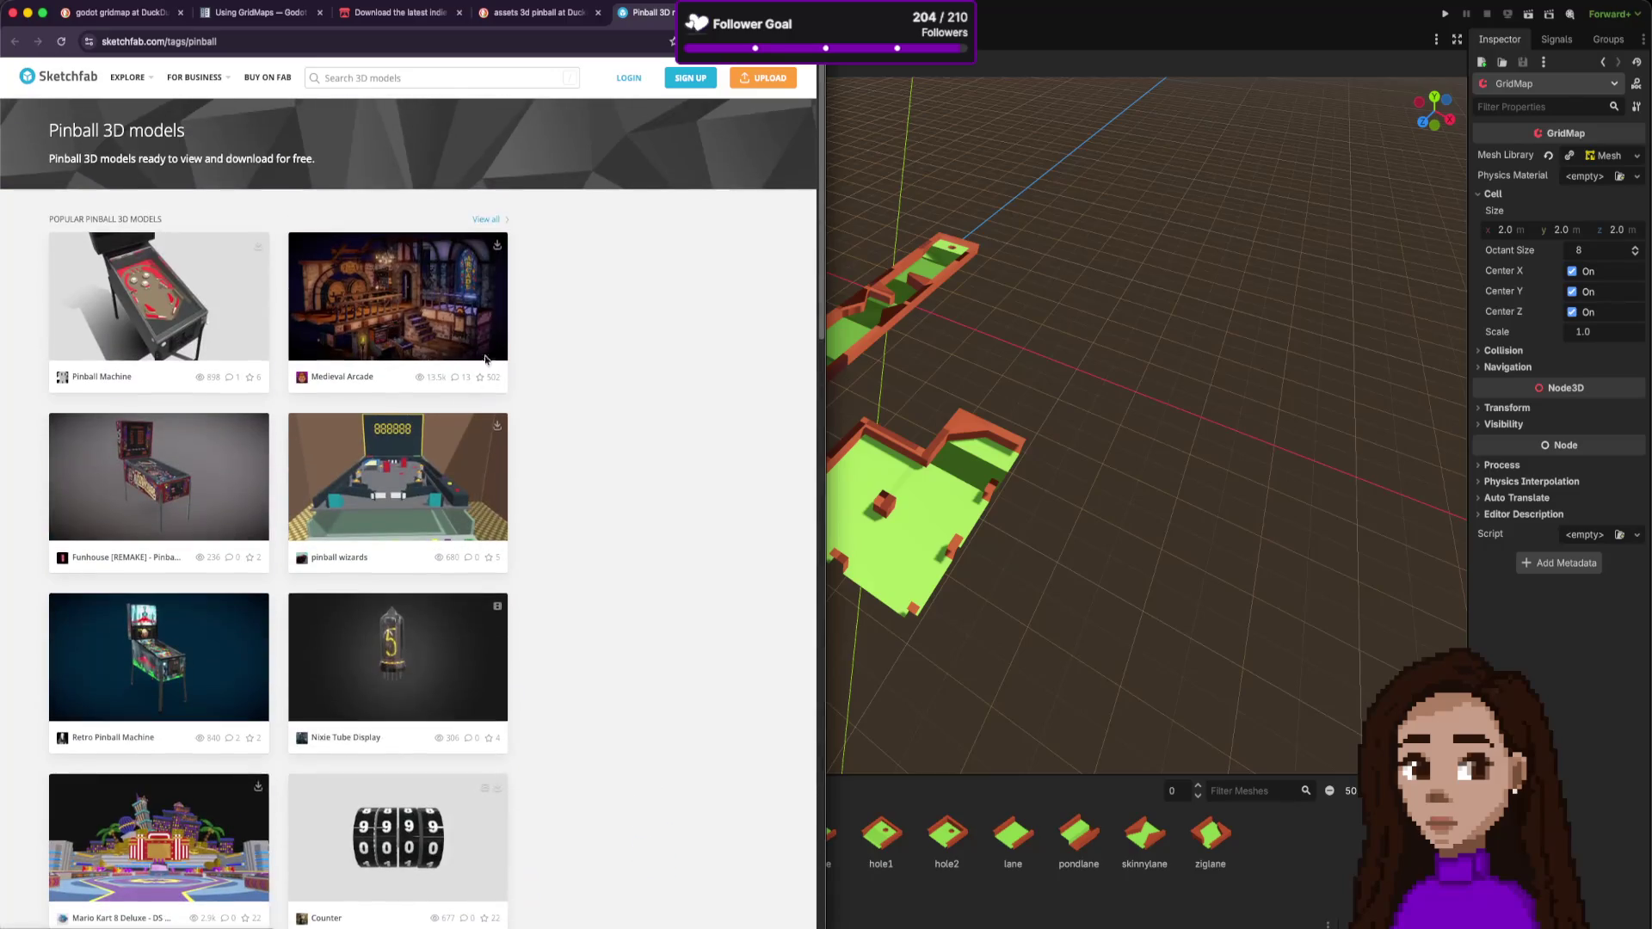
key("super+w")
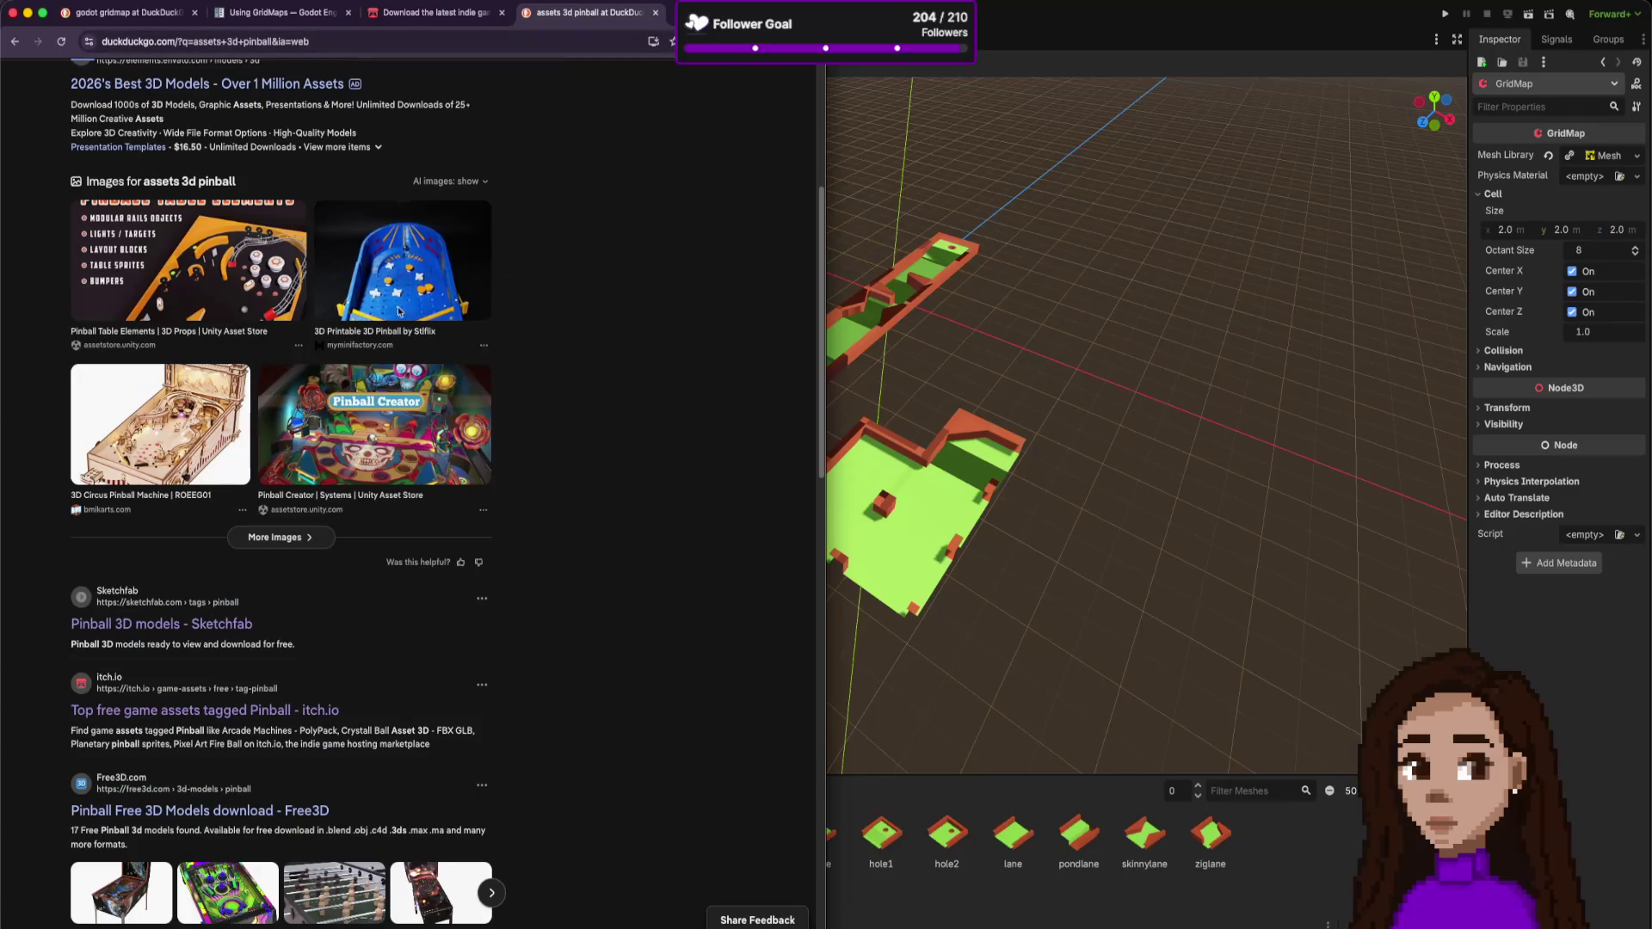
- Open Pinball Table Elements in a new tab and flip through its preview images
left_click(249, 335, "super")
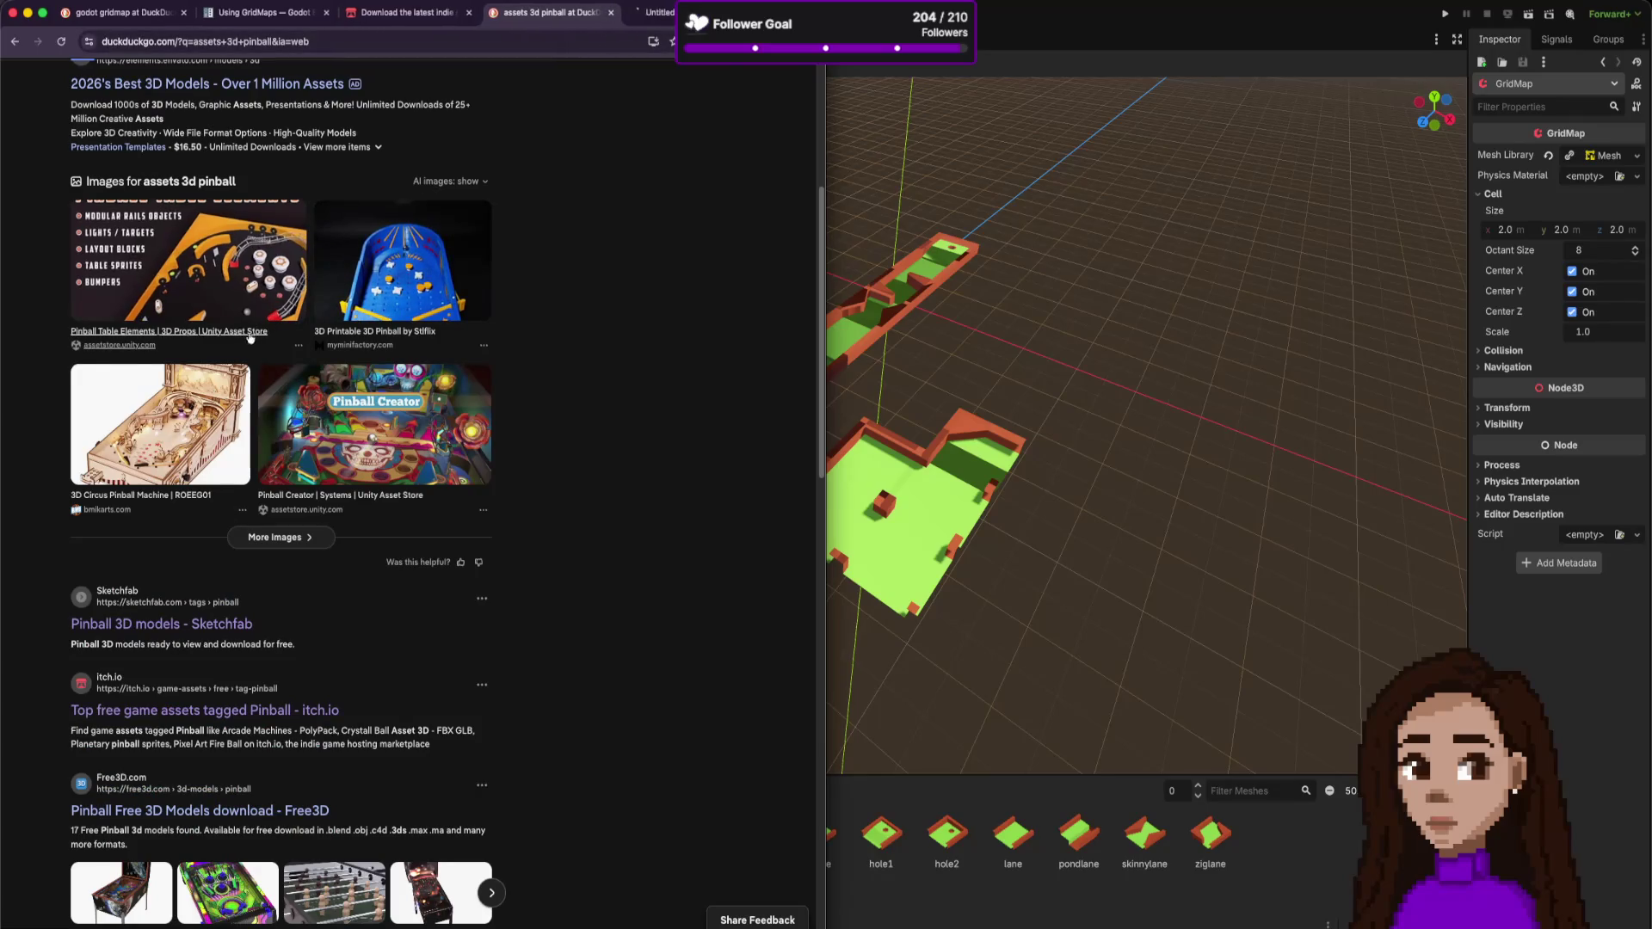
left_click(646, 12)
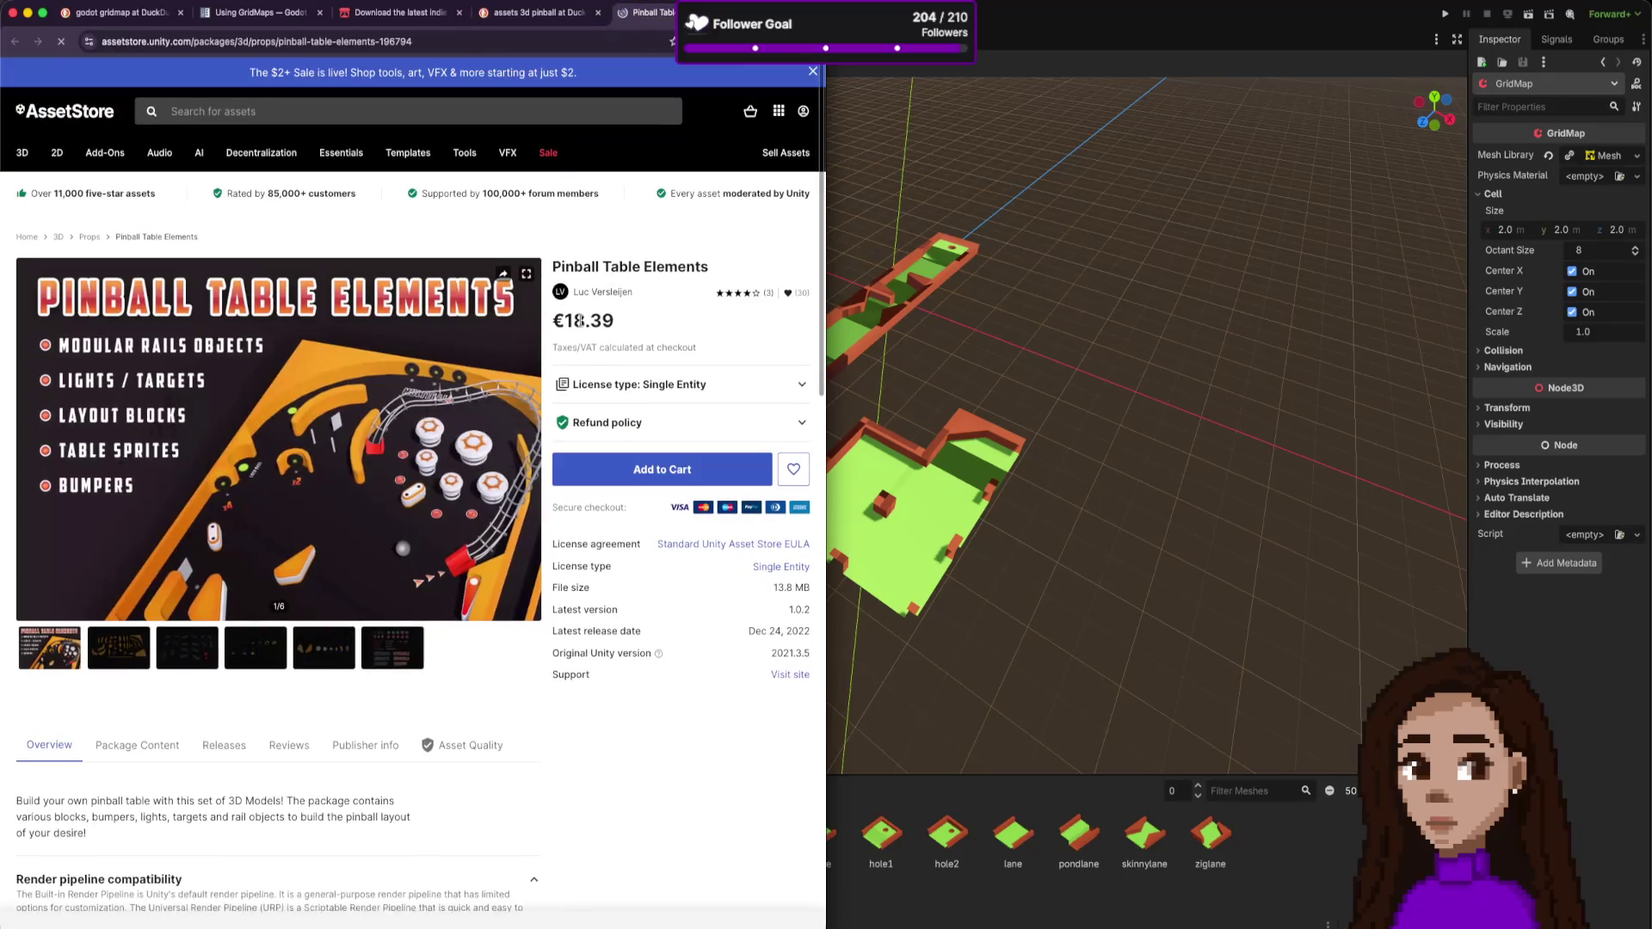
left_click(136, 645)
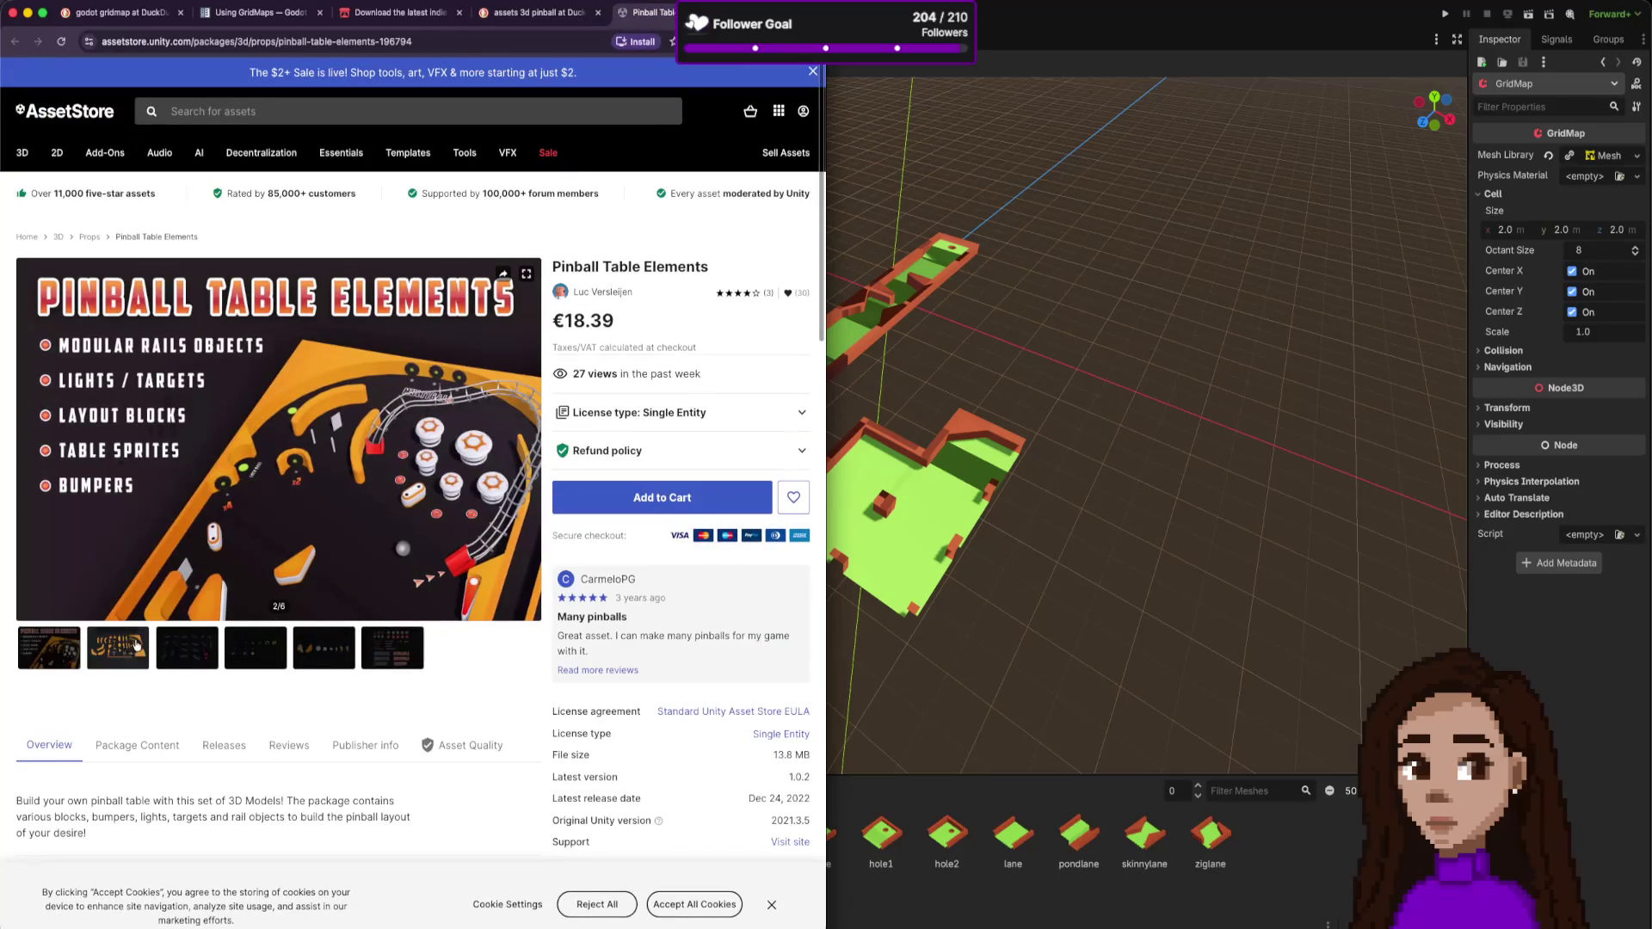
left_click(180, 657)
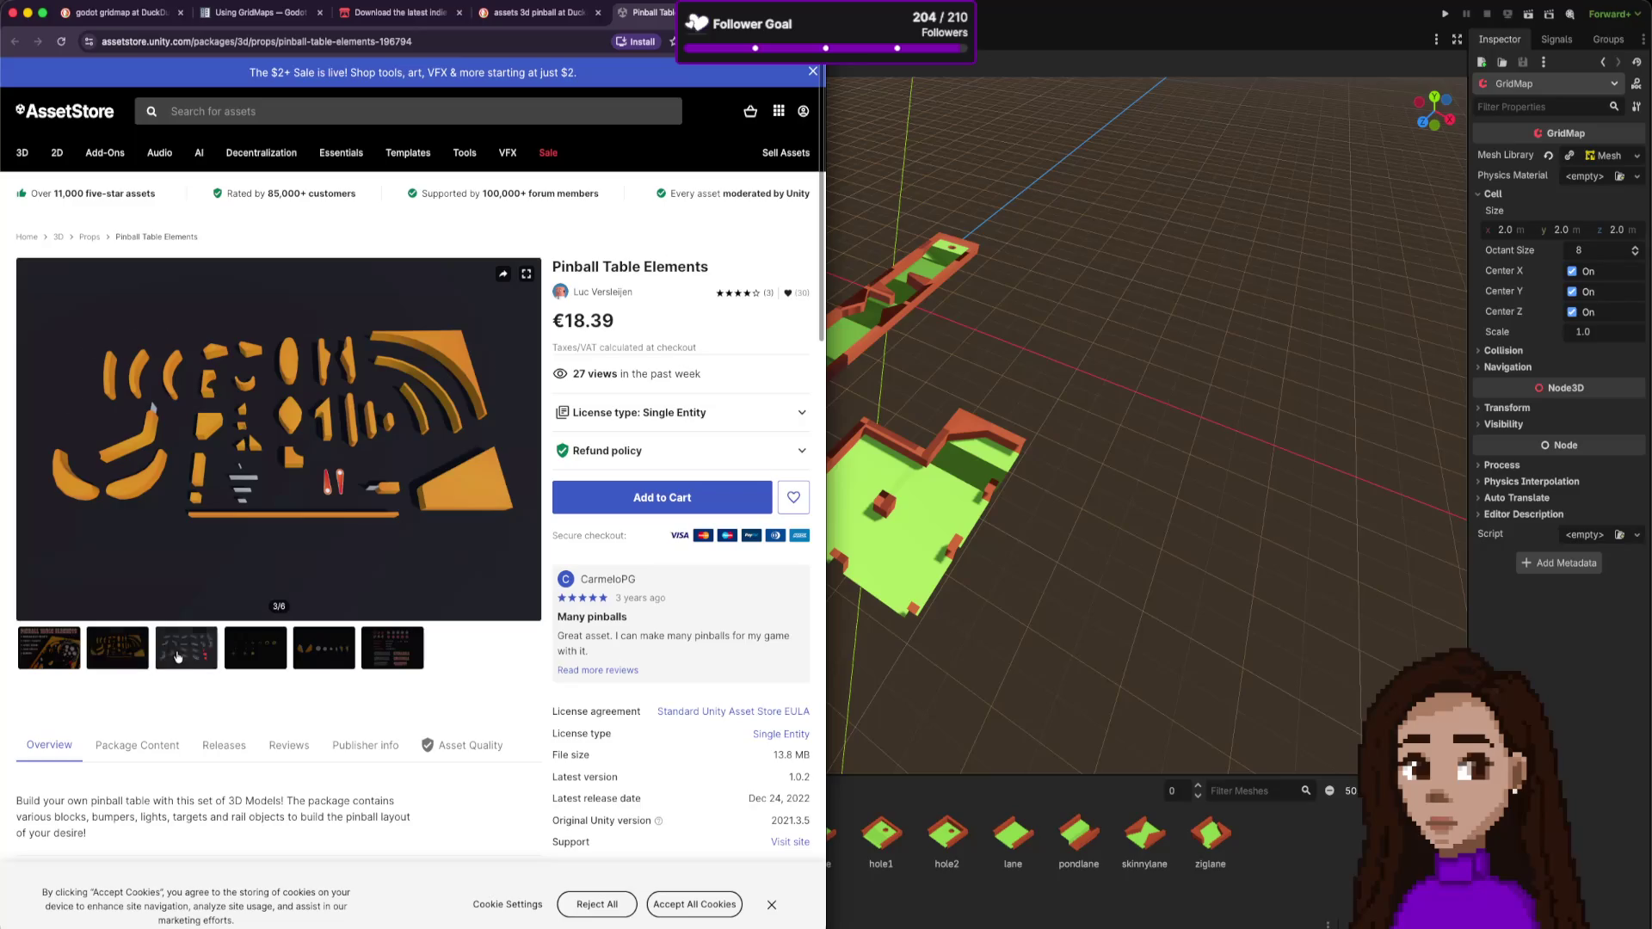
left_click(249, 653)
left_click(321, 656)
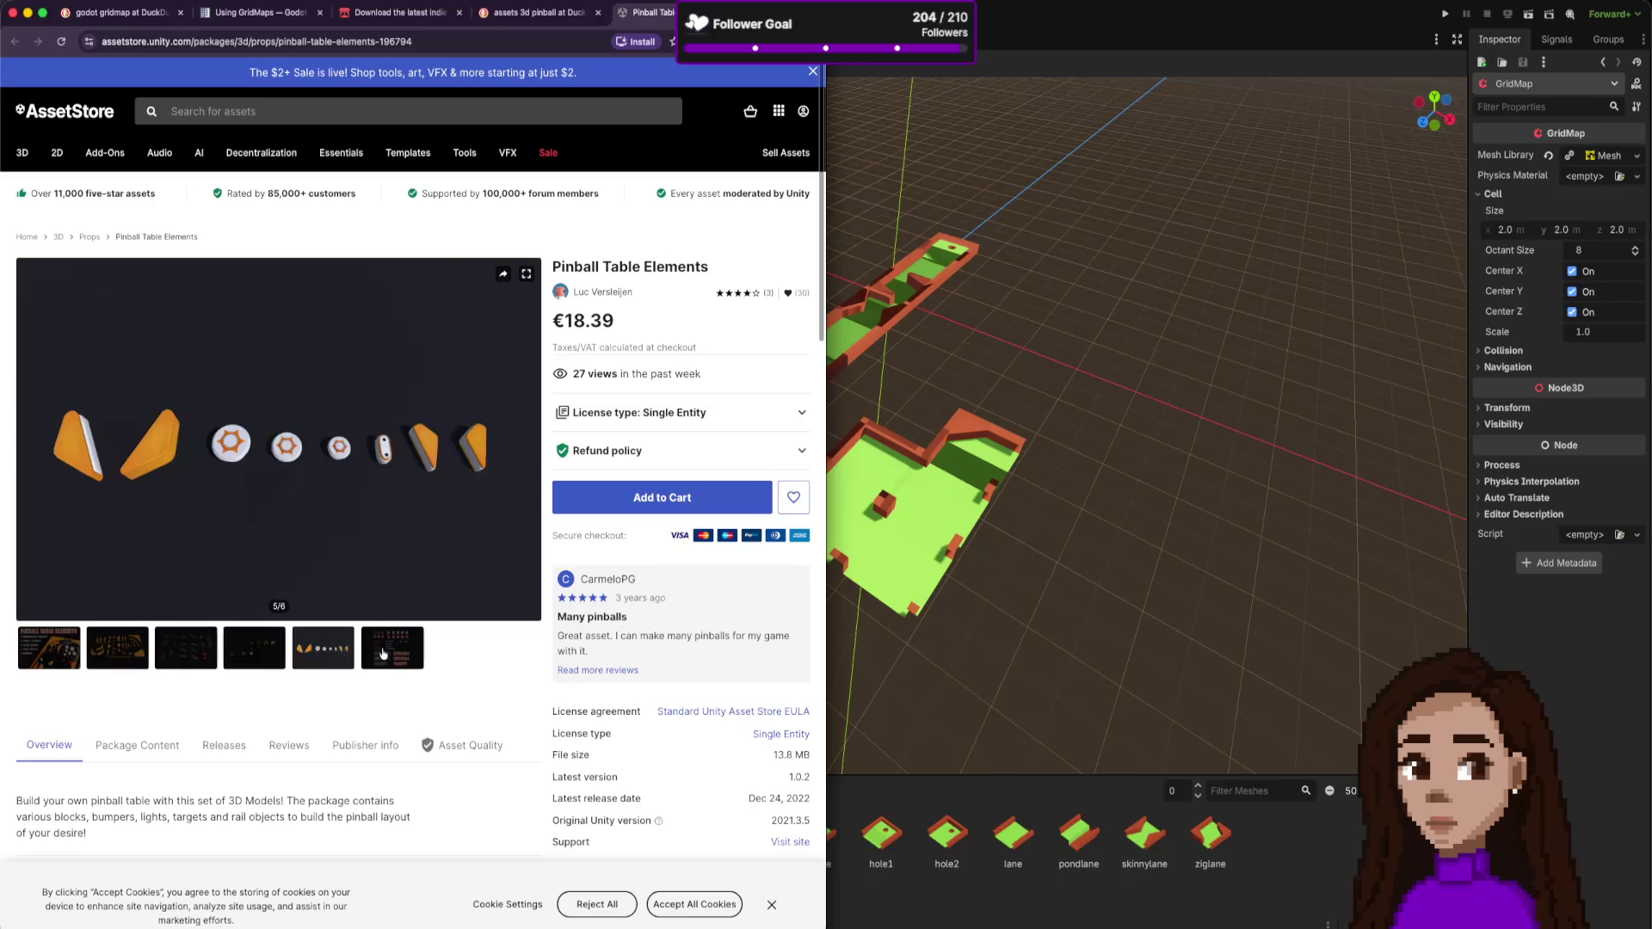
left_click(384, 654)
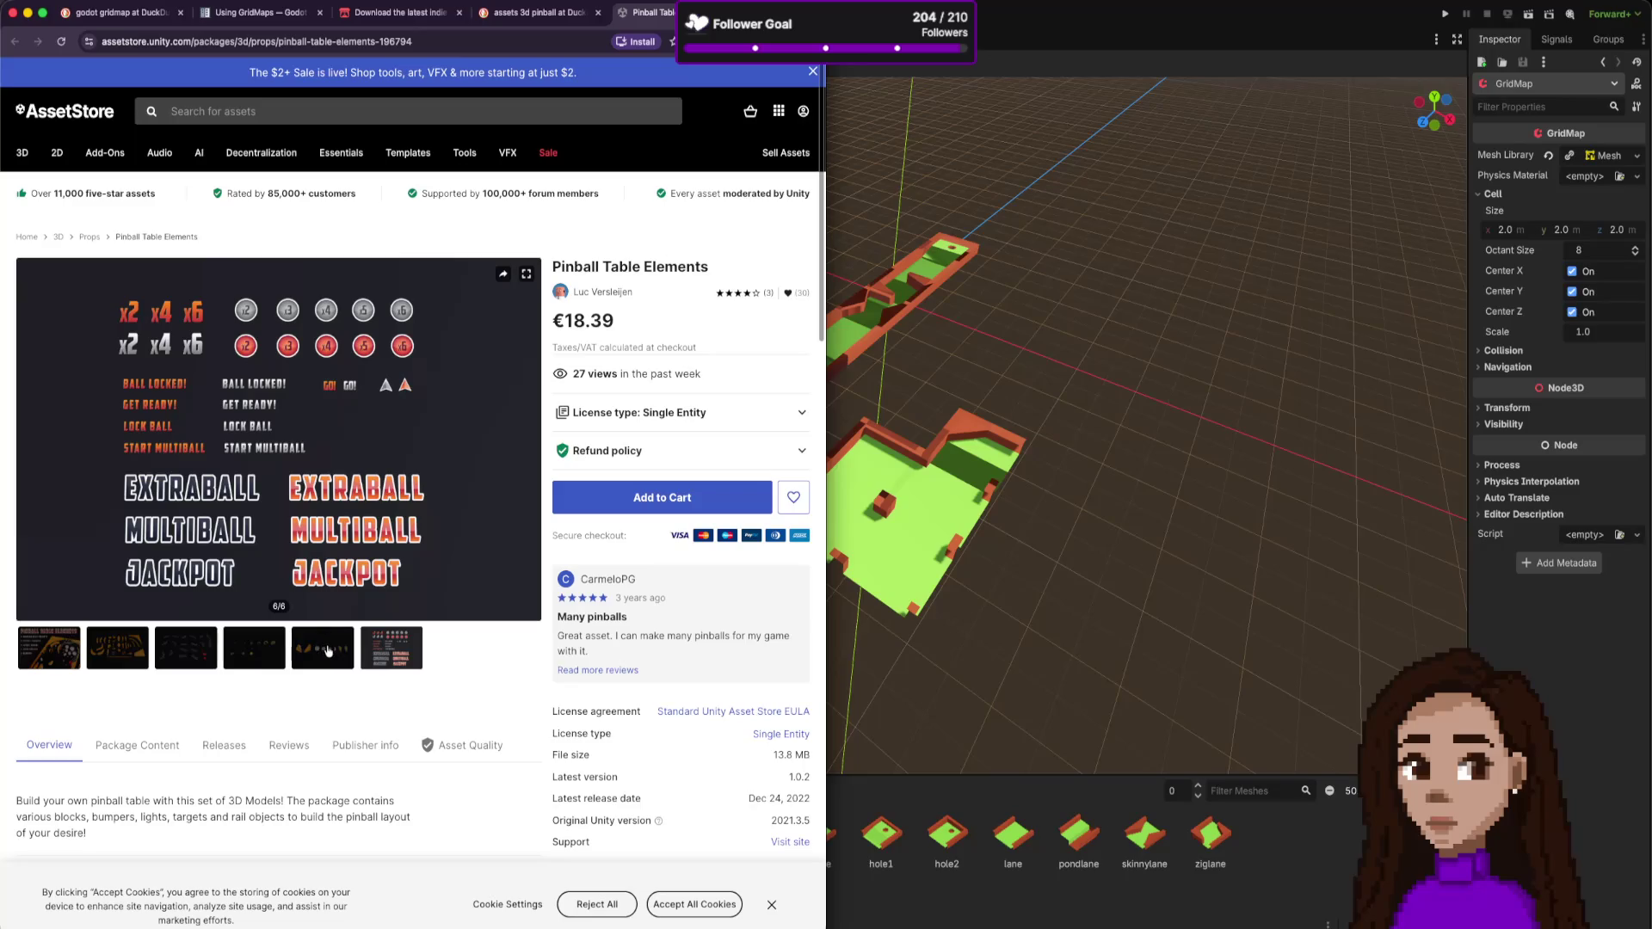
left_click(327, 651)
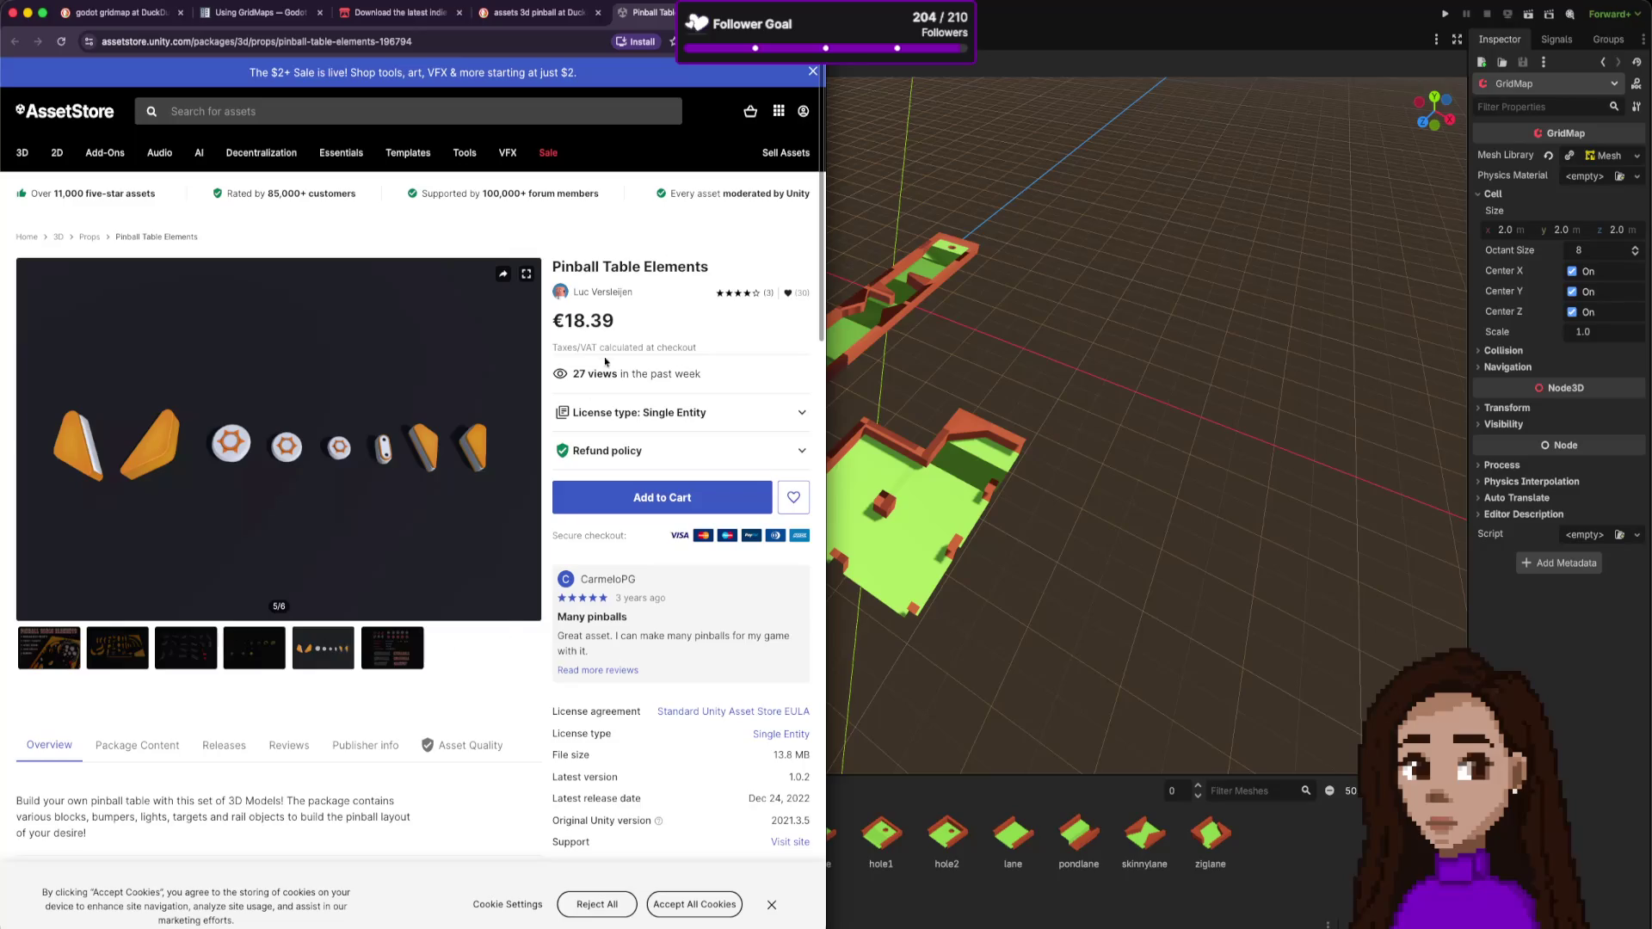
- Inspect the package's demo_scene, materials, models and prefabs folders, then open LowPoly Models Set: Volume 1
triple_click(654, 331)
left_click(682, 323)
scroll(515, 562, "down", 3)
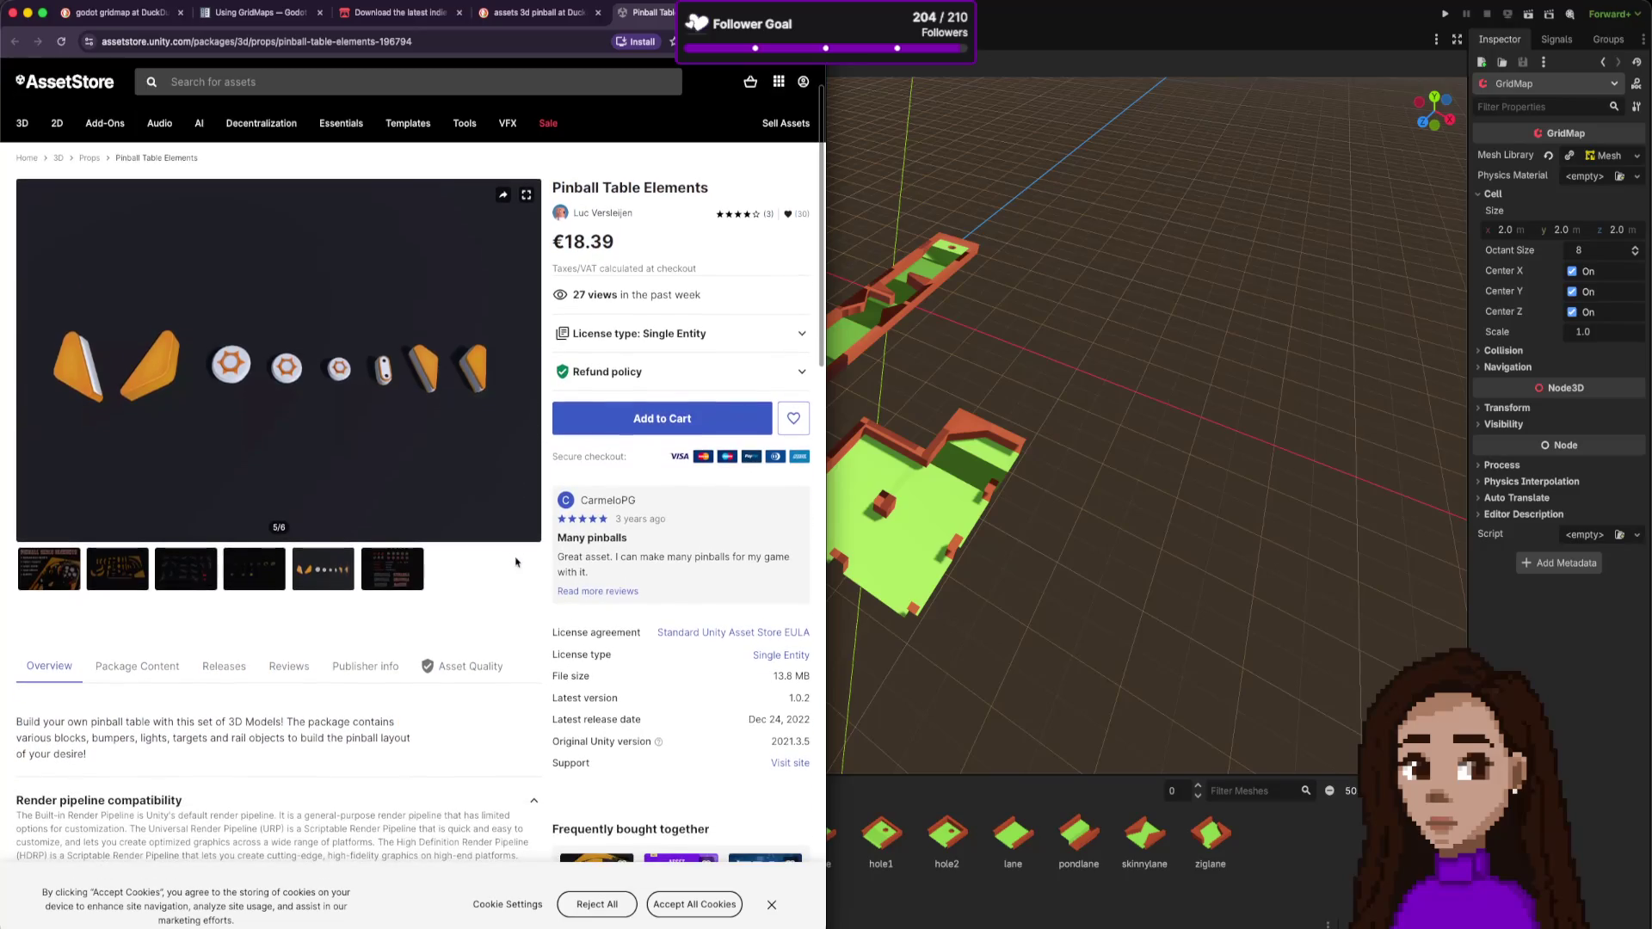
scroll(311, 629, "down", 3)
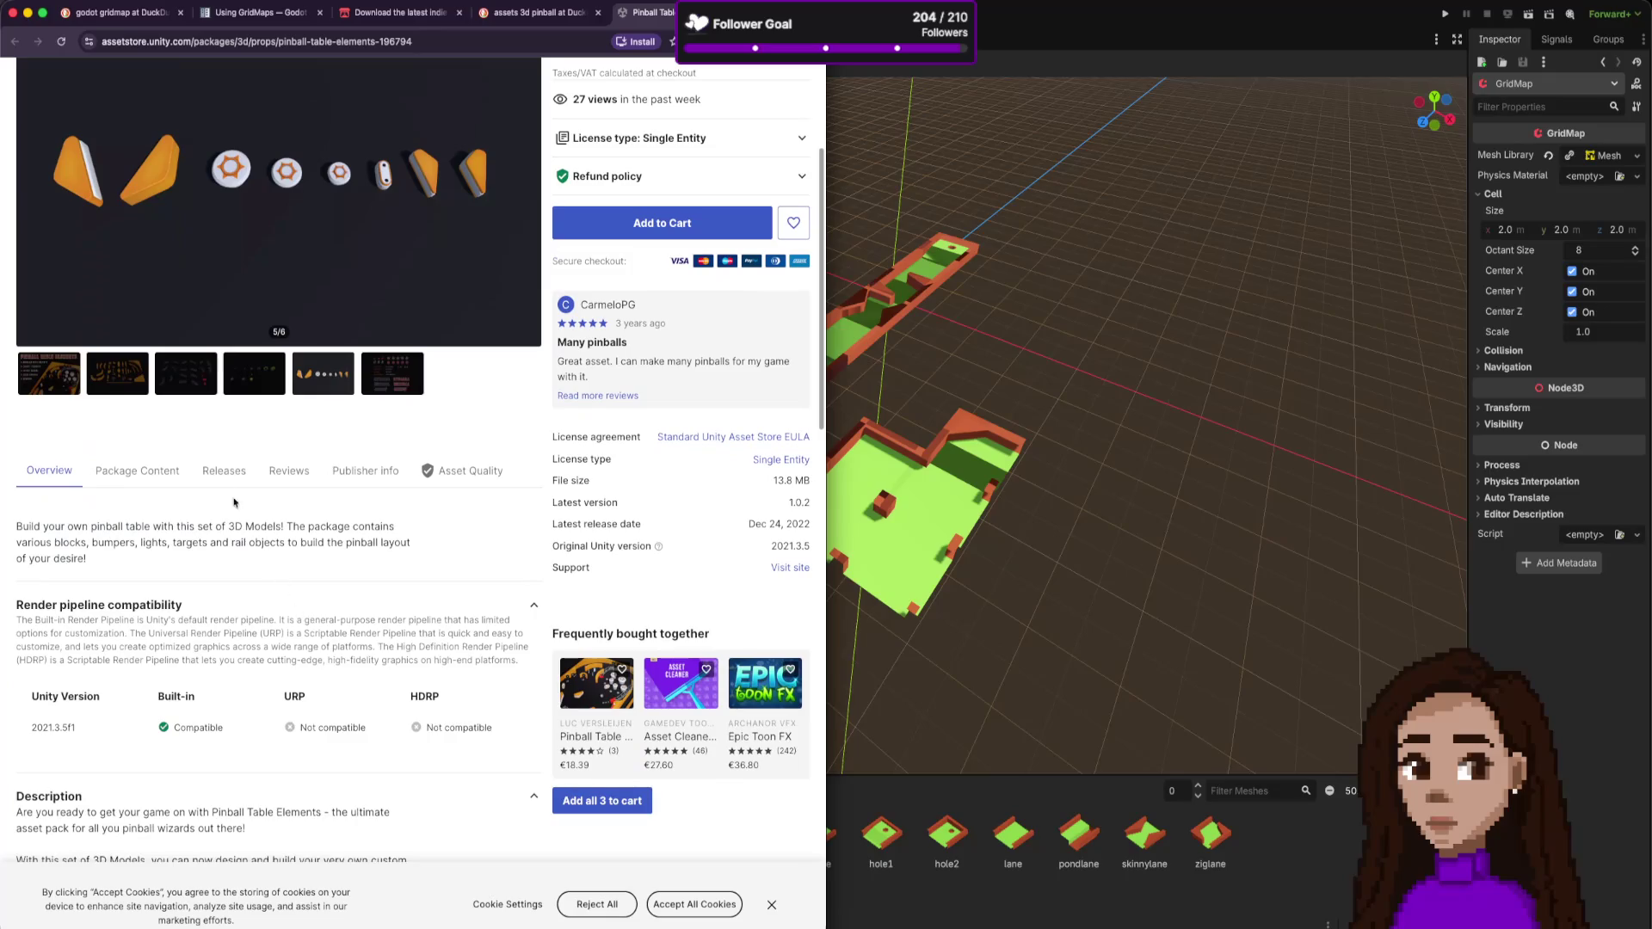
left_click(137, 472)
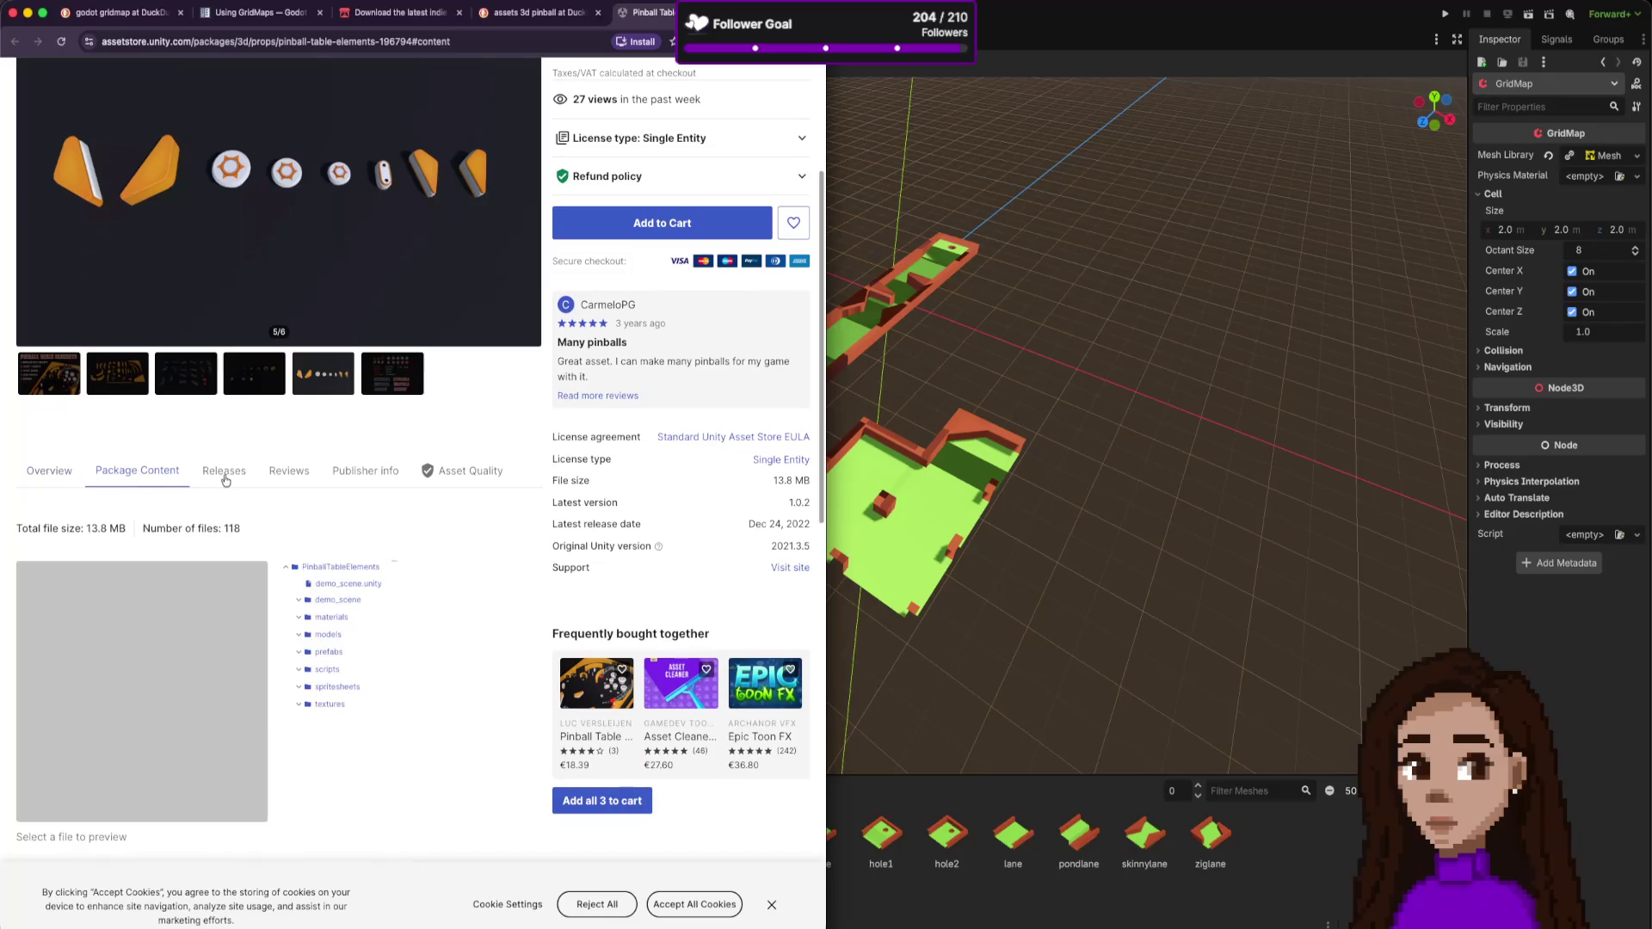
left_click(299, 601)
left_click(300, 601)
left_click(300, 618)
left_click(299, 665)
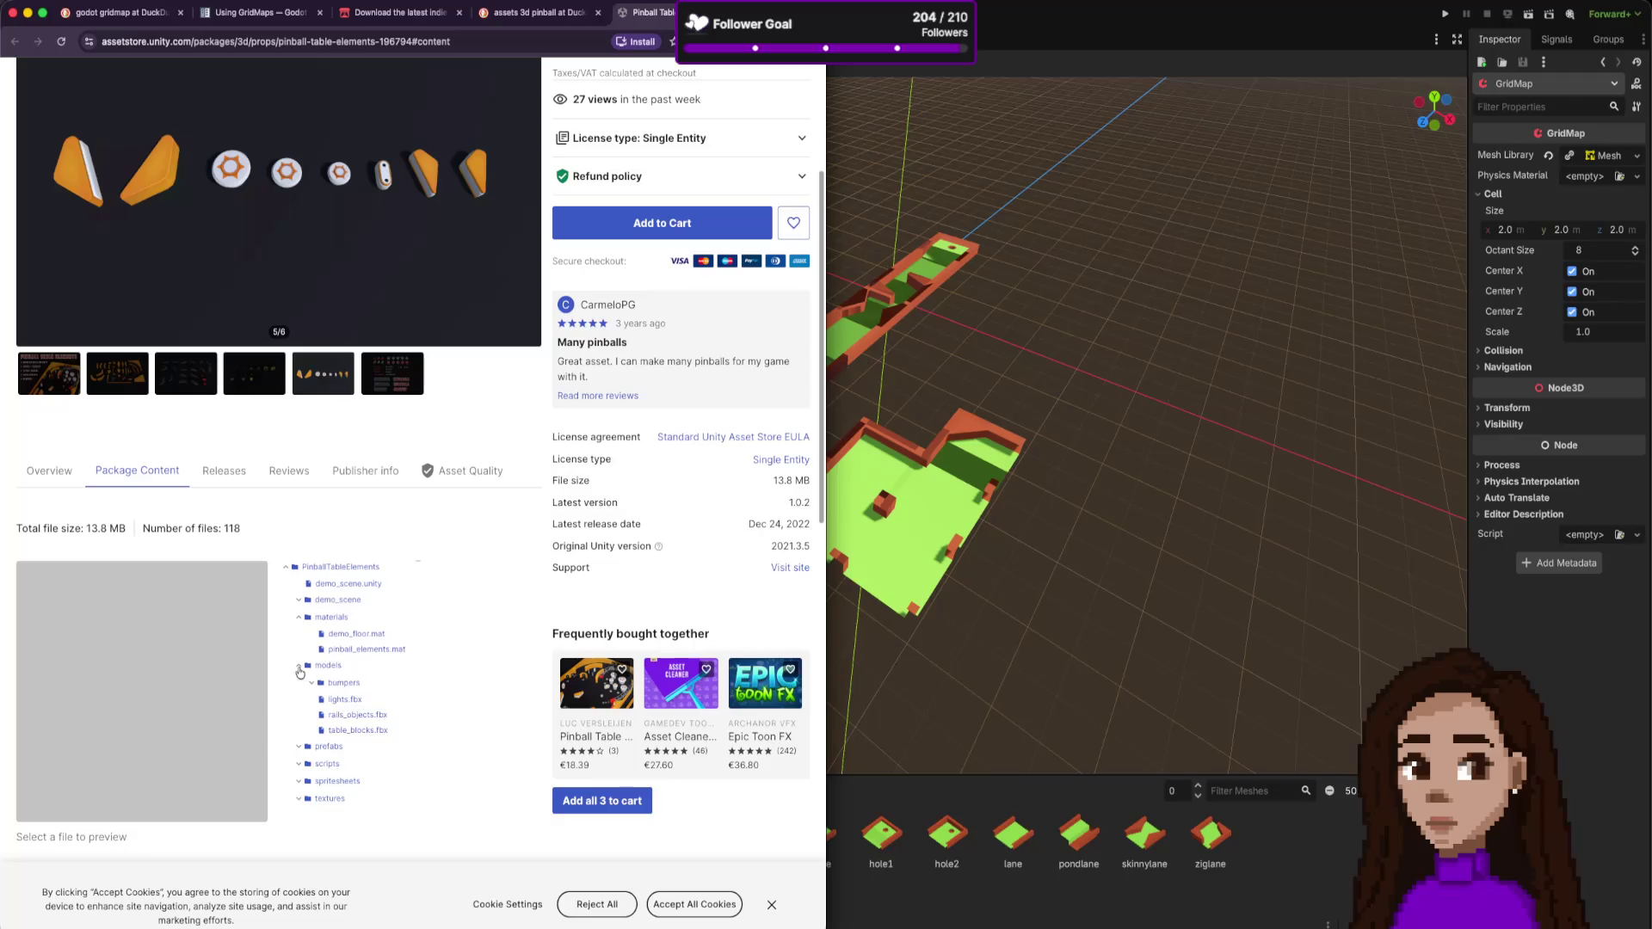
left_click(299, 747)
scroll(297, 633, "down", 7)
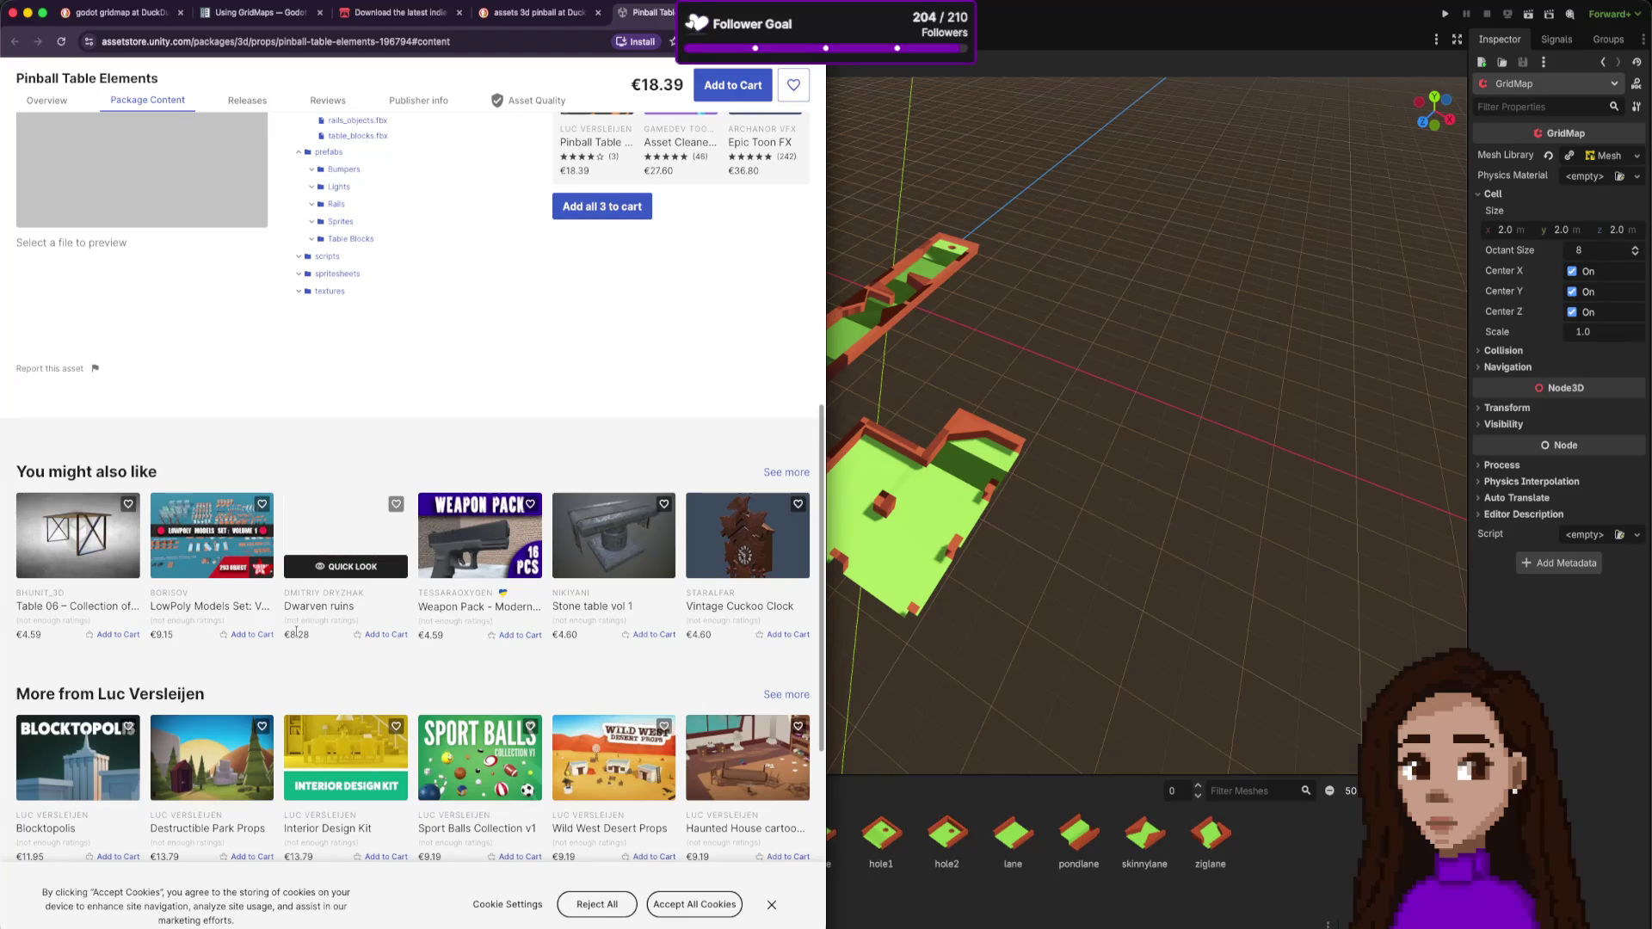
left_click(230, 550)
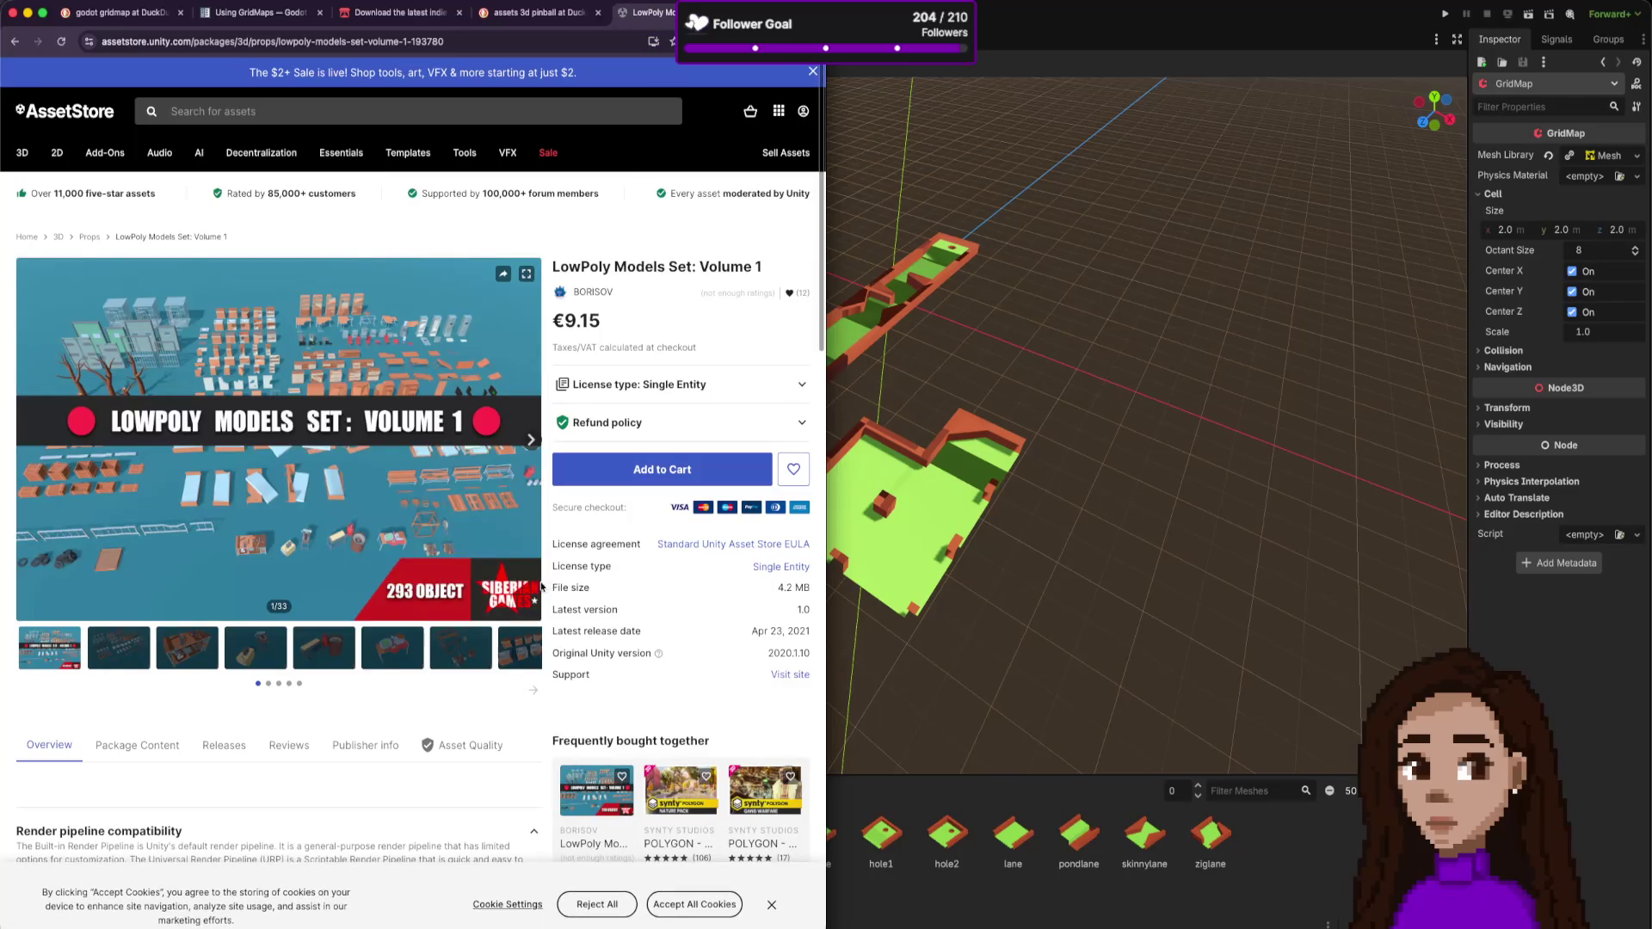
- Close the LowPoly Models Set, 'assets 3d pinball' search and itch.io tabs, leaving a blank new tab
scroll(530, 576, "down", 5)
scroll(529, 564, "up", 4)
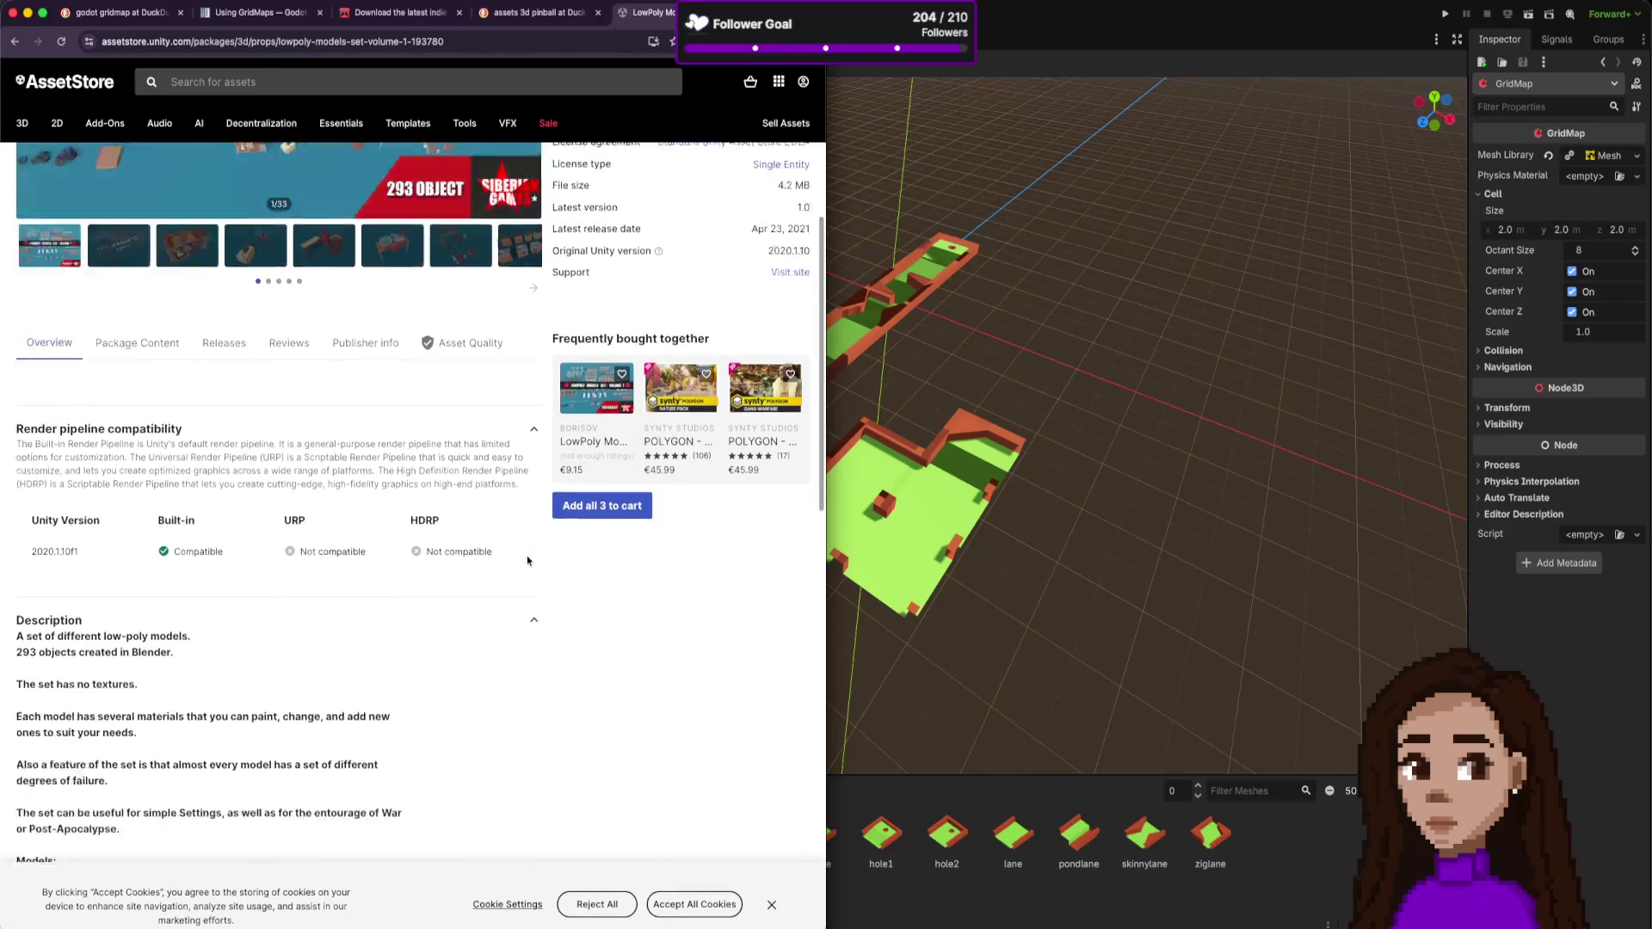
scroll(527, 561, "down", 10)
scroll(527, 560, "up", 4)
scroll(527, 560, "up", 8)
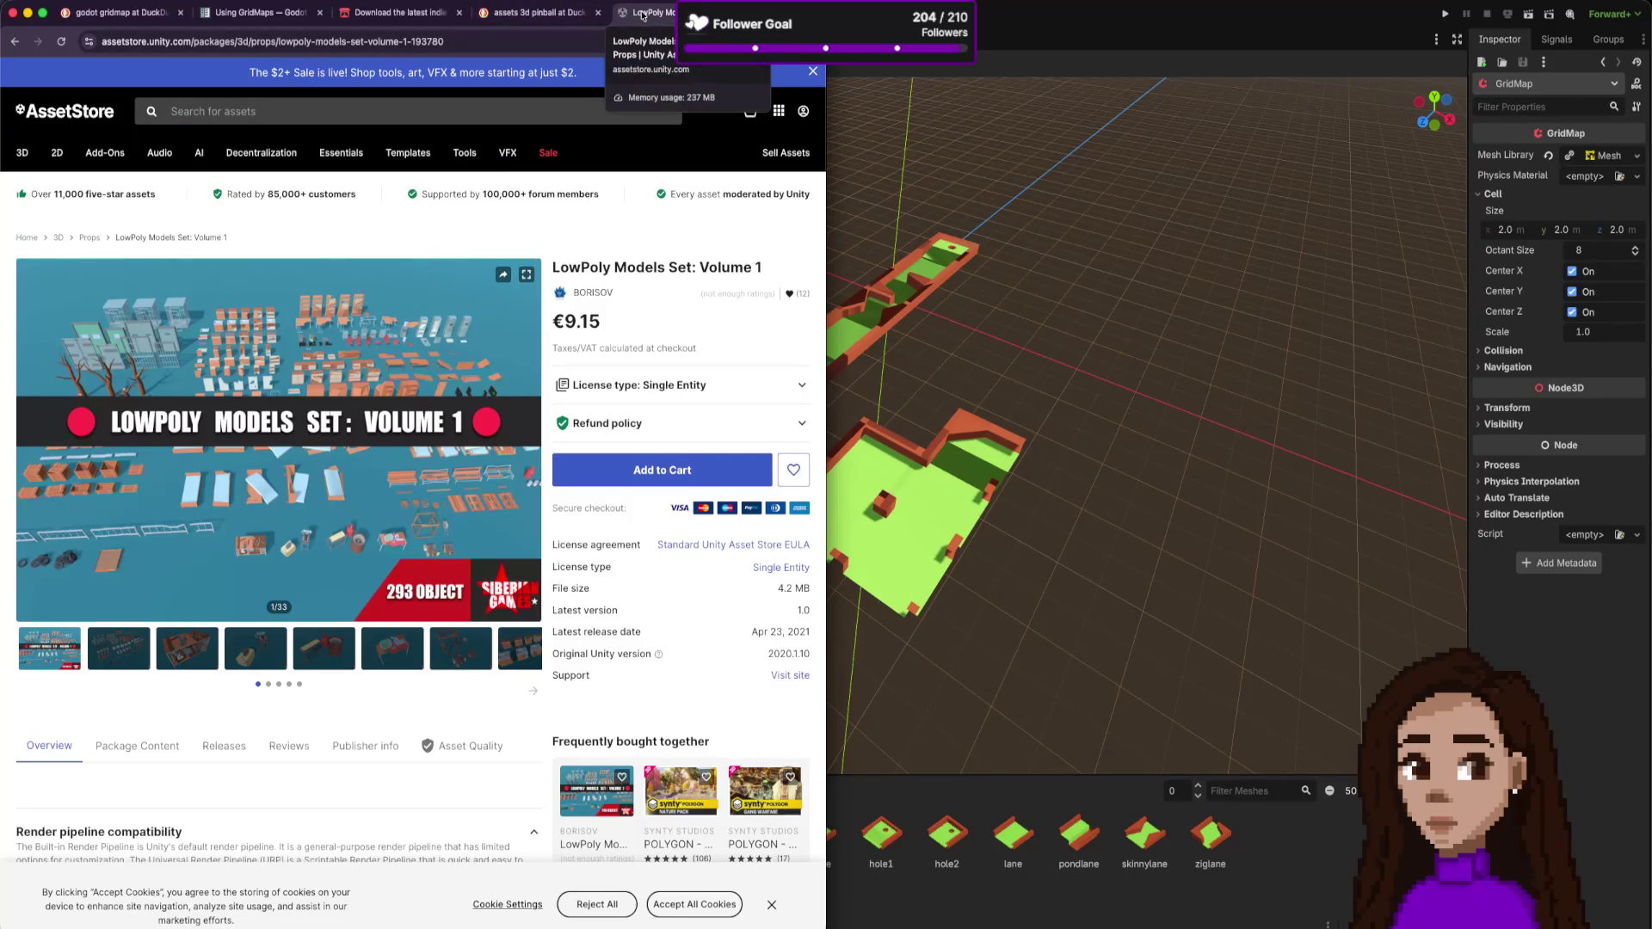
key("super+w")
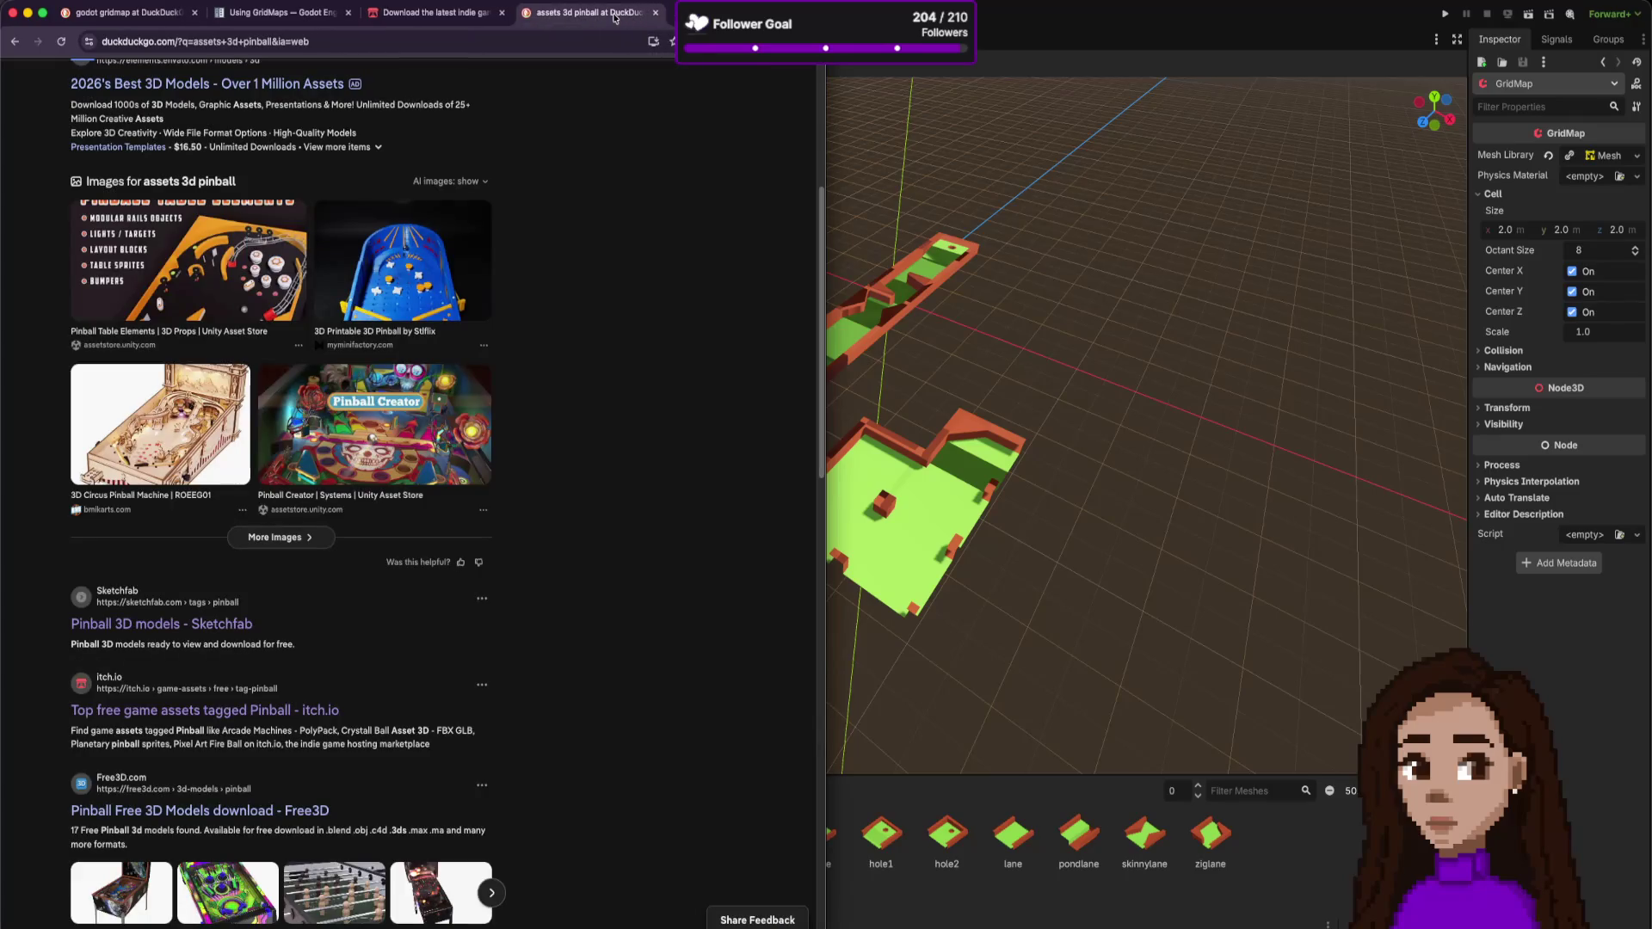
middle_click(616, 17)
middle_click(445, 20)
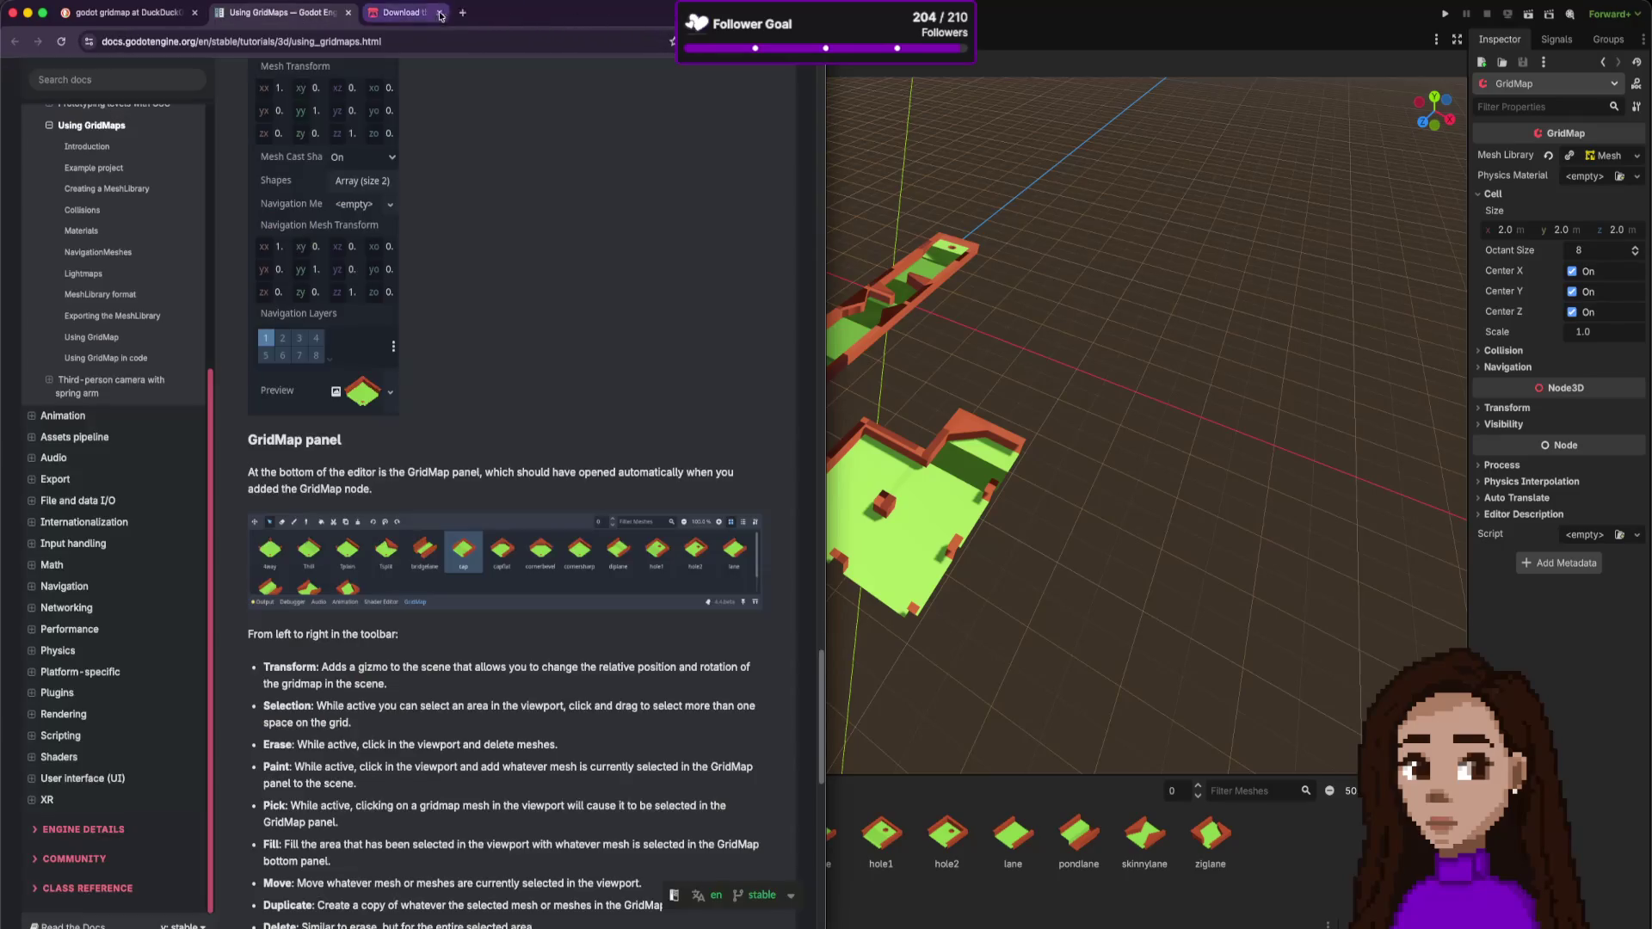
left_click(377, 13)
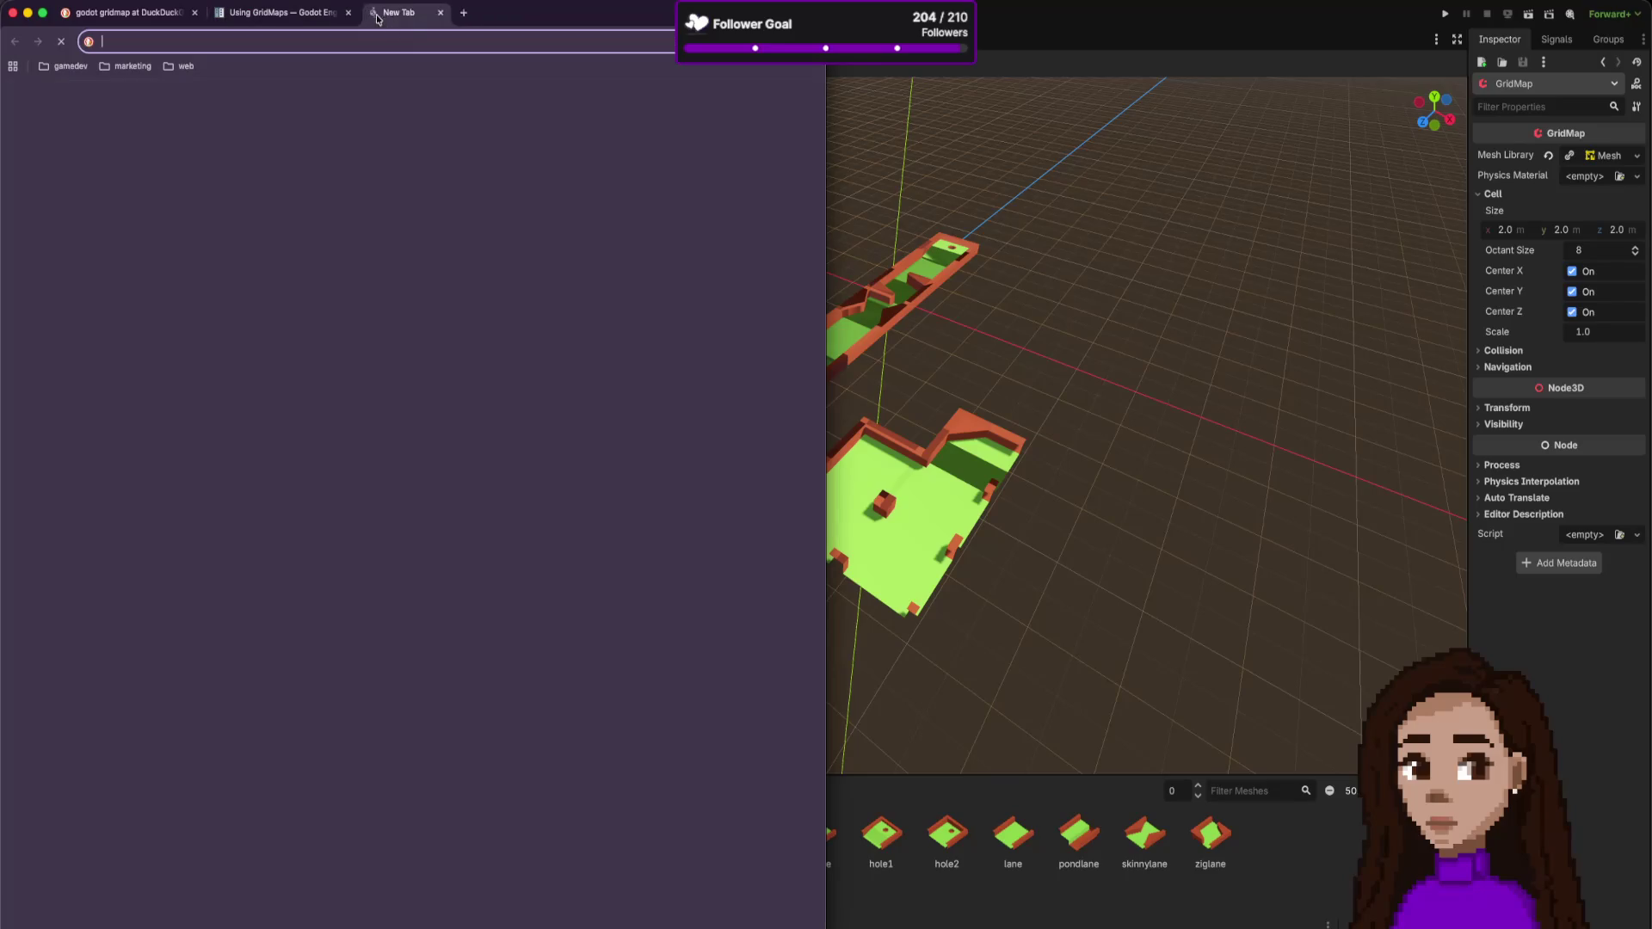
- Search 'low poly assets', open the Poly Pizza and itch.io results in new tabs, and view Poly Pizza
type("low poly")
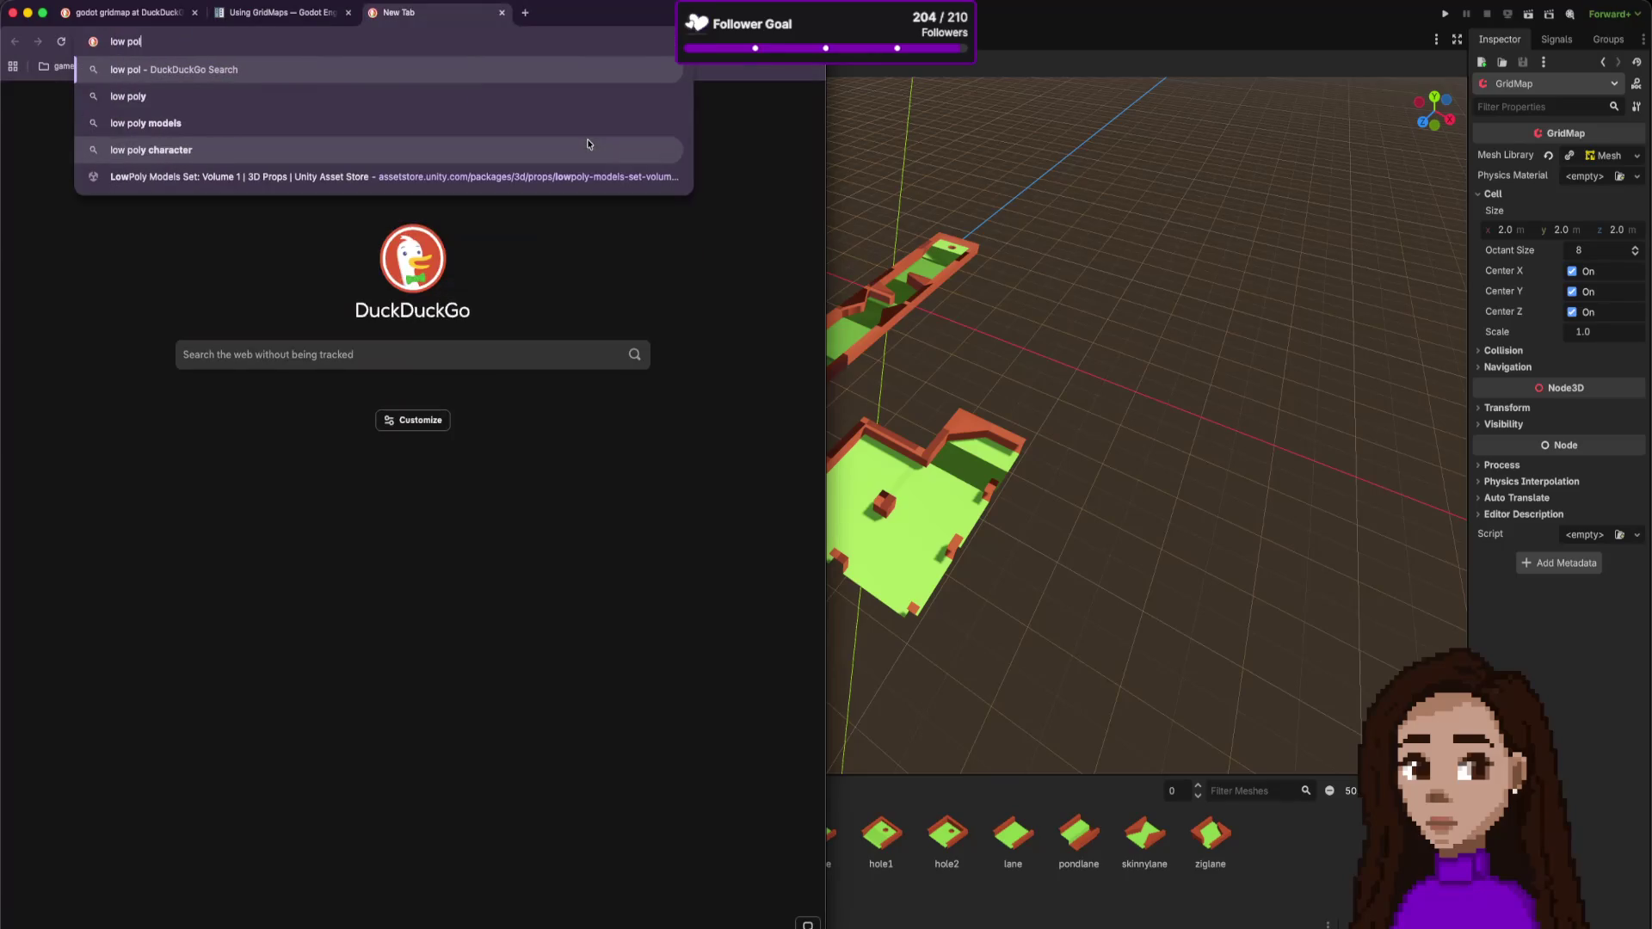
type(" assets")
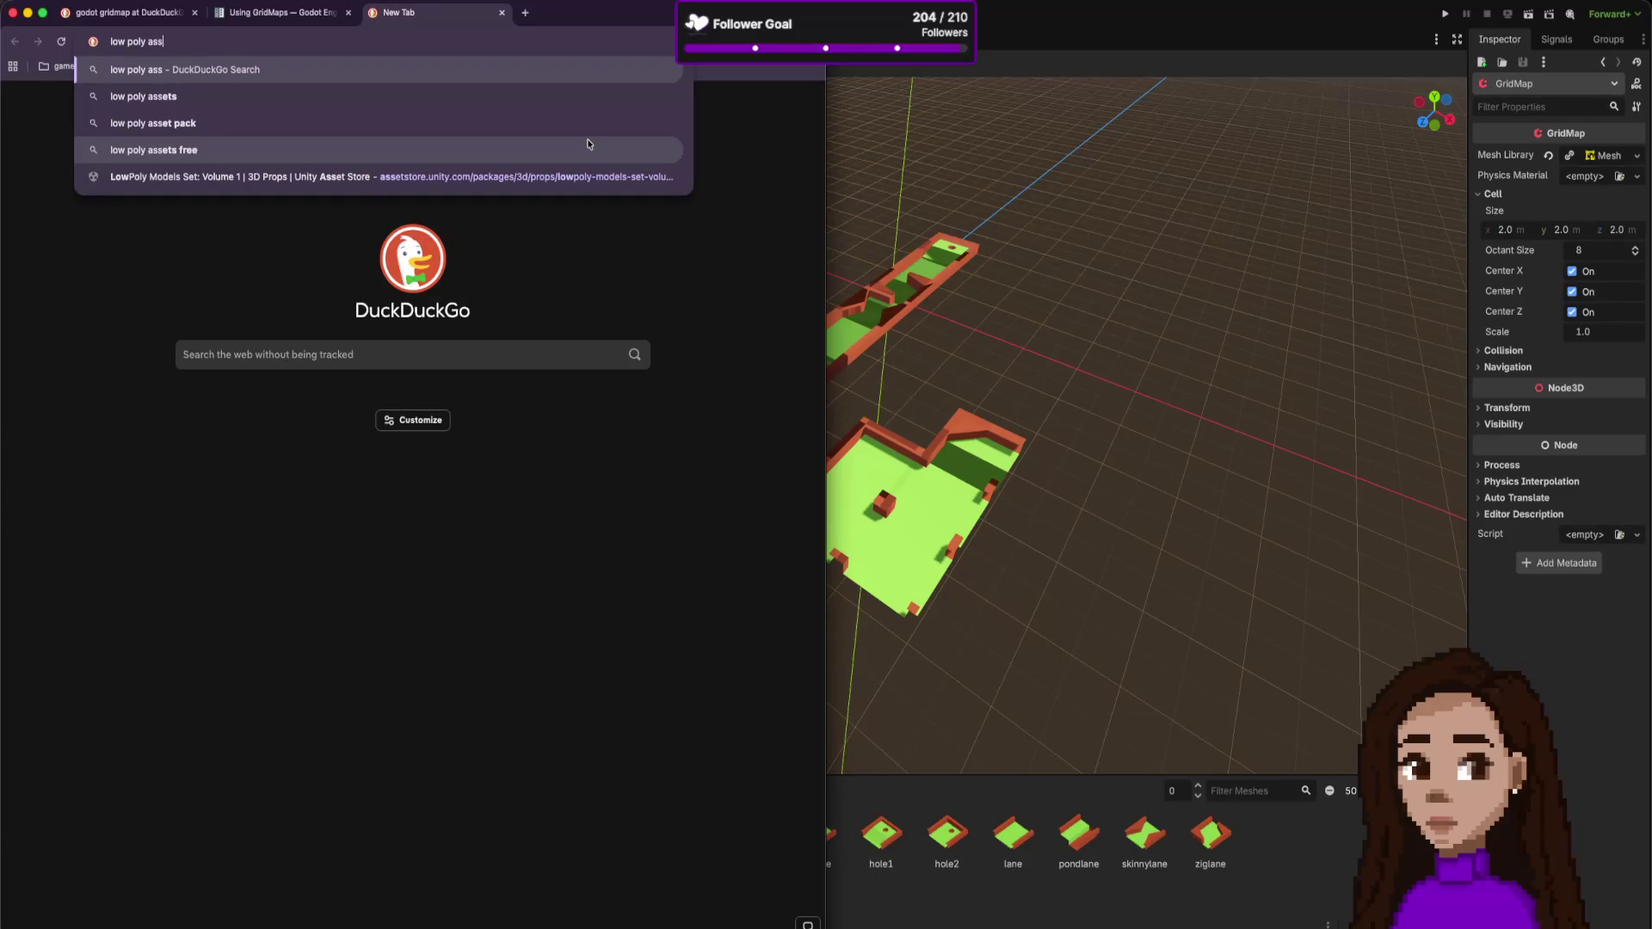
key("Return")
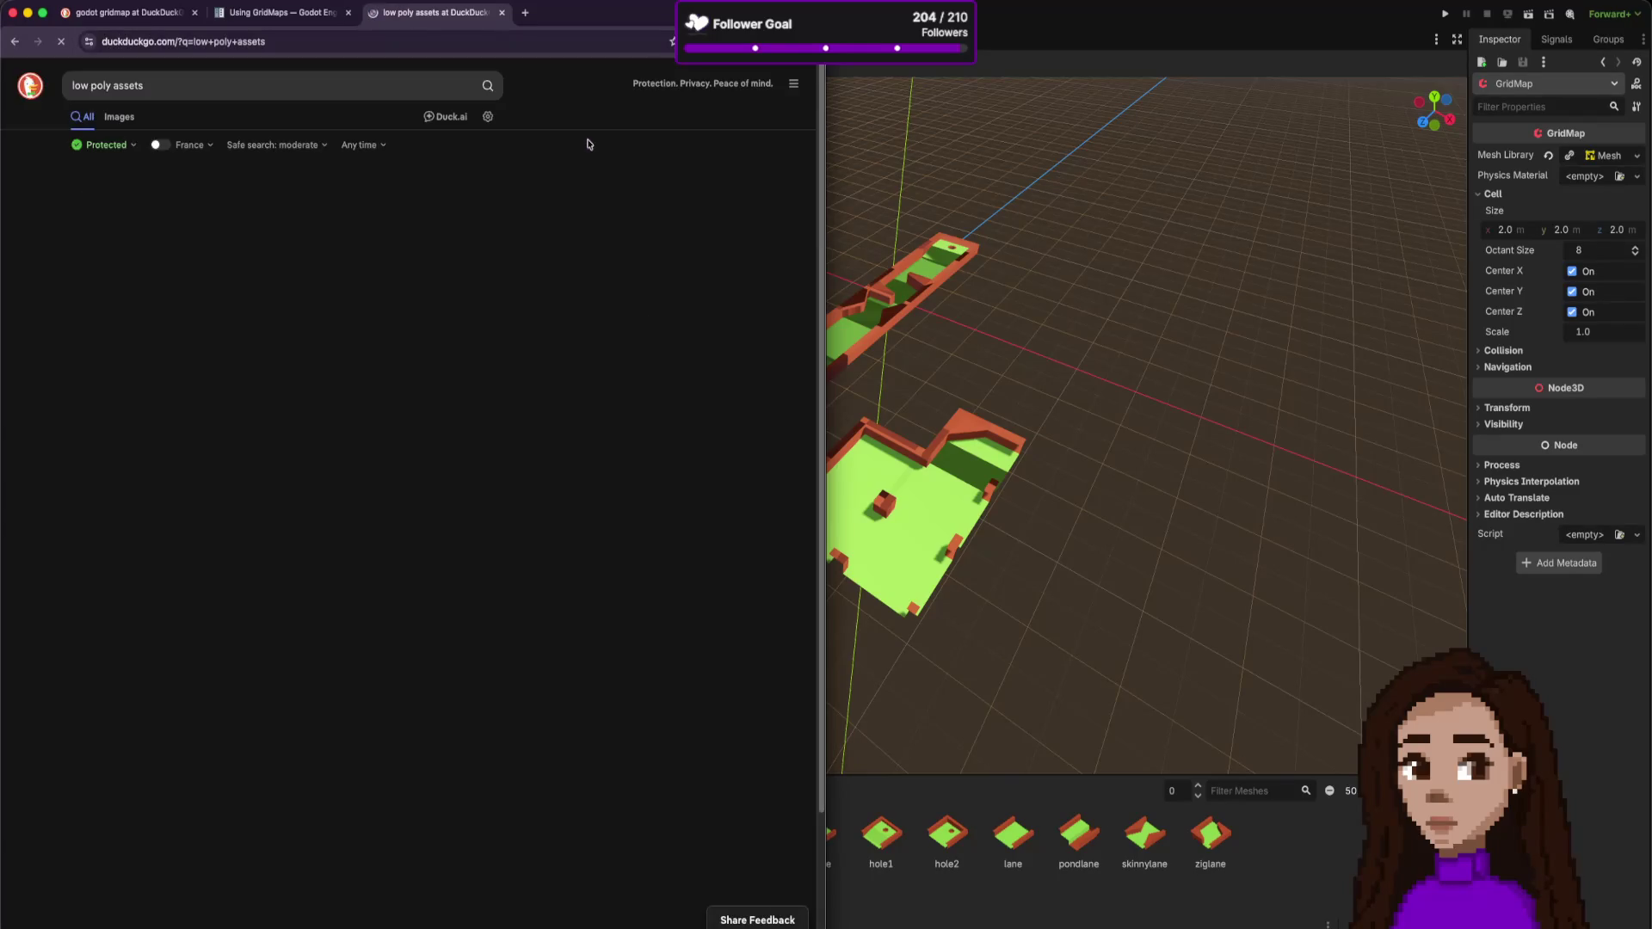
left_click(281, 205, "super")
left_click(317, 444, "super")
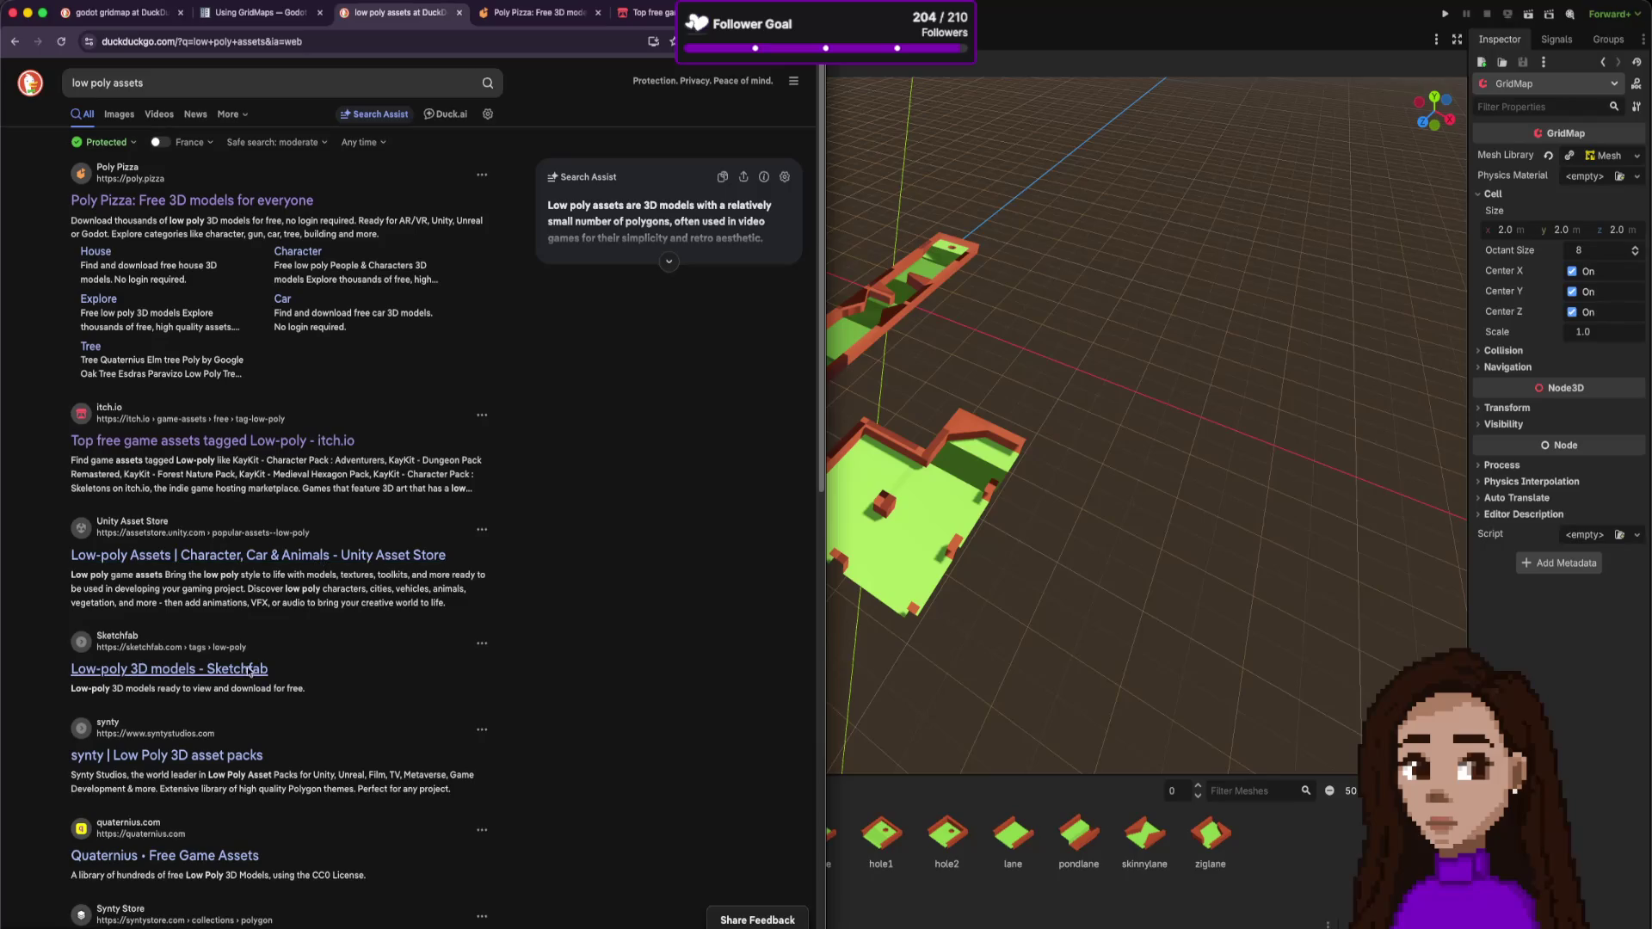
left_click(541, 13)
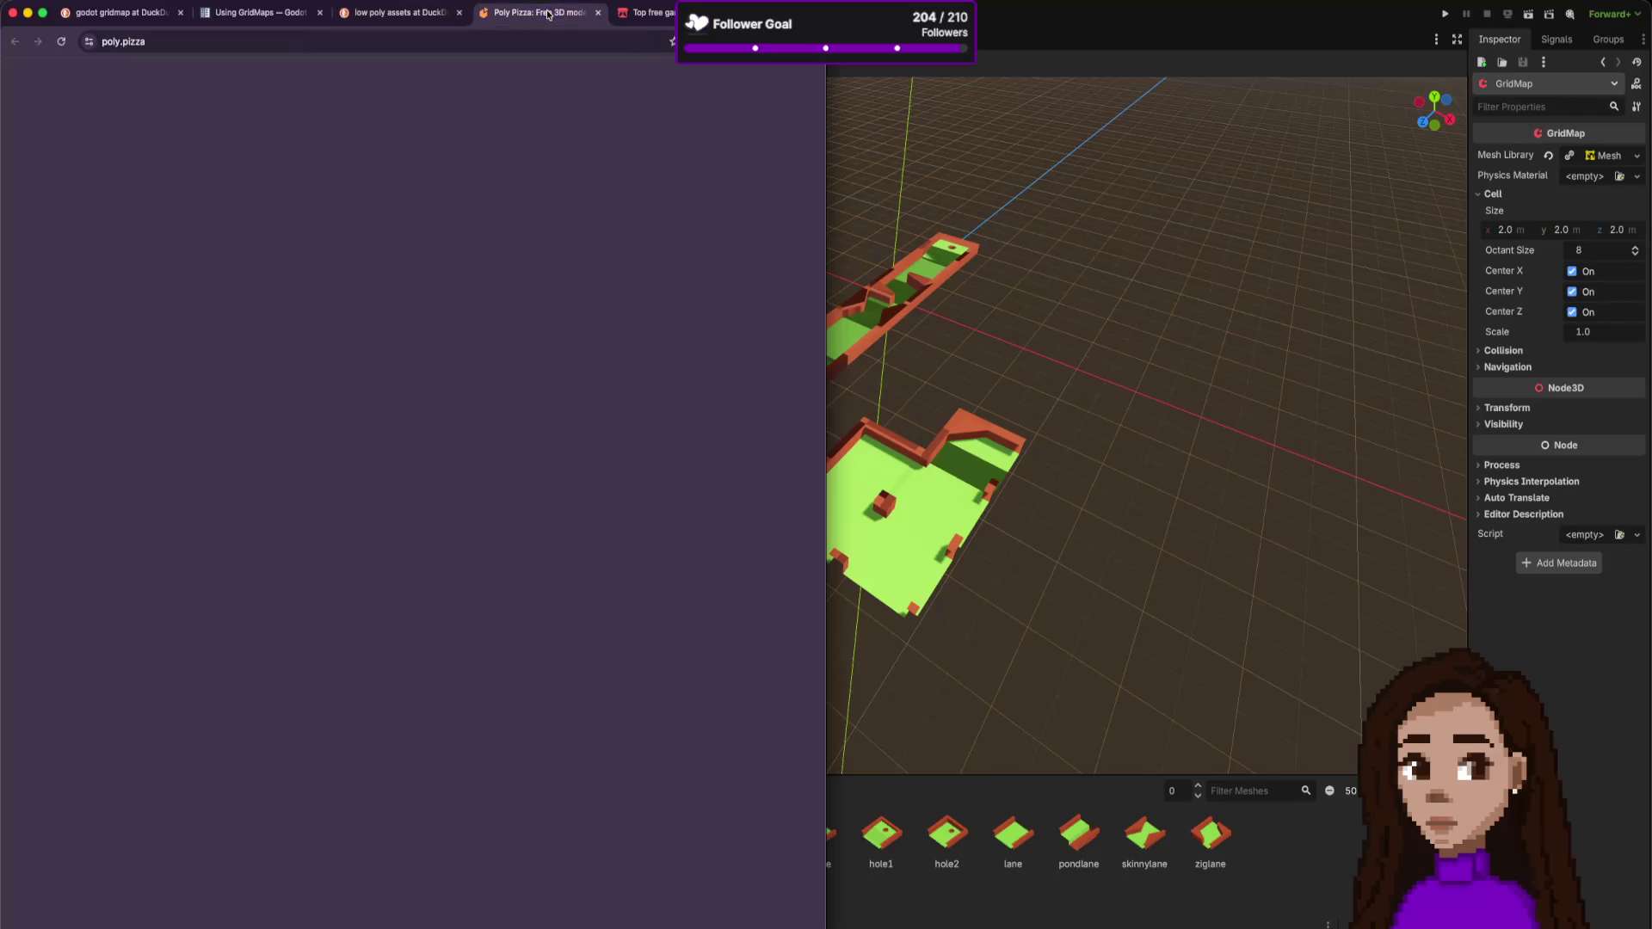
- Accept Poly Pizza's cookie prompt and browse its home page
left_click(484, 619)
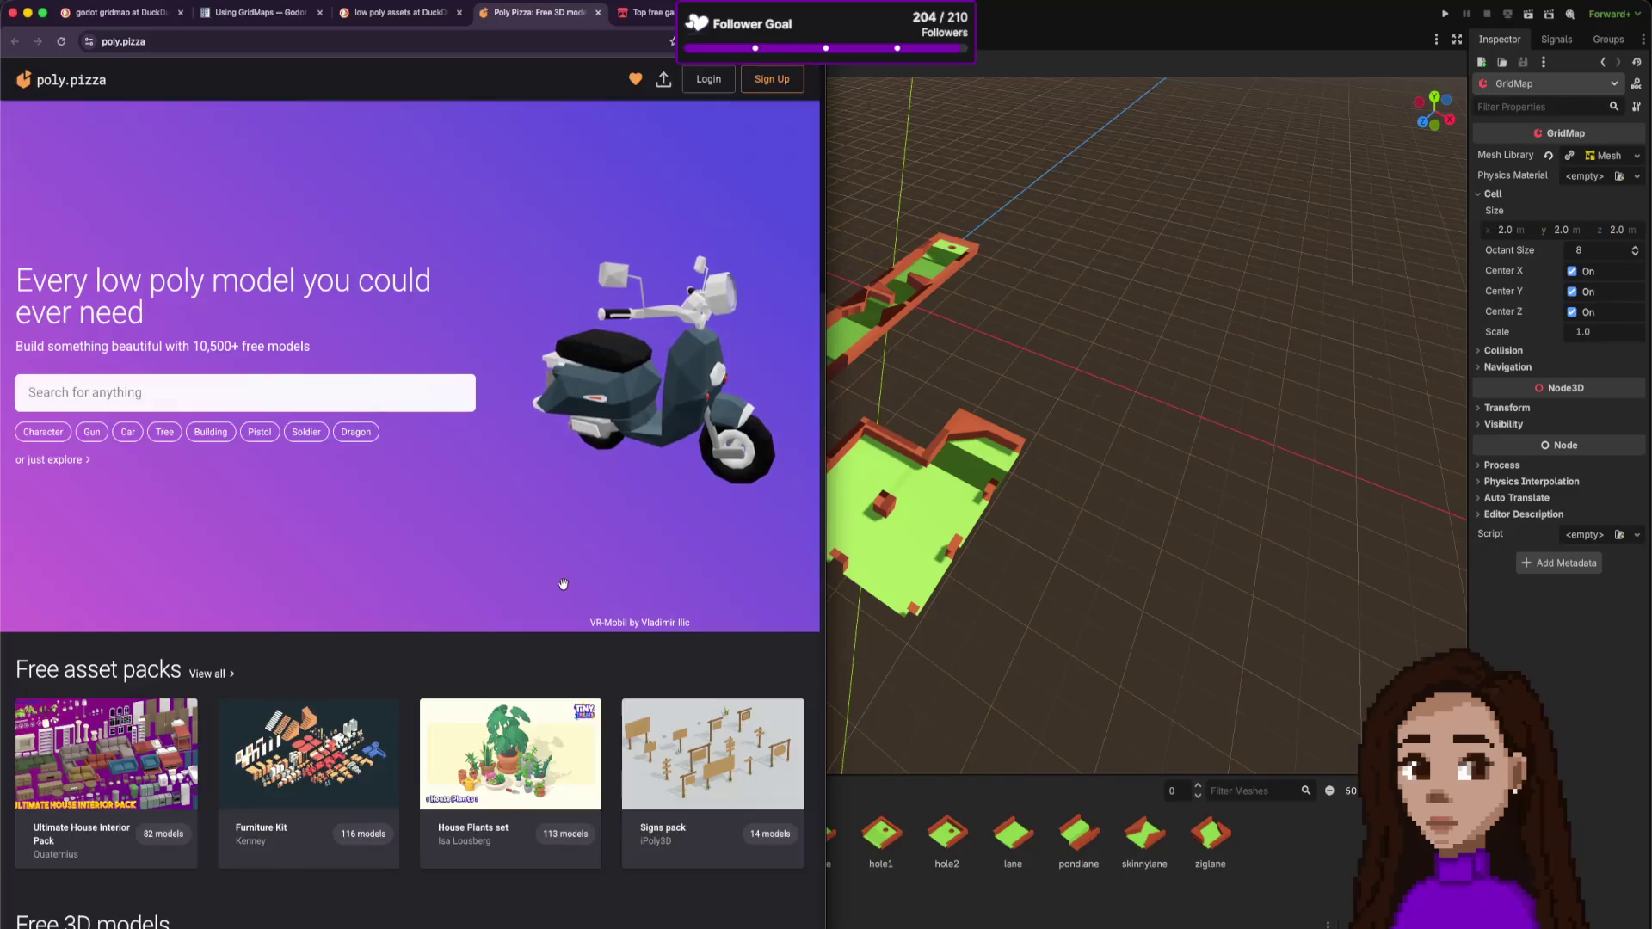
scroll(544, 585, "down", 3)
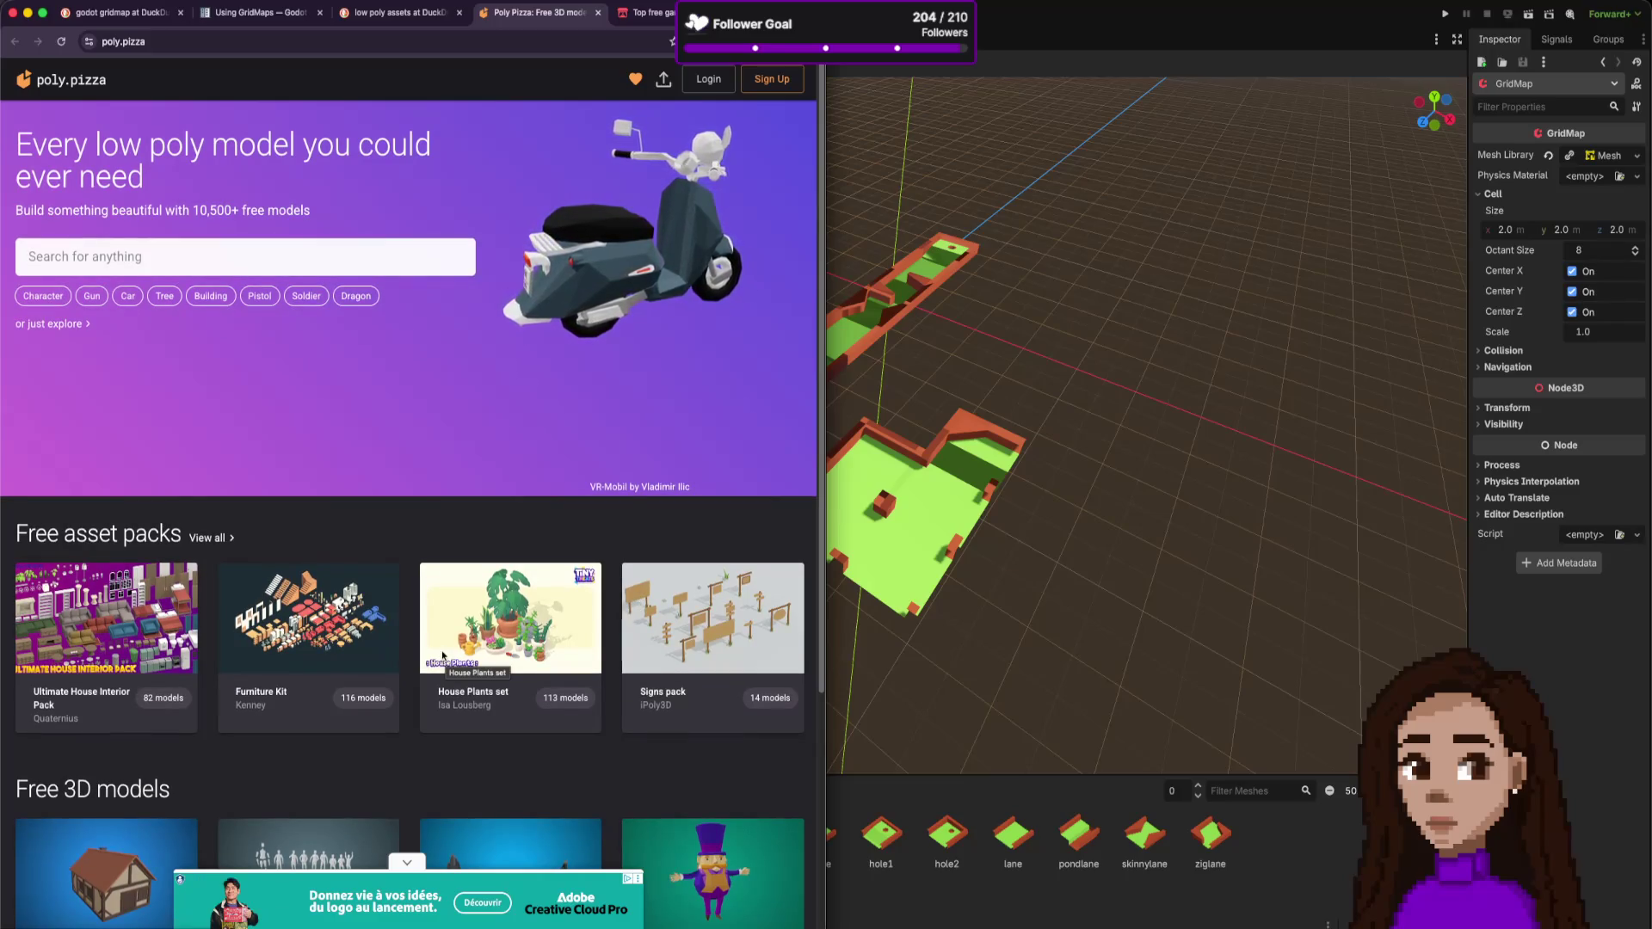
scroll(441, 656, "down", 5)
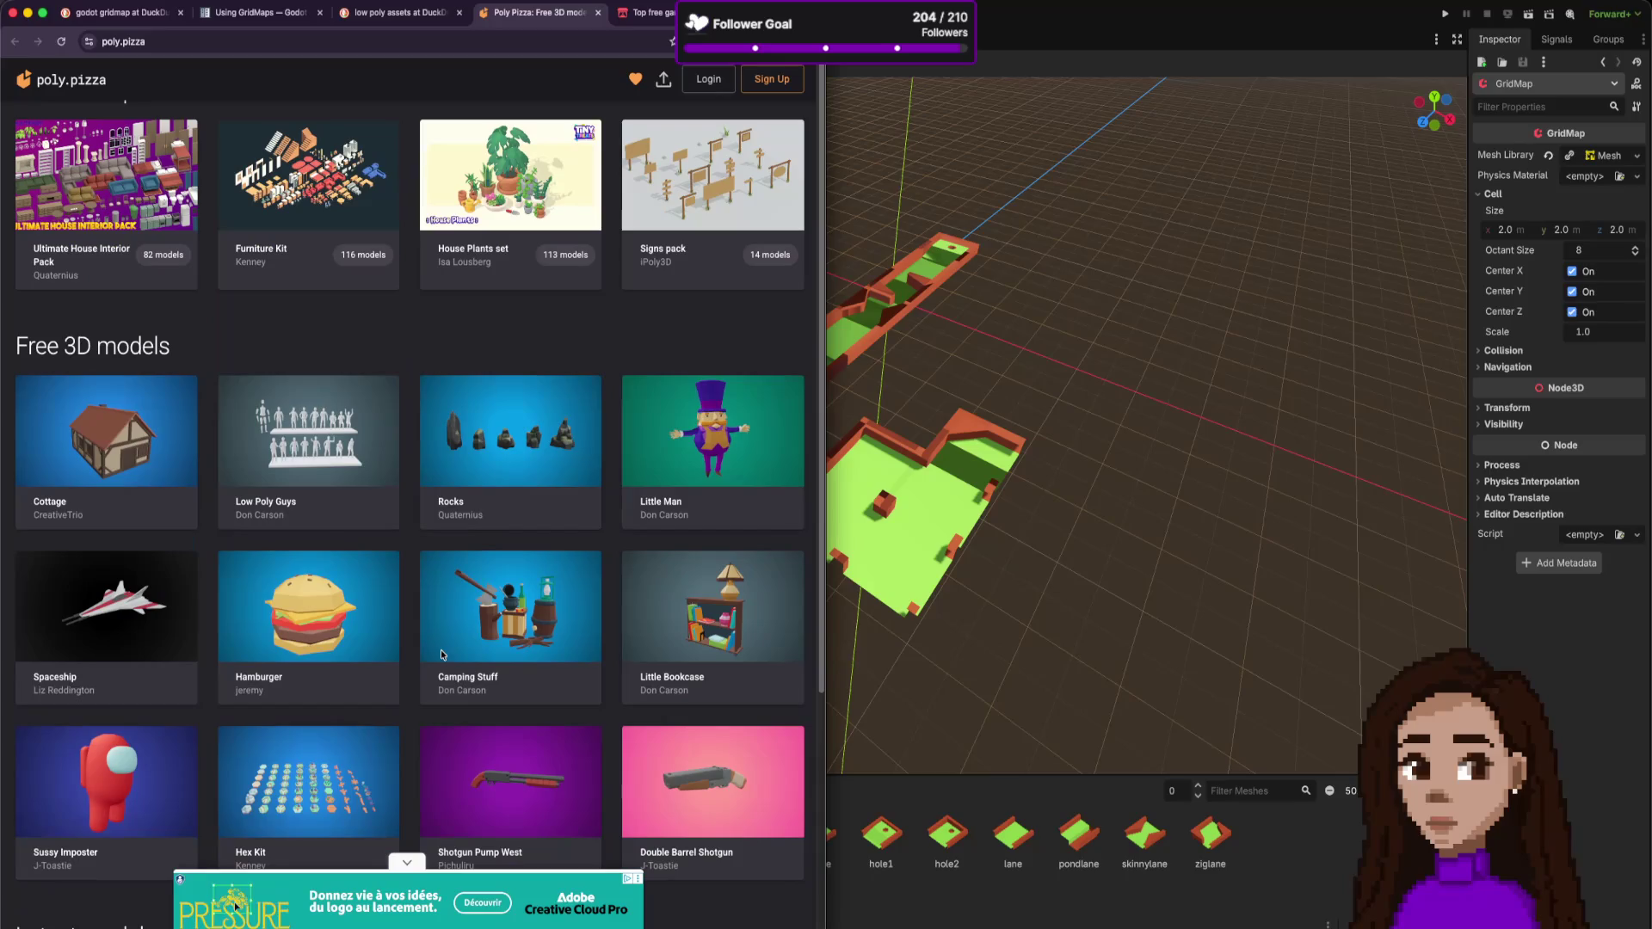
scroll(442, 655, "down", 4)
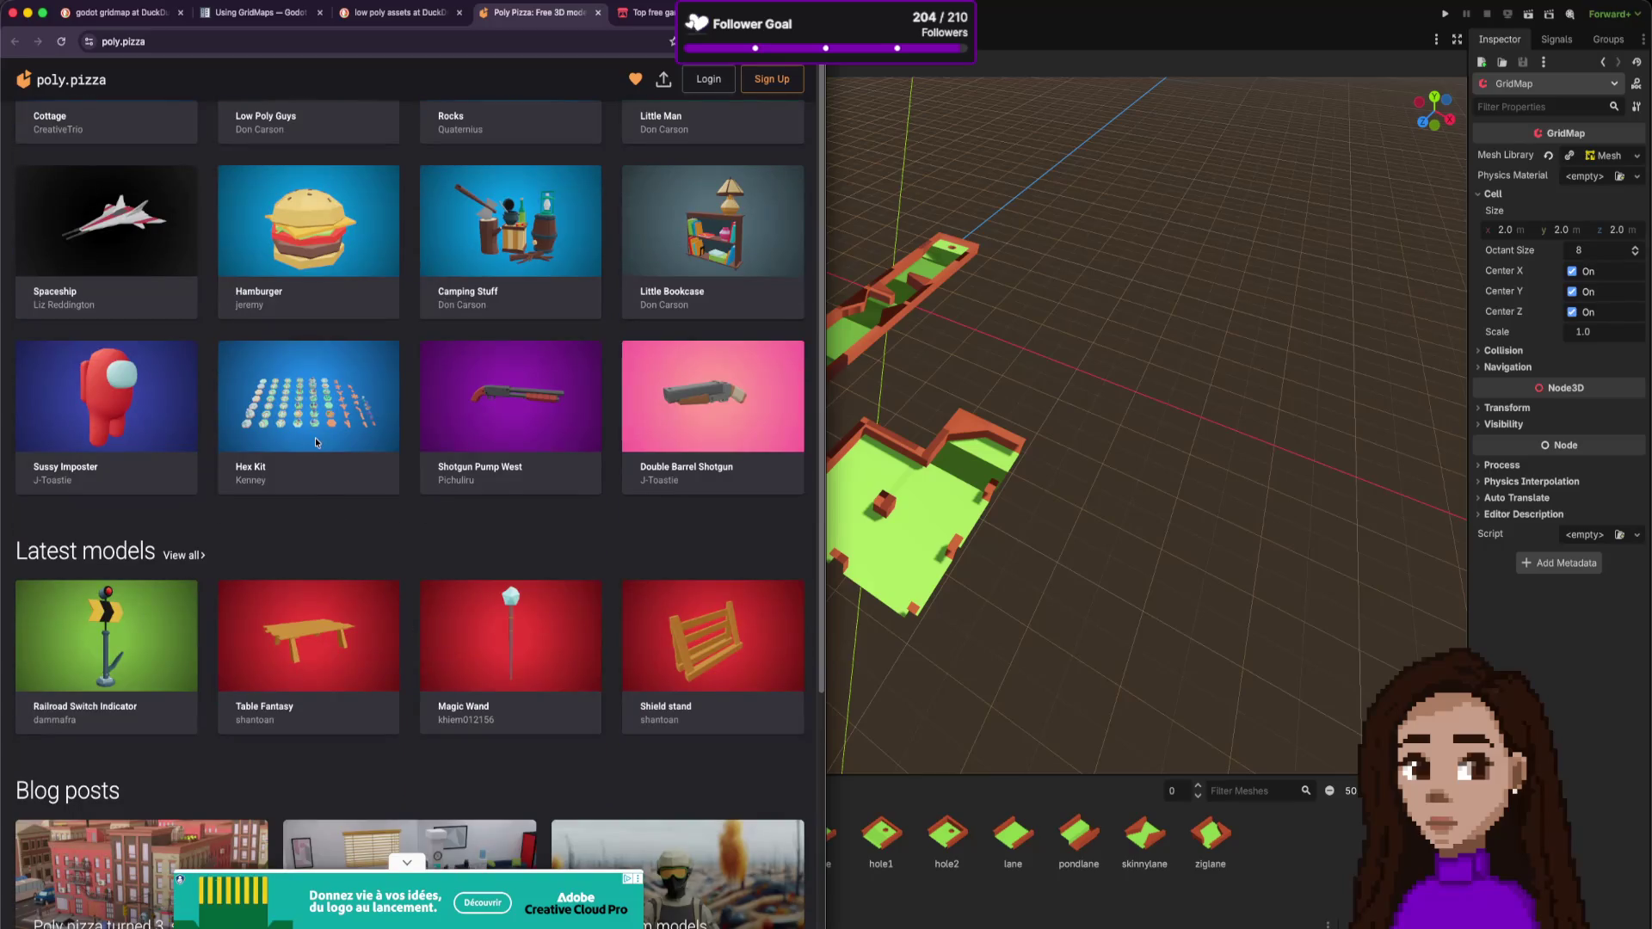
scroll(376, 578, "down", 4)
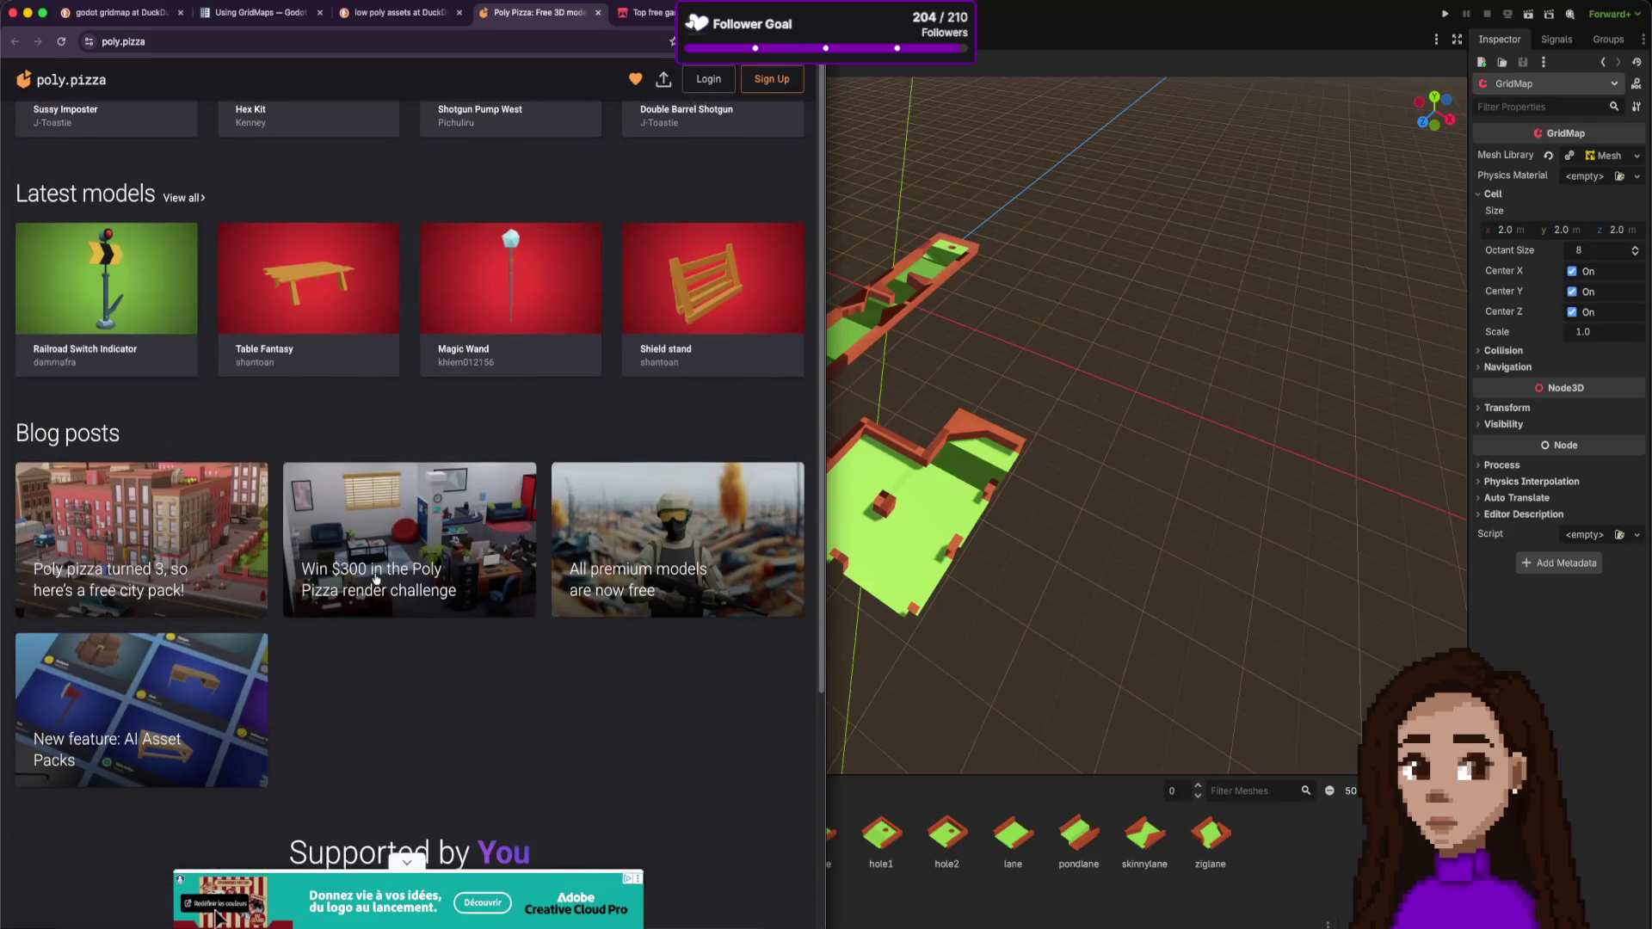
scroll(376, 578, "up", 10)
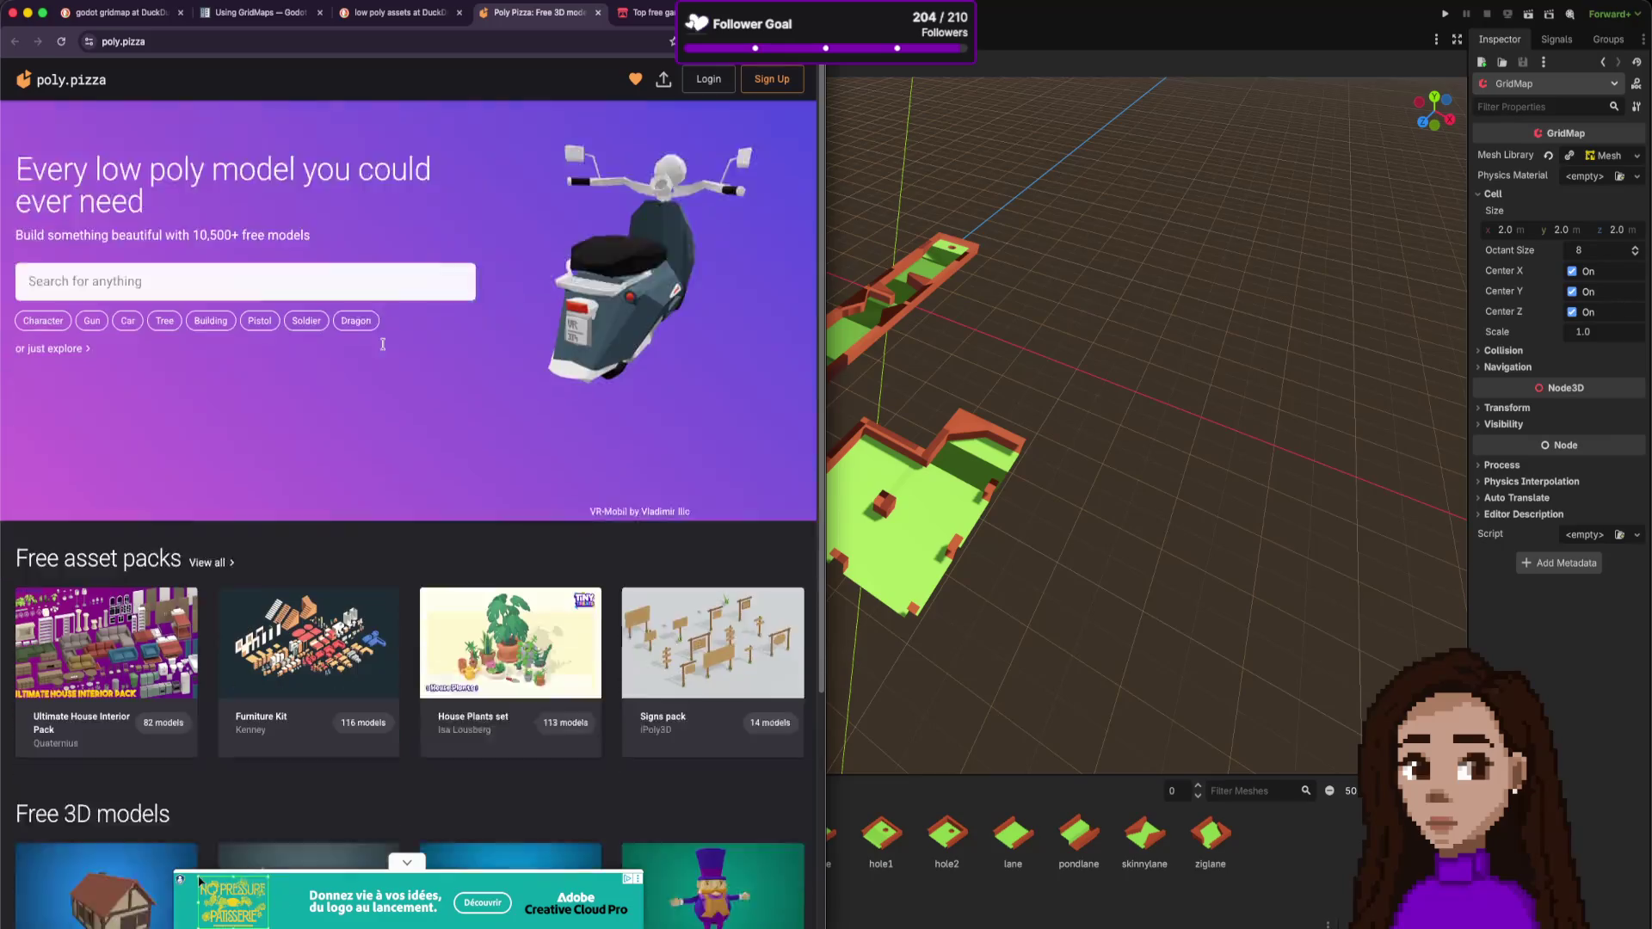
scroll(373, 482, "down", 3)
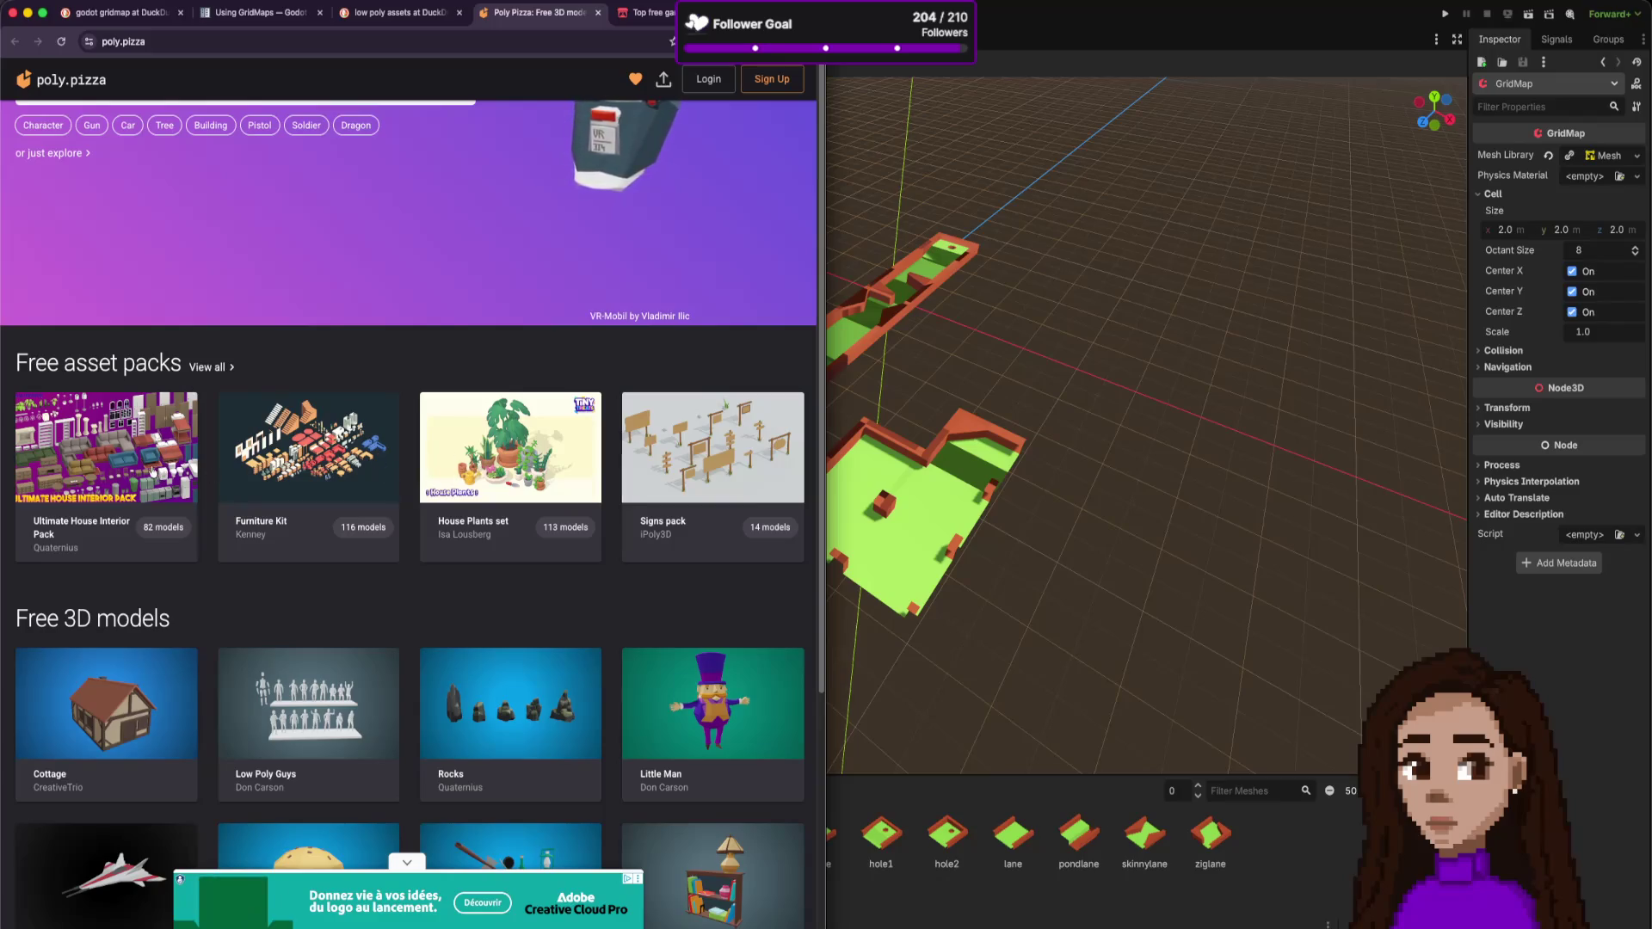
- Check the Ultimate House Interior Pack's CC0 licence, then go to the itch.io low-poly listing
left_click(105, 448)
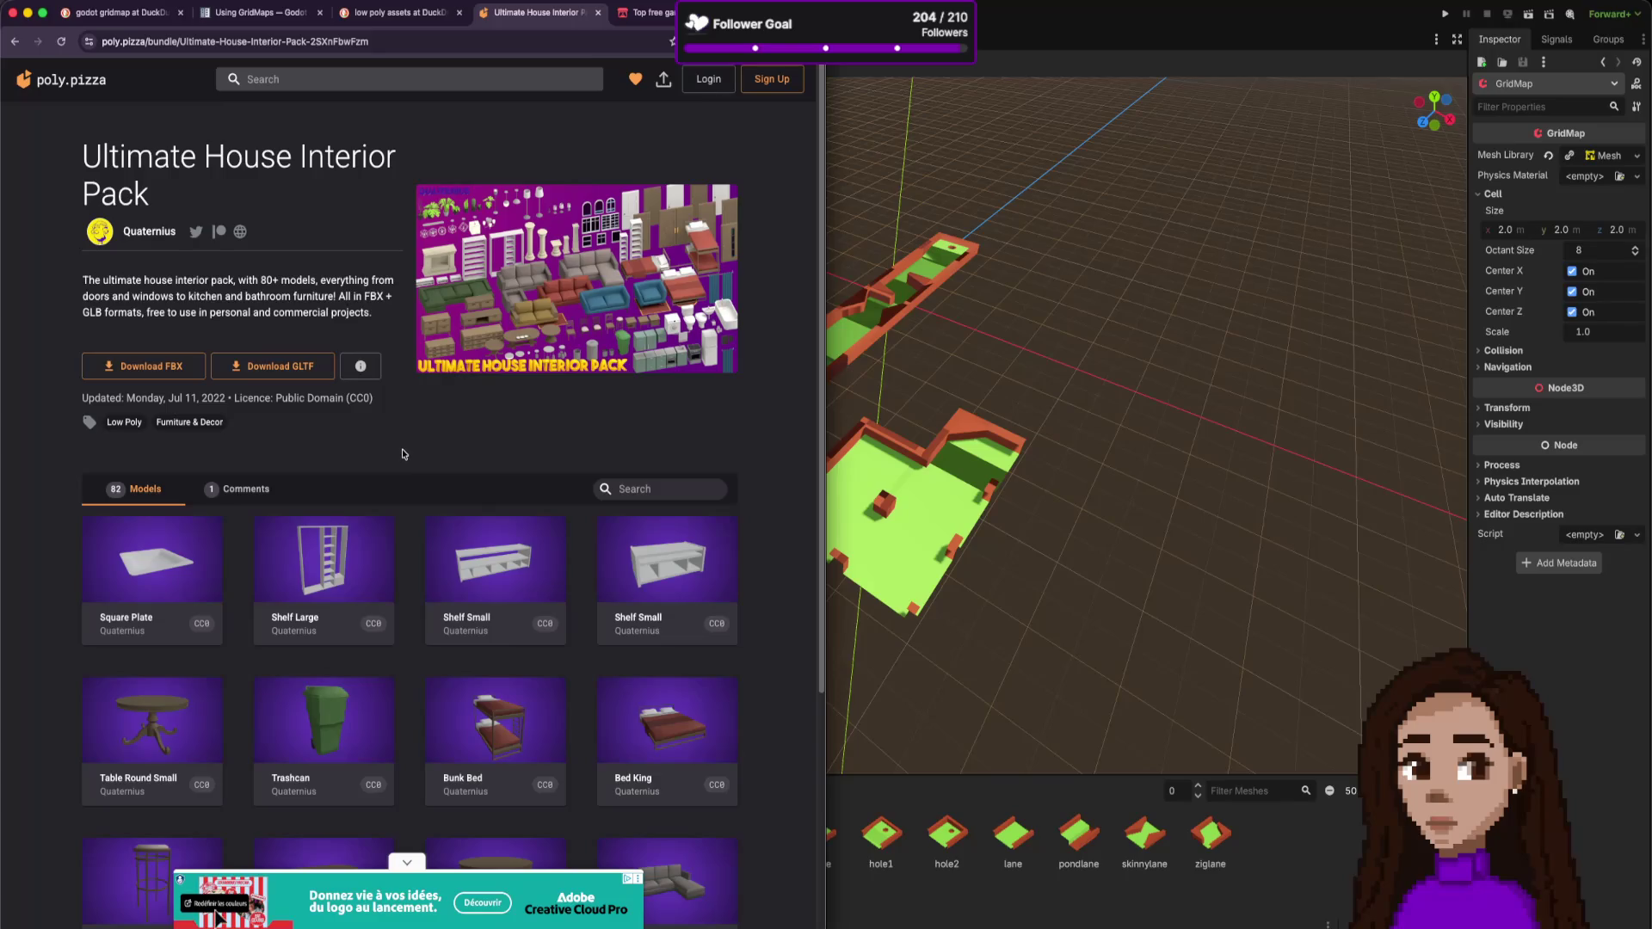
left_click_drag(379, 401, 331, 405)
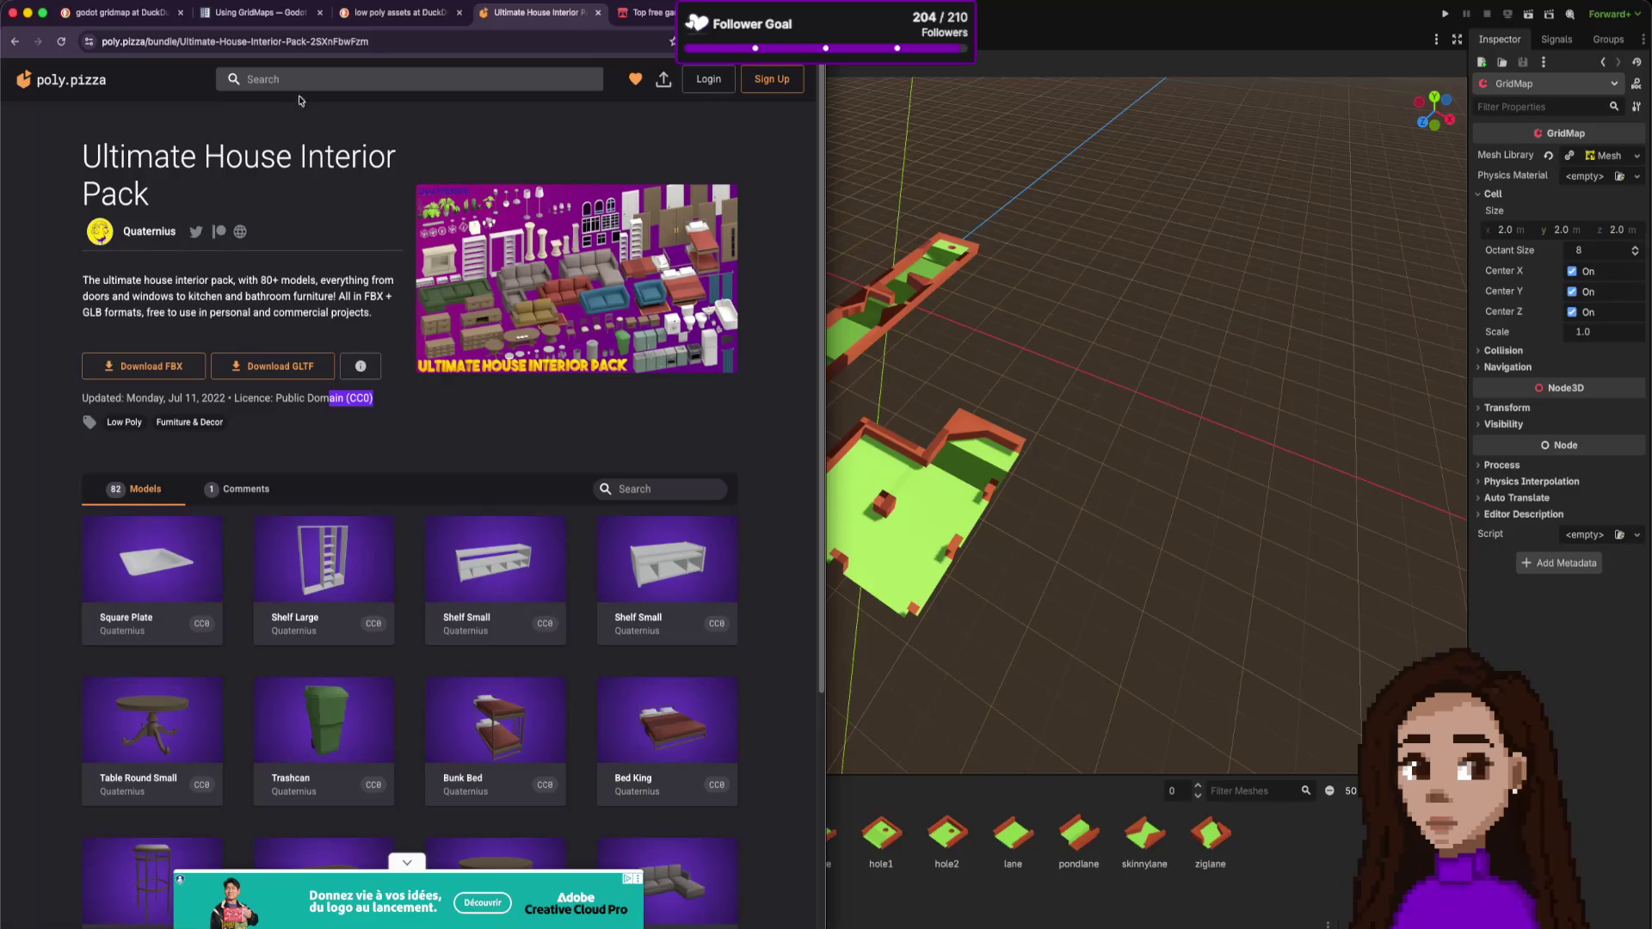
left_click(641, 12)
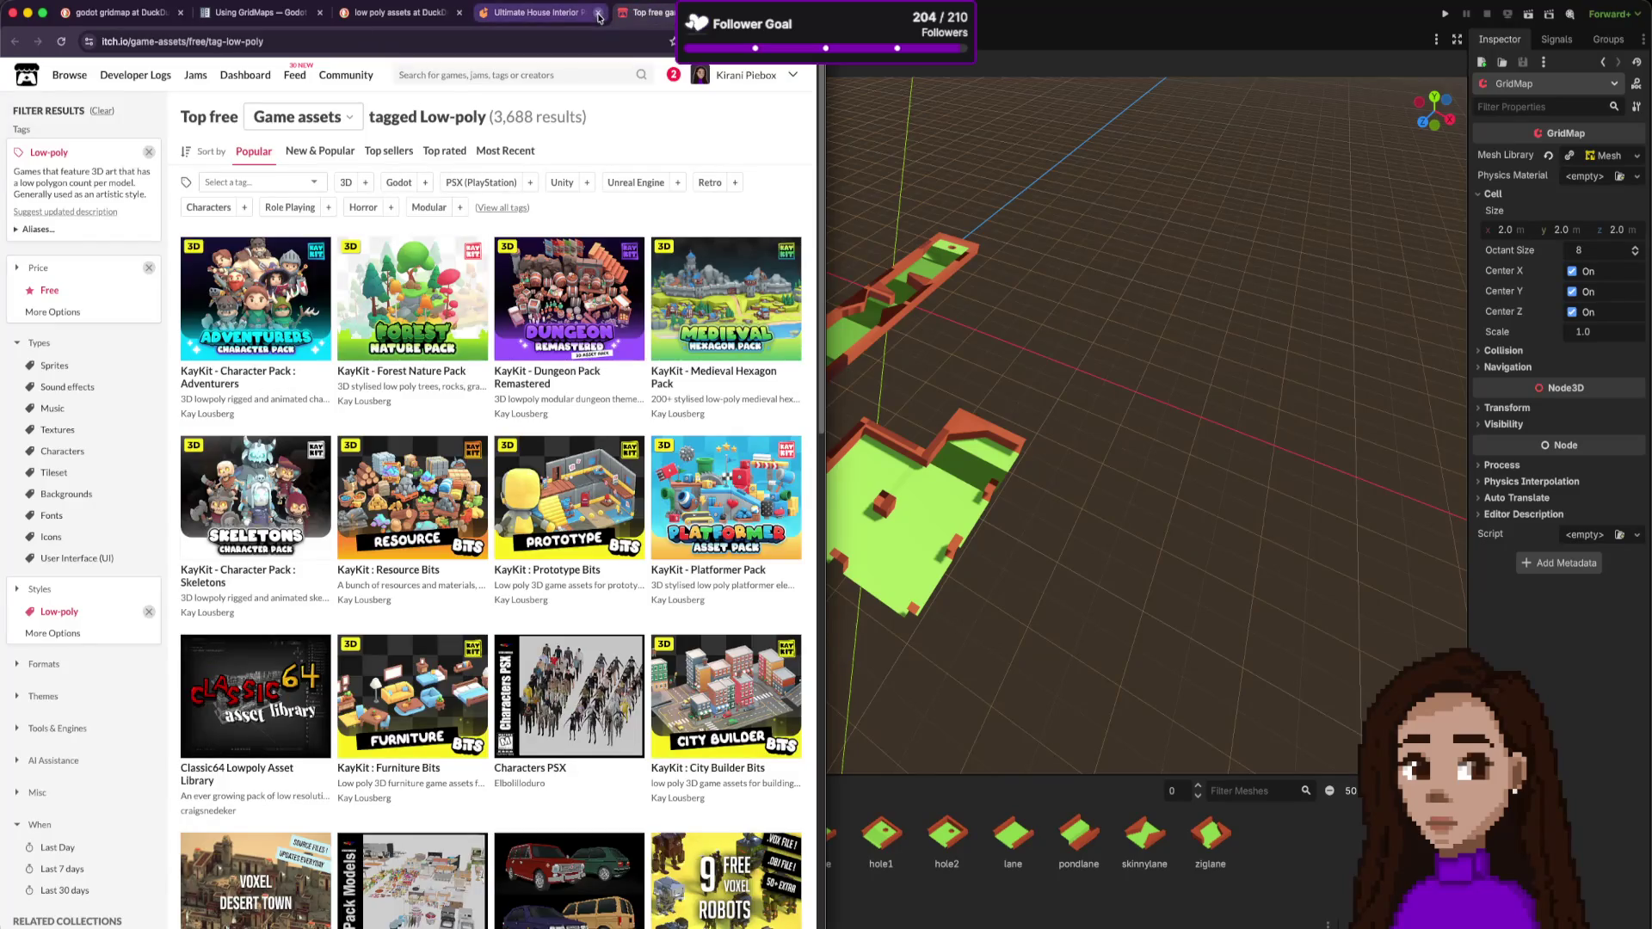
- Open the KayKit Platformer Pack page and highlight the free version's 120+ models description
mouse_move(777, 332)
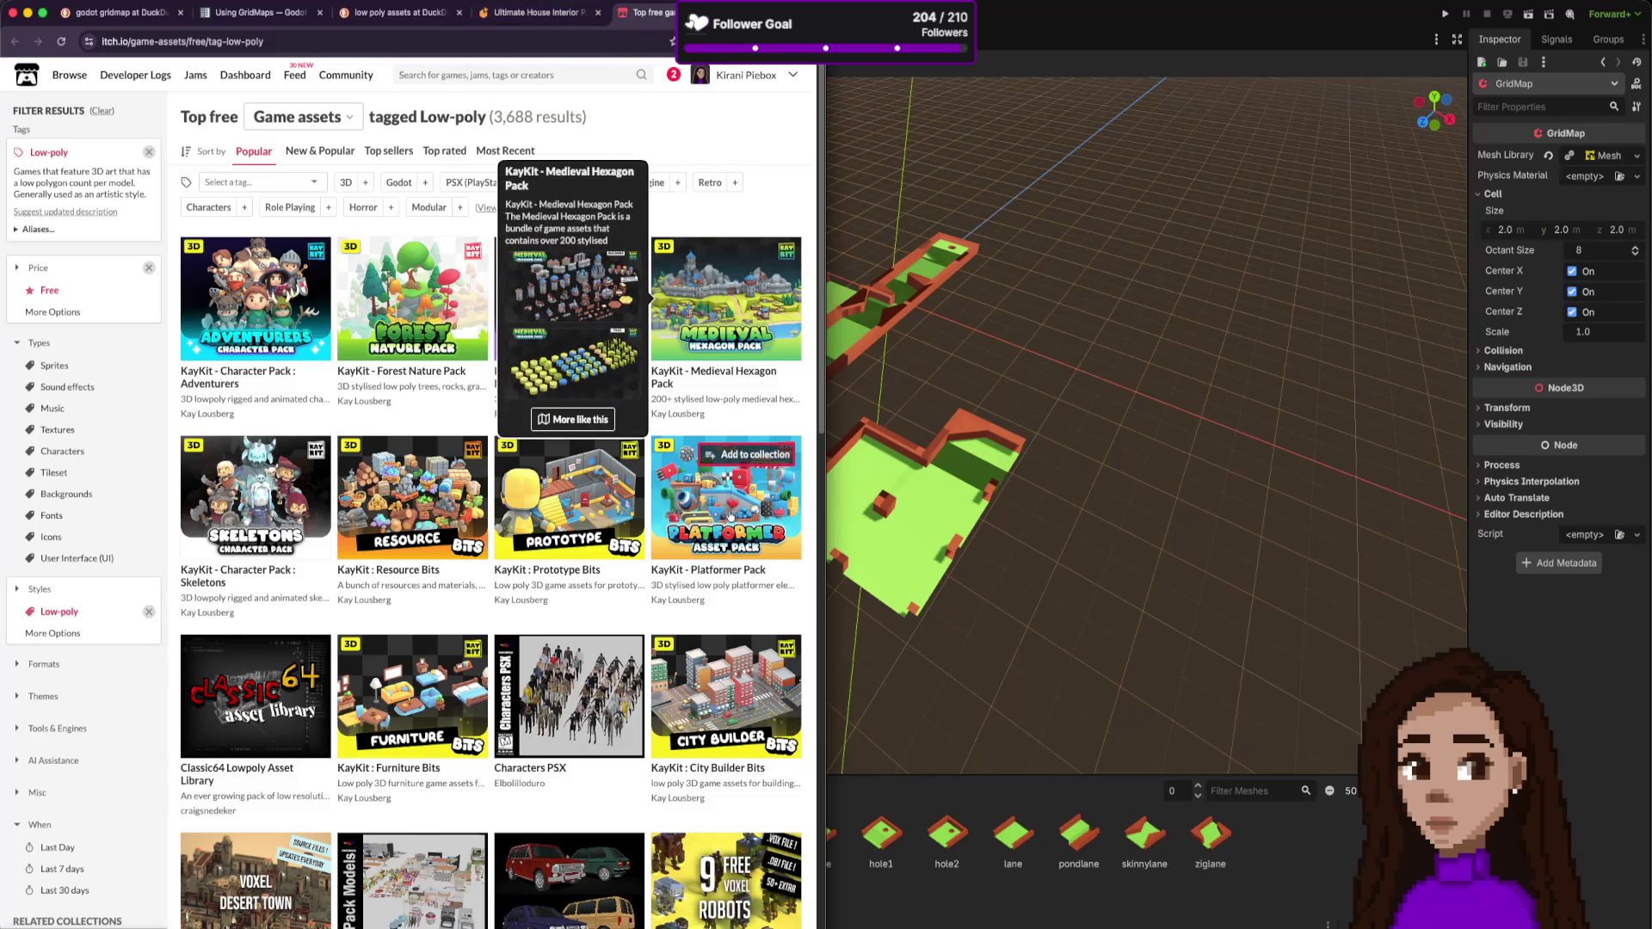
scroll(752, 534, "down", 1)
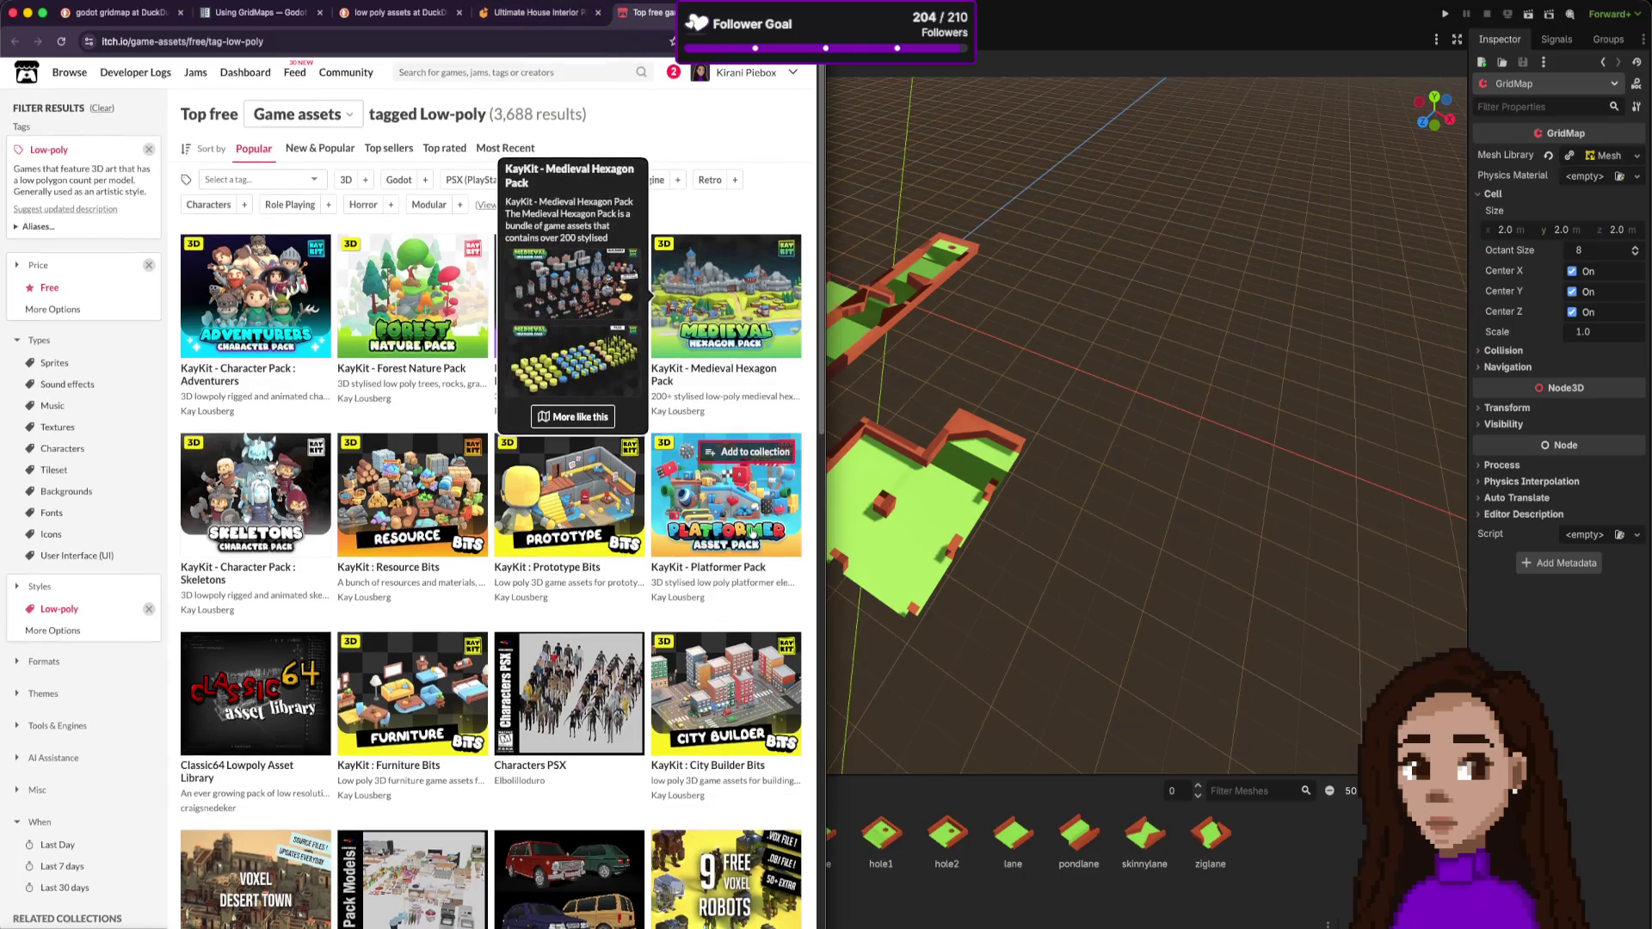
middle_click(730, 571)
left_click(663, 12)
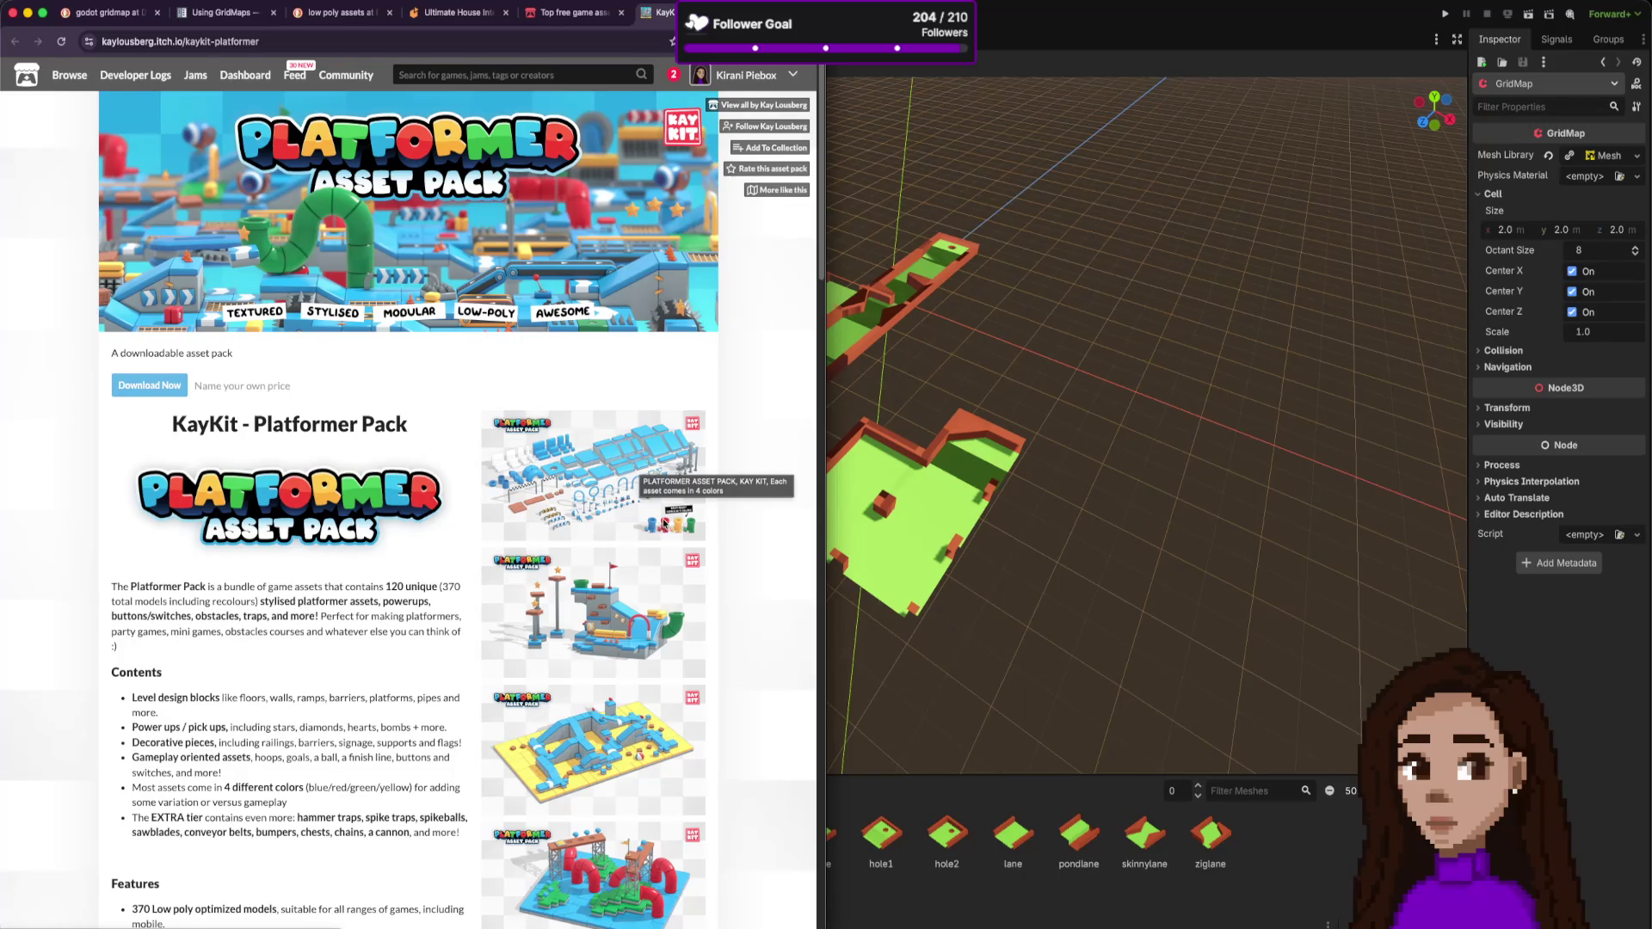
scroll(663, 521, "down", 6)
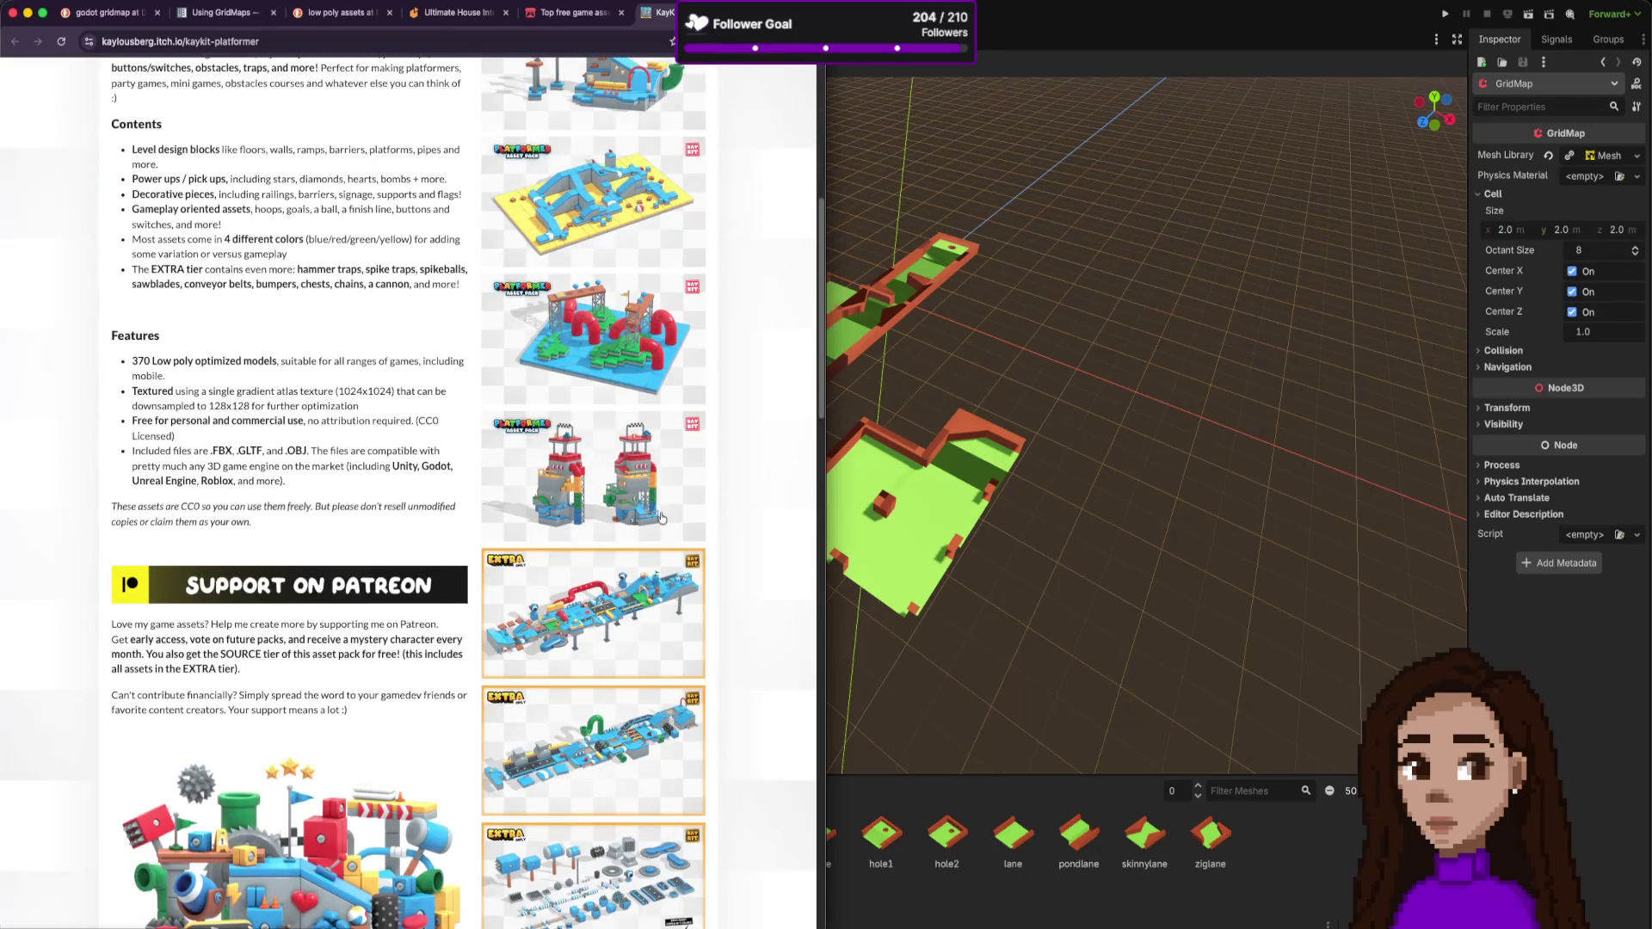
scroll(642, 508, "down", 7)
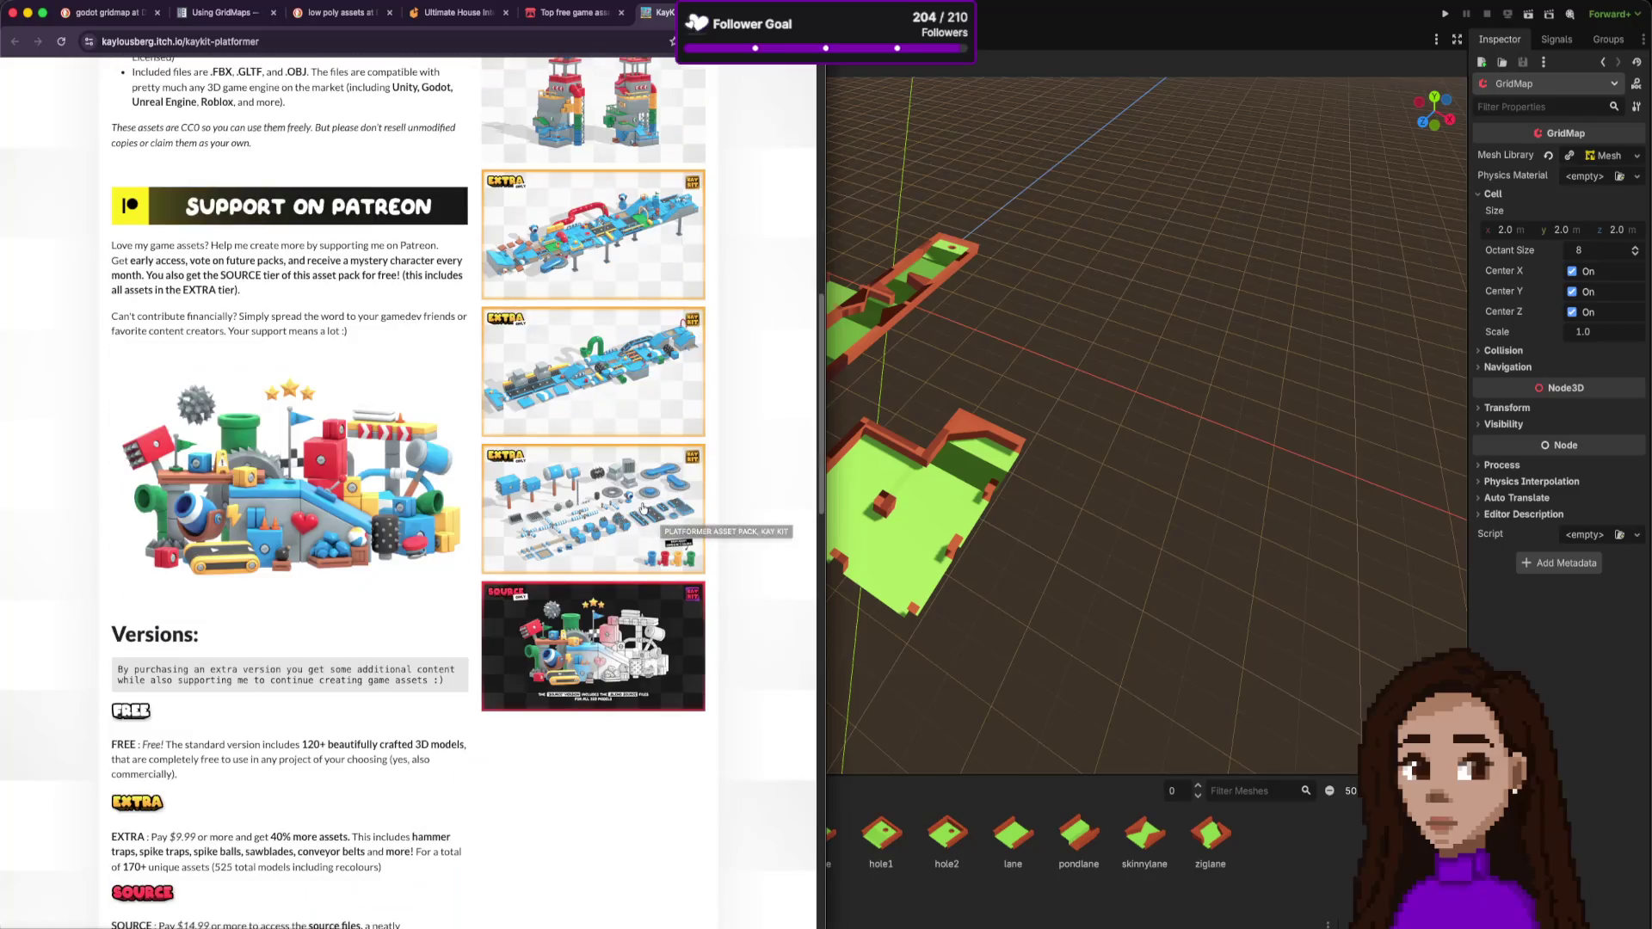
left_click_drag(271, 497, 309, 544)
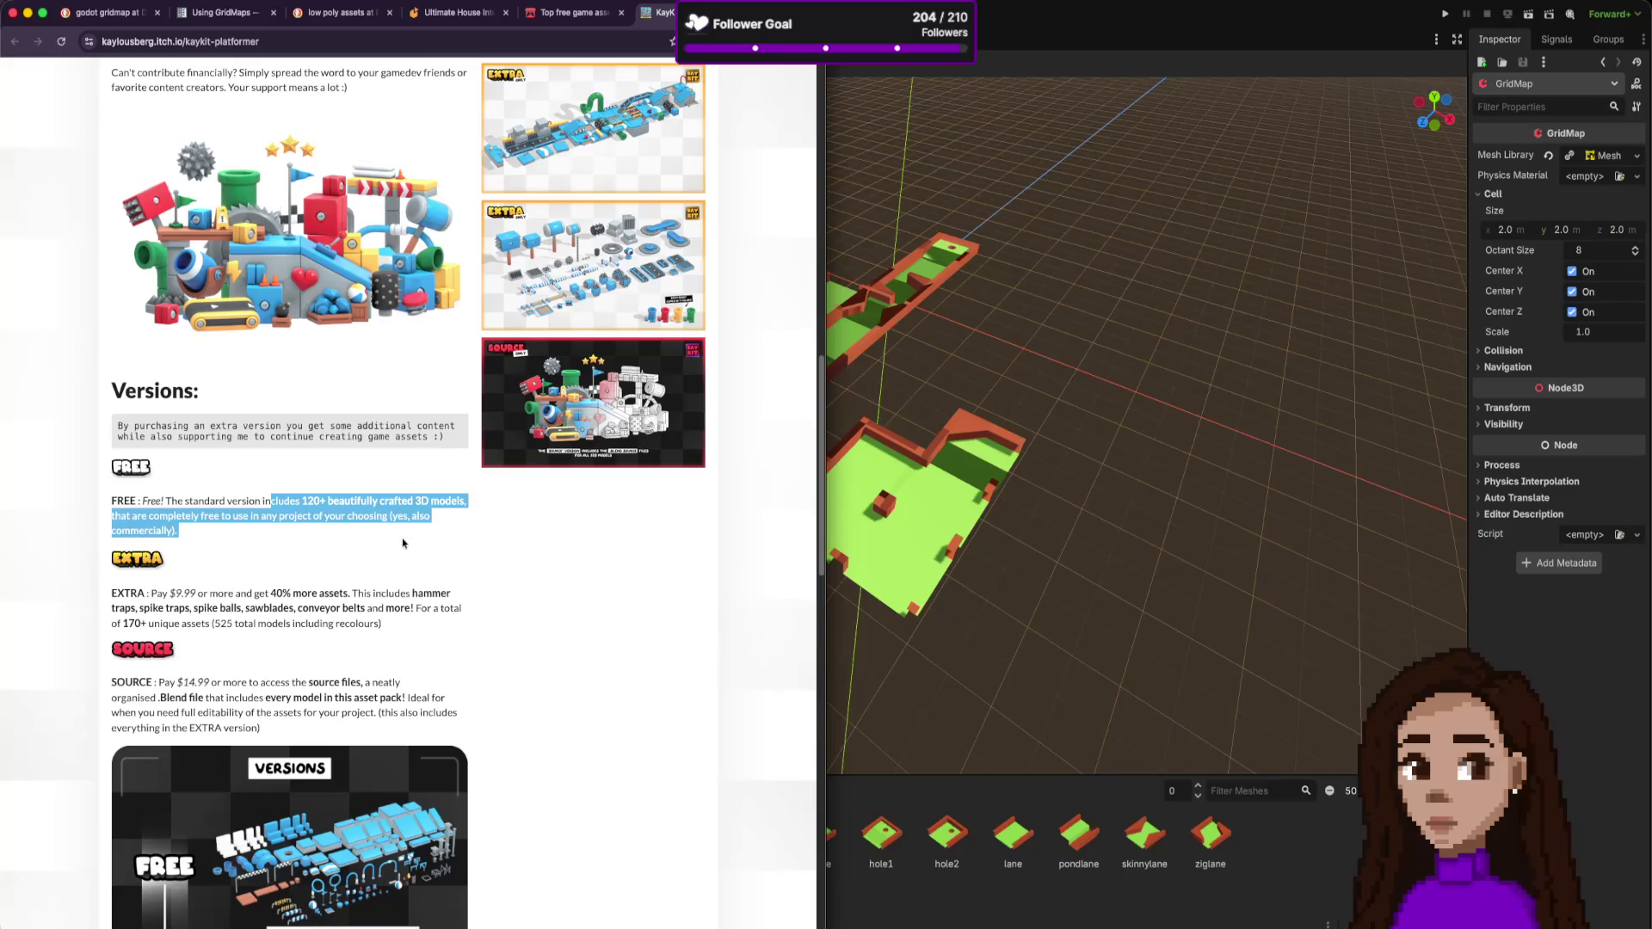
- Review the Extra and Source versions, then switch to the Godot Gridmaps Demo editor
scroll(413, 543, "down", 4)
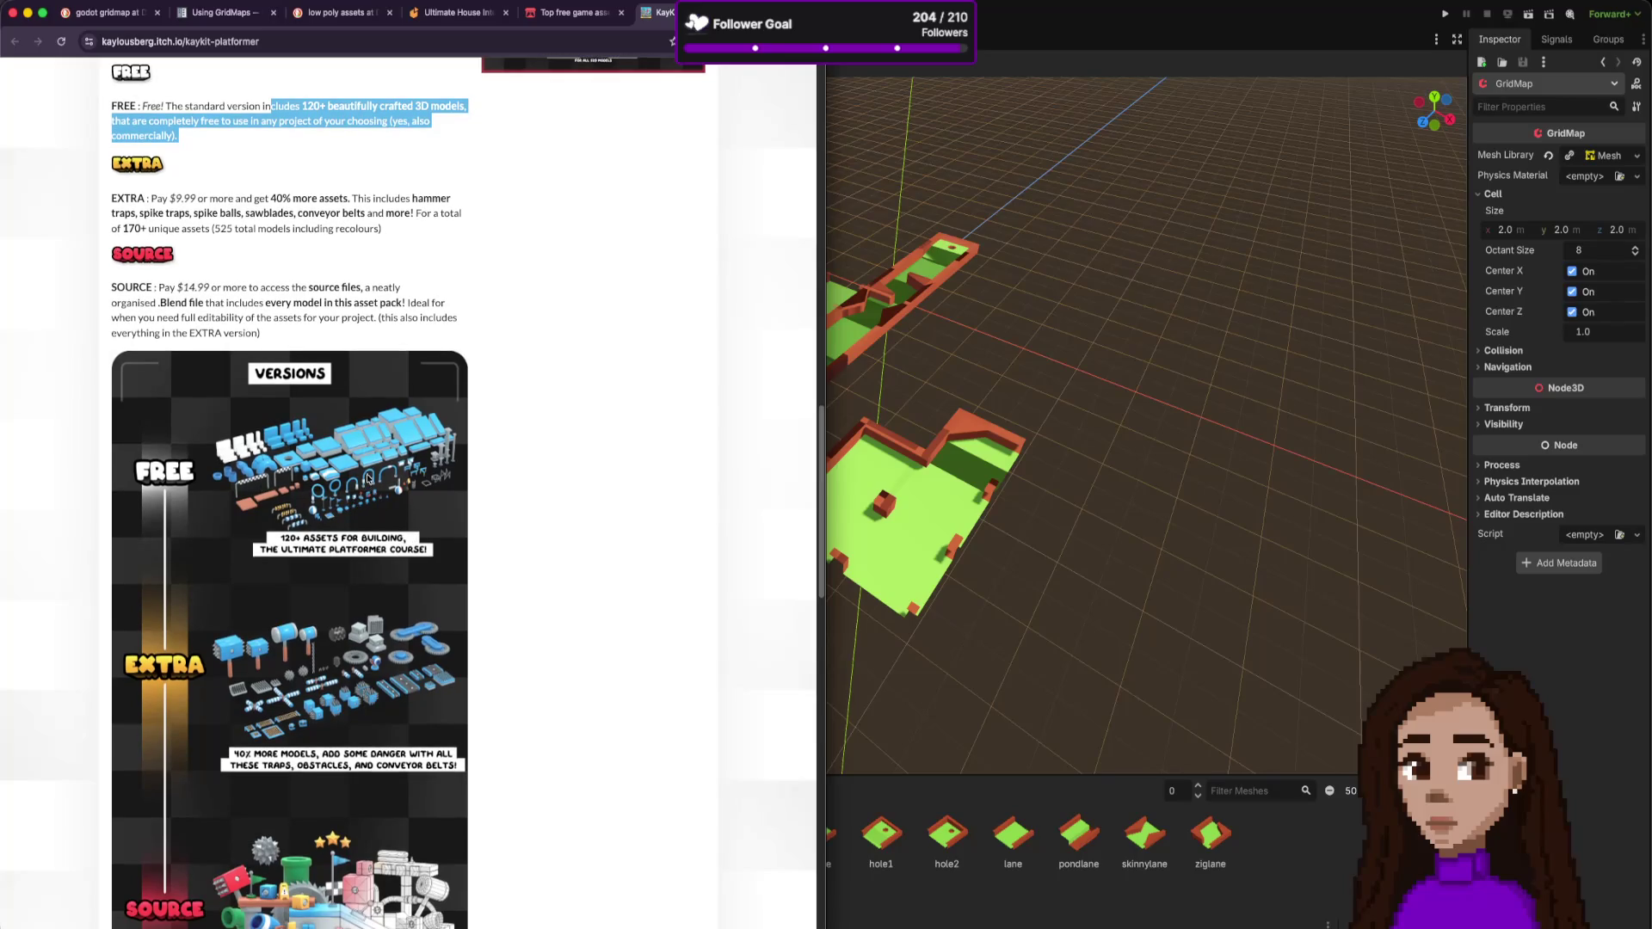
scroll(346, 454, "down", 2)
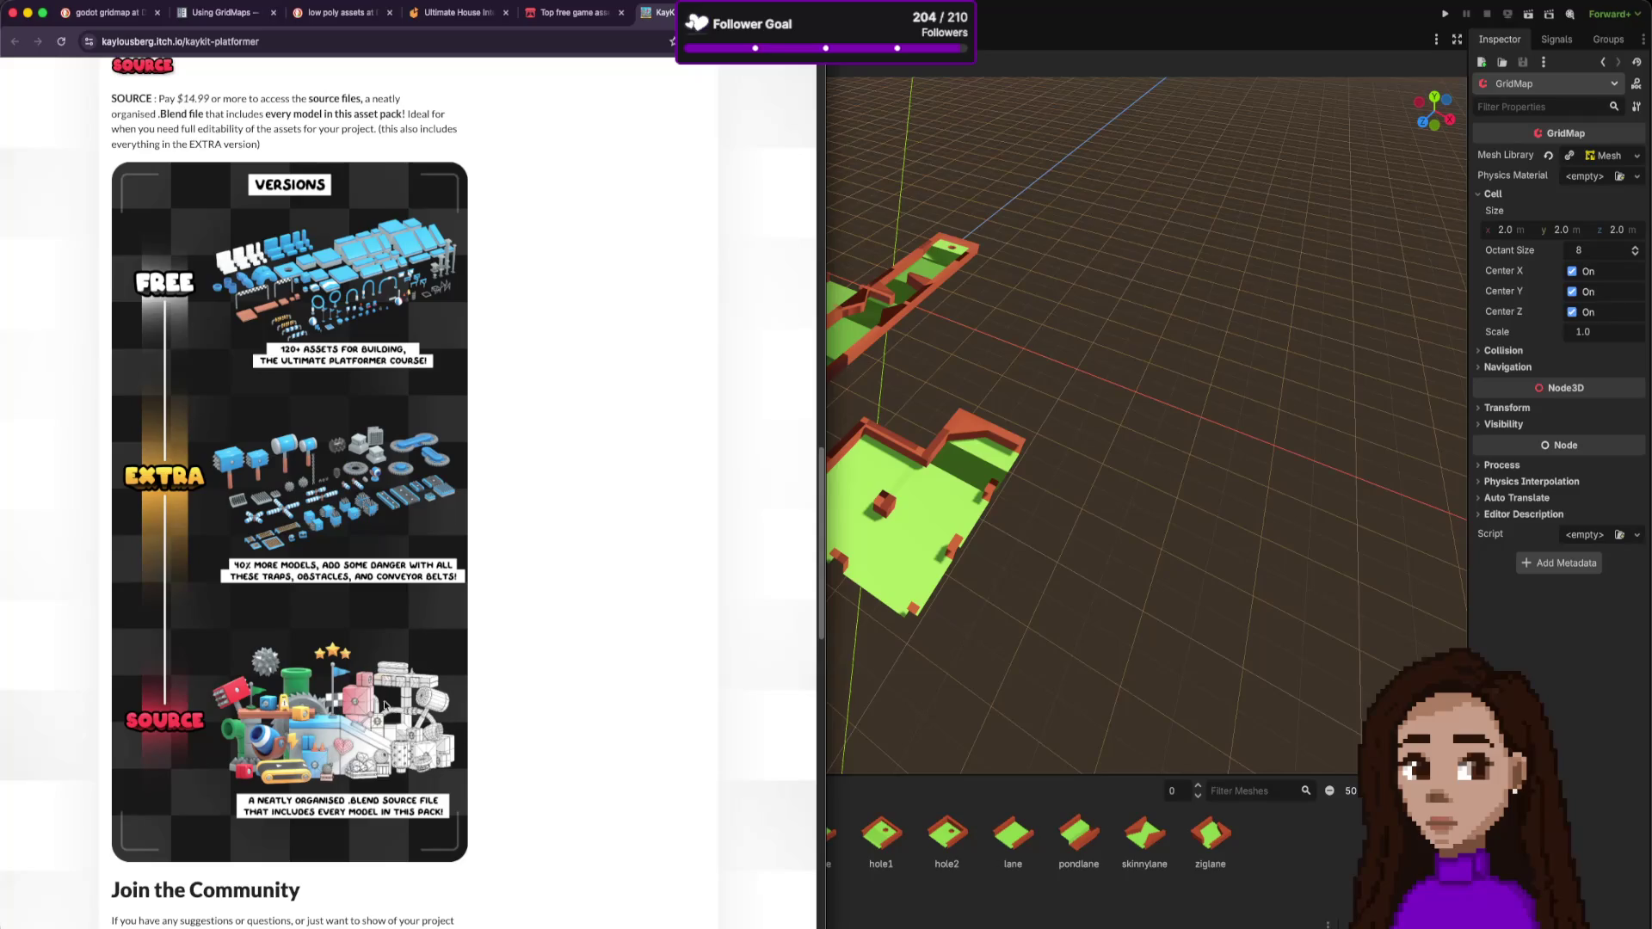
scroll(384, 704, "up", 15)
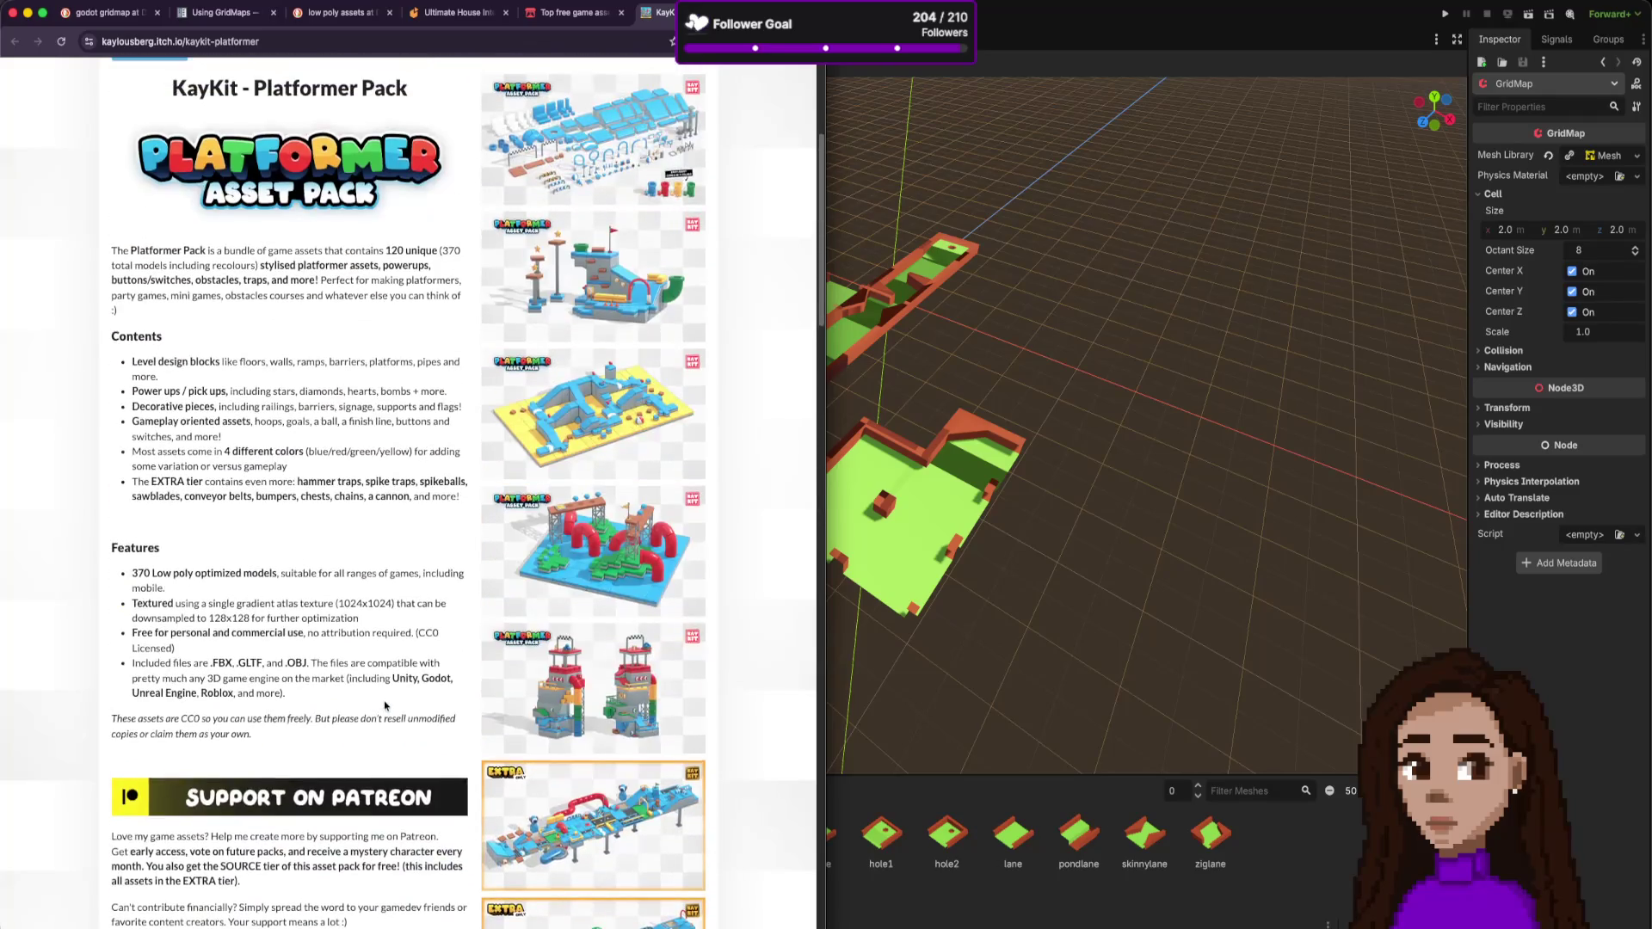
scroll(385, 706, "up", 3)
scroll(384, 704, "down", 6)
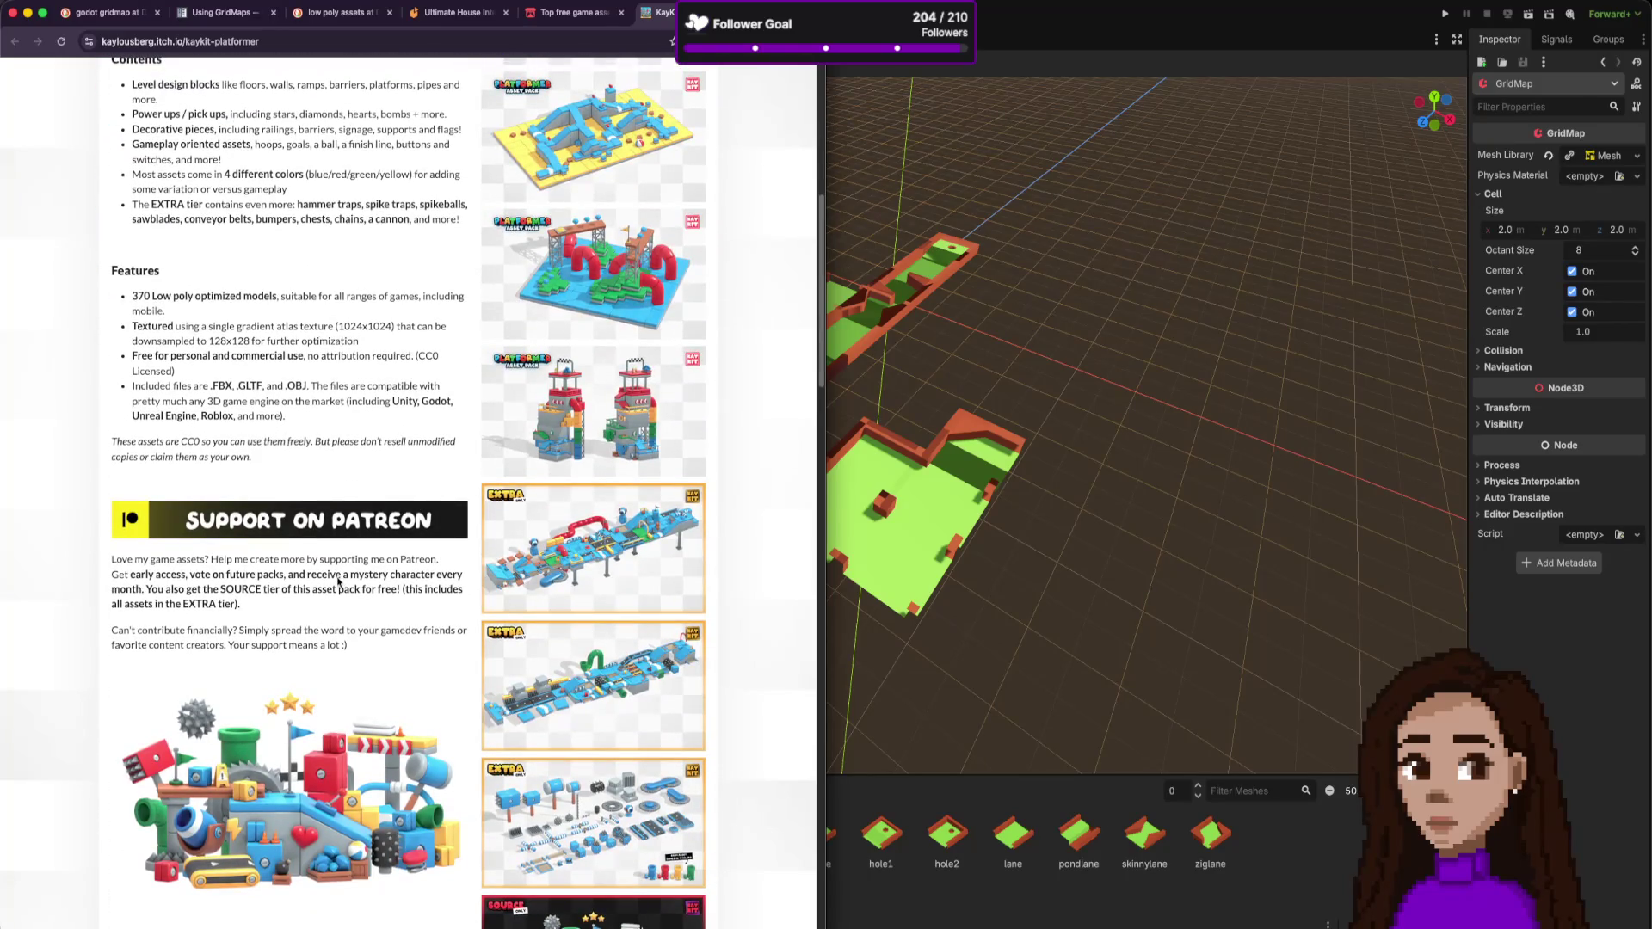
scroll(338, 582, "down", 3)
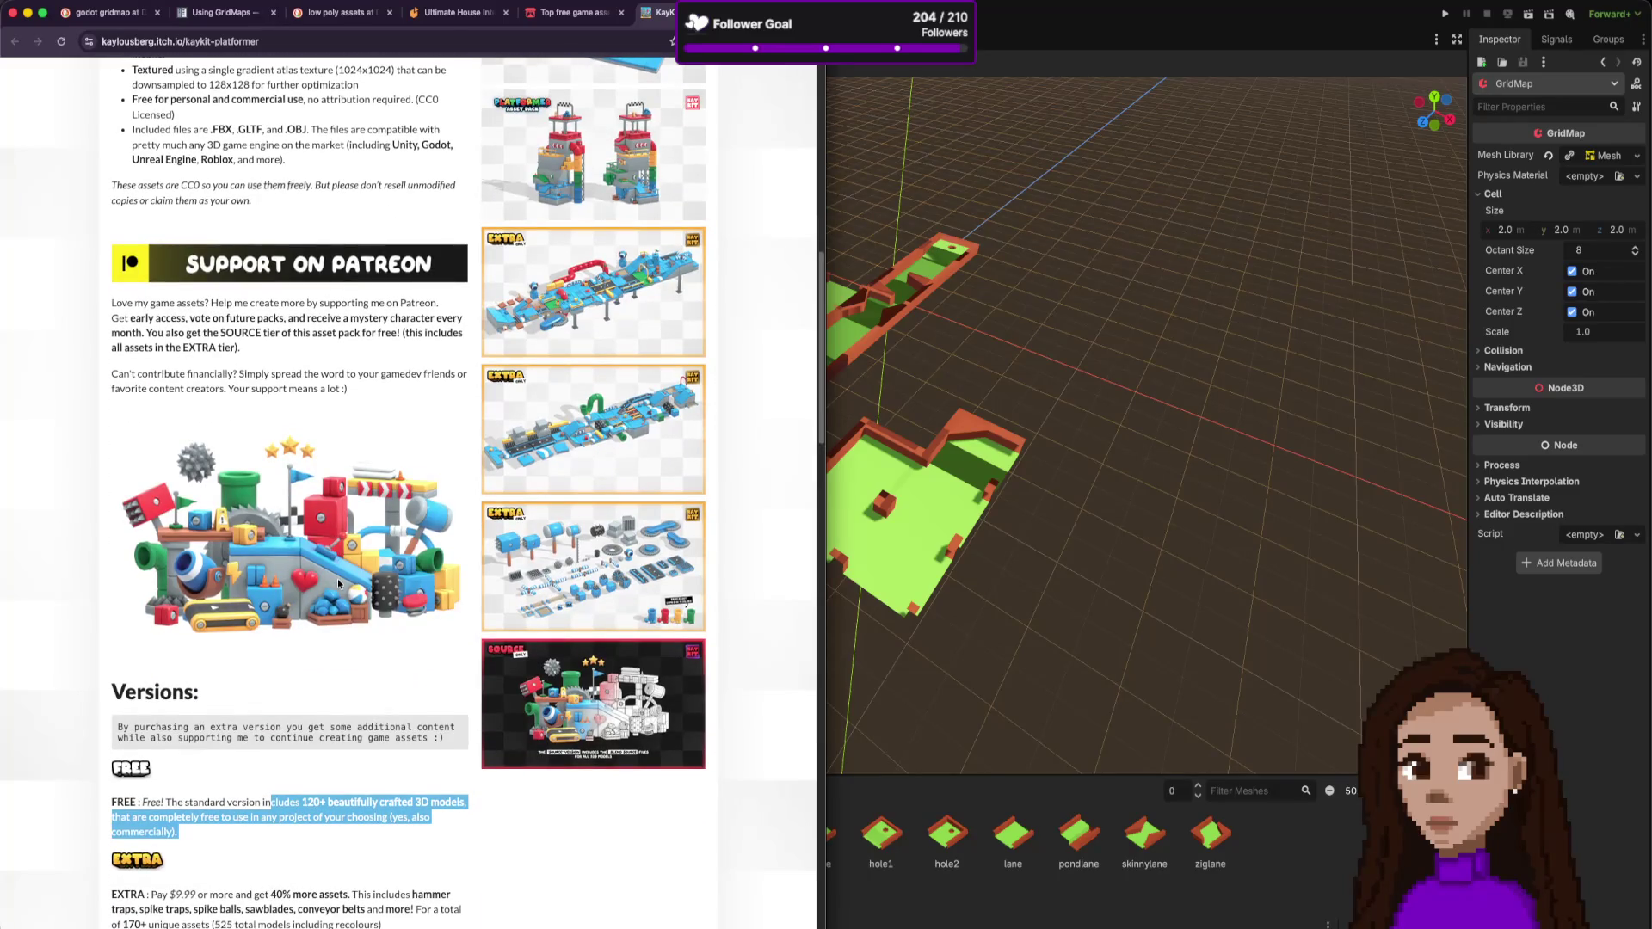
scroll(338, 583, "down", 3)
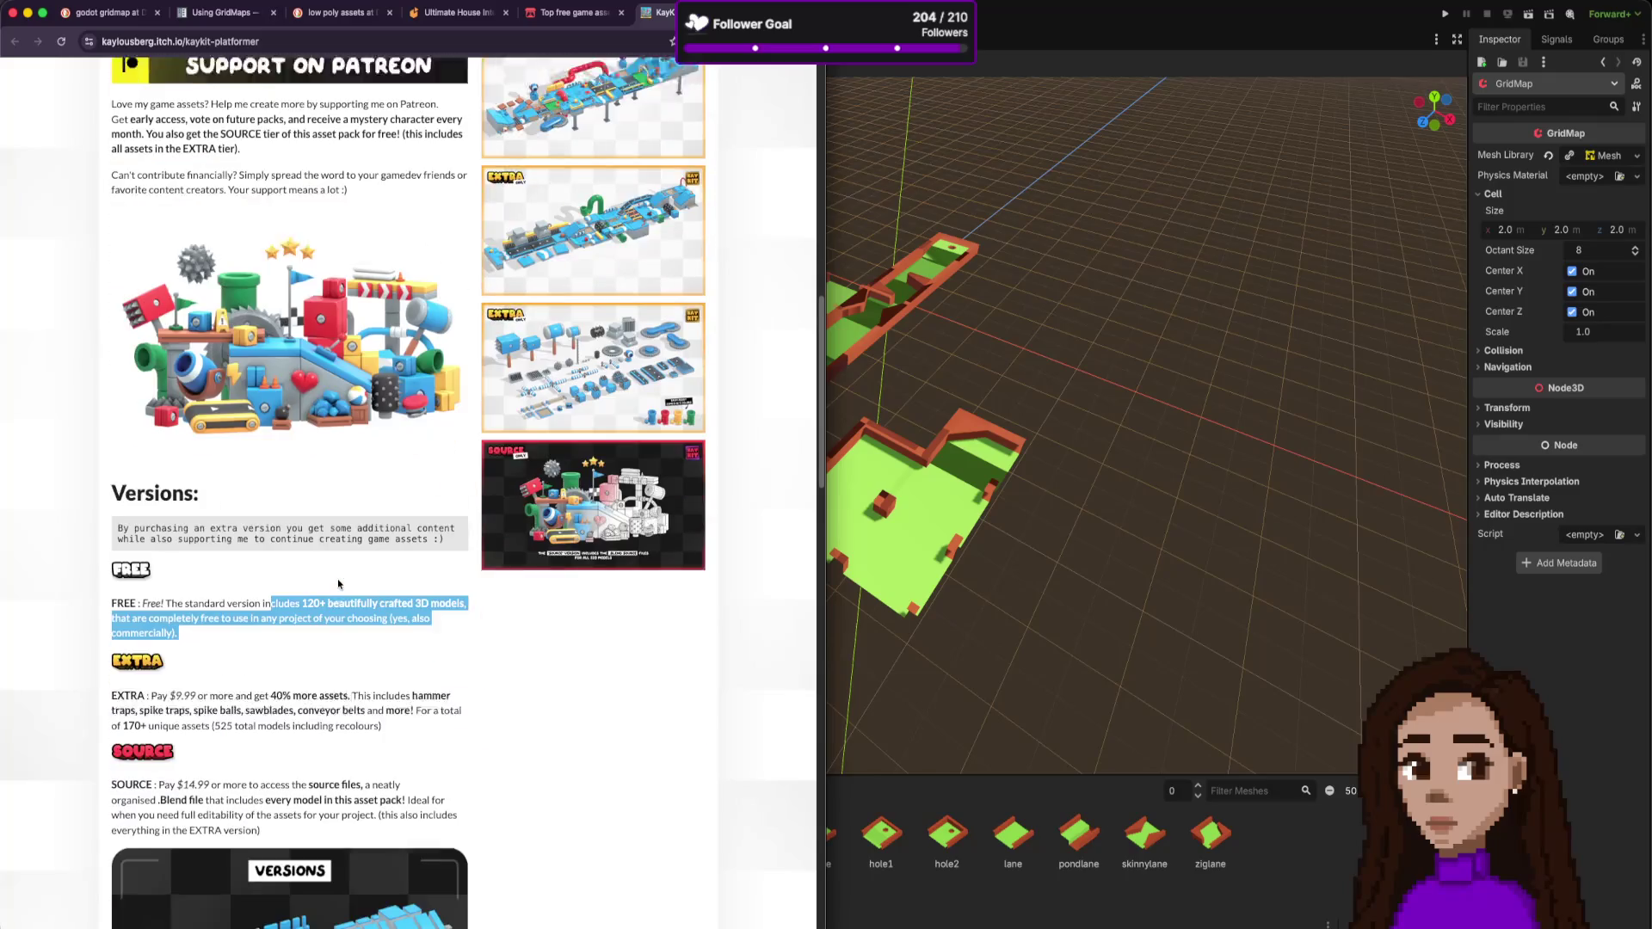
scroll(337, 581, "down", 4)
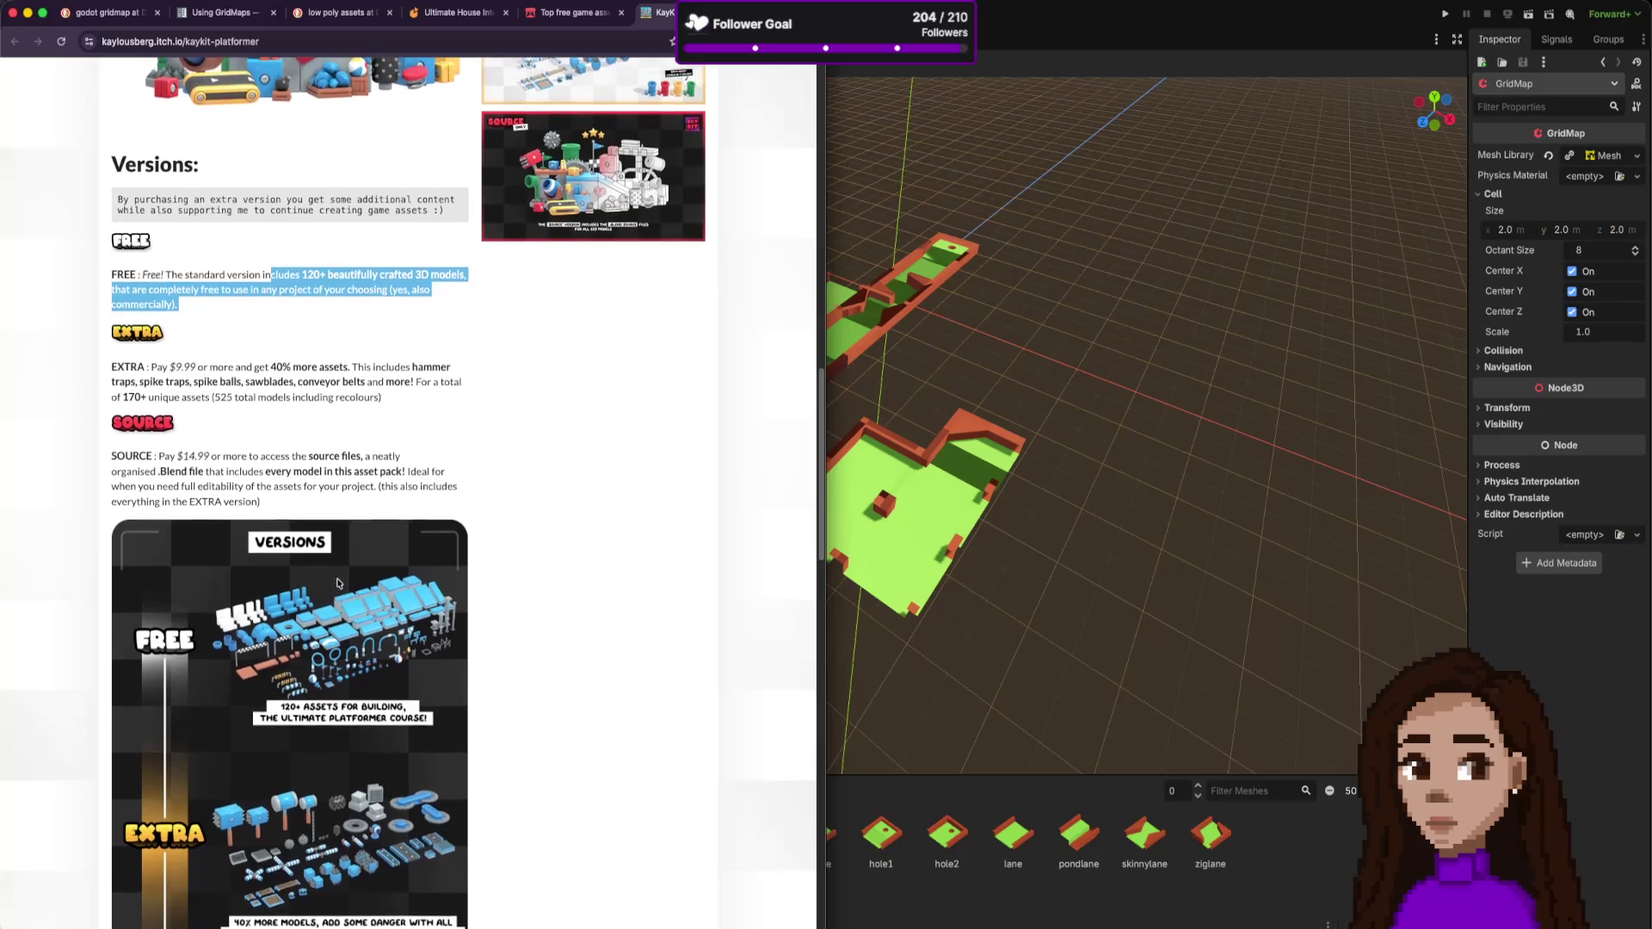
scroll(337, 583, "down", 3)
scroll(337, 584, "down", 3)
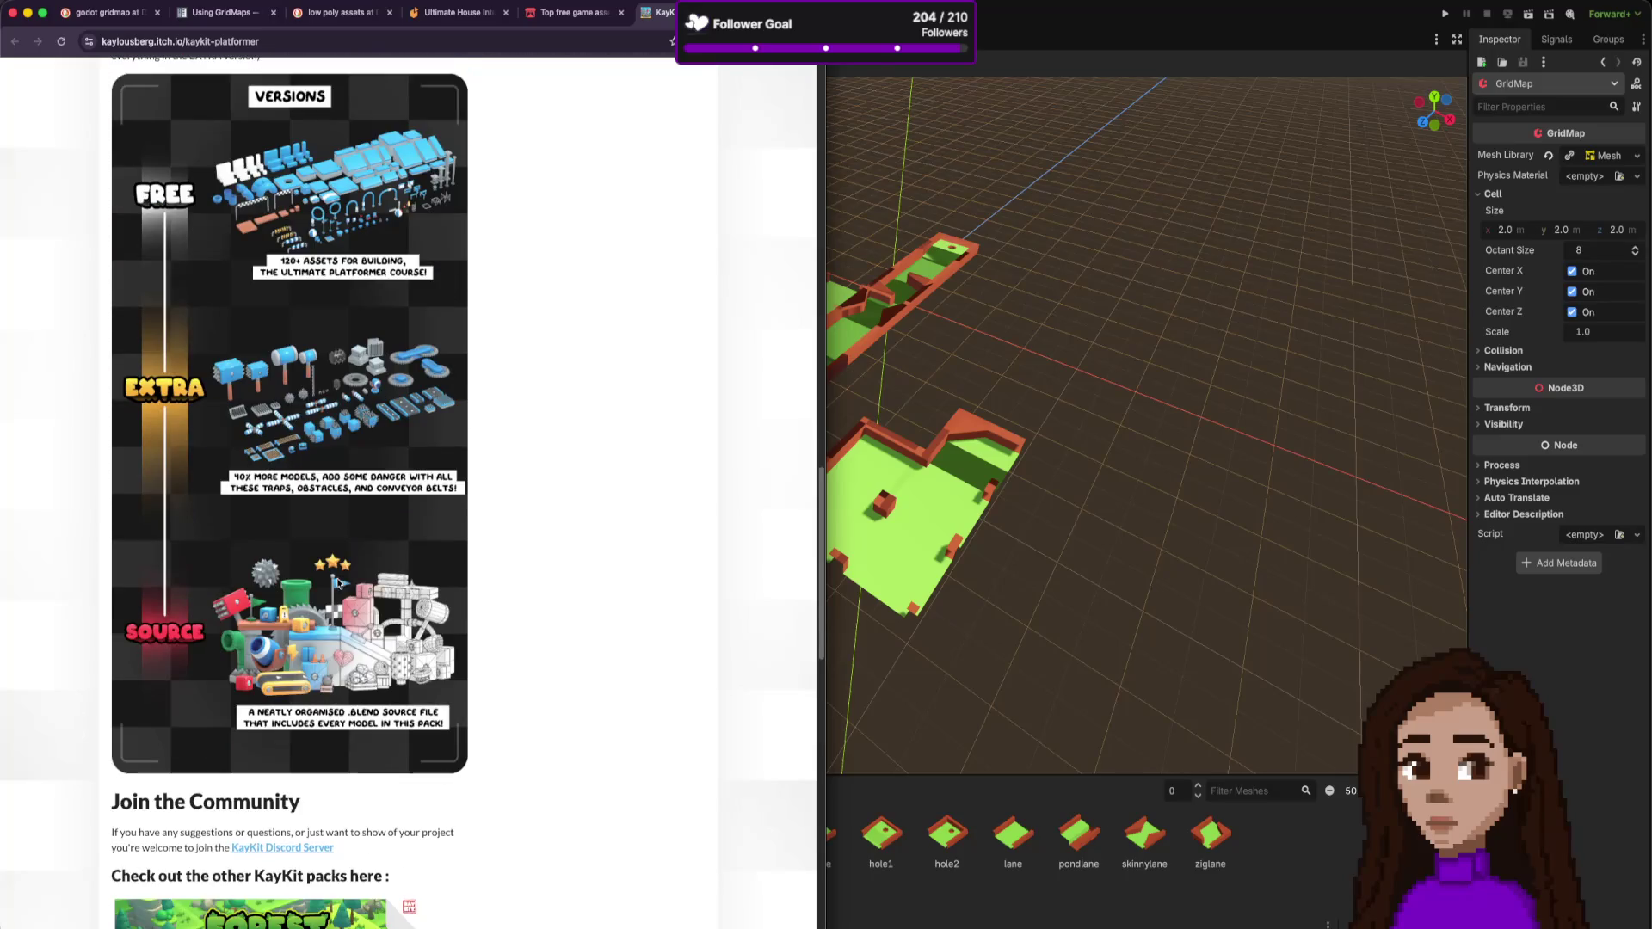
scroll(338, 583, "down", 3)
scroll(516, 258, "up", 3)
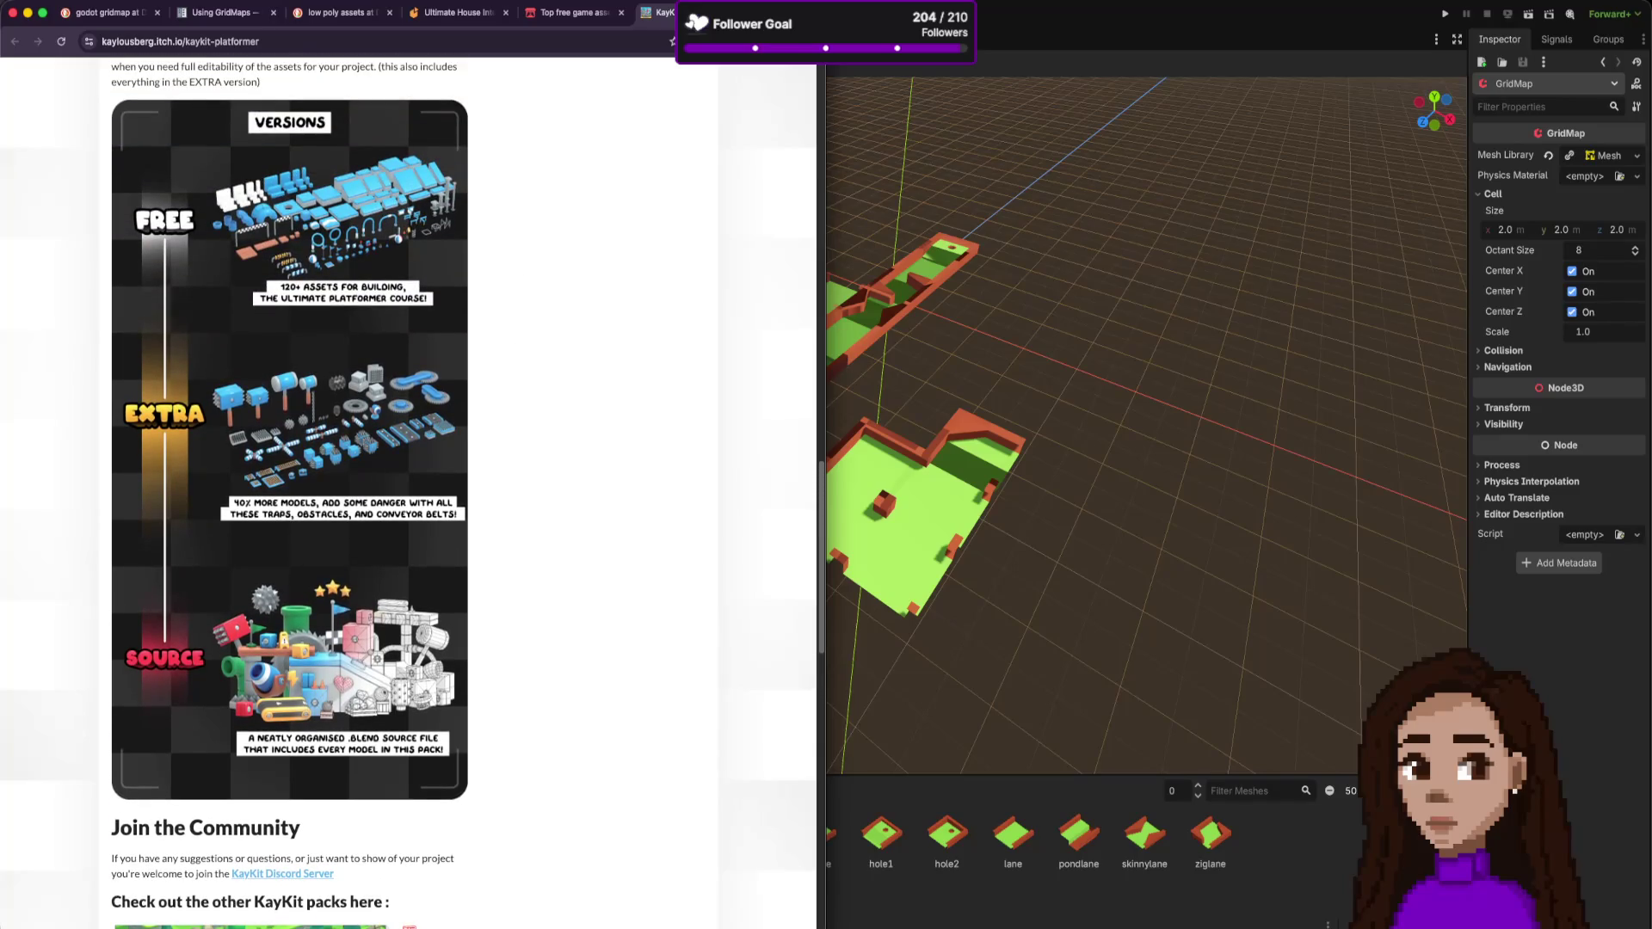
key("super+Tab")
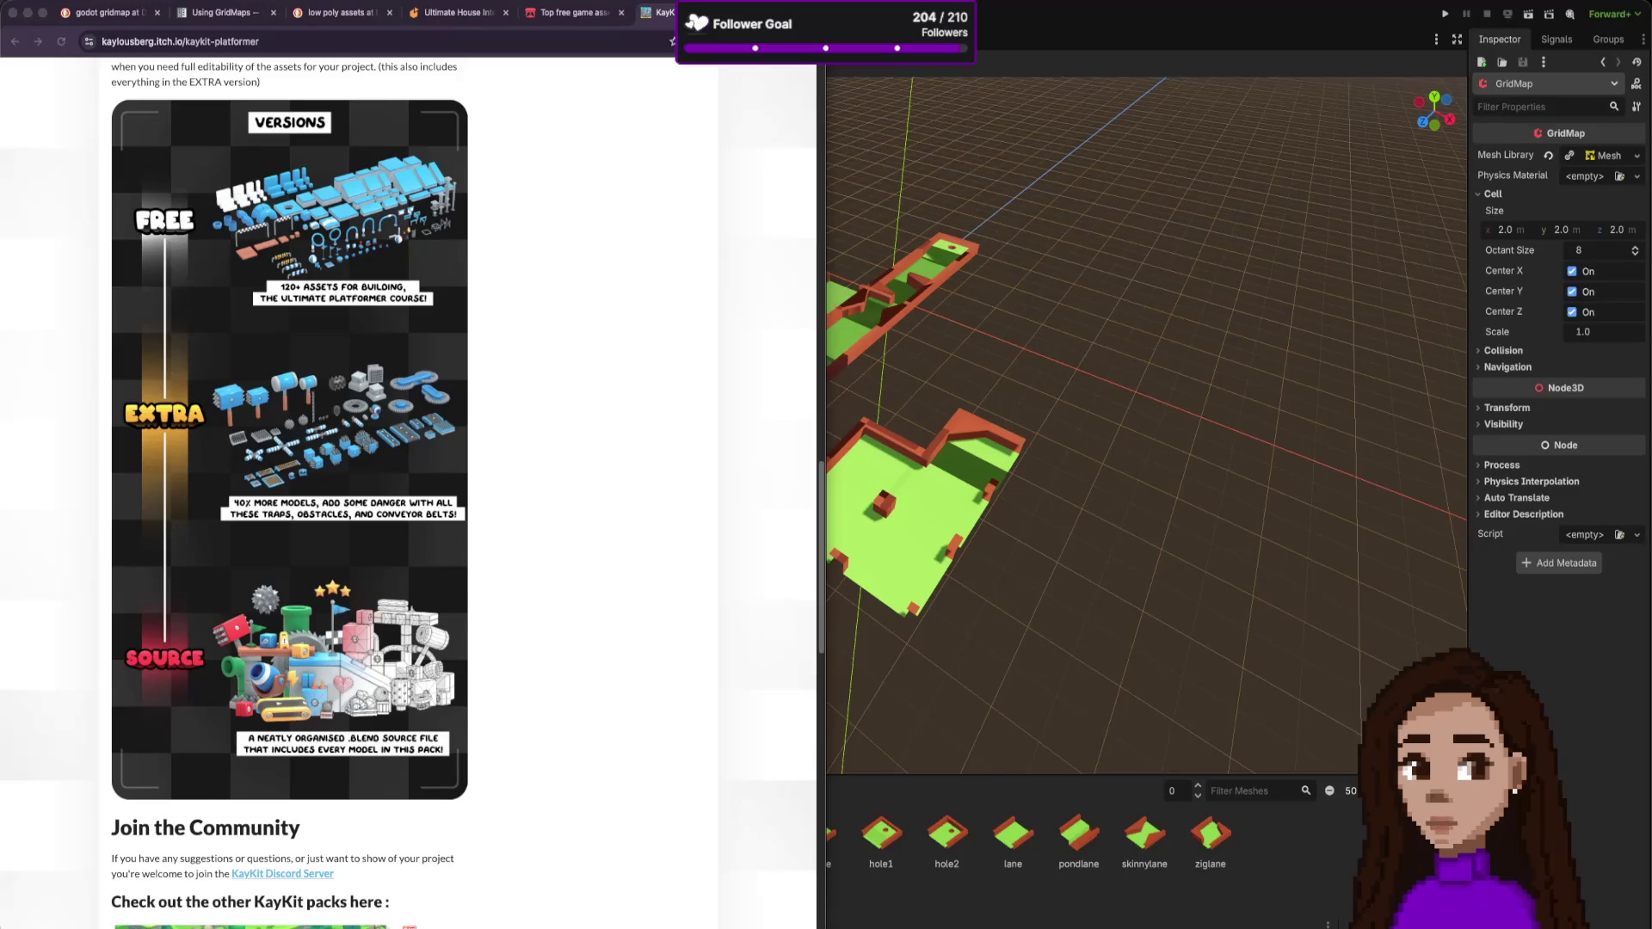
key("super+Tab")
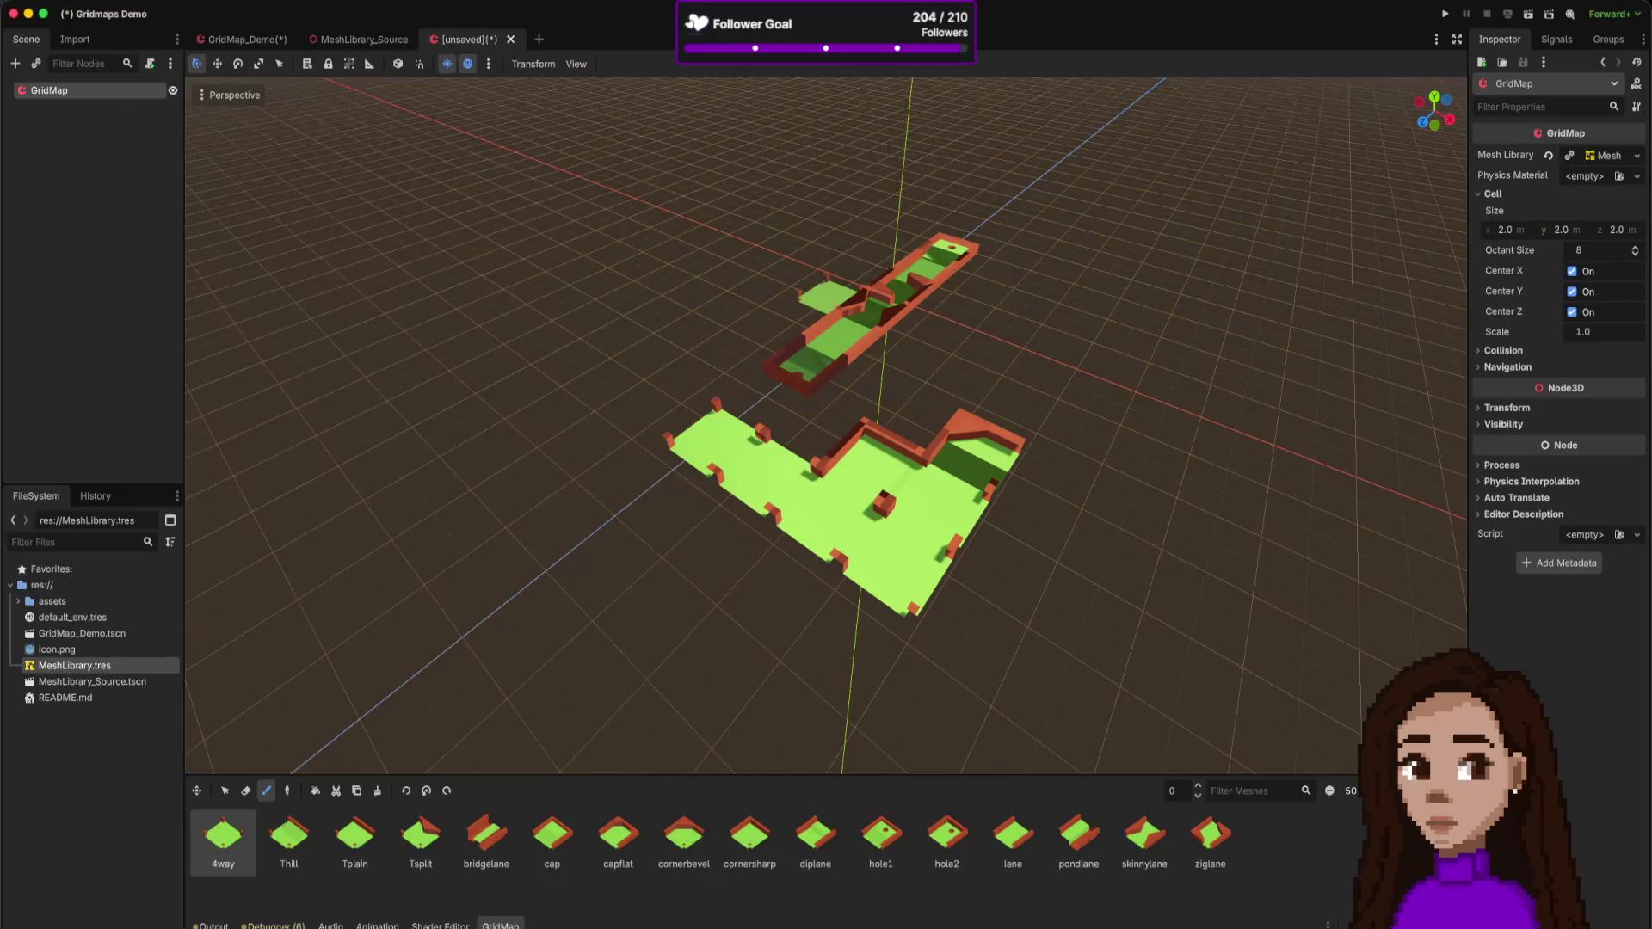
- Briefly show the Pinball Arcade Builder scene, then return to the KayKit page and the top free assets listing
key("super+Tab")
key("super+Tab")
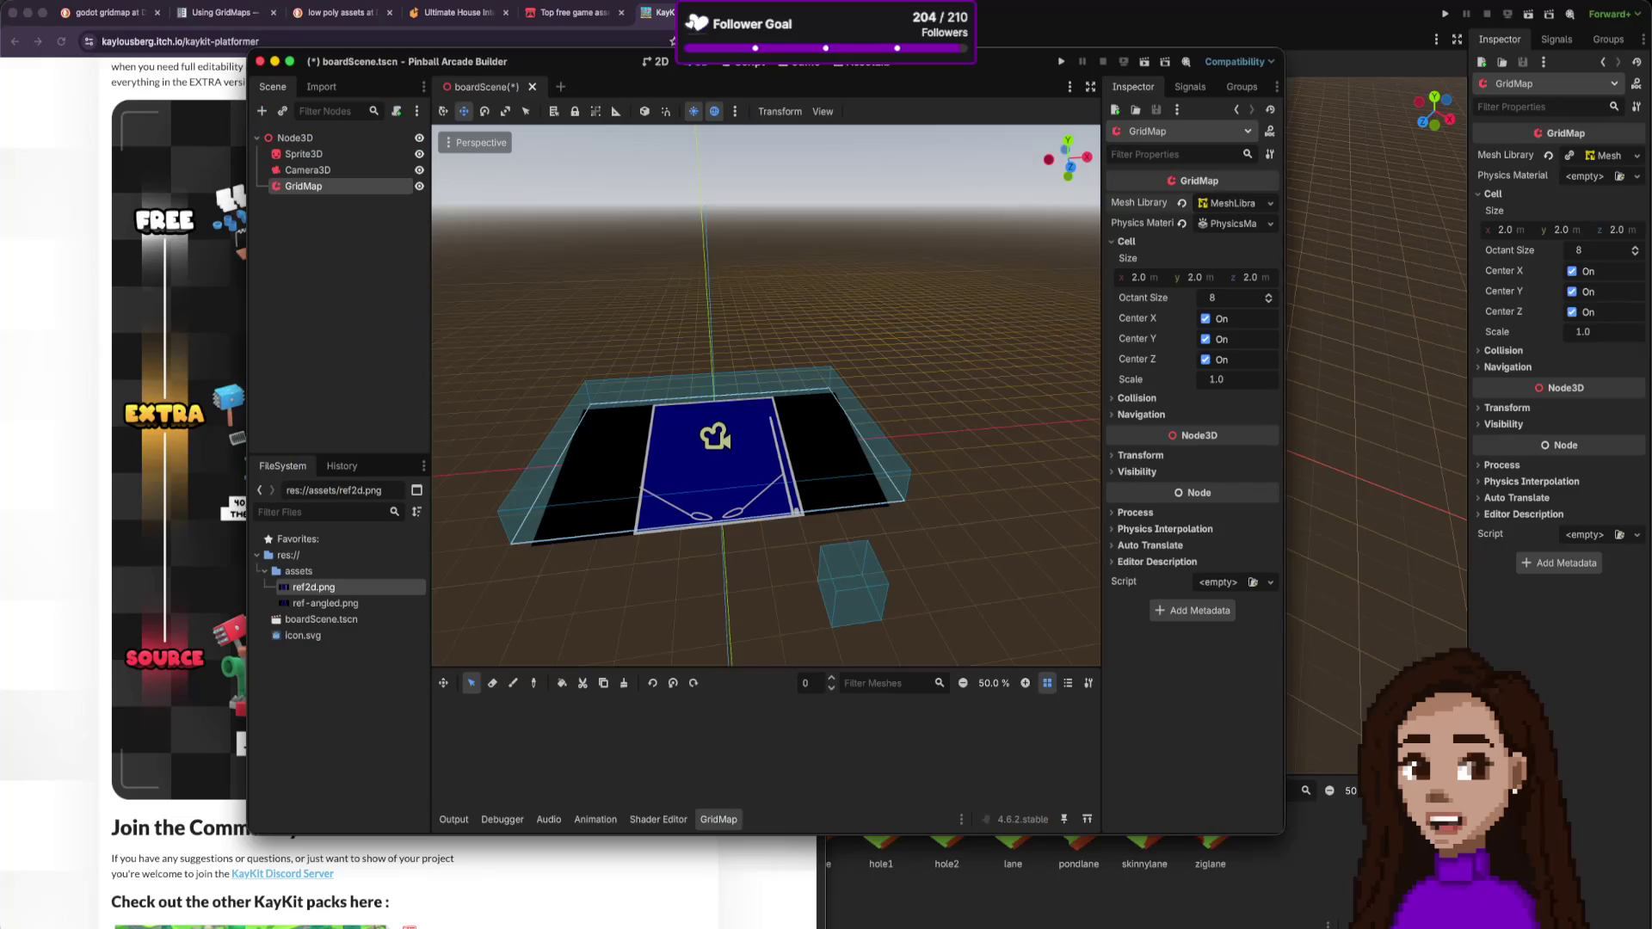
key("super+Tab")
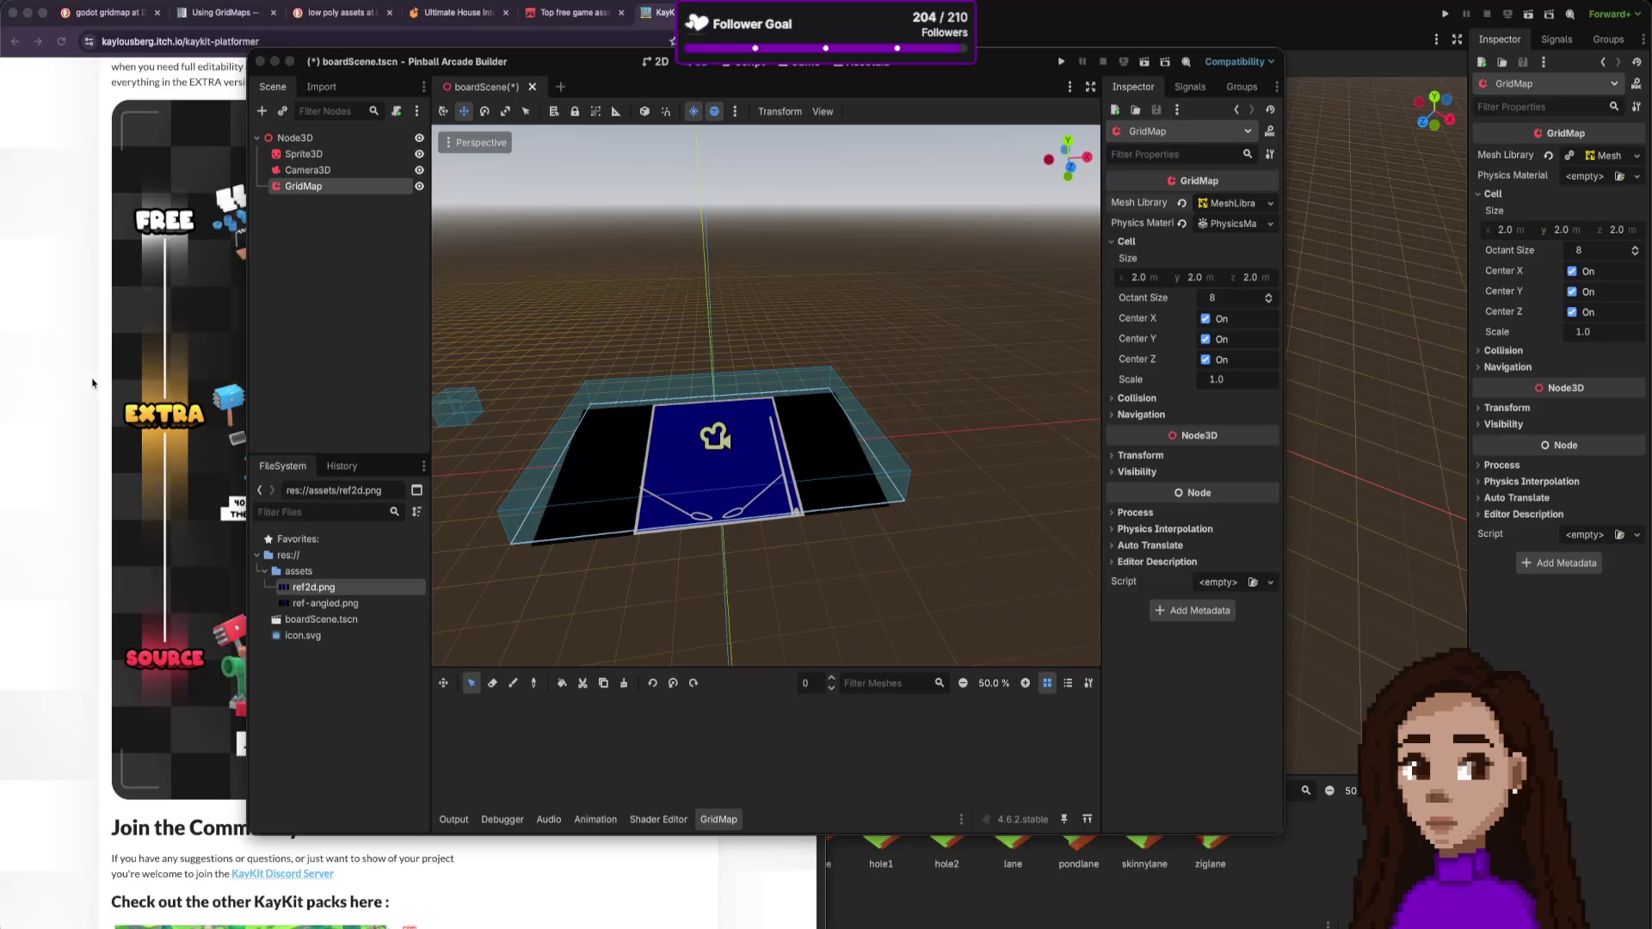
left_click(60, 355)
scroll(514, 225, "up", 8)
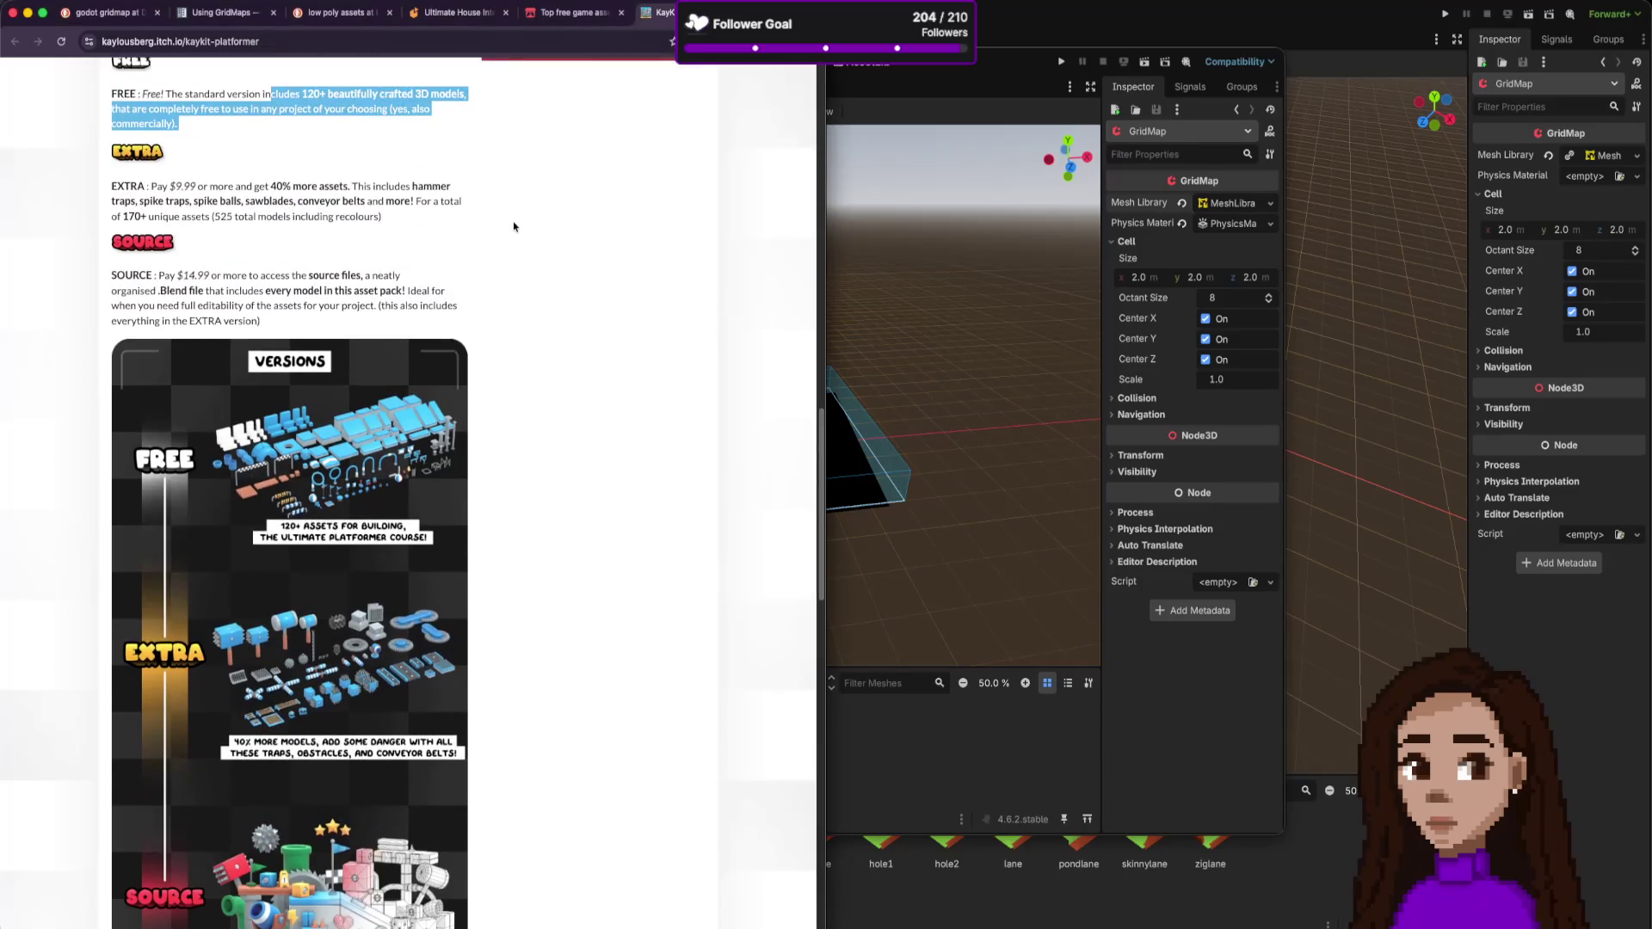
scroll(513, 225, "up", 2)
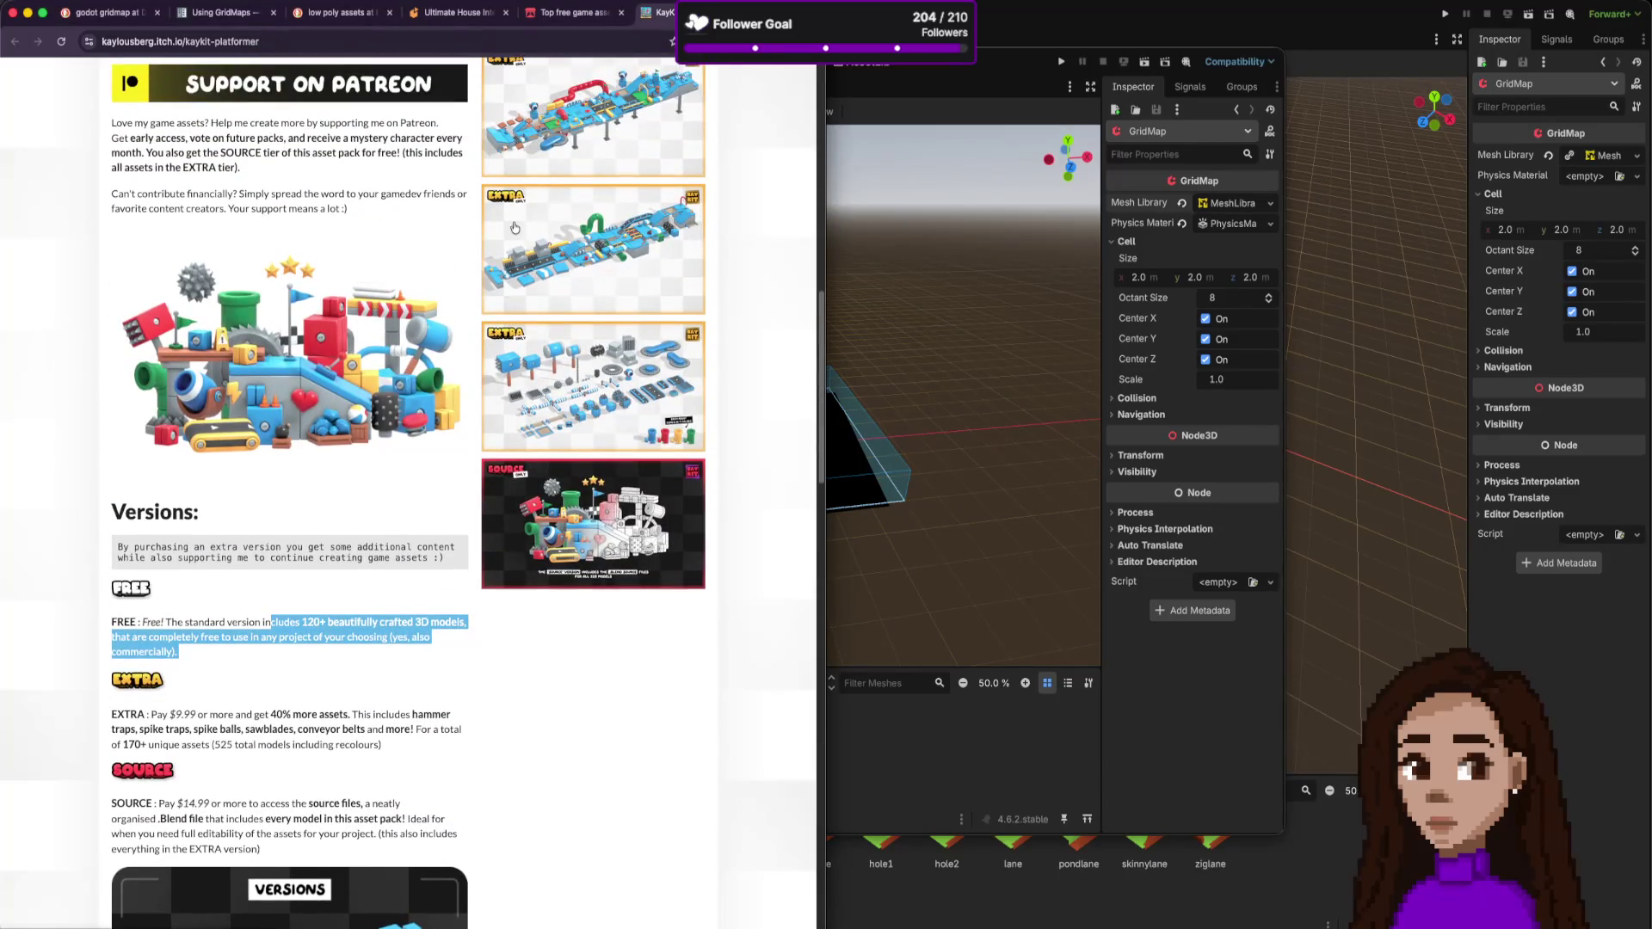
scroll(514, 227, "up", 1)
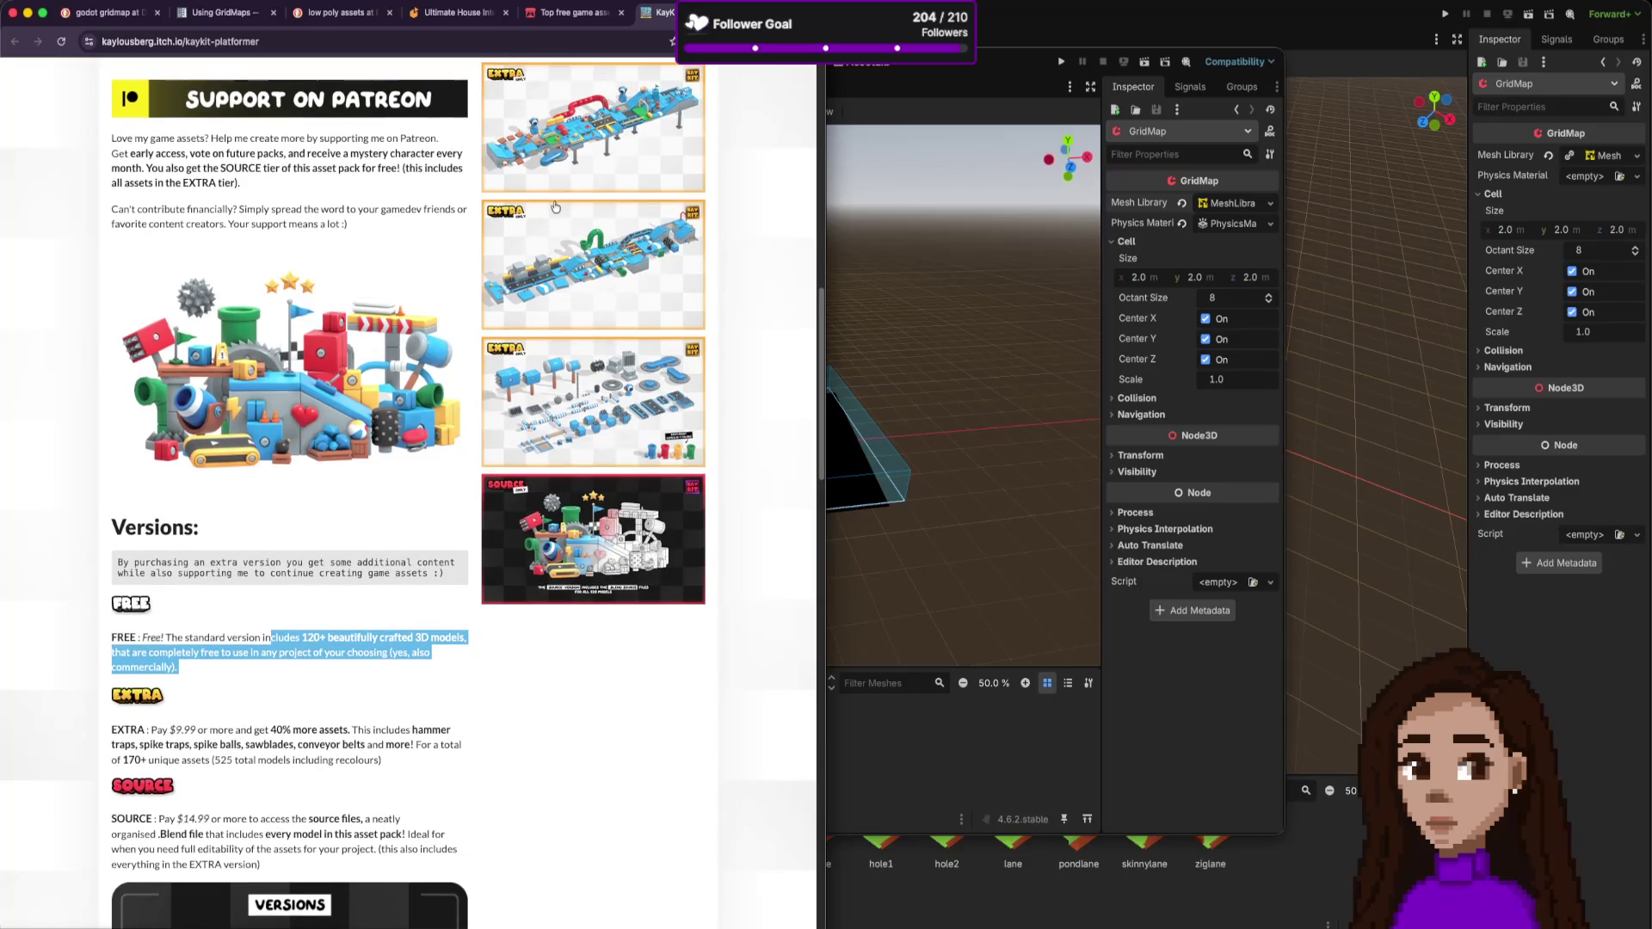
scroll(654, 207, "up", 8)
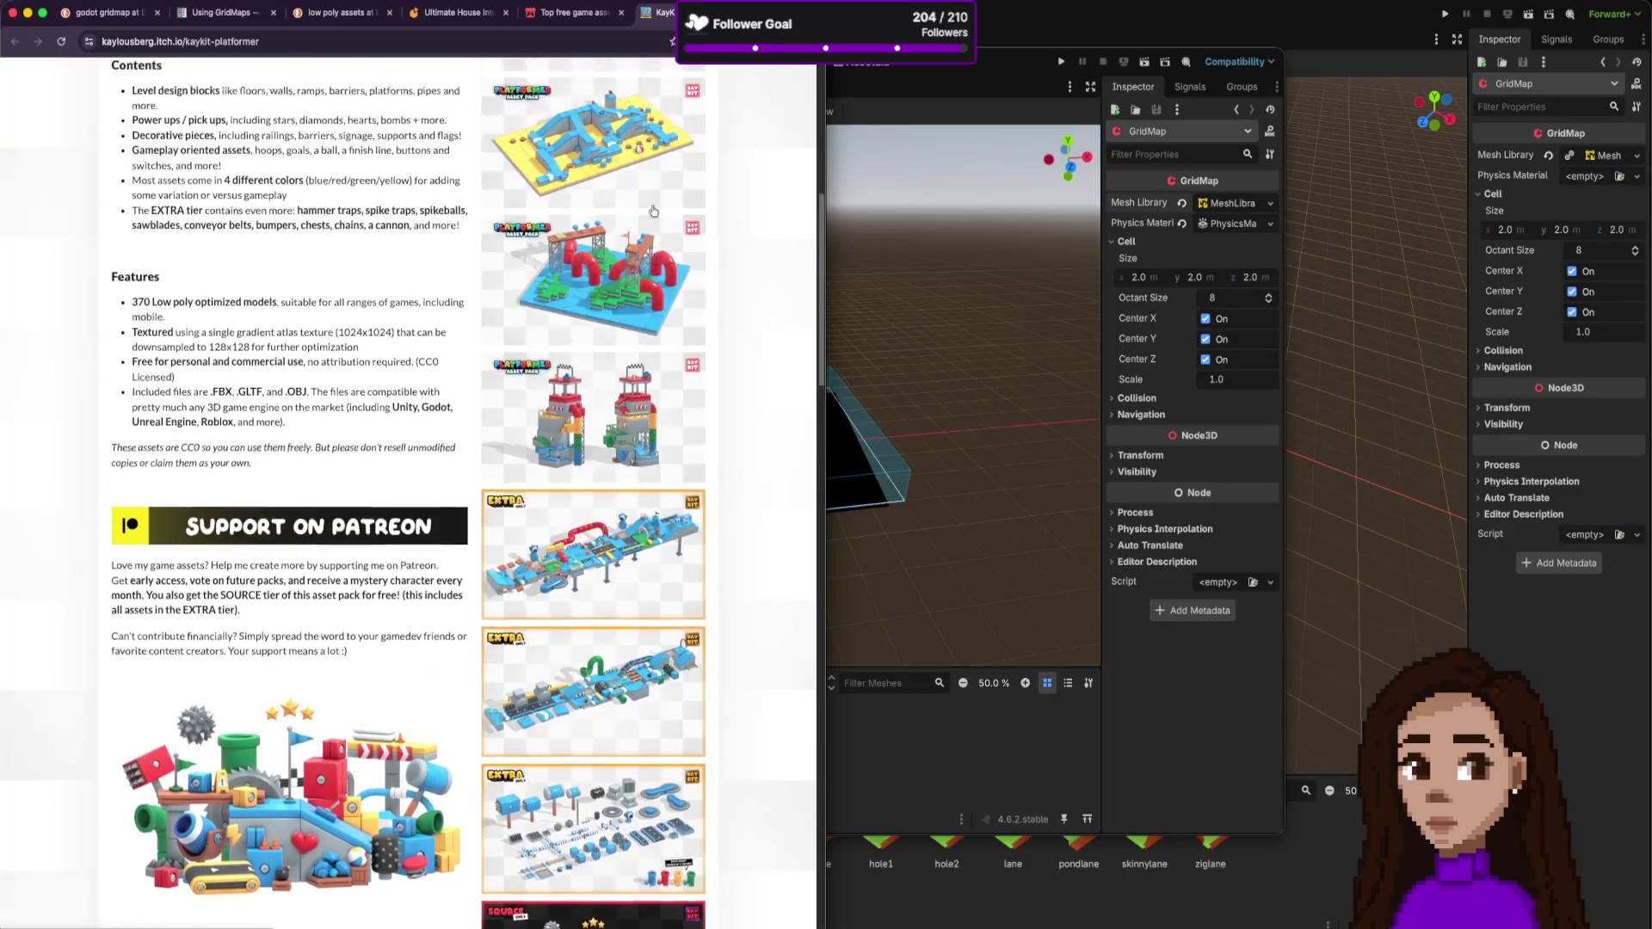
scroll(654, 210, "up", 10)
scroll(650, 214, "down", 5)
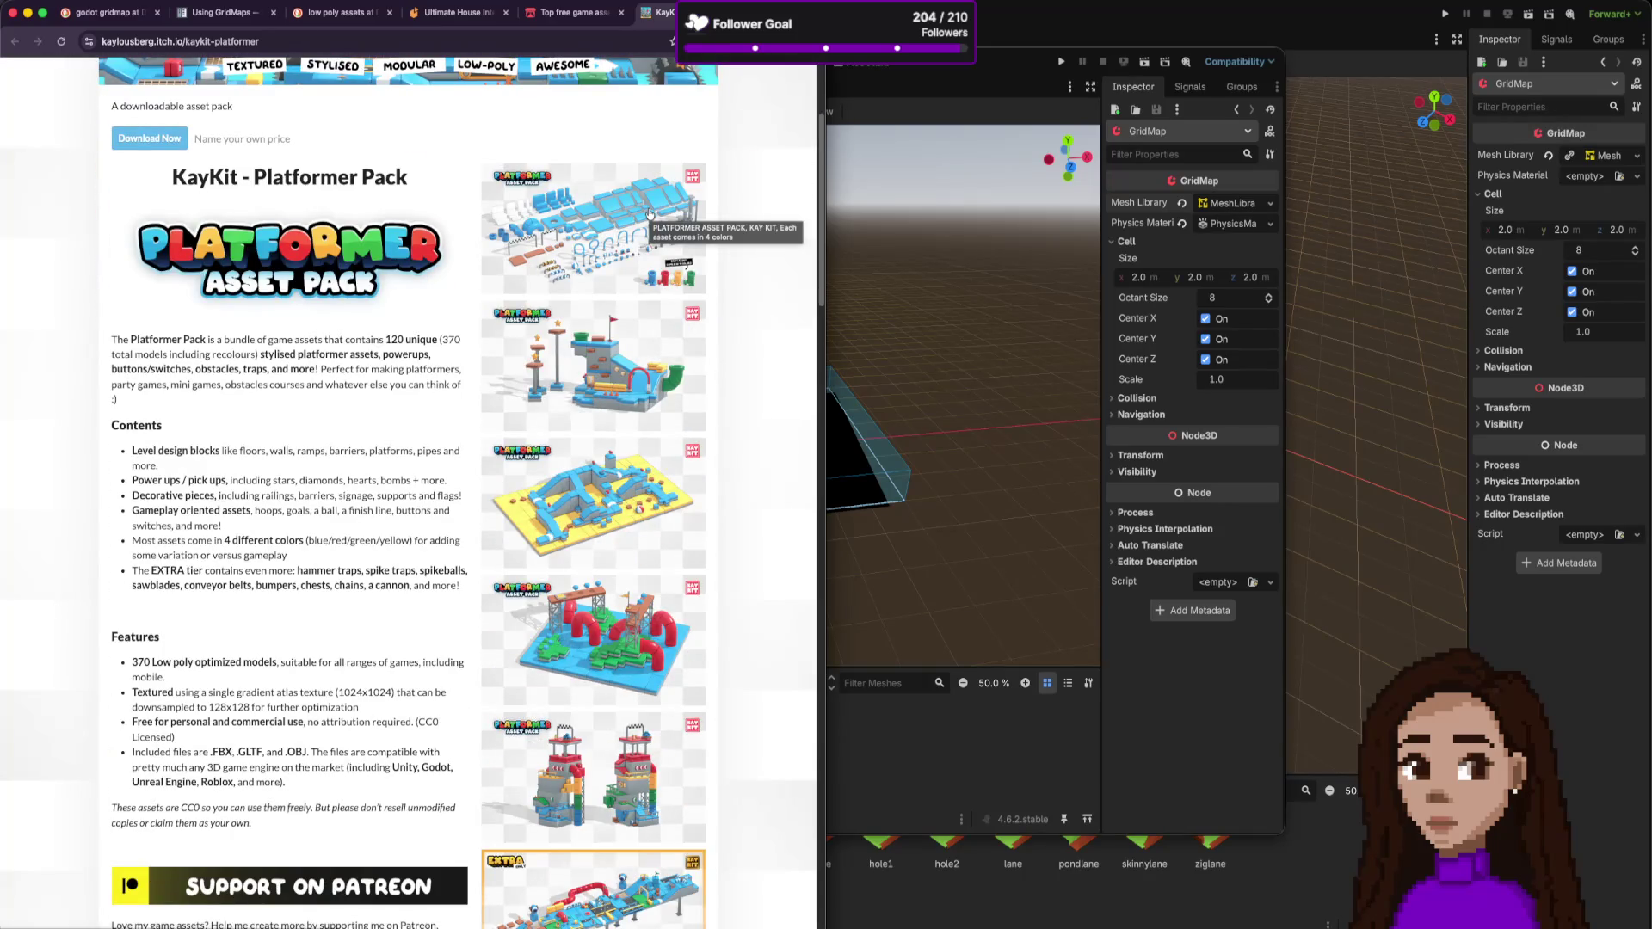
scroll(779, 228, "up", 5)
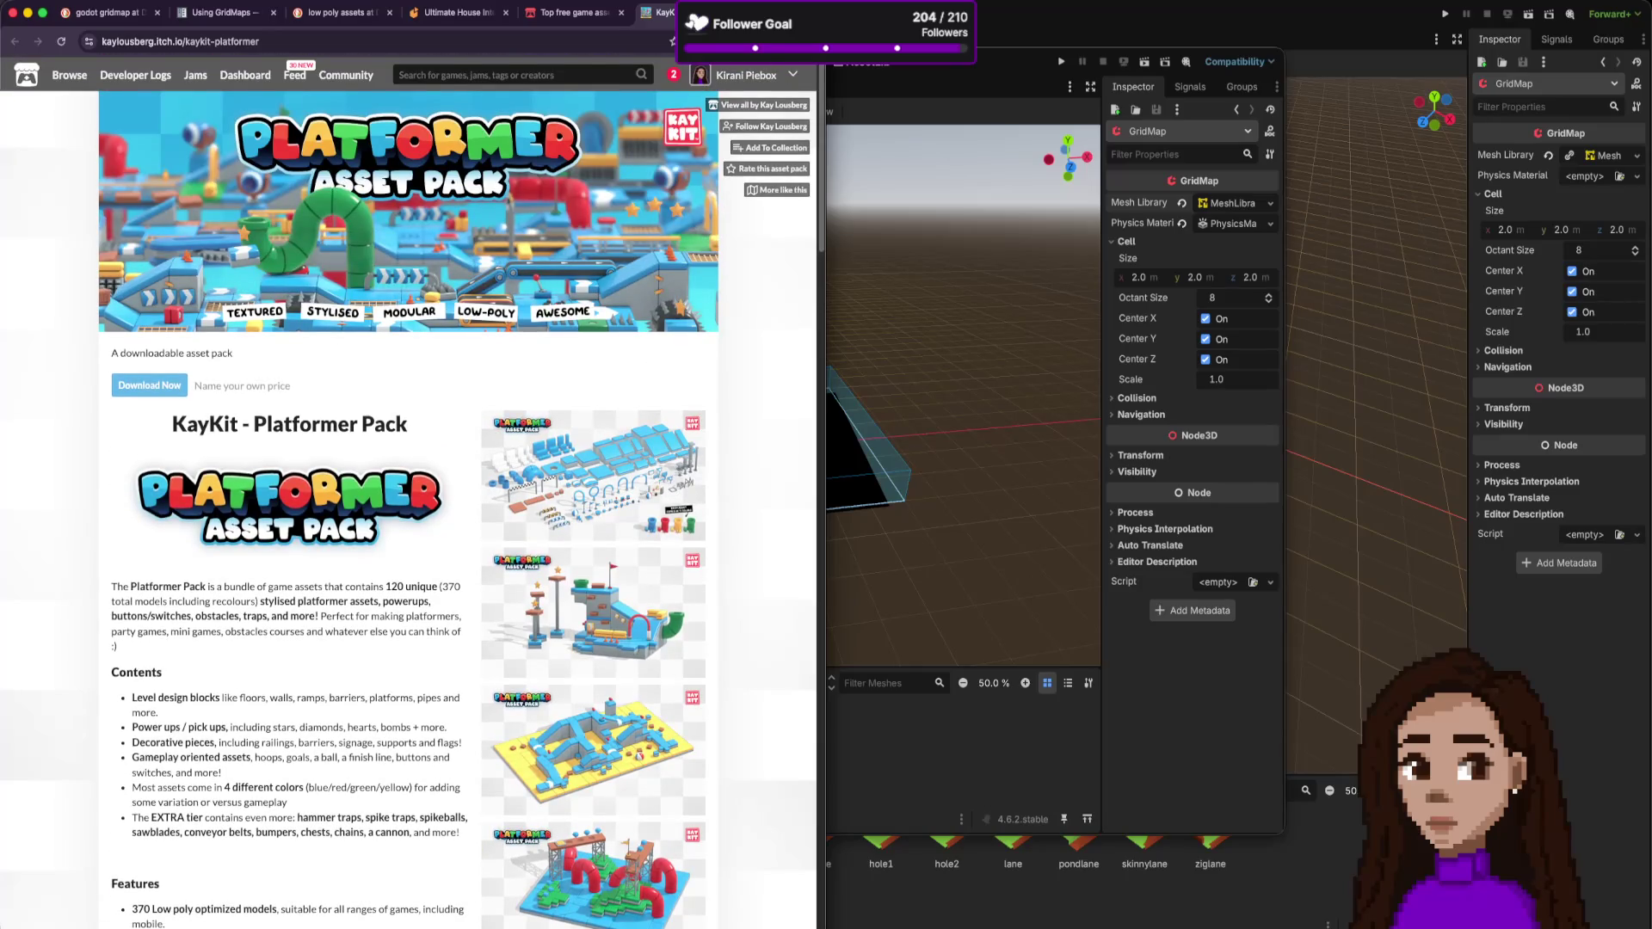
left_click(594, 18)
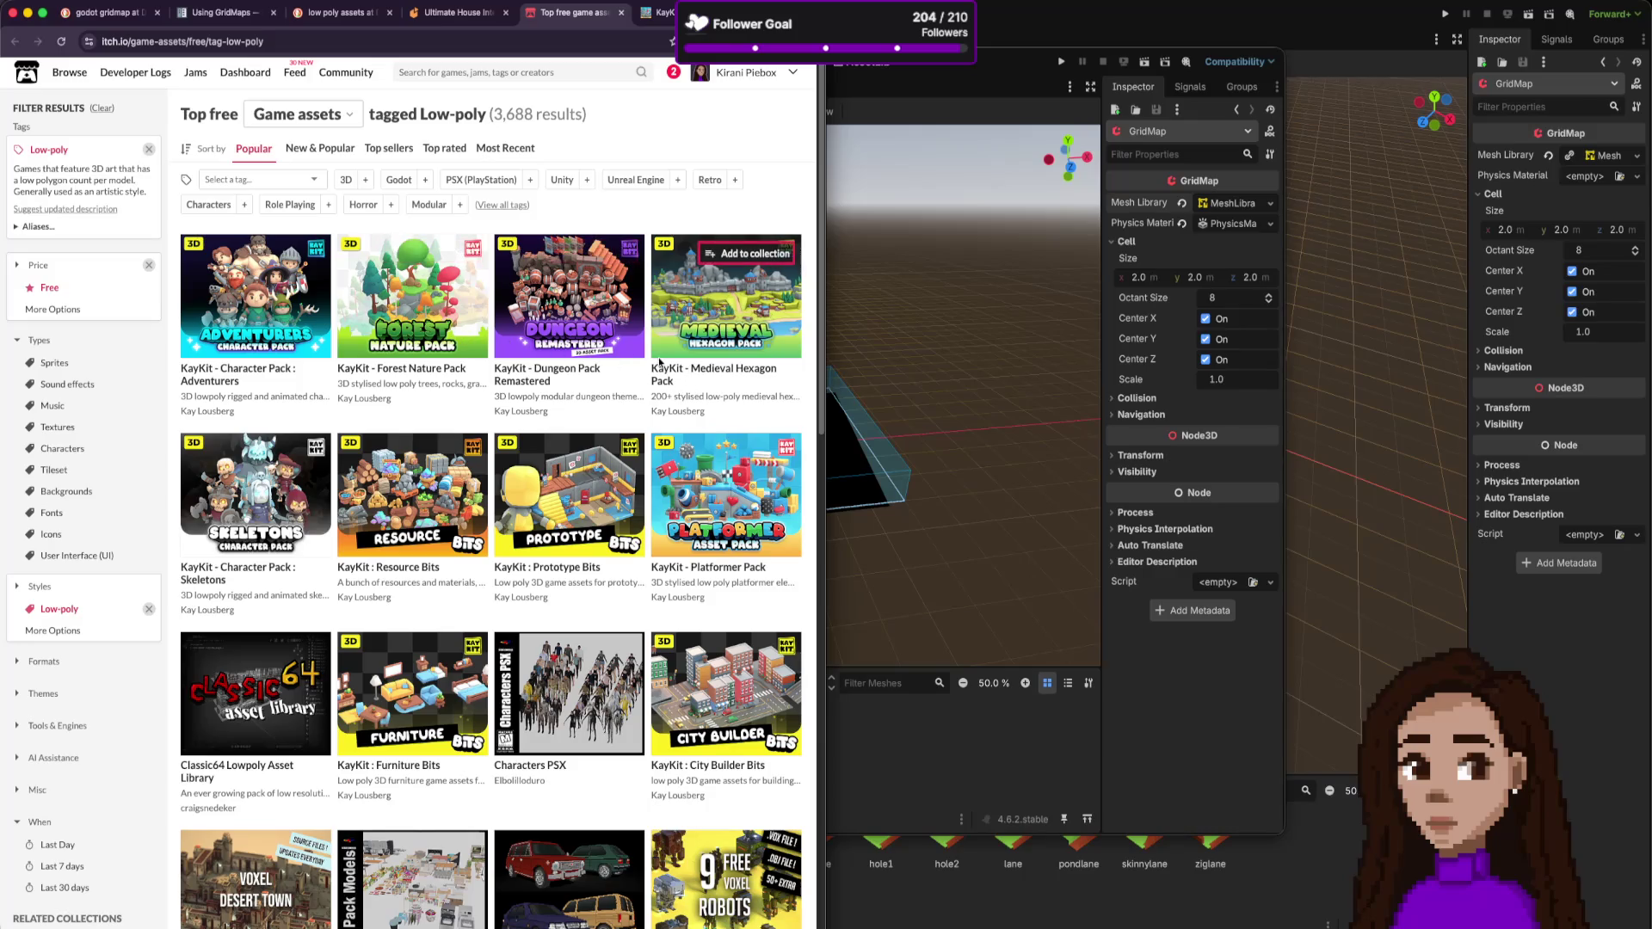
- Scroll through the top free low-poly assets listing
scroll(660, 363, "down", 3)
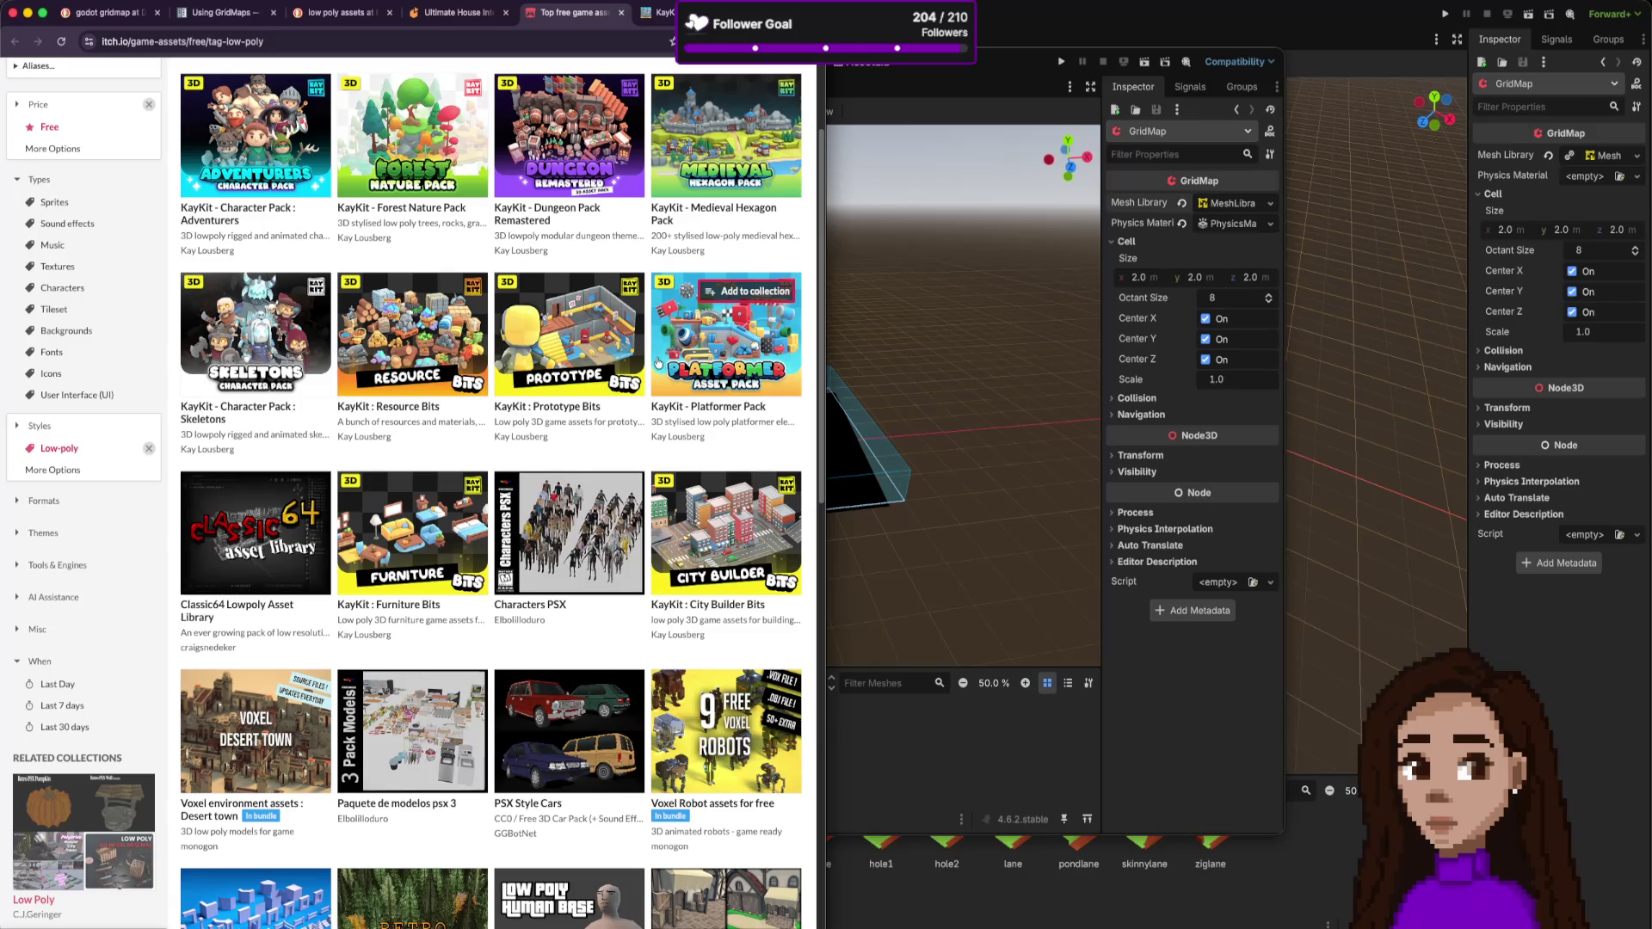
scroll(658, 362, "down", 3)
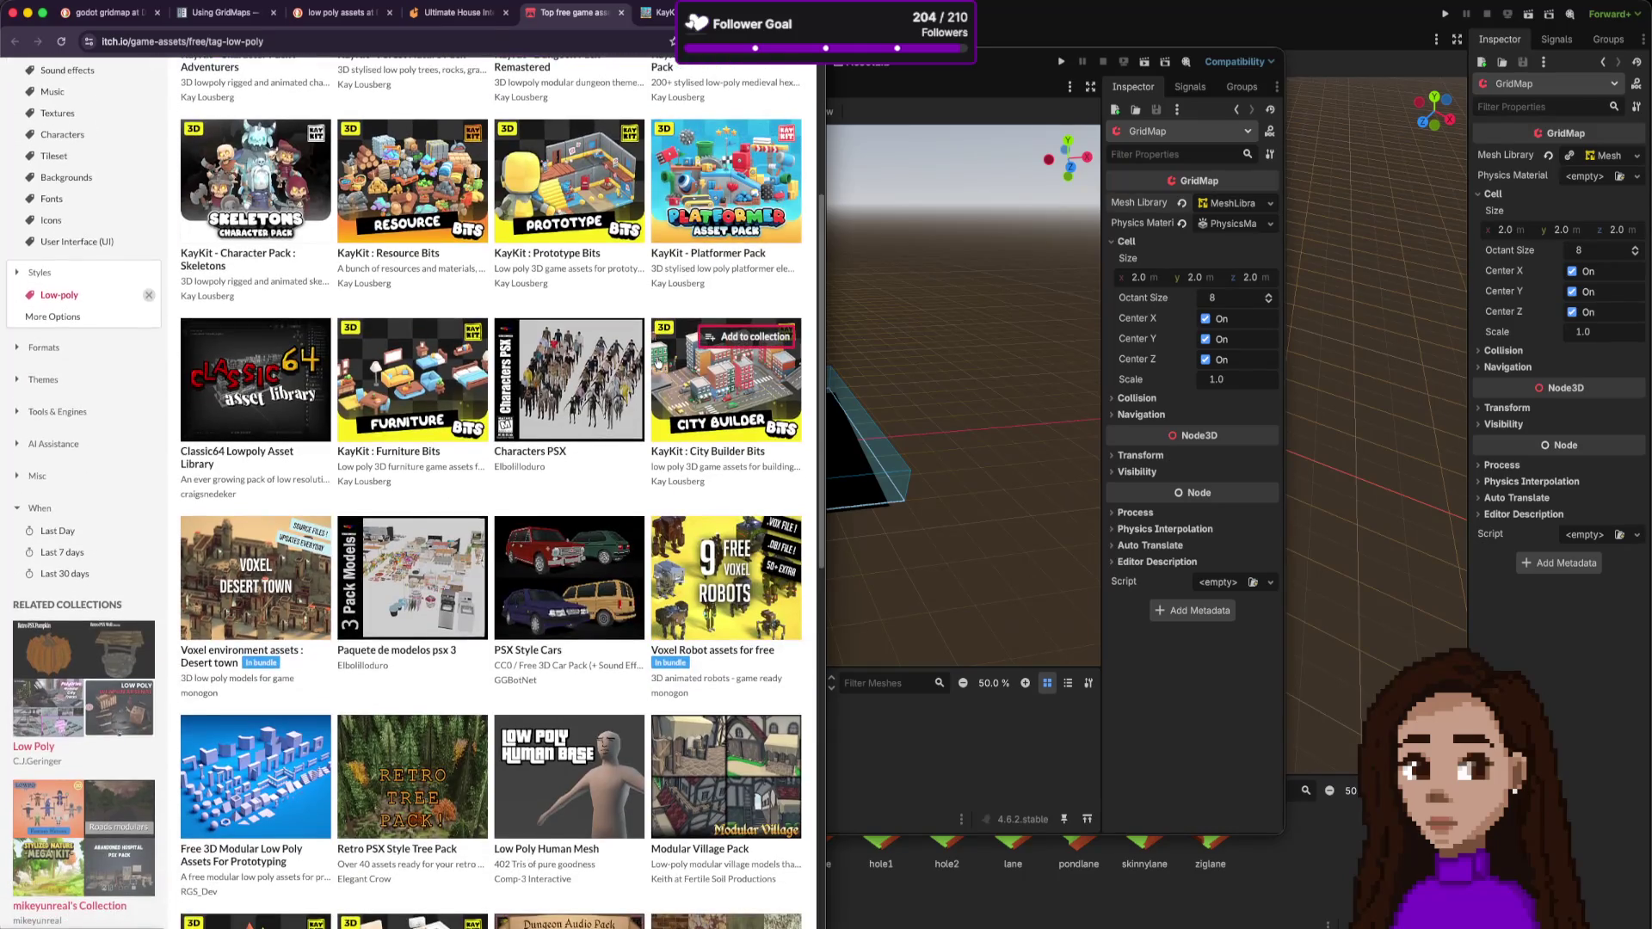
scroll(658, 362, "down", 3)
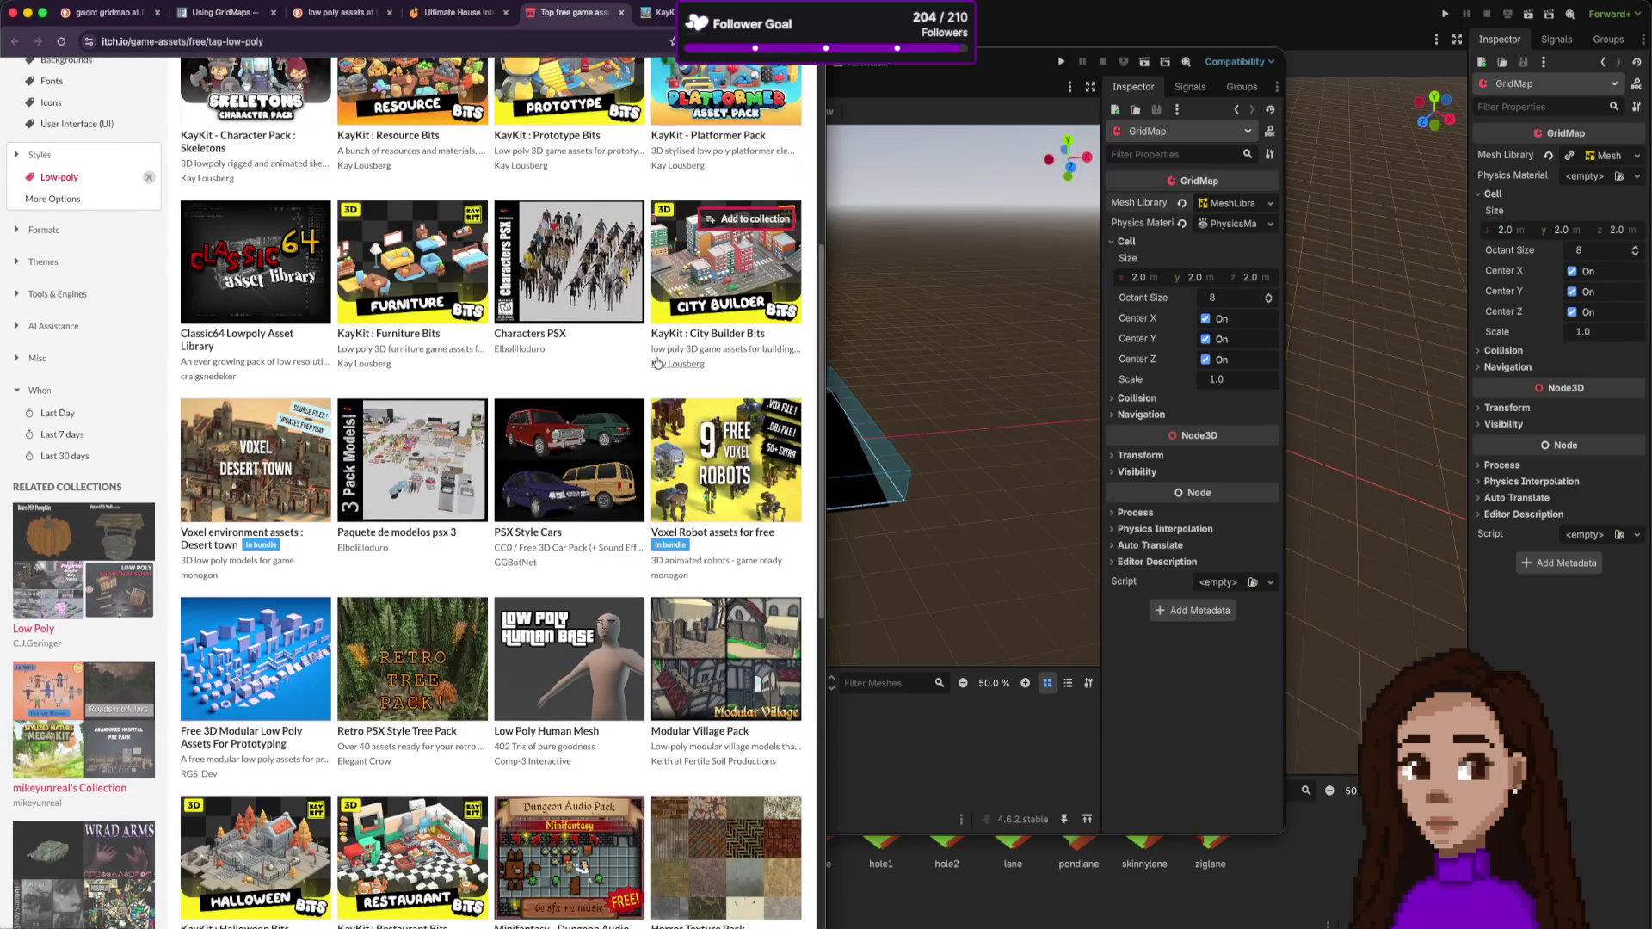
scroll(658, 362, "down", 3)
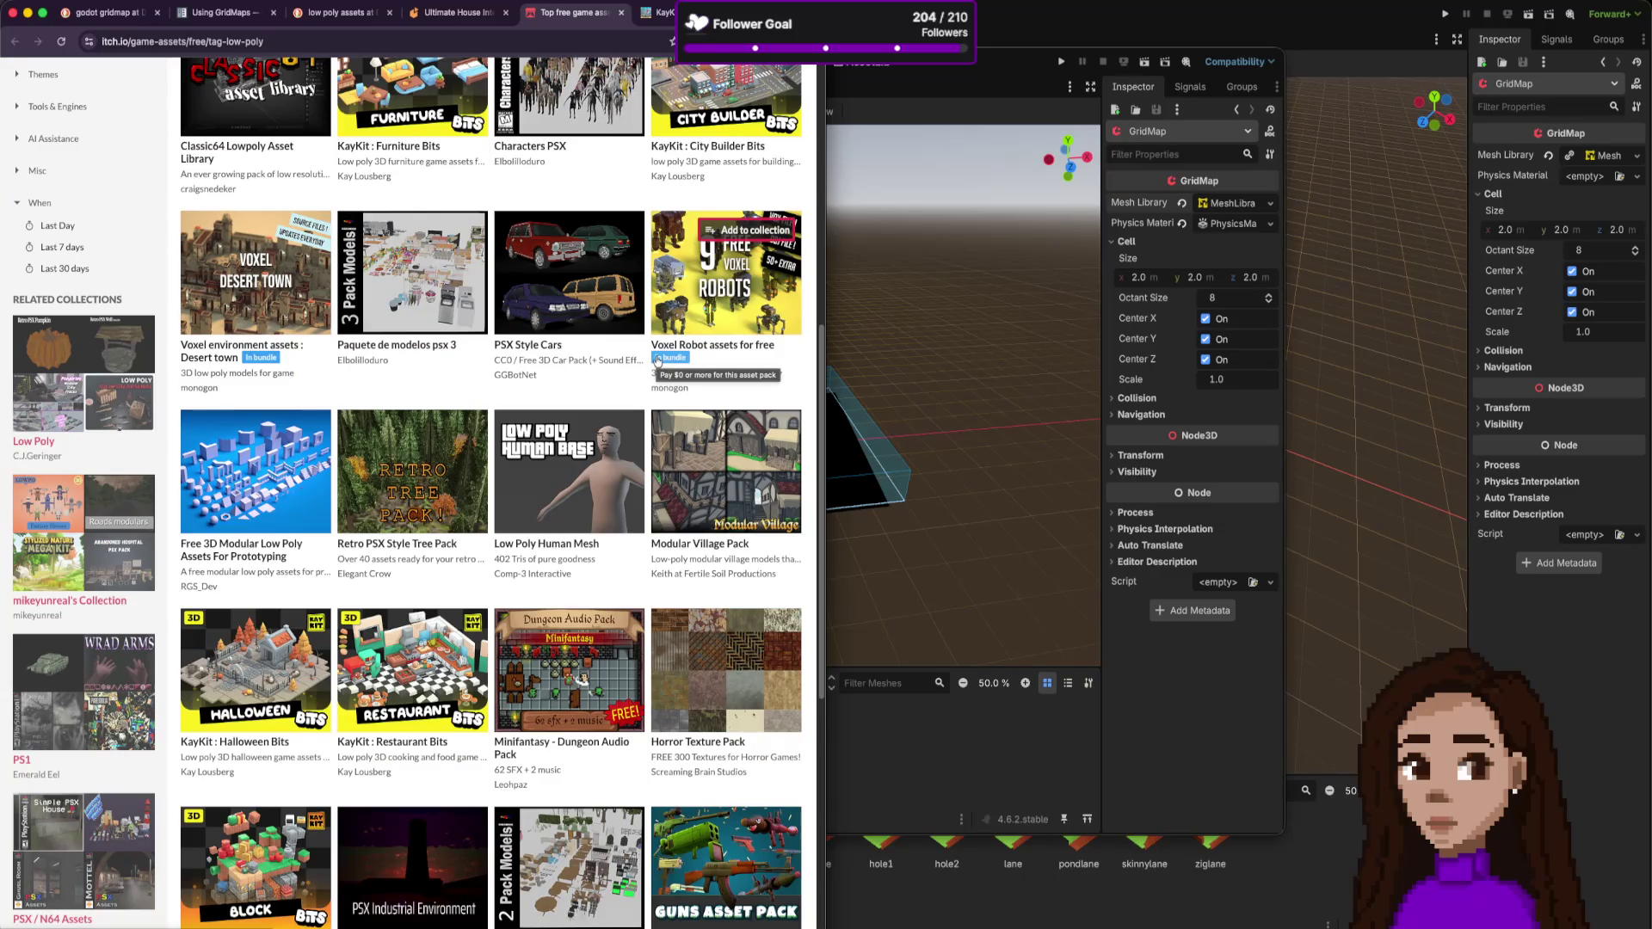
scroll(659, 362, "down", 3)
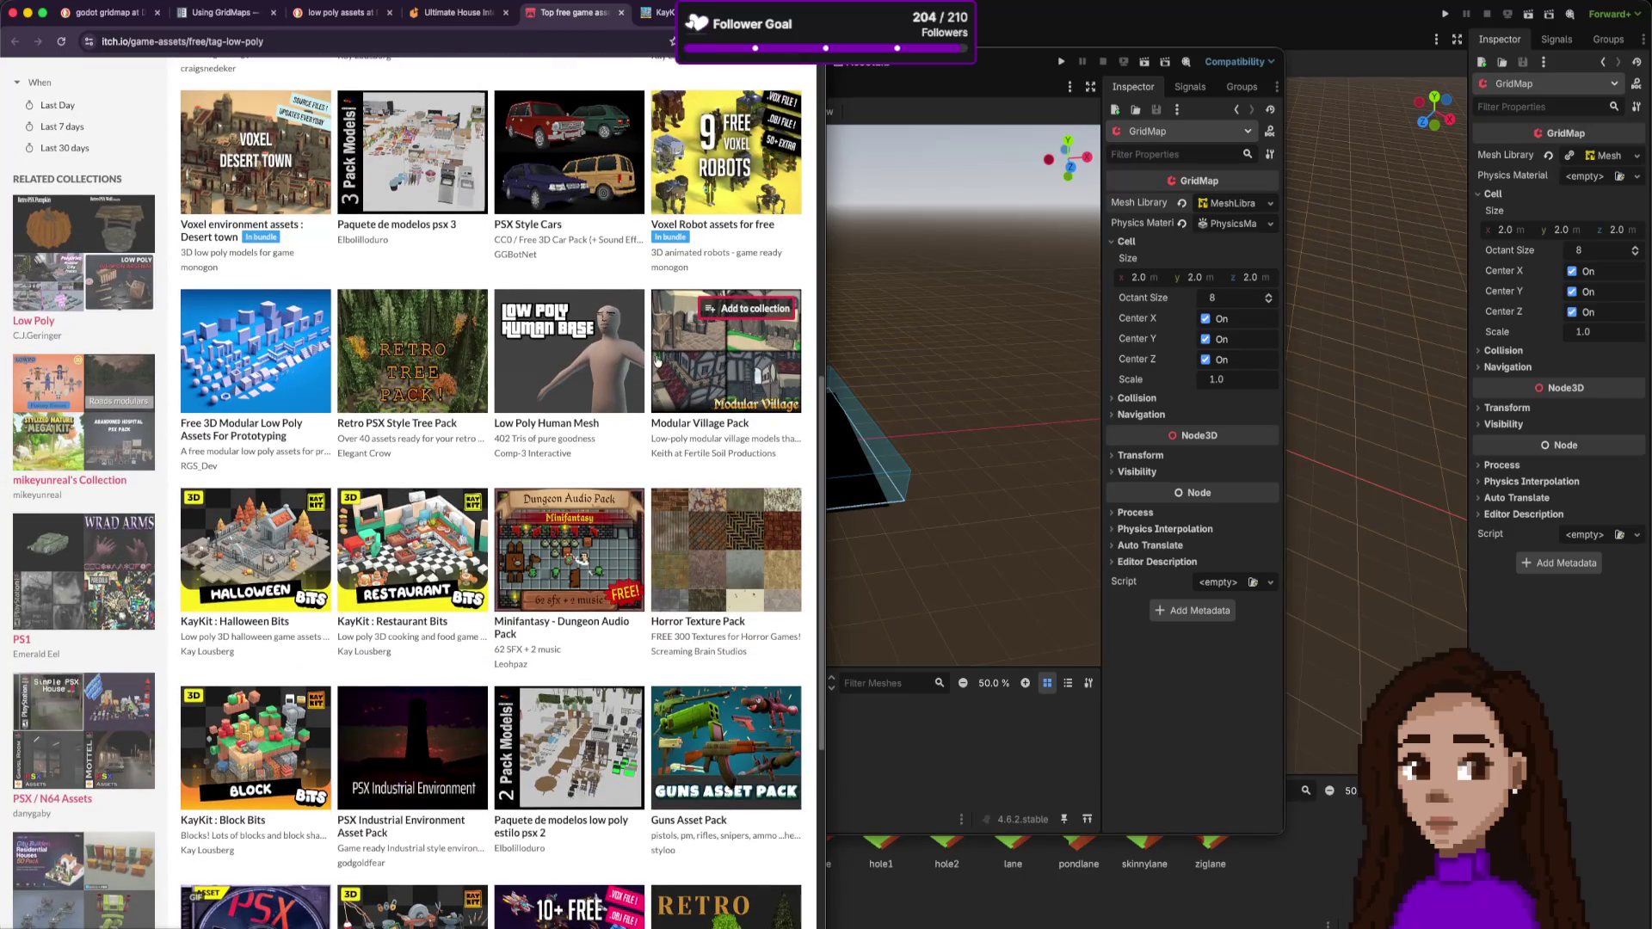
scroll(658, 362, "down", 3)
scroll(658, 362, "down", 3)
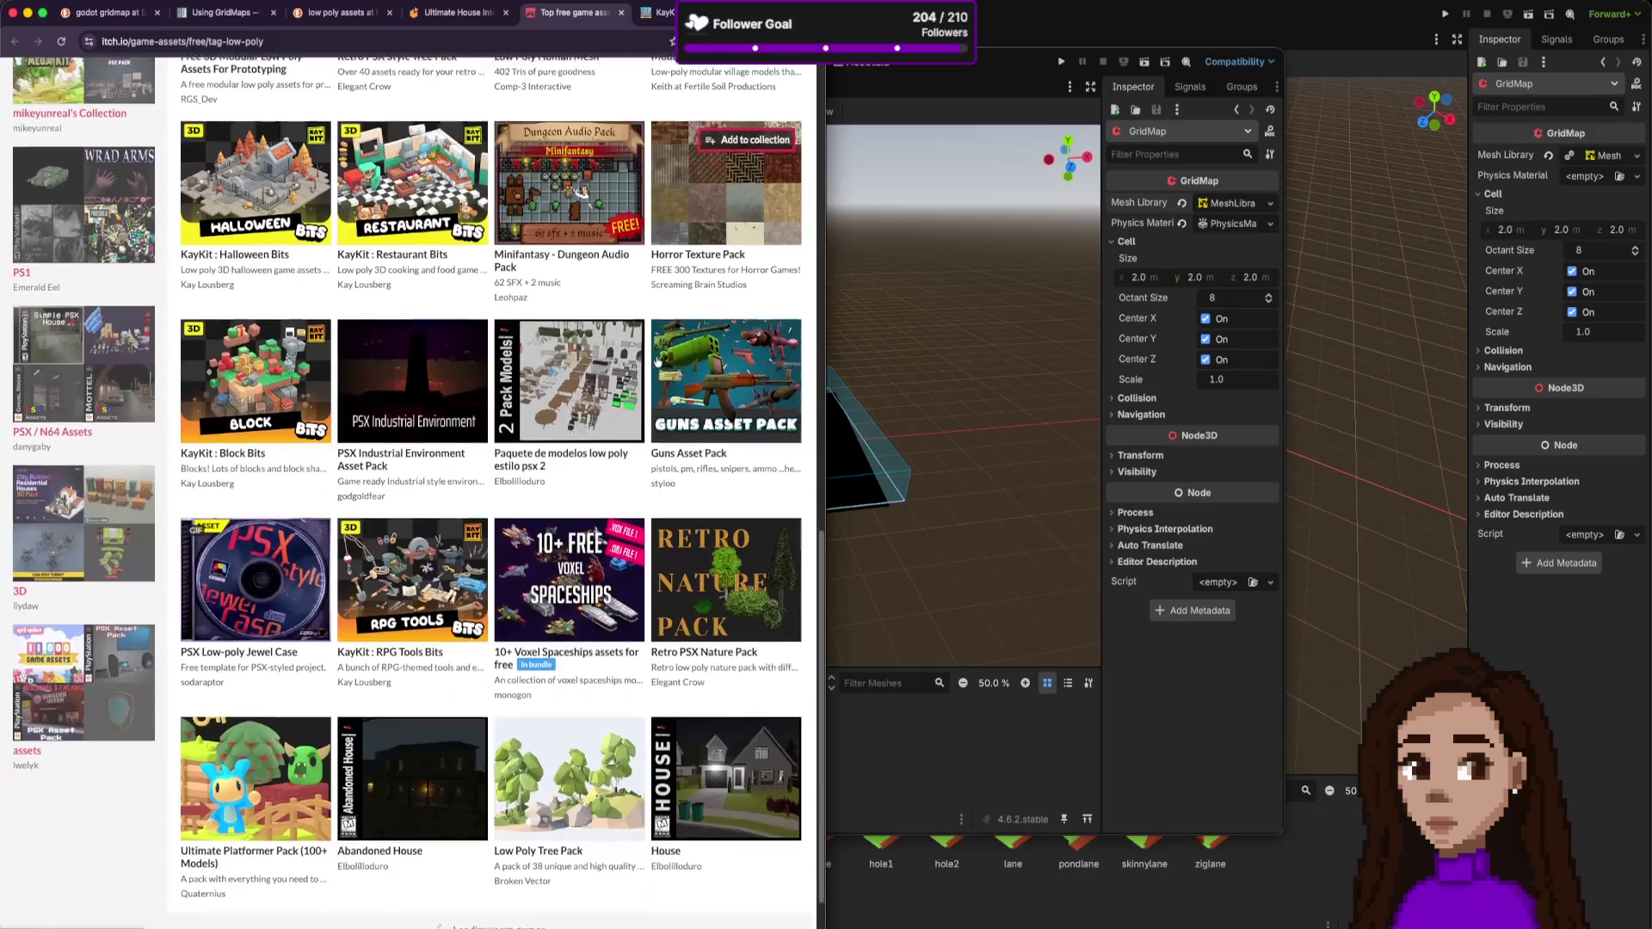
scroll(658, 363, "down", 1)
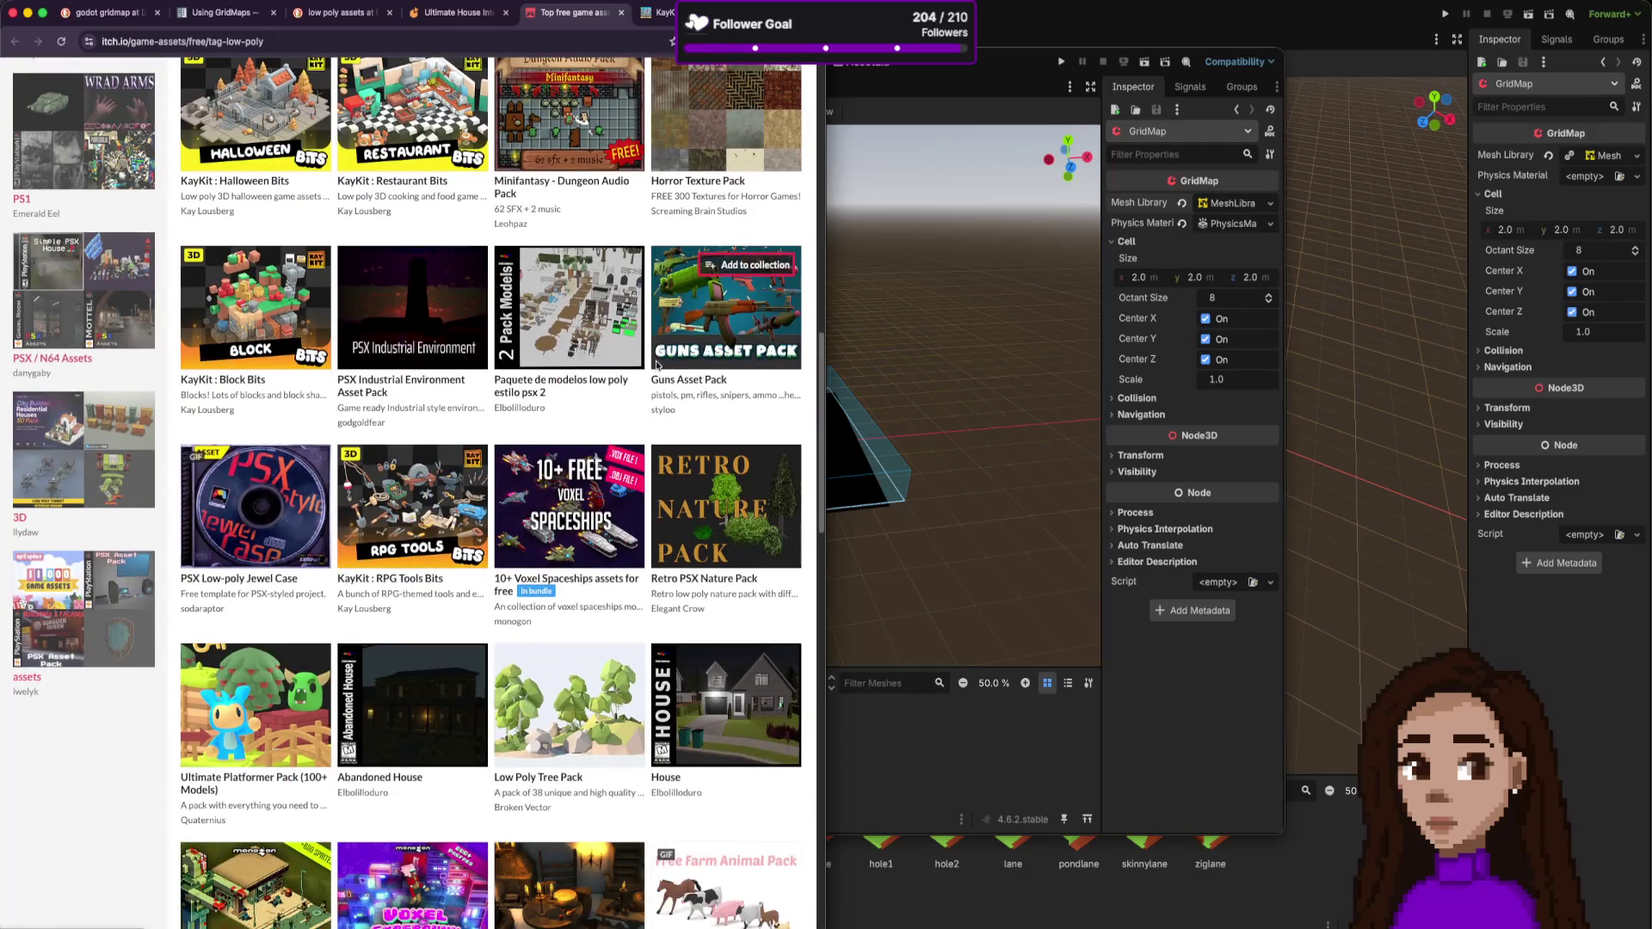
scroll(671, 366, "down", 3)
scroll(807, 295, "up", 3)
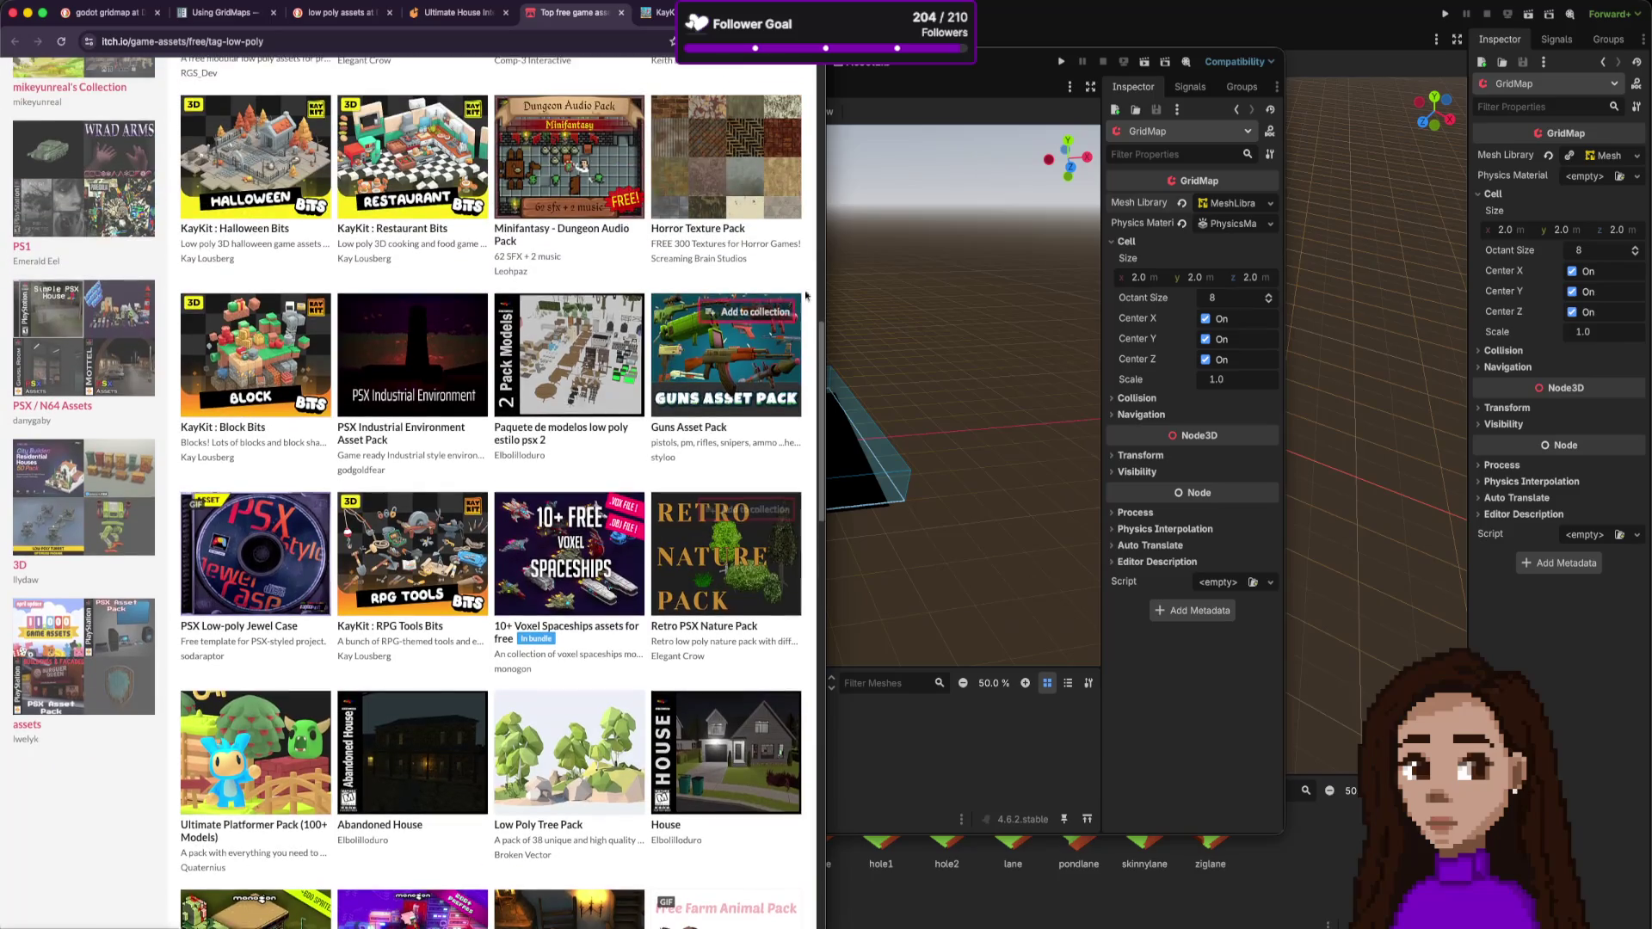
- Open the KayKit Platformer Pack and choose Download Now, skipping payment to reach the downloads
key("super+Tab")
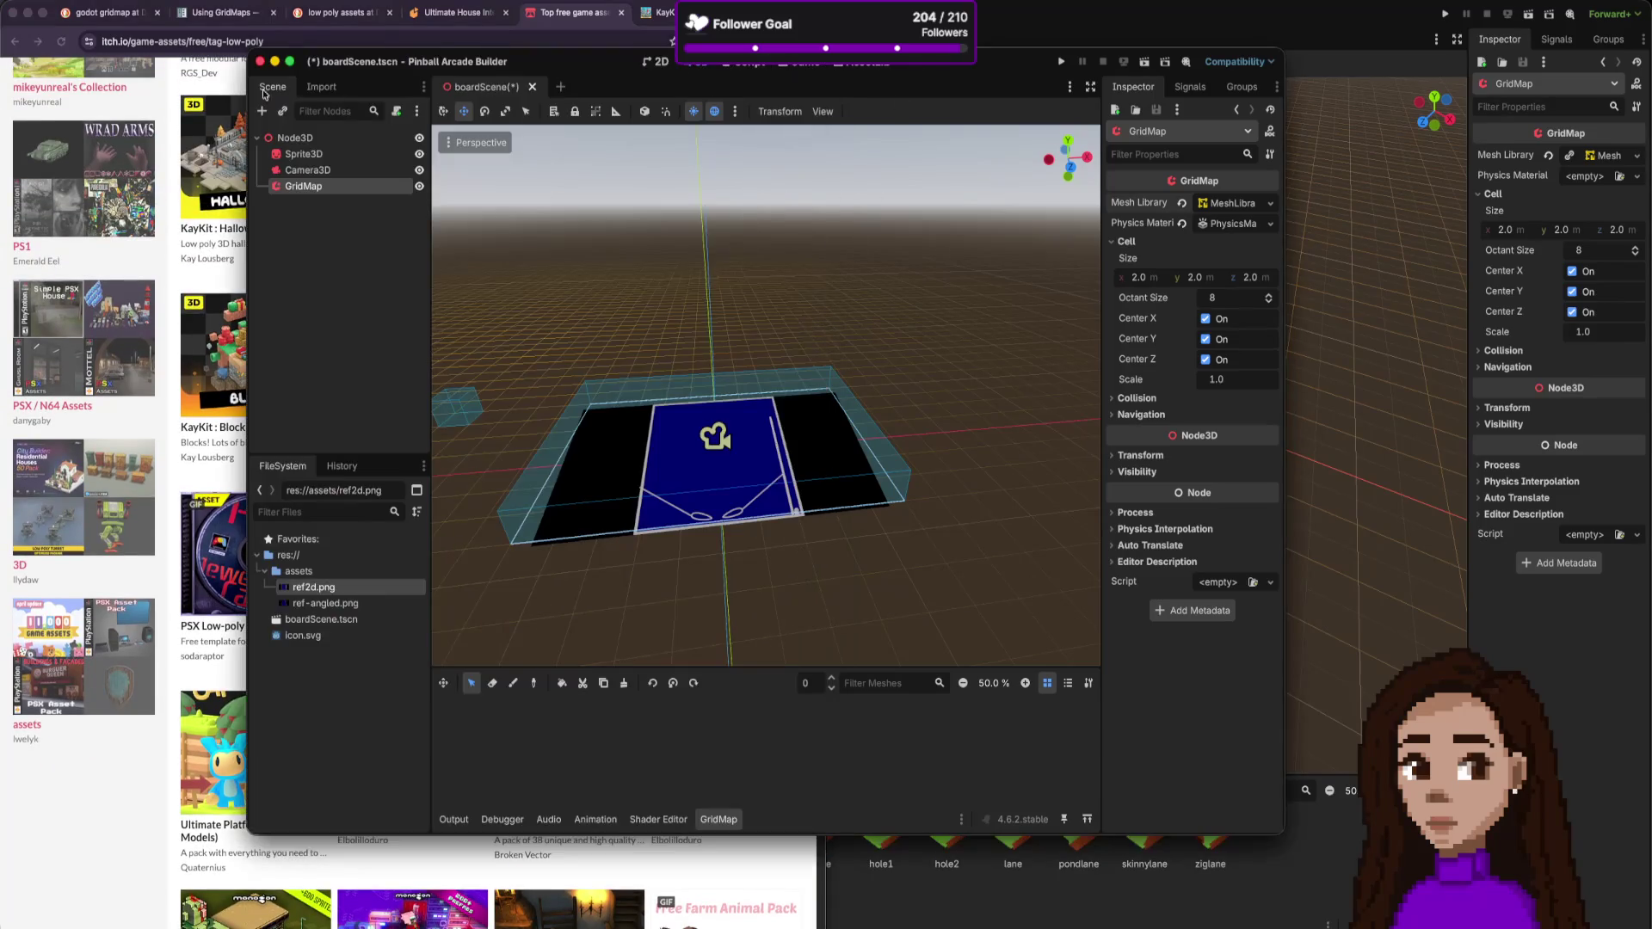
left_click(224, 271)
scroll(635, 296, "up", 4)
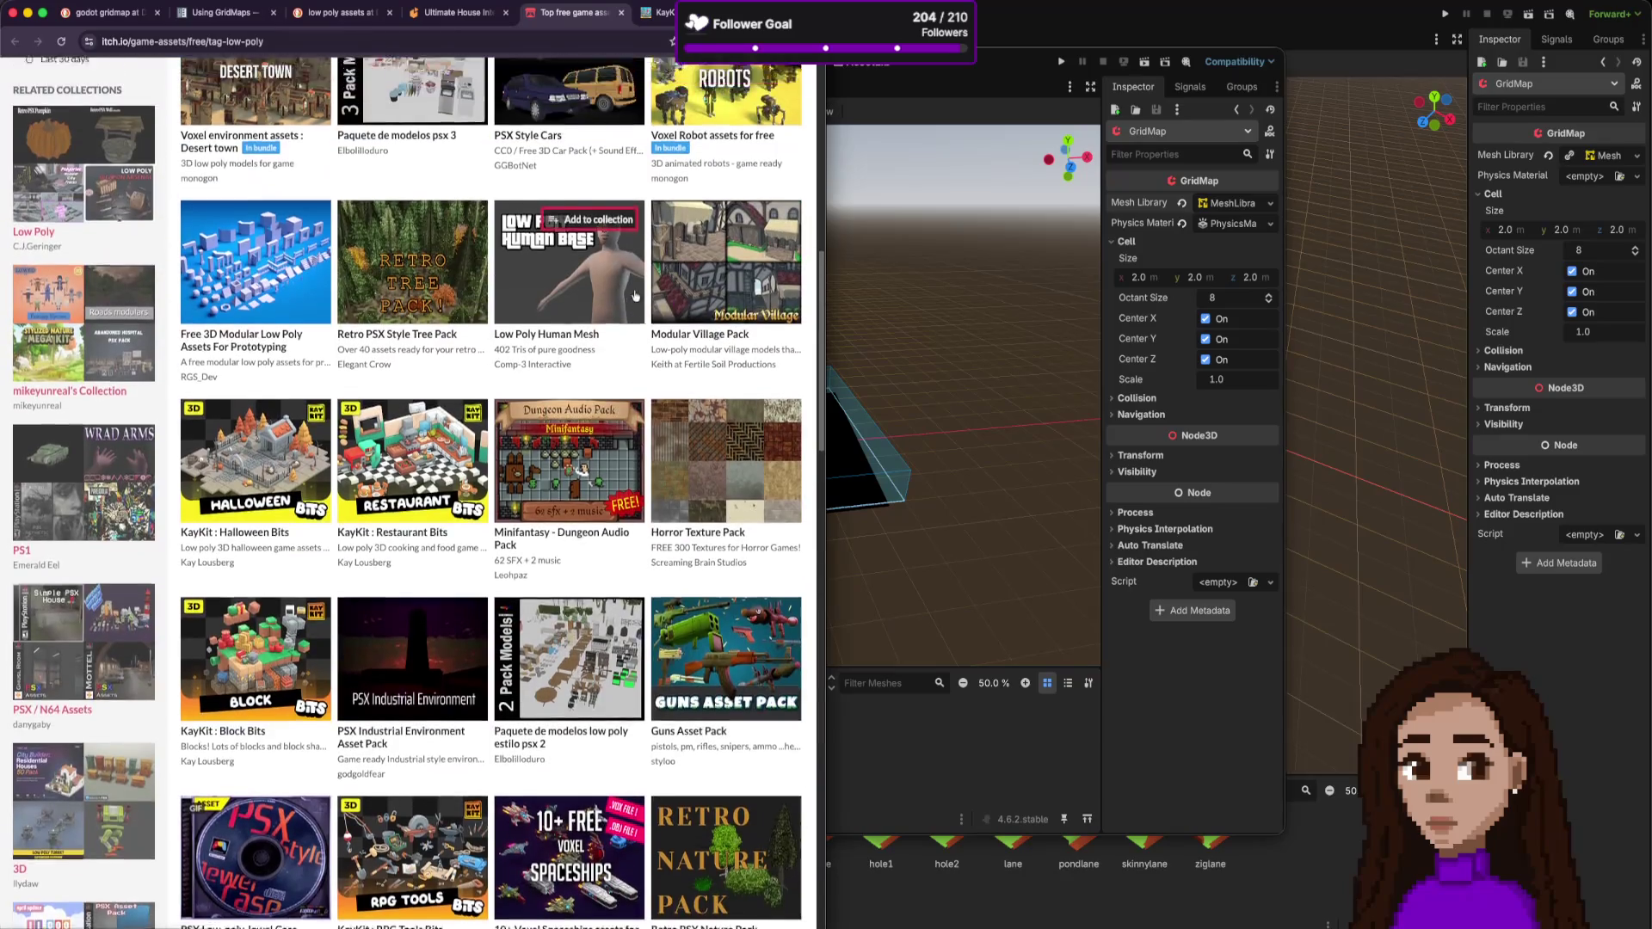
scroll(635, 296, "up", 10)
left_click(712, 450)
scroll(280, 566, "down", 5)
scroll(280, 566, "up", 4)
left_click(166, 387)
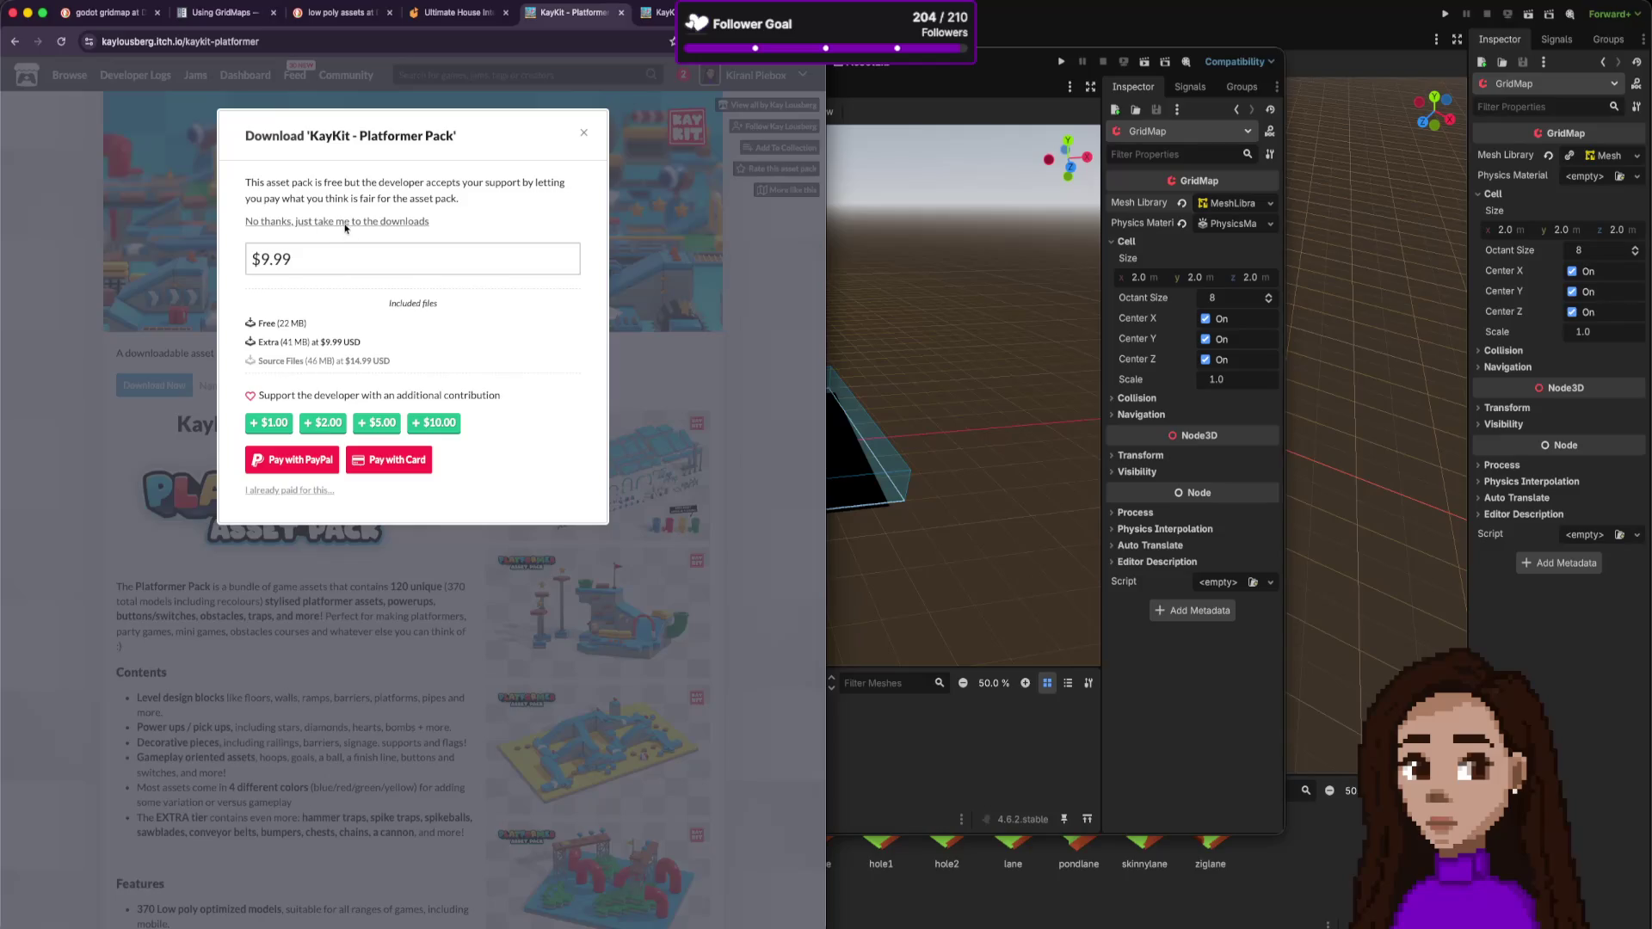
left_click(345, 224)
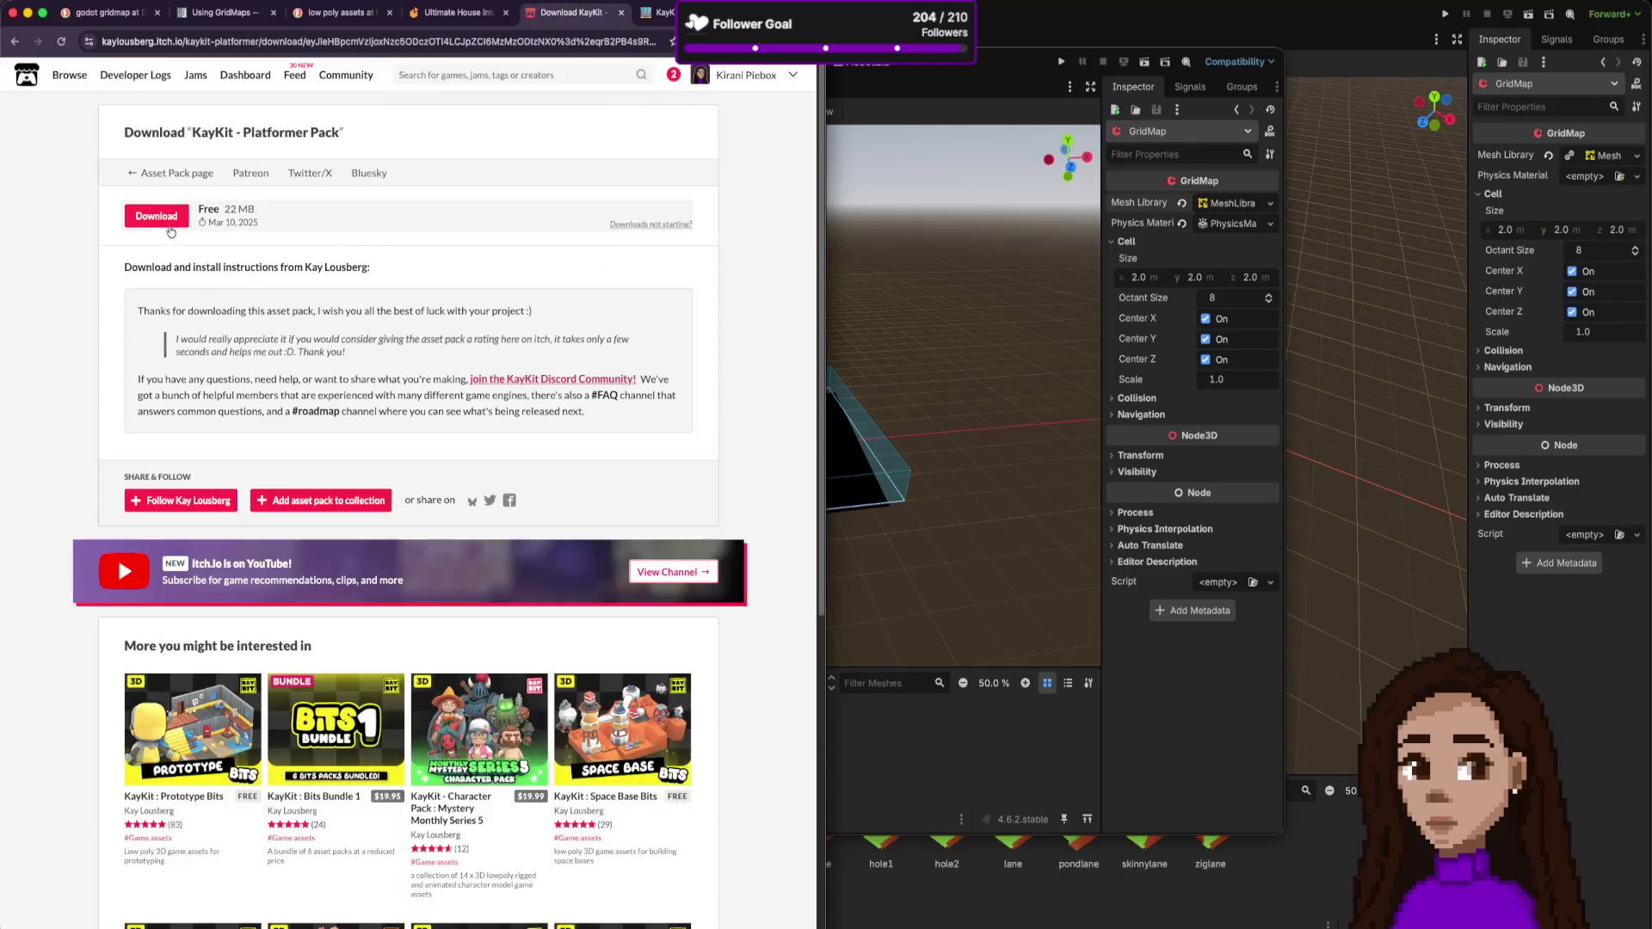
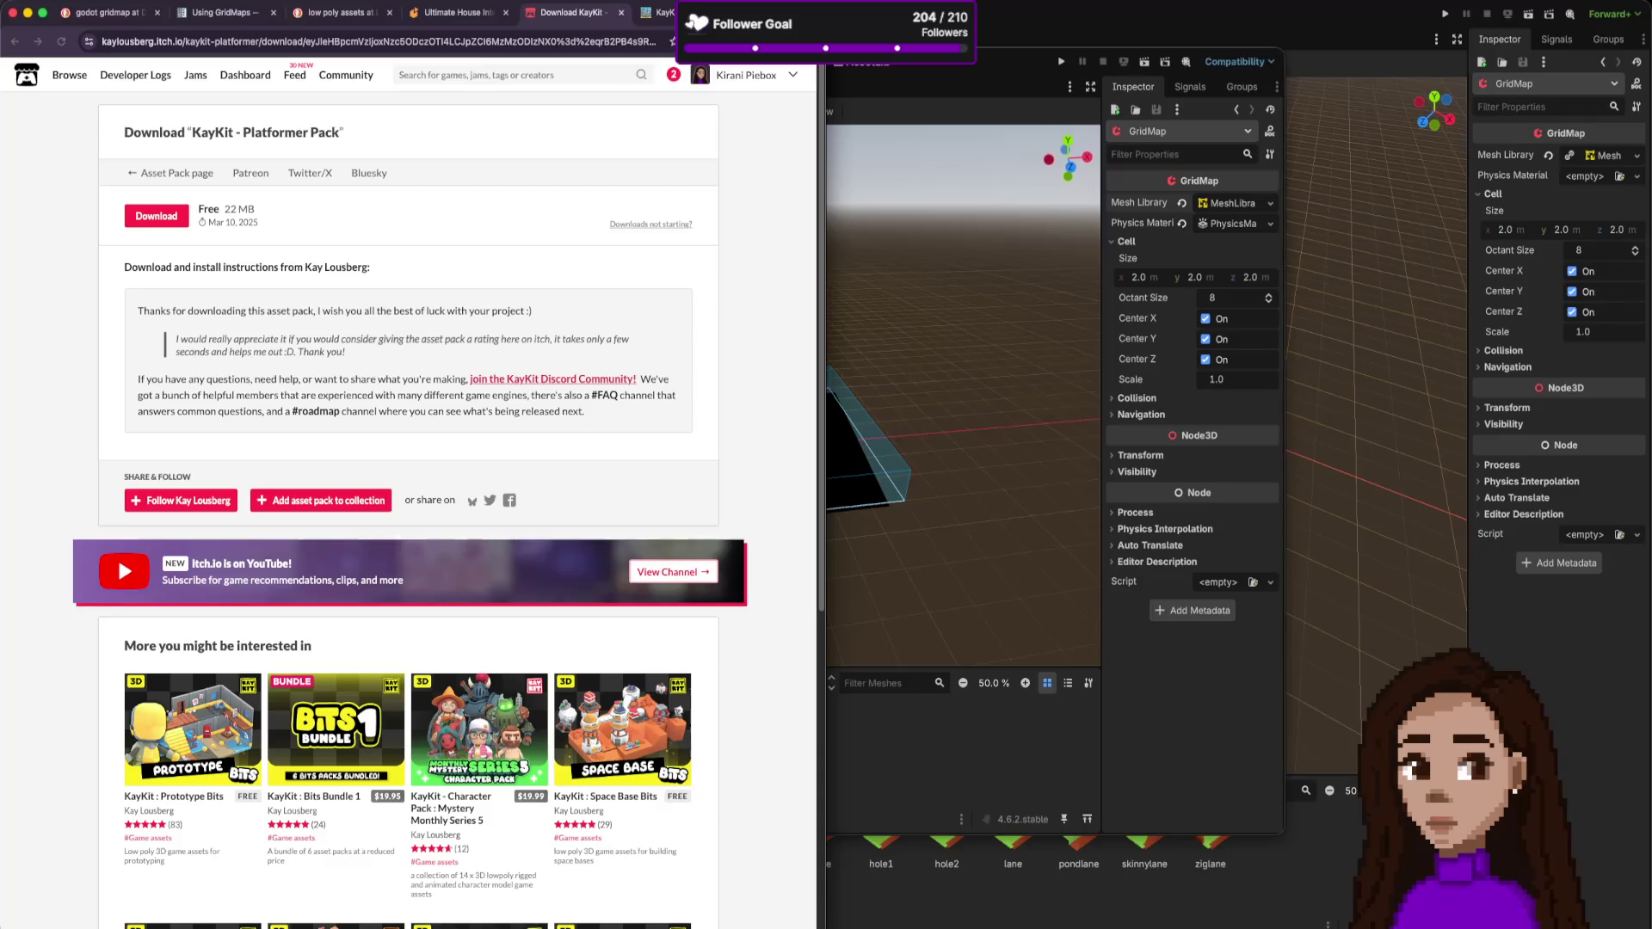
- Preview the KayKit pack's contents, platformer texture and sample4 images
key("space")
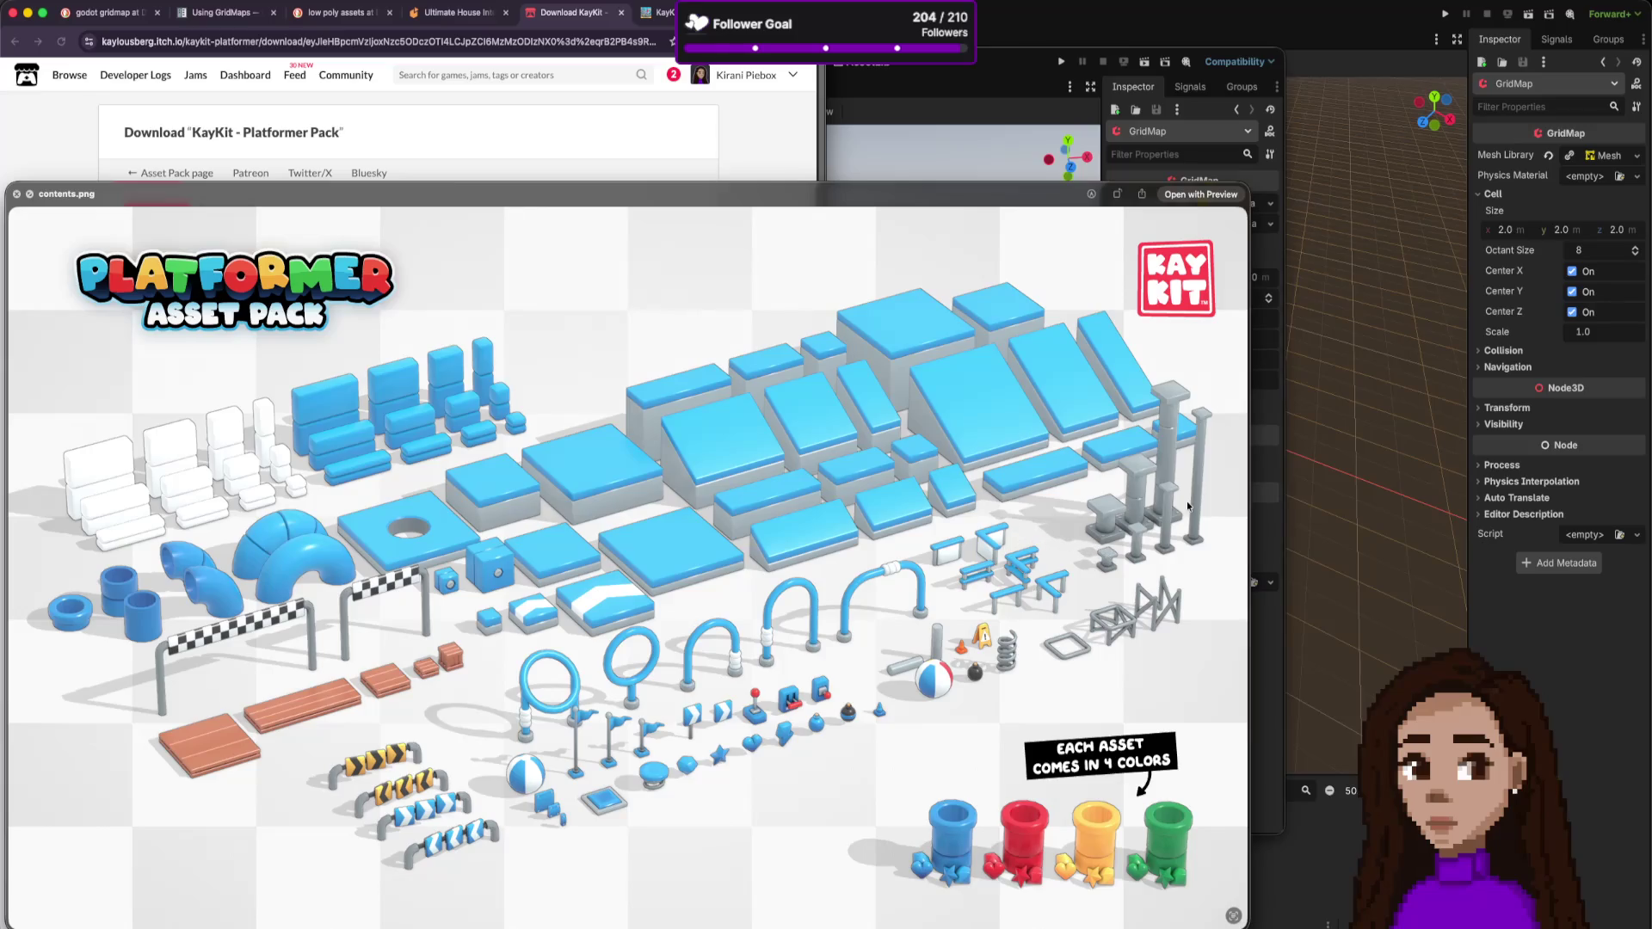
key("space")
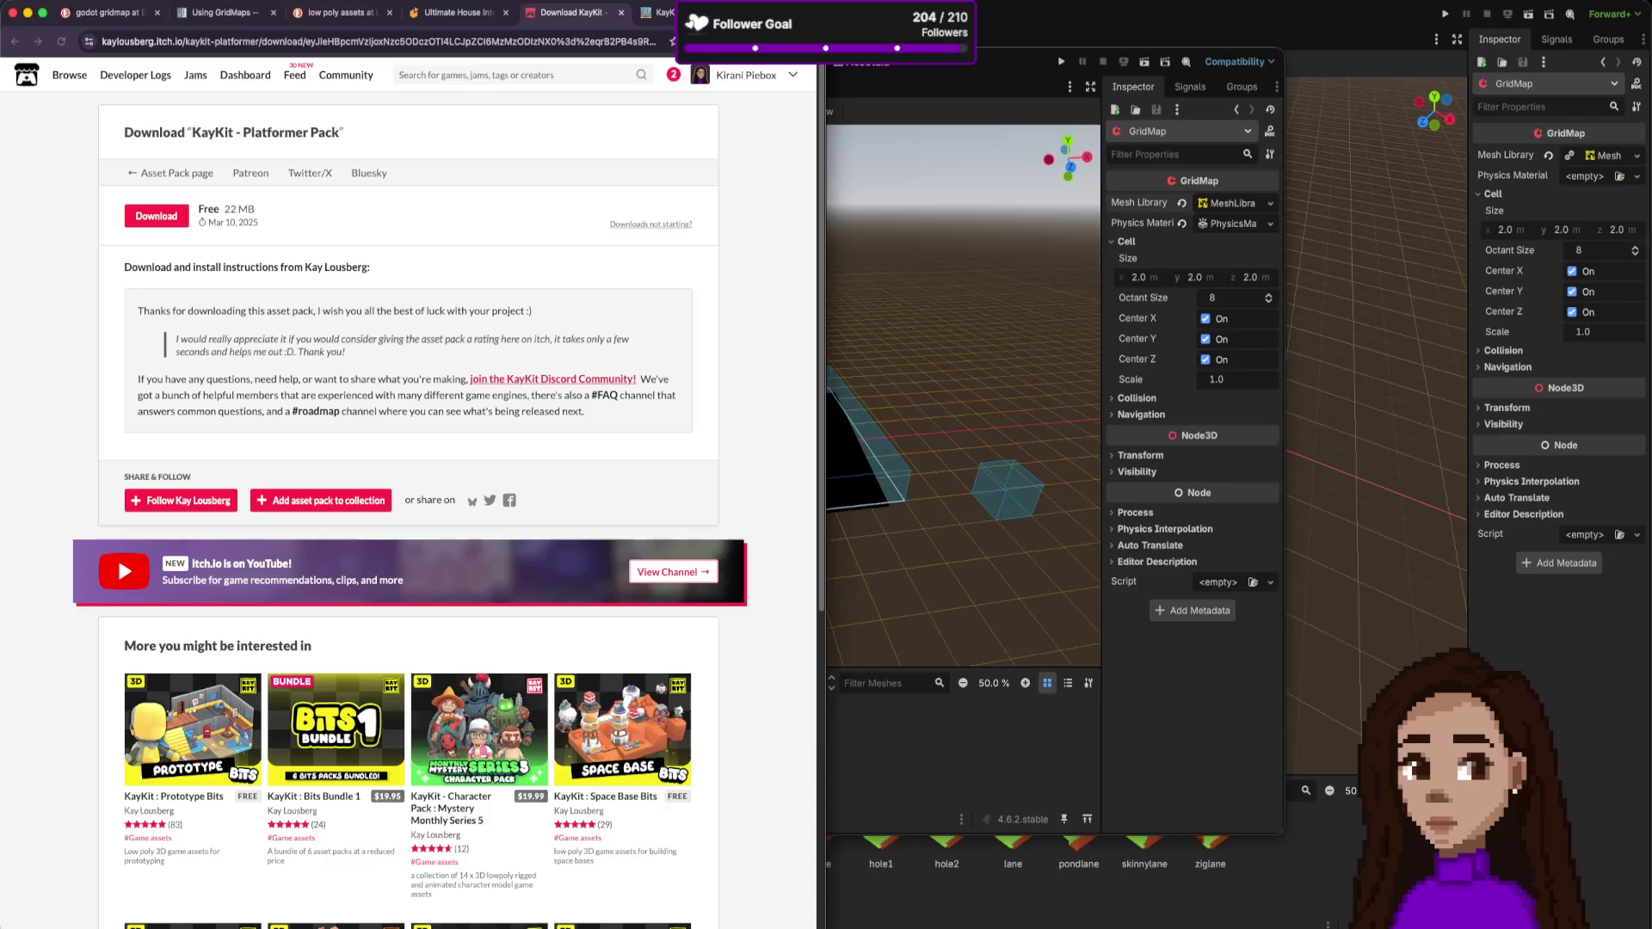
key("space")
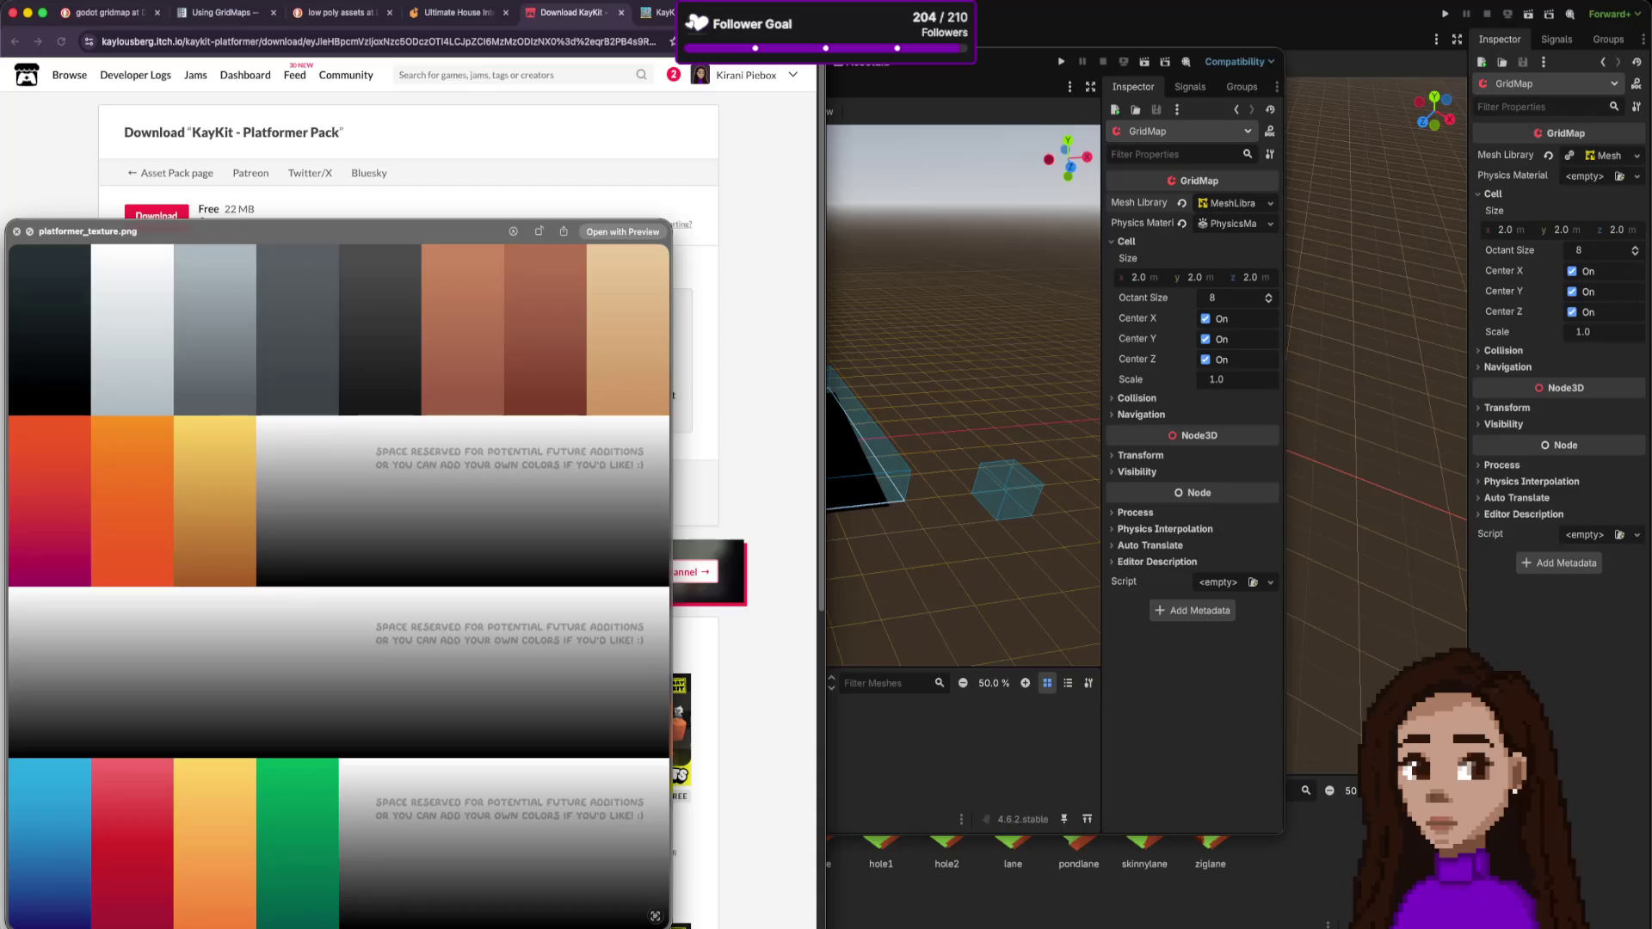
key("space")
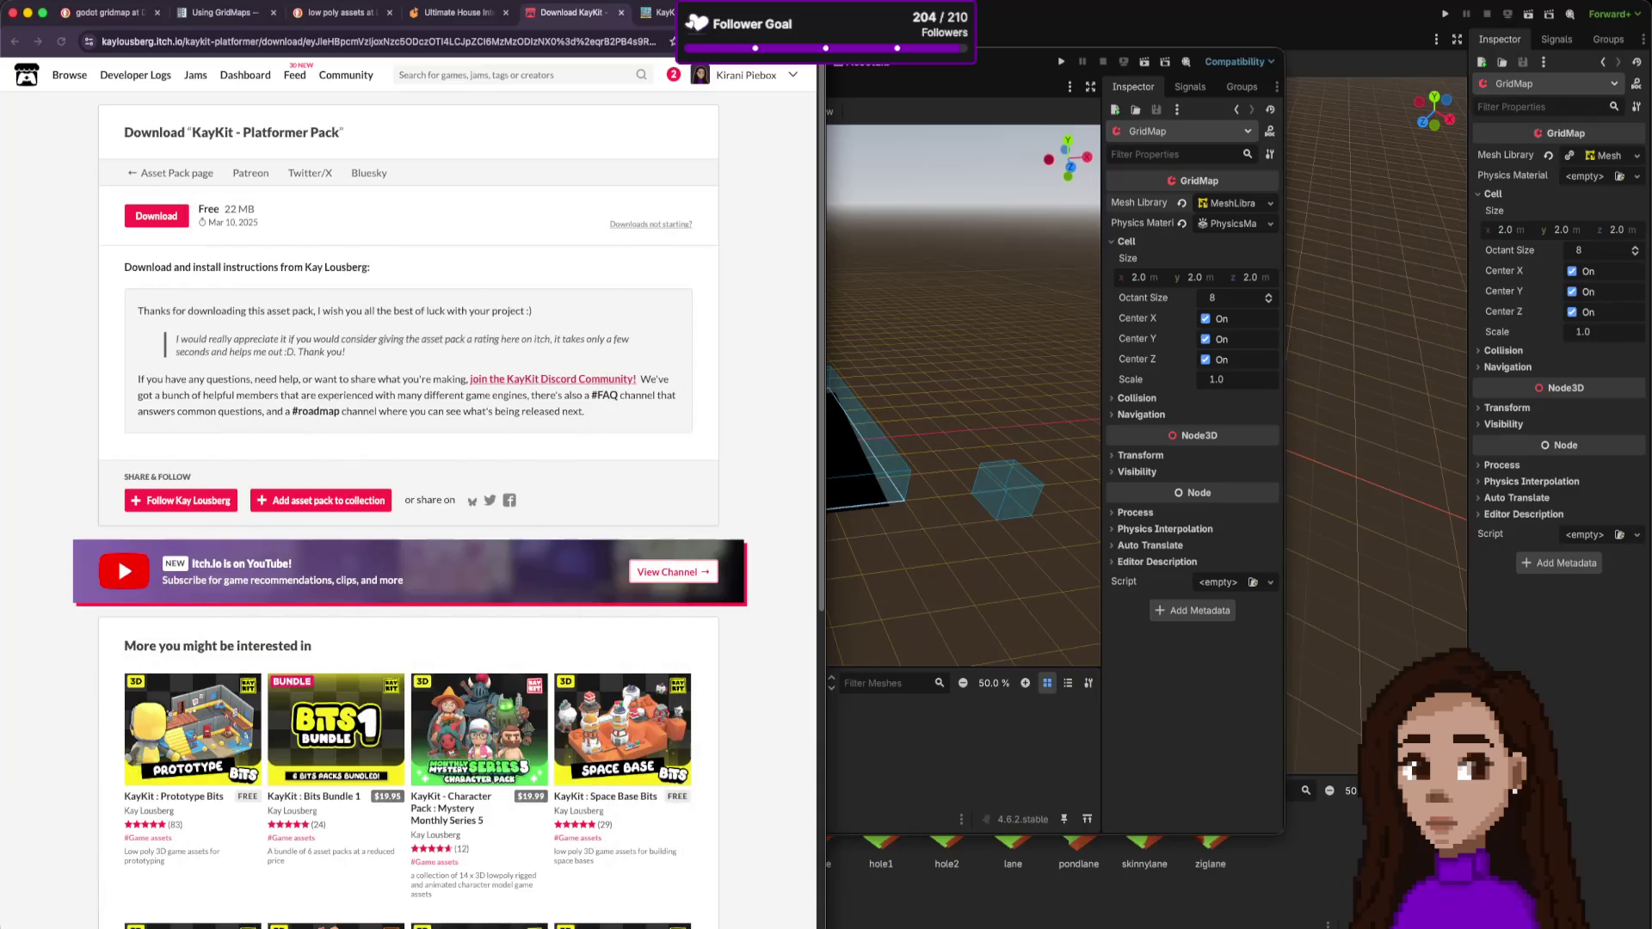
key("space")
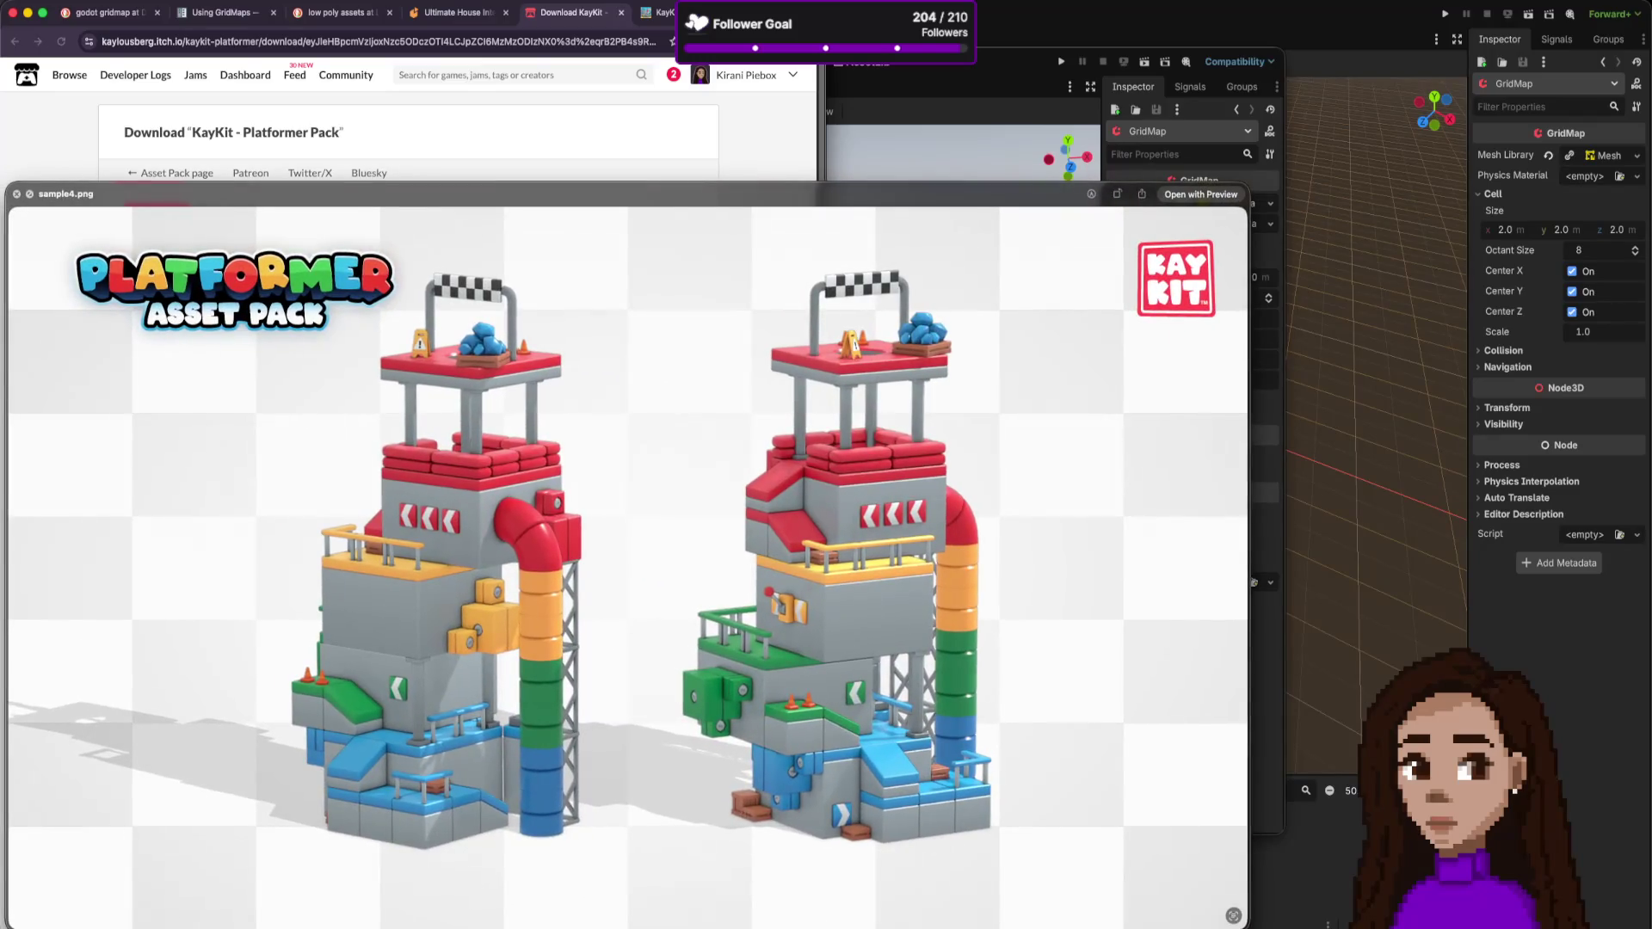
key("space")
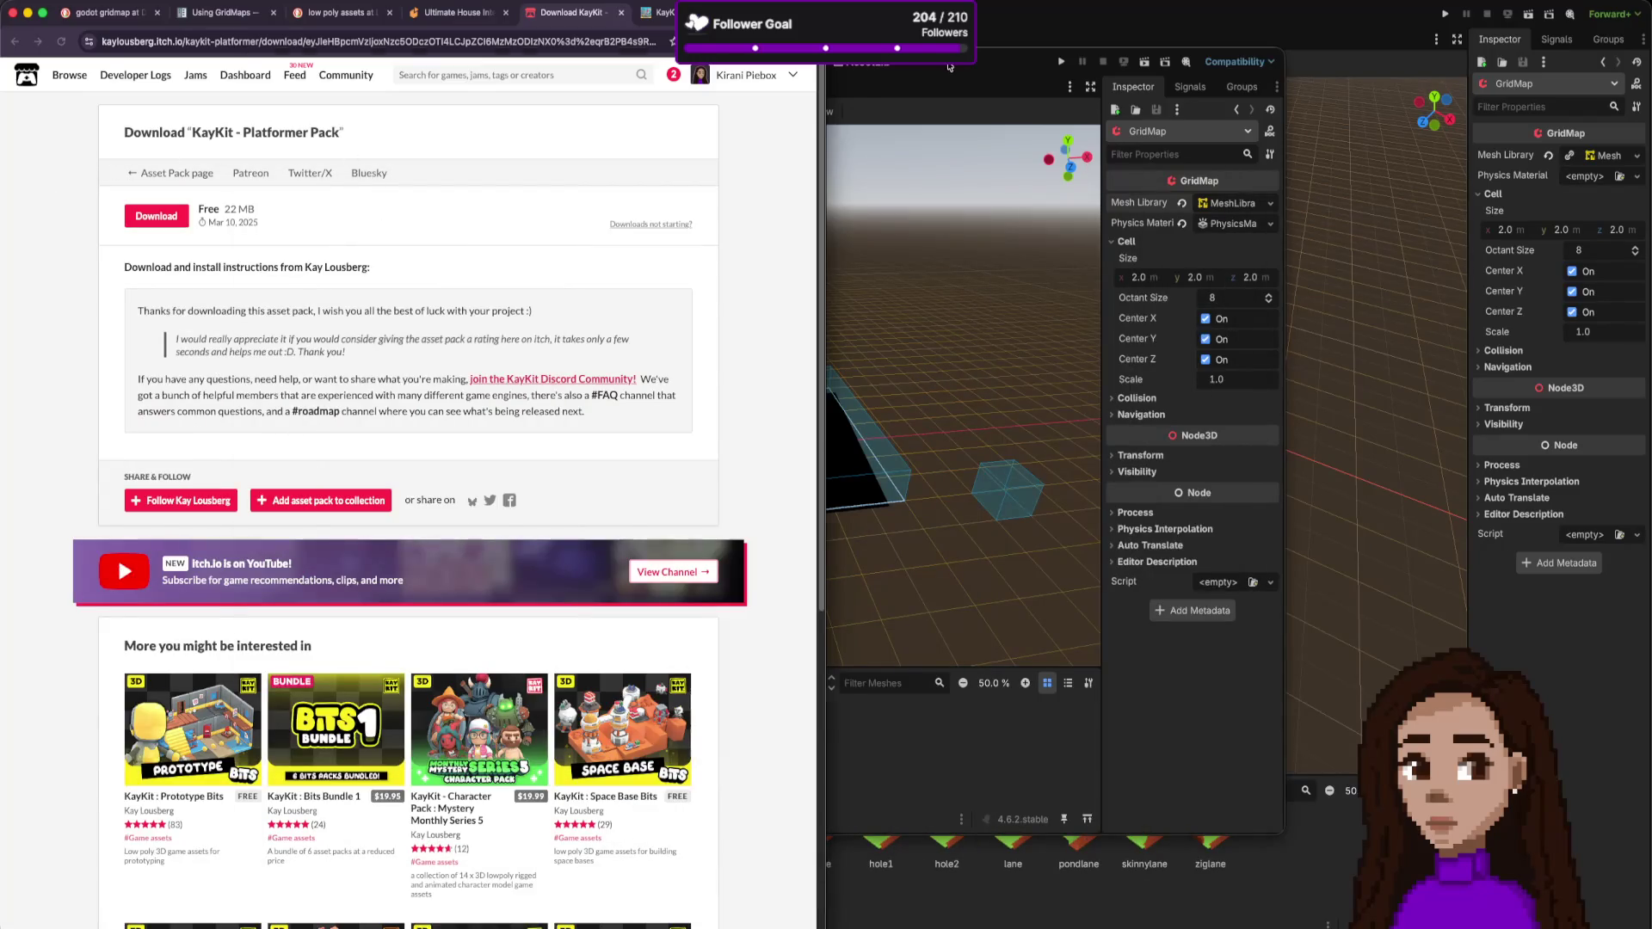
- Open Godot's assets folder in the file manager so the KayKit pack can be copied in
left_click(950, 67)
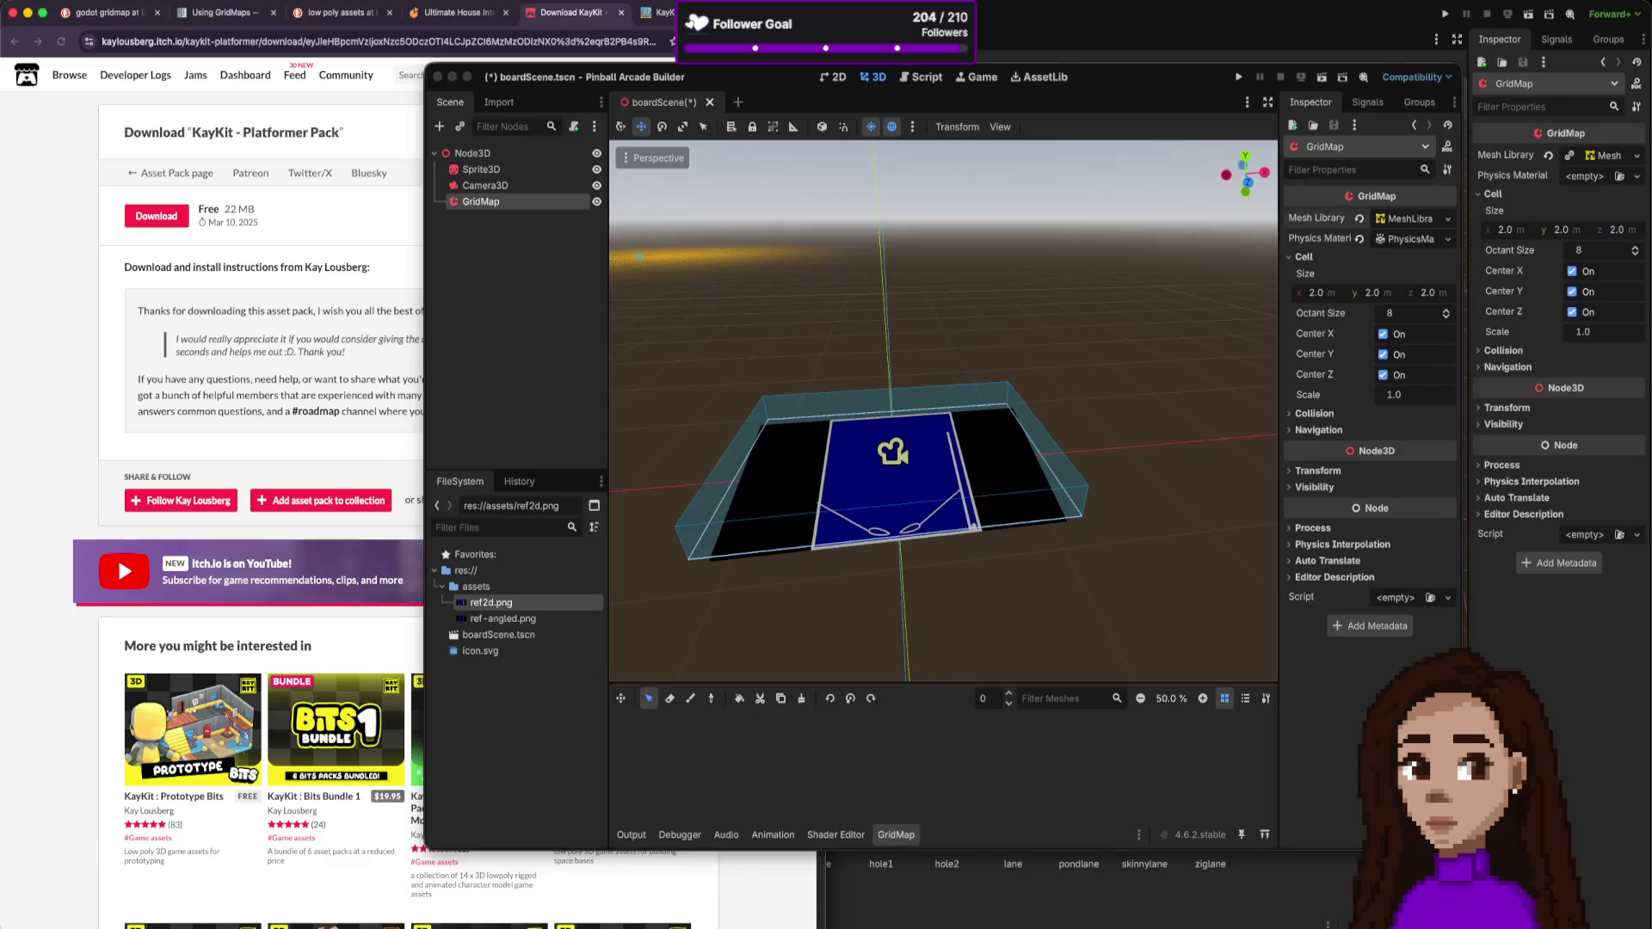
left_click(478, 586)
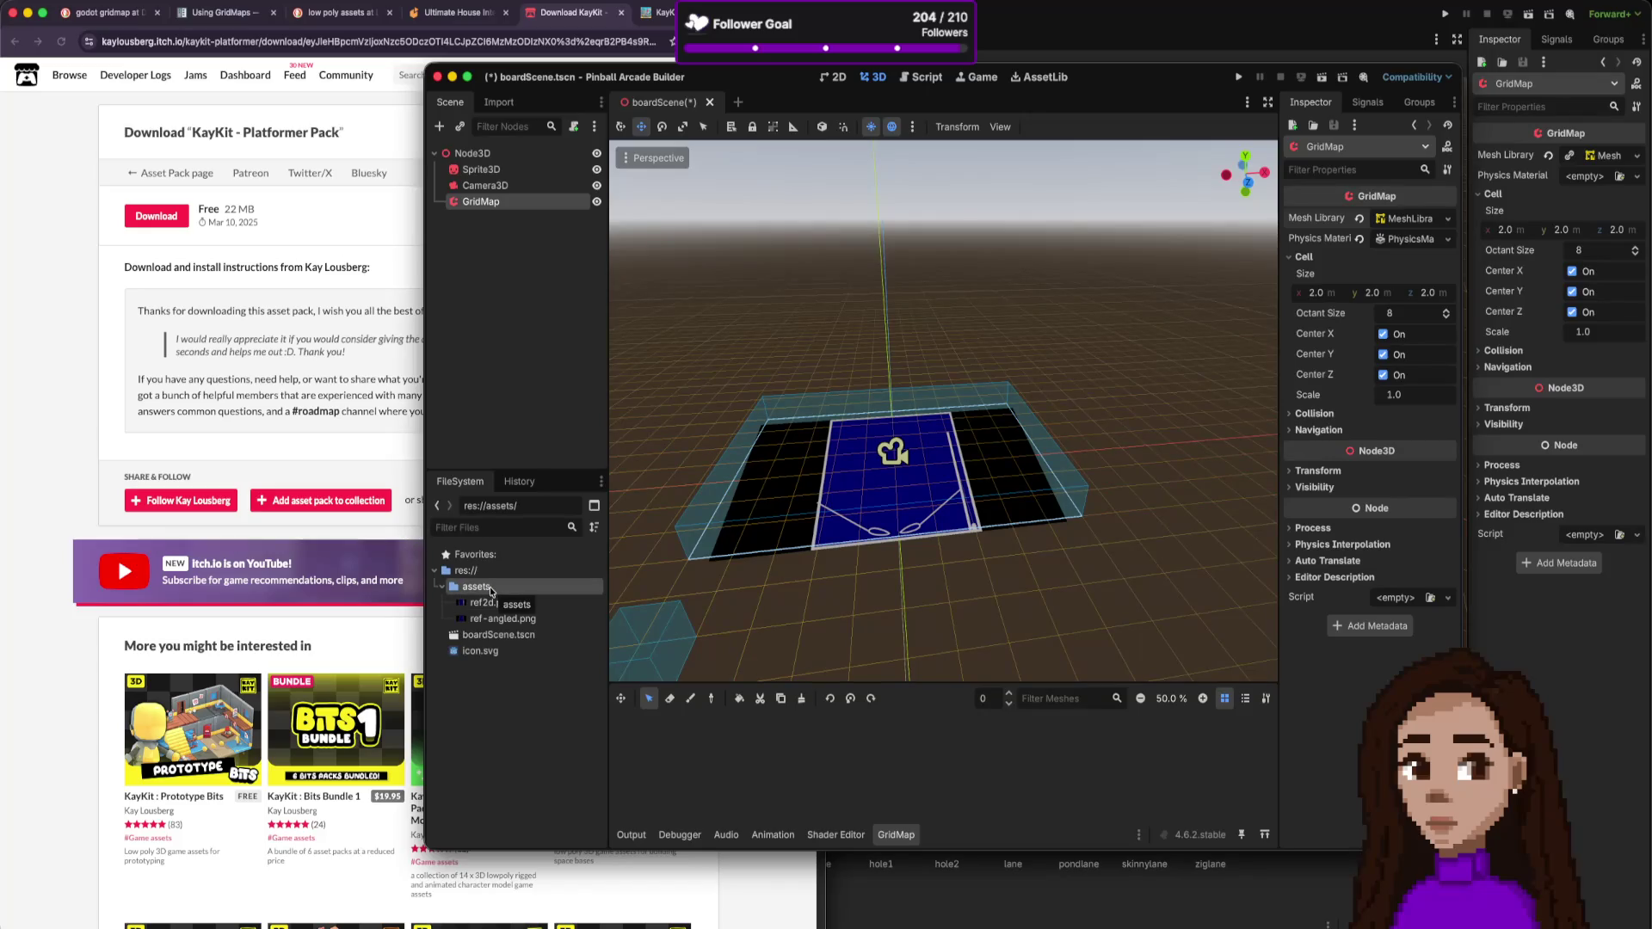
right_click(491, 588)
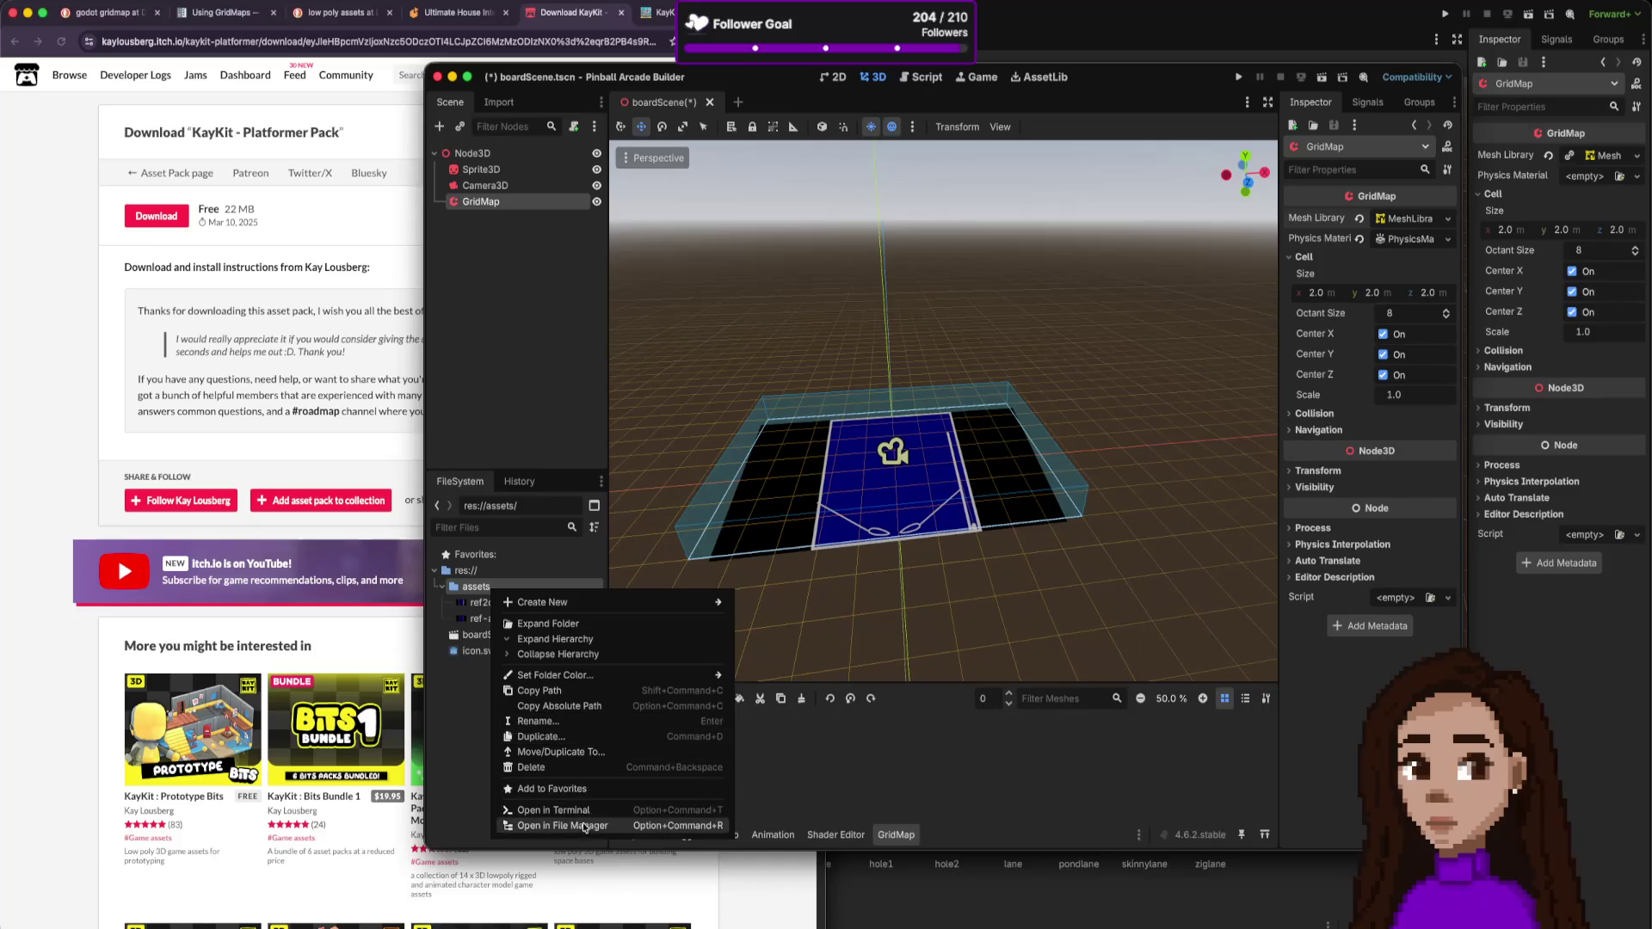
left_click(163, 272)
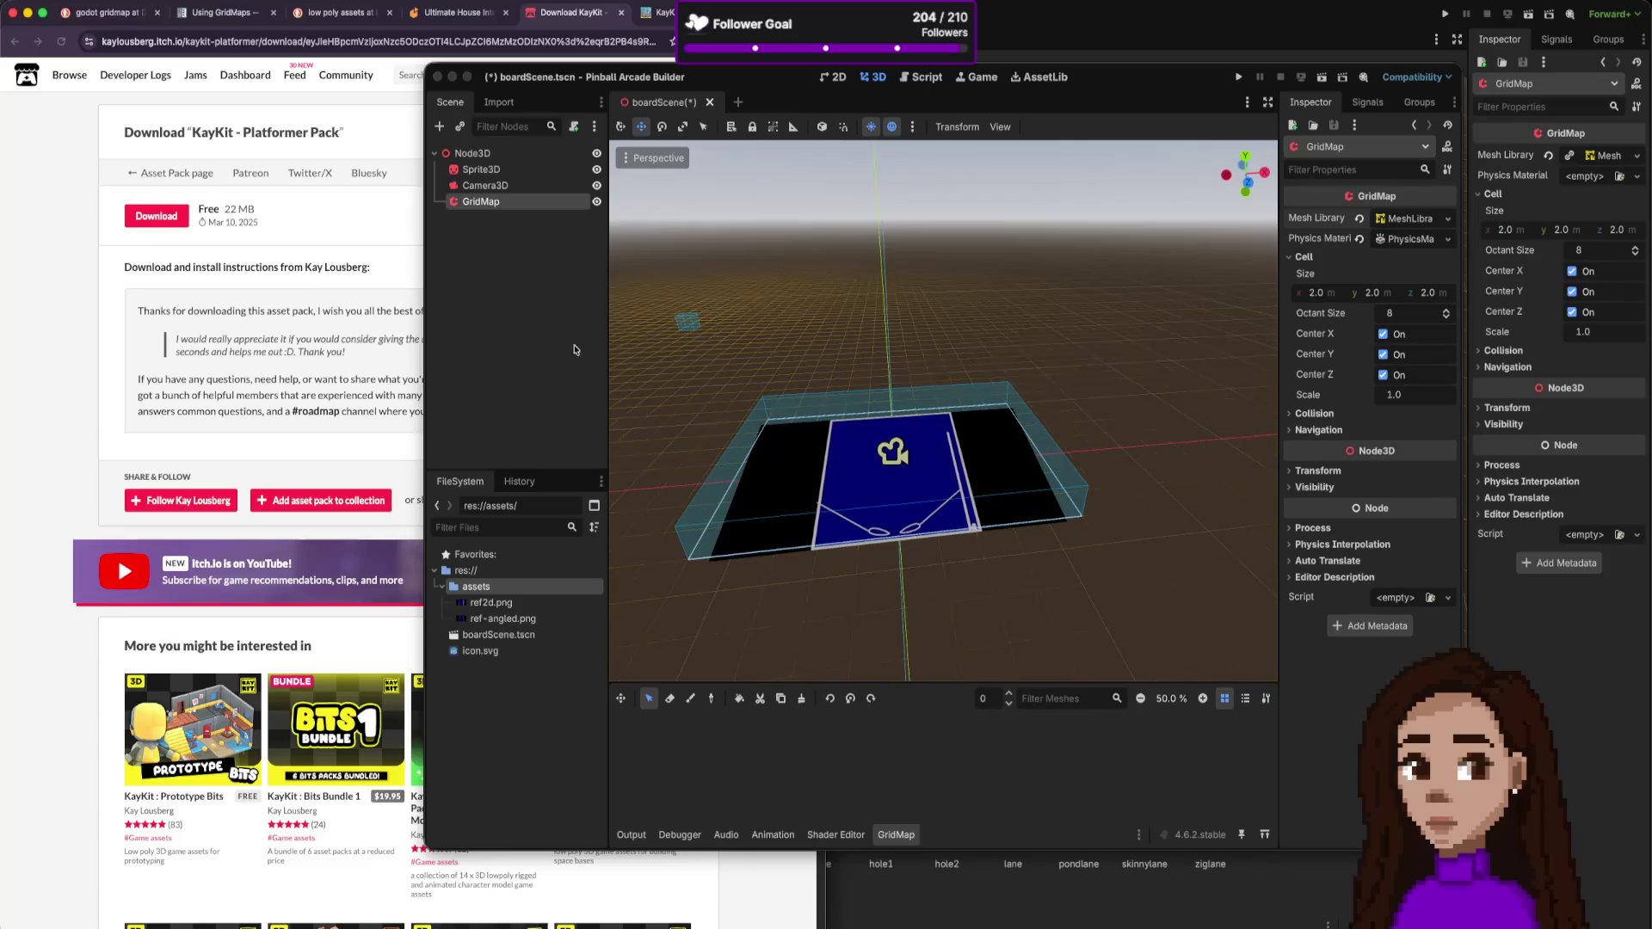
left_click(500, 585)
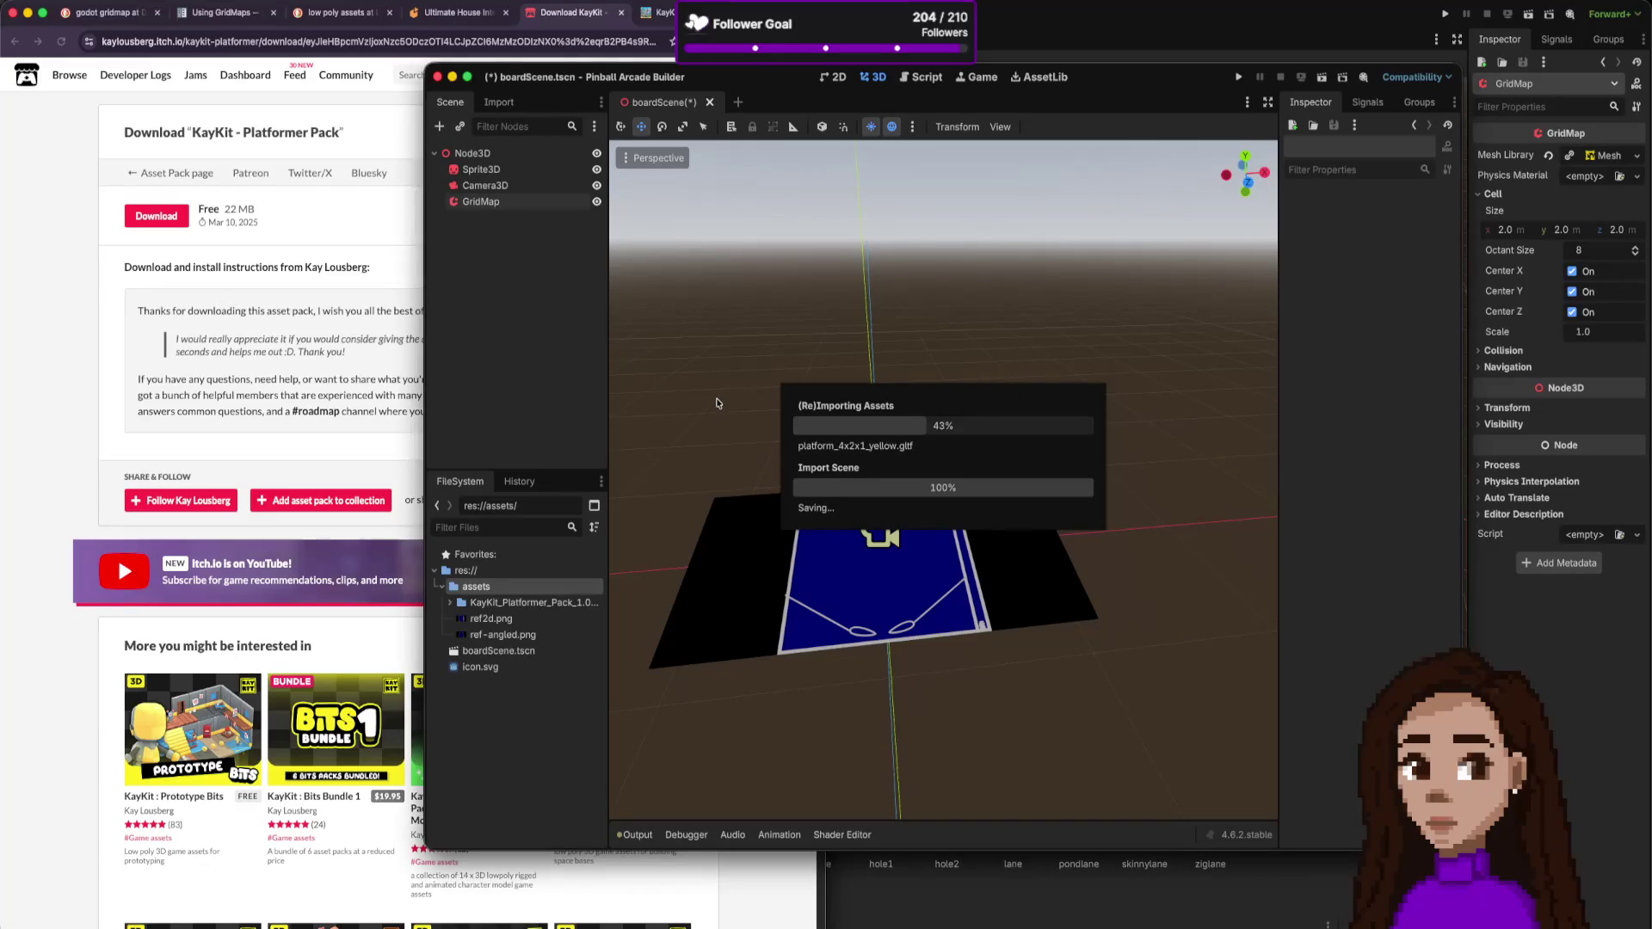
left_click(362, 329)
- Look over the KayKit and House Interior pack pages, then go to the Using GridMaps docs
left_click(658, 12)
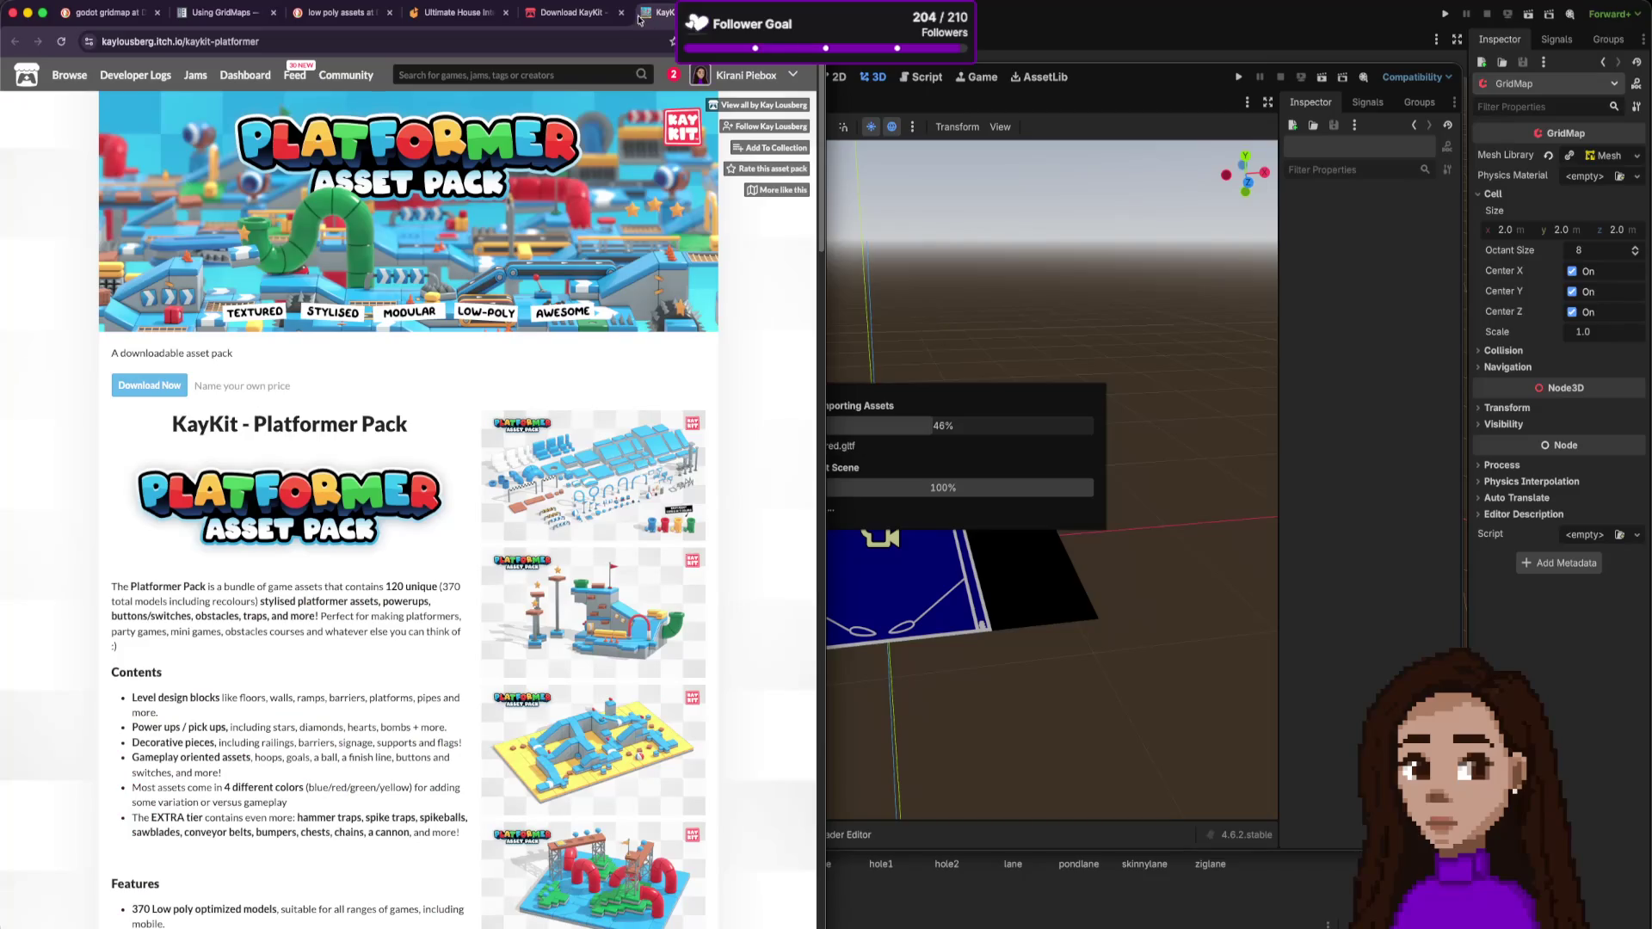
left_click(477, 13)
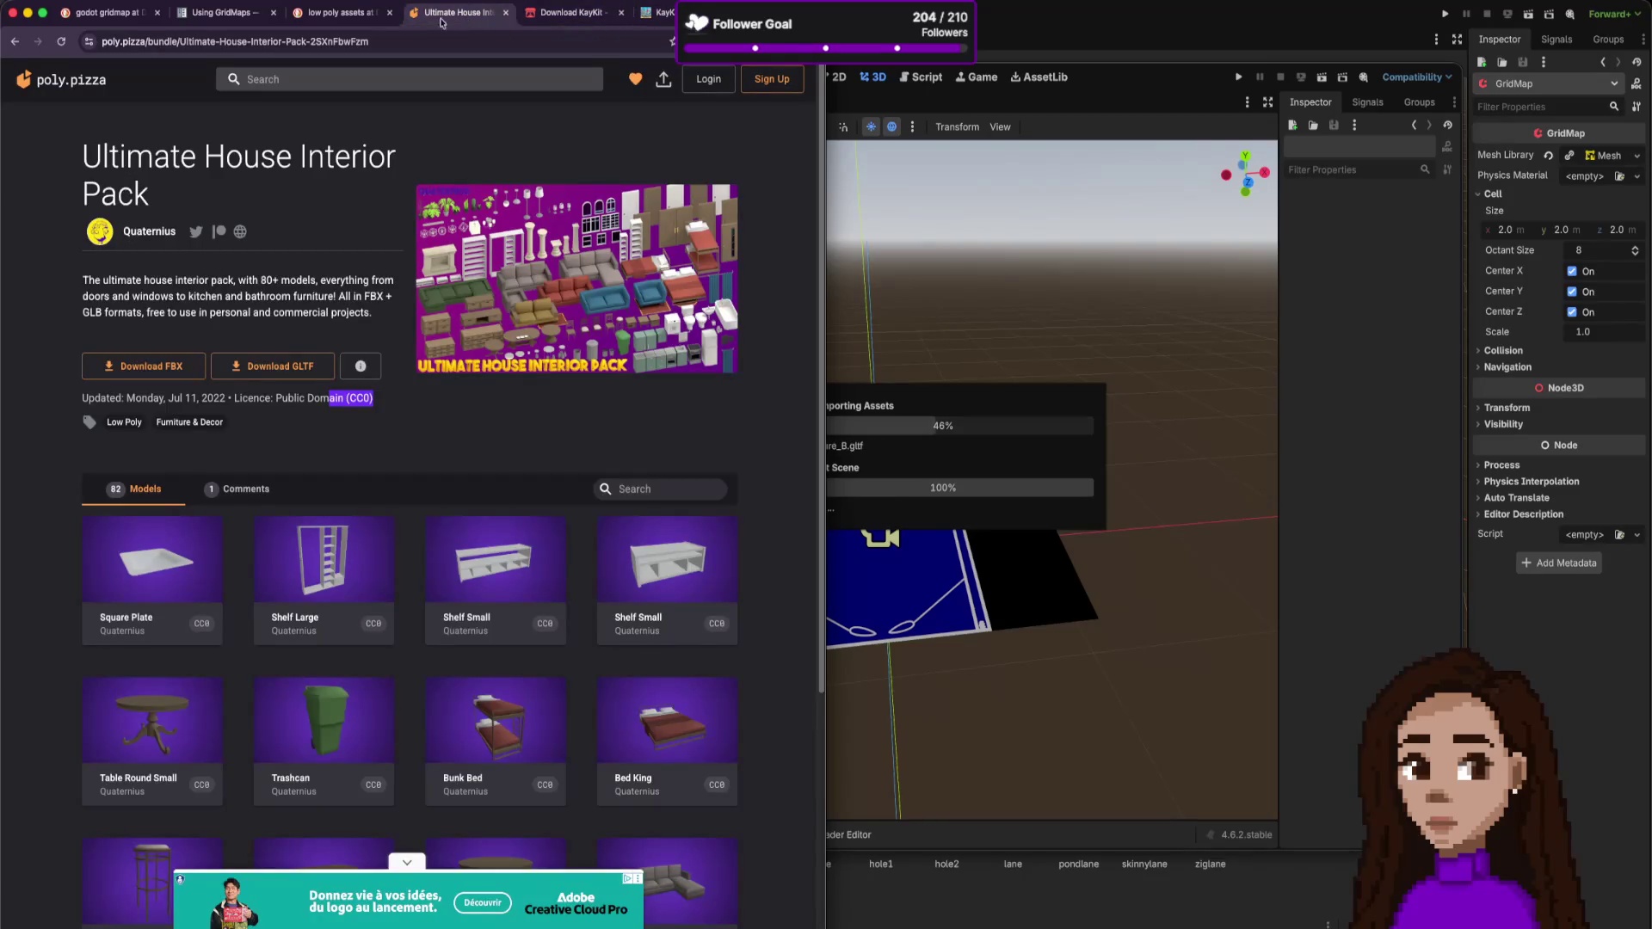
left_click(222, 14)
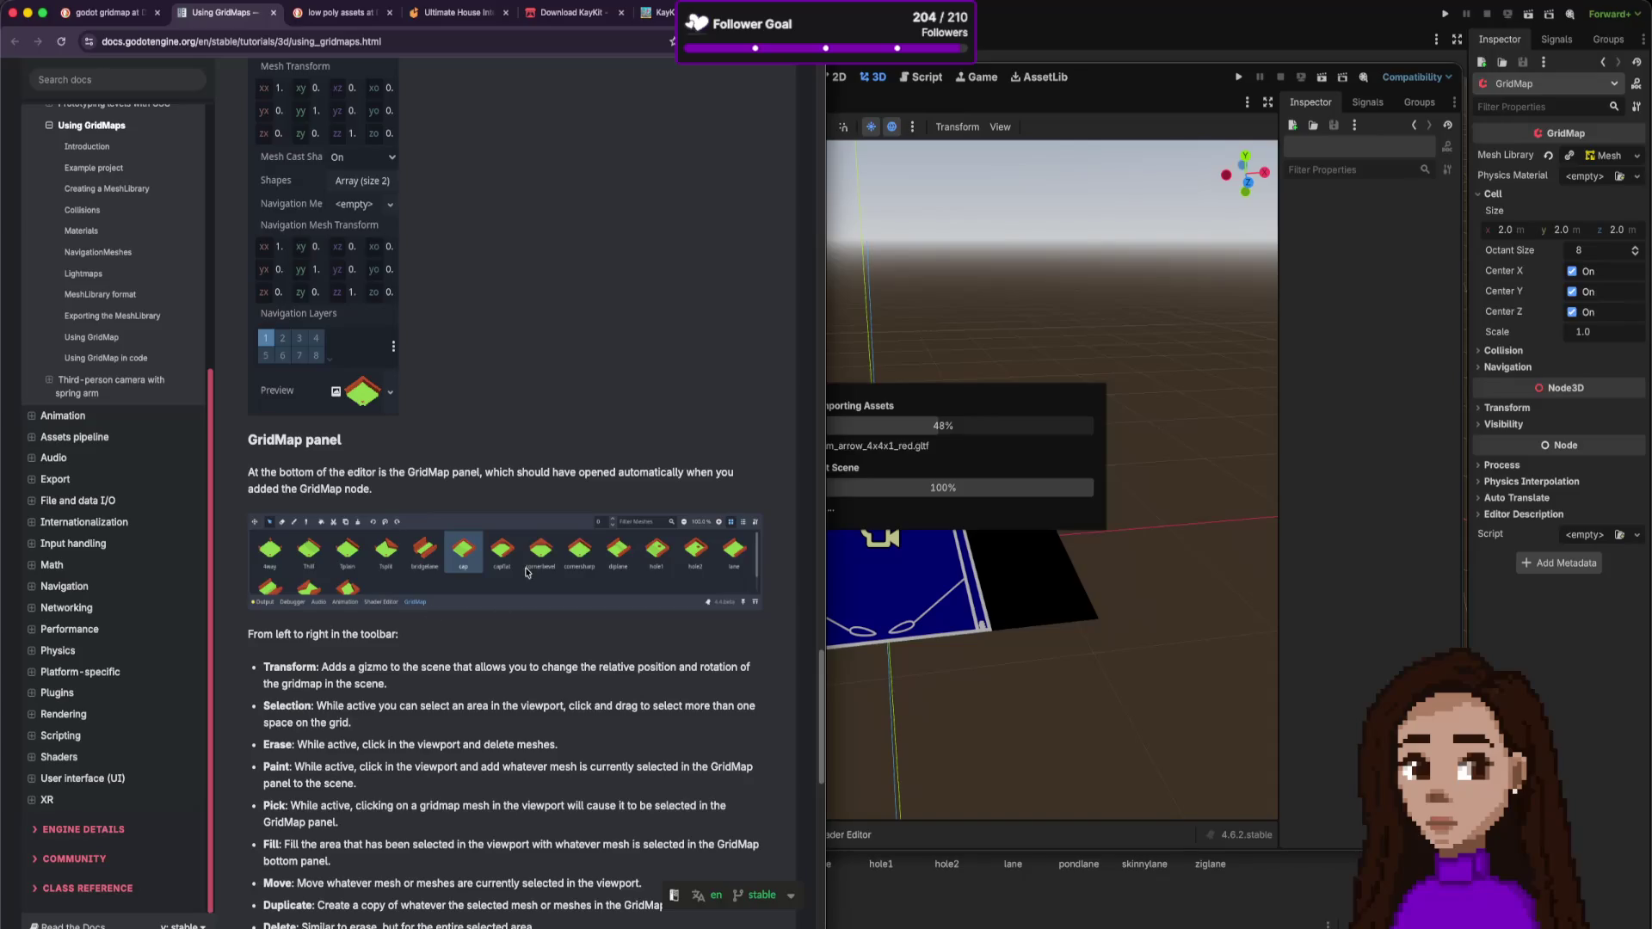
scroll(527, 572, "up", 15)
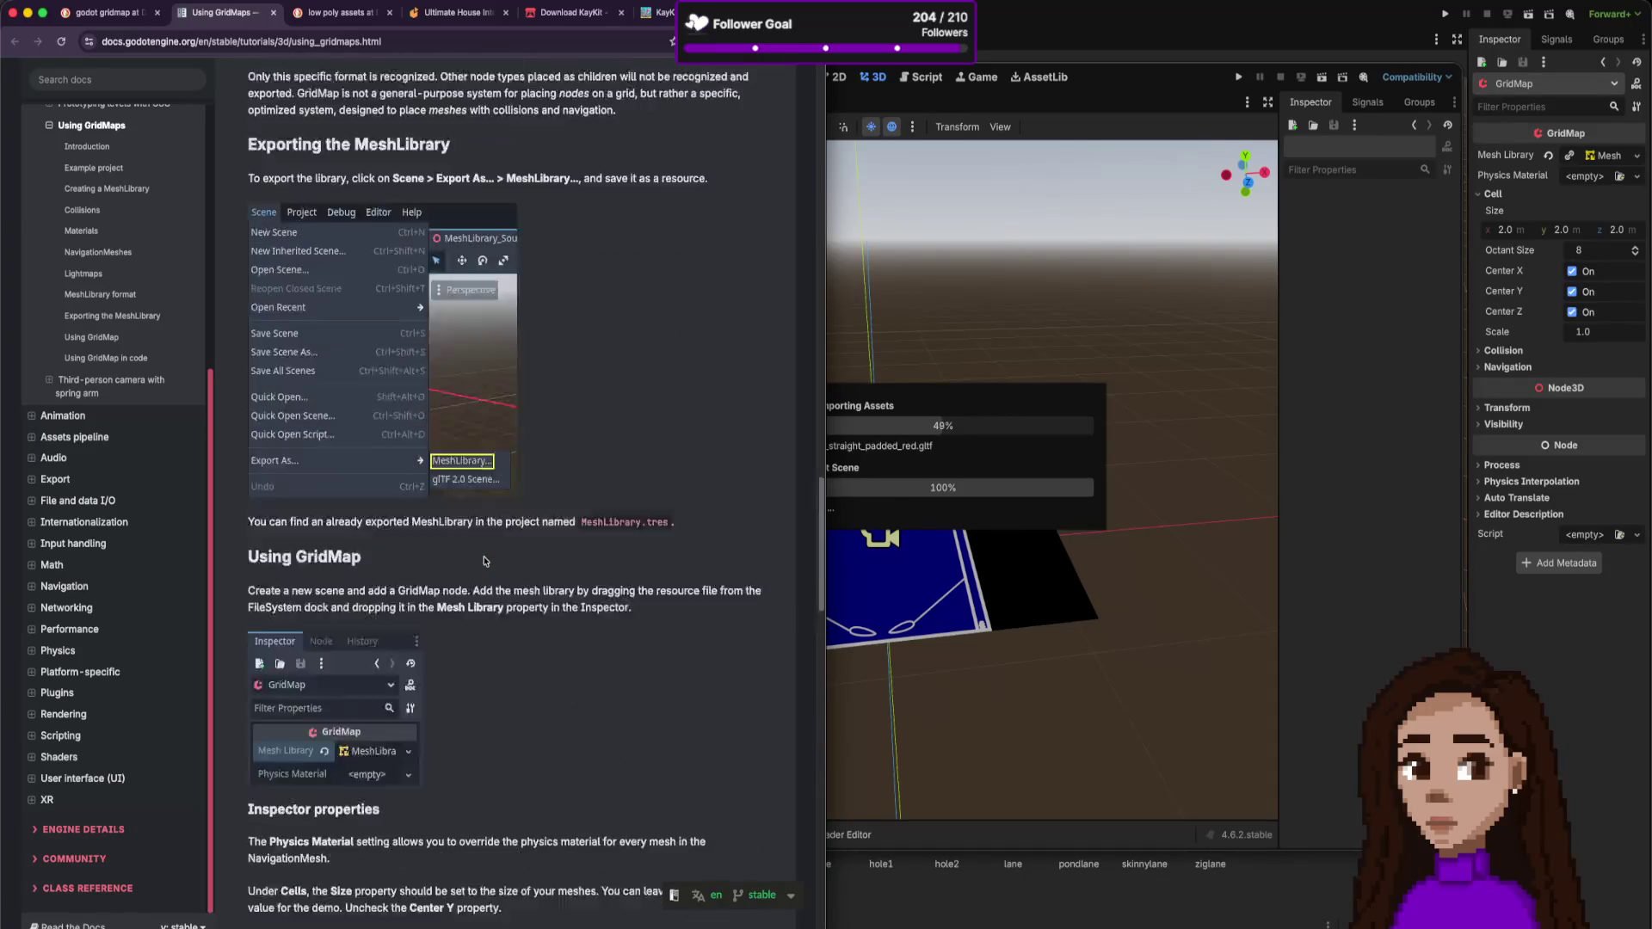
scroll(484, 561, "up", 8)
scroll(464, 564, "down", 1)
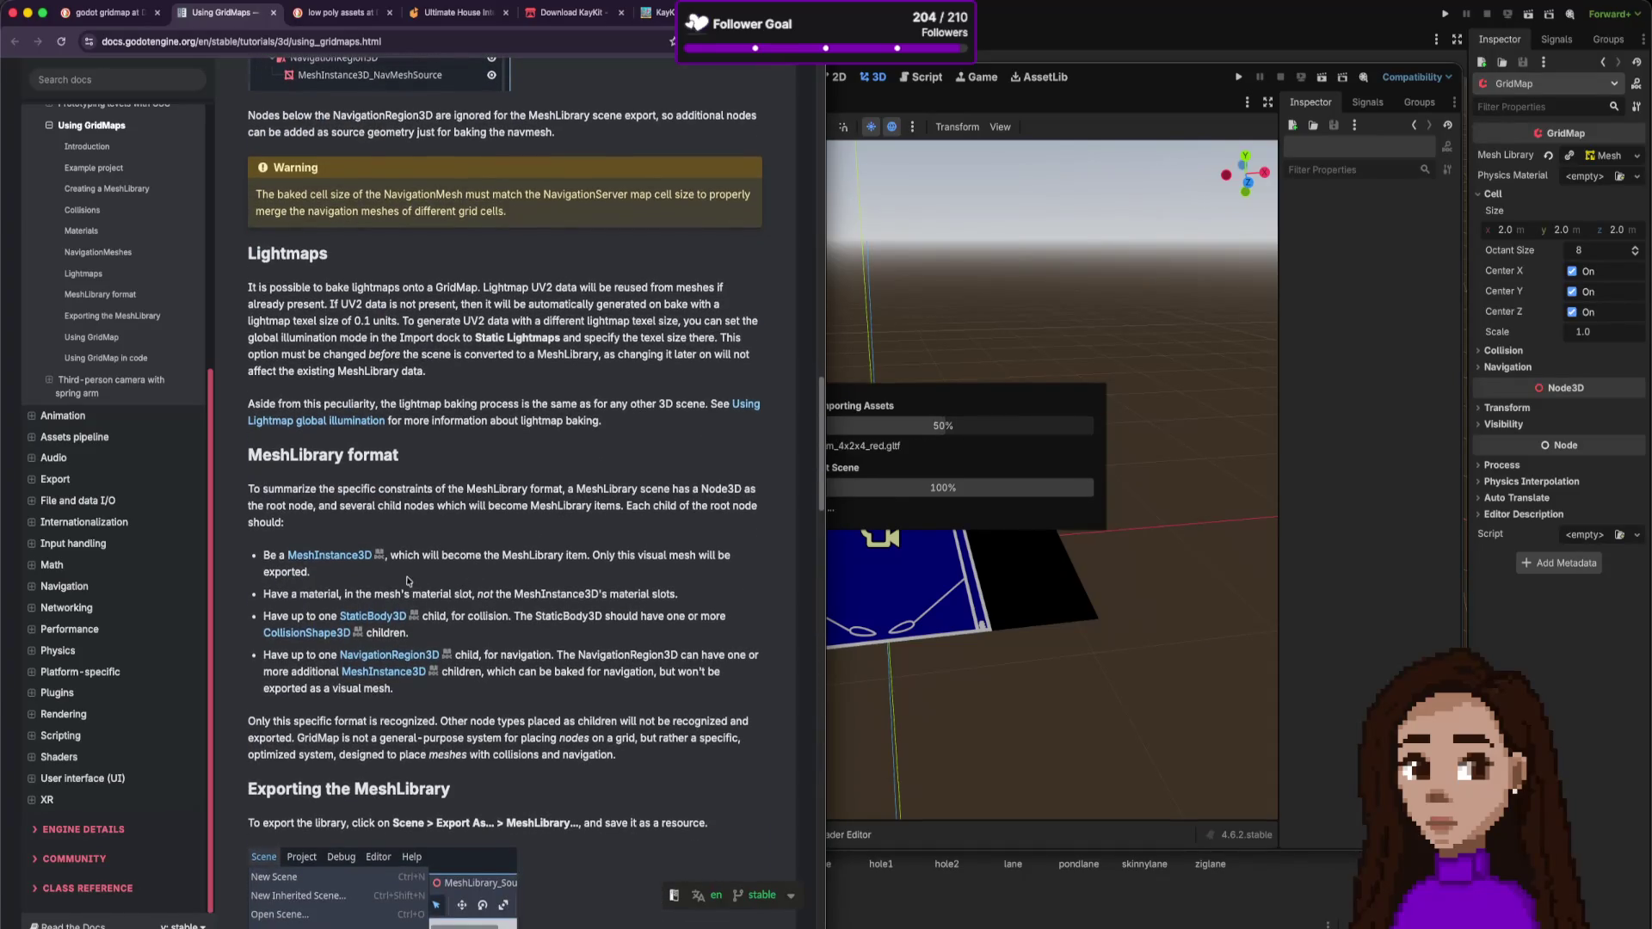
- Select the word MeshLibrary in the docs and start a web search for it
double_click(299, 456)
scroll(355, 506, "down", 1)
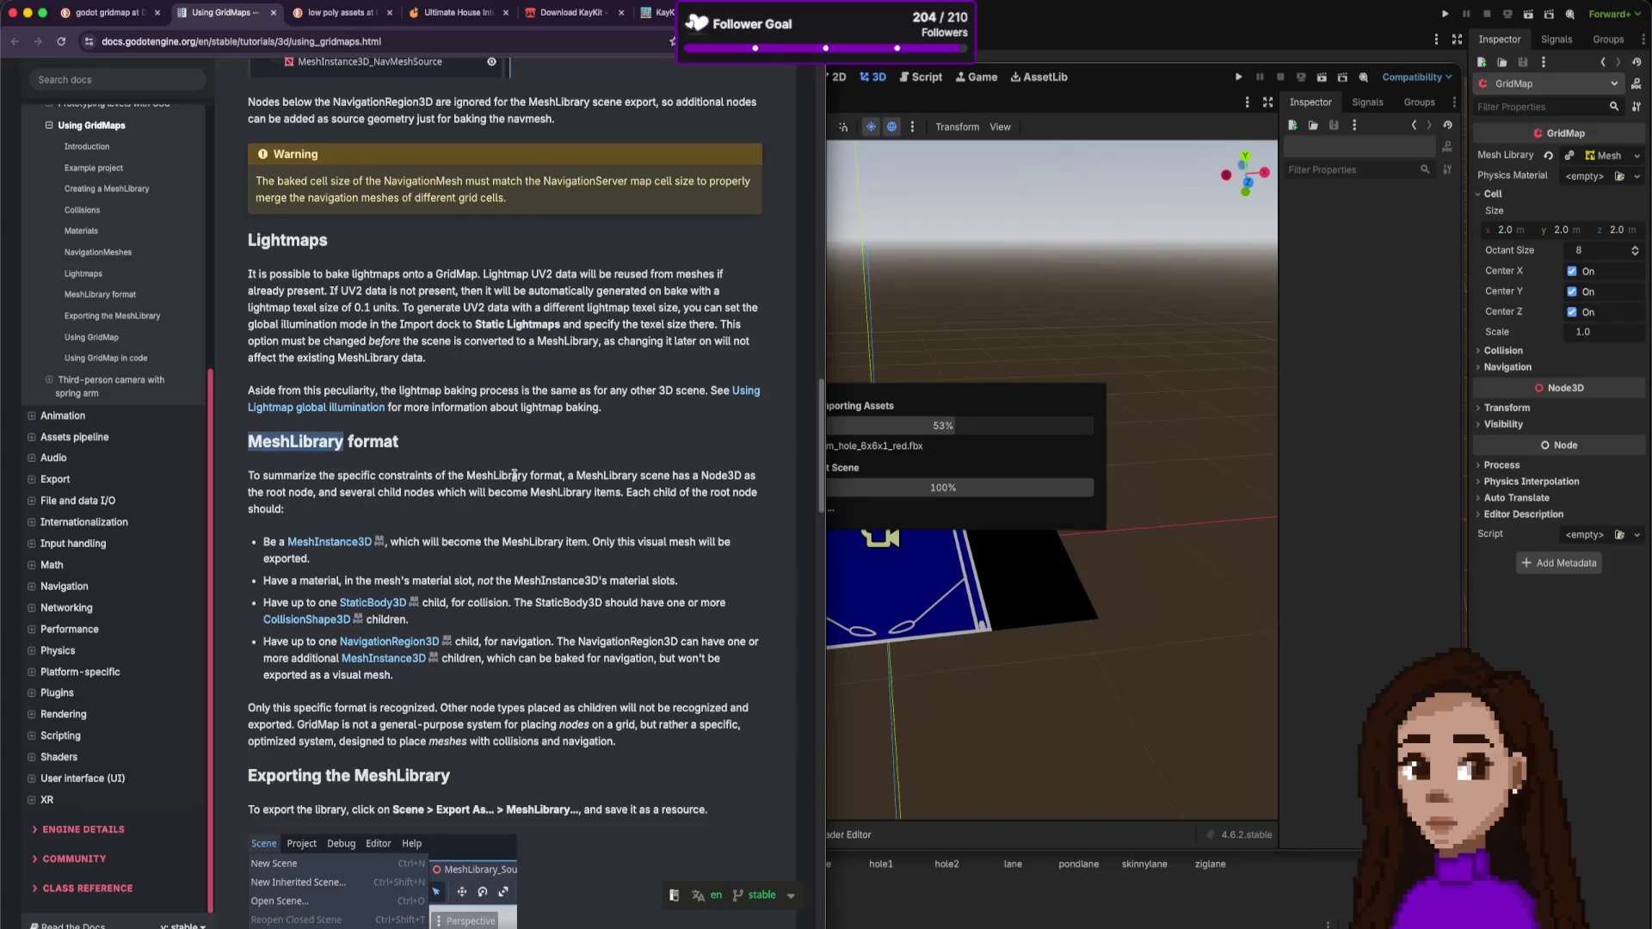
scroll(514, 481, "down", 2)
scroll(517, 480, "down", 1)
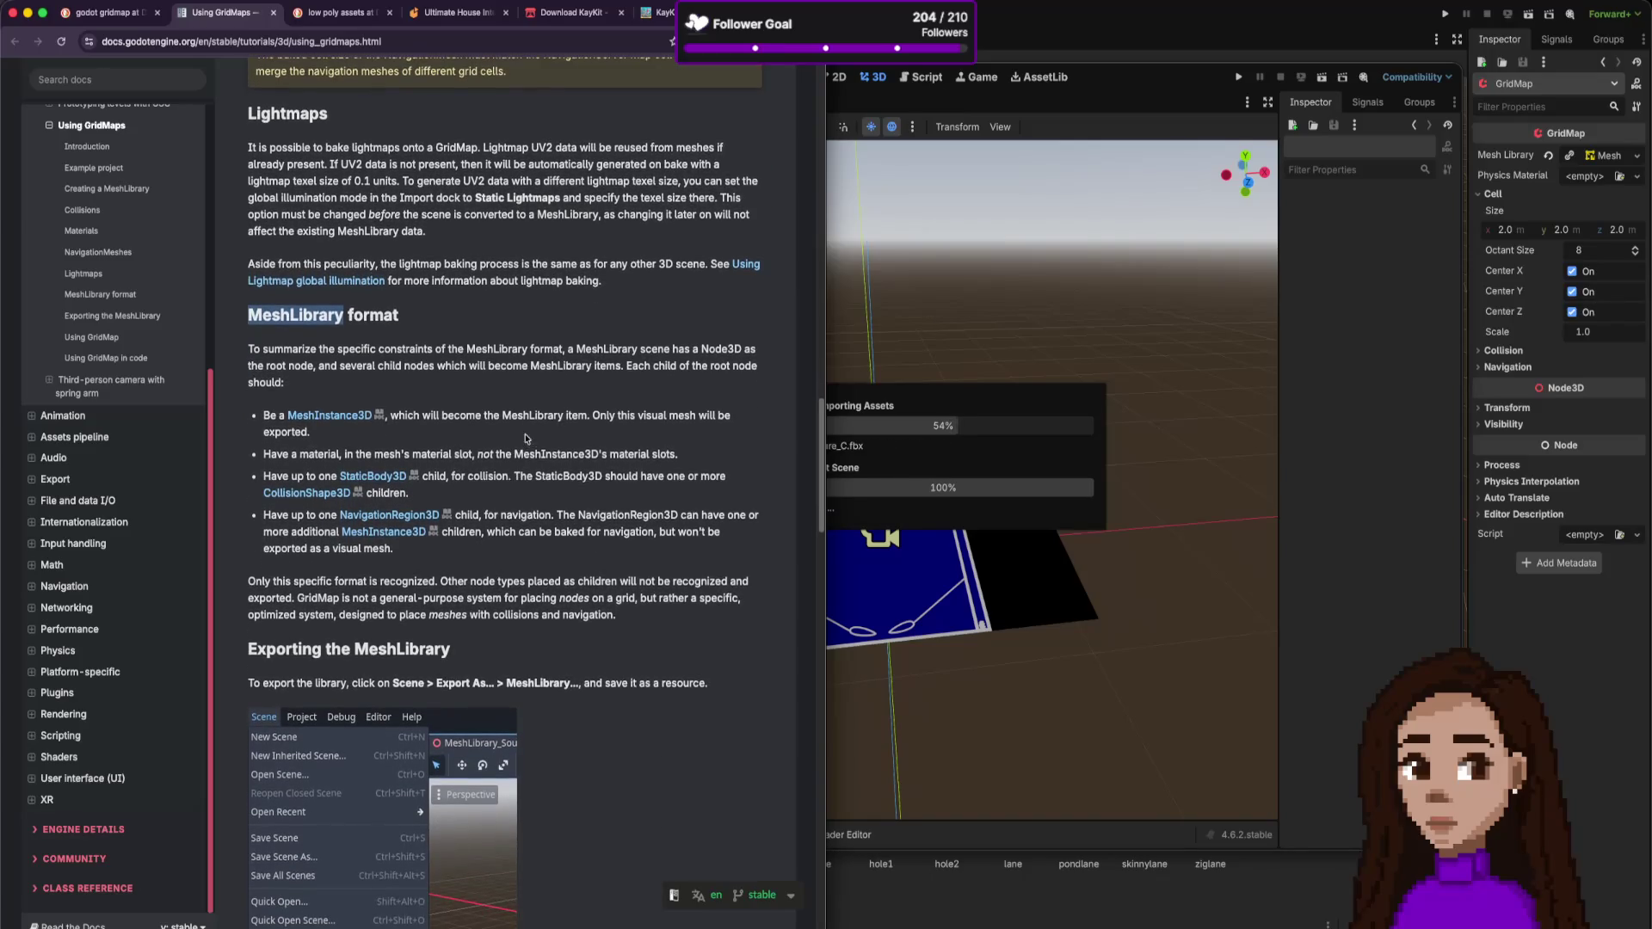
double_click(616, 351)
key("super+c")
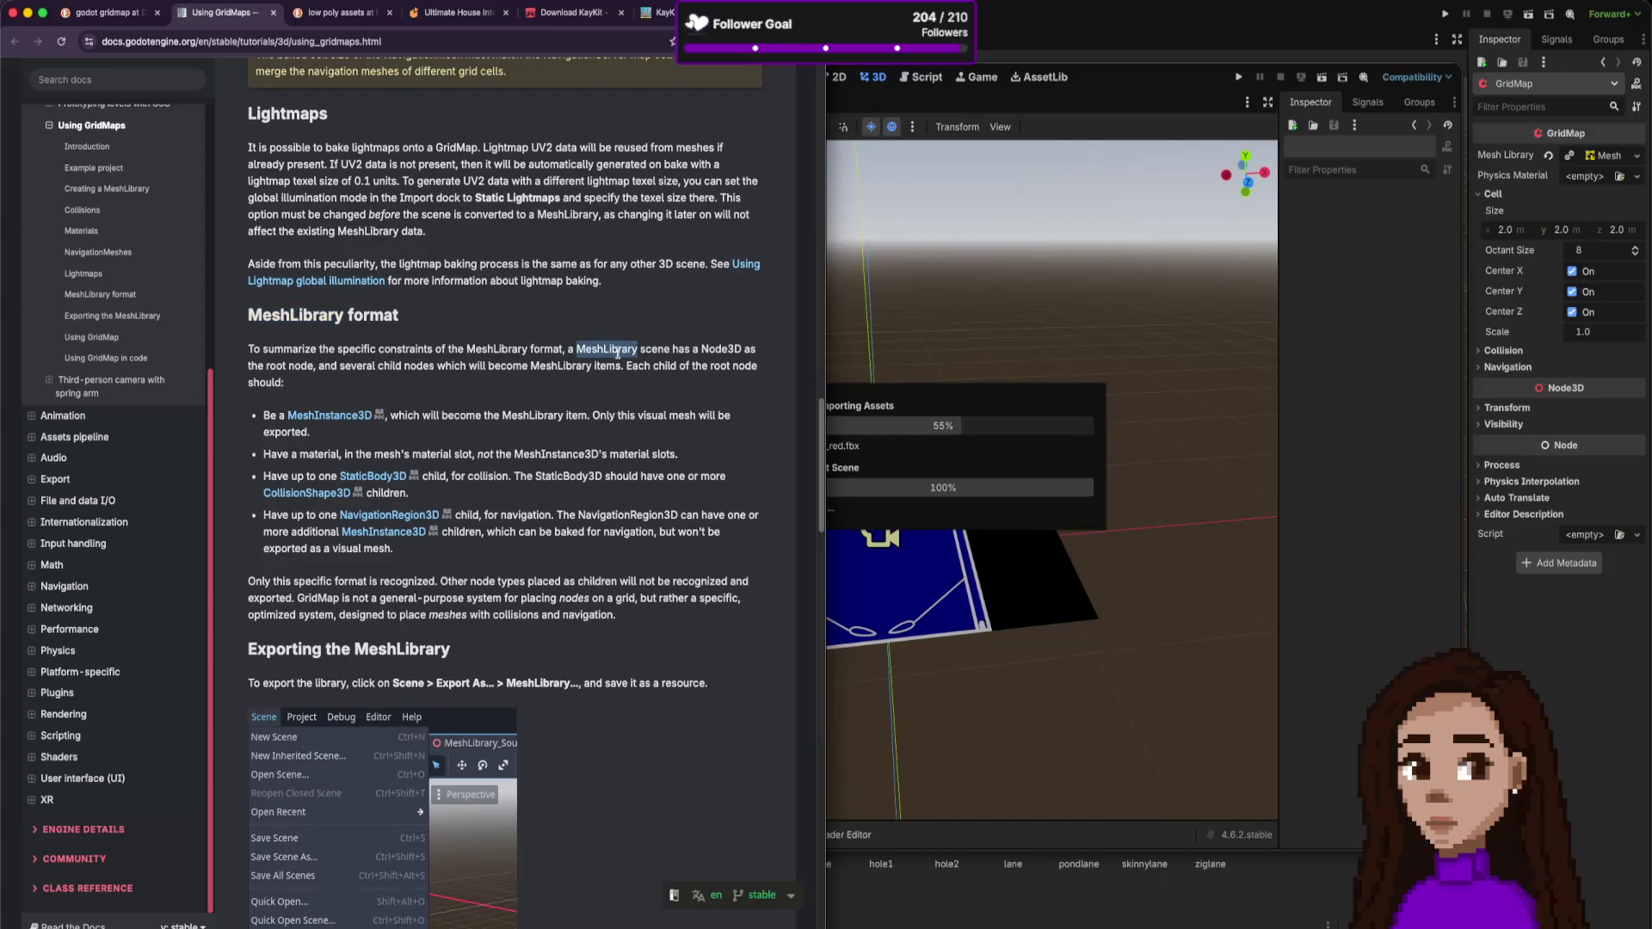
key("super+t")
key("super+v")
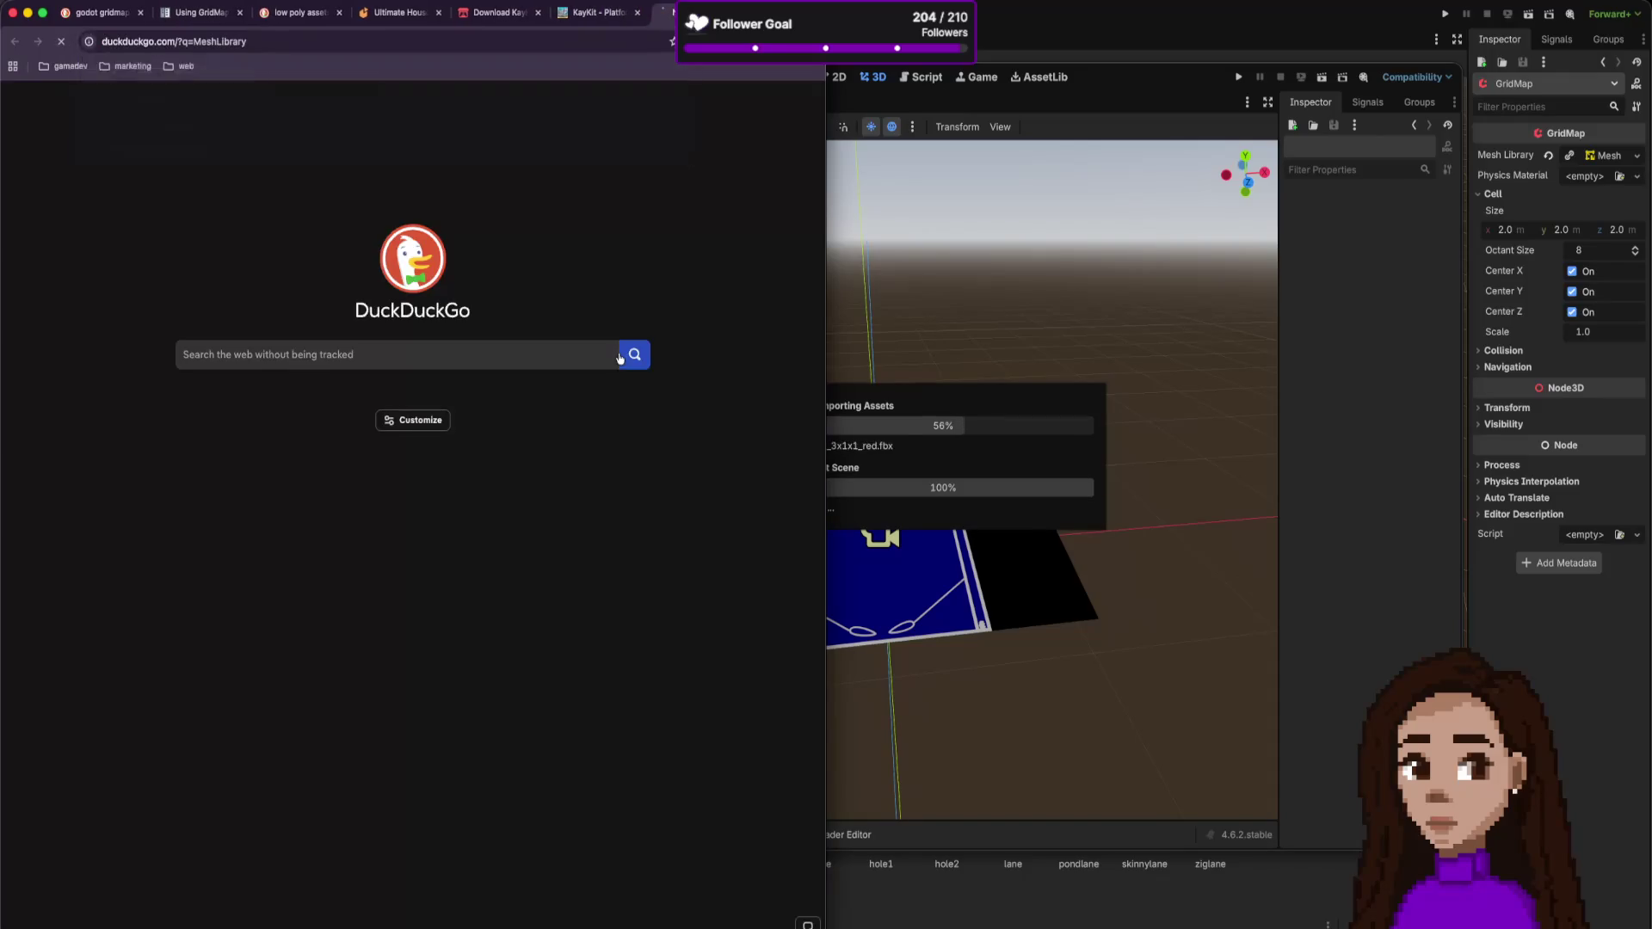
- Search for MeshLibrary and skim the Godot MeshLibrary class reference
key("Return")
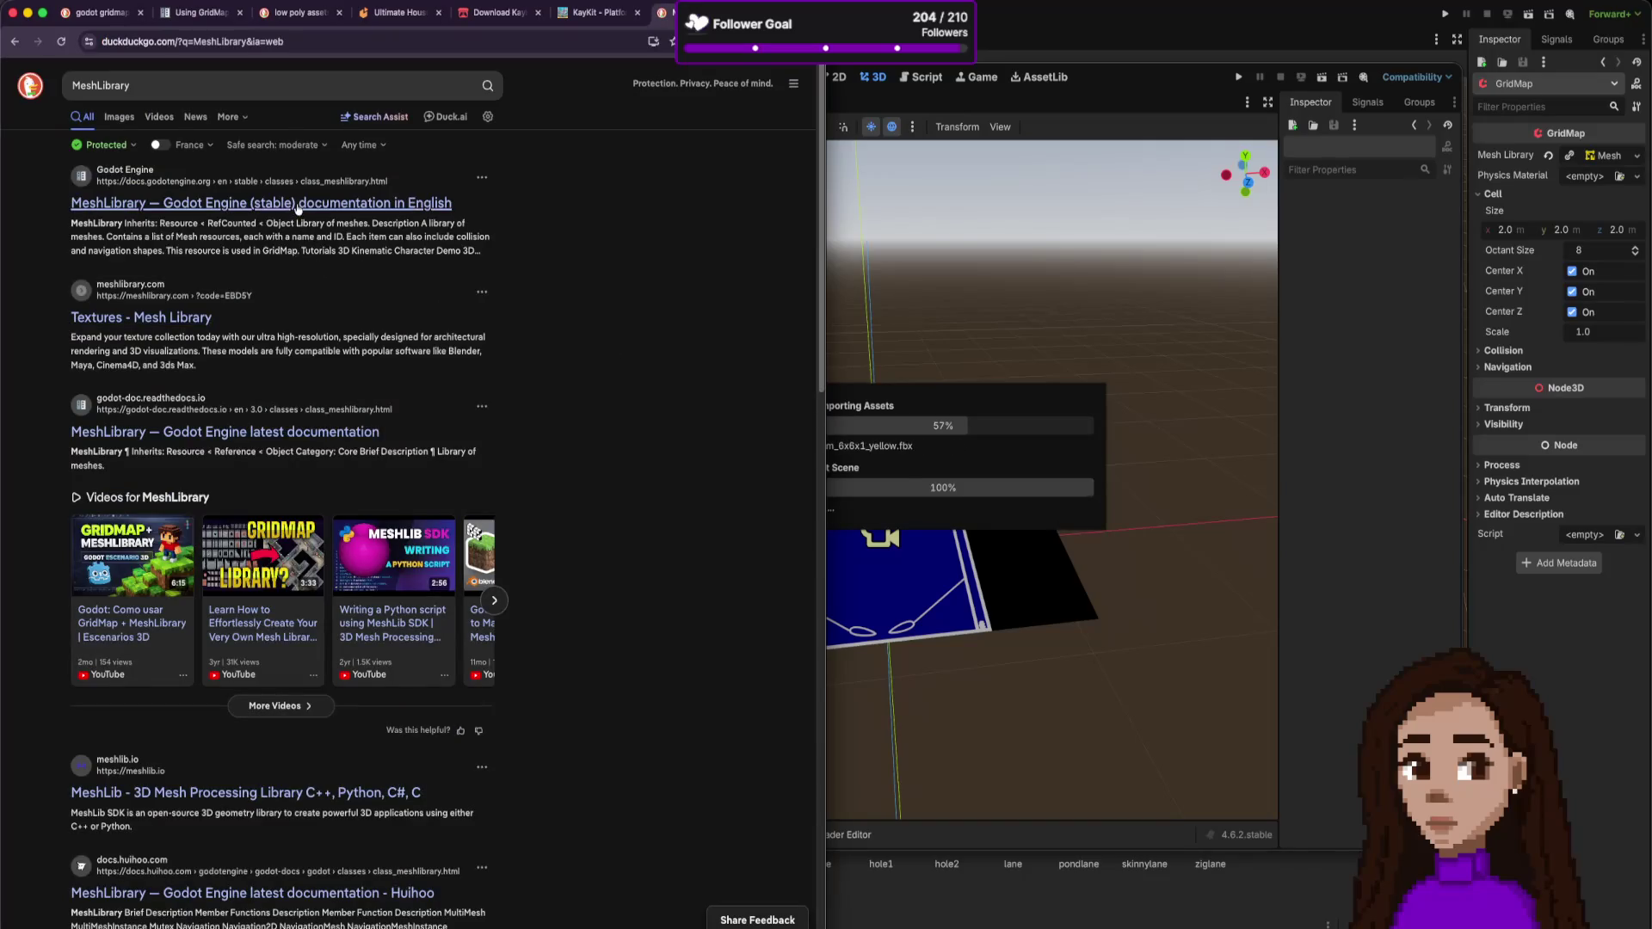
left_click(297, 207)
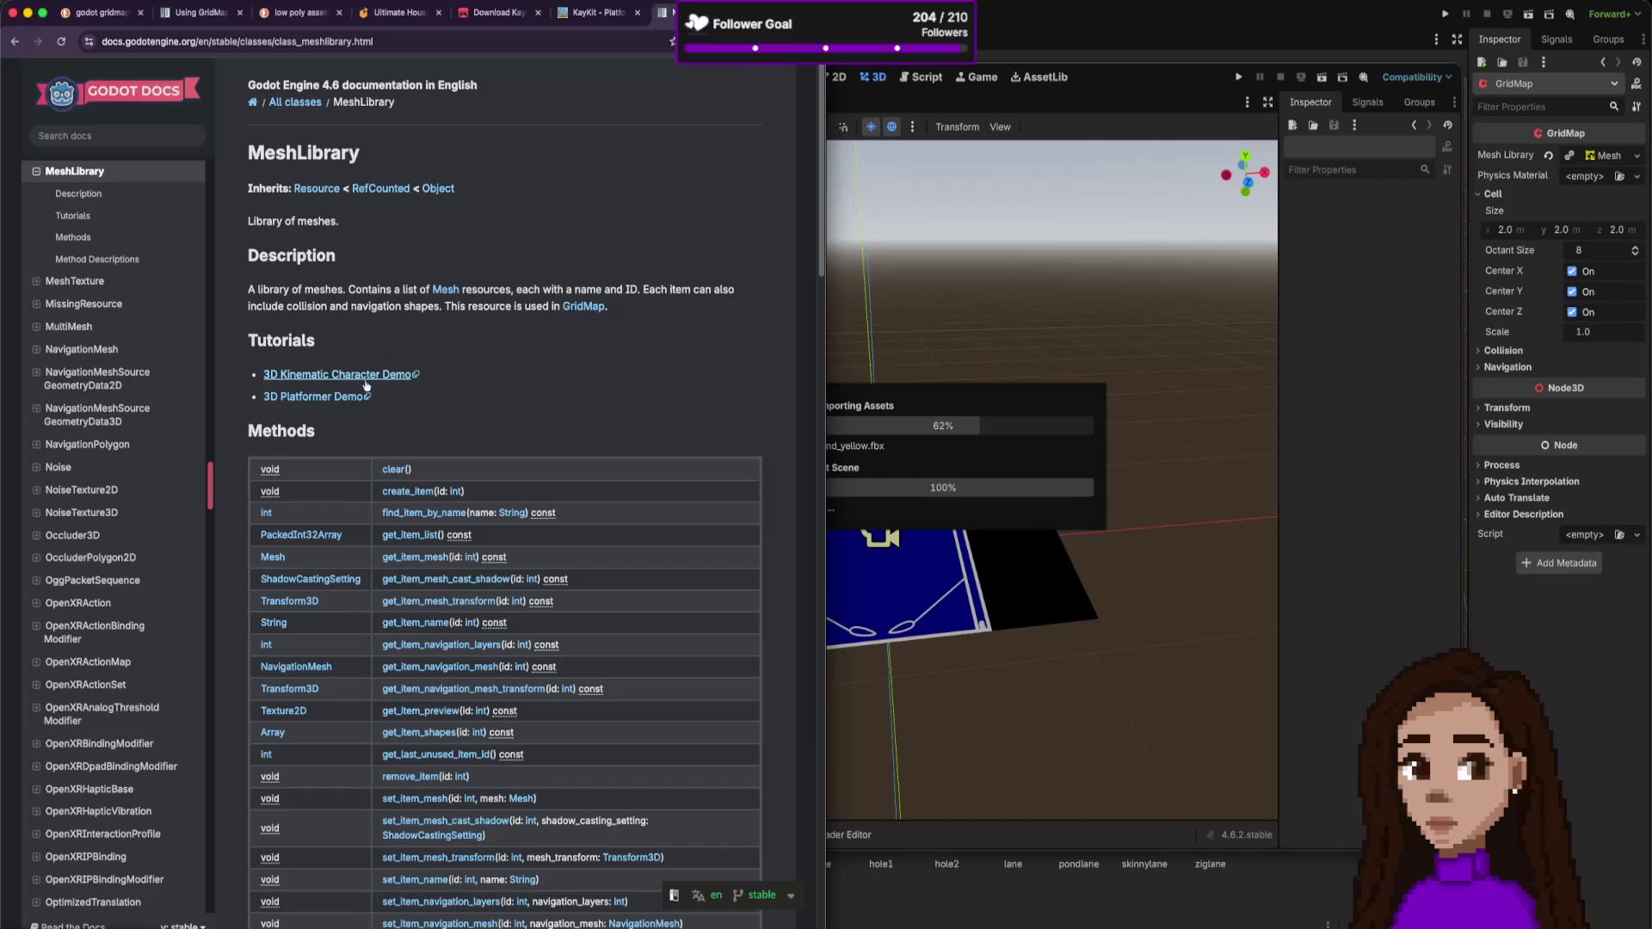
scroll(547, 351, "down", 5)
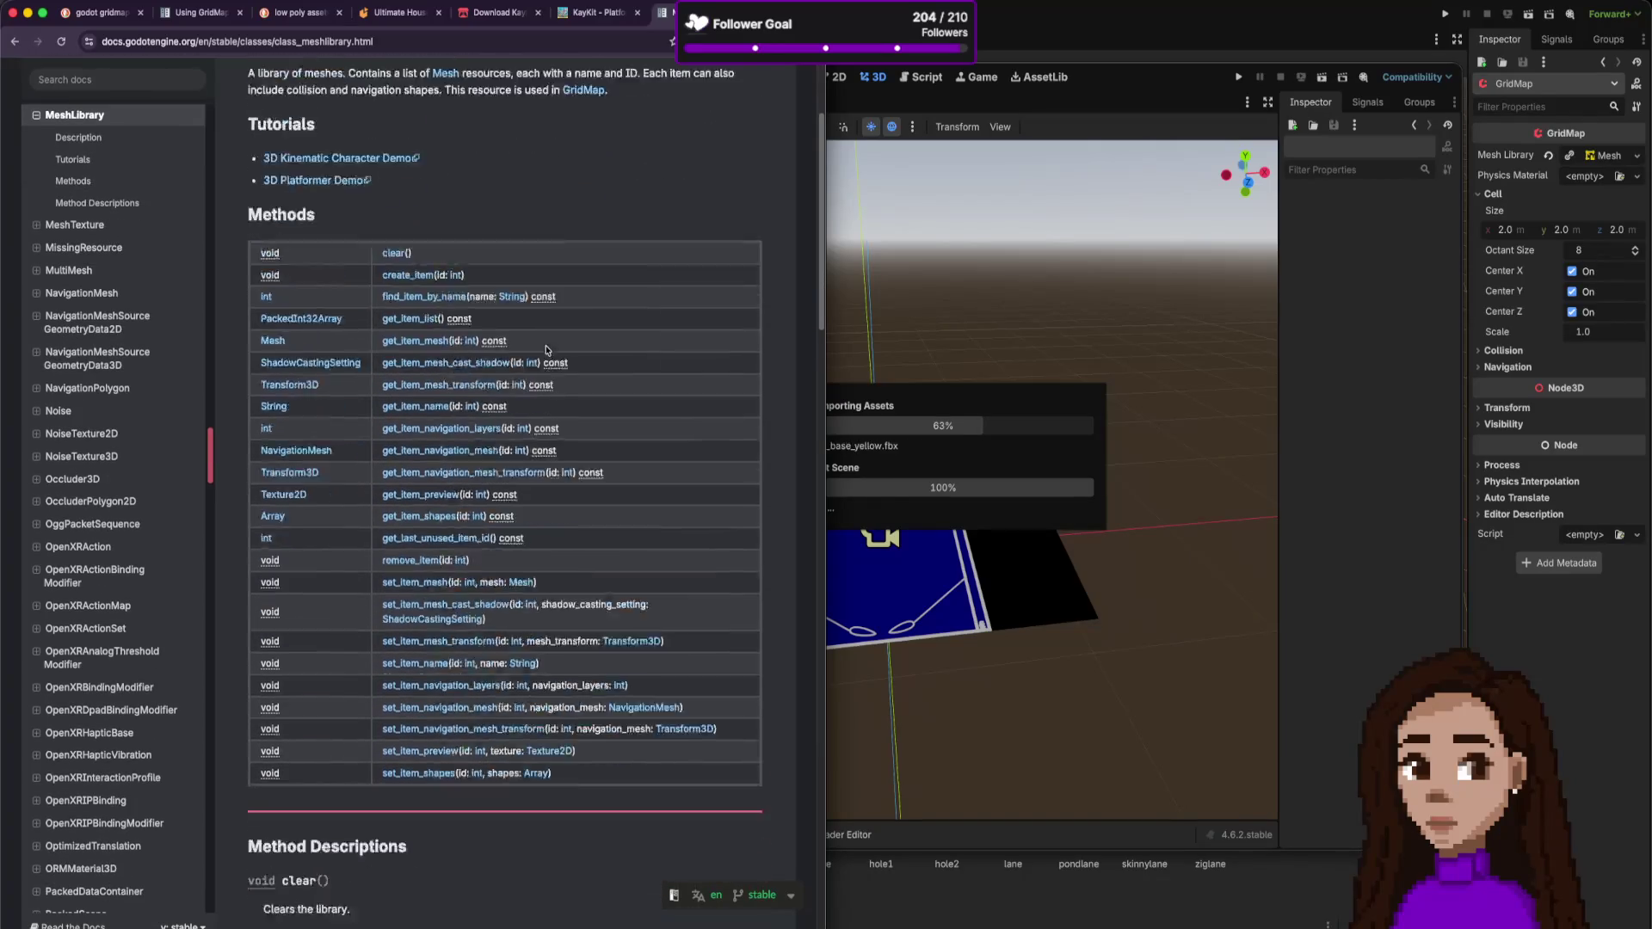
scroll(548, 350, "down", 8)
scroll(547, 350, "up", 15)
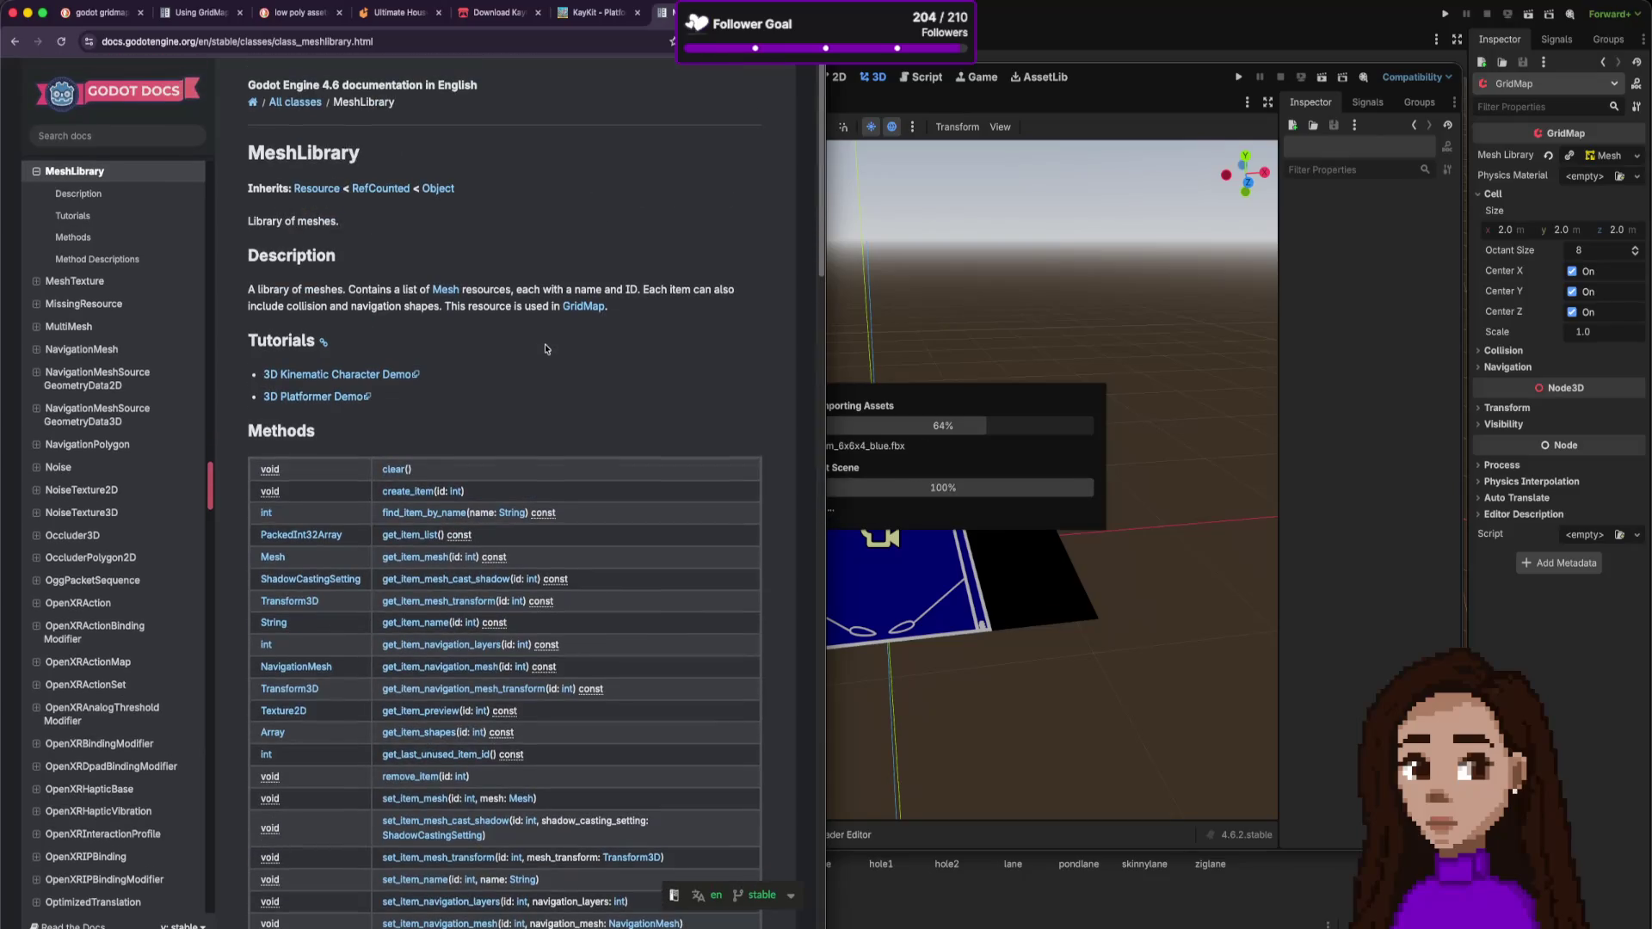
- Search 'godot how to create meshlibrary' and open the Reddit mesh library thread in a new tab
left_click(606, 43)
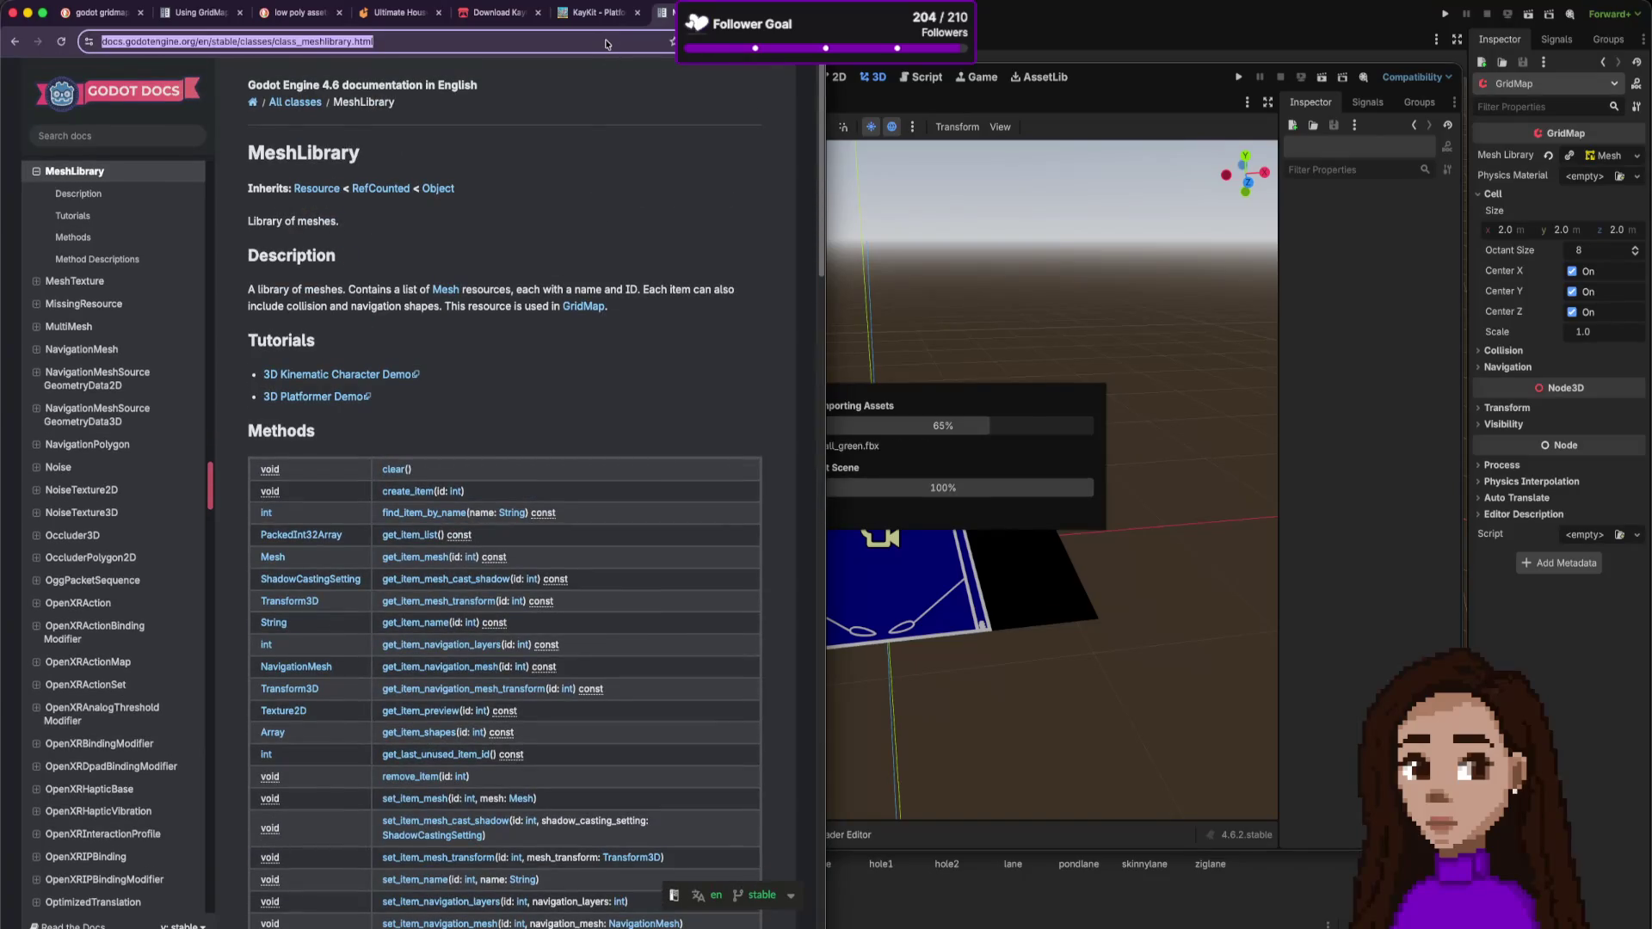
type("godo")
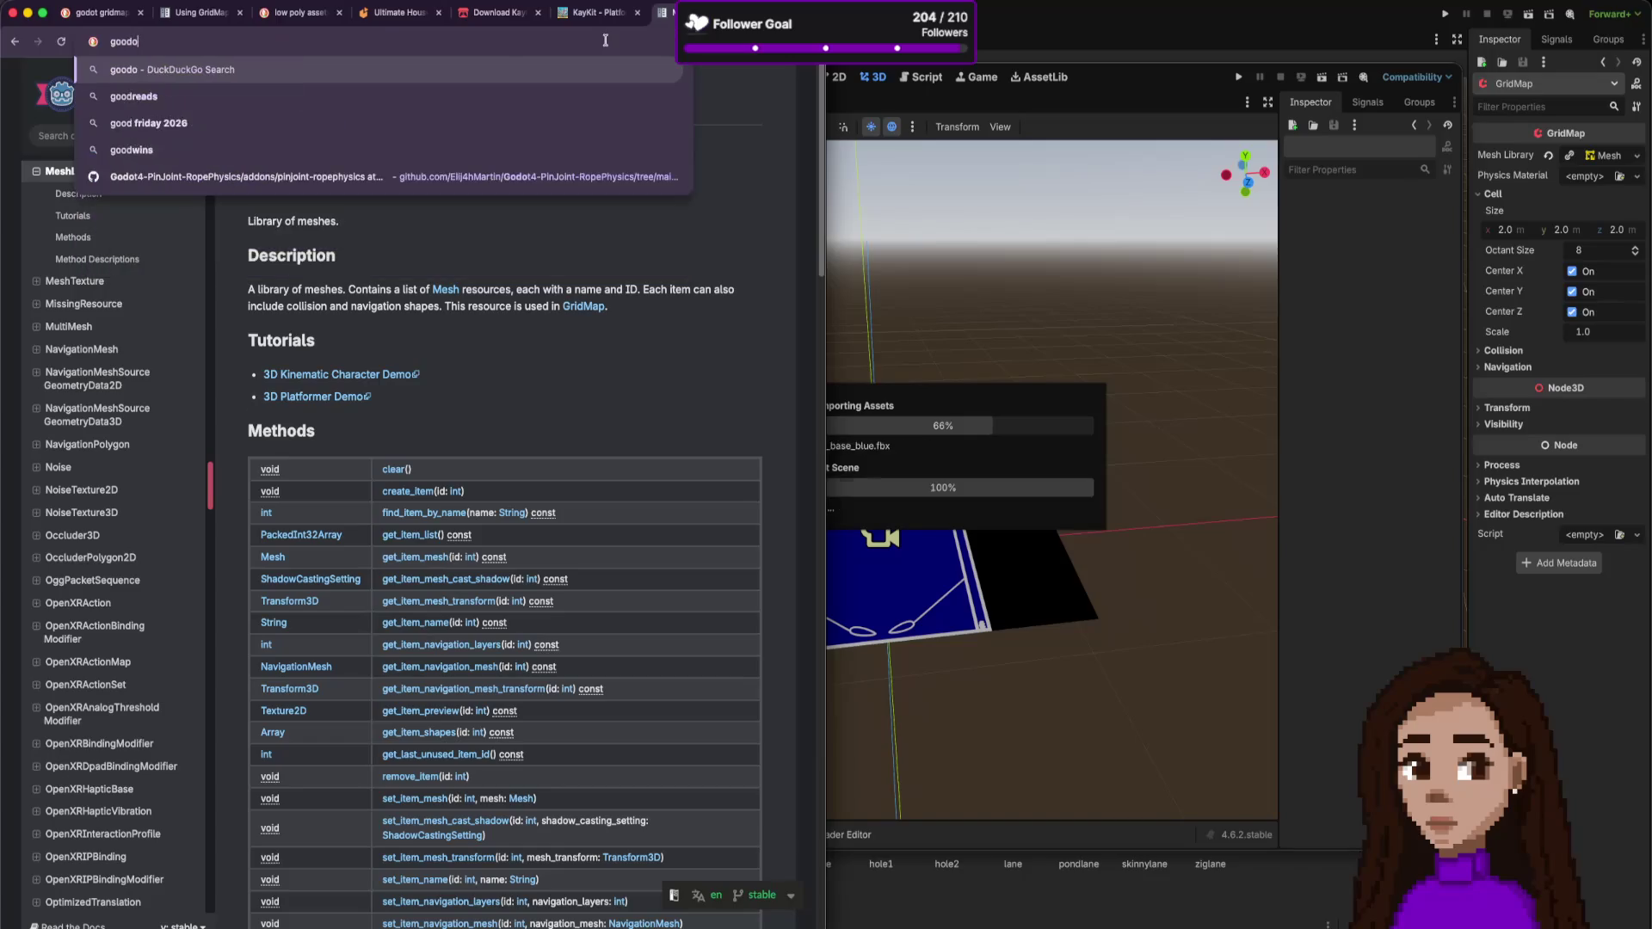
type("t ")
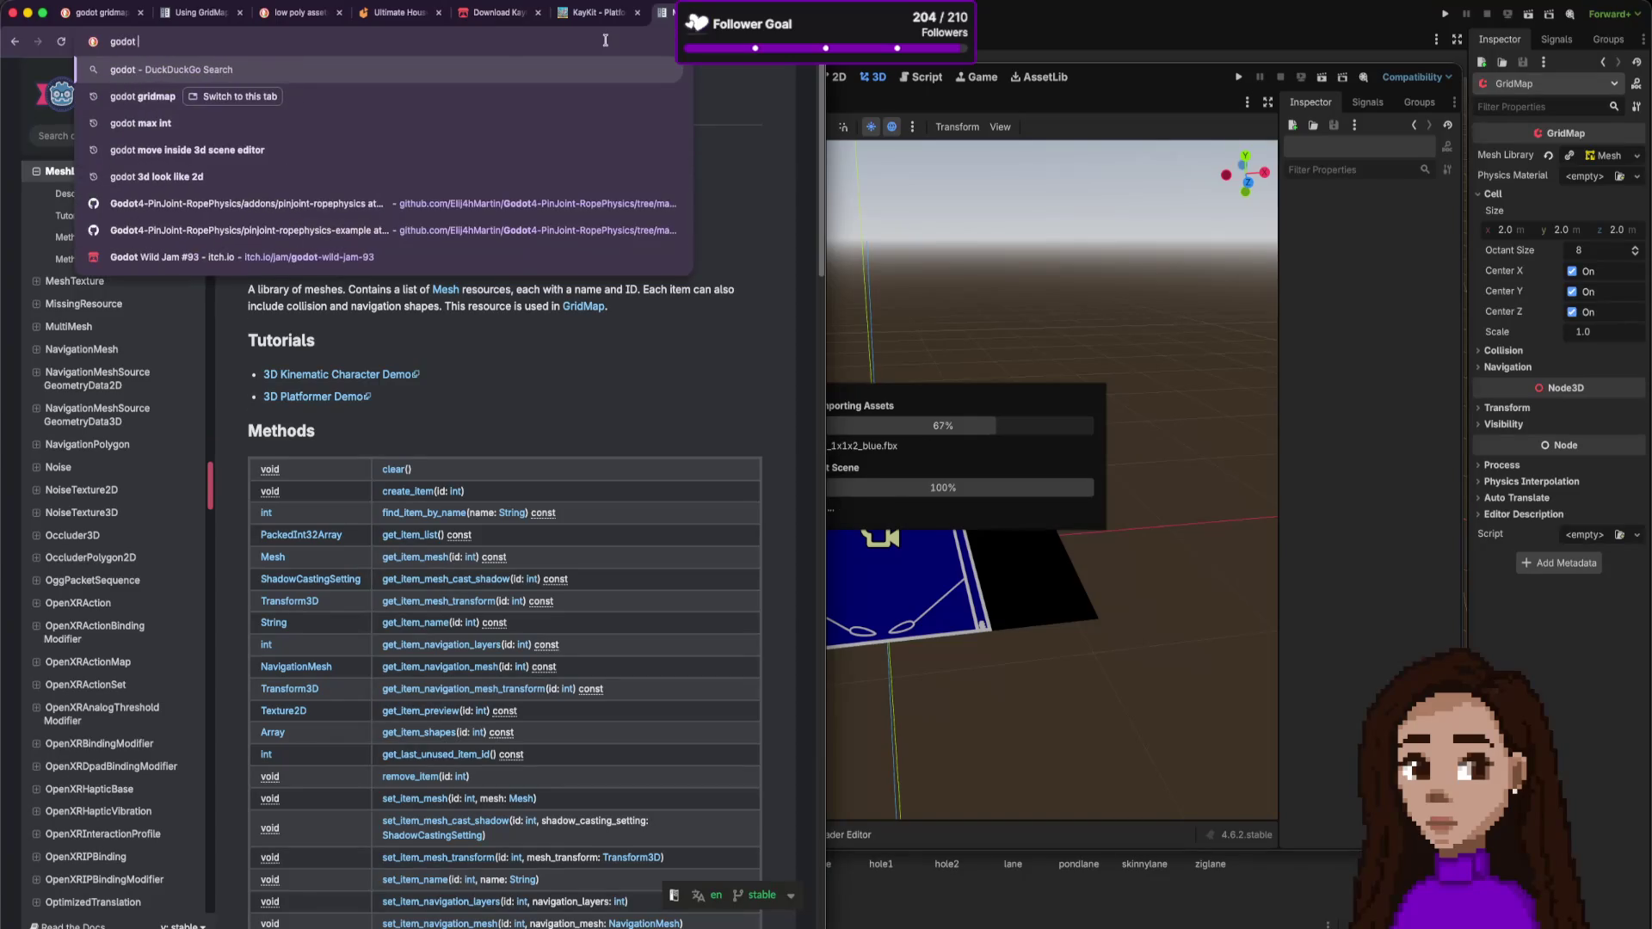
type("how to create ")
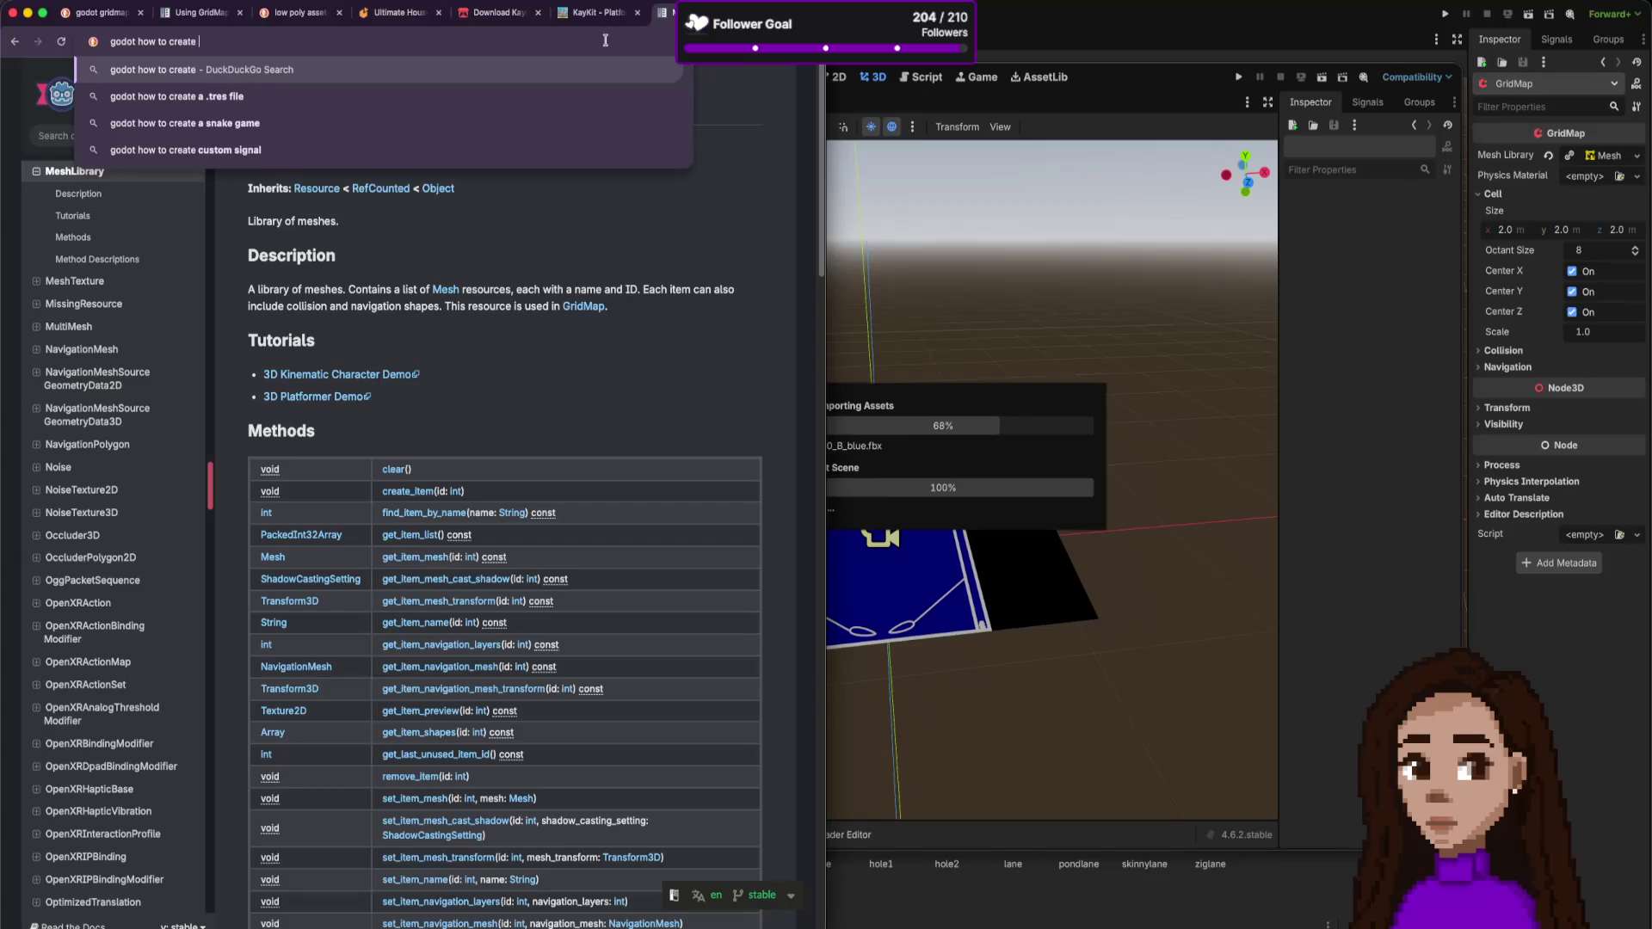
type("meshlib")
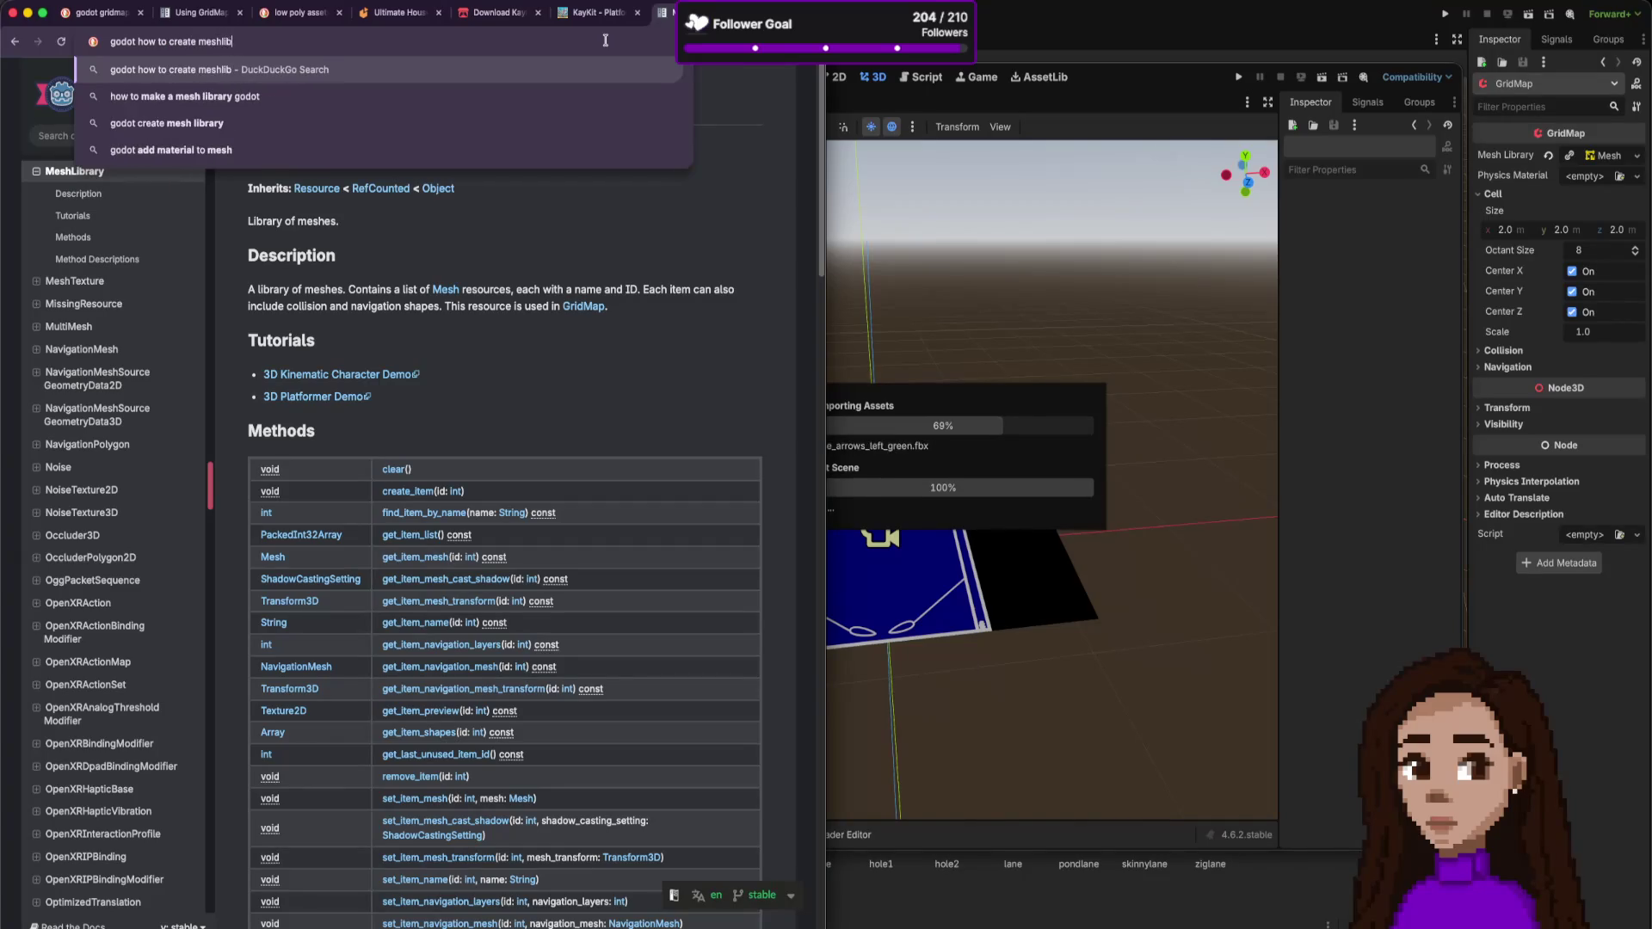
type("rary")
key("Return")
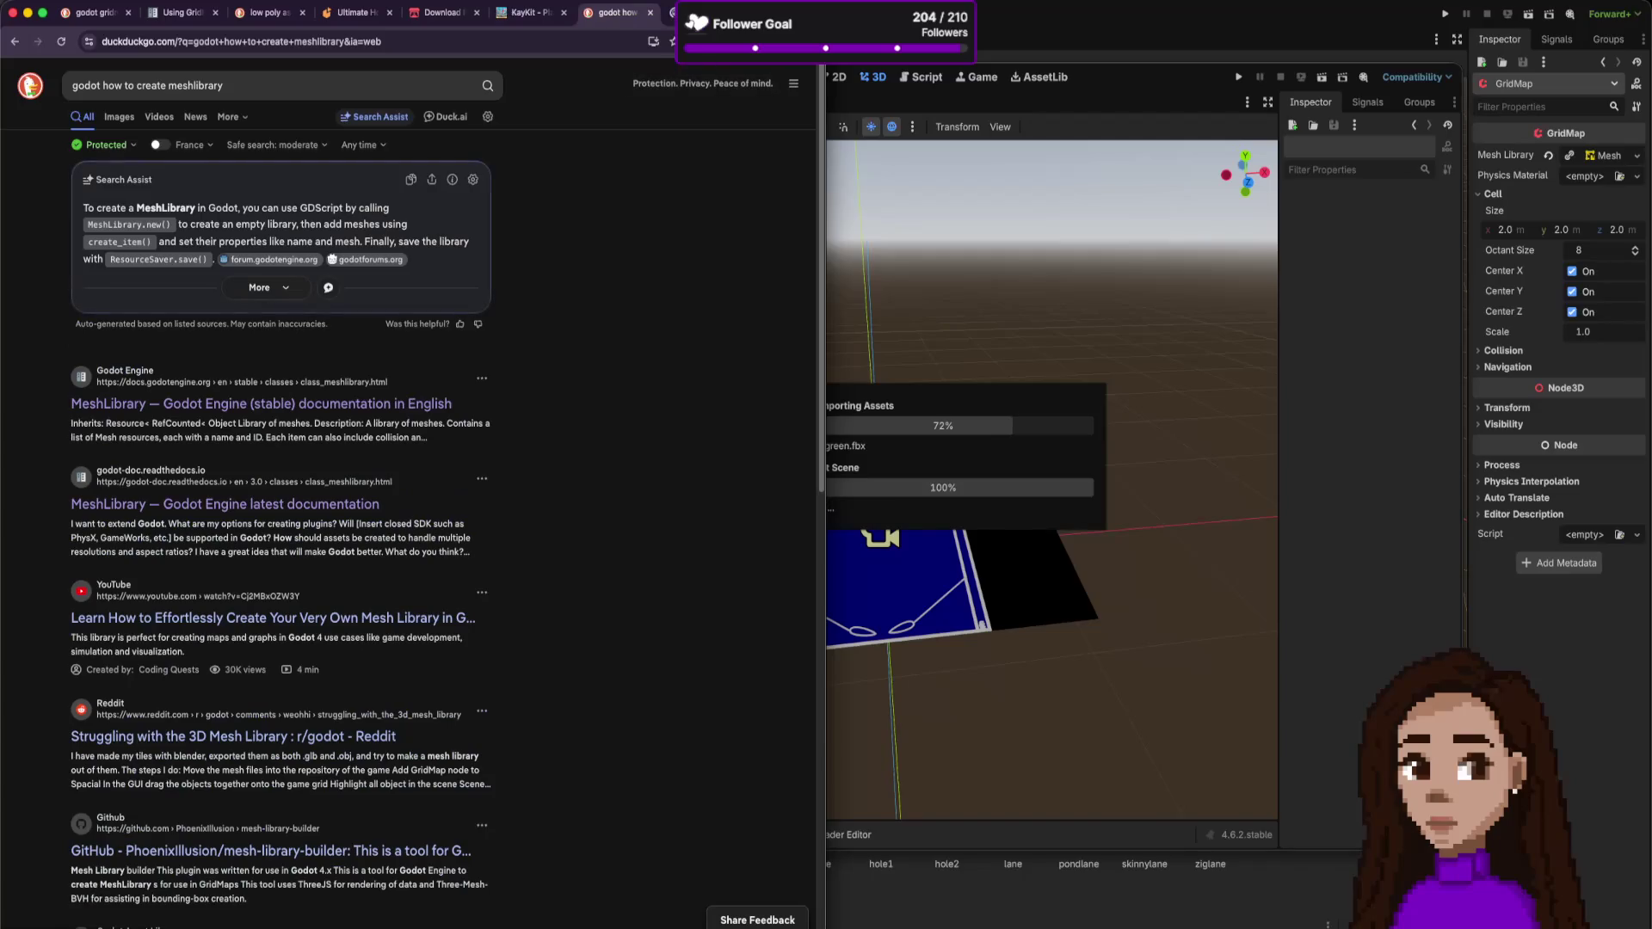
left_click(275, 413)
key("super+bracketleft")
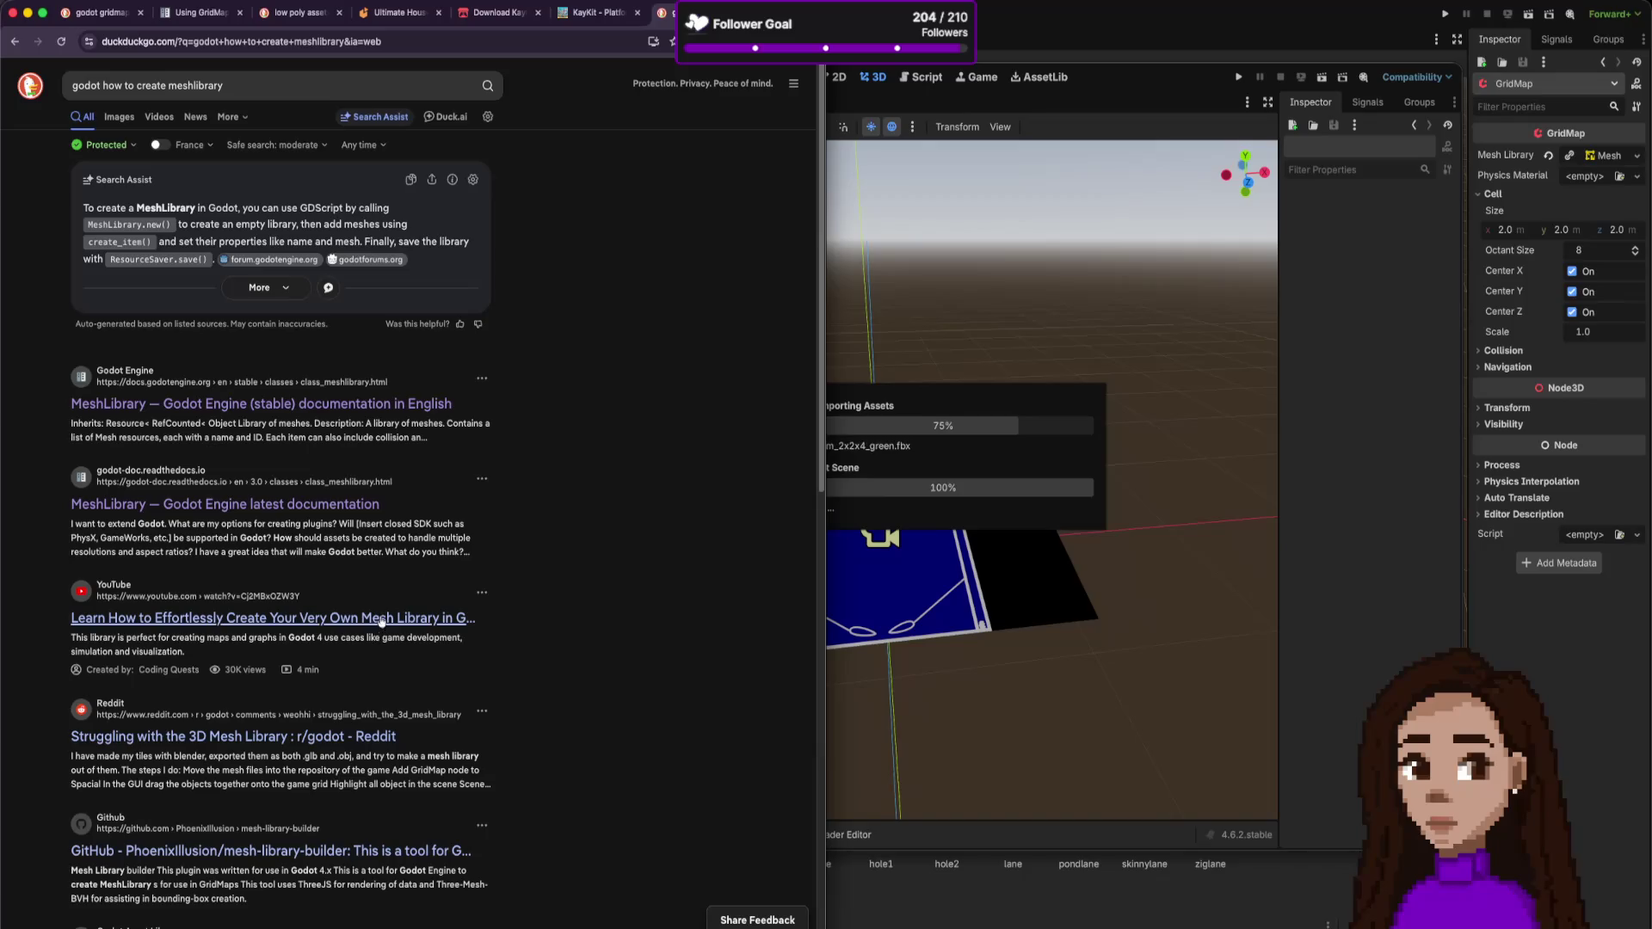
left_click(331, 739, "super")
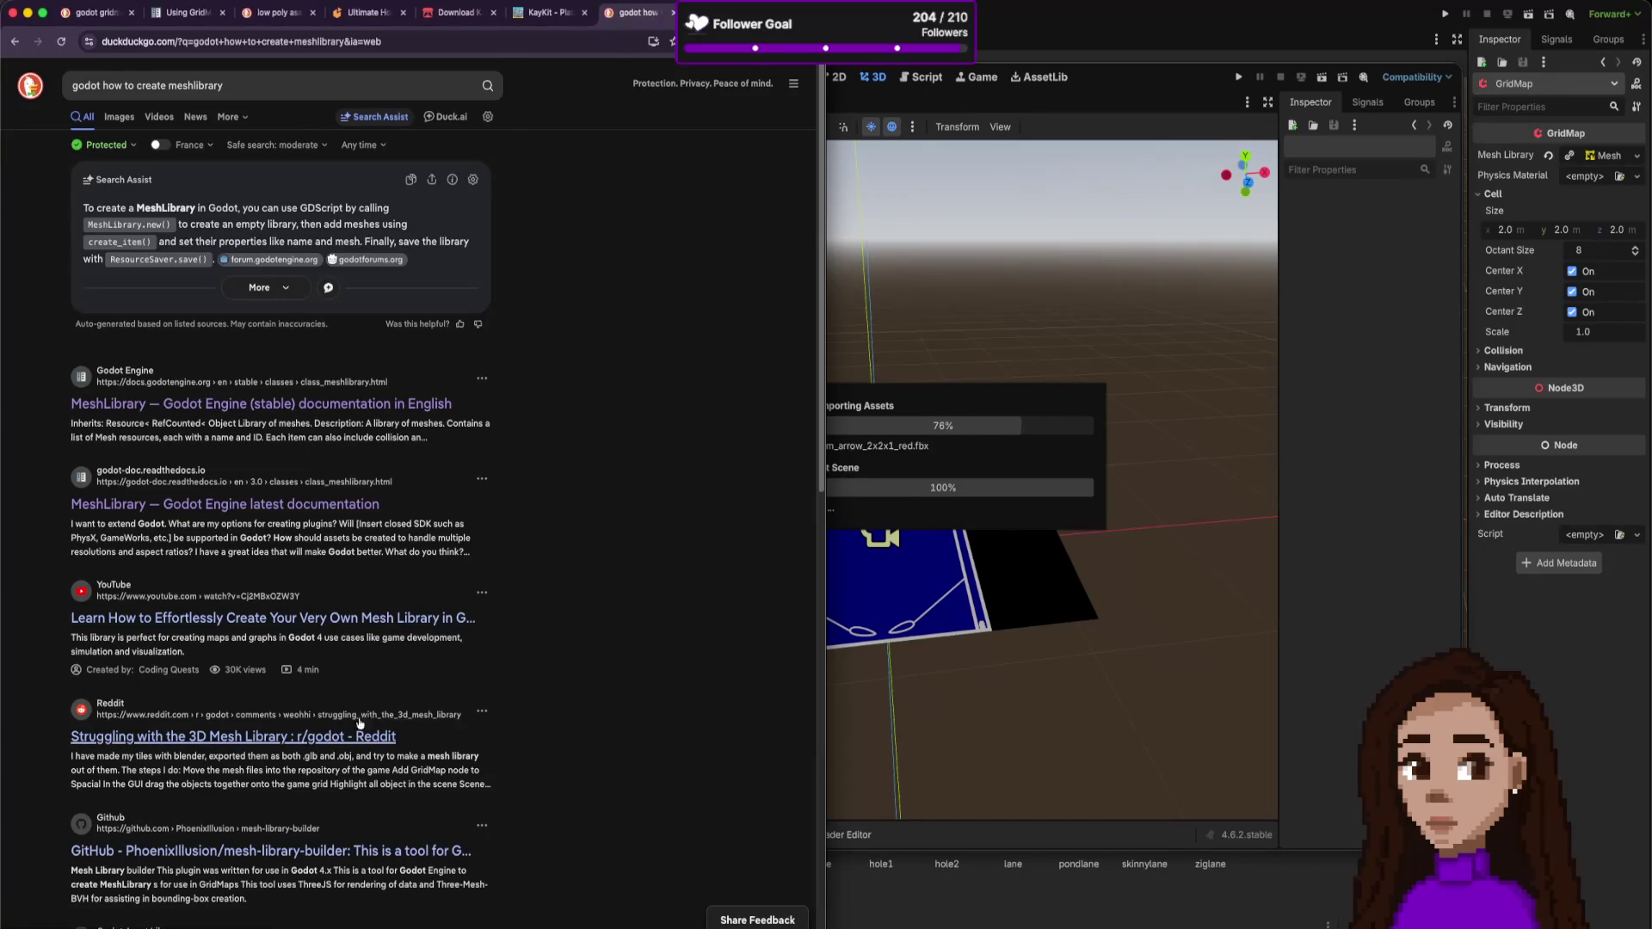
left_click(679, 12)
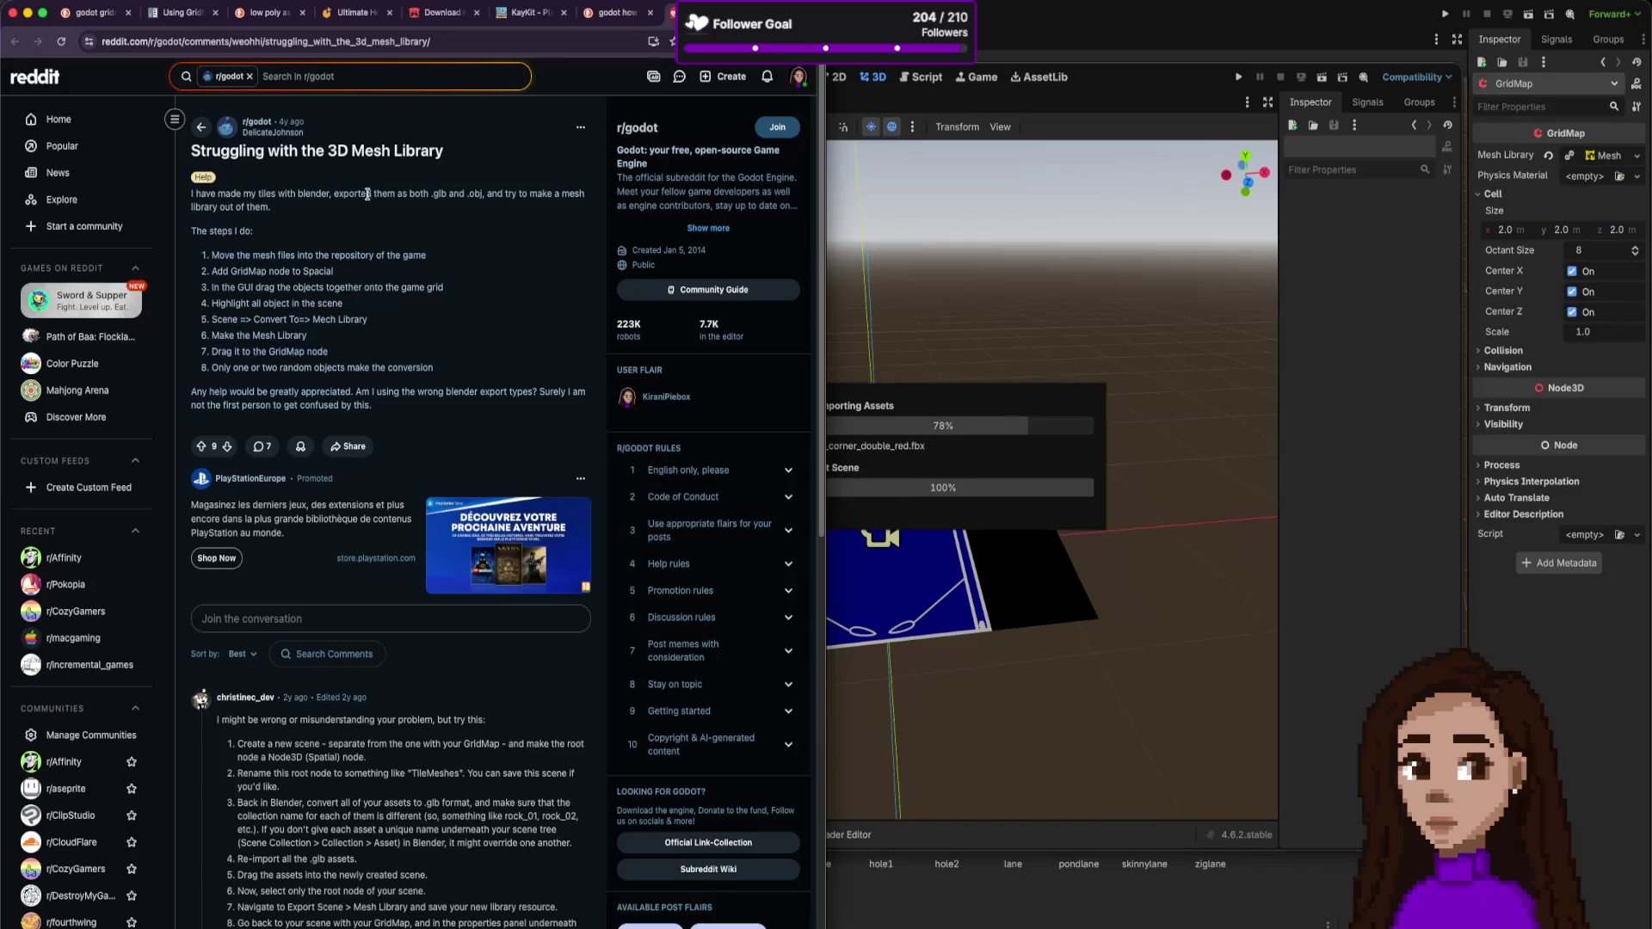
- Read the Reddit post's question about making a 3D mesh library
mouse_move(503, 195)
left_mouse_down()
mouse_move(271, 208)
mouse_move(297, 256)
mouse_move(397, 257)
left_mouse_up()
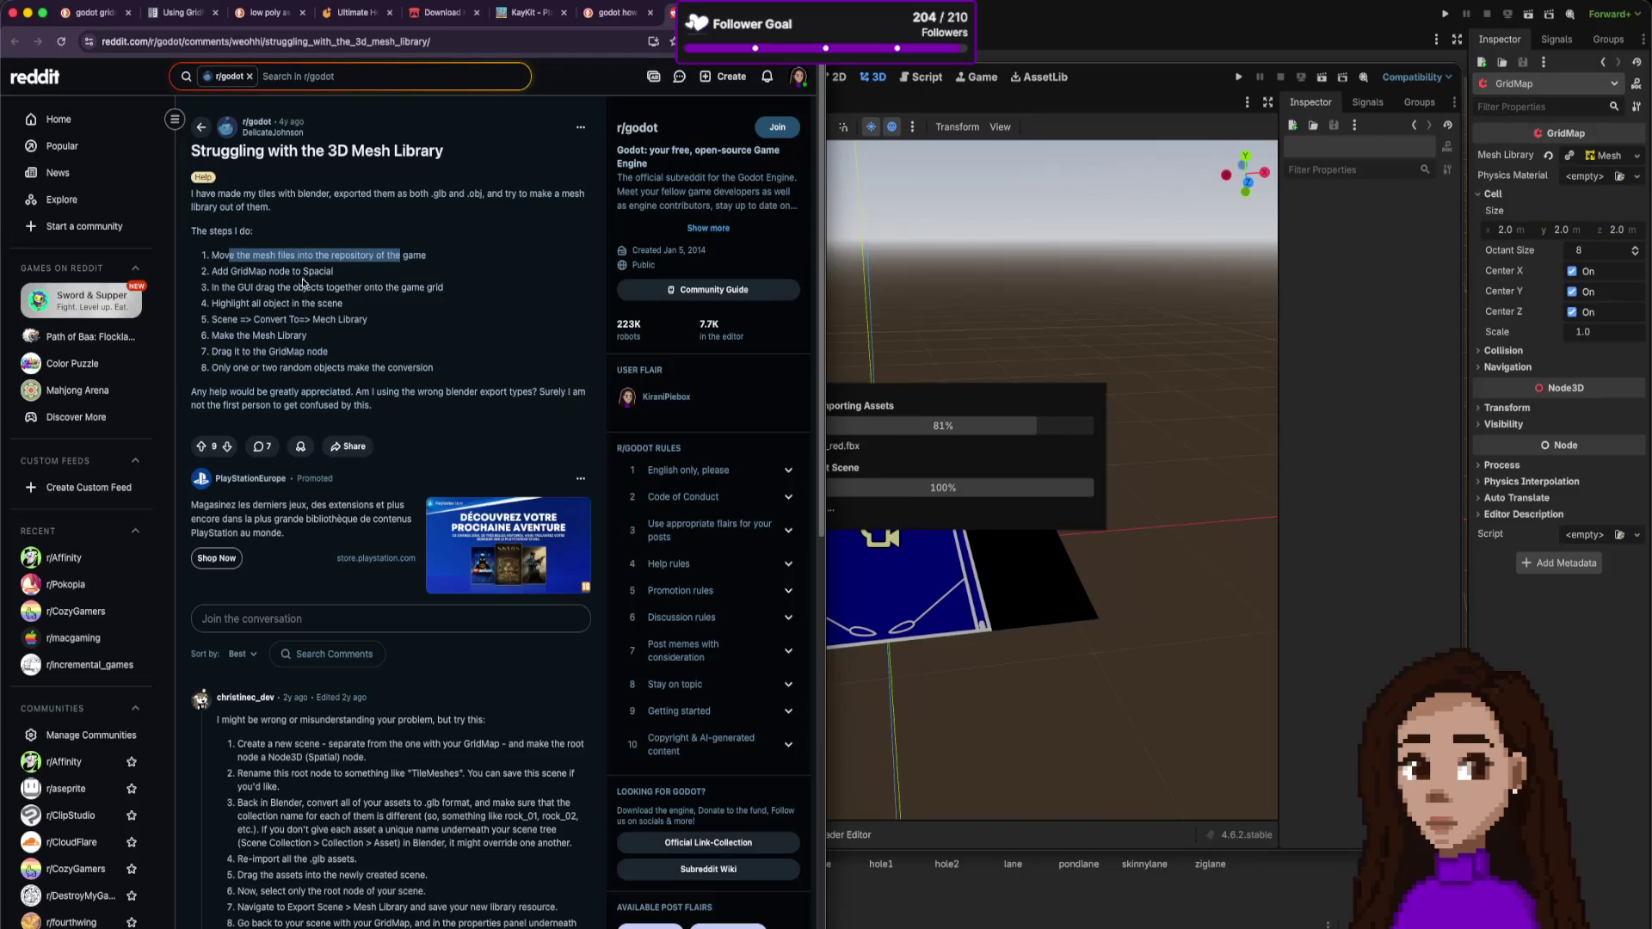
left_click(231, 280)
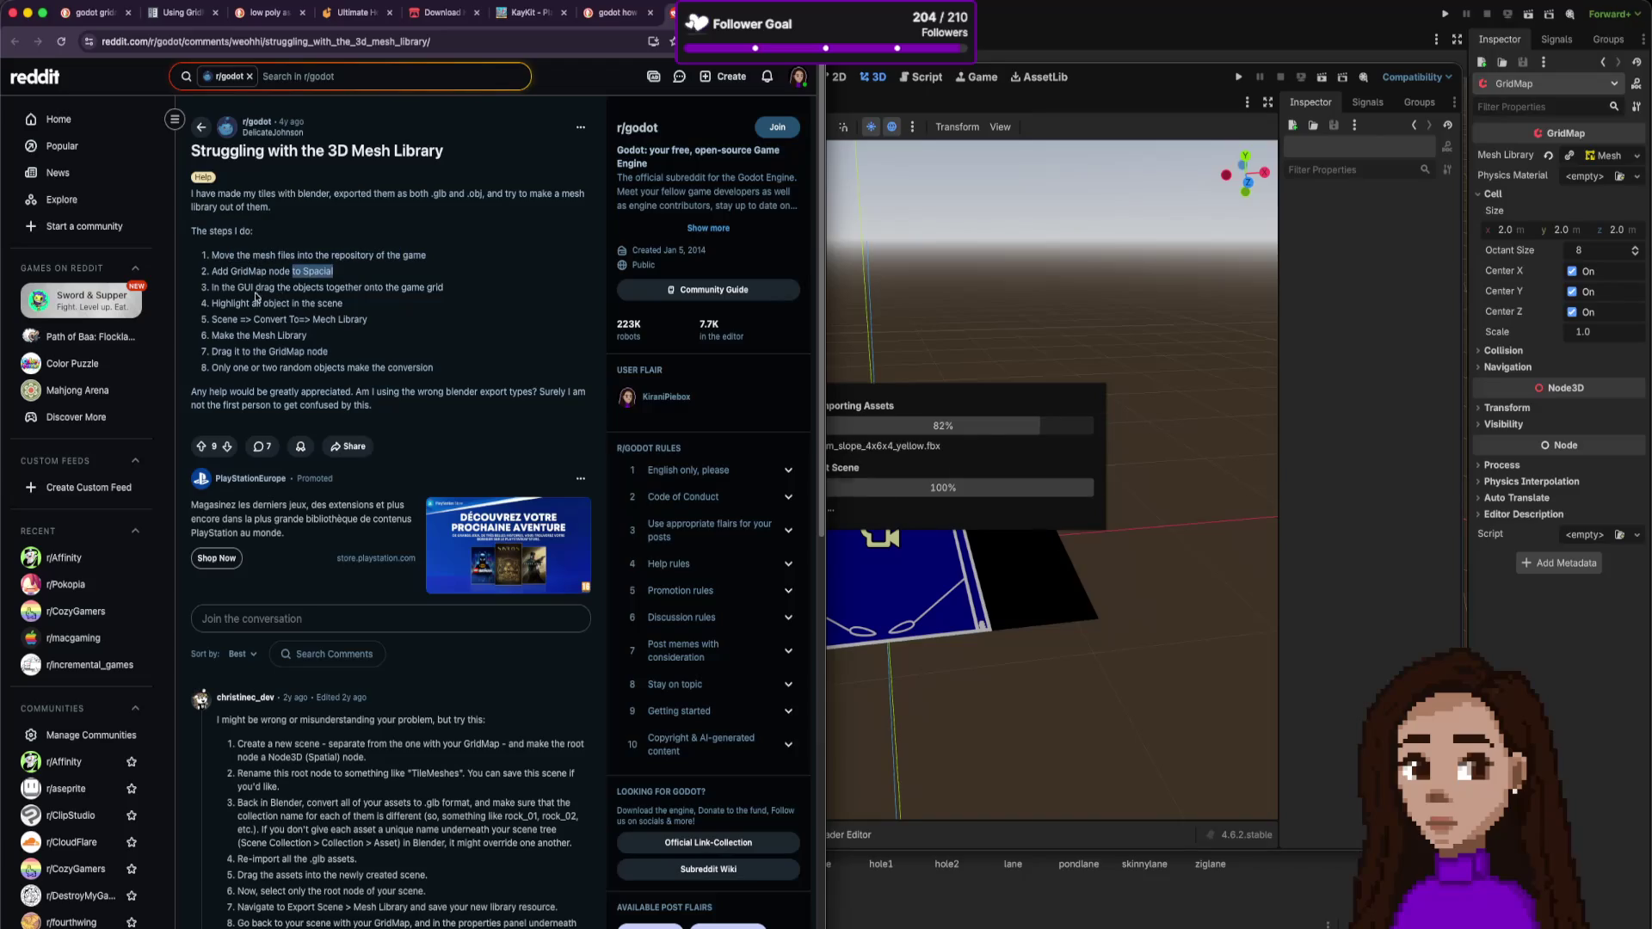
left_click_drag(294, 284, 349, 284)
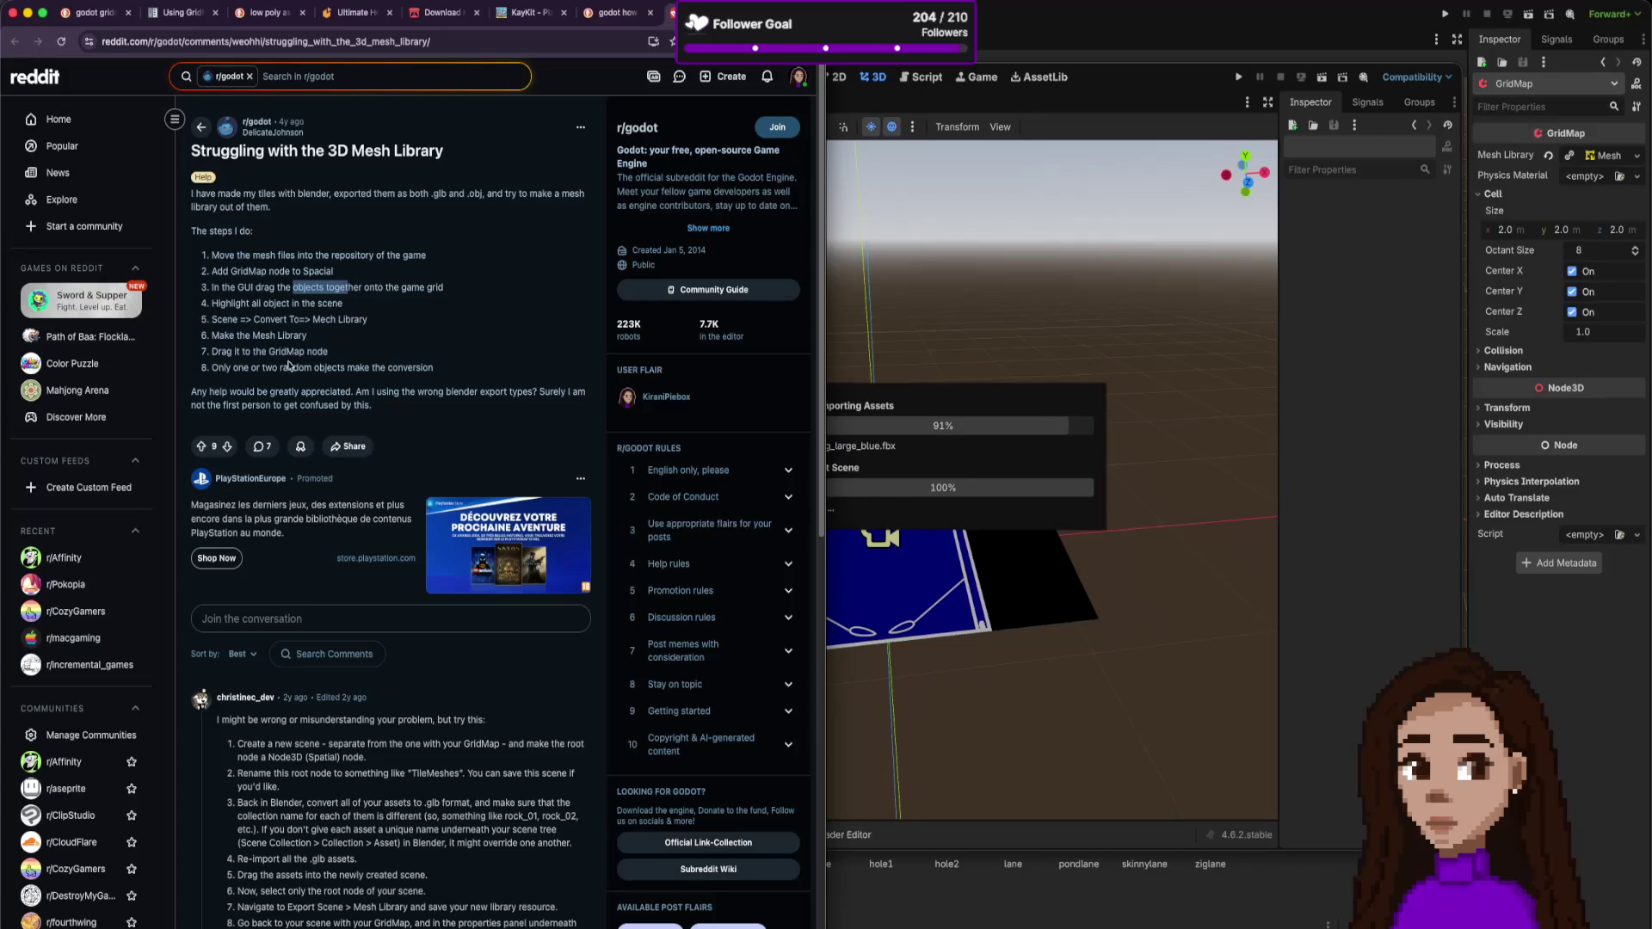
scroll(357, 563, "down", 1)
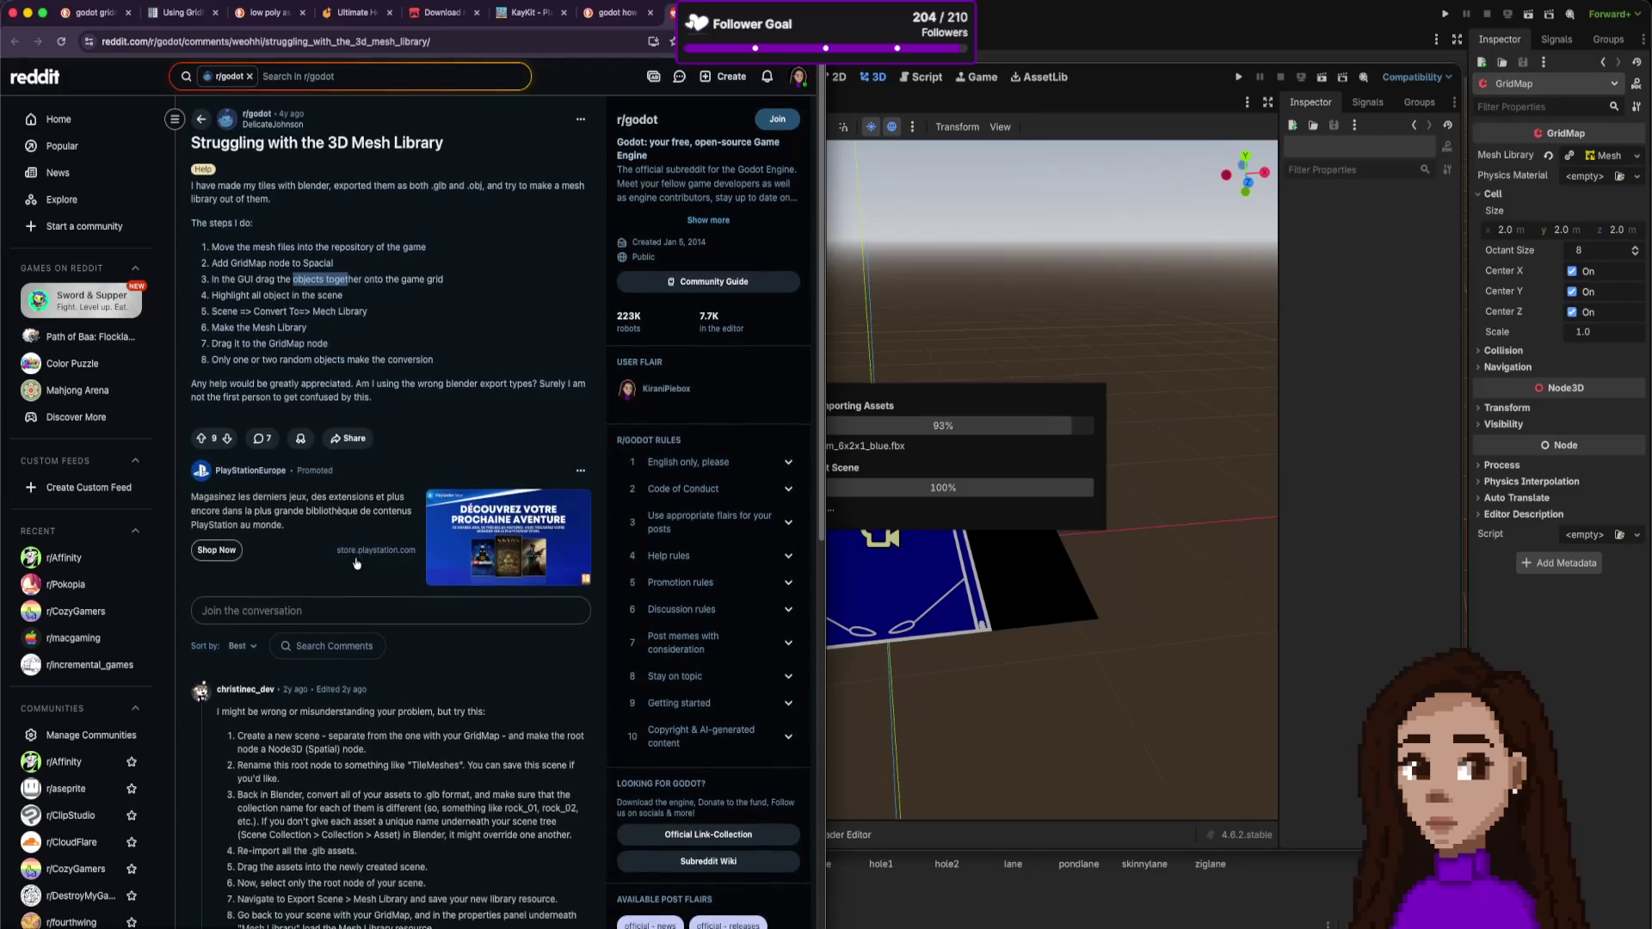
scroll(357, 564, "down", 5)
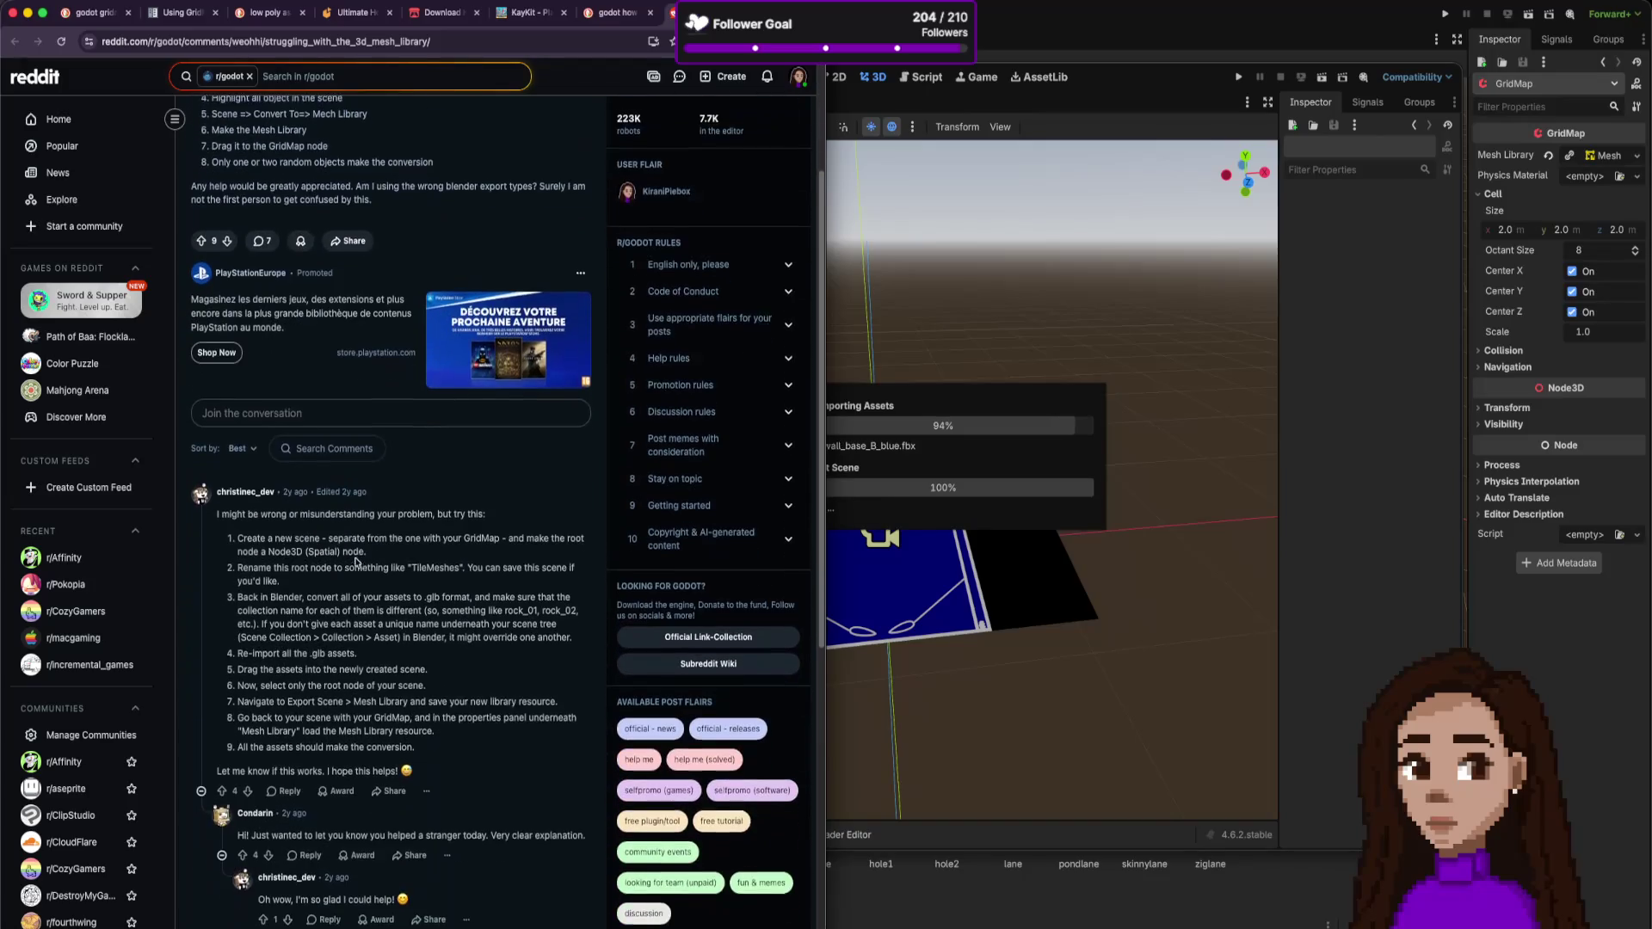
scroll(355, 558, "down", 2)
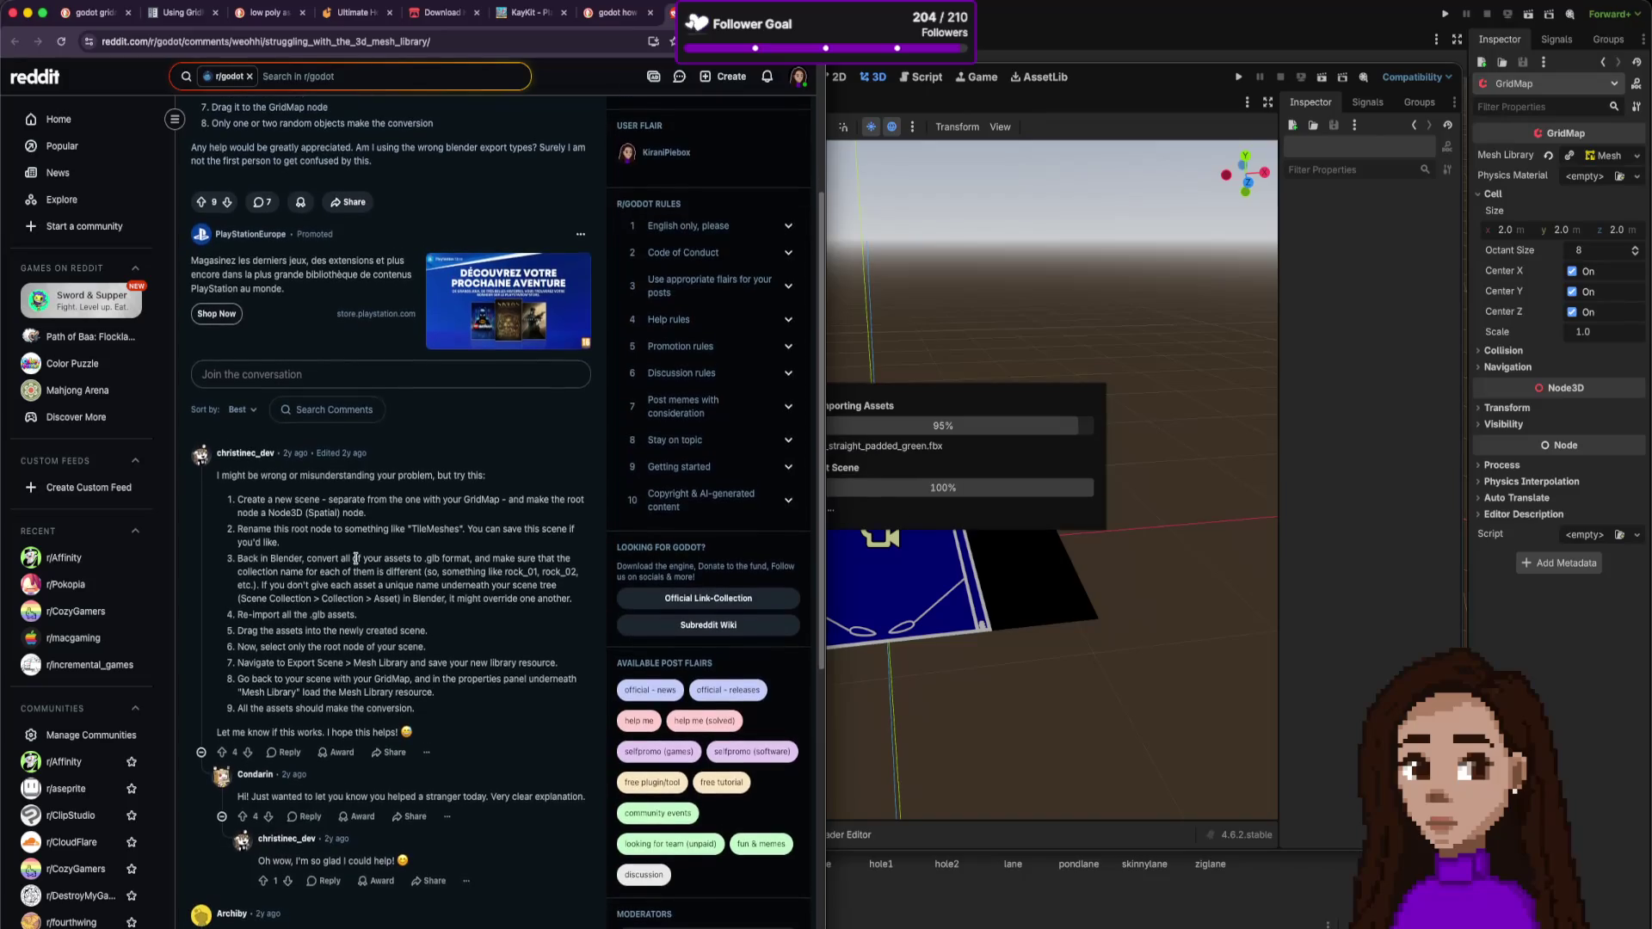
scroll(353, 555, "down", 2)
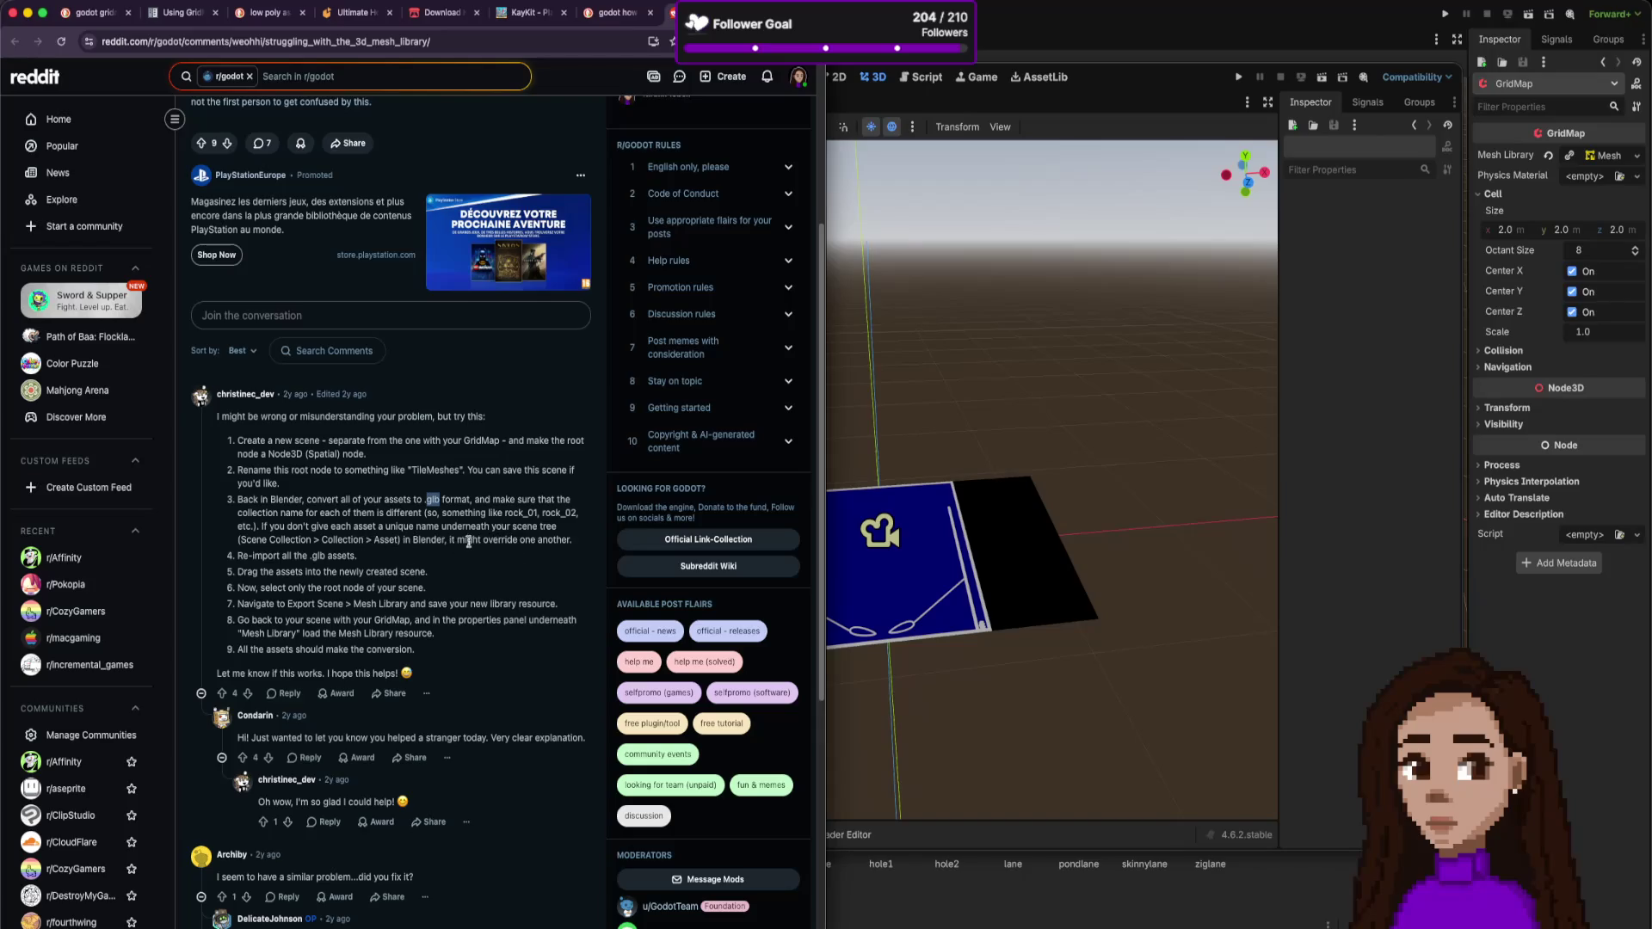
left_click_drag(263, 571, 372, 572)
left_click_drag(261, 588, 497, 604)
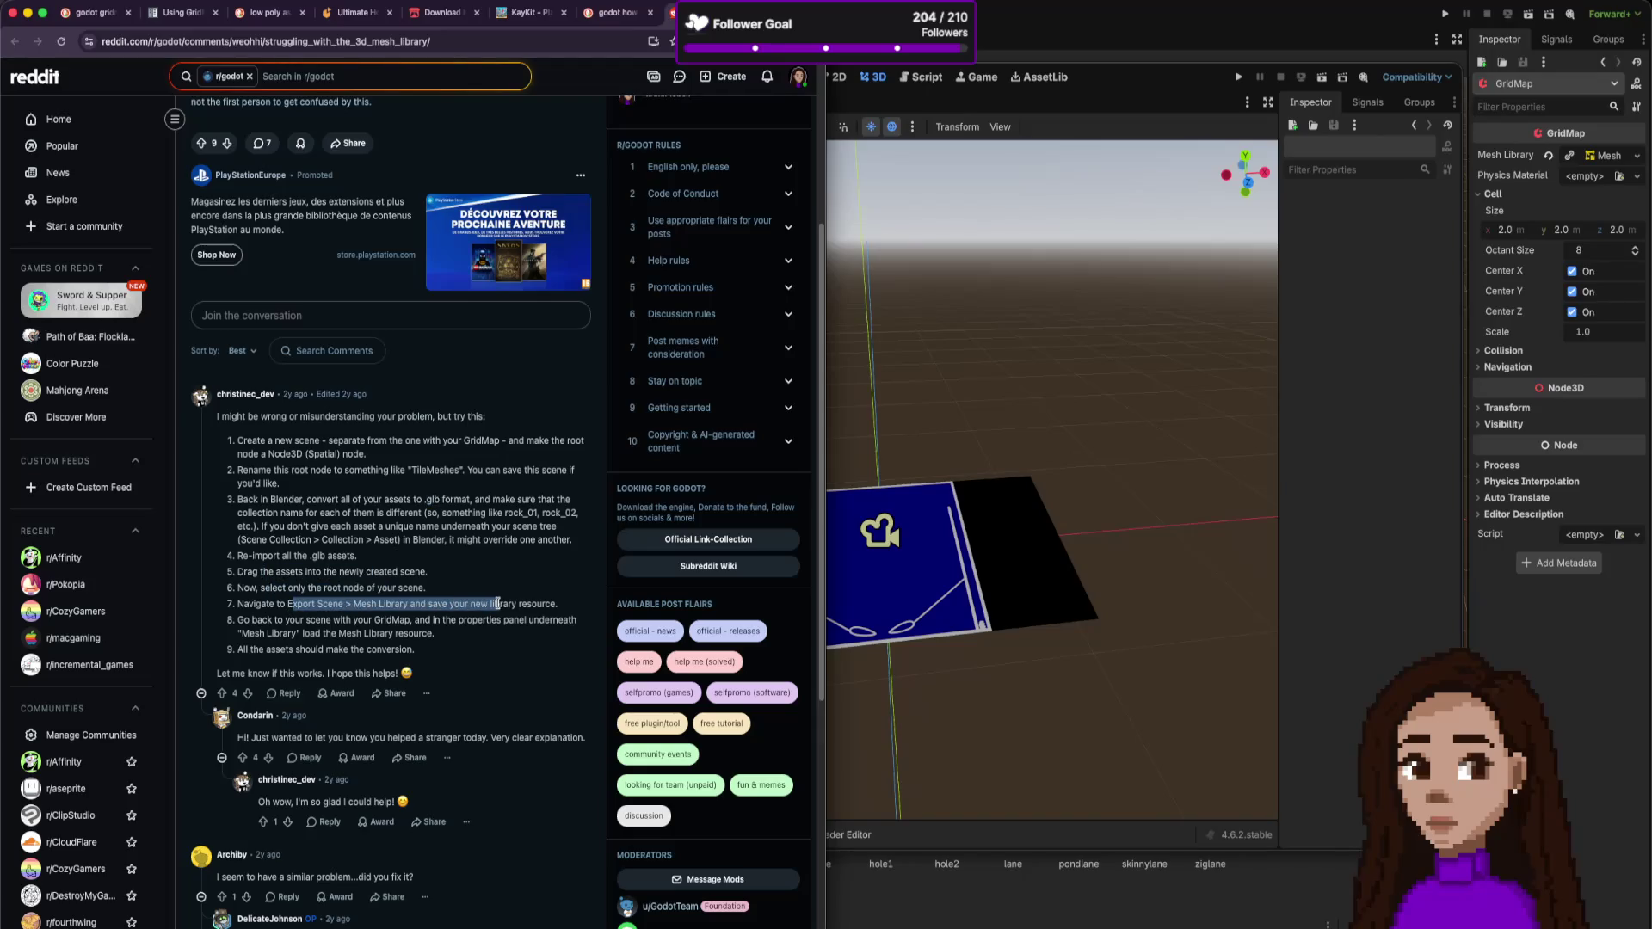
left_click_drag(336, 619, 340, 649)
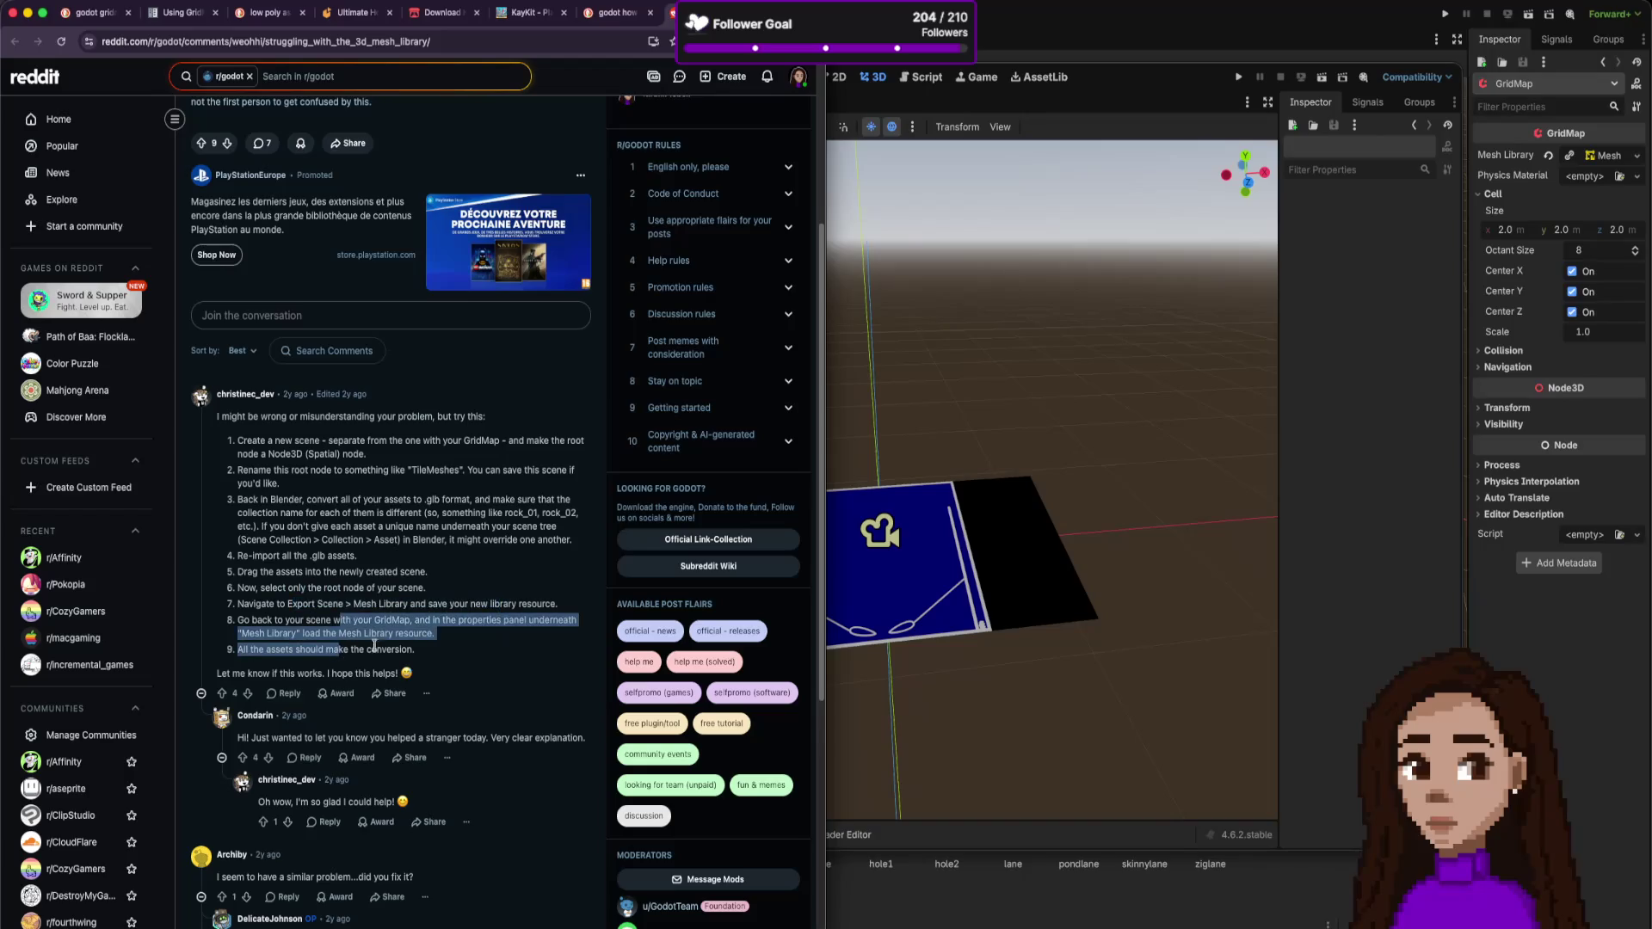
left_click(1109, 79)
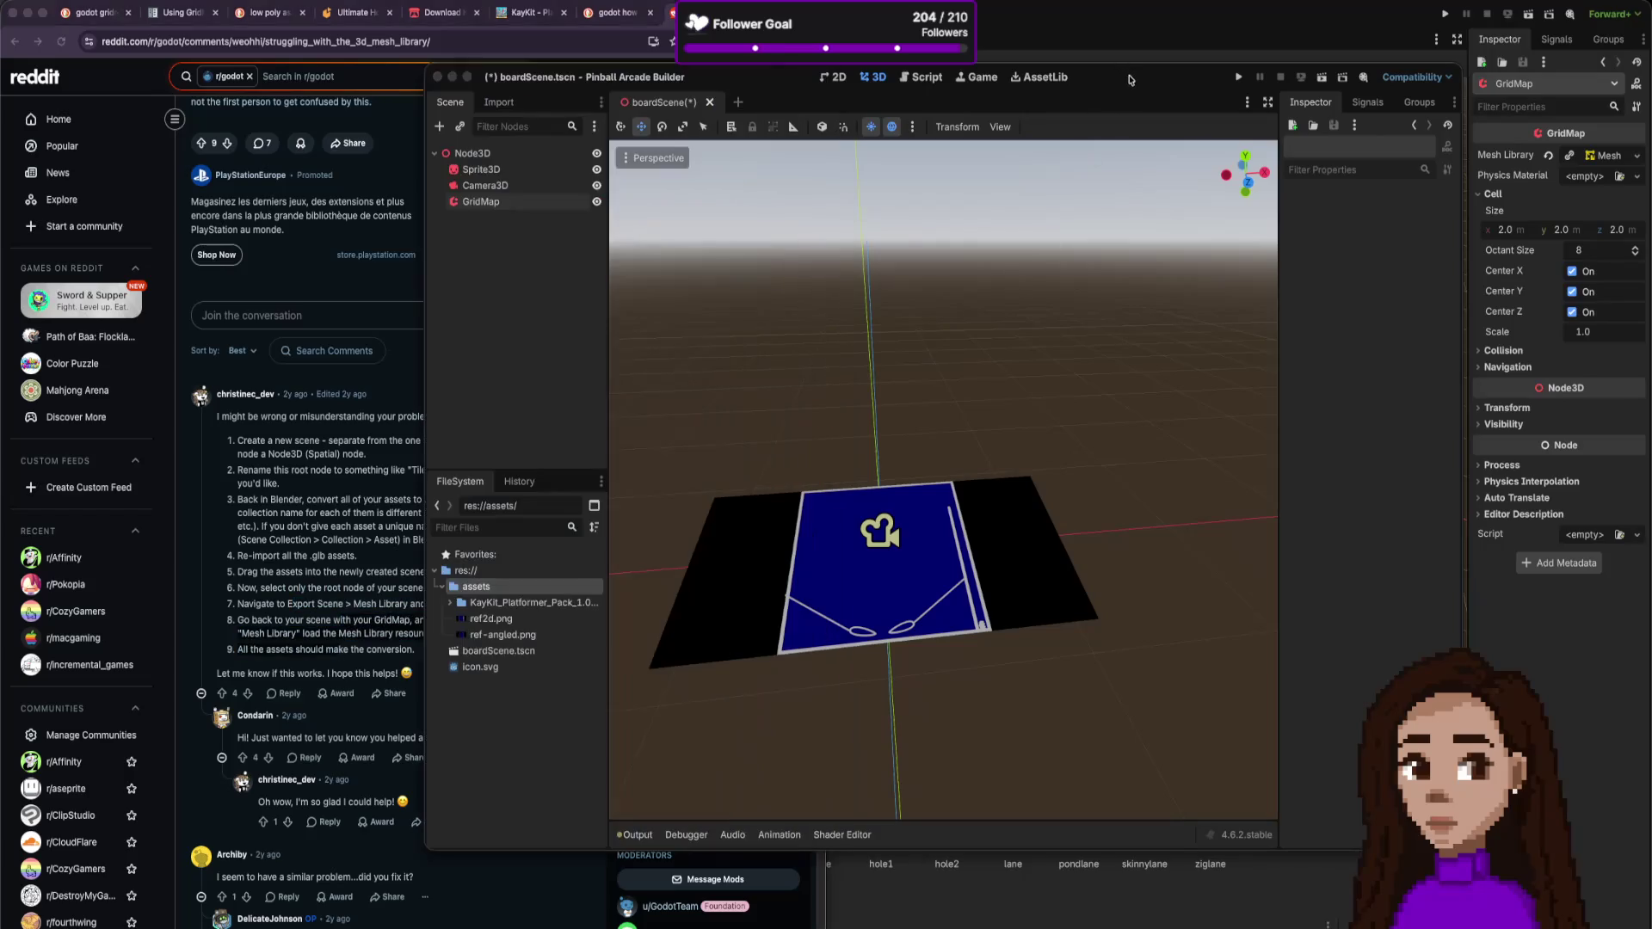
- Create a new 3D scene and rename its Node3D root to PlatformerMeshLib
left_click(738, 103)
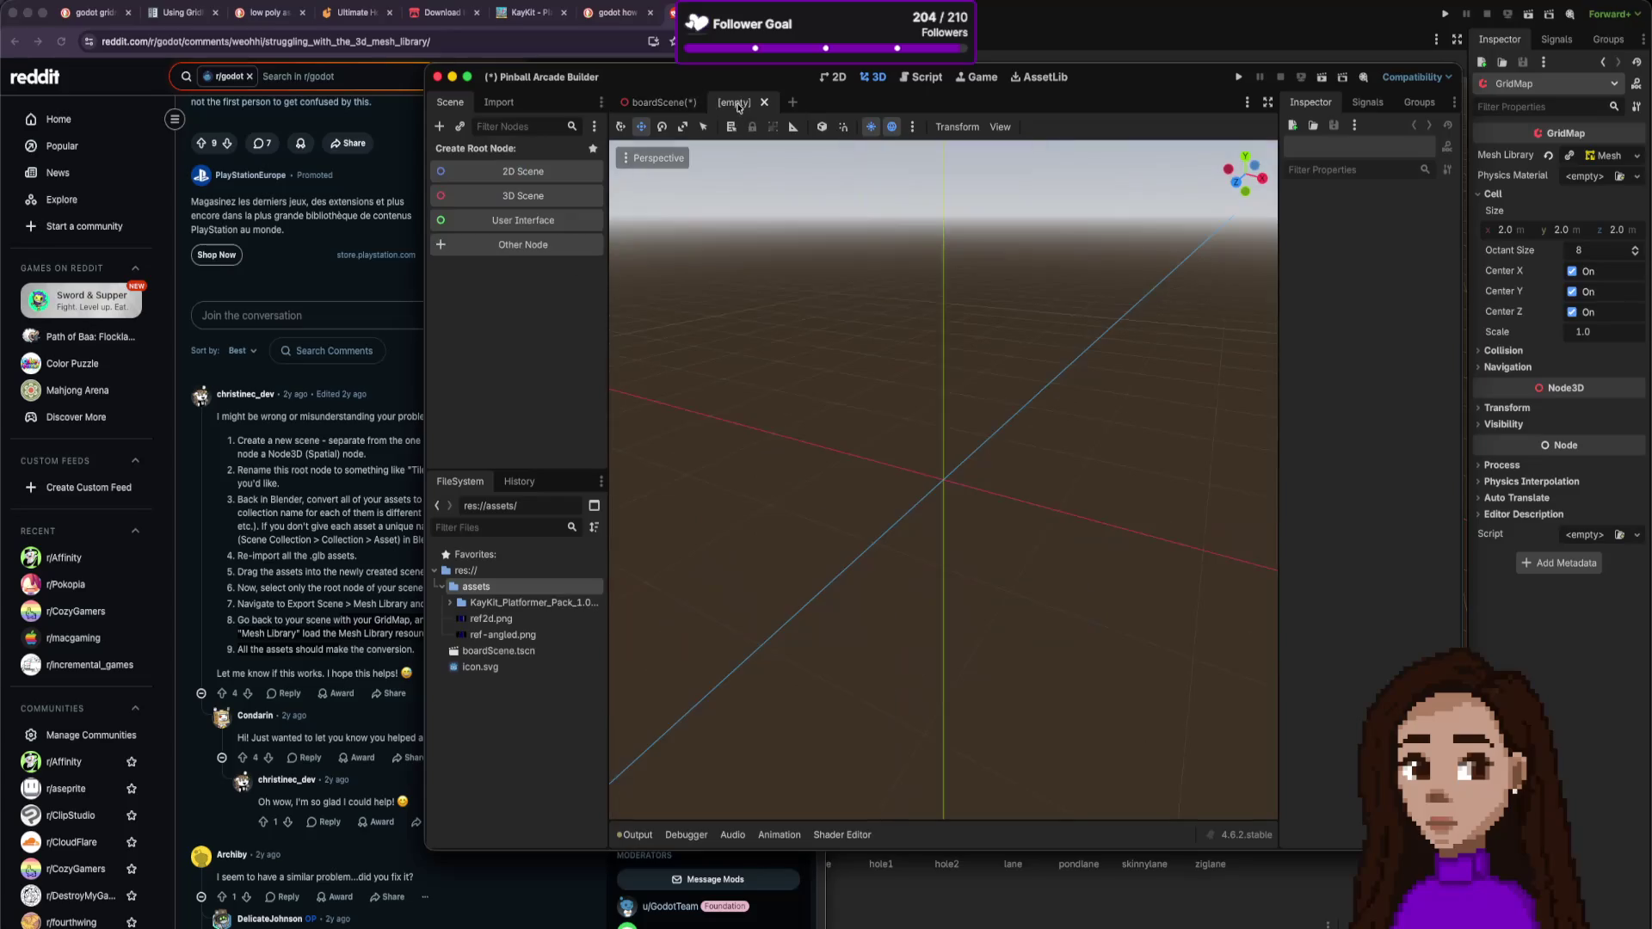
left_click(560, 201)
left_click(373, 487)
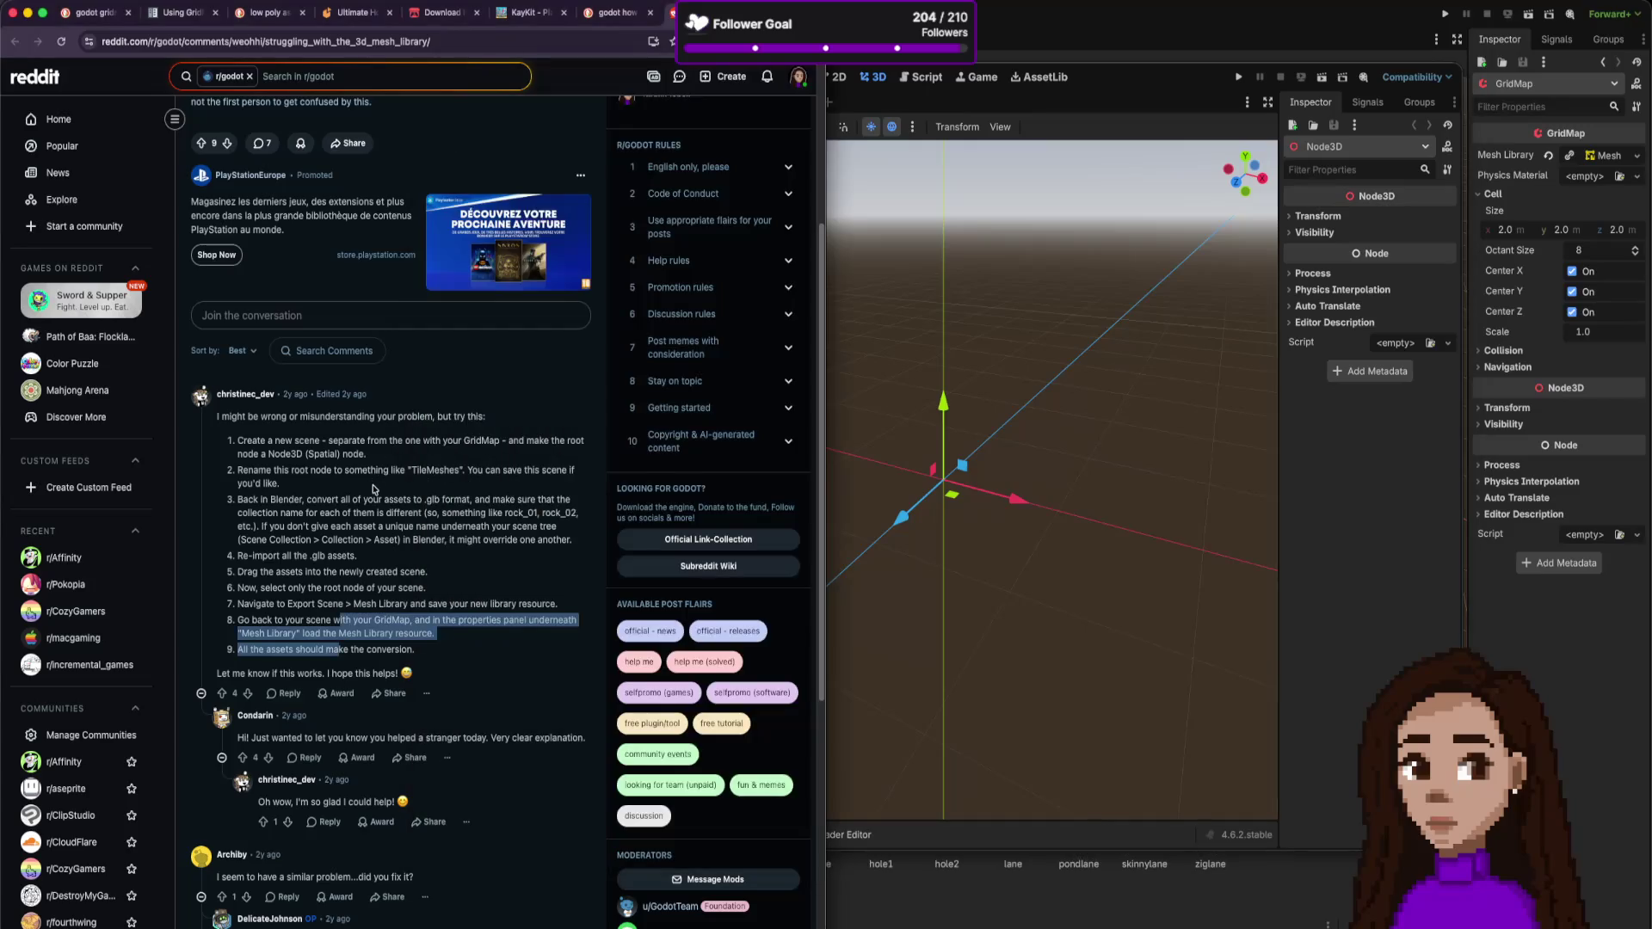
left_click(734, 315)
left_click(496, 155)
double_click(494, 156)
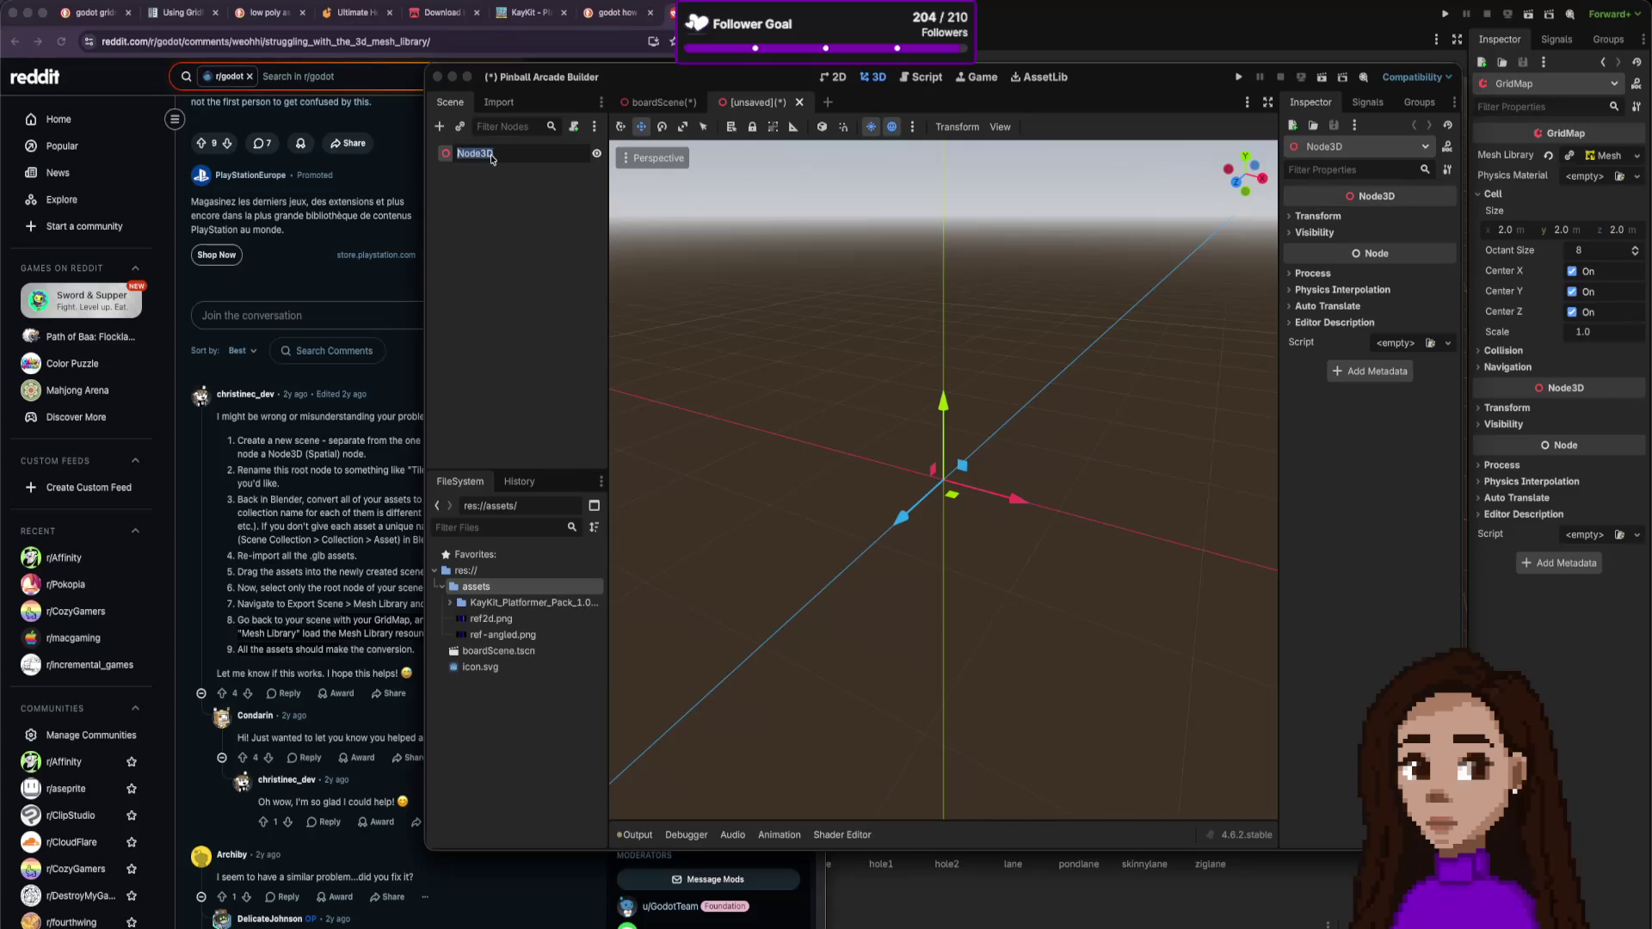
type("PlaftormerMeshL")
type("ib")
key("Return")
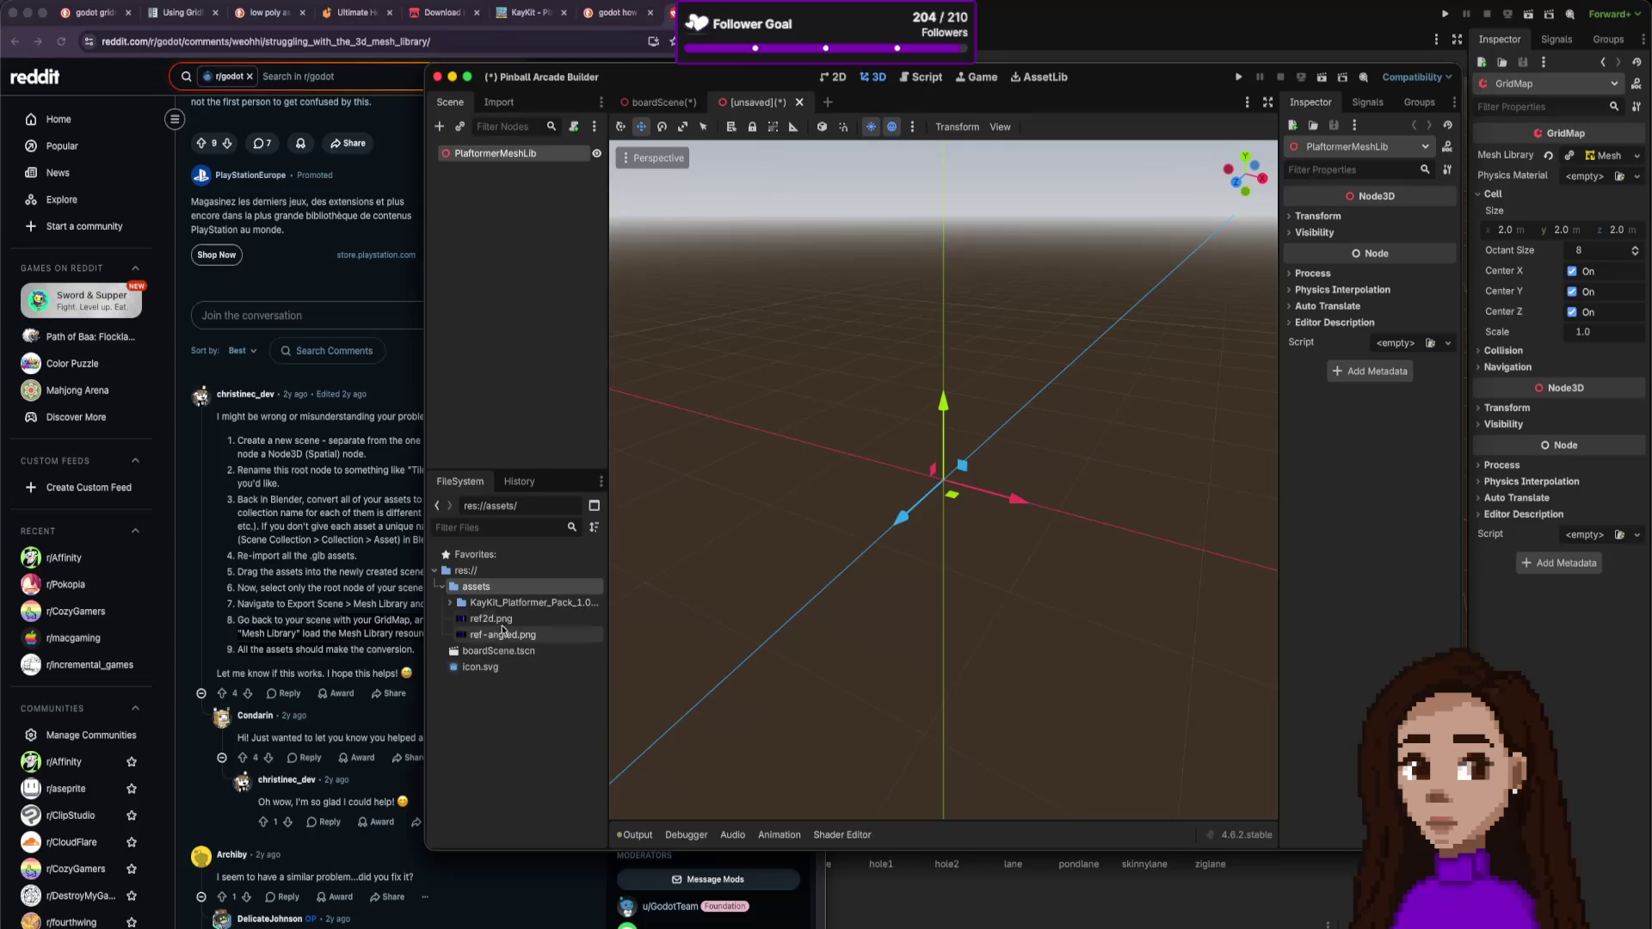
- Expand the KayKit pack's Assets > gltf > blue folder in FileSystem
left_click(453, 604)
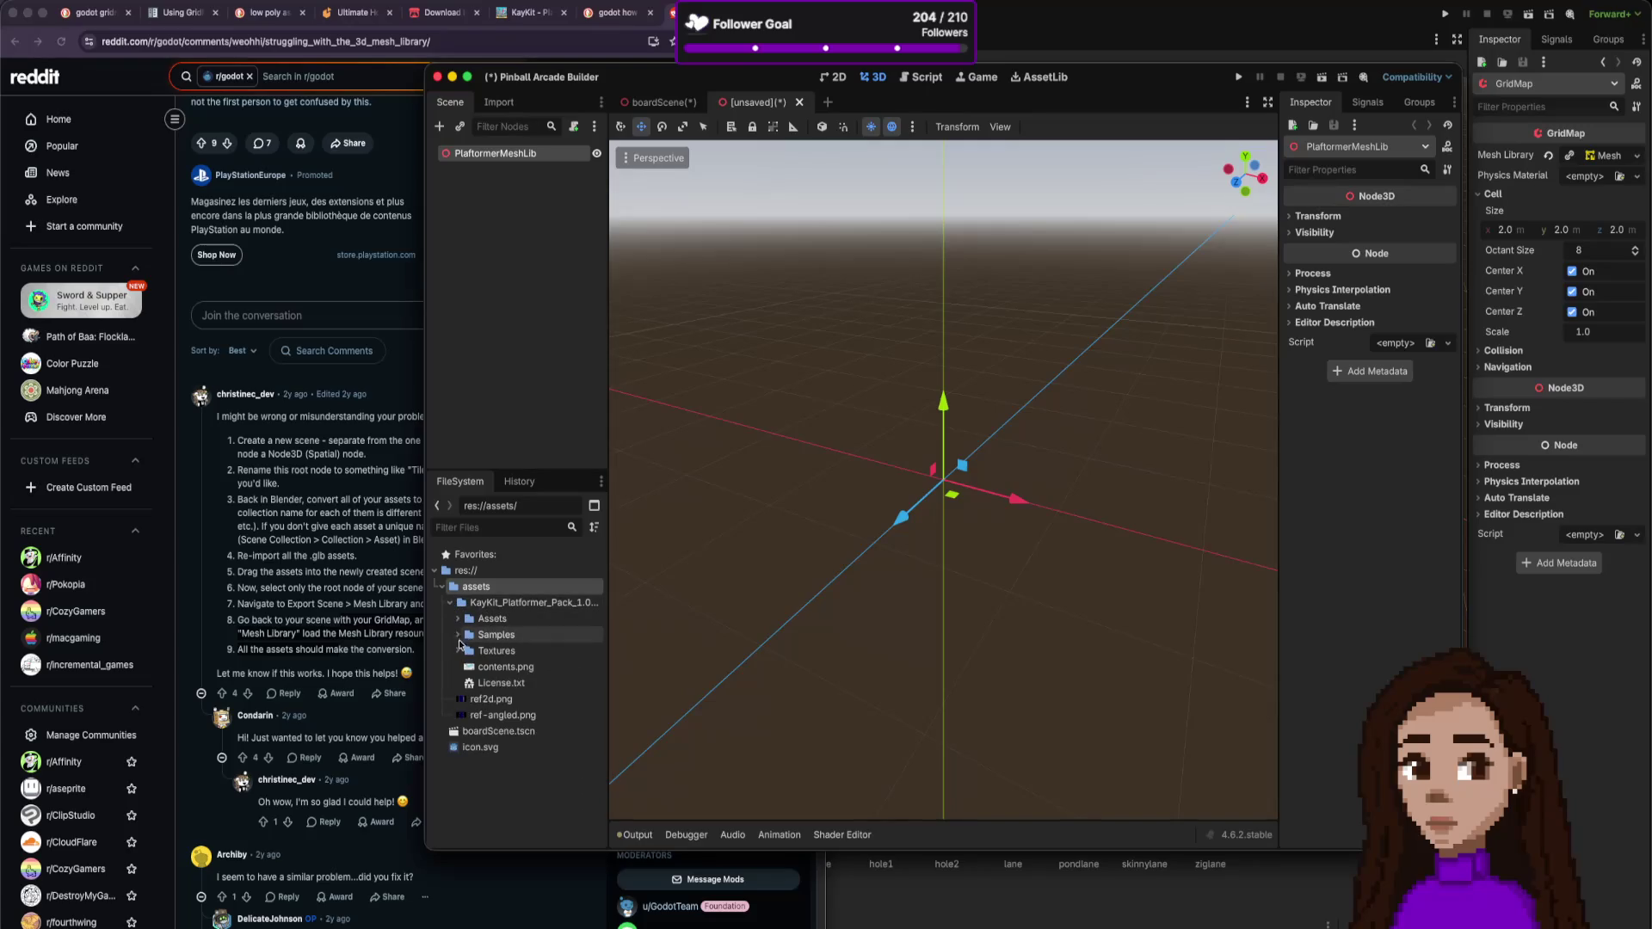
left_click(457, 634)
left_click(457, 619)
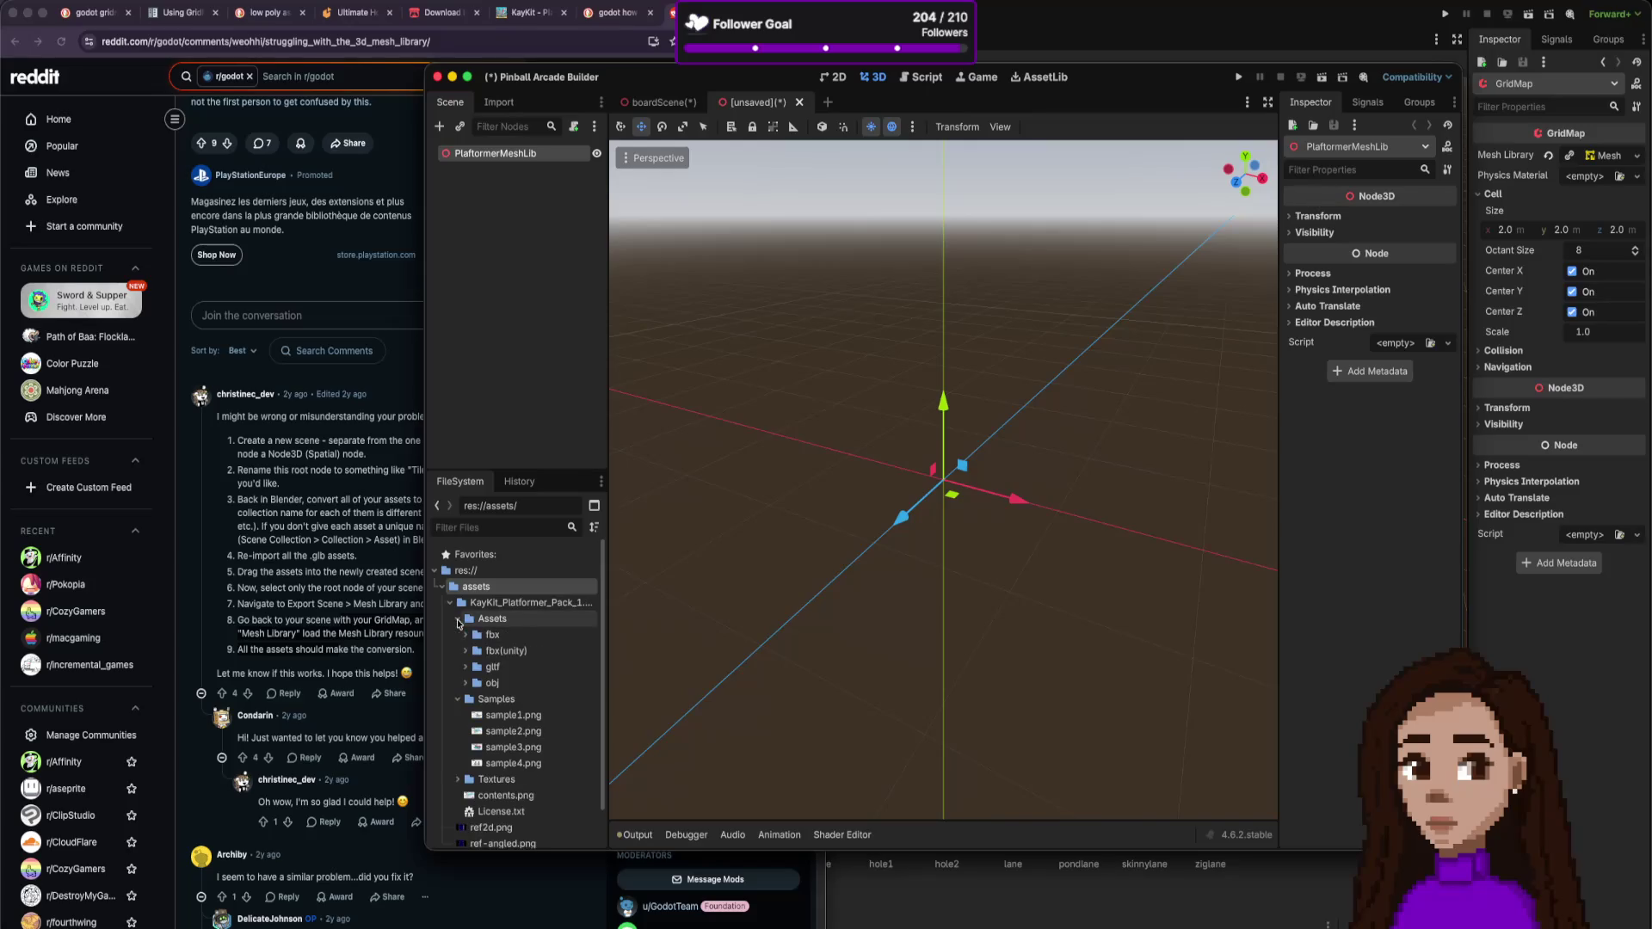
left_click(466, 667)
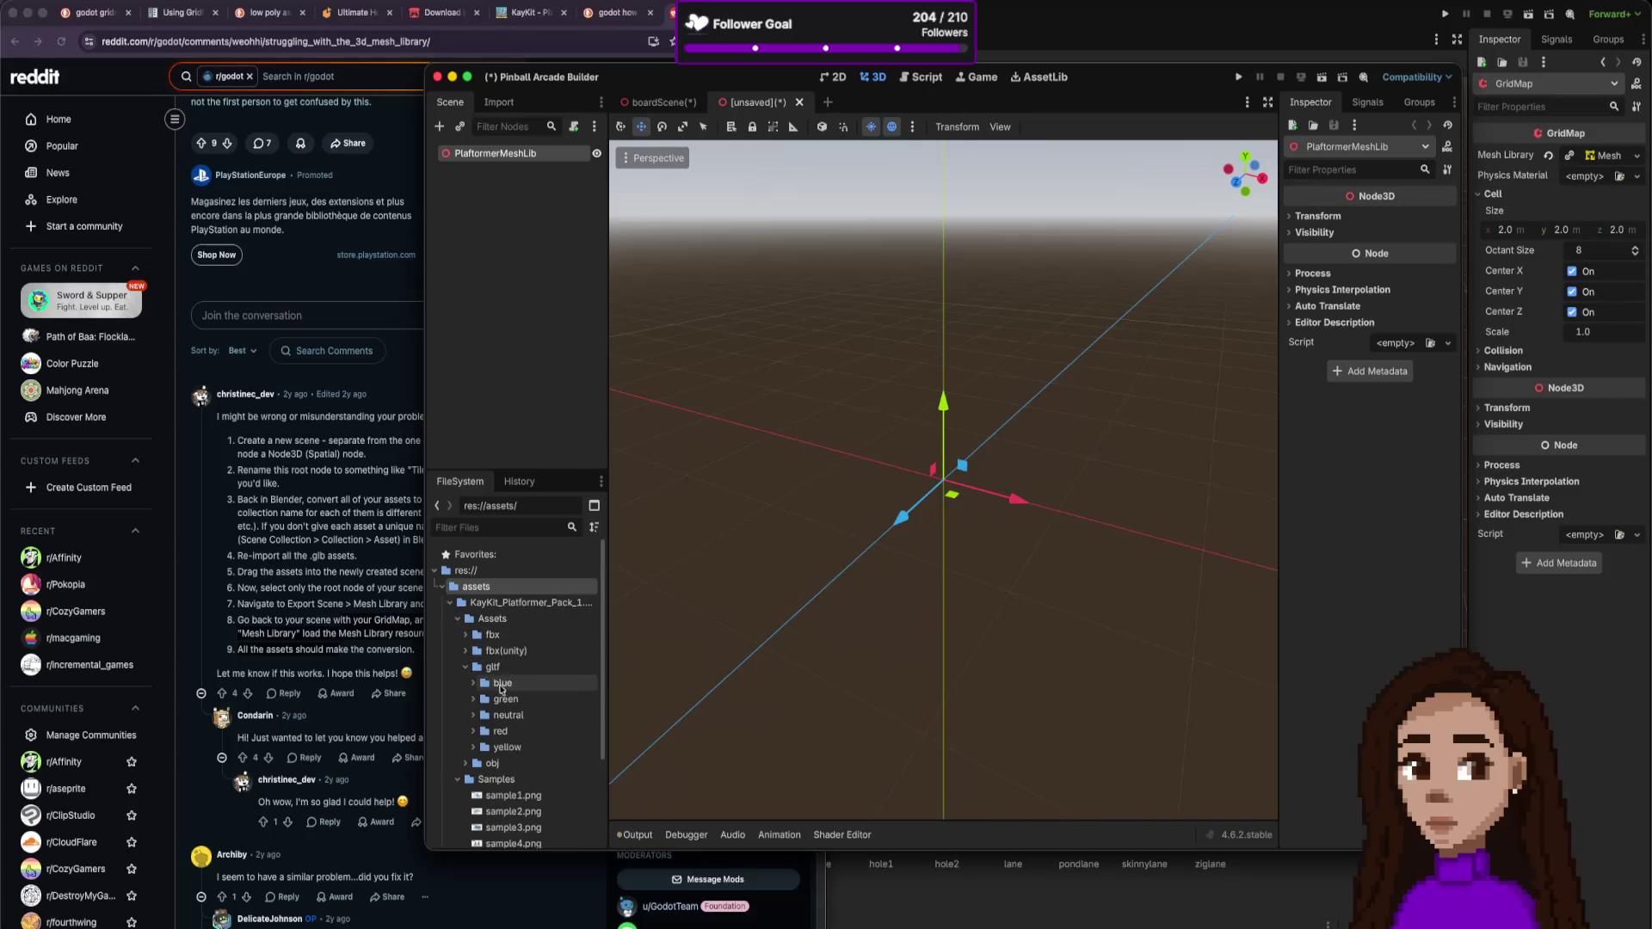
left_click(473, 683)
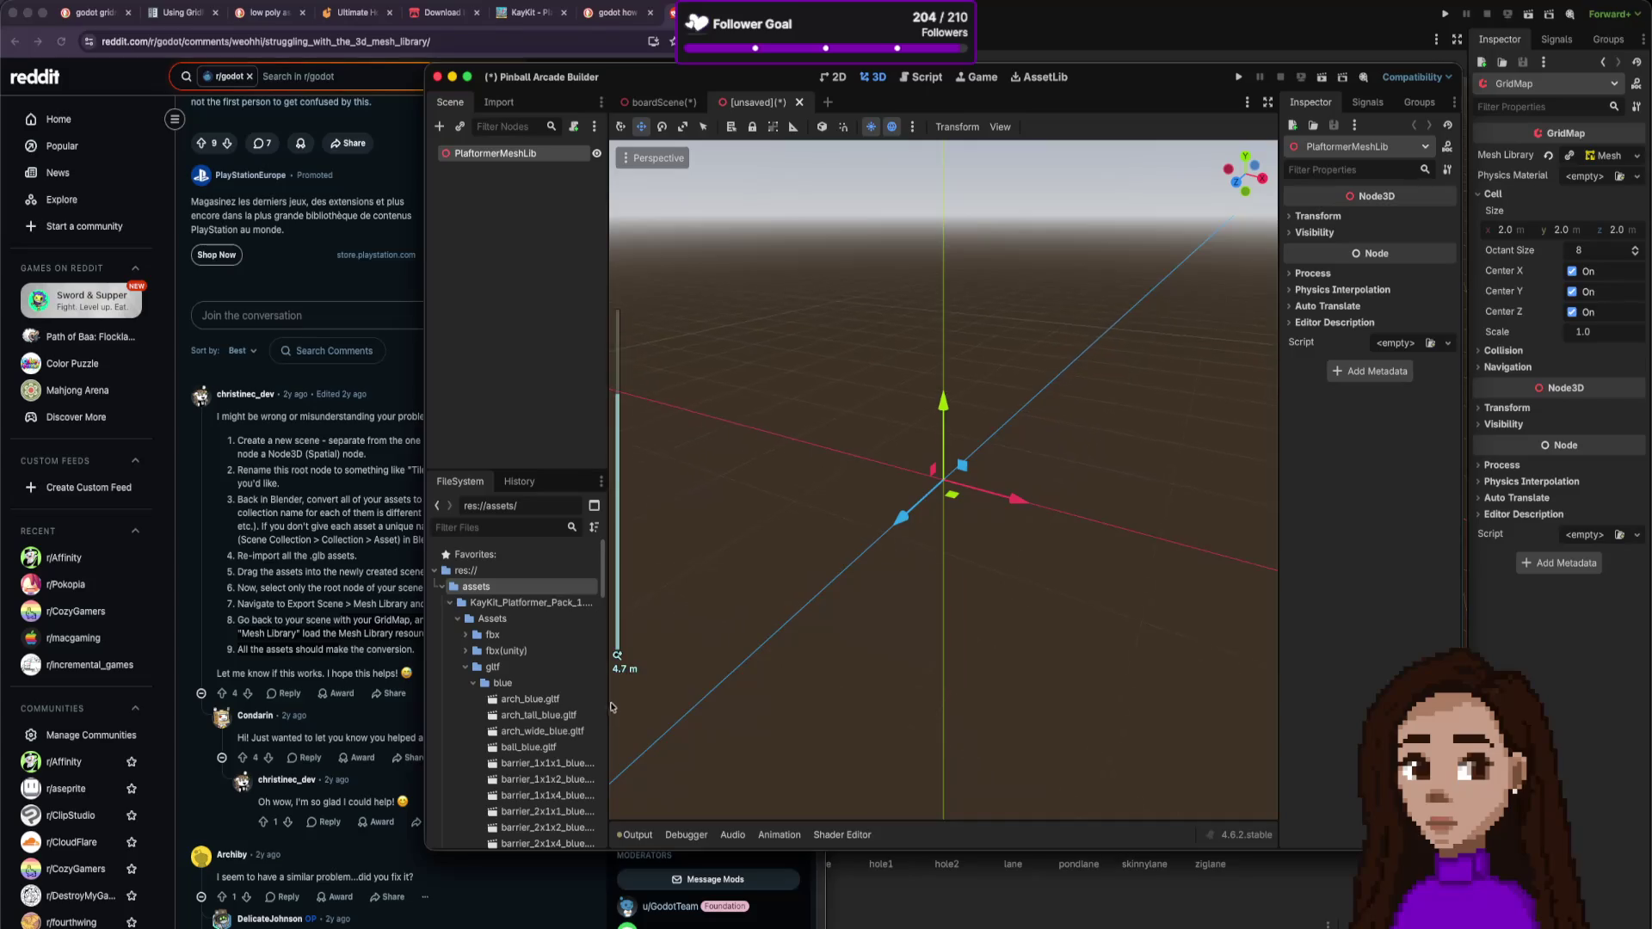
scroll(581, 684, "down", 1)
scroll(581, 684, "down", 1)
left_click(548, 614)
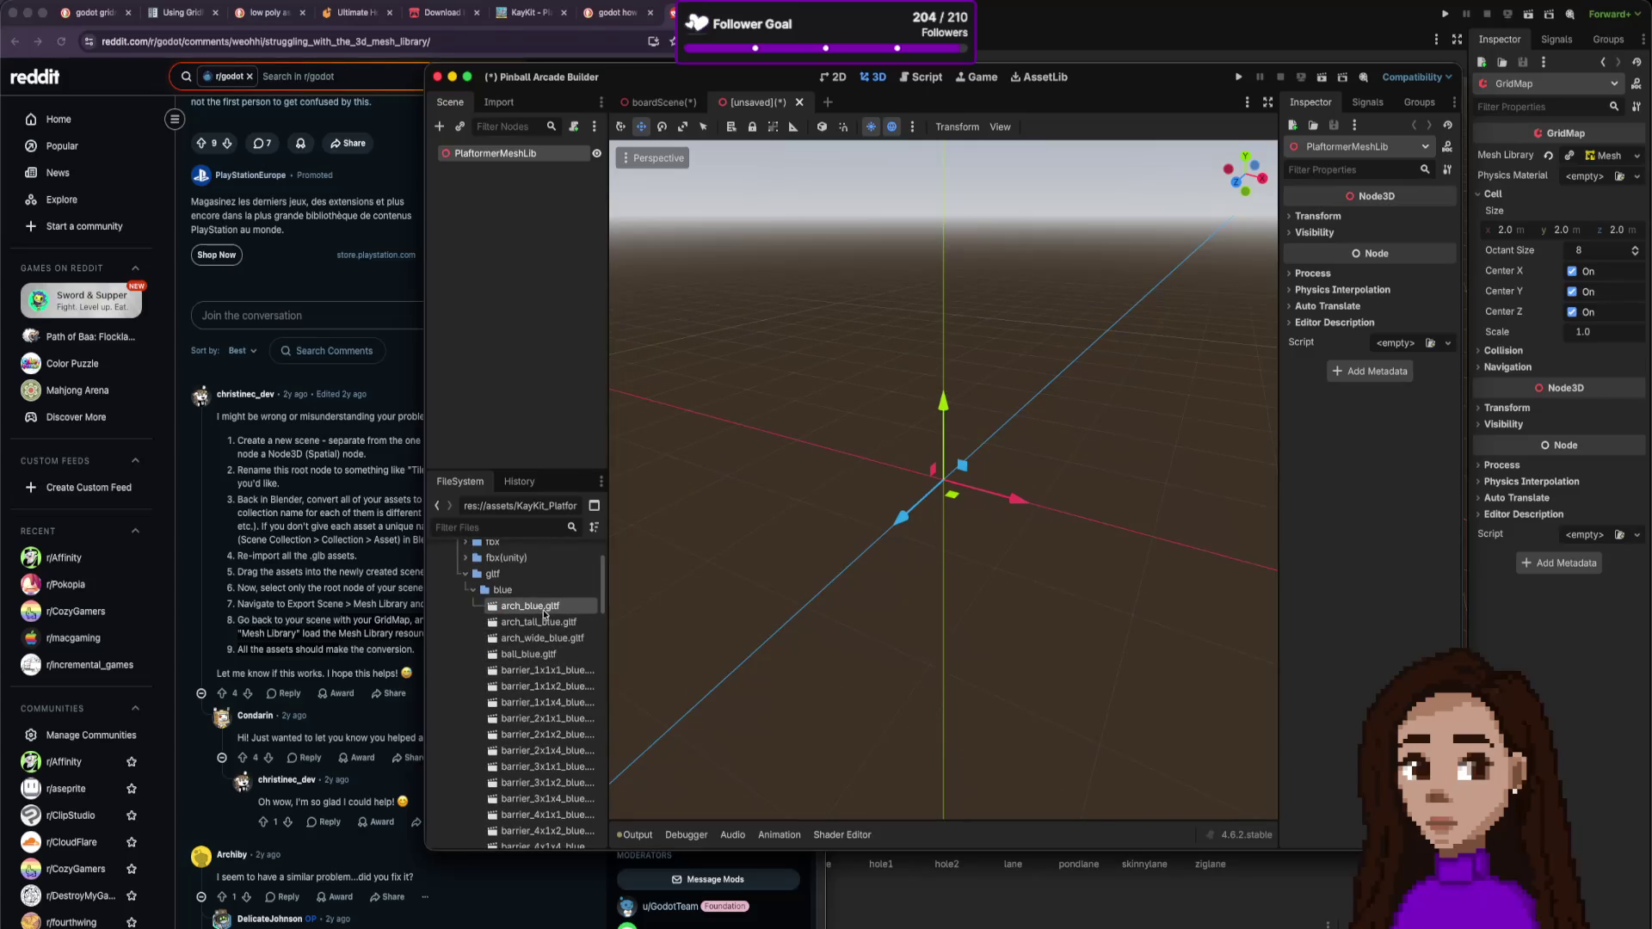
scroll(544, 614, "down", 1)
- Drag barrier_1x1x1_blue.gltf and arch_blue.gltf under the scene root, then select both nodes
mouse_move(542, 635)
left_mouse_down()
mouse_move(514, 327)
mouse_move(535, 641)
mouse_move(839, 490)
left_mouse_up()
mouse_move(530, 571)
left_mouse_down()
mouse_move(817, 529)
mouse_move(901, 538)
left_mouse_up()
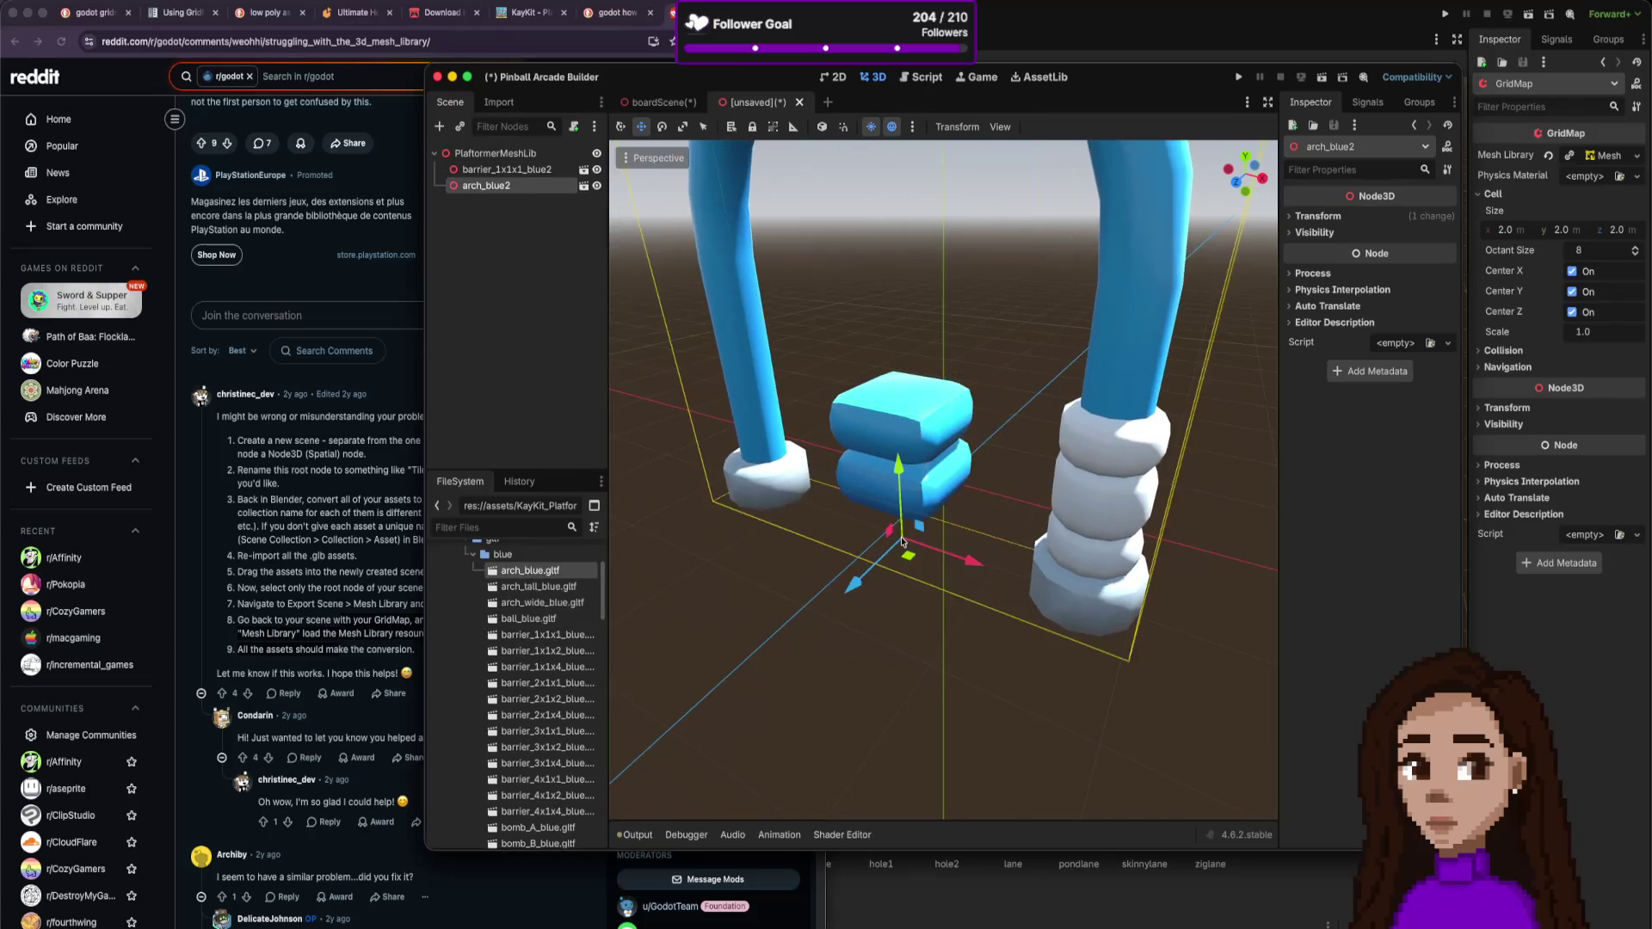
scroll(900, 533, "down", 4)
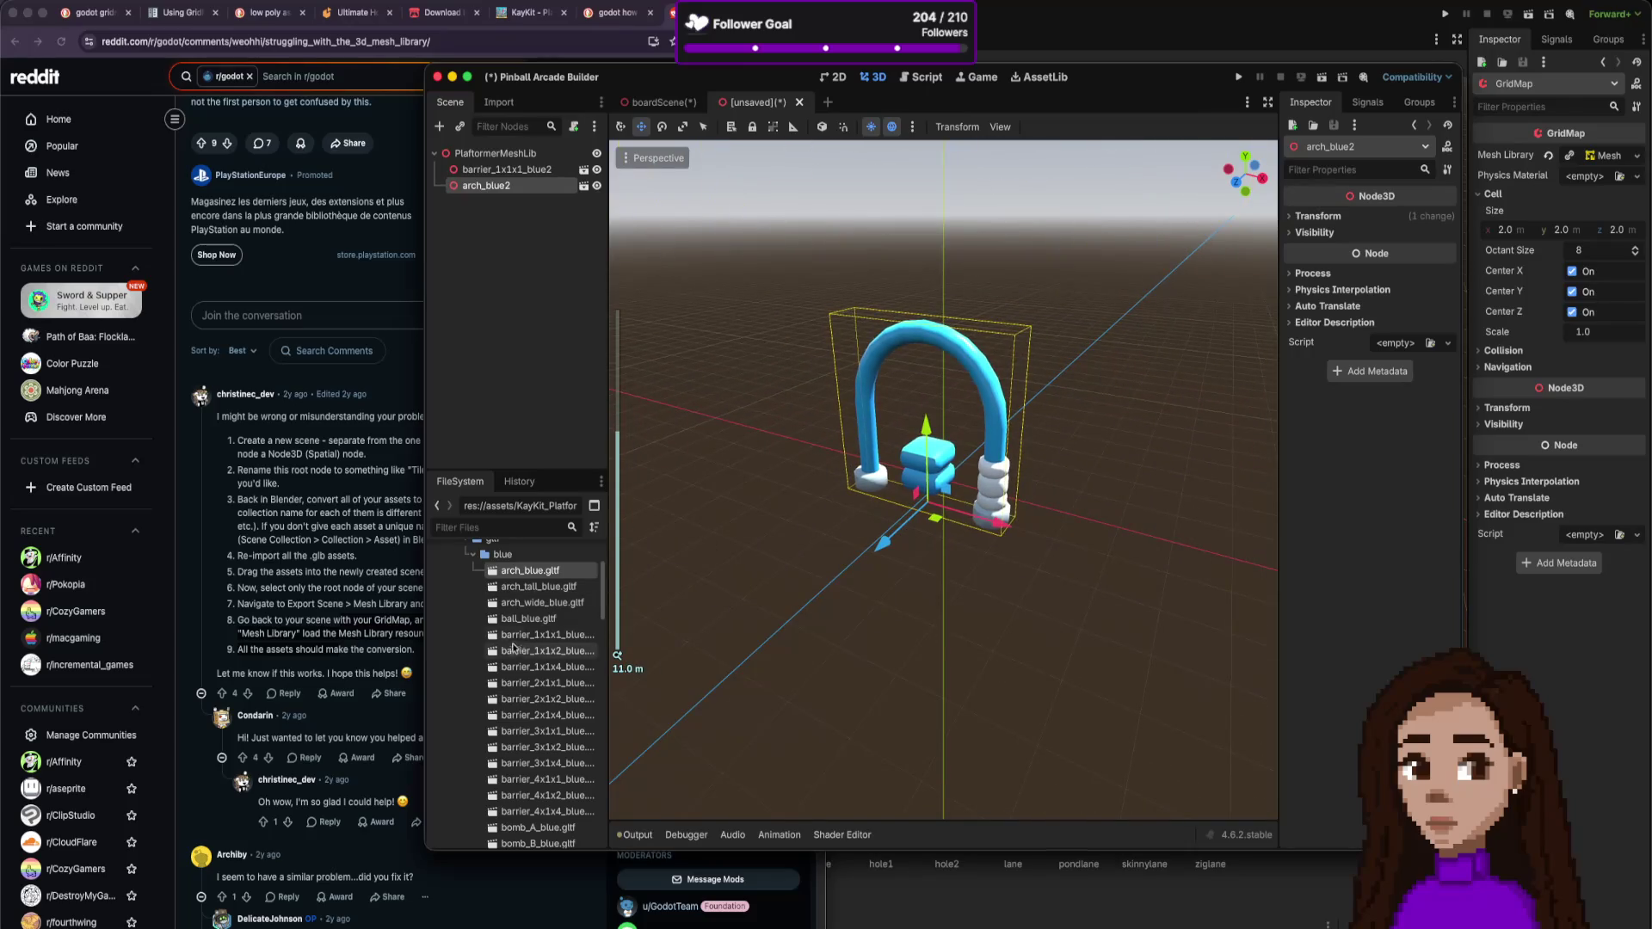
scroll(545, 602, "down", 2)
scroll(545, 580, "up", 2)
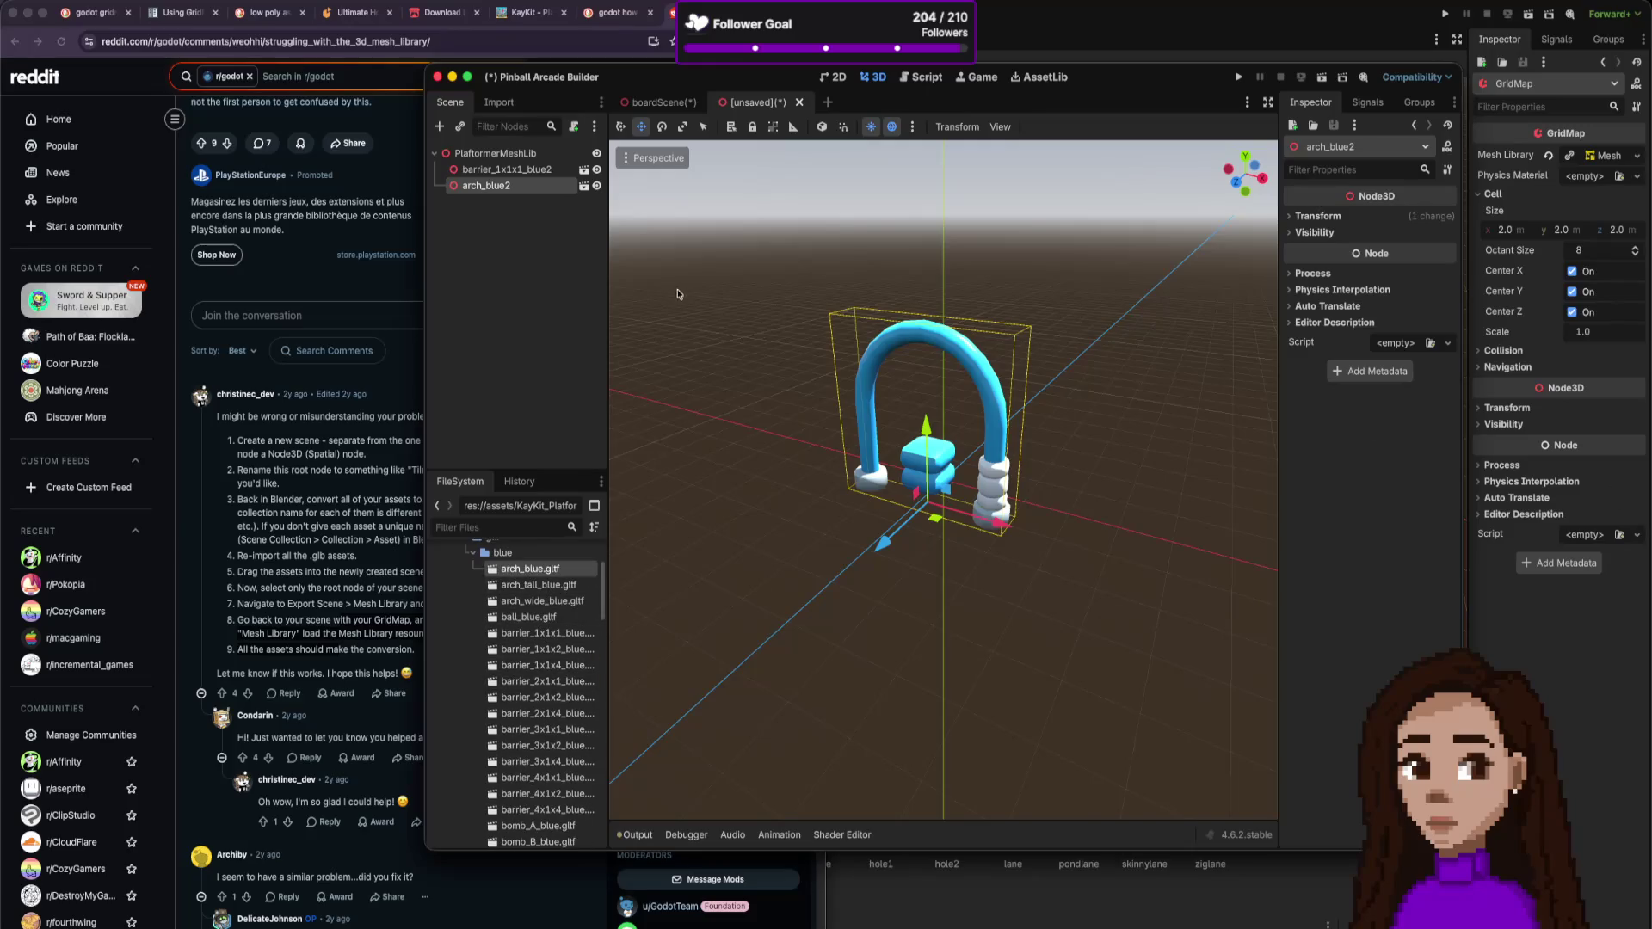
left_click(517, 171, "shift")
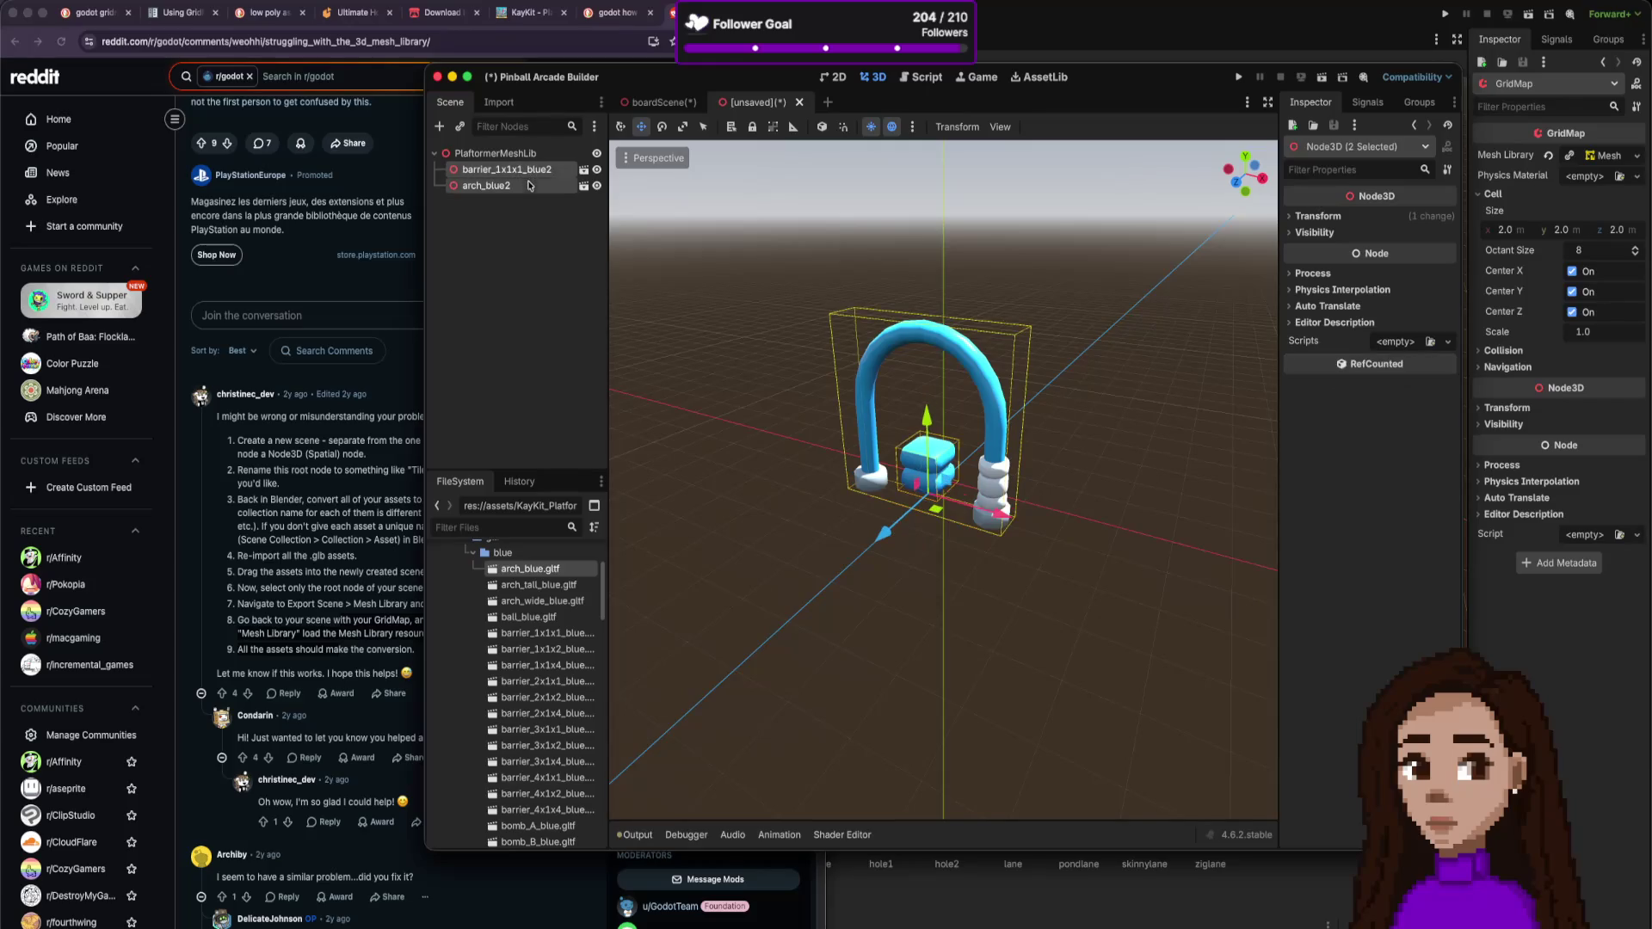
right_click(531, 186)
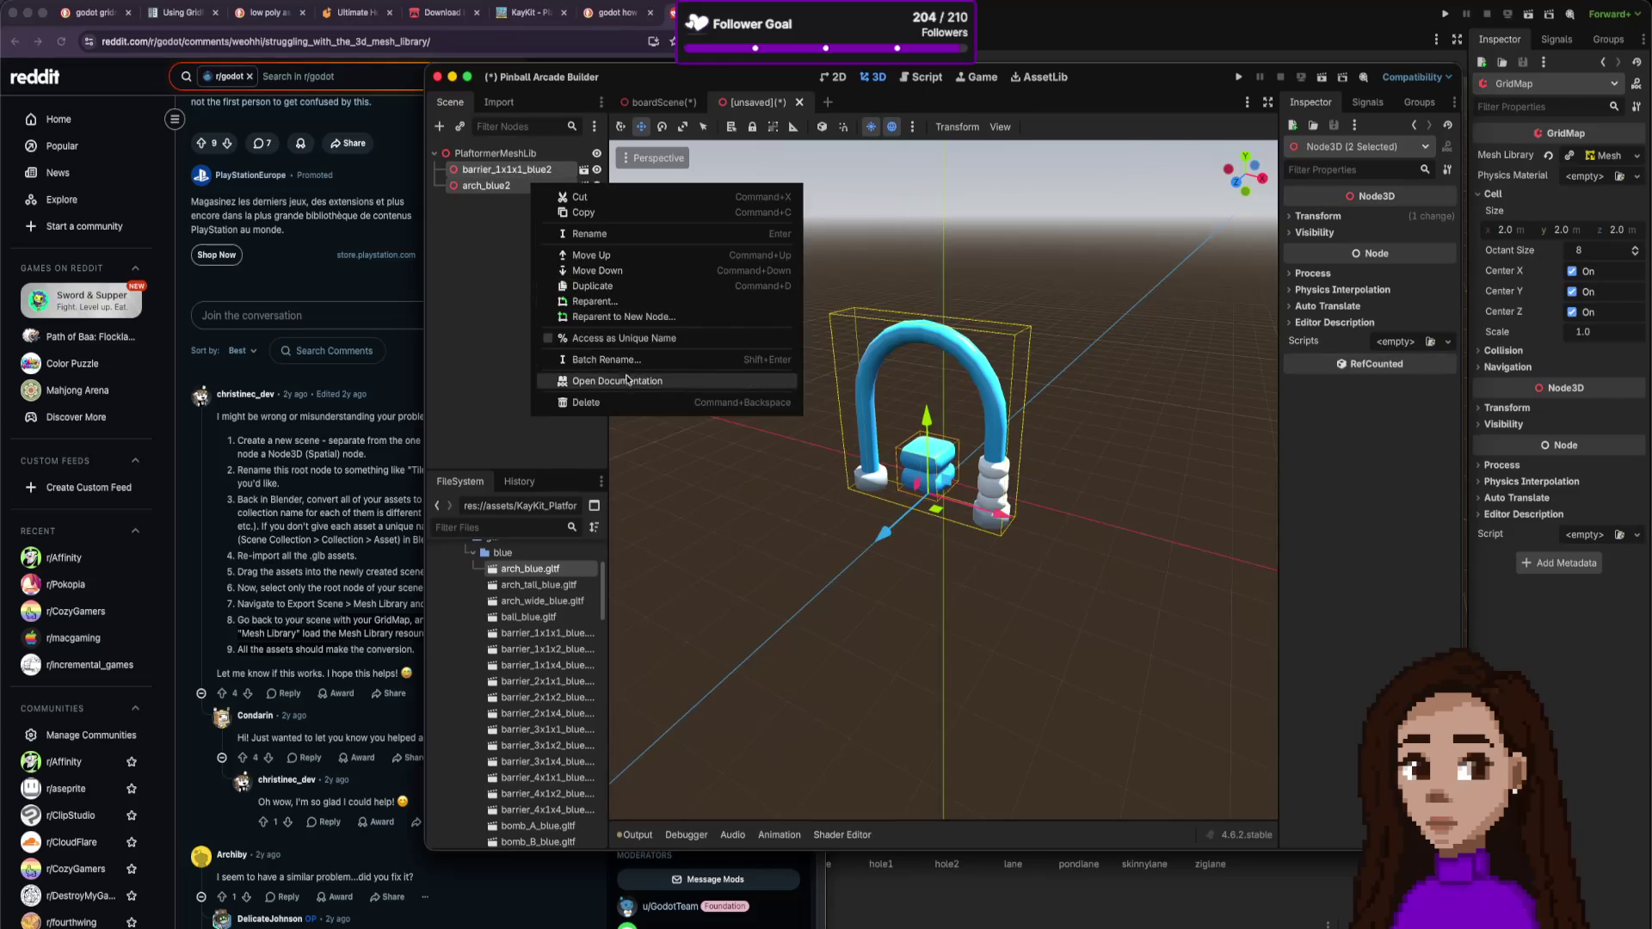